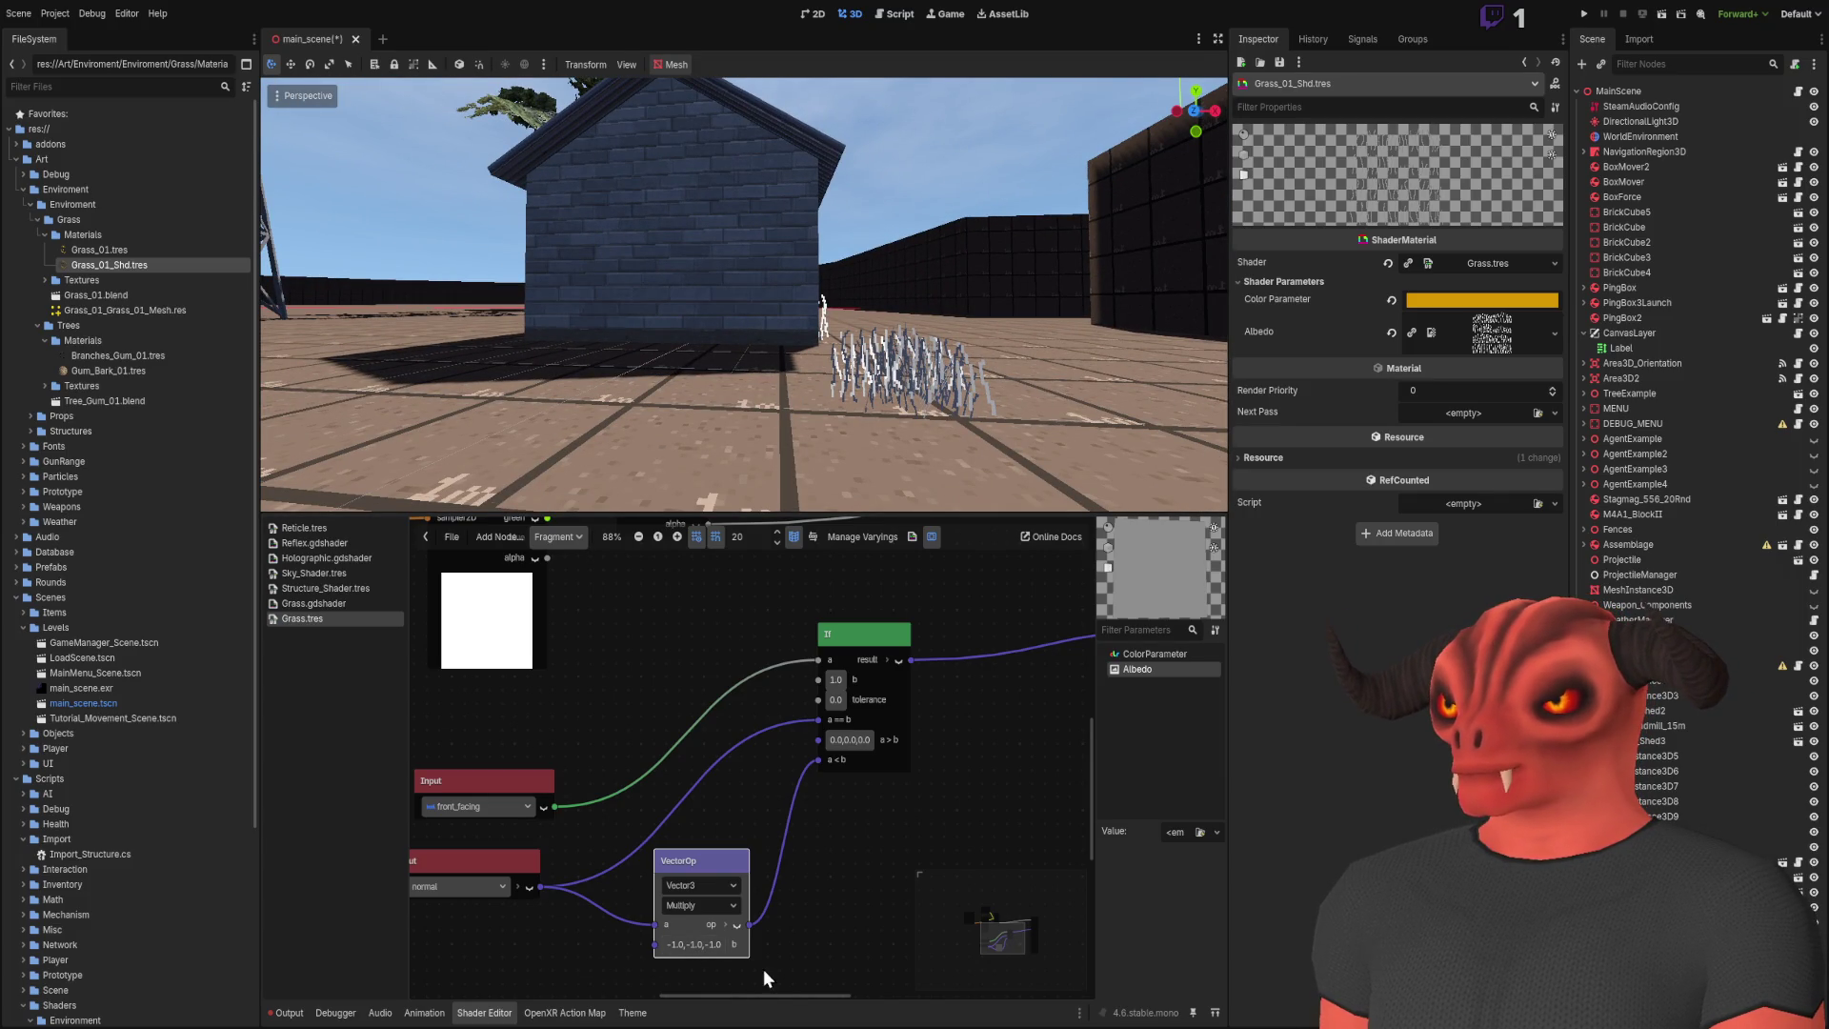
Step: Revert the multiplier to -1.0,1.0,-1.0, save, and wire the plain normal into a<b
key("ctrl+z")
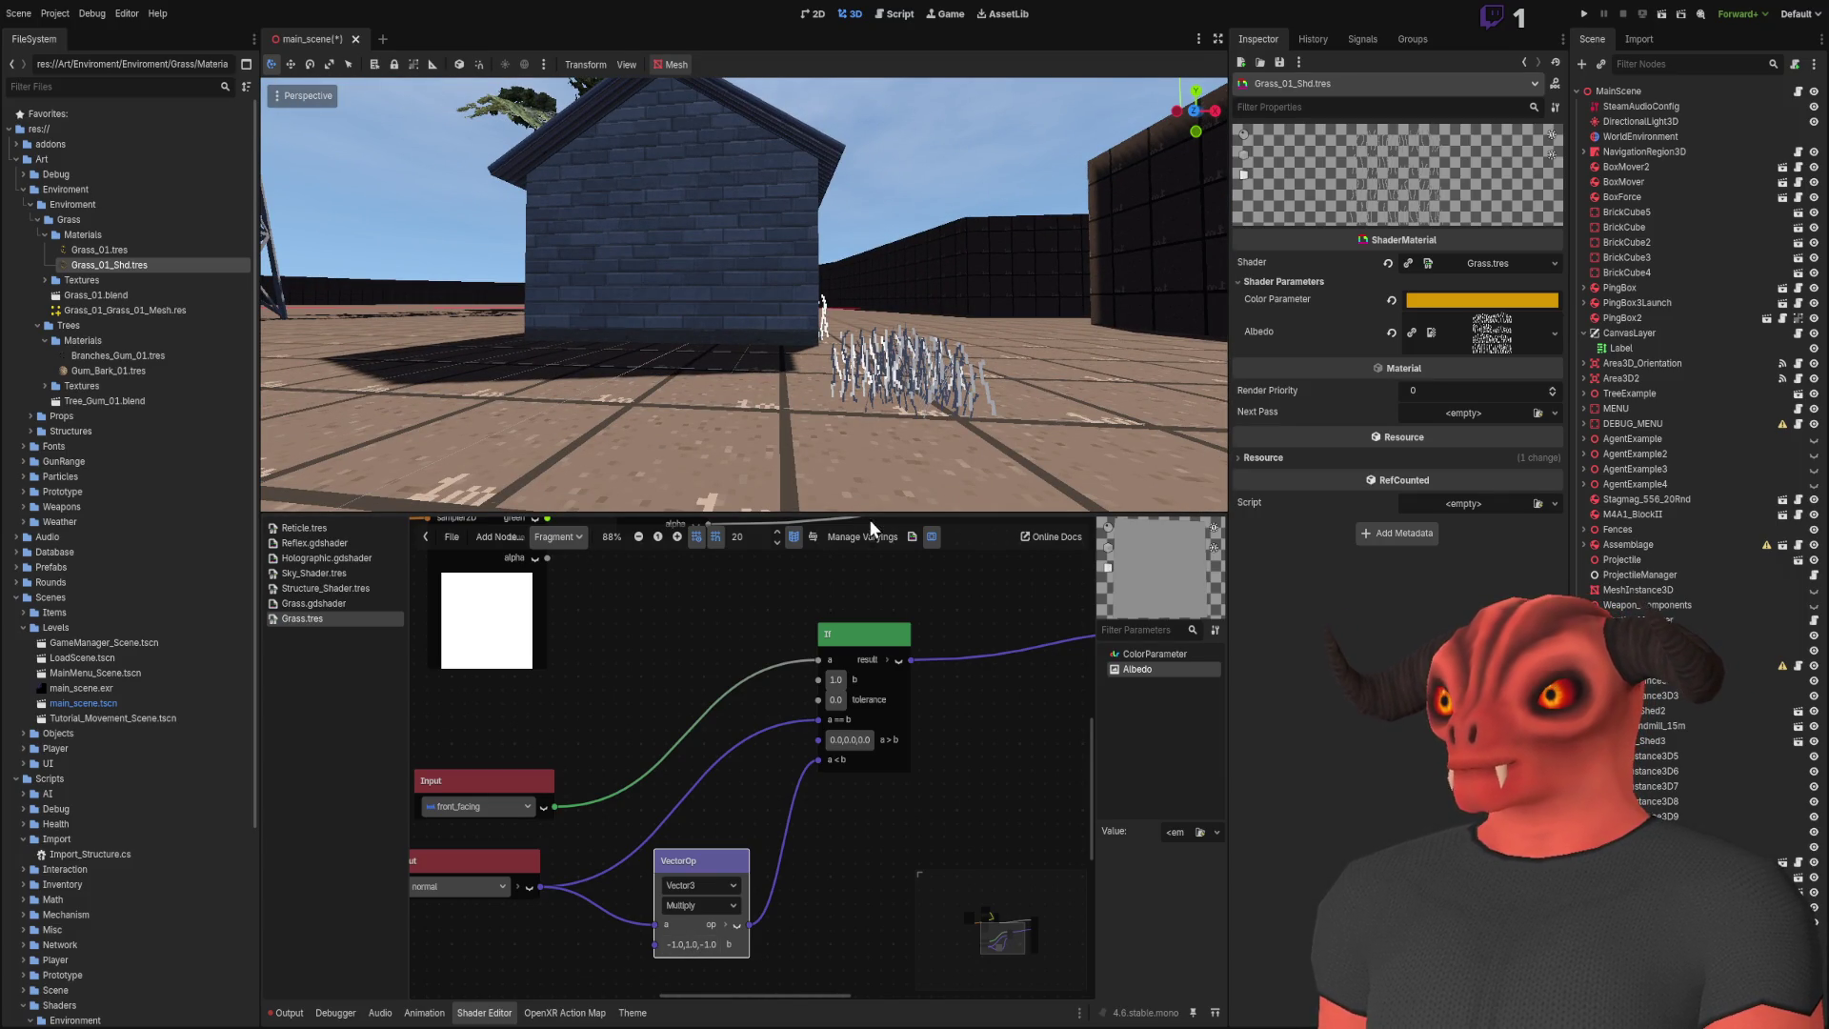
key("ctrl+s")
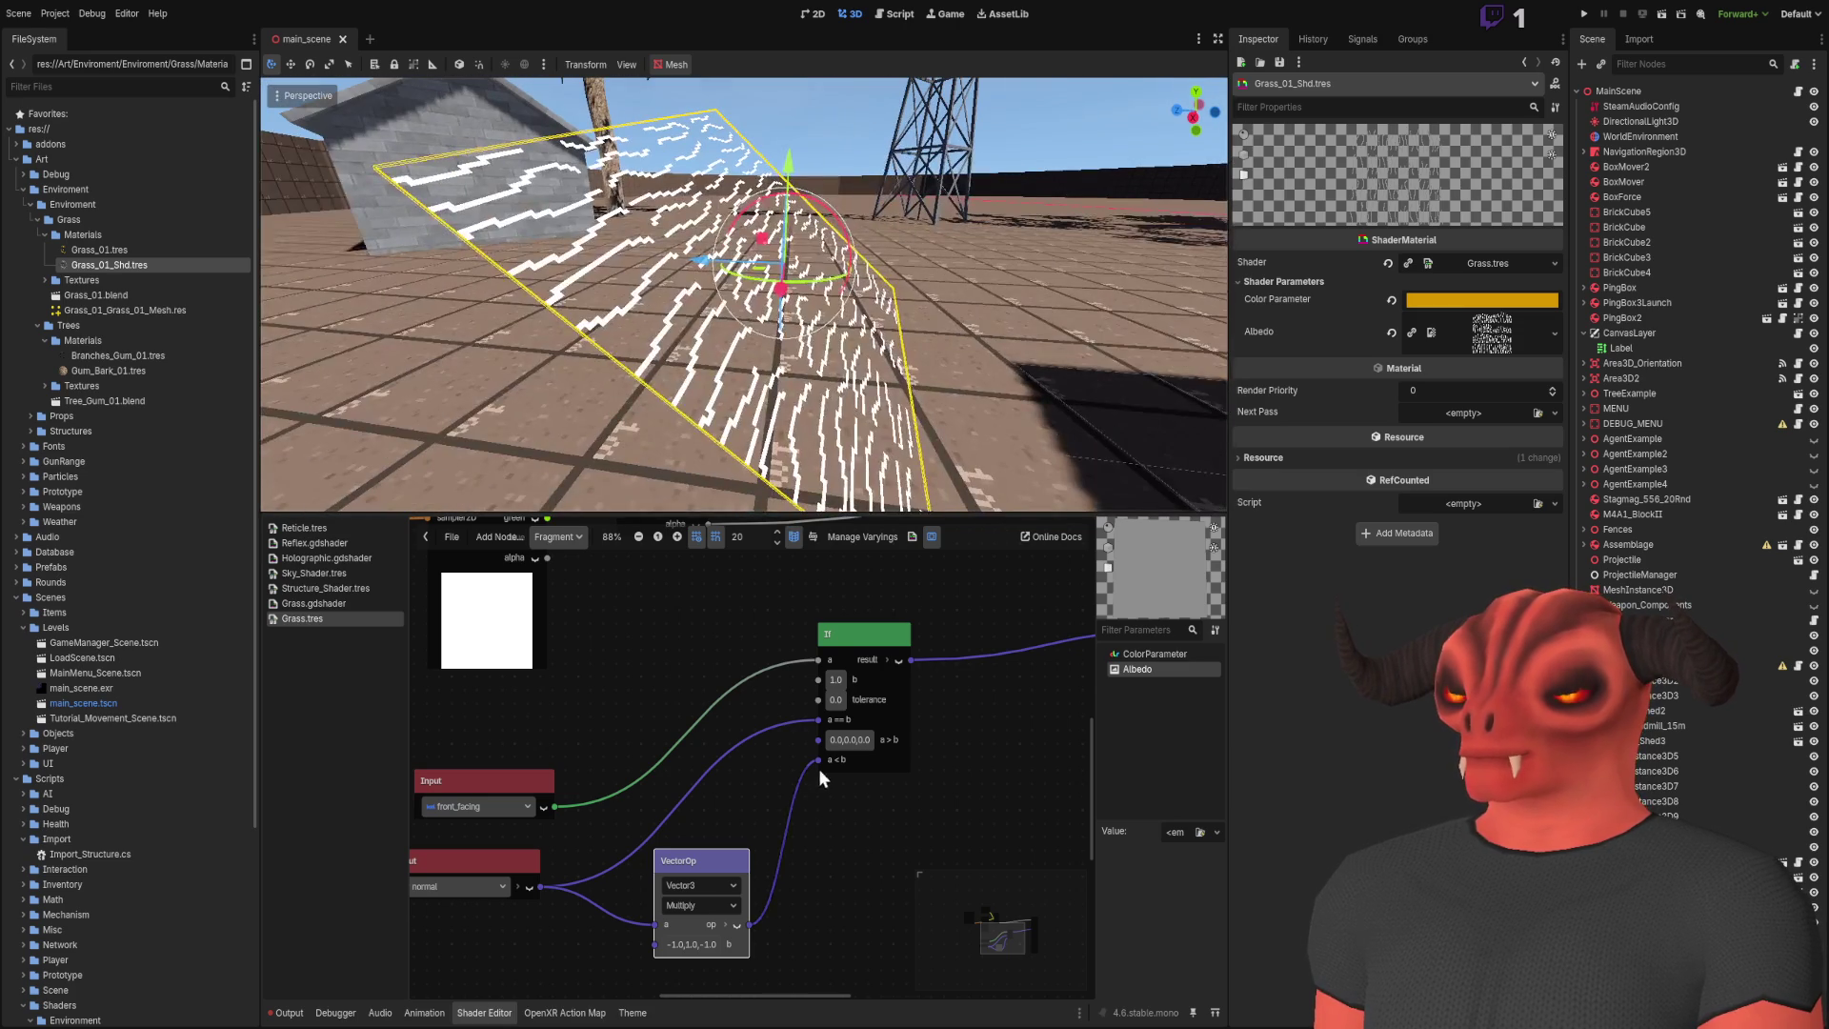
left_click_drag(570, 870, 819, 757)
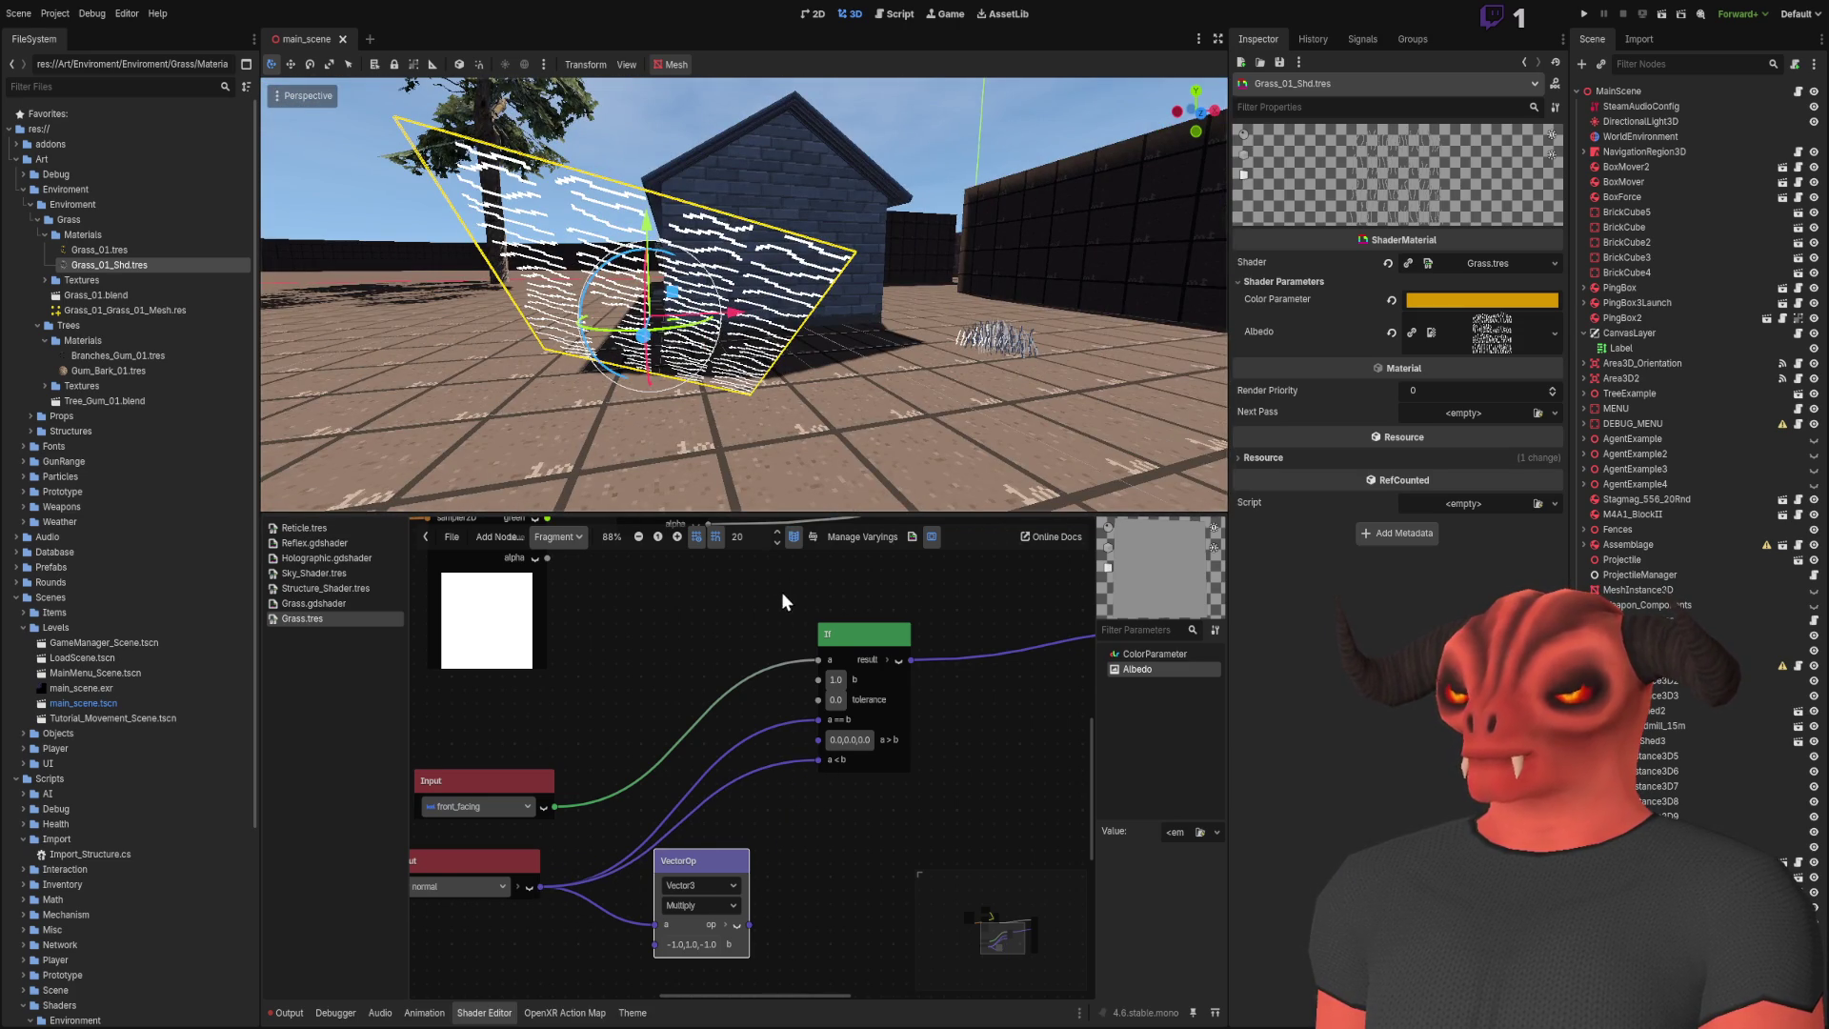
left_click_drag(769, 571, 666, 643)
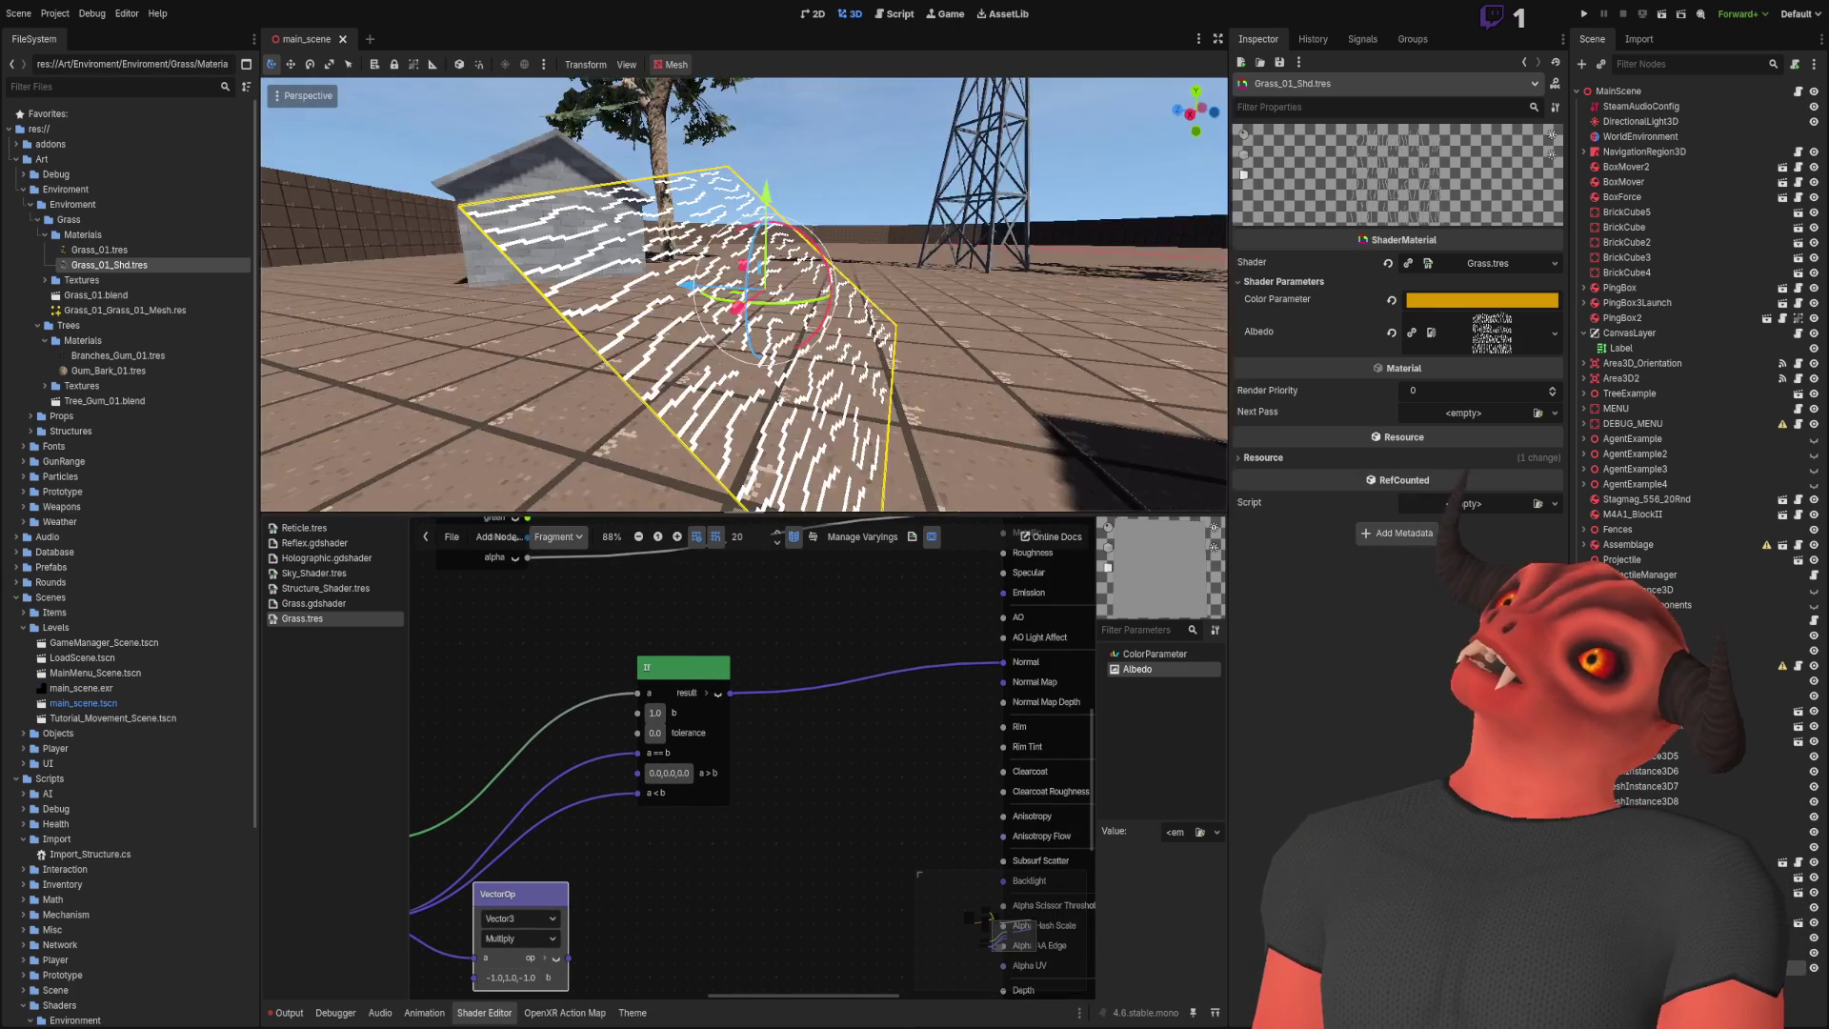
left_click_drag(636, 238, 717, 377)
Step: Connect the normal multiplied by -1,-1,-1 into the If node's a<b input and save
left_click_drag(569, 957, 637, 793)
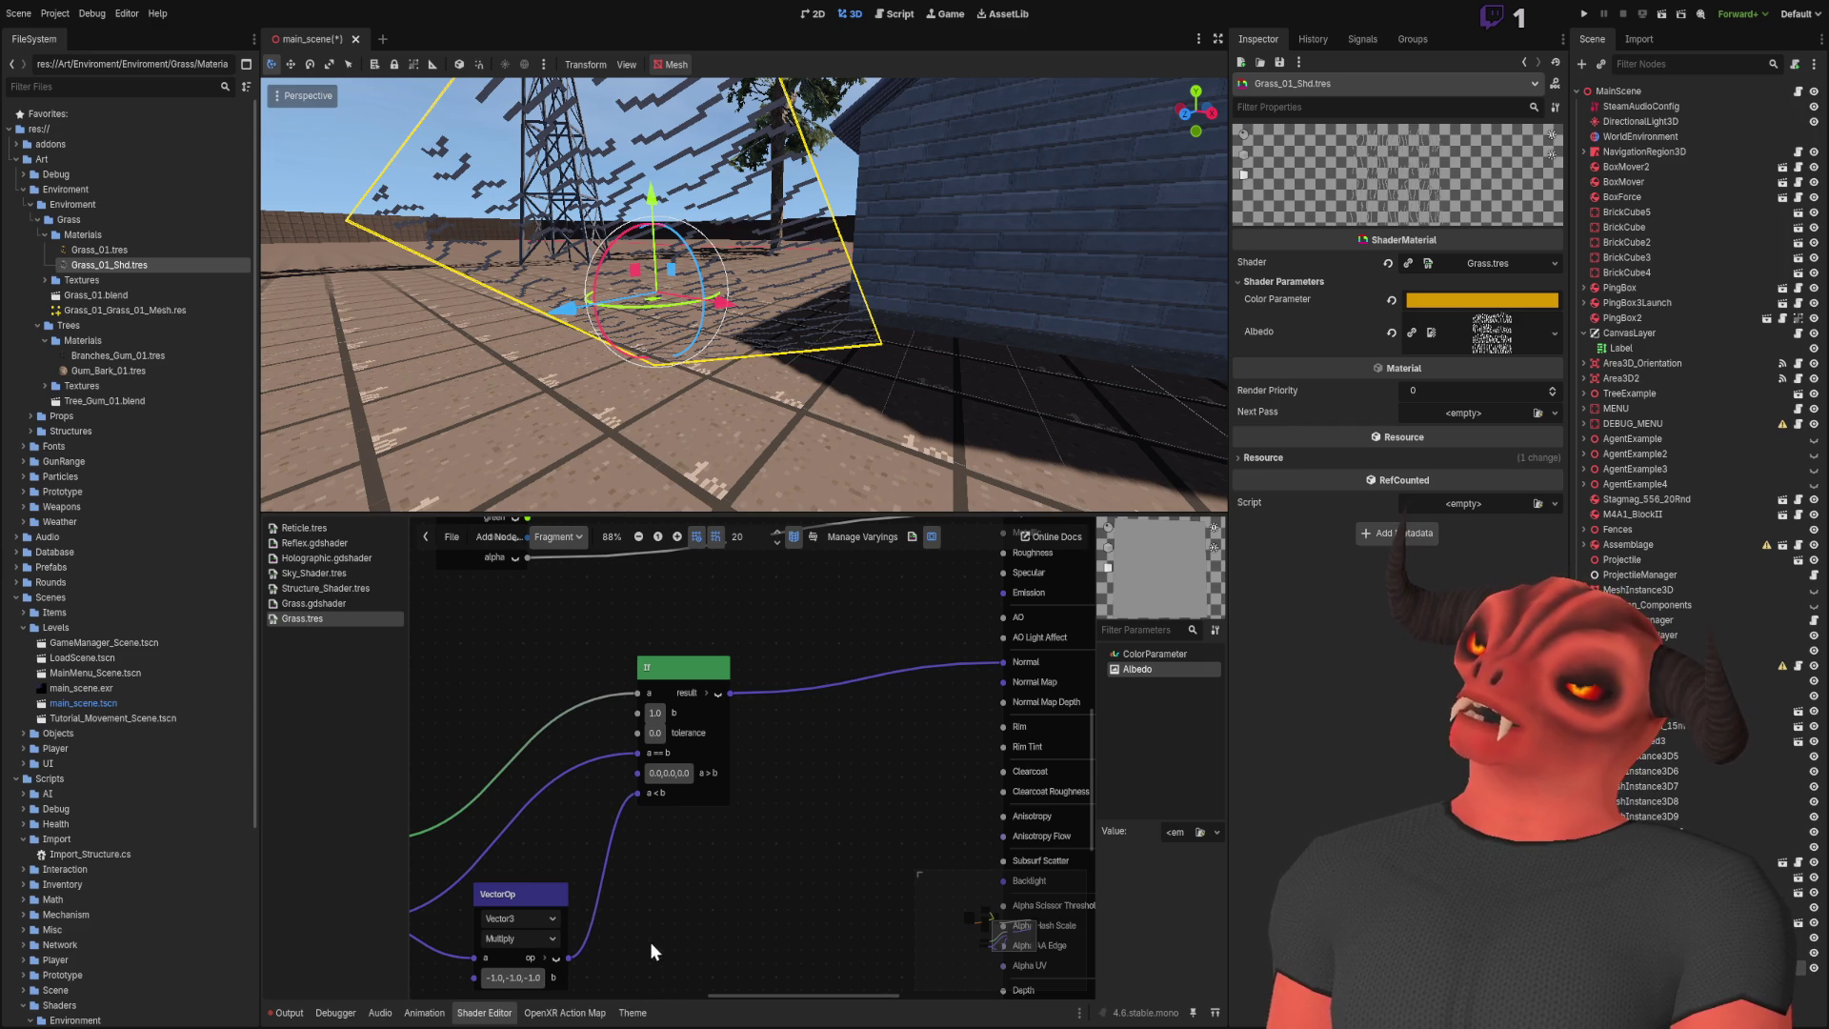
key("ctrl+s")
mouse_move(688, 203)
left_mouse_down()
mouse_move(653, 168)
mouse_move(710, 186)
left_mouse_up()
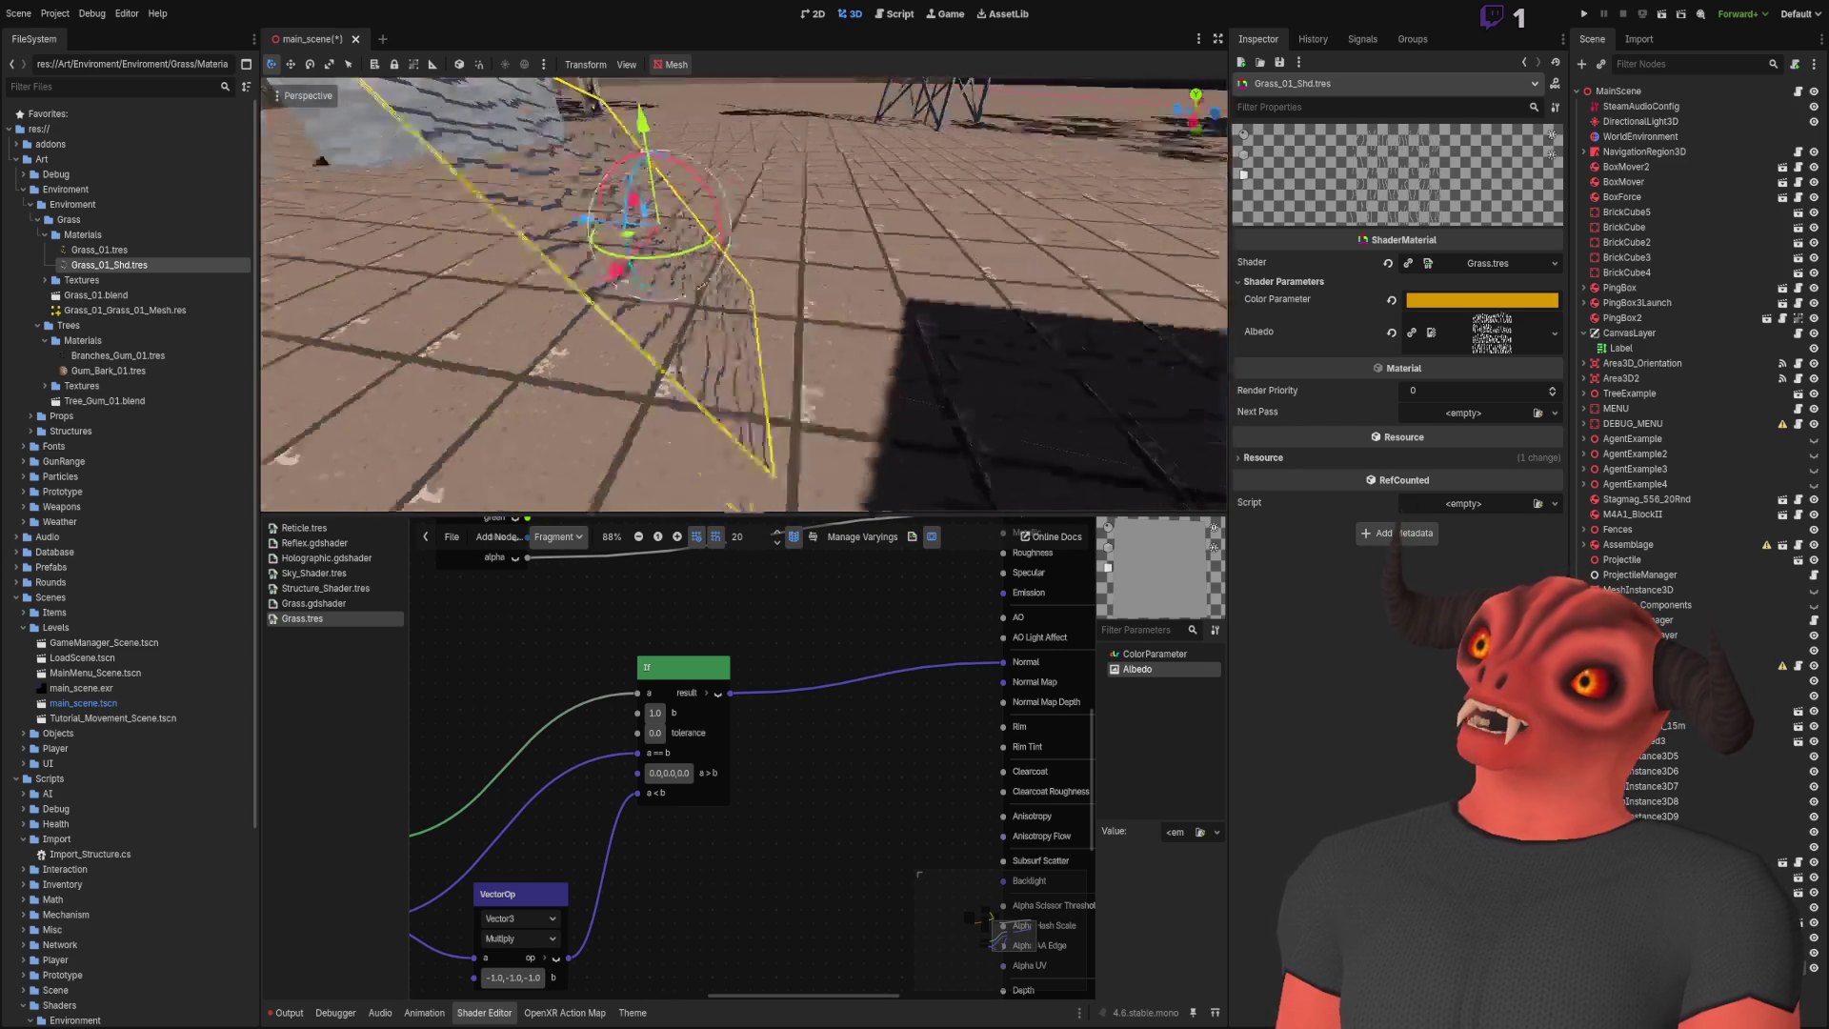
scroll(610, 809, "up", 5)
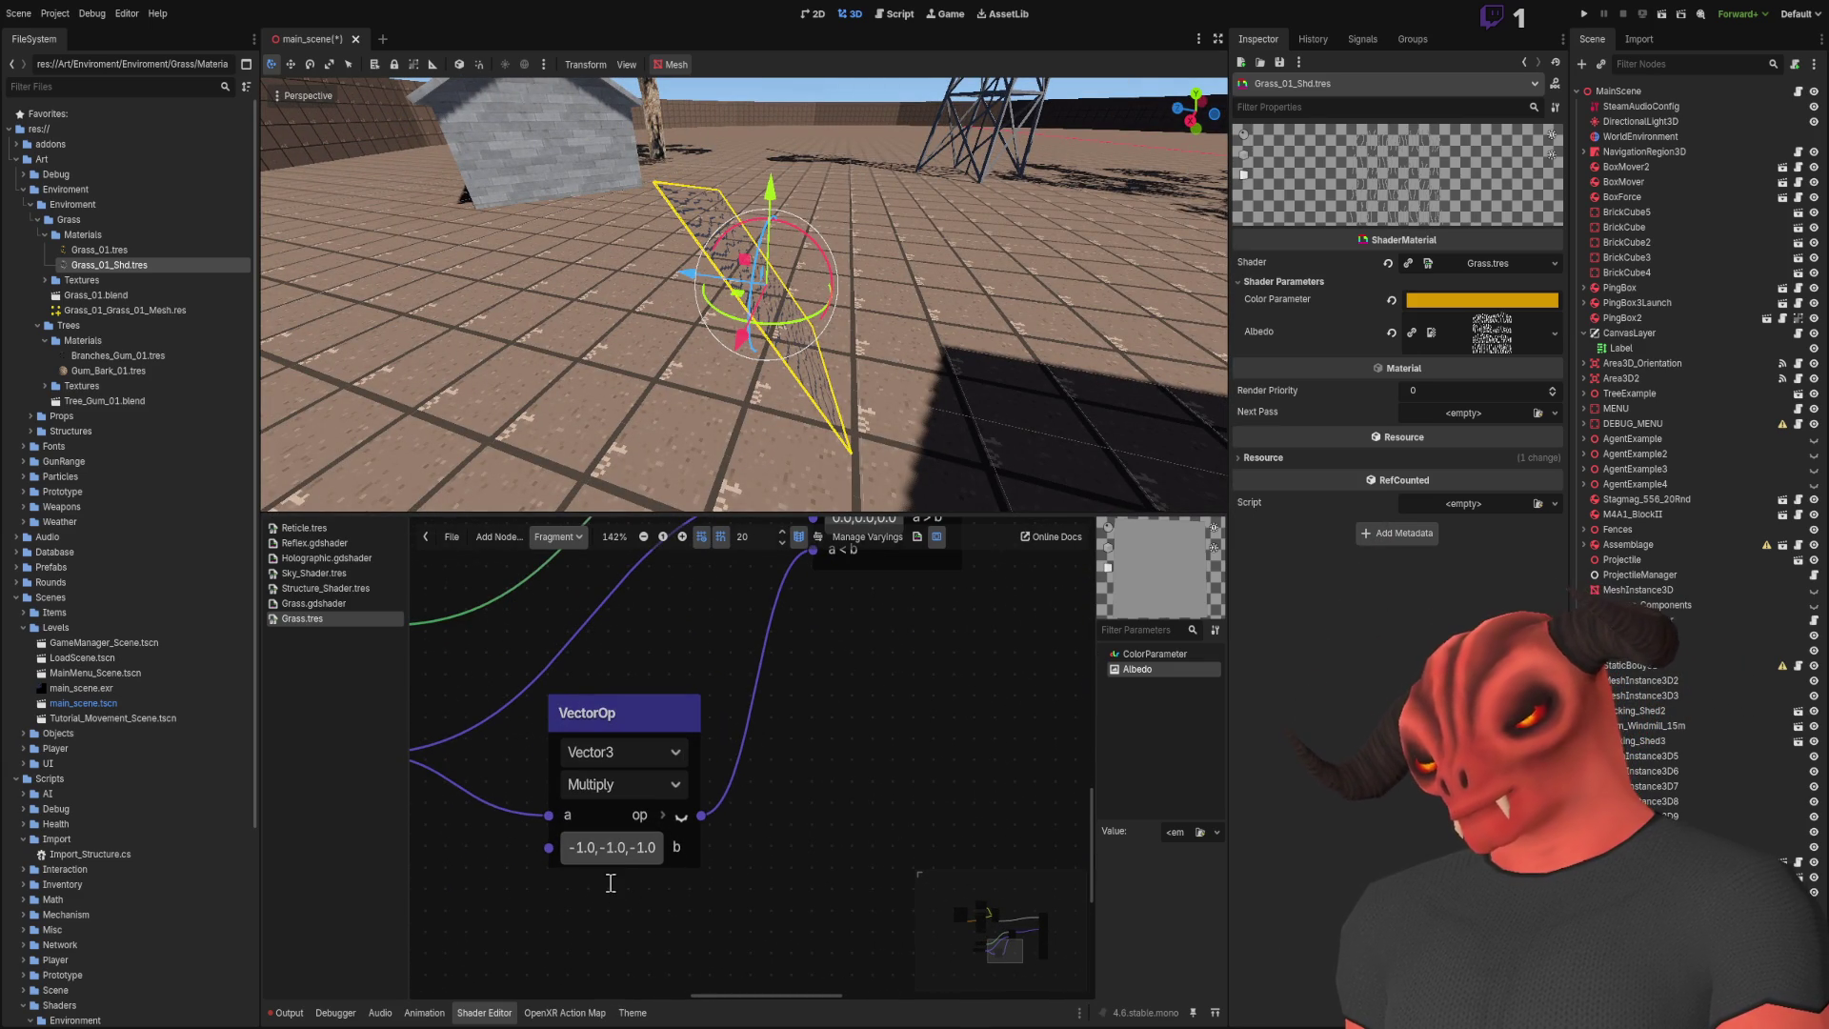
Step: Set the VectorOp multiplier to 1.0,-1.0,1.0, save, and rotate the grass quad
key("ctrl+z")
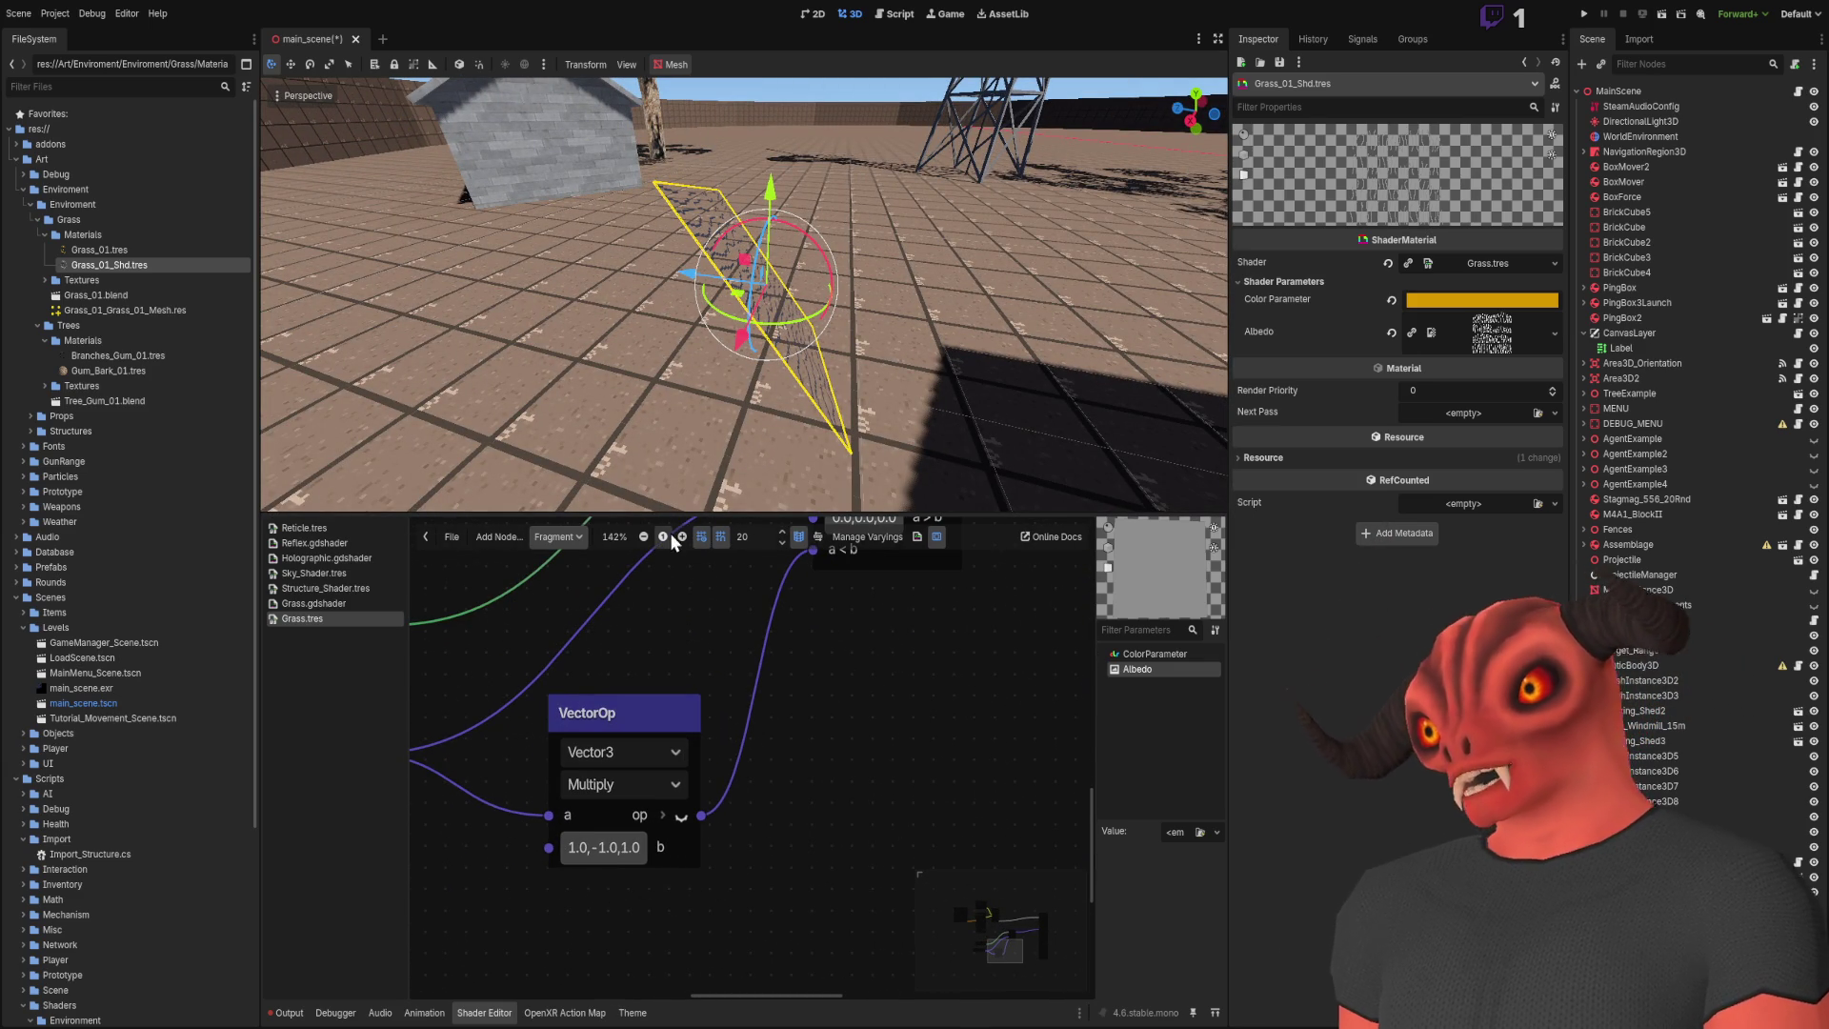
key("ctrl+s")
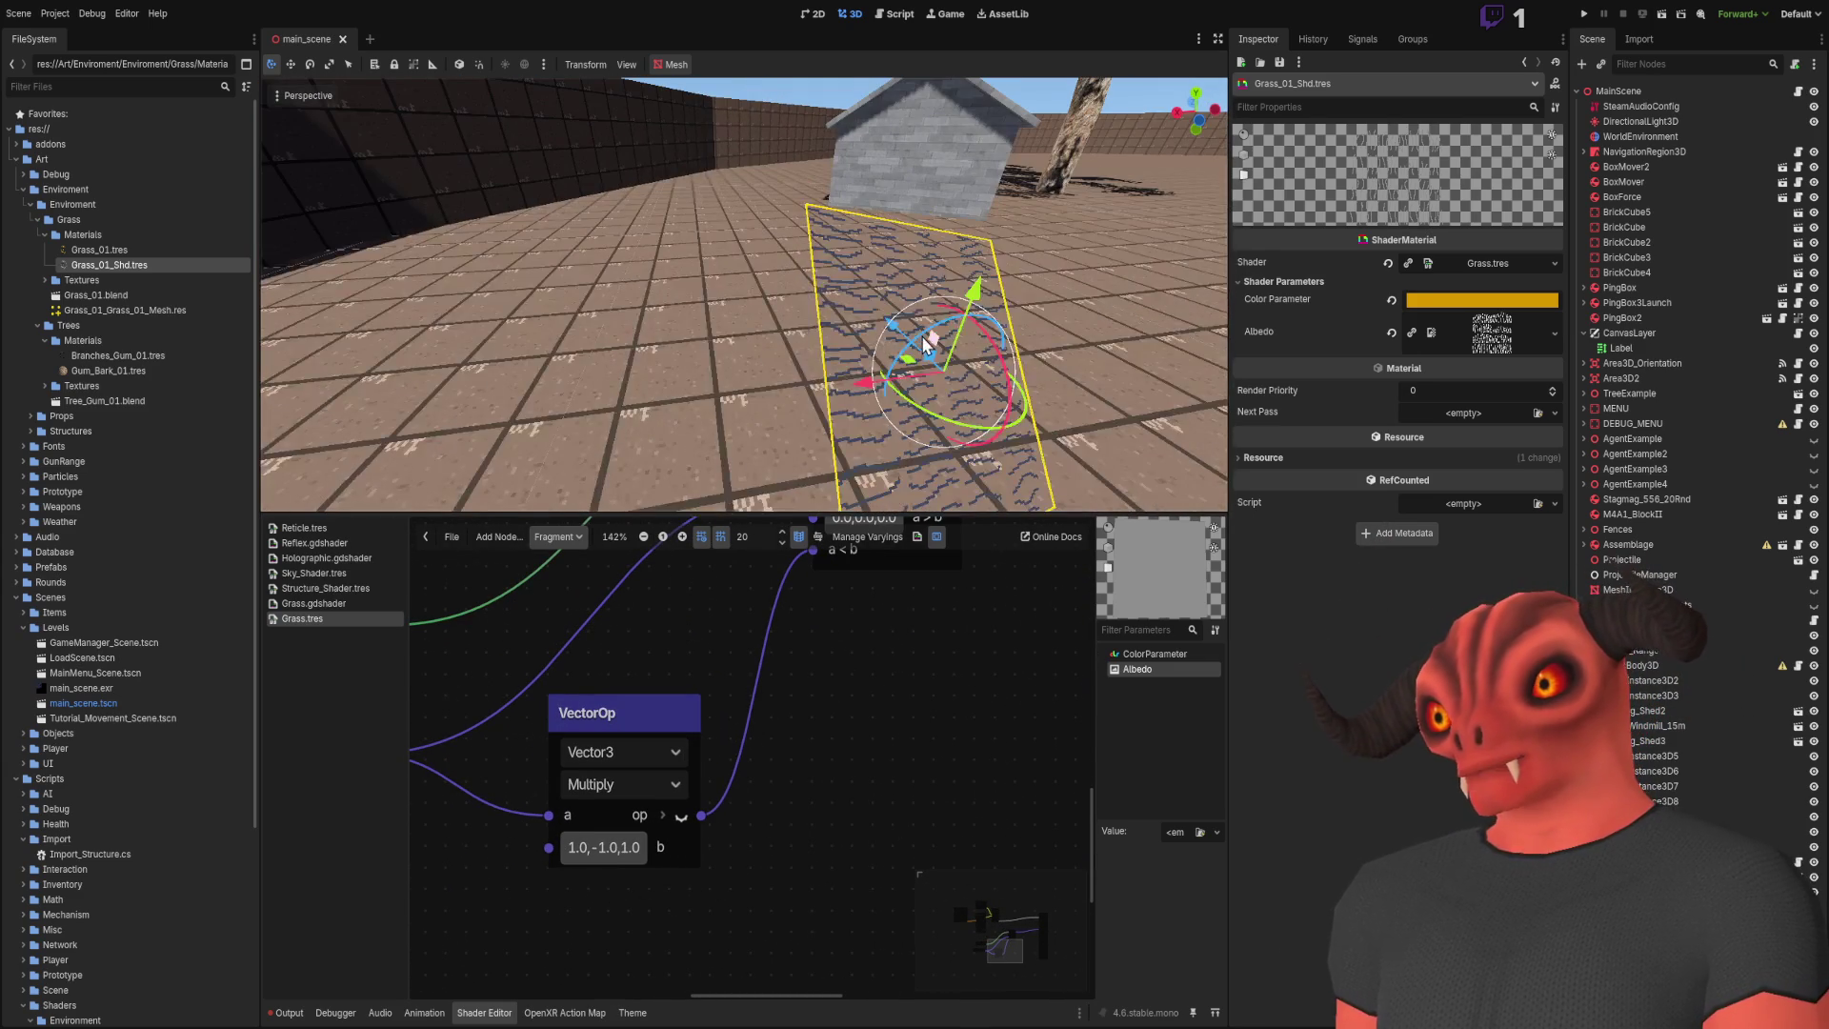
key("r")
left_click(932, 339)
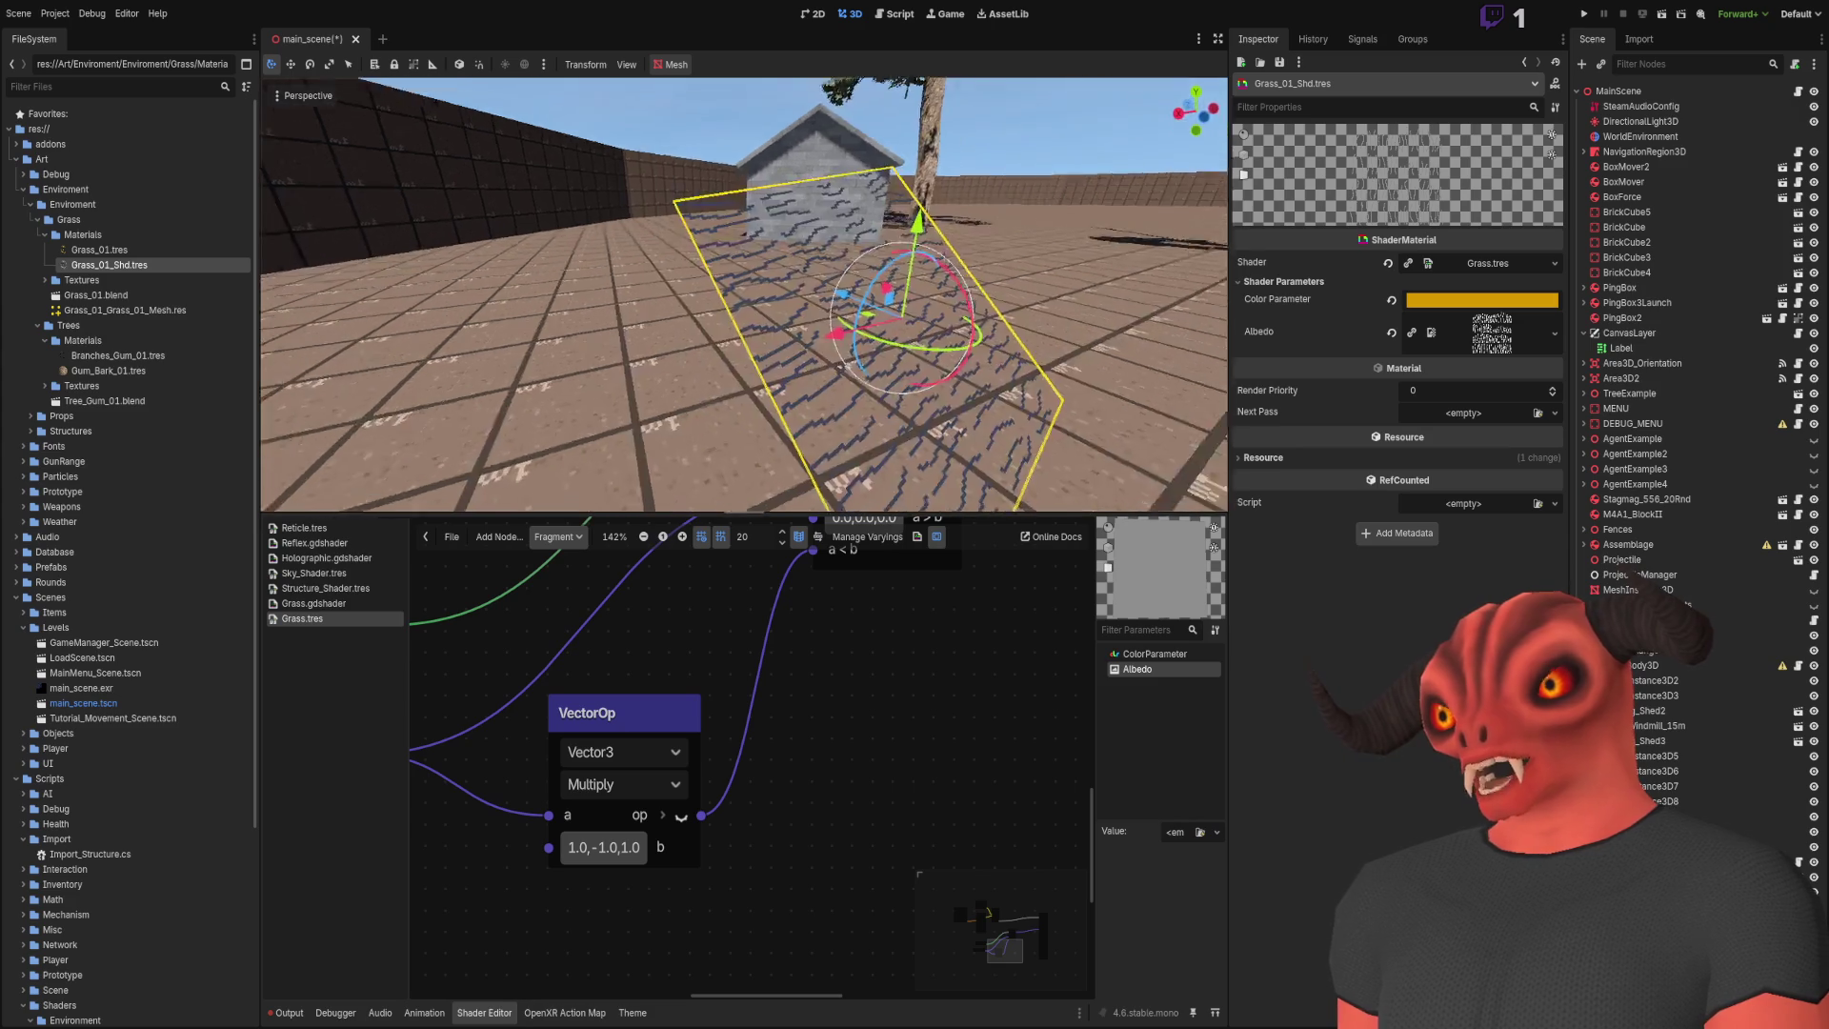
left_click_drag(649, 332, 895, 809)
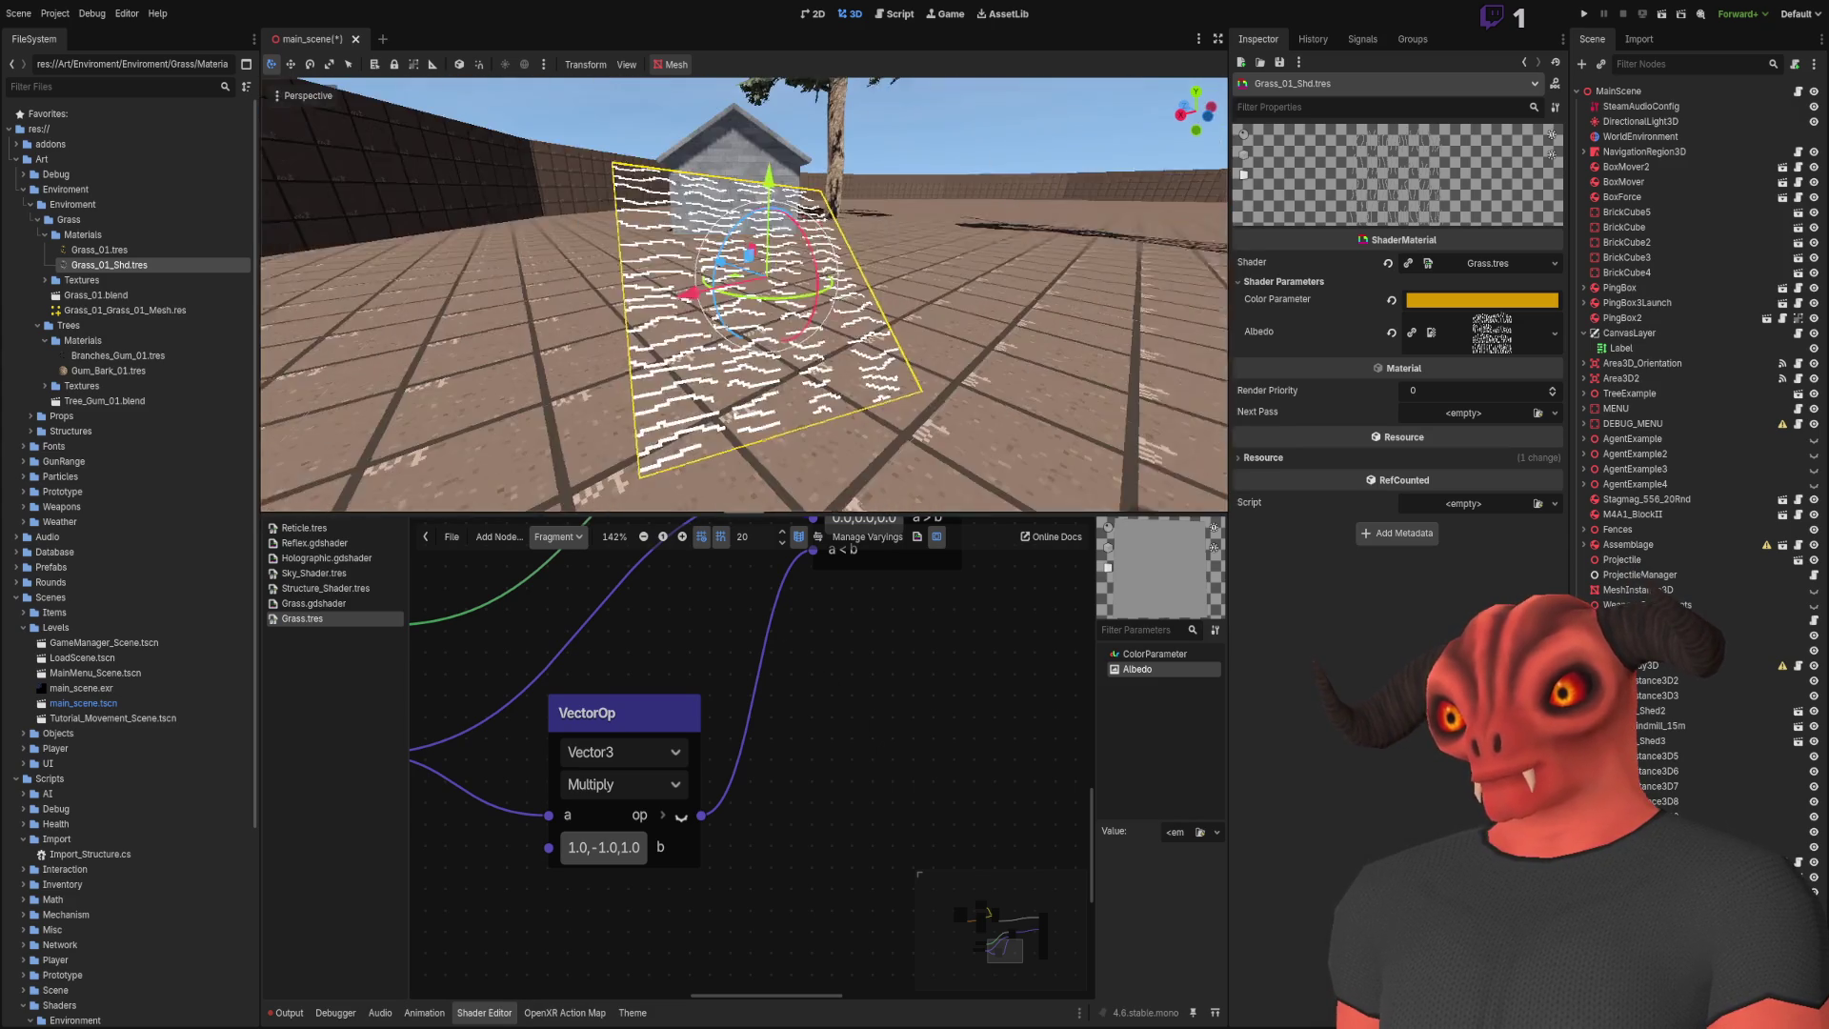
scroll(733, 813, "down", 4)
scroll(624, 888, "up", 3)
Step: Add a FaceForward node beside VectorOp, then delete it
mouse_move(625, 889)
left_mouse_down()
mouse_move(741, 789)
mouse_move(970, 710)
mouse_move(742, 763)
left_mouse_up()
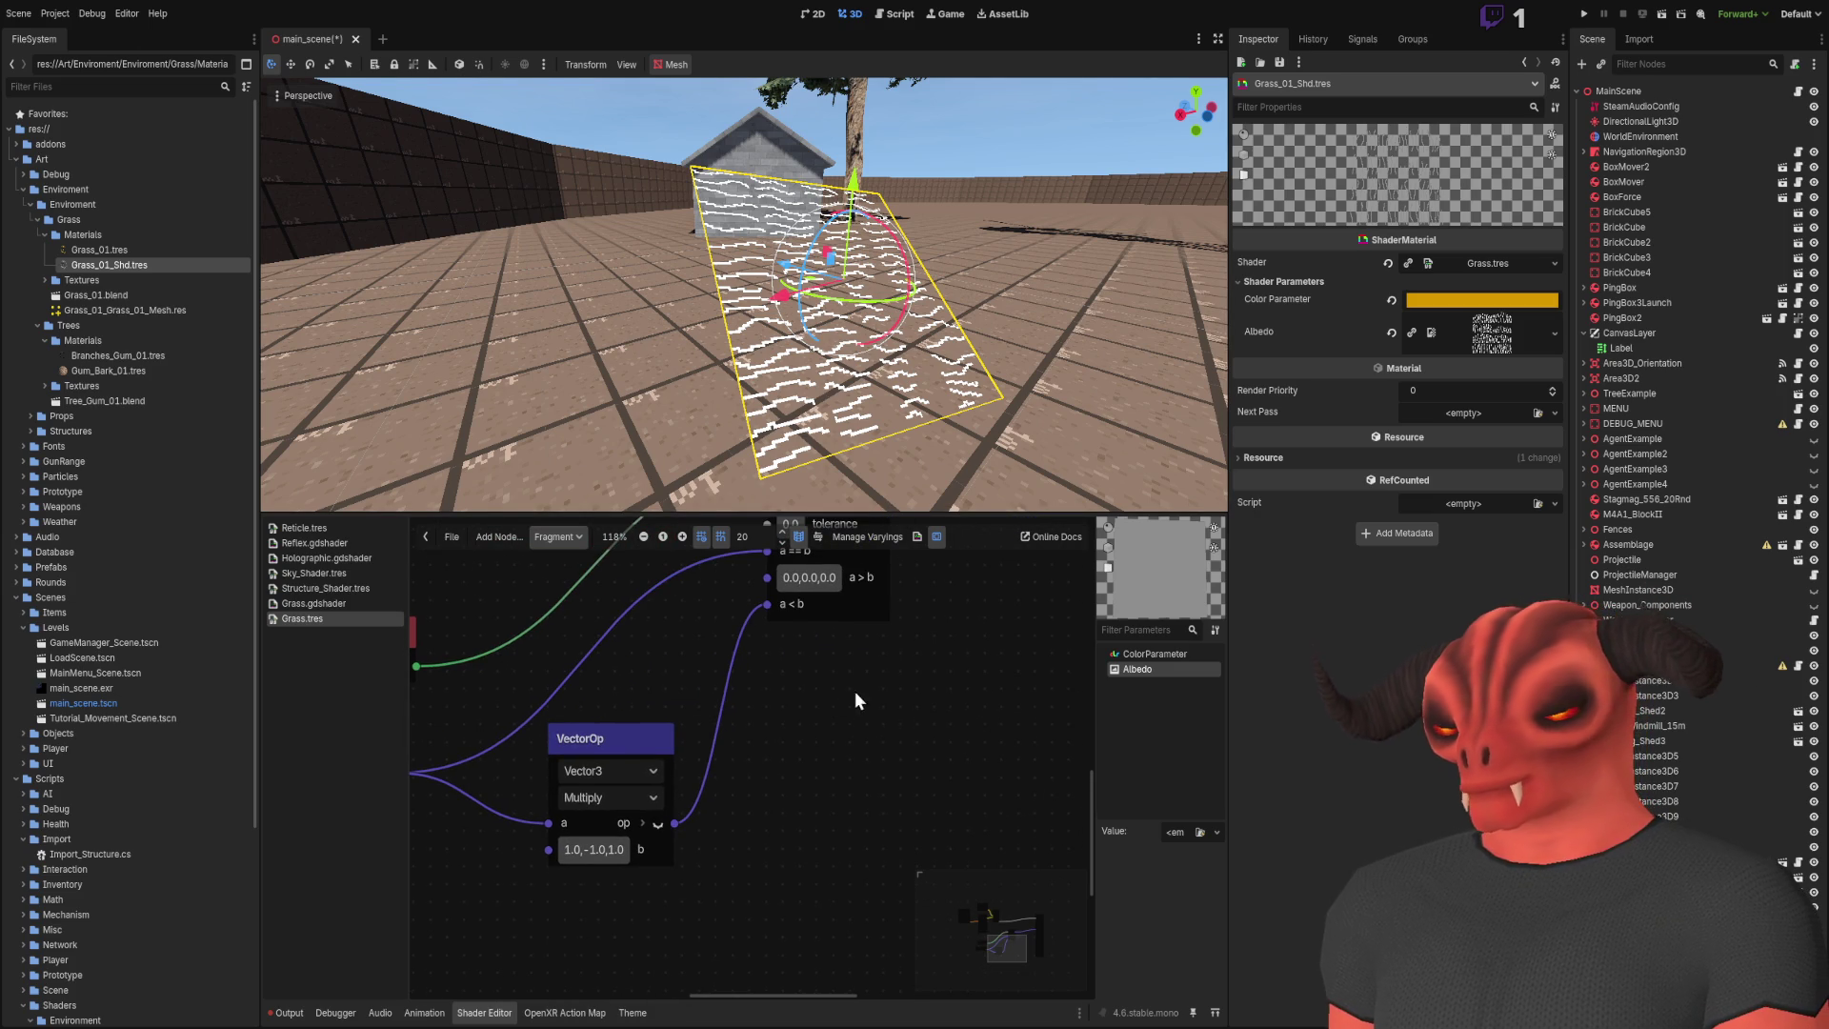
key("ctrl+v")
left_click_drag(939, 741, 853, 733)
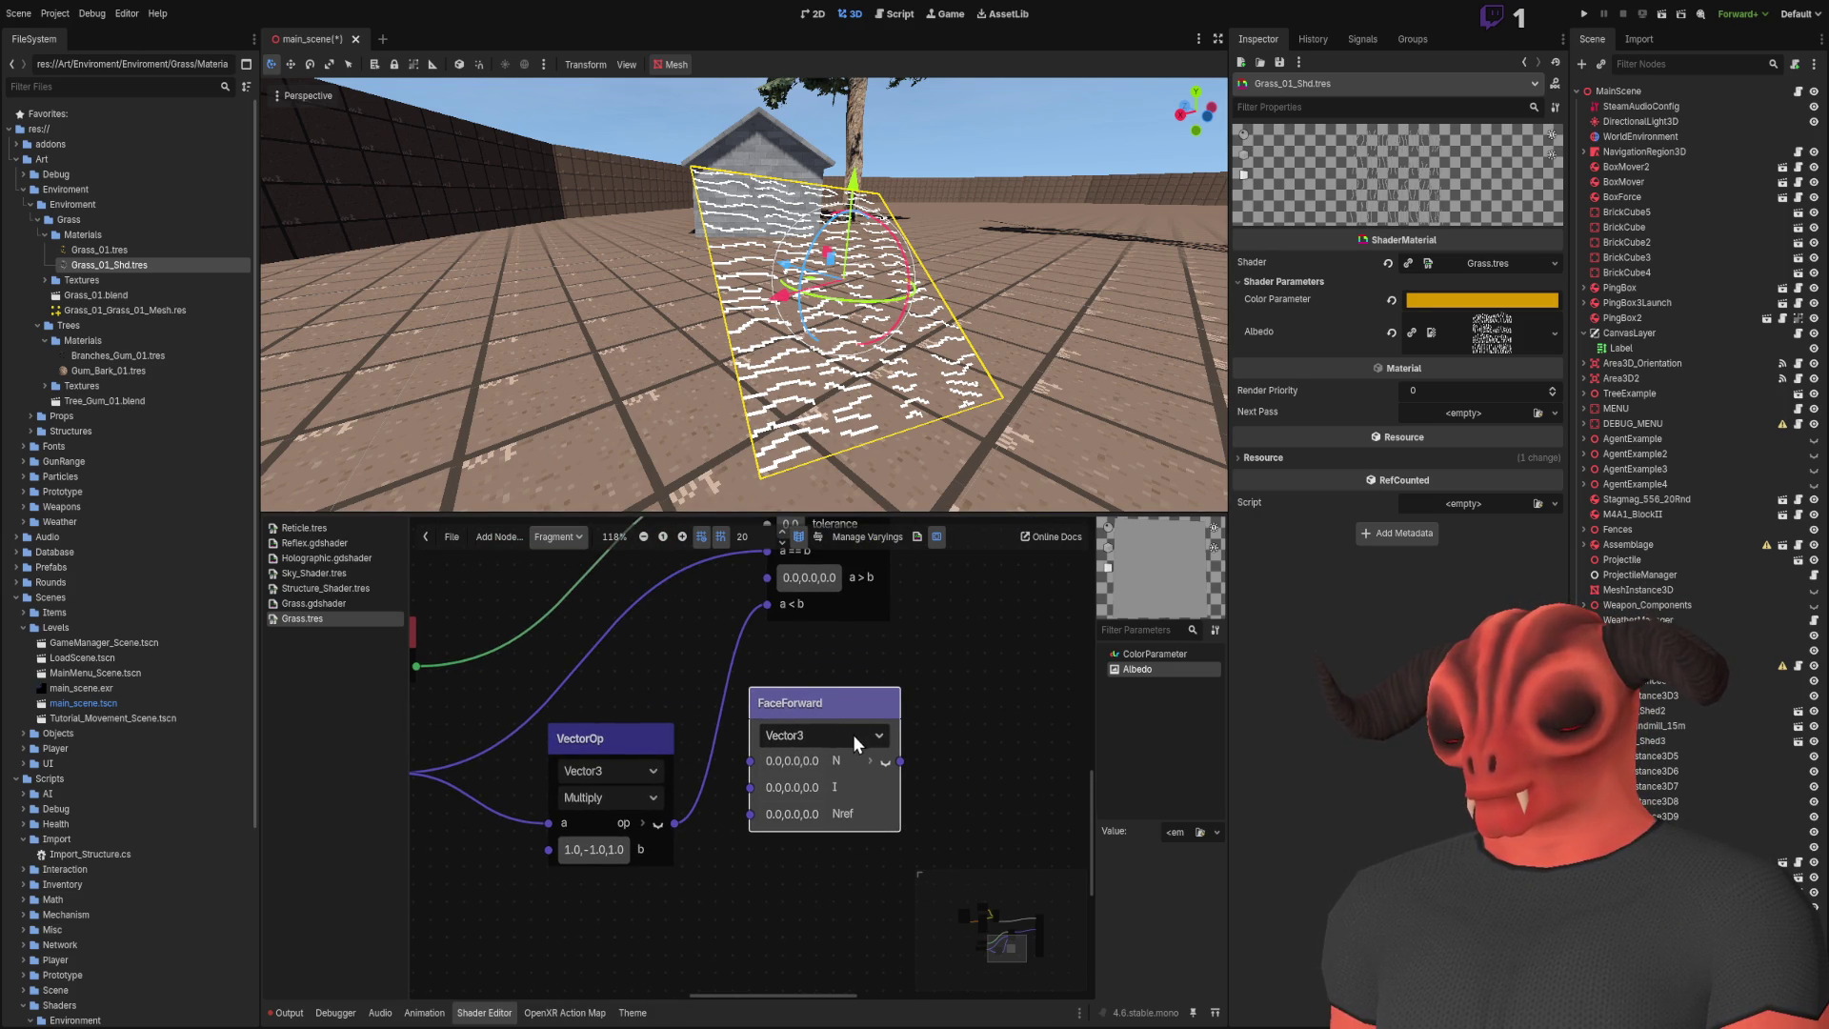
key("Delete")
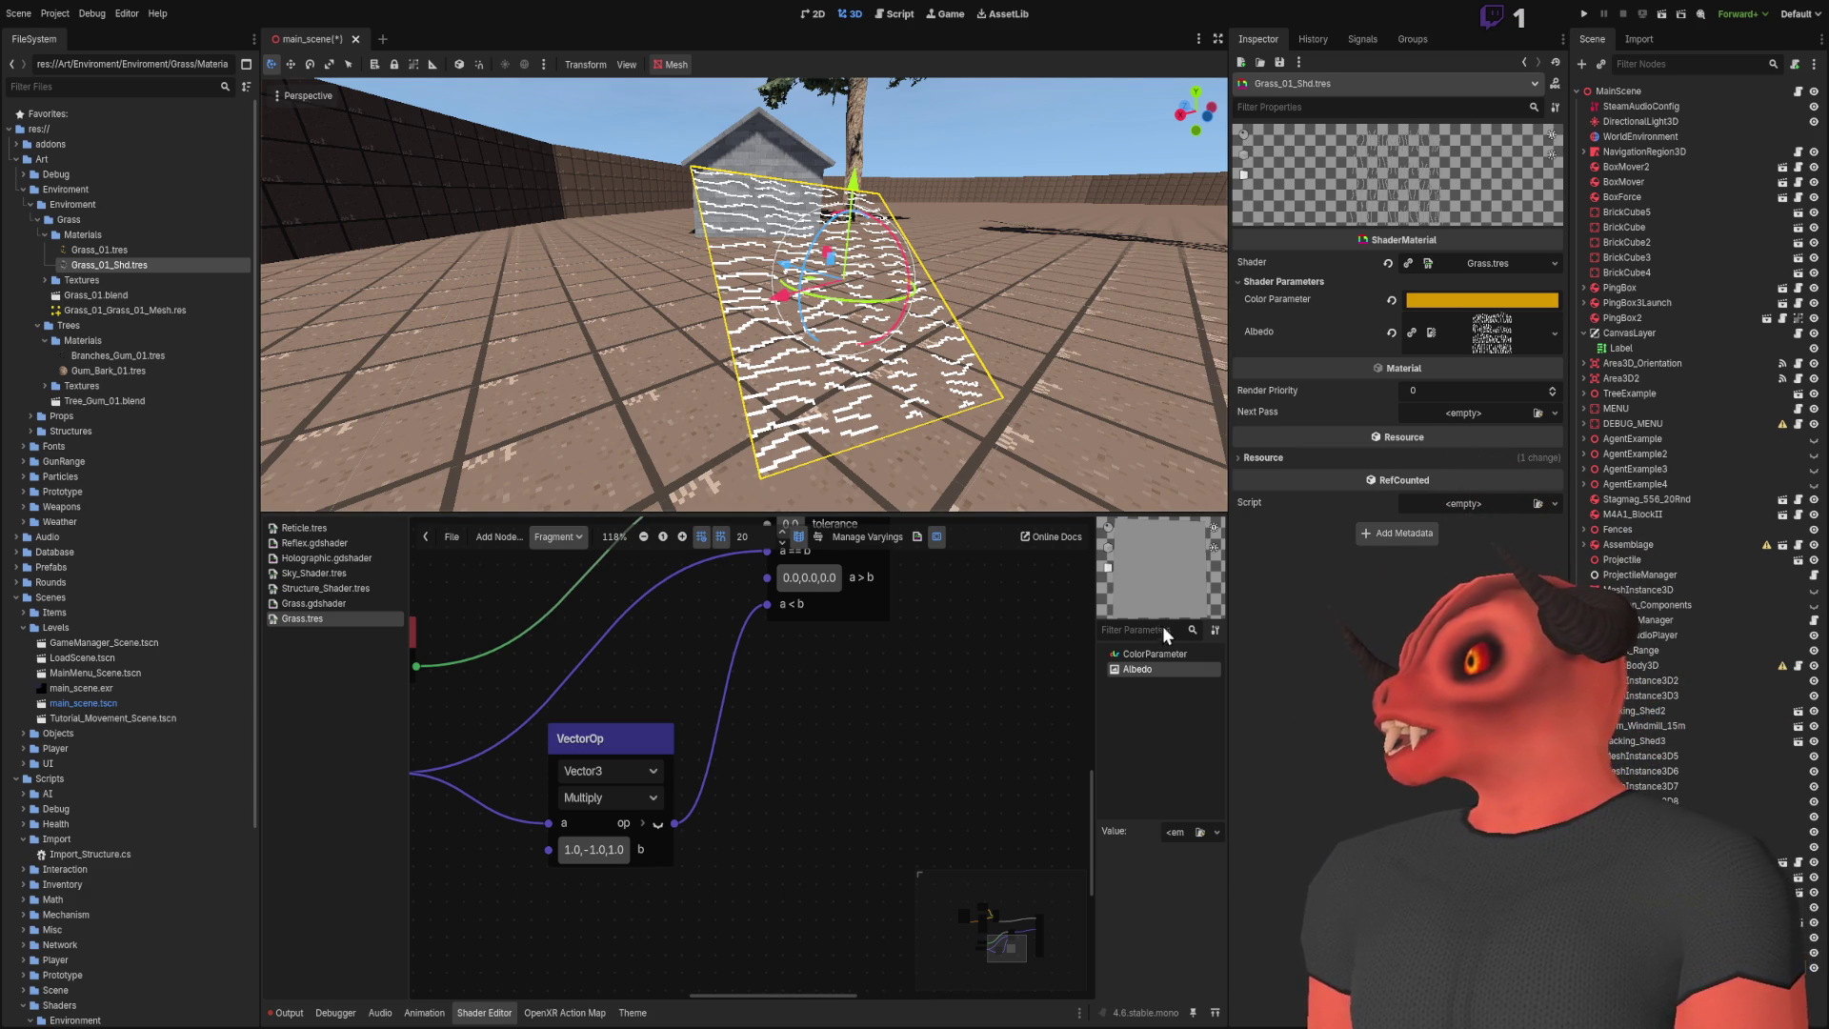
key("w")
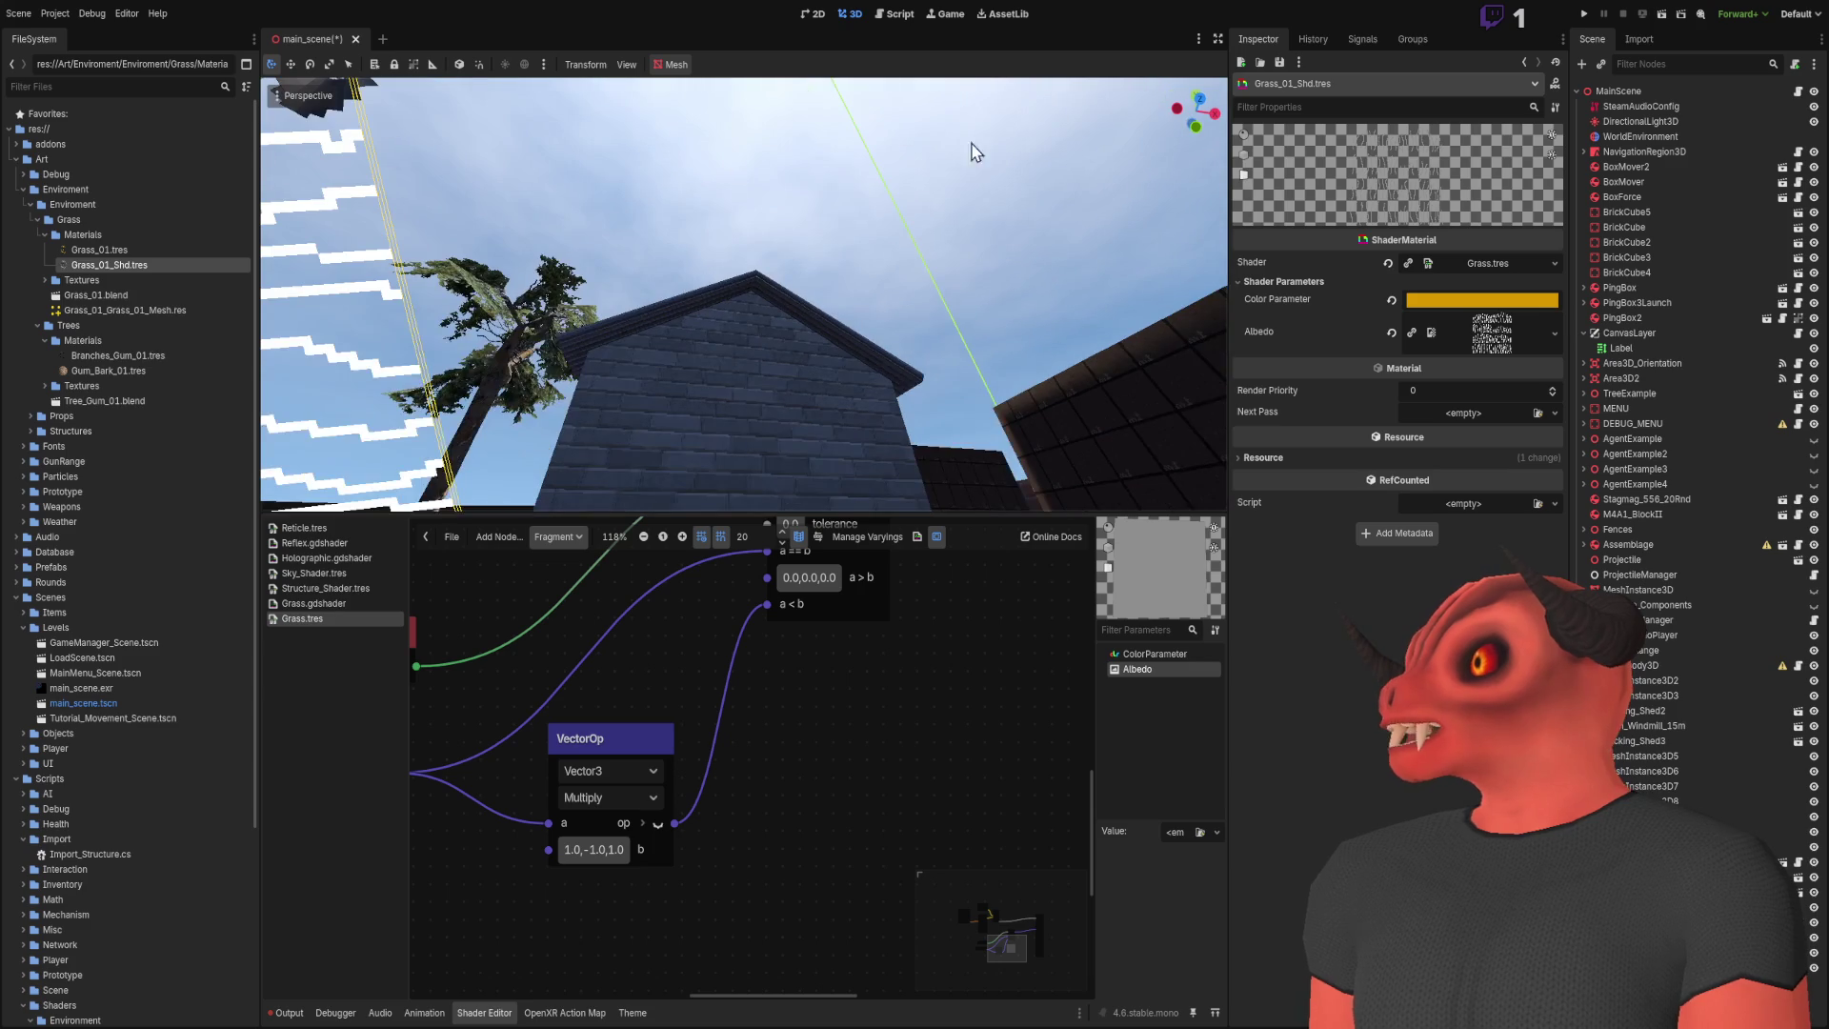
key("f")
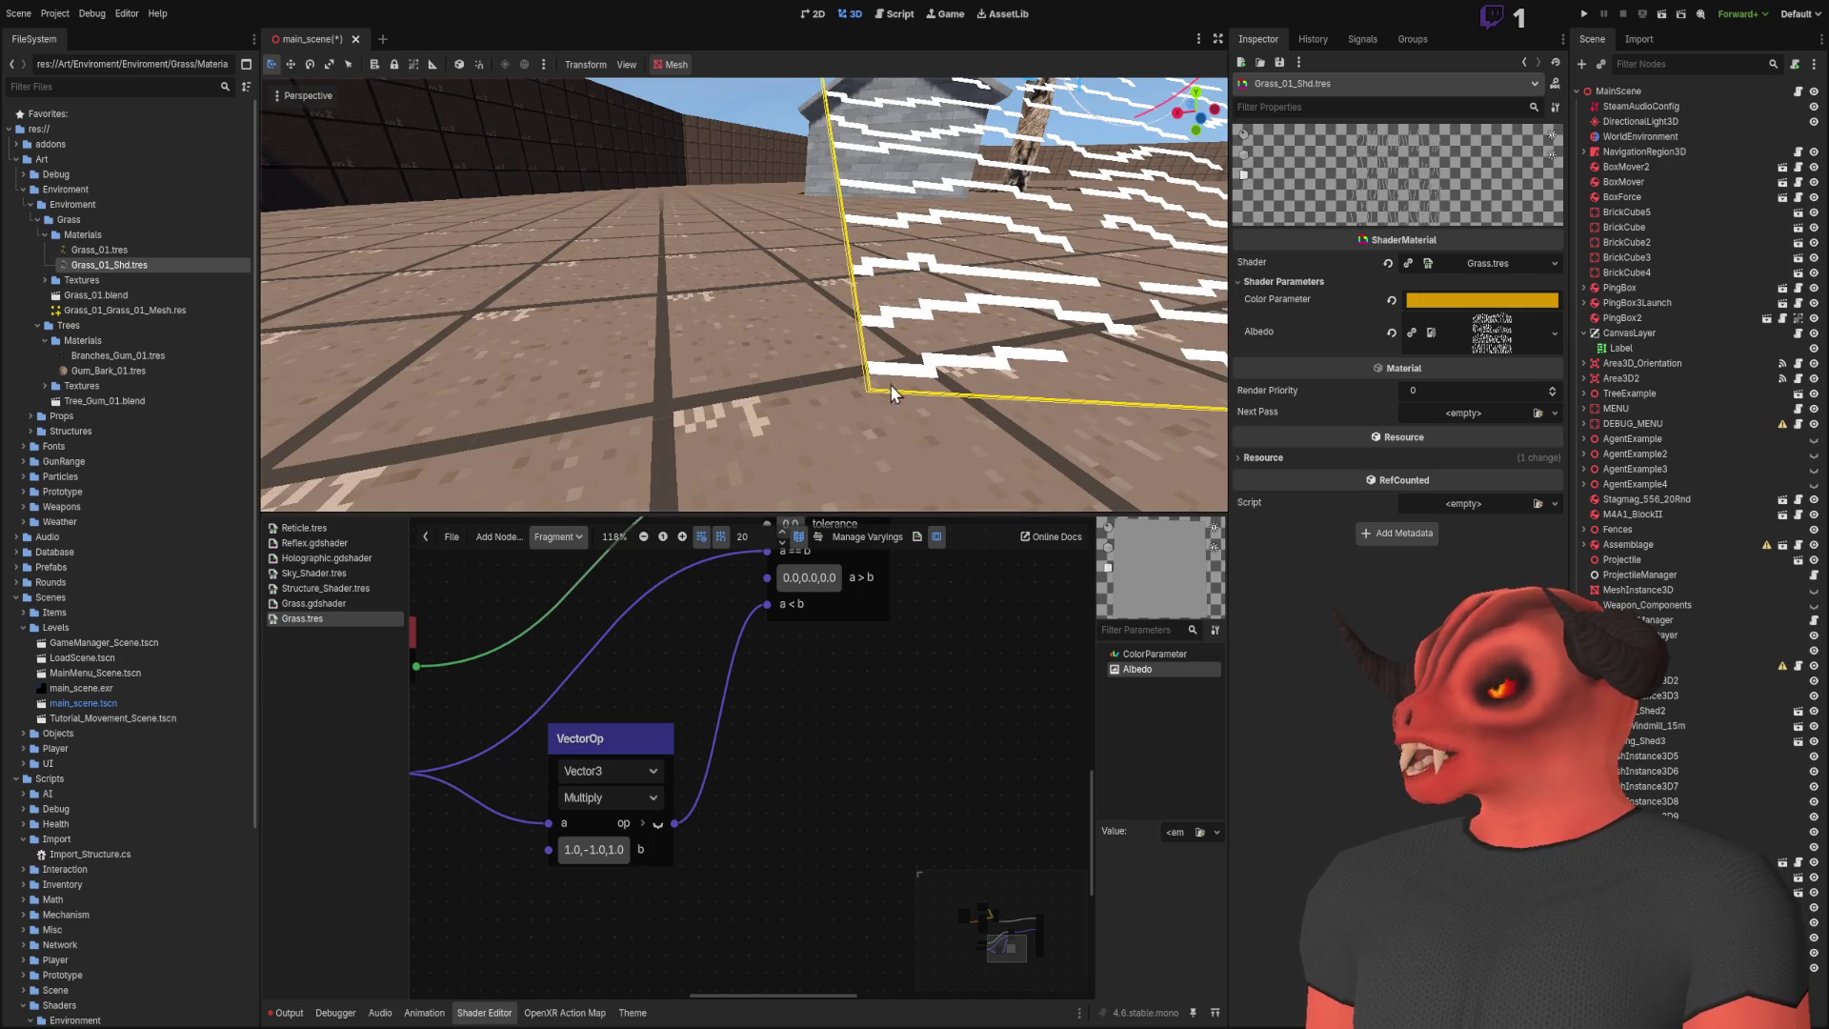
key("s")
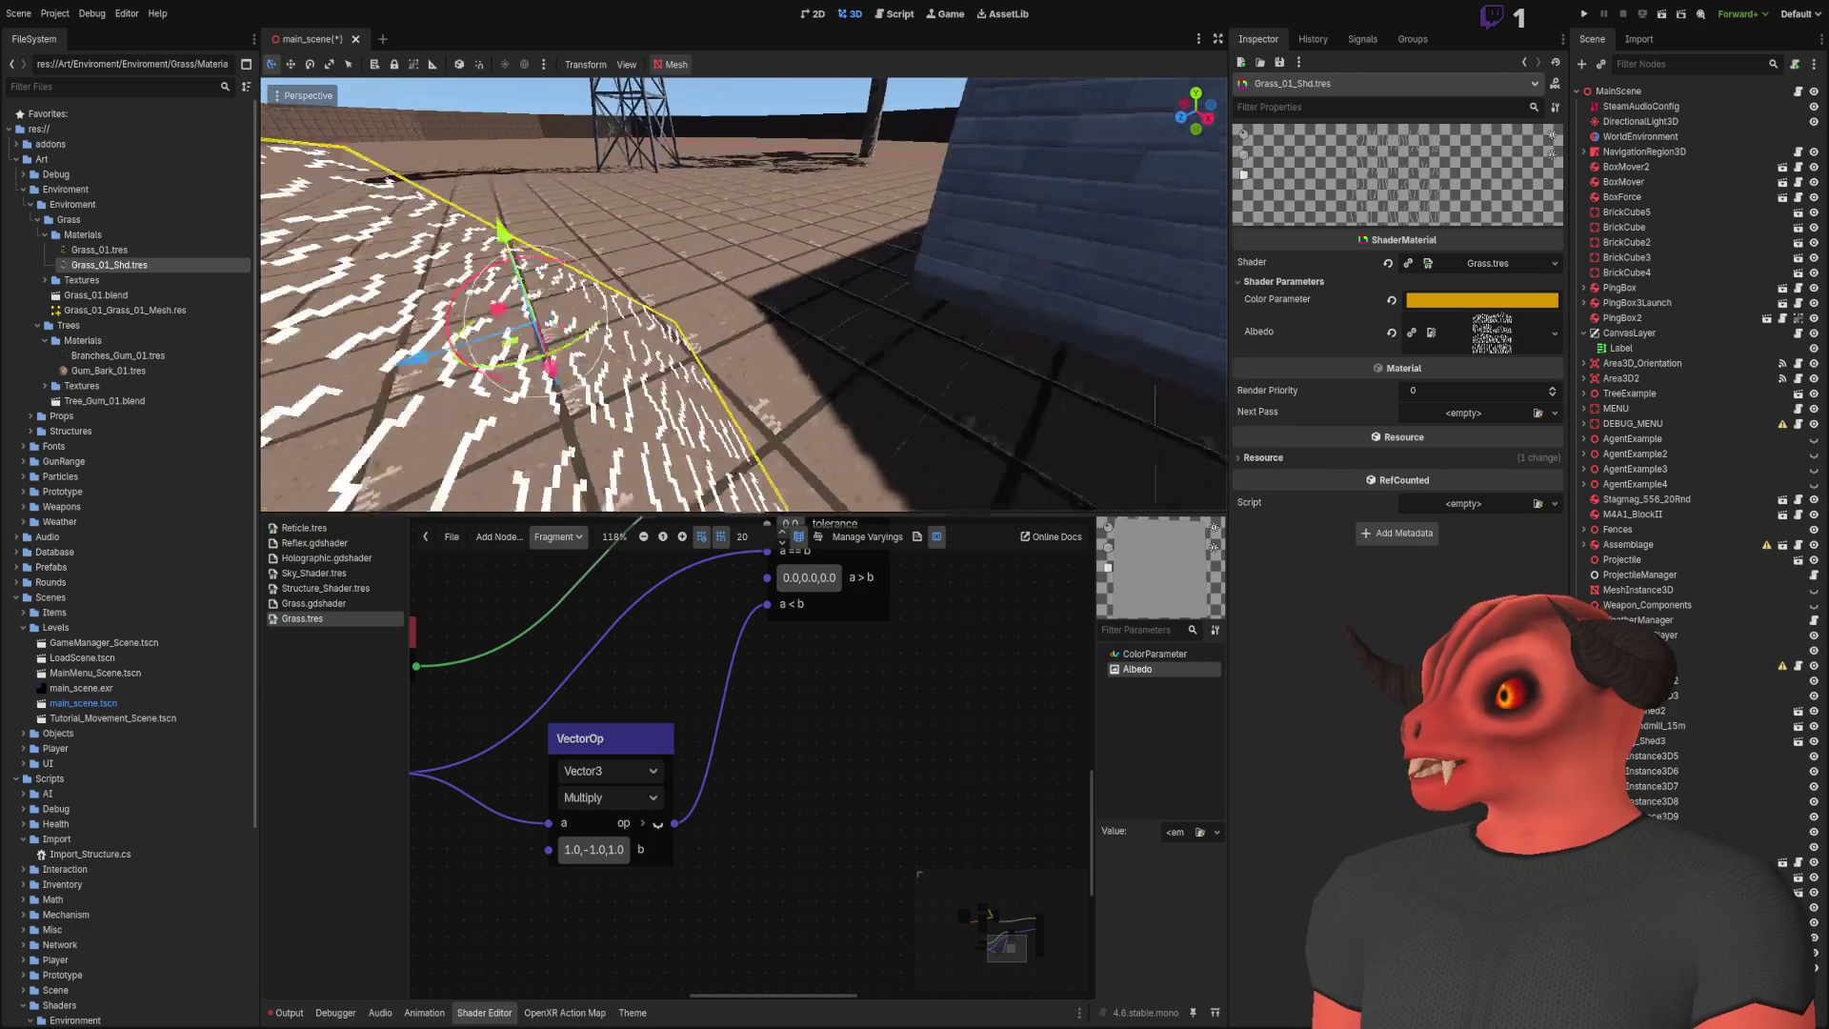
key("d")
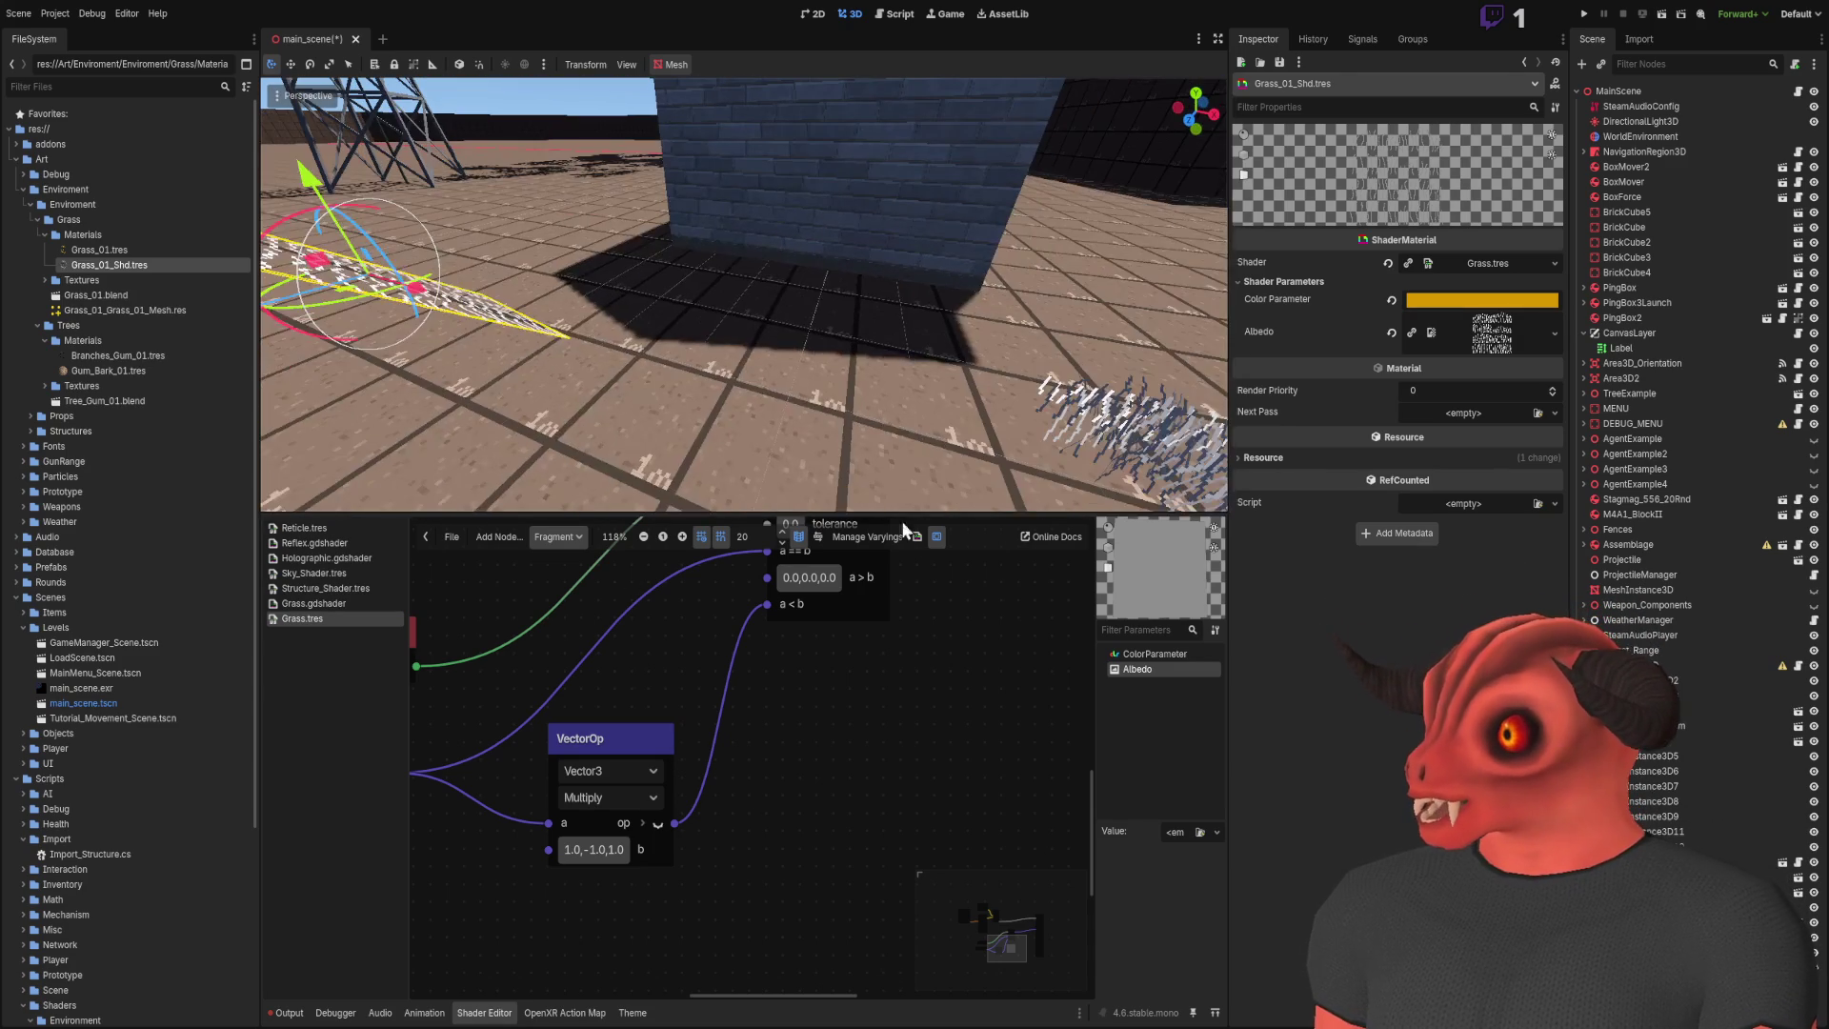
key("w")
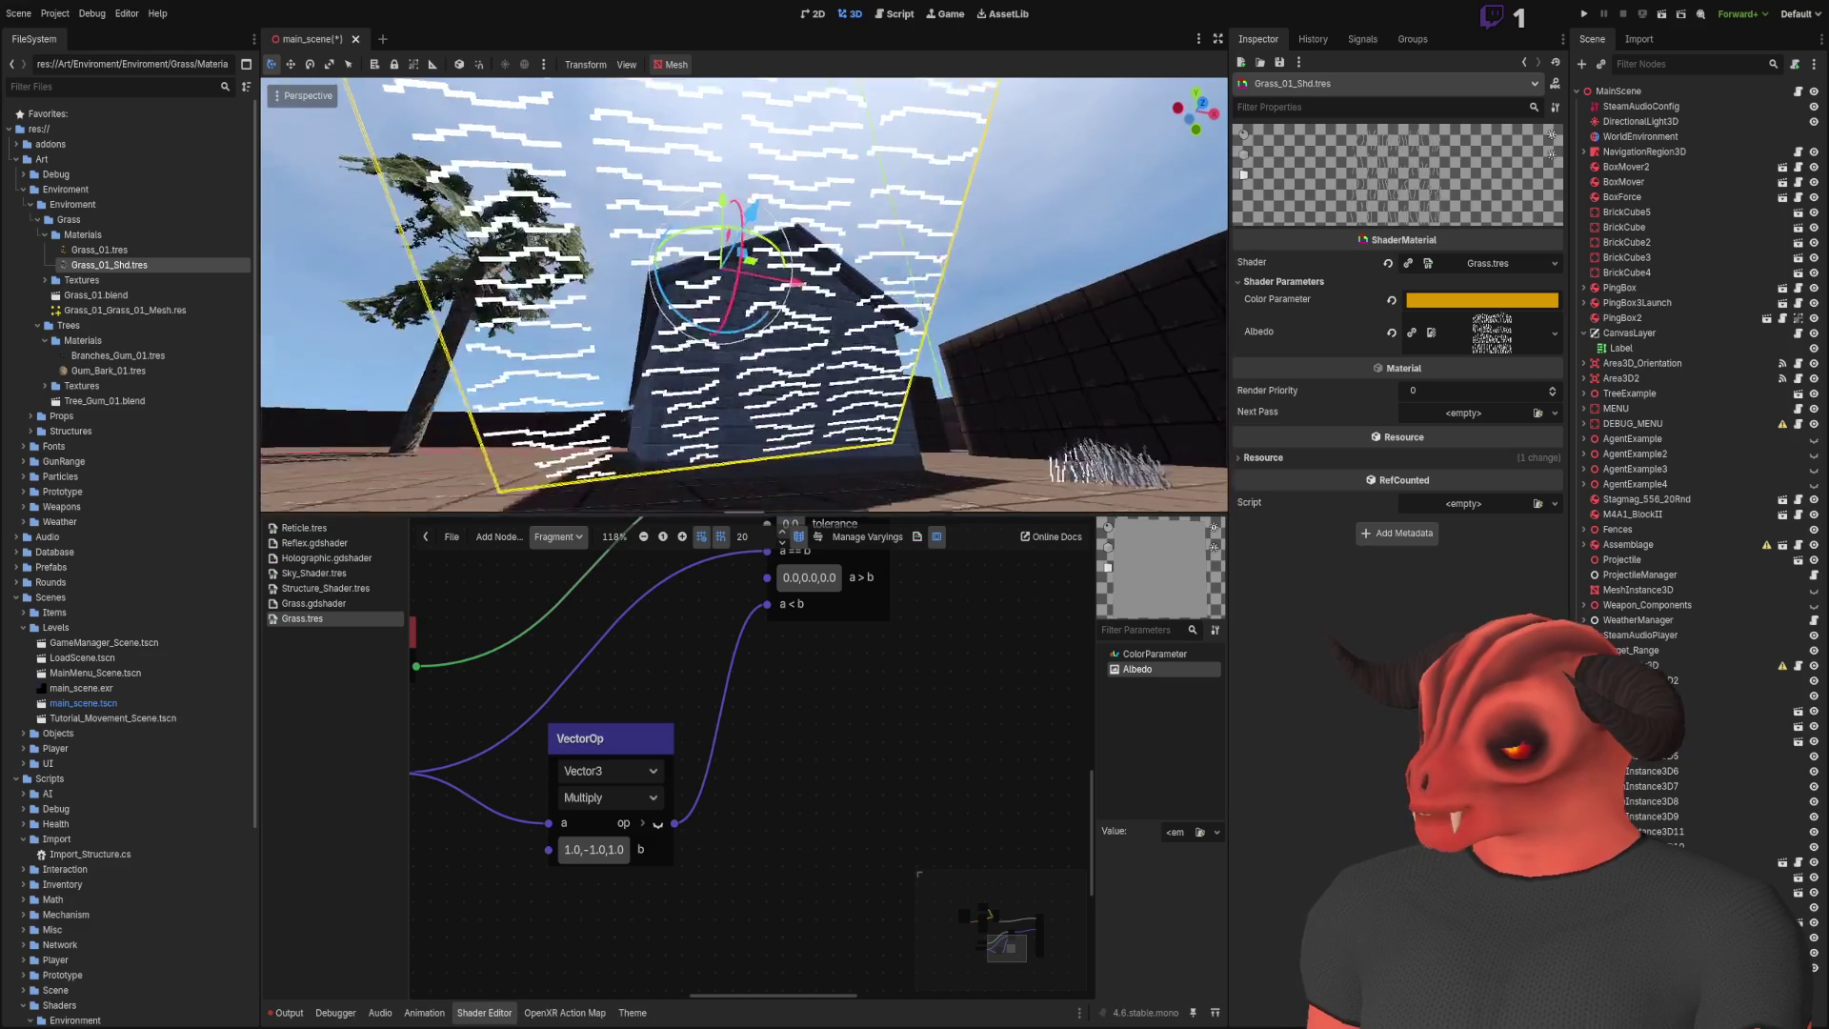
key("s")
key("a")
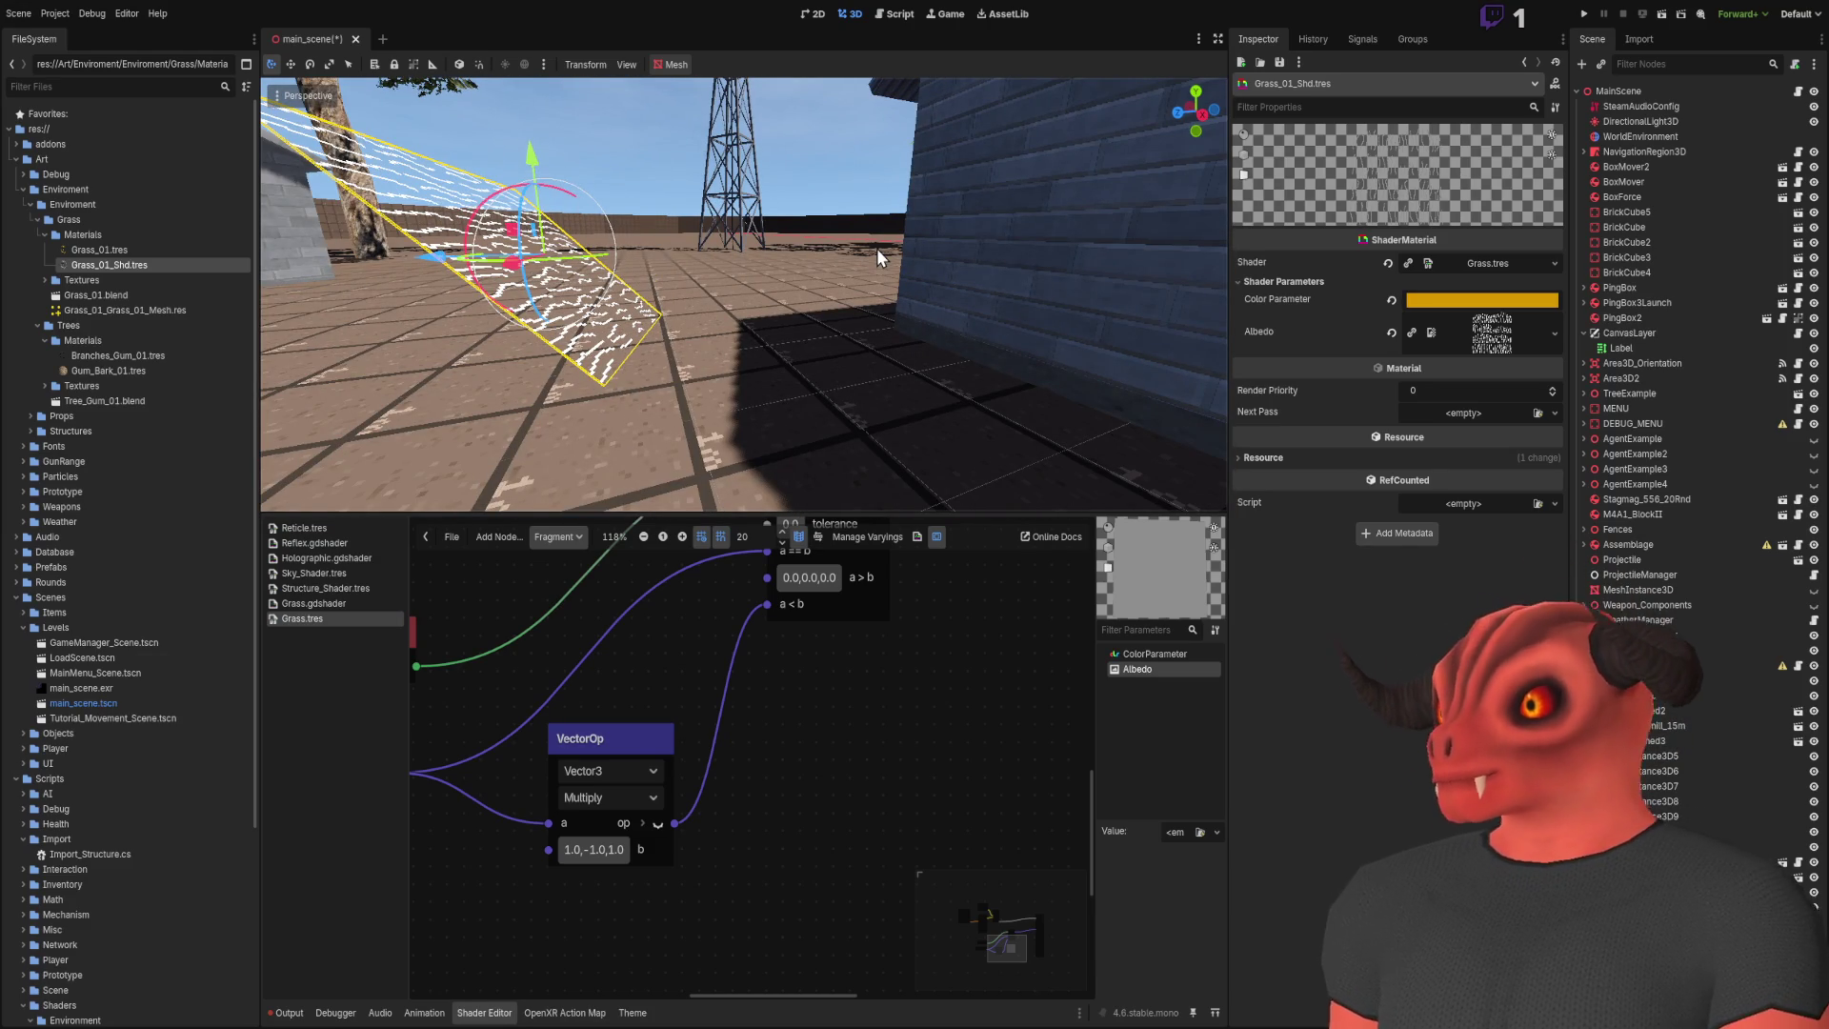
key("w")
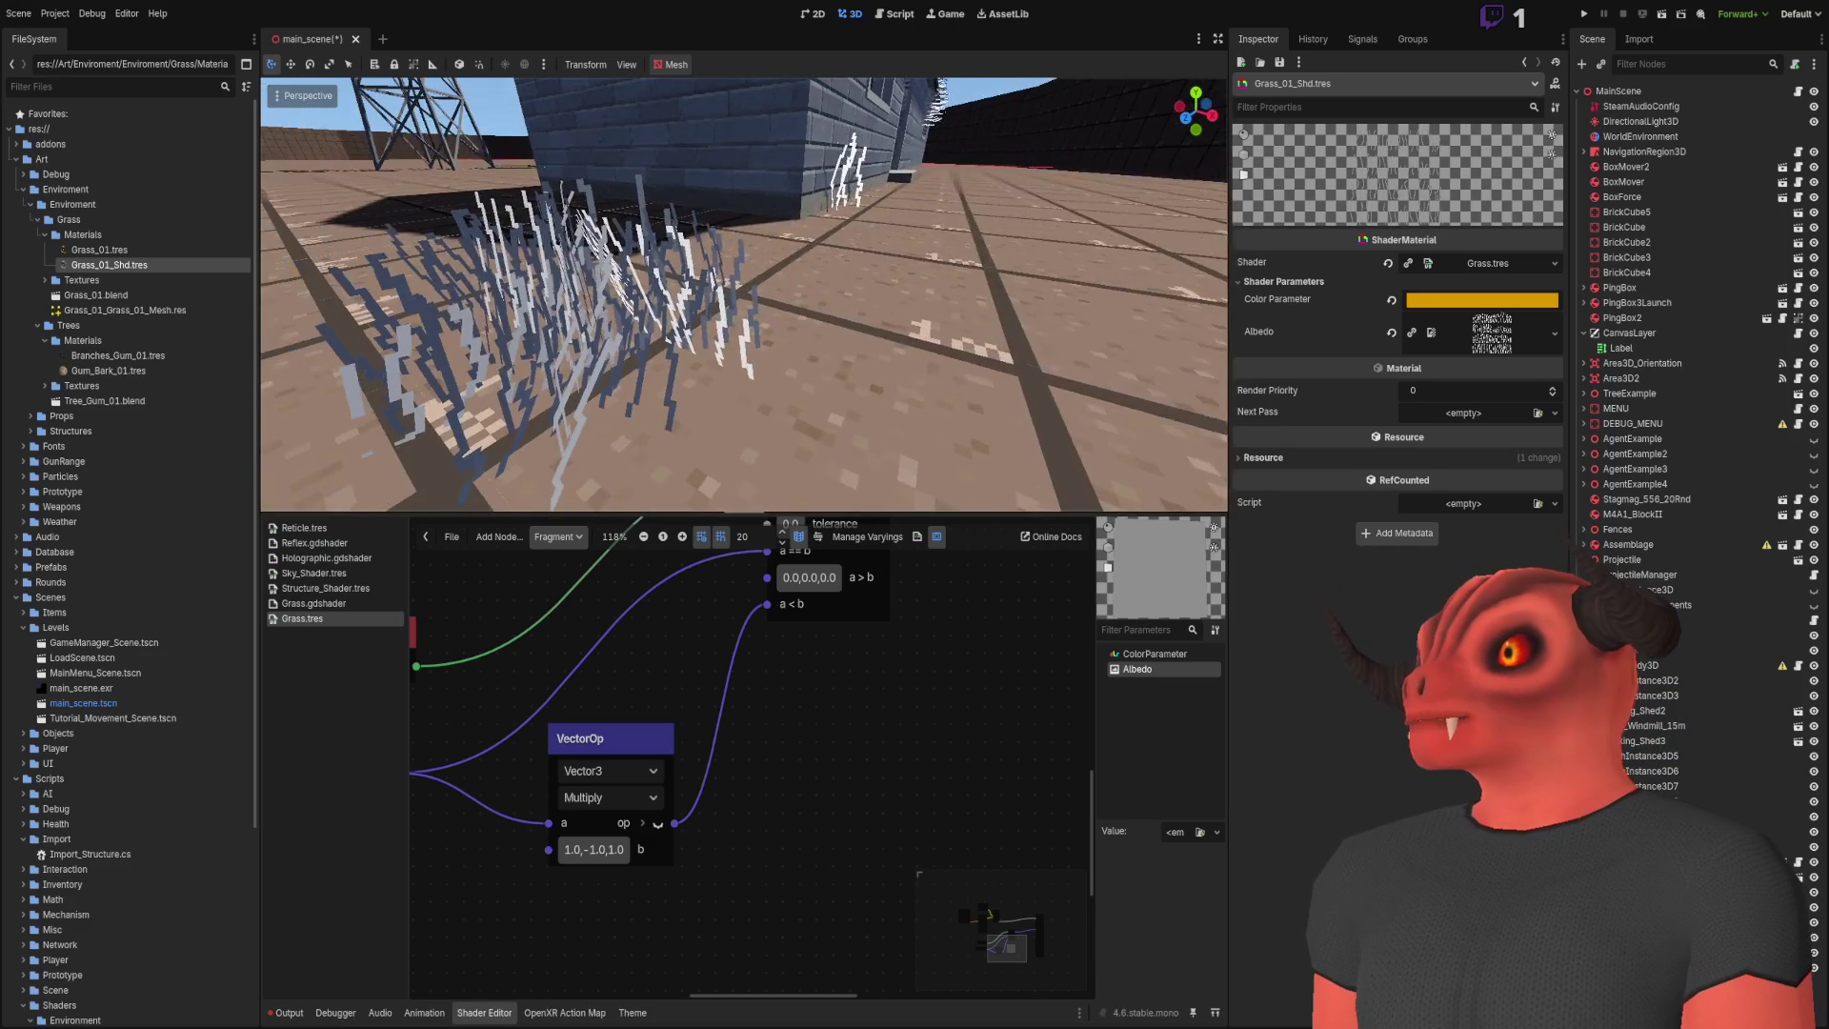
key("s")
key("w")
key("s")
scroll(844, 867, "down", 1)
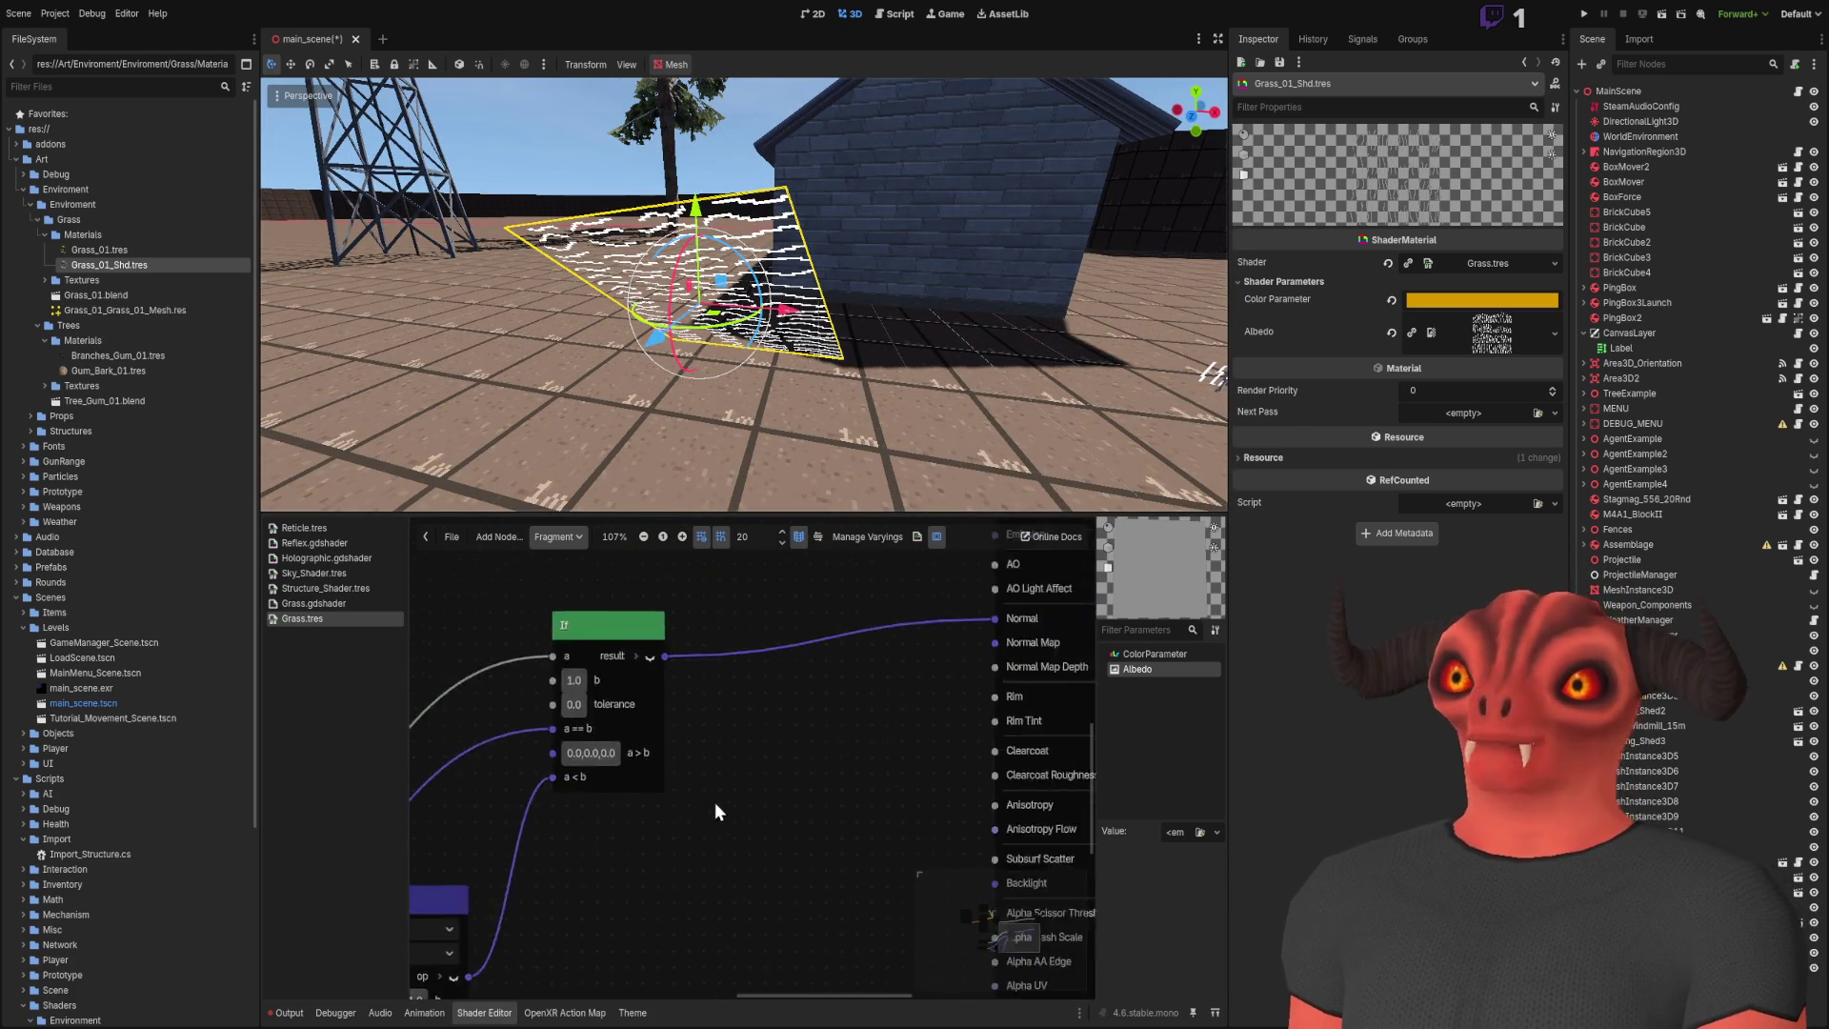
scroll(714, 802, "up", 2)
scroll(802, 764, "up", 1)
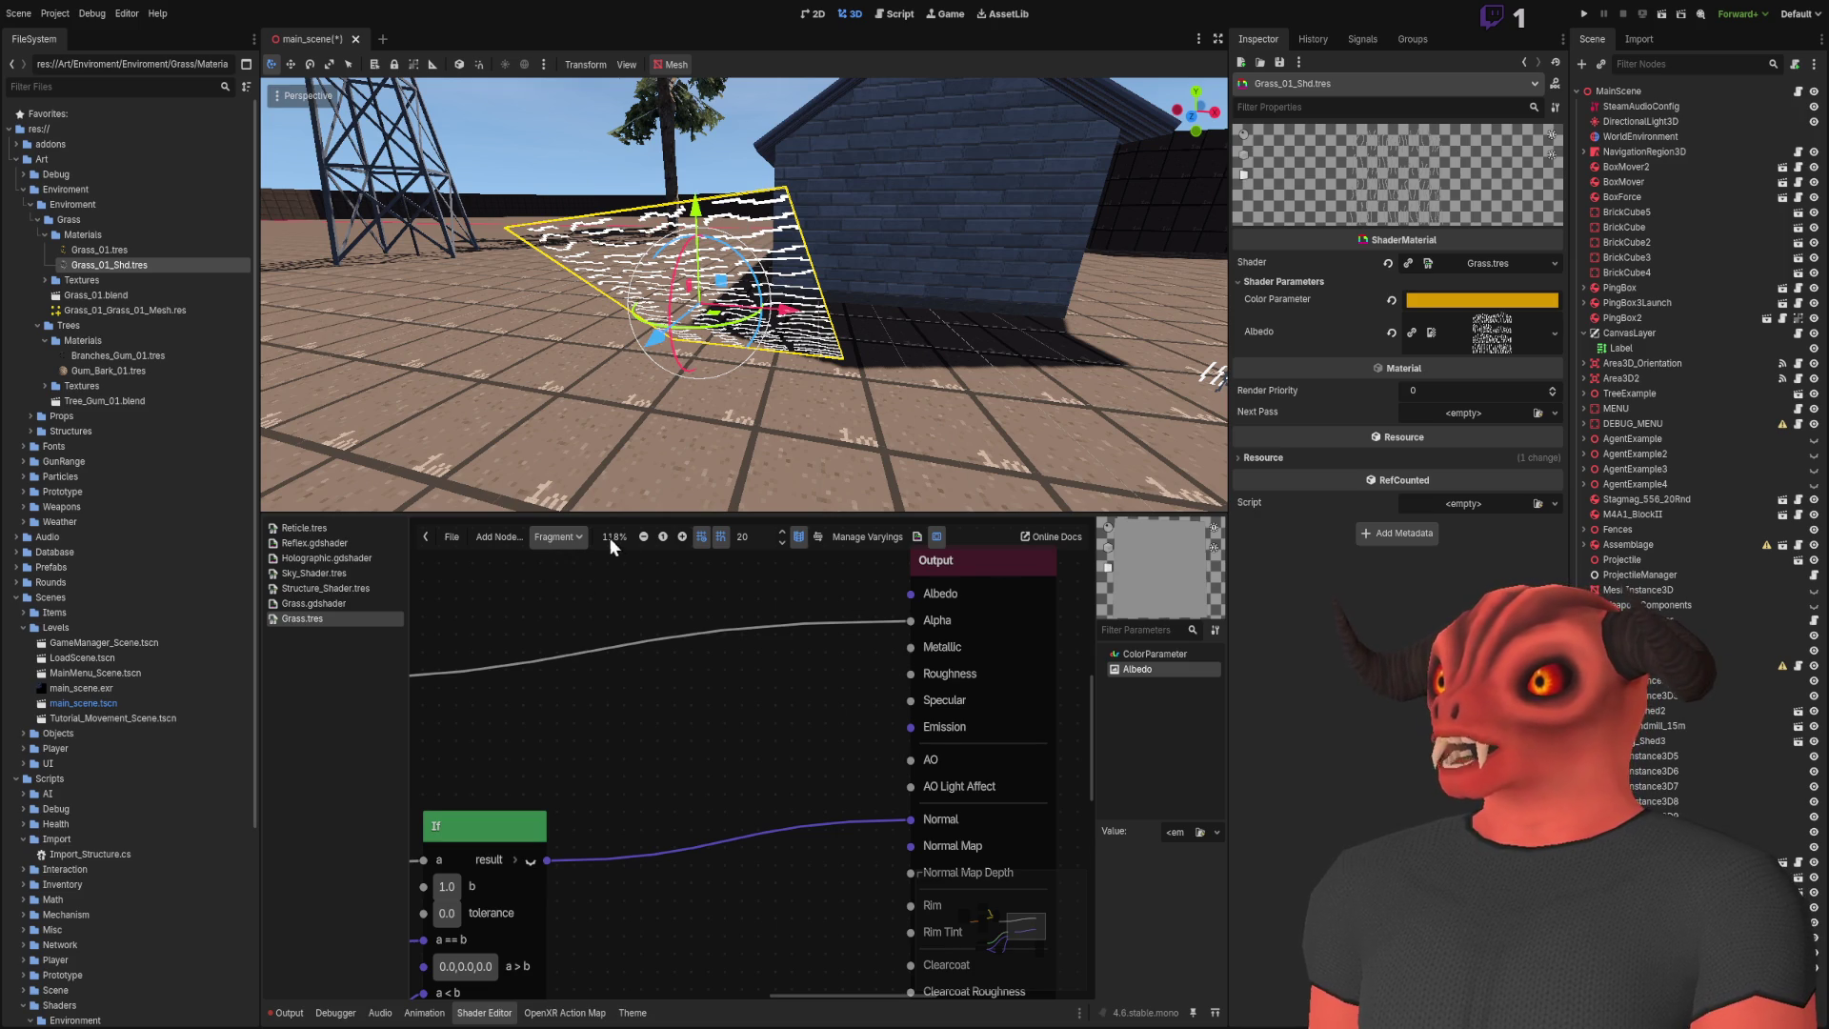
Step: In the Light stage, add an Input node set to albedo
left_click(558, 537)
left_click(572, 595)
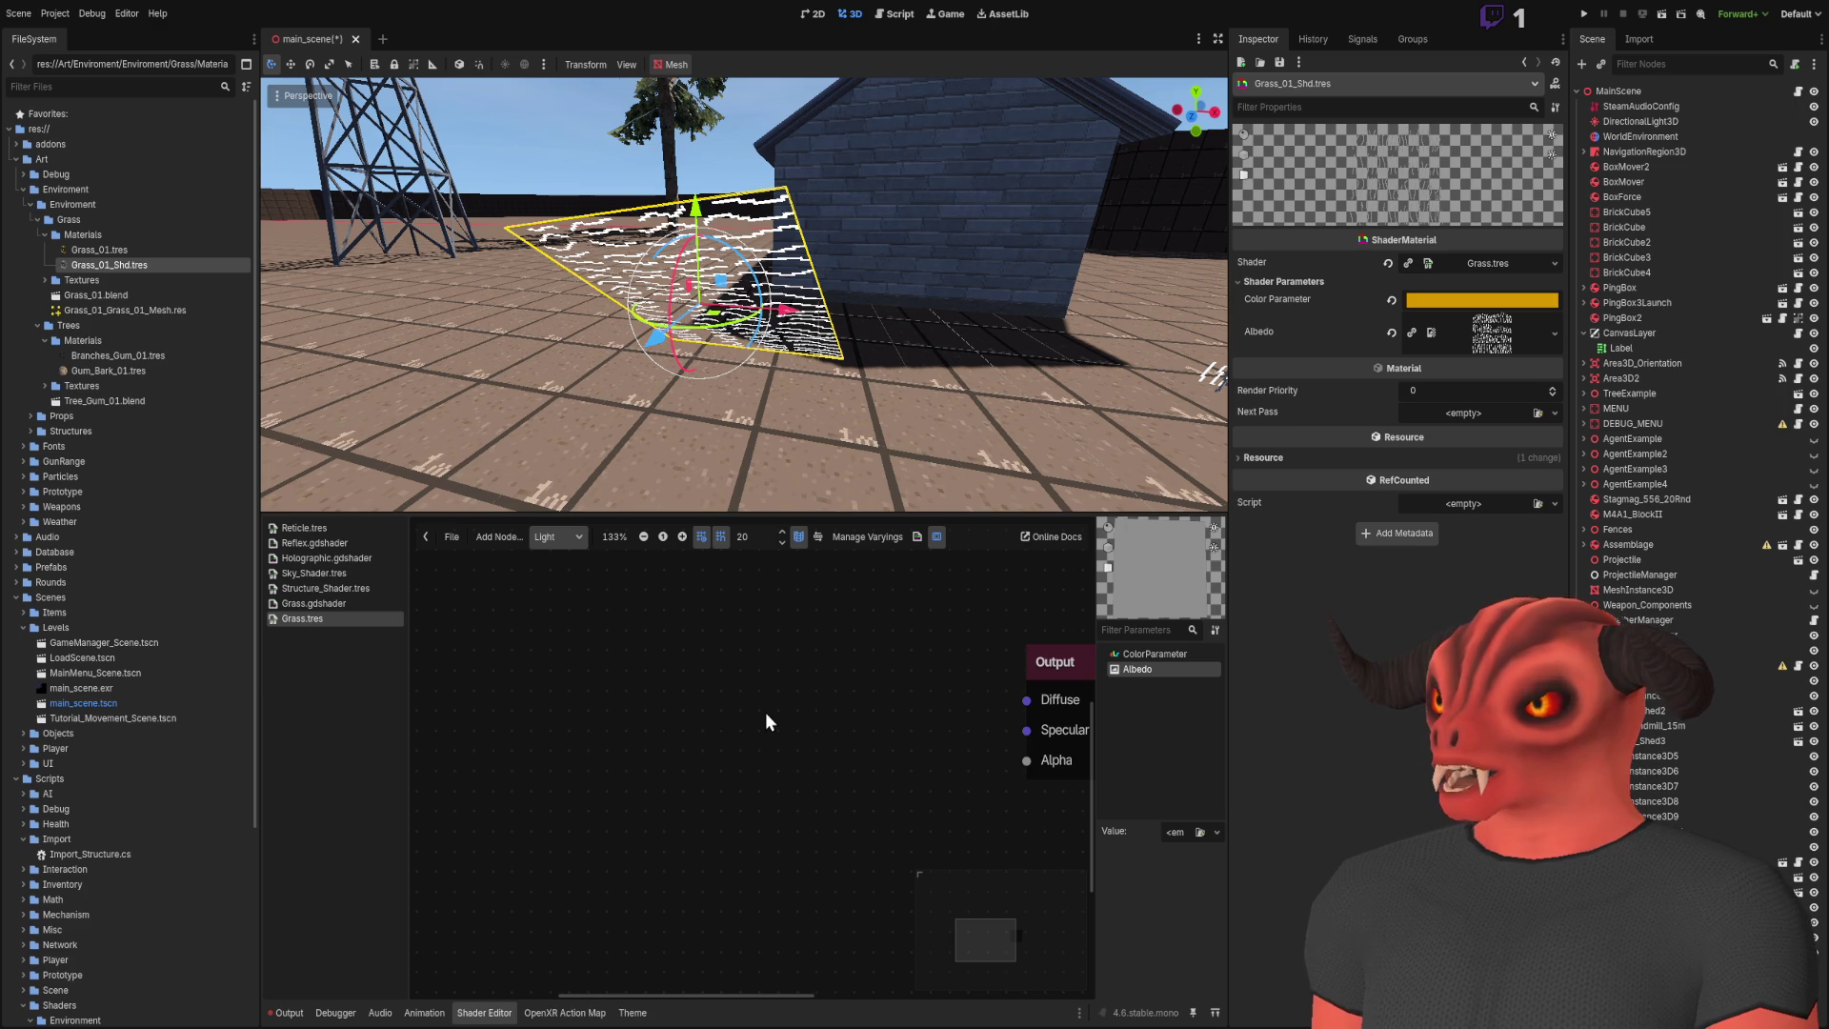
key("ctrl+v")
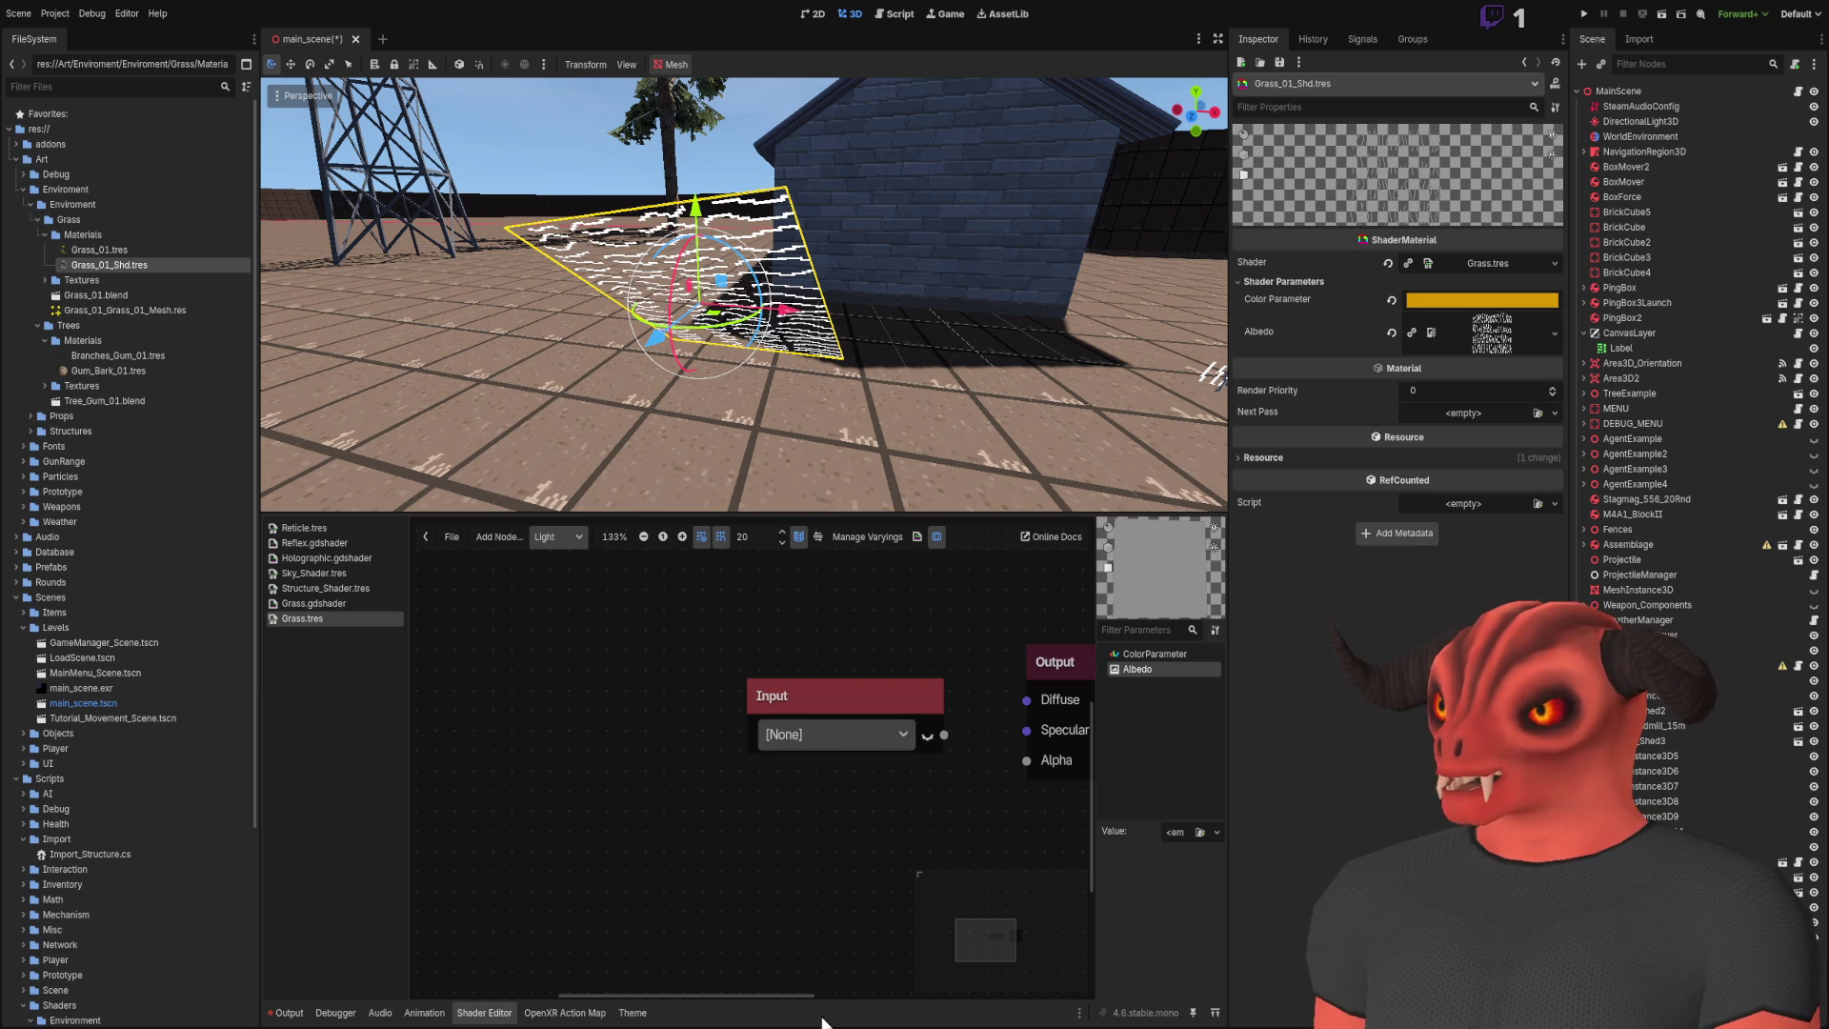
left_click(826, 734)
left_click(827, 616)
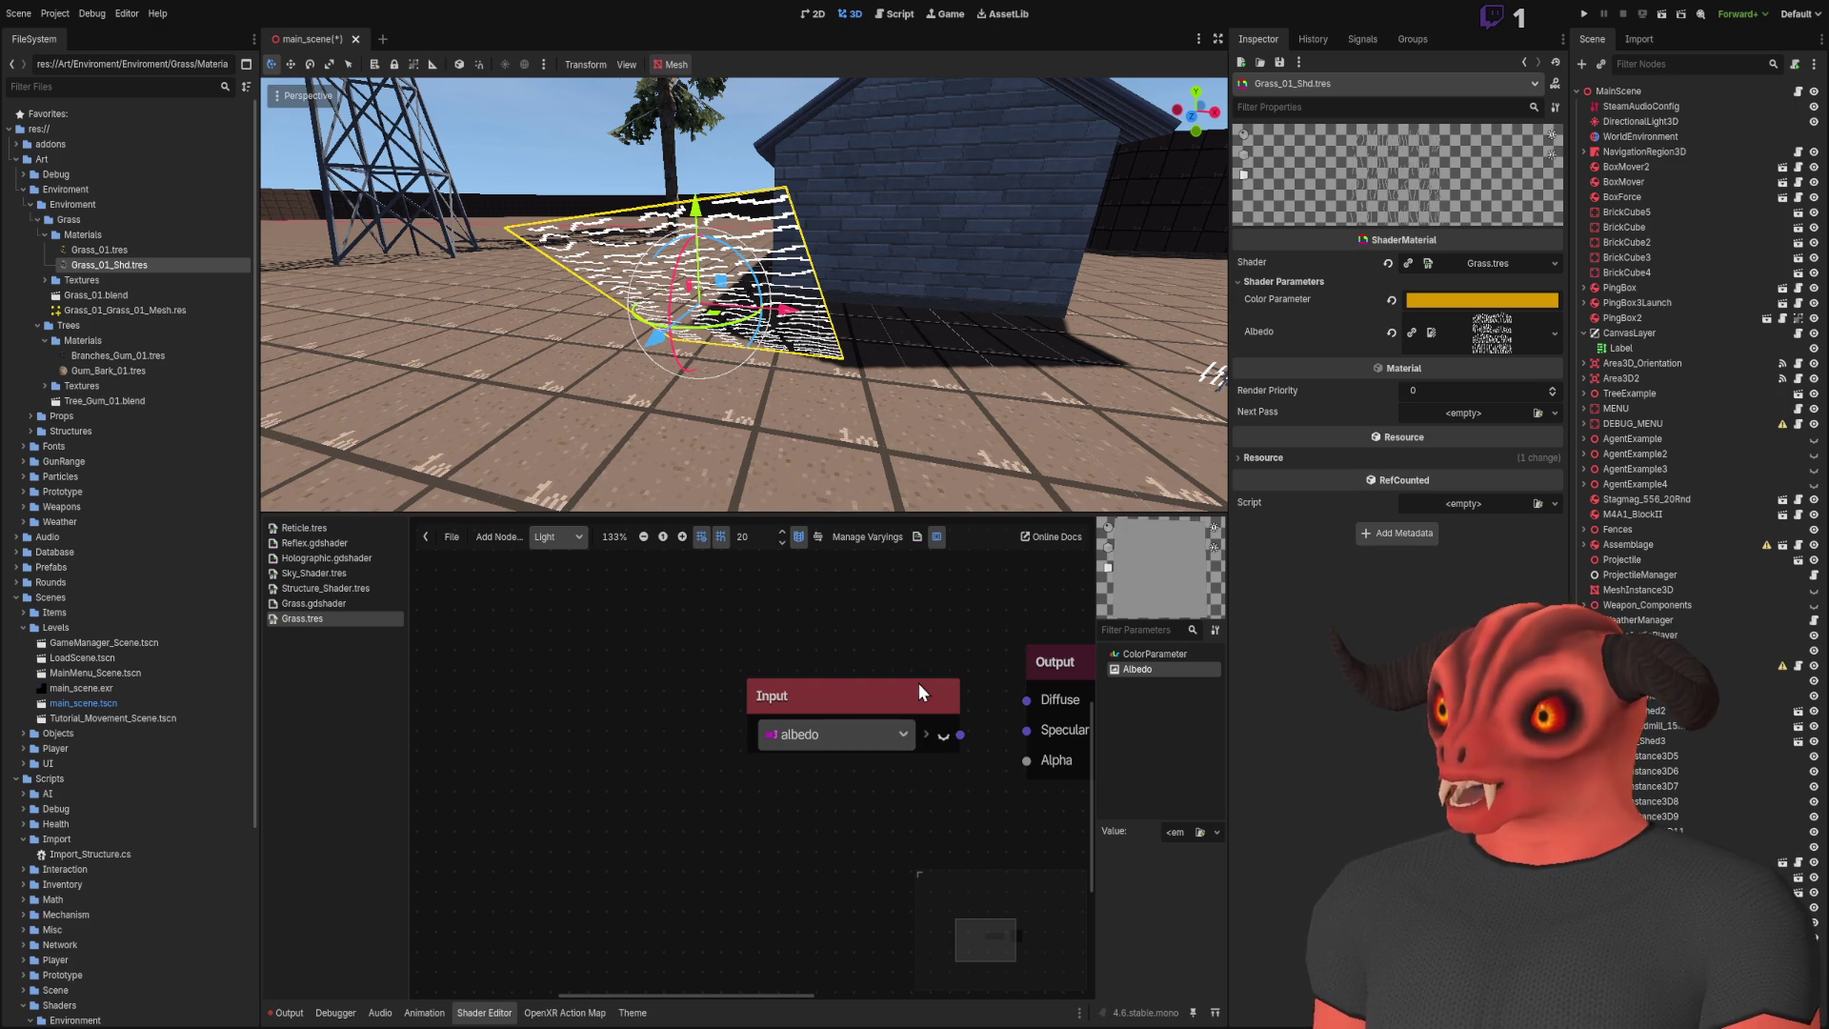
Step: Check the Vertex and Fragment stages, then move the albedo node toward the Light Output
left_click(557, 536)
left_click(564, 552)
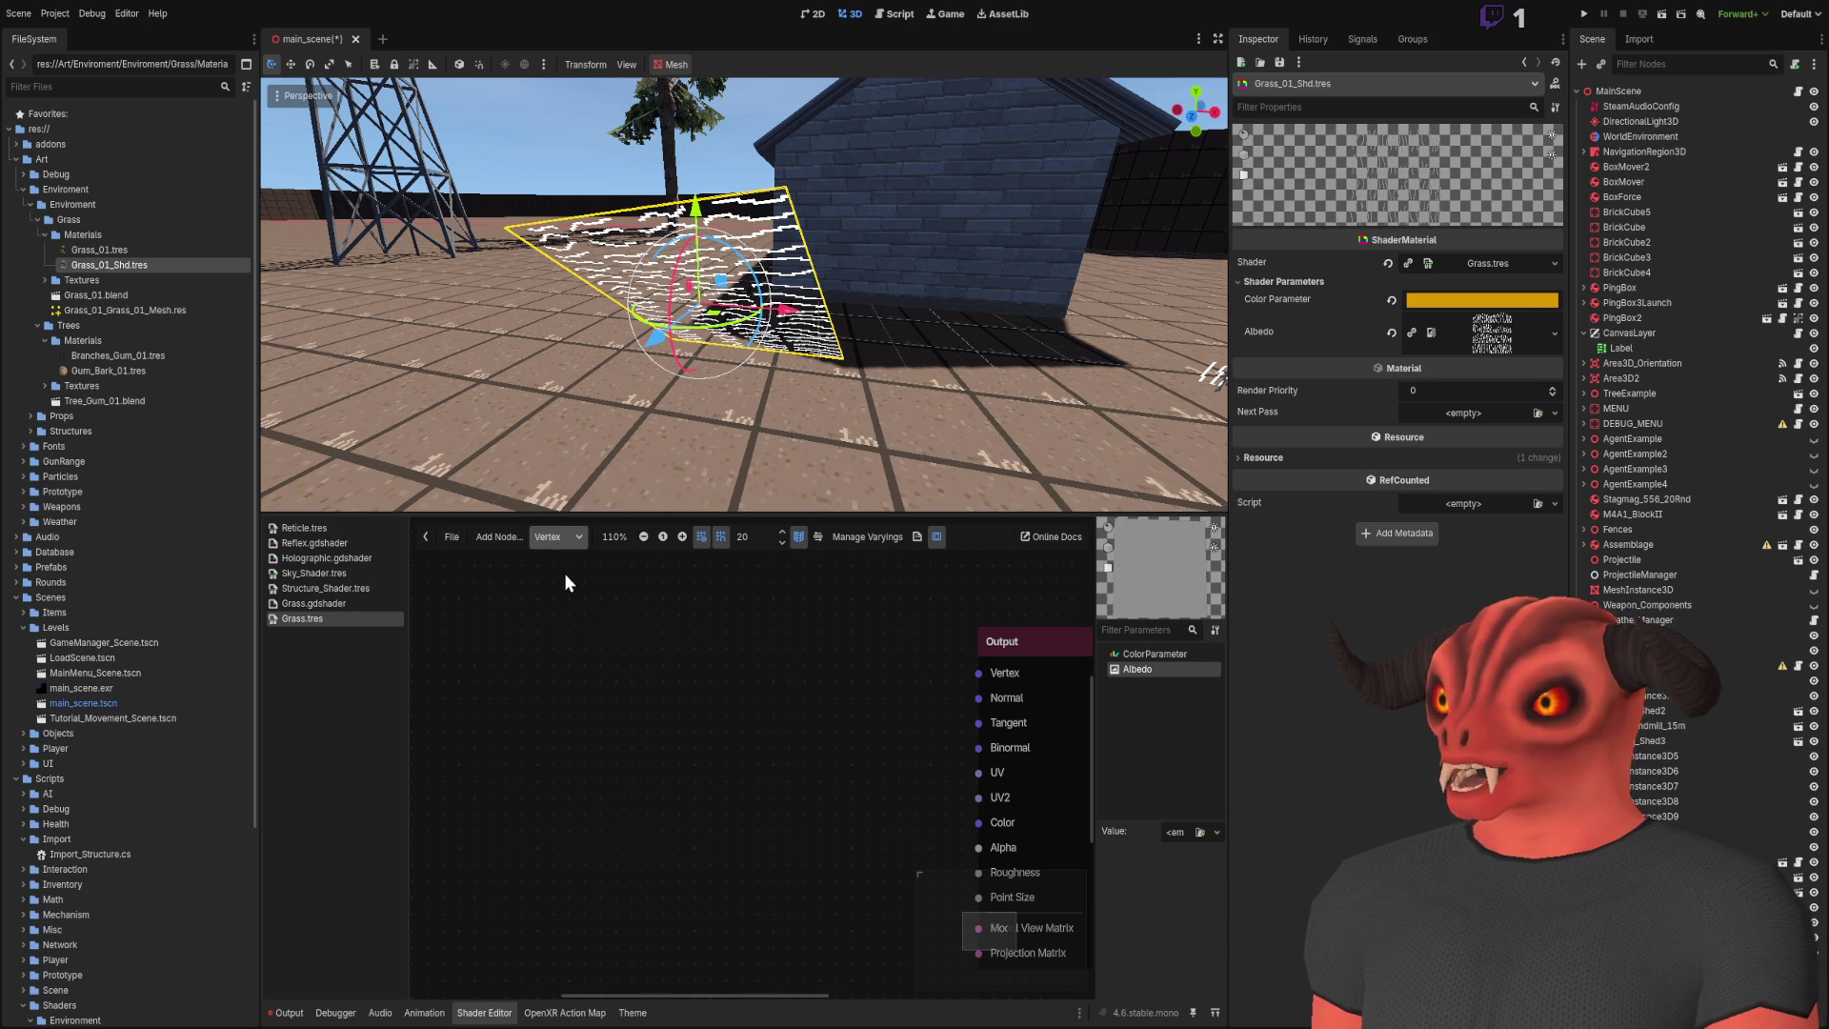
left_click(558, 536)
left_click(564, 569)
left_click_drag(625, 467, 779, 699)
left_click(558, 536)
left_click(564, 584)
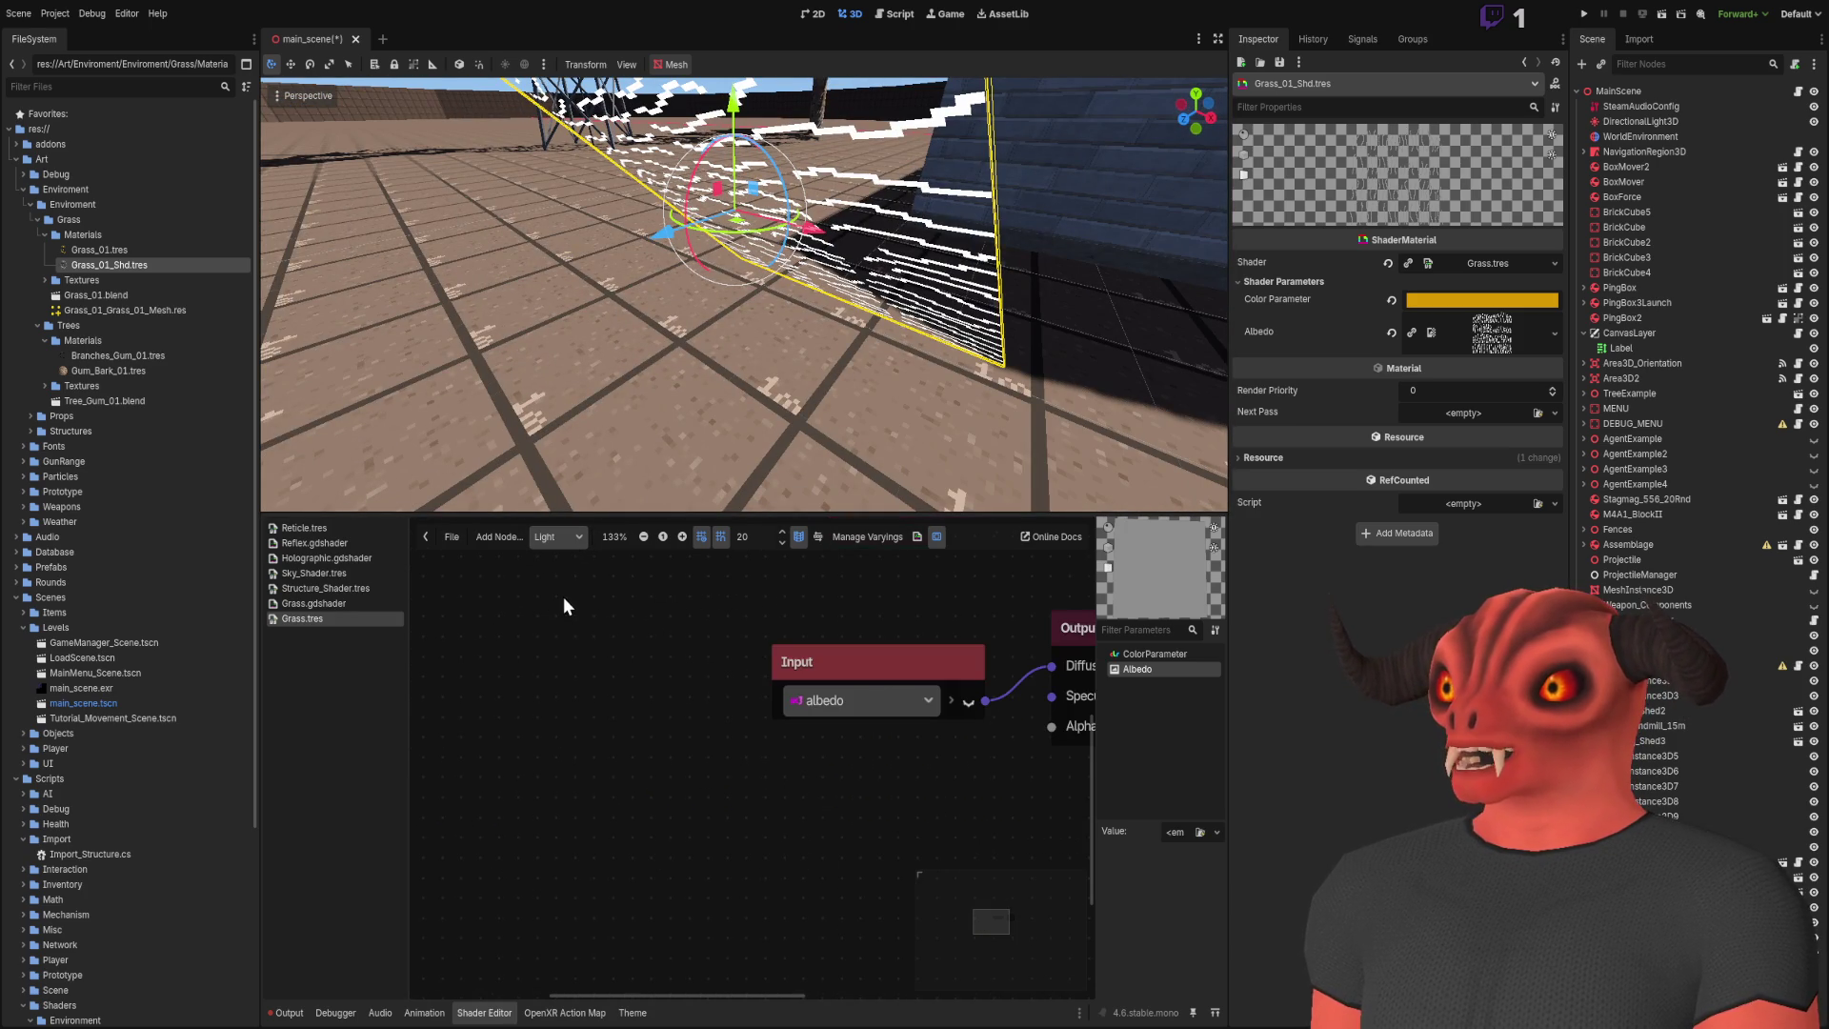
mouse_move(932, 699)
left_mouse_down()
mouse_move(638, 674)
mouse_move(675, 651)
left_mouse_up()
scroll(800, 753, "down", 2)
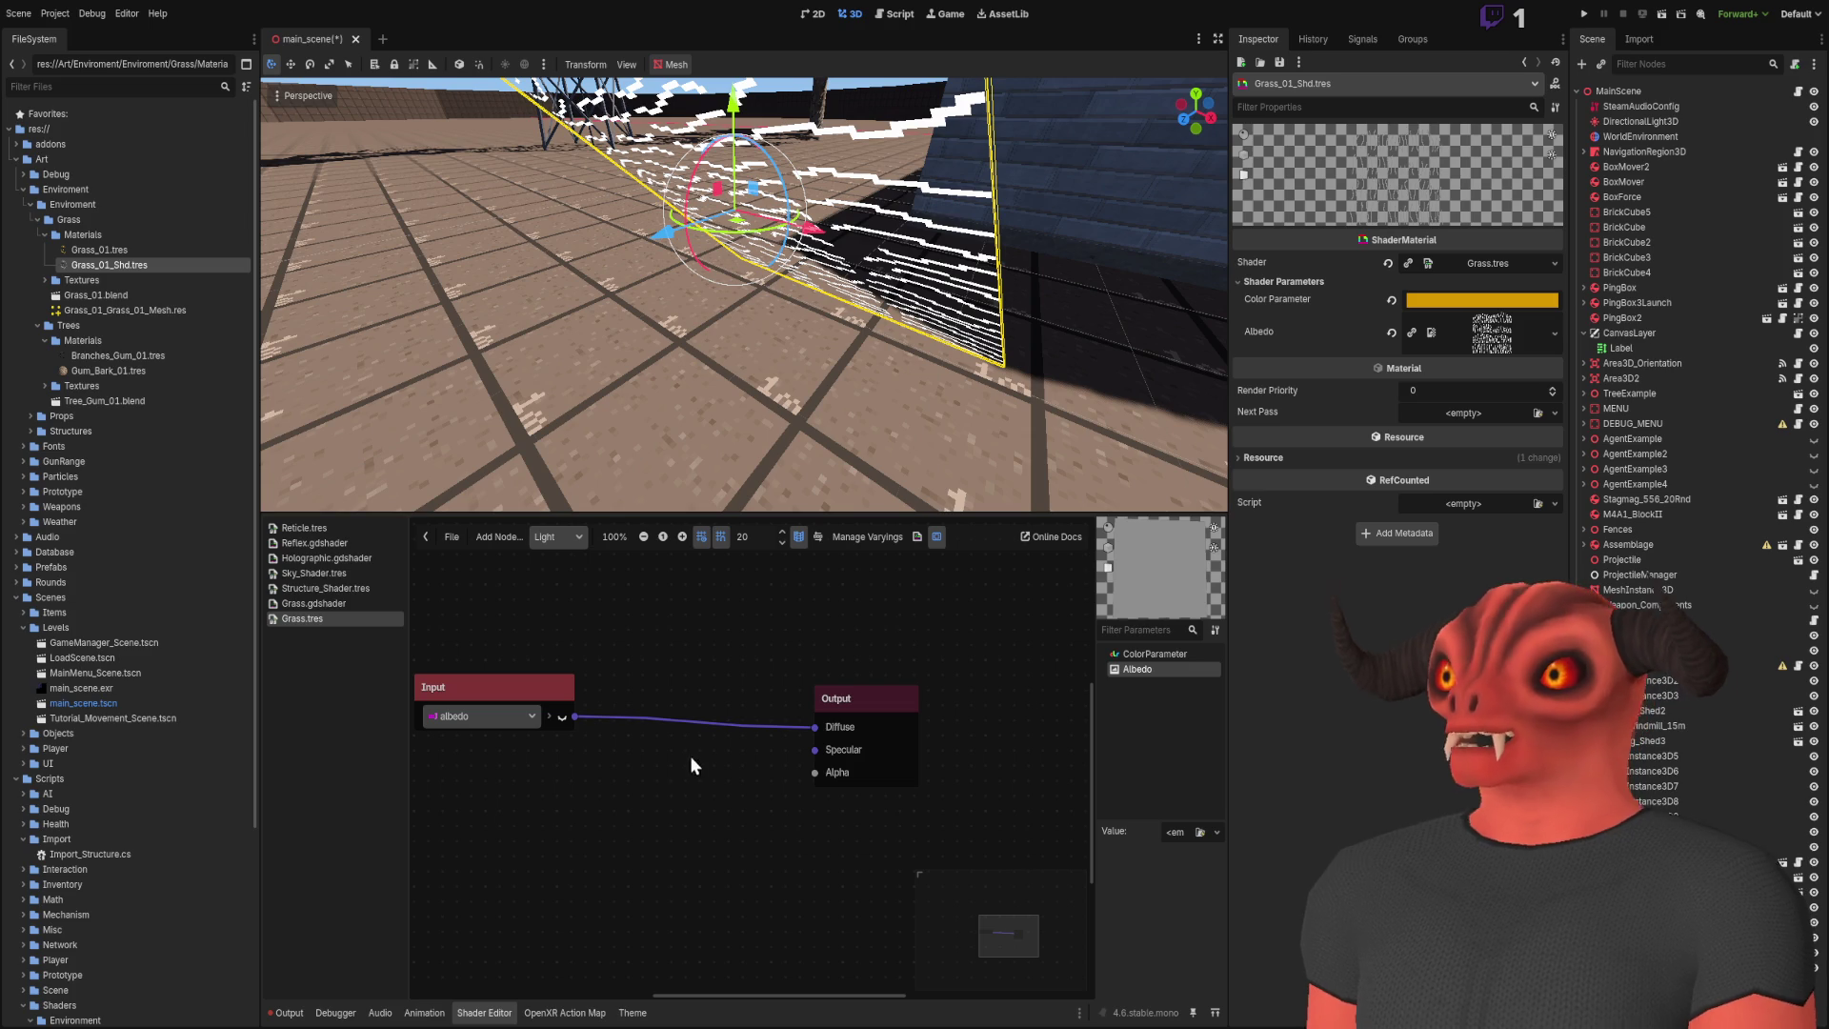
Step: Add a light Input node wired into Diffuse, and frame the grass mesh
key("ctrl+v")
mouse_move(757, 766)
left_mouse_down()
mouse_move(595, 767)
mouse_move(826, 728)
left_mouse_up()
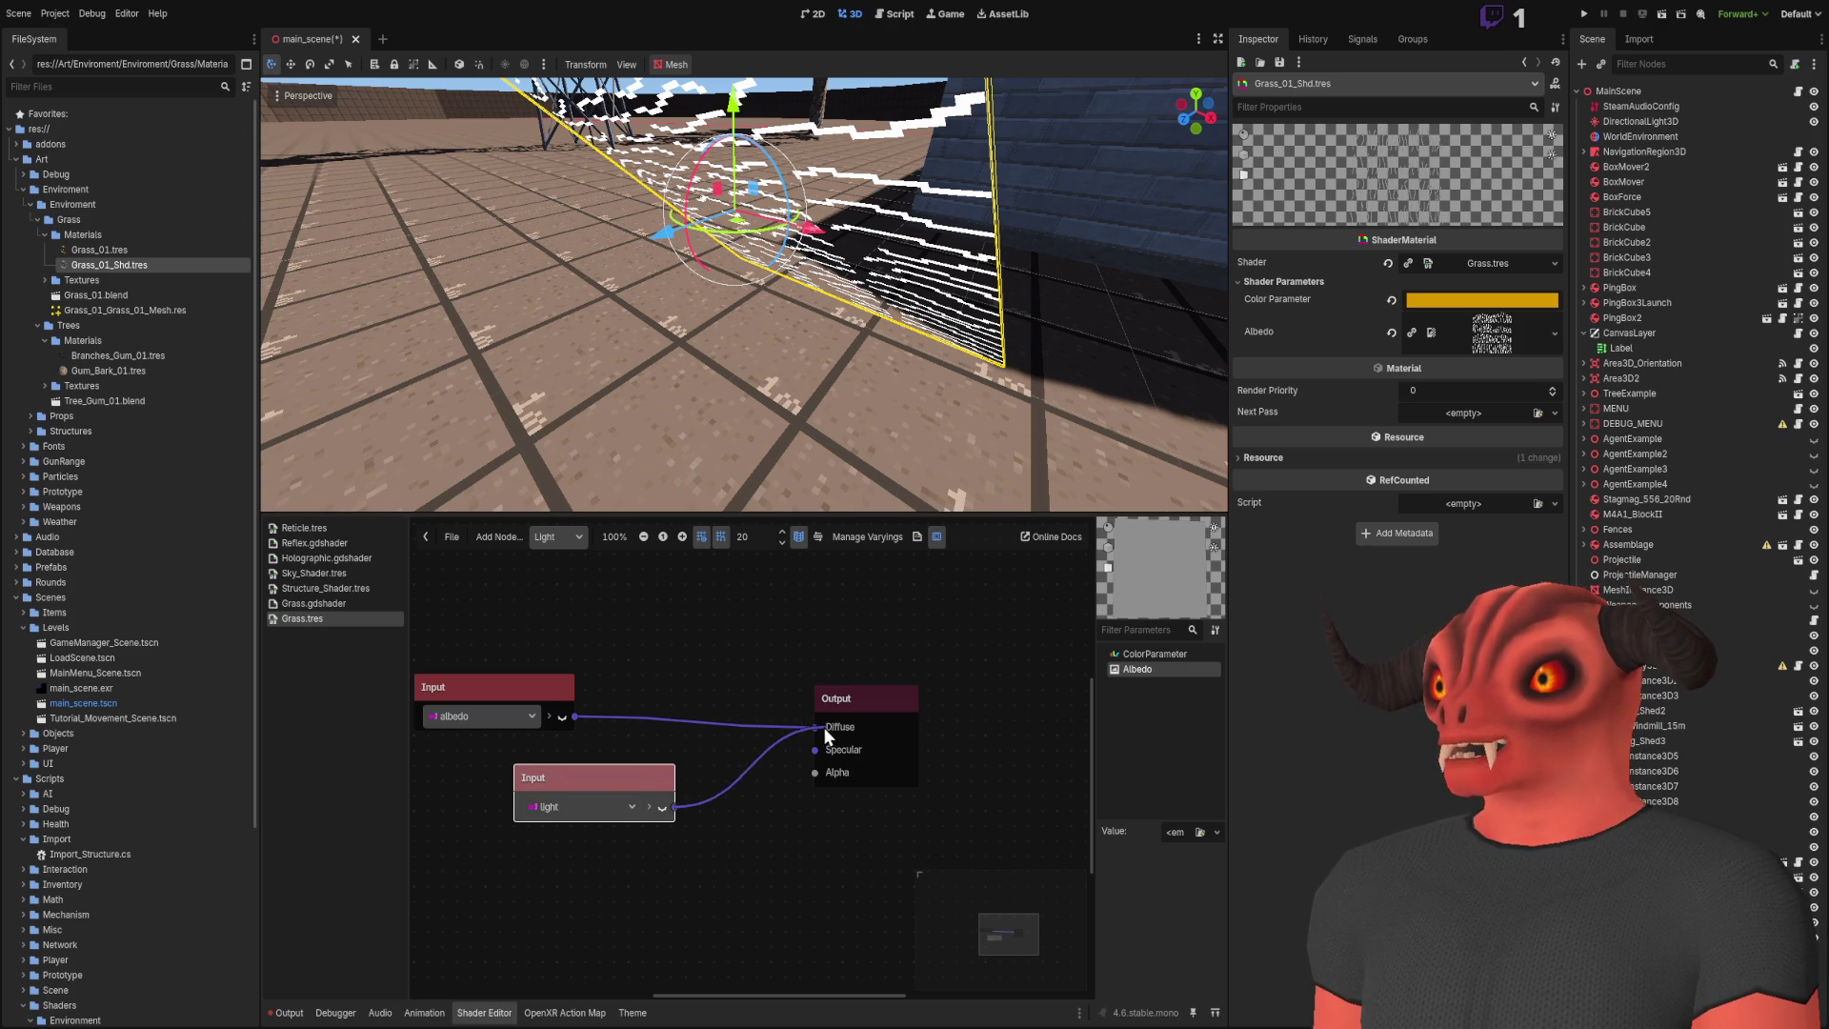
right_click(738, 257)
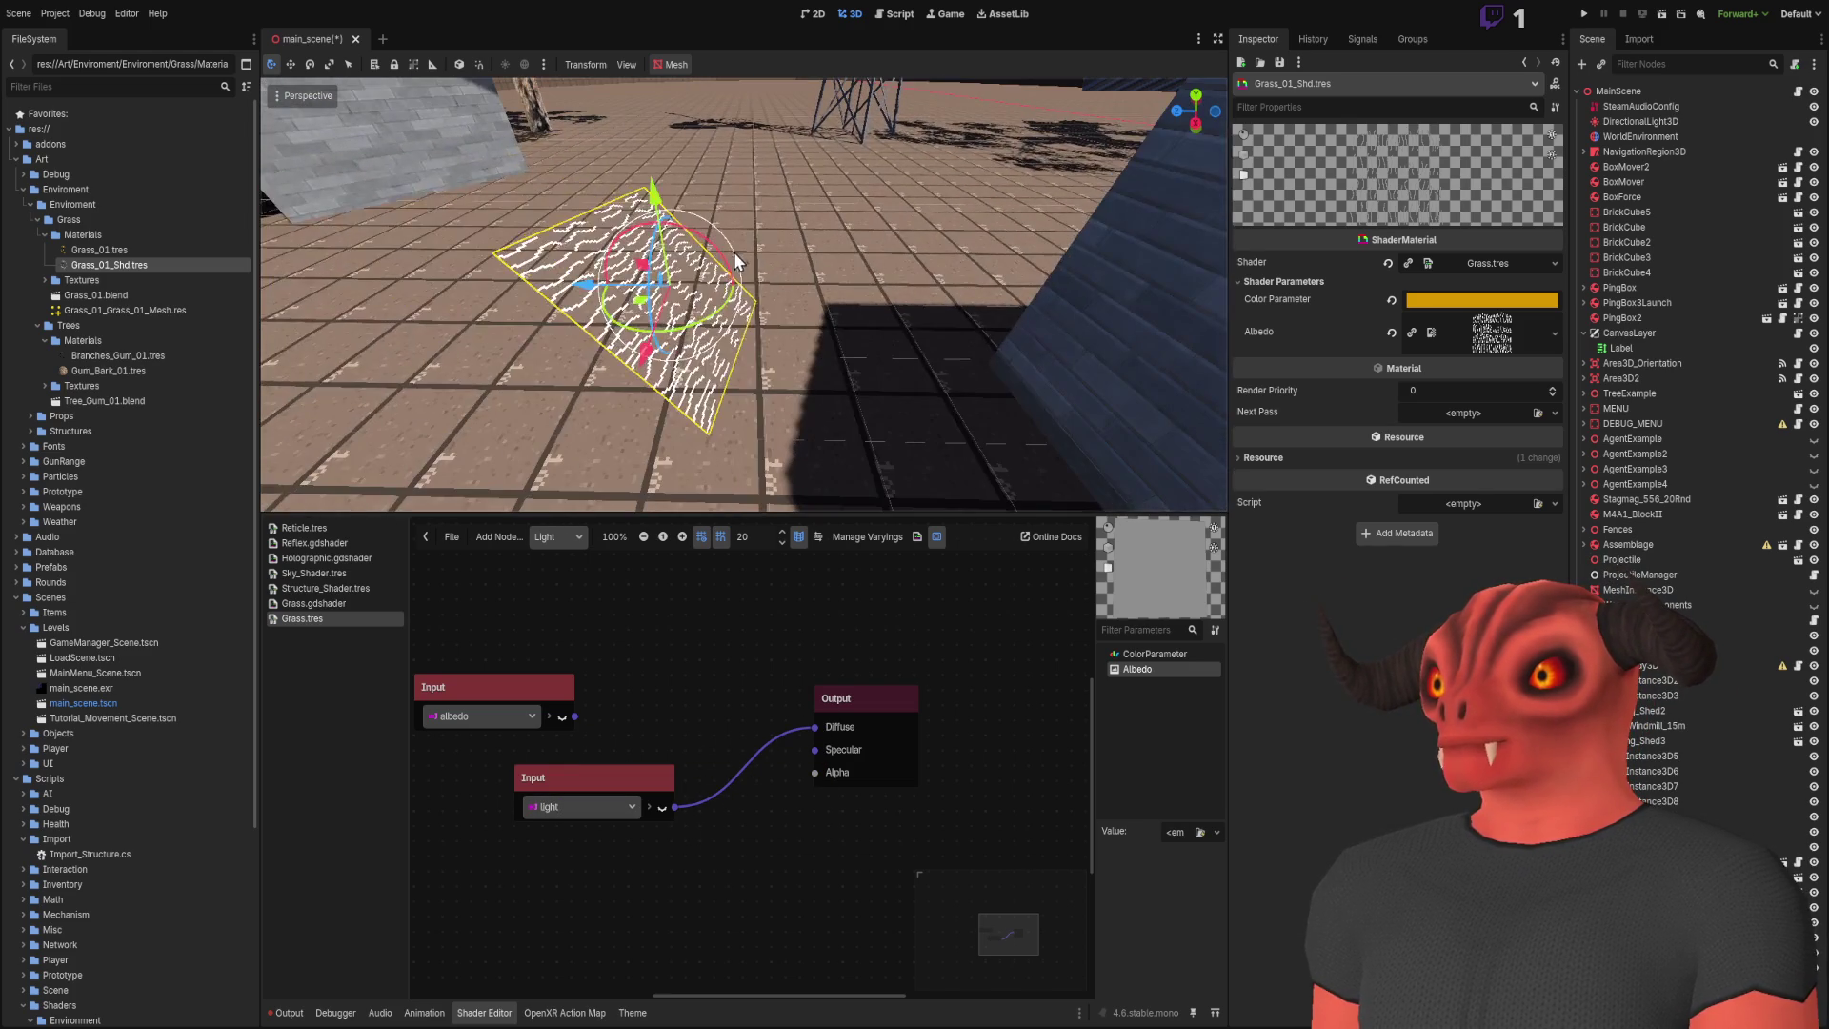
mouse_move(645, 310)
left_mouse_down()
mouse_move(829, 370)
mouse_move(1050, 373)
left_mouse_up()
key("f")
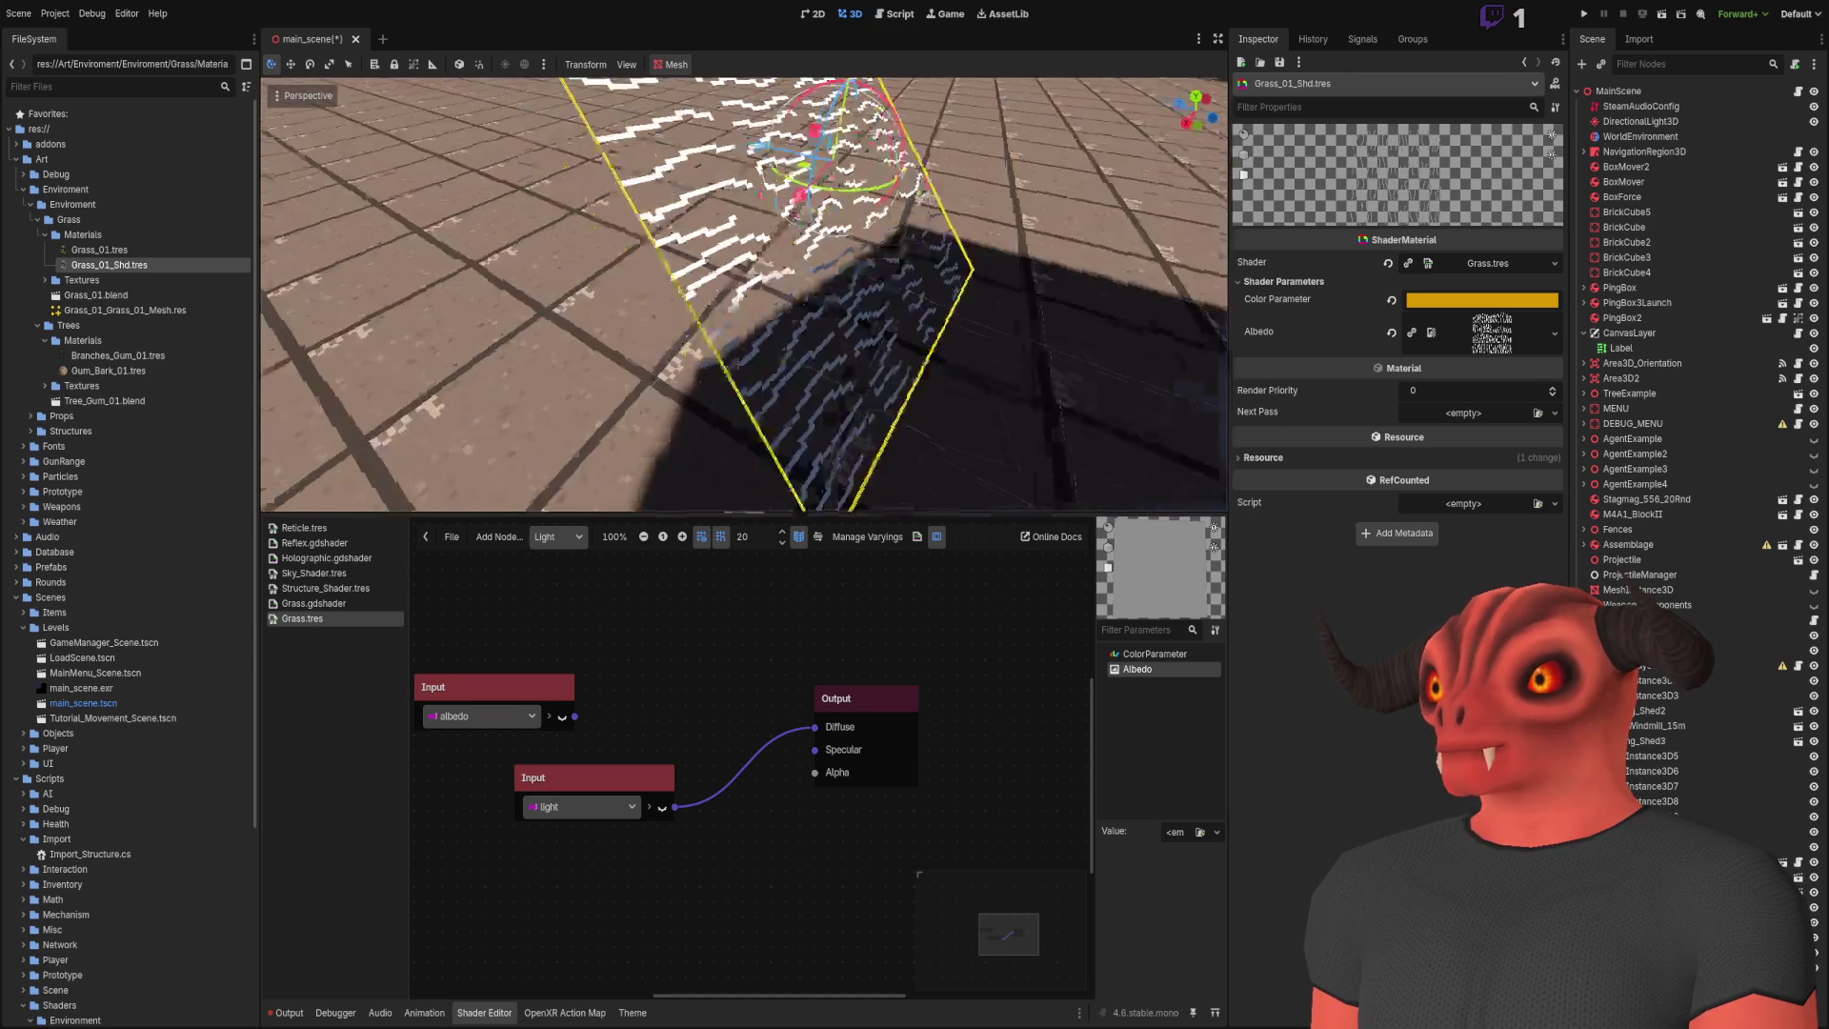
left_click_drag(649, 808, 607, 779)
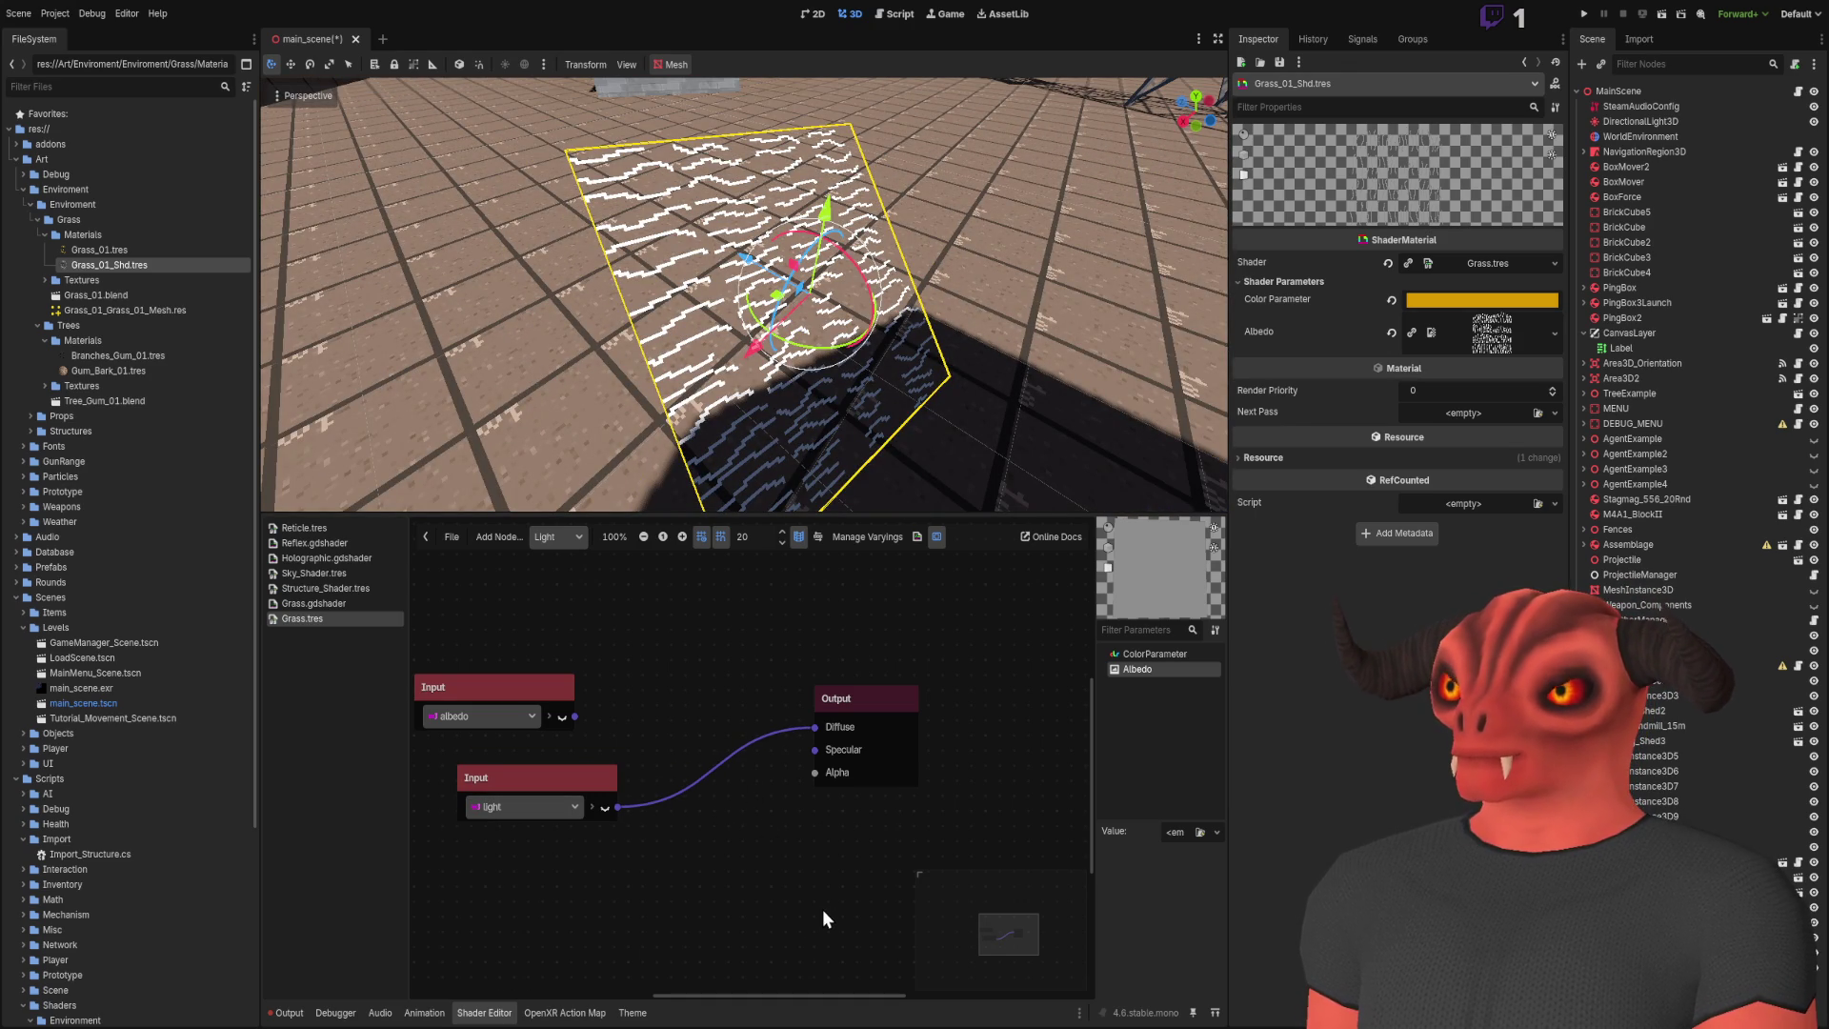
Step: Insert a Vector3 multiply by -1,-1,-1 between light and Diffuse, and save
key("ctrl+v")
mouse_move(815, 798)
left_mouse_down()
mouse_move(741, 769)
mouse_move(734, 701)
left_mouse_up()
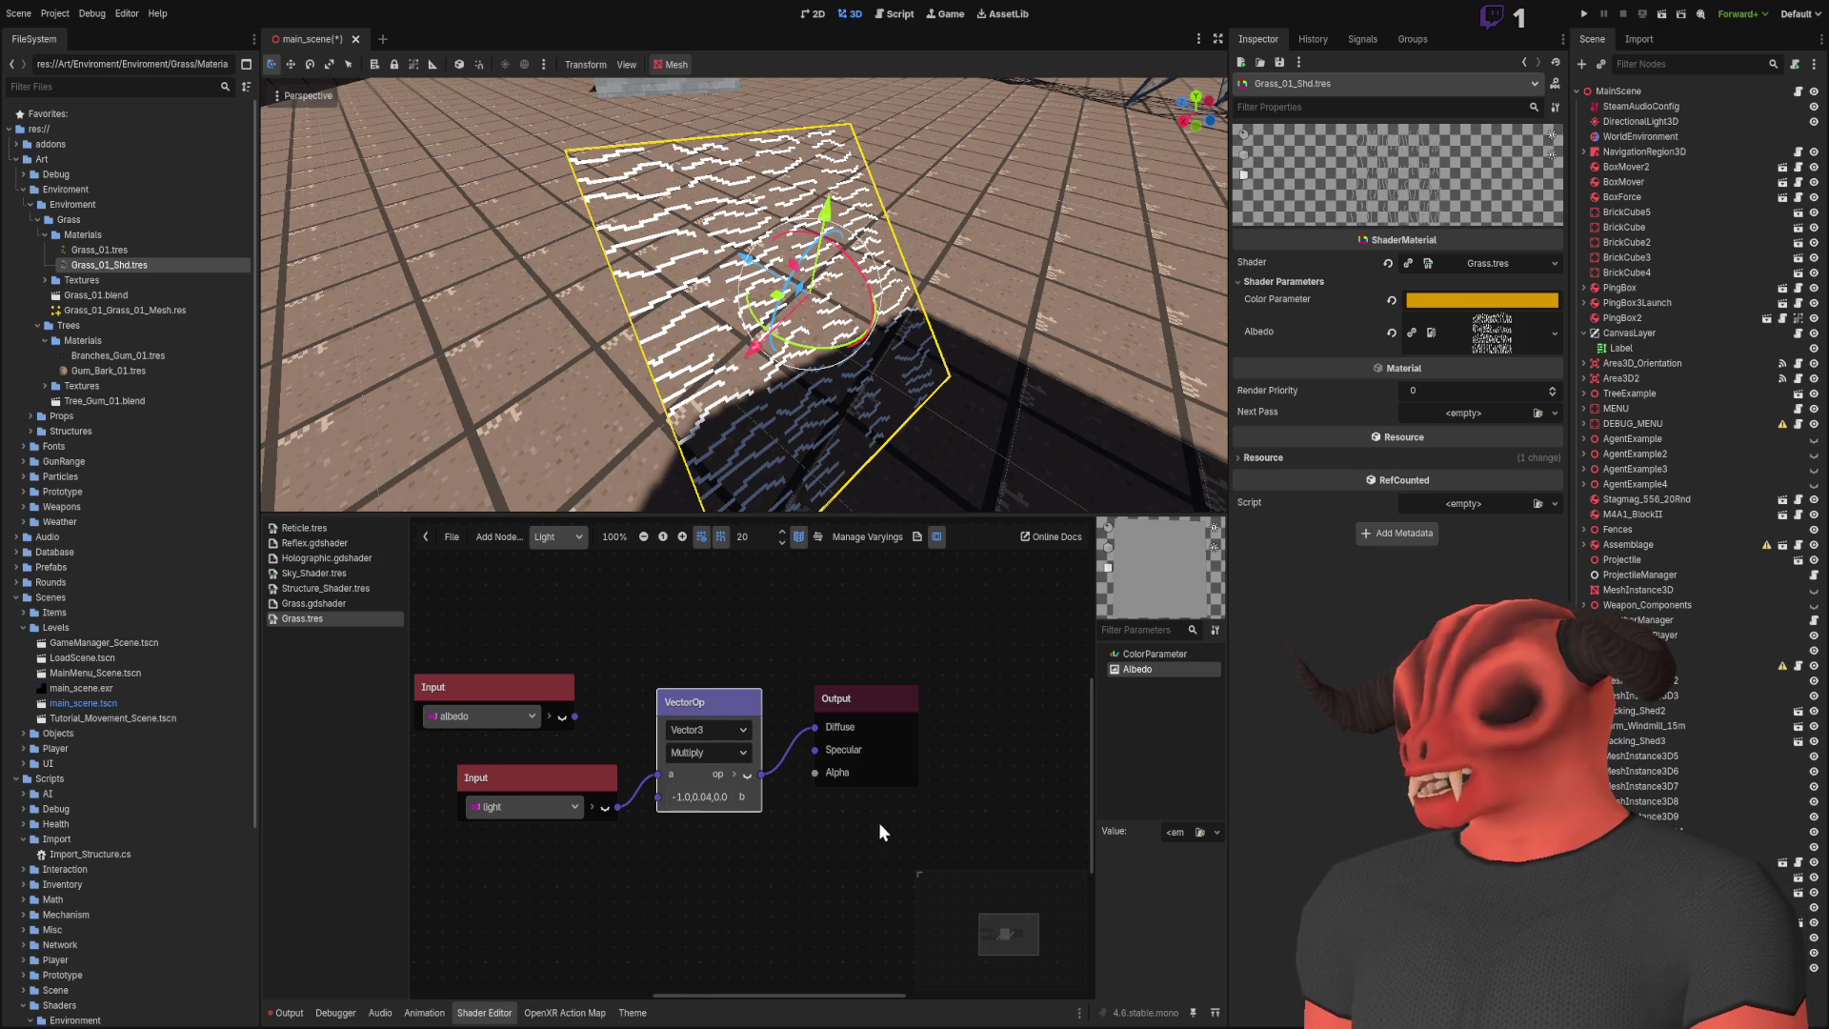
left_click(712, 799)
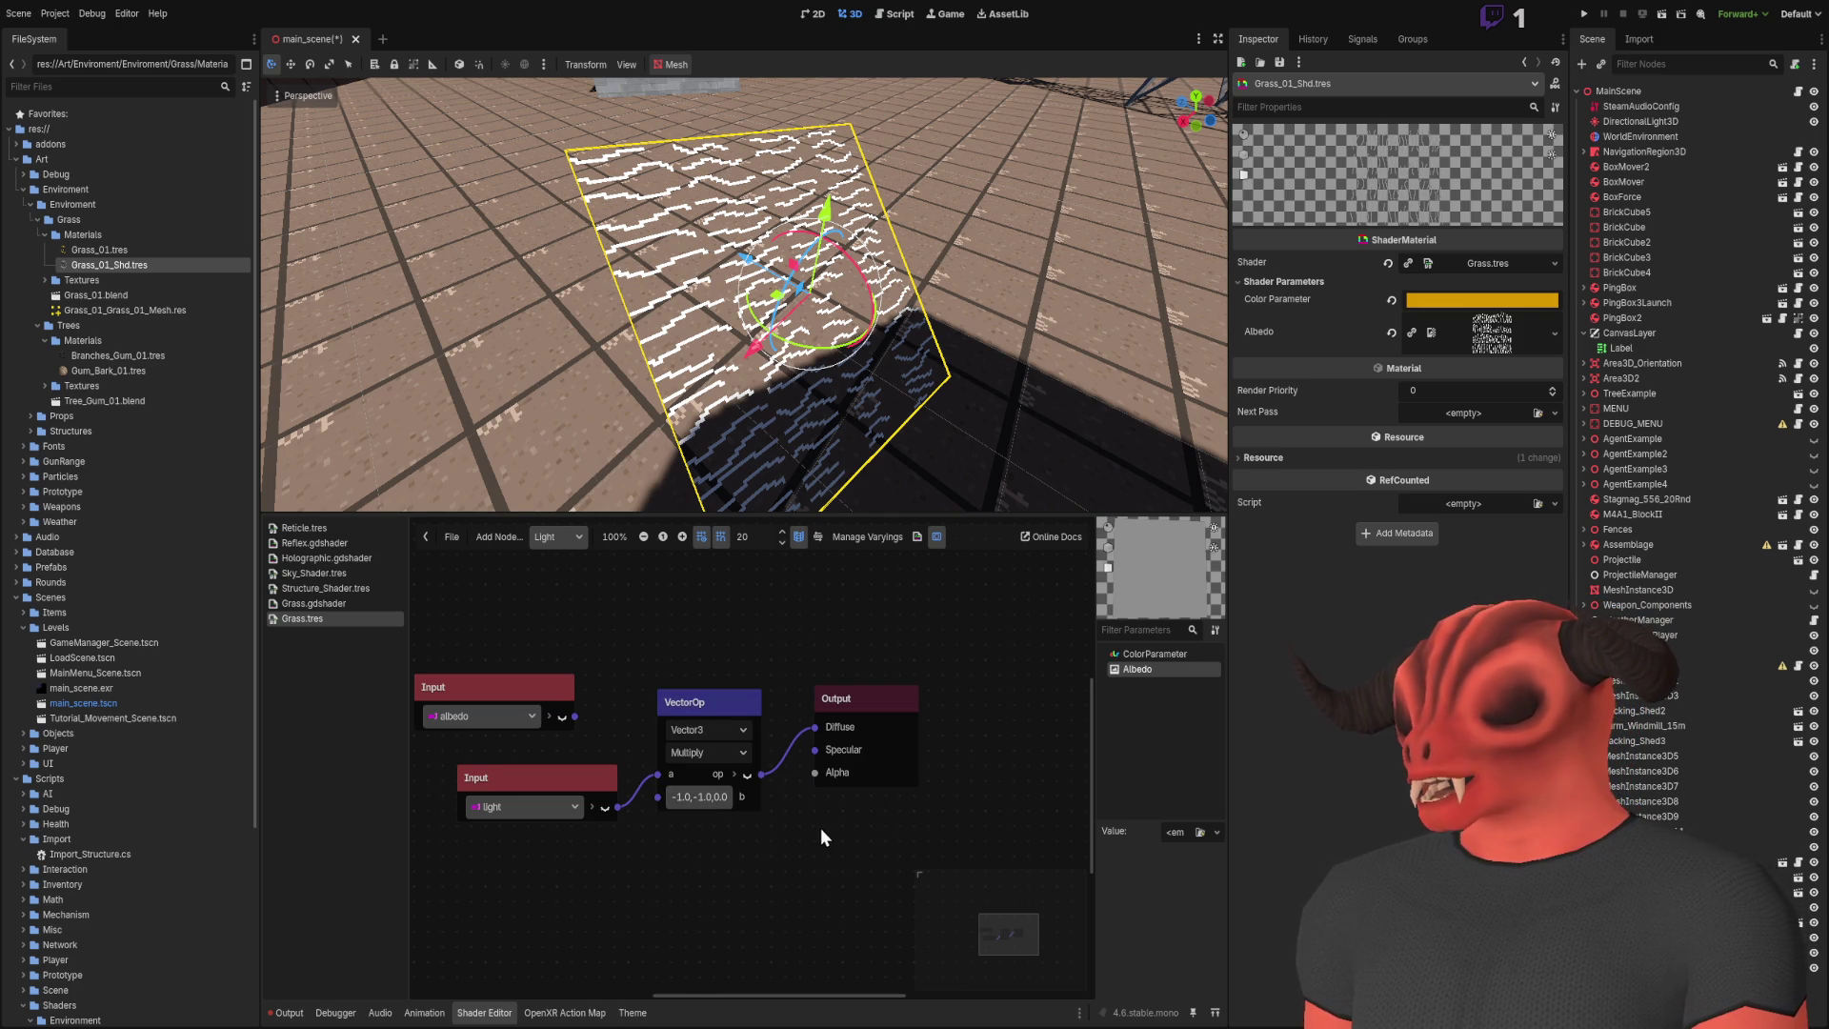
key("ctrl+s")
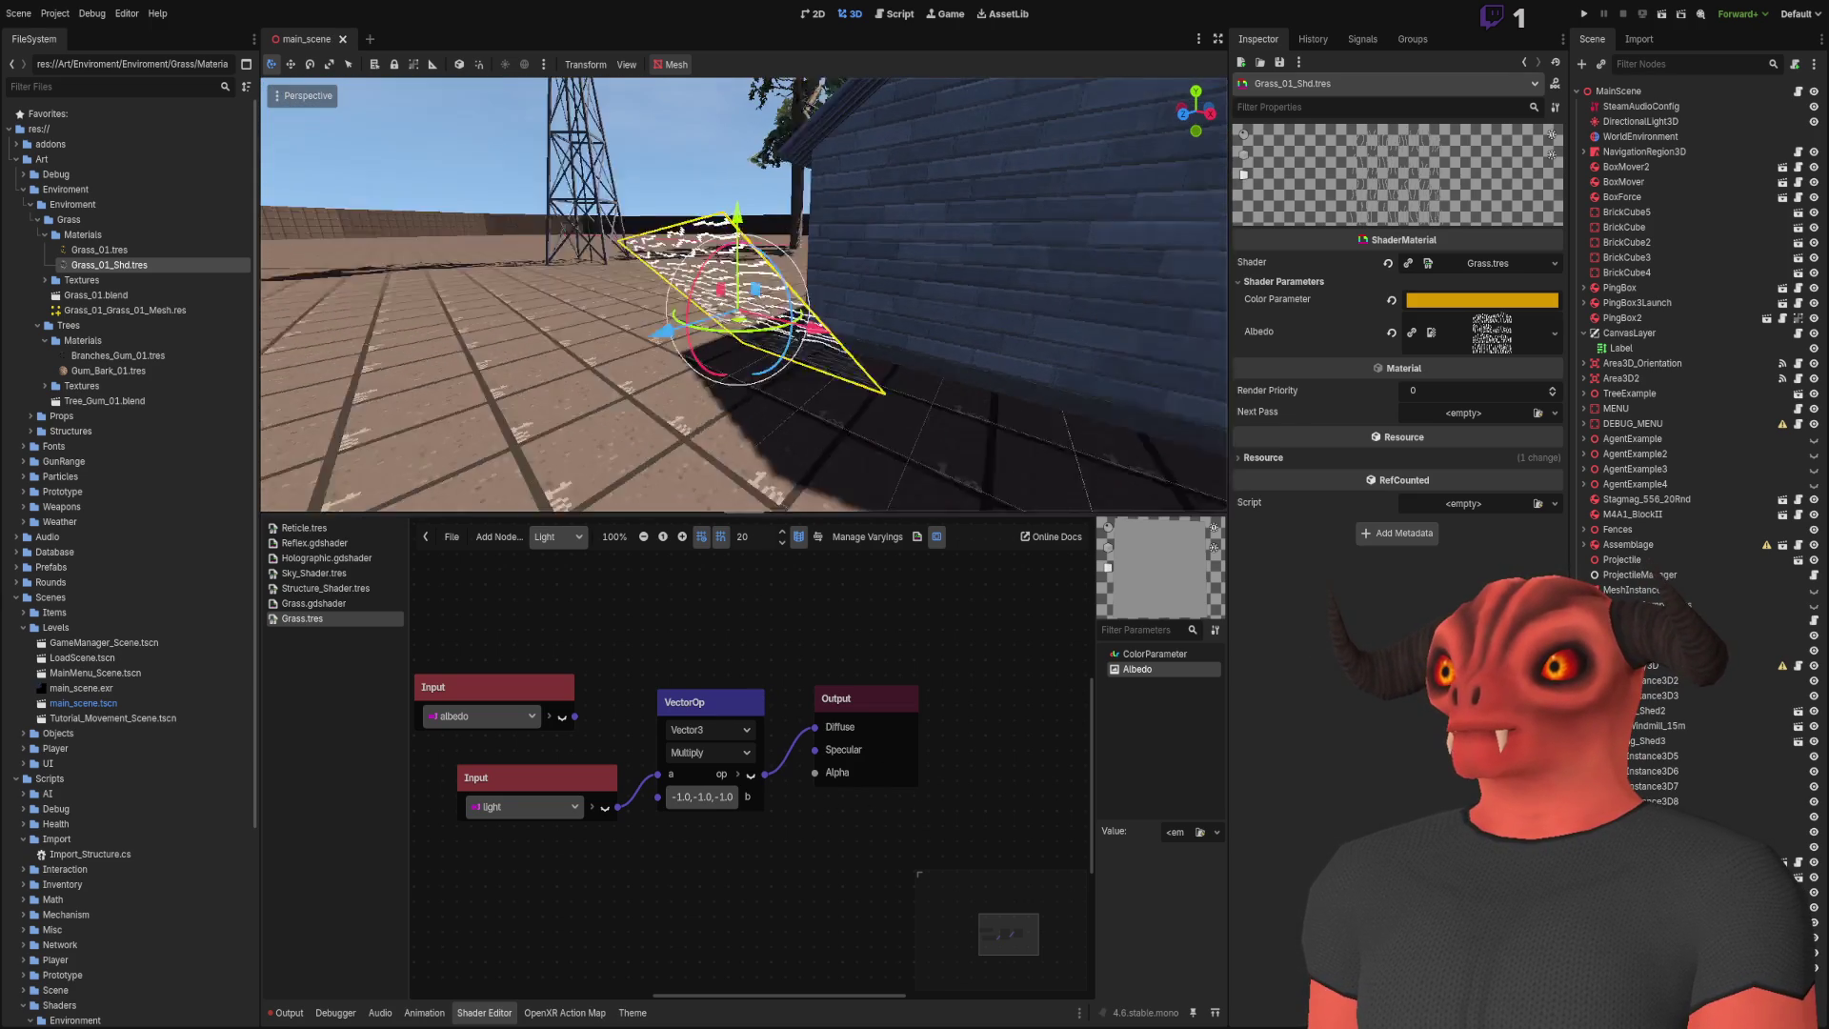
mouse_move(710, 301)
left_mouse_down()
mouse_move(795, 364)
mouse_move(585, 310)
mouse_move(621, 497)
mouse_move(657, 537)
mouse_move(636, 336)
left_mouse_up()
key("w")
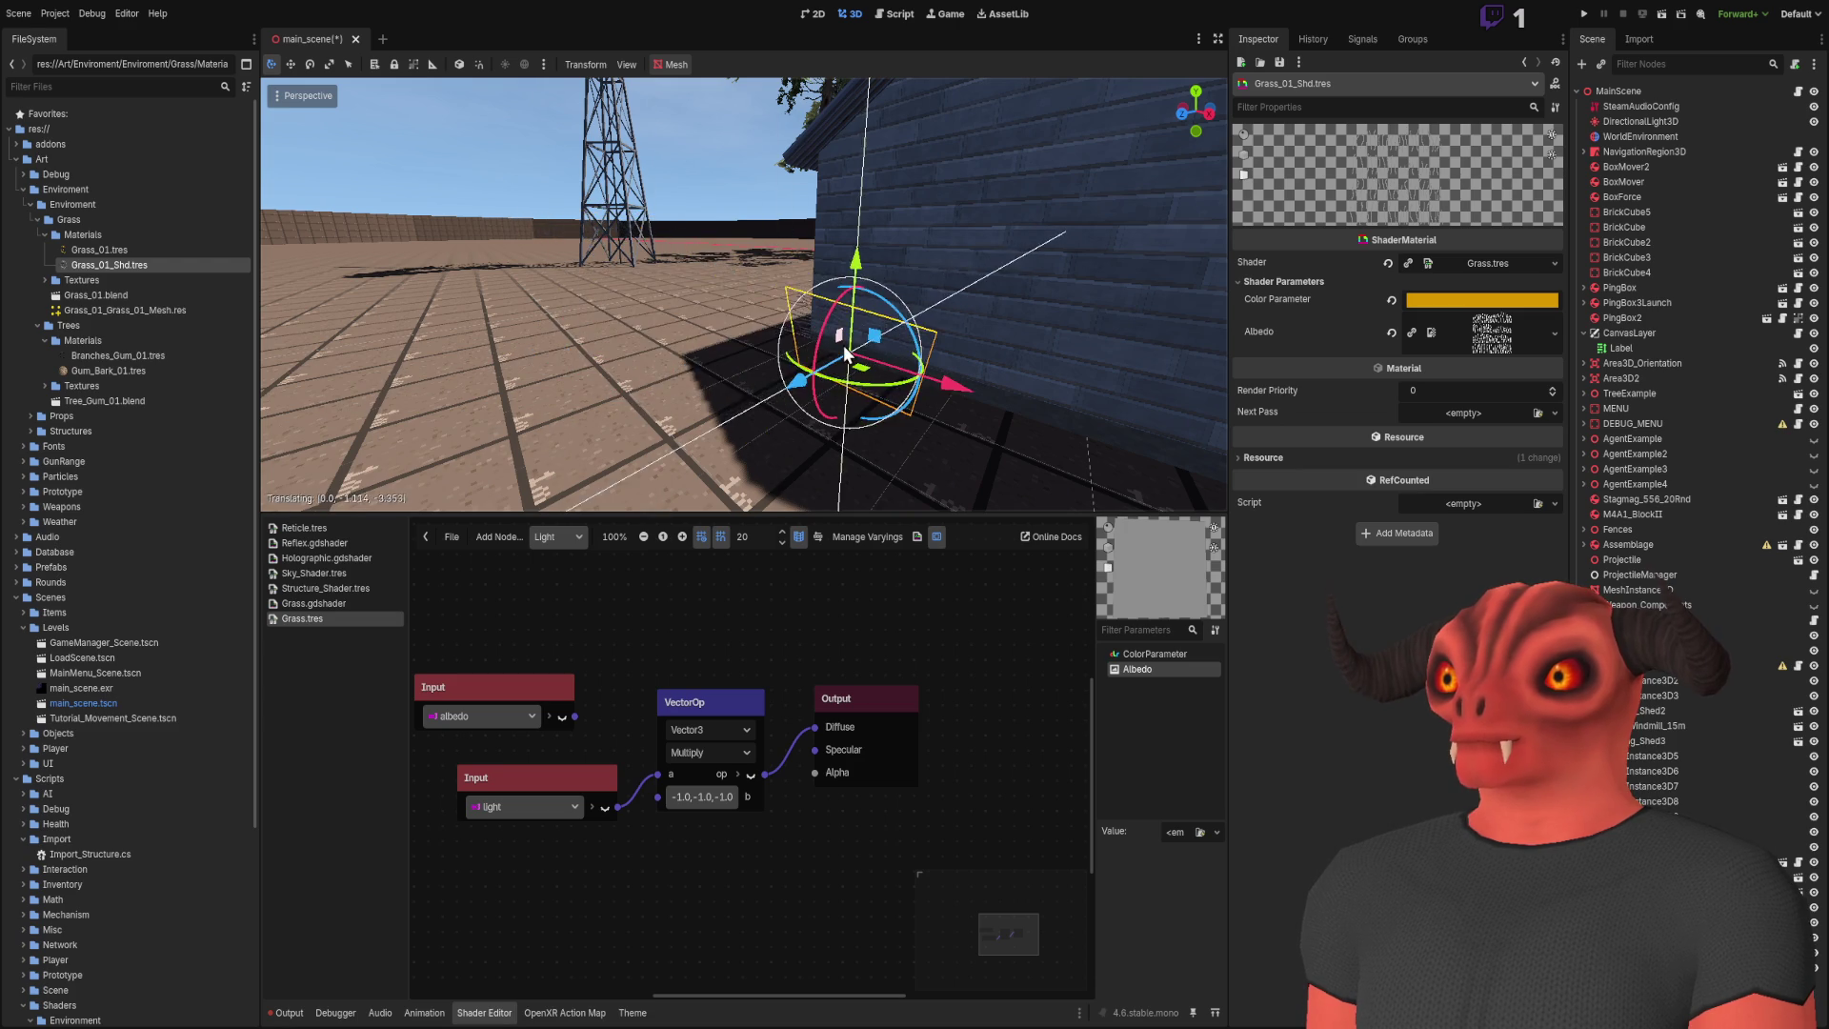
key("s")
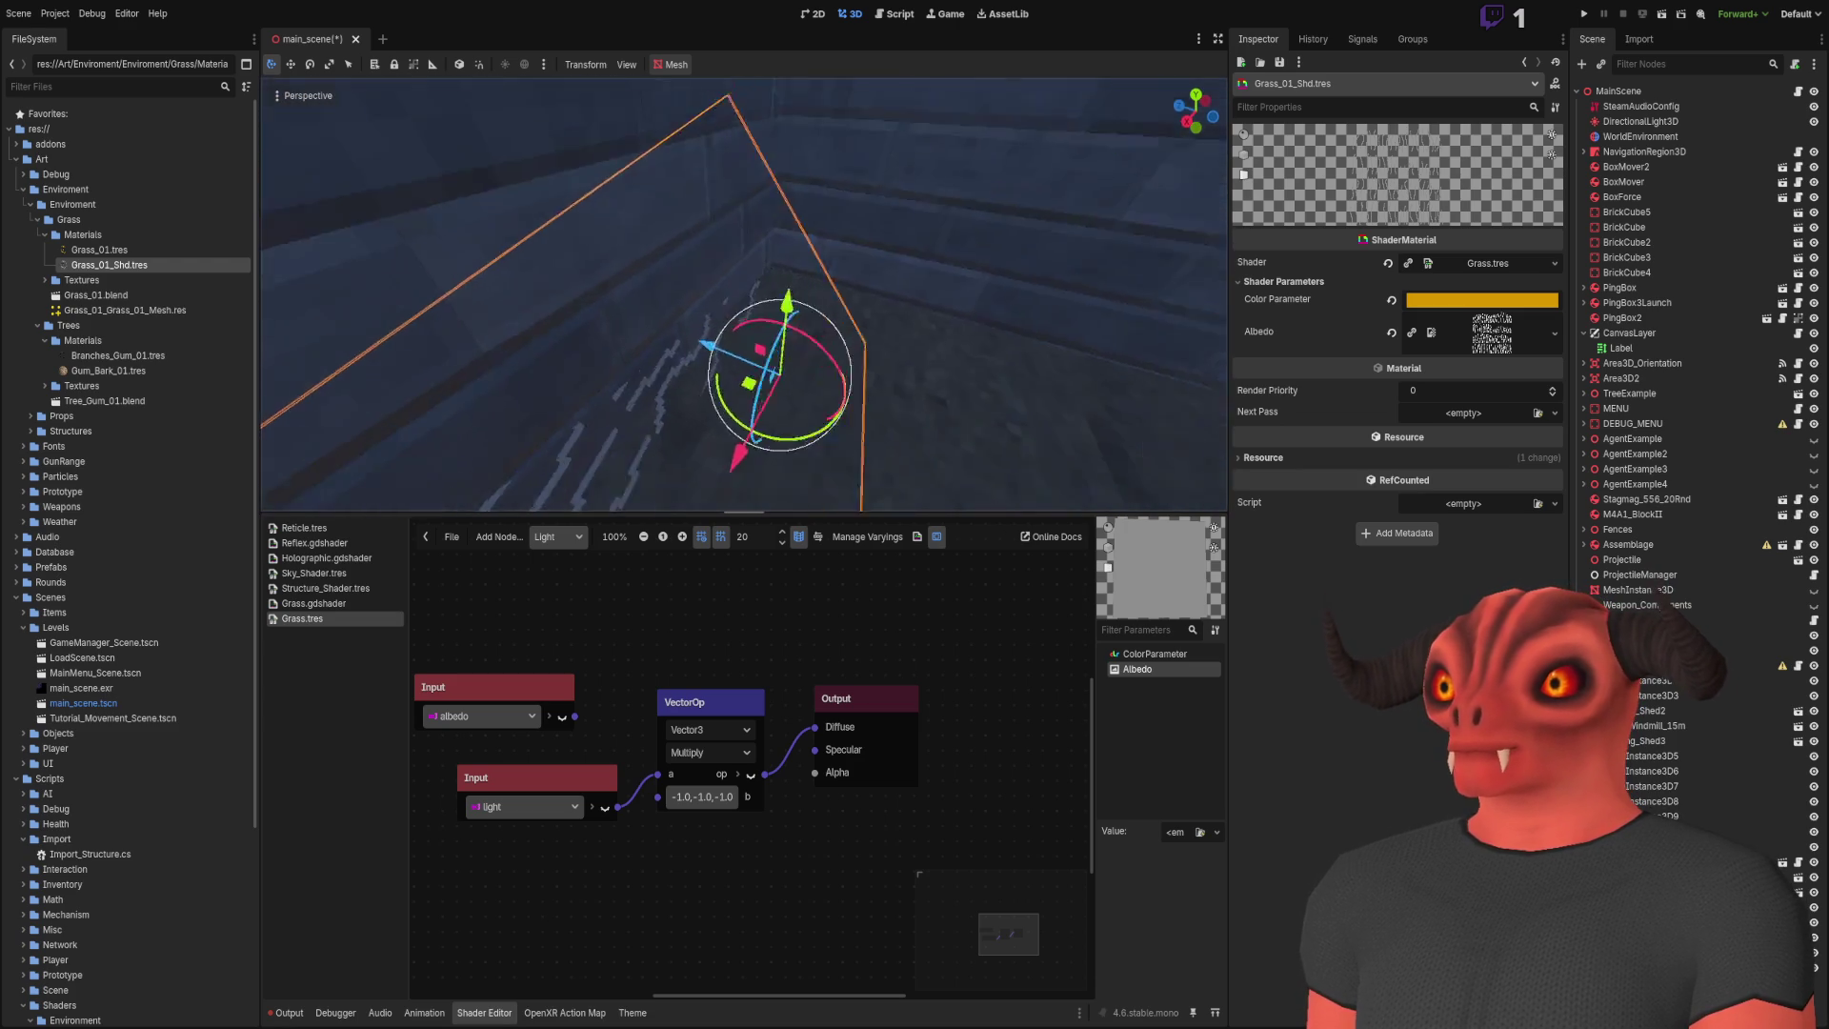
key("a")
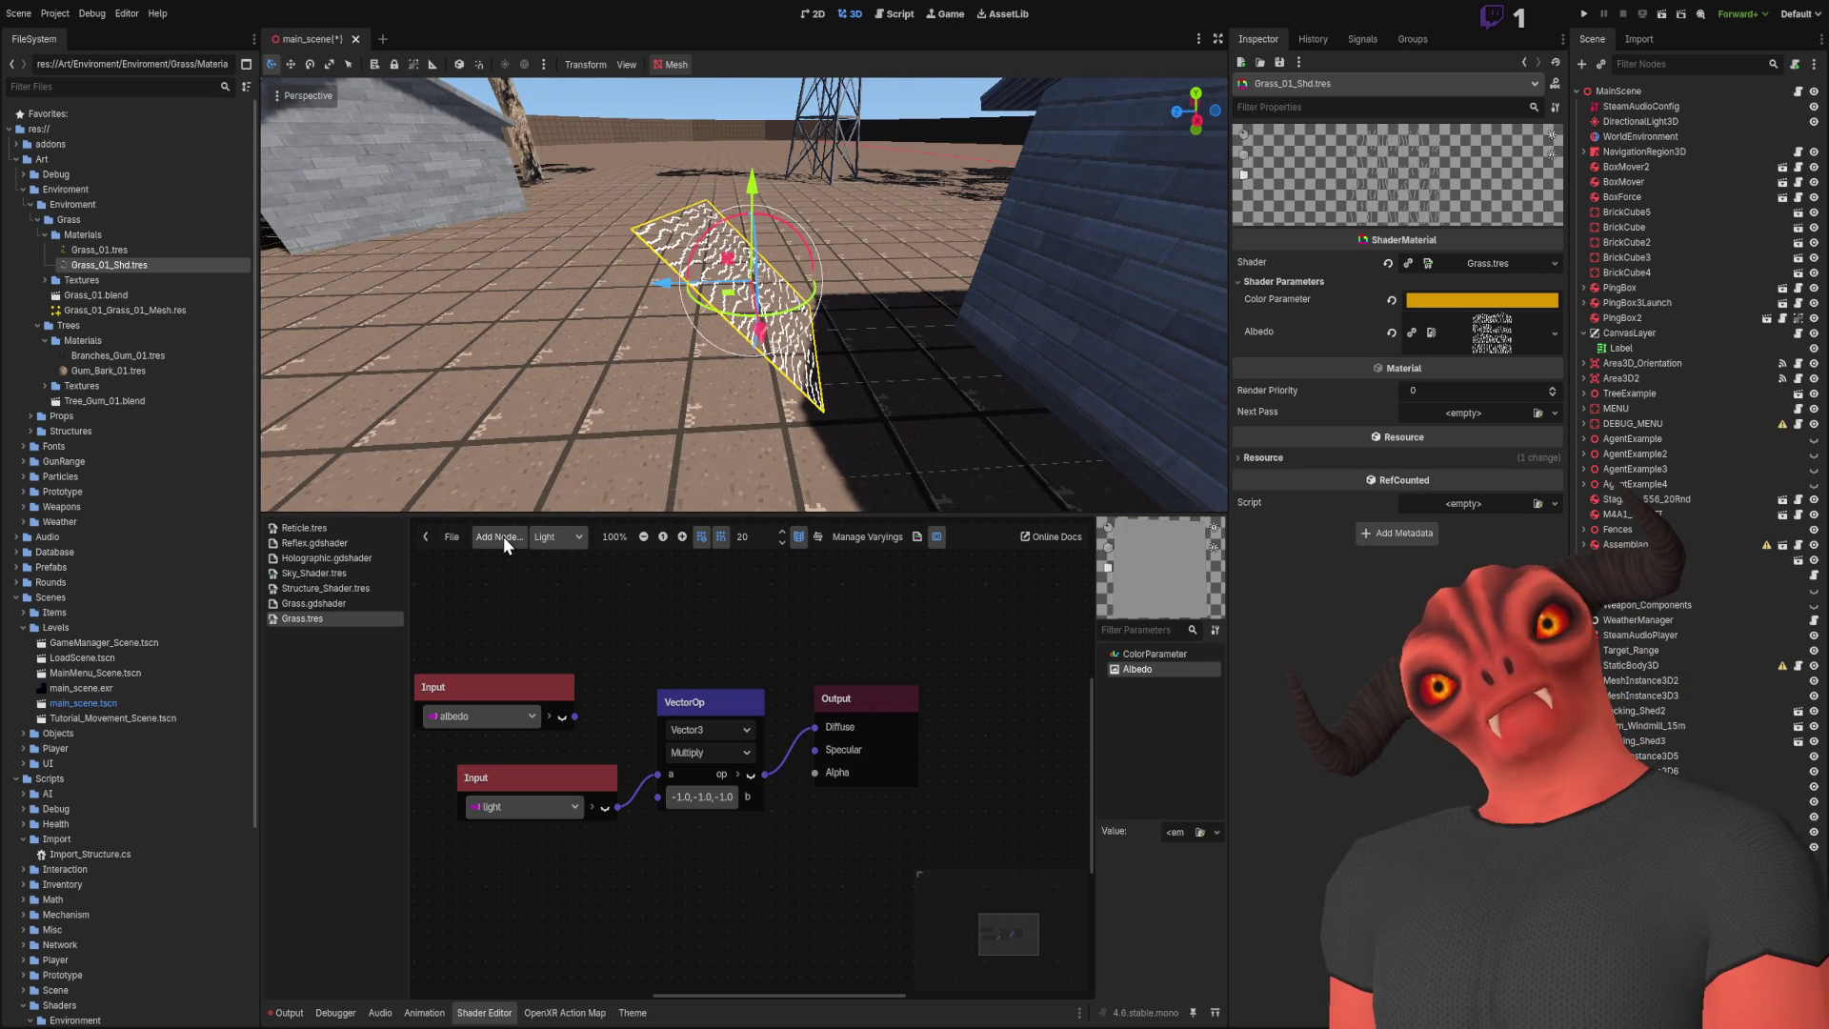
Step: Switch the shader to the Fragment graph and back to the Light graph
left_click(553, 538)
left_click(562, 567)
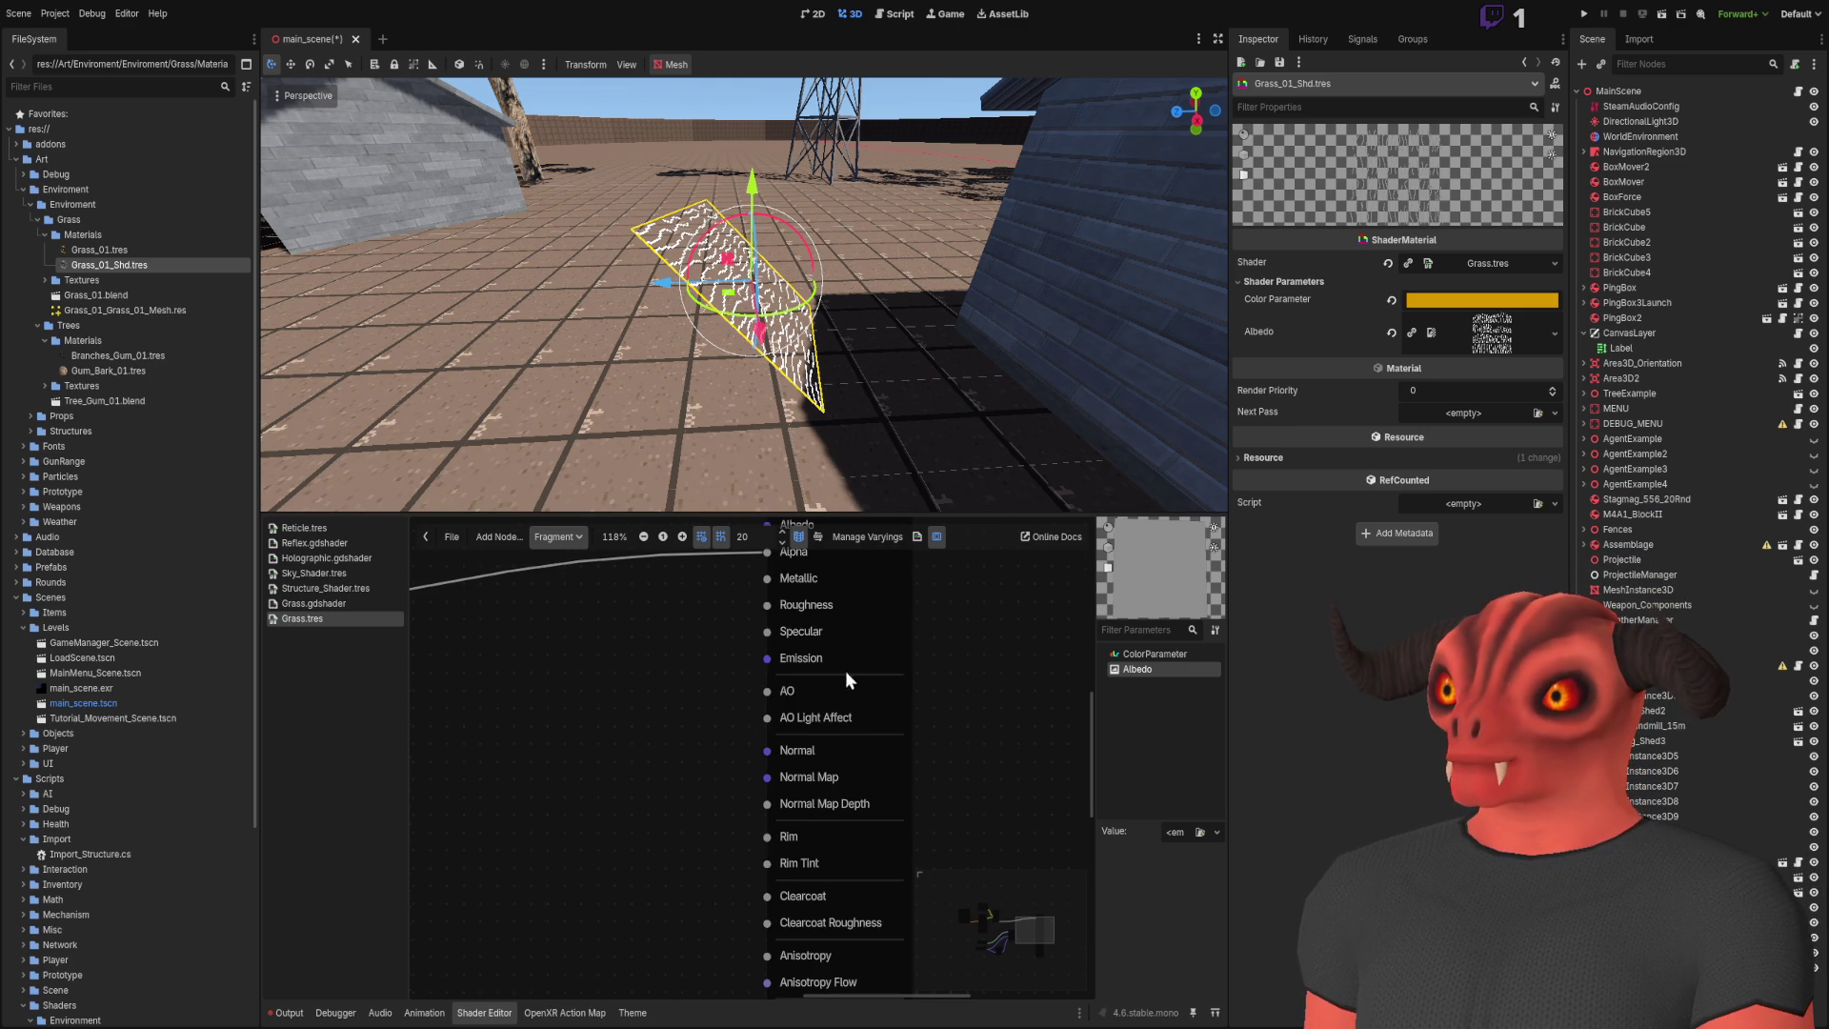
left_click(572, 600)
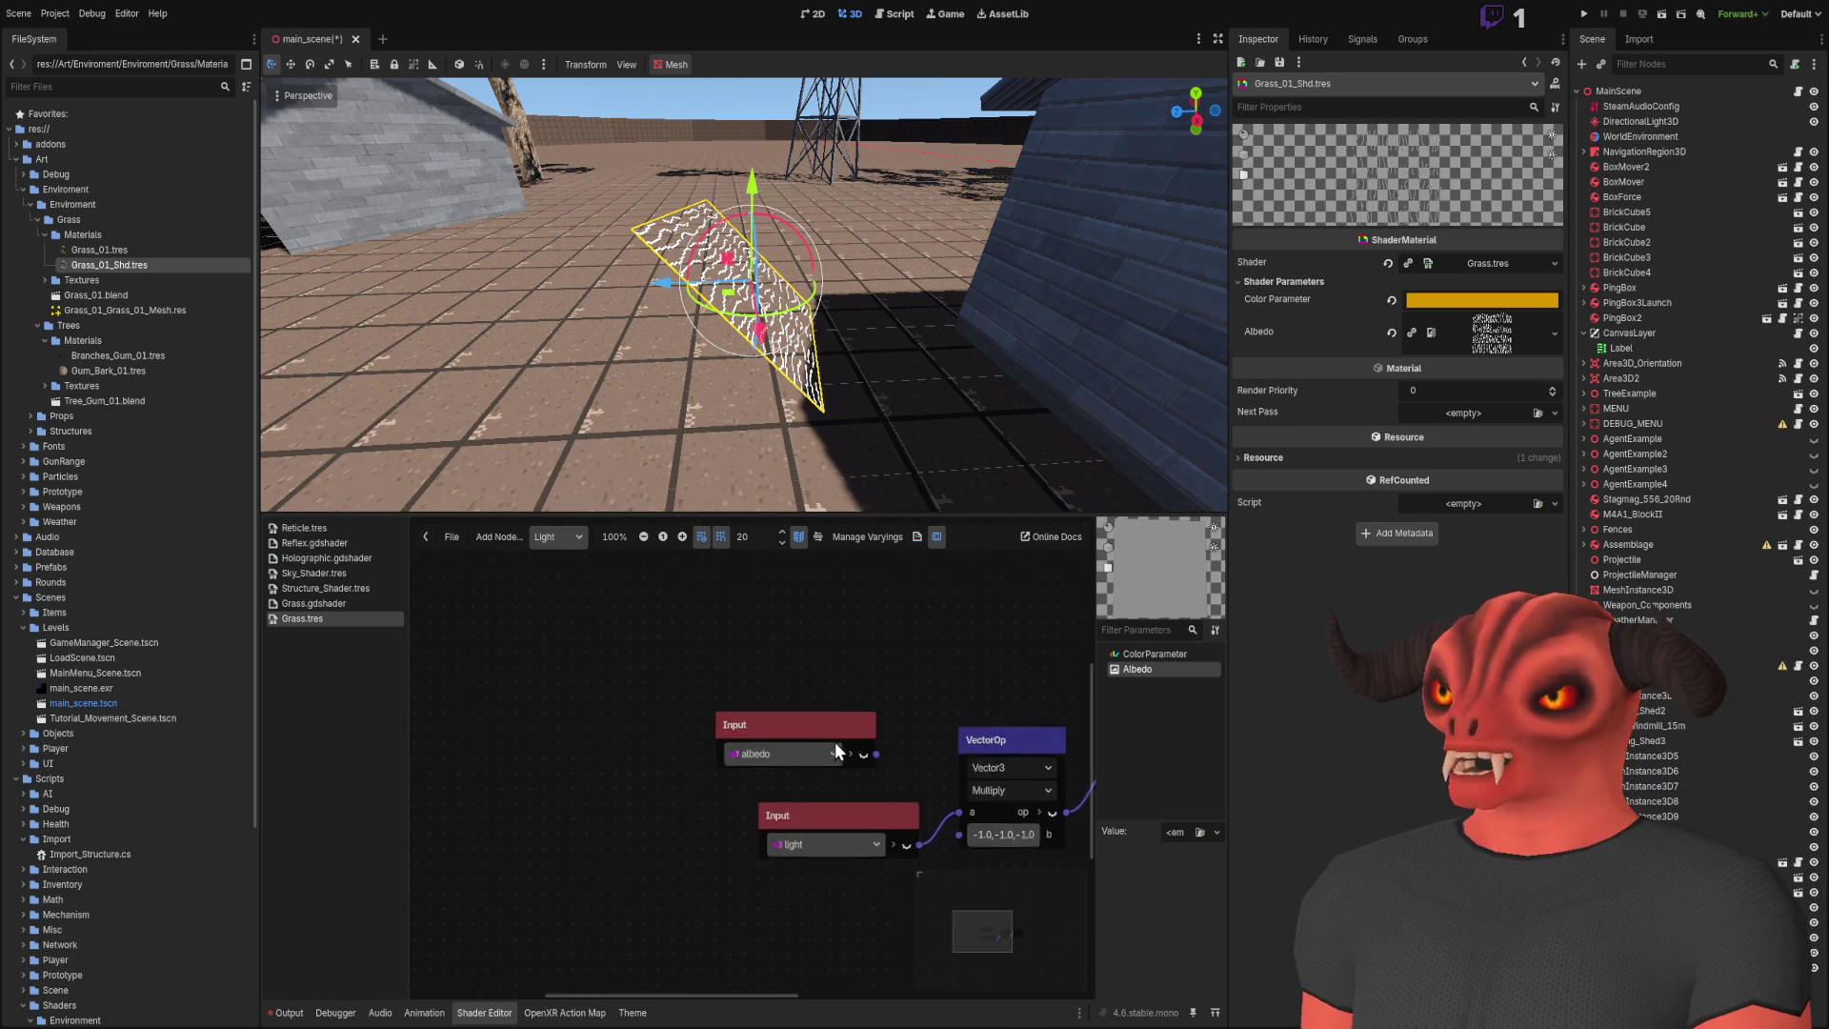
scroll(684, 827, "down", 1)
mouse_move(633, 752)
left_mouse_down()
mouse_move(684, 750)
mouse_move(647, 758)
left_mouse_up()
Step: Disconnect the multiply output from the Output node and move VectorOp further down
left_click_drag(958, 746, 958, 799)
key("w")
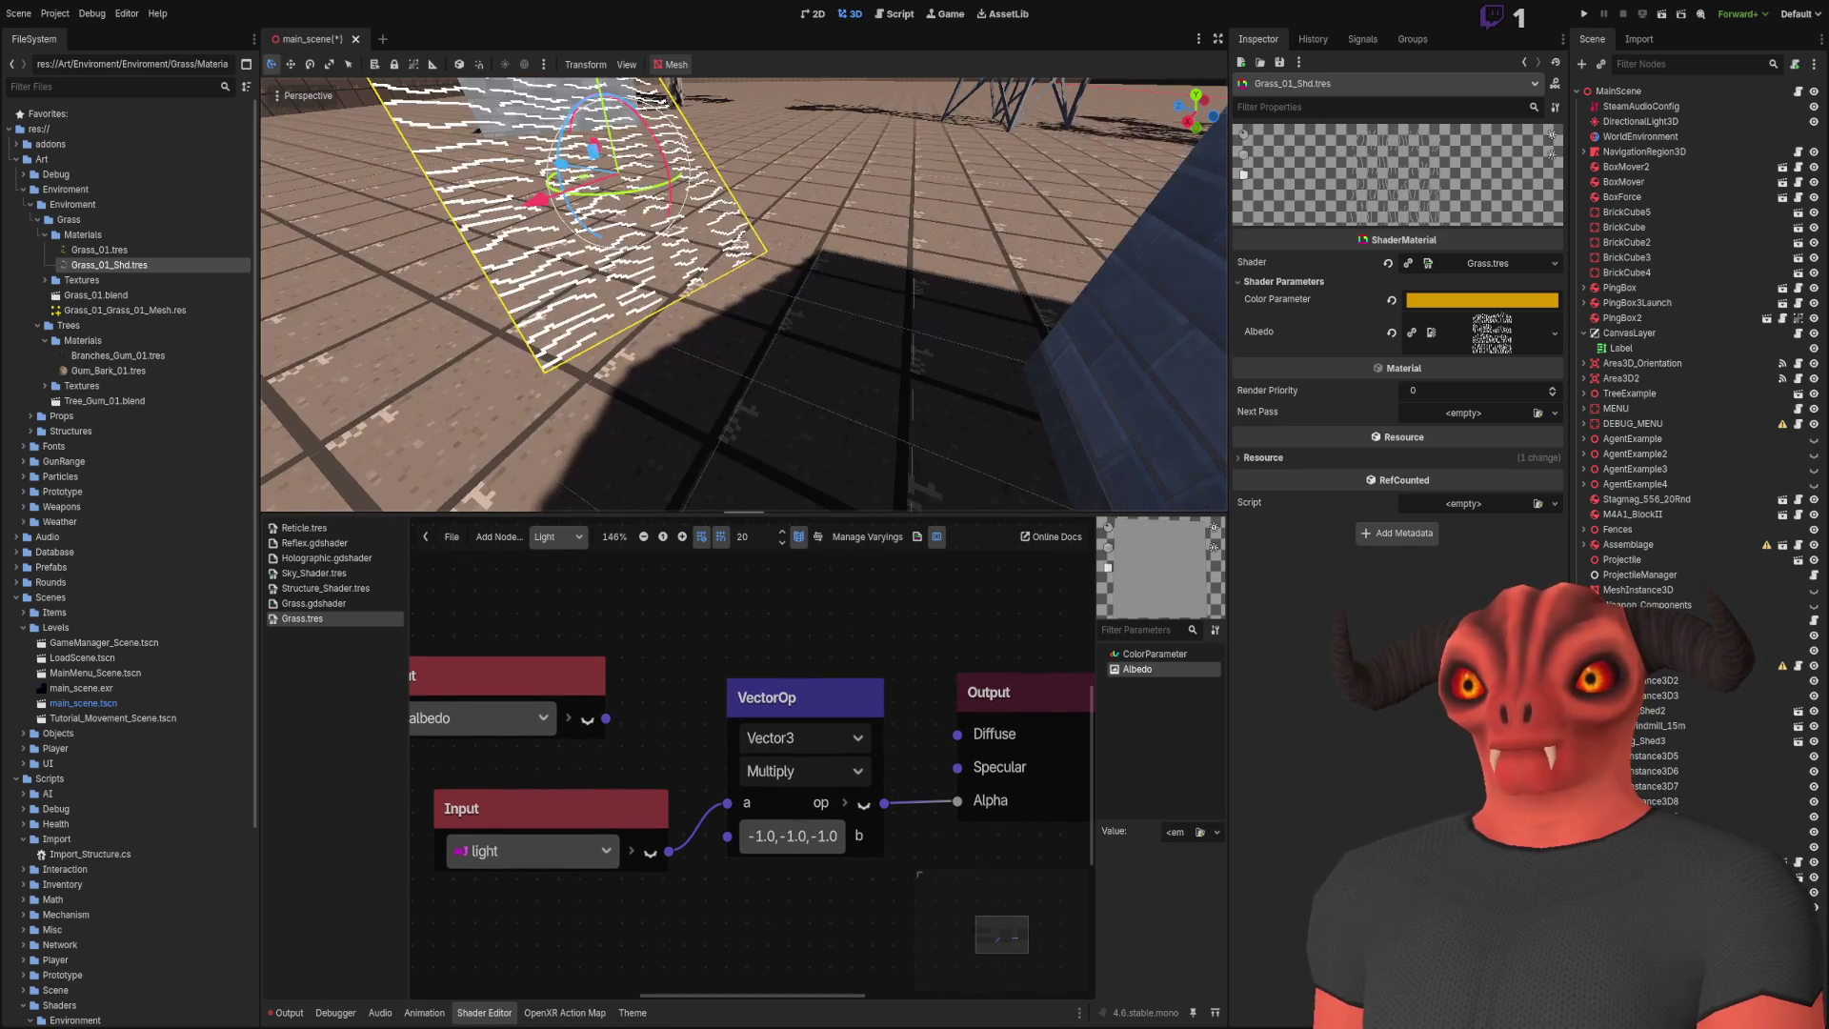
left_click_drag(957, 800, 905, 802)
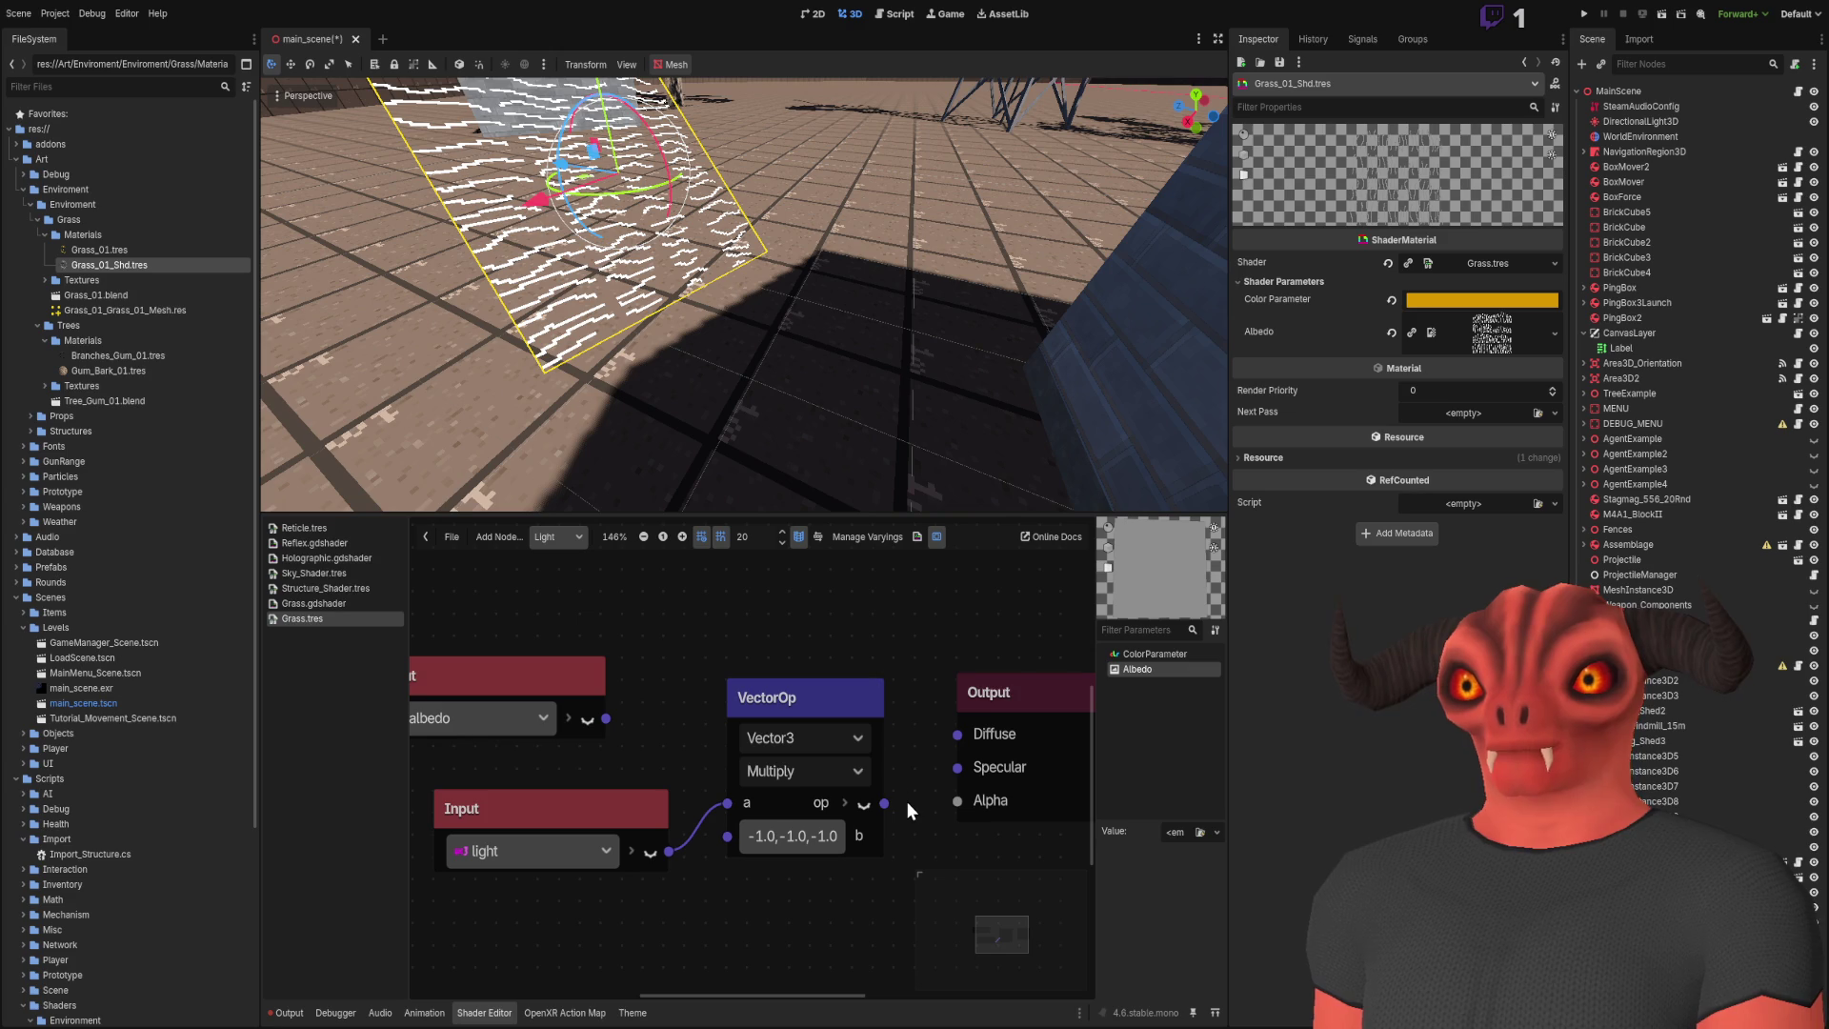
left_click_drag(771, 697, 751, 918)
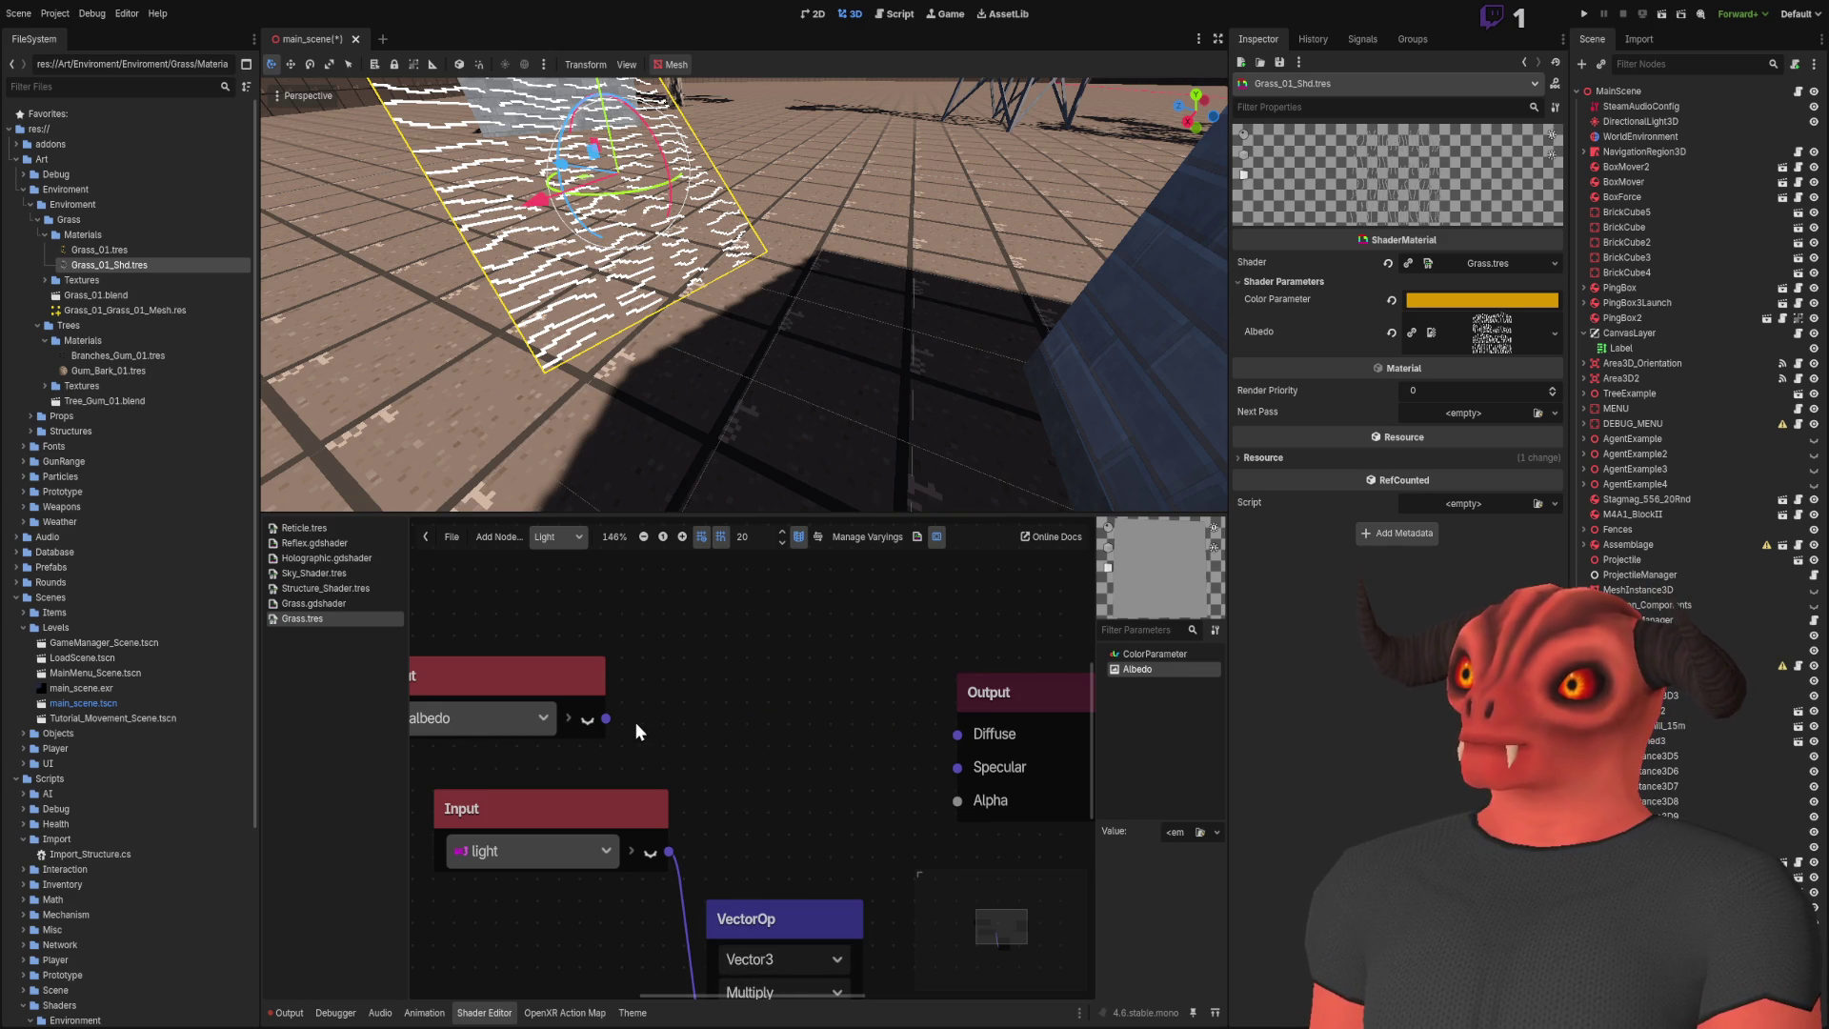
left_click_drag(605, 720, 955, 730)
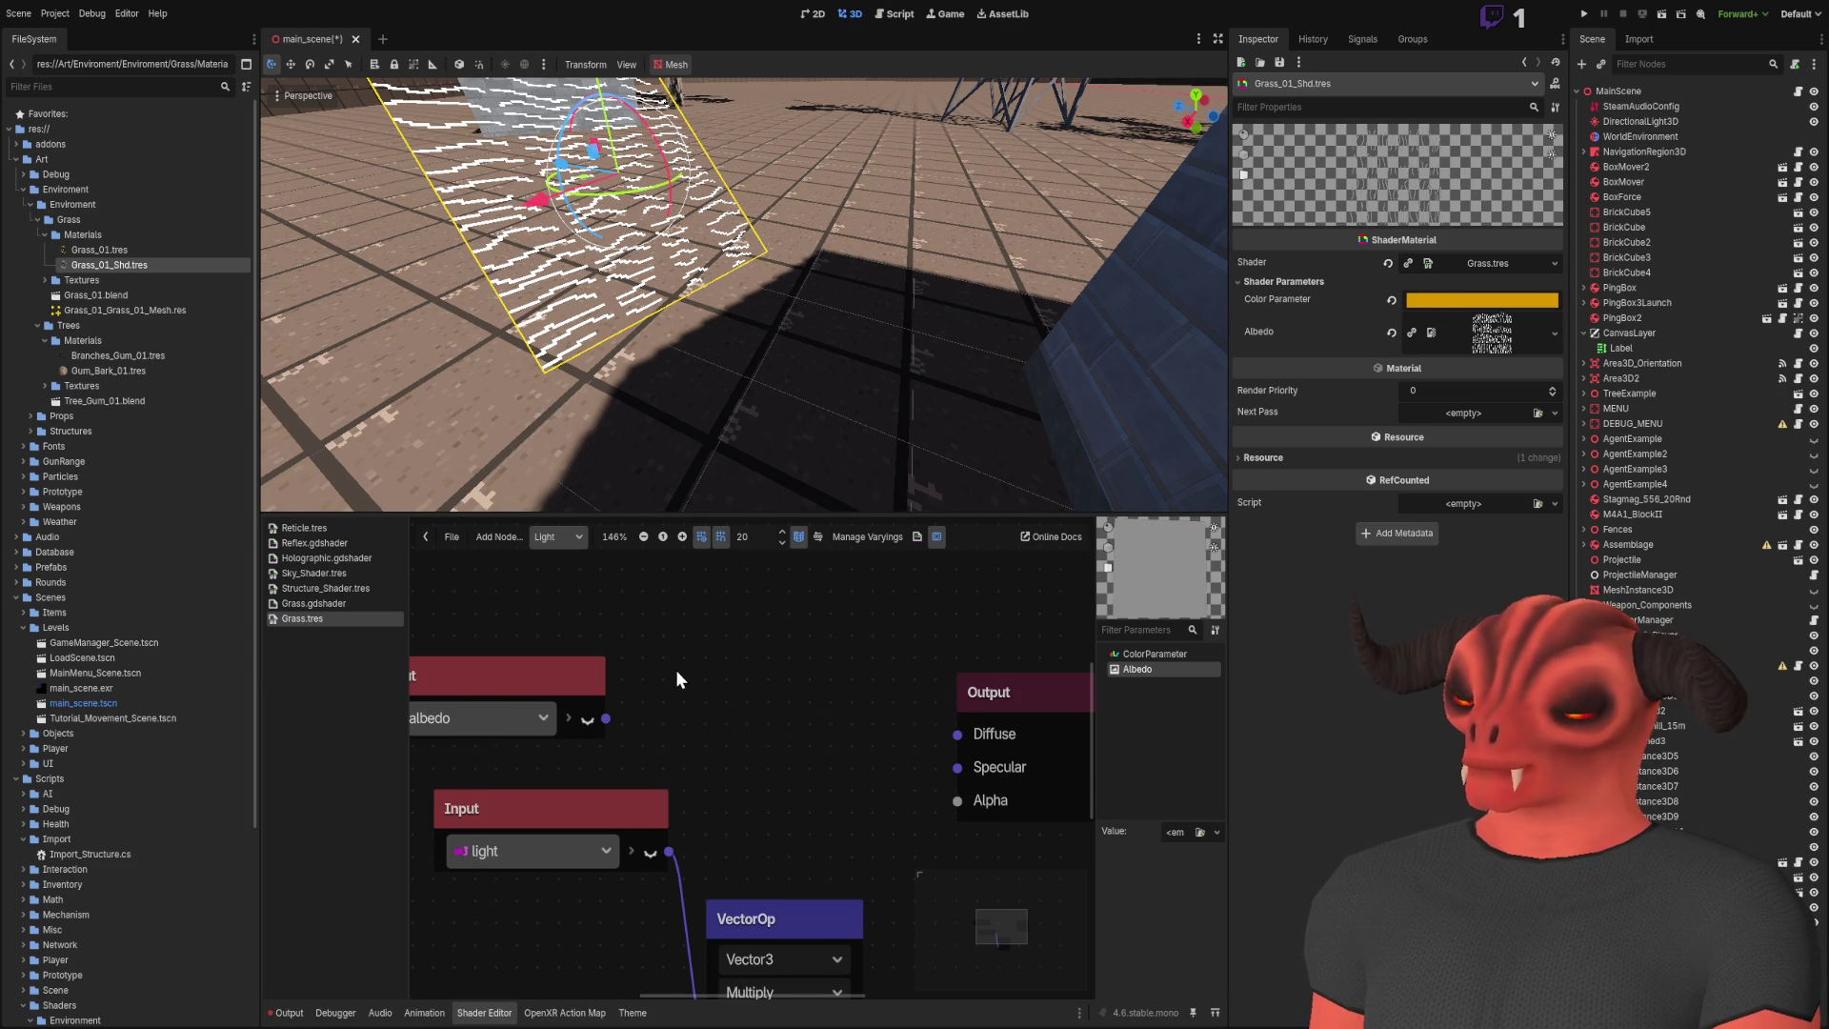
key("ctrl+v")
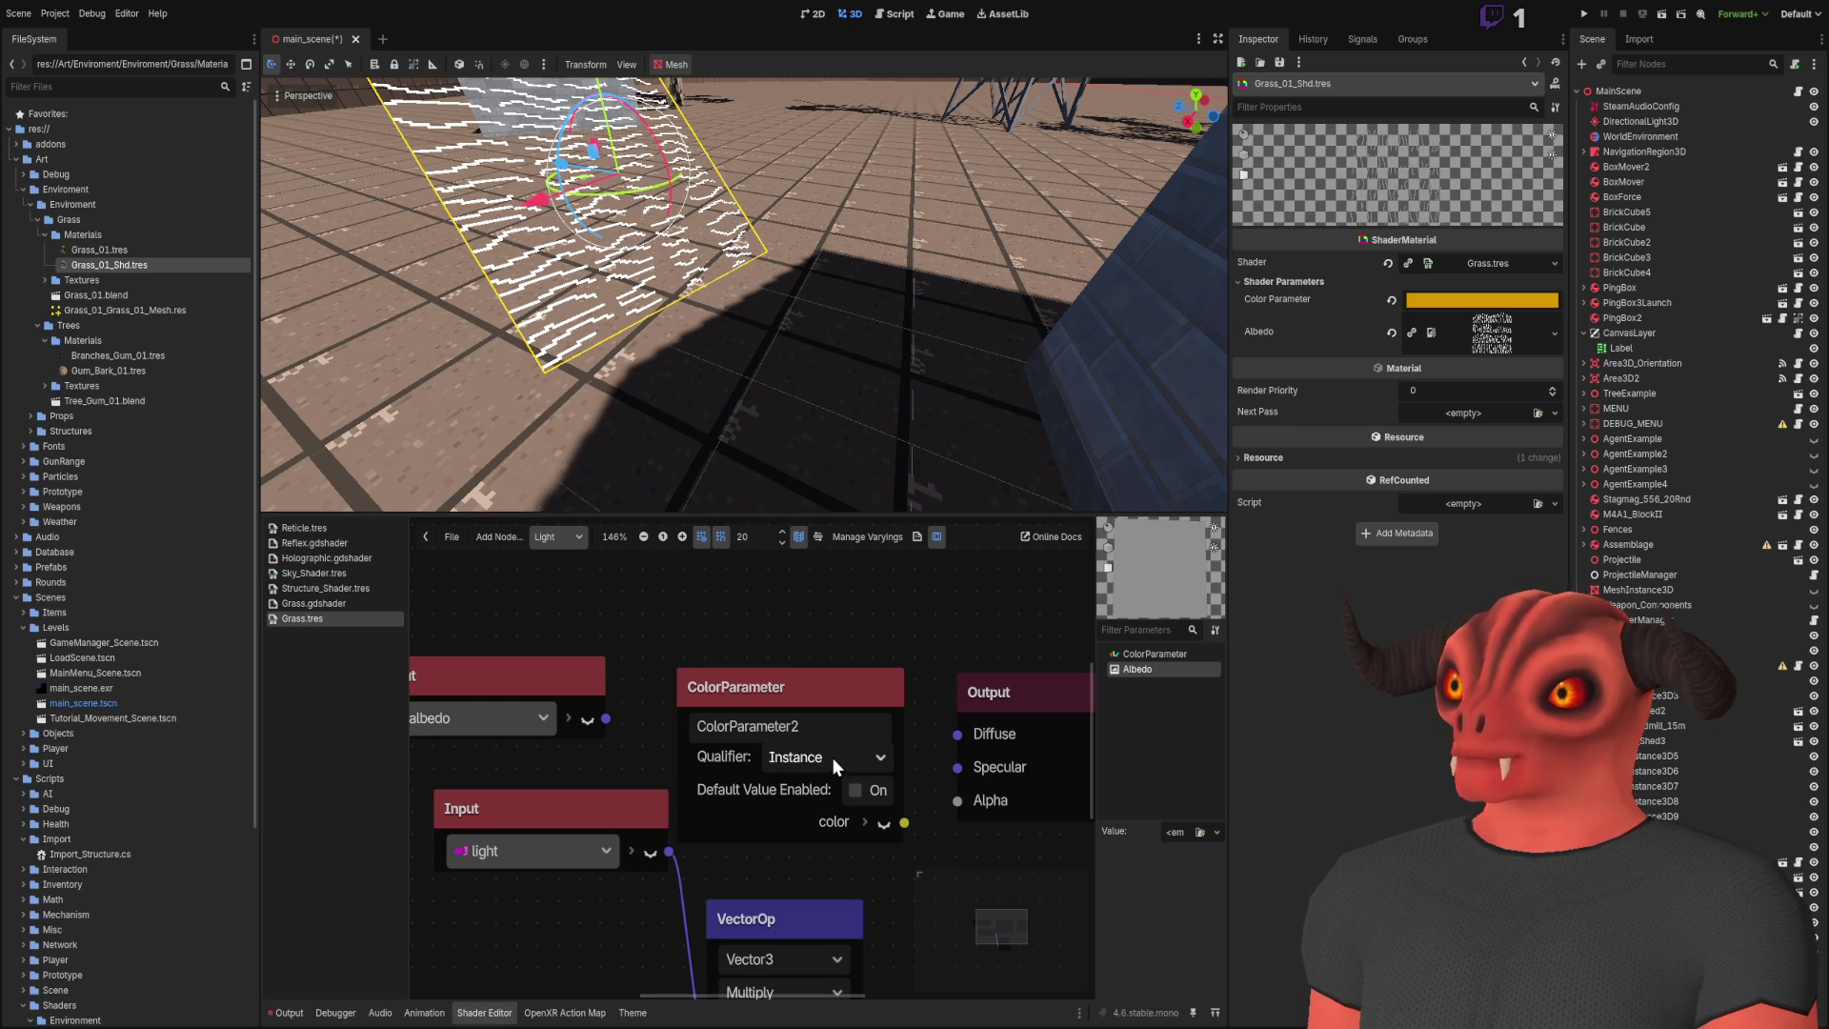
Step: Connect the ColorParameter2 color to Diffuse and save the scene
left_click_drag(843, 677, 809, 622)
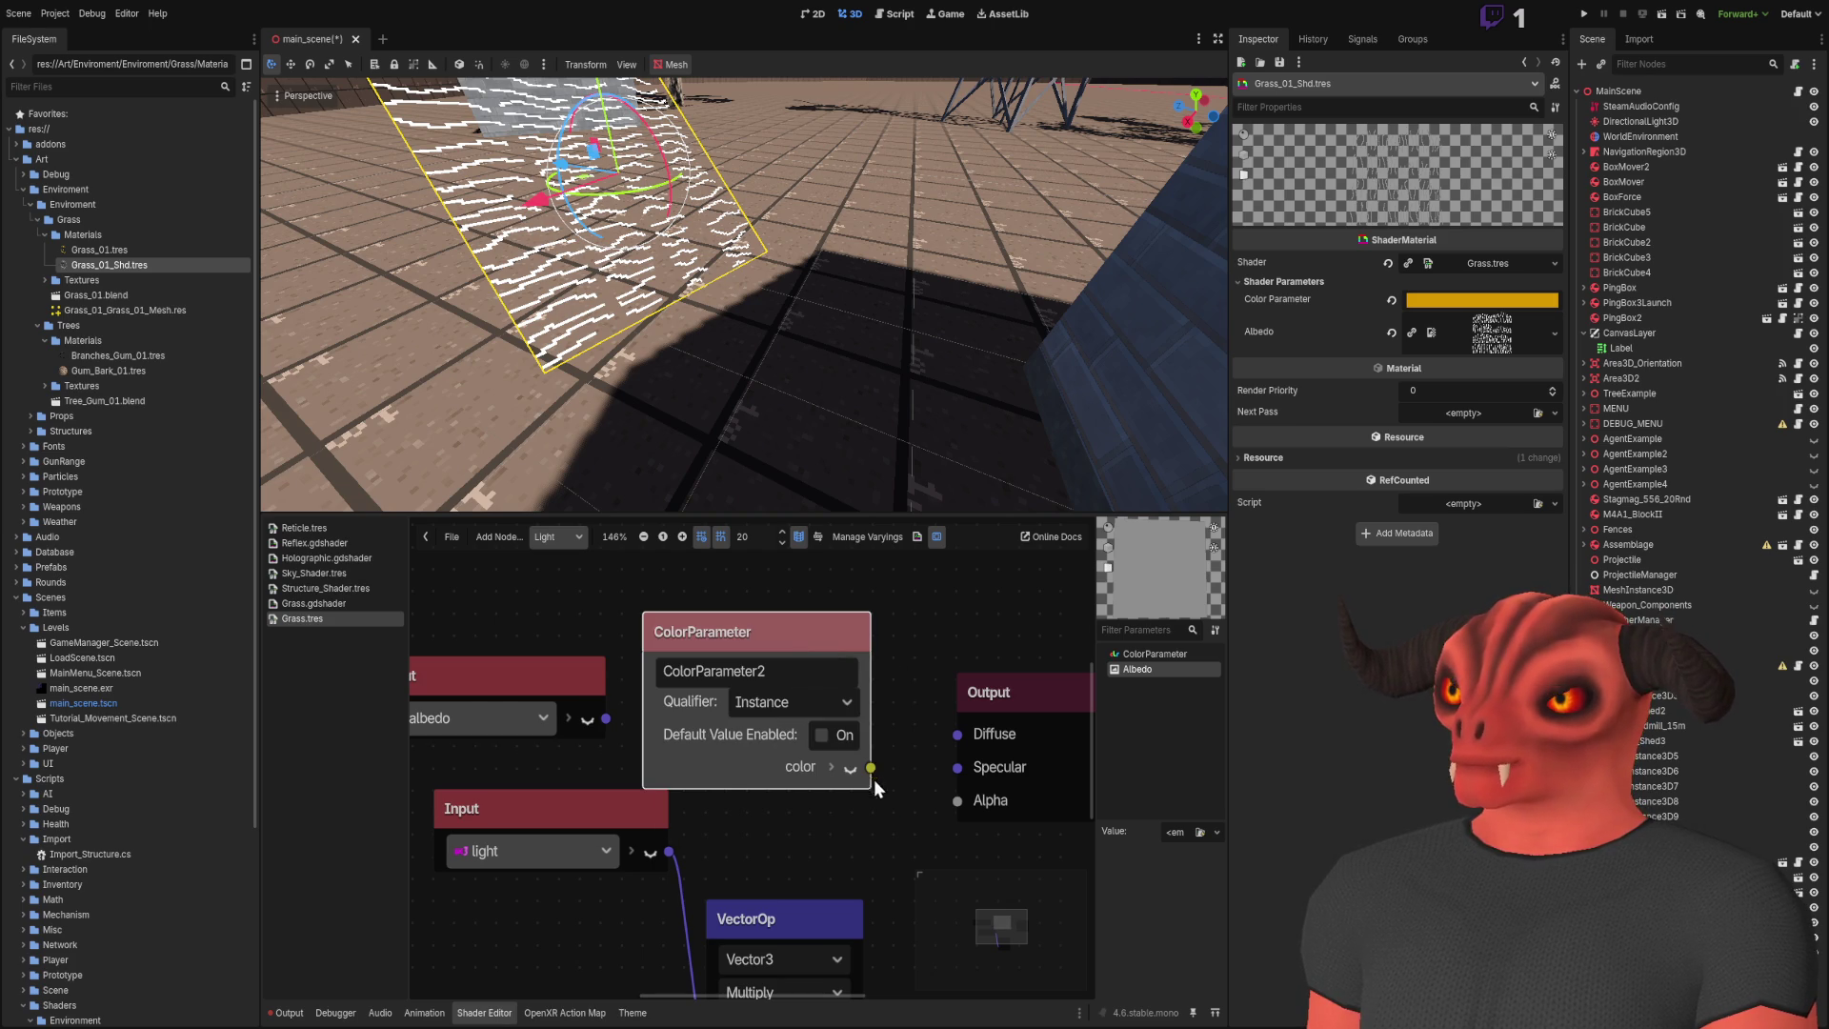
left_click_drag(968, 733, 967, 732)
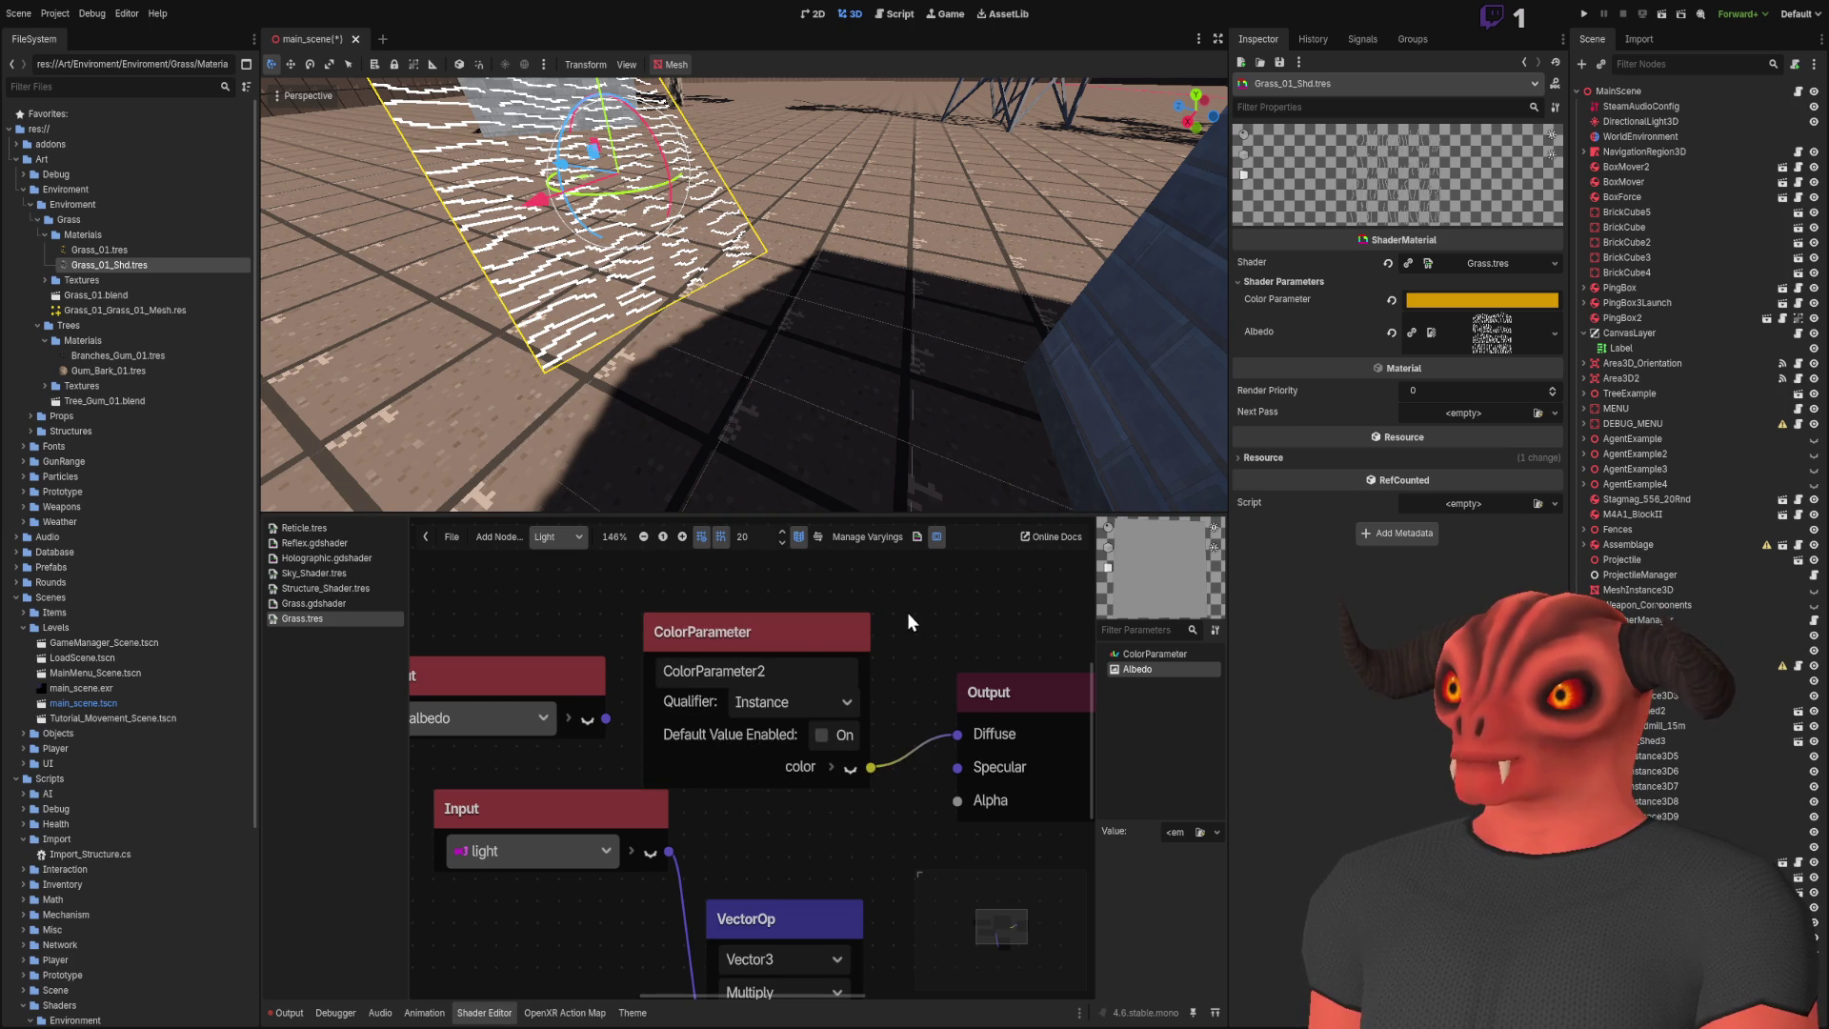
left_click(842, 623)
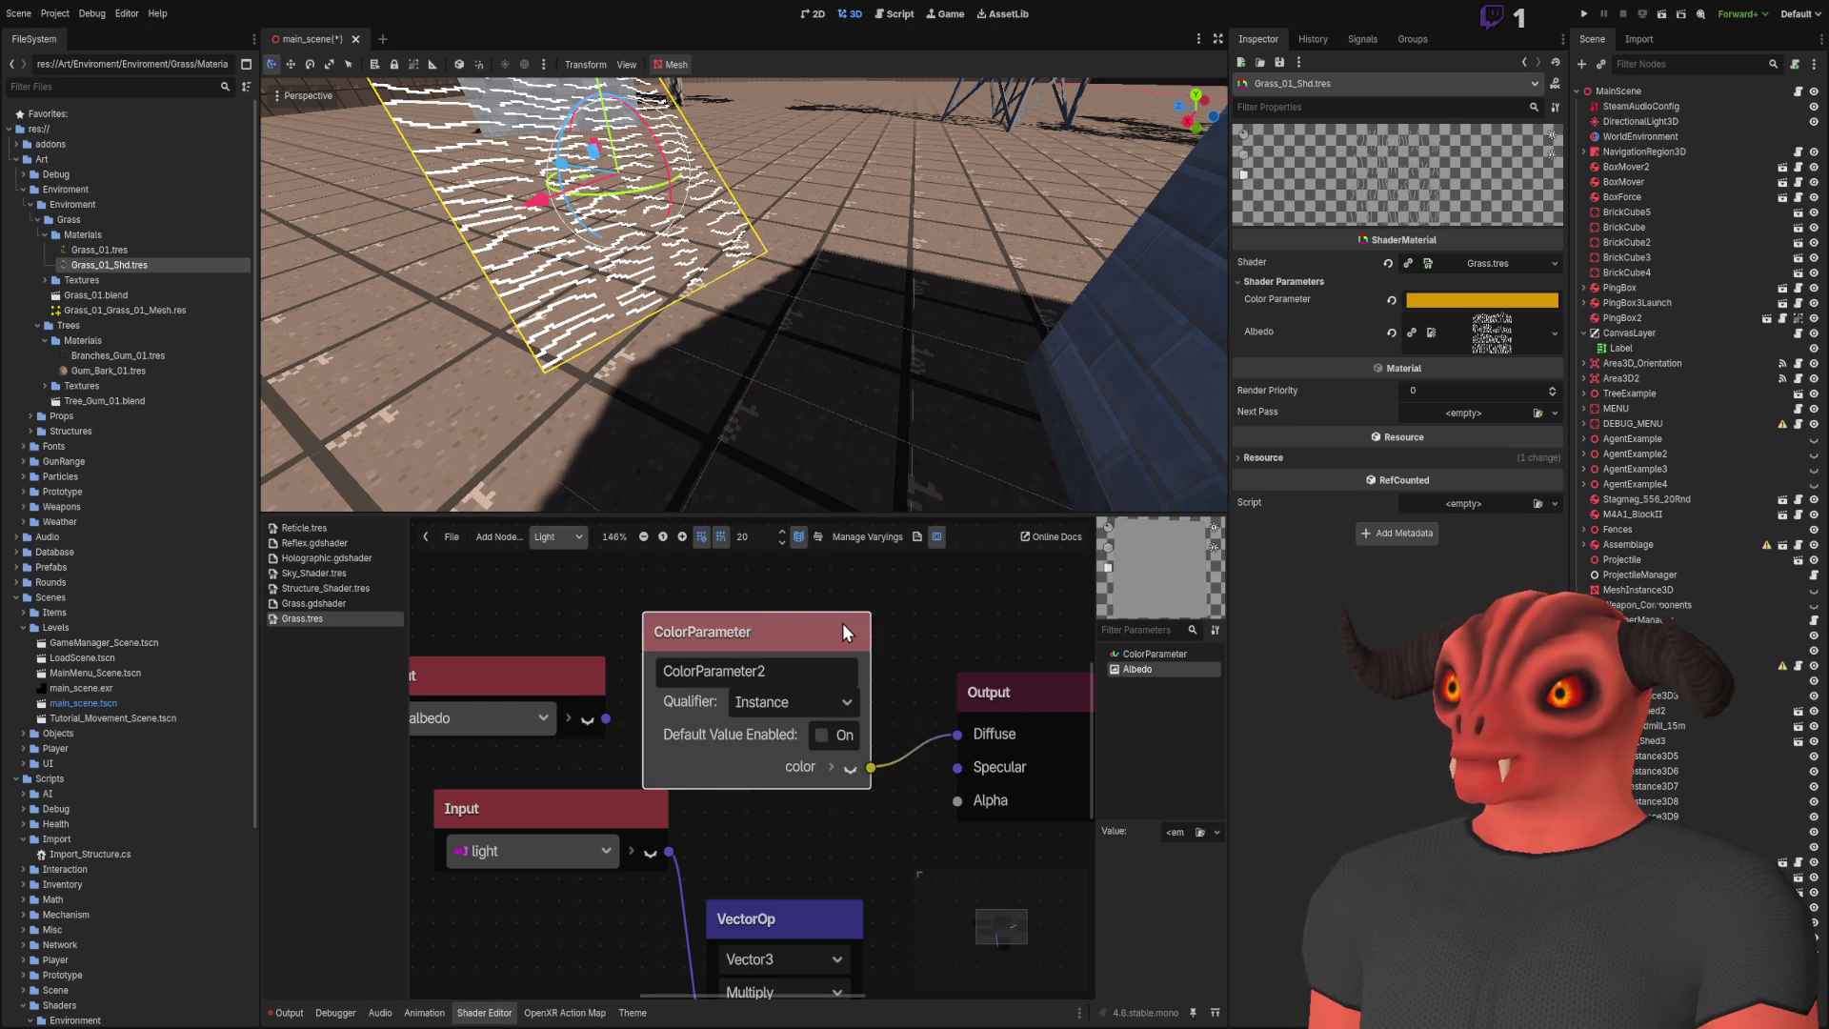
left_click(928, 591)
key("ctrl+s")
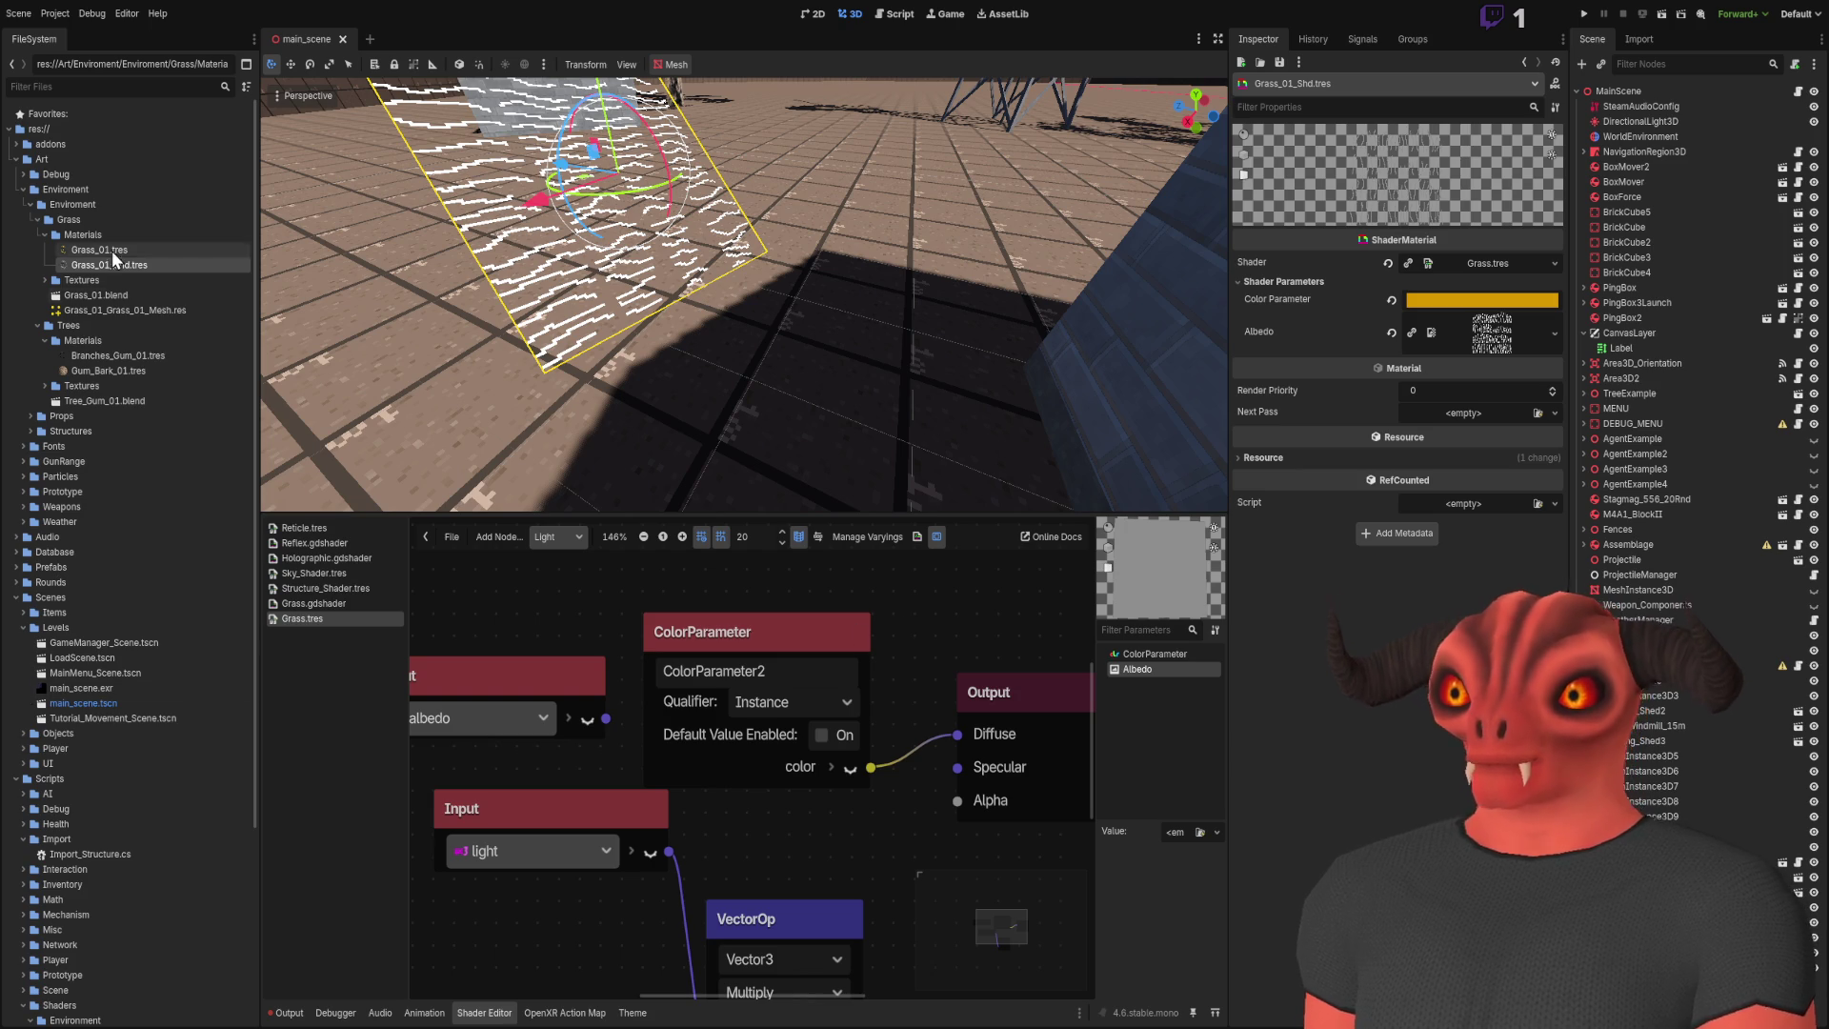
Step: Remove the shader from the Grass material, undo it, and switch to the Vertex graph
left_click(1554, 263)
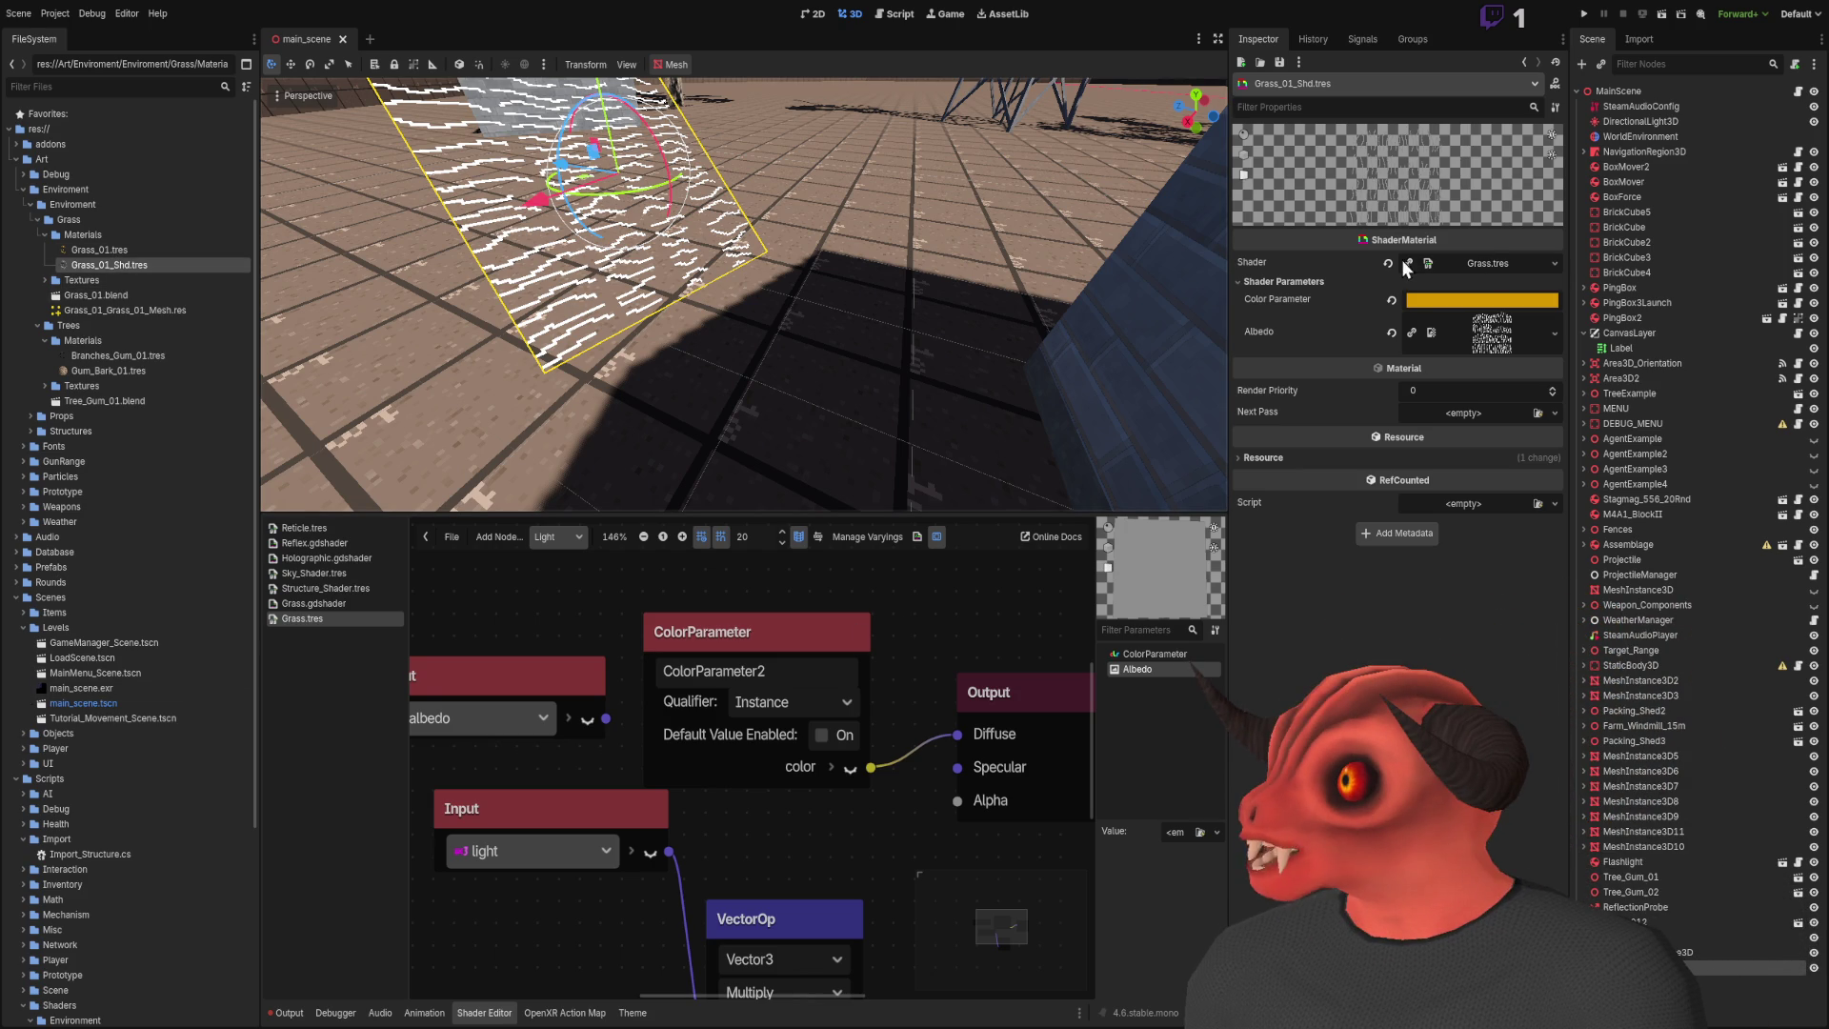
left_click(1396, 261)
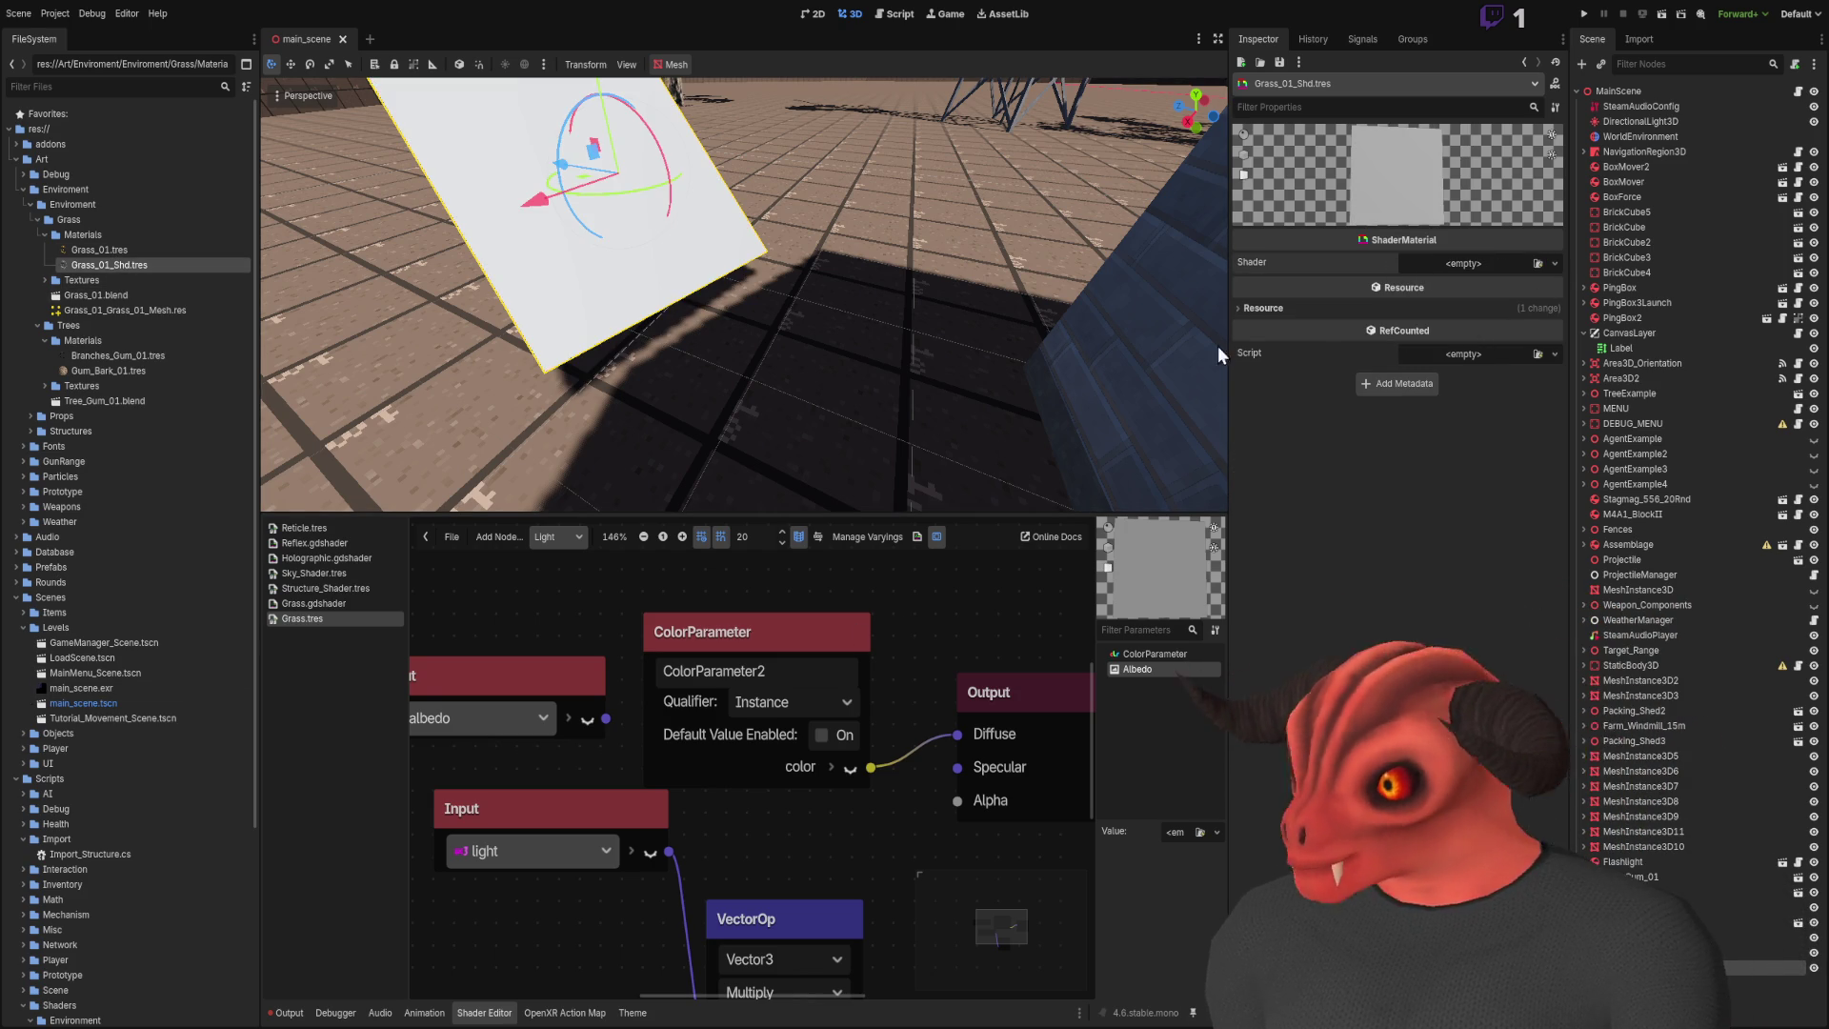
key("ctrl+z")
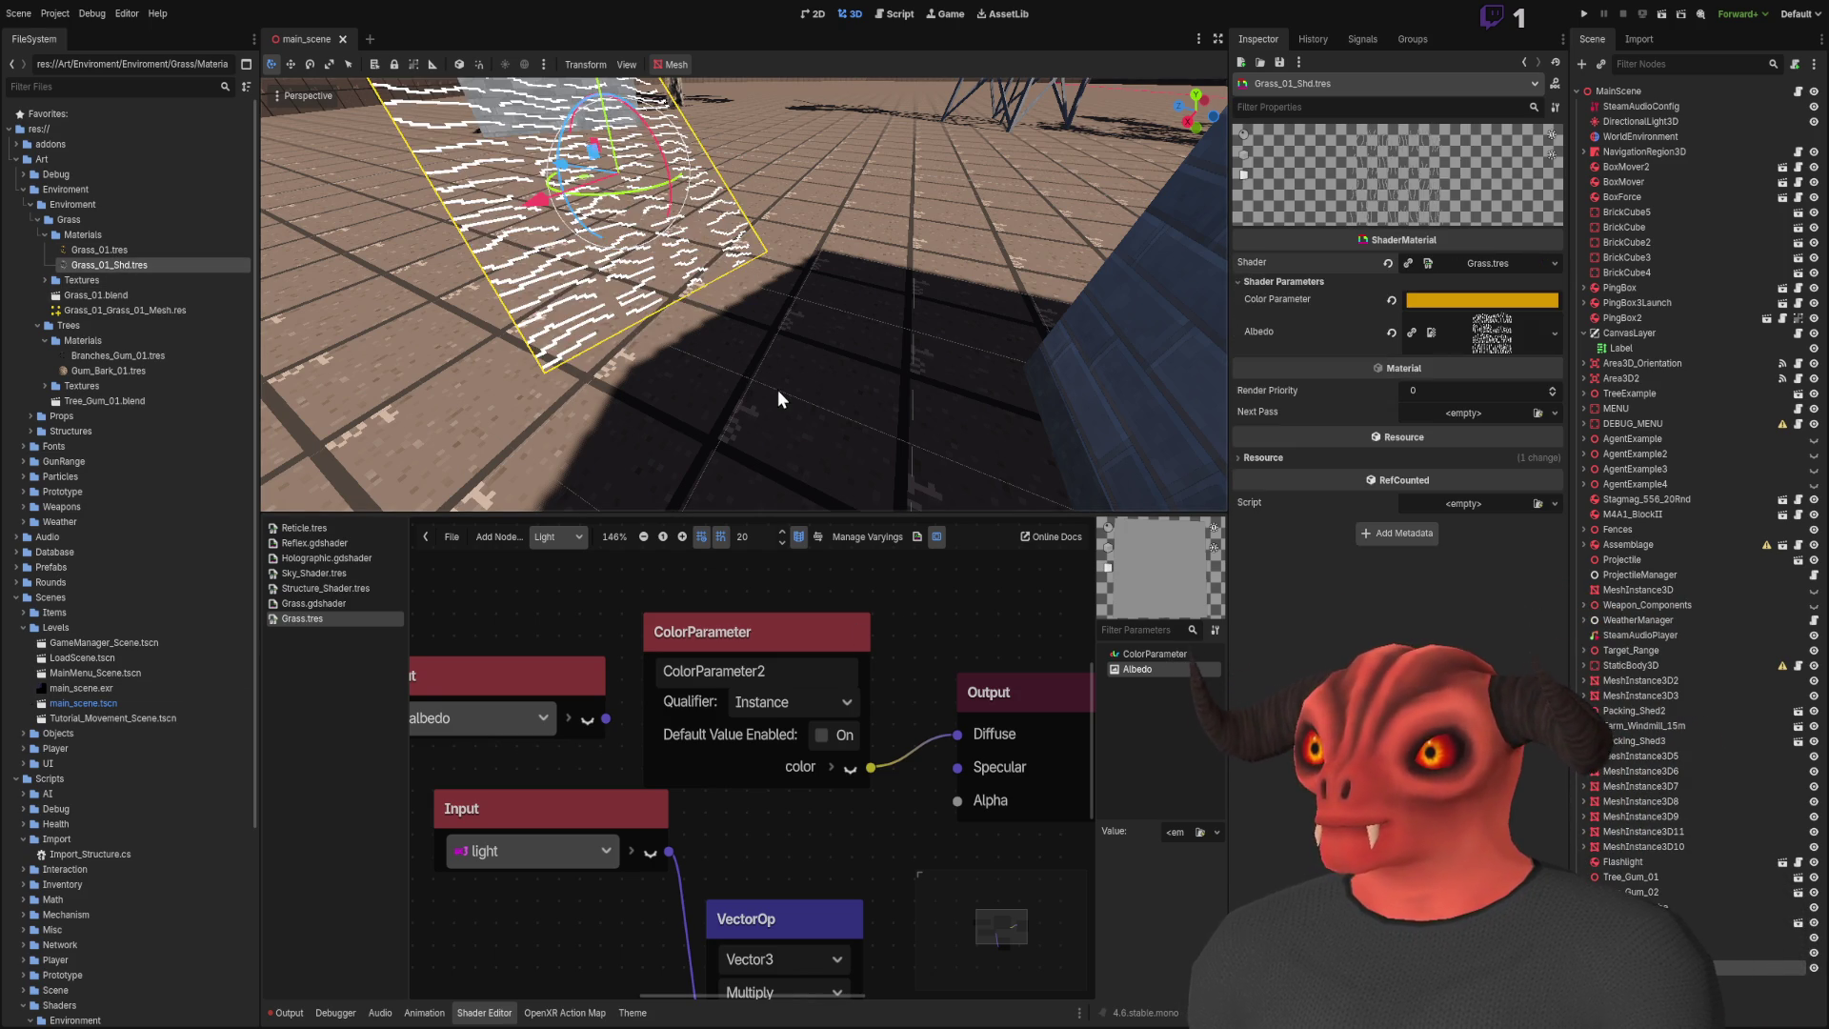
mouse_move(981, 368)
left_mouse_down()
mouse_move(1060, 314)
mouse_move(834, 395)
mouse_move(752, 347)
mouse_move(916, 113)
left_mouse_up()
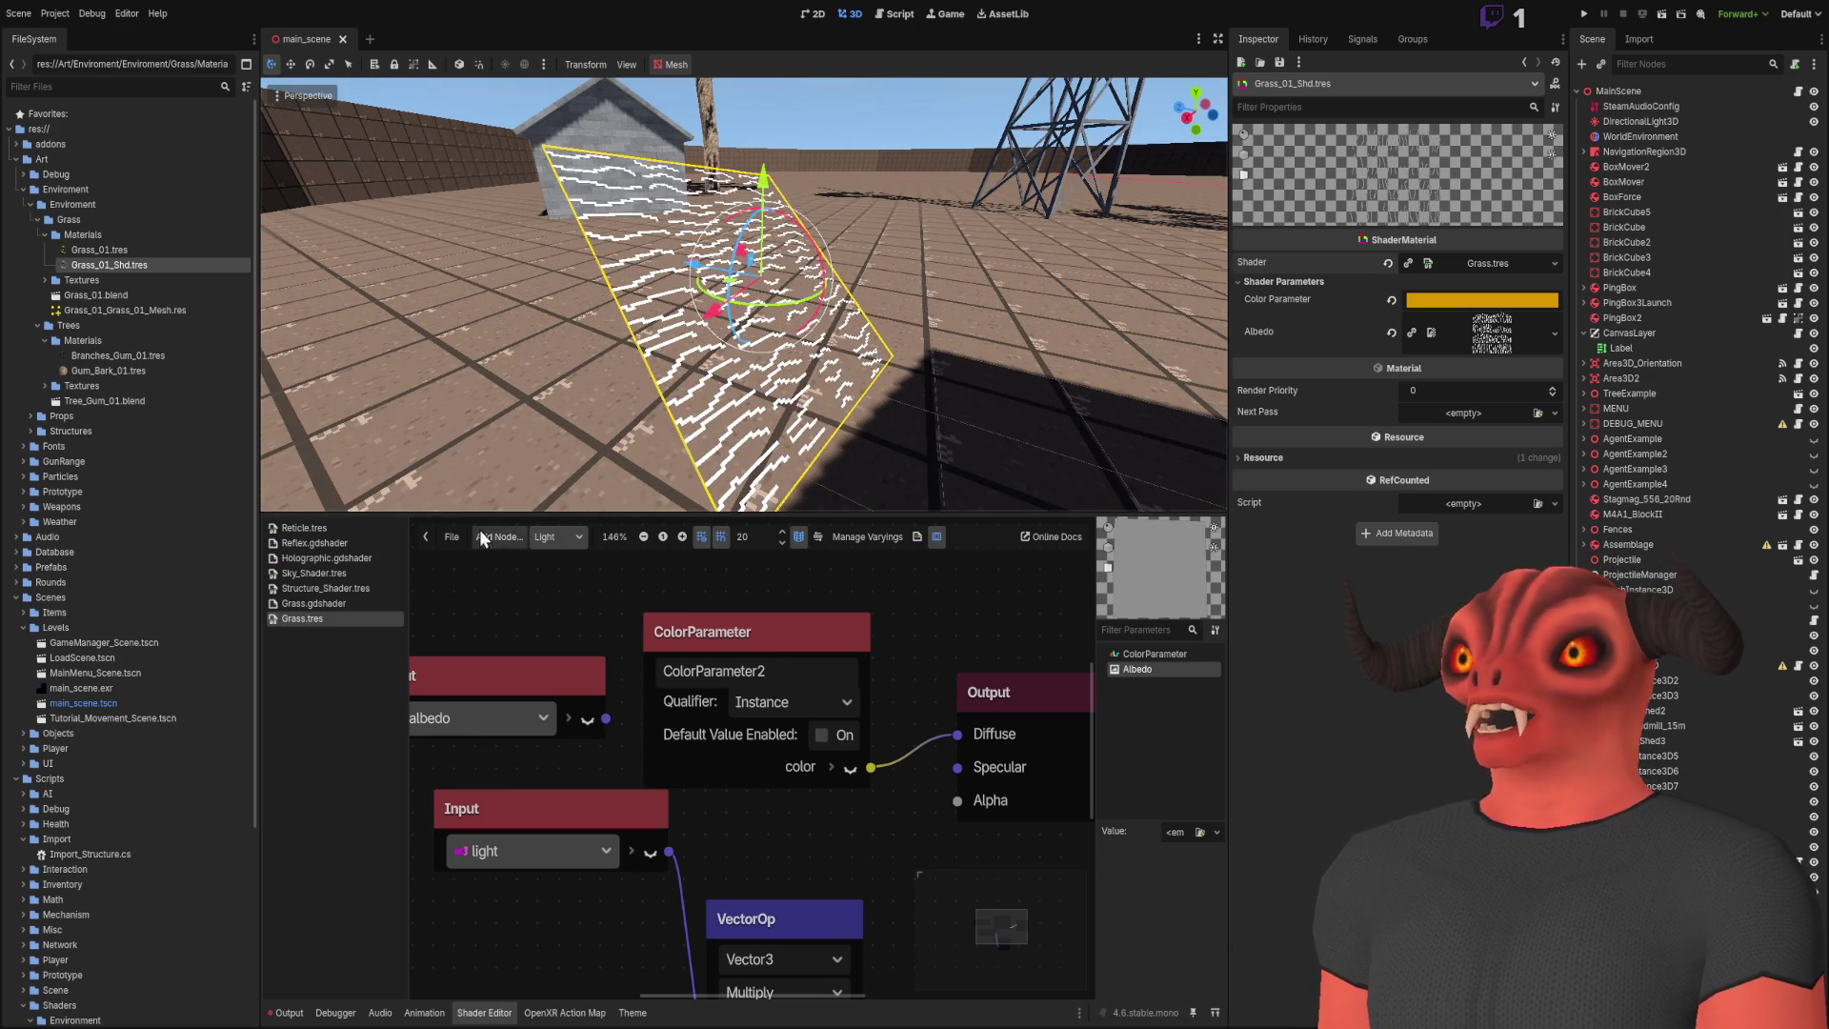
left_click(563, 535)
left_click(568, 570)
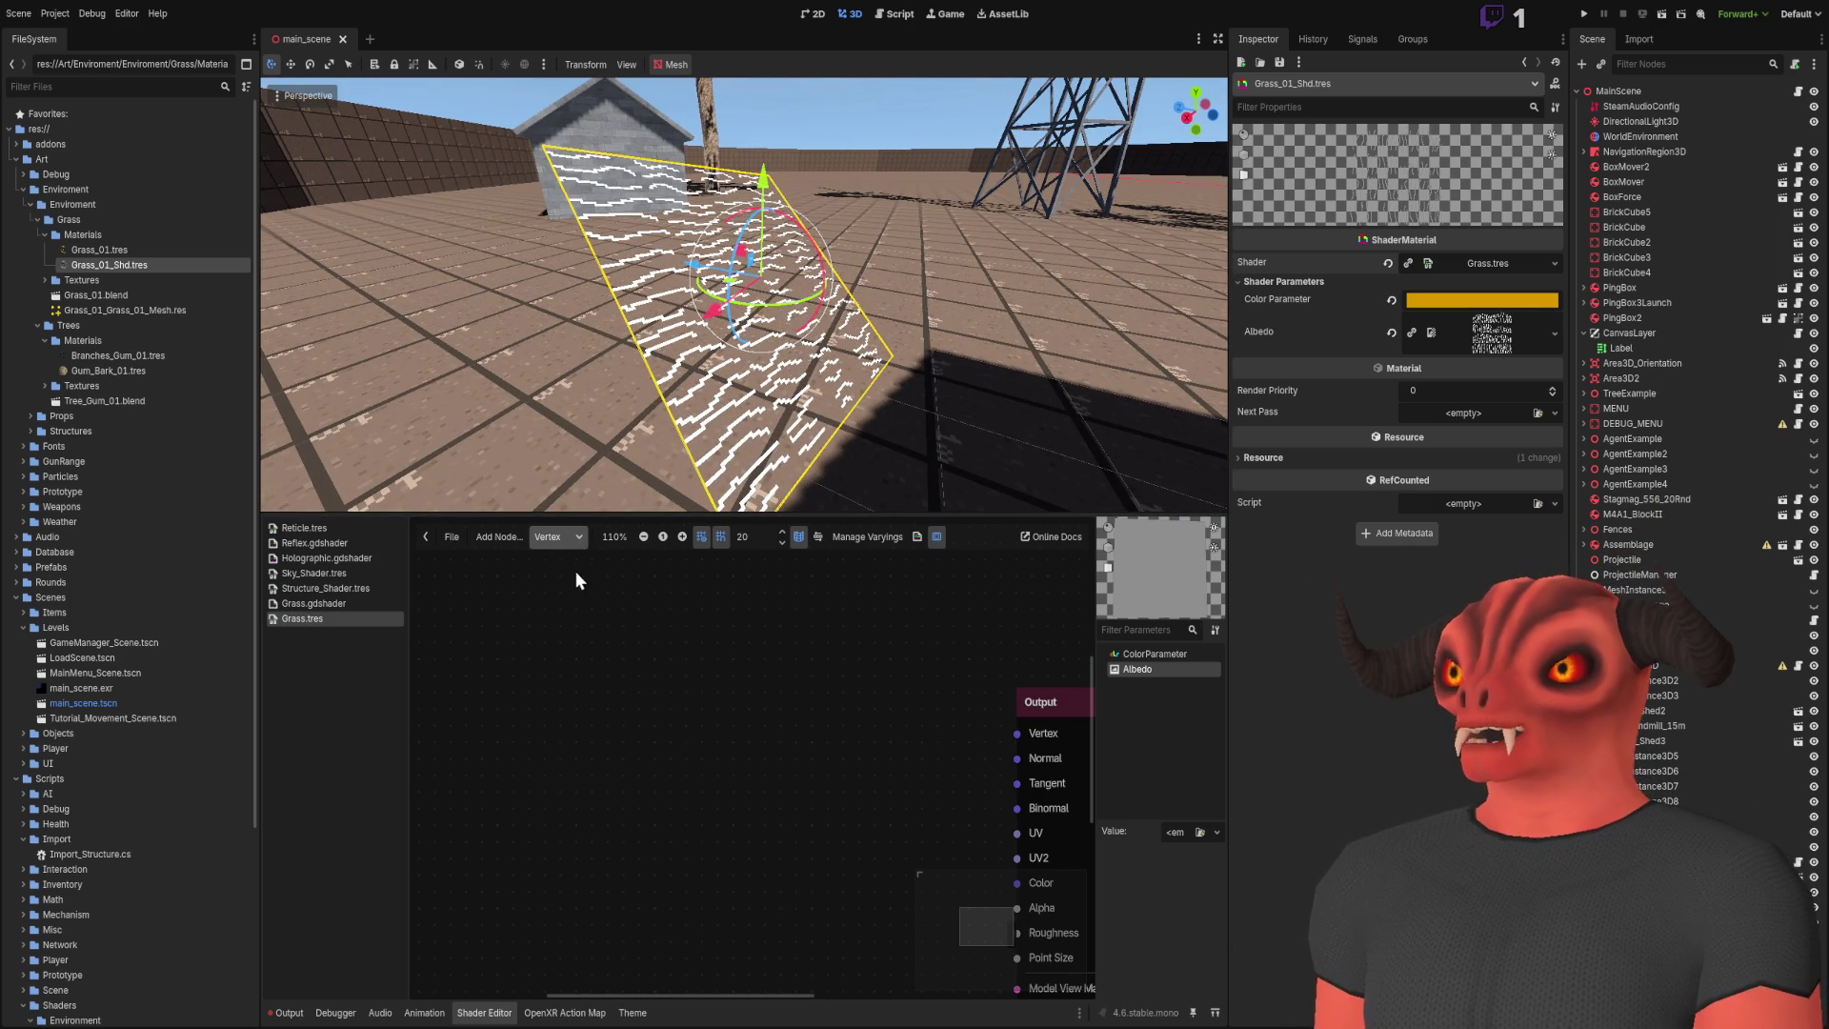
Step: Return to the Light graph and set the color parameter's qualifier to None
left_click(557, 536)
left_click(568, 586)
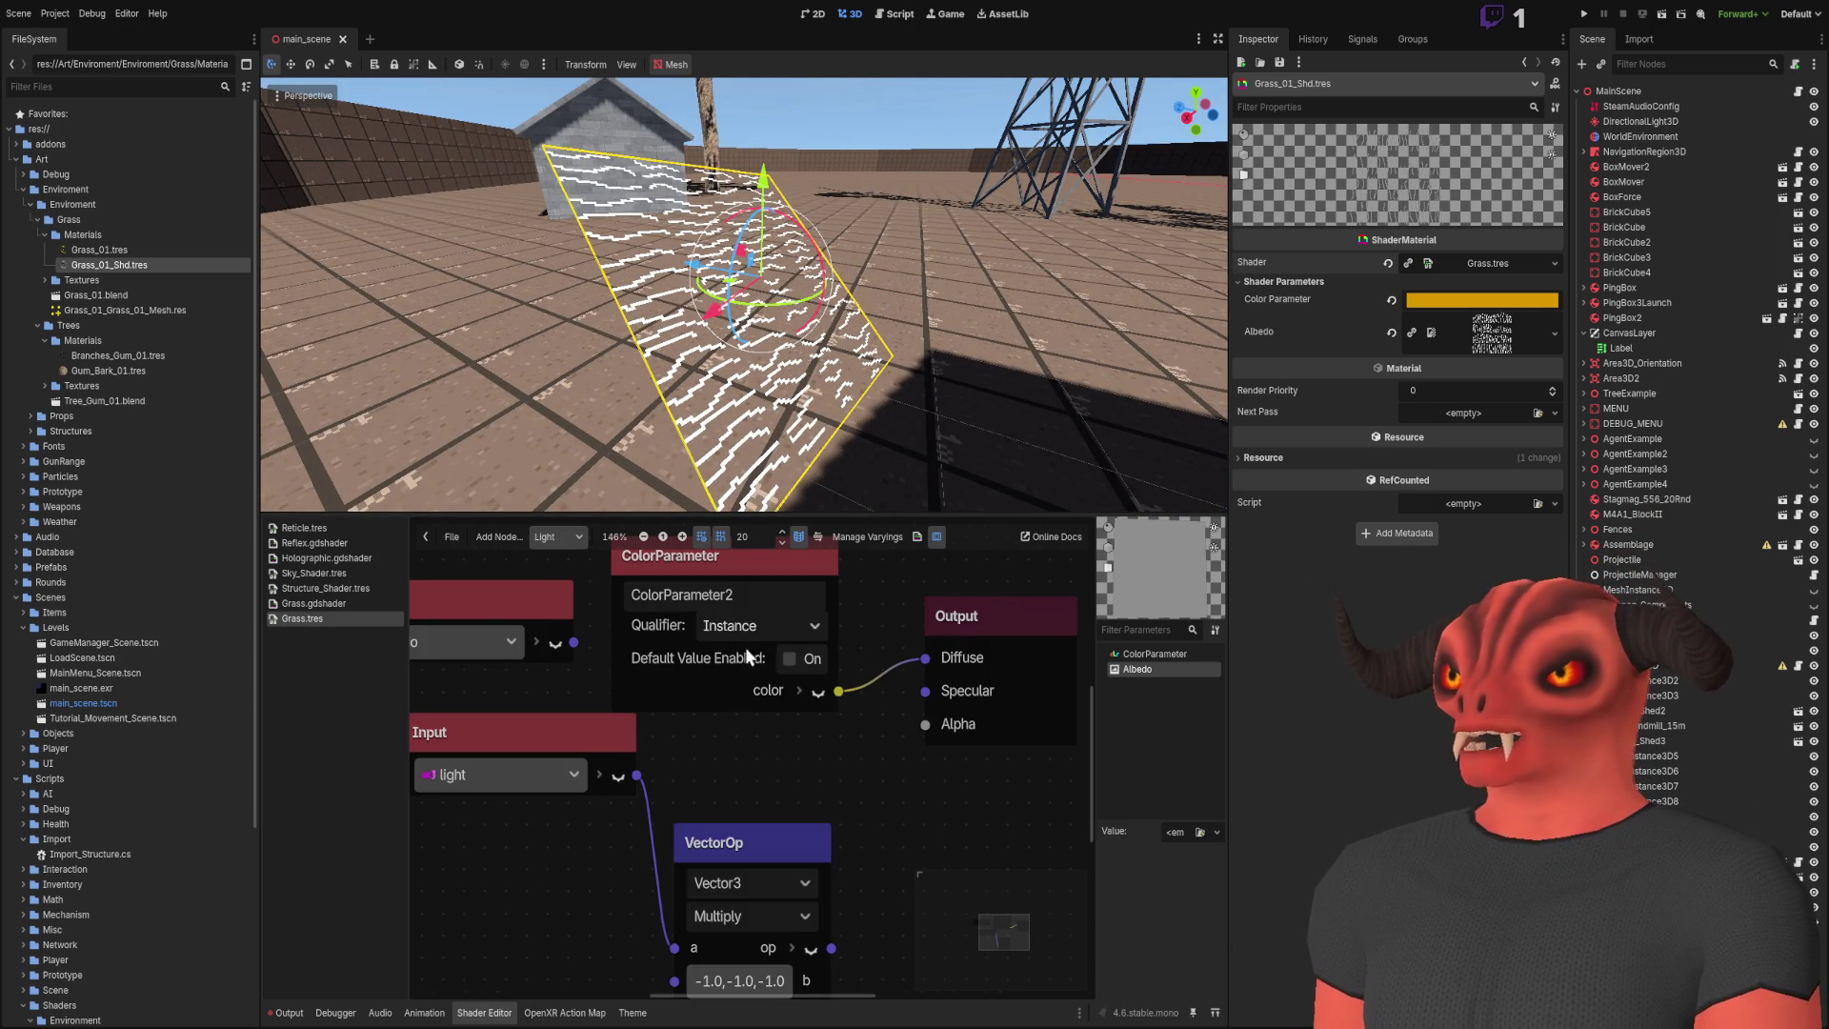
left_click(752, 654)
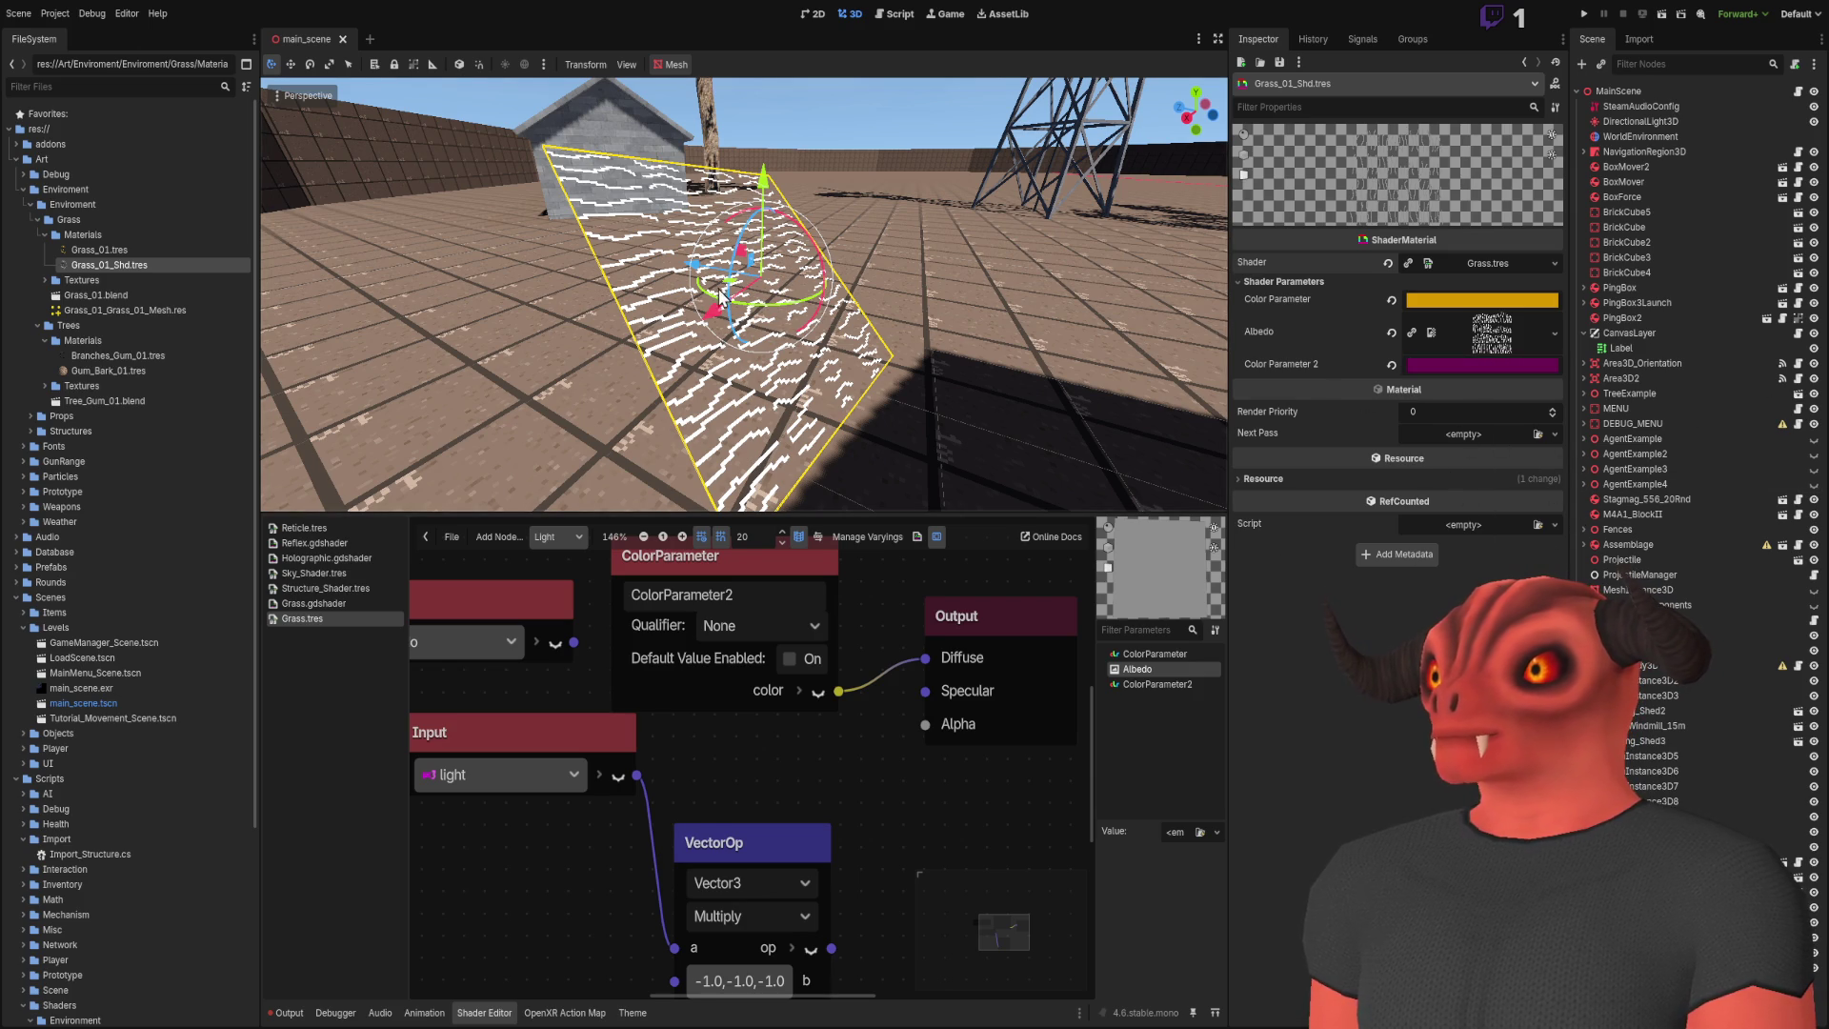
Step: Slide the grass plane forward and inspect it up close from several angles
left_click_drag(697, 259, 929, 284)
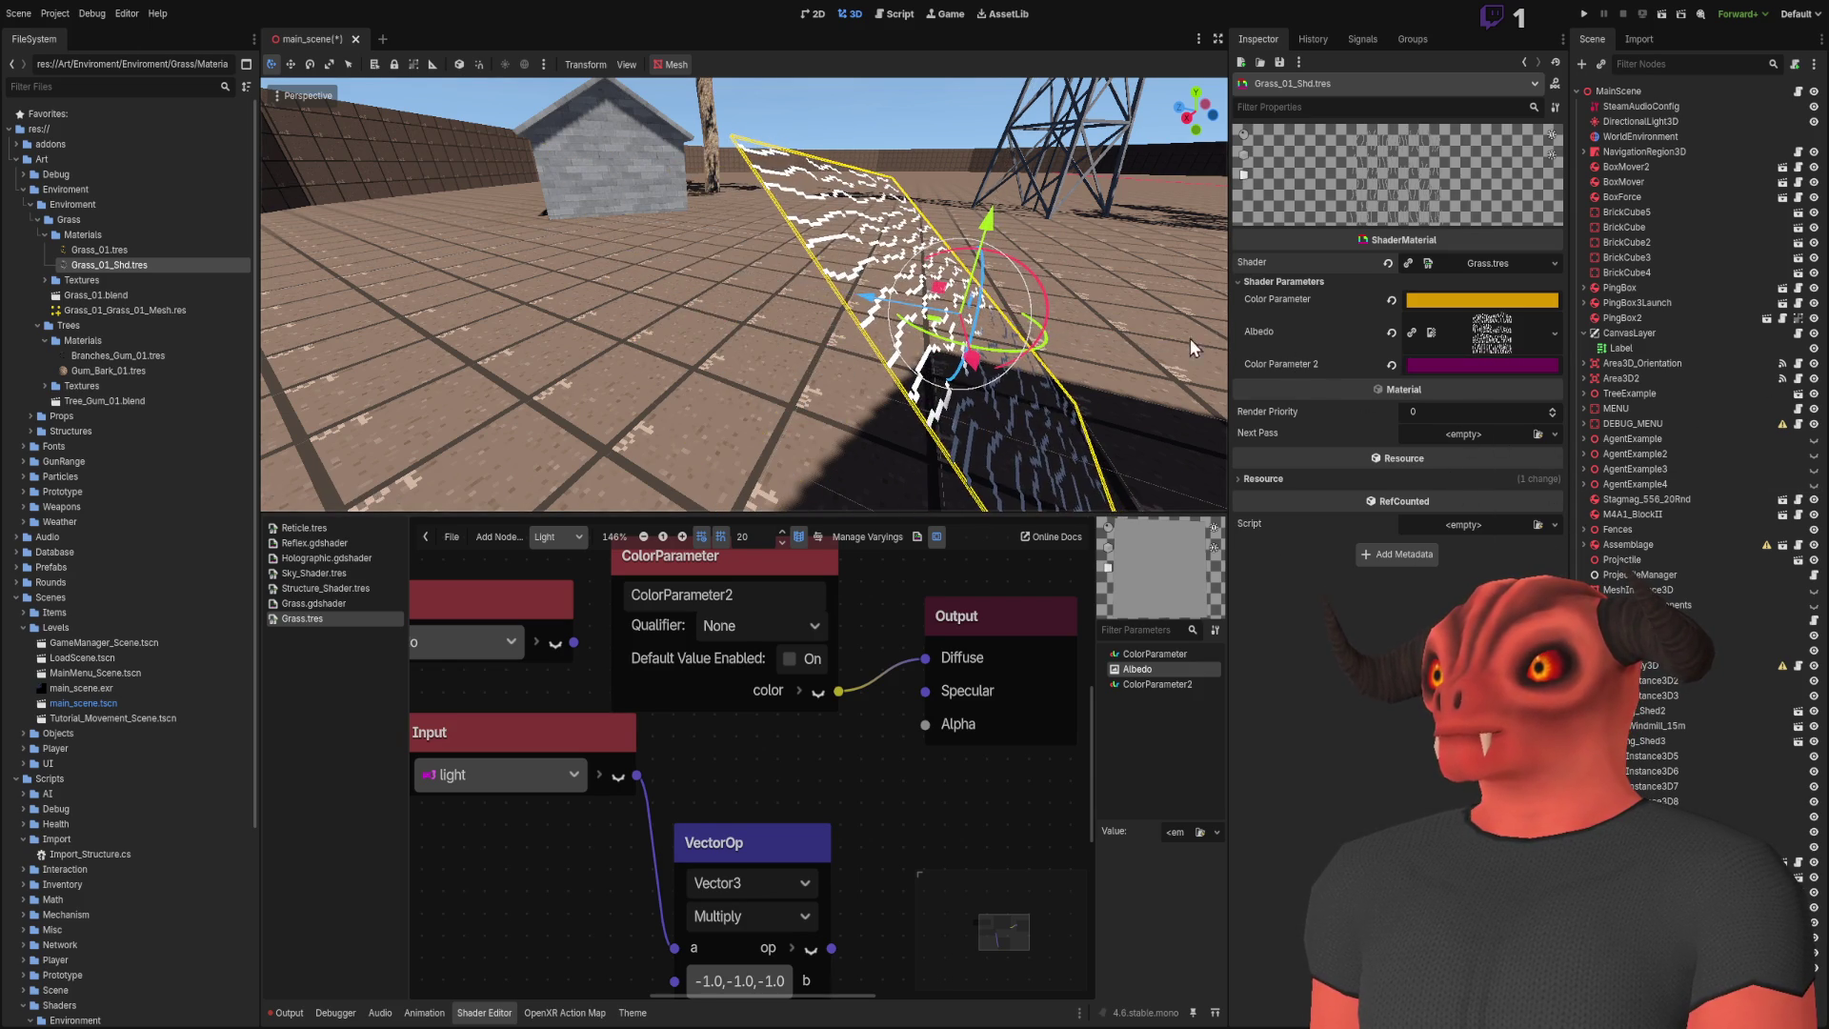
left_click_drag(742, 286, 1029, 349)
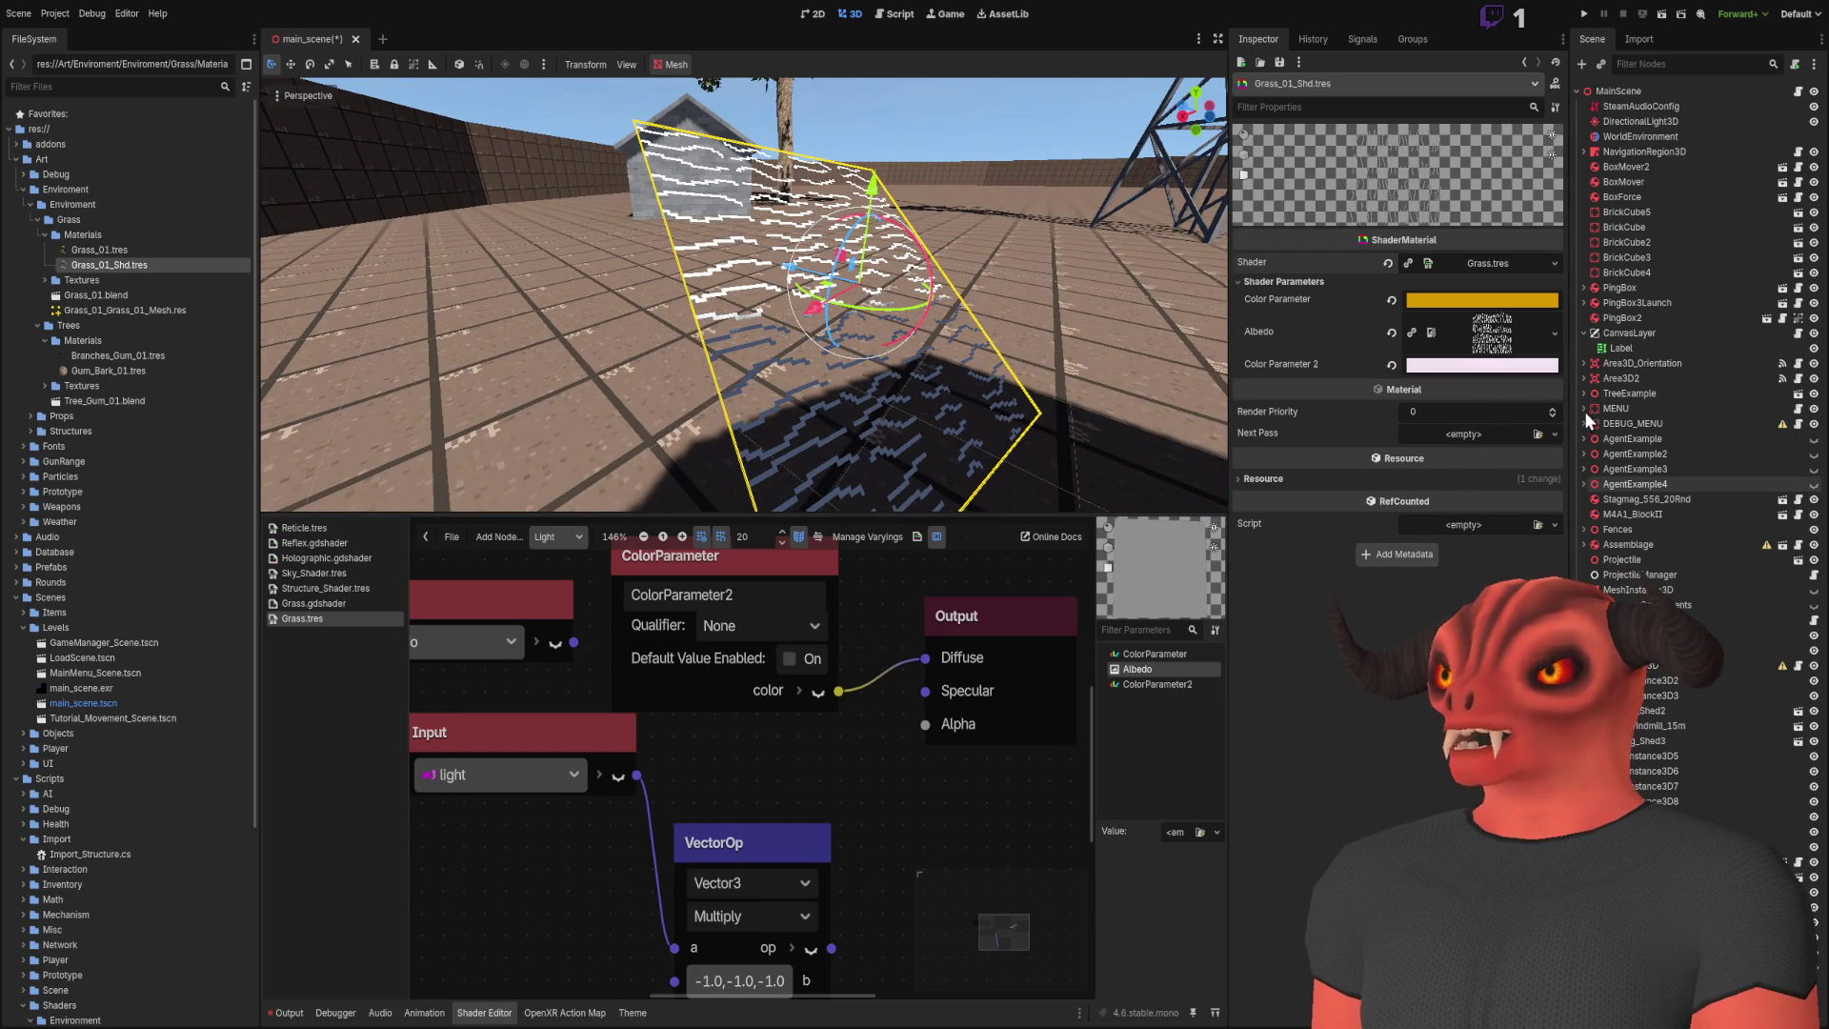
mouse_move(743, 286)
left_mouse_down()
mouse_move(819, 314)
mouse_move(734, 286)
mouse_move(724, 304)
mouse_move(753, 305)
left_mouse_up()
scroll(914, 752, "down", 3)
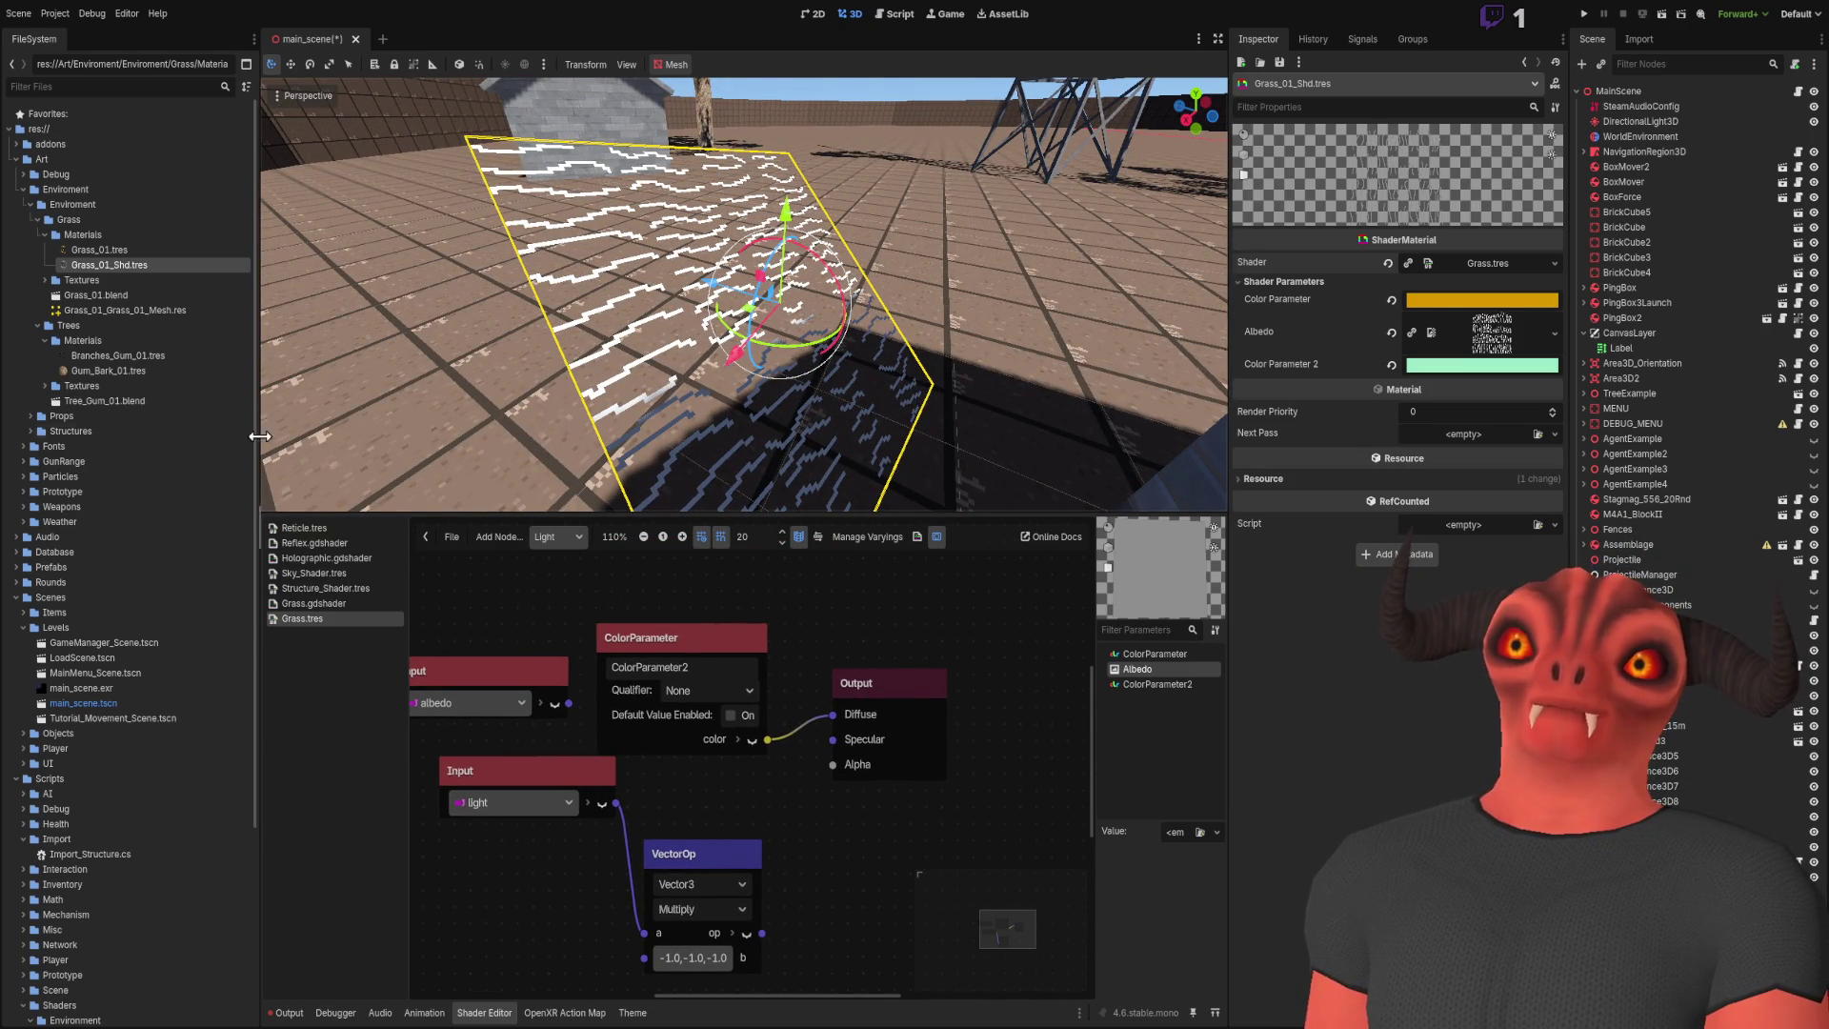
scroll(172, 785, "down", 5)
Step: Turn off Vertex Lighting in the Grass shader settings, comparing with it on
left_click(147, 785)
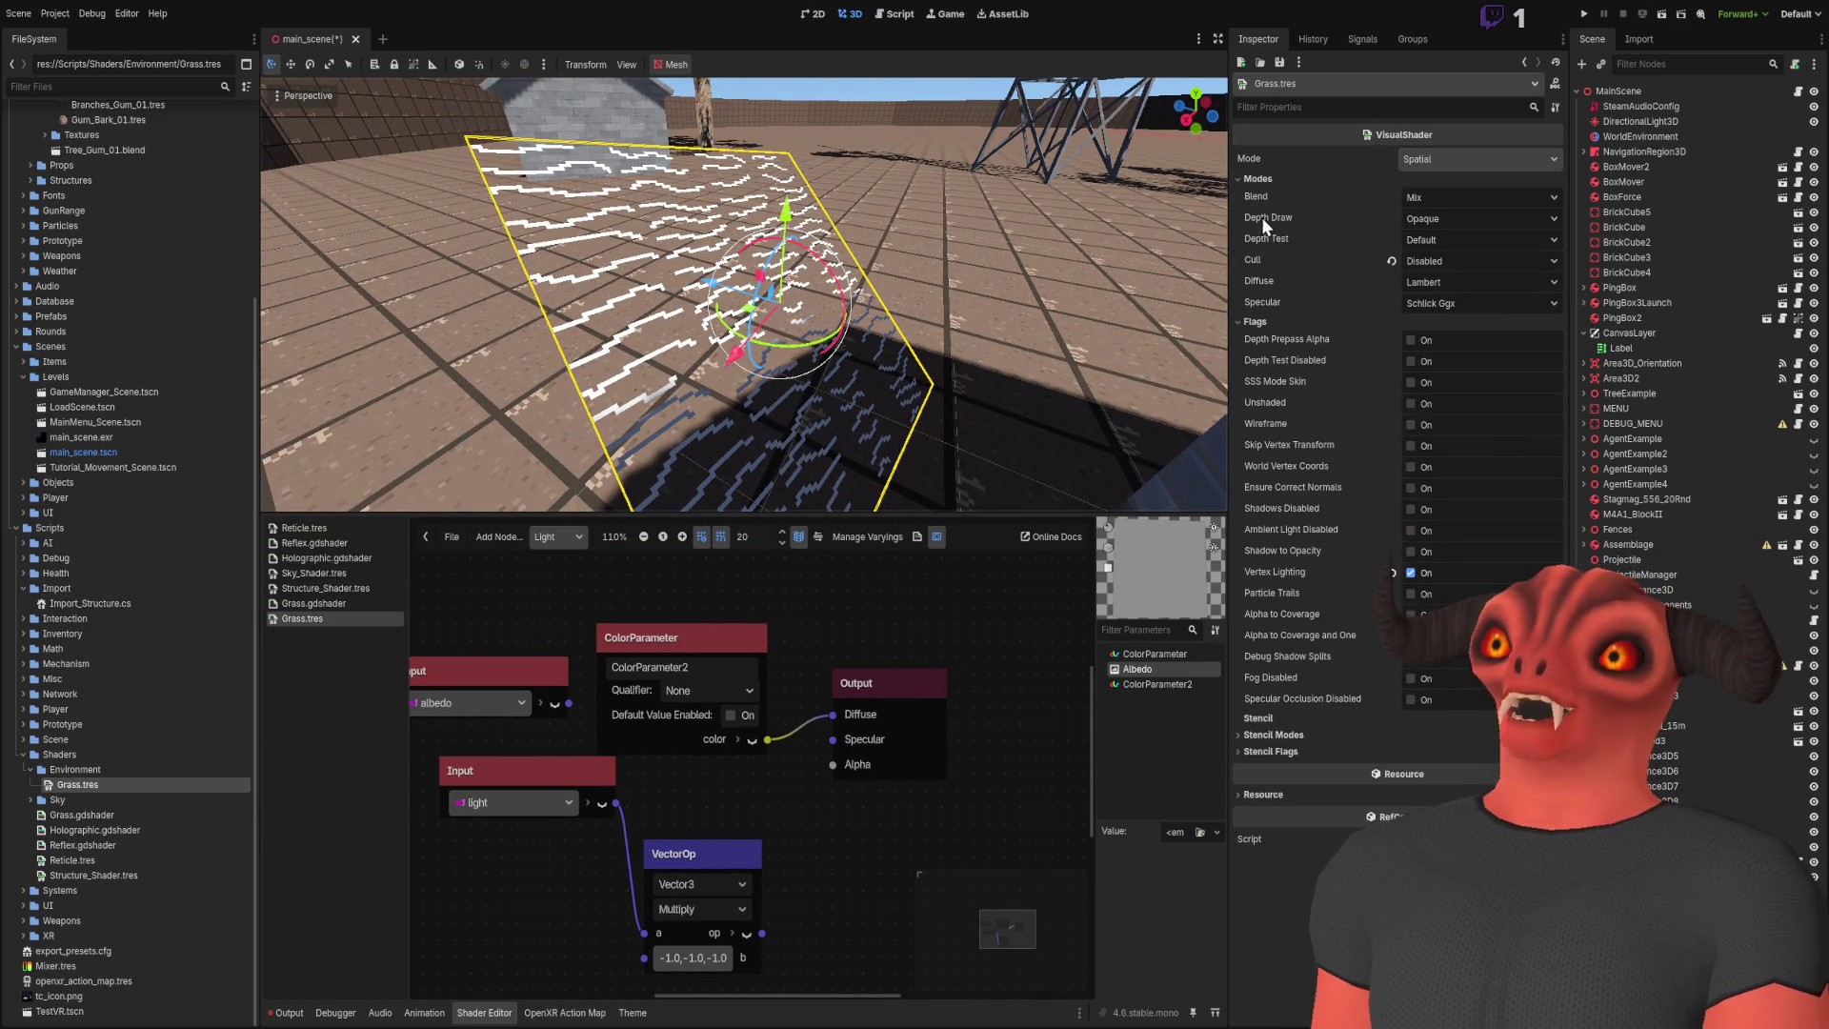
left_click(1412, 572)
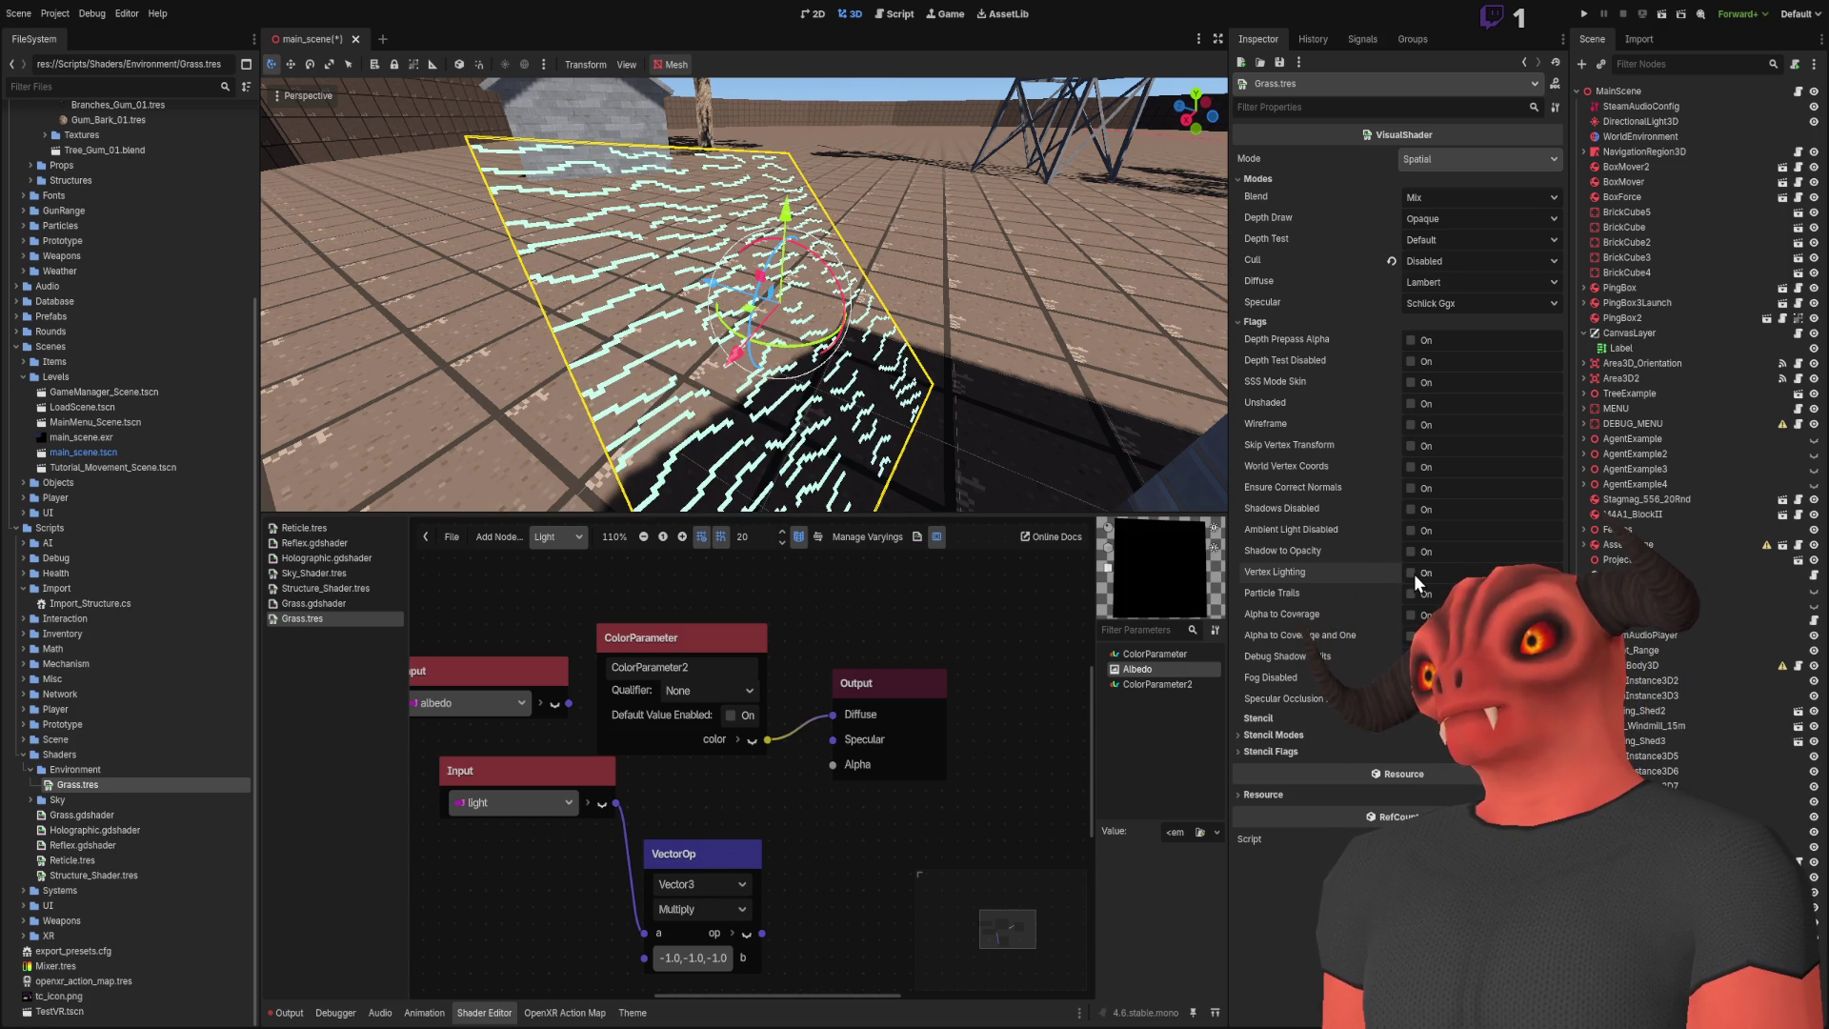
left_click(1411, 573)
left_click(1411, 573)
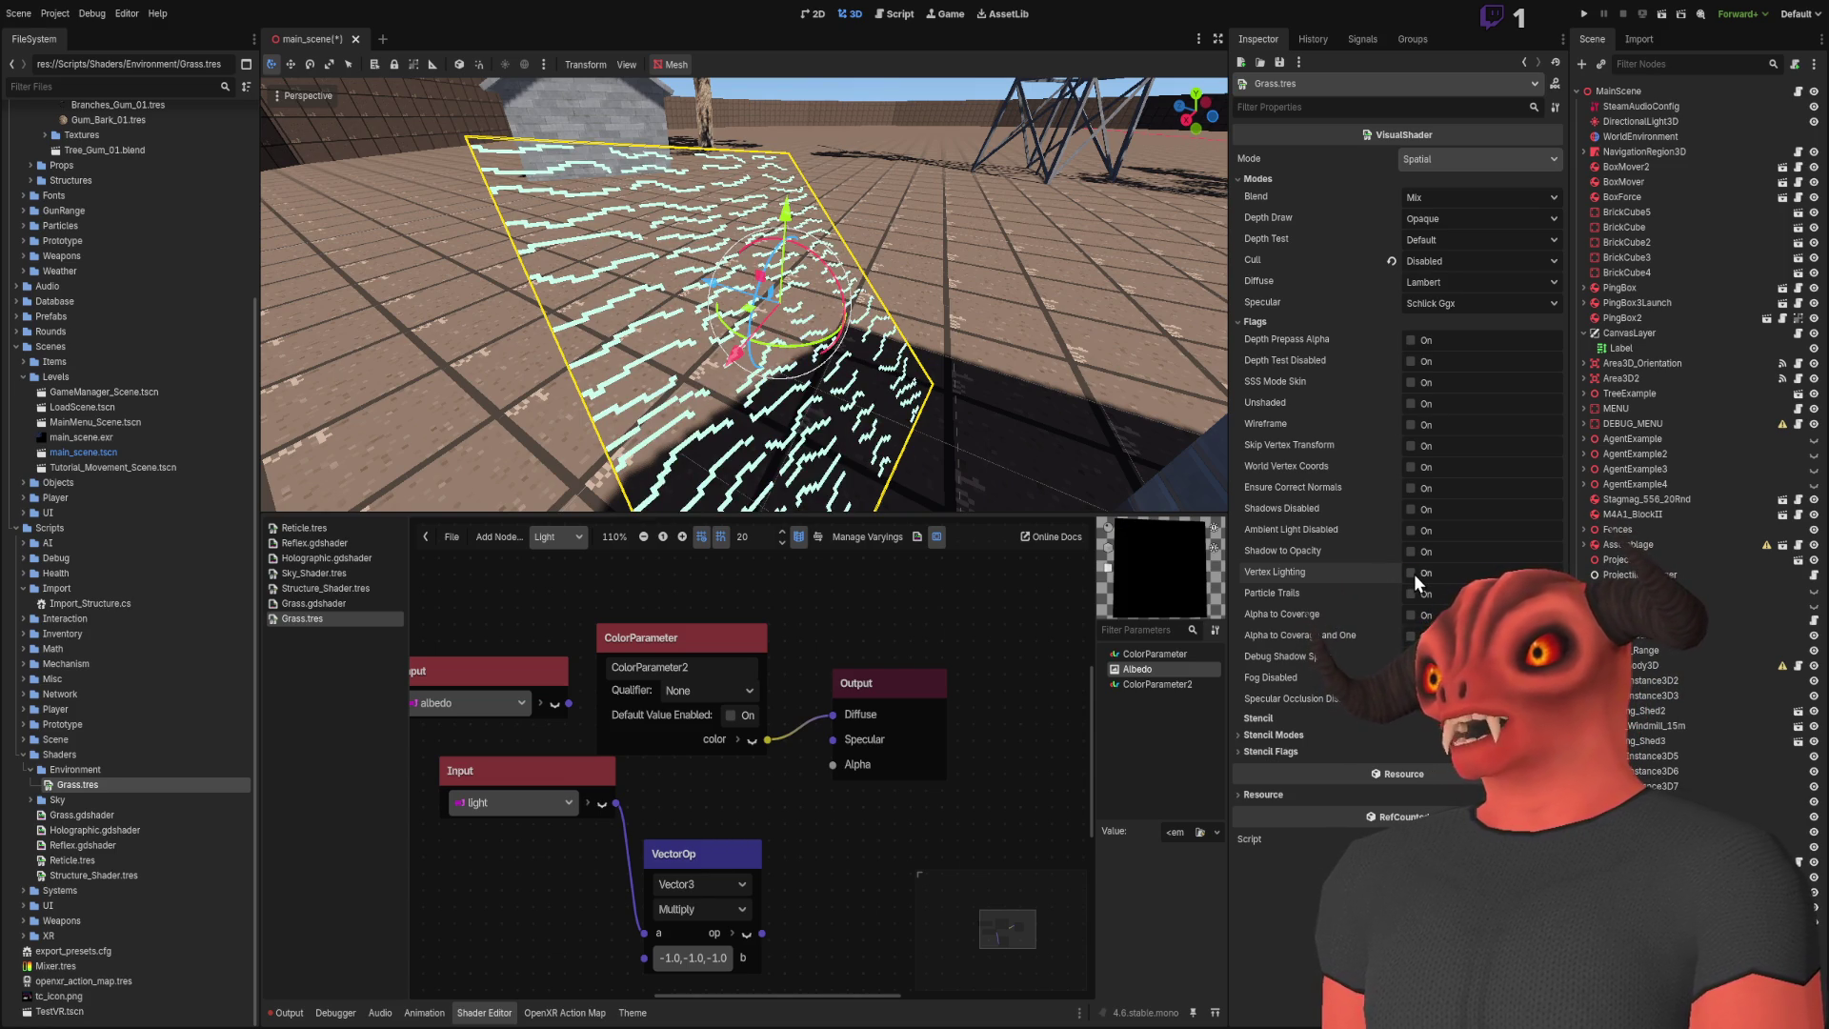
Step: Delete the ColorParameter node and move VectorOp up beside Output
left_click(730, 654)
key("Delete")
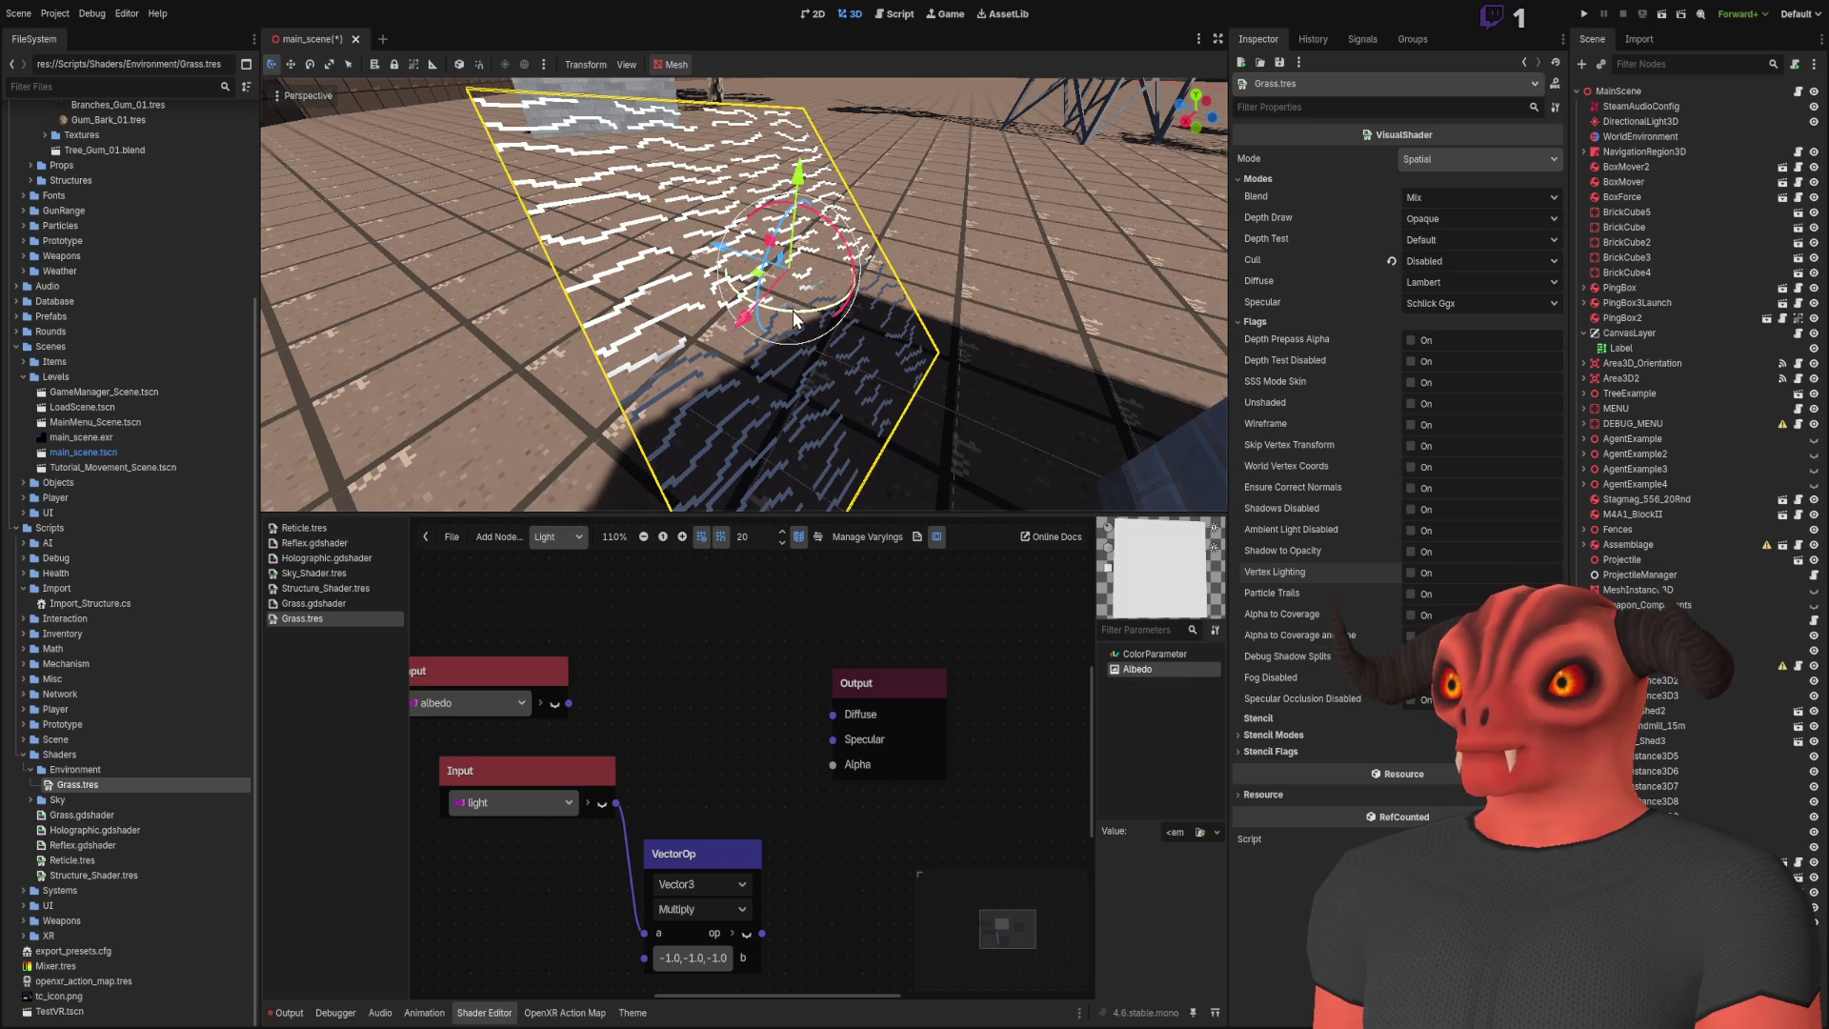
mouse_move(746, 878)
left_mouse_down()
mouse_move(778, 762)
mouse_move(833, 716)
left_mouse_up()
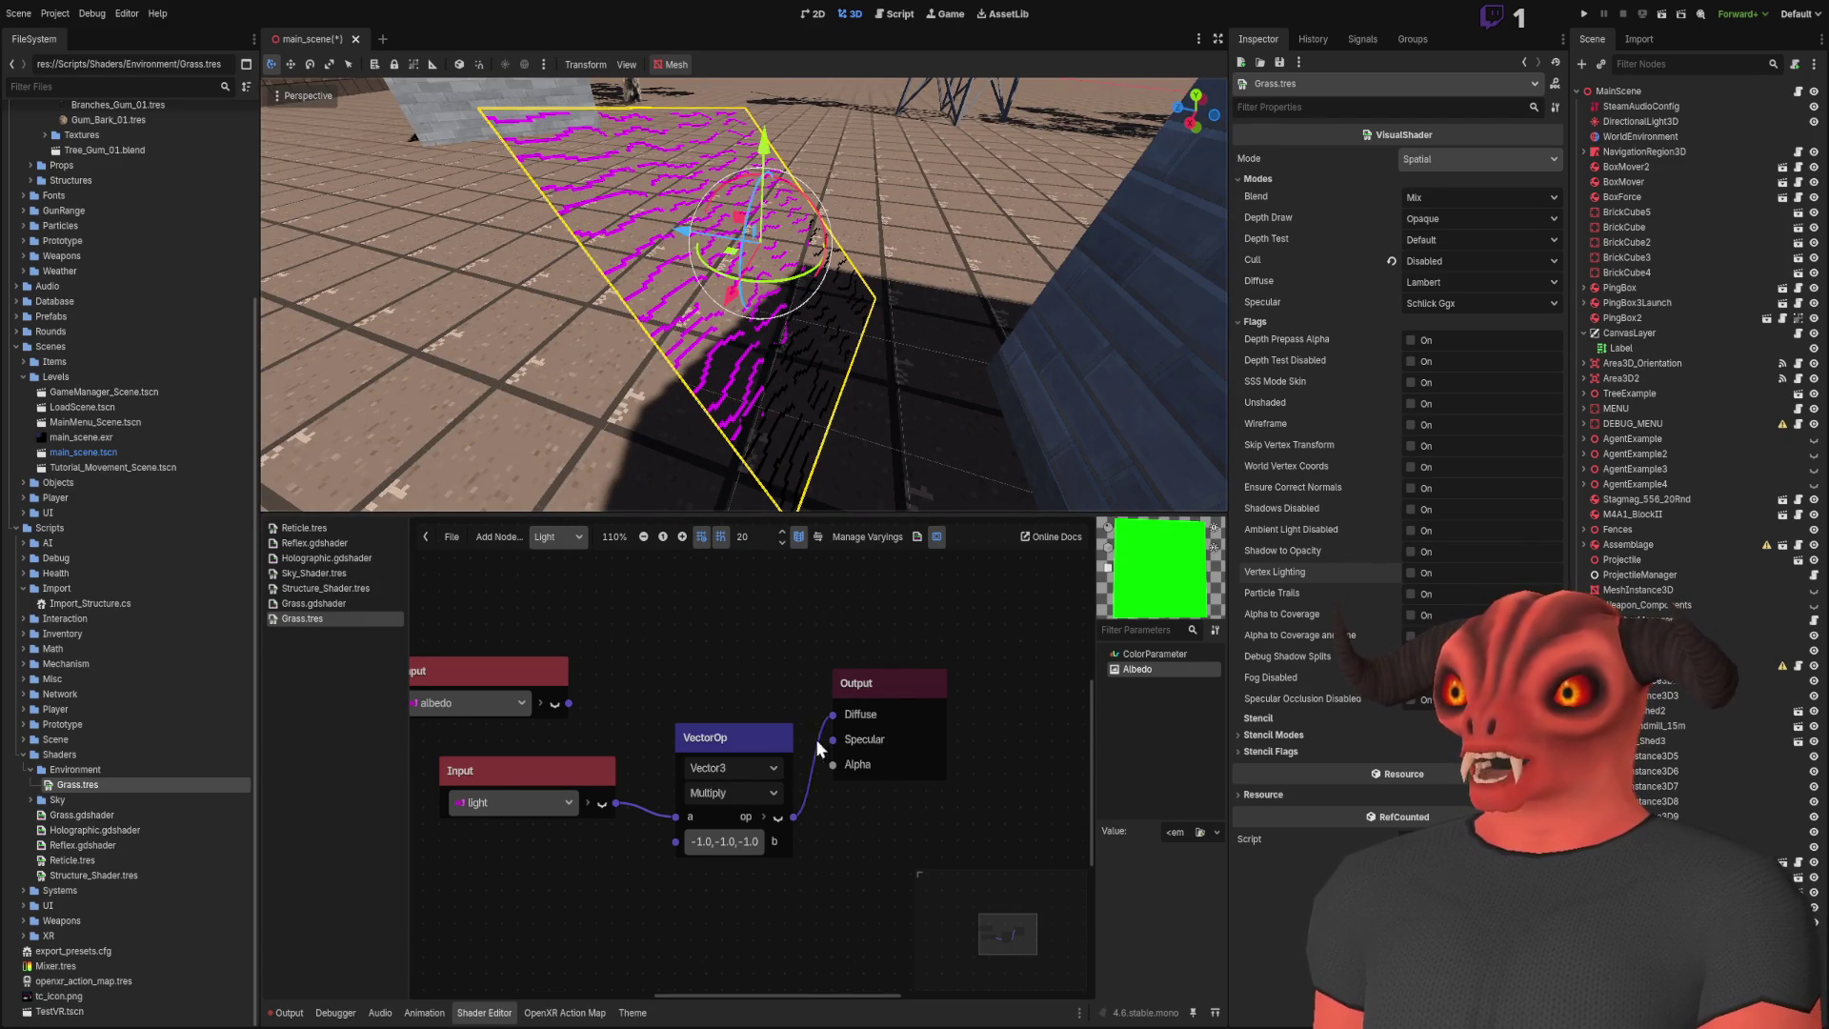
Step: Replace the light Input with a light_color Input wired into VectorOp
mouse_move(605, 737)
left_mouse_down()
mouse_move(754, 714)
mouse_move(680, 727)
left_mouse_up()
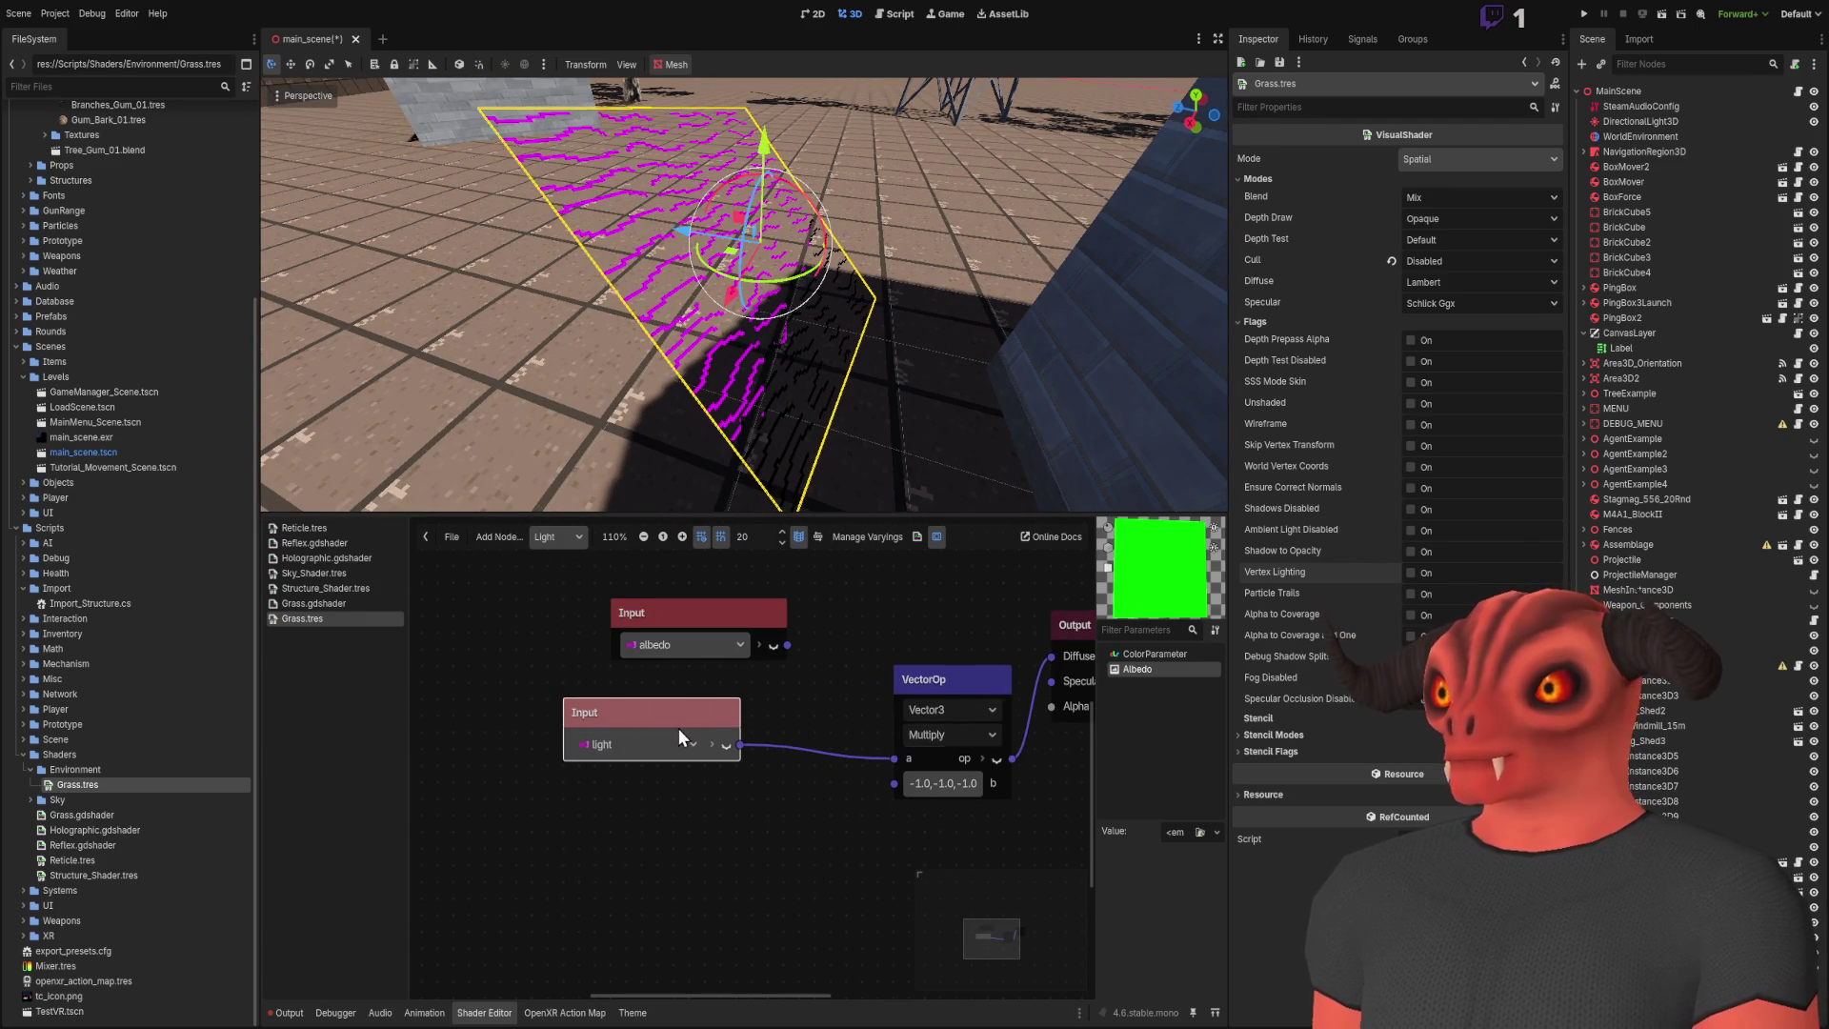
key("Delete")
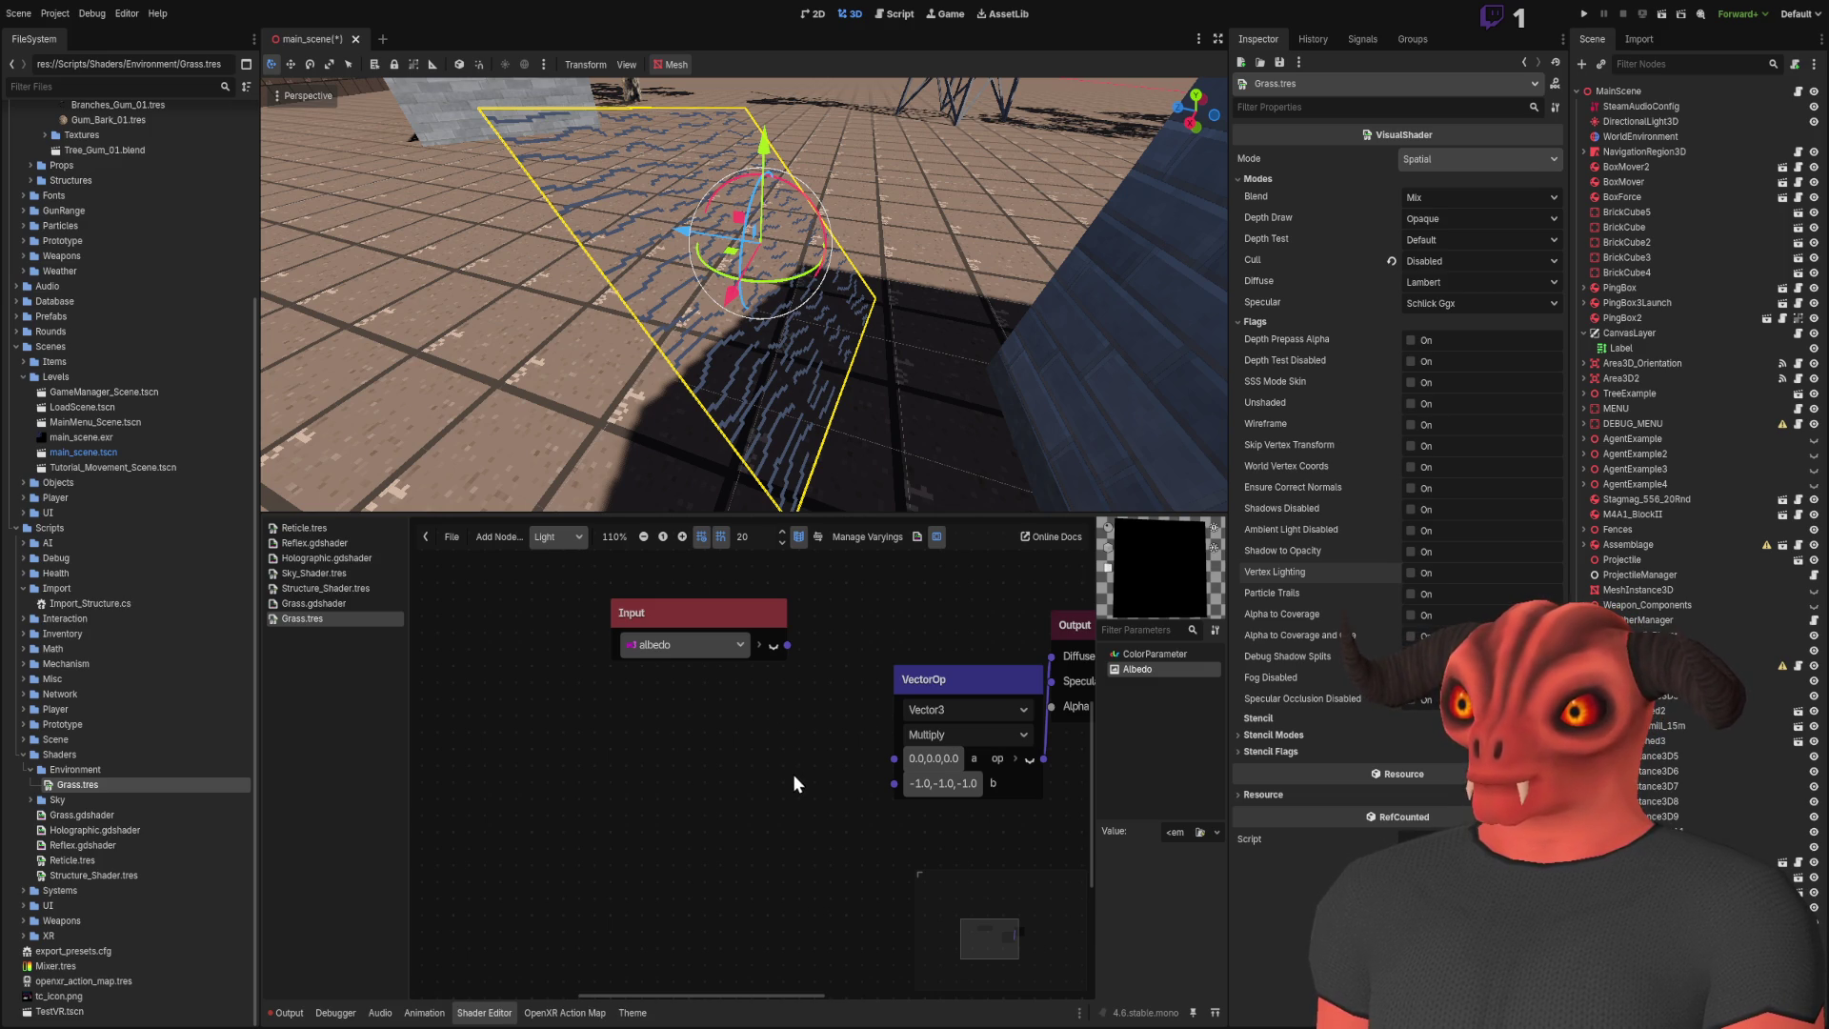
key("ctrl+z")
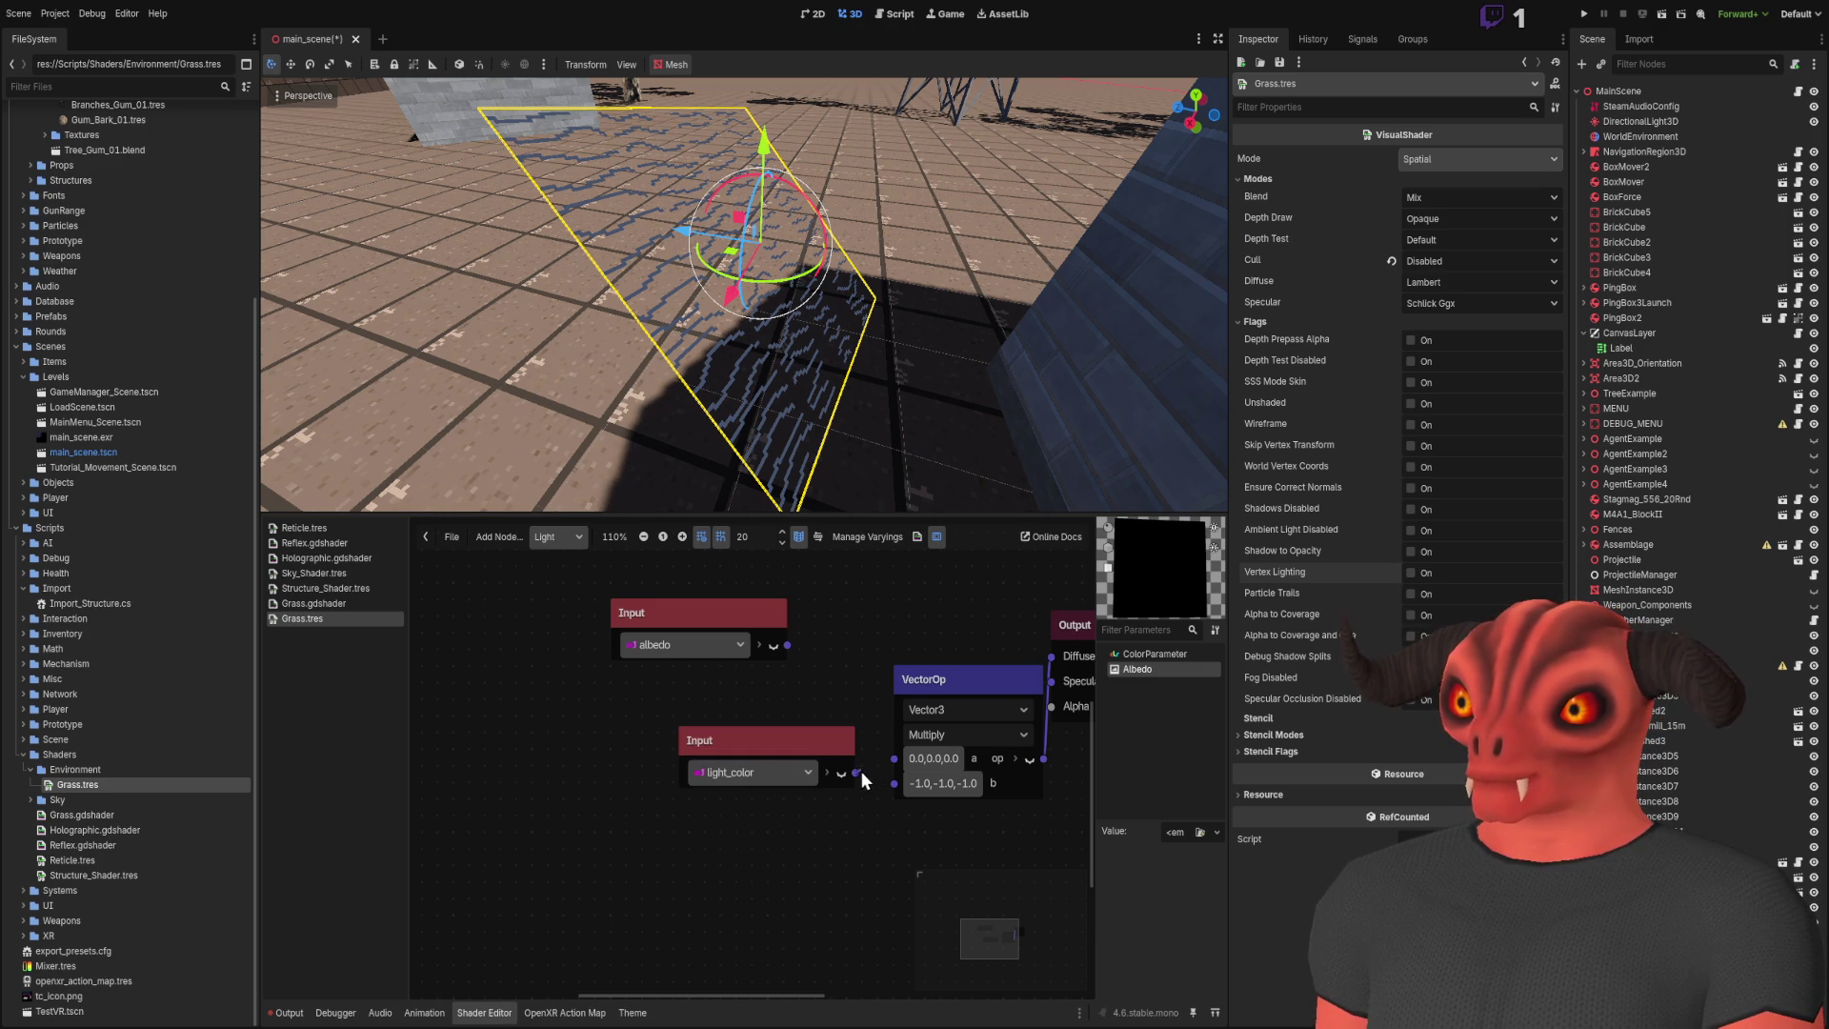
left_click_drag(808, 750, 787, 738)
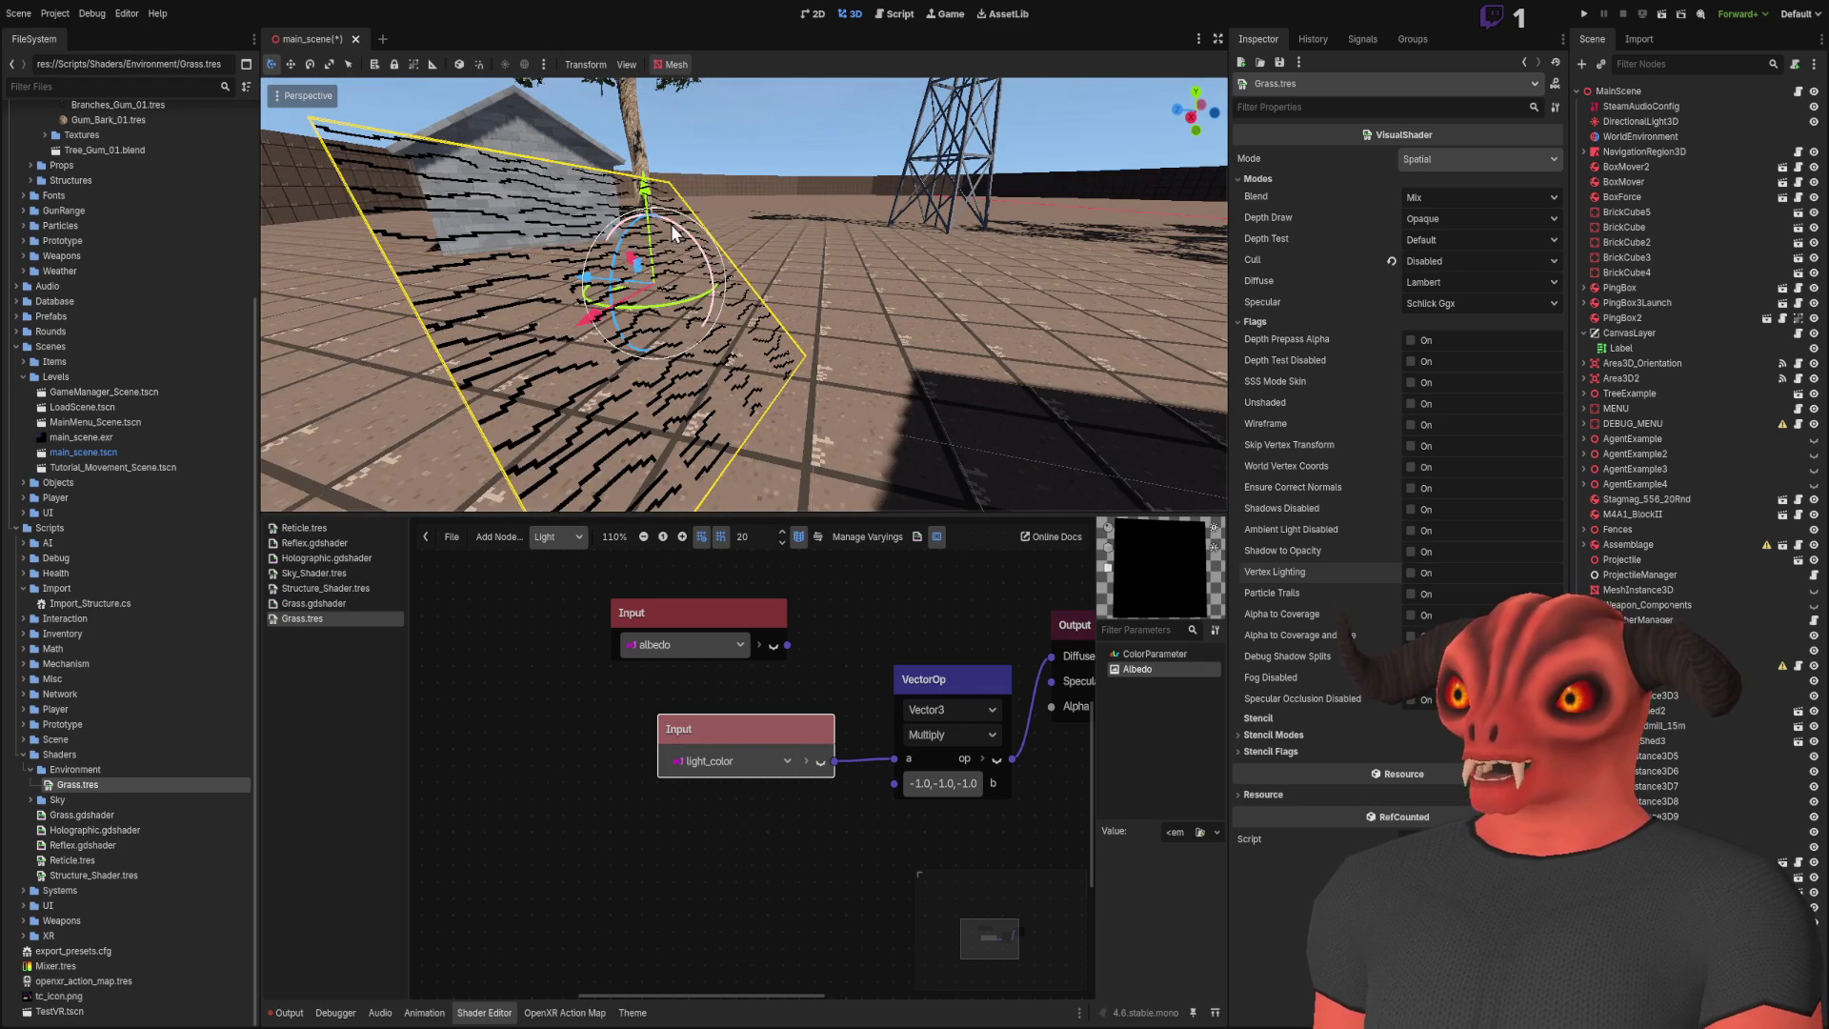
Step: Delete VectorOp, wire light_color directly into Diffuse, and add an attenuation Input
scroll(876, 724, "right", 2)
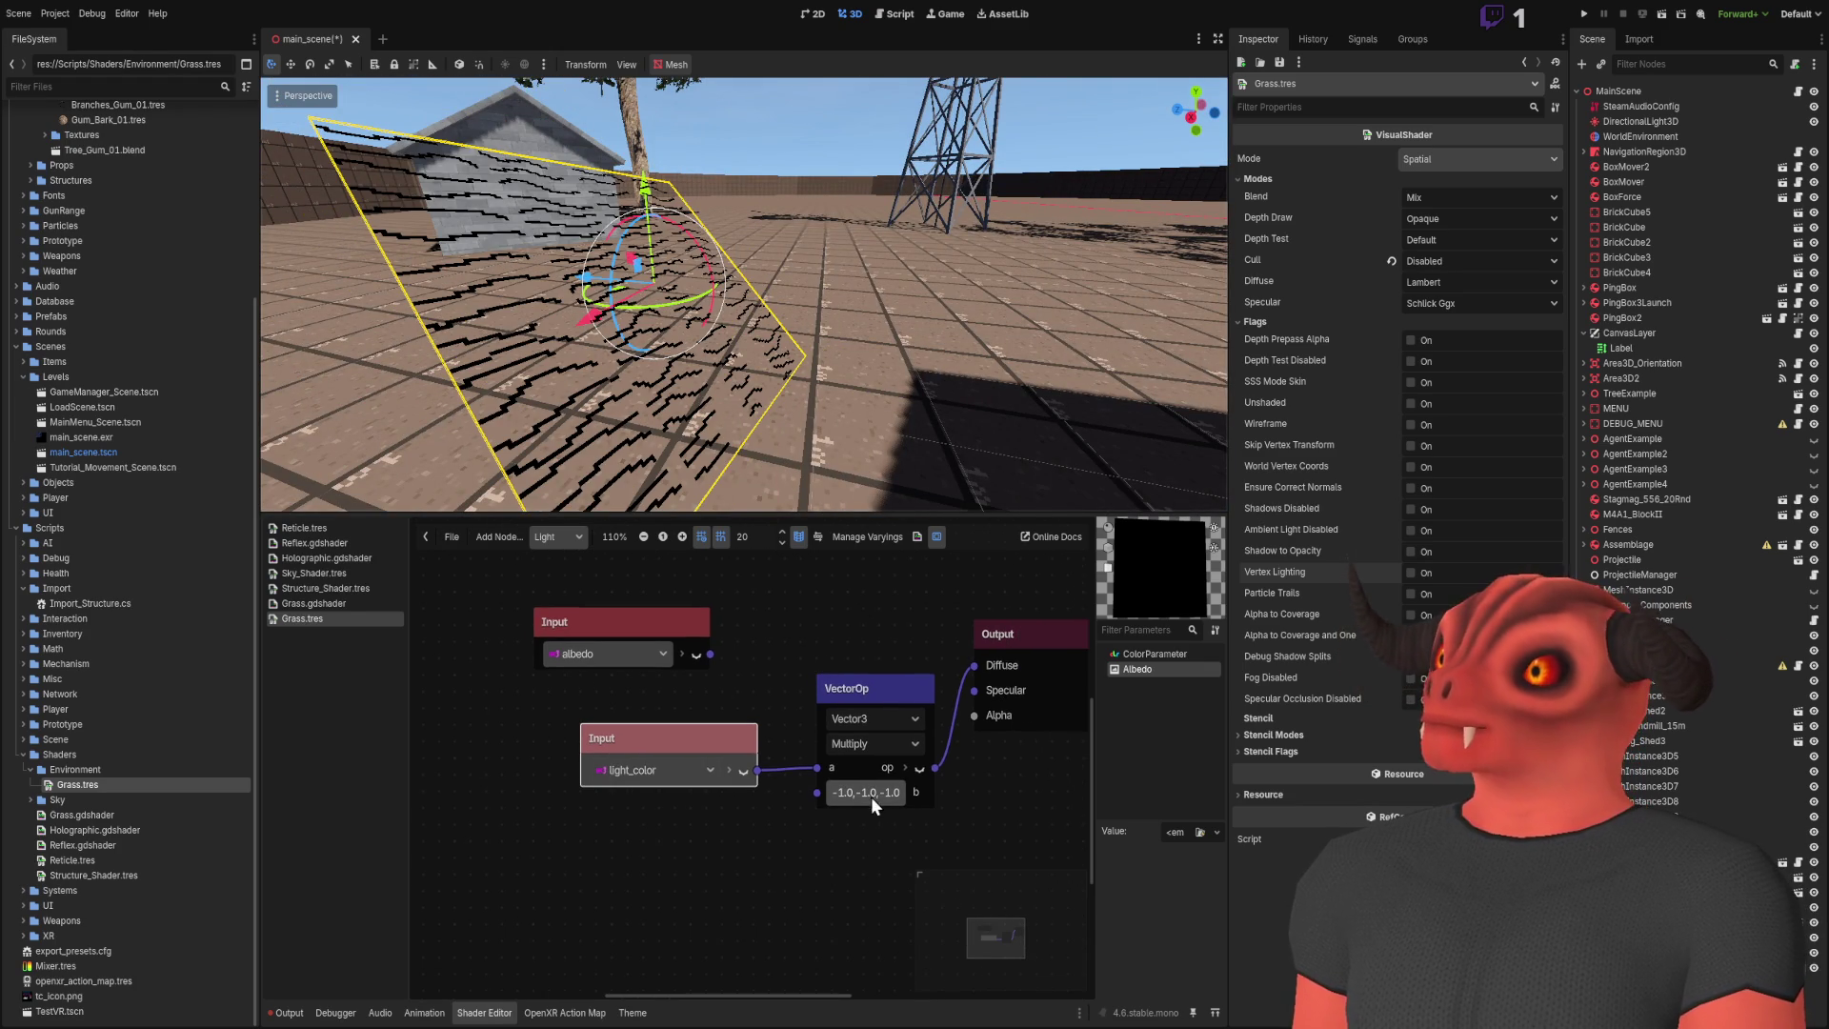
left_click(886, 685)
key("Delete")
mouse_move(757, 769)
left_mouse_down()
mouse_move(1002, 697)
mouse_move(973, 665)
left_mouse_up()
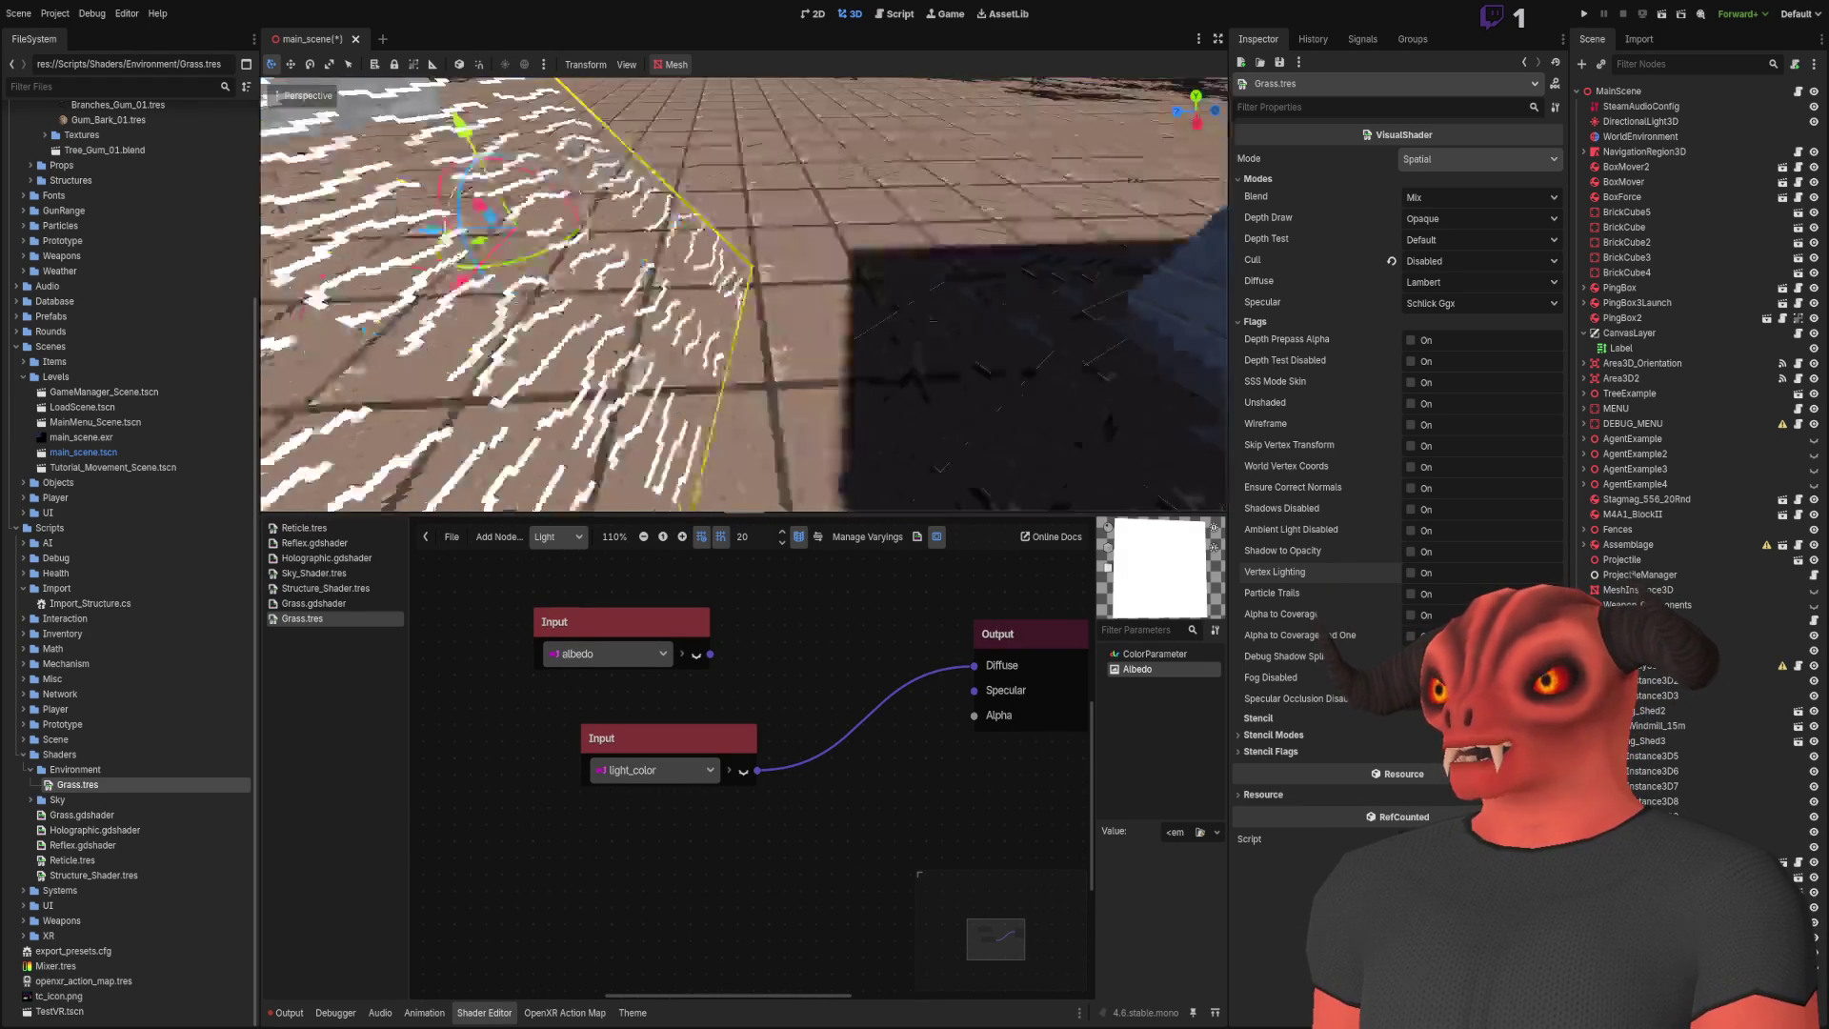
mouse_move(471, 297)
left_mouse_down()
mouse_move(746, 312)
mouse_move(796, 286)
mouse_move(495, 315)
left_mouse_up()
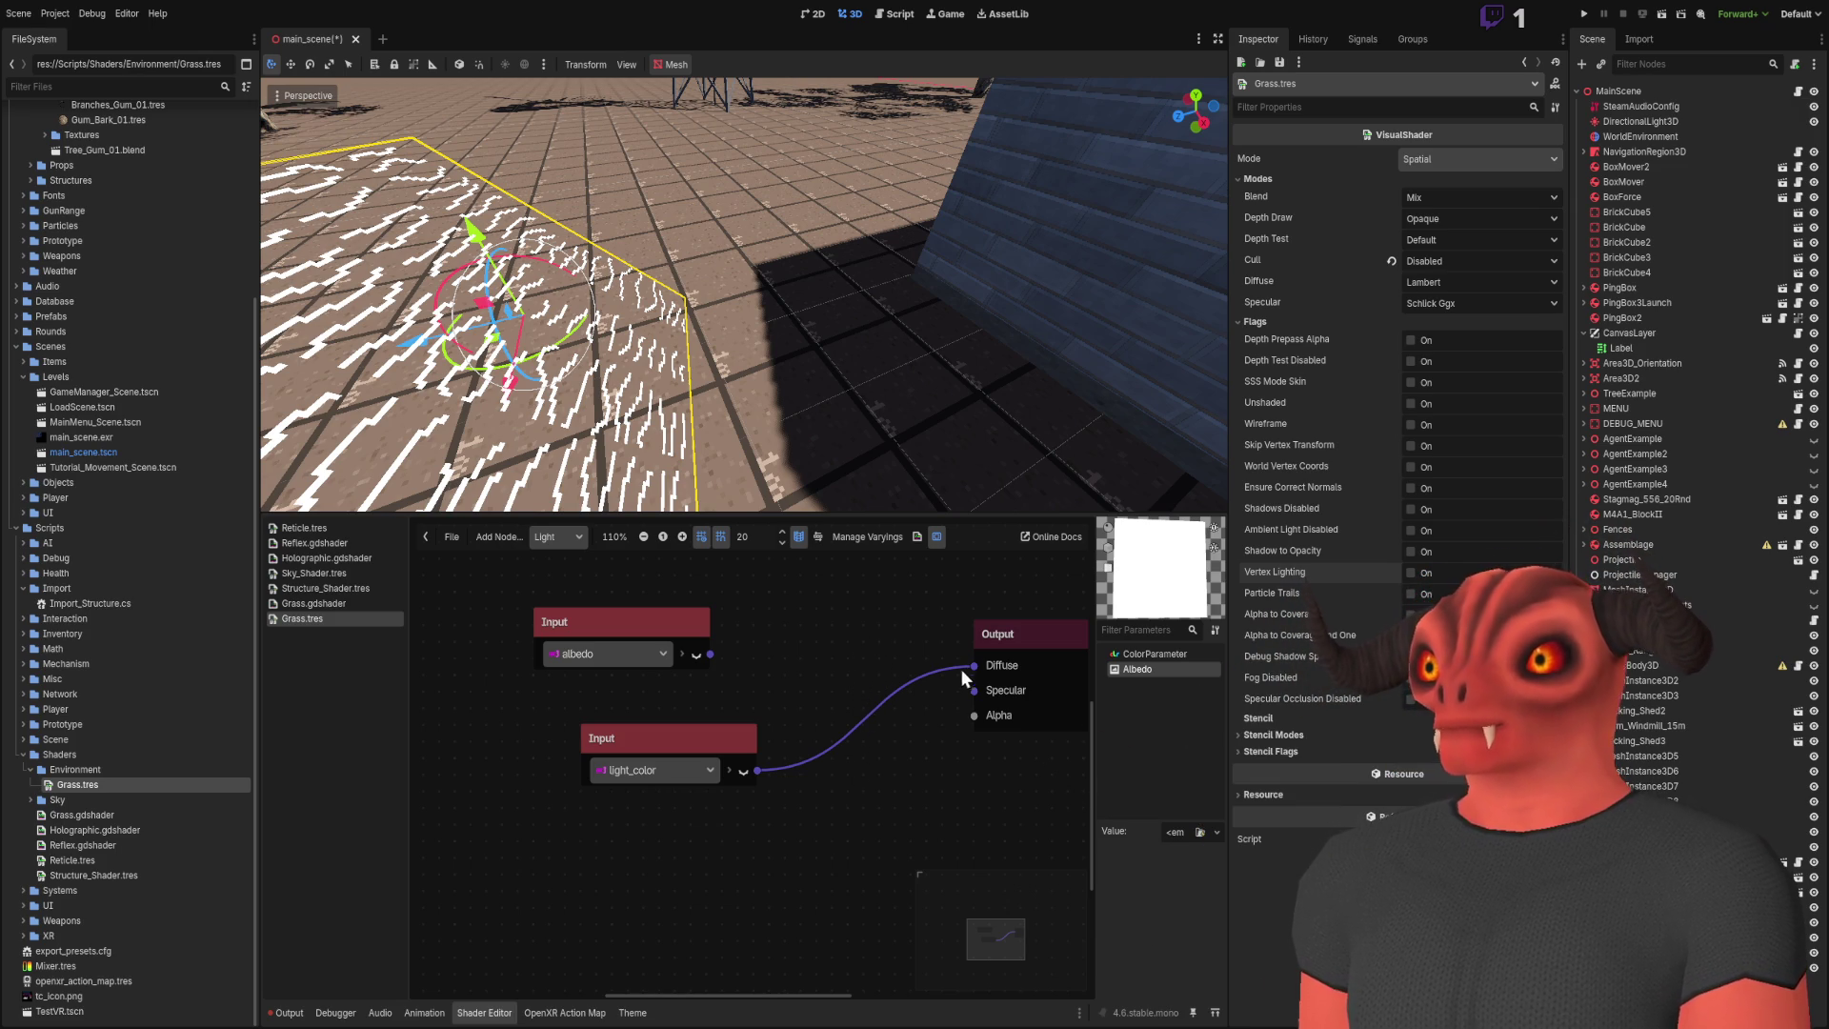
key("ctrl+v")
Step: Connect attenuation to Diffuse and move the grass plane around to inspect it
mouse_move(950, 686)
left_mouse_down()
mouse_move(802, 775)
mouse_move(788, 739)
mouse_move(710, 723)
mouse_move(798, 734)
left_mouse_up()
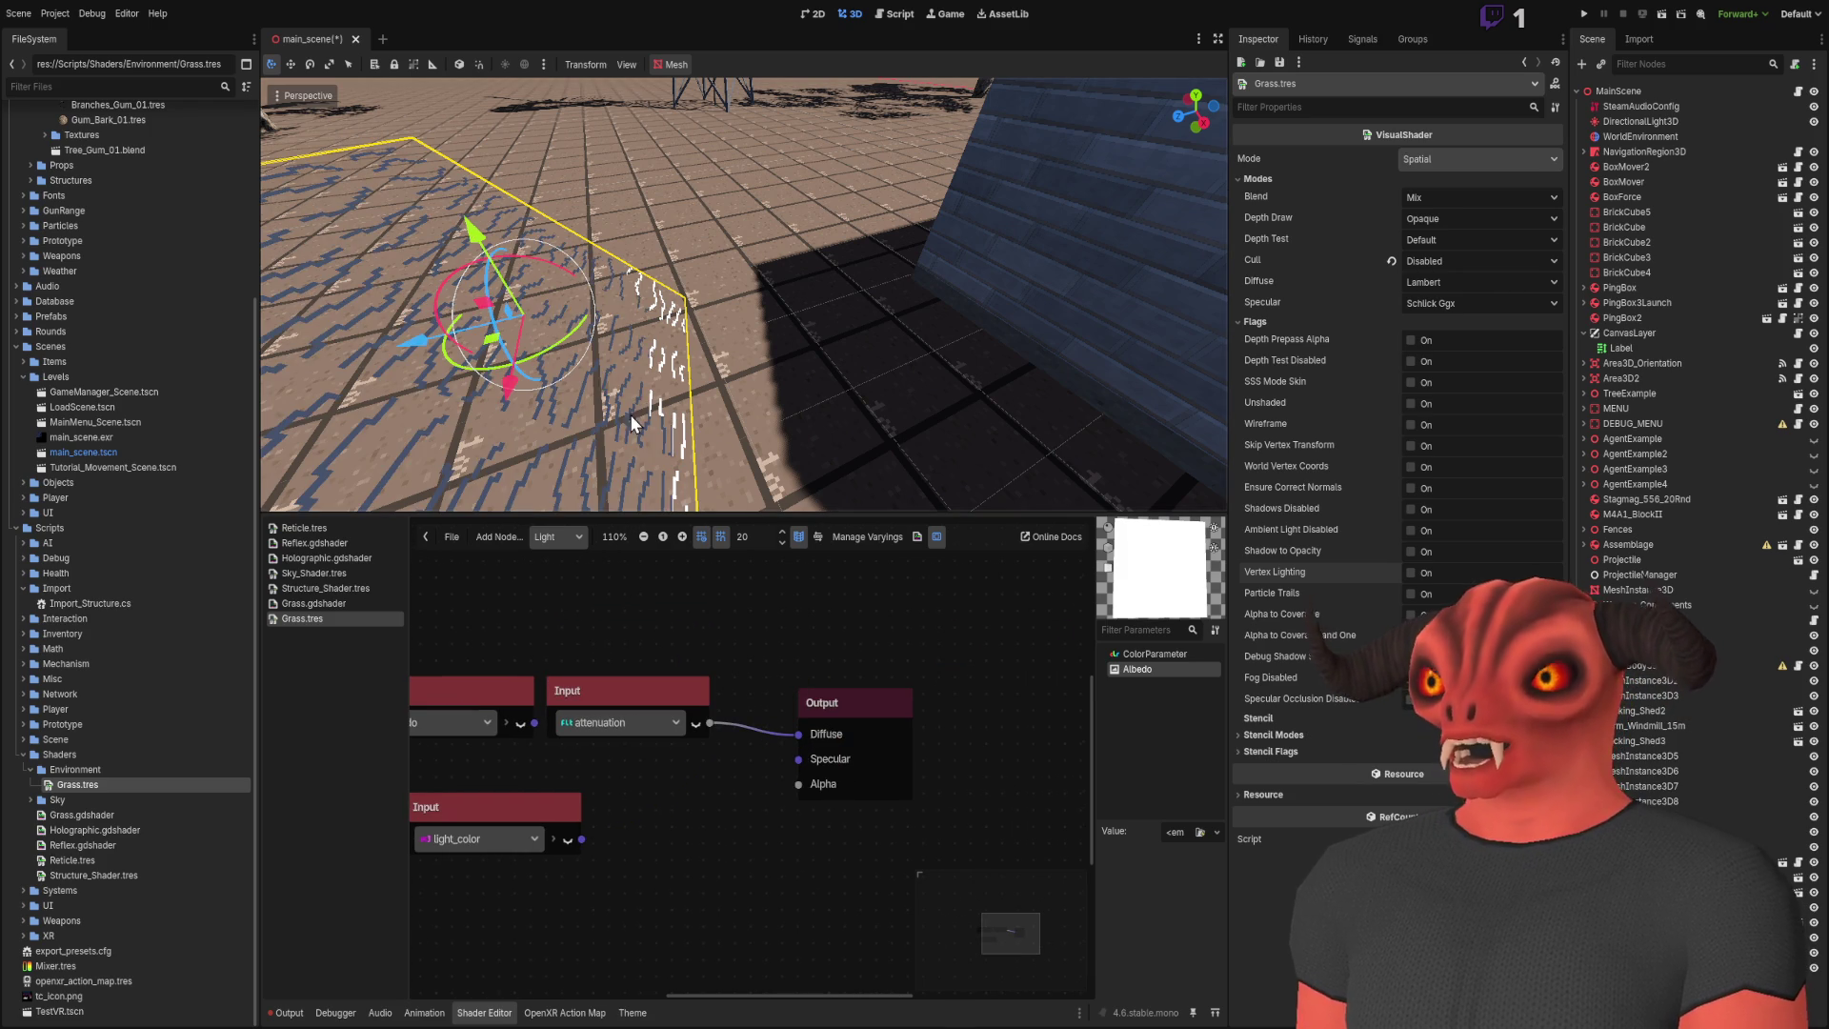
mouse_move(507, 303)
left_mouse_down()
mouse_move(494, 306)
mouse_move(797, 351)
mouse_move(838, 307)
mouse_move(562, 238)
mouse_move(387, 227)
mouse_move(533, 371)
mouse_move(646, 389)
left_mouse_up()
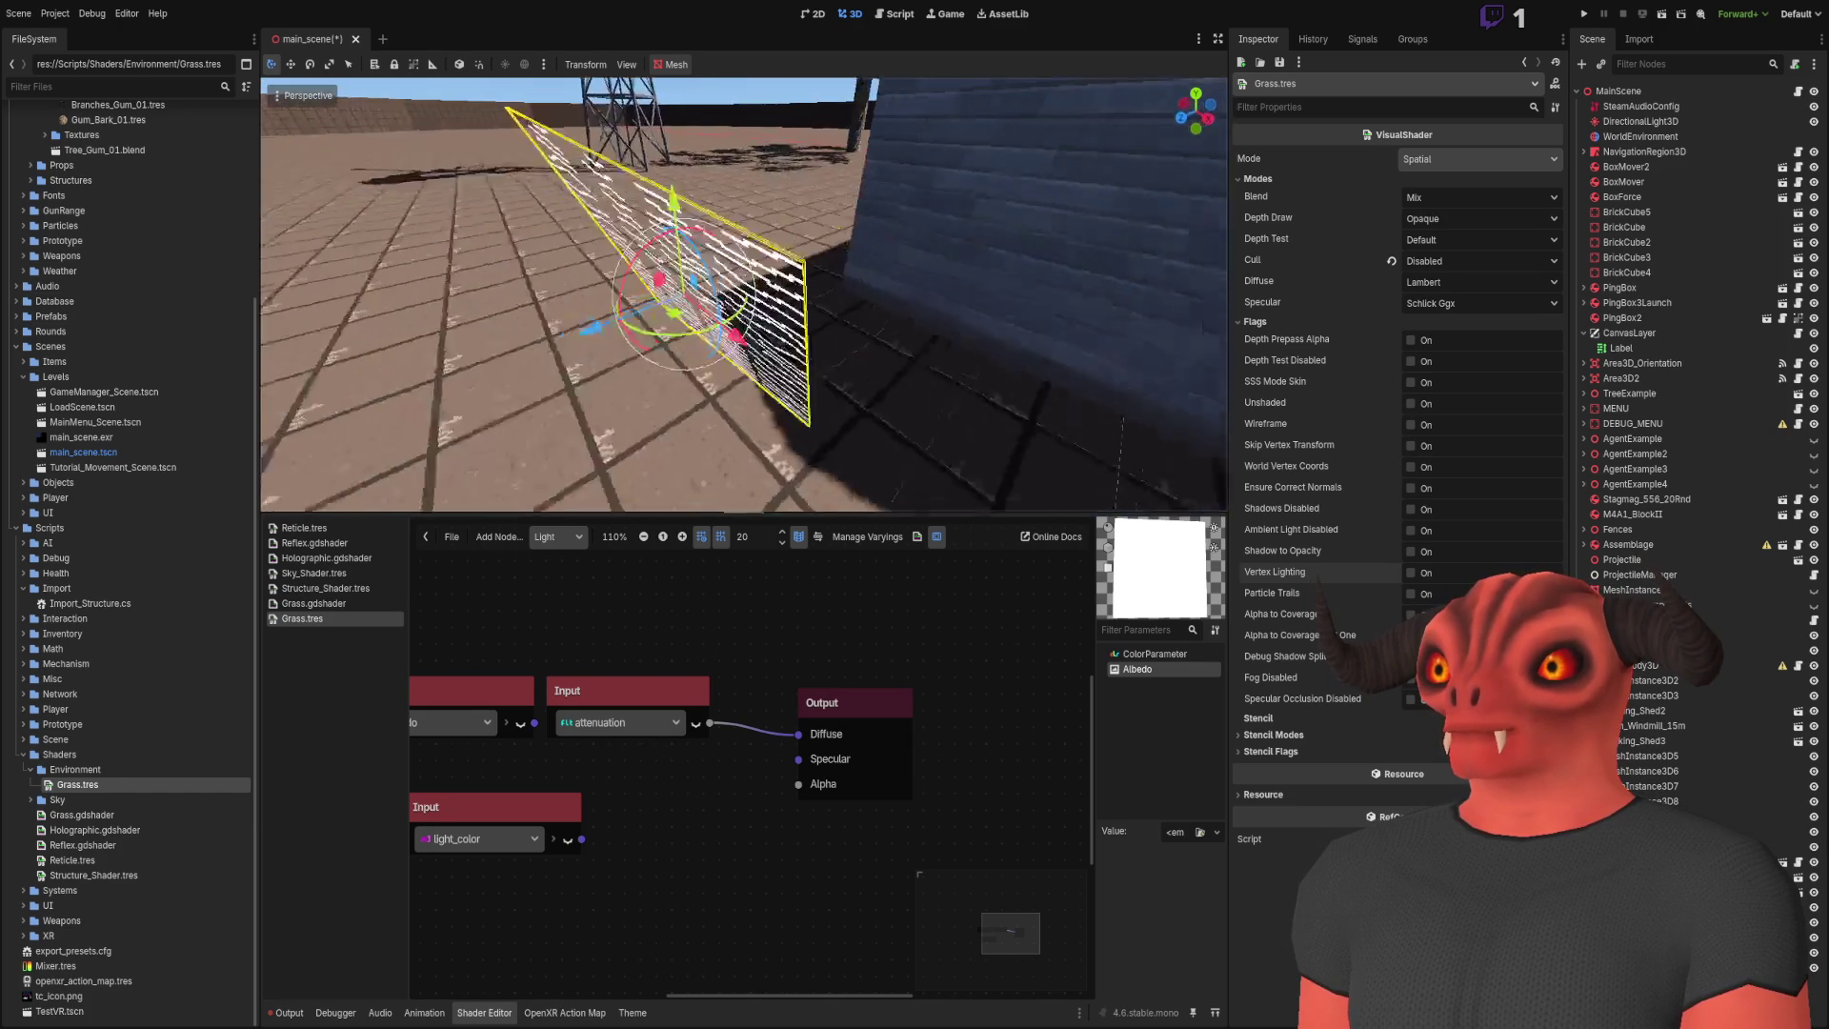
mouse_move(748, 349)
left_mouse_down()
mouse_move(678, 267)
mouse_move(453, 246)
left_mouse_up()
mouse_move(620, 245)
left_mouse_down()
mouse_move(676, 205)
mouse_move(817, 253)
mouse_move(797, 172)
left_mouse_up()
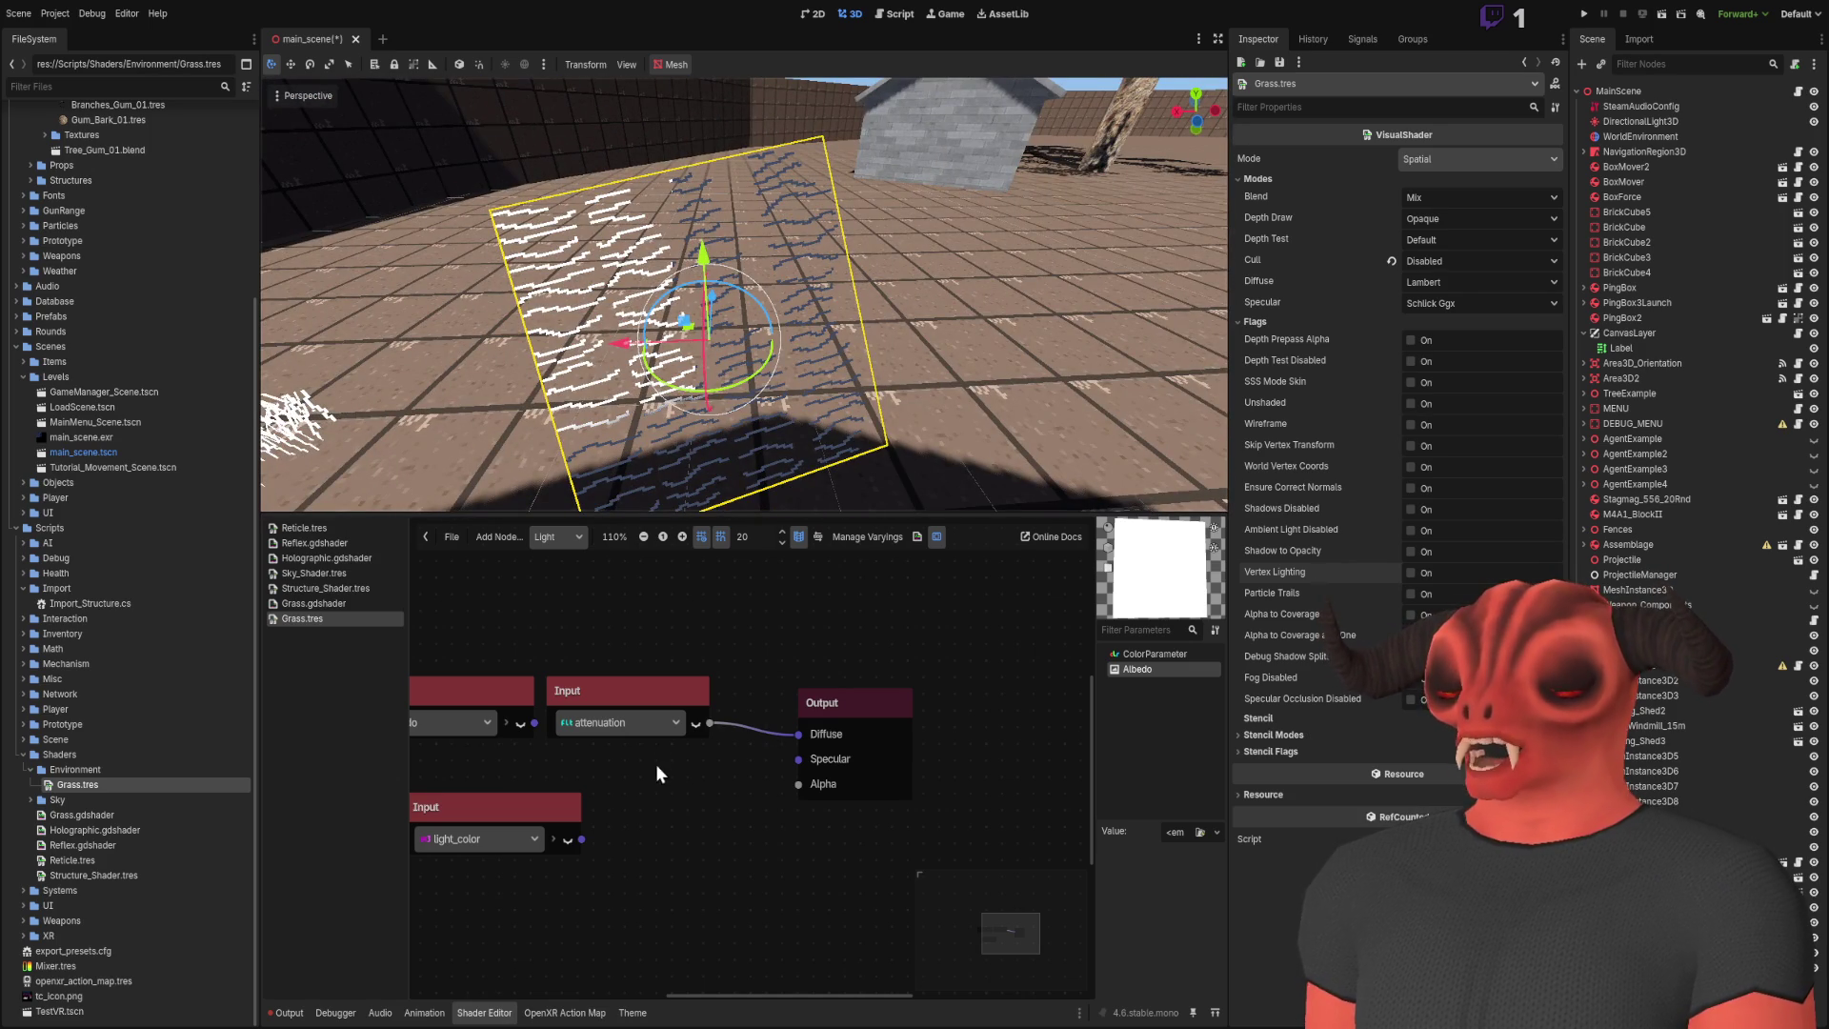
Step: Replace the attenuation Input with a view Input connected to Diffuse
left_click(670, 693)
key("Delete")
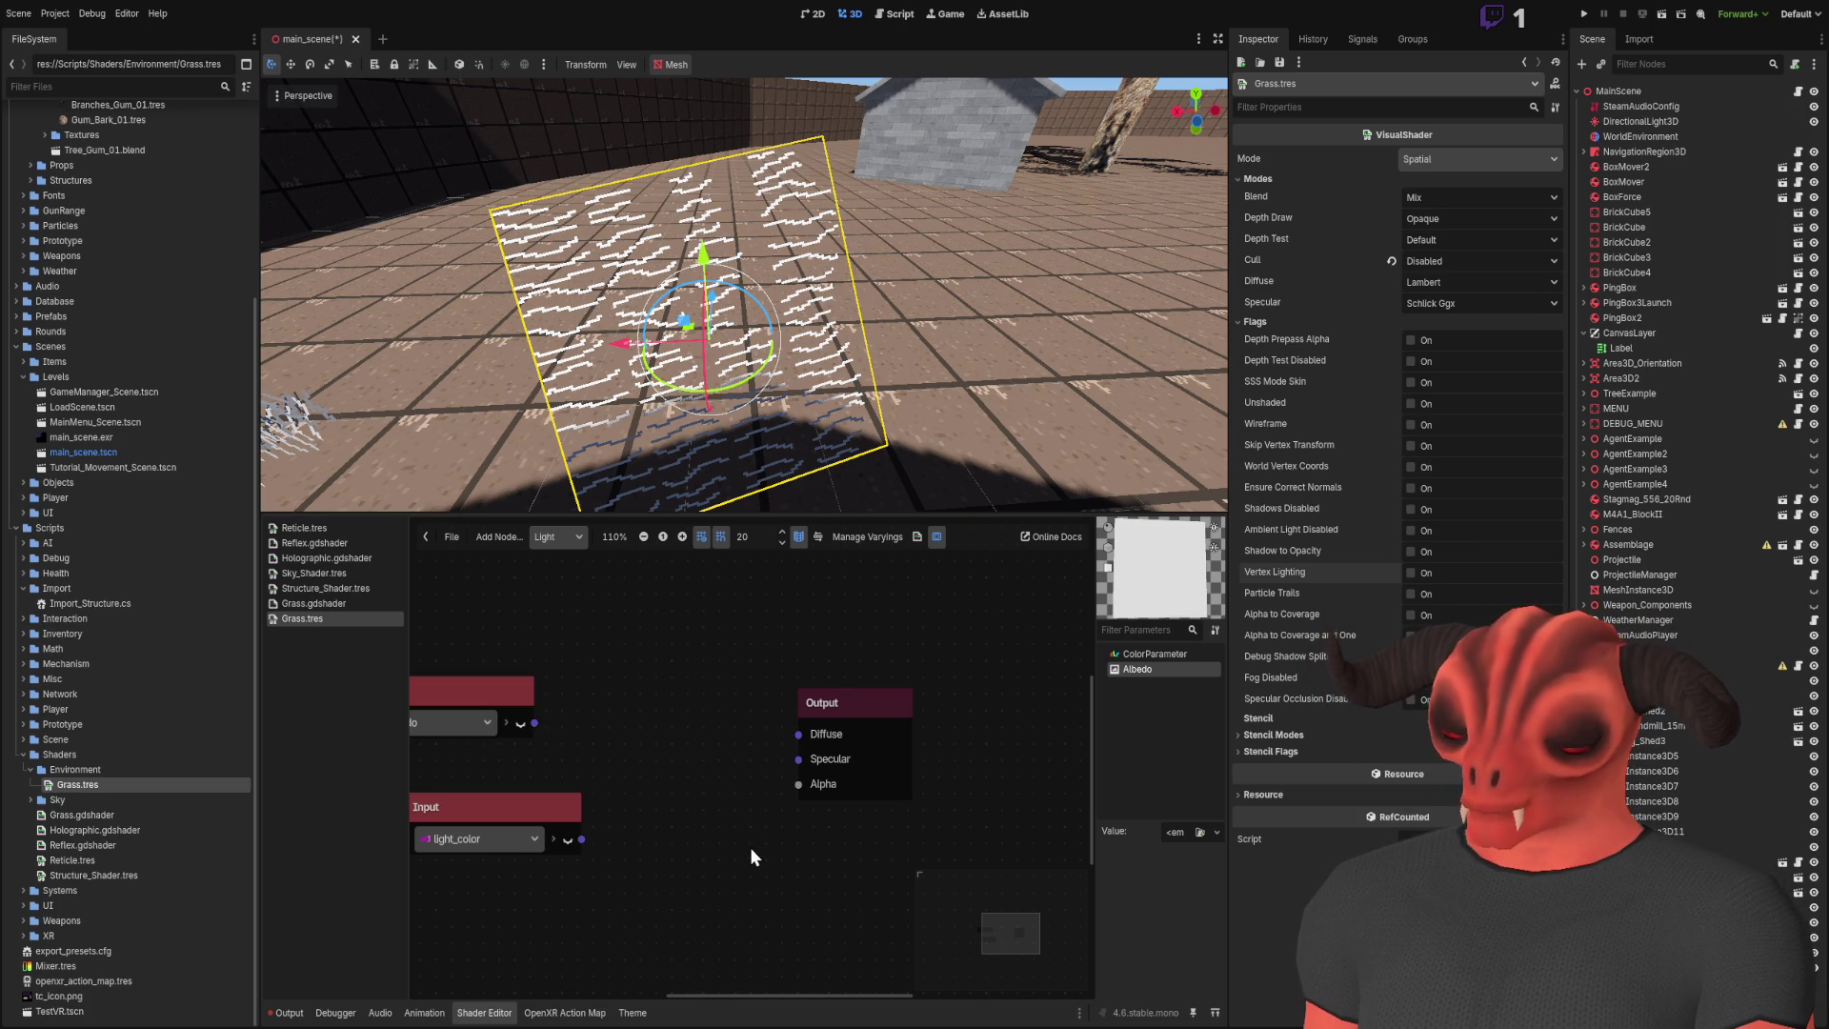
key("ctrl+z")
left_click_drag(773, 714, 693, 685)
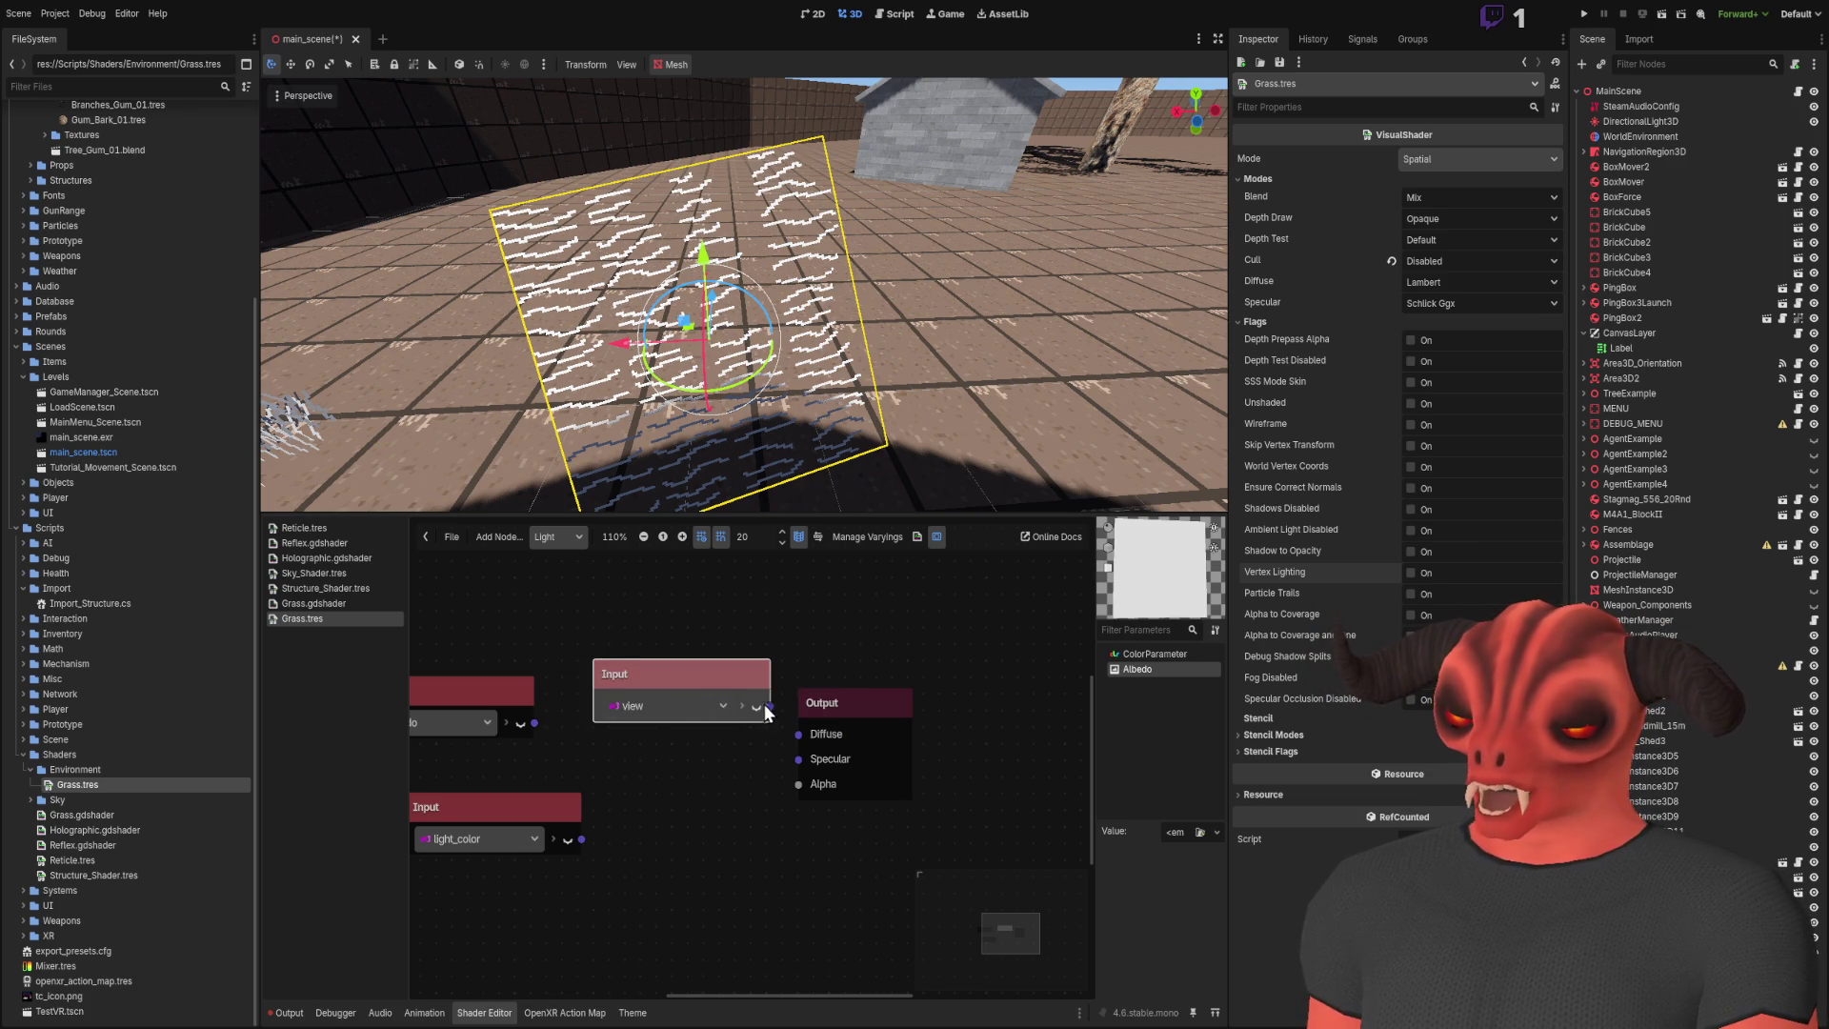
left_click_drag(798, 733, 798, 733)
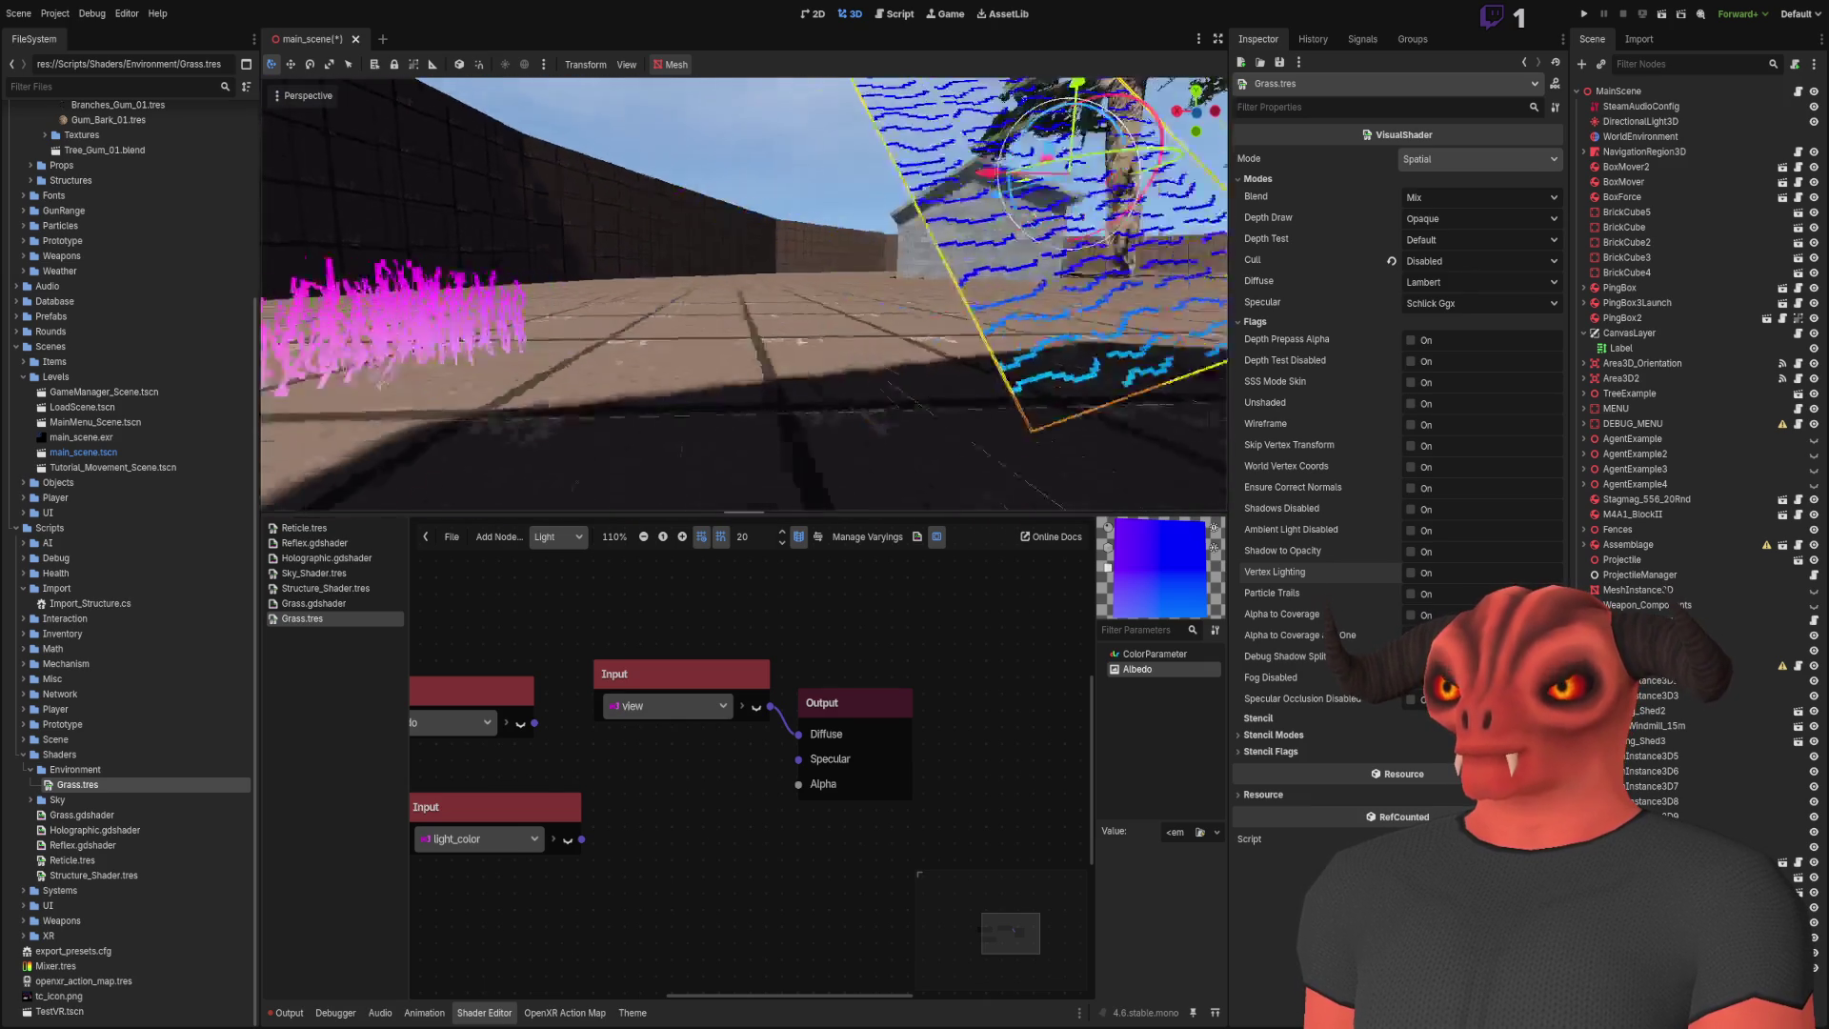
scroll(762, 804, "down", 1)
scroll(806, 721, "right", 3)
scroll(806, 721, "up", 1)
left_click_drag(895, 716, 1011, 693)
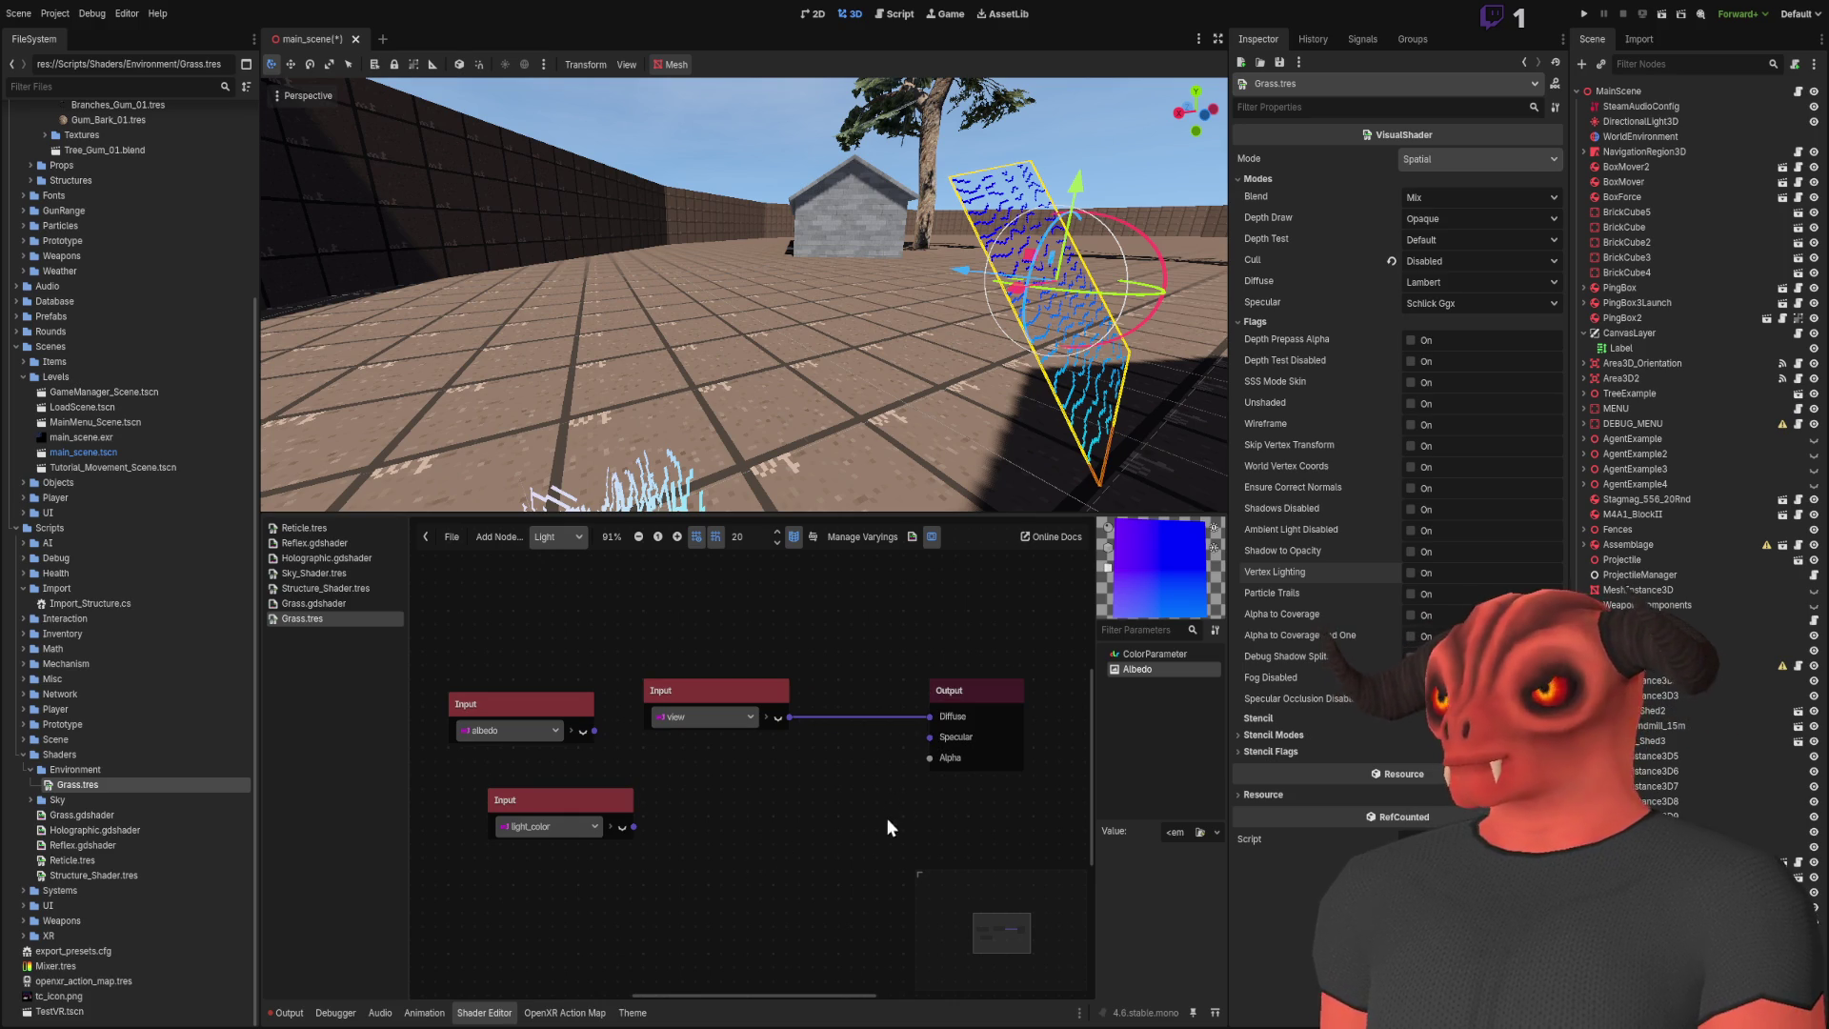
Step: Add a backlight Input node and connect it to the Light Output's Diffuse in place of view
key("ctrl+z")
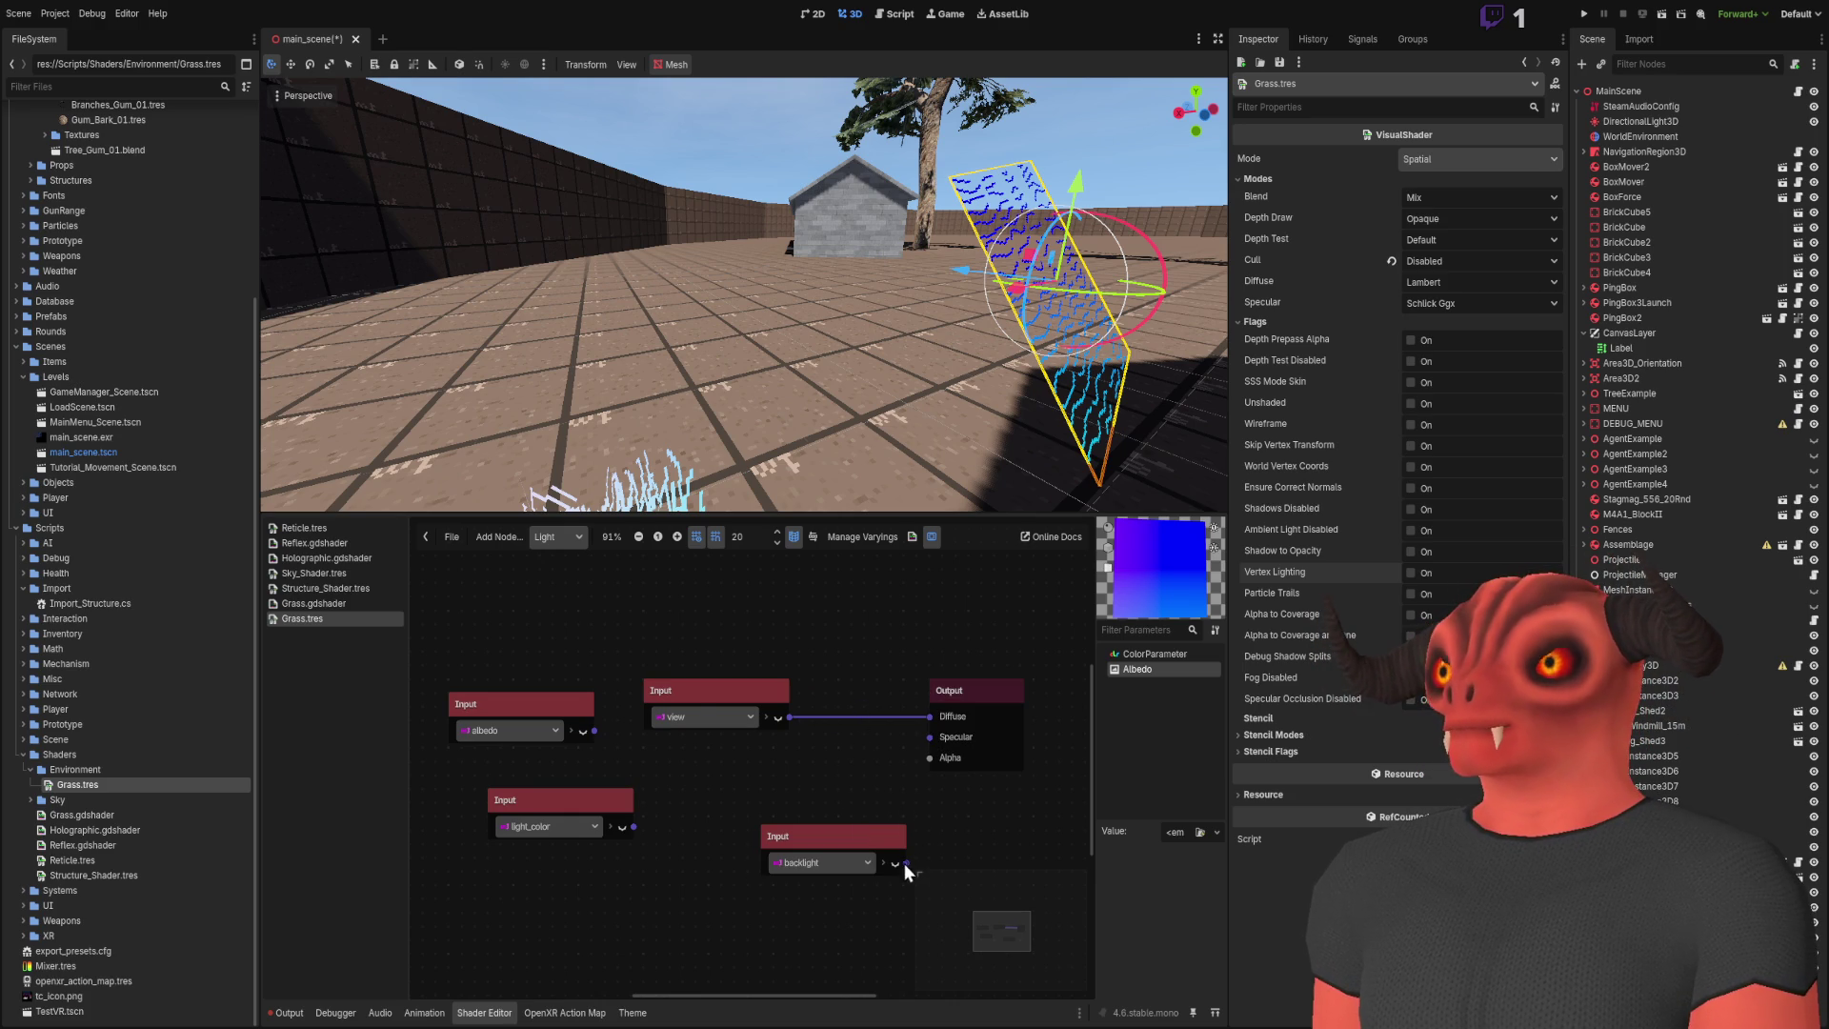
left_click(930, 716)
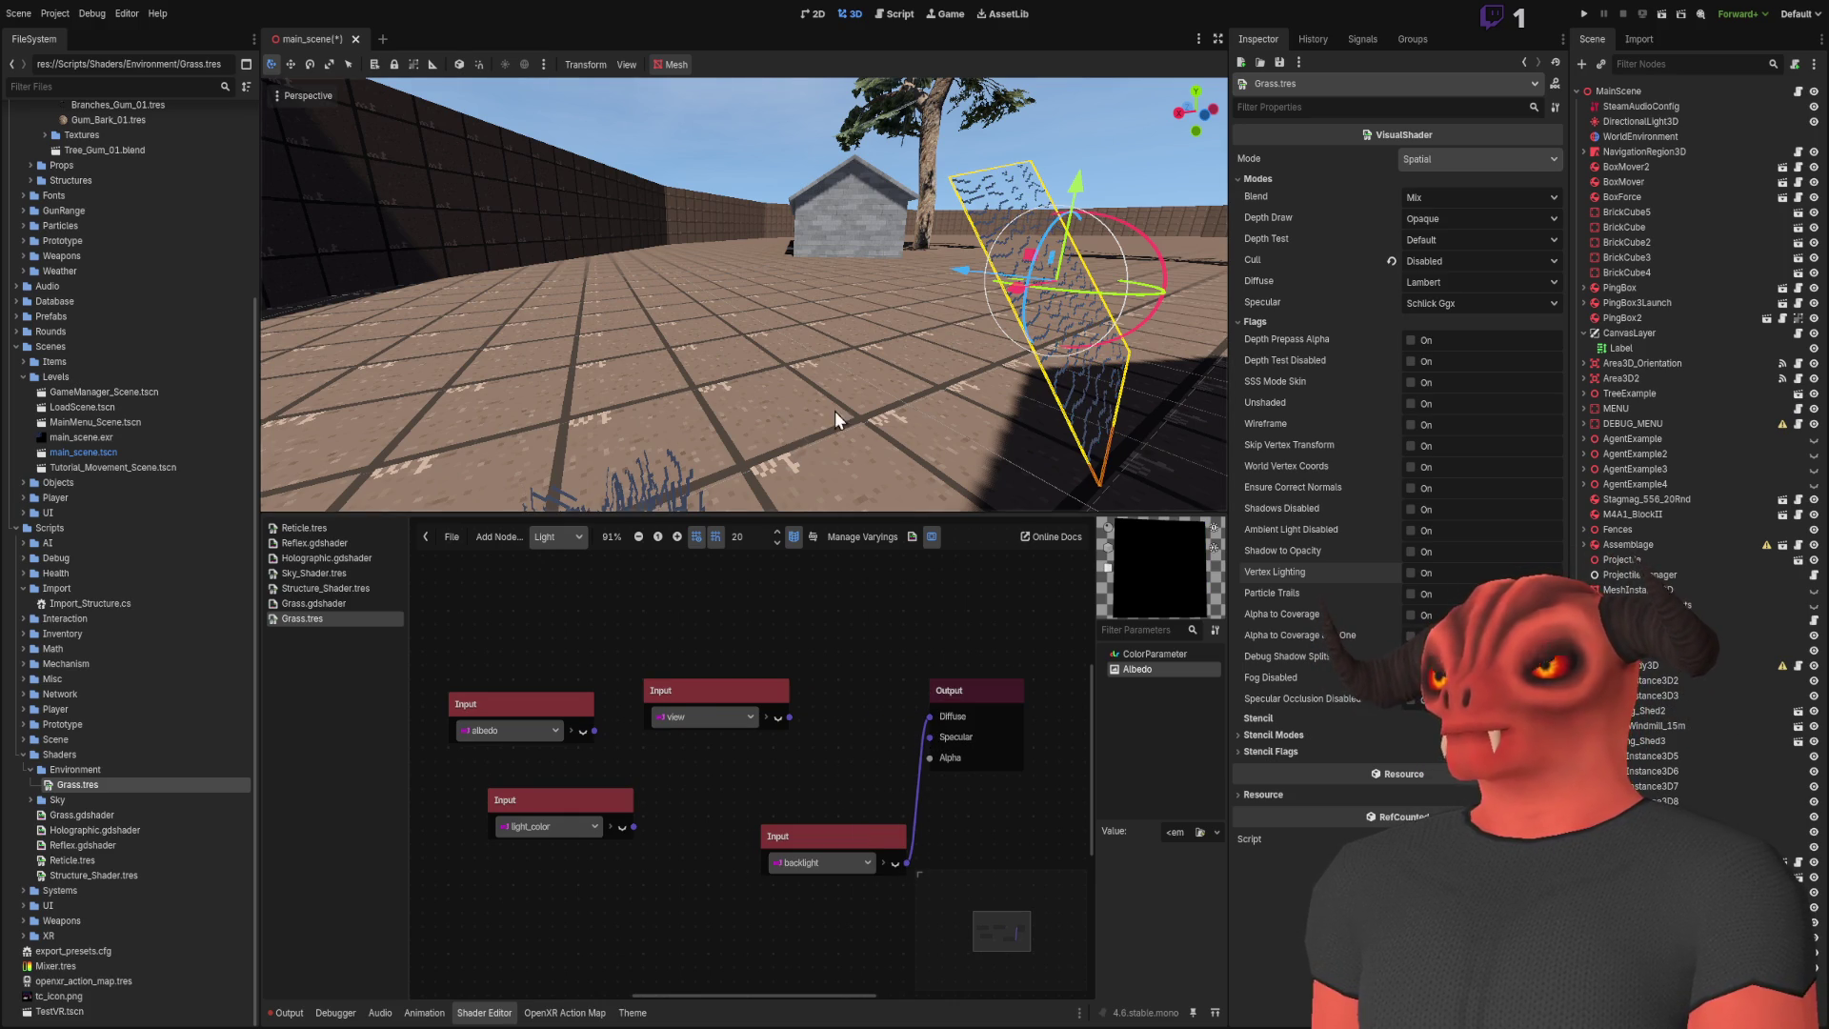
key("w")
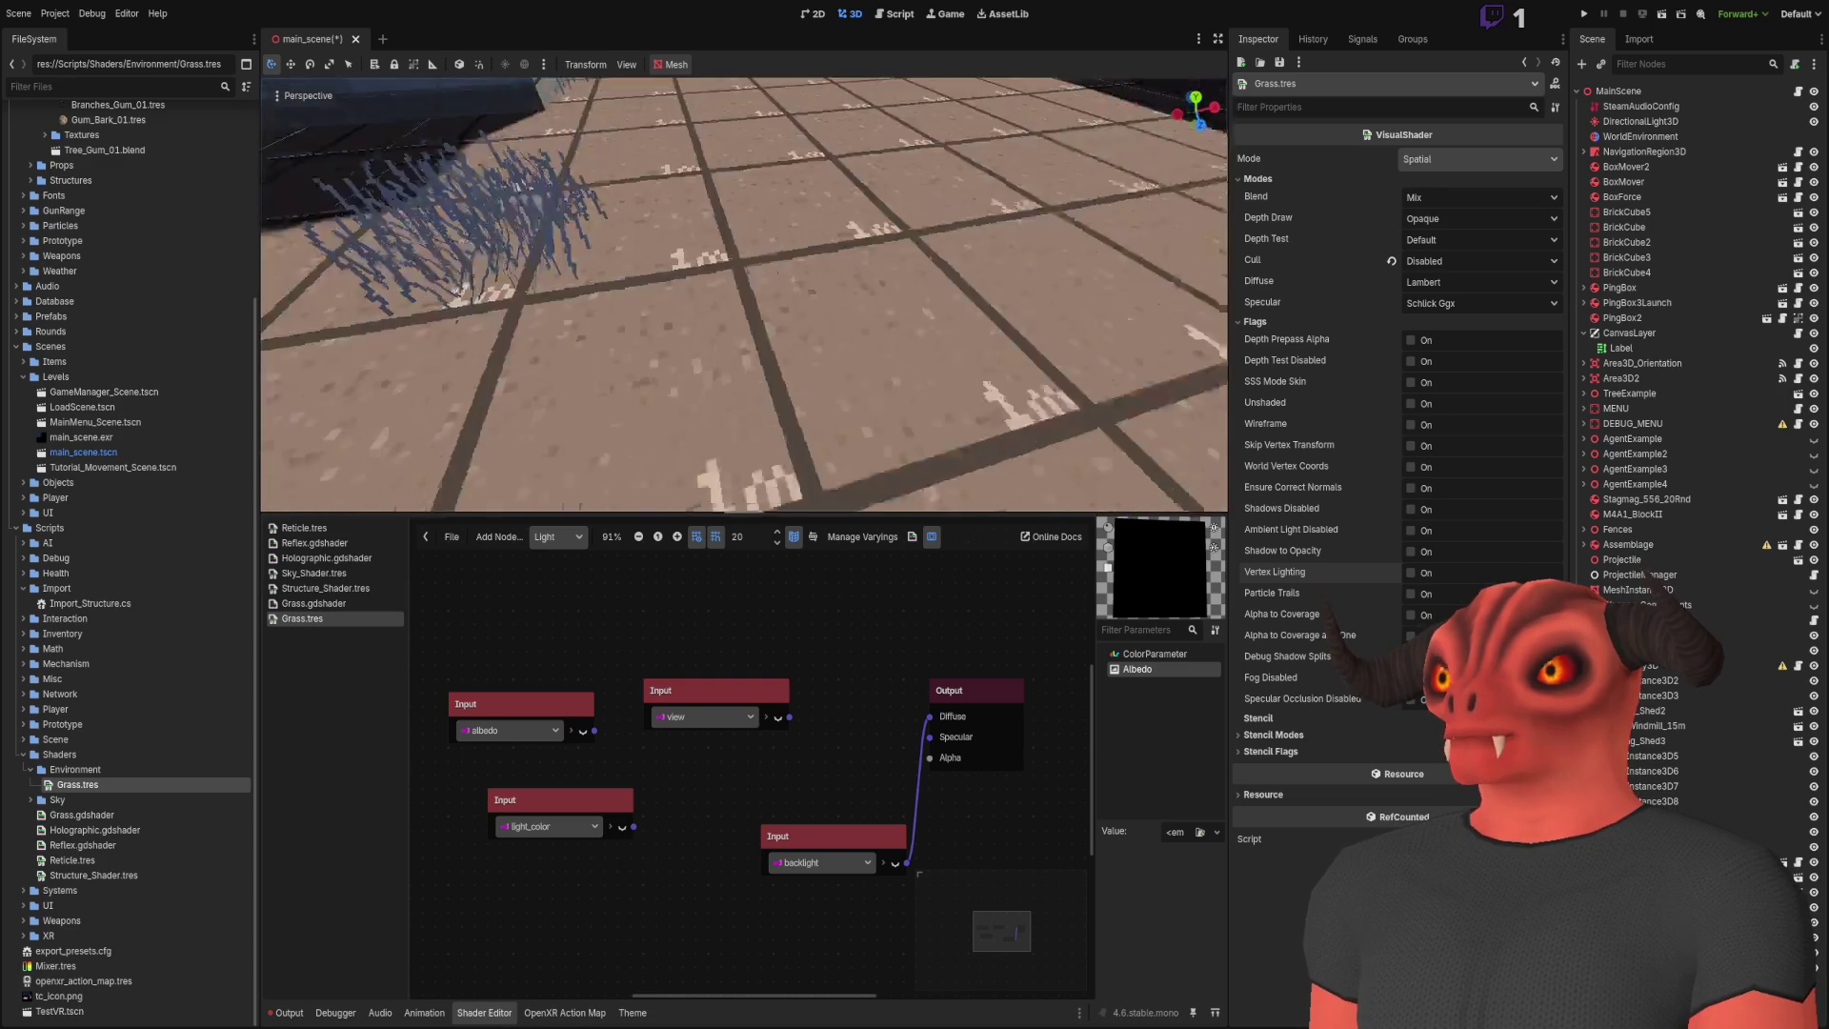
key("s")
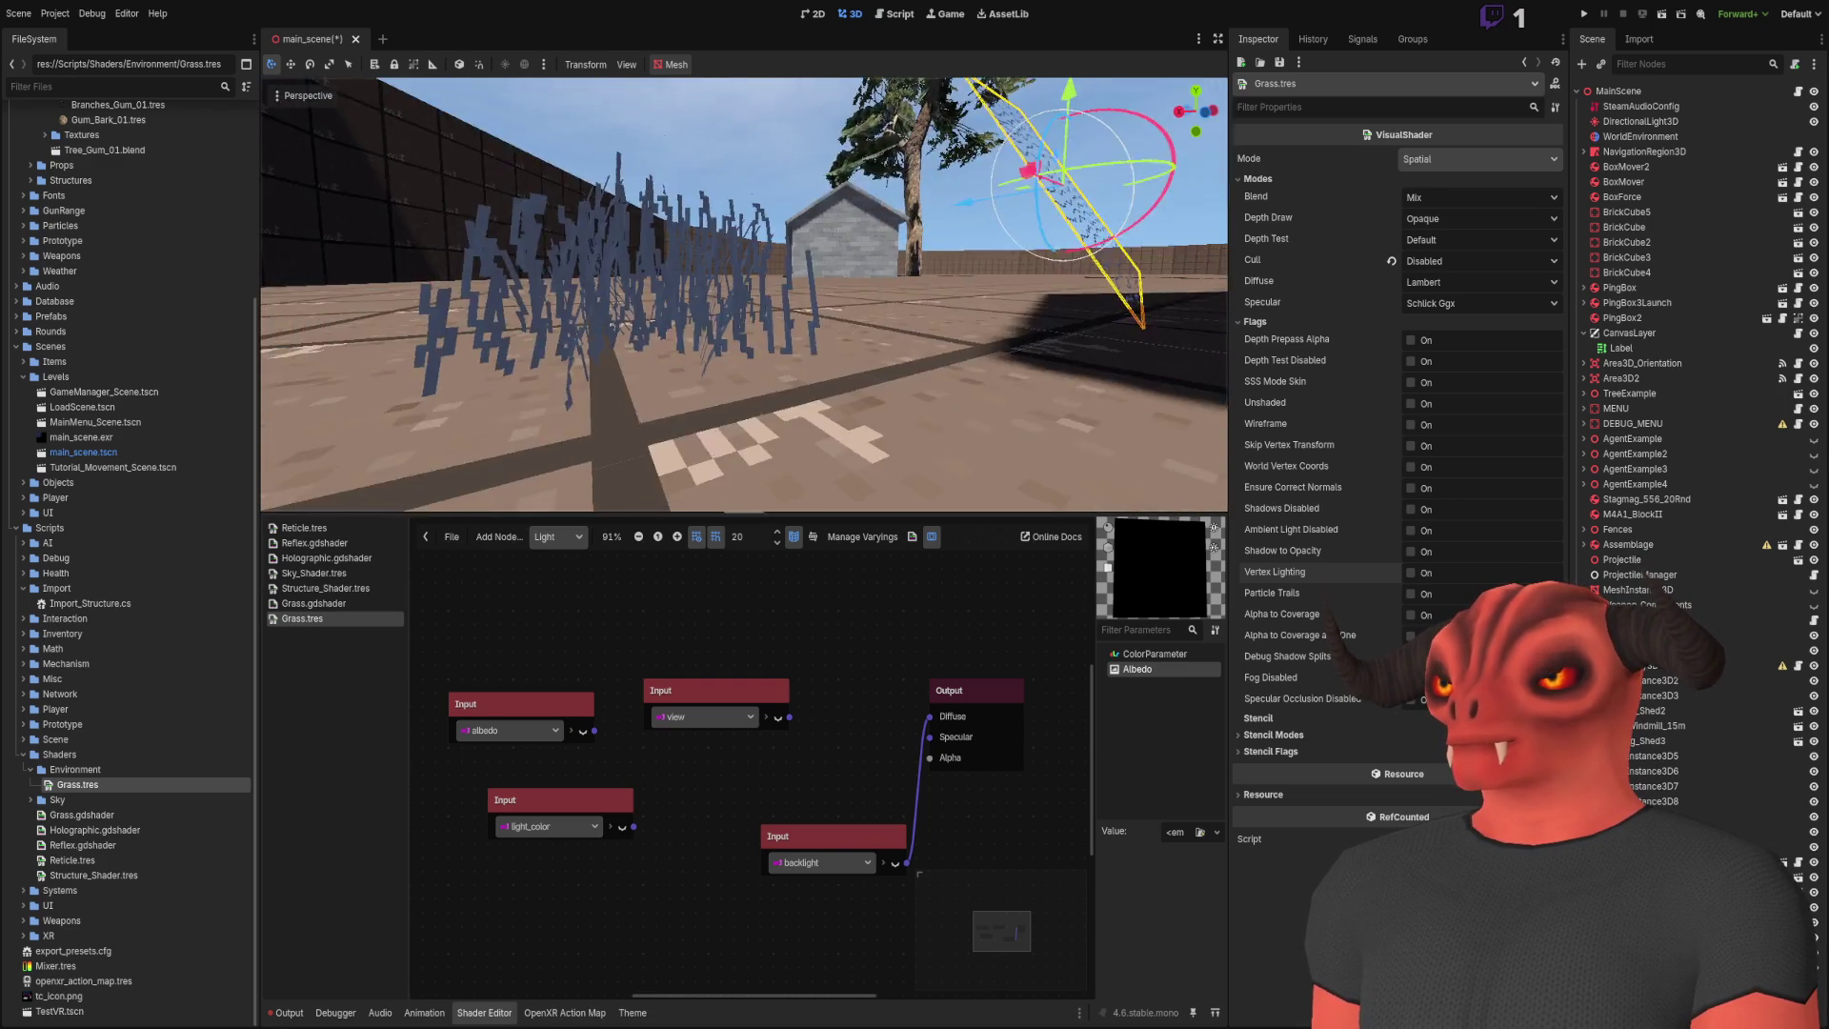
key("s")
Step: Delete the backlight, view, light_color and albedo Input nodes from the Light graph
left_click(837, 831)
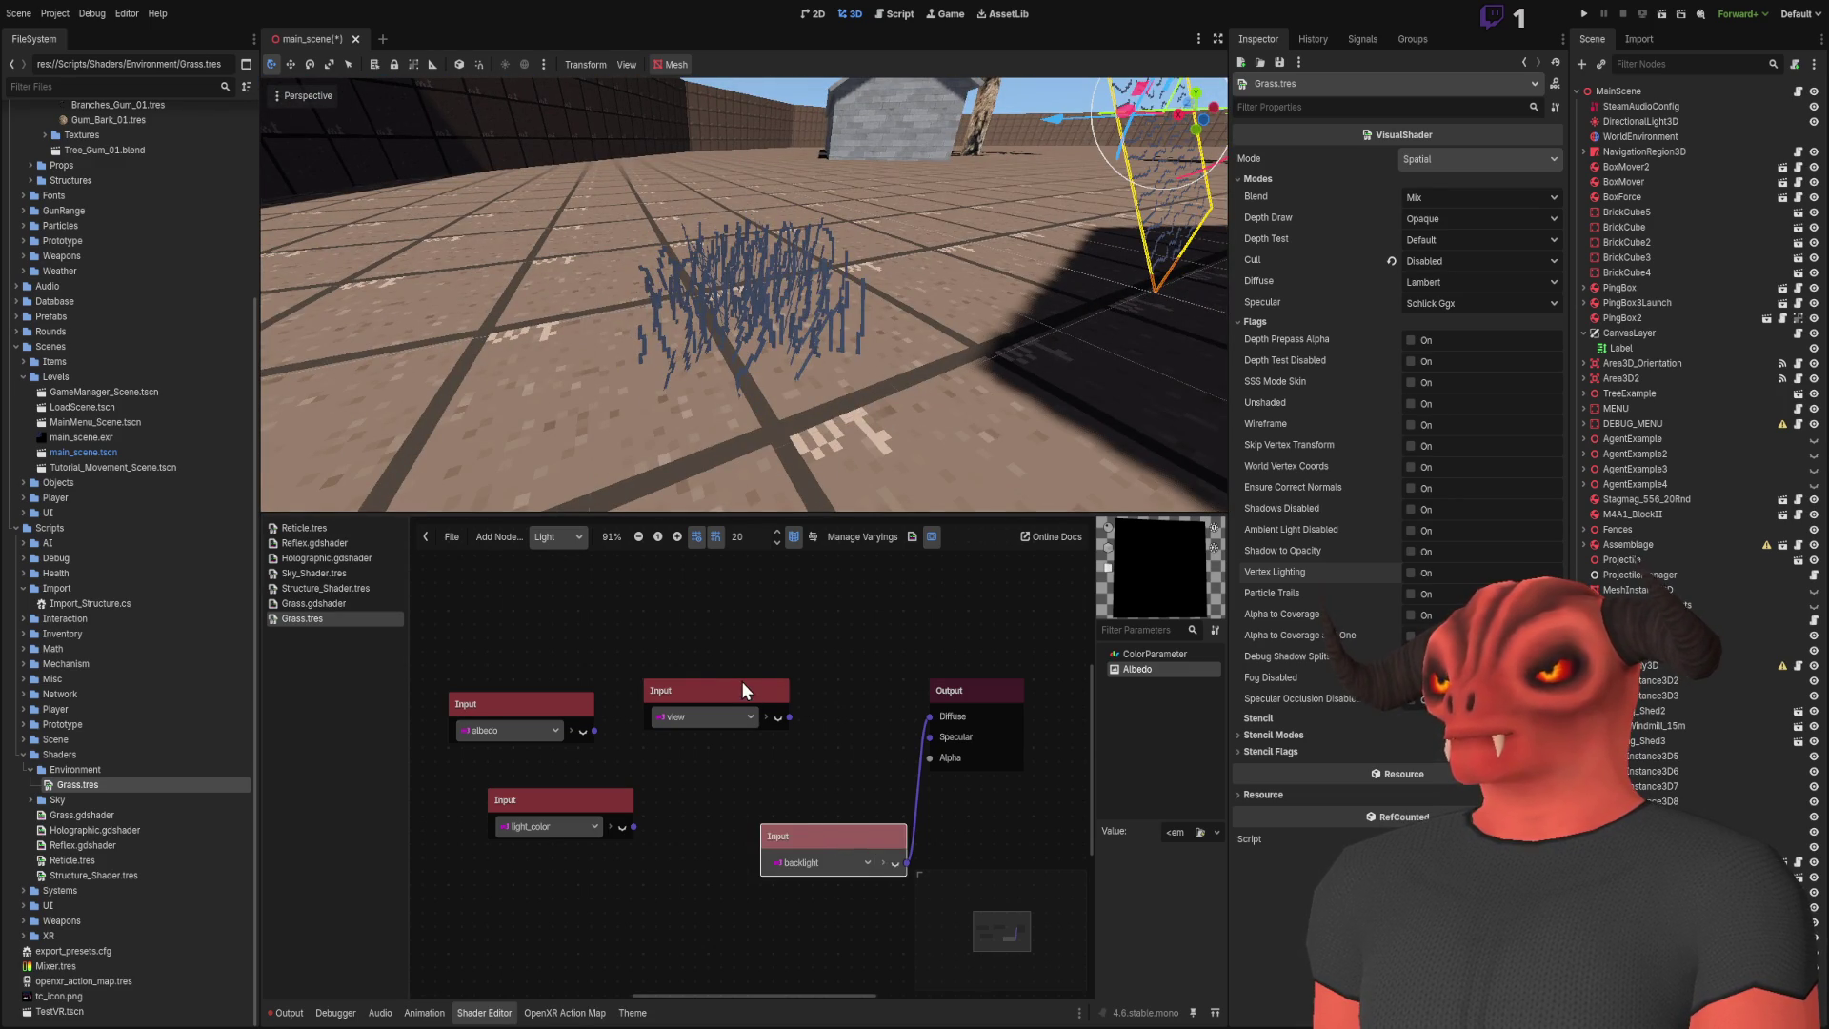
key("Delete")
left_click(741, 686)
key("Delete")
left_click(572, 798)
key("Delete")
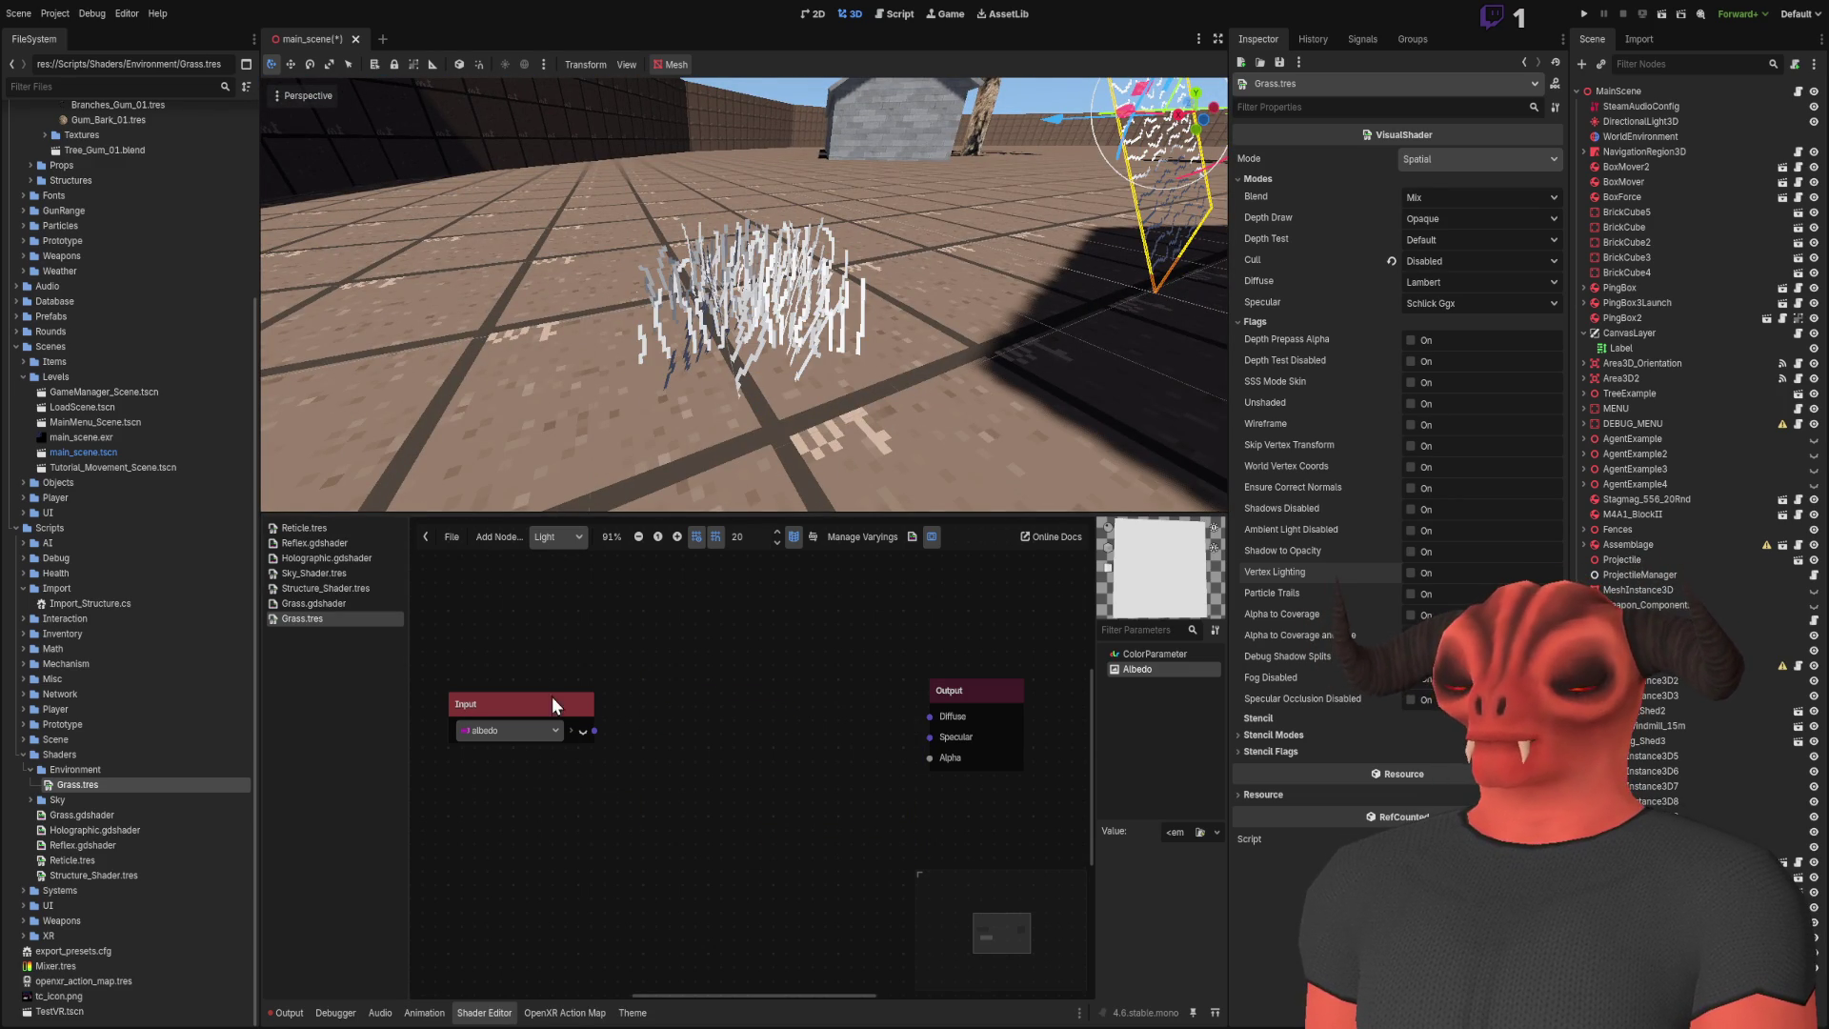
left_click(552, 702)
key("Delete")
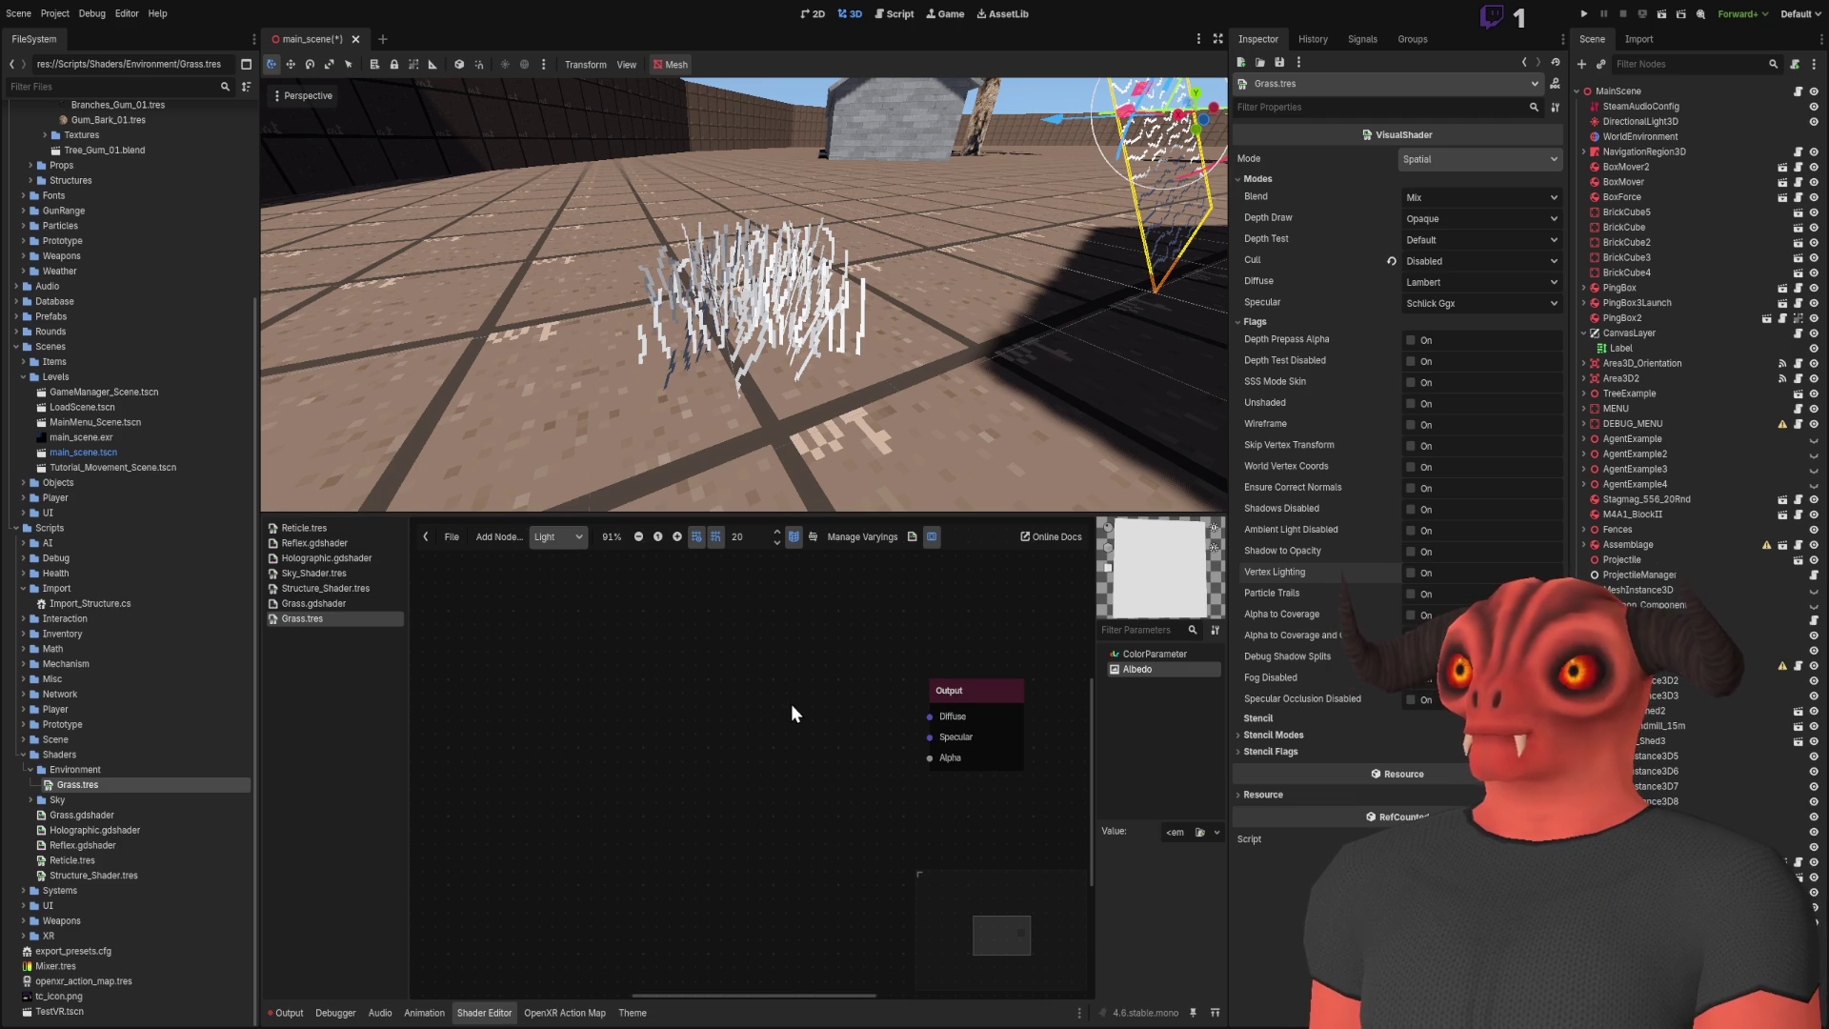
Step: Add back an albedo Input node and wire it straight into Diffuse
key("ctrl+z")
left_click_drag(831, 678, 741, 688)
left_click_drag(930, 693, 929, 715)
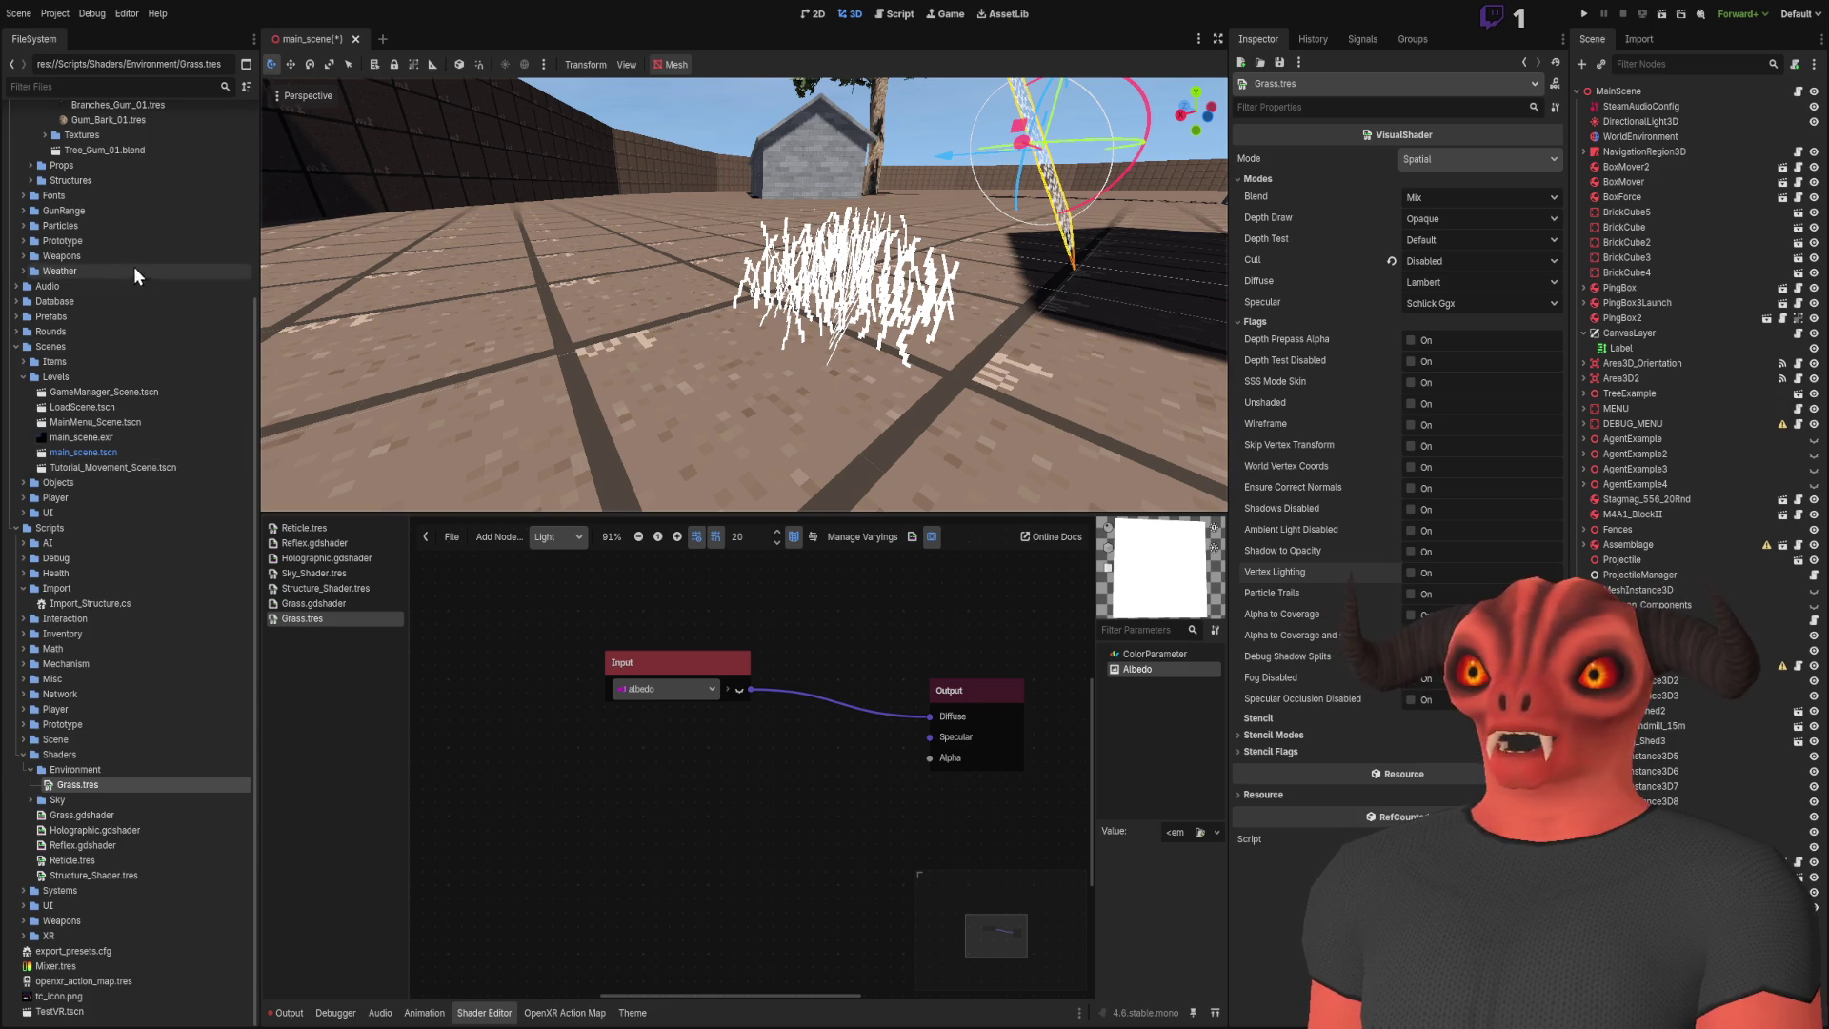
scroll(143, 362, "up", 5)
Step: Inspect the Grass_01_Shd material and reposition its albedo Input node
left_click(135, 371)
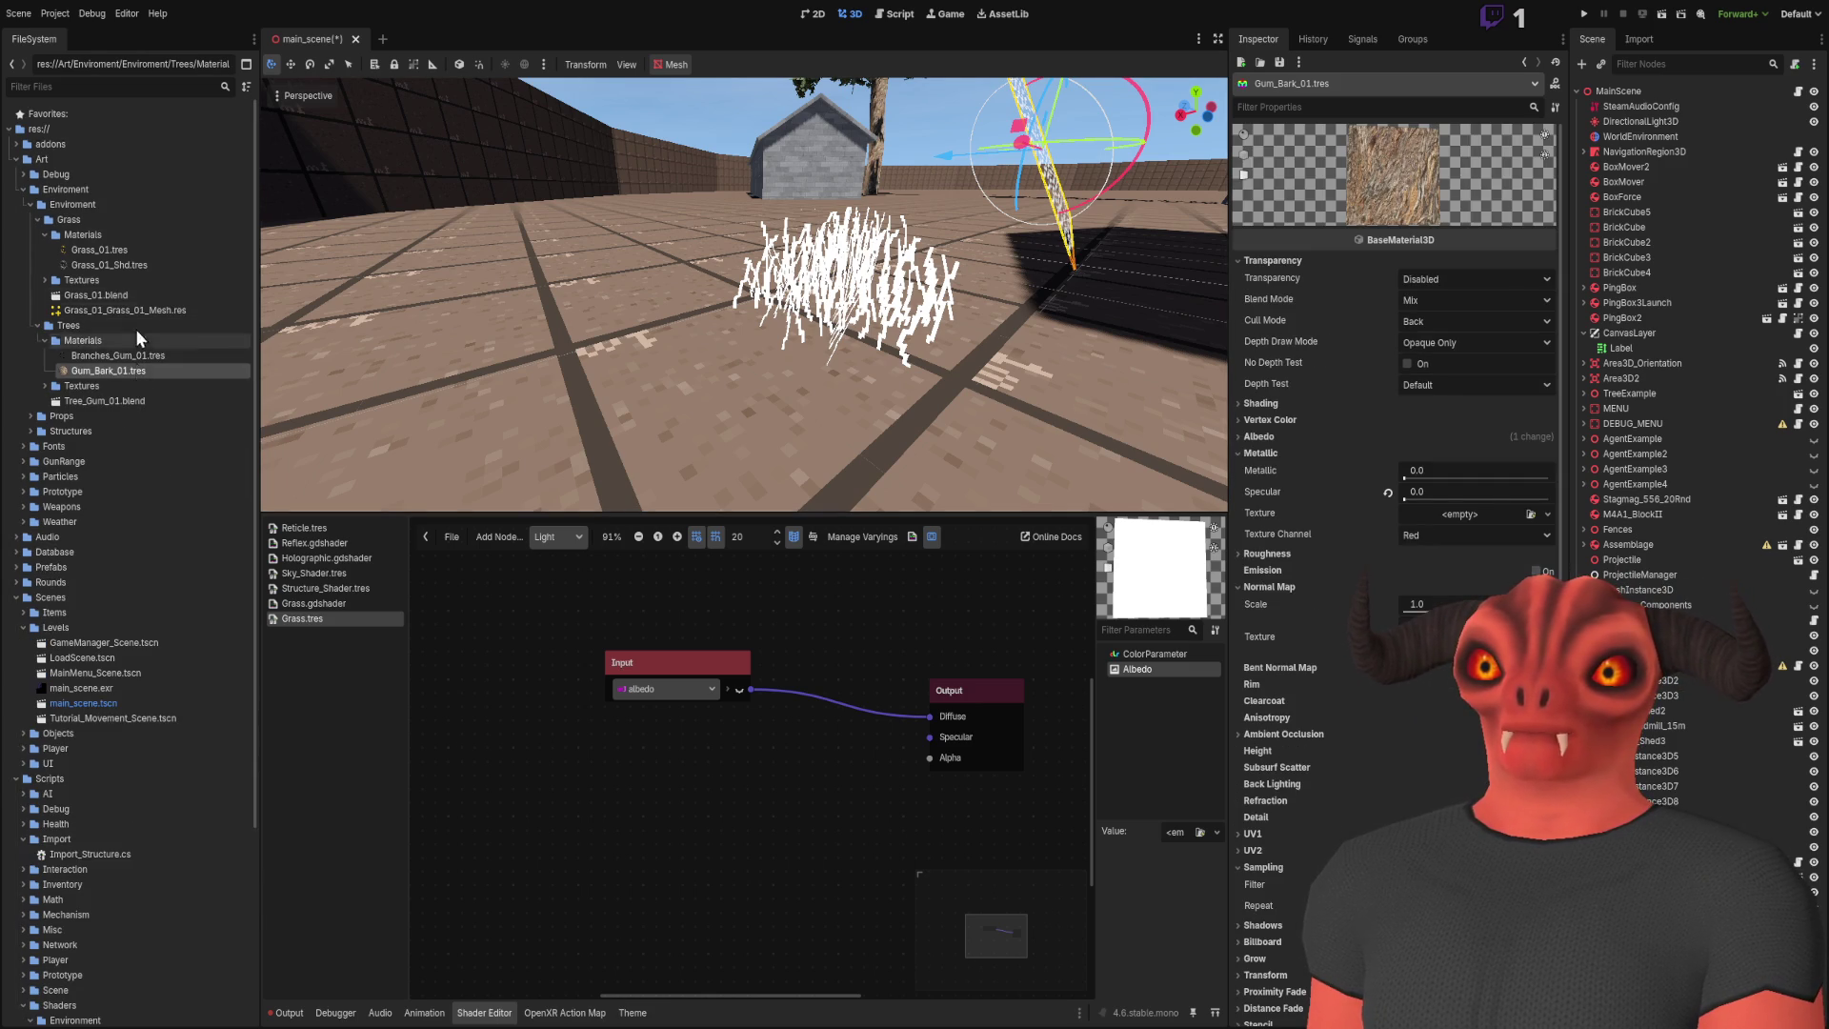
left_click(132, 266)
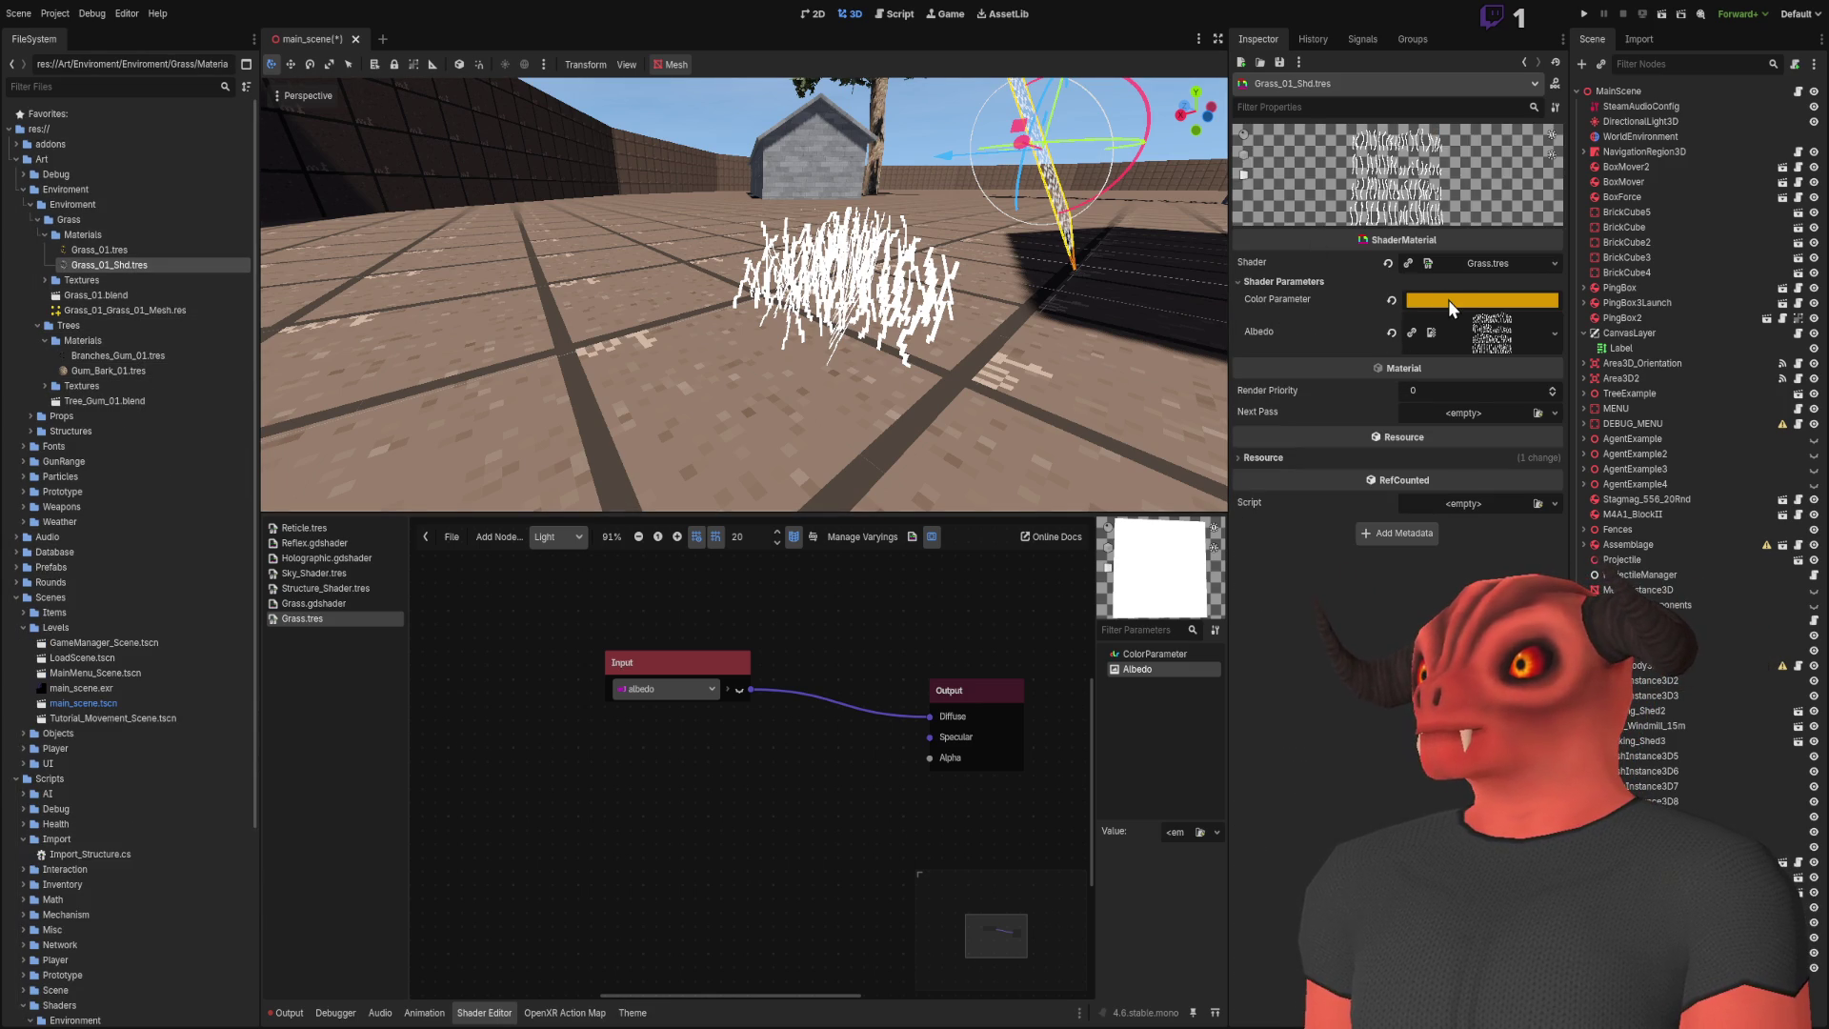
left_click_drag(726, 680, 699, 721)
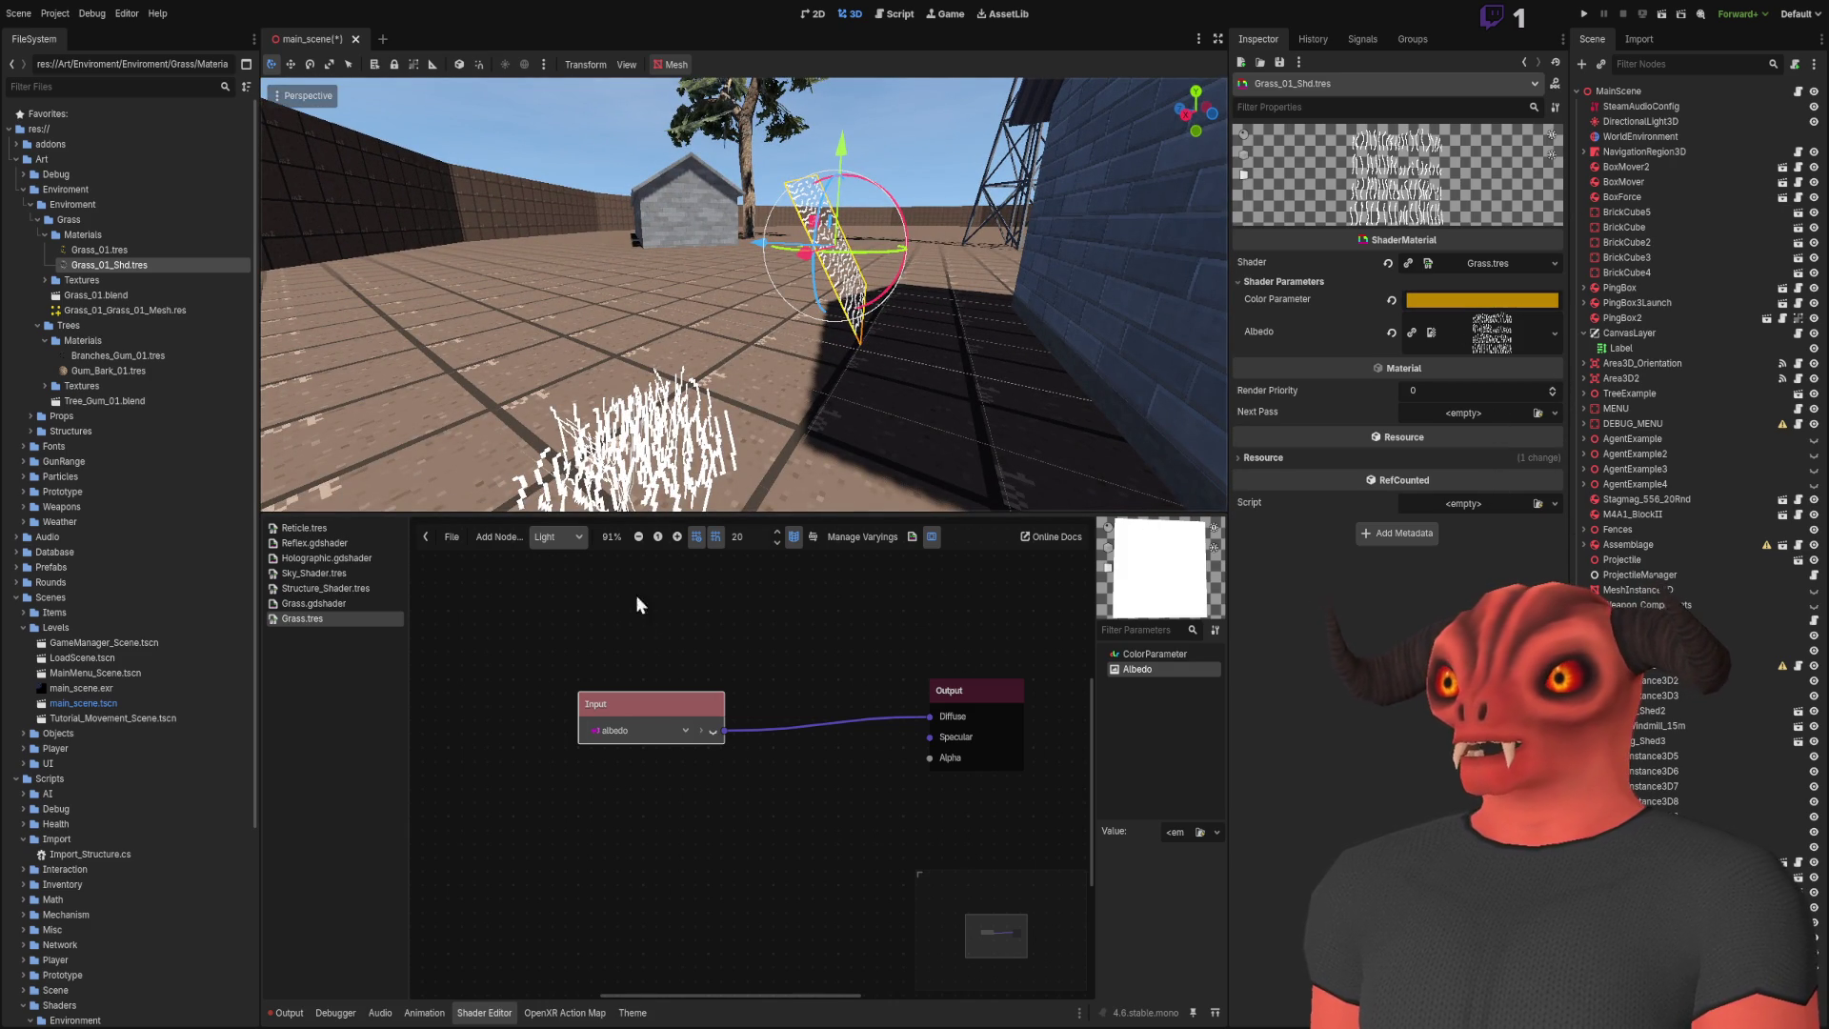
Step: Switch the shader editor to the Fragment graph and navigate to the VectorOp node
left_click(558, 579)
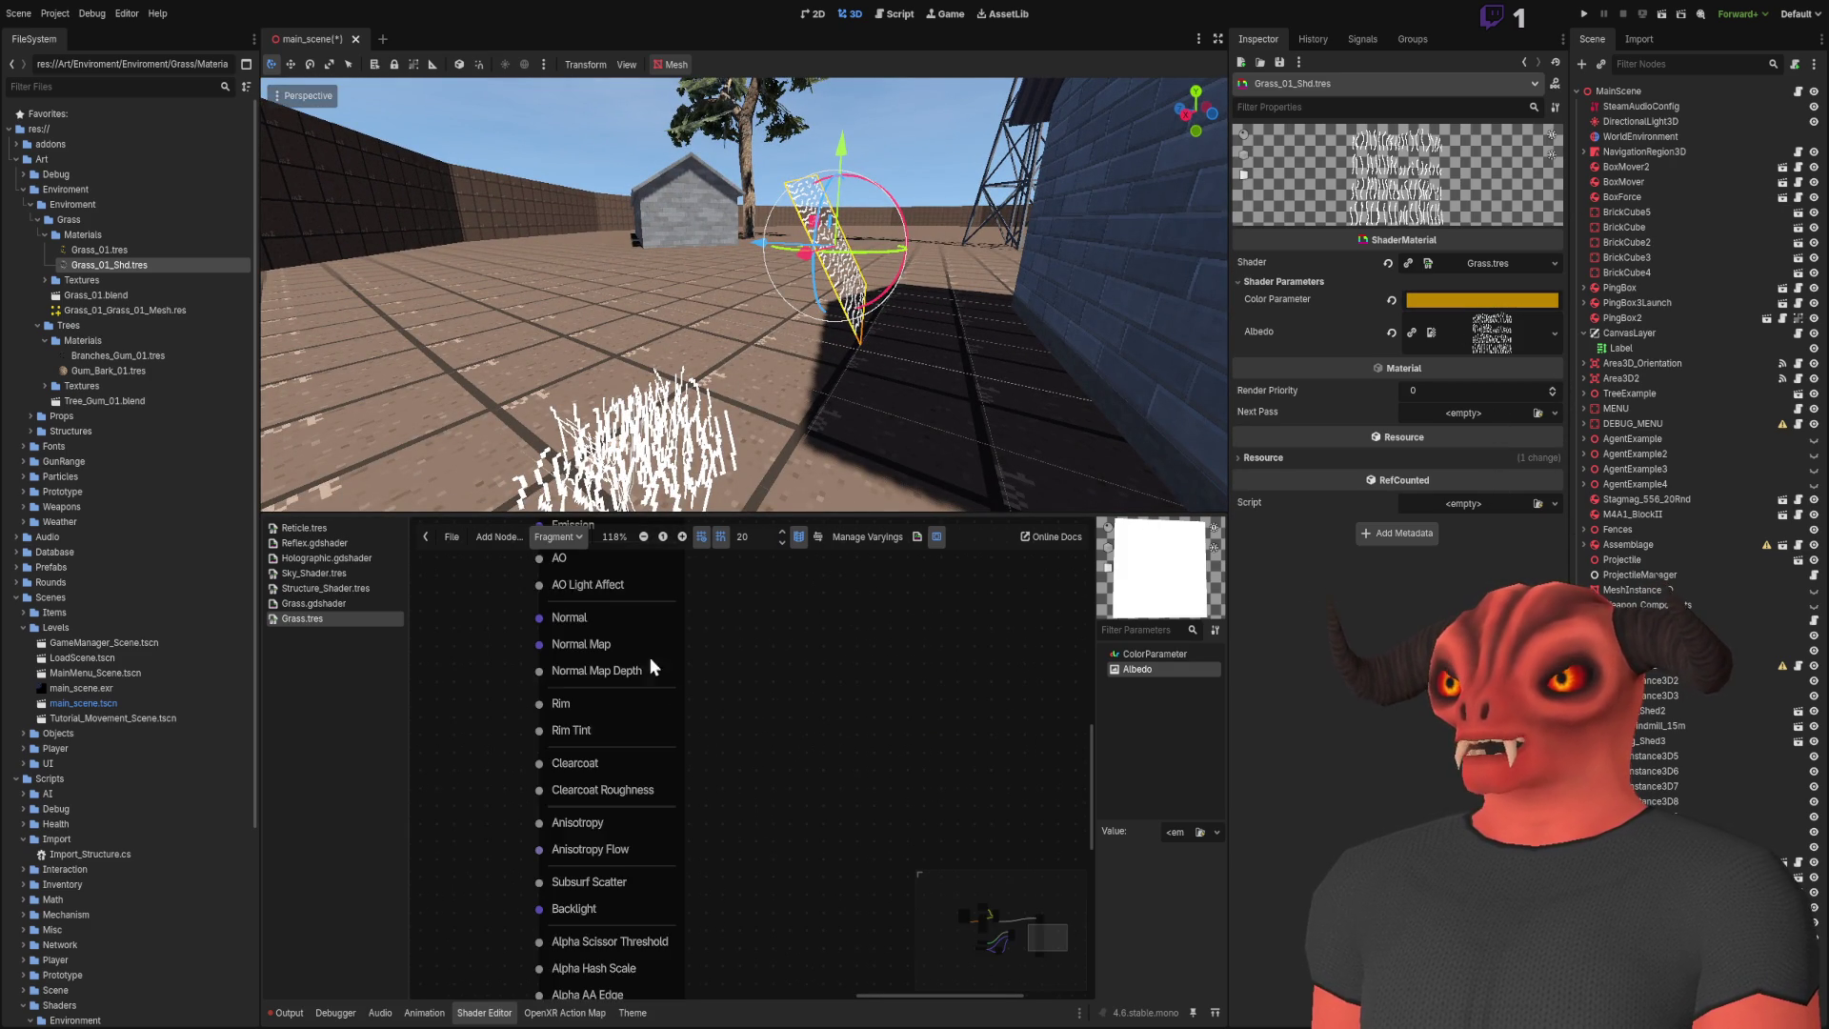
scroll(560, 706, "down", 2)
scroll(802, 716, "up", 1)
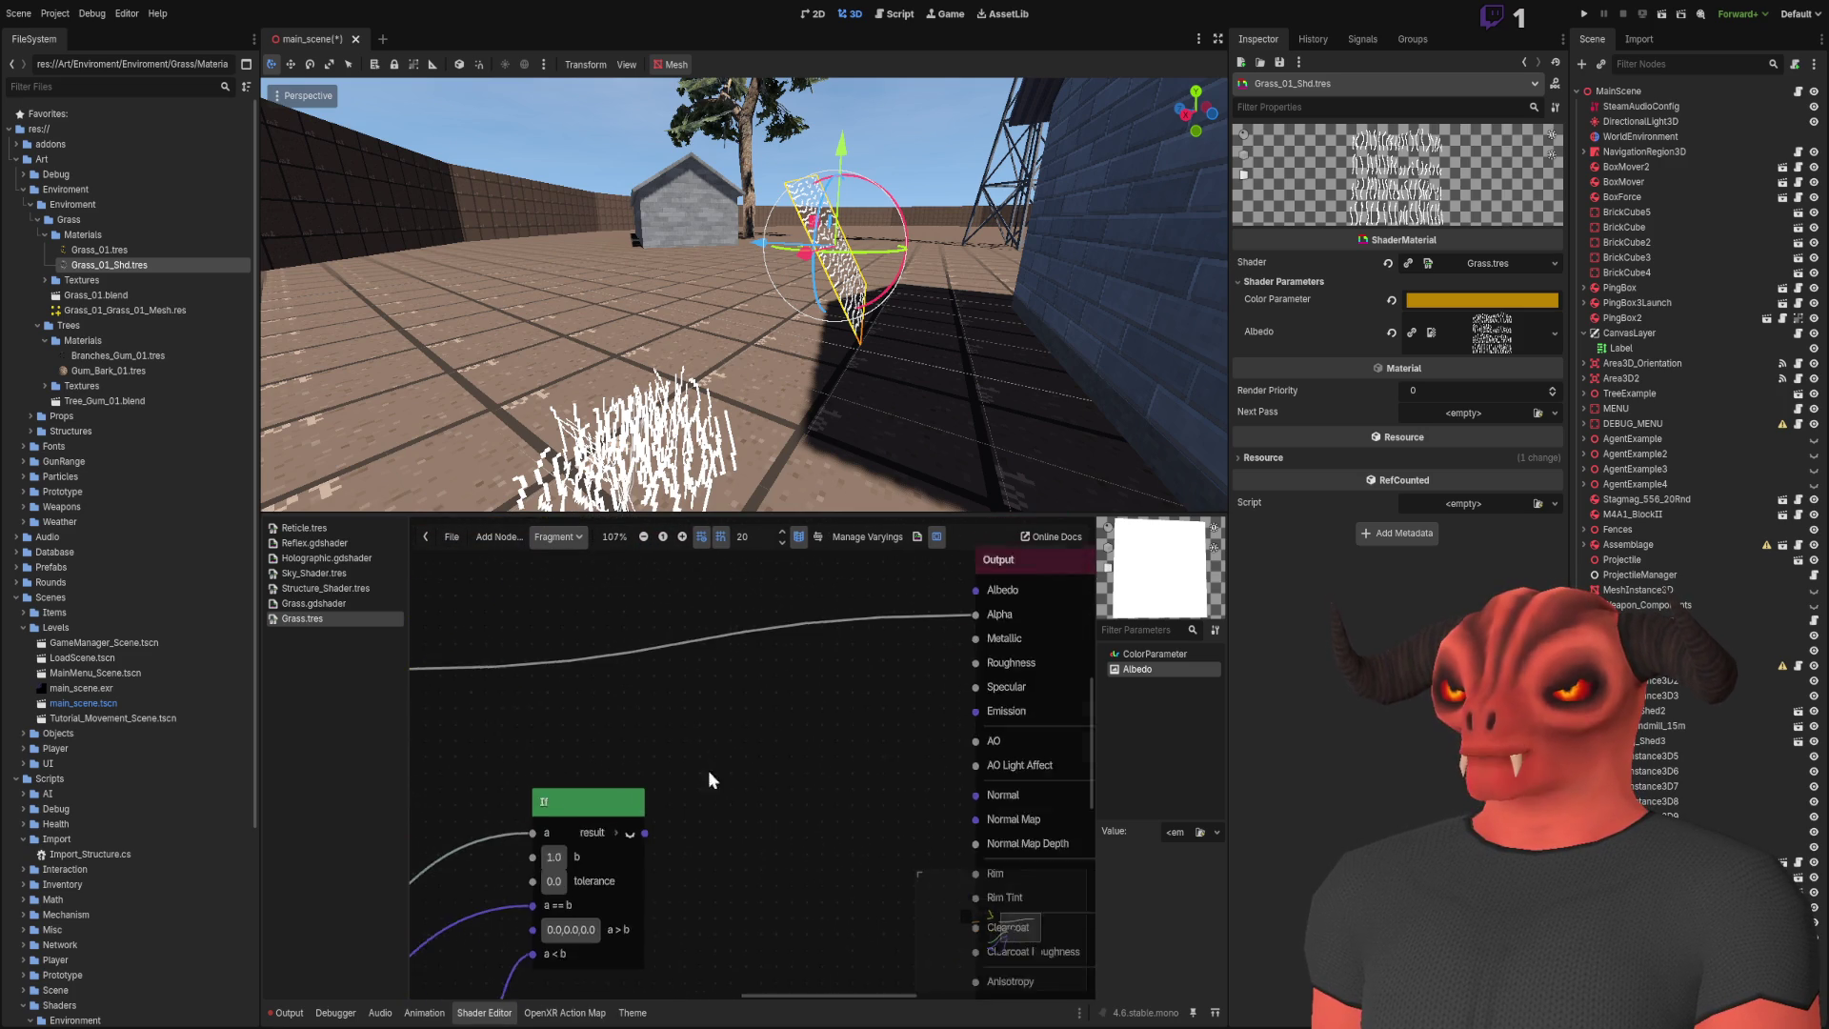
scroll(471, 819, "up", 3)
scroll(743, 707, "down", 3)
scroll(820, 746, "down", 1)
scroll(820, 746, "left", 3)
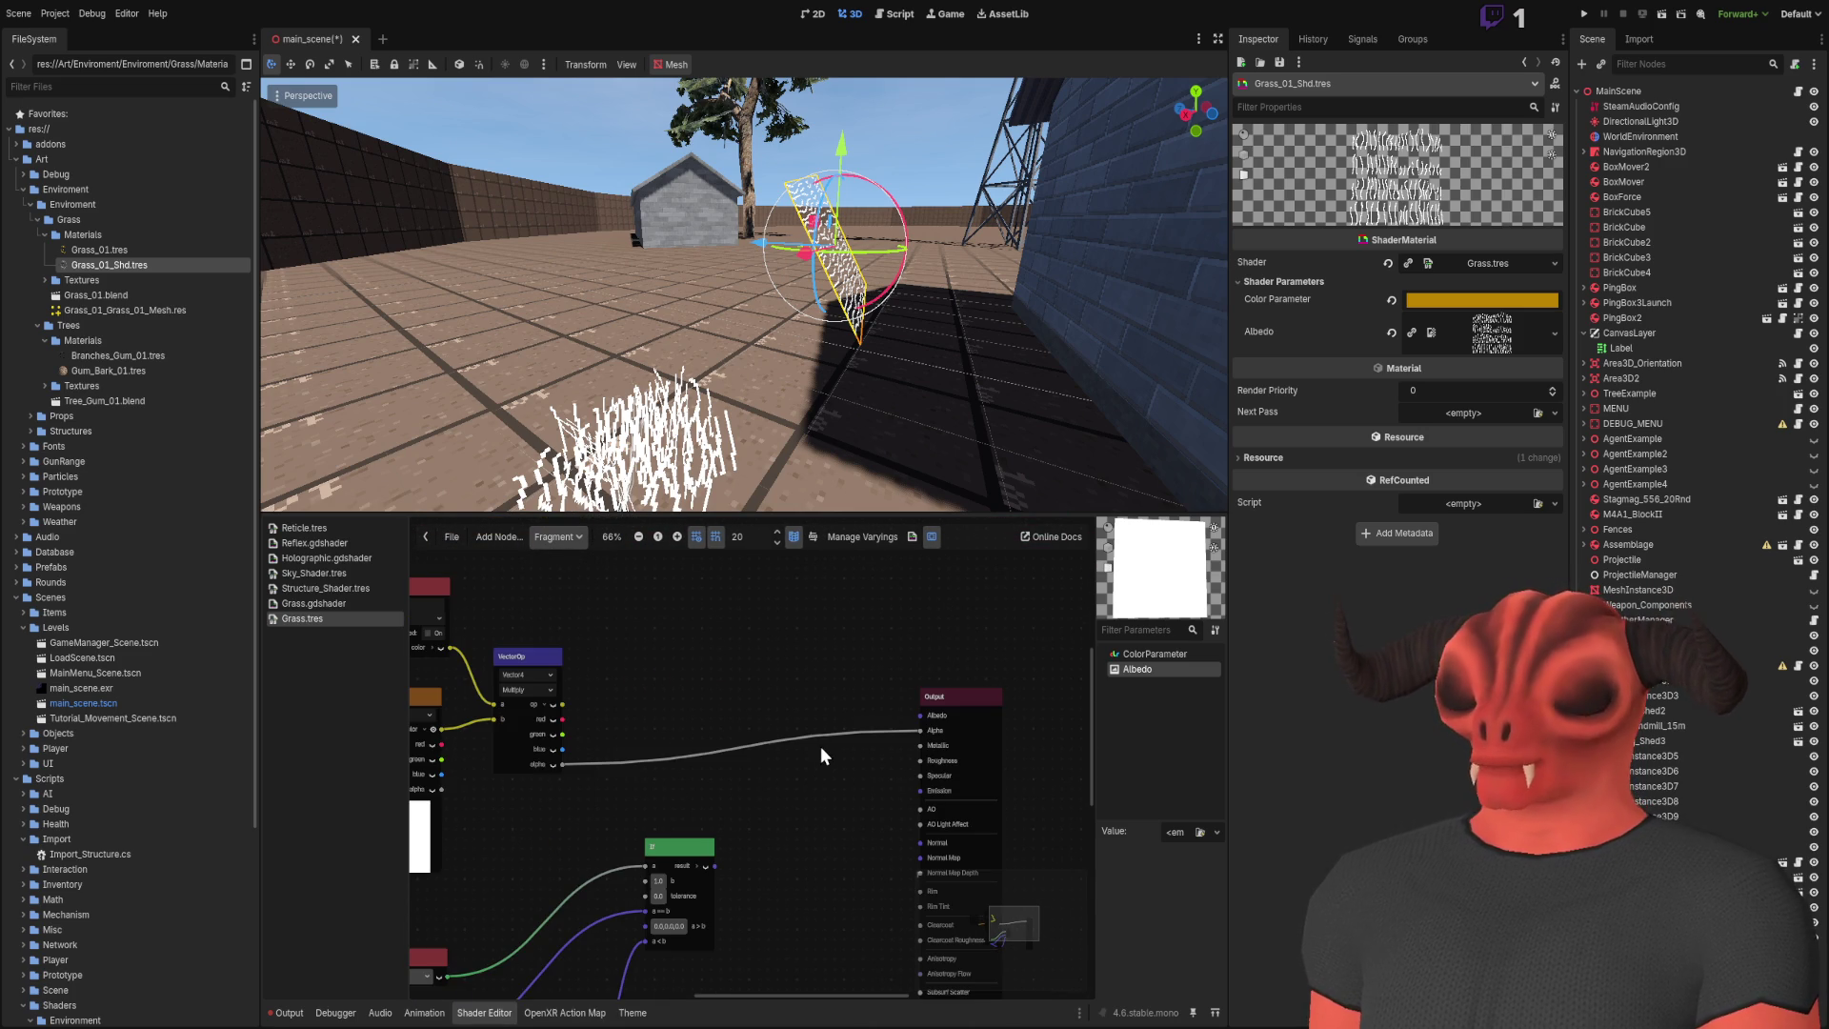
scroll(820, 746, "right", 1)
scroll(678, 774, "up", 1)
Step: Wire the VectorOp result into Albedo, check the orange grass, and return to Light
mouse_move(497, 691)
left_mouse_down()
mouse_move(952, 700)
mouse_move(933, 706)
left_mouse_up()
key("w")
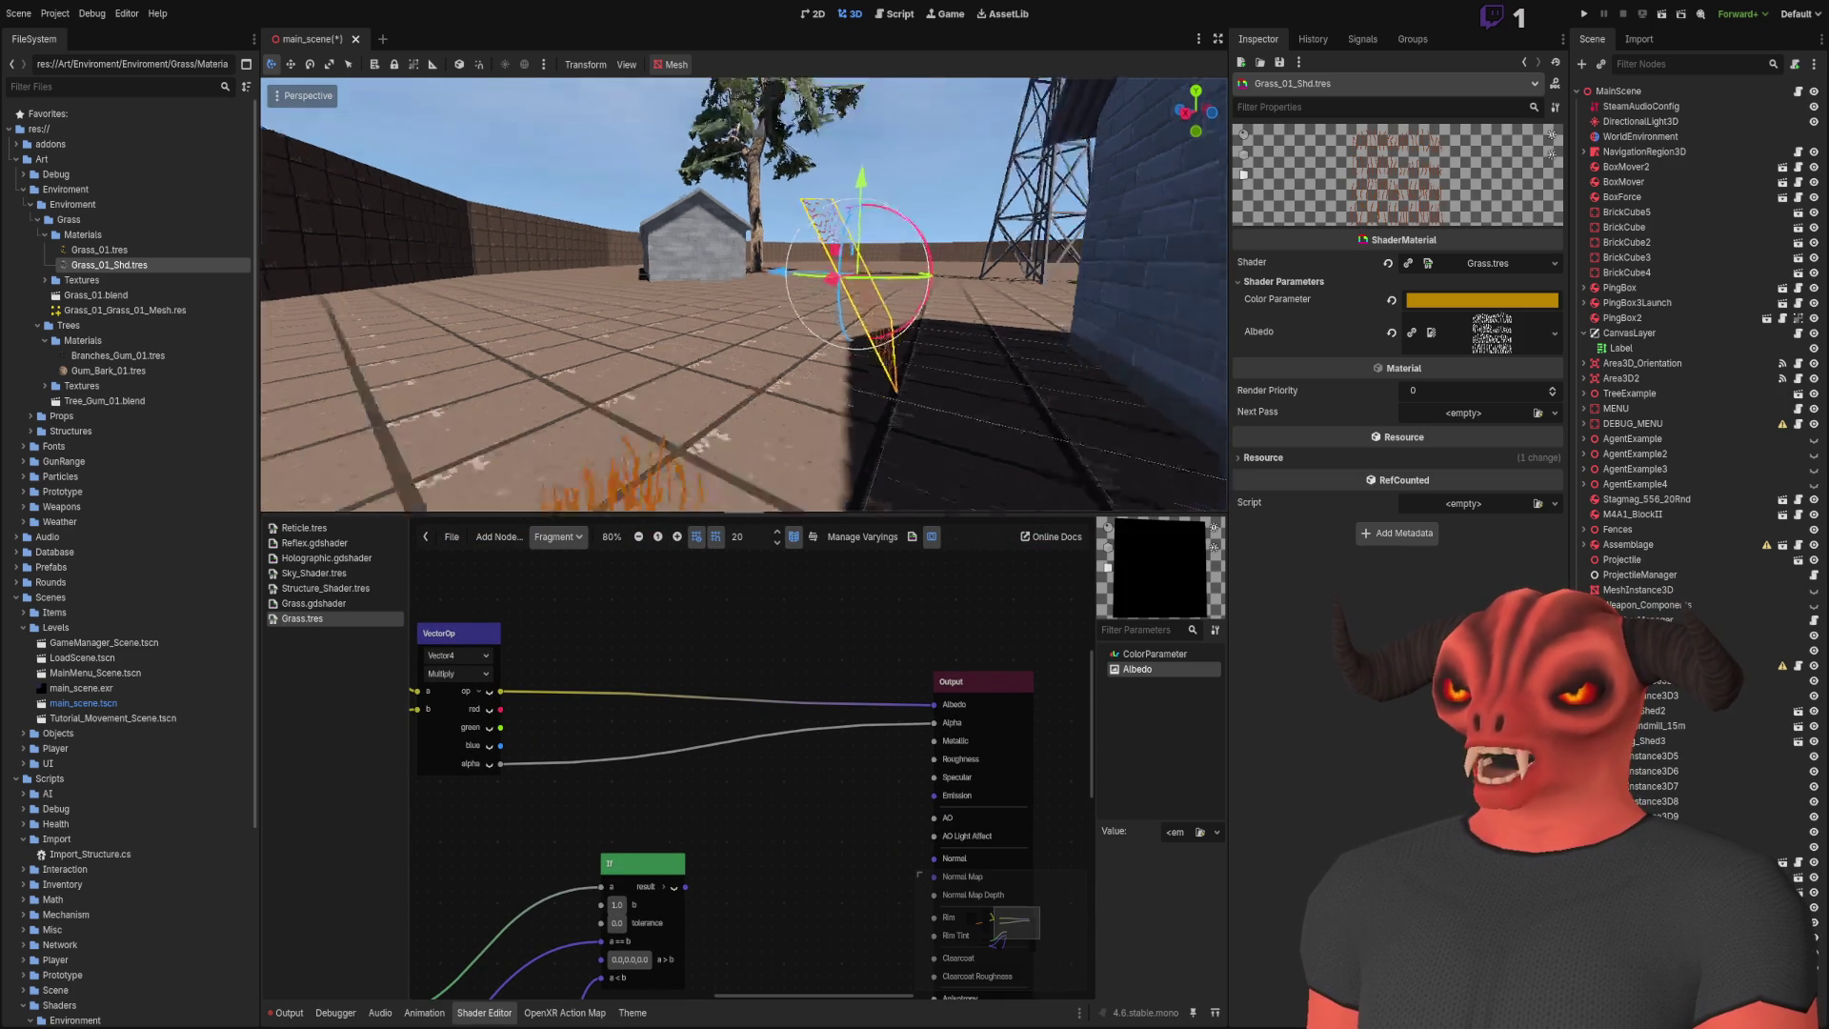
key("s")
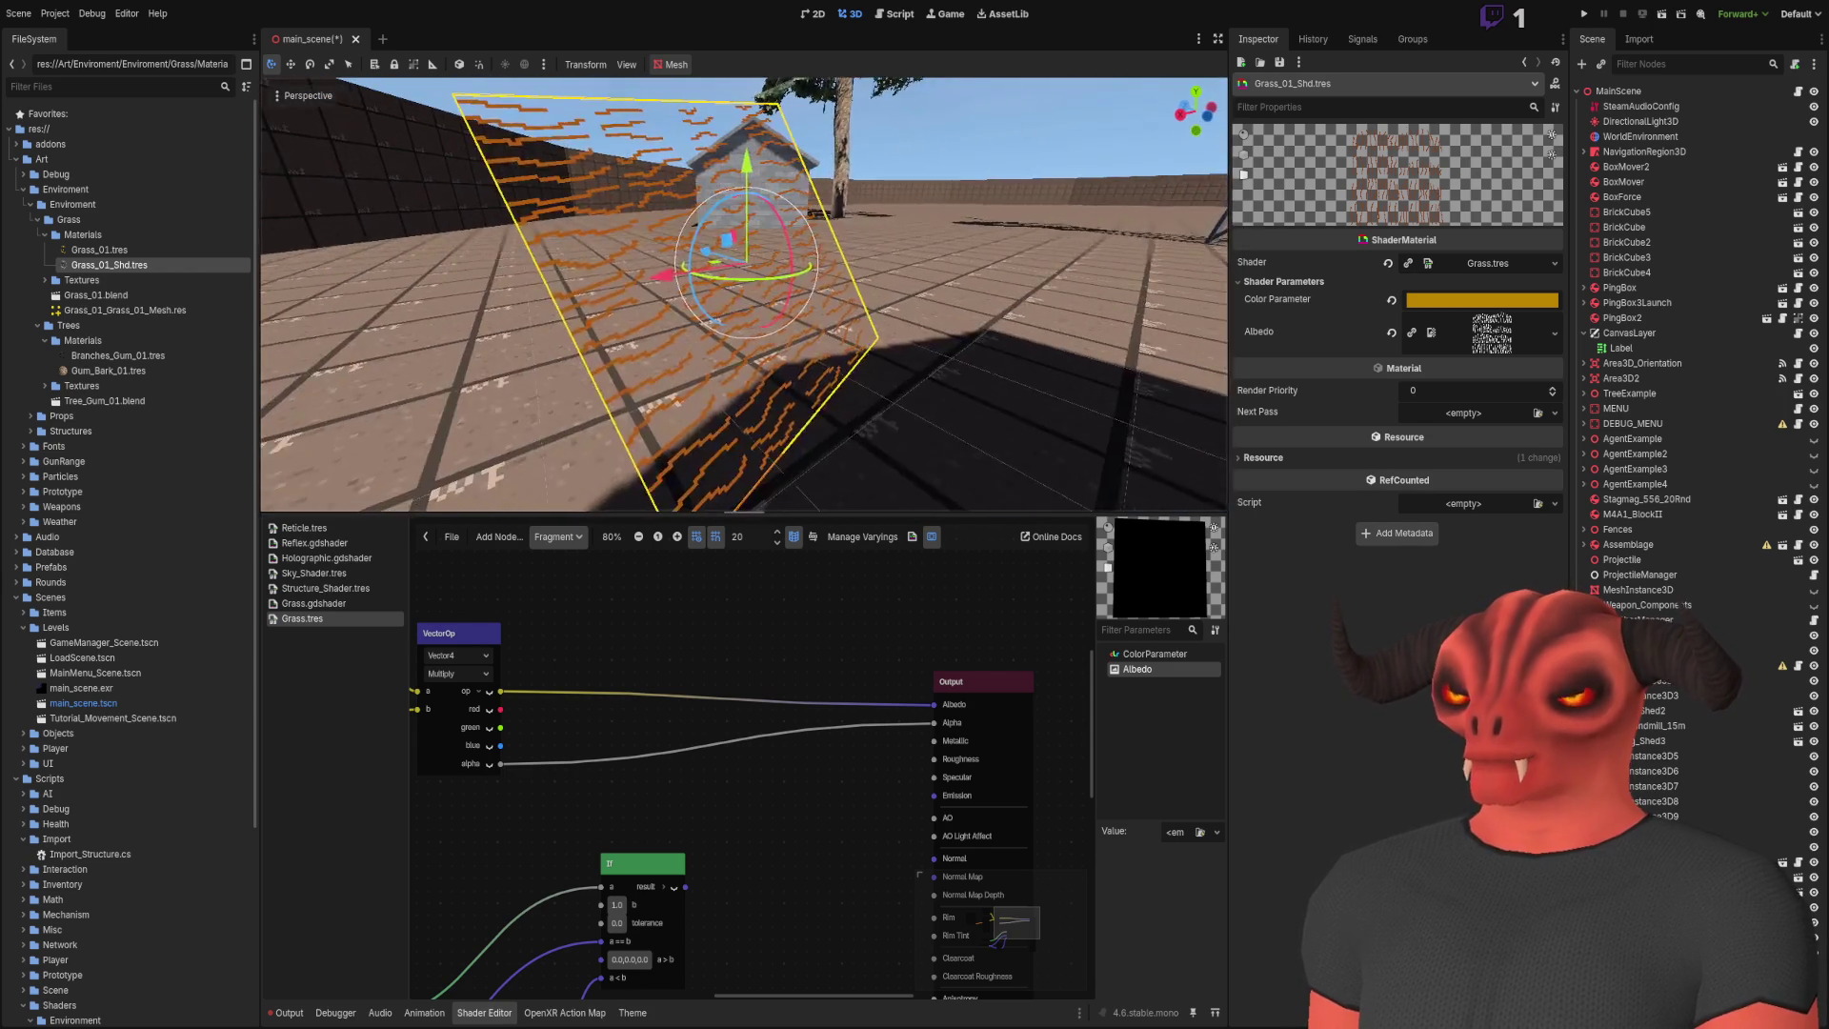
left_click(558, 538)
left_click(585, 619)
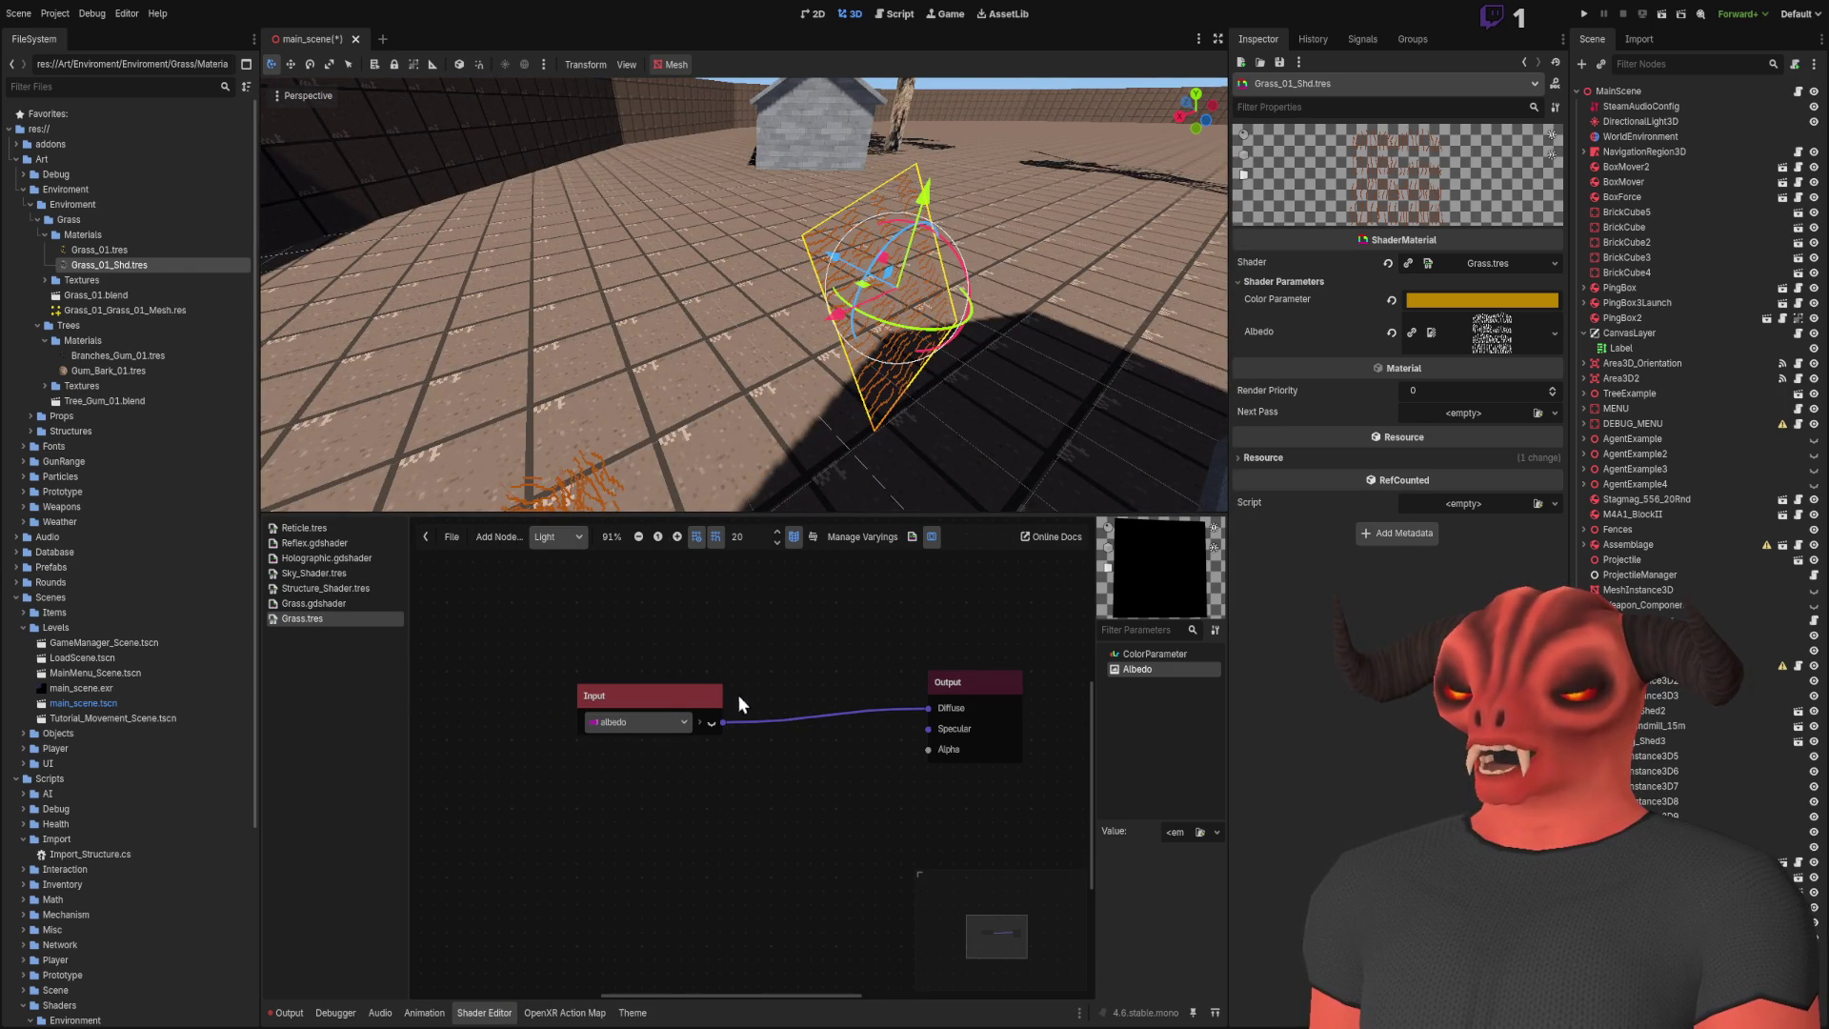
Step: Add an Input node set to normal and connect it to the Output's Diffuse
left_click_drag(684, 689, 684, 661)
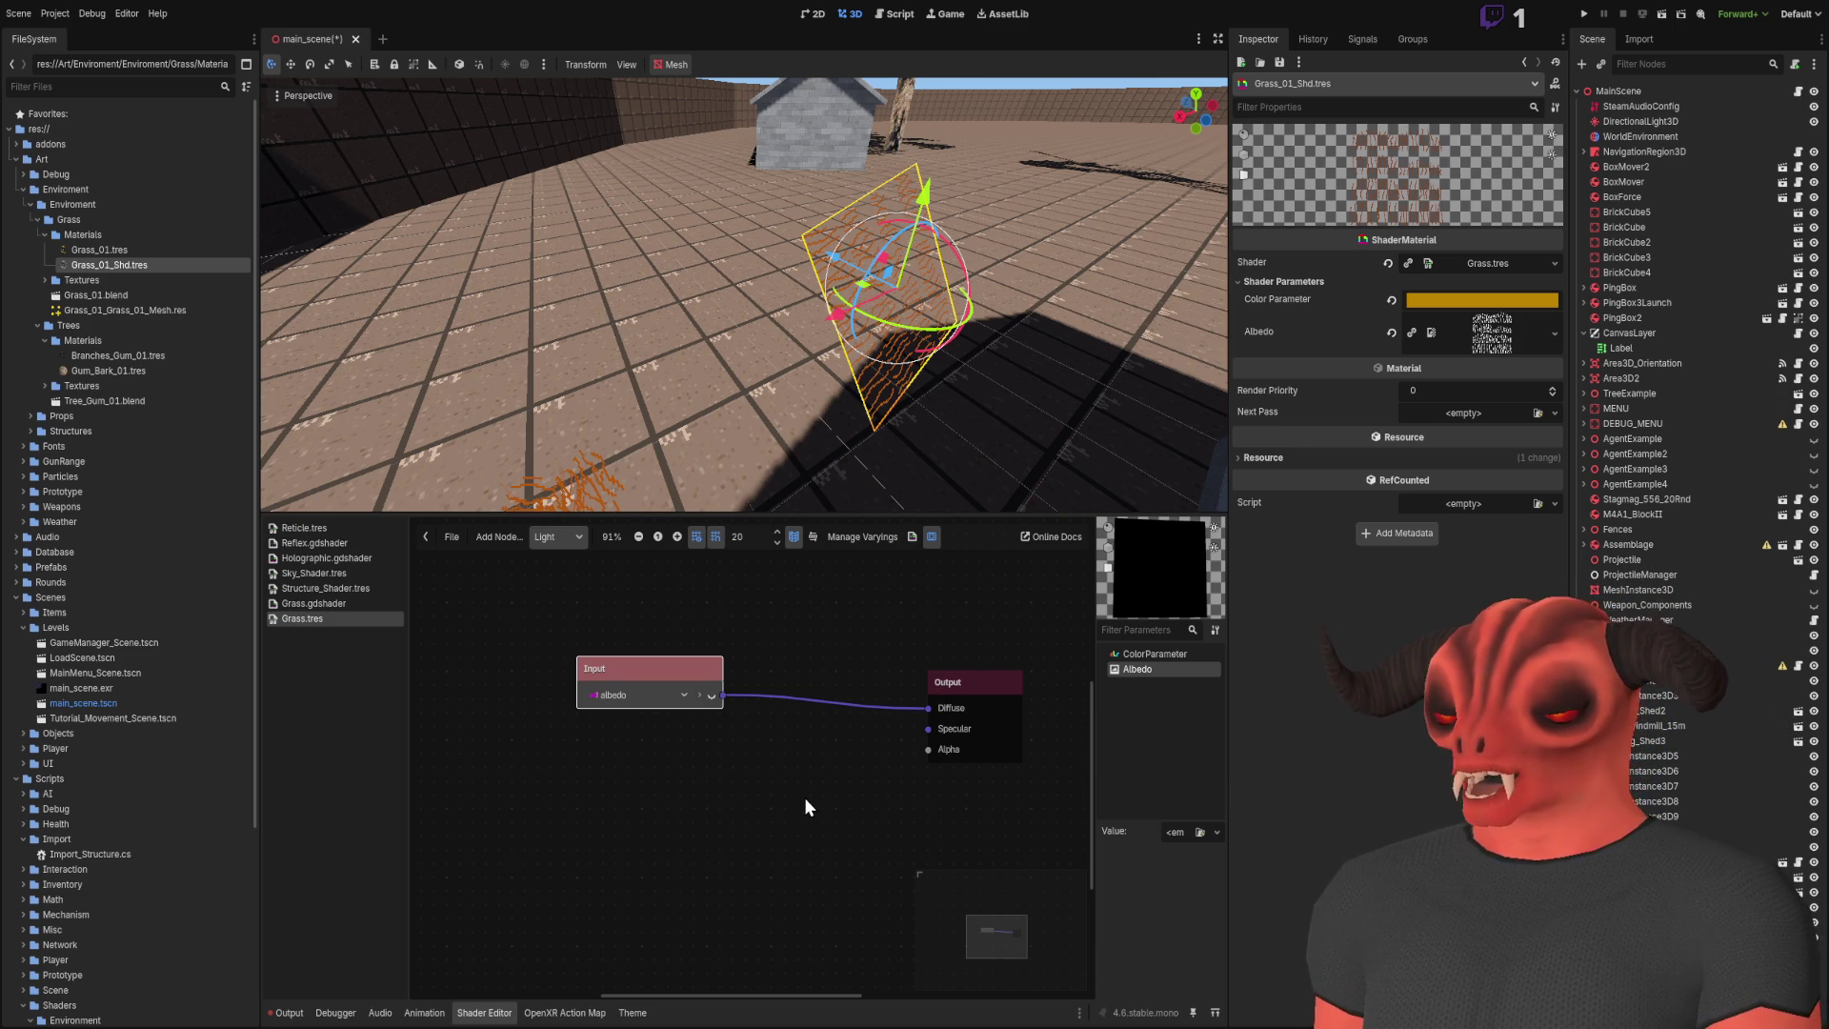
key("ctrl+v")
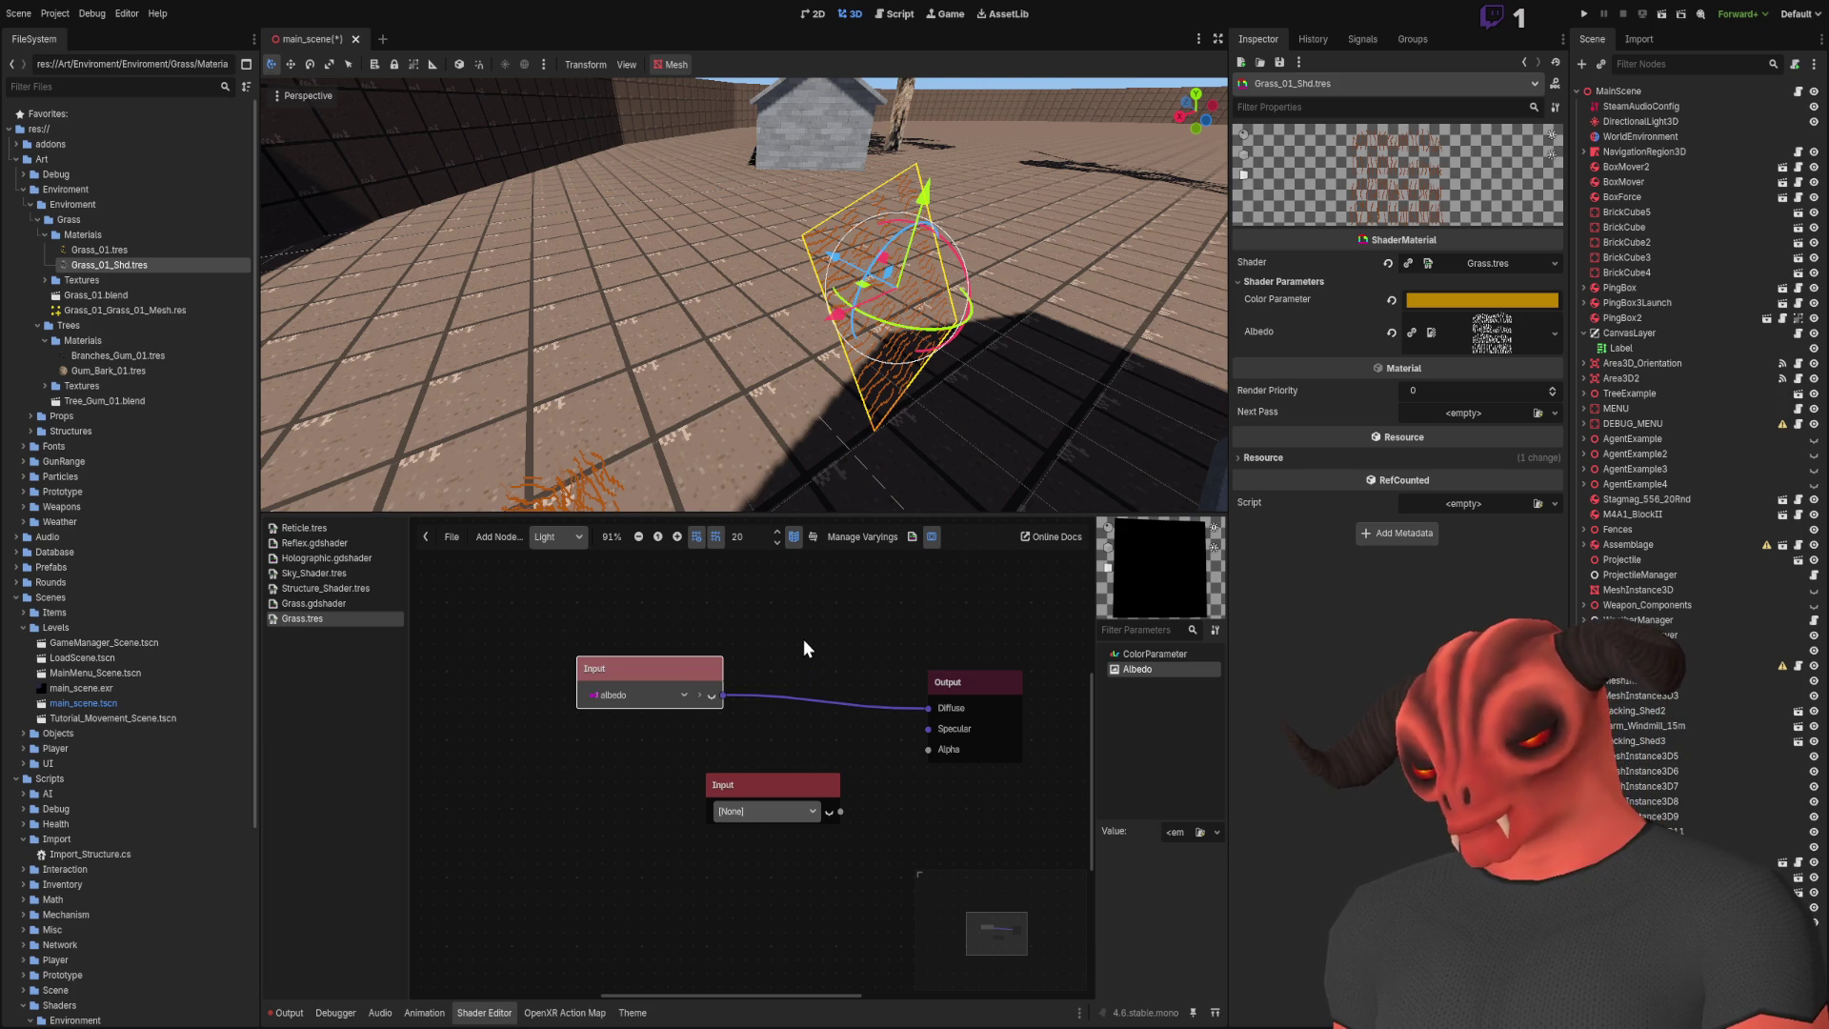
left_click(803, 813)
left_click(797, 840)
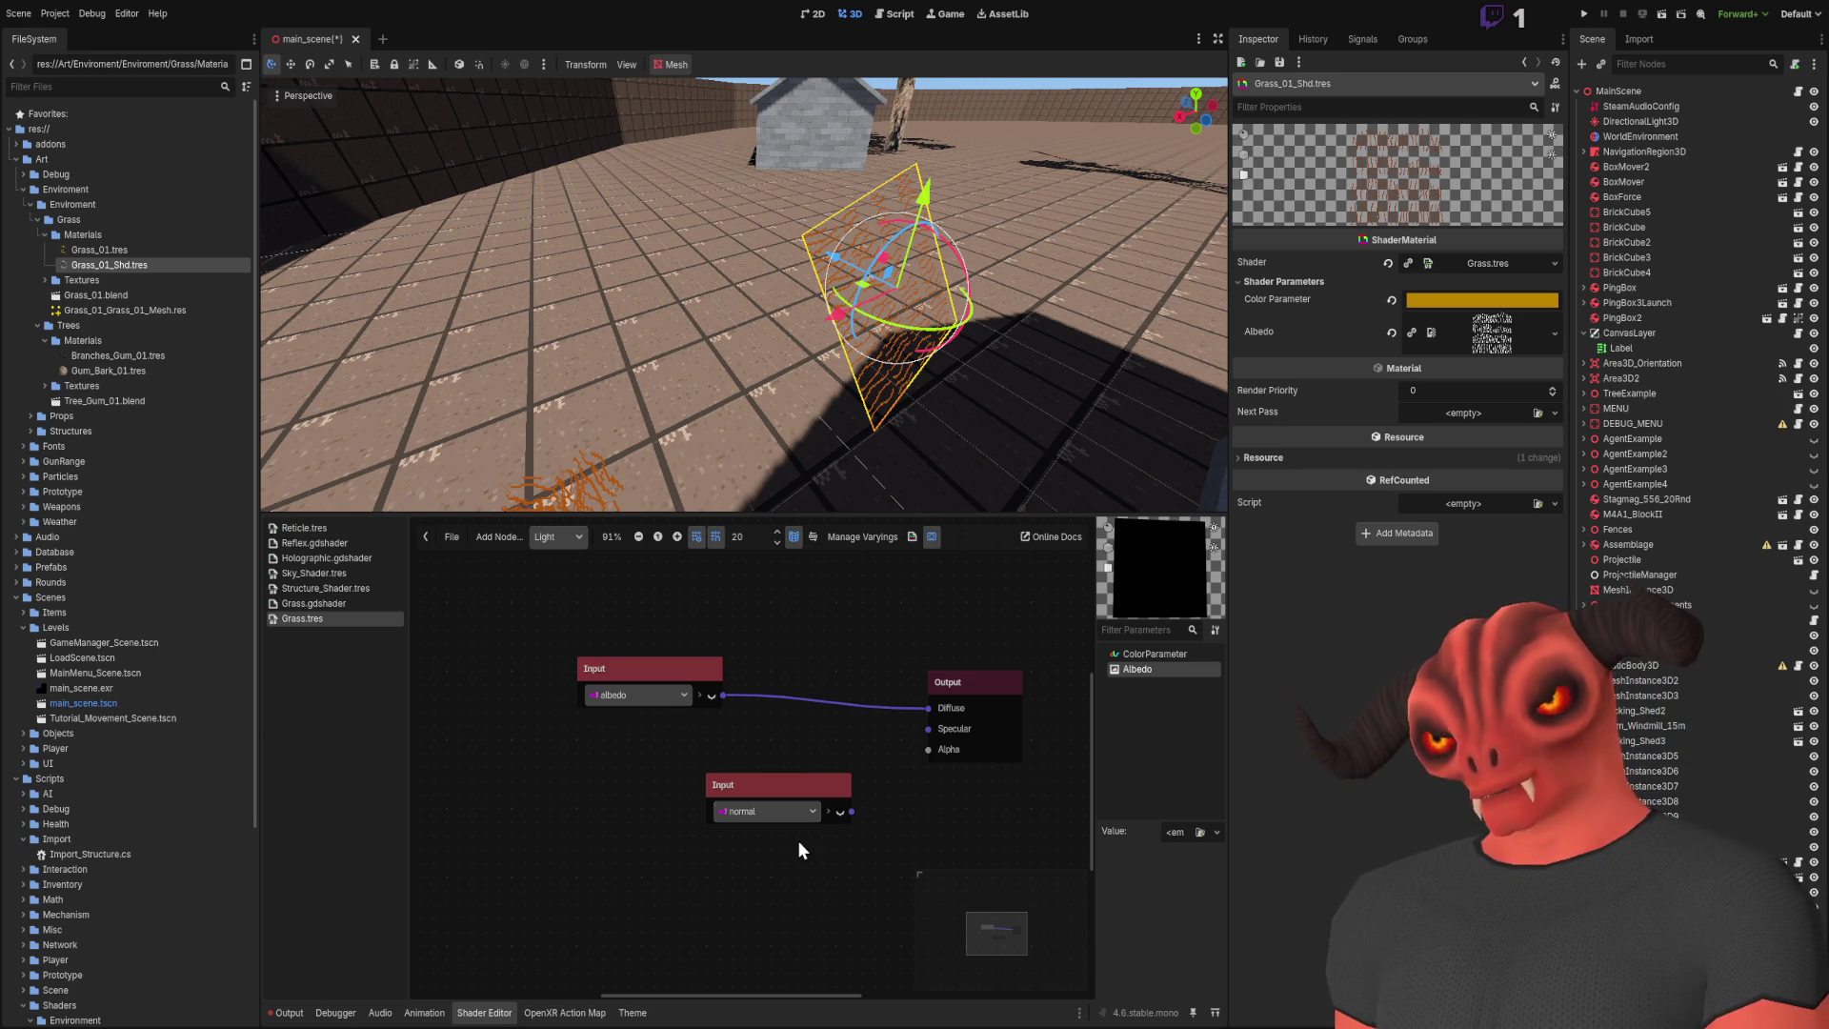
left_click_drag(851, 809, 928, 707)
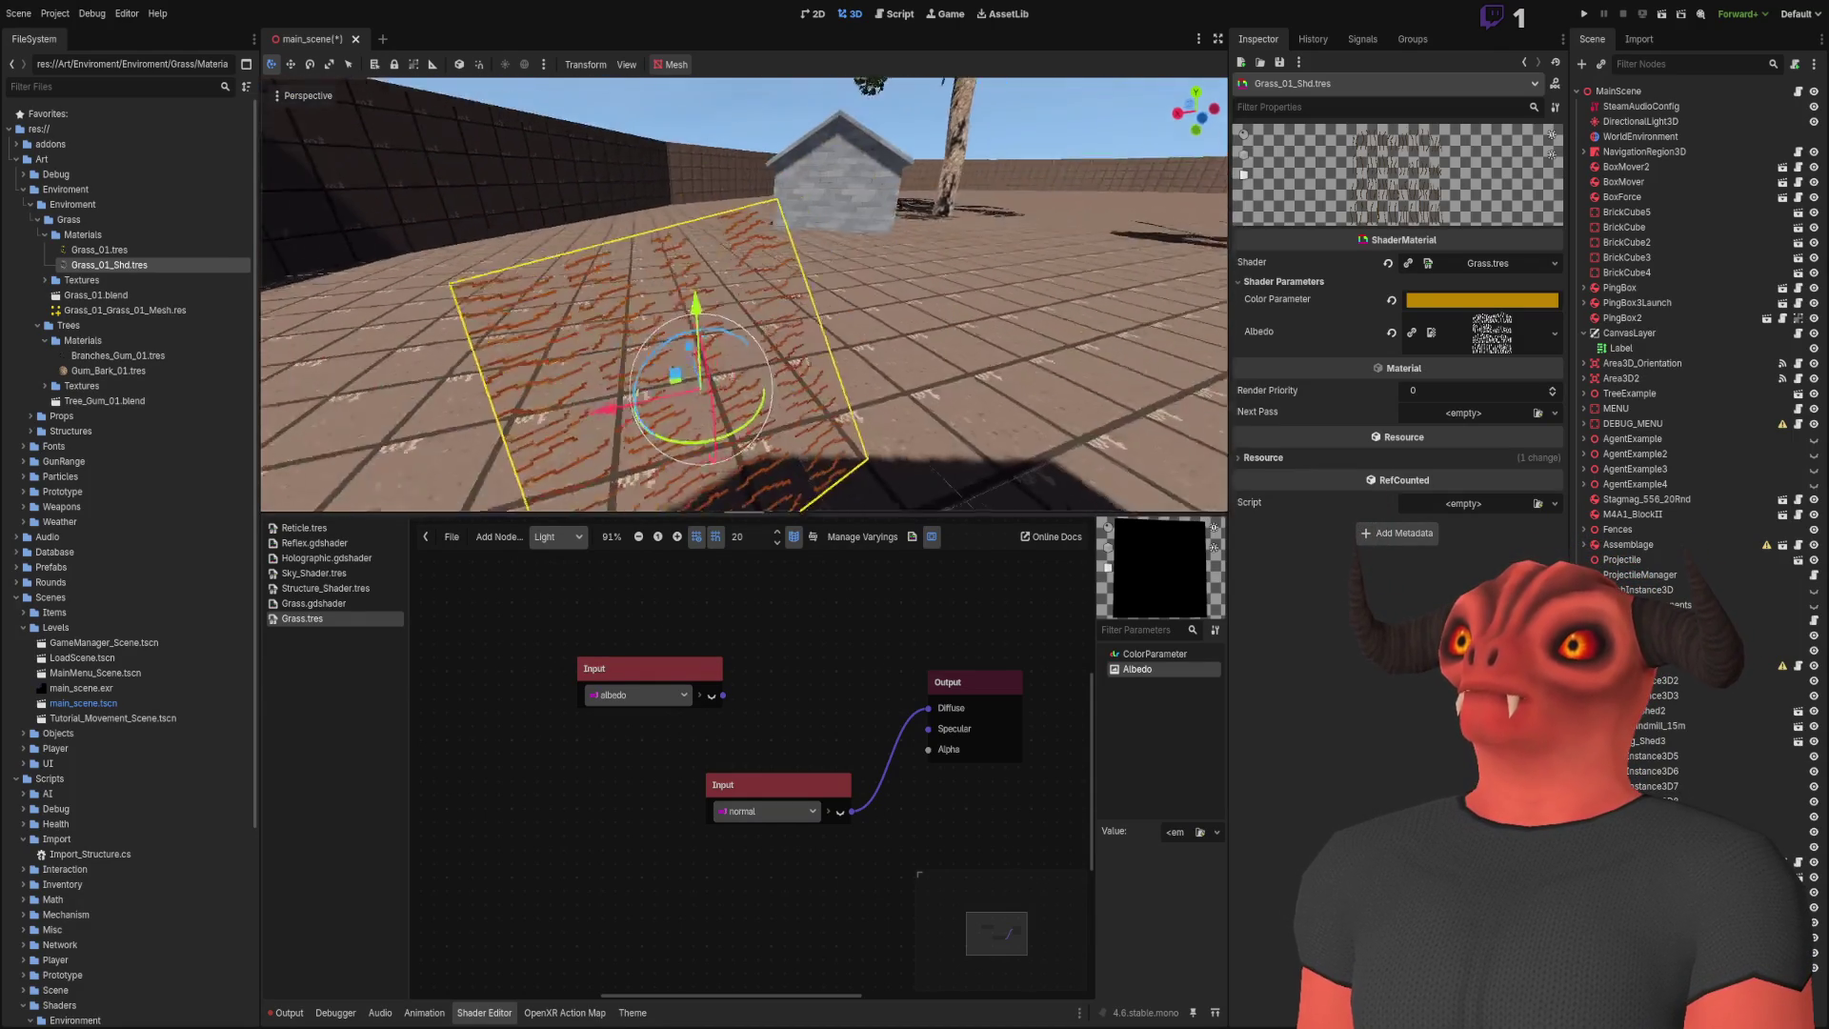
Step: Delete the normal Input node and add a new Input node in its place
left_click_drag(744, 782, 745, 775)
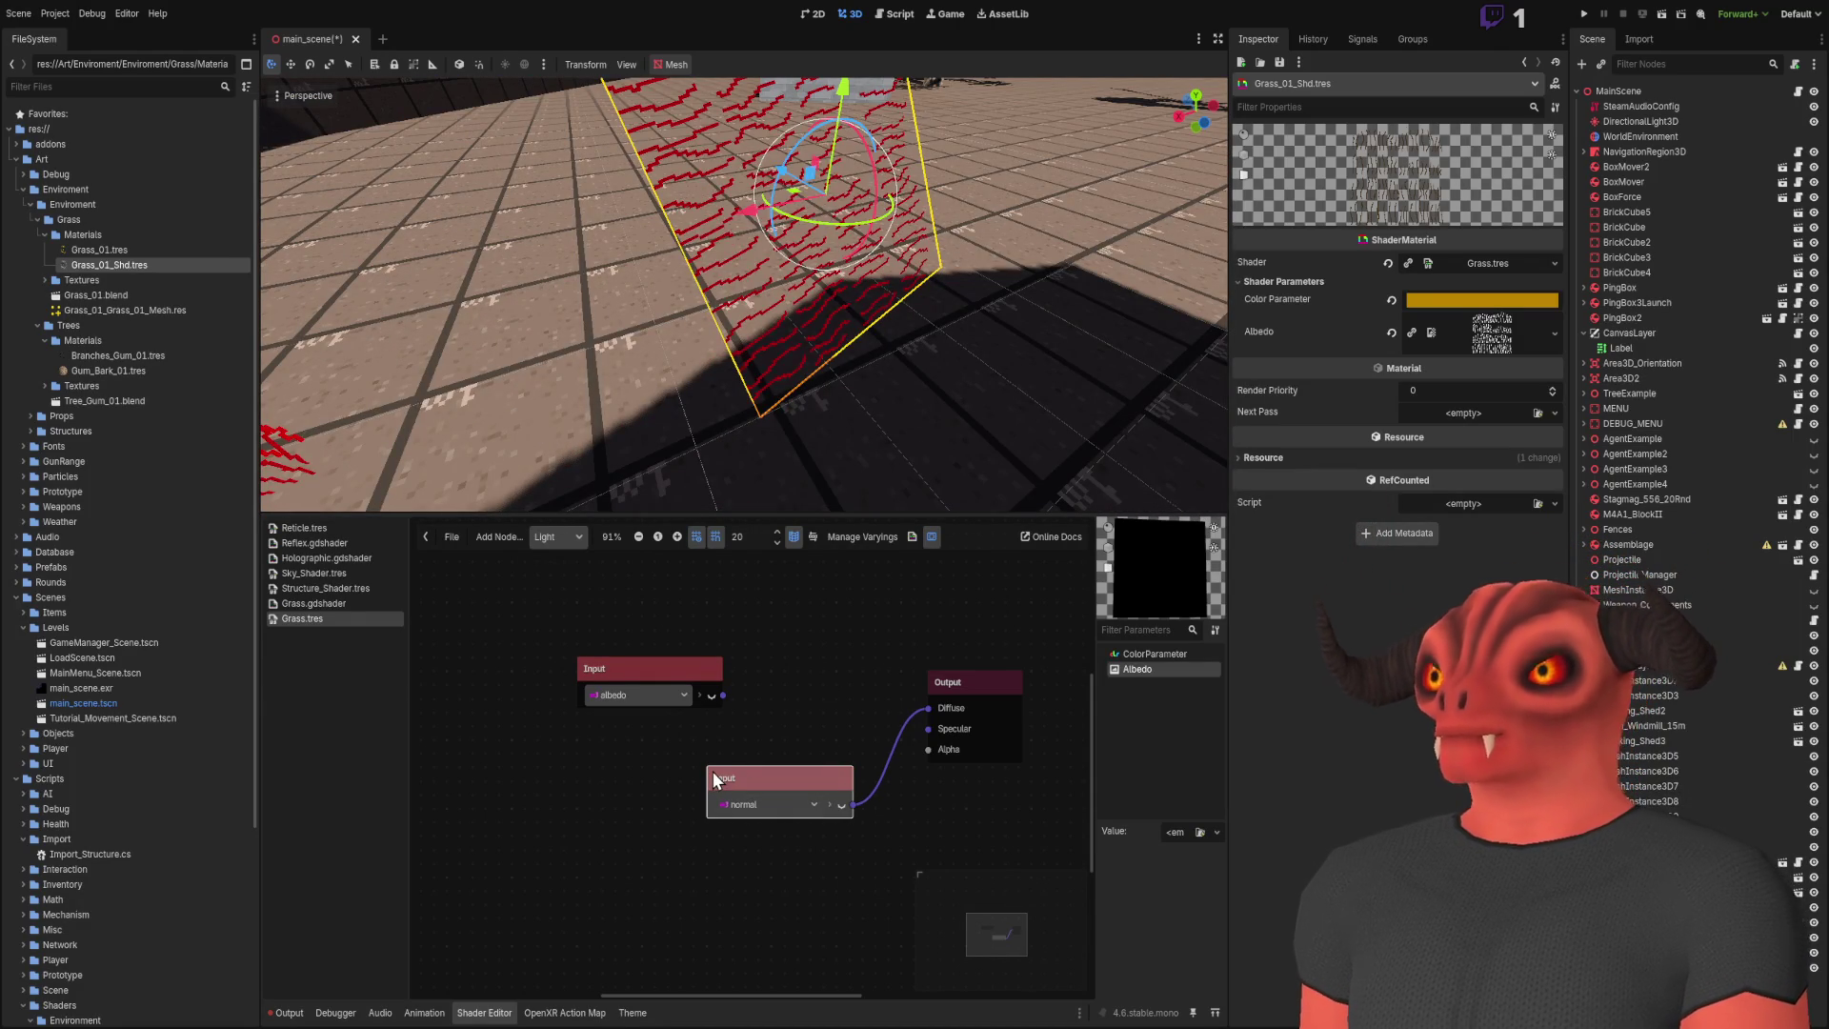
key("Delete")
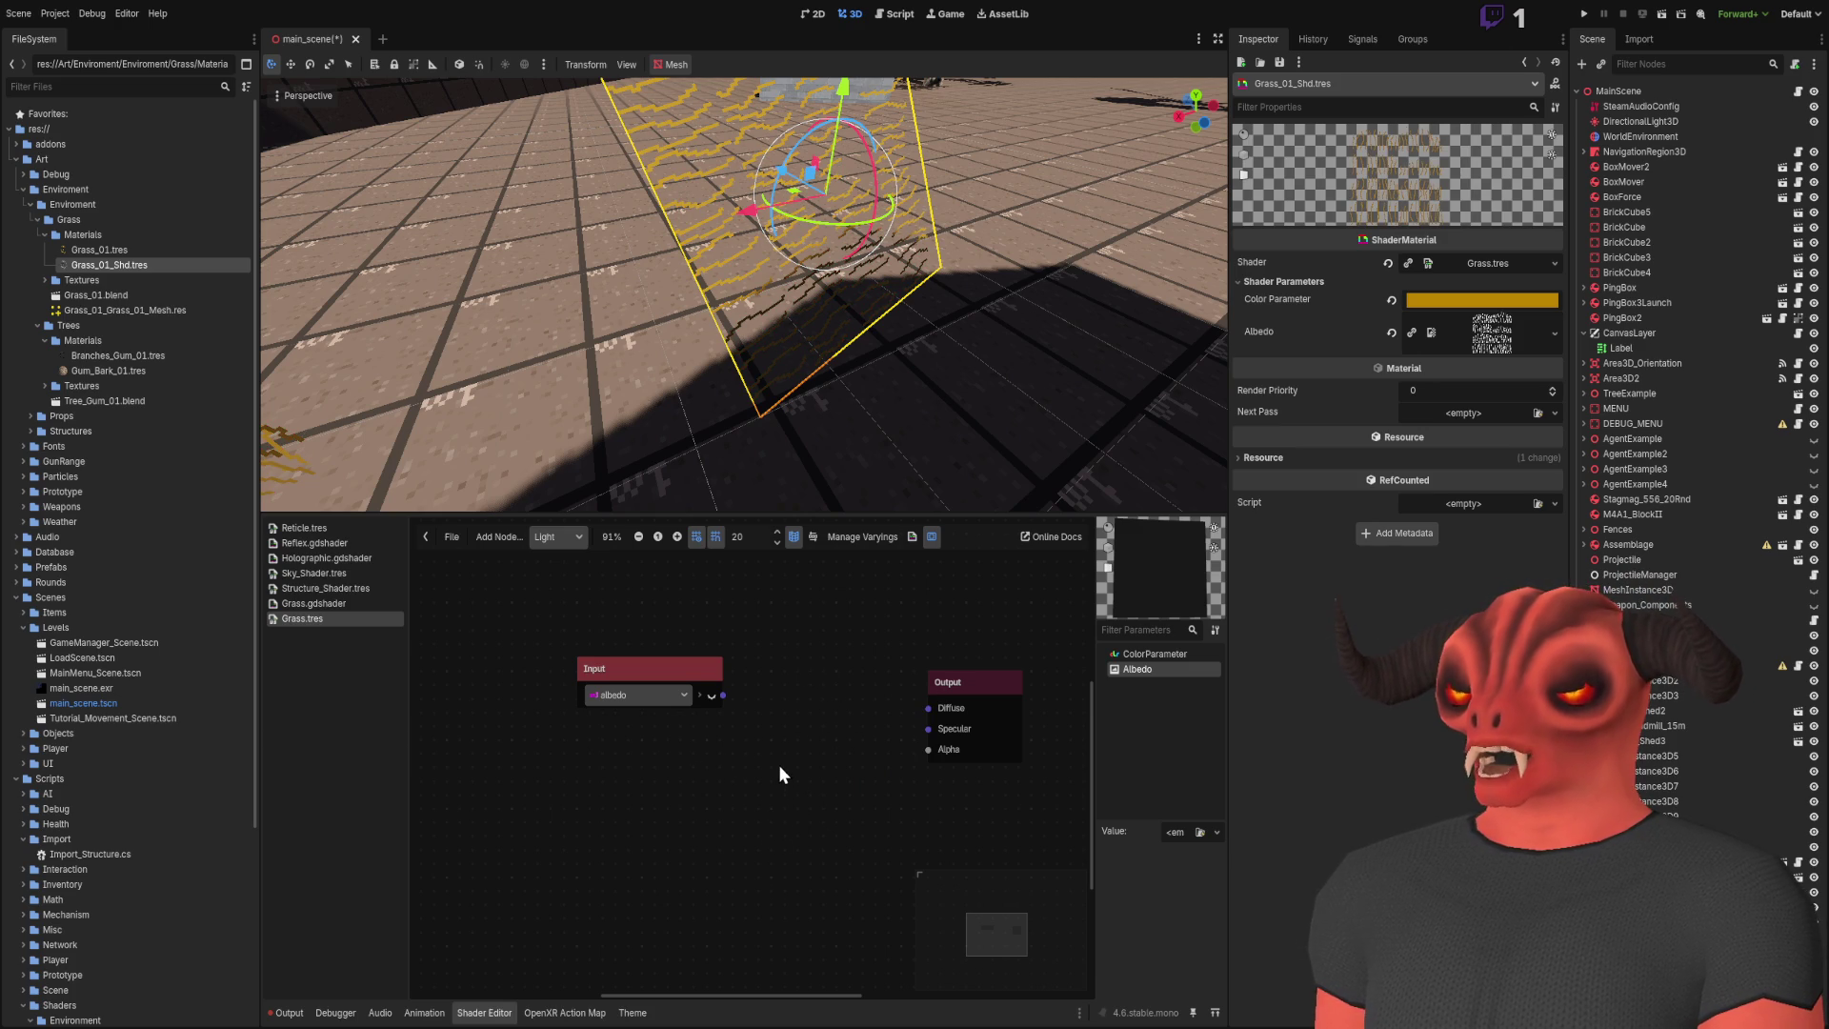
key("ctrl+v")
Step: Connect the fragcoord Input to Diffuse, check the grass, then delete it
mouse_move(861, 807)
left_mouse_down()
mouse_move(940, 689)
mouse_move(930, 709)
left_mouse_up()
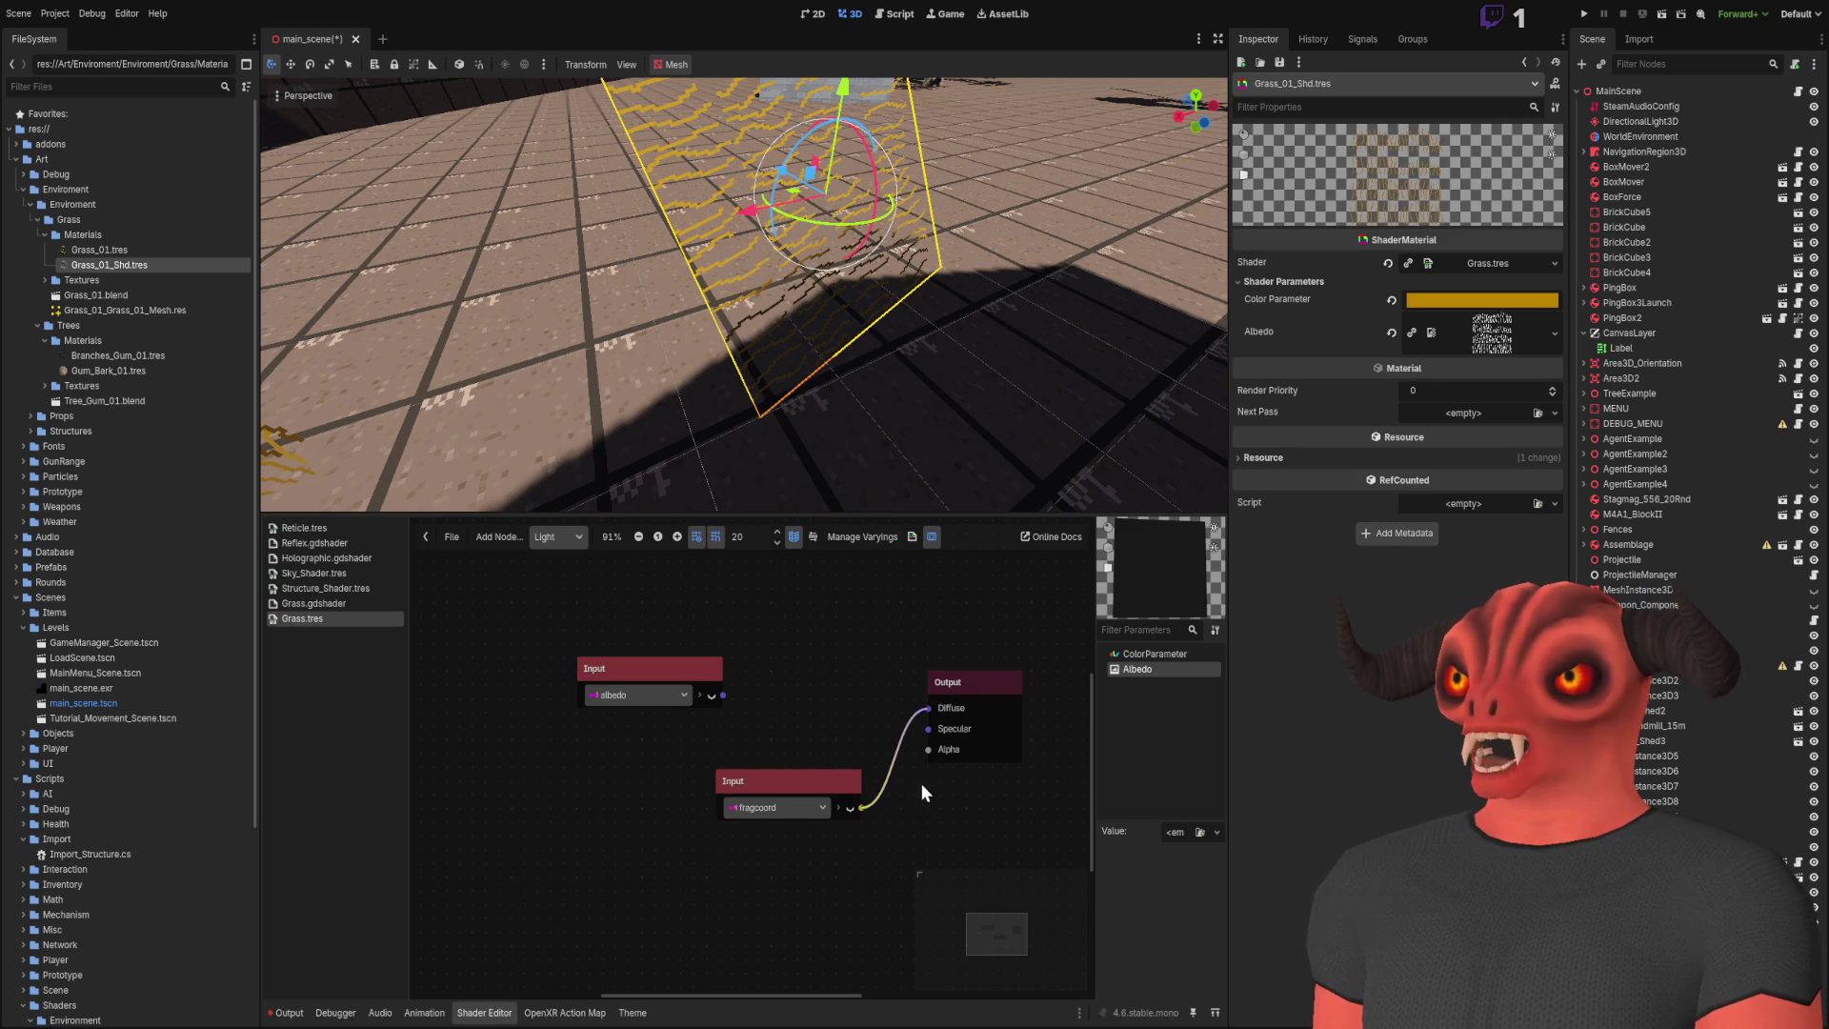
left_click_drag(743, 286, 667, 324)
left_click(832, 789)
key("Delete")
scroll(769, 728, "down", 2)
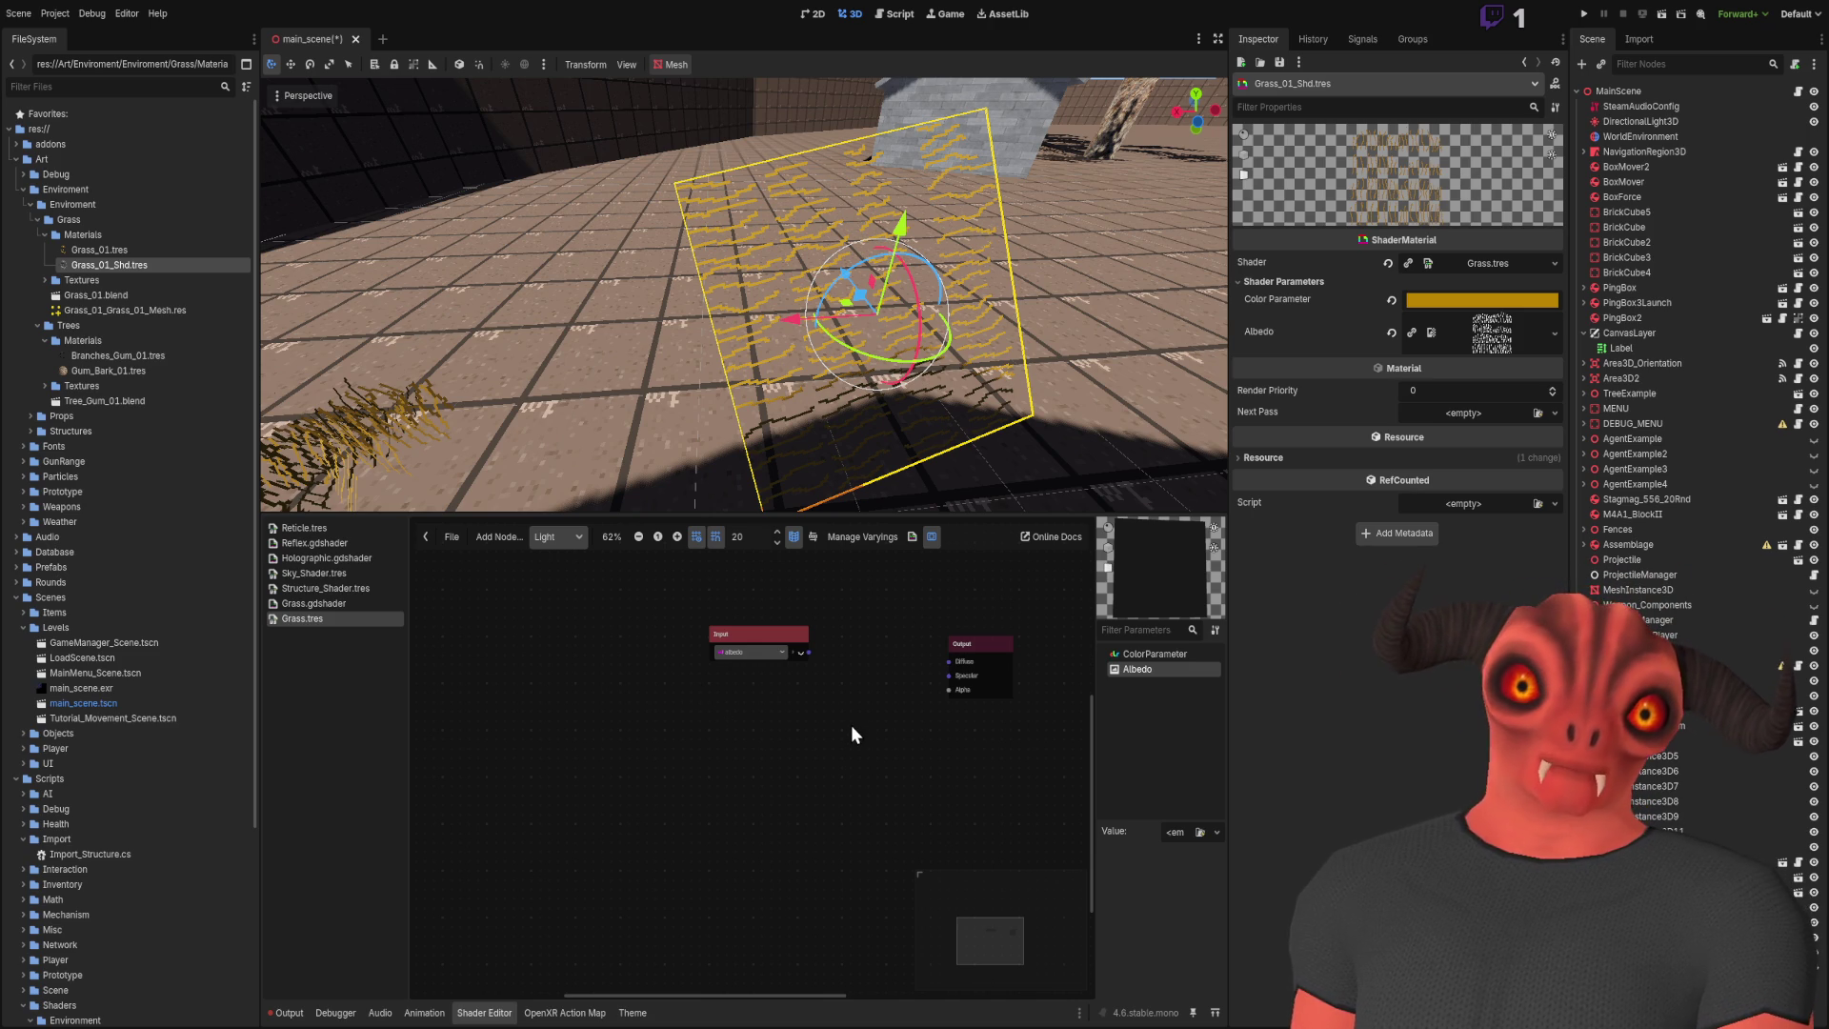
Step: Add view_matrix, normal and diffuse Input nodes and line them up in the Light graph
key("ctrl+z")
scroll(878, 765, "up", 4)
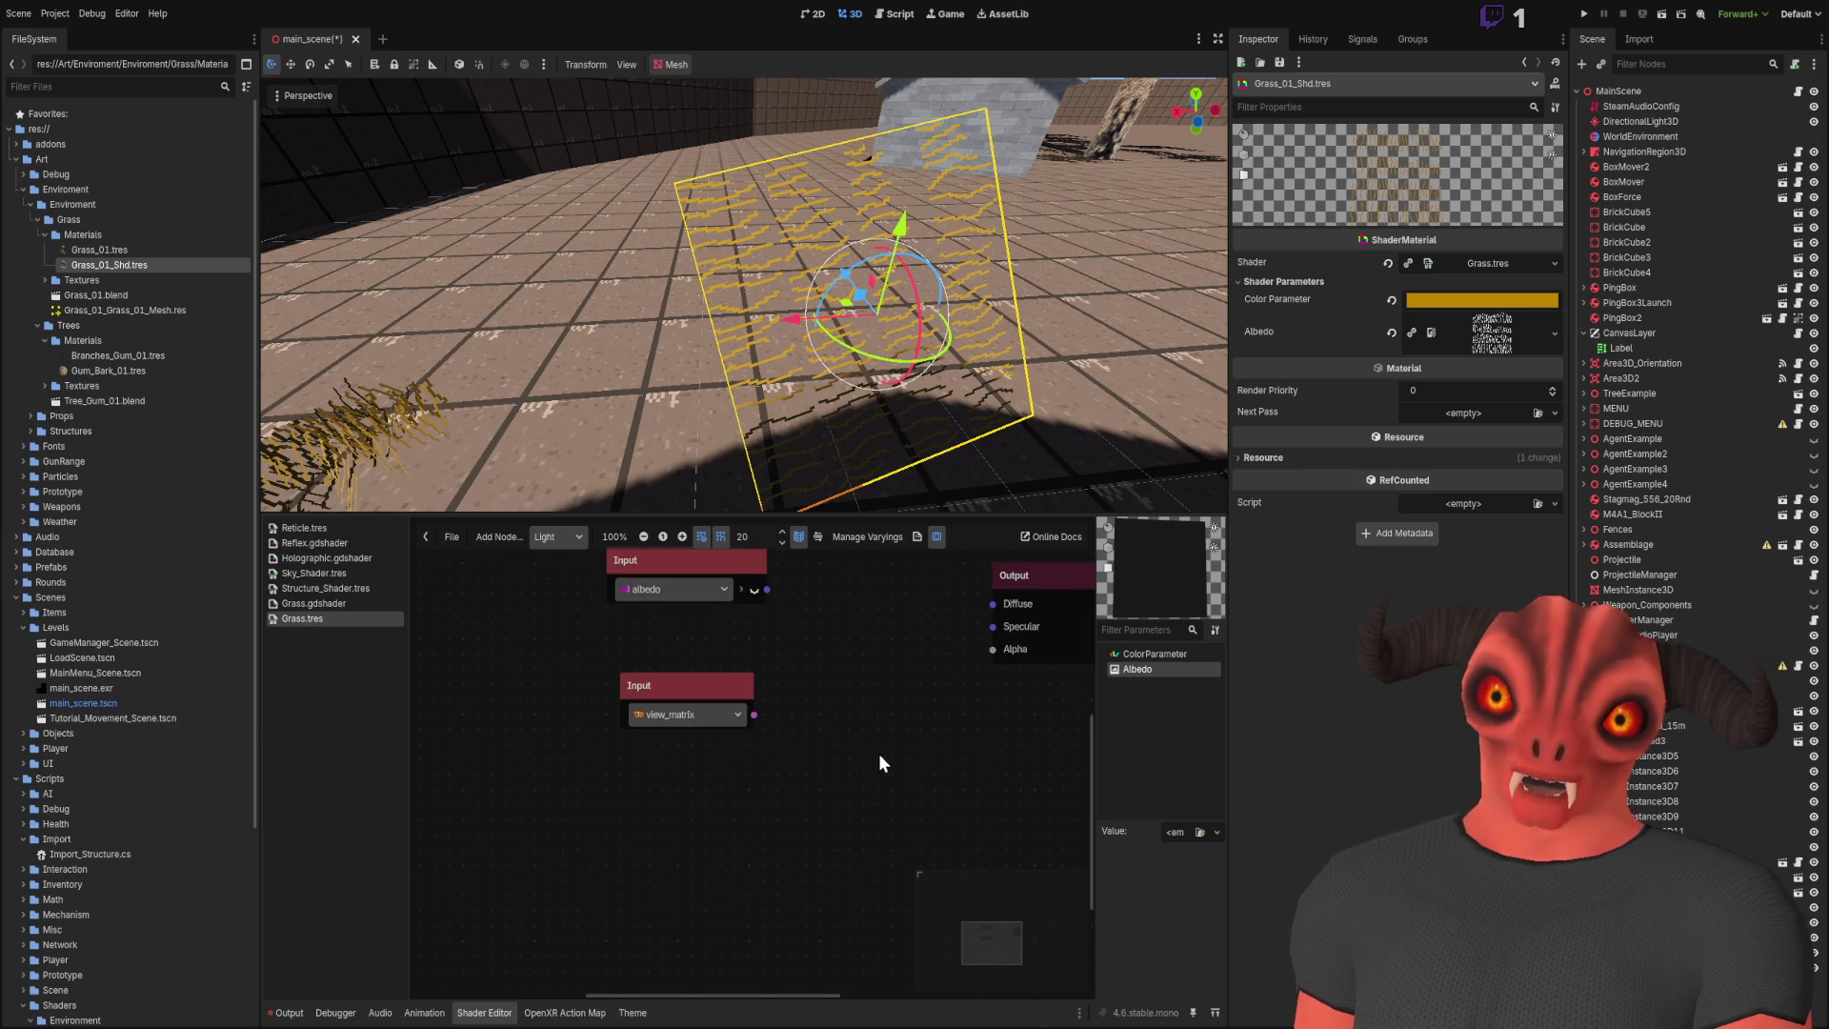
scroll(768, 918, "down", 1)
mouse_move(637, 910)
left_mouse_down()
mouse_move(857, 802)
mouse_move(787, 932)
left_mouse_up()
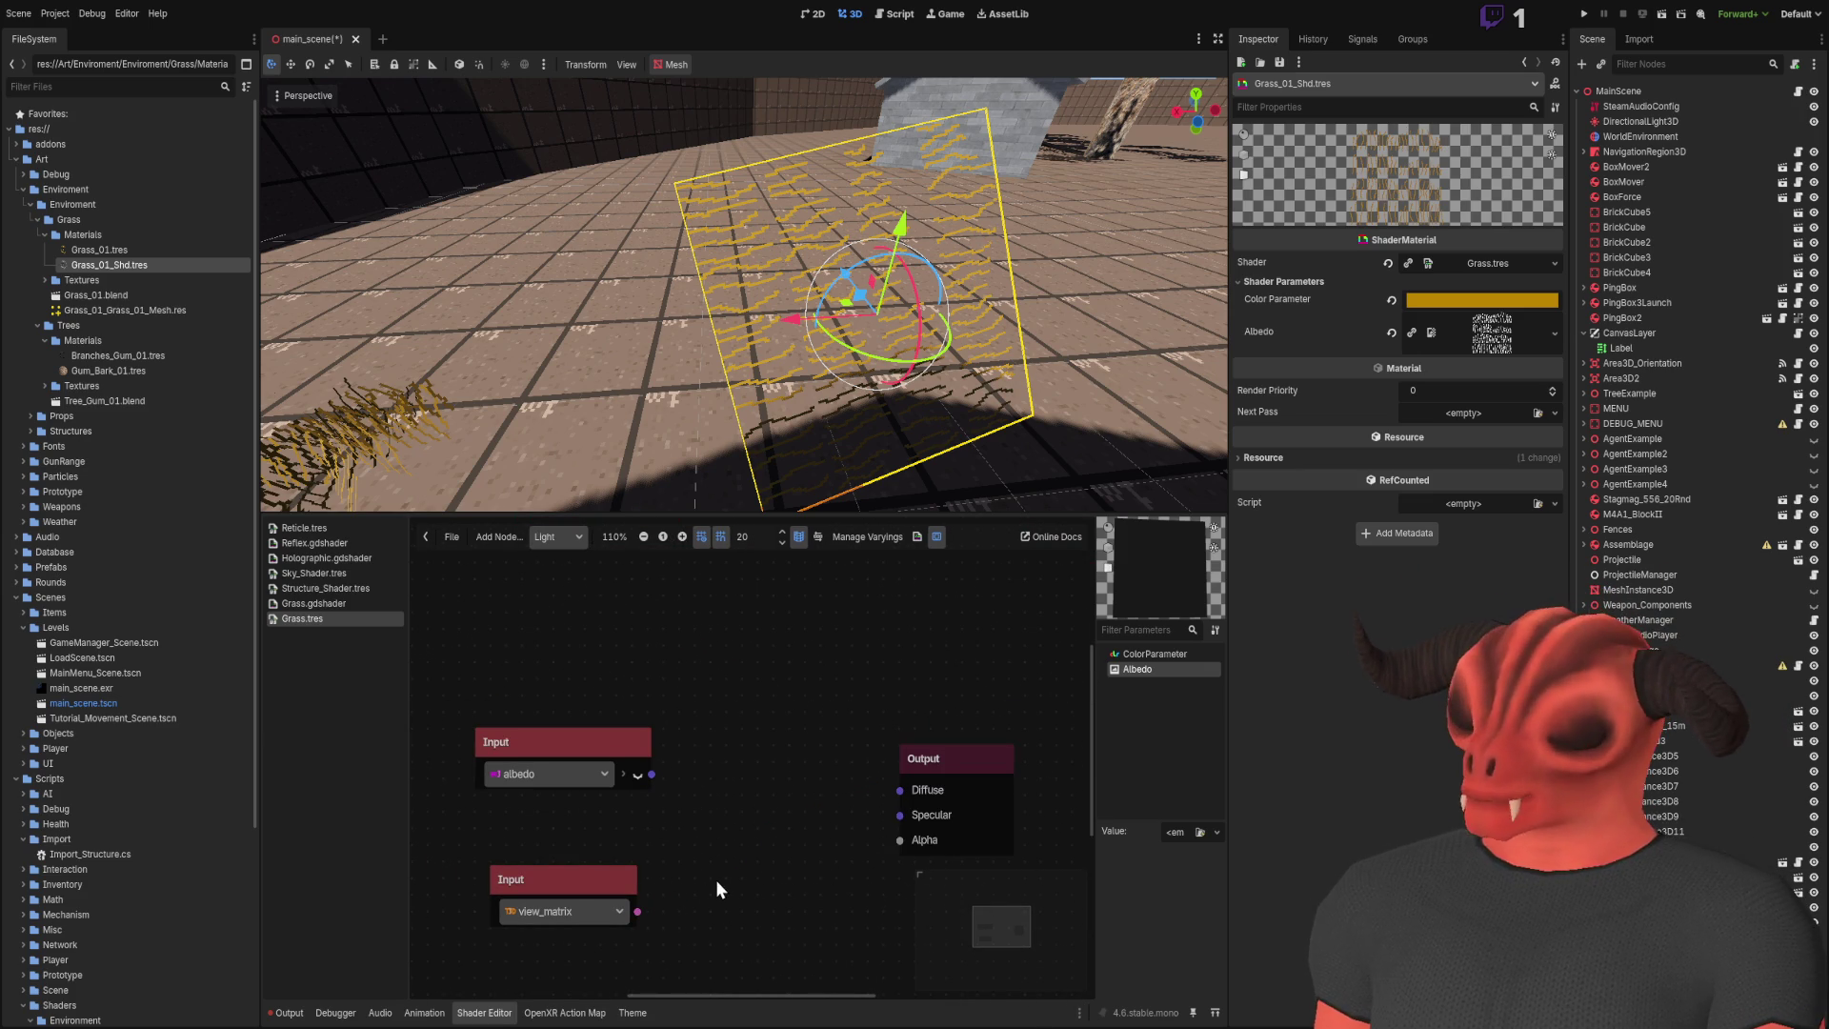
key("ctrl+v")
scroll(752, 857, "down", 1)
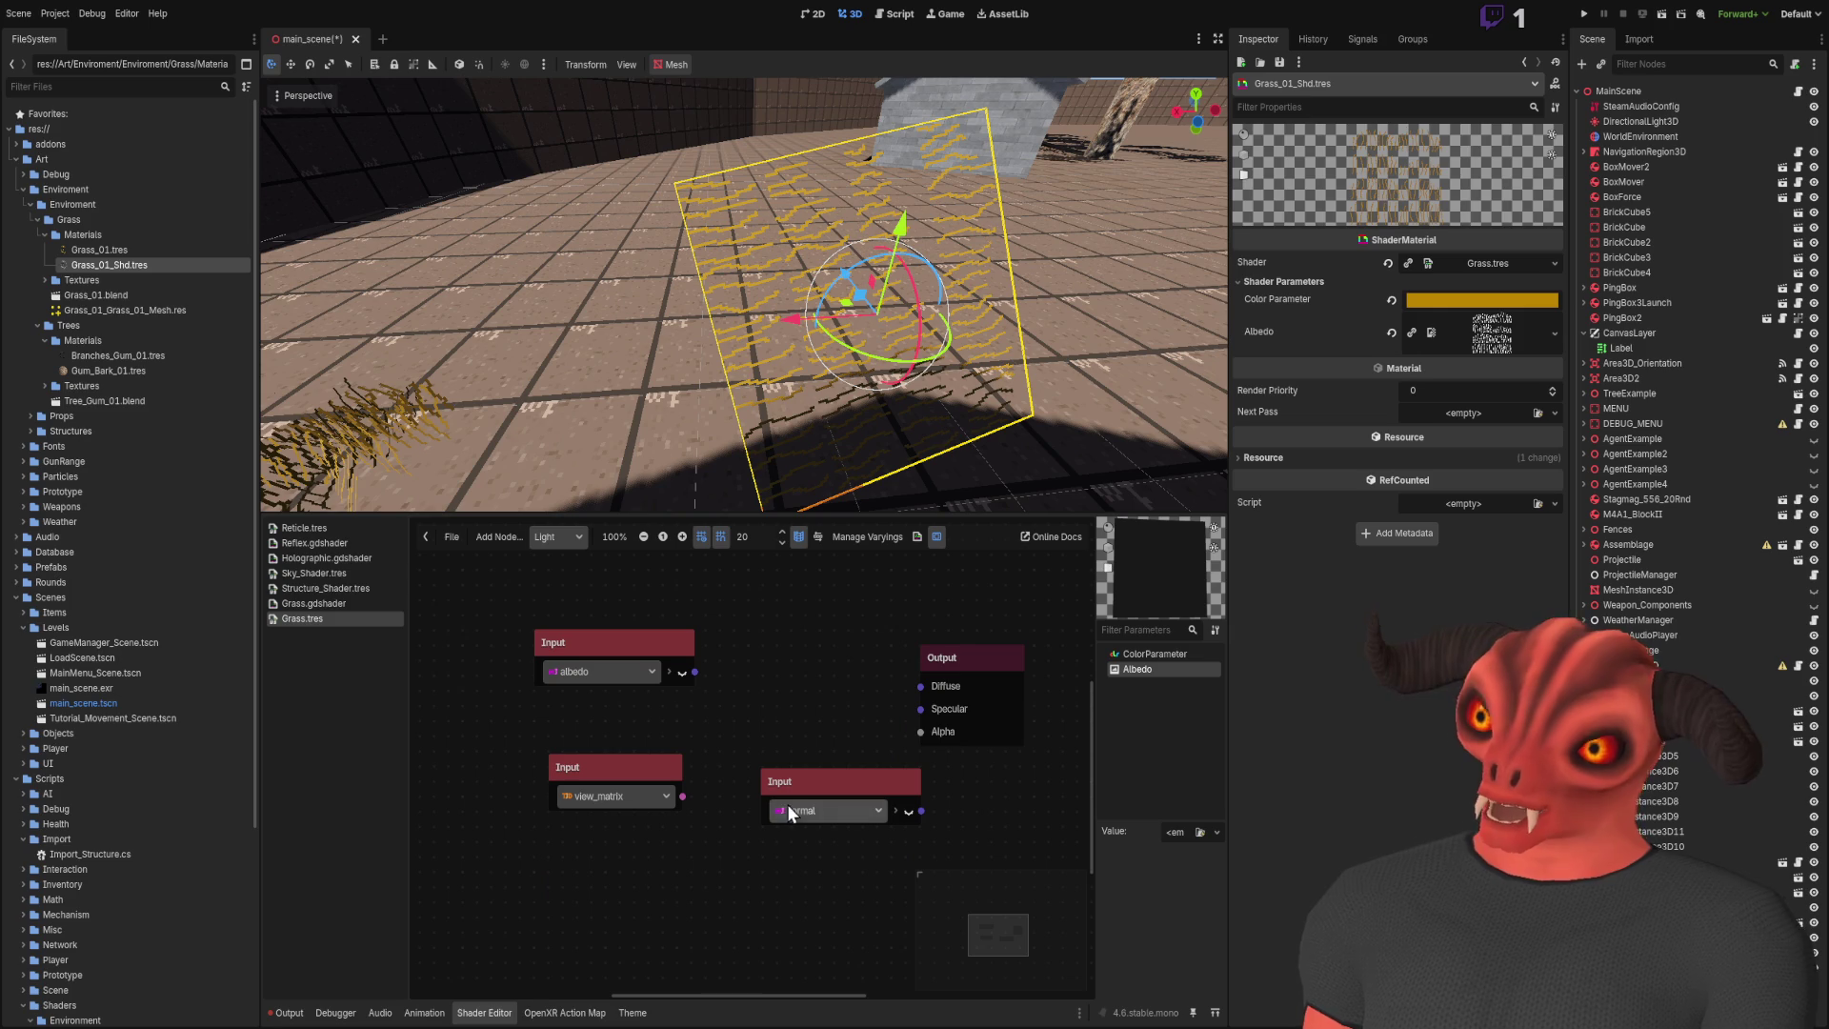
mouse_move(824, 790)
left_mouse_down()
mouse_move(587, 853)
mouse_move(602, 853)
left_mouse_up()
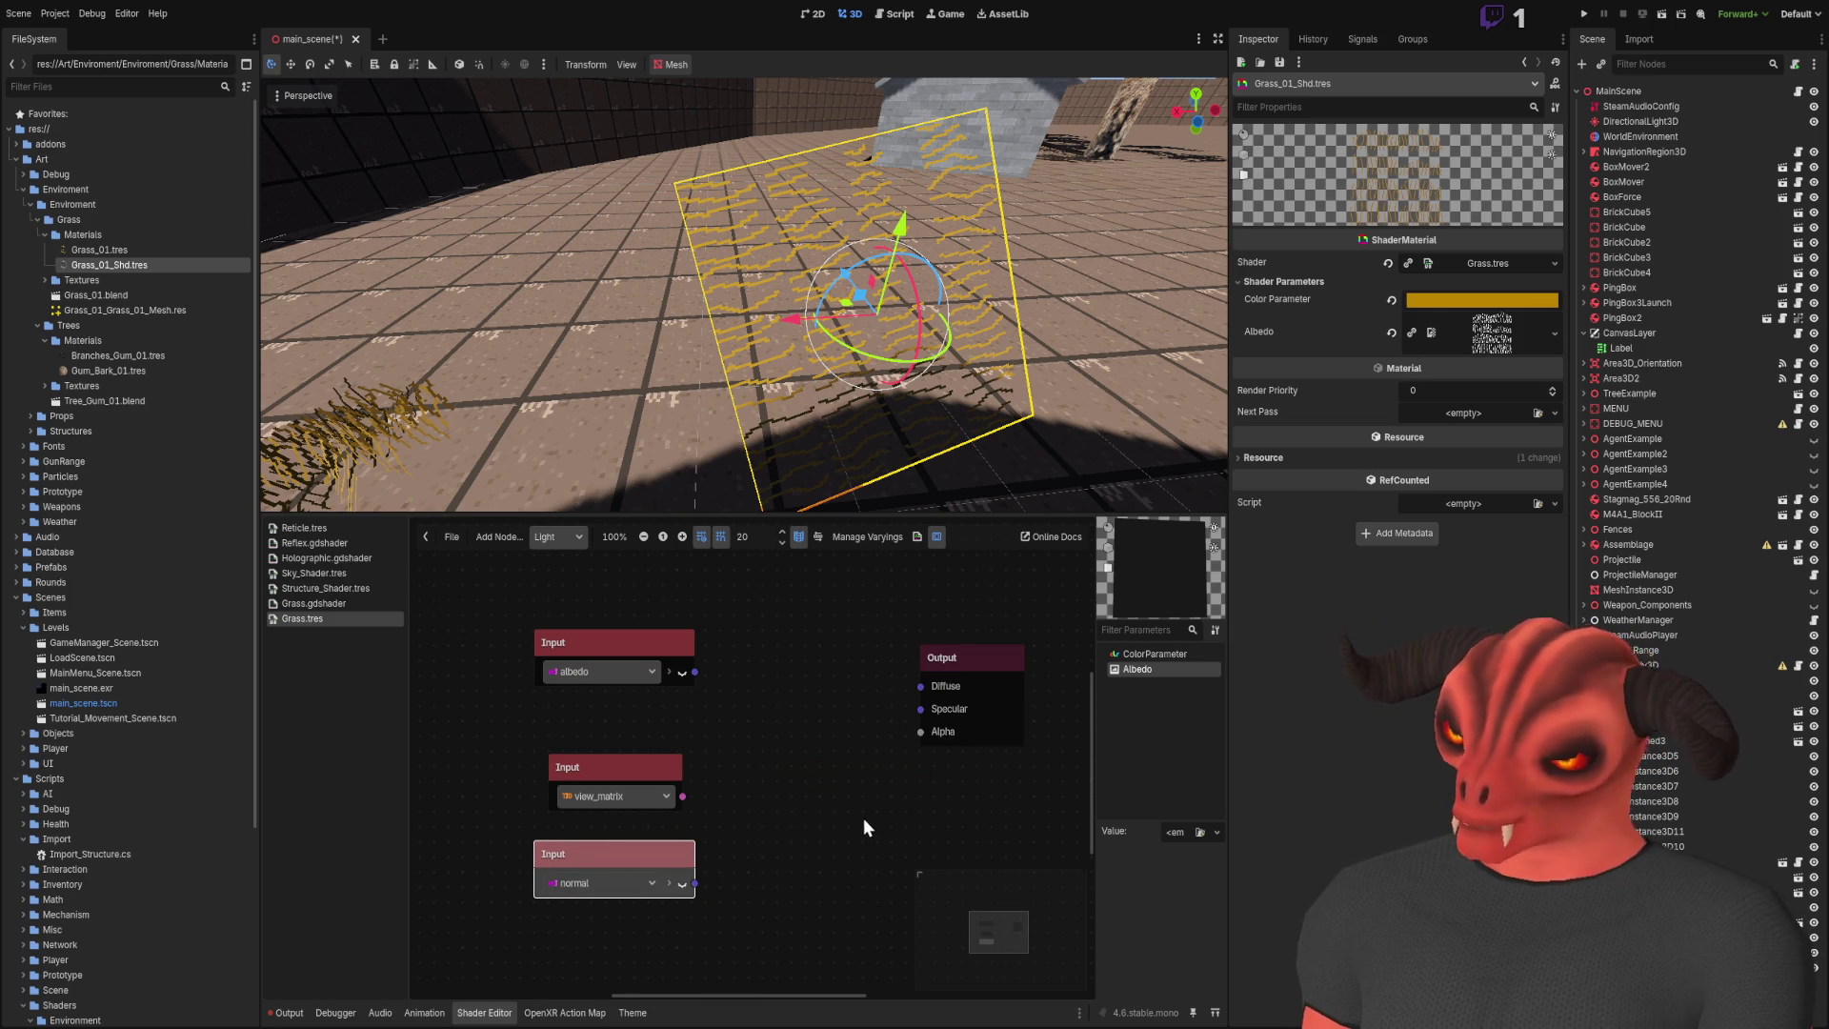
left_click(854, 816)
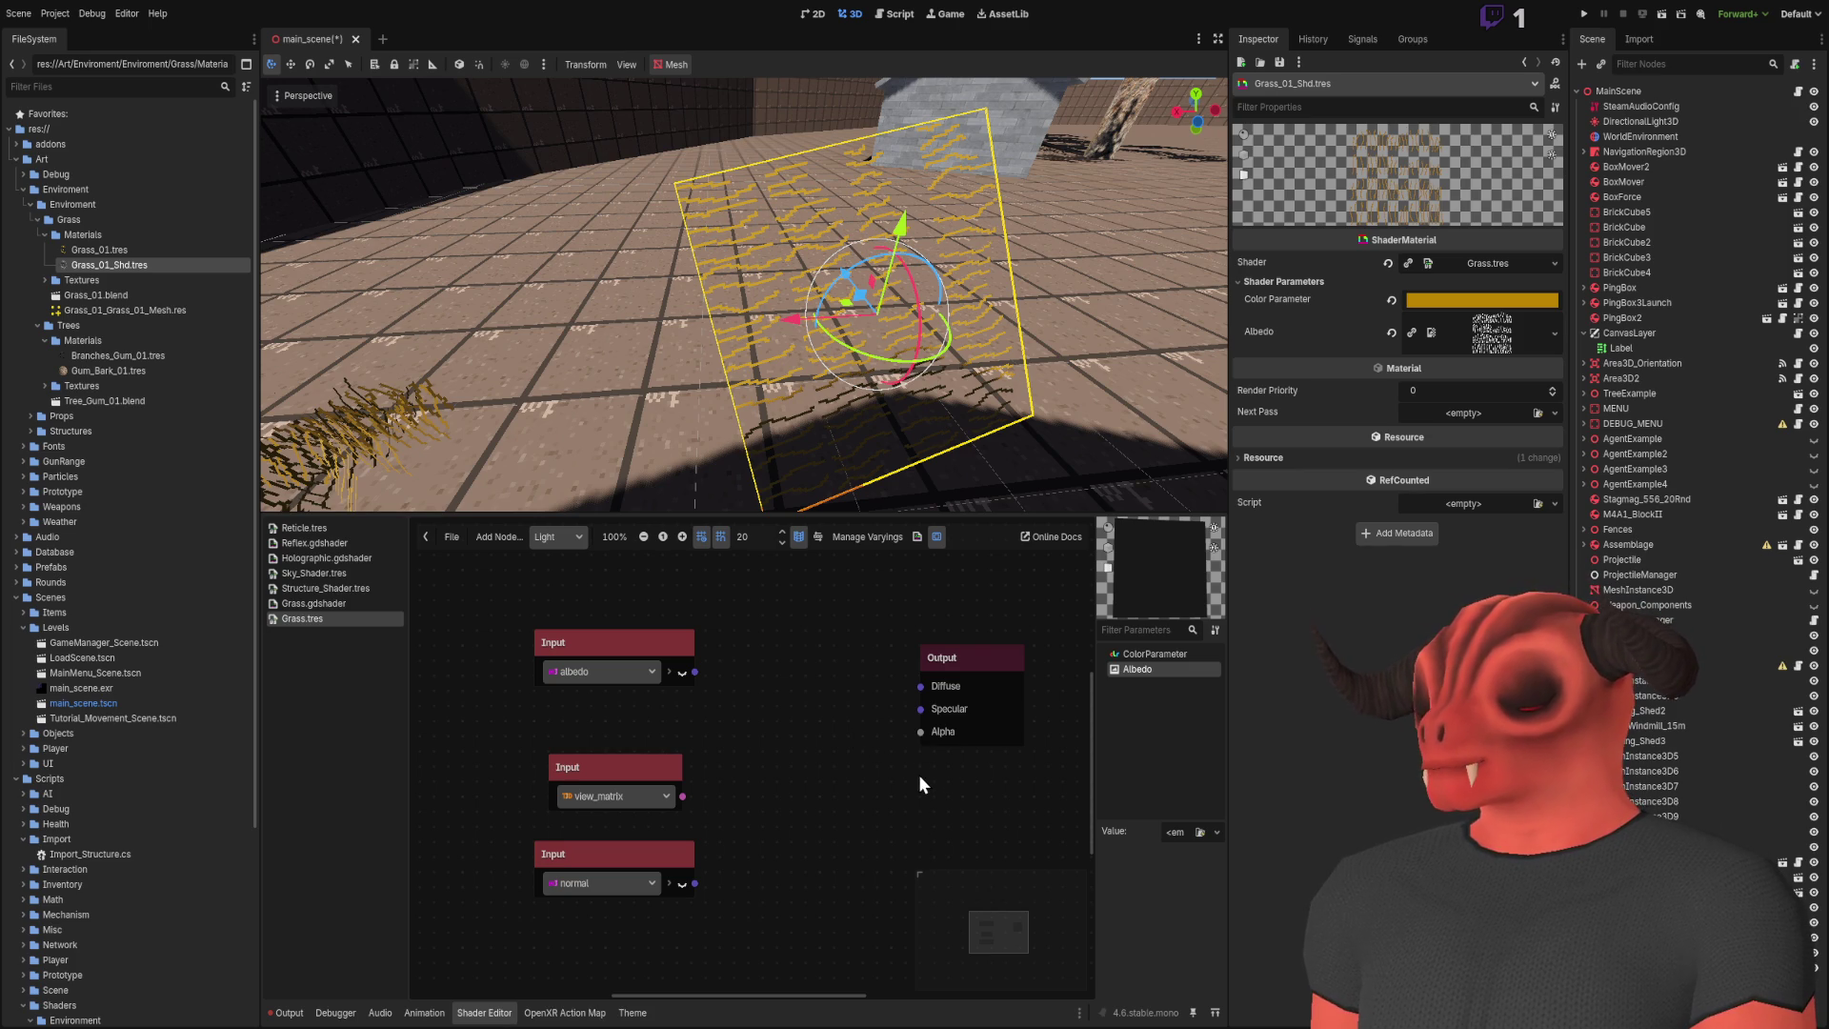
key("ctrl+v")
Step: Connect the diffuse Input to Diffuse and place it above the albedo node
mouse_move(922, 783)
left_mouse_down()
mouse_move(776, 734)
mouse_move(918, 686)
left_mouse_up()
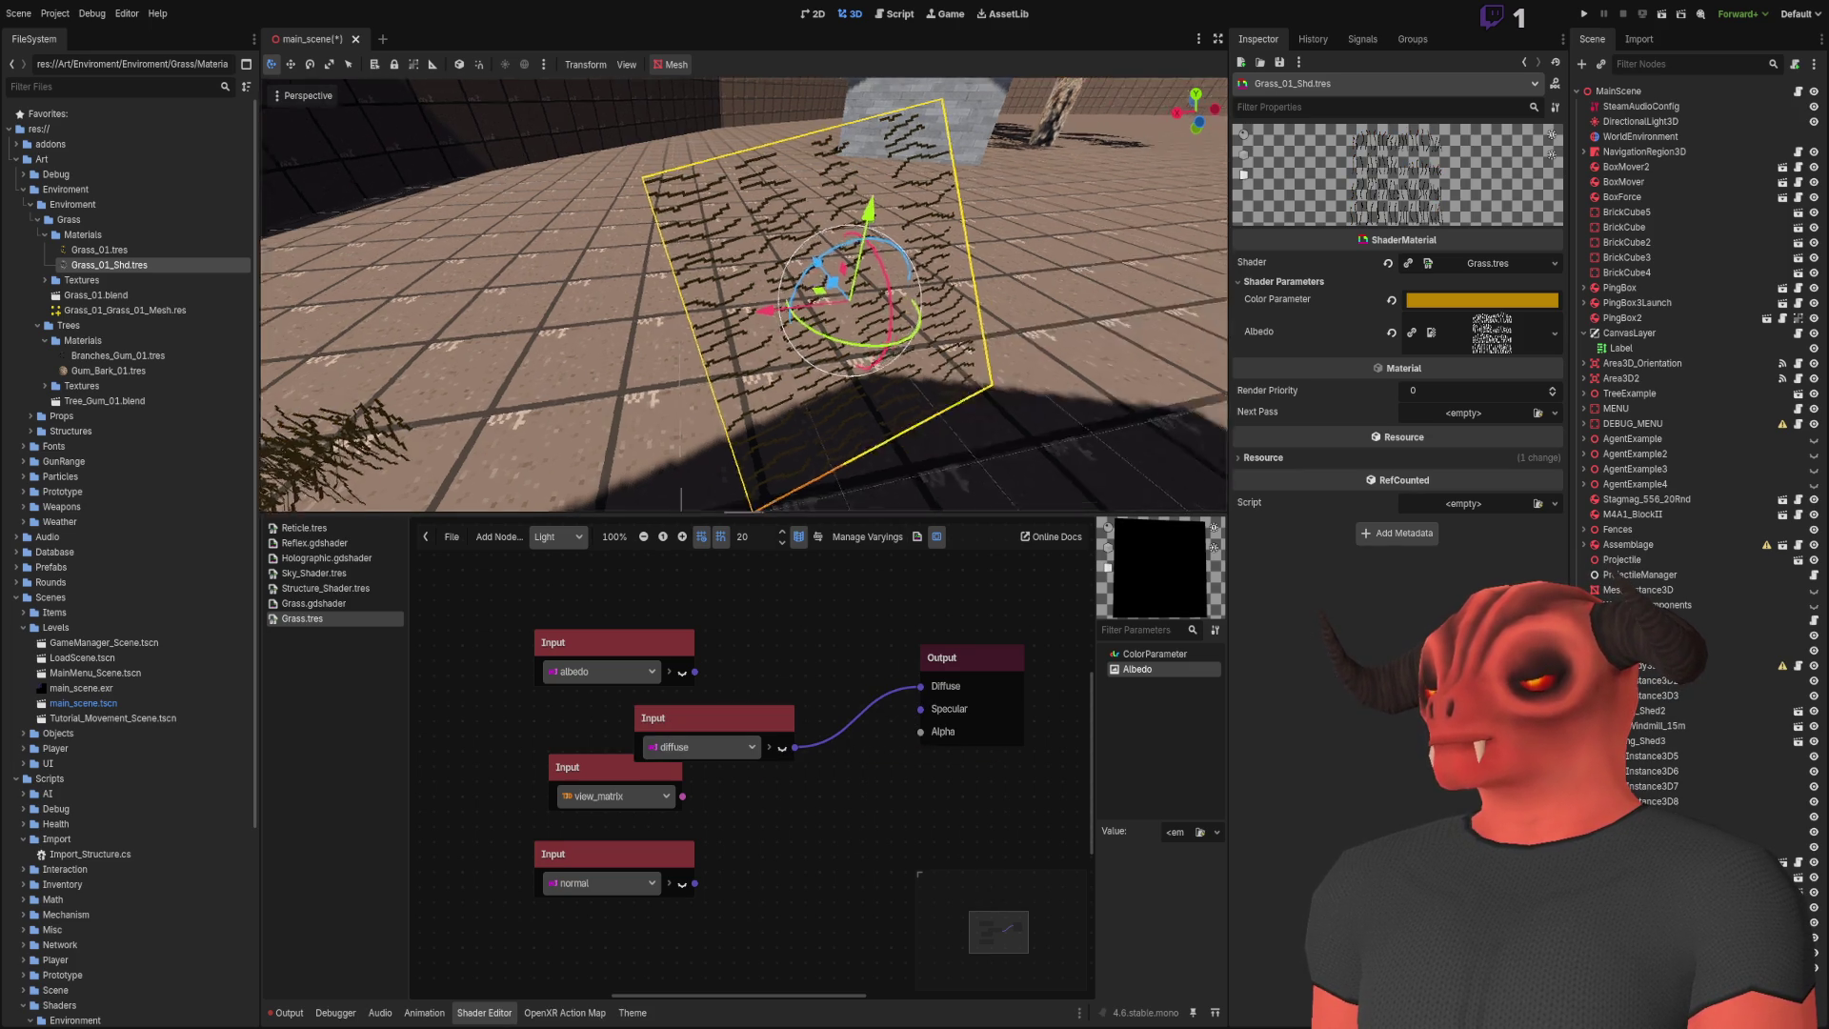
left_click_drag(877, 276, 770, 215)
right_click(770, 215)
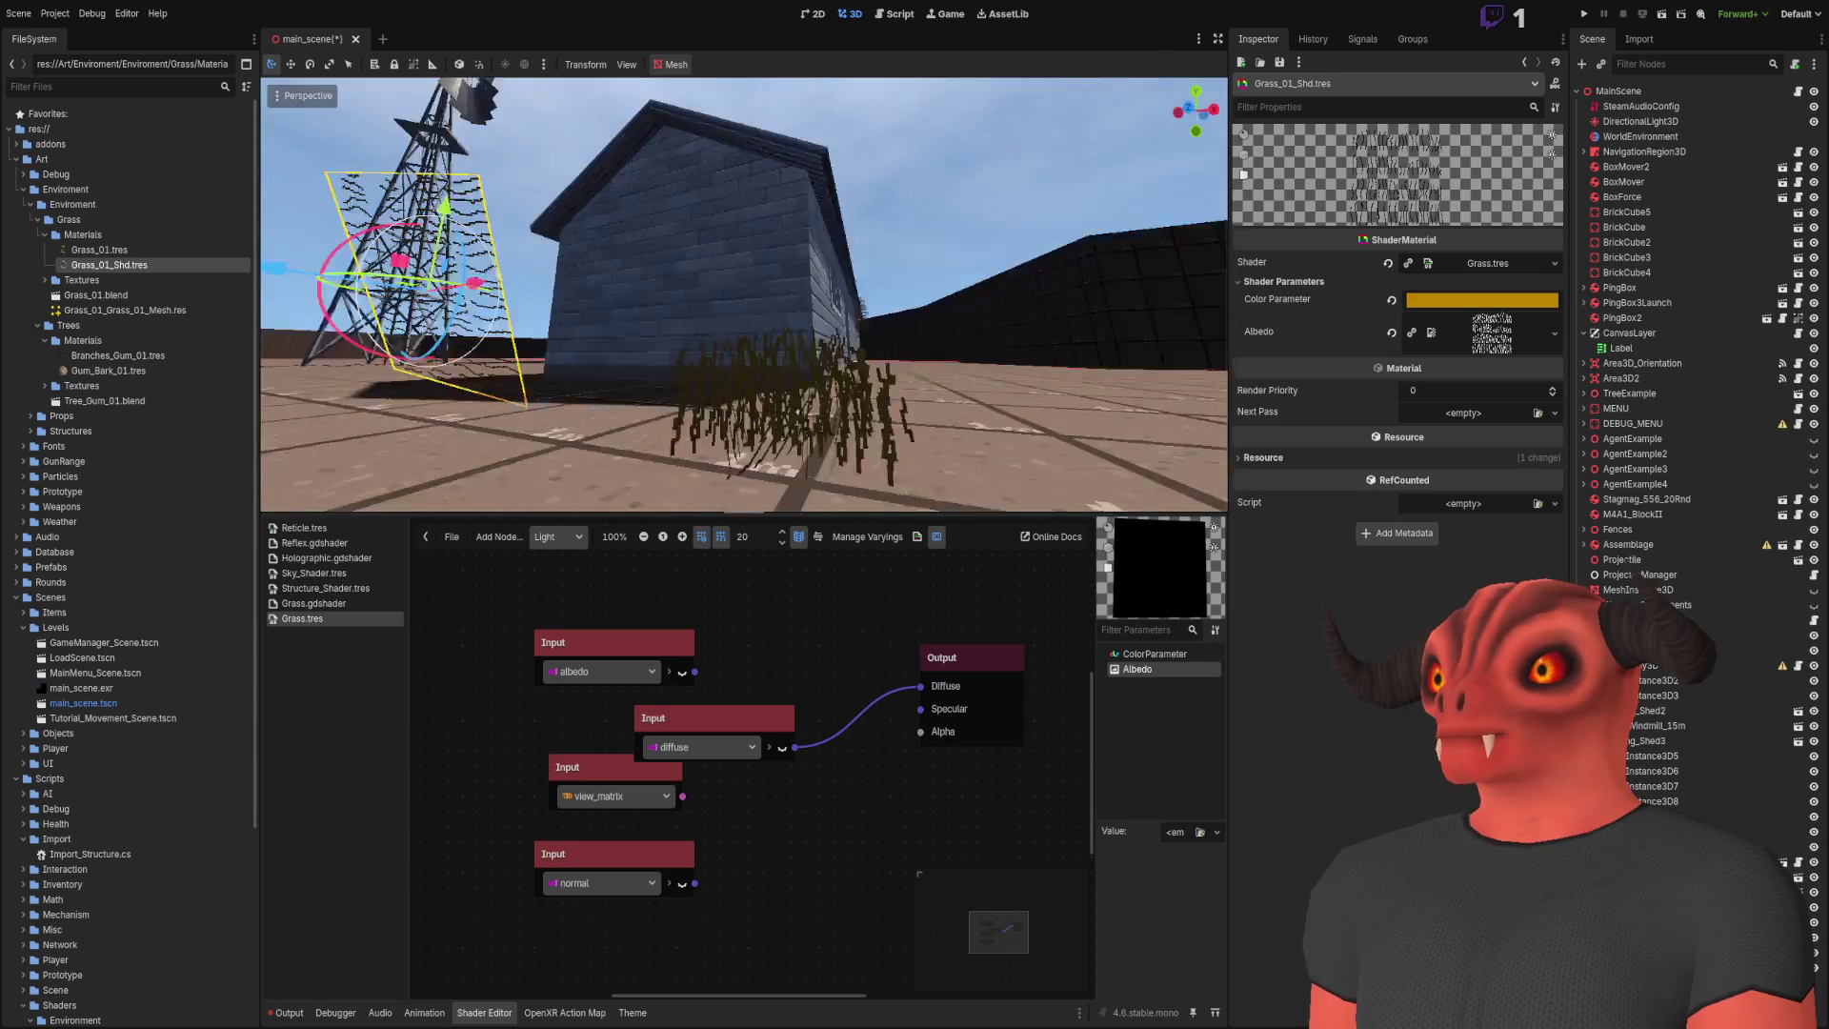
left_click_drag(756, 728, 733, 601)
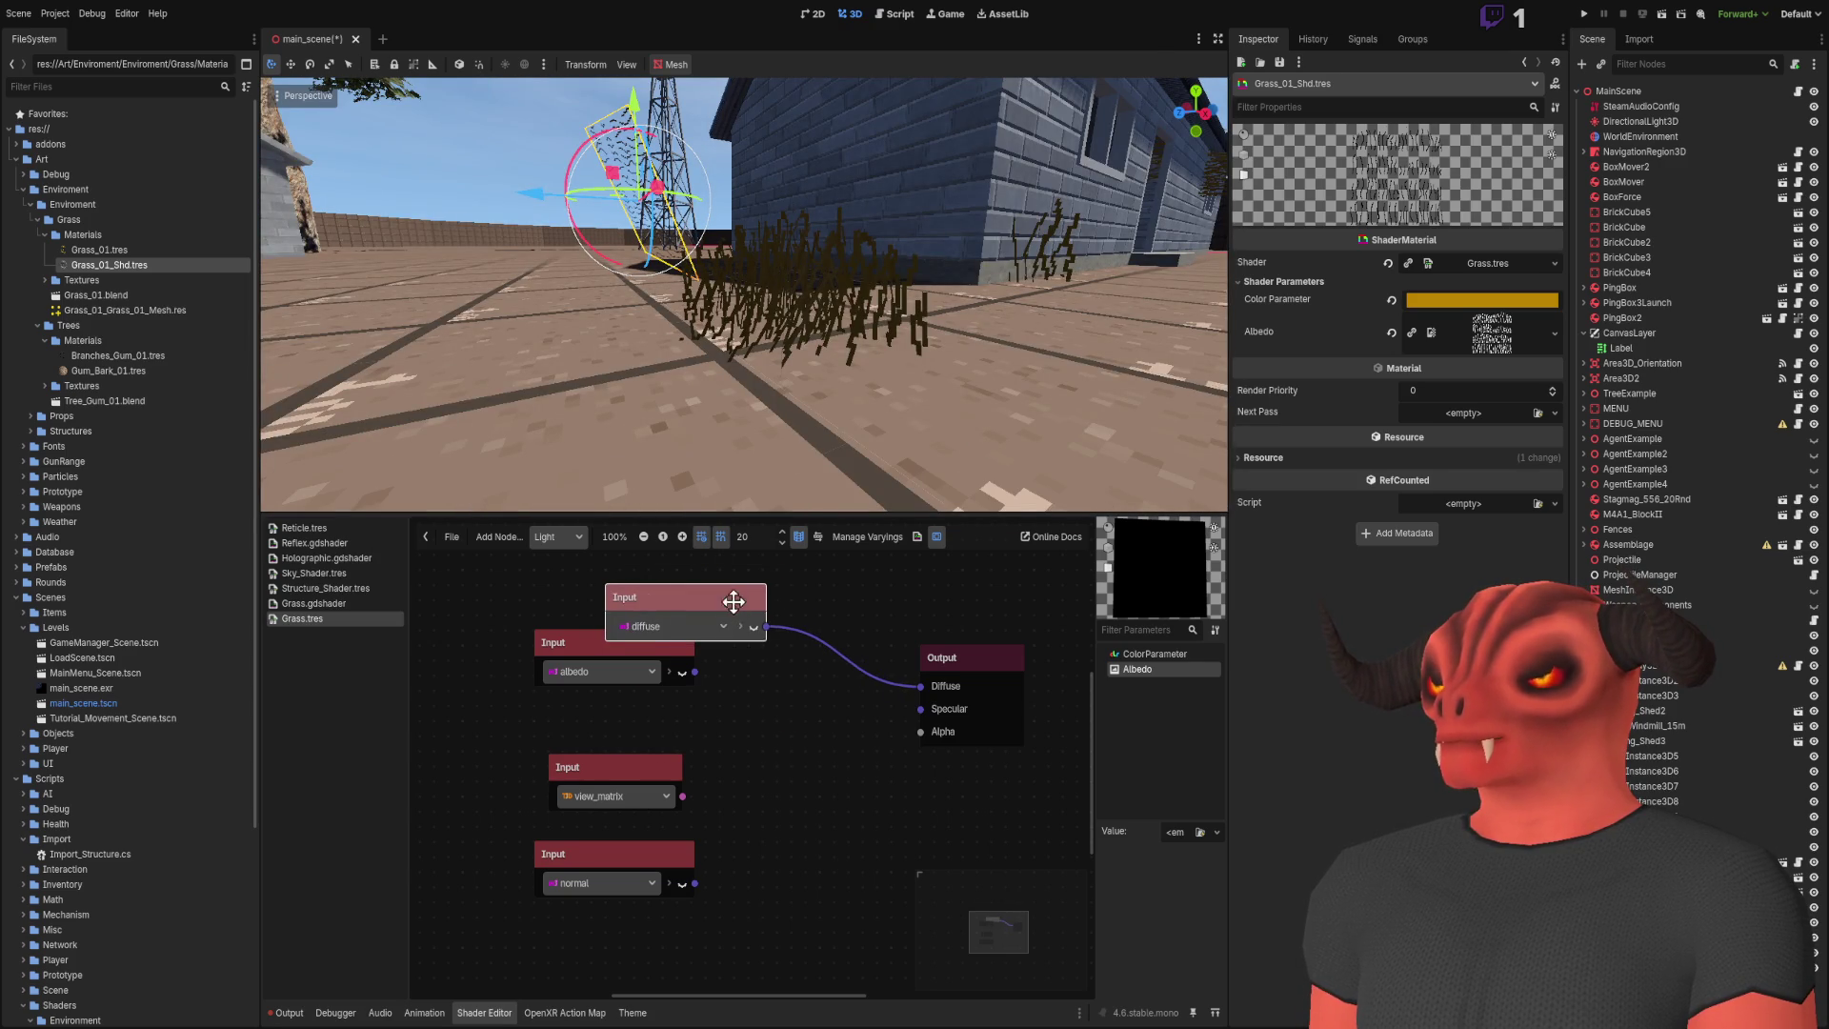
left_click_drag(609, 640, 653, 671)
Step: Delete the view_matrix and normal nodes and add a VectorOp multiply node
left_click_drag(490, 752, 691, 950)
key("Delete")
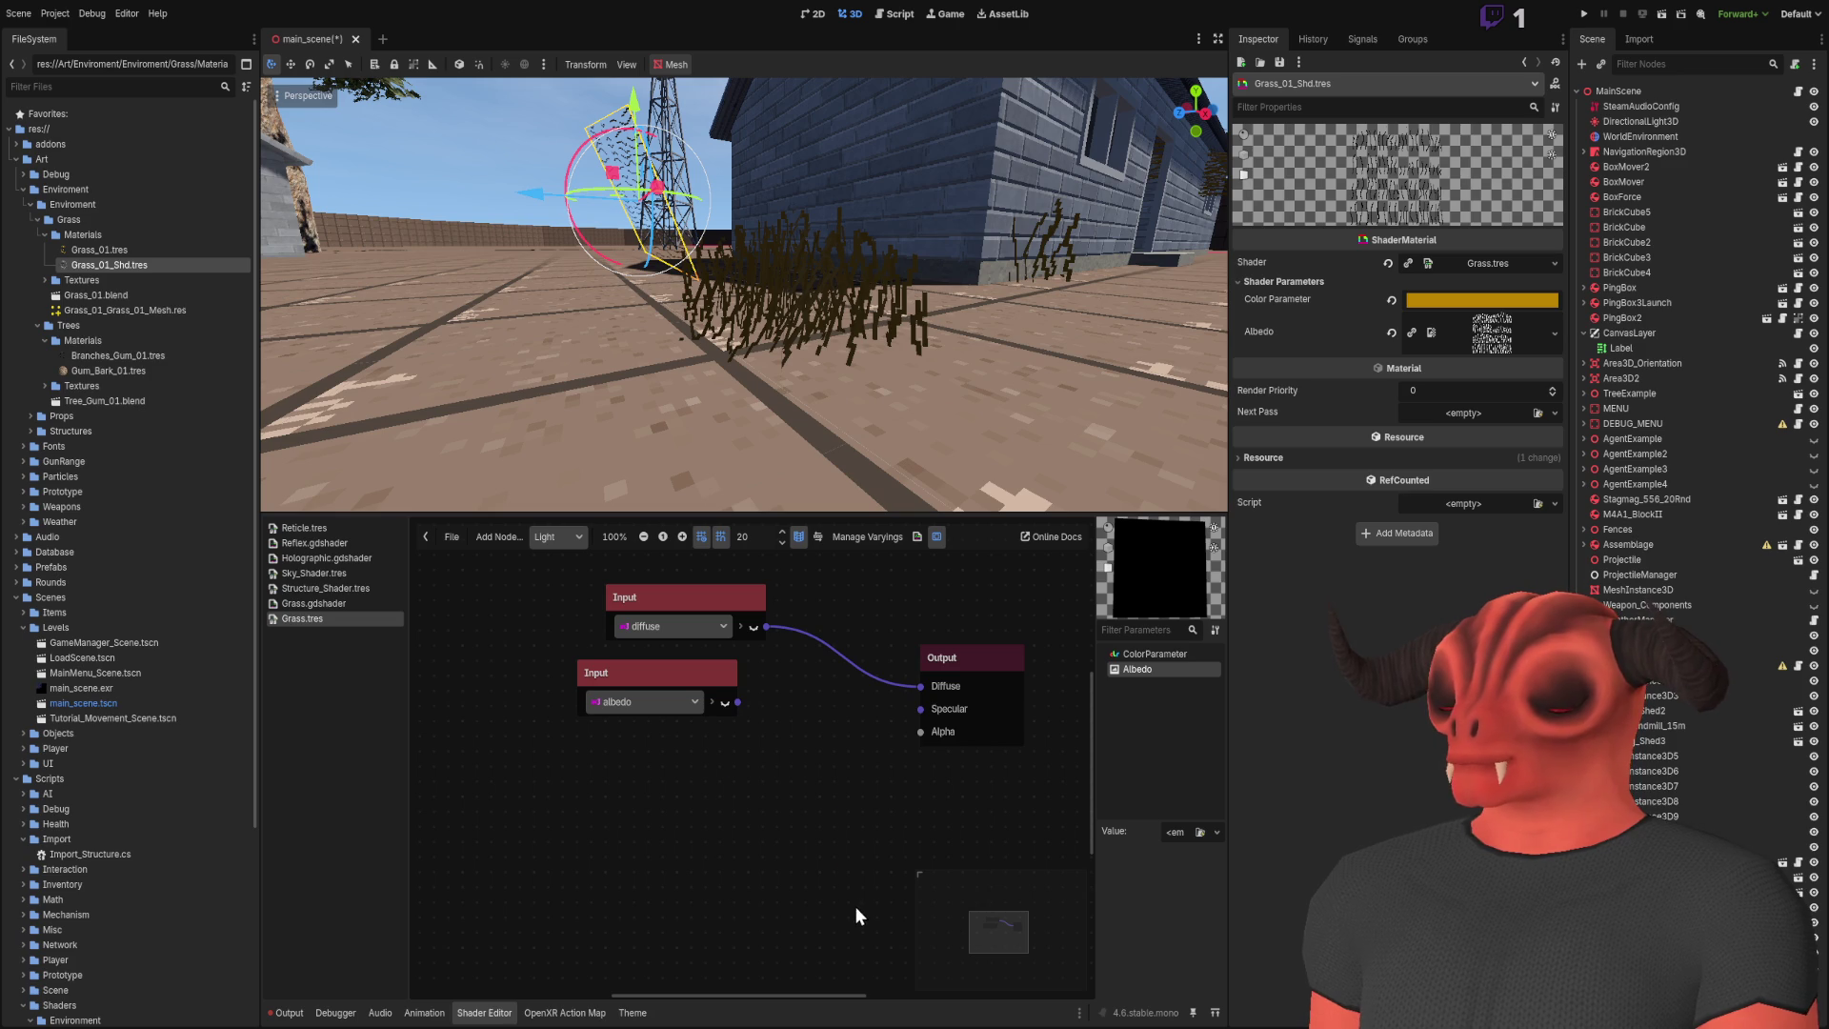
key("ctrl+v")
left_click(781, 821)
Step: Set the VectorOp to Vector3 and insert it between diffuse and the Output
left_click(786, 857)
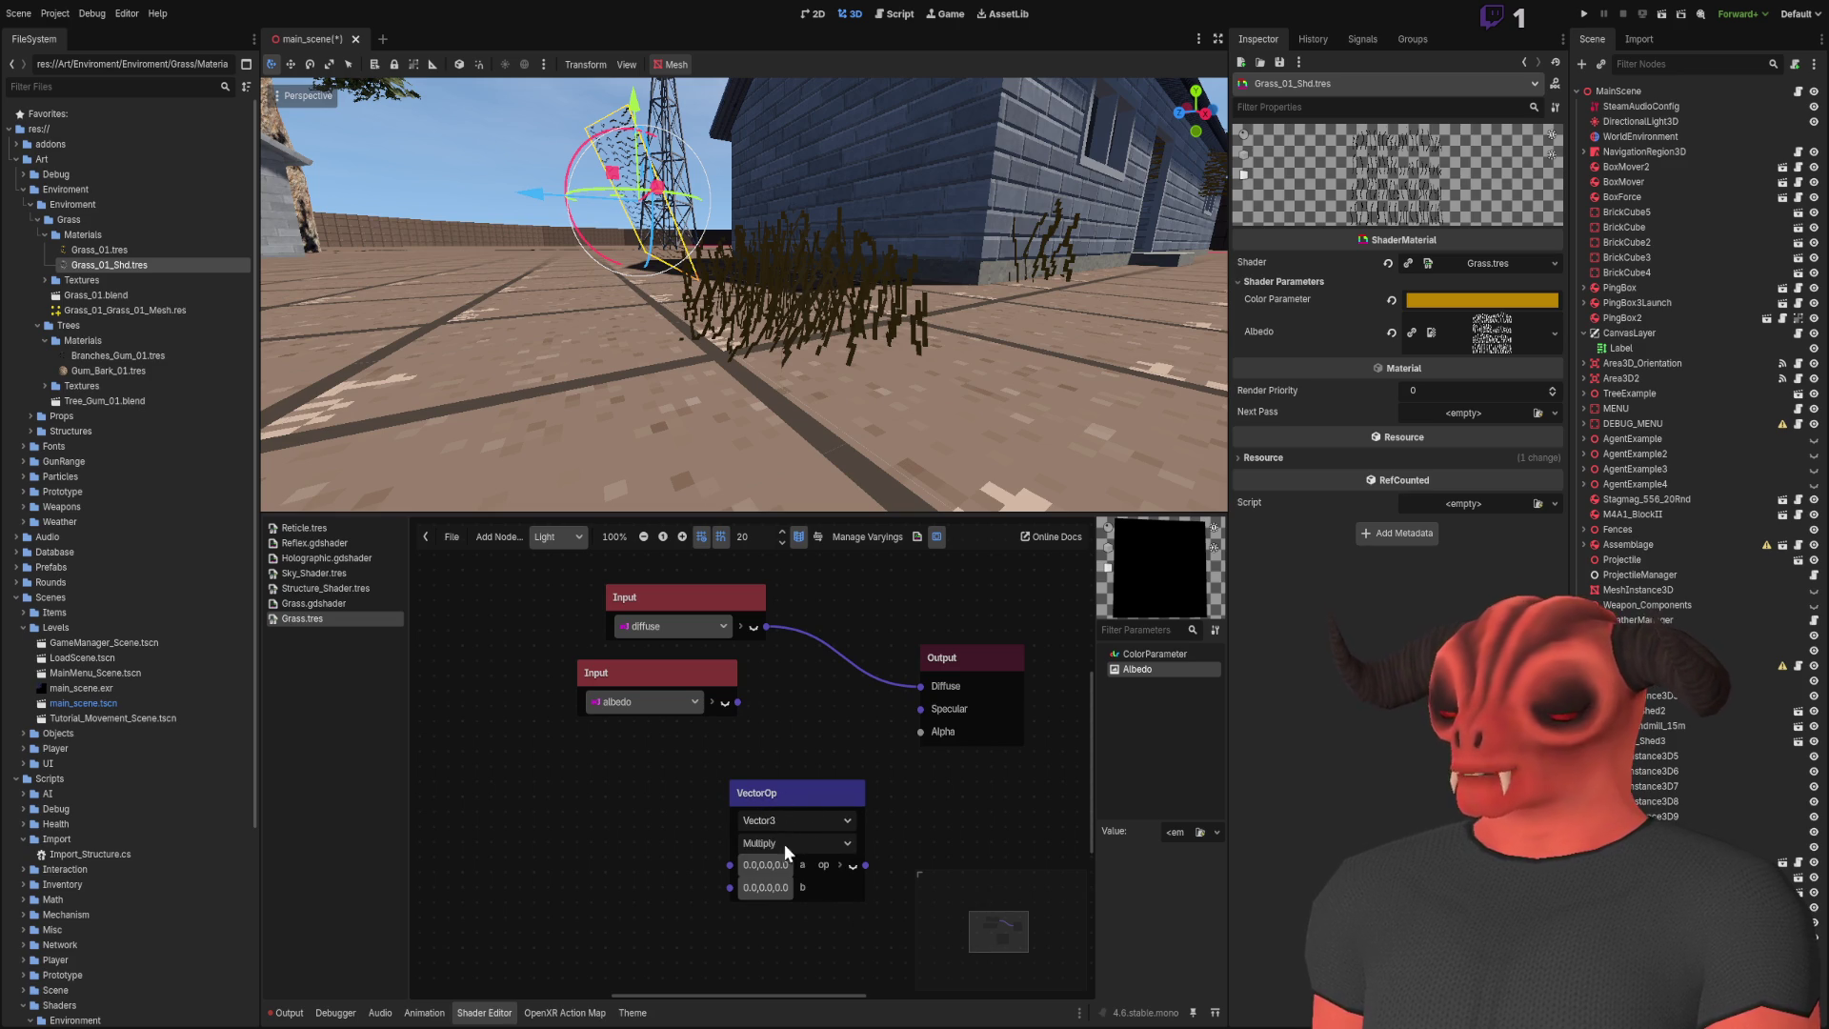
left_click_drag(627, 676, 568, 767)
left_click_drag(671, 596, 570, 581)
mouse_move(770, 857)
left_mouse_down()
mouse_move(751, 604)
mouse_move(762, 661)
left_mouse_up()
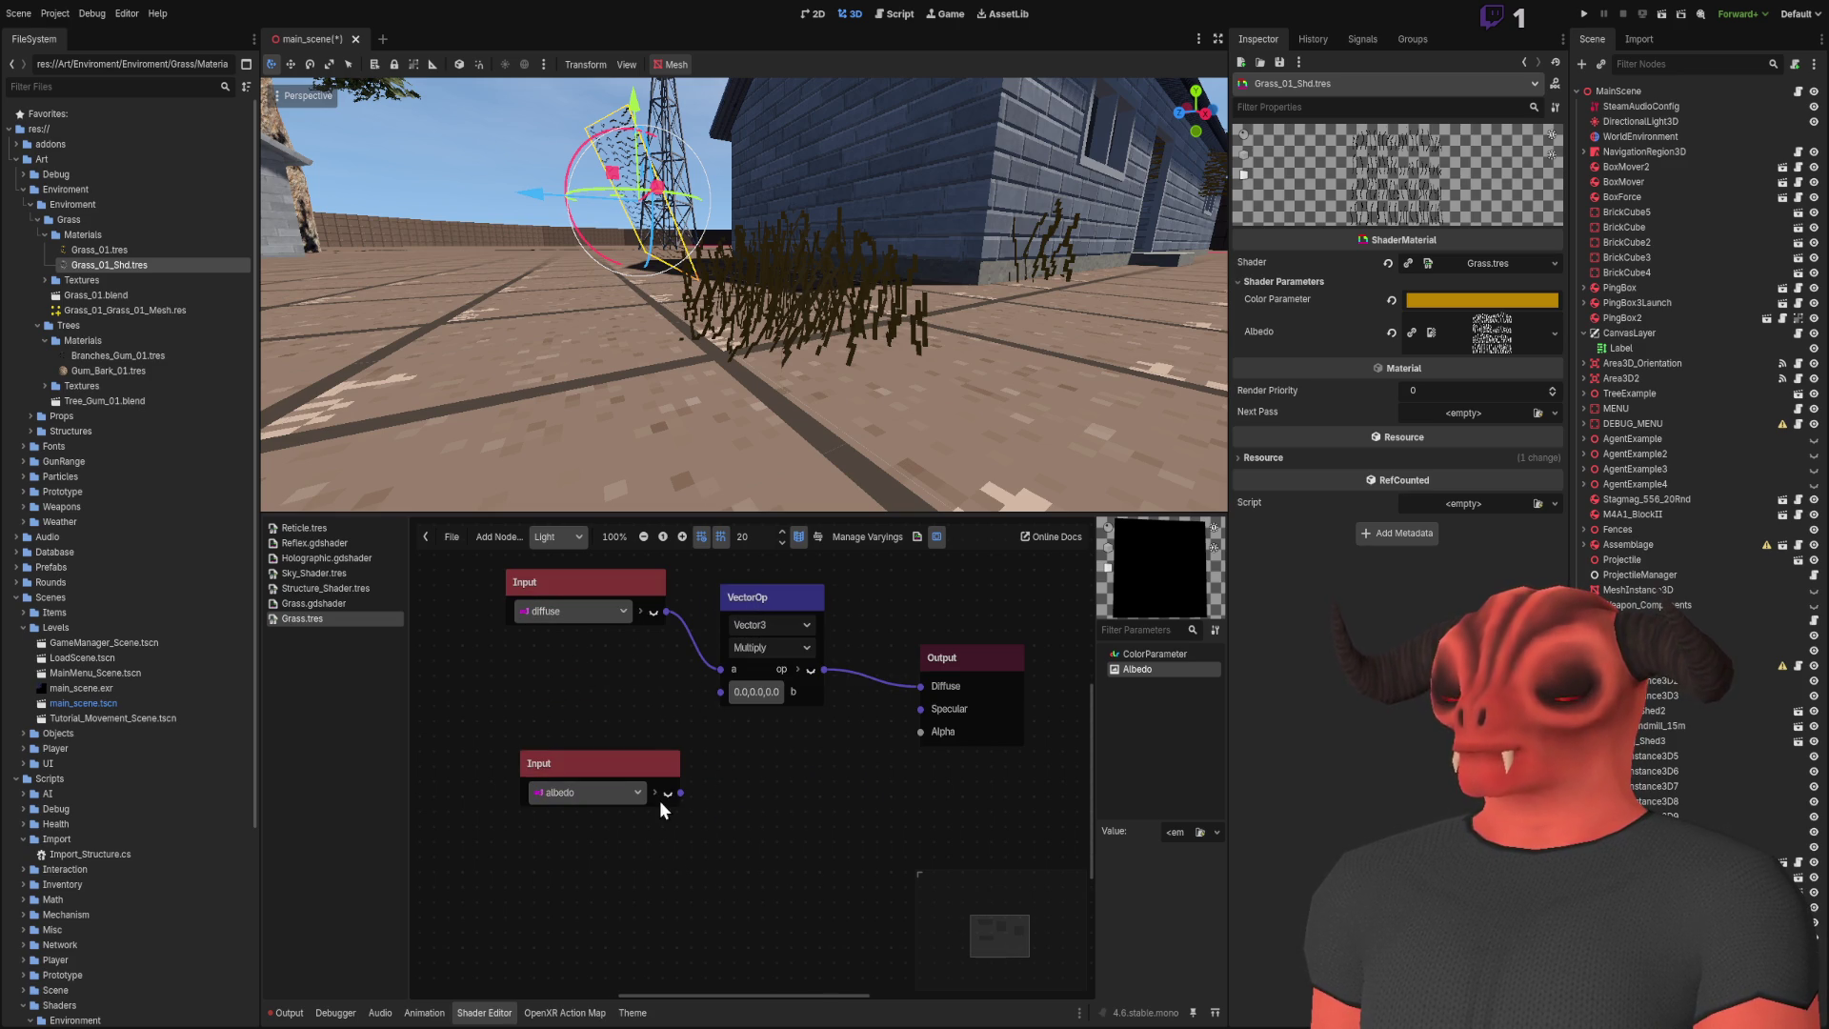
Step: Check the grass in the viewport, then delete the trial VectorOp node
mouse_move(798, 273)
left_mouse_down()
mouse_move(800, 300)
mouse_move(904, 288)
mouse_move(877, 415)
mouse_move(745, 339)
mouse_move(1072, 123)
mouse_move(953, 286)
mouse_move(761, 476)
mouse_move(676, 723)
left_mouse_up()
scroll(676, 722, "up", 2)
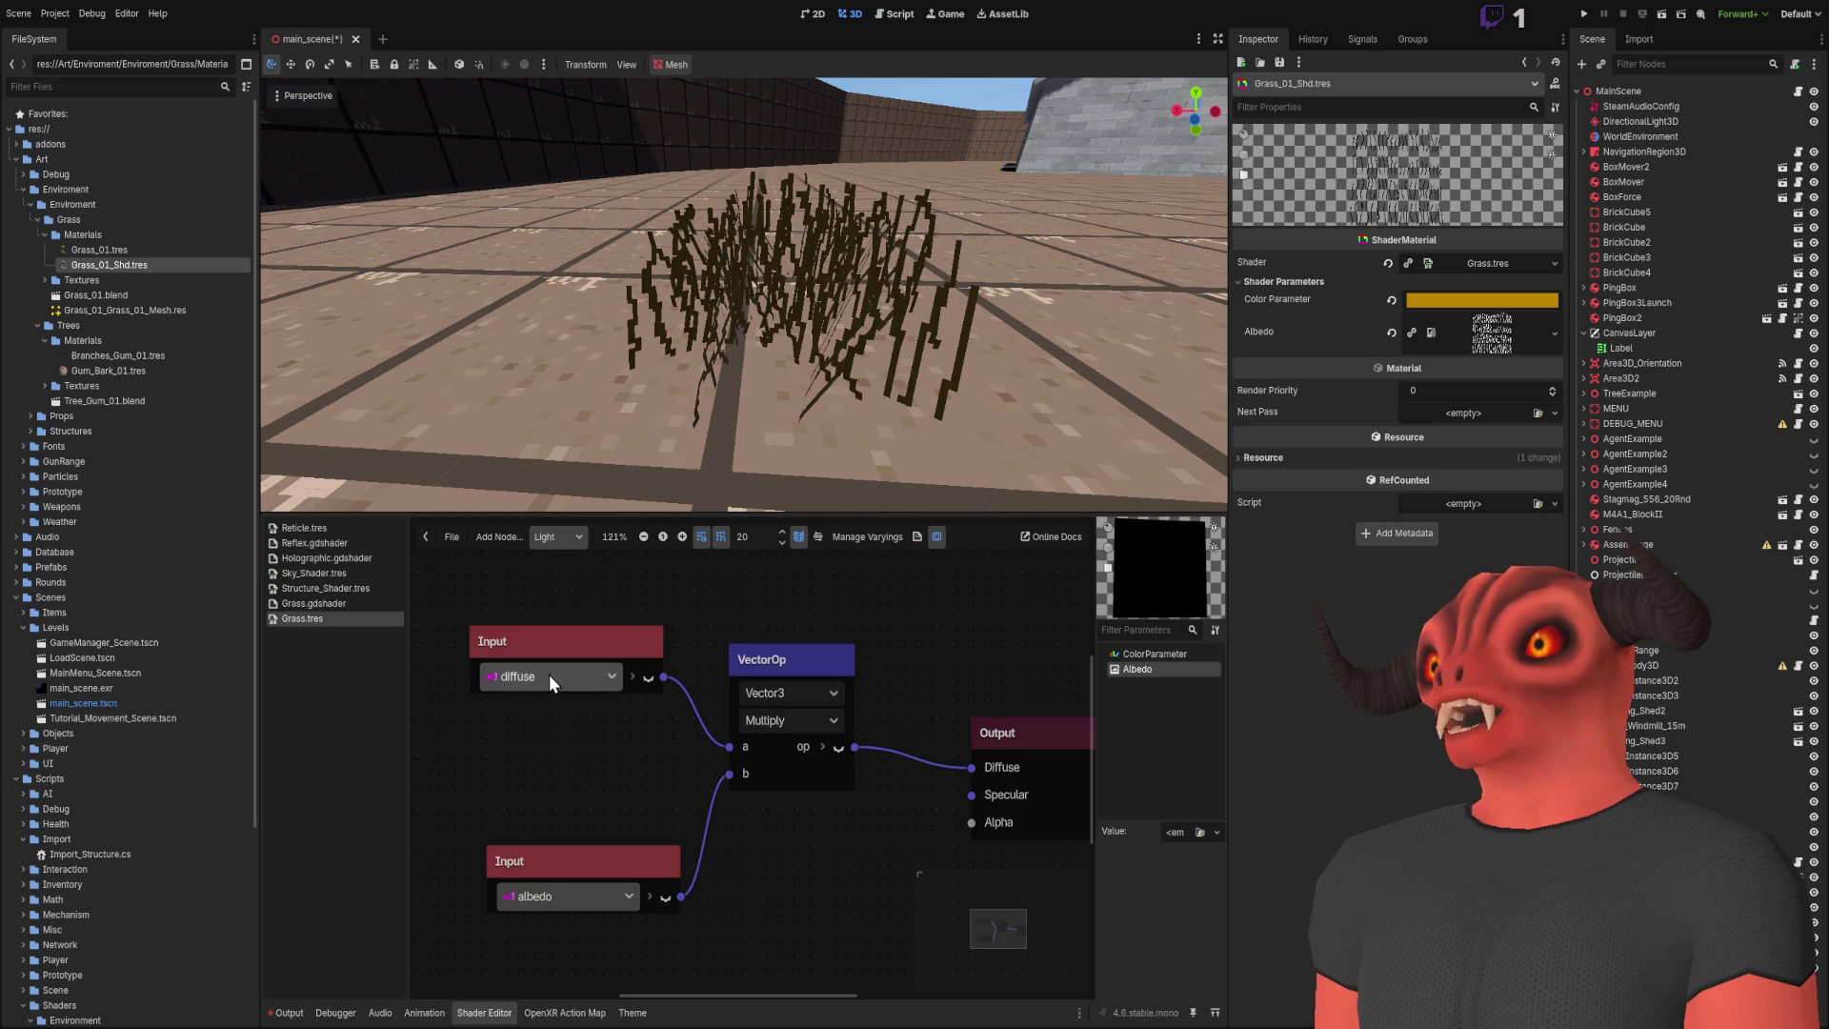
left_click_drag(745, 746, 644, 751)
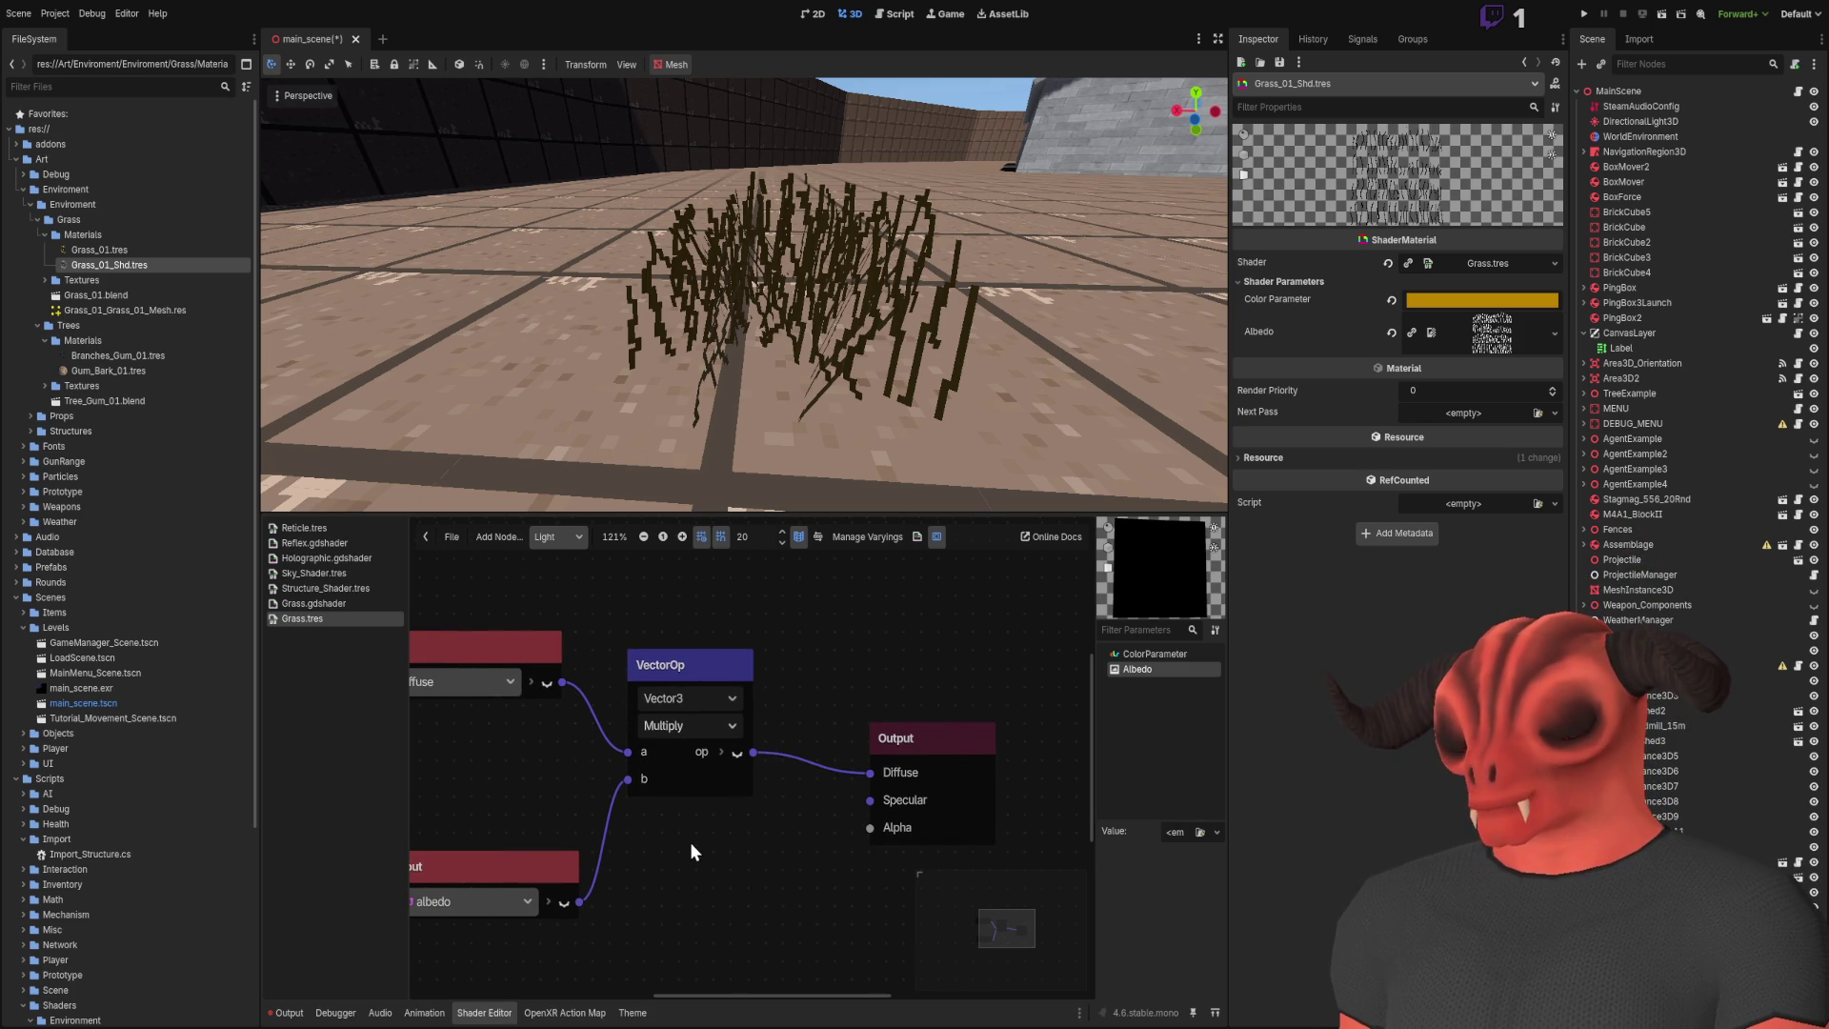
scroll(695, 726, "down", 4)
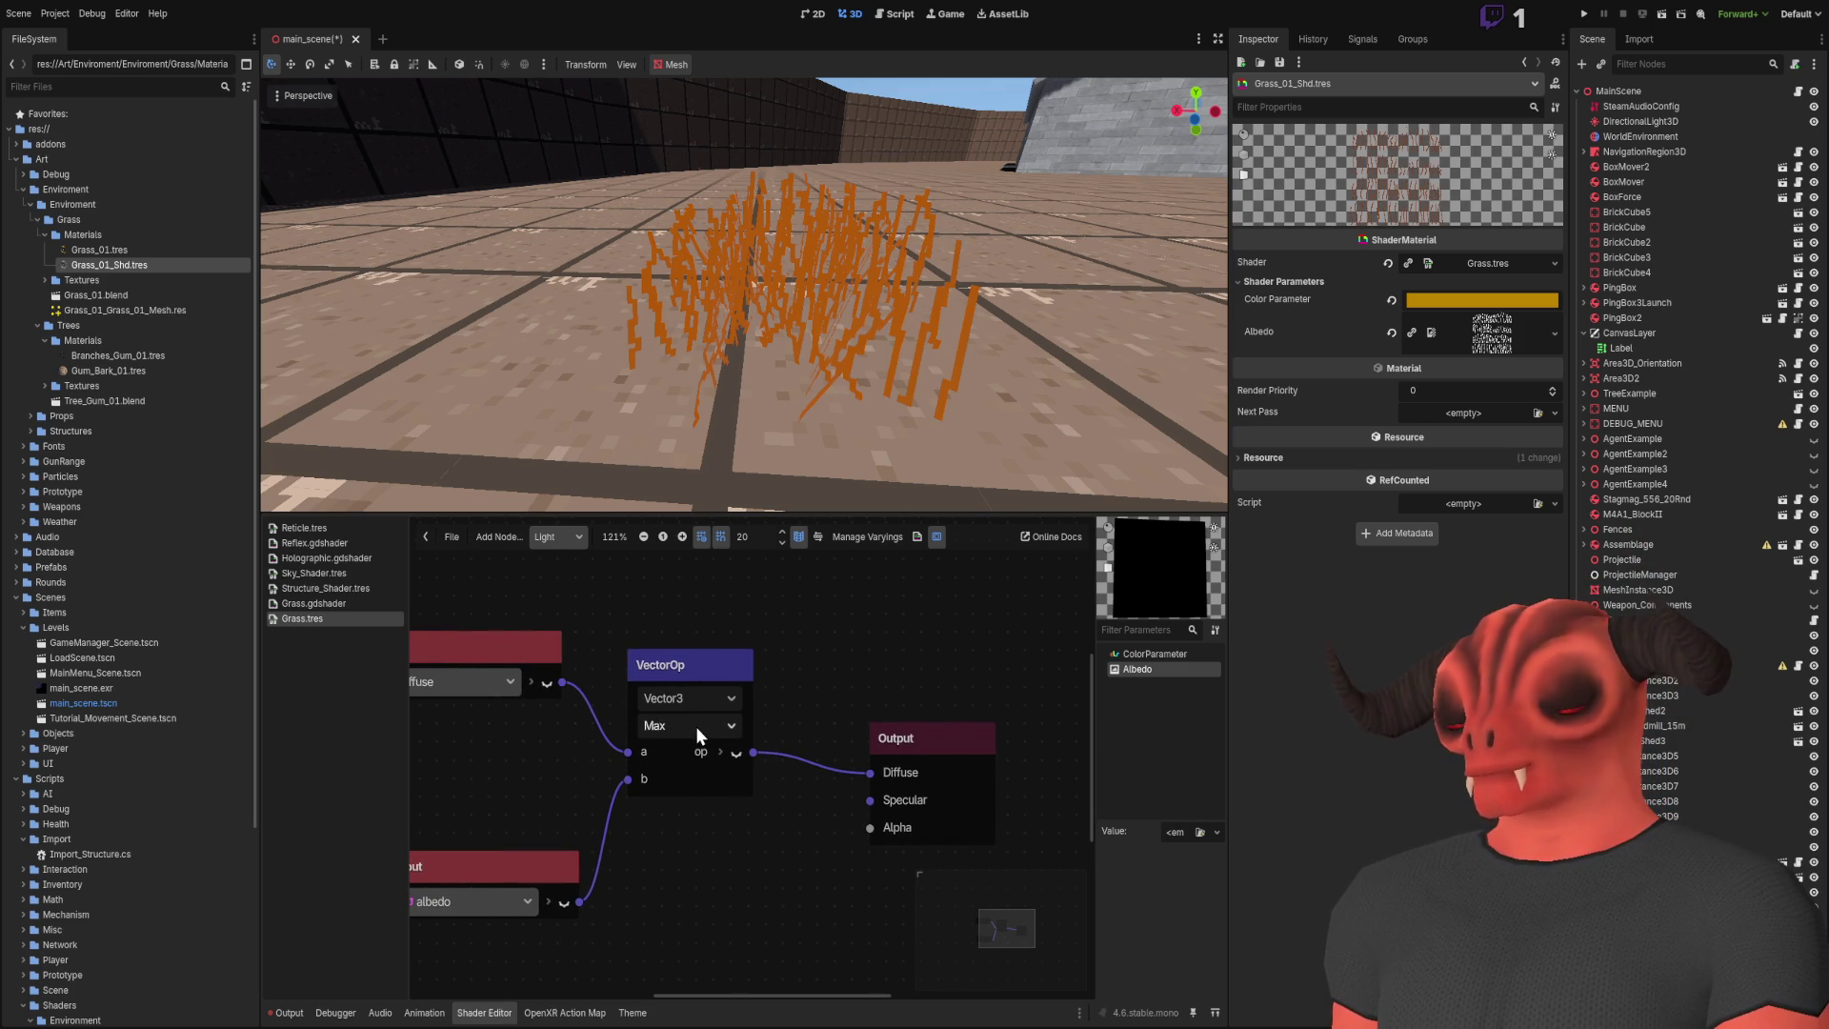
scroll(688, 726, "up", 6)
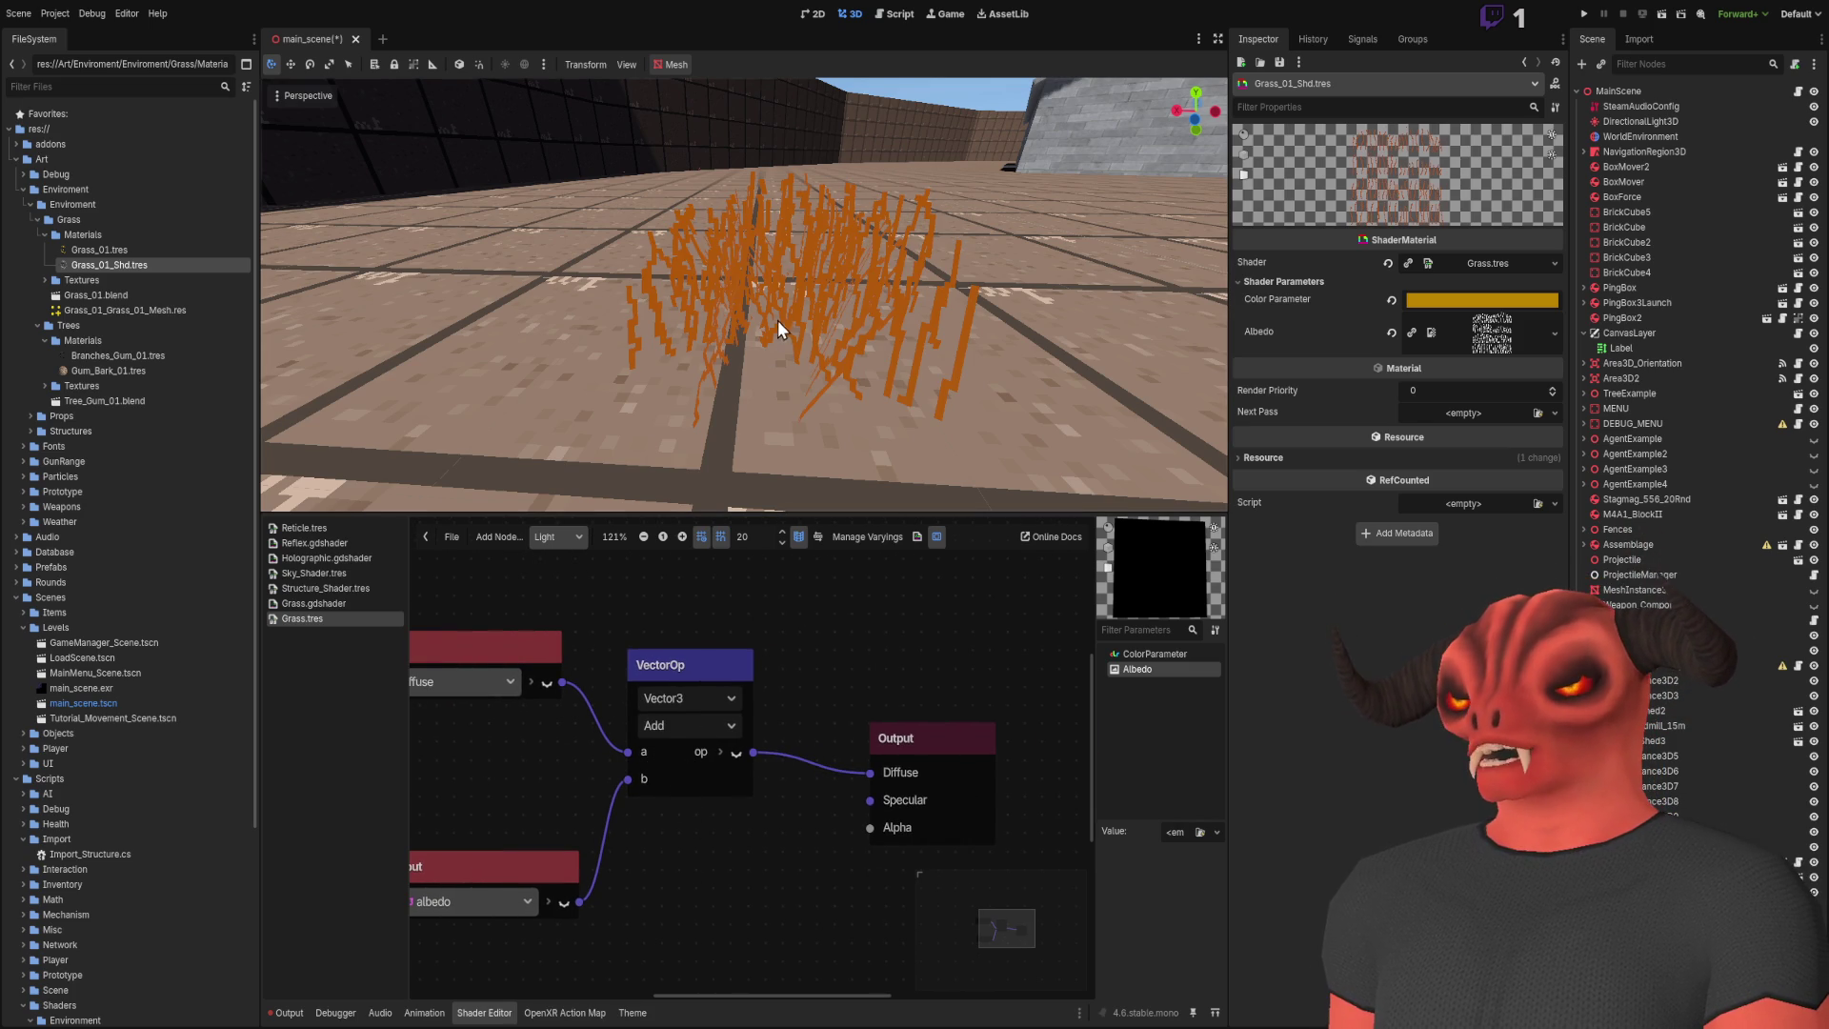
key("w")
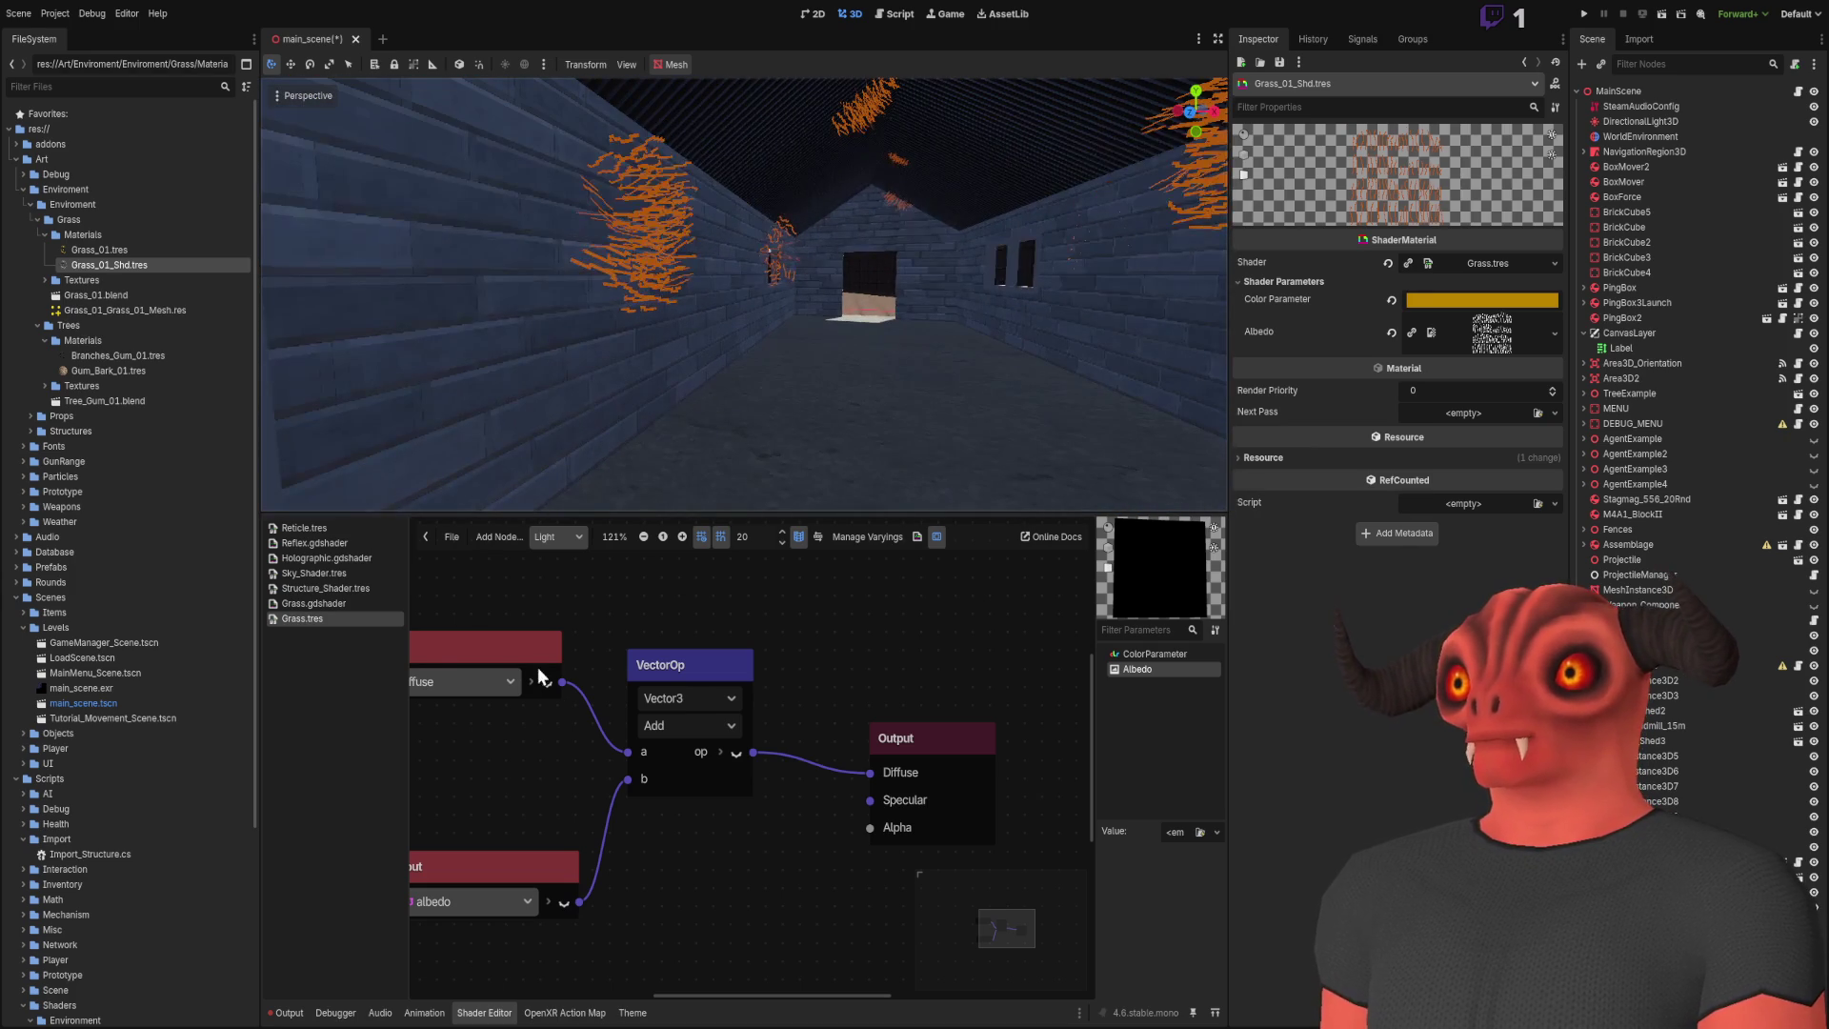
scroll(708, 727, "down", 1)
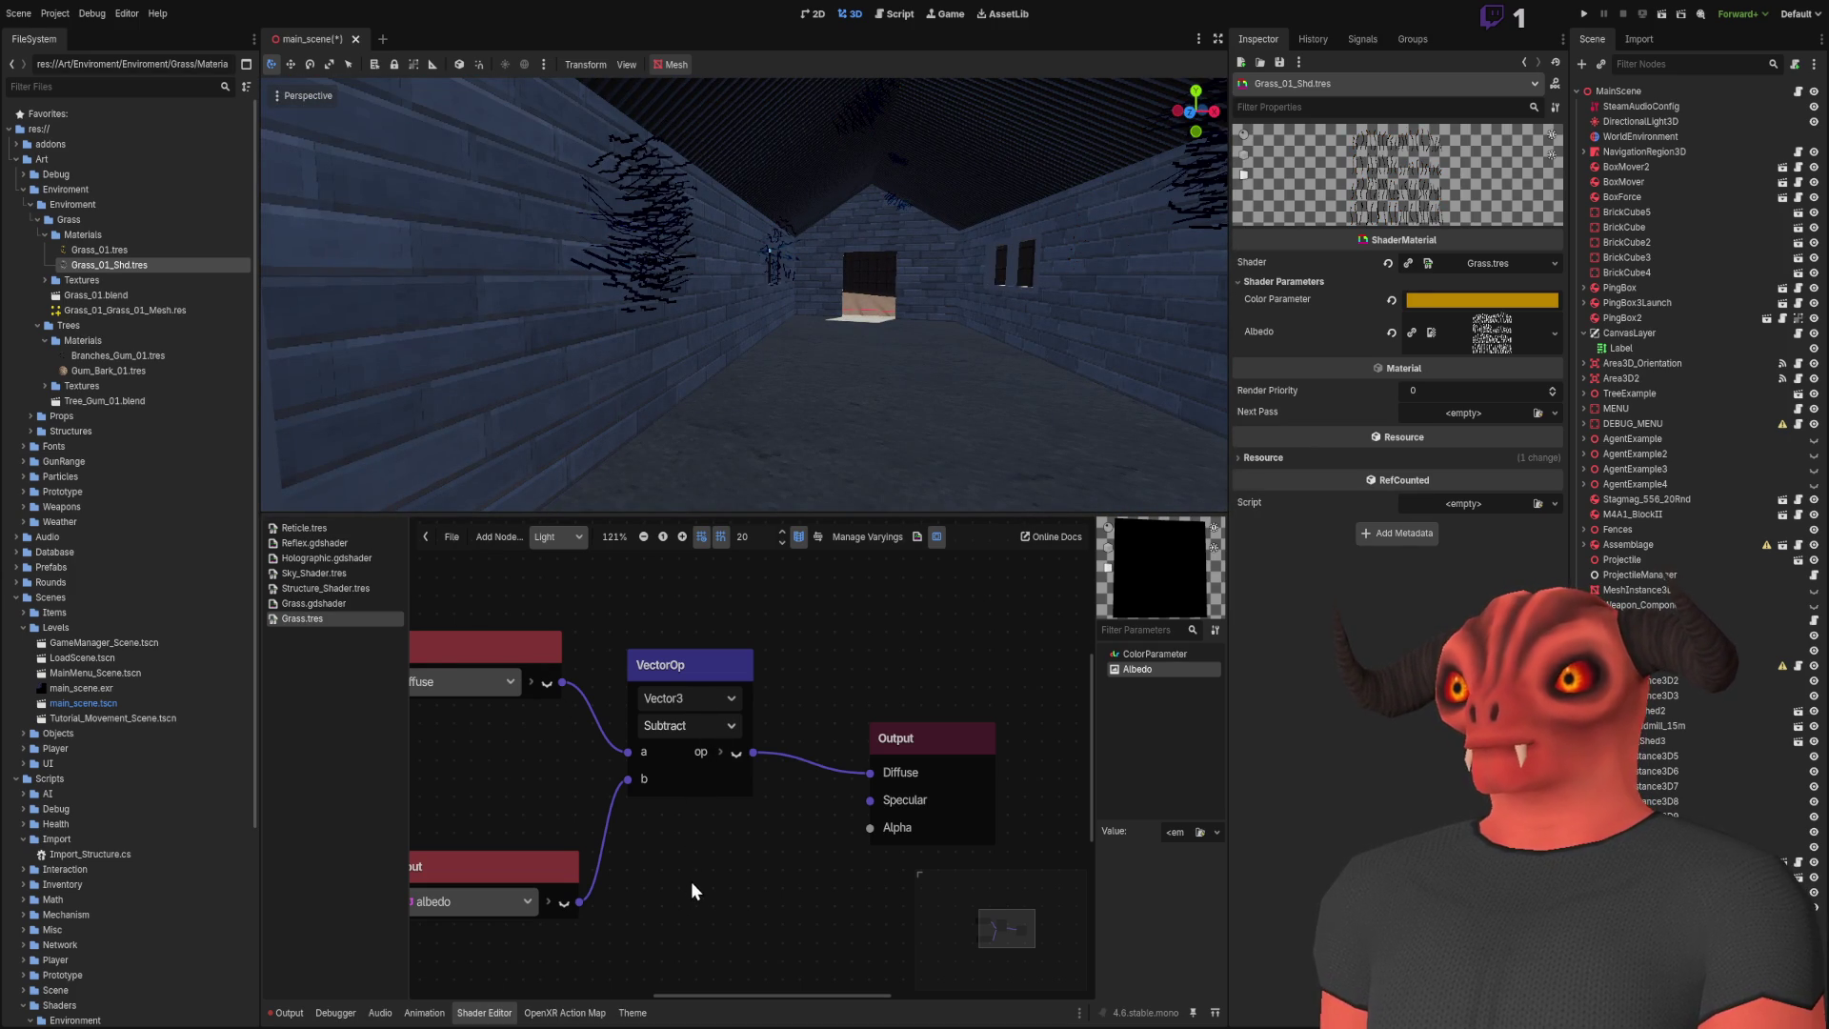
scroll(695, 723, "down", 7)
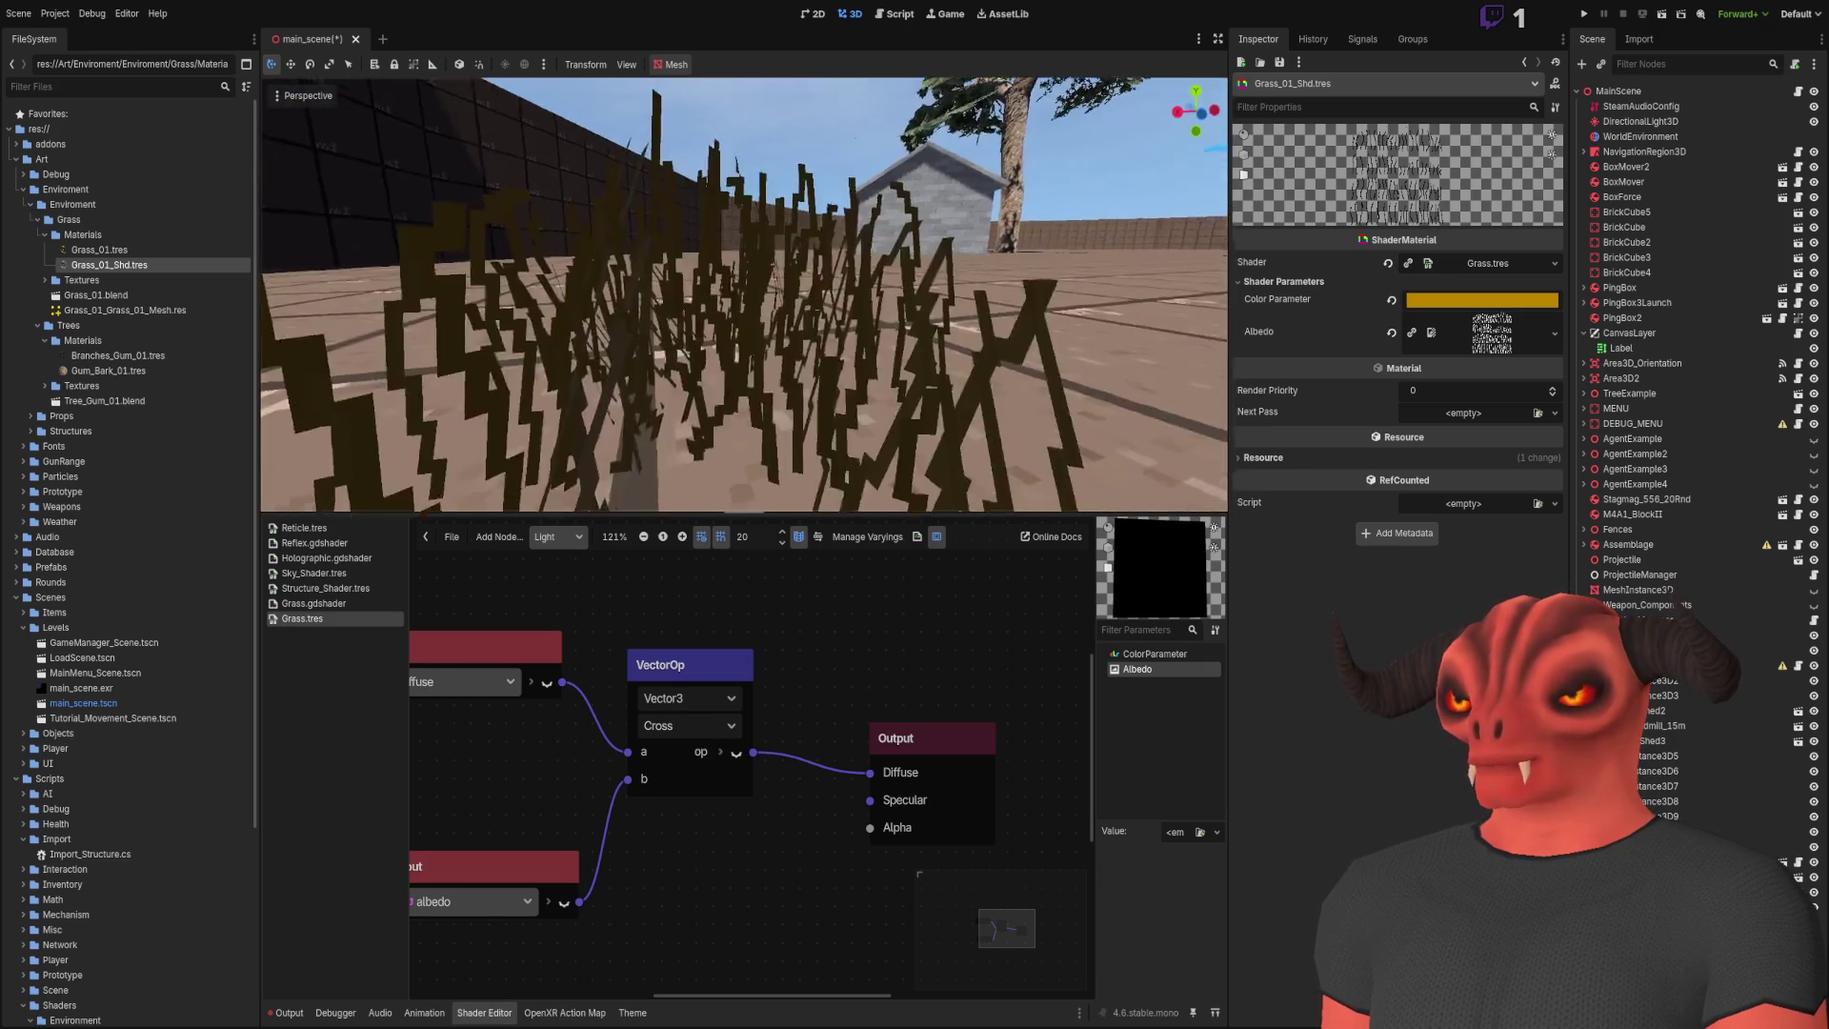
left_click(696, 670)
key("Delete")
Step: Rewire Diffuse so albedo feeds it instead of diffuse, and add a light_is_directional Input
left_click_drag(562, 682, 860, 758)
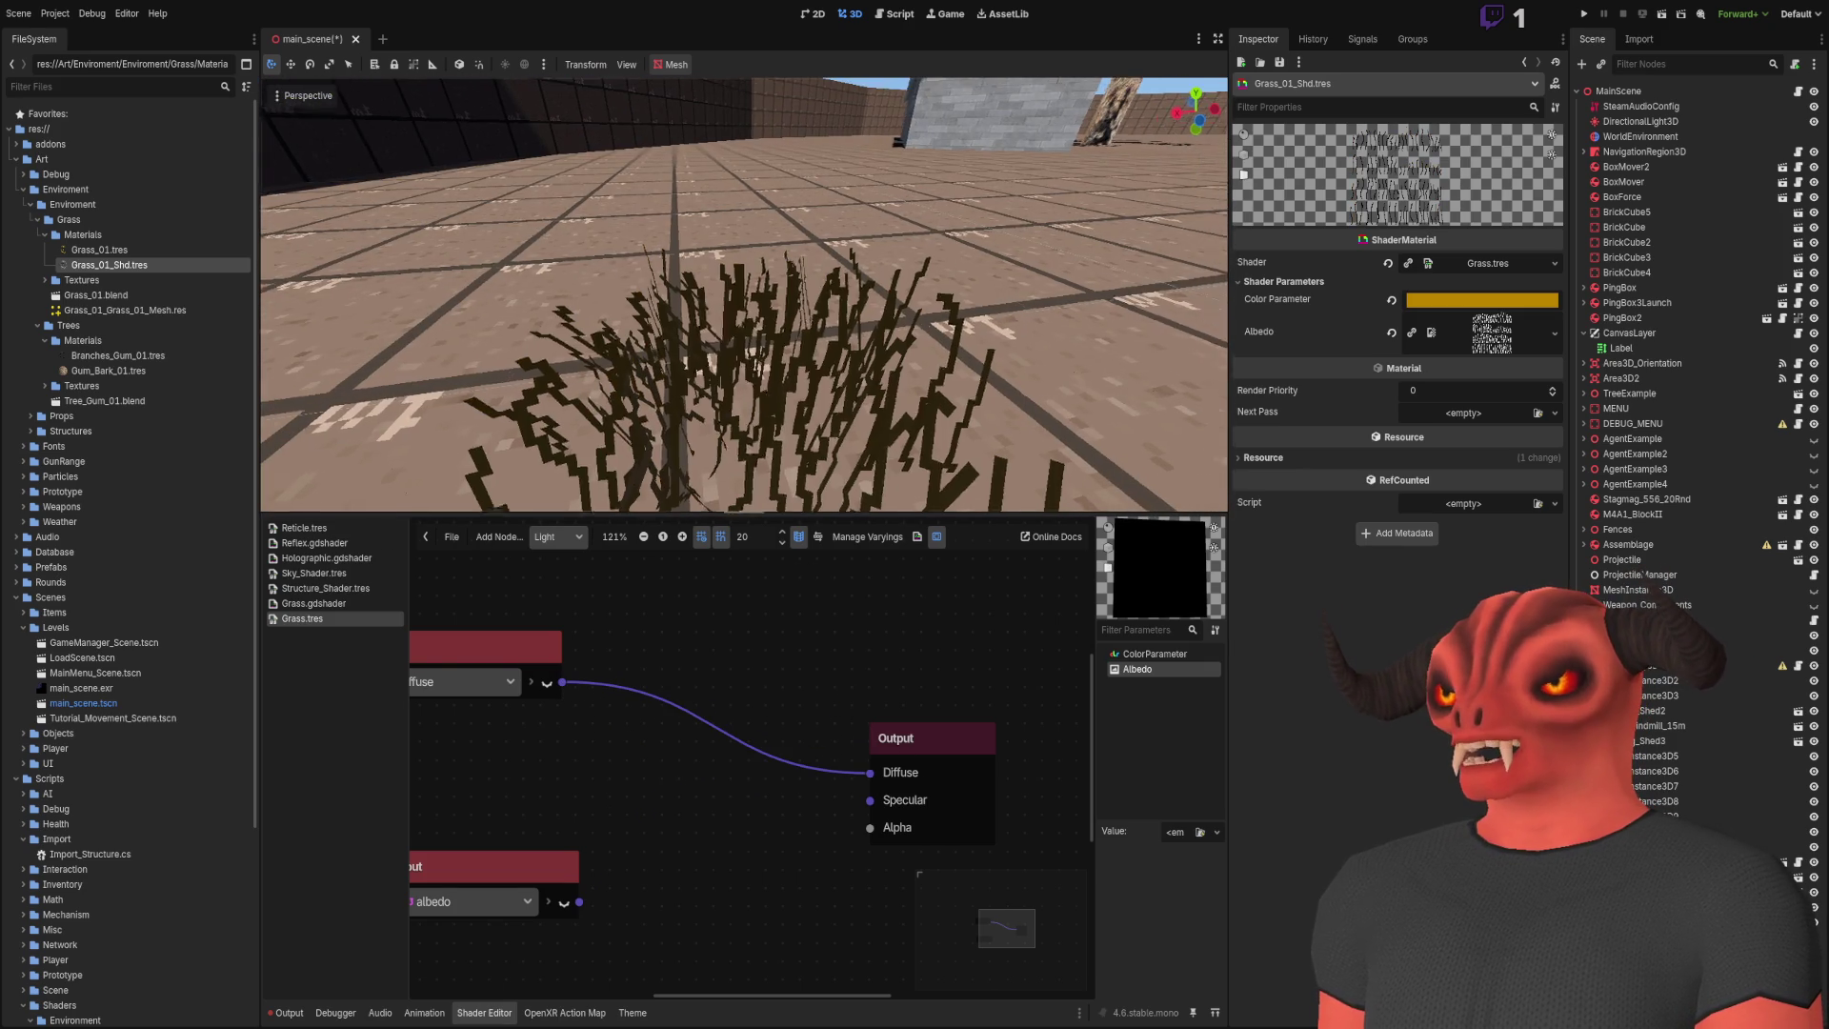
mouse_move(869, 772)
left_mouse_down()
mouse_move(832, 775)
mouse_move(756, 405)
left_mouse_up()
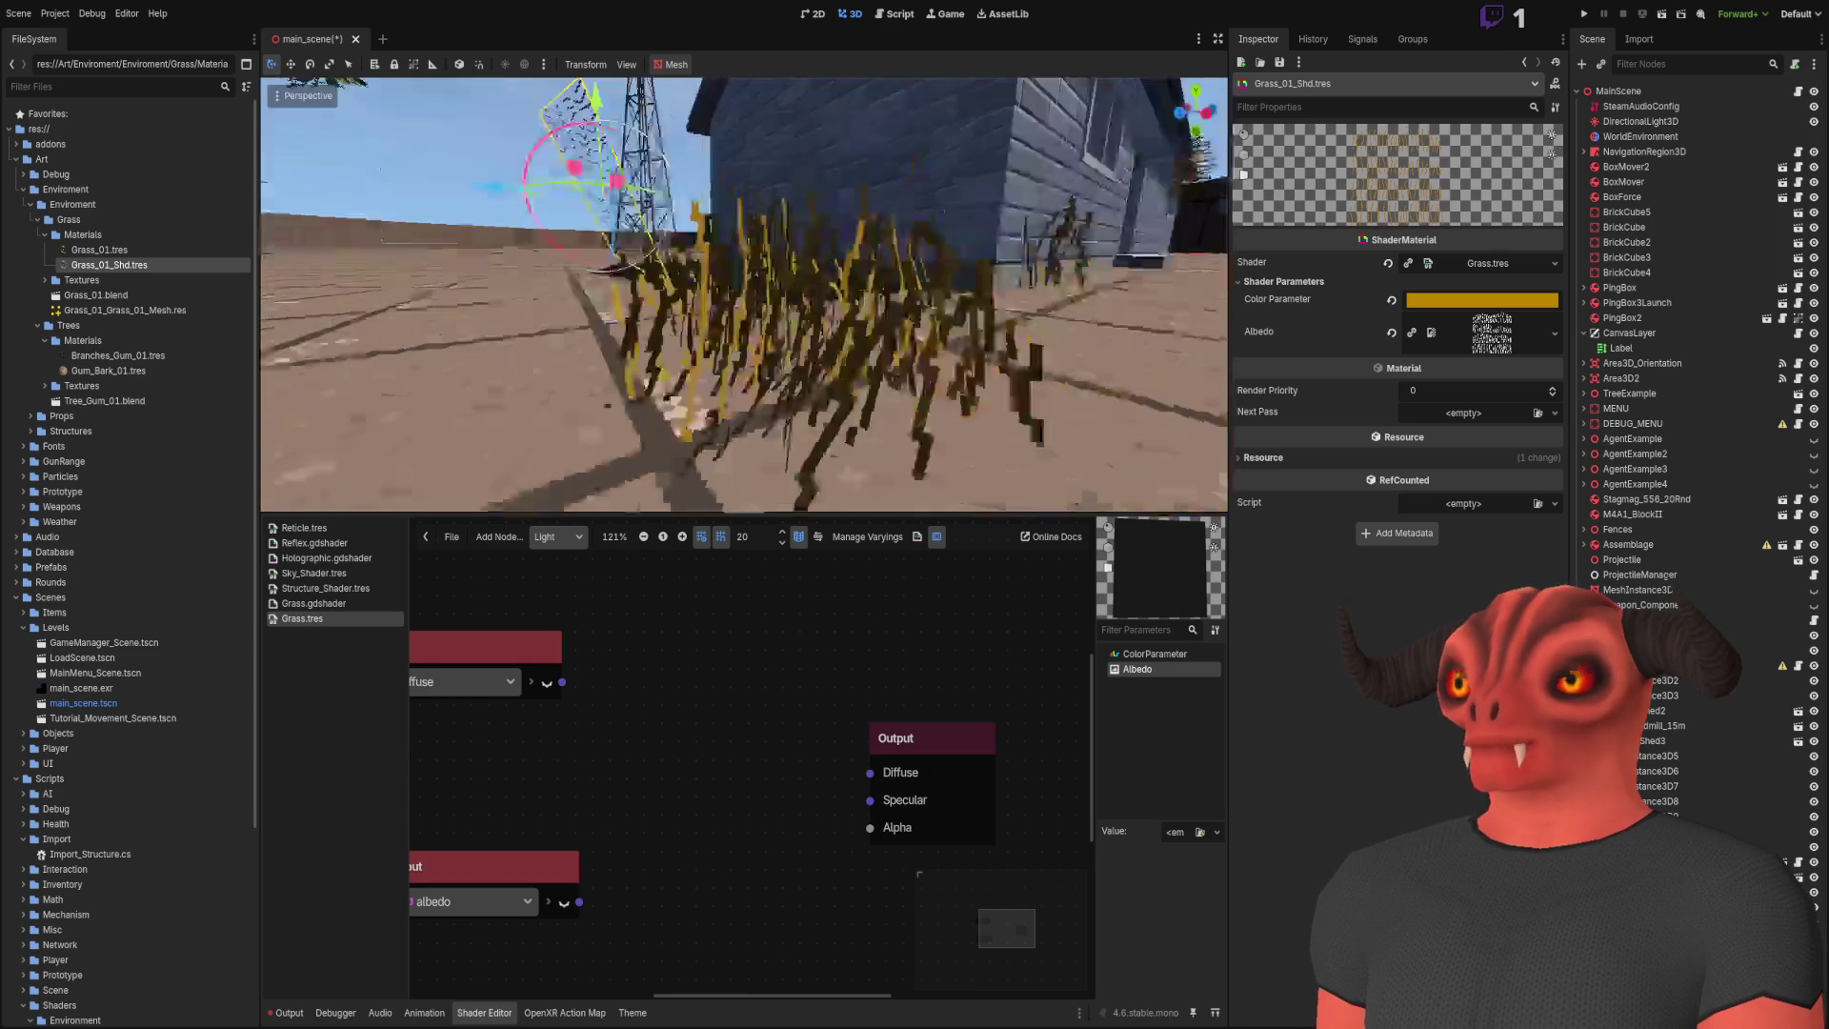
left_click_drag(562, 682, 869, 775)
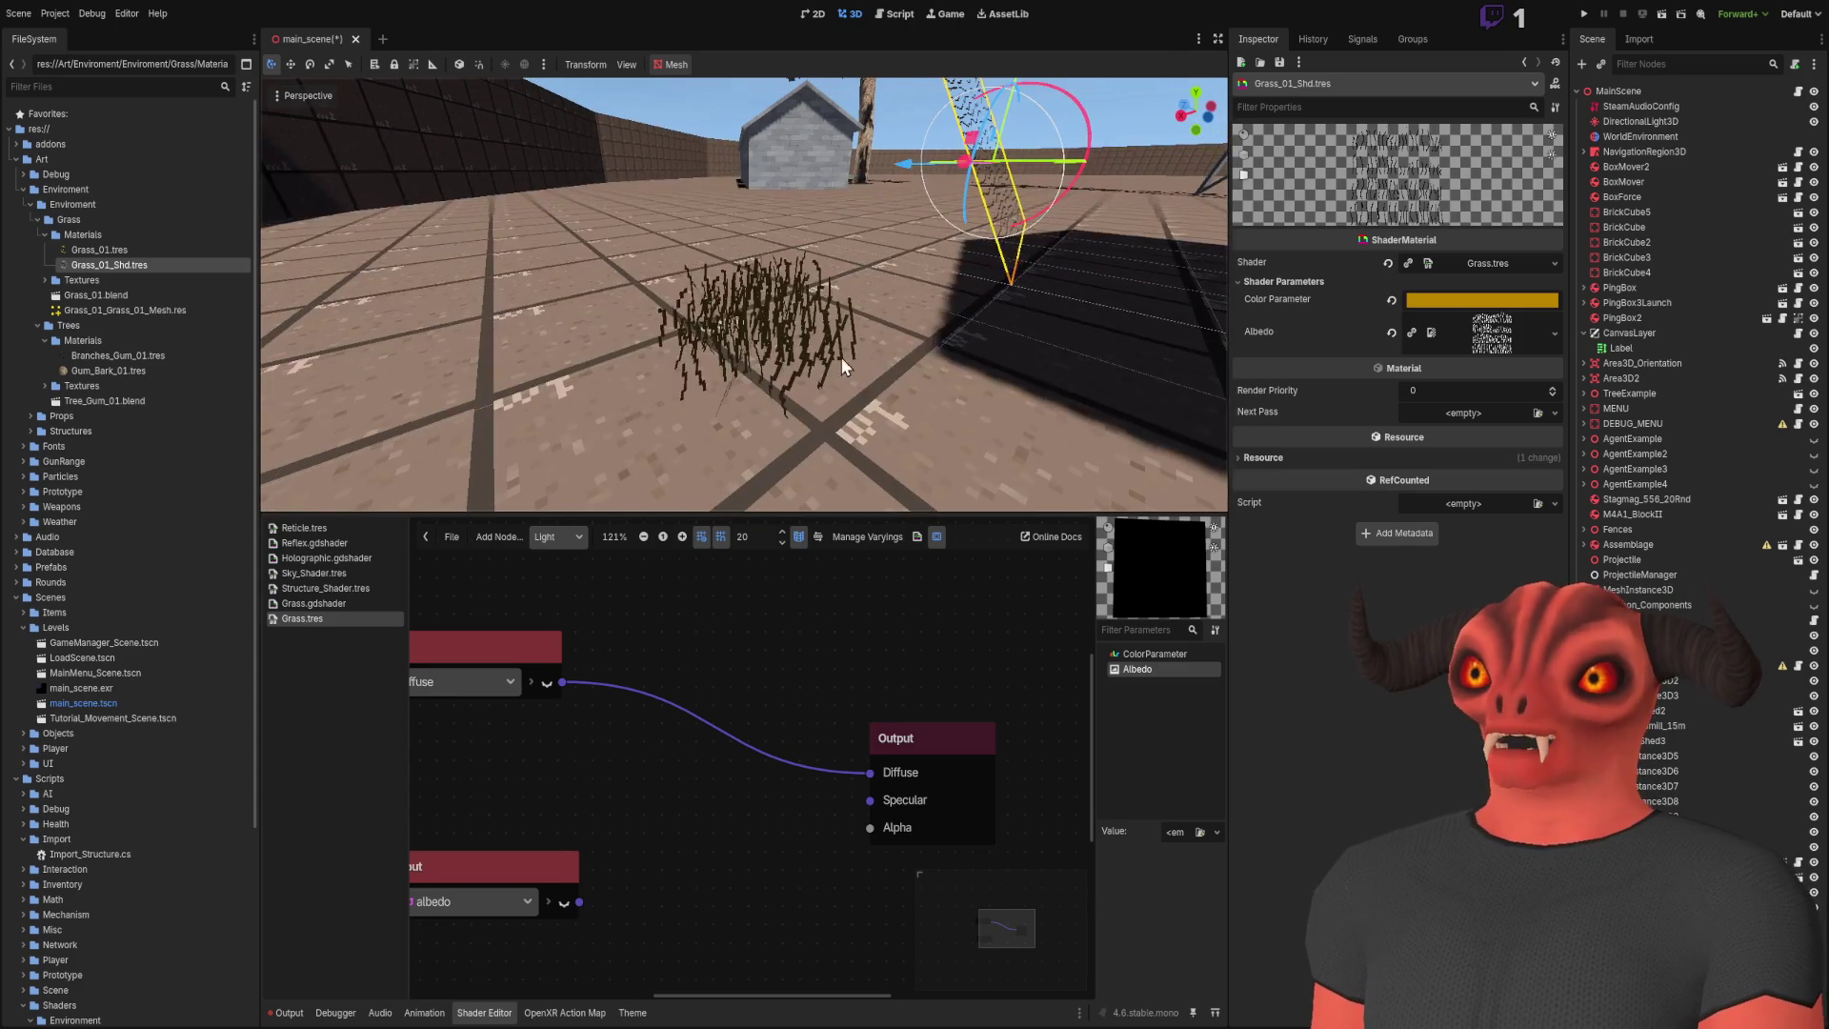
scroll(700, 821, "left", 2)
left_click_drag(666, 874, 957, 745)
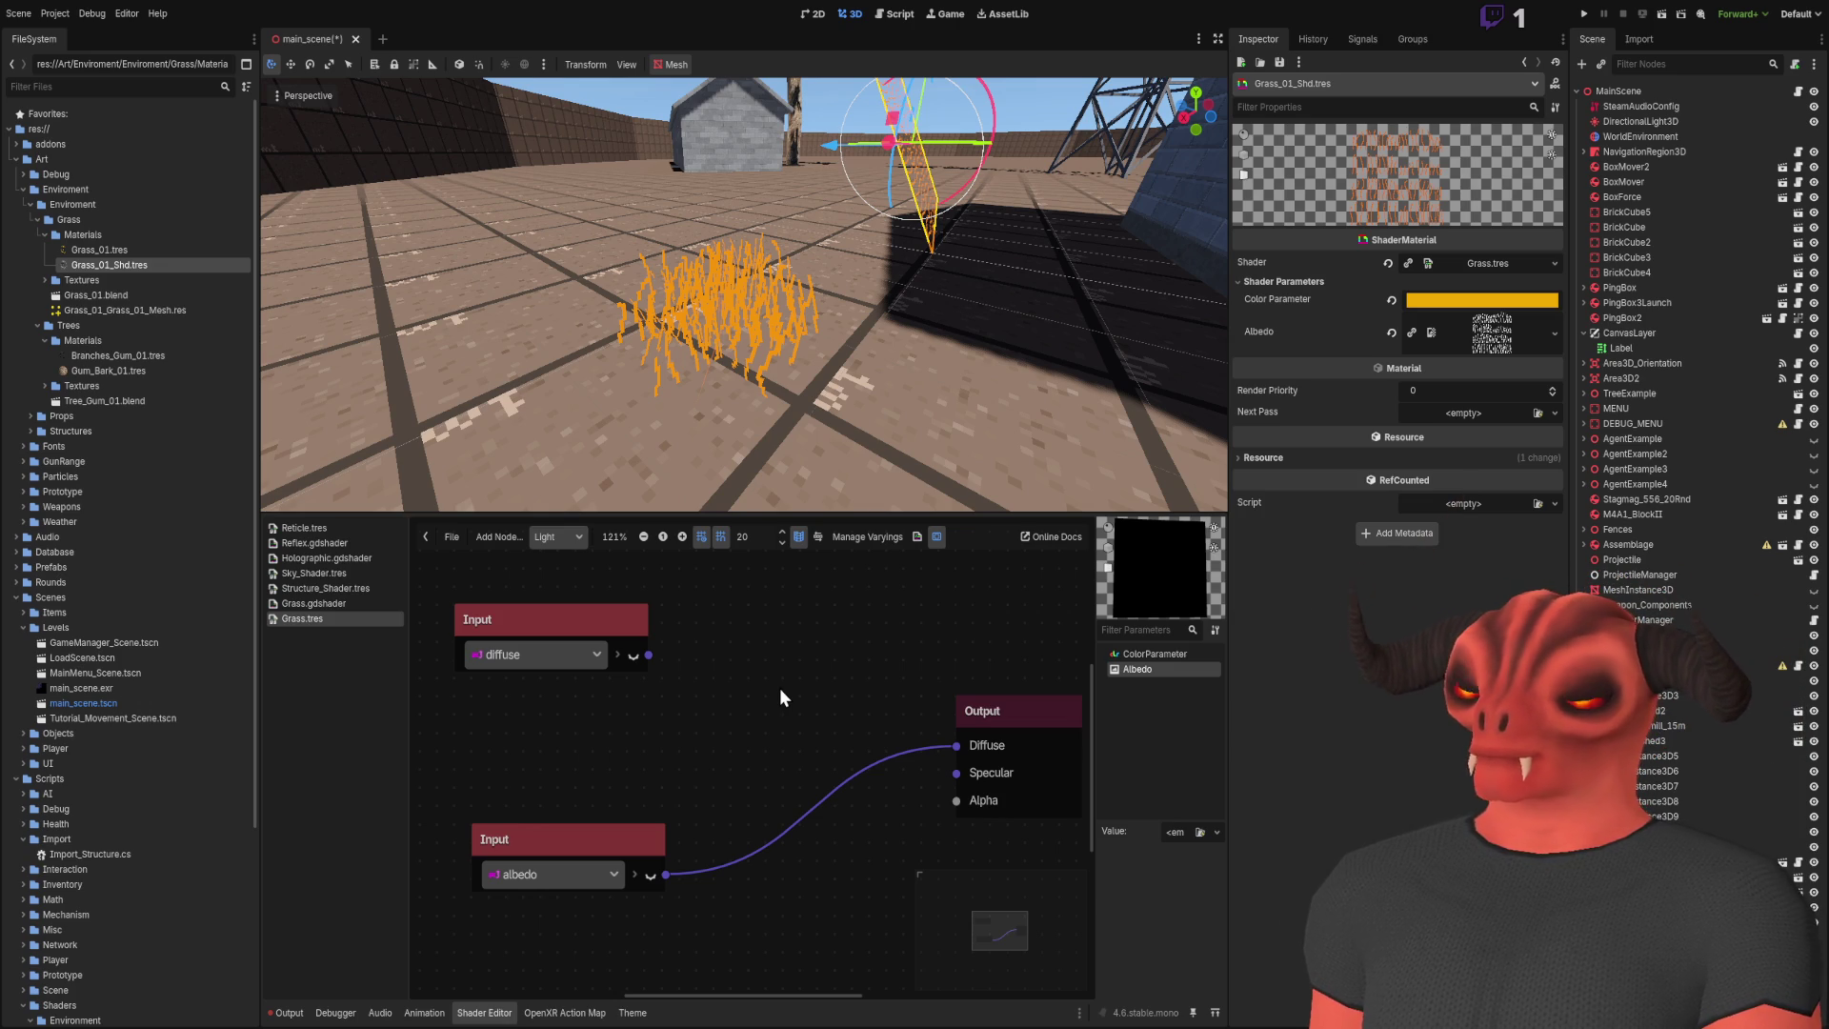
key("ctrl+z")
Step: Restore the If node and wire light_is_directional into its a input
left_click_drag(855, 702, 713, 728)
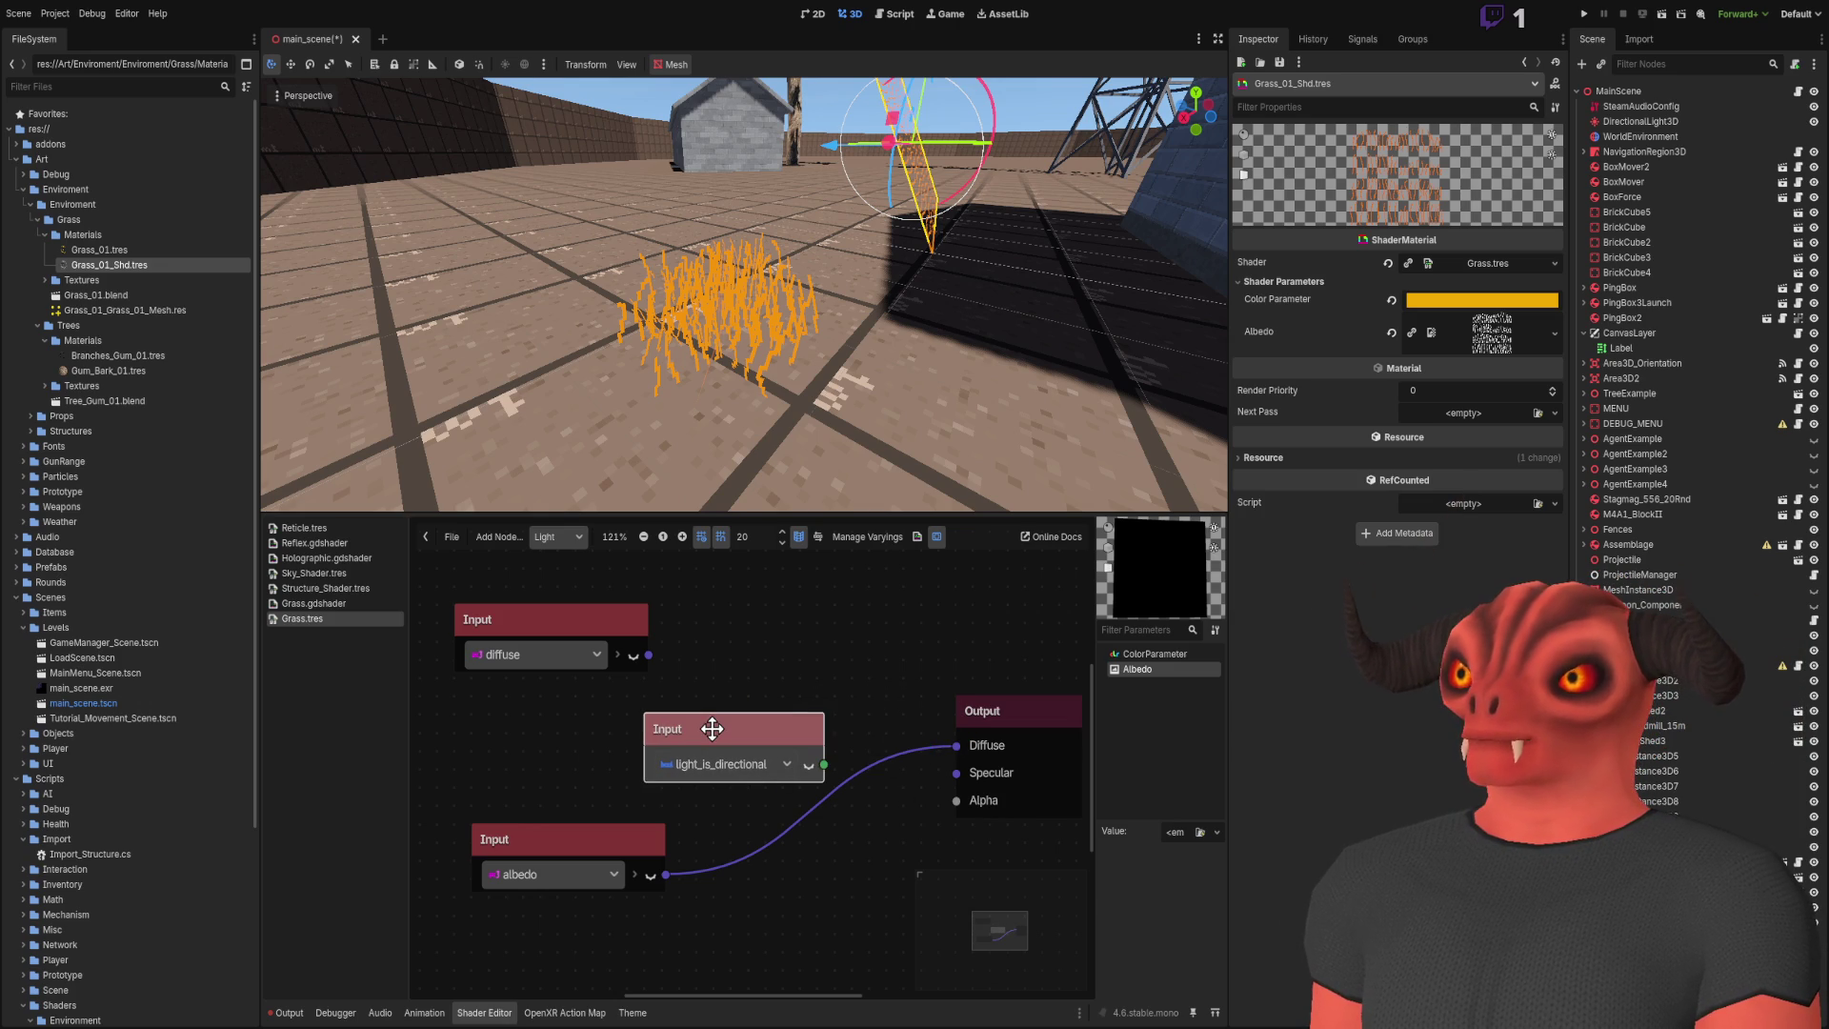
left_click(811, 645)
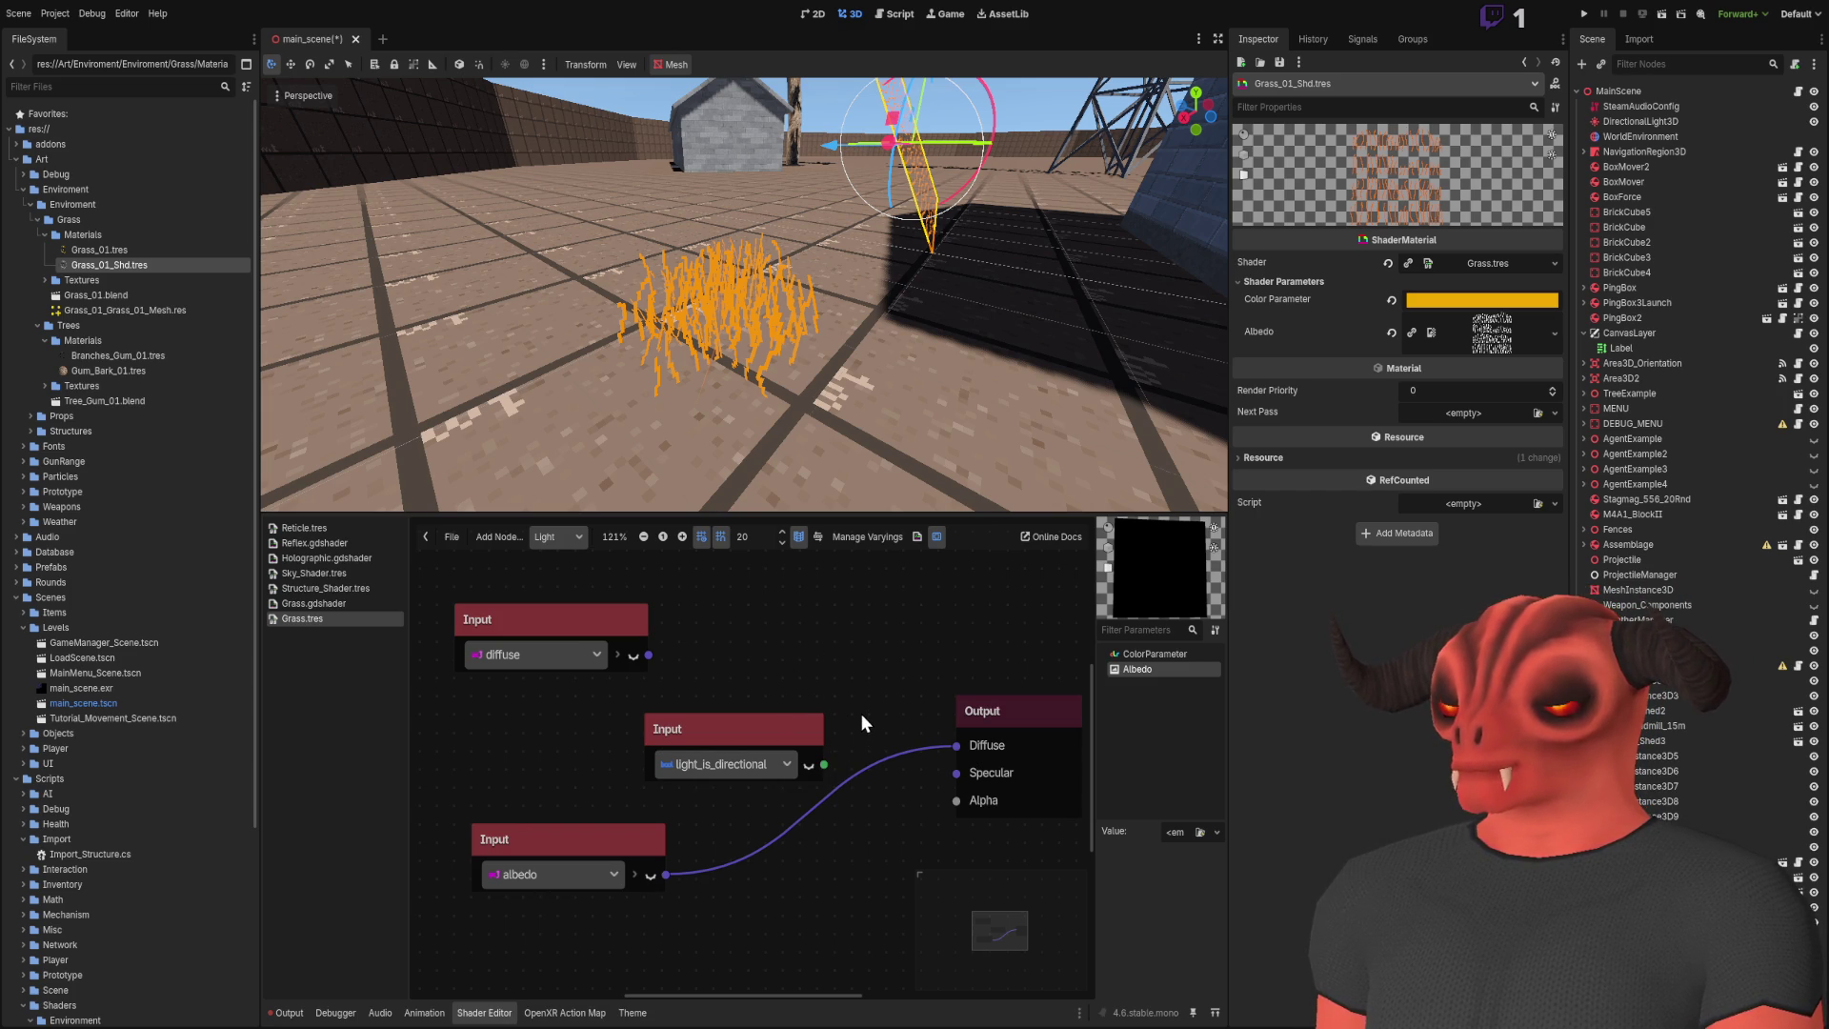
key("ctrl+z")
mouse_move(793, 752)
left_mouse_down()
mouse_move(654, 753)
mouse_move(789, 697)
left_mouse_up()
mouse_move(614, 648)
left_mouse_down()
mouse_move(657, 810)
mouse_move(613, 815)
left_mouse_up()
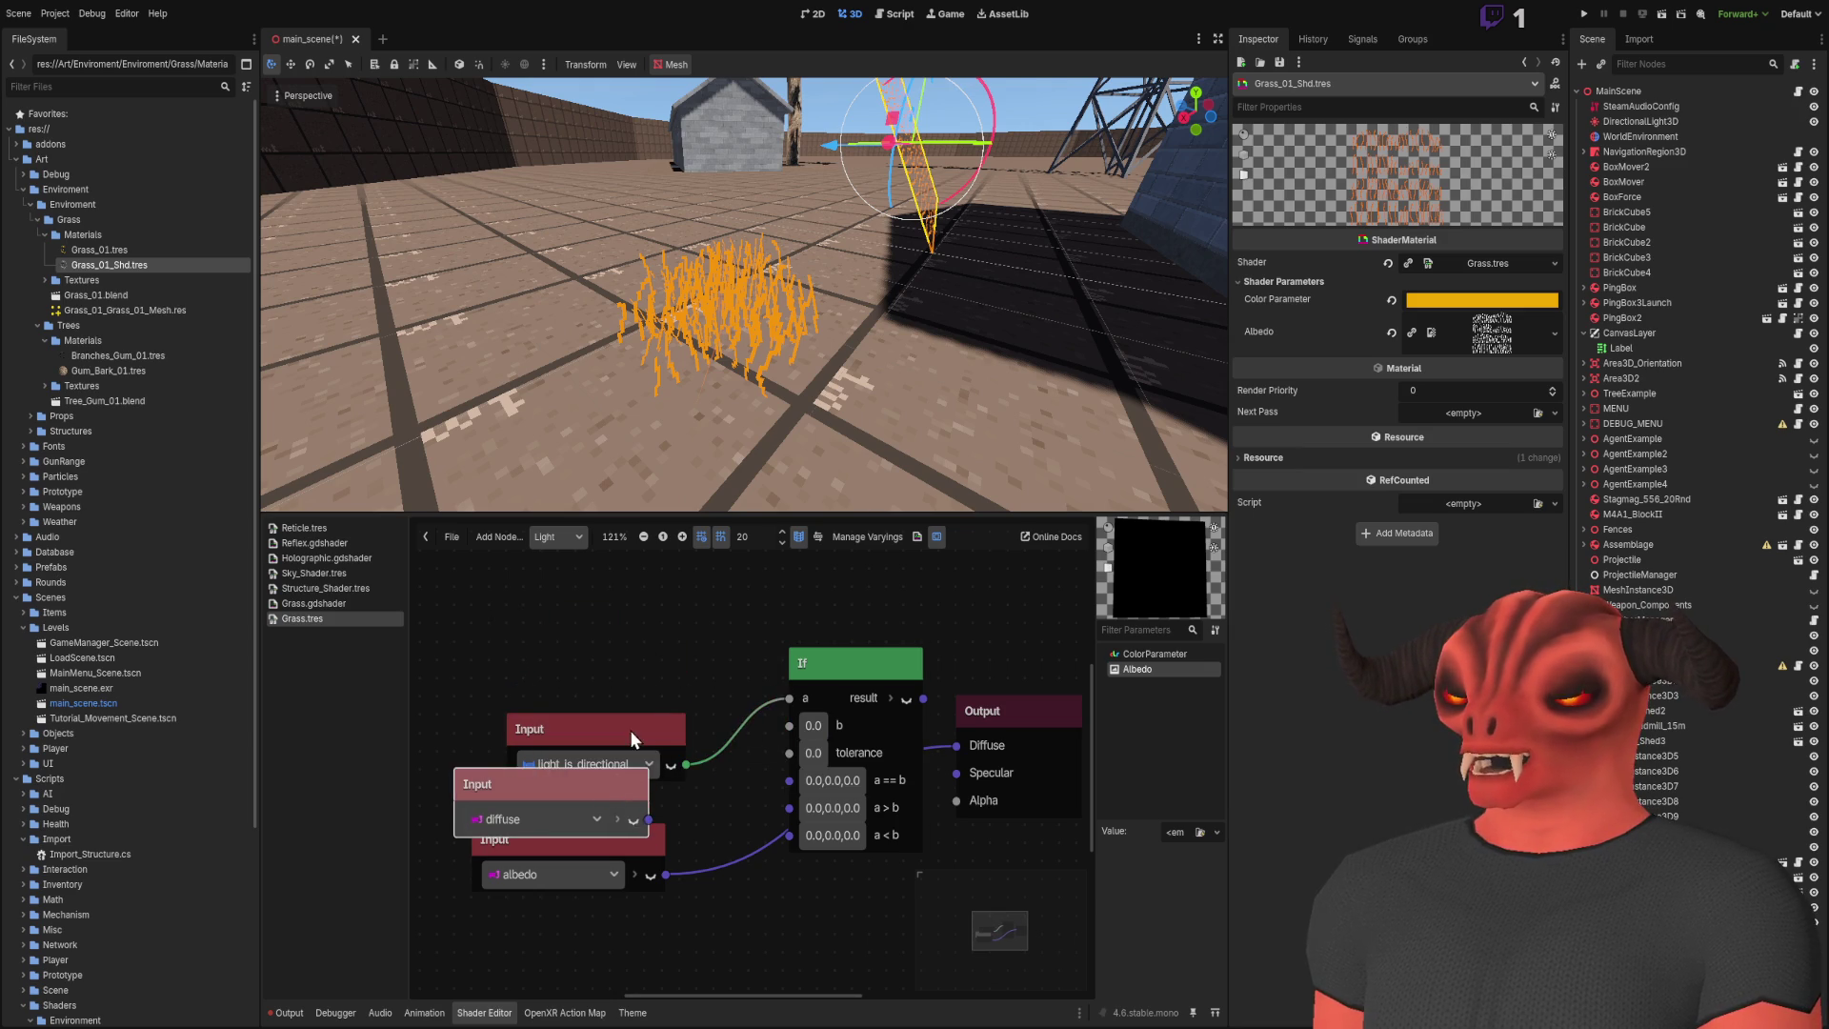
Step: Wire diffuse into the If's a == b and albedo into a < b, then check the grass
left_click_drag(631, 729, 595, 602)
left_click_drag(574, 769, 609, 715)
mouse_move(682, 764)
left_mouse_down()
mouse_move(783, 808)
mouse_move(798, 775)
left_mouse_up()
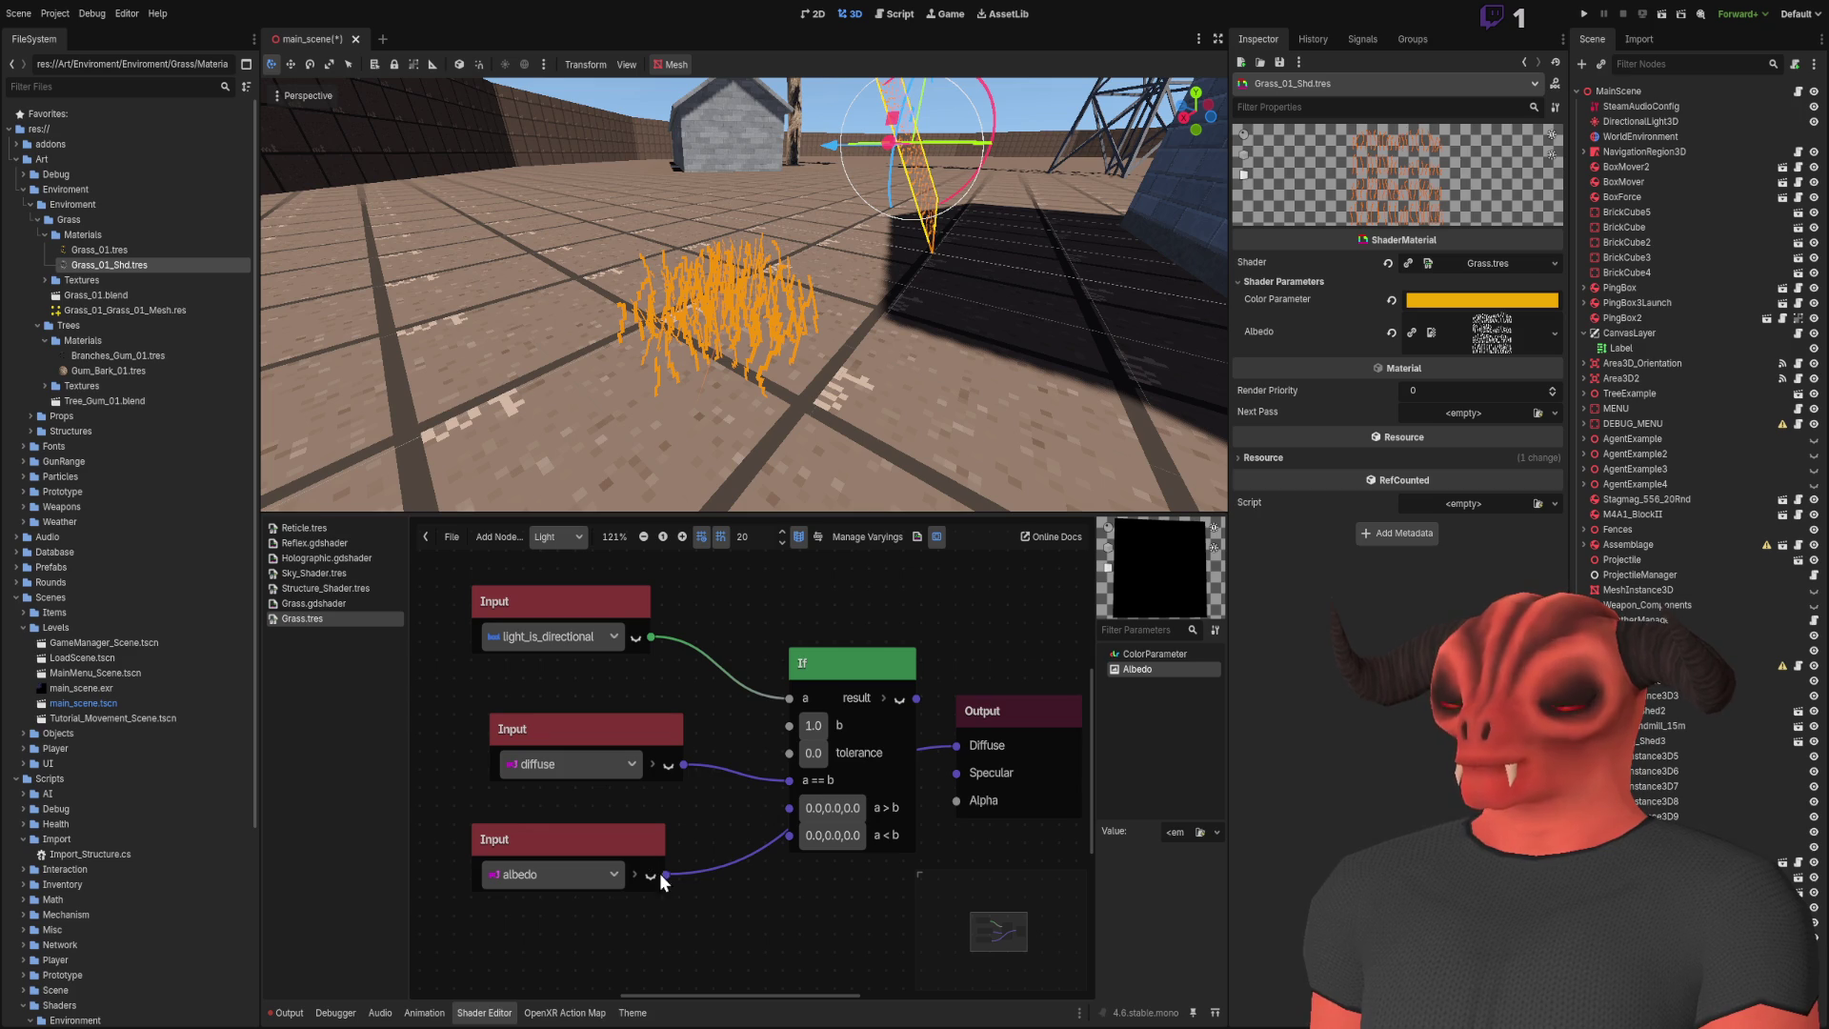
left_click_drag(813, 844, 791, 834)
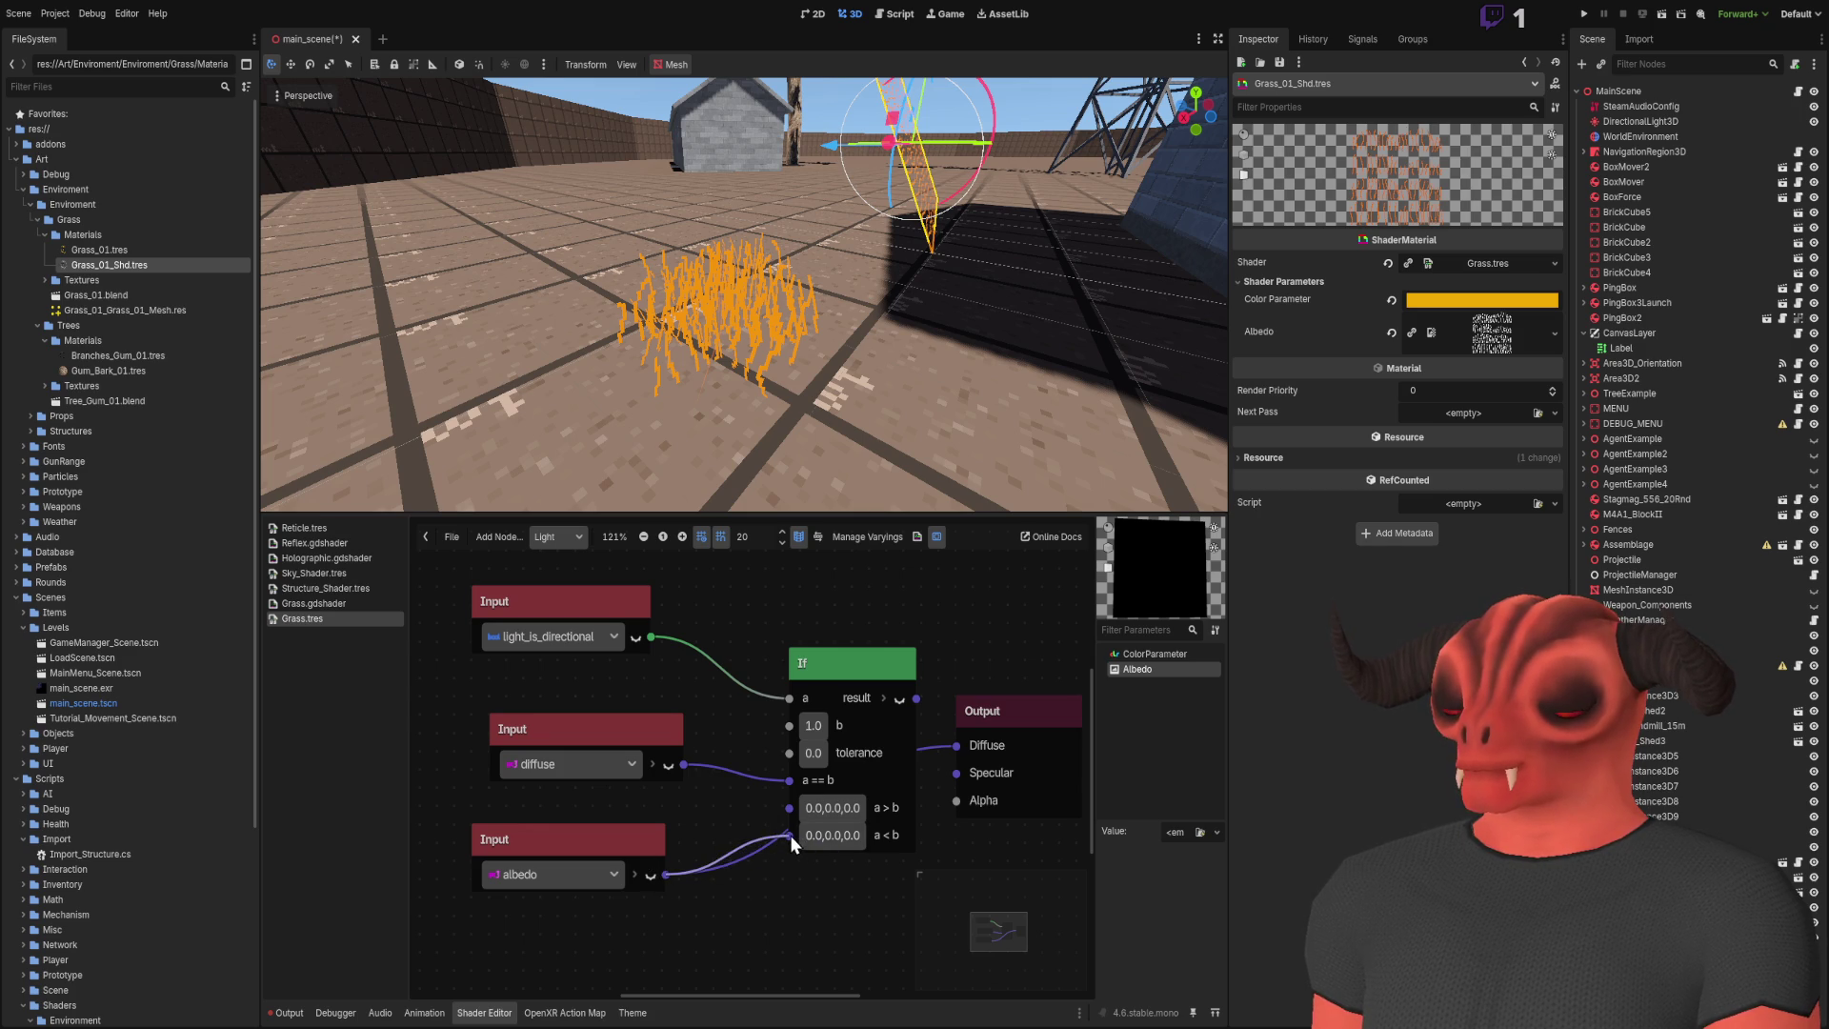
mouse_move(912, 367)
left_mouse_down()
mouse_move(667, 362)
mouse_move(904, 362)
mouse_move(771, 398)
left_mouse_up()
left_click(586, 610)
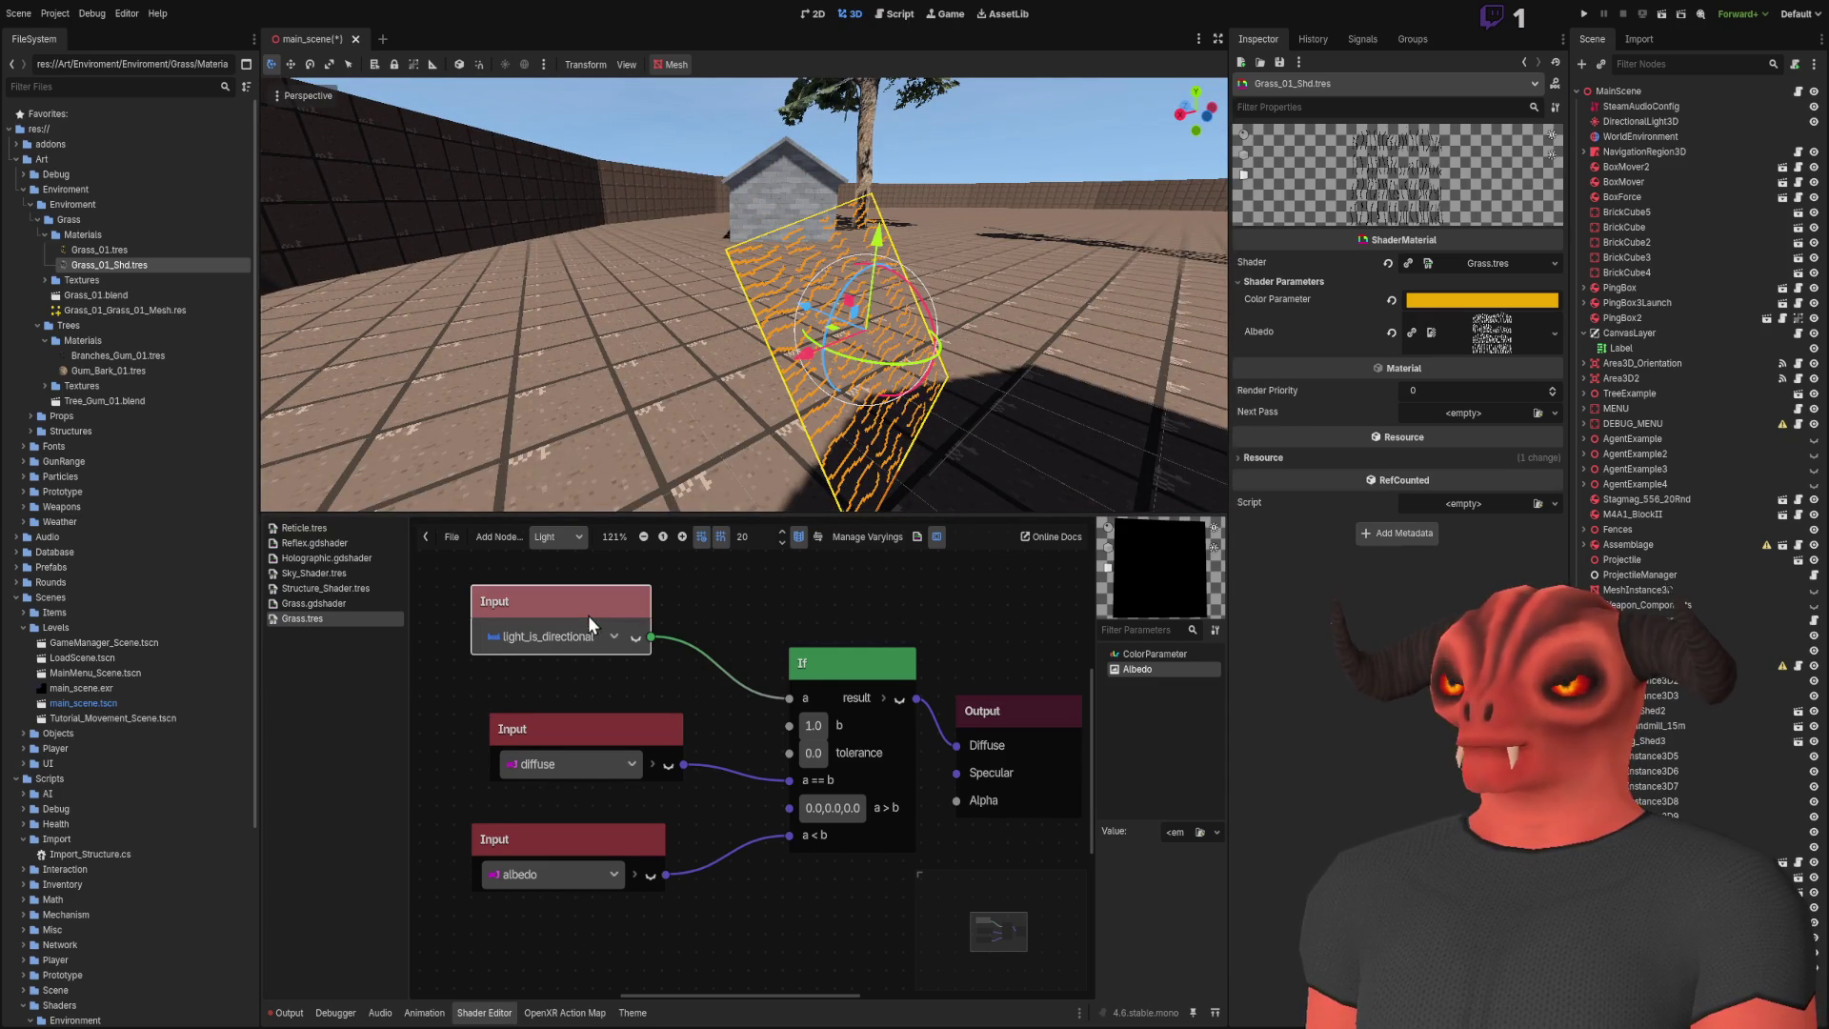
Step: Replace light_is_directional with a FaceForward node whose N feeds the If's a
key("Delete")
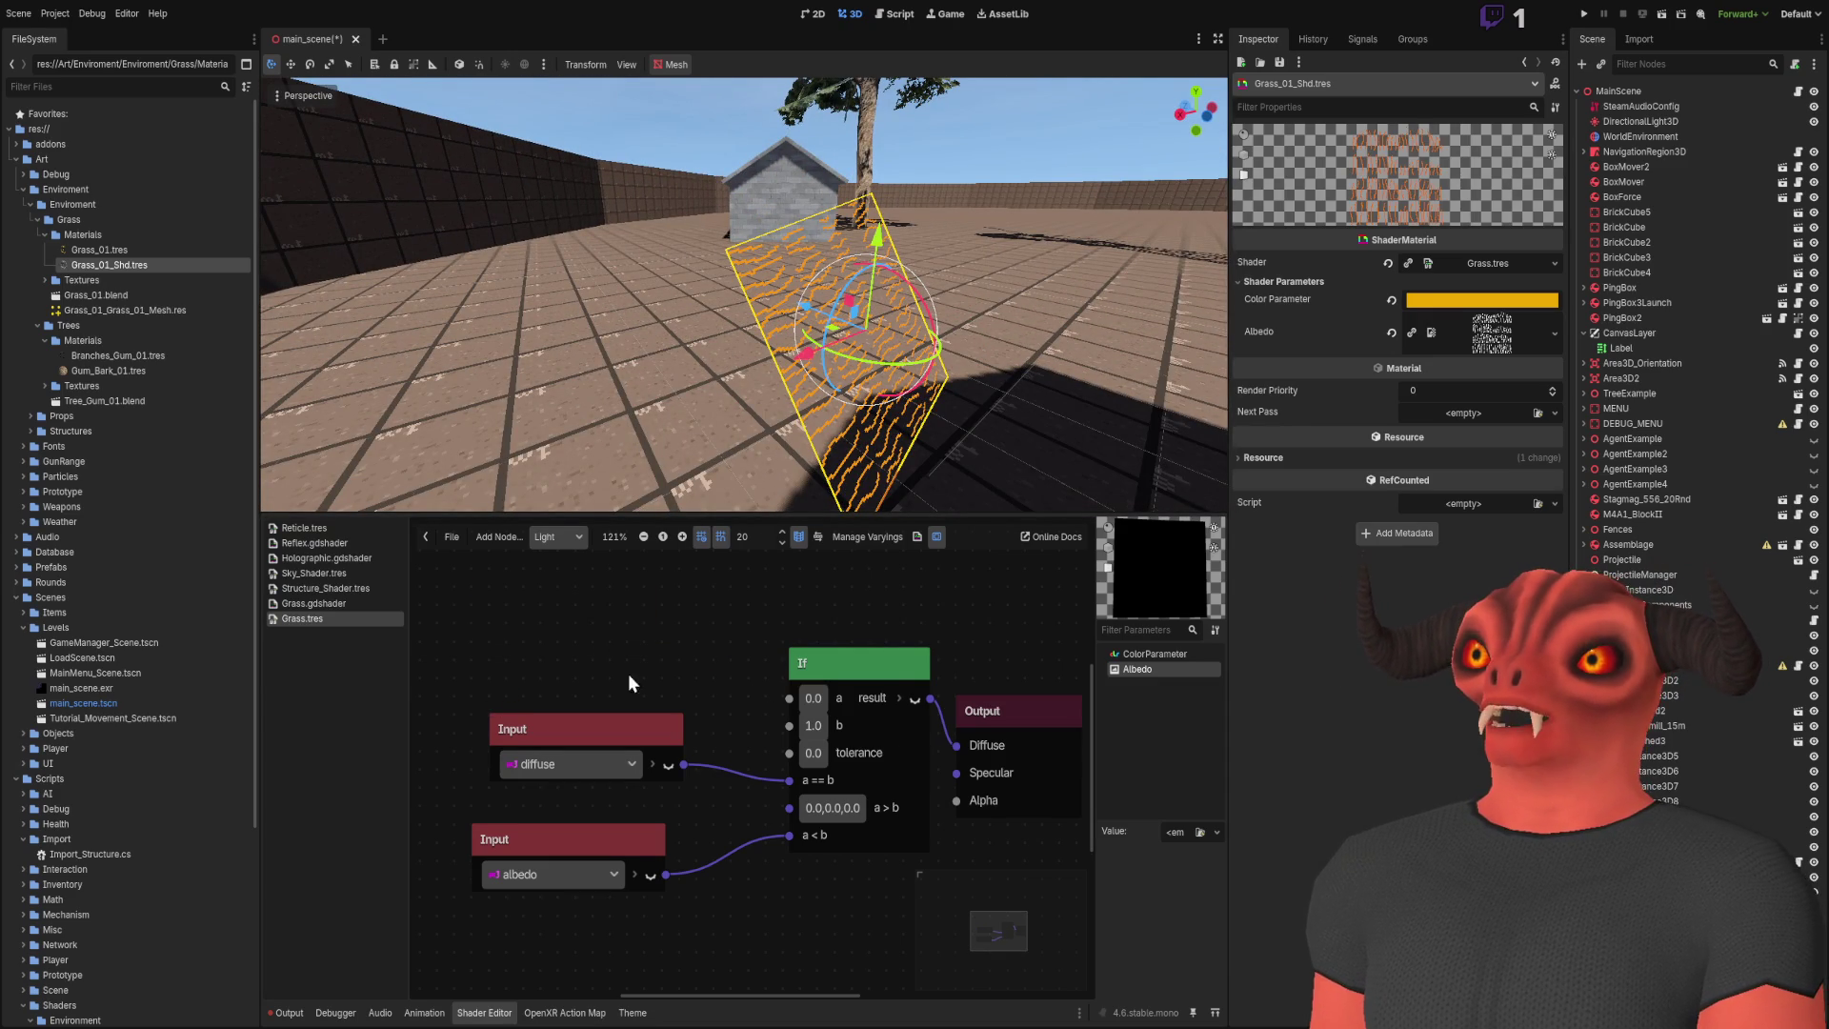
key("ctrl+z")
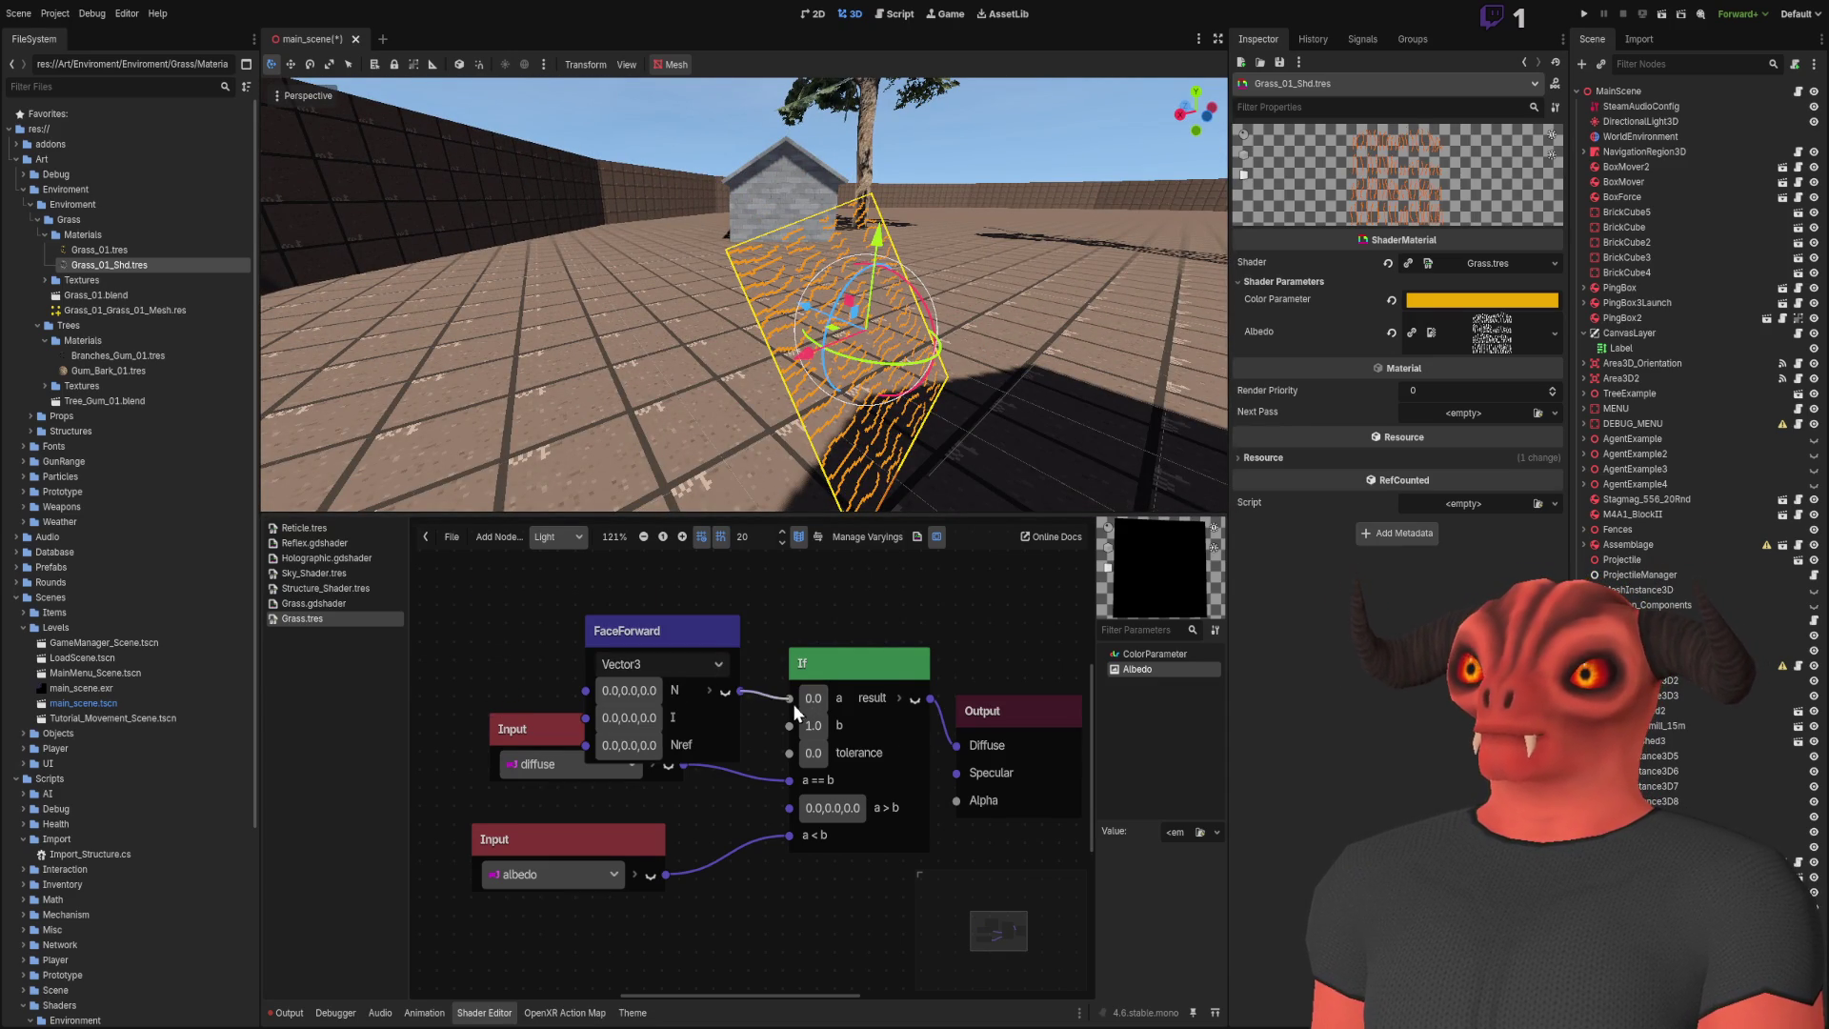
left_click_drag(797, 690, 790, 697)
left_click_drag(680, 648, 602, 560)
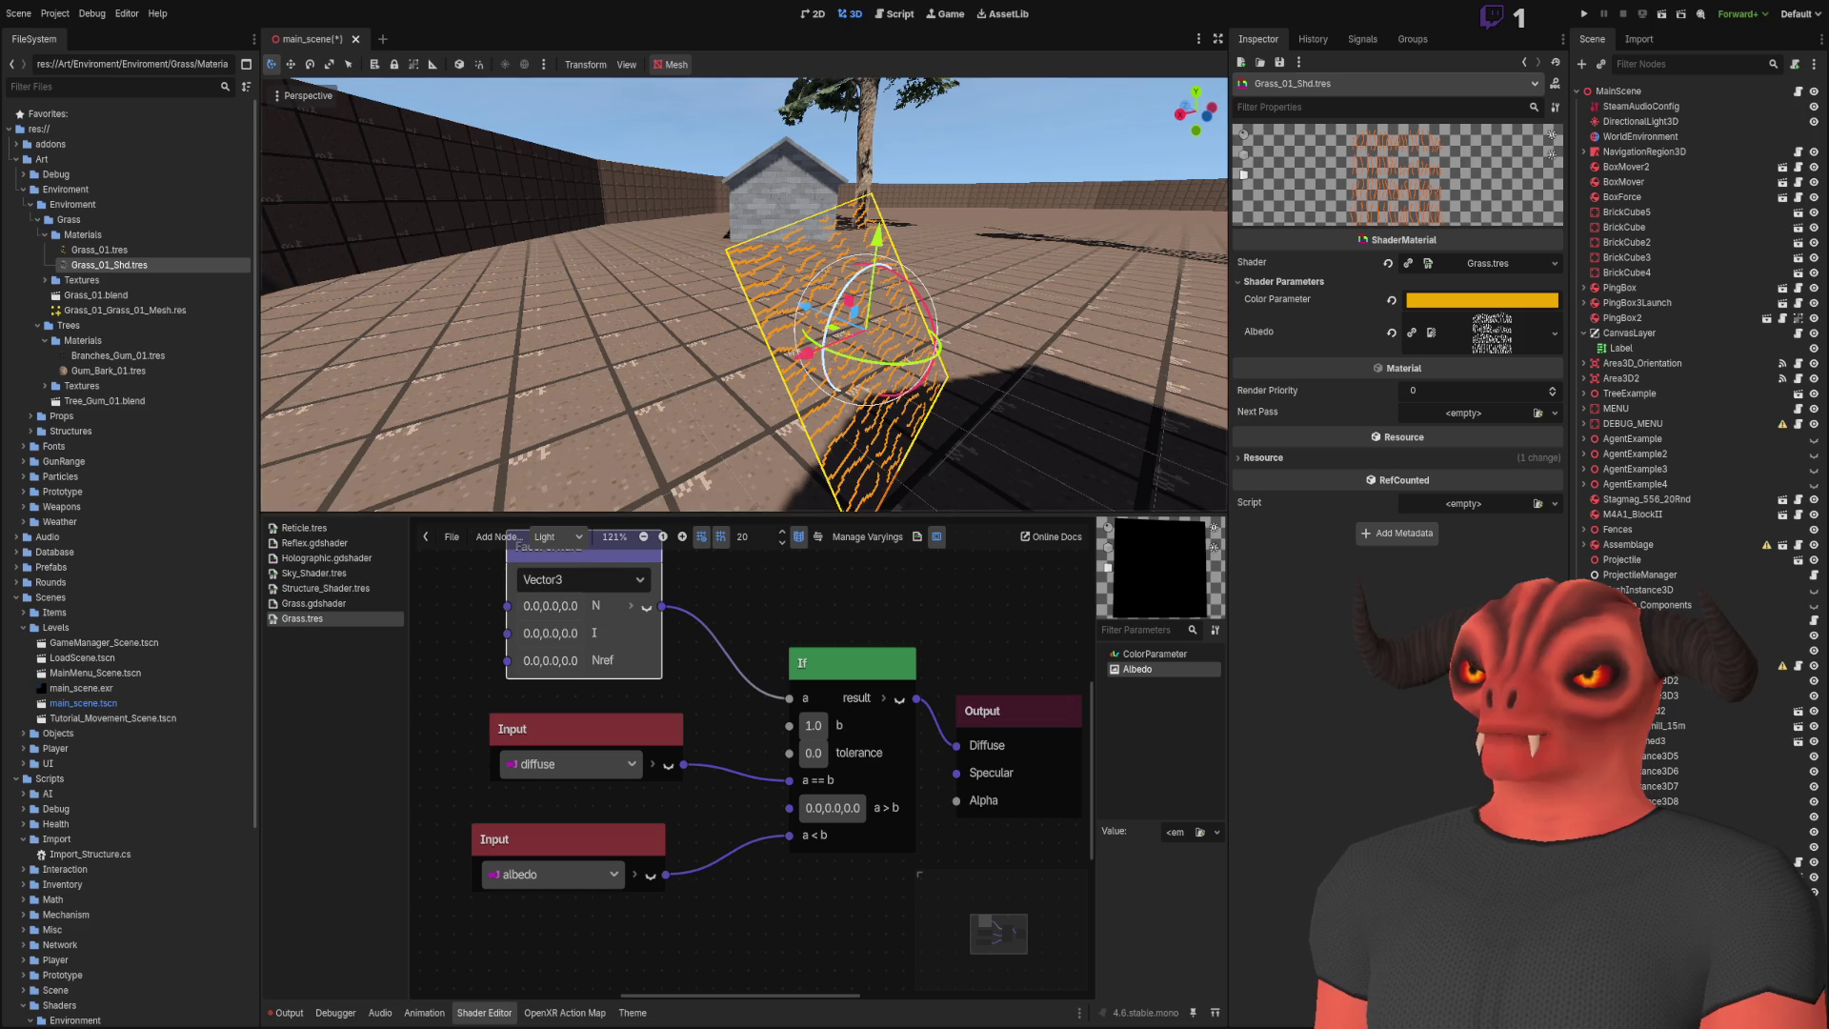
Step: Inspect the house corner and grass, then remove the FaceForward node
mouse_move(743, 295)
left_mouse_down()
mouse_move(667, 300)
mouse_move(752, 301)
mouse_move(735, 304)
left_mouse_up()
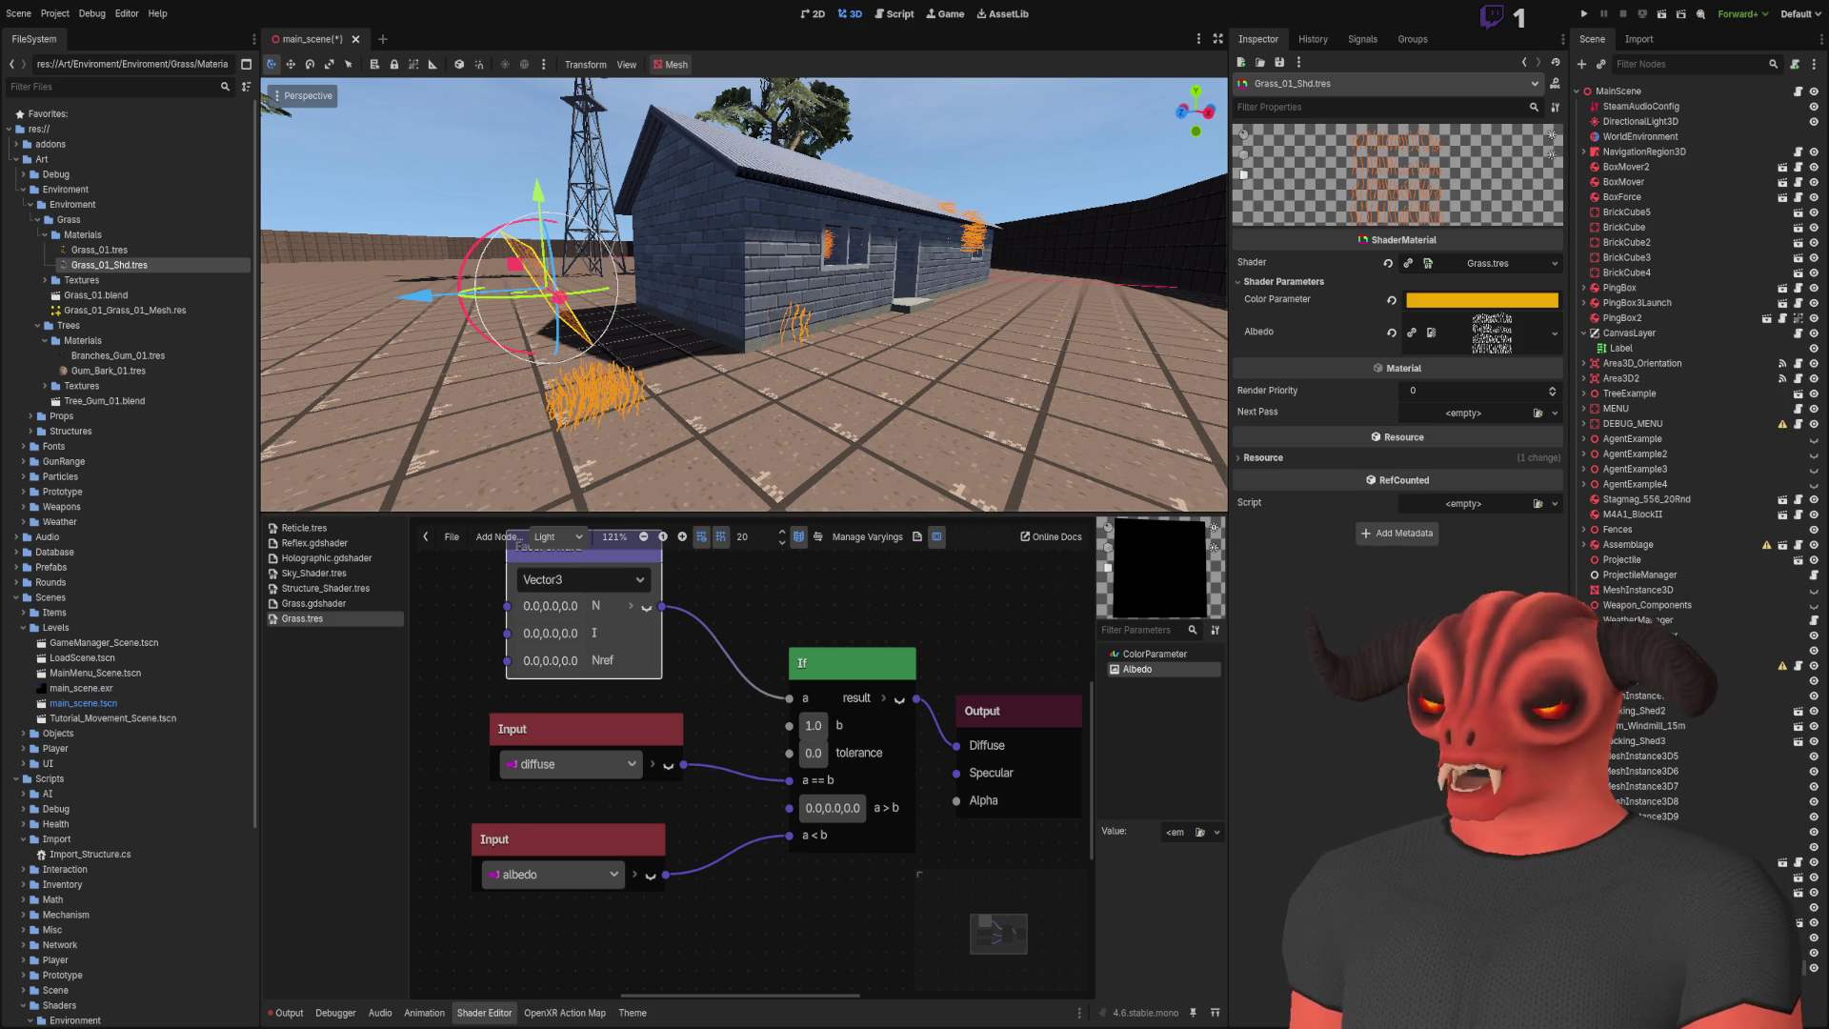
scroll(735, 728, "down", 2)
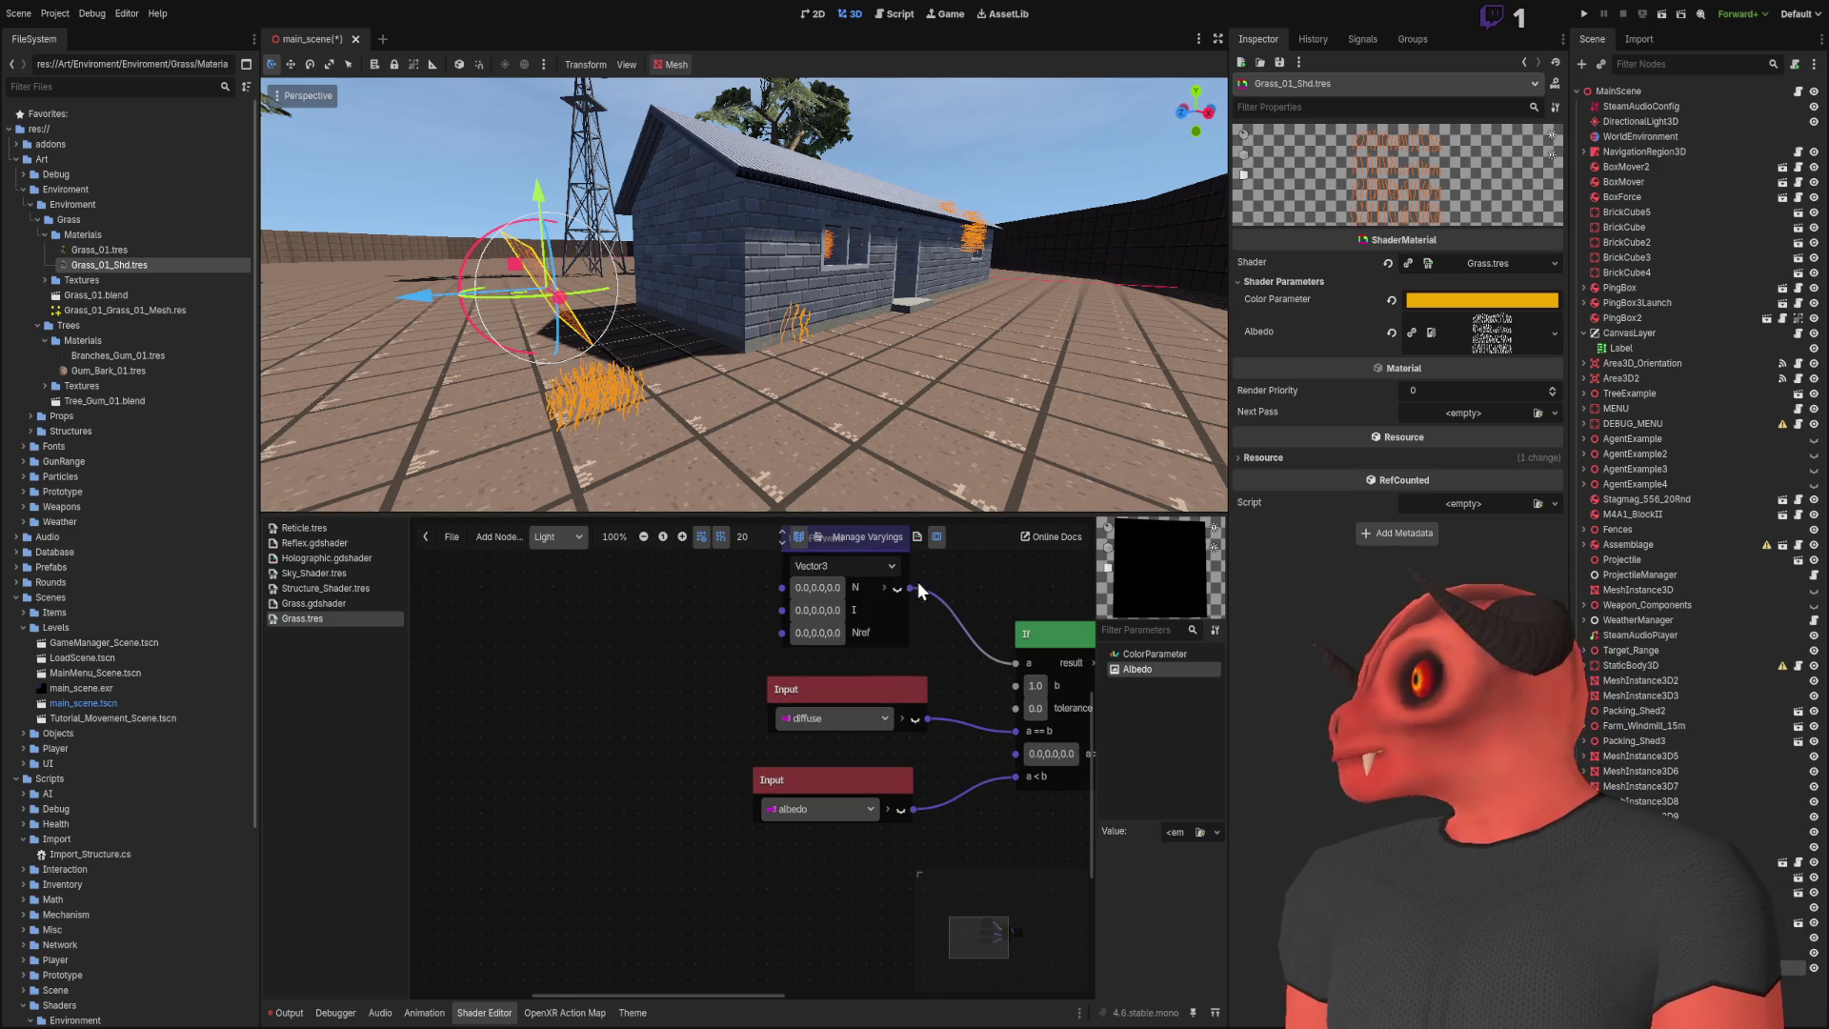
left_click_drag(917, 578, 689, 674)
key("Delete")
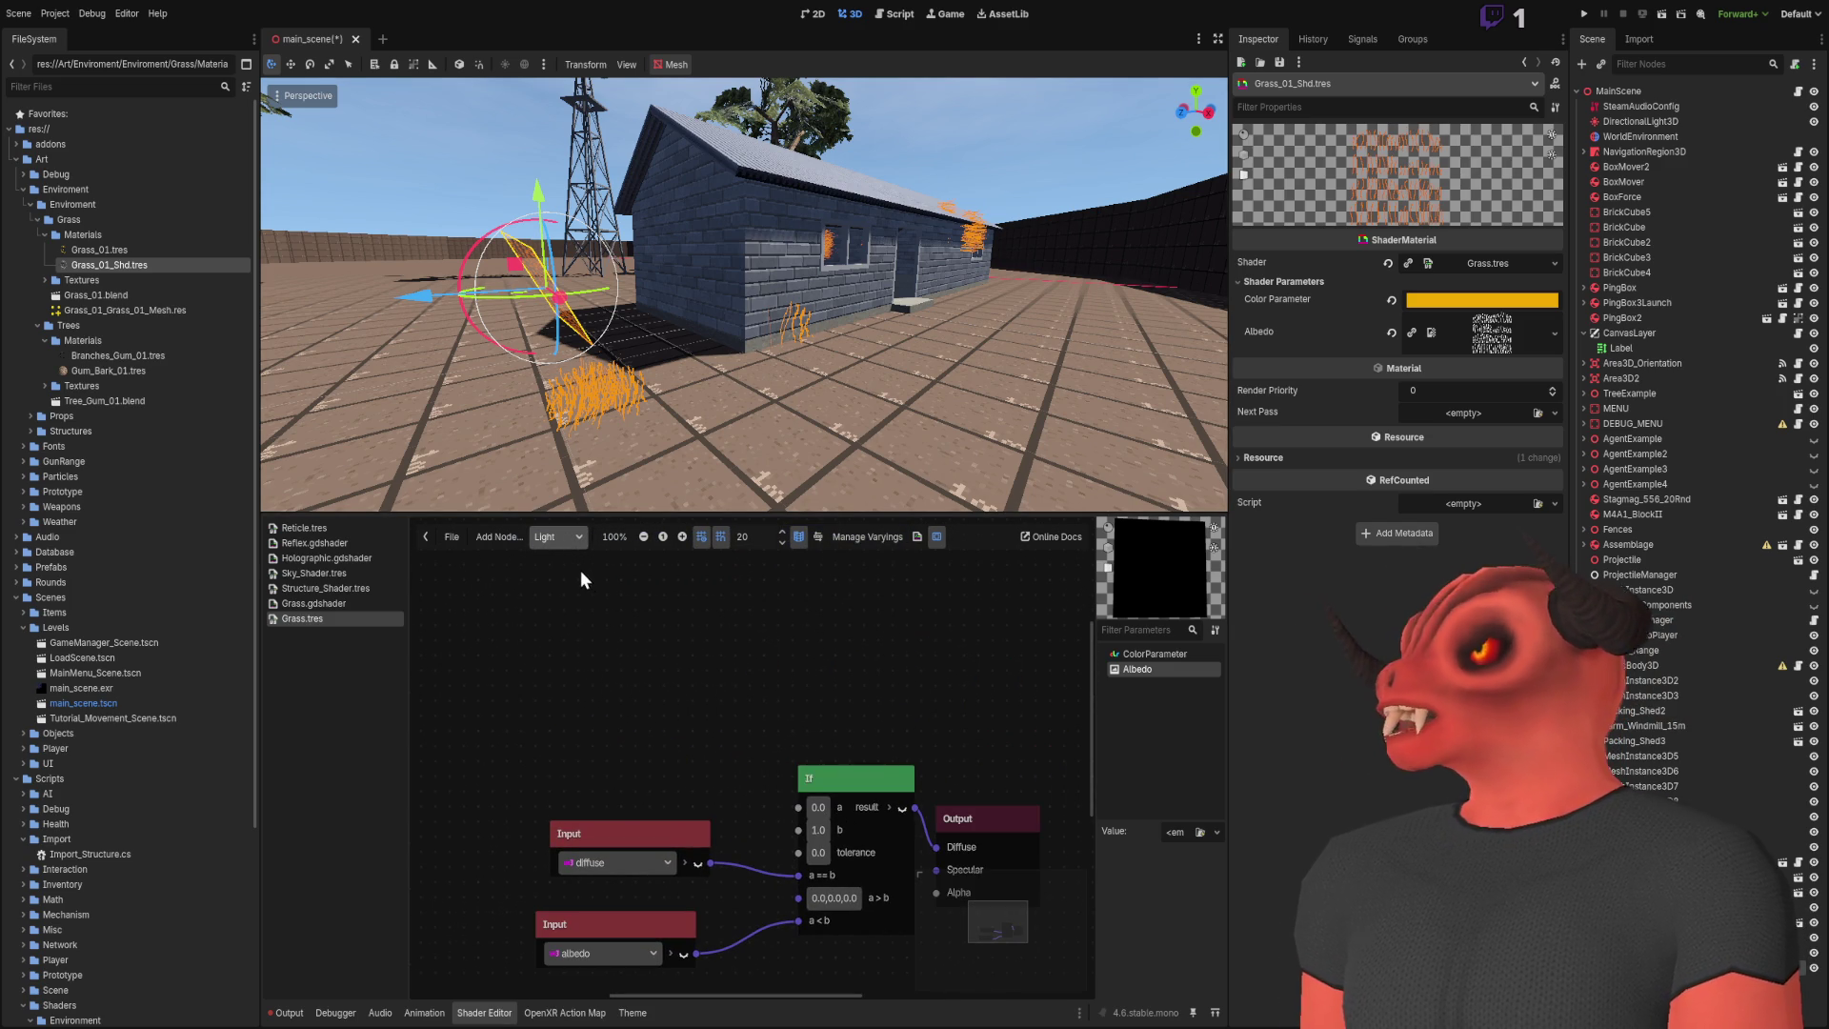
Step: In the Fragment graph, connect the If node's result to the Output's Normal
left_click(557, 536)
left_click(570, 575)
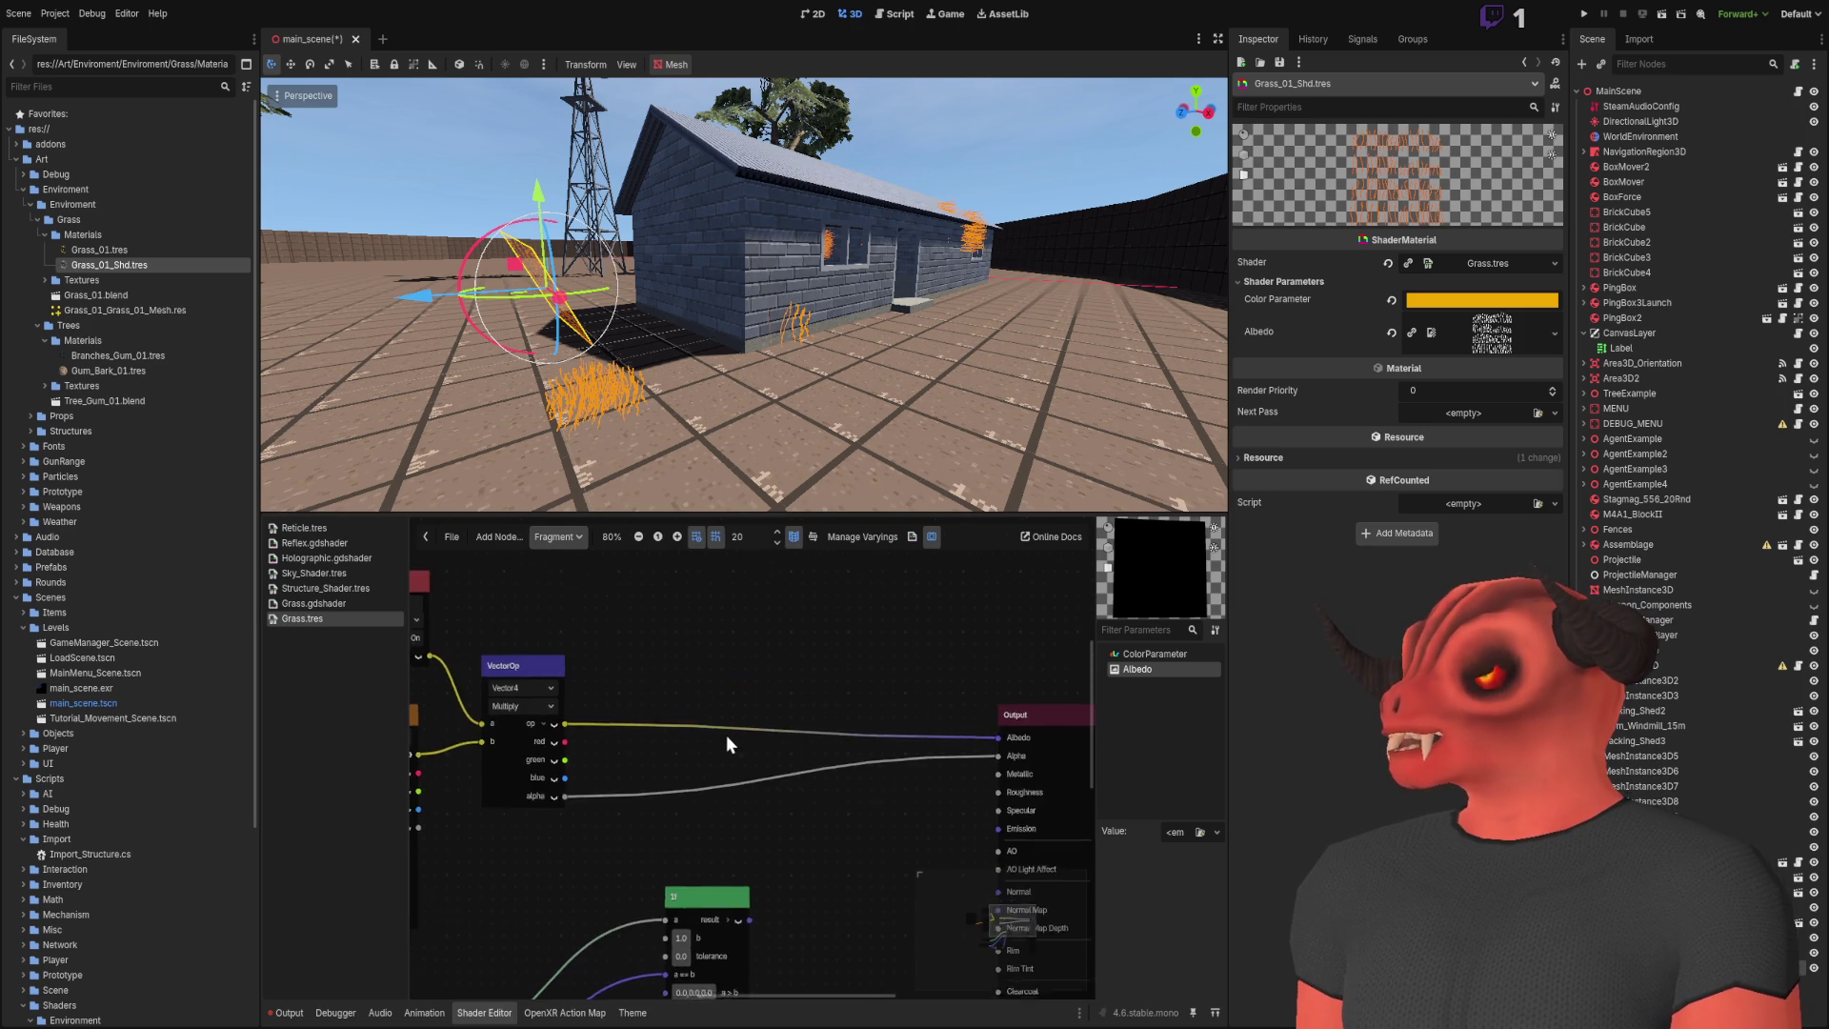
scroll(723, 697, "down", 3)
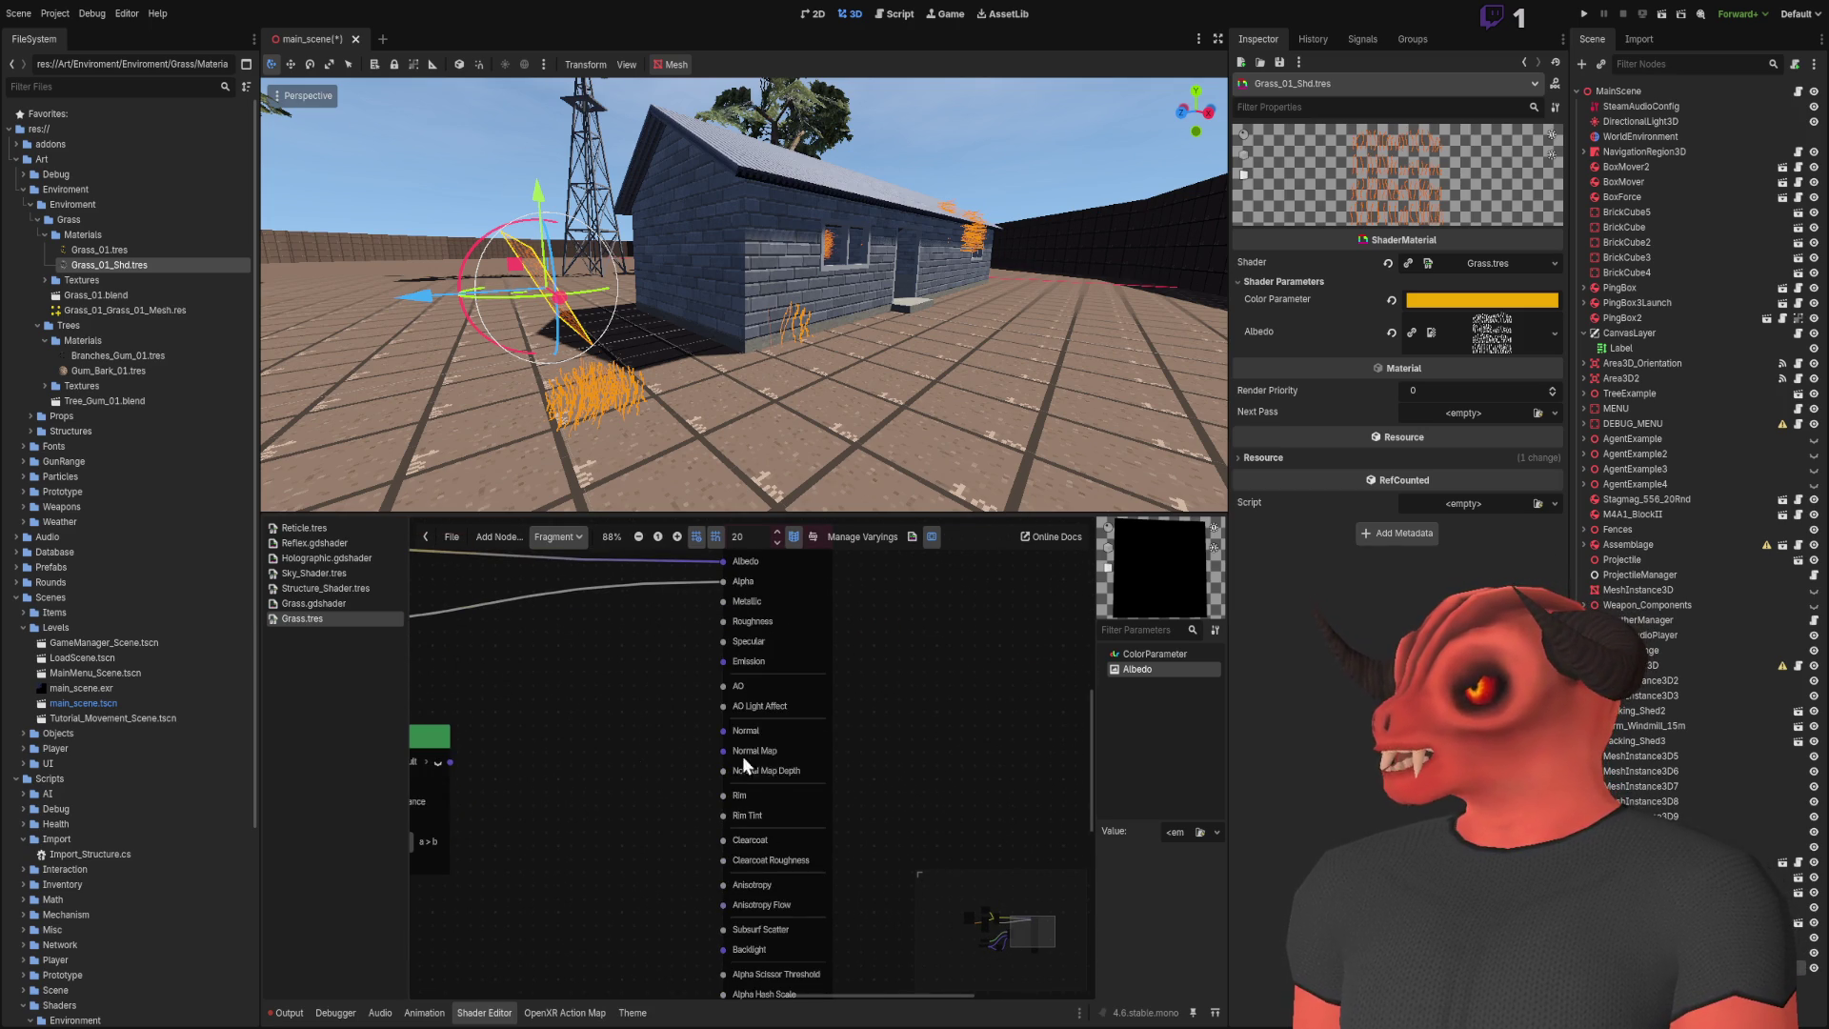
scroll(773, 762, "down", 1)
scroll(666, 728, "left", 3)
mouse_move(617, 728)
left_mouse_down()
mouse_move(887, 696)
mouse_move(609, 960)
left_mouse_up()
Step: Delete the extra Light graph nodes, glance at Vertex, and return to the Fragment graph
left_click(557, 536)
left_click(570, 591)
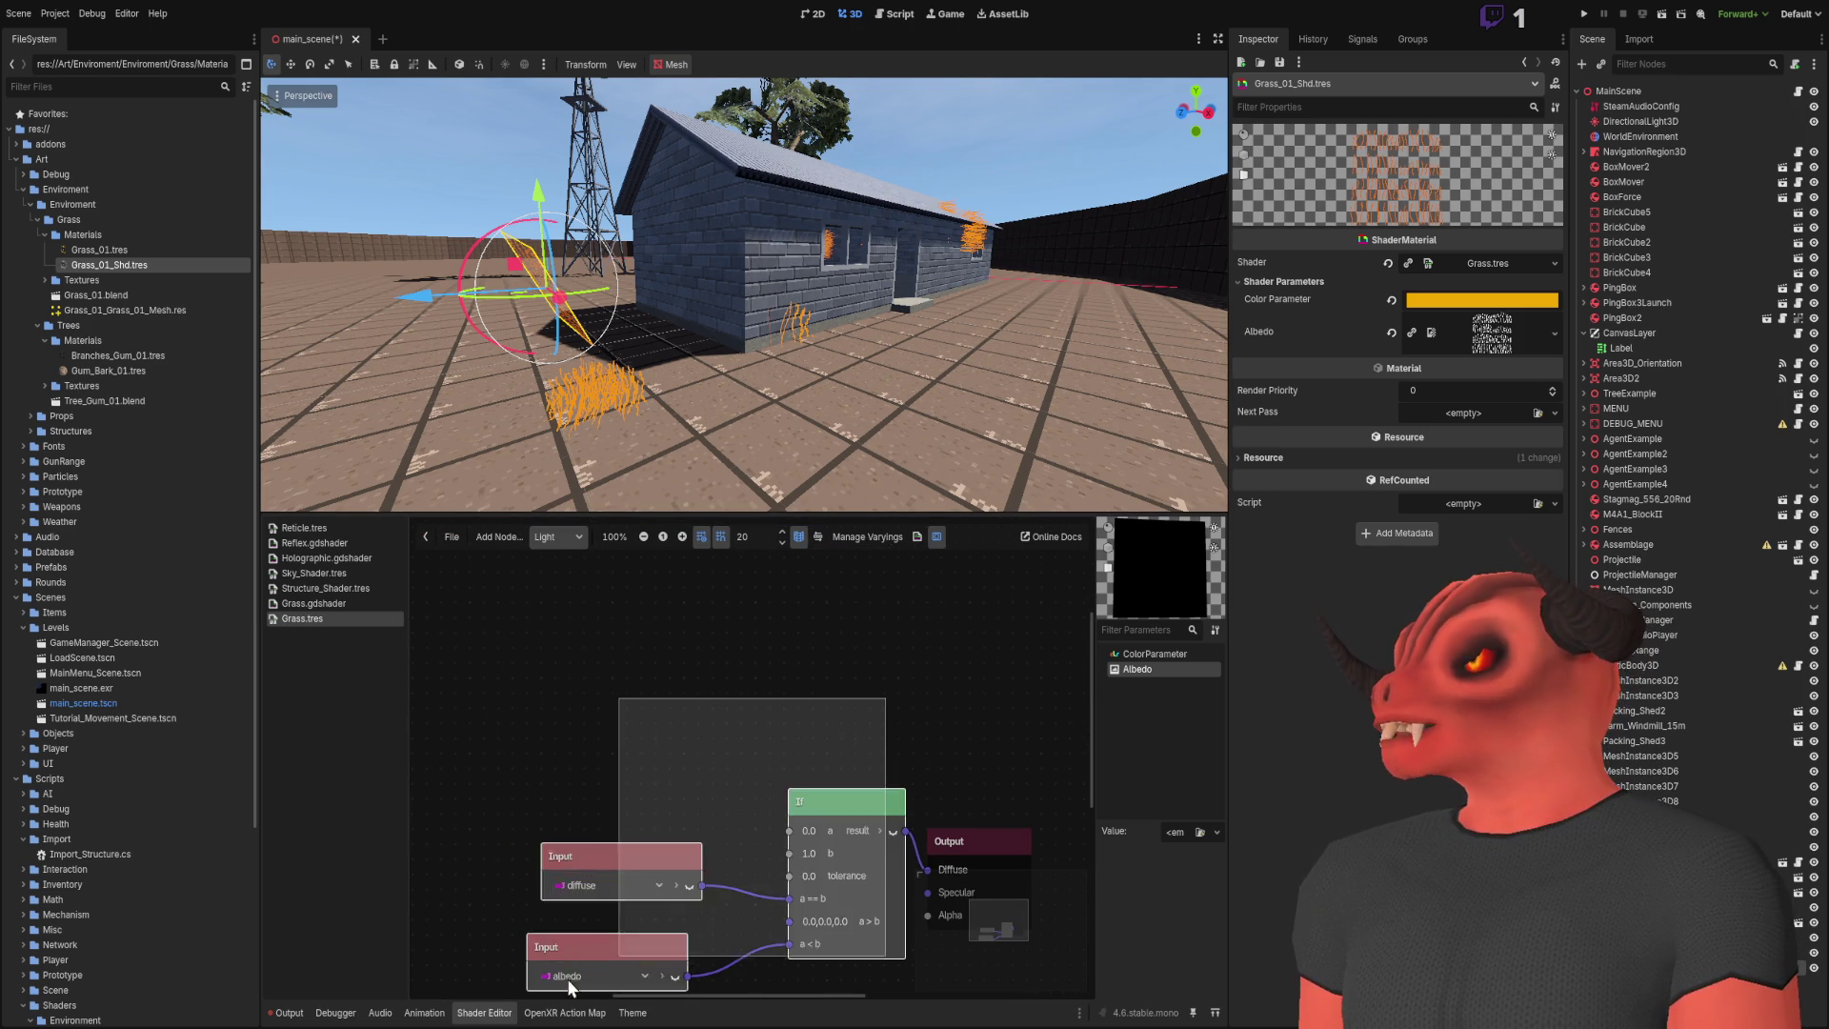
key("Delete")
left_click(557, 536)
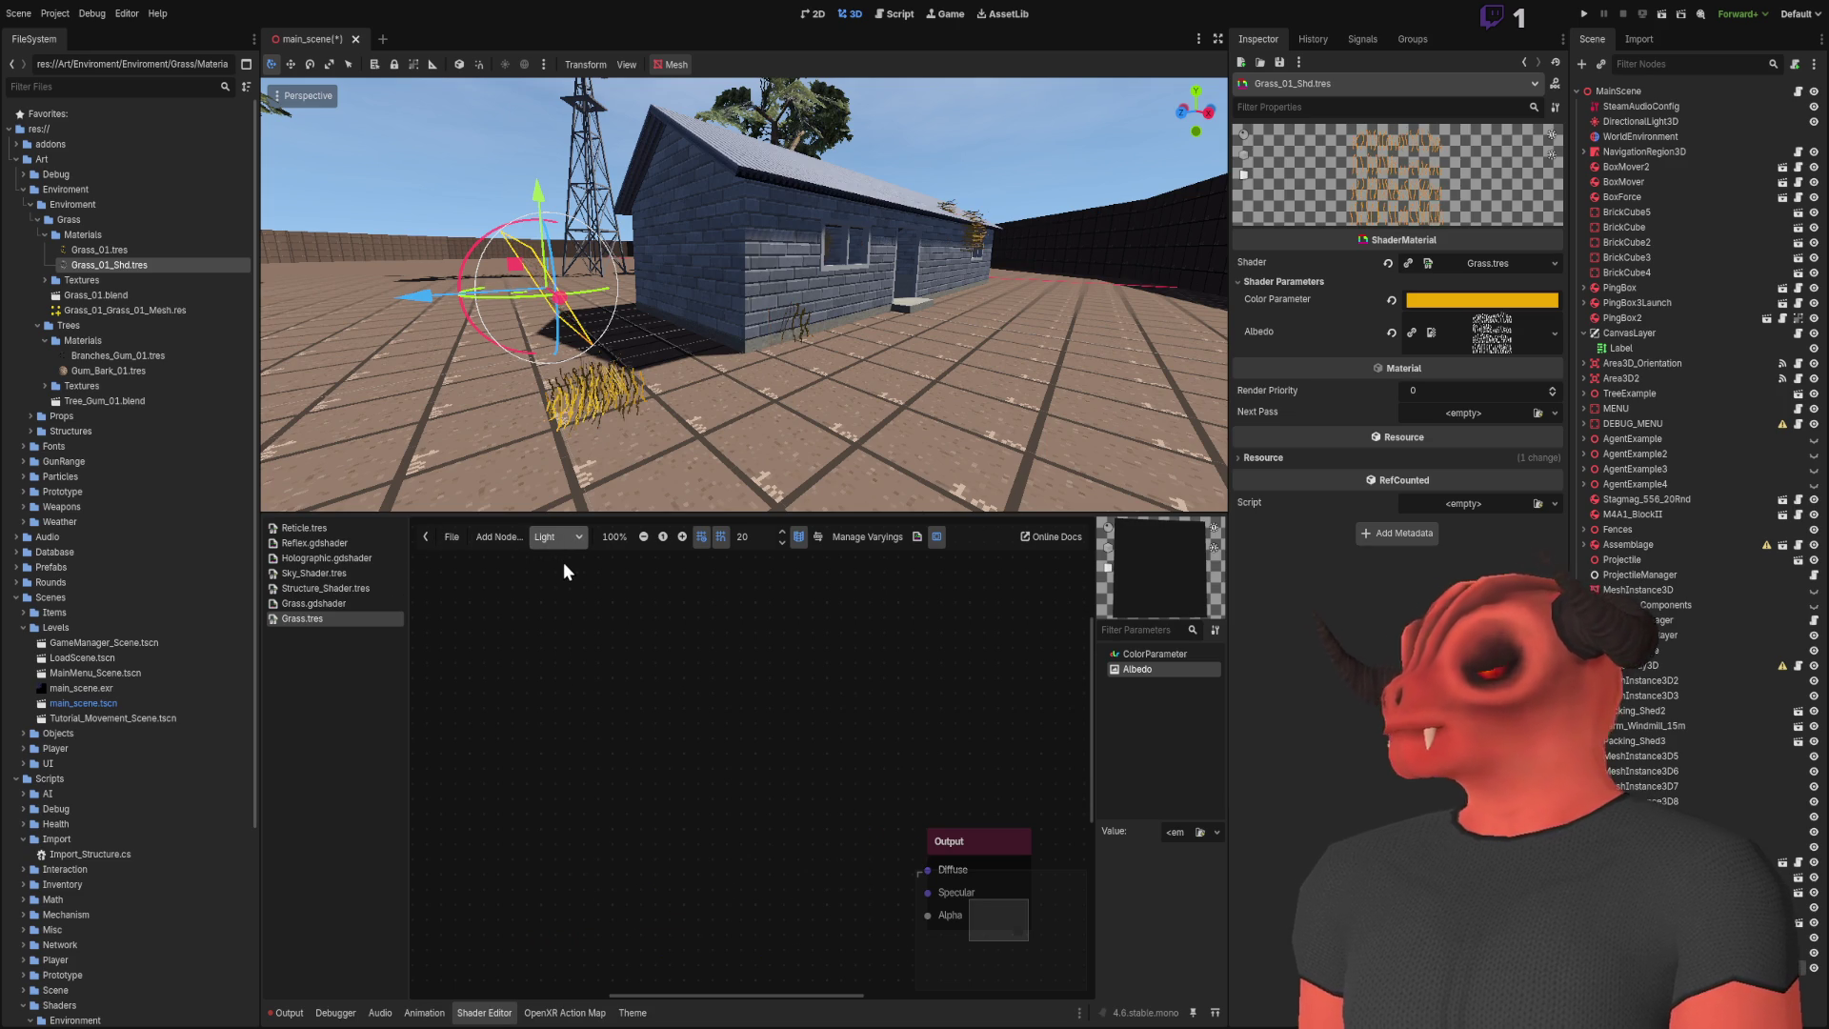
left_click(563, 563)
left_click(557, 536)
left_click(570, 577)
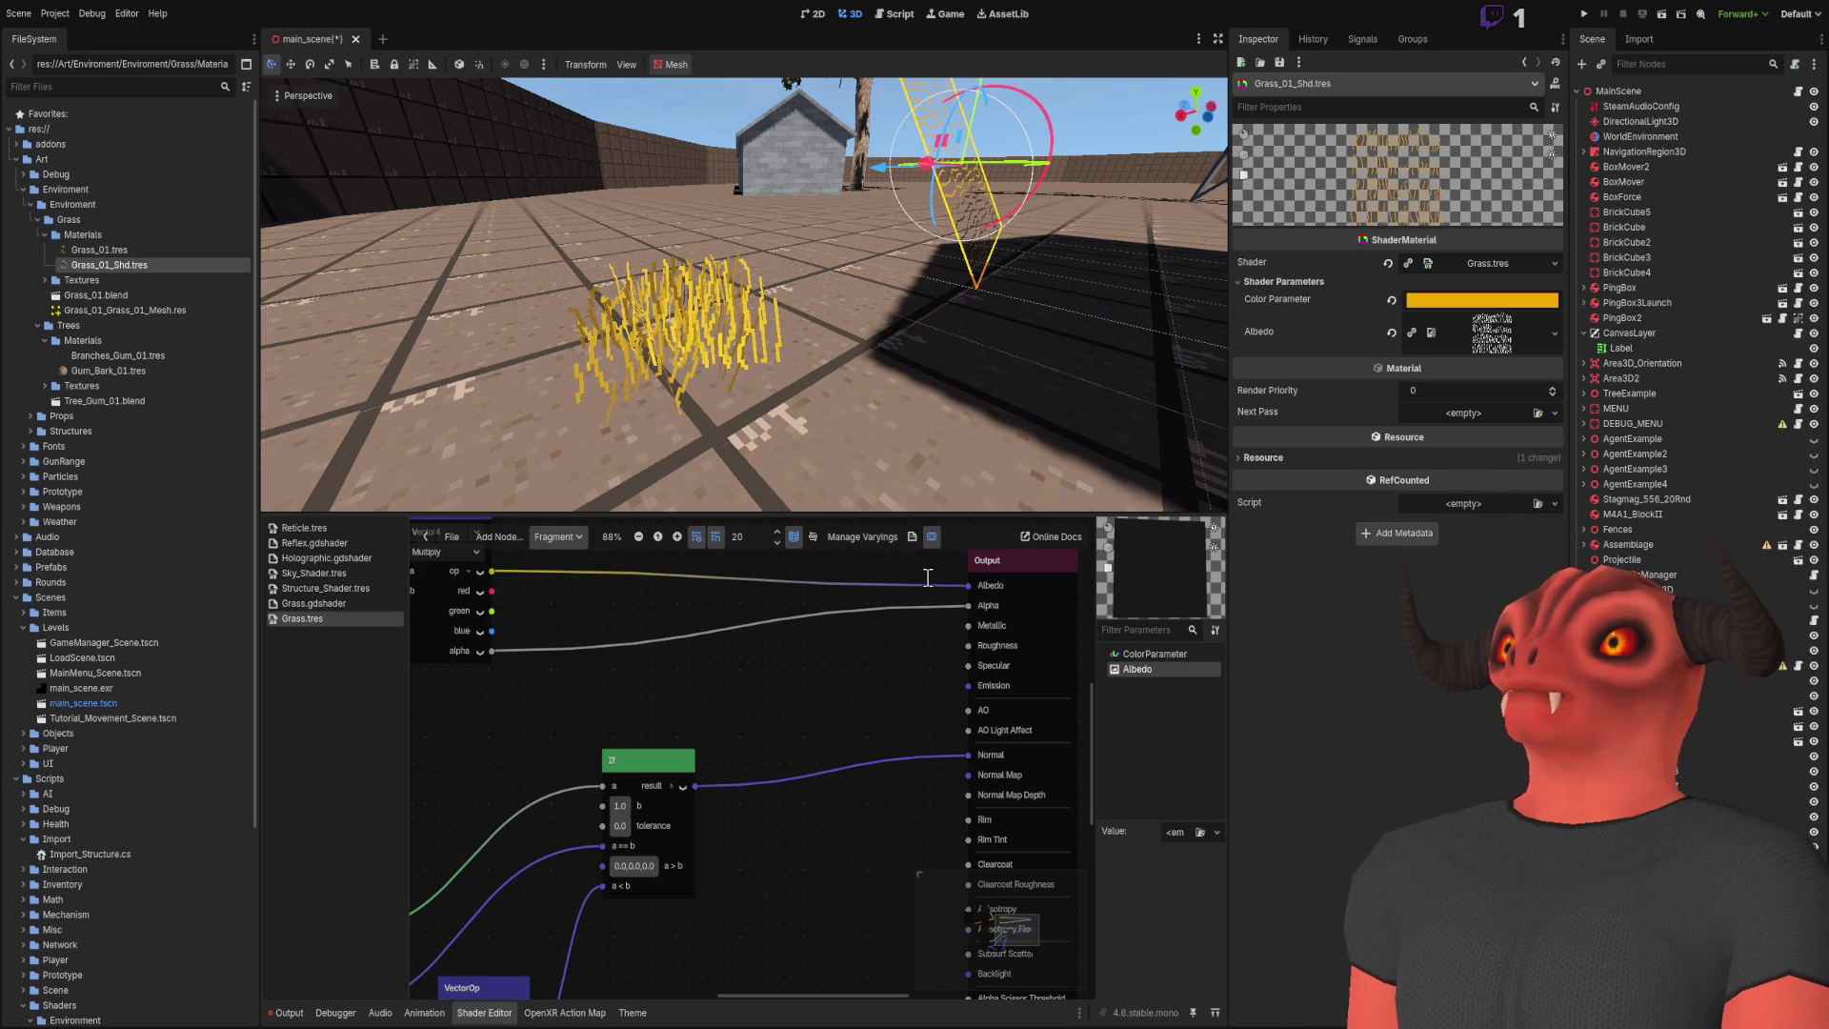
Step: Switch the grass shader editor from the Fragment graph to the Light graph
scroll(908, 613, "down", 2)
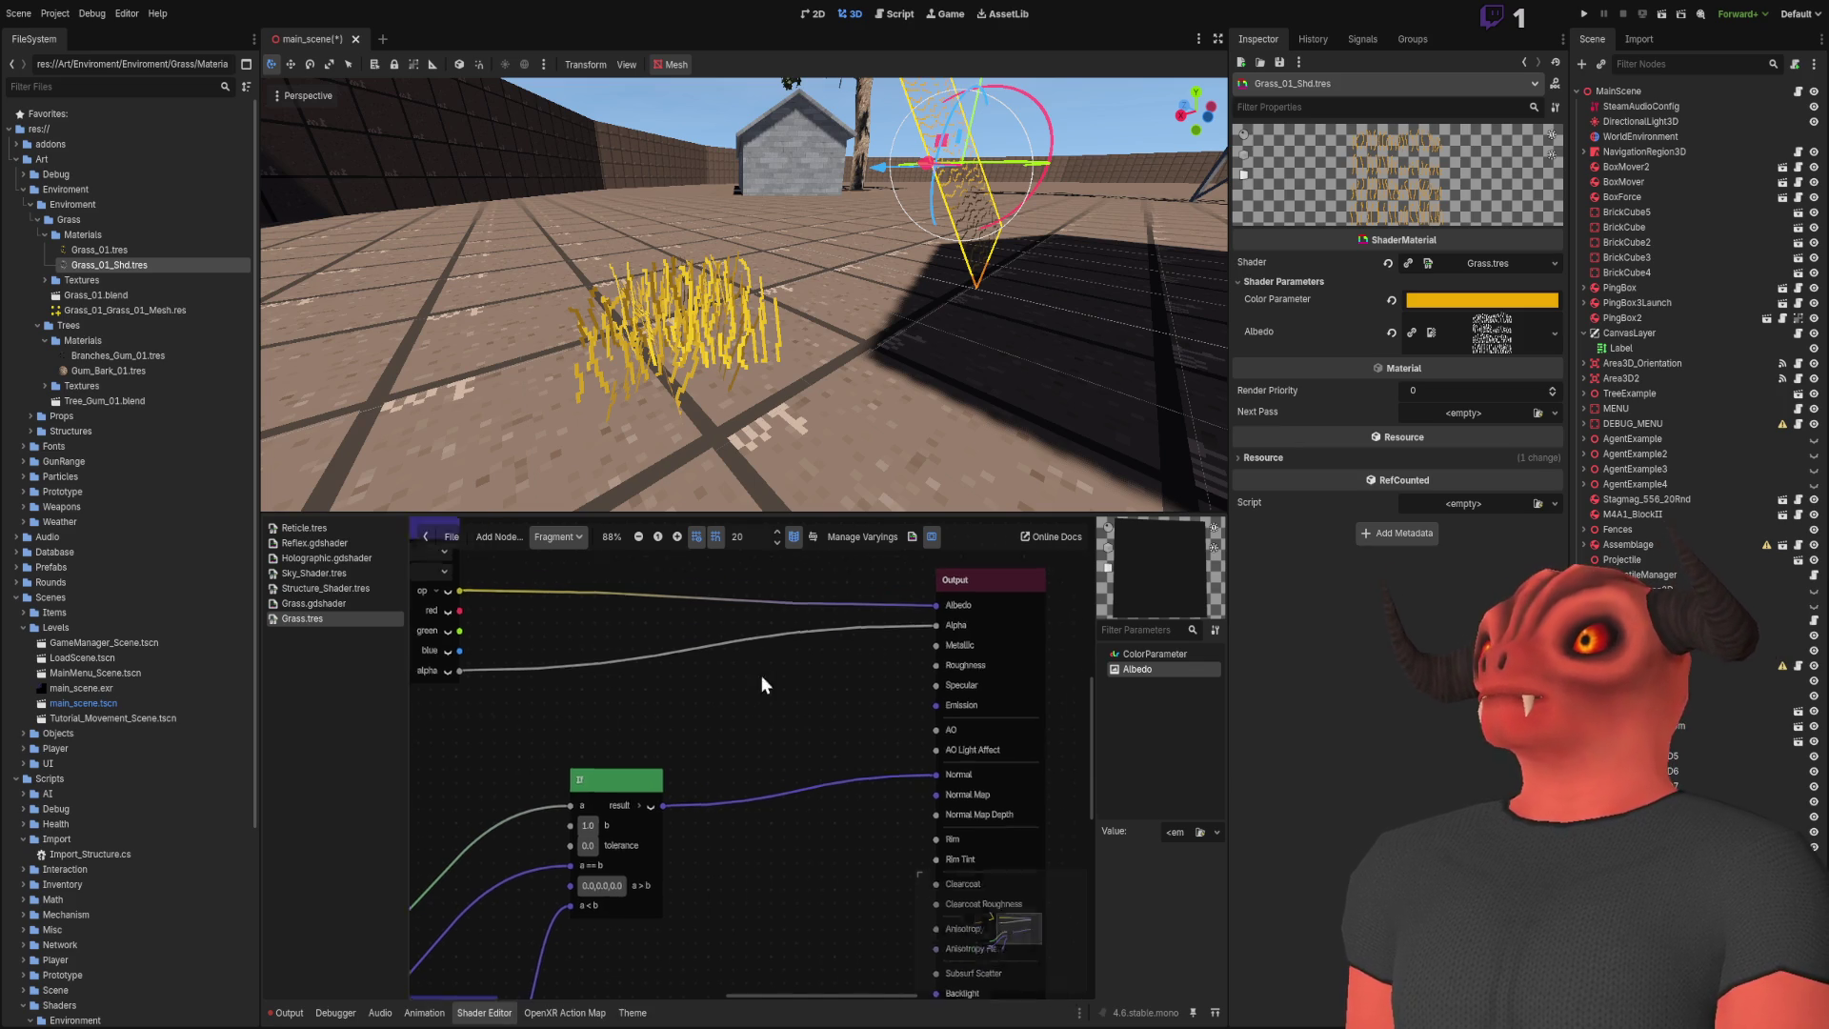
scroll(671, 732, "up", 3)
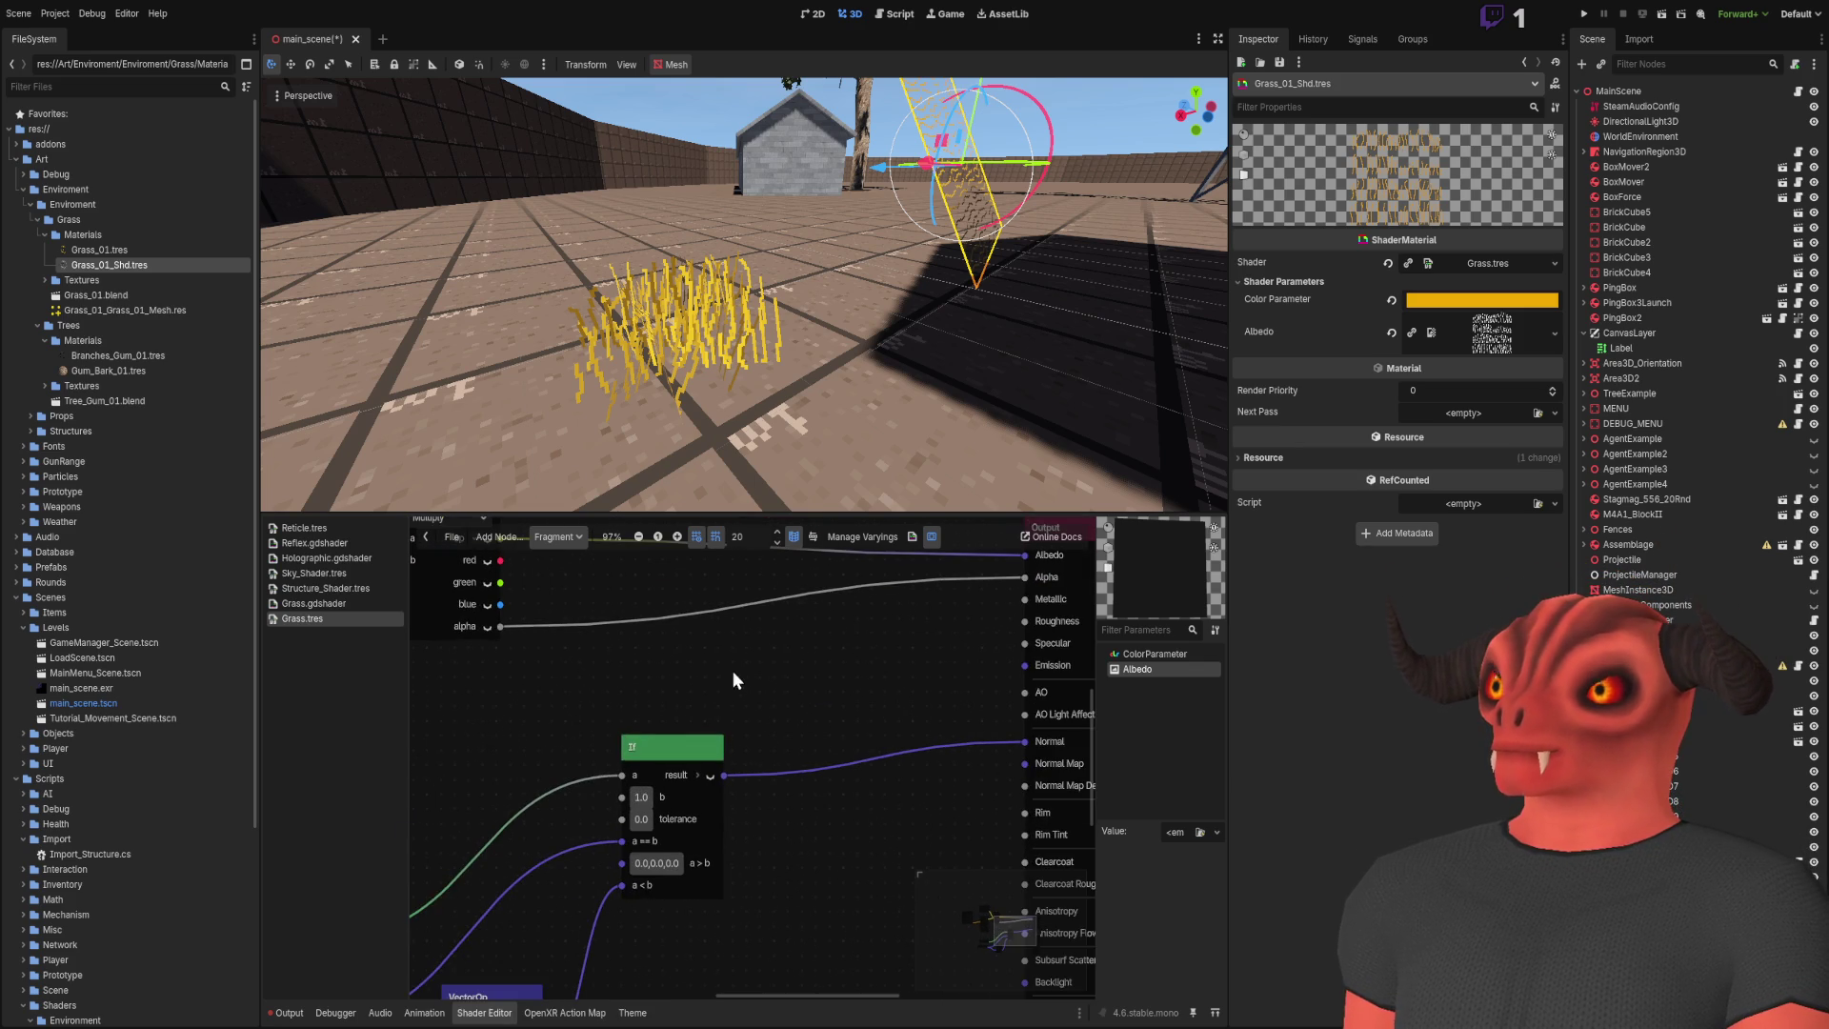
scroll(726, 595, "right", 5)
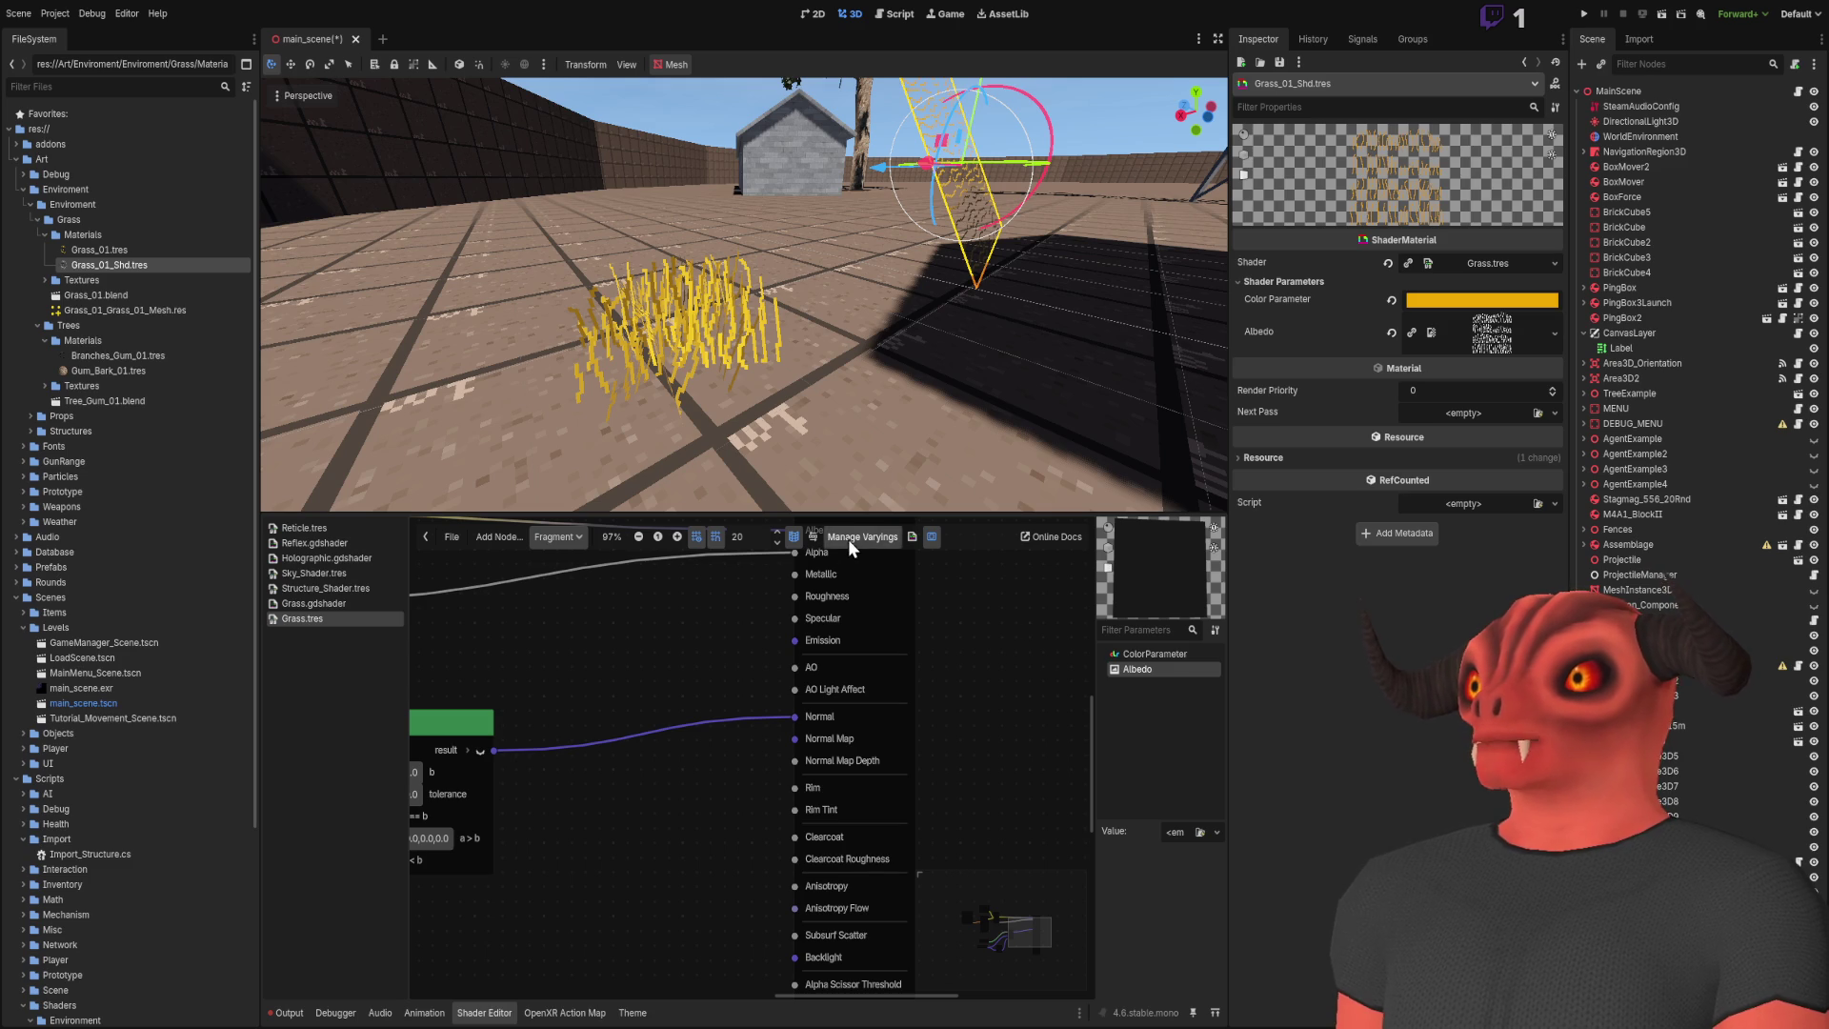
left_click(558, 536)
left_click(558, 598)
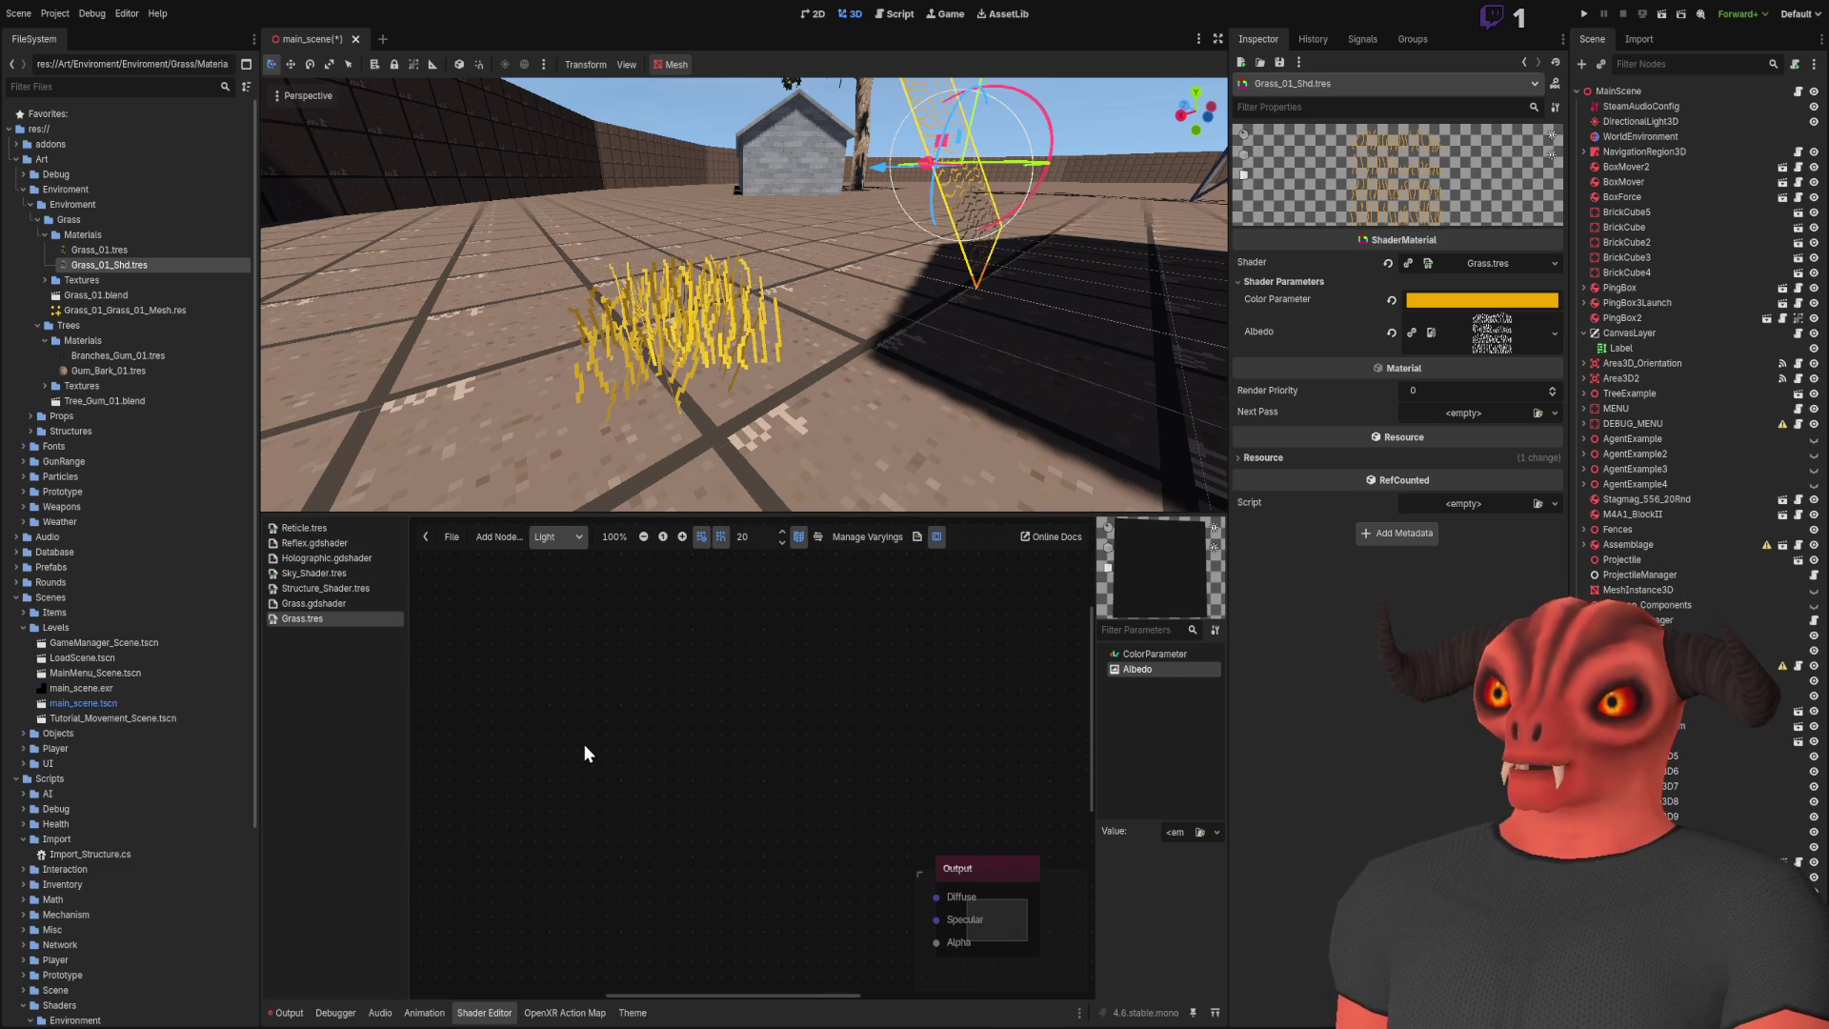
Step: Add trial Input and DerivativeFunc nodes, then delete both so only Light Output remains
key("ctrl+v")
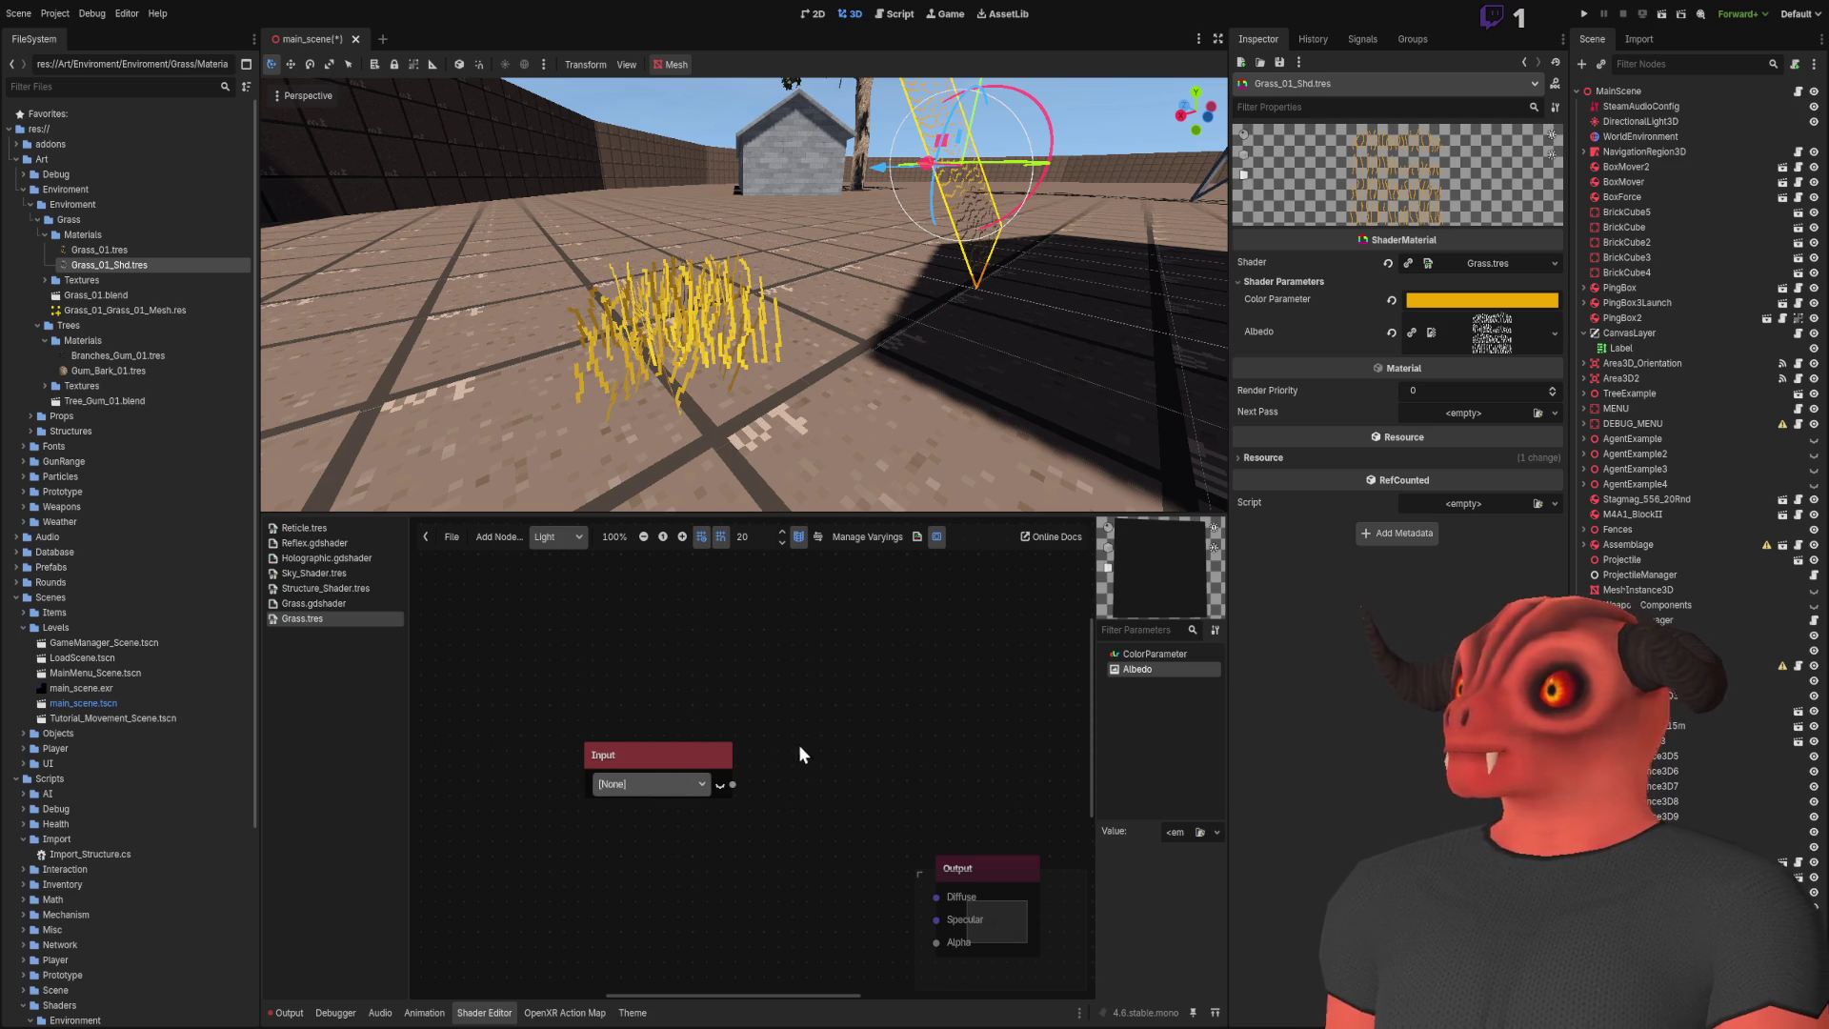
left_click(593, 763)
key("Delete")
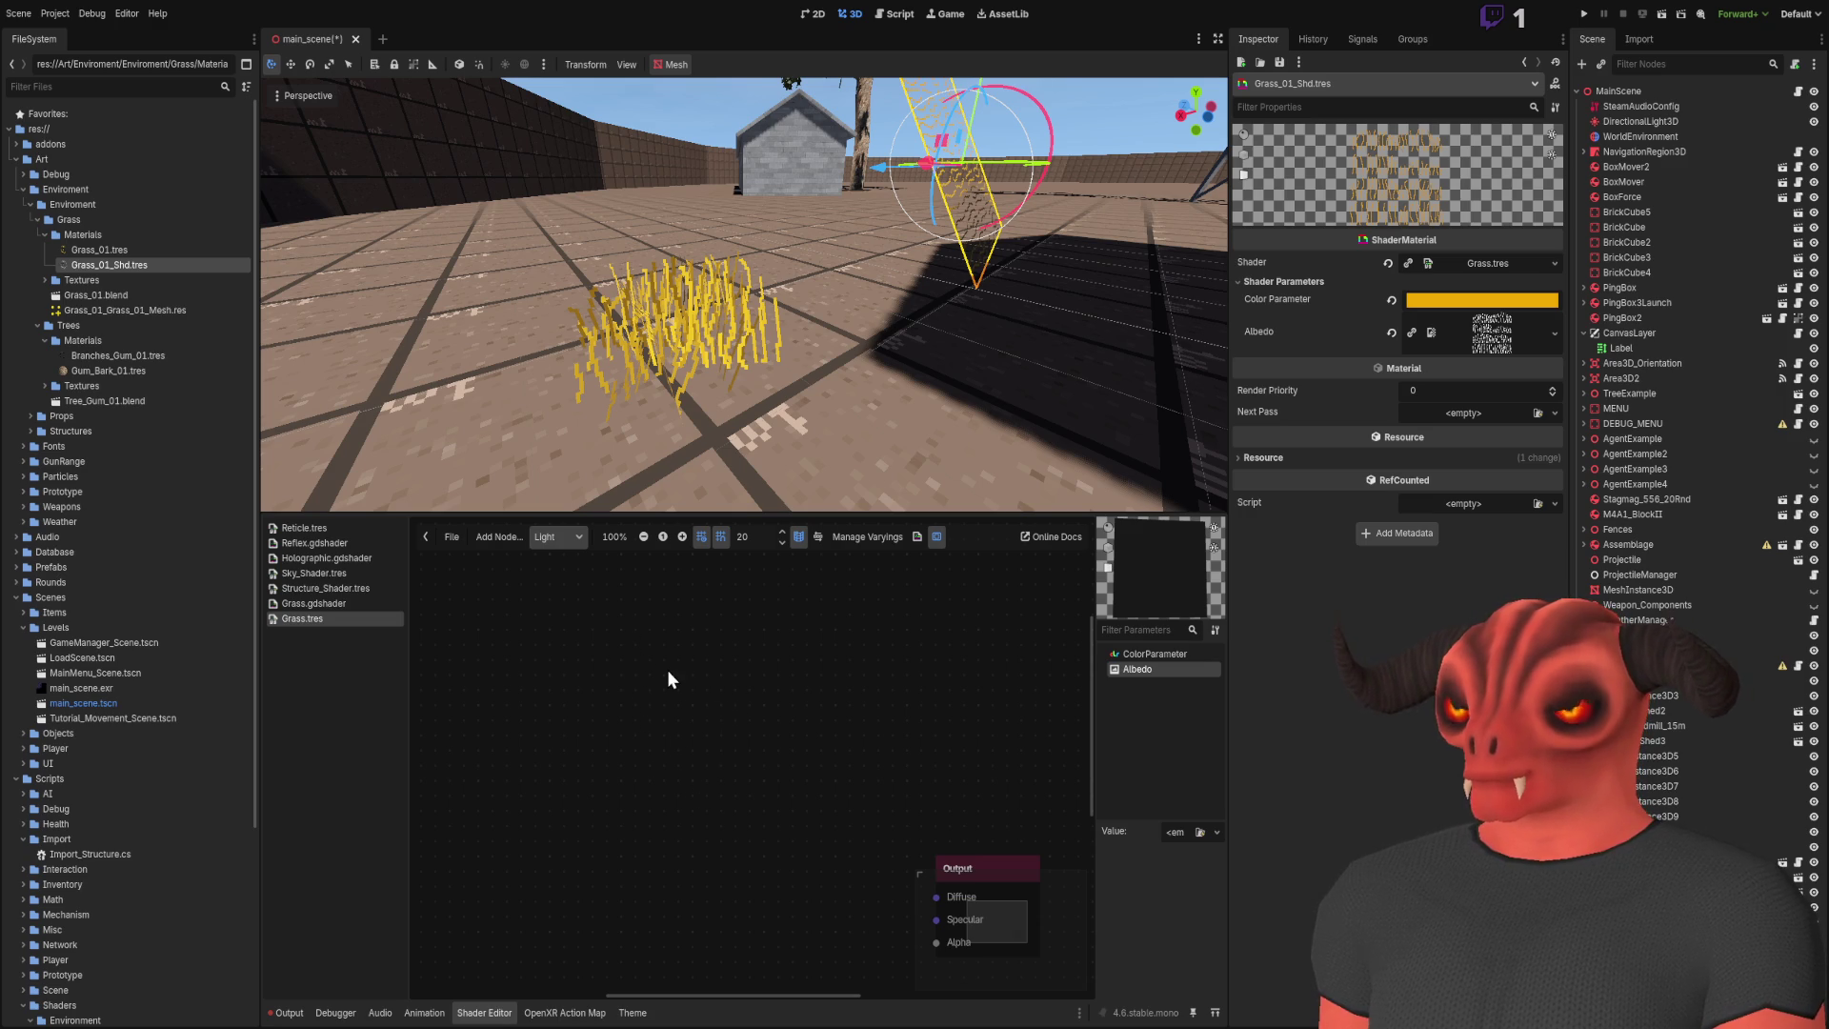
key("ctrl+z")
left_click_drag(701, 751, 785, 793)
key("Delete")
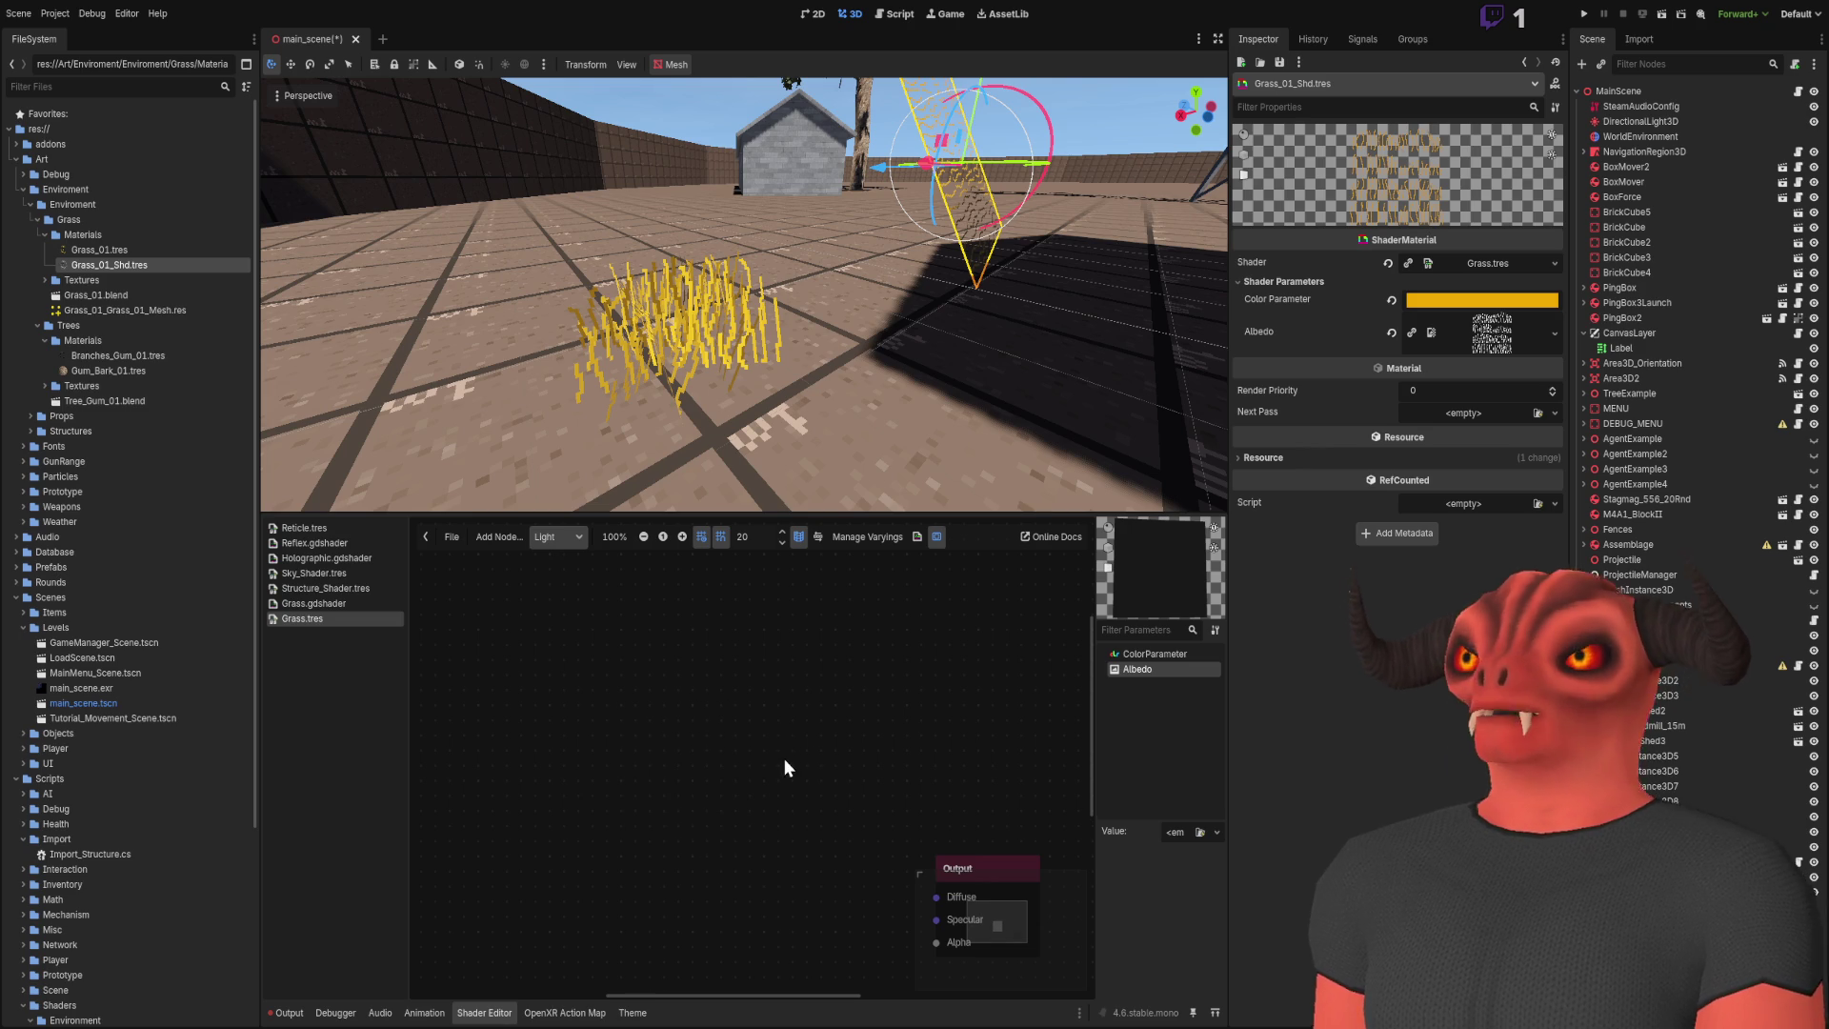
scroll(832, 774, "up", 2)
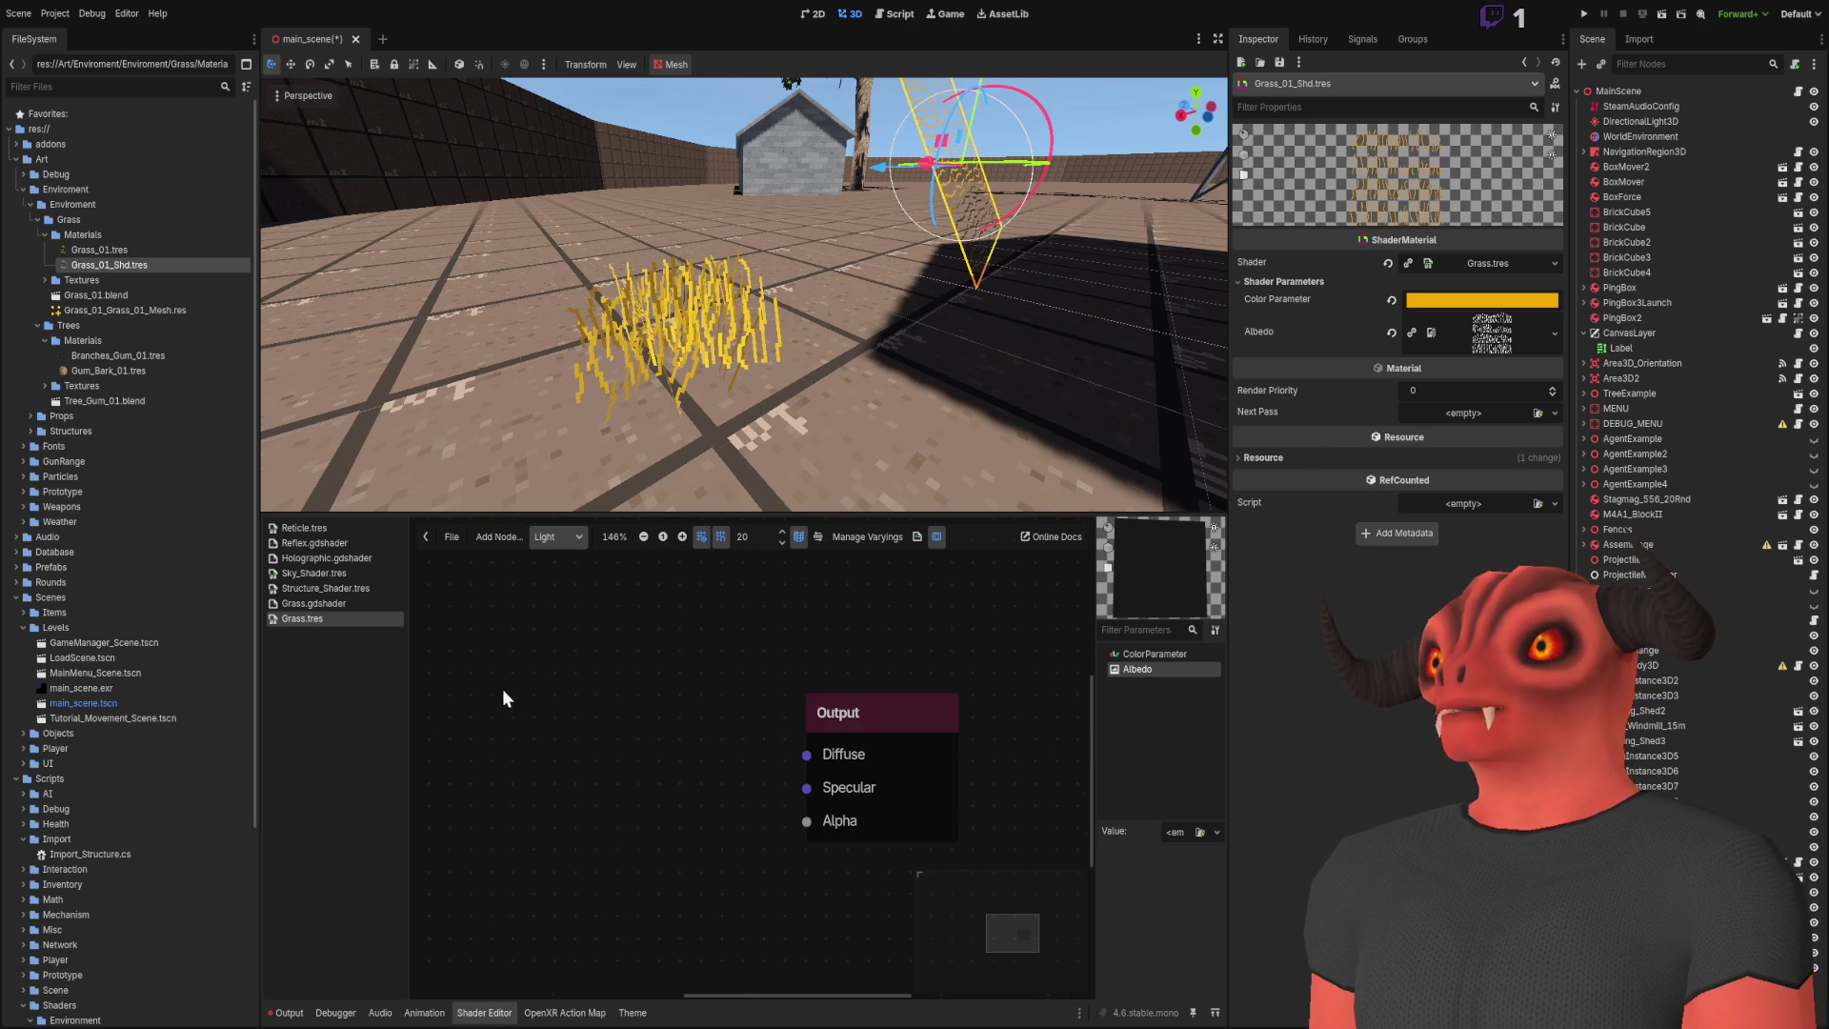
Step: Switch the grass shader back to its Fragment graph and look over it
left_click(550, 538)
left_click(557, 577)
scroll(772, 810, "down", 3)
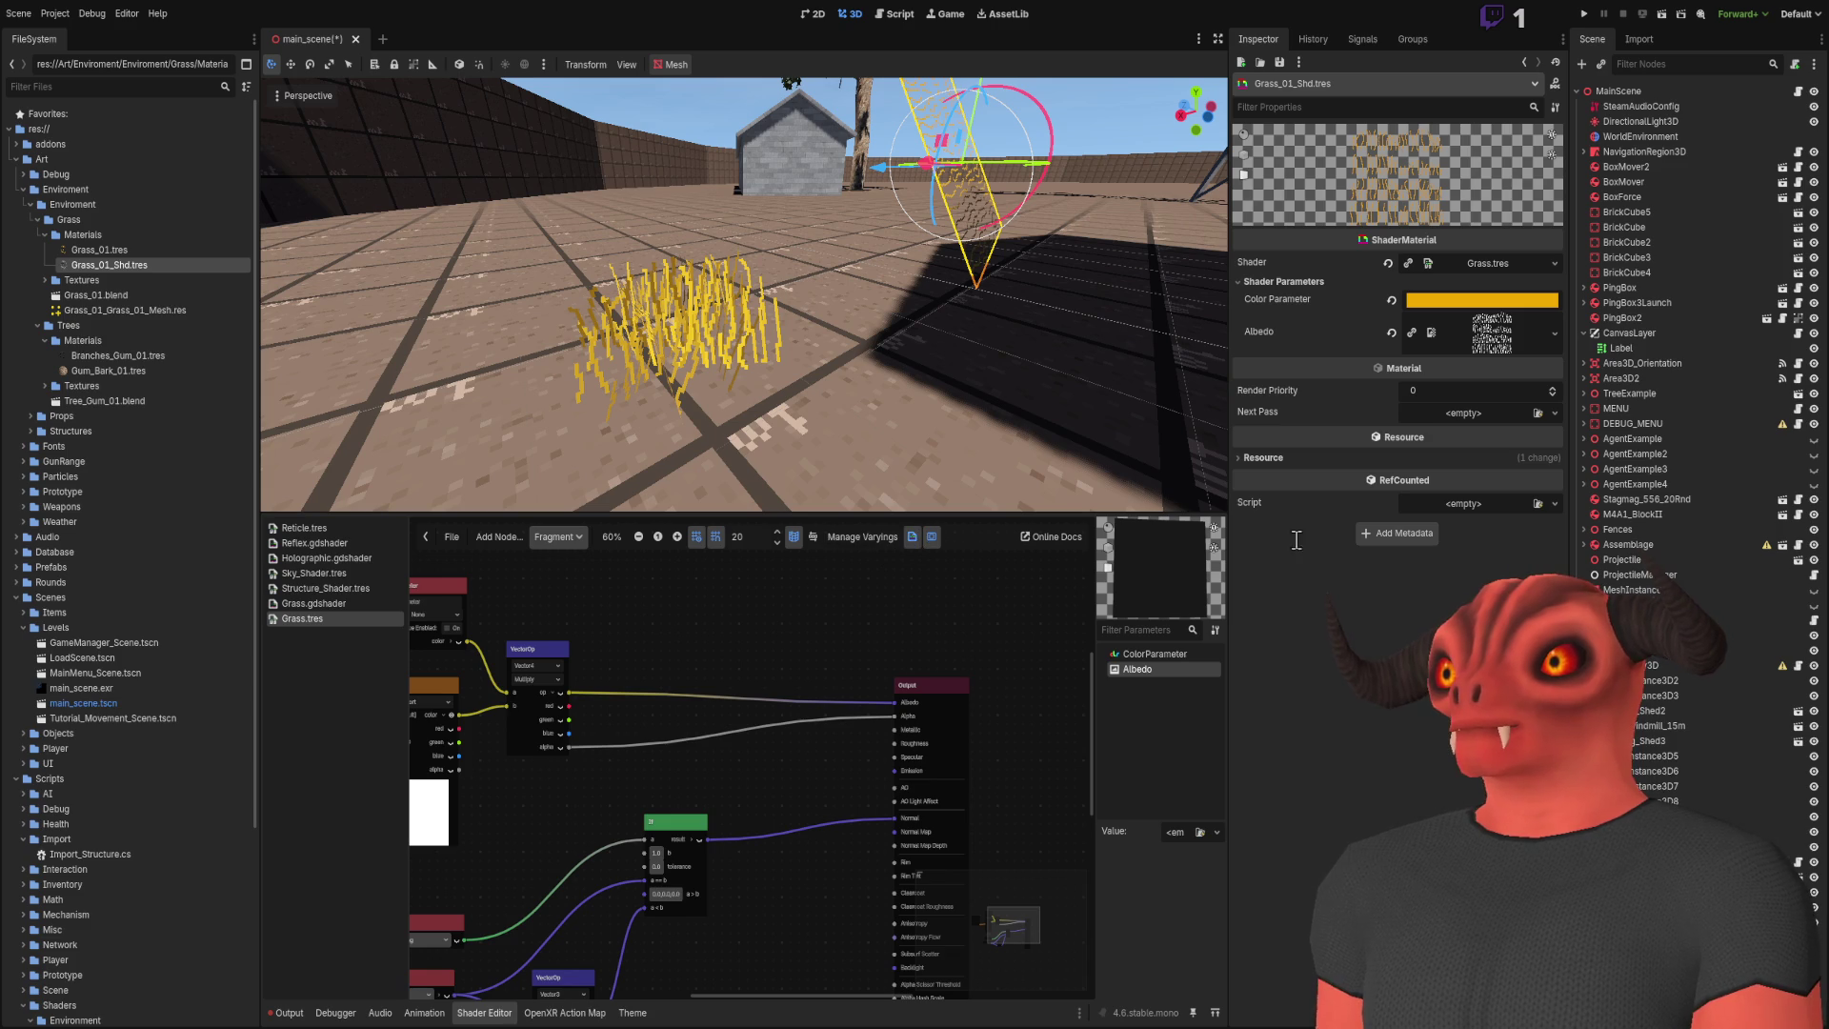
scroll(756, 631, "down", 2)
scroll(756, 631, "up", 5)
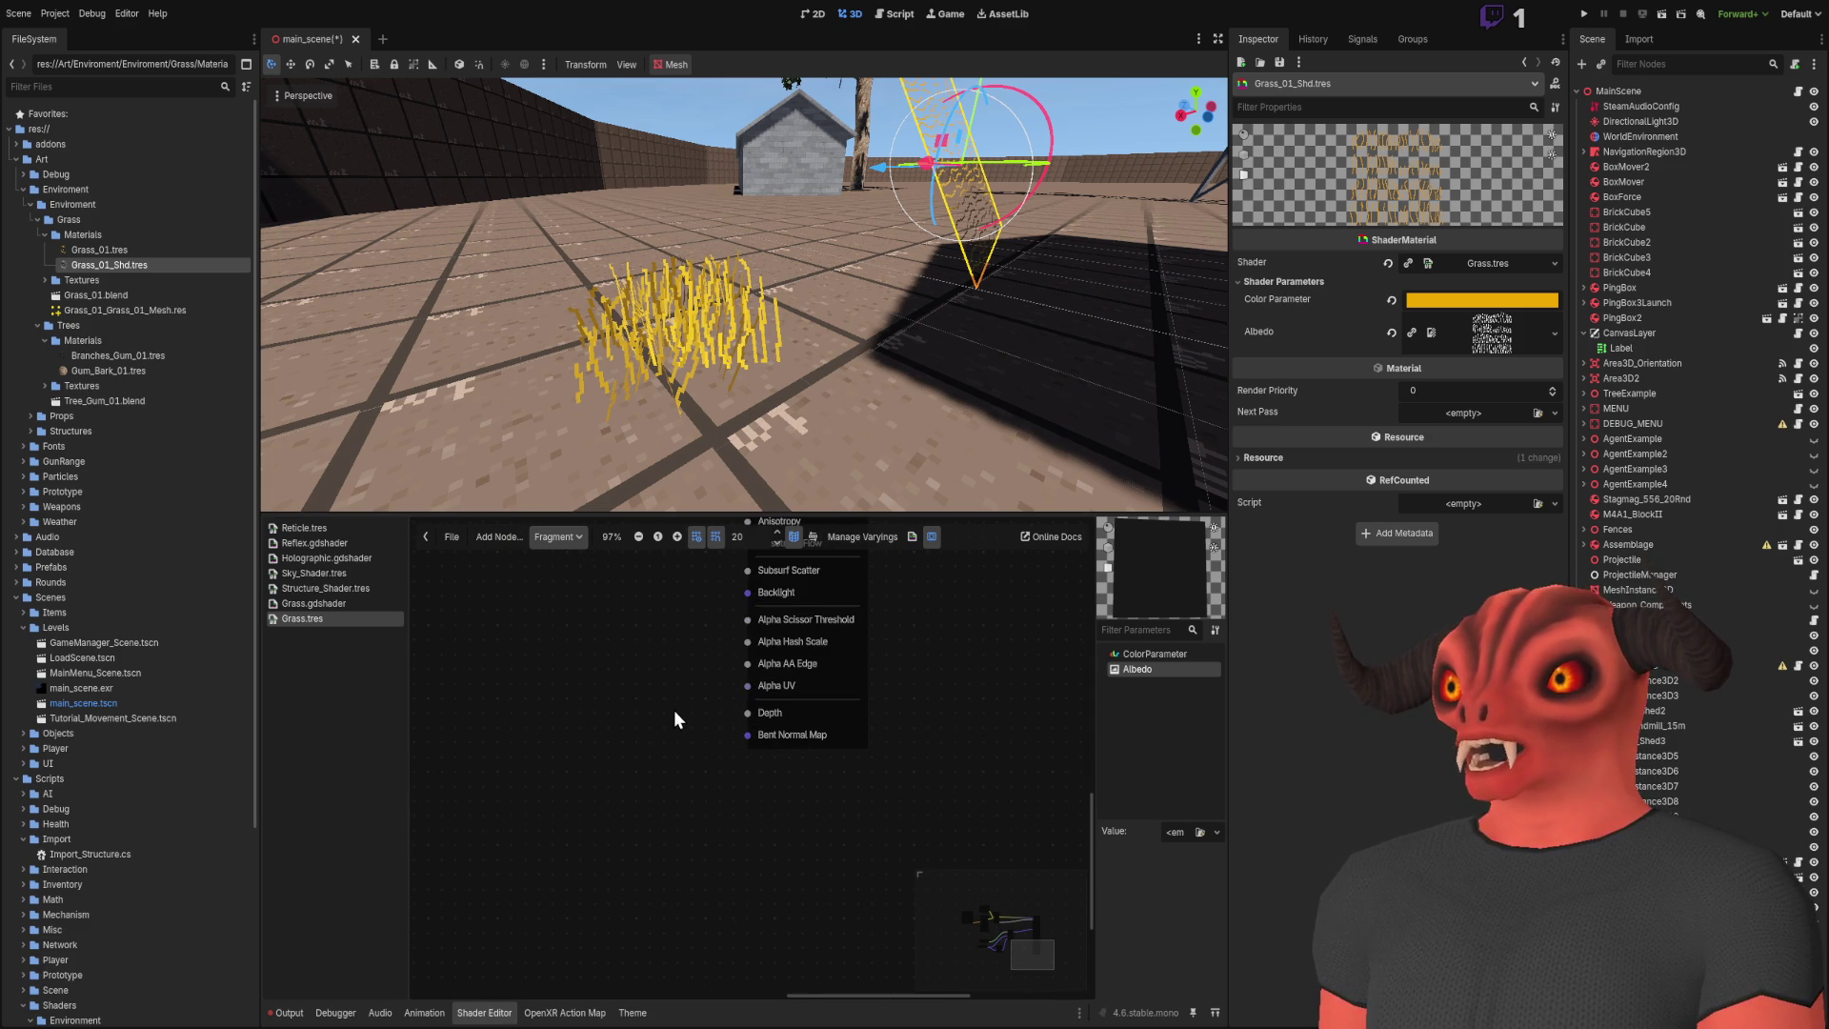
scroll(764, 810, "up", 3)
scroll(754, 836, "up", 2)
scroll(644, 952, "down", 3)
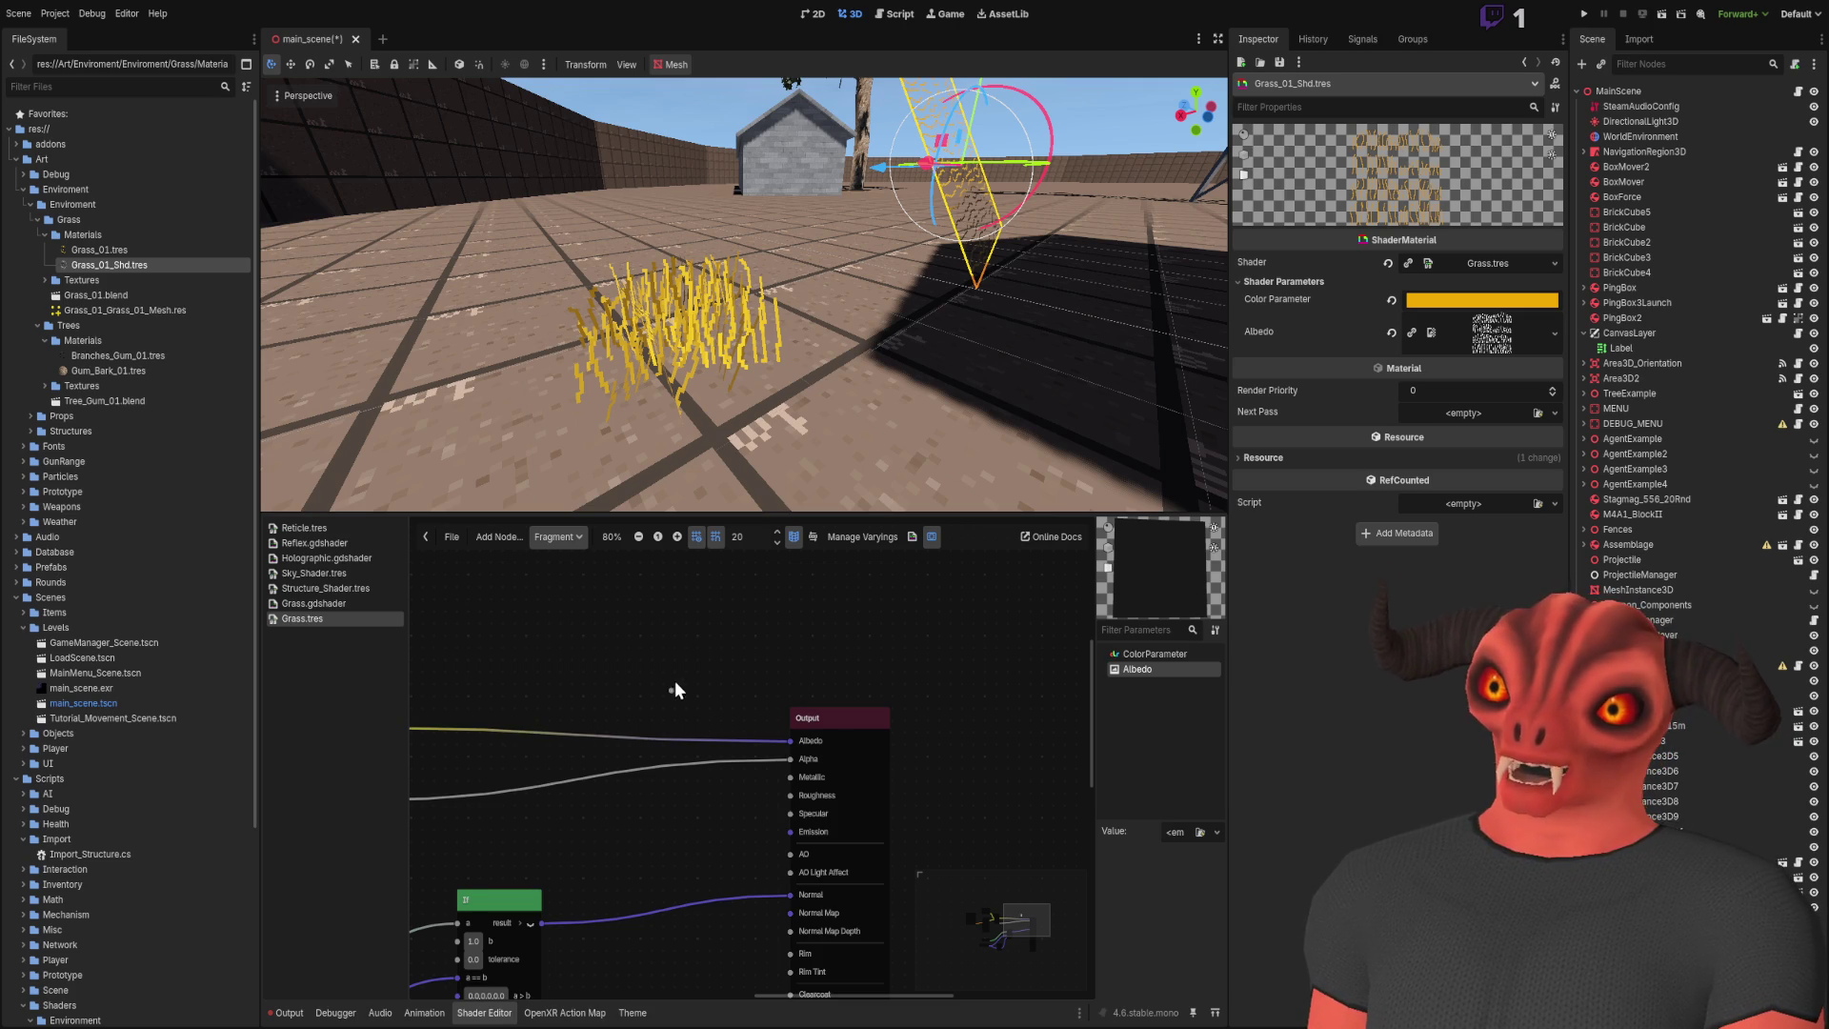
scroll(663, 672, "up", 3)
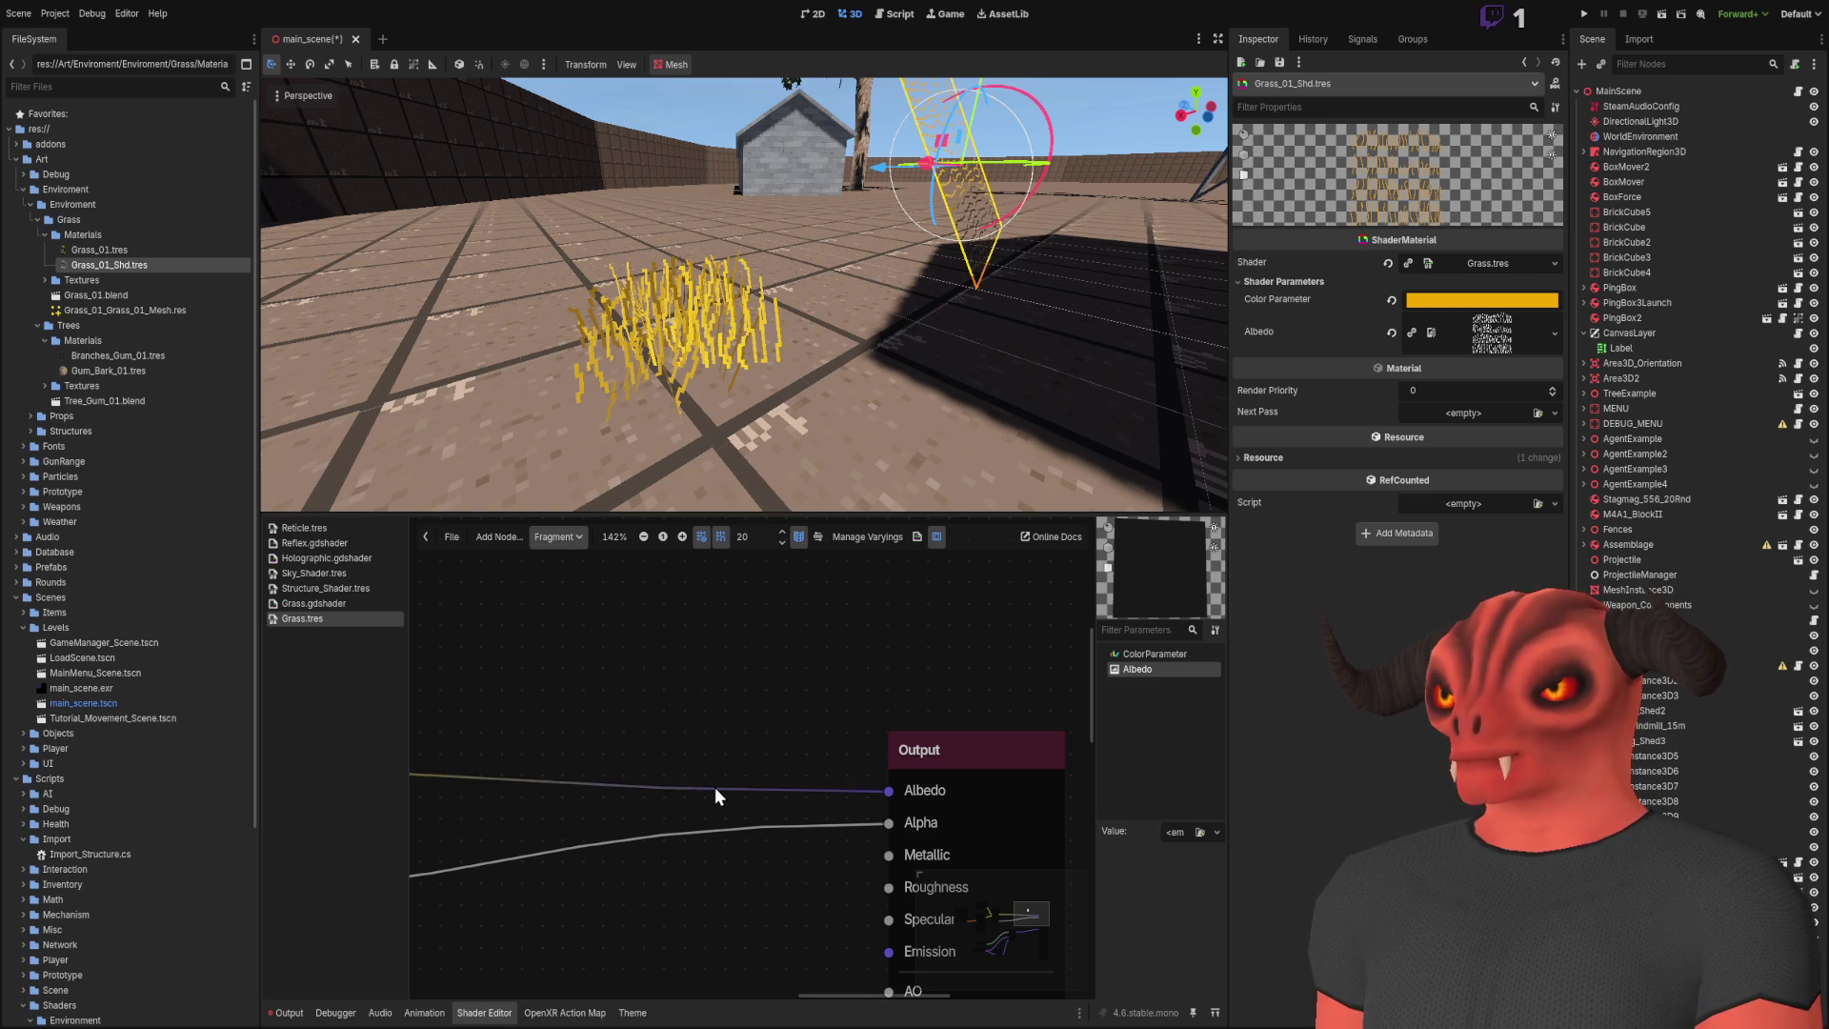
scroll(715, 786, "down", 3)
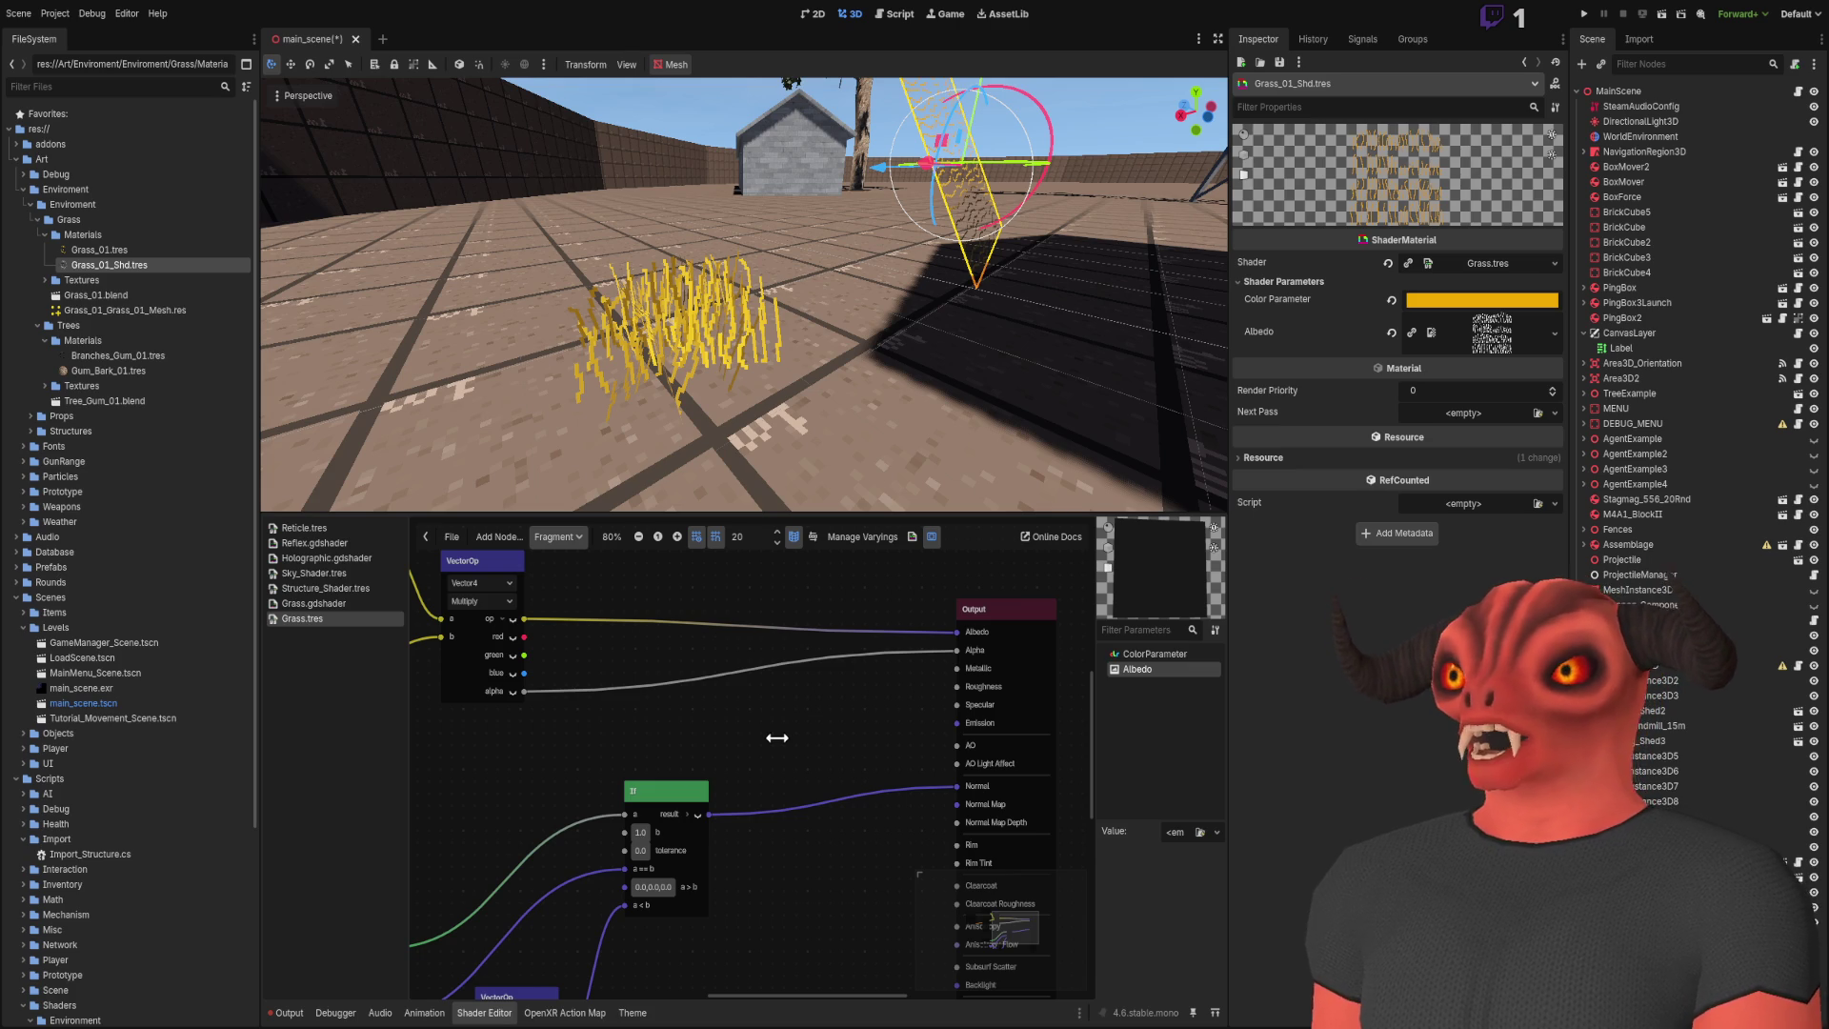
Step: Add a VaryingSetter node near the Output node and set it to ForwardLight
key("ctrl+v")
left_click_drag(817, 748, 850, 707)
left_click(703, 747)
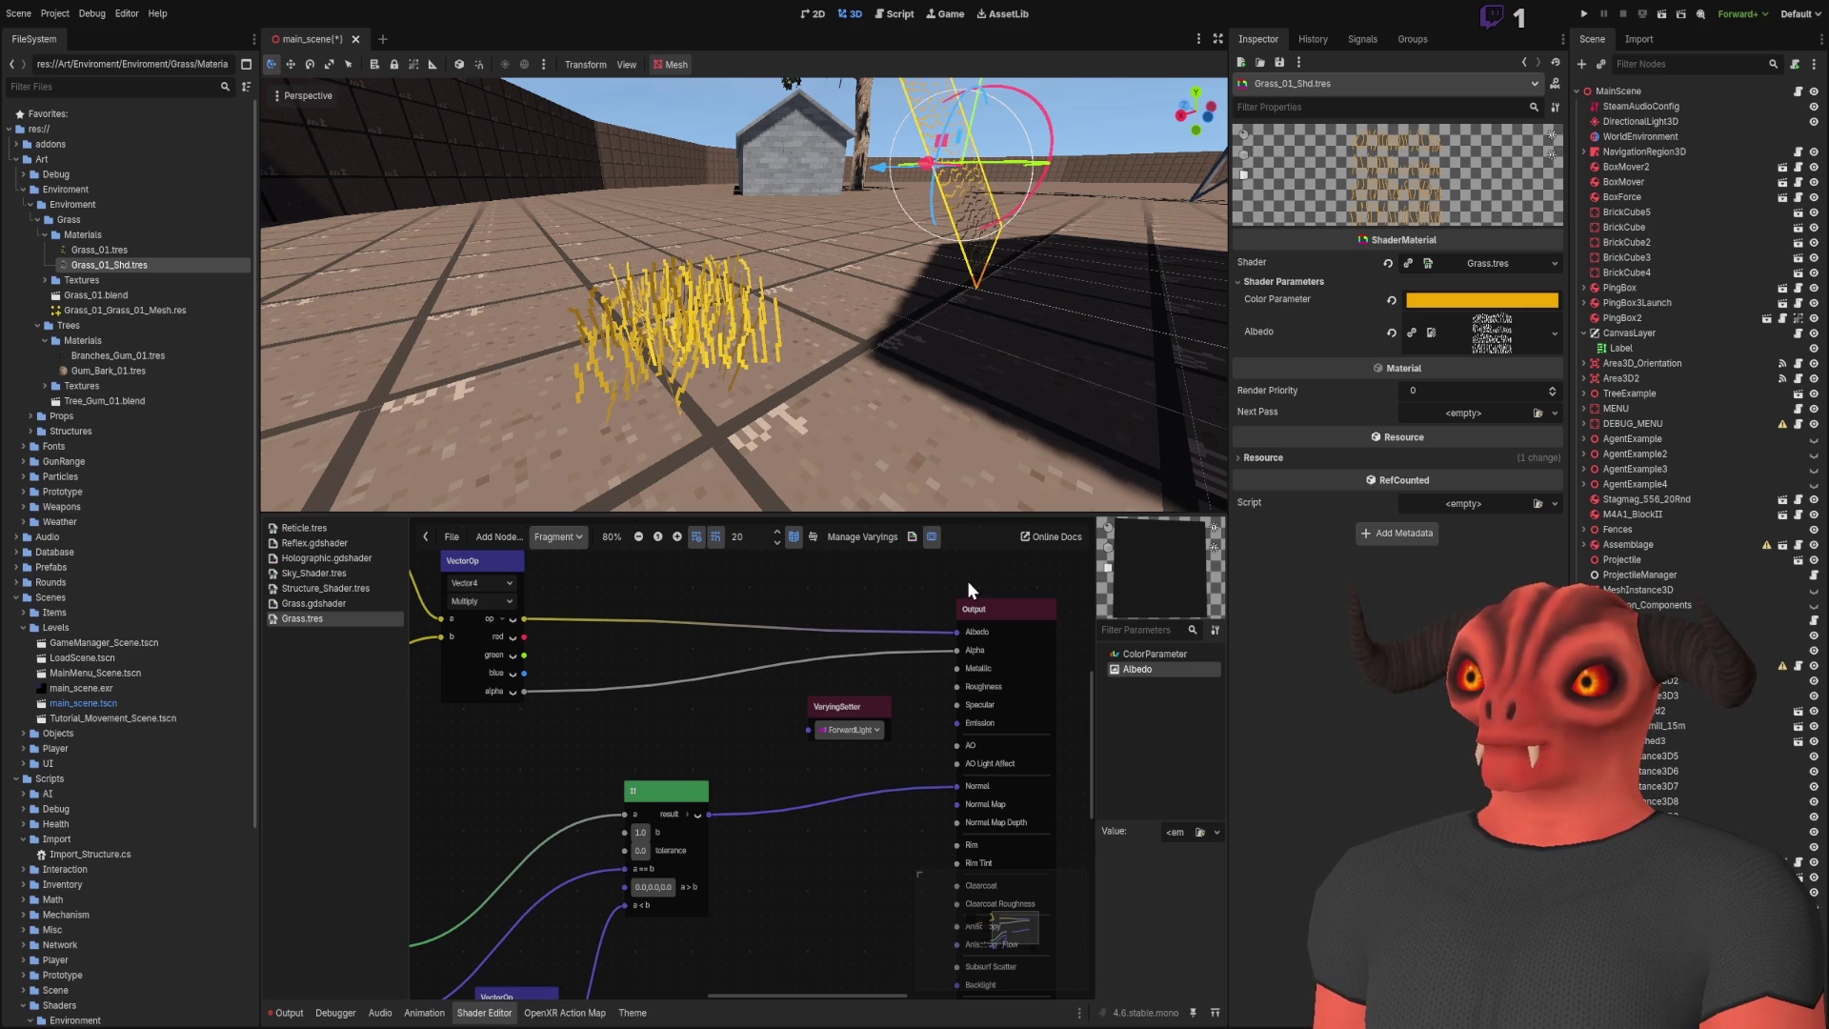
Step: Move the VaryingSetter toward the graph centre and wire front_facing into its input
scroll(968, 580, "left", 5)
scroll(1044, 619, "right", 2)
mouse_move(1091, 626)
left_mouse_down()
mouse_move(647, 724)
mouse_move(653, 781)
left_mouse_up()
scroll(575, 882, "up", 3)
mouse_move(578, 925)
left_mouse_down()
mouse_move(683, 780)
mouse_move(665, 770)
left_mouse_up()
scroll(729, 730, "down", 2)
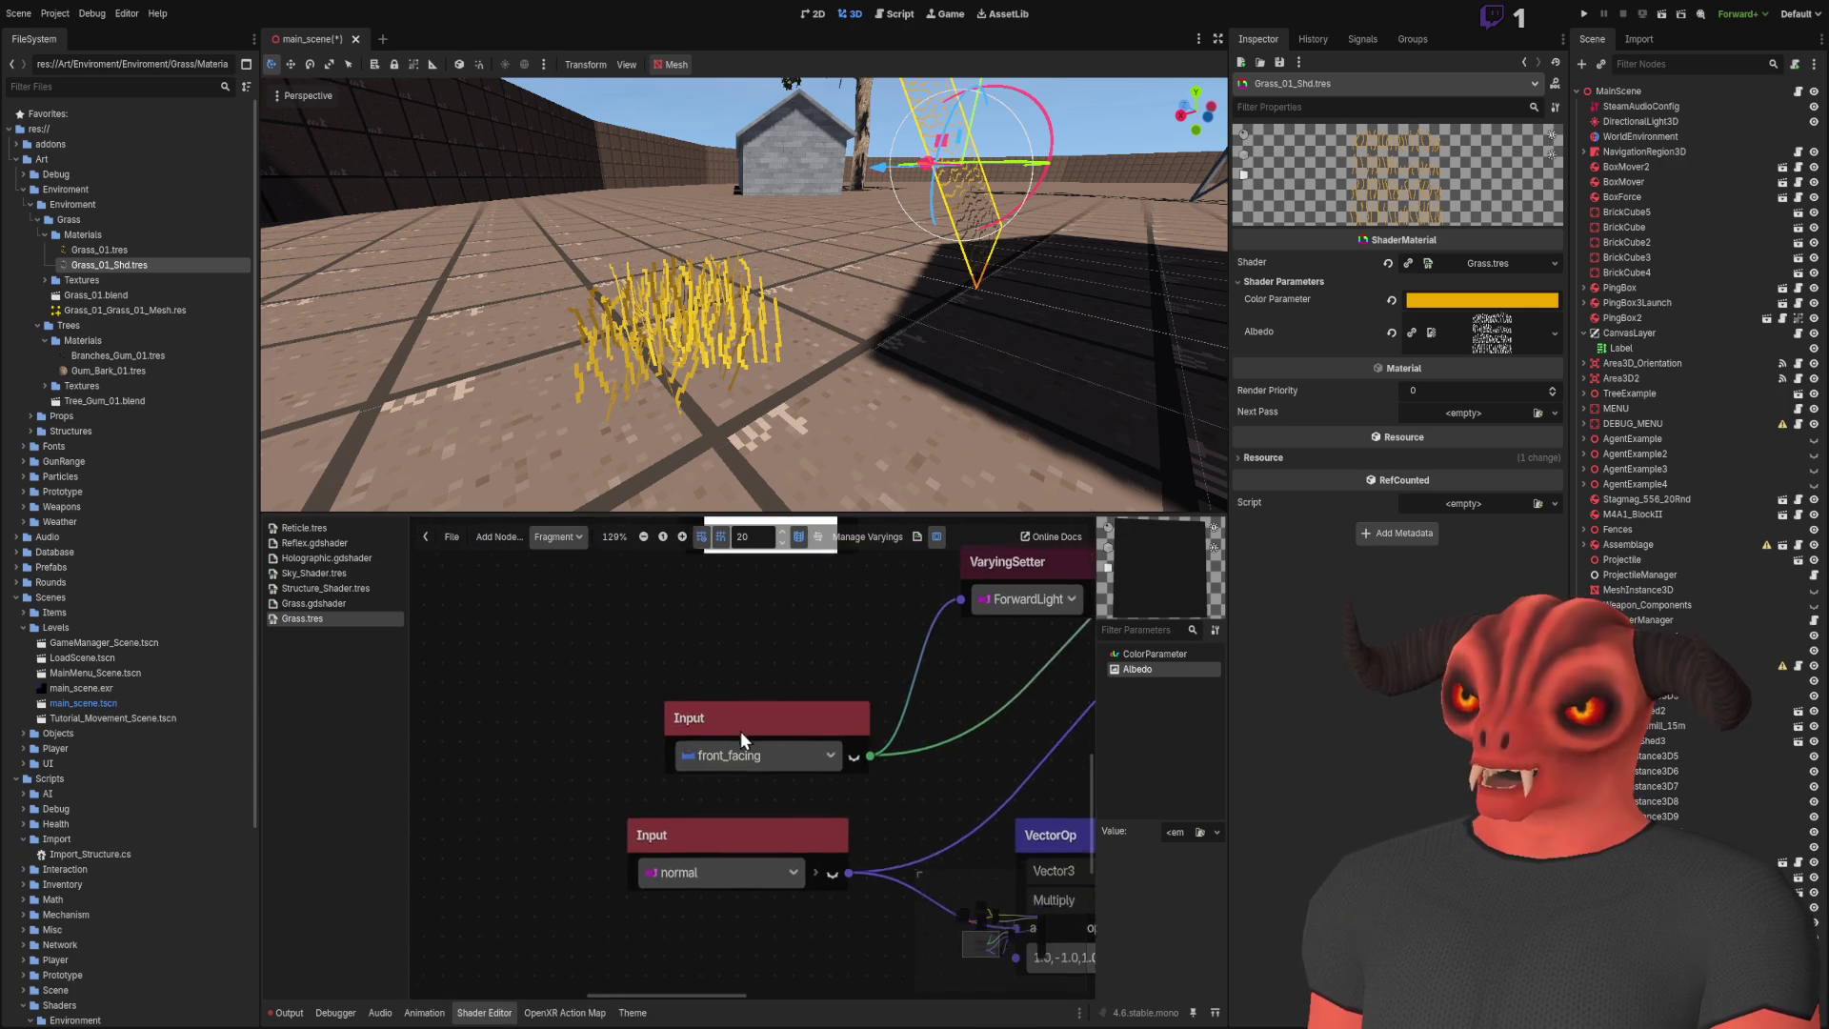
scroll(706, 747, "up", 2)
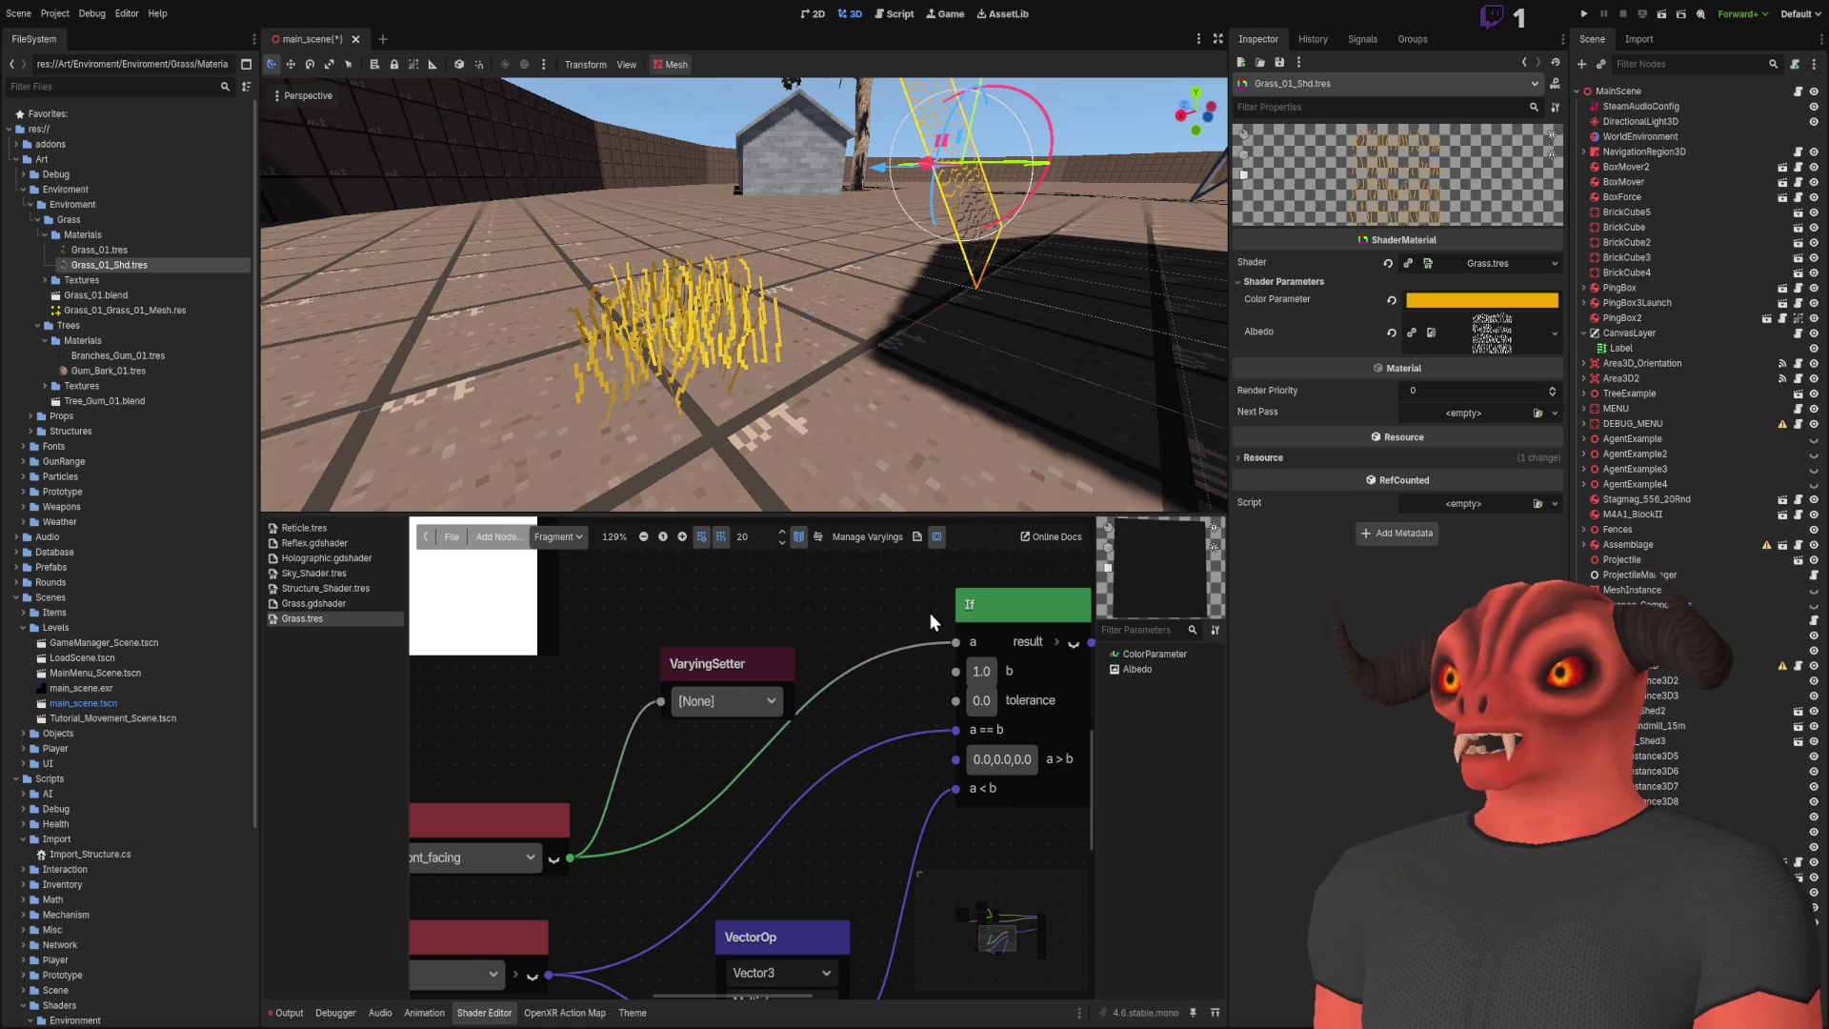
Step: Set the VaryingSetter's varying to FrontFacing, then switch to the Light graph
left_click(729, 695)
left_click(730, 745)
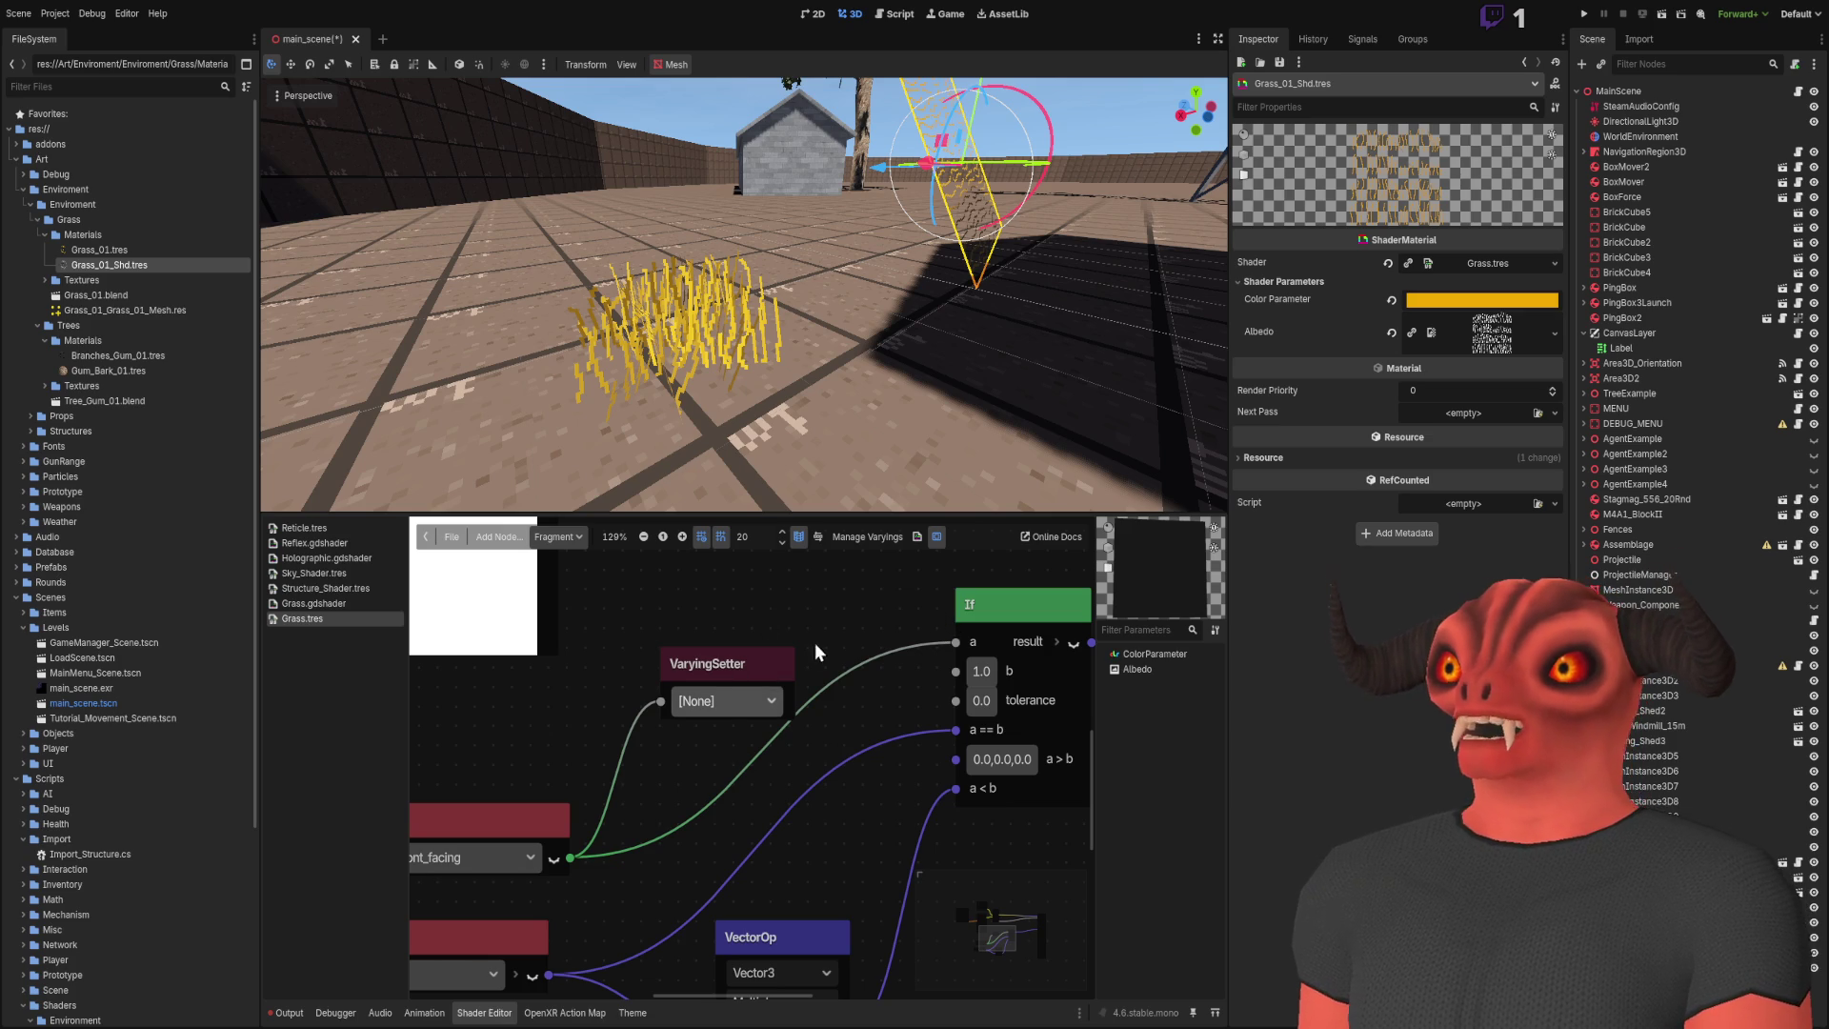
left_click(539, 539)
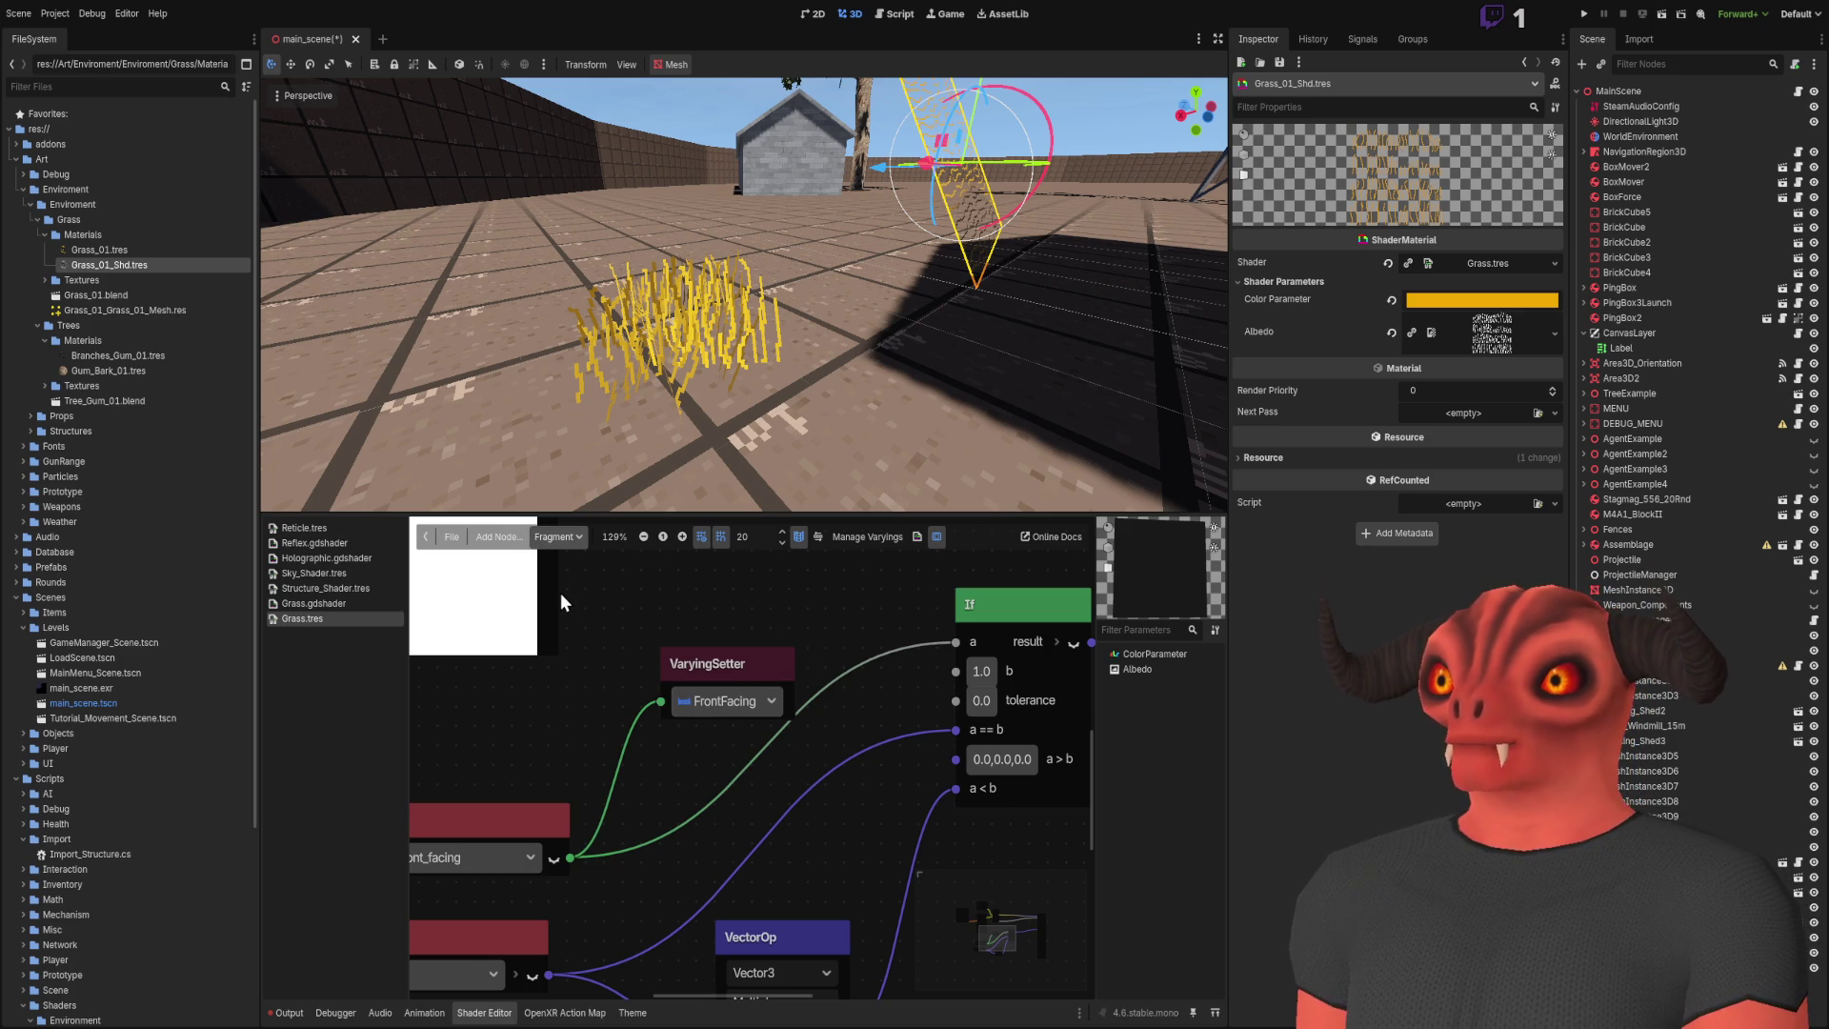
left_click(560, 592)
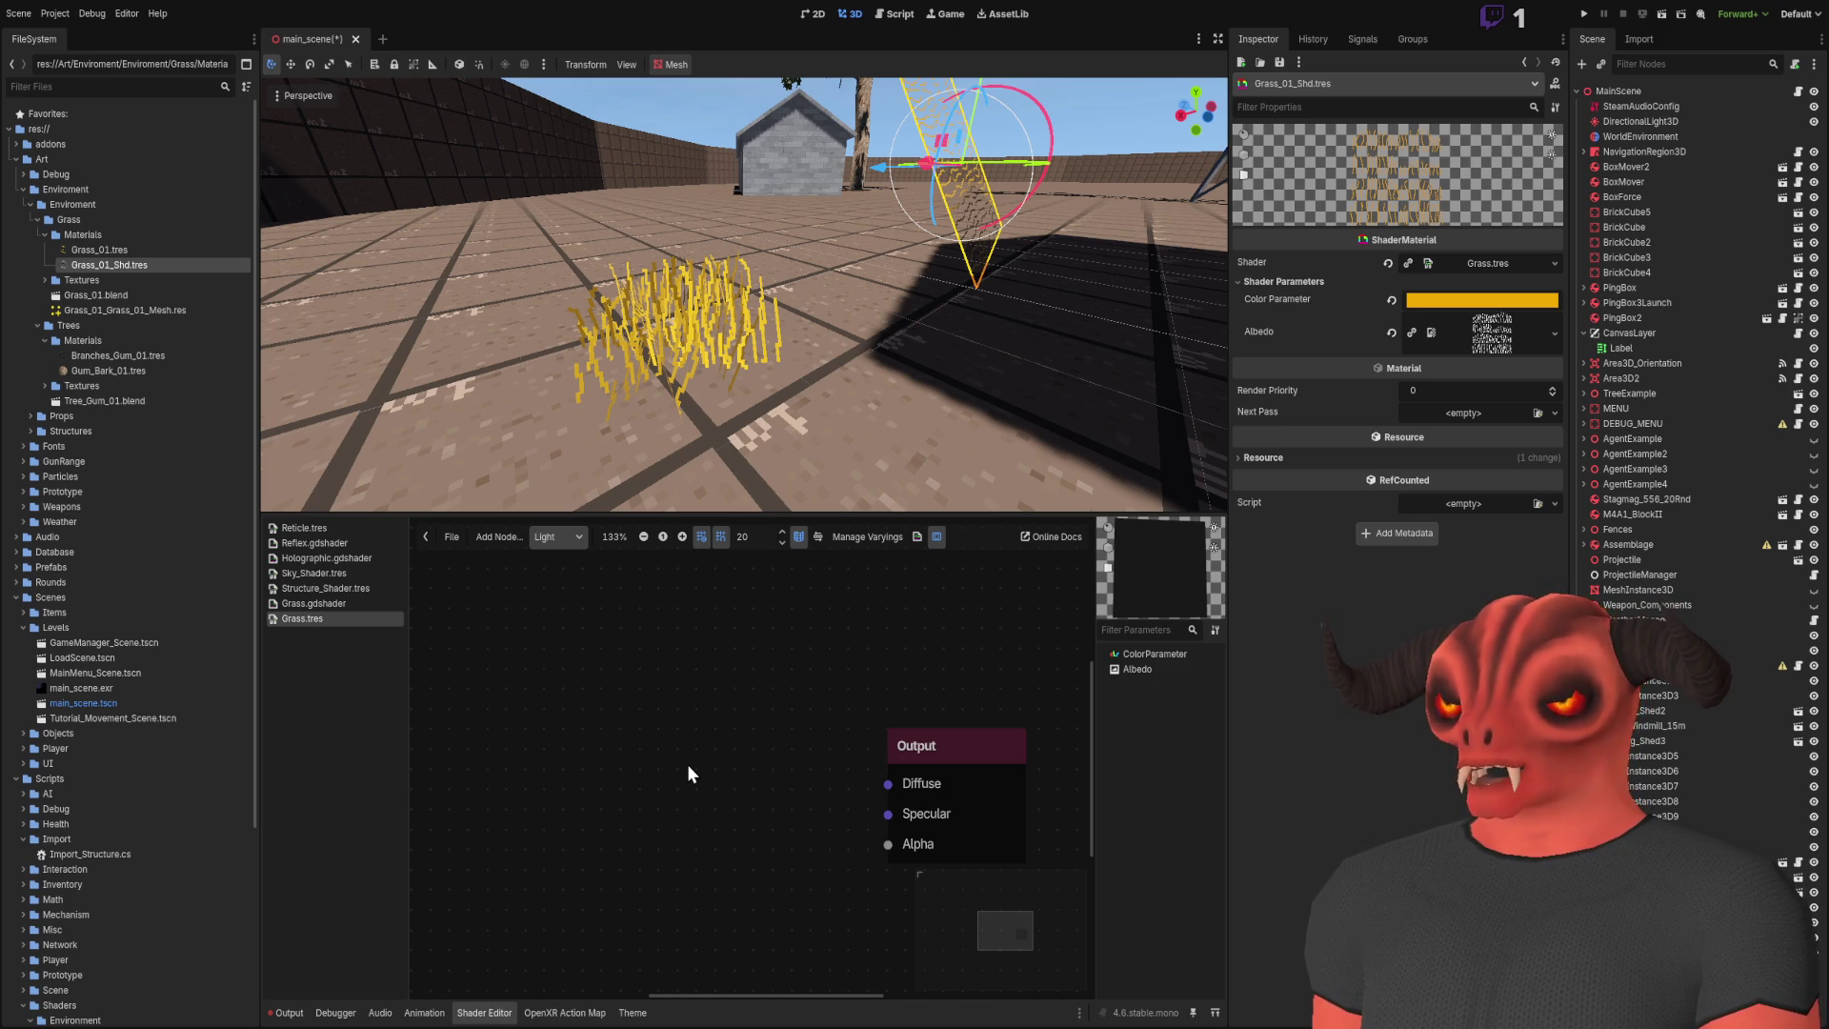
Step: Add a FrontFacing VaryingGetter to the Light graph and place it left of Output
key("ctrl+v")
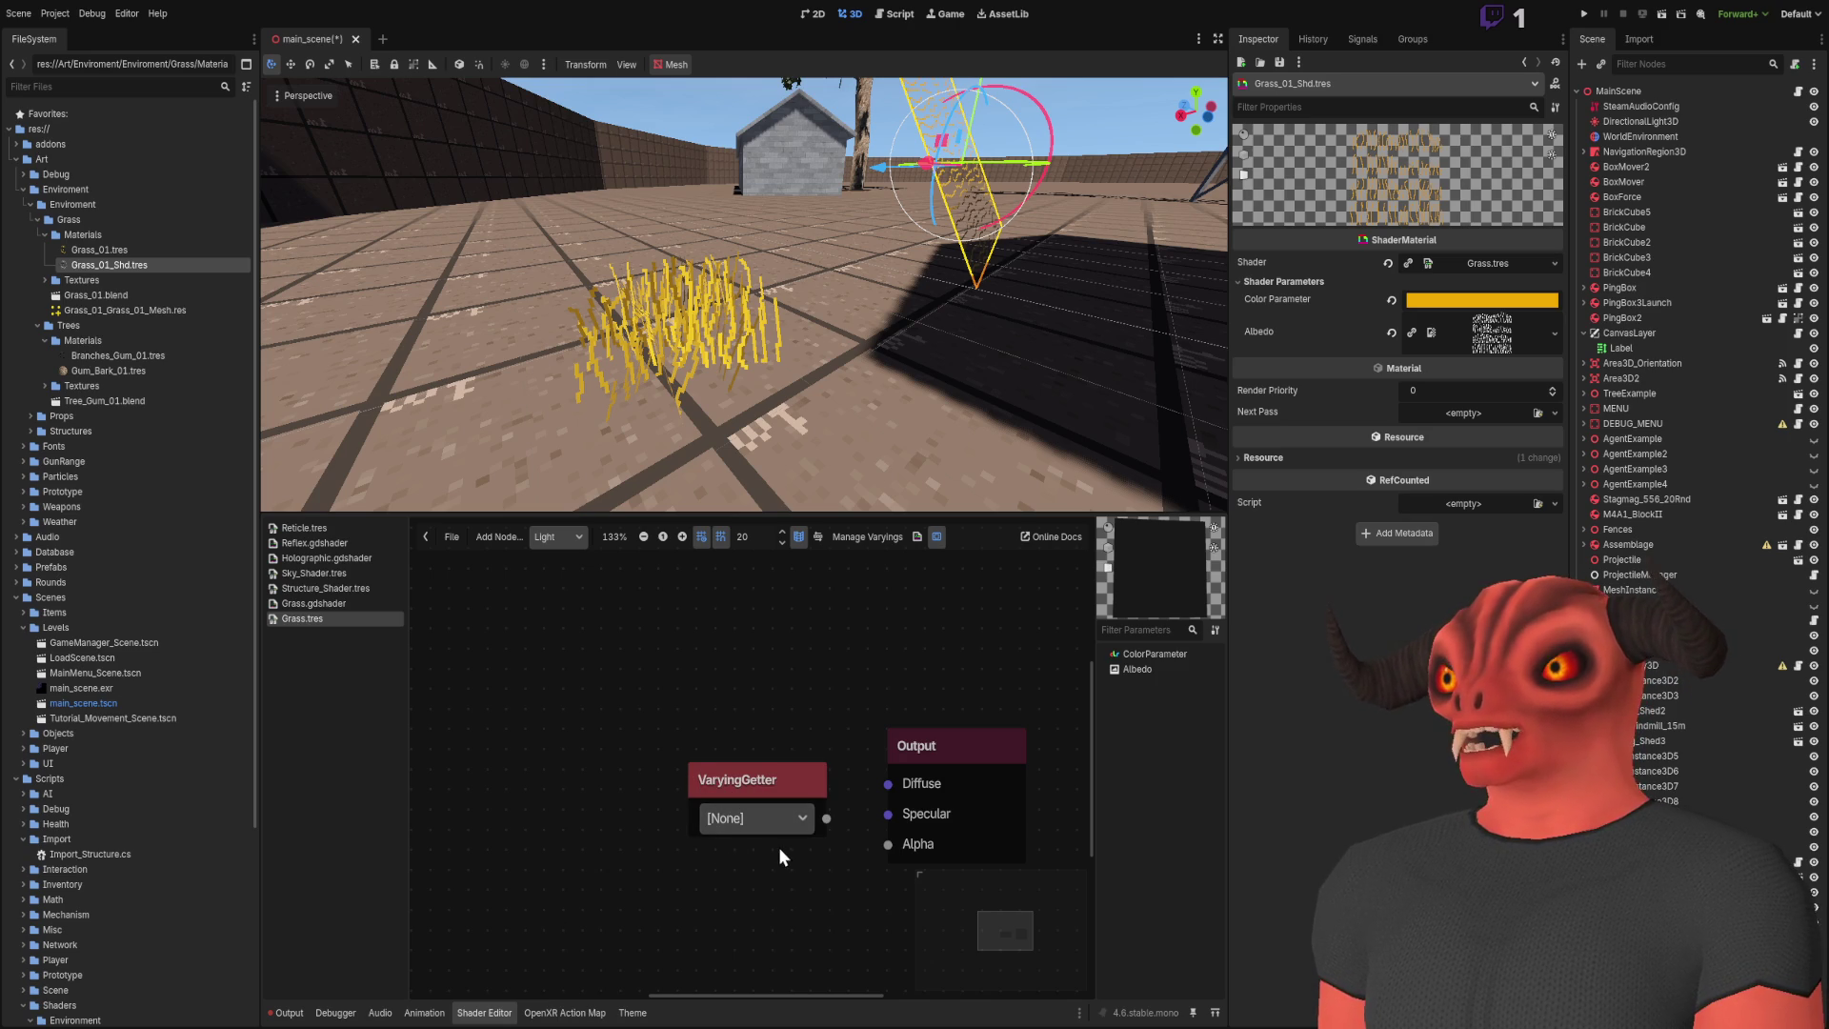
left_click_drag(825, 818, 885, 781)
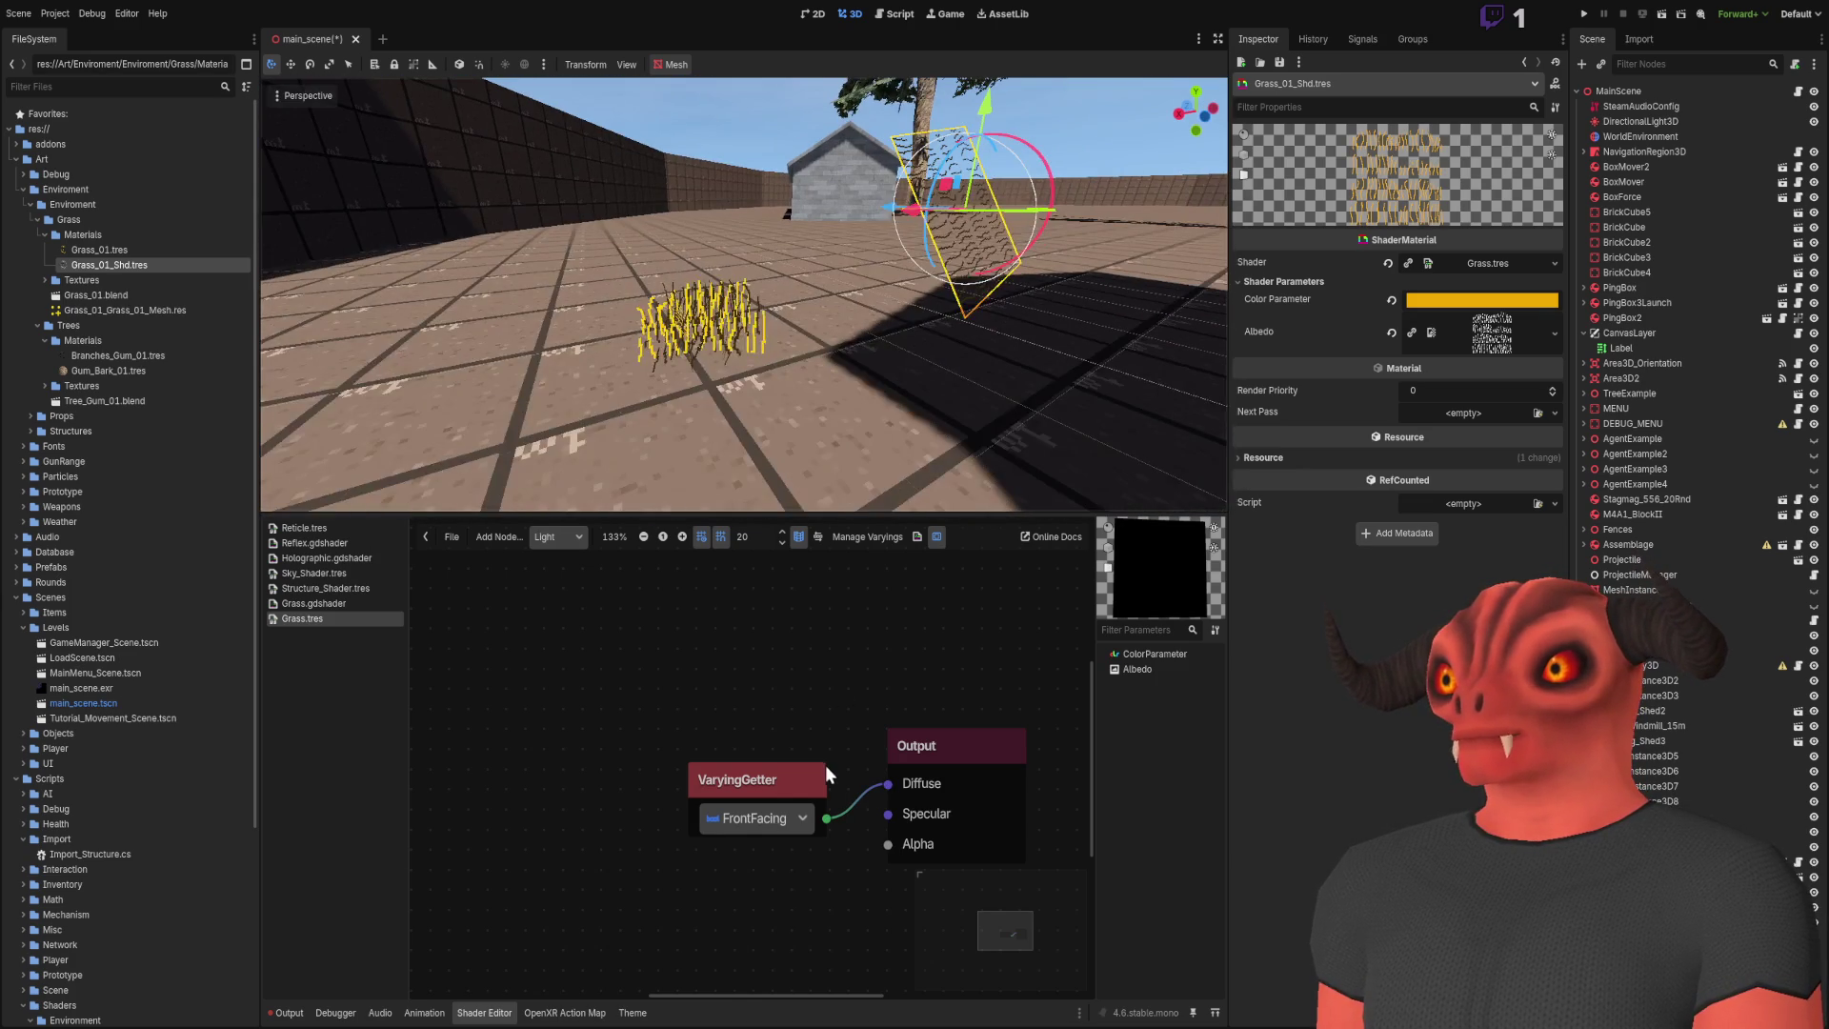
left_click_drag(826, 769, 682, 735)
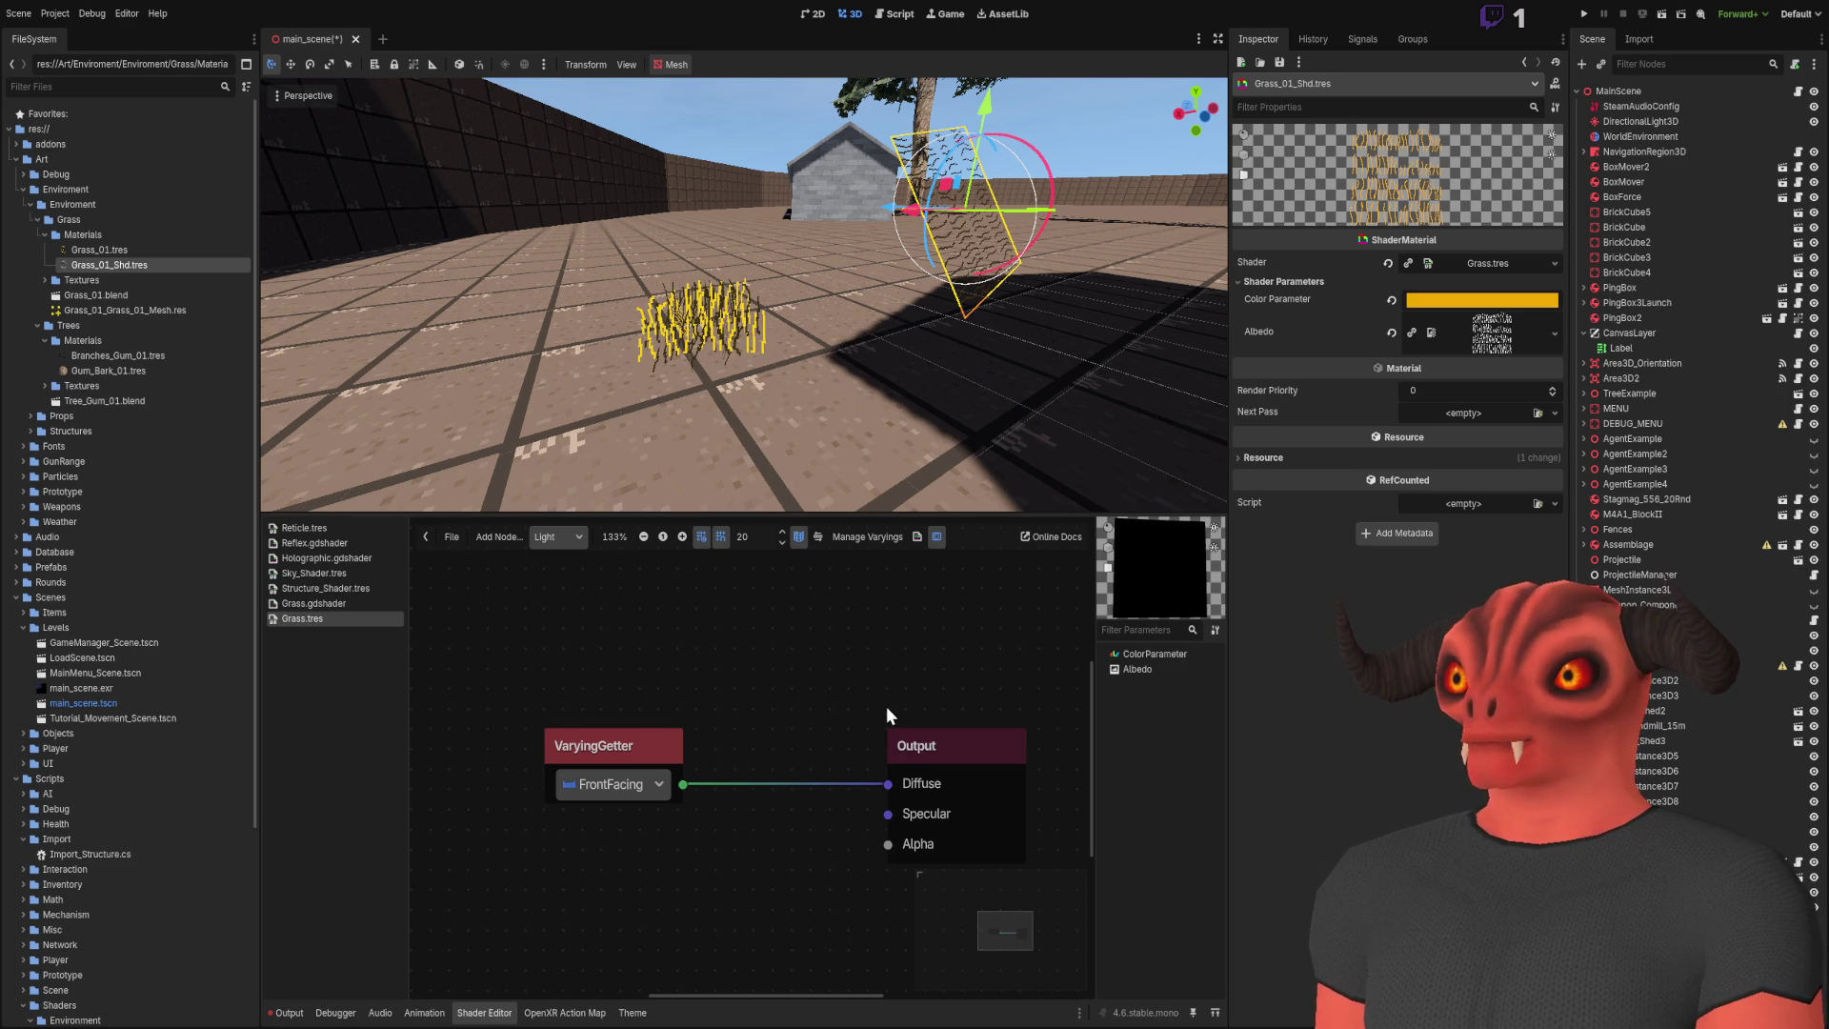
Step: Try and delete an If node, then add a diffuse Input node above the VaryingGetter
key("ctrl+v")
left_click_drag(880, 712, 762, 728)
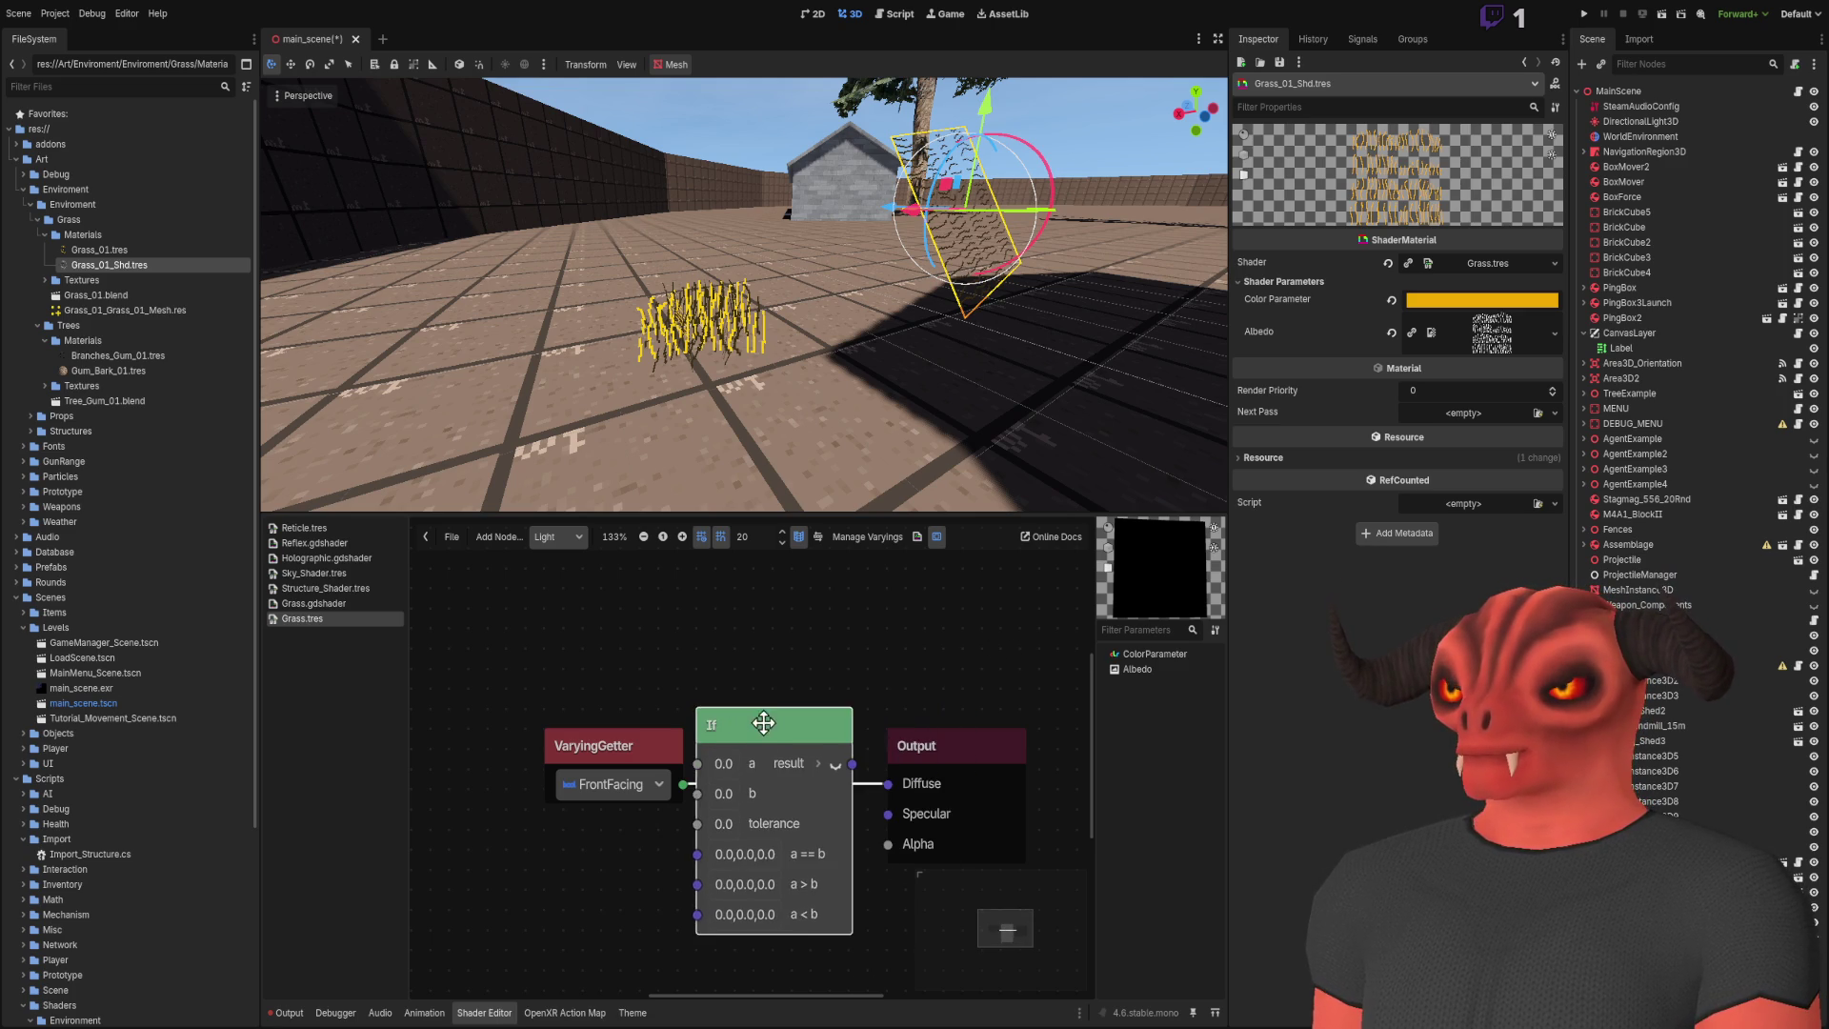
key("Delete")
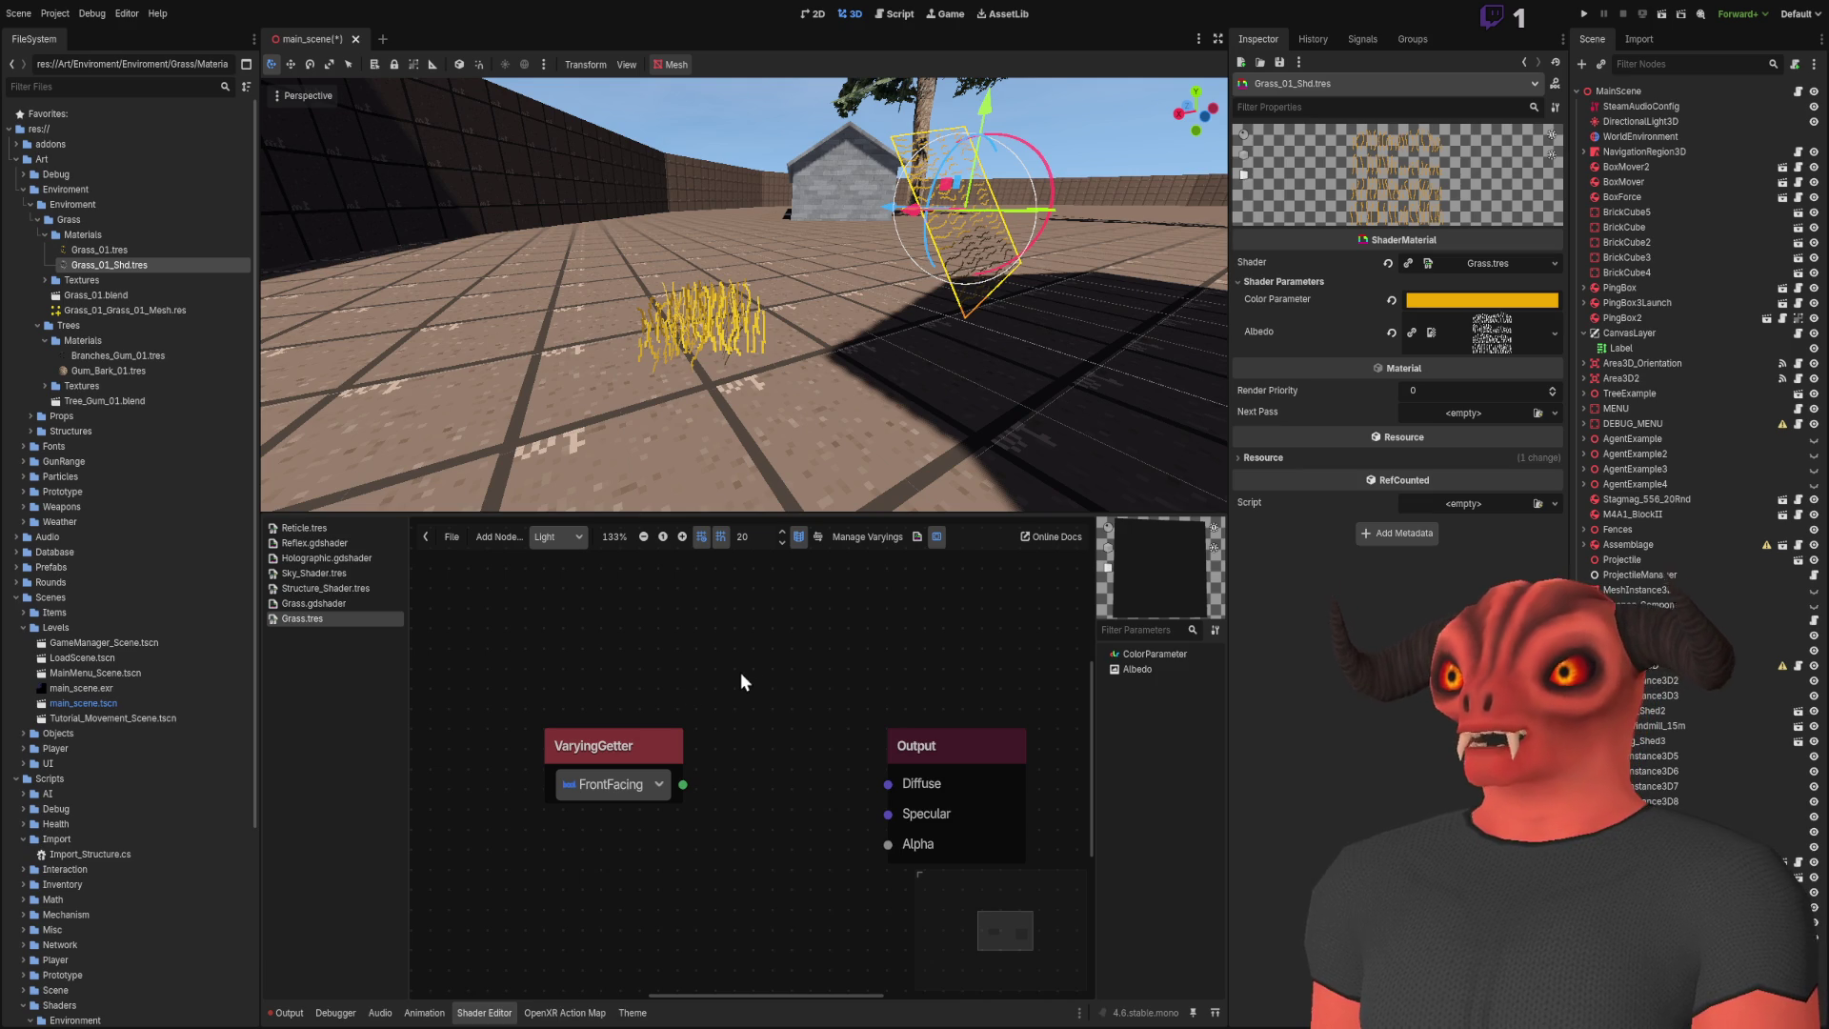
key("ctrl+v")
left_click_drag(809, 699, 611, 639)
mouse_move(702, 683)
left_mouse_down()
mouse_move(887, 781)
mouse_move(845, 769)
mouse_move(819, 705)
left_mouse_up()
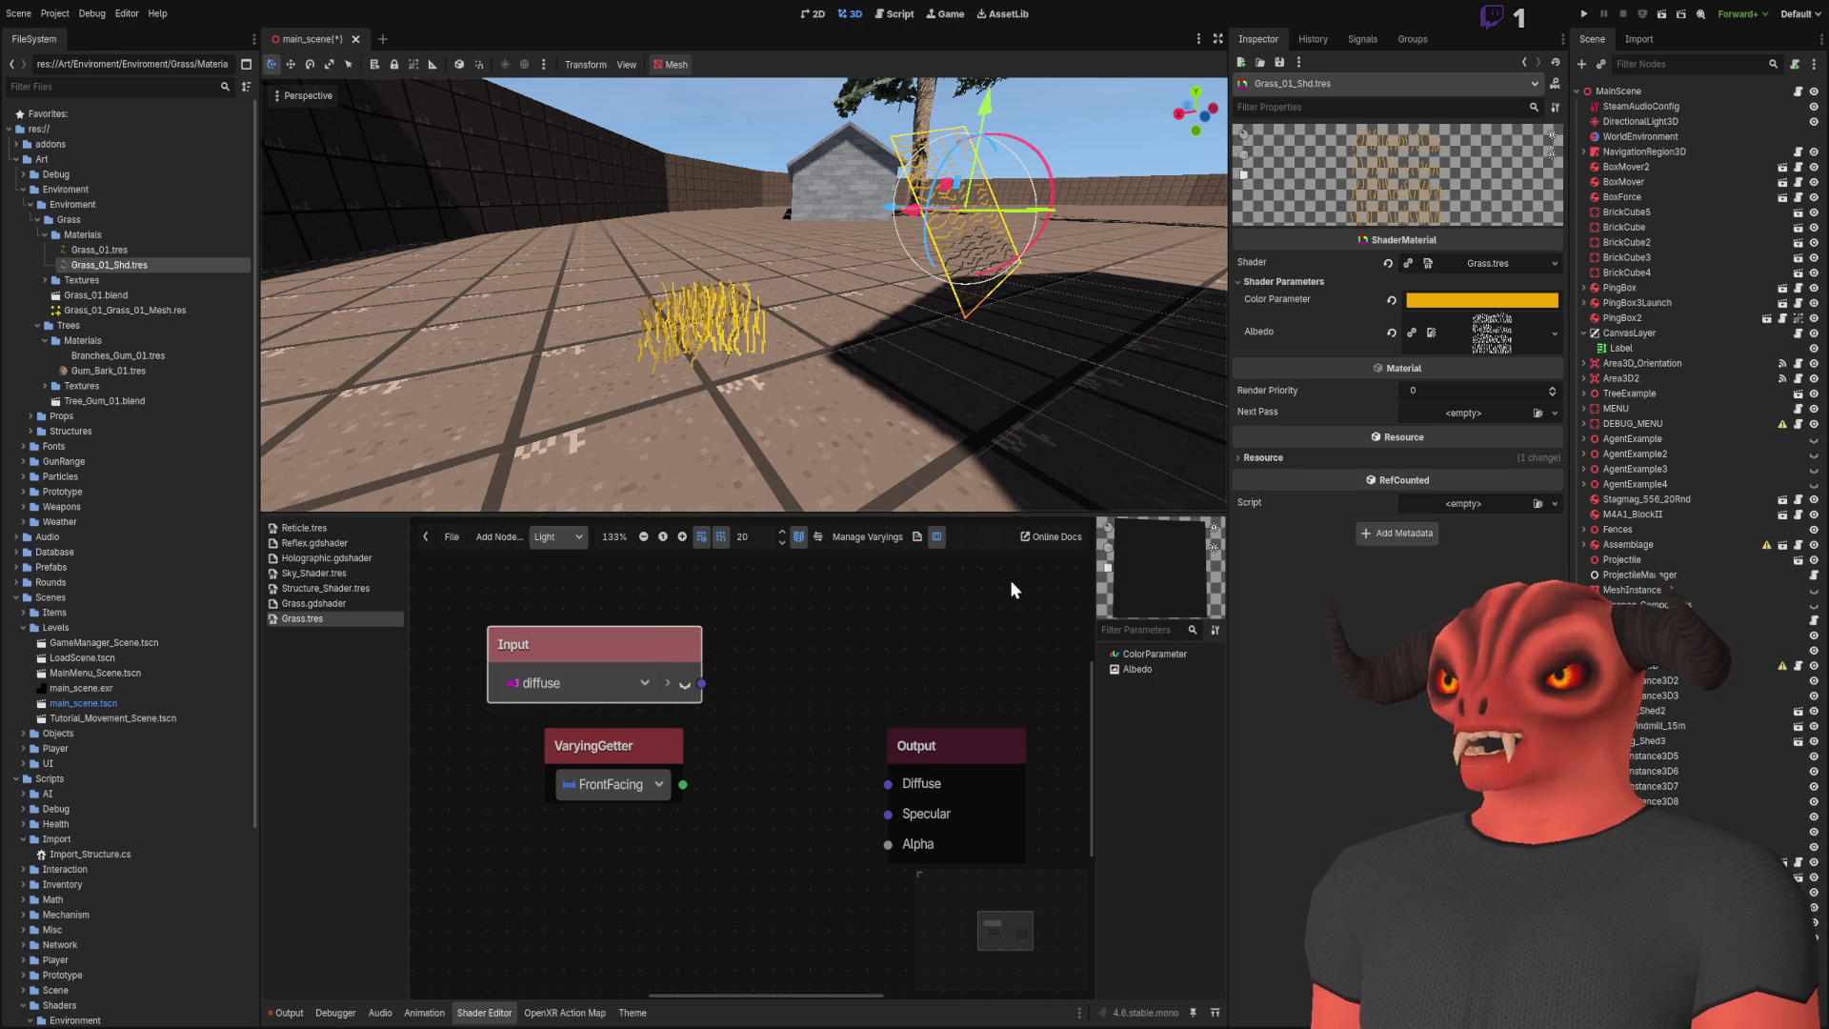
Step: Fly the viewport camera around the grass plane and brick building to inspect both sides
key("w")
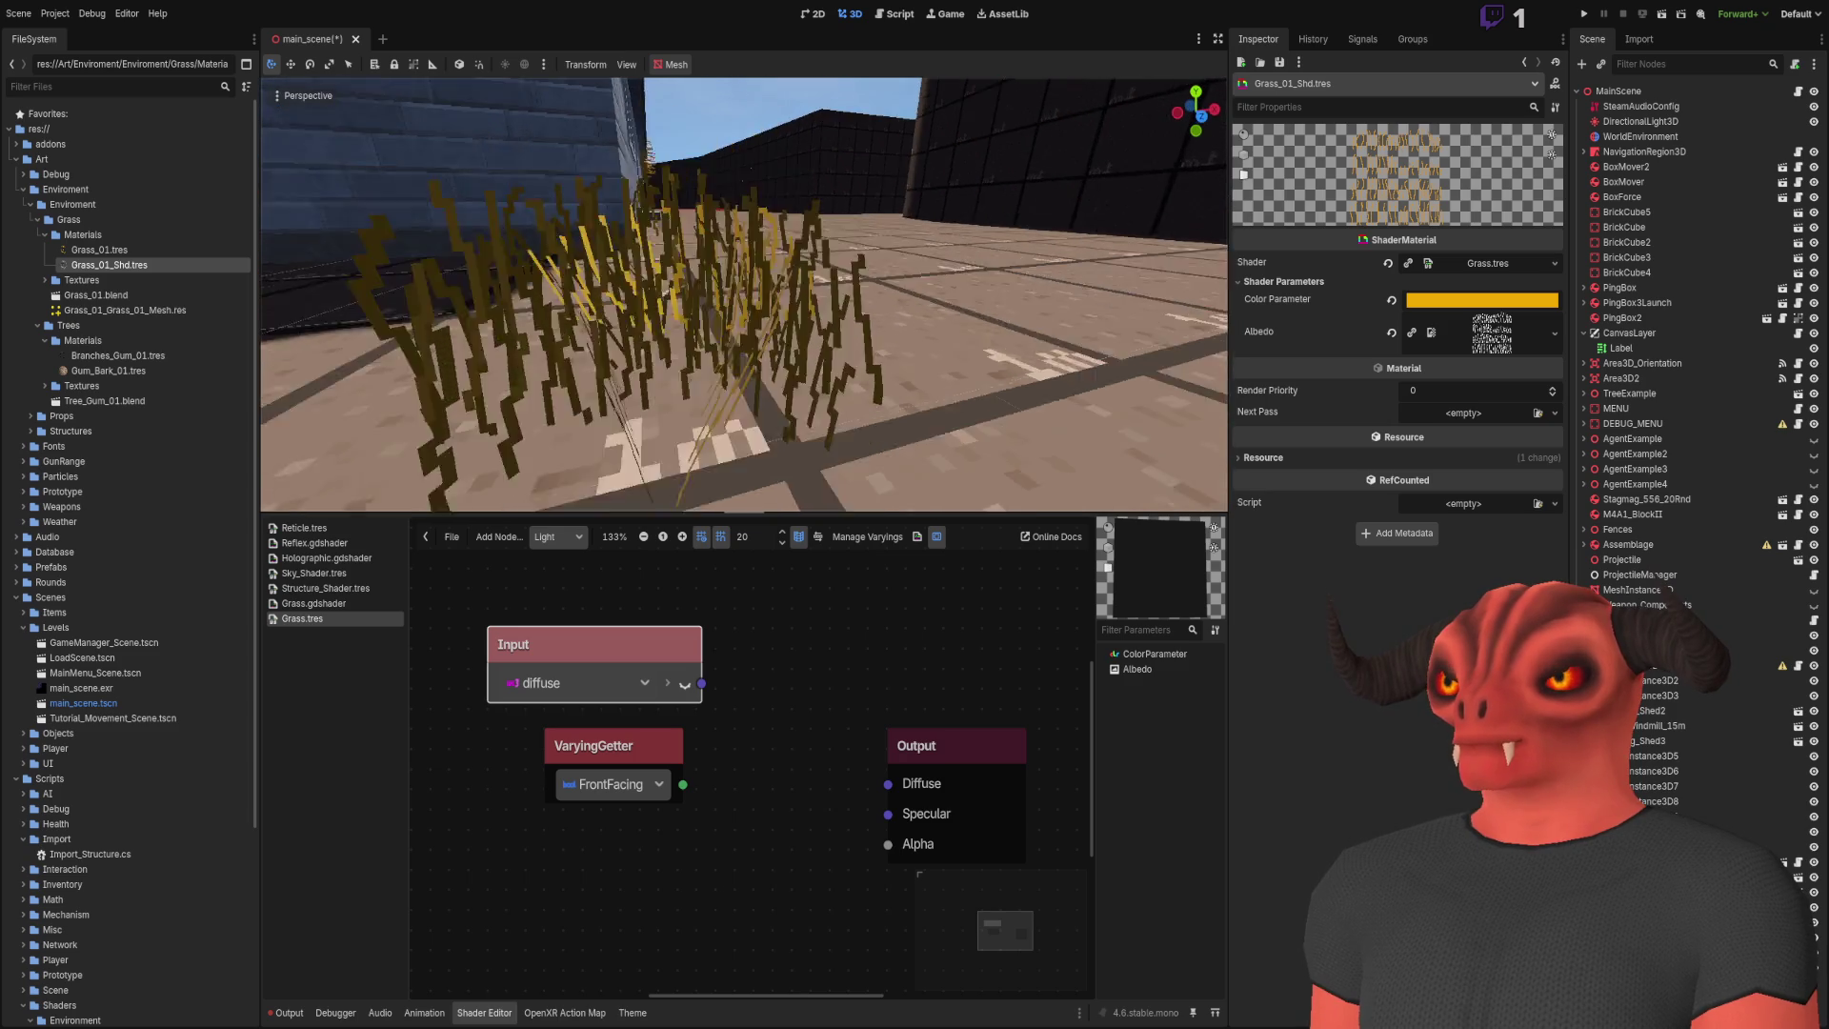
key("s")
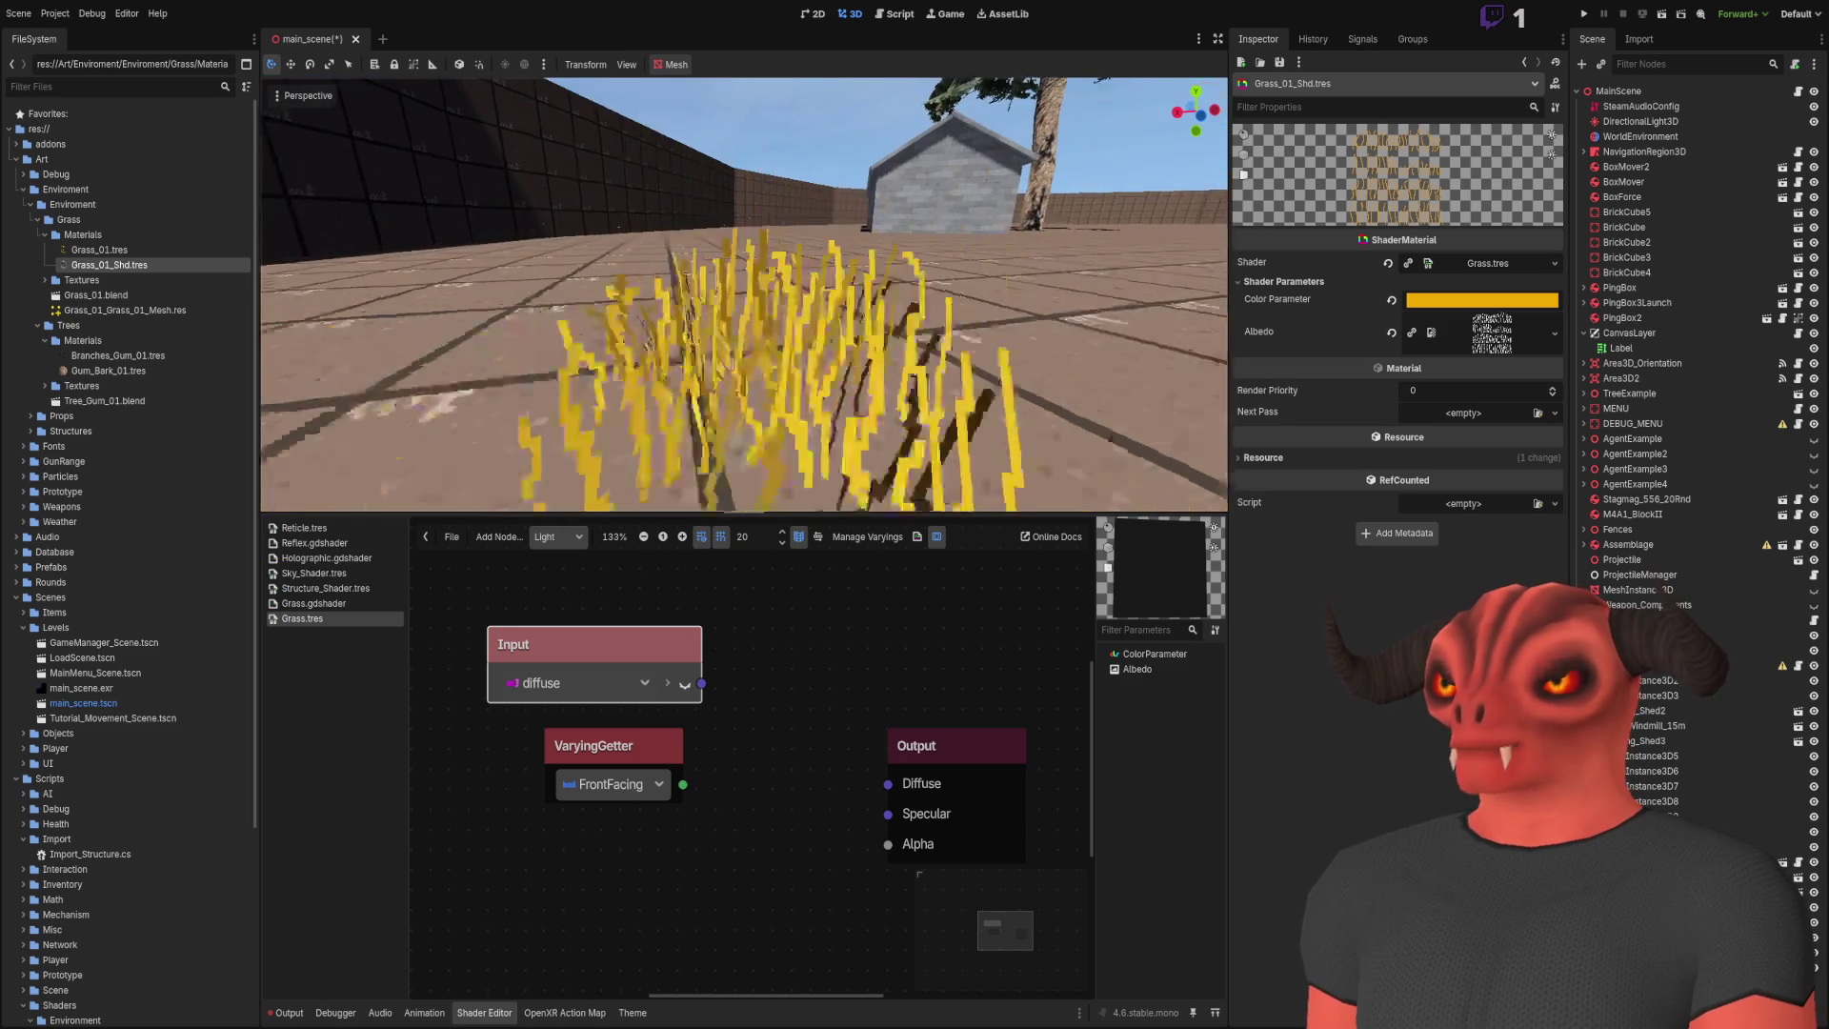
key("w")
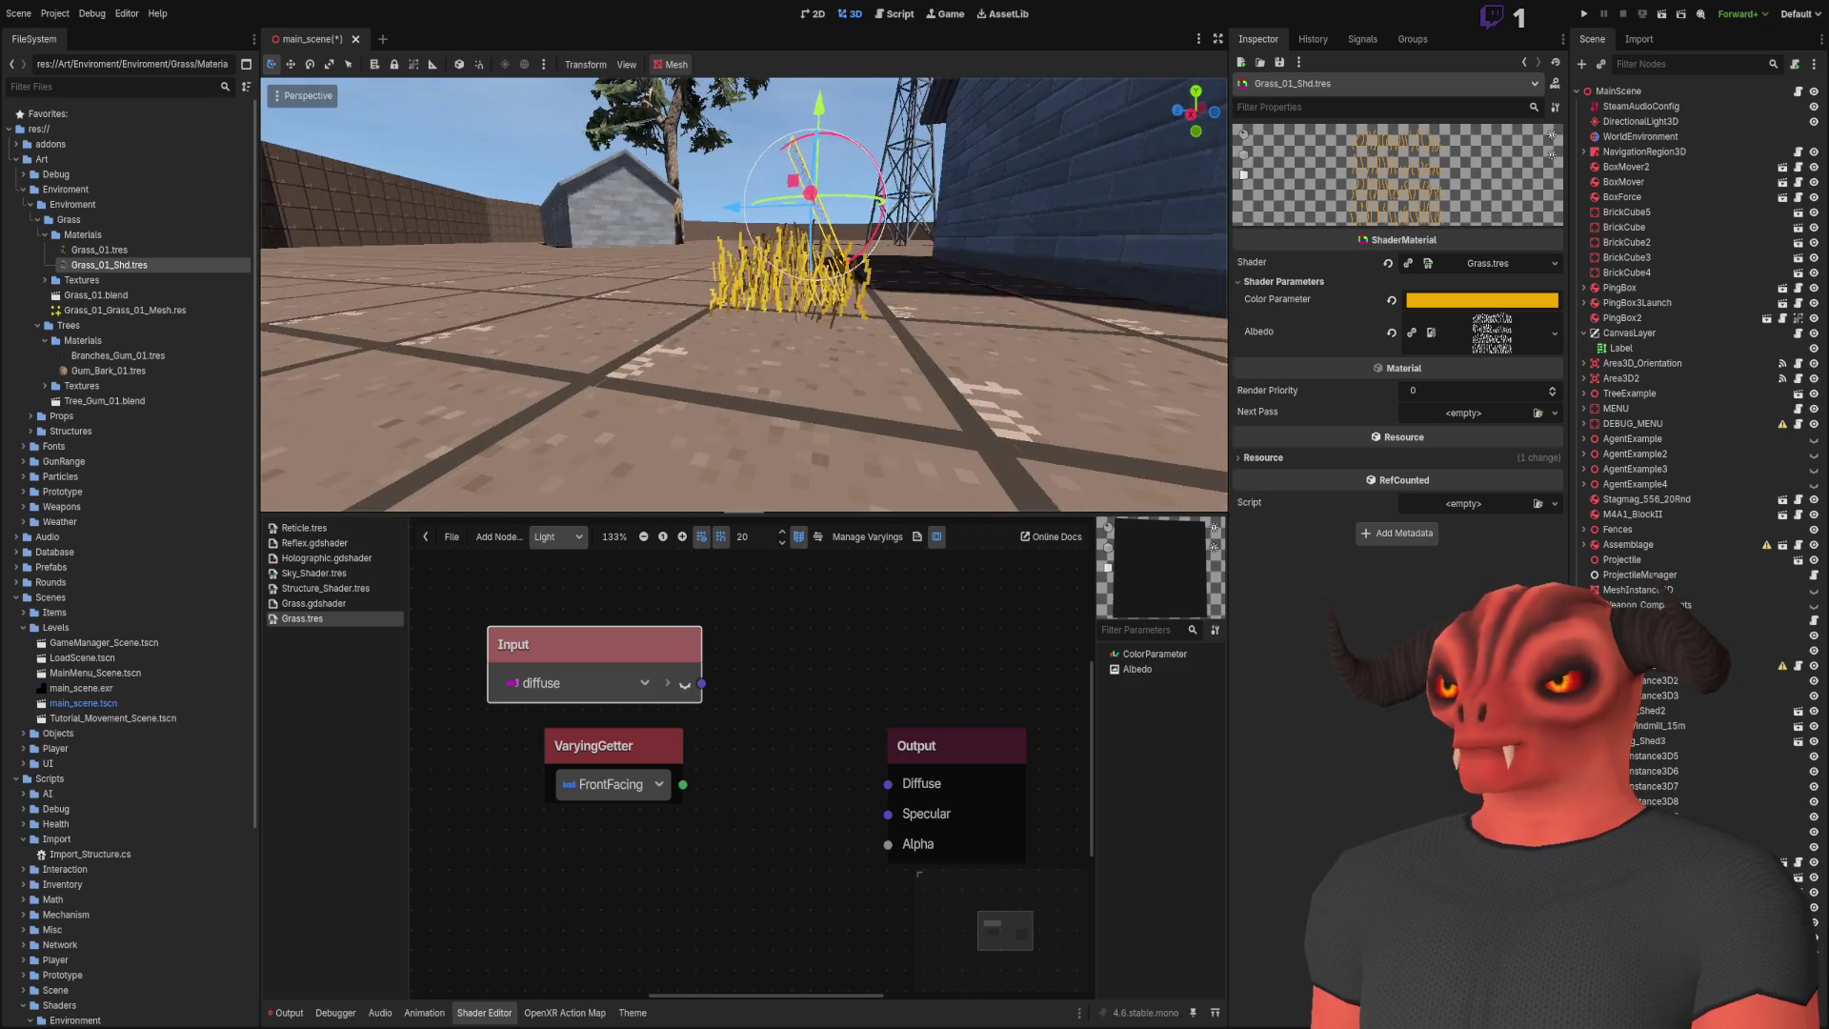
key("s")
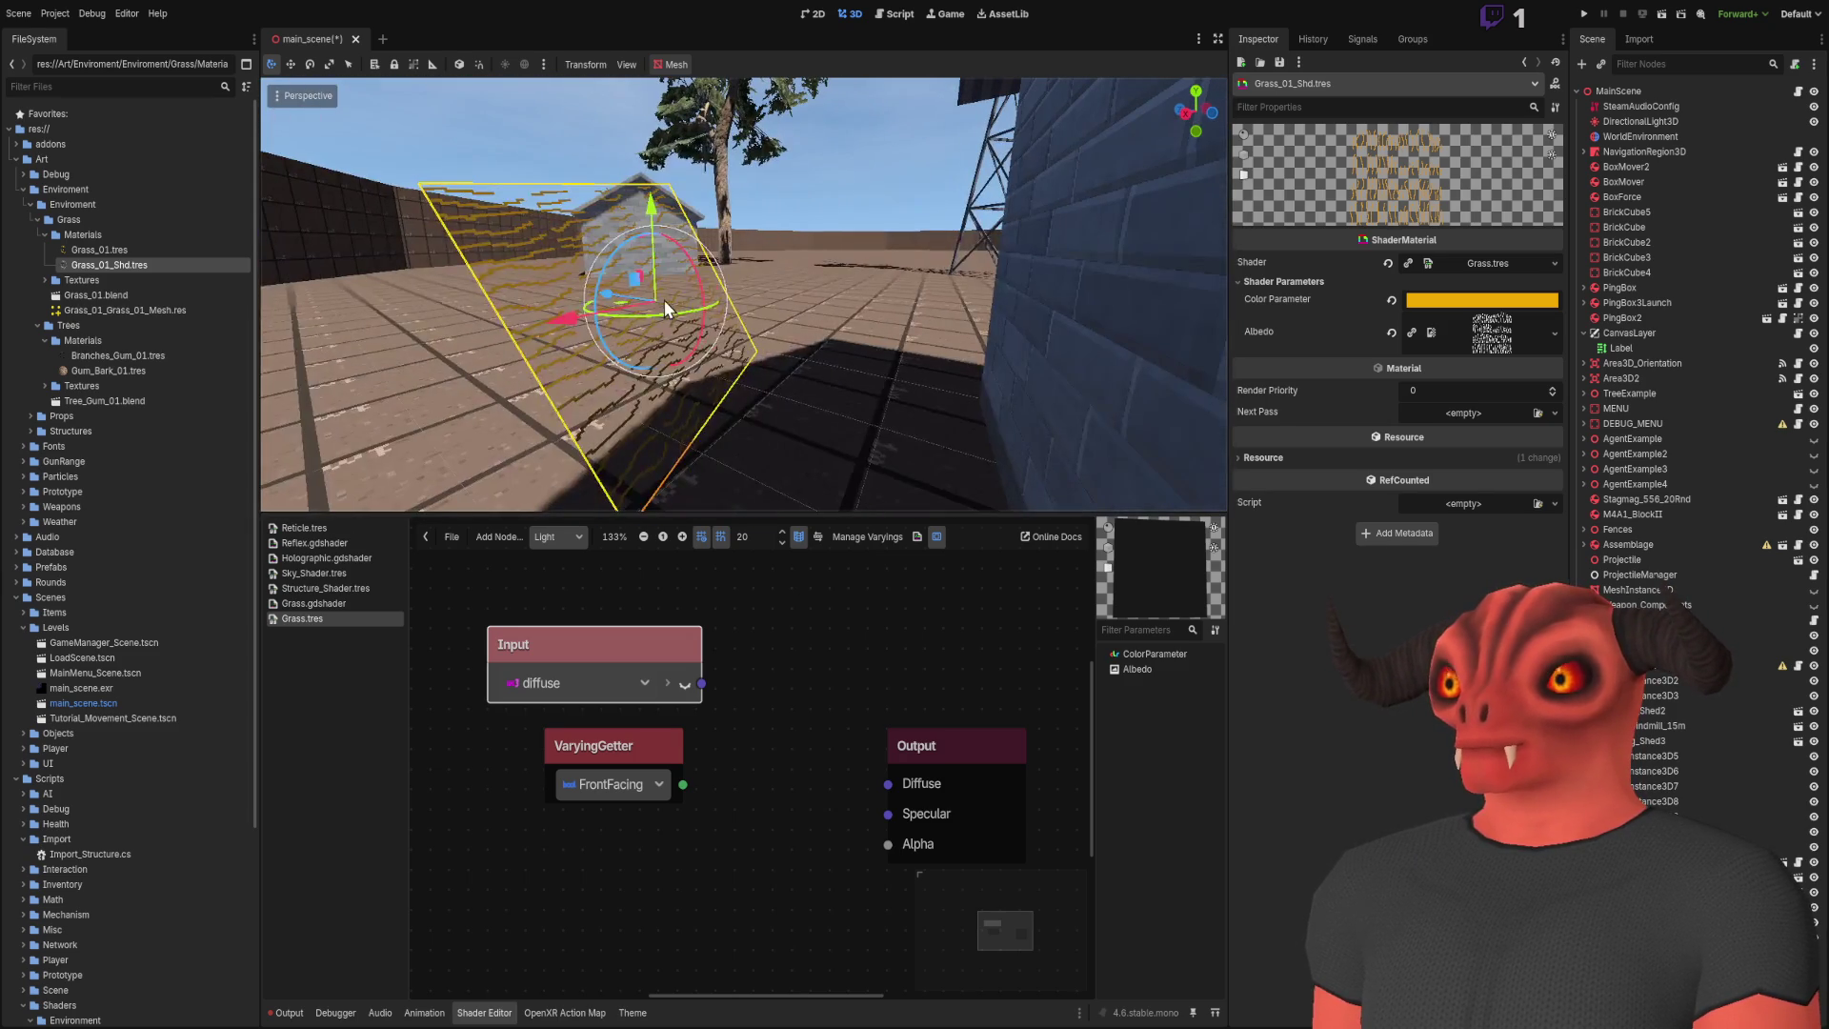
key("w")
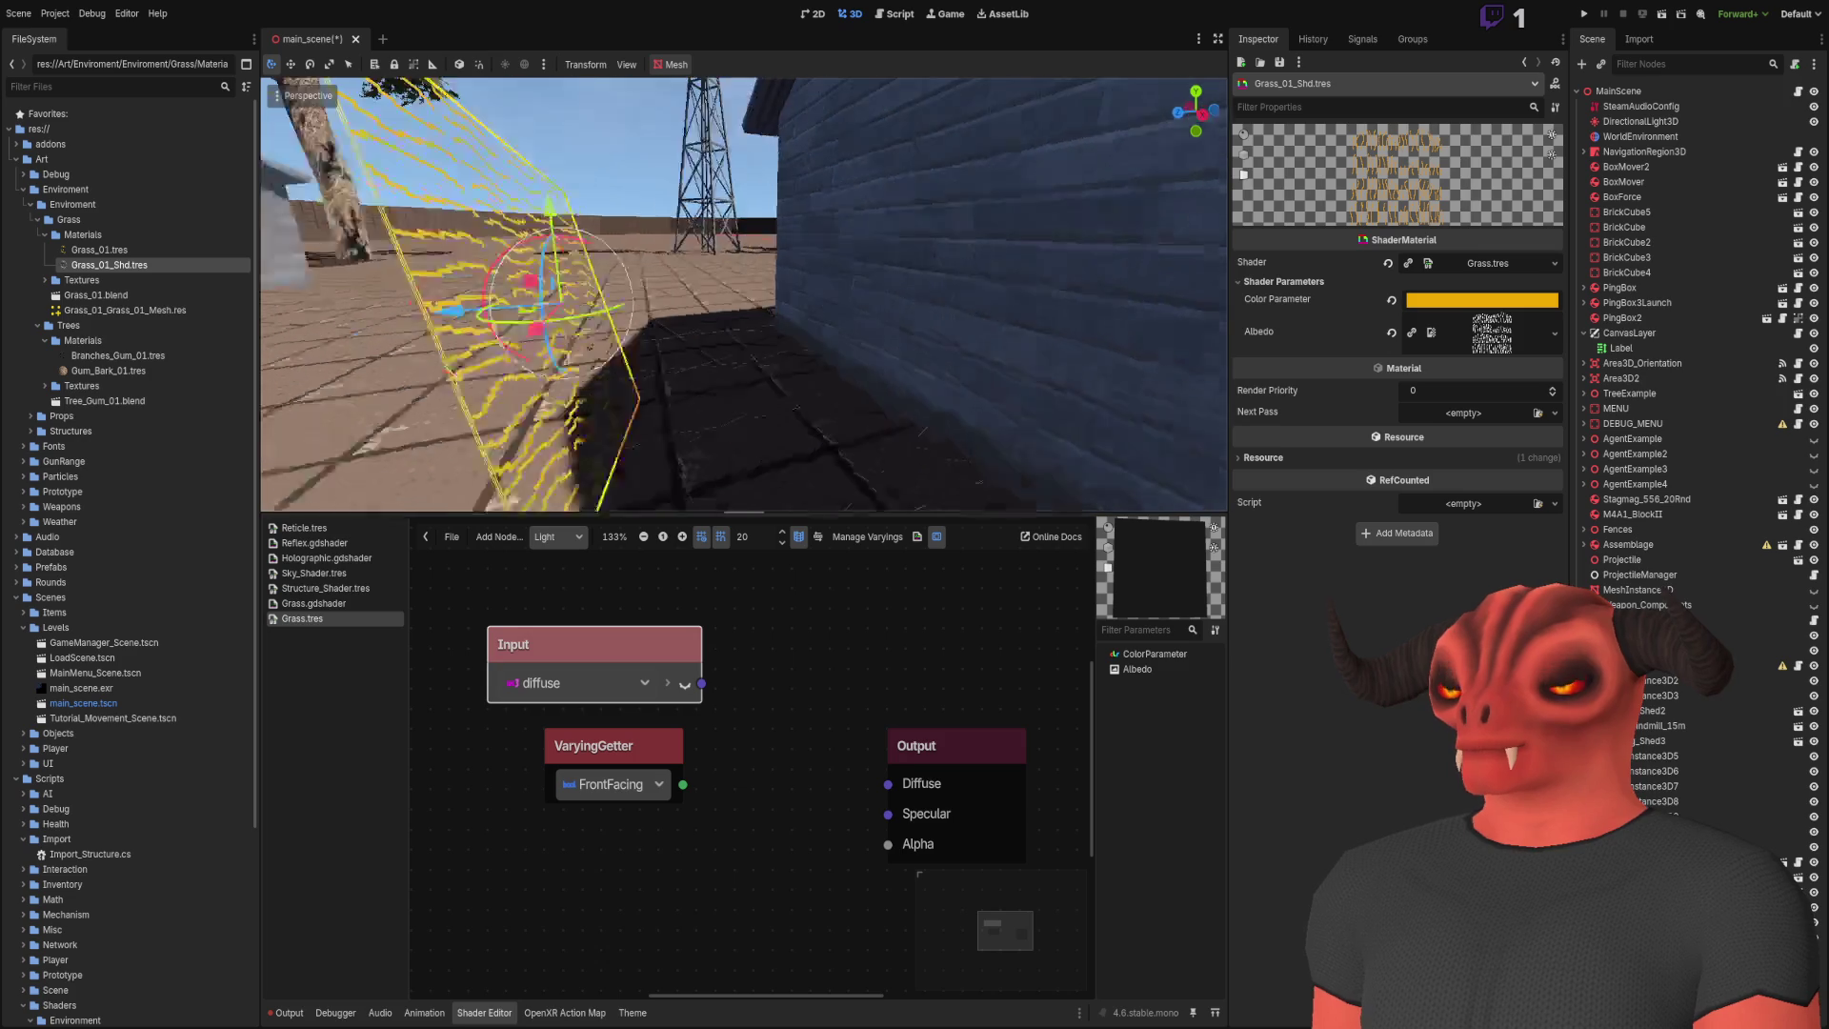
key("s")
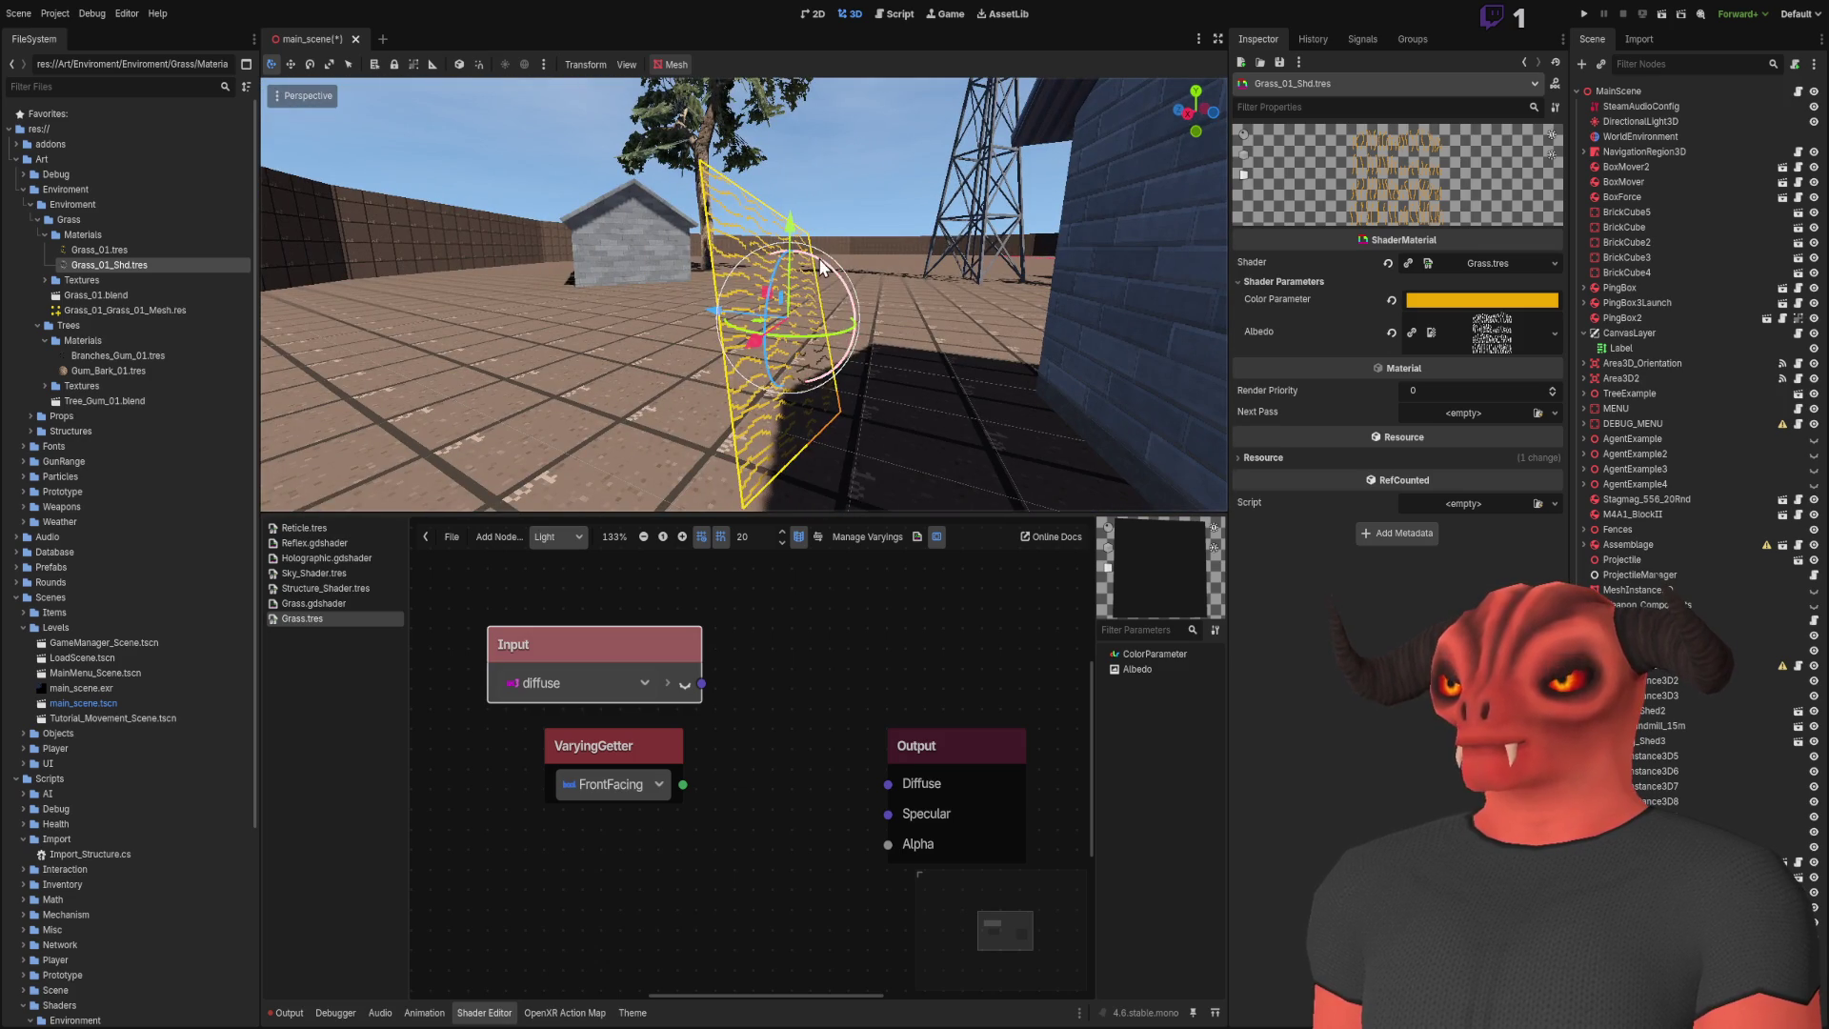
key("w")
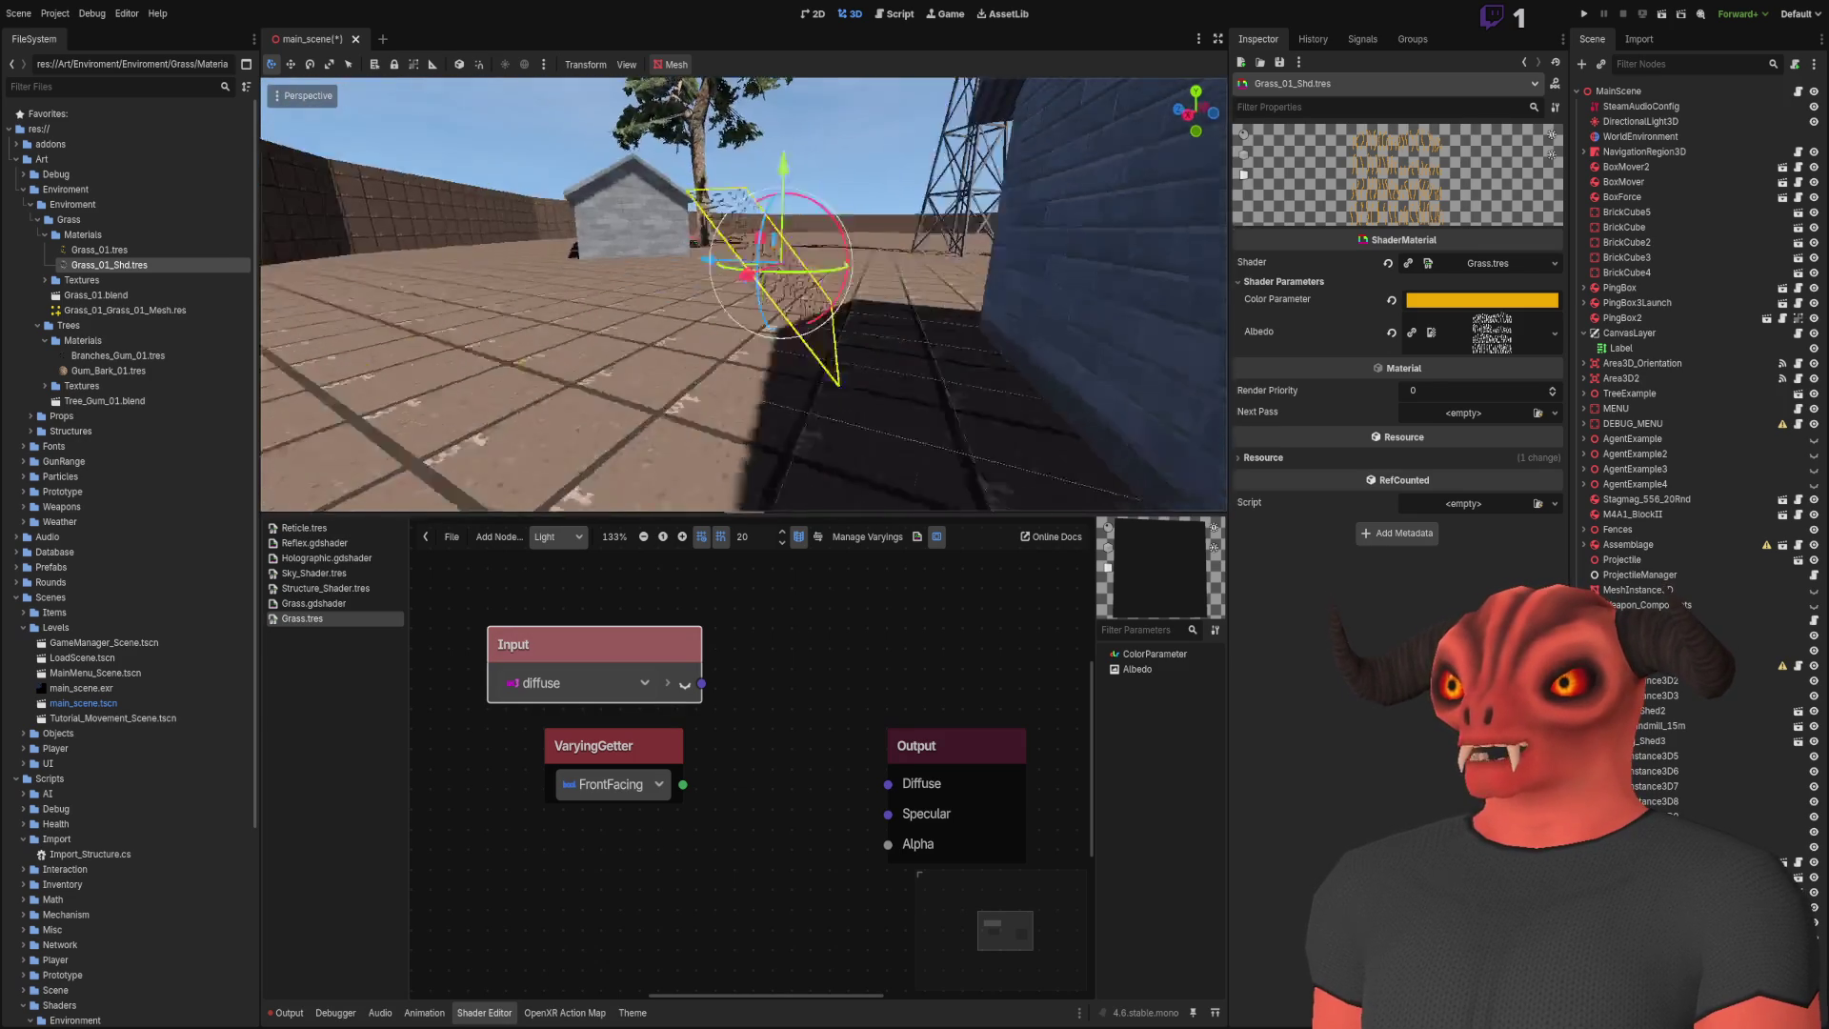
Step: Lay the grass plane flat and delete the diffuse Input node from the Light graph
left_click_drag(701, 684, 887, 783)
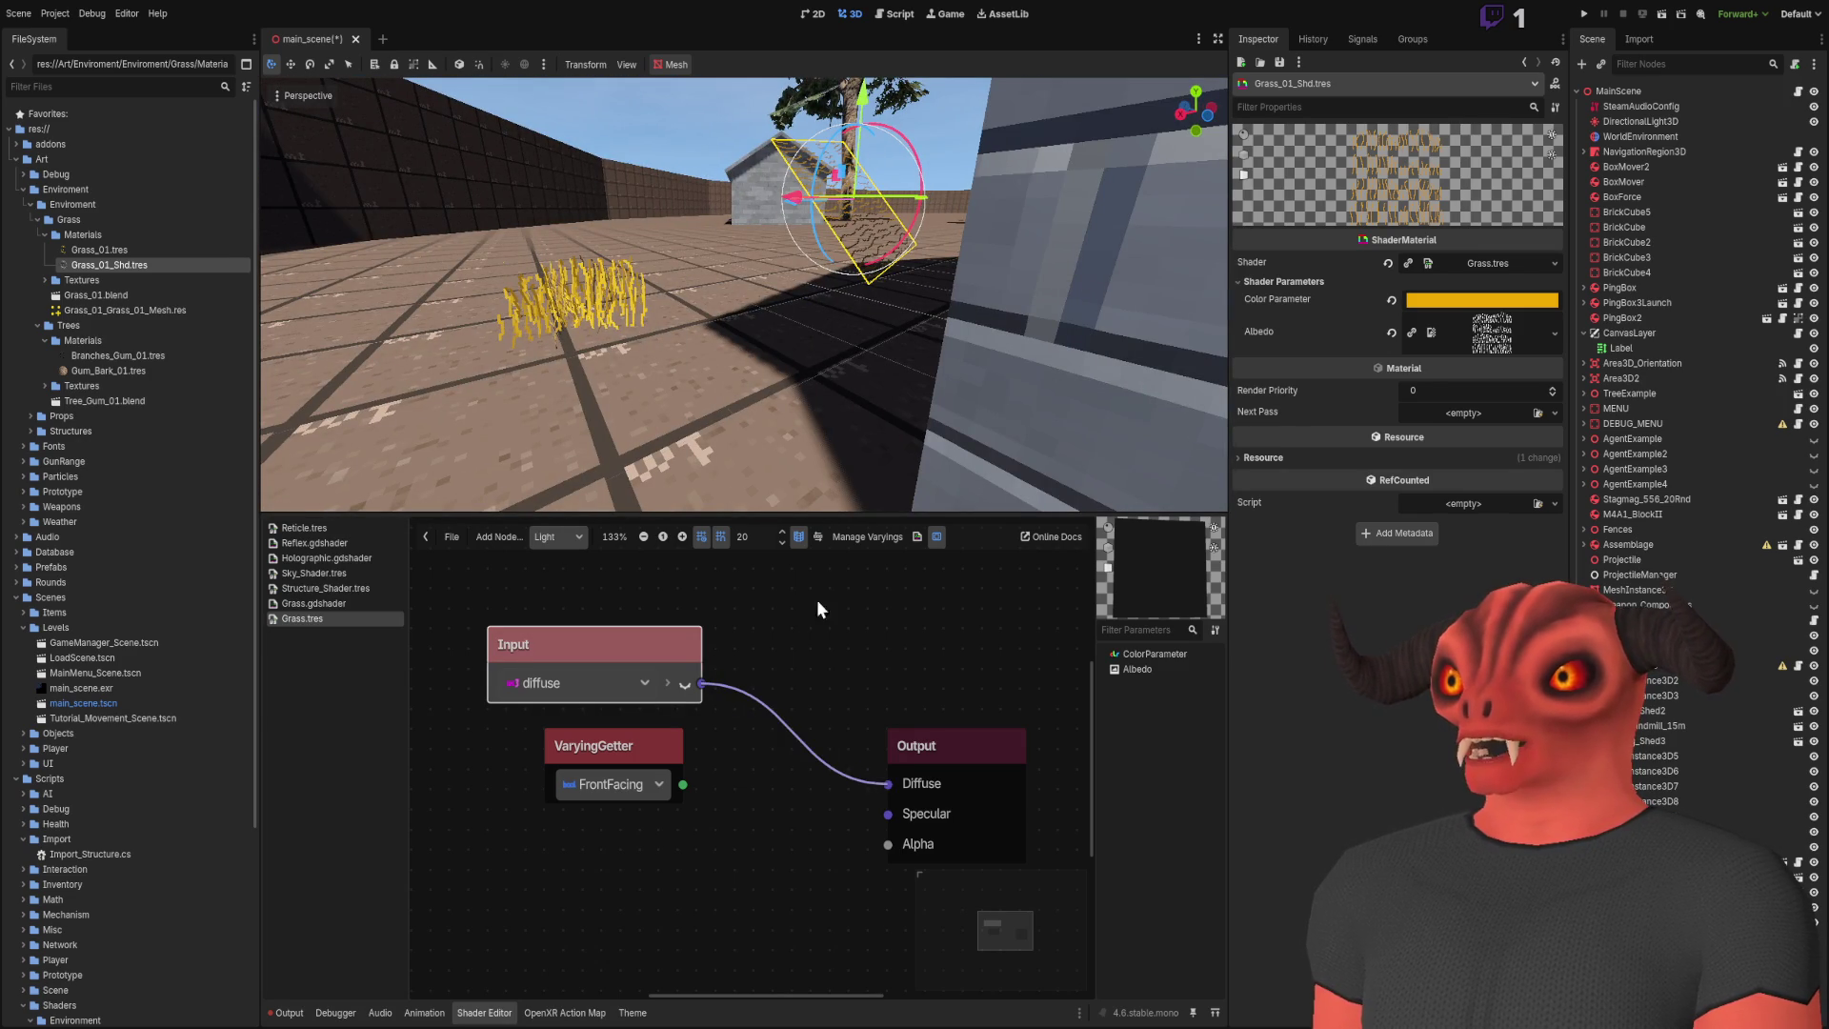
key("w")
key("w")
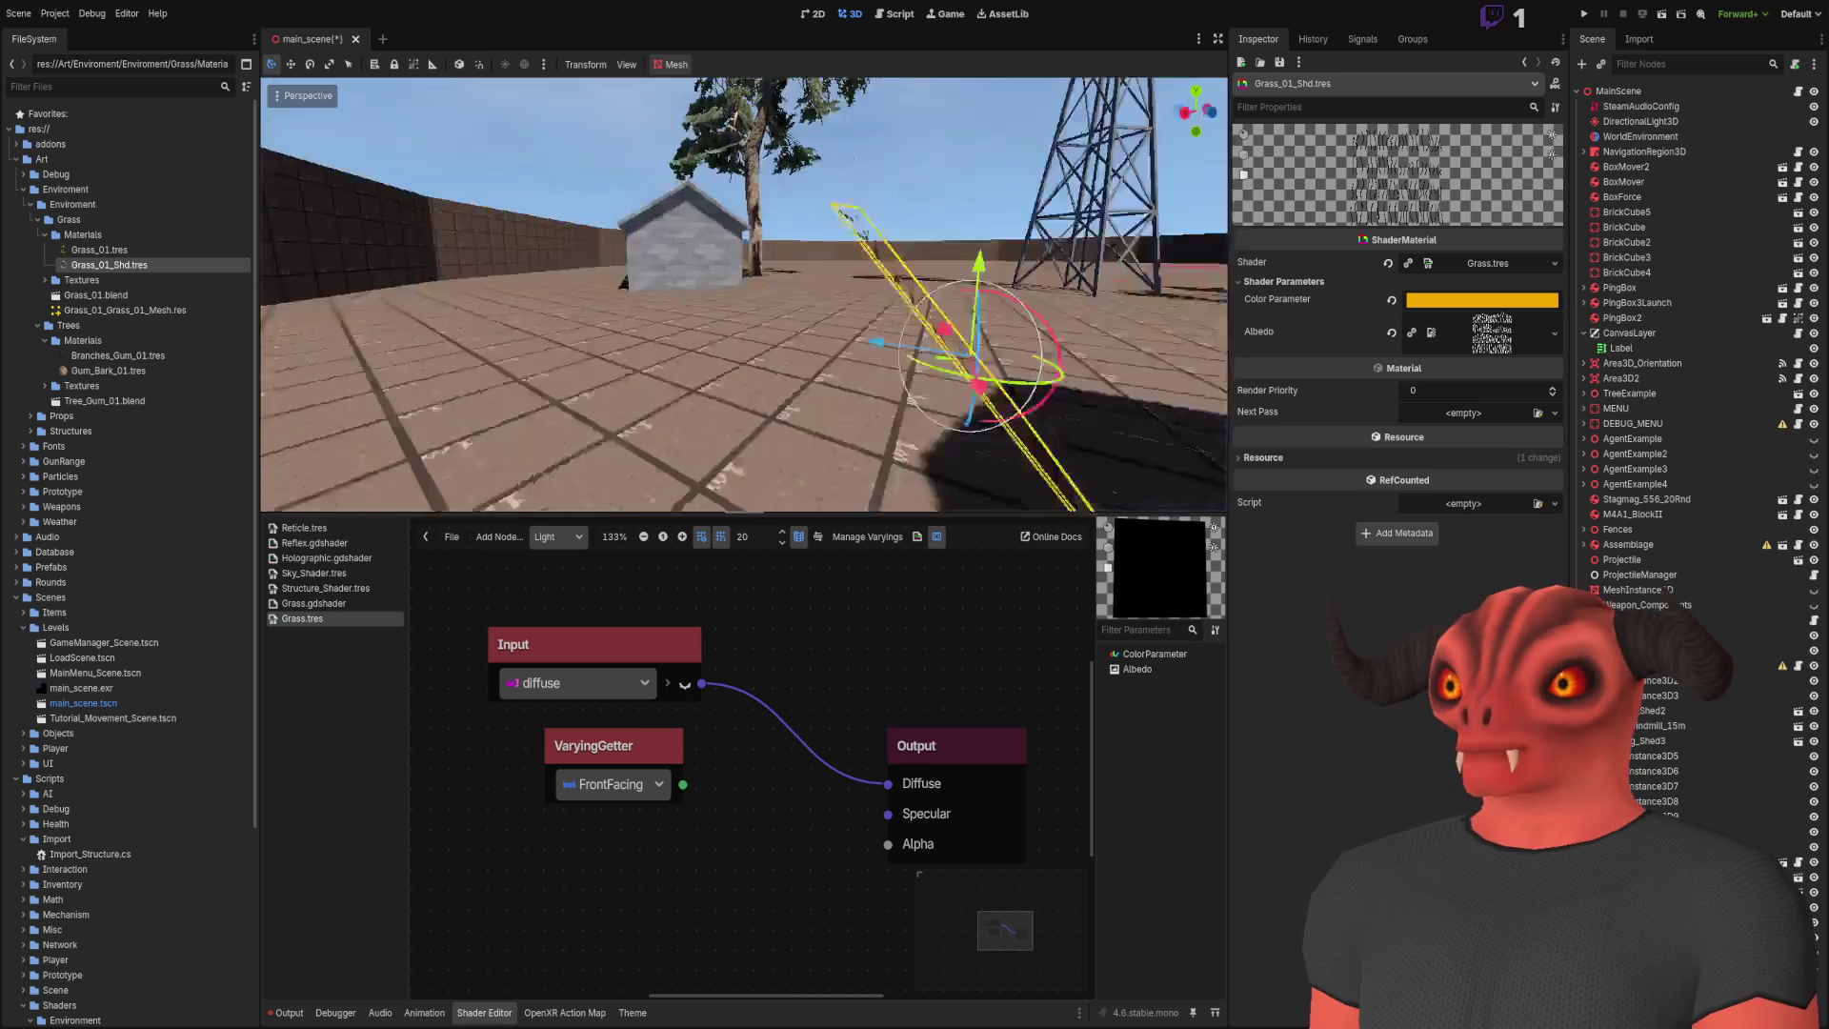
left_click(842, 345)
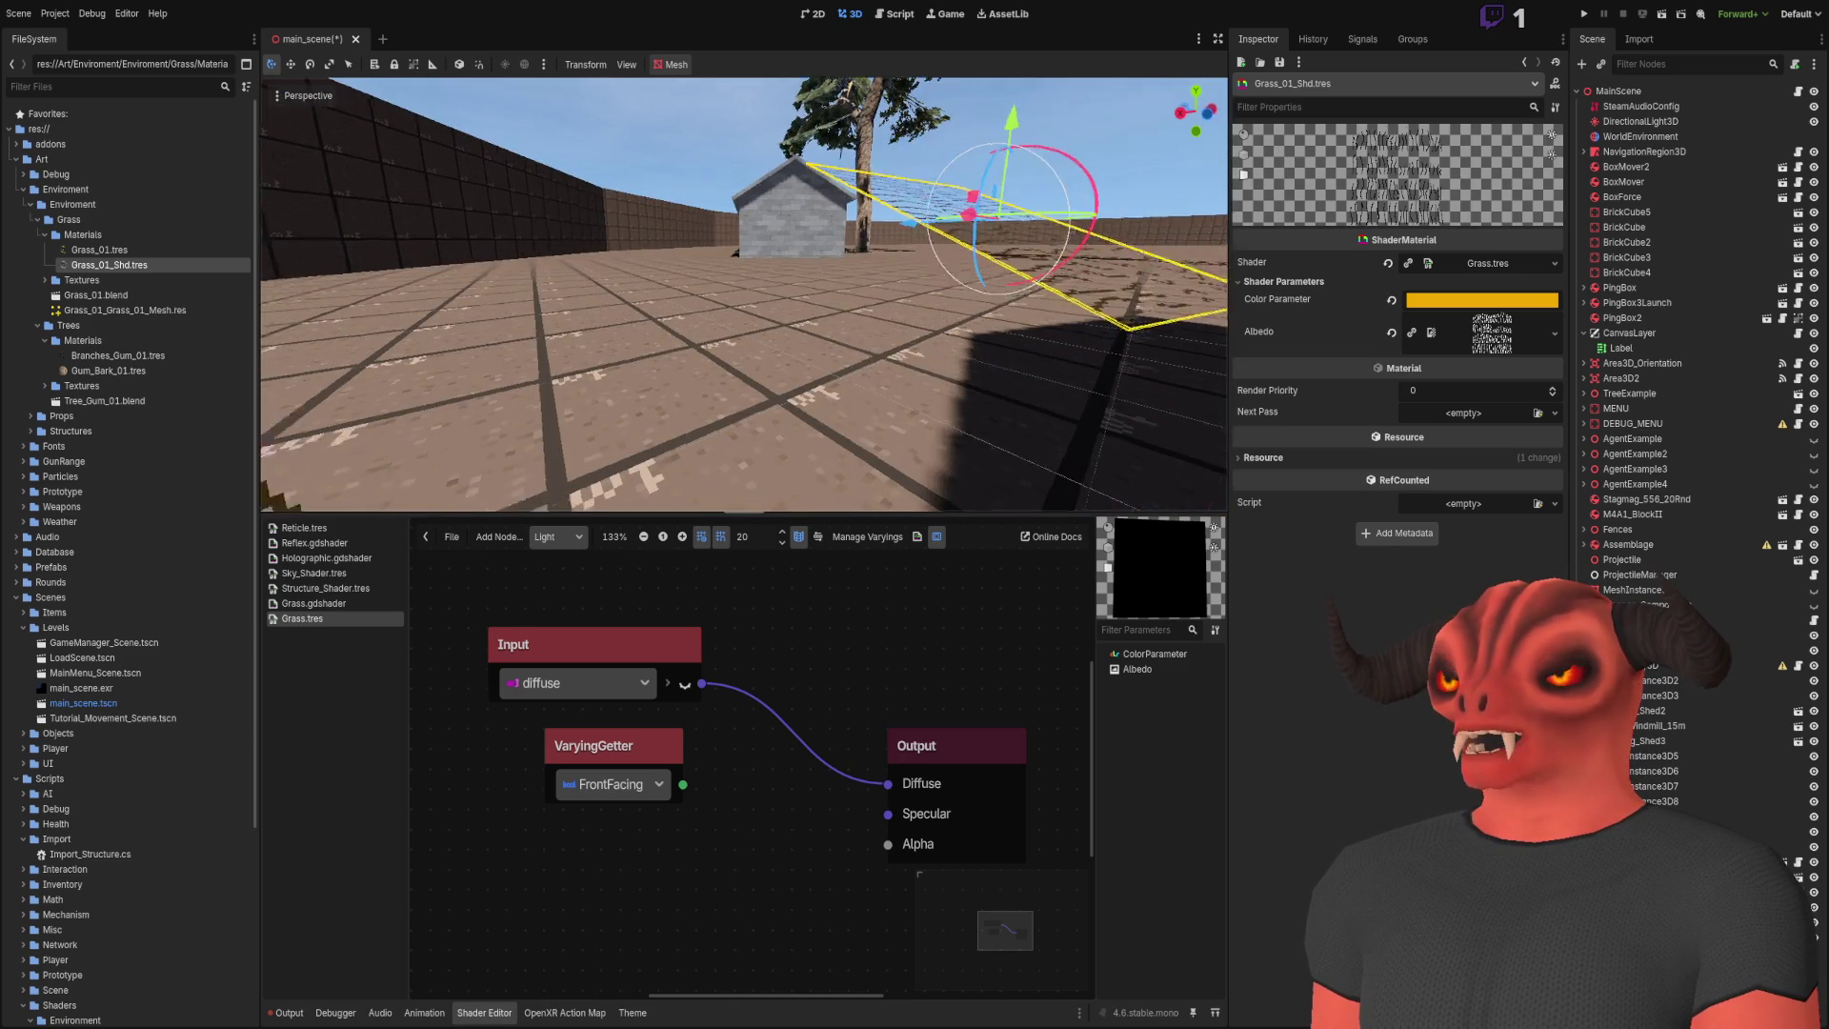
left_click(603, 637)
key("Delete")
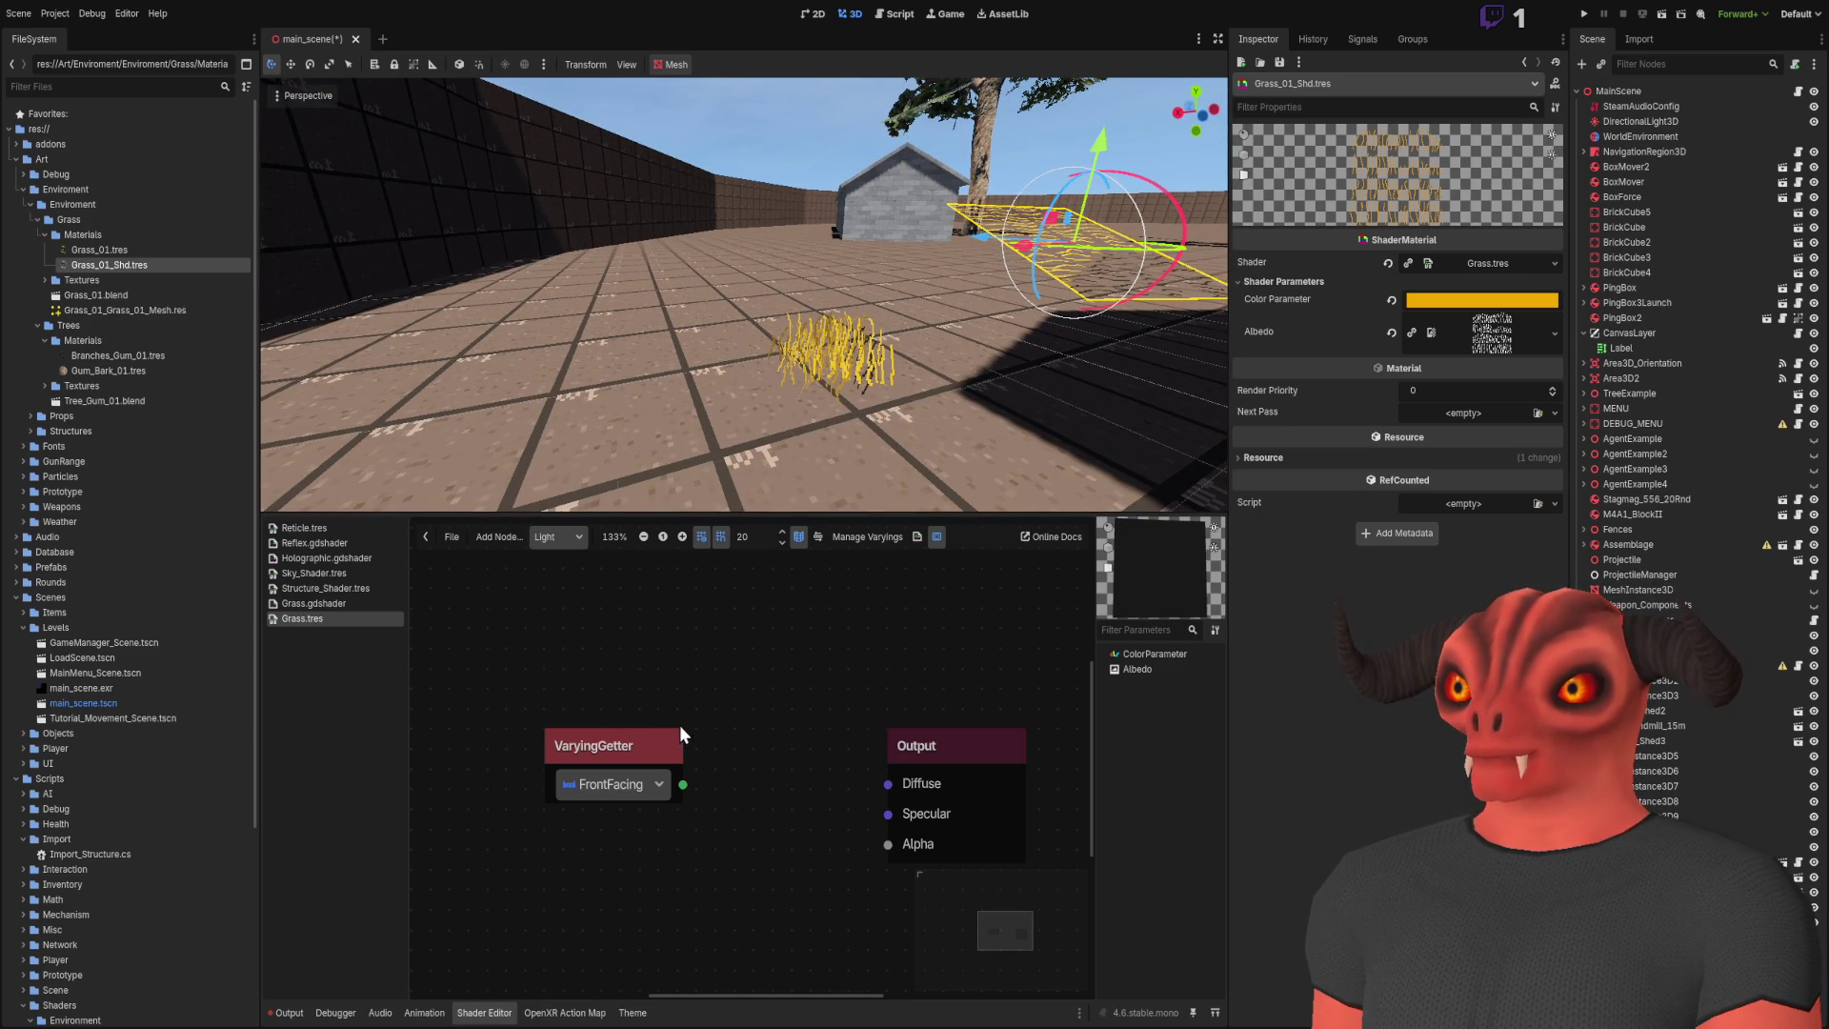
key("ctrl+z")
left_click_drag(894, 762, 889, 775)
left_click_drag(843, 648, 724, 649)
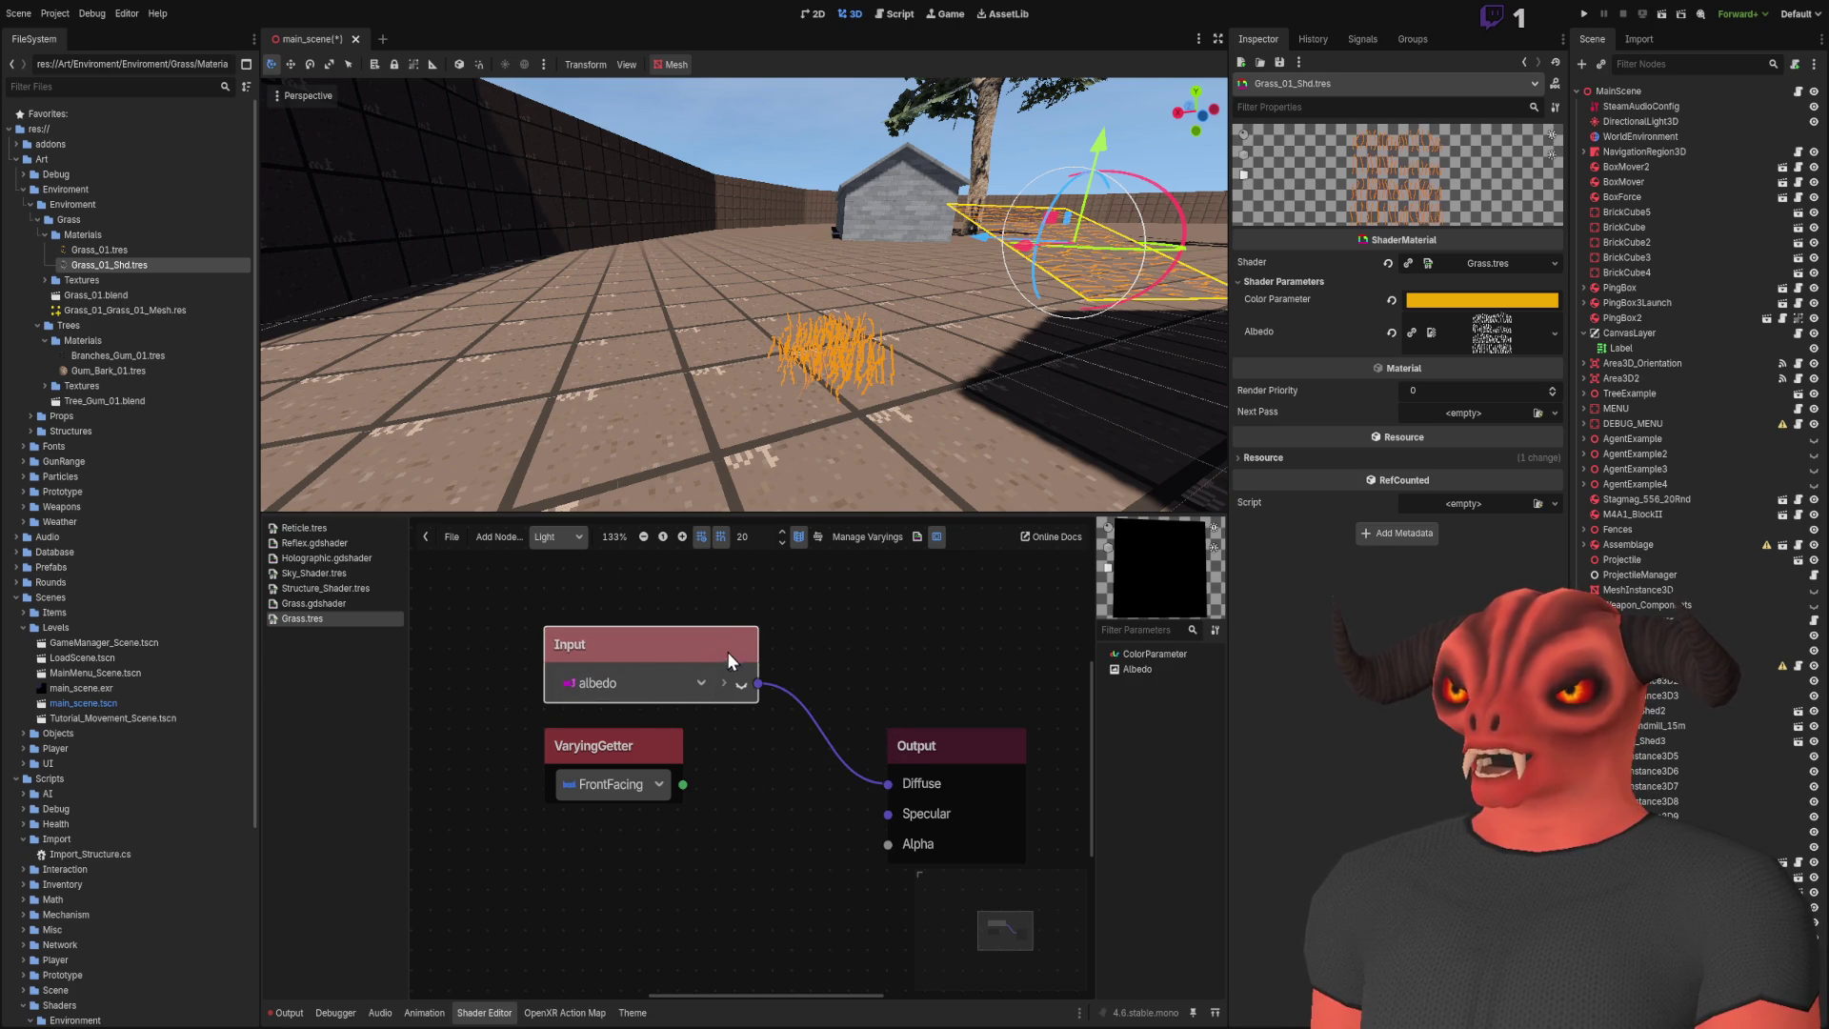
key("Delete")
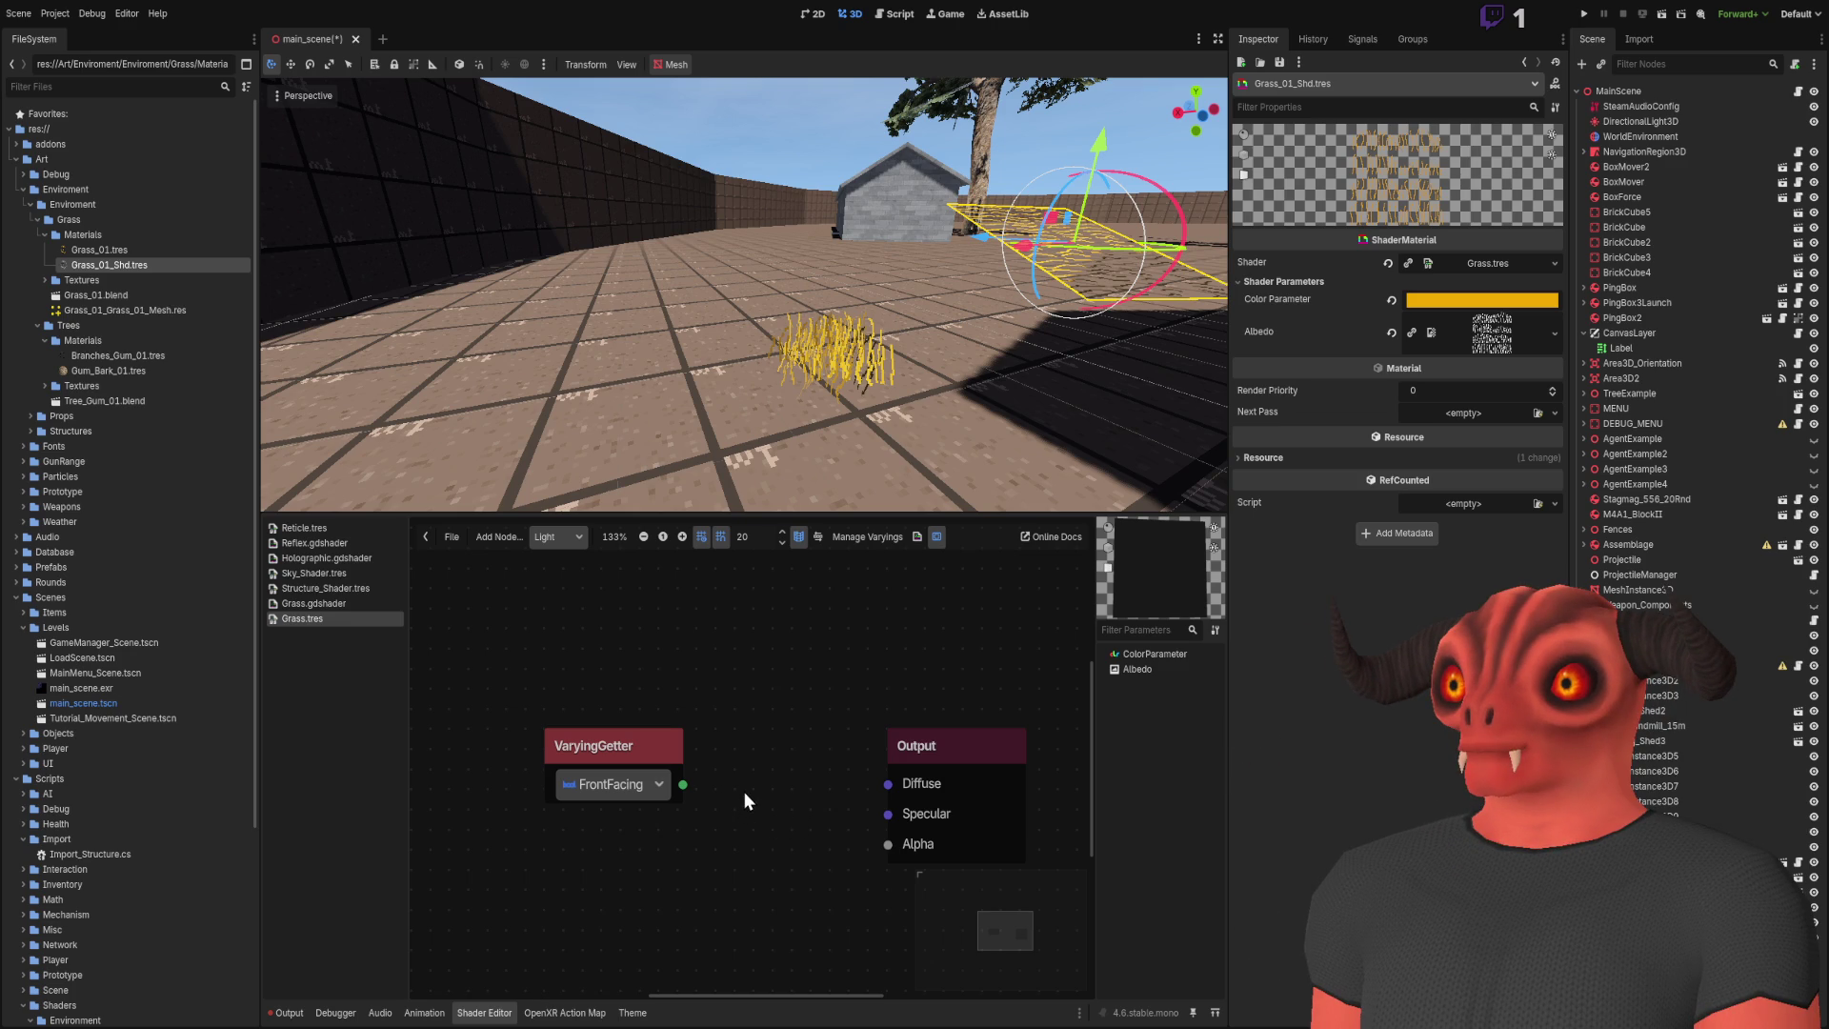
key("ctrl+v")
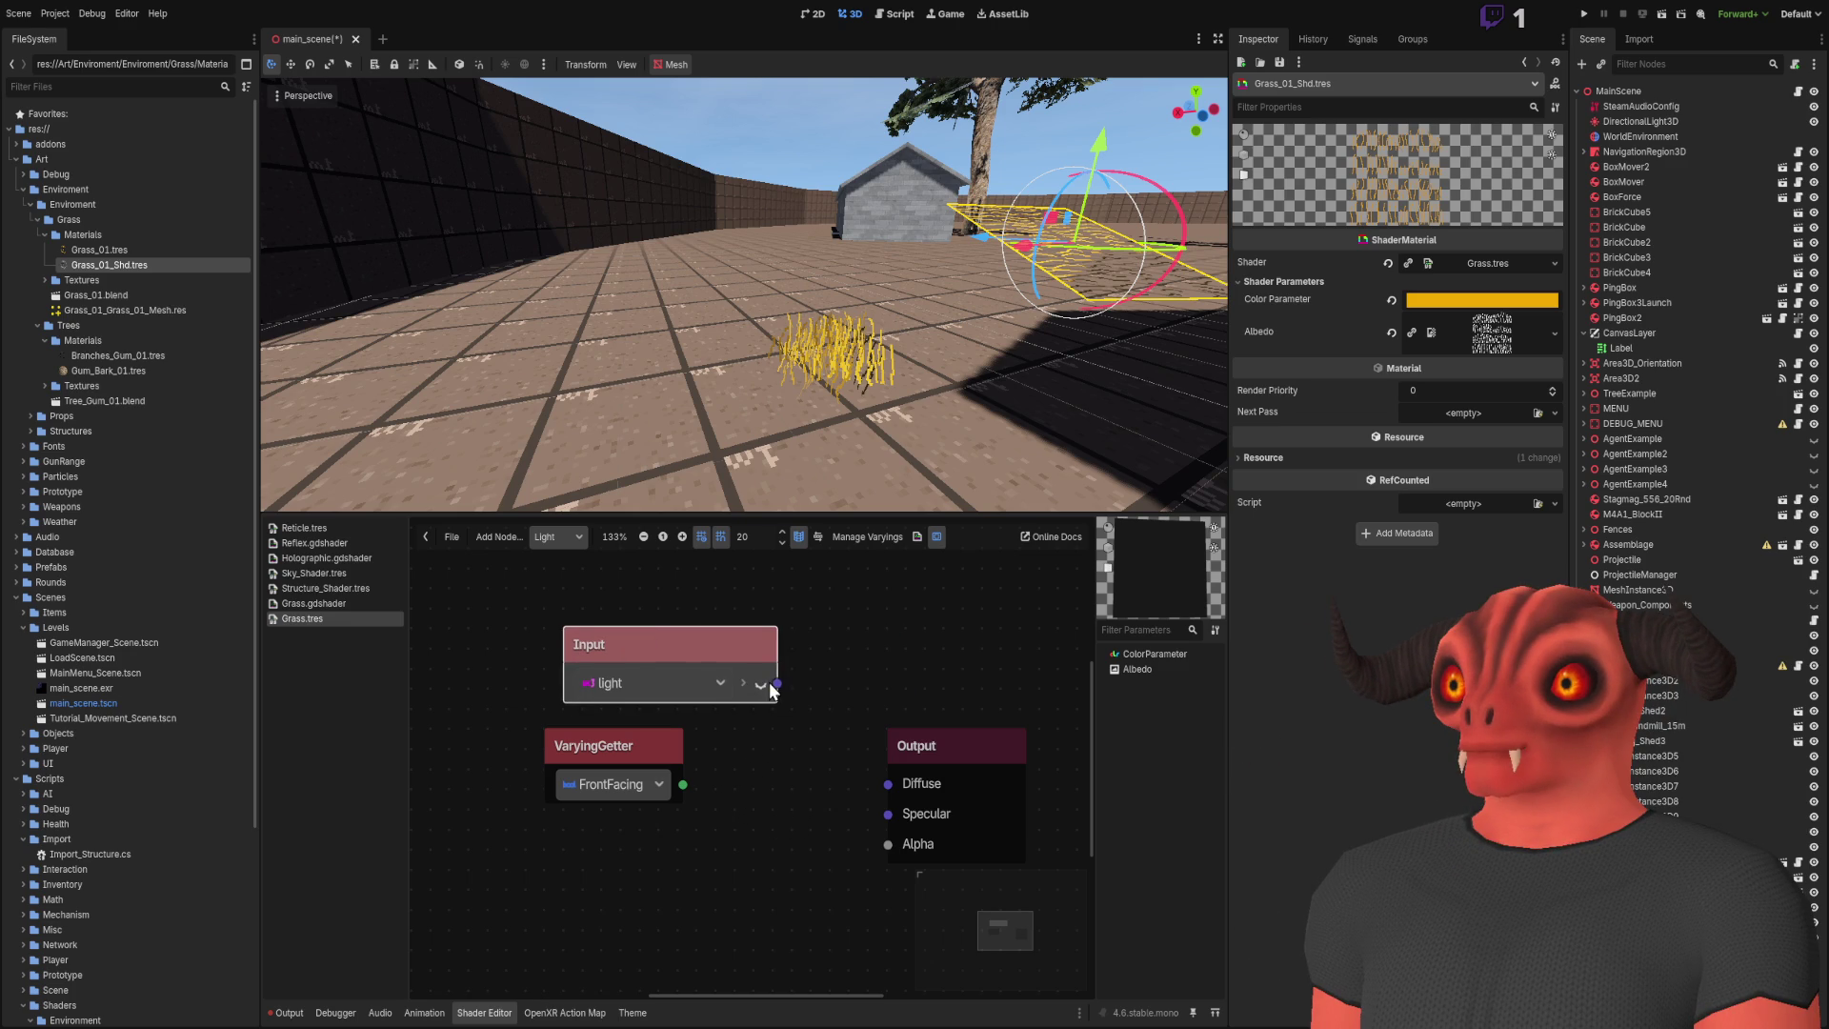
left_click(815, 769)
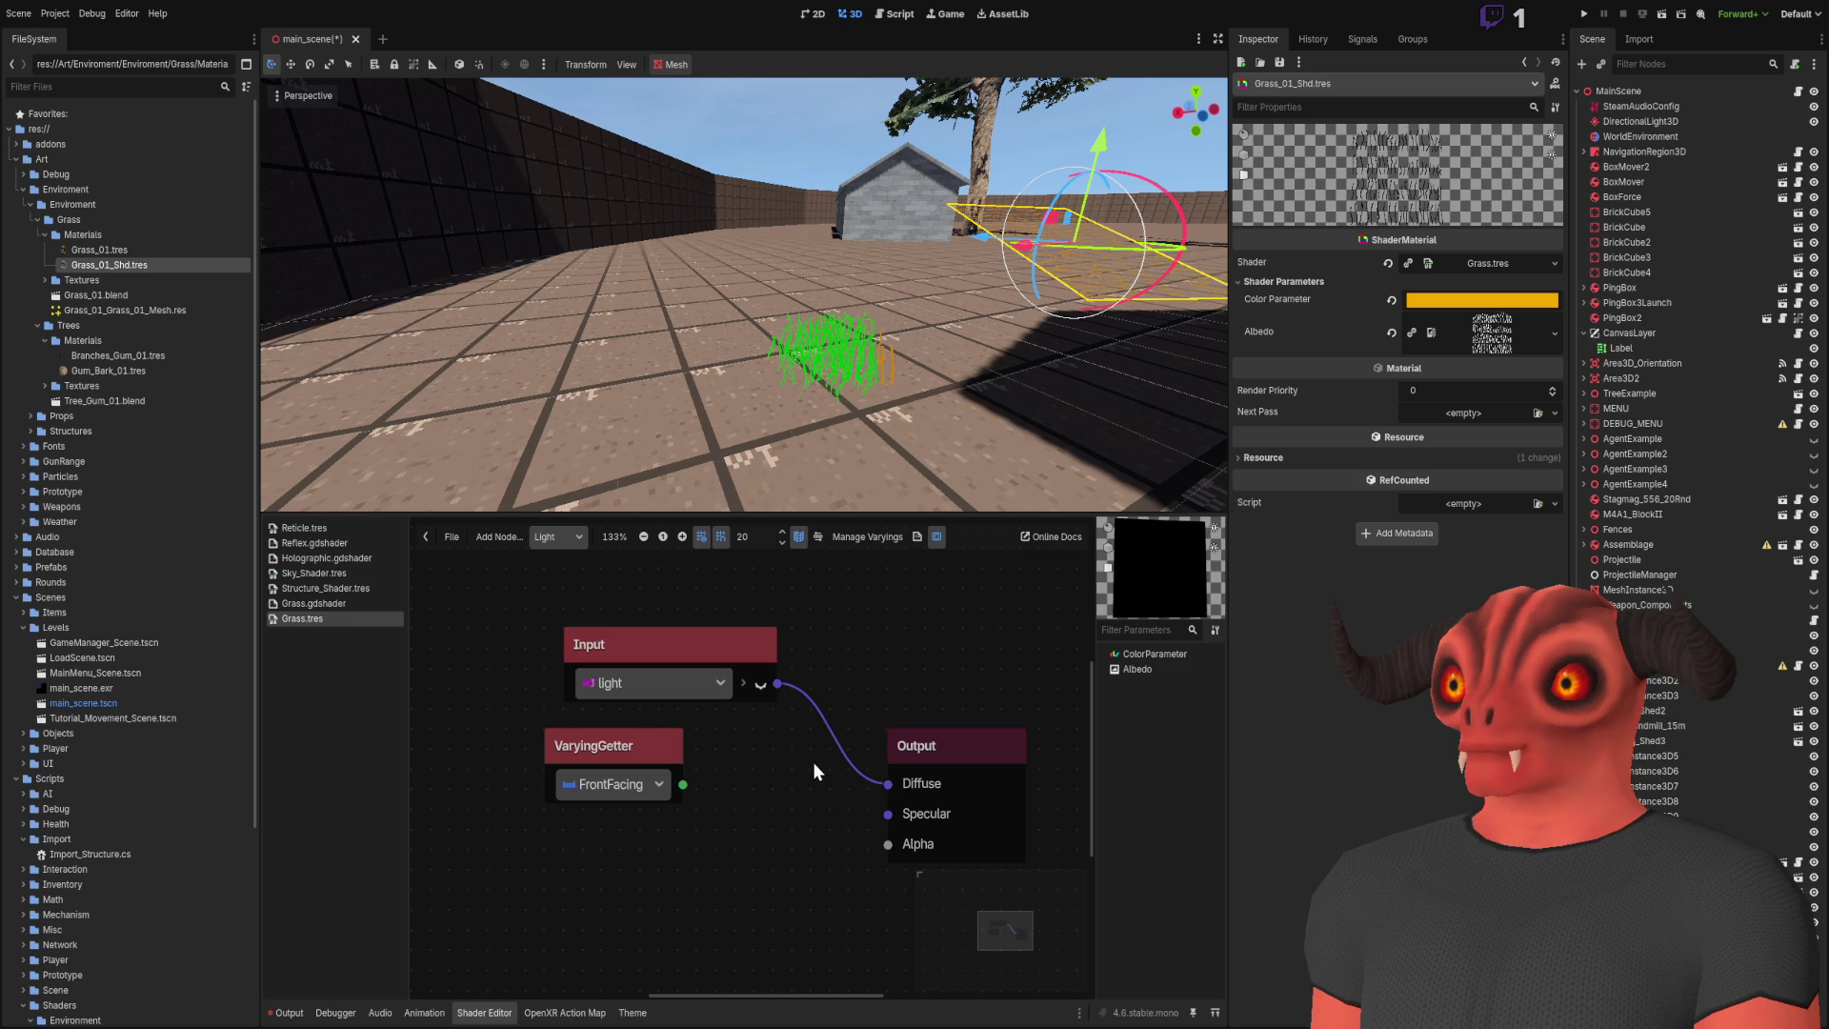
left_click(746, 660)
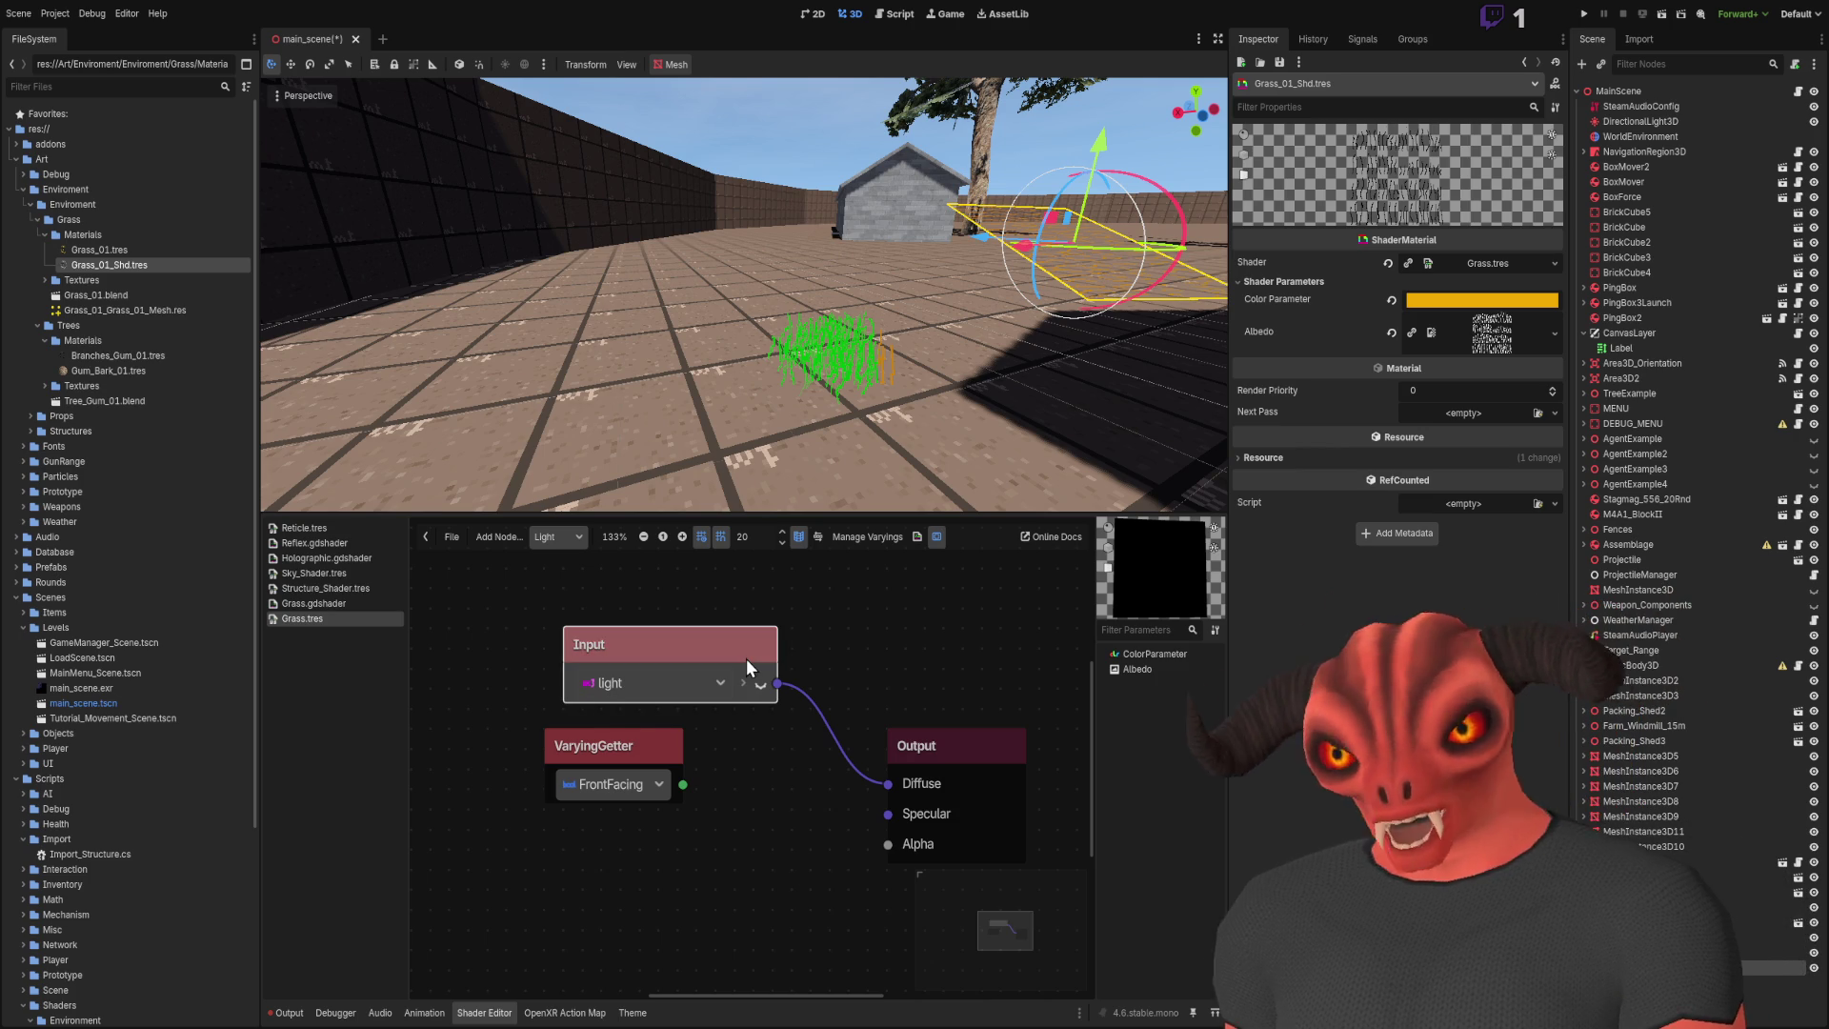
key("Delete")
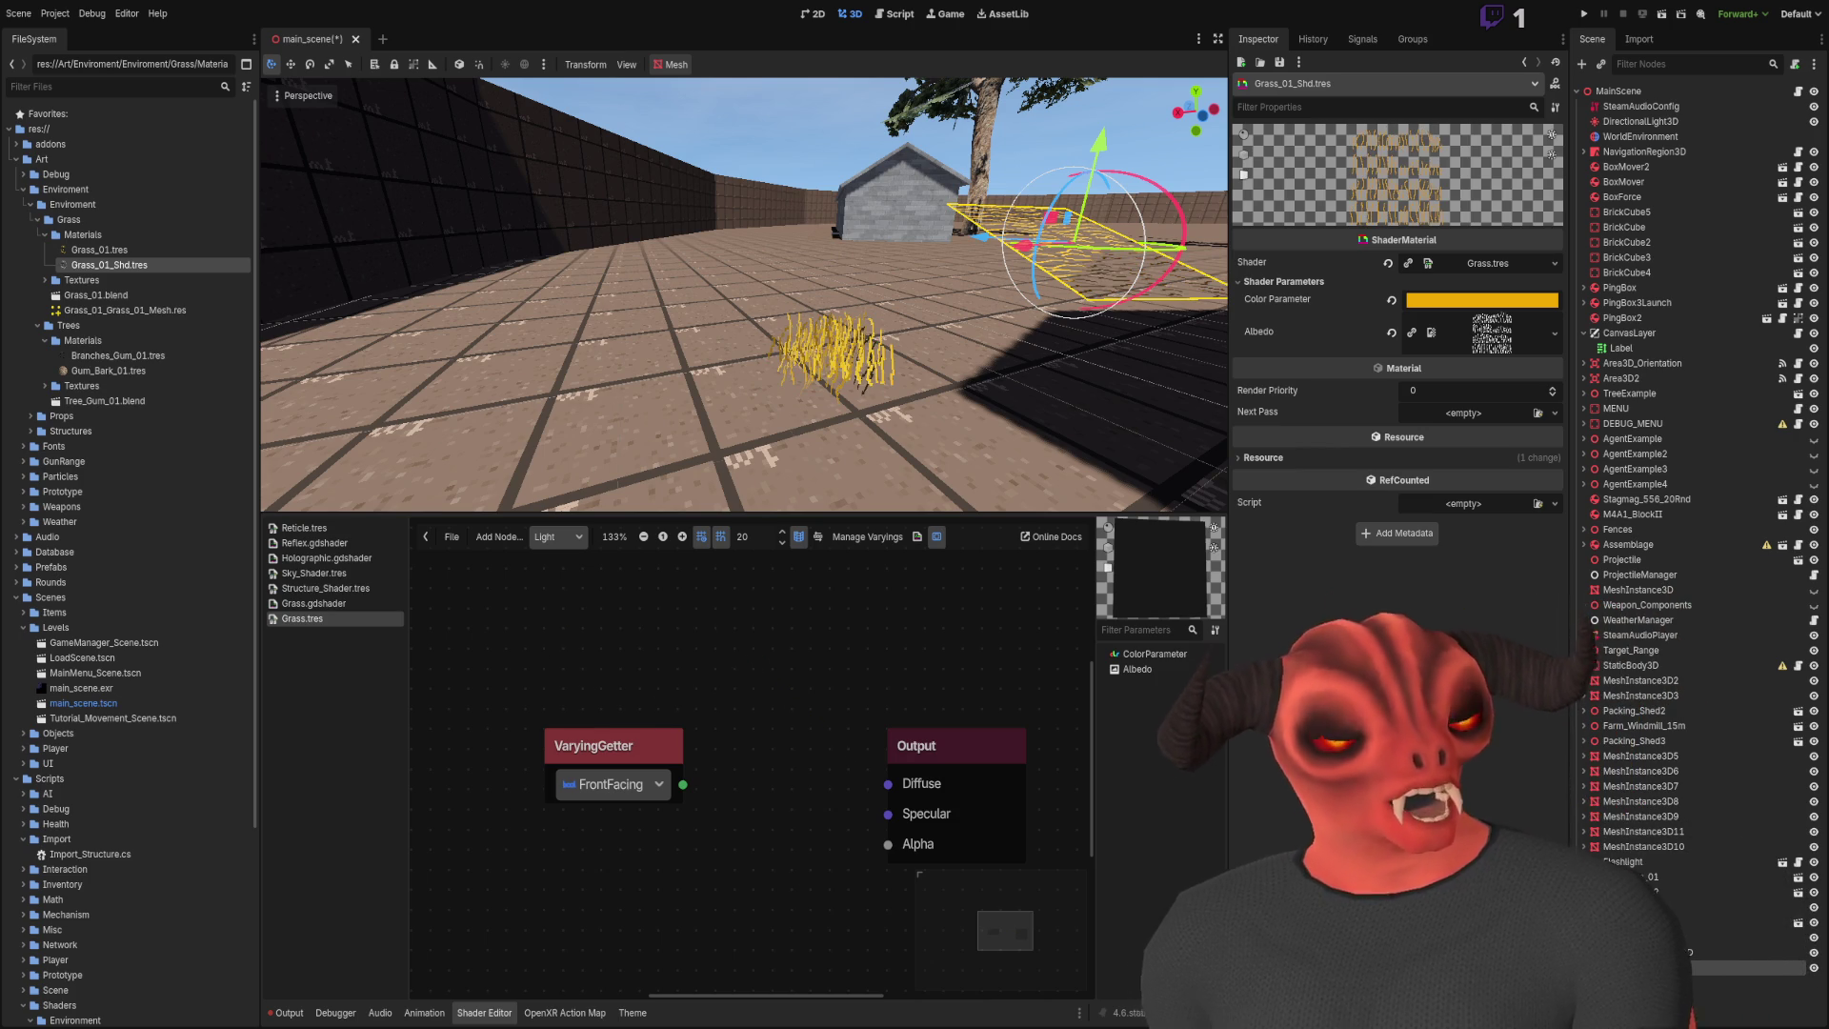
left_click_drag(575, 664, 710, 843)
key("Delete")
Step: Switch the grass shader editor to the Fragment graph
left_click(557, 536)
left_click(557, 578)
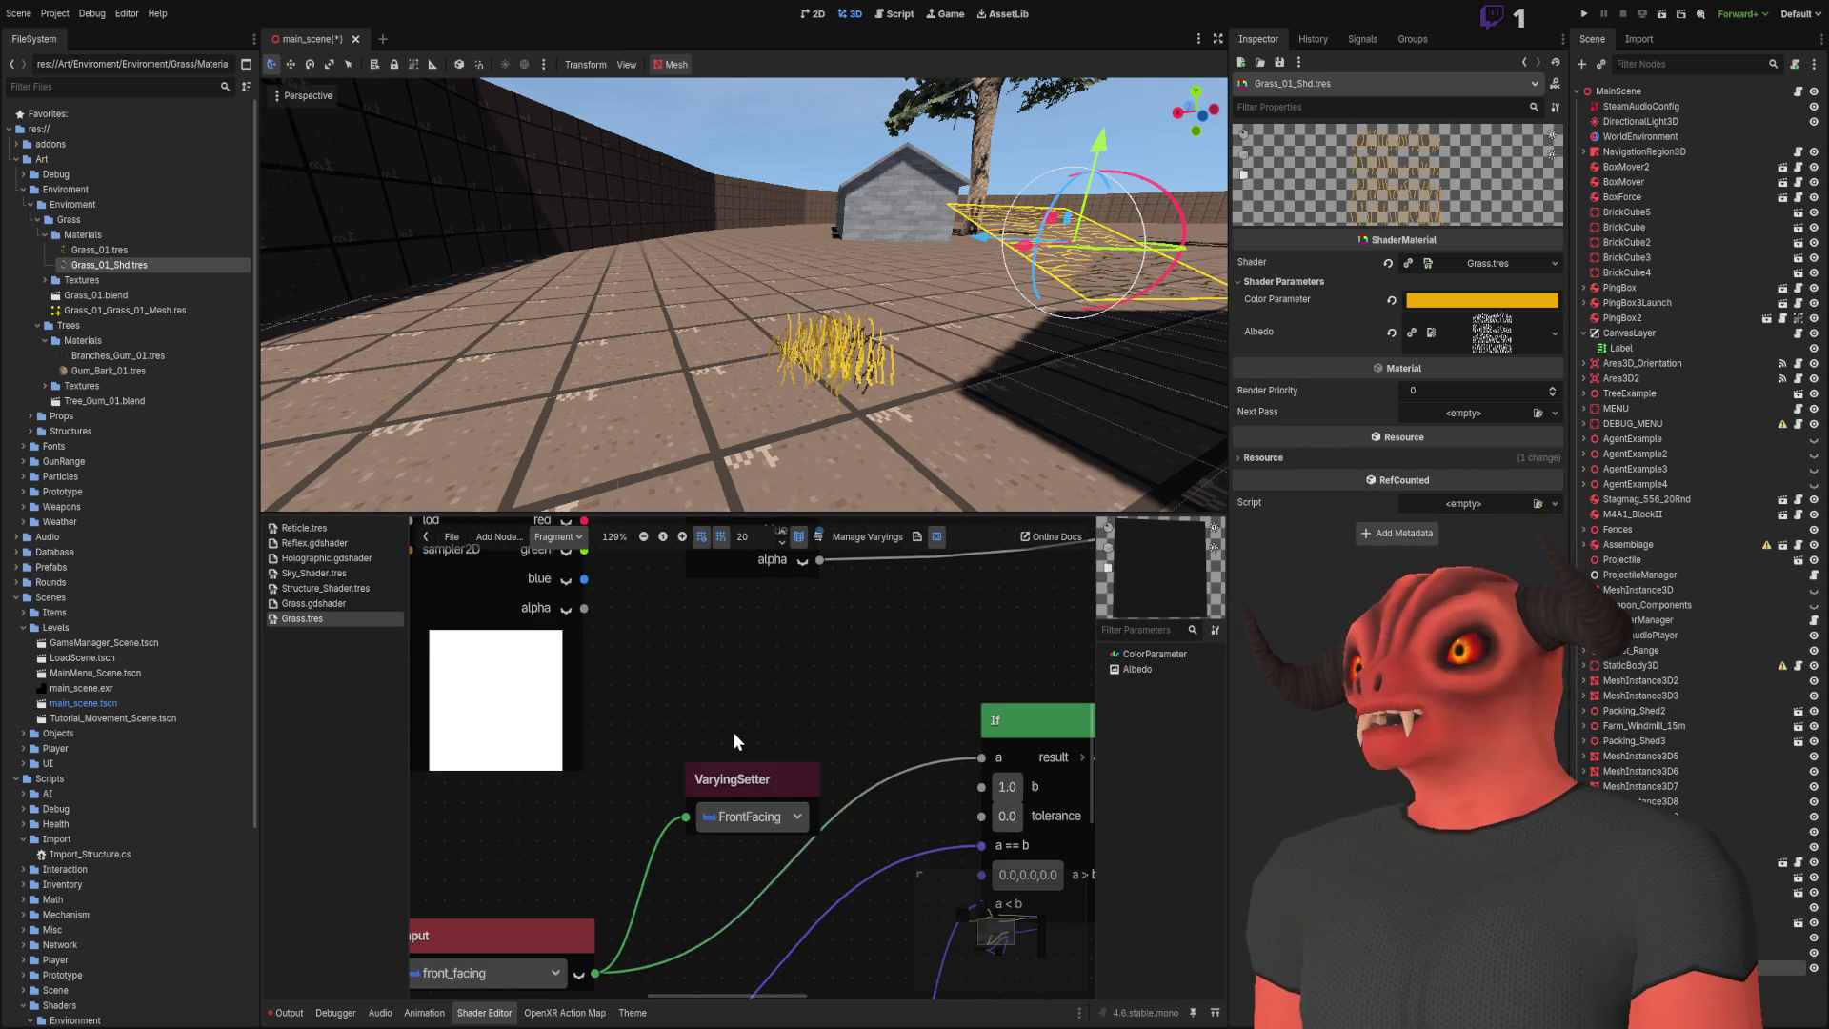
scroll(734, 731, "down", 8)
scroll(853, 714, "up", 2)
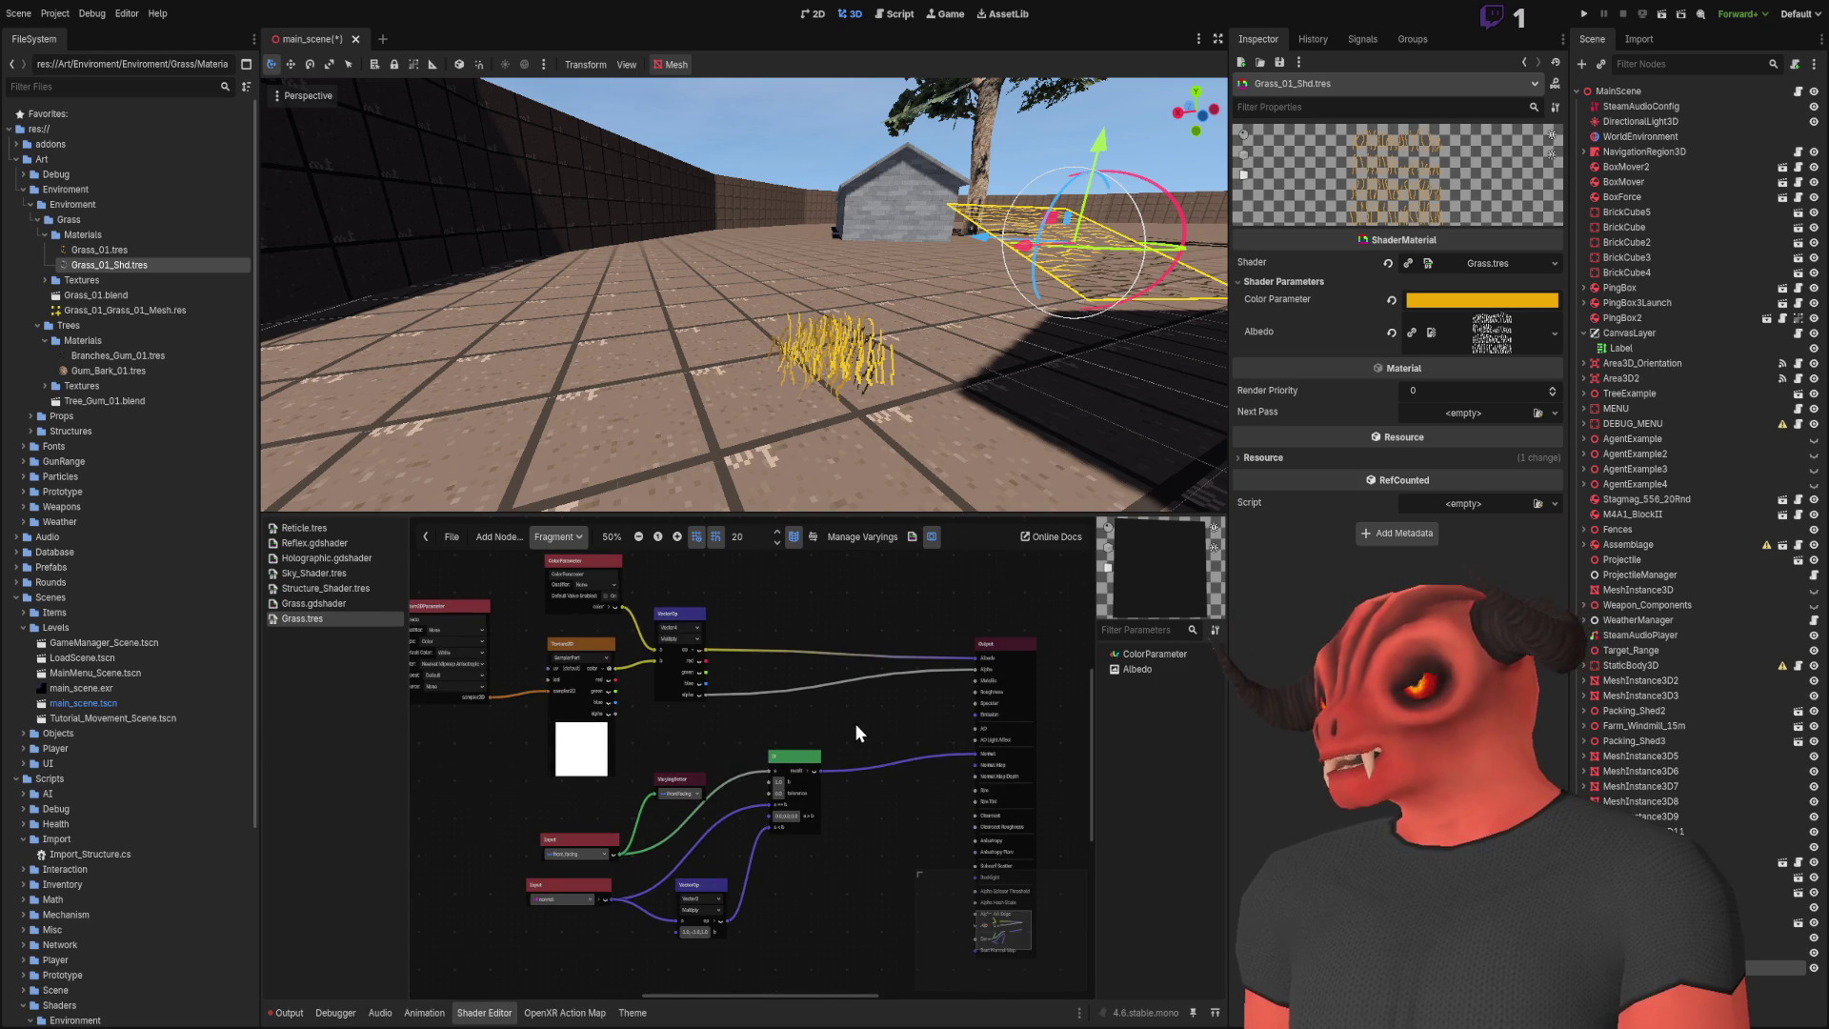
scroll(854, 723, "up", 2)
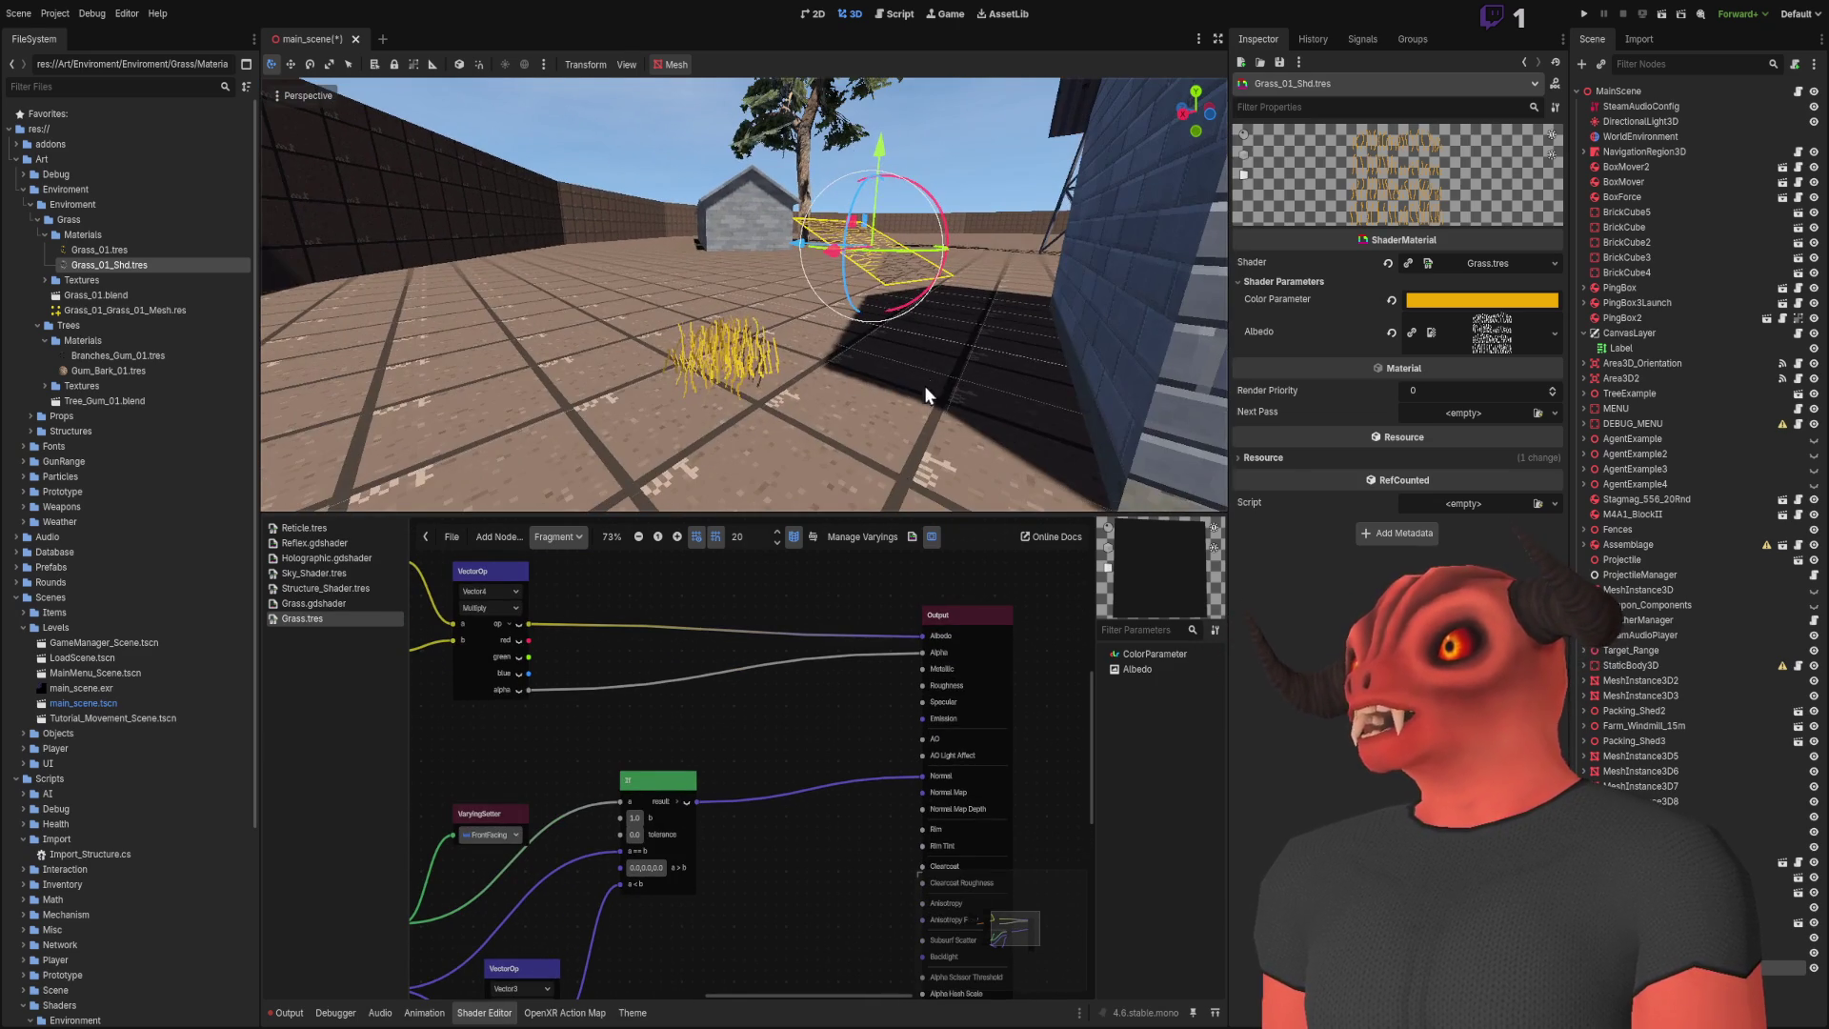
scroll(901, 719, "up", 1)
Step: Disconnect the If result from Normal, test it on Emission, then detach it from Output
left_click_drag(838, 785, 850, 682)
left_click_drag(717, 735, 790, 738)
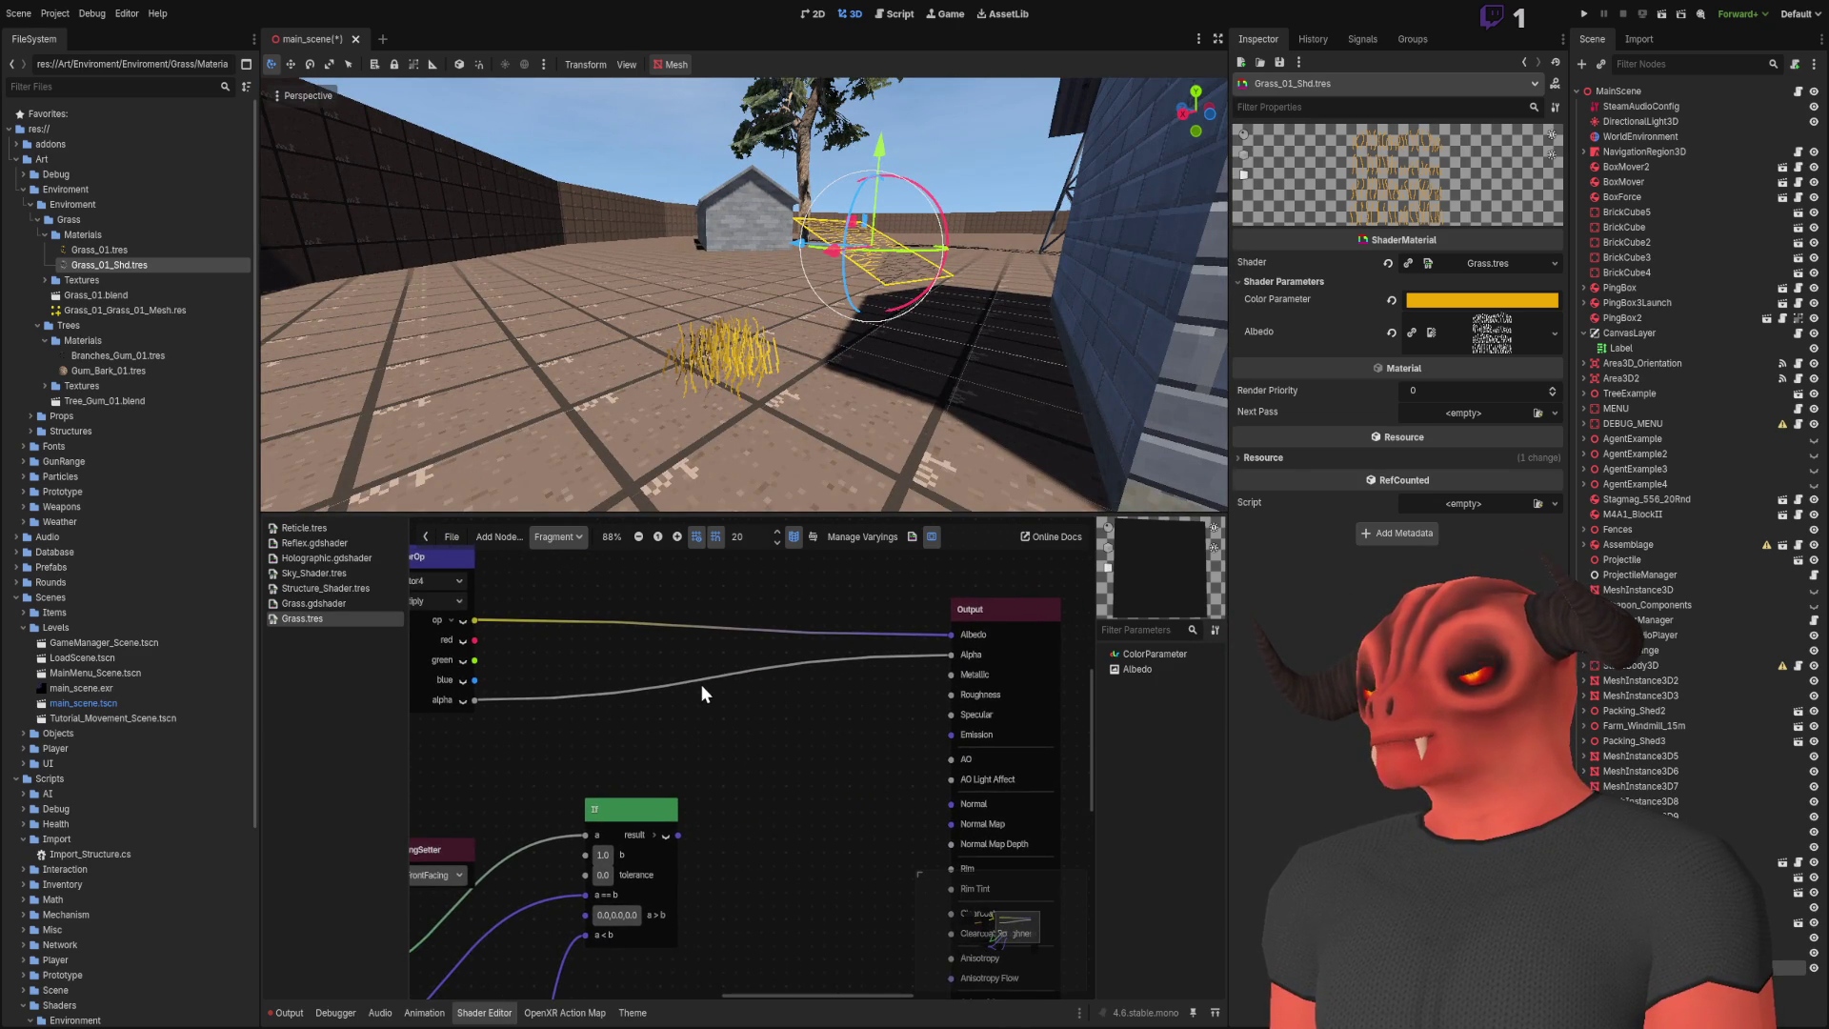
mouse_move(653, 818)
left_mouse_down()
mouse_move(892, 759)
mouse_move(924, 719)
left_mouse_up()
right_click(717, 386)
key("w")
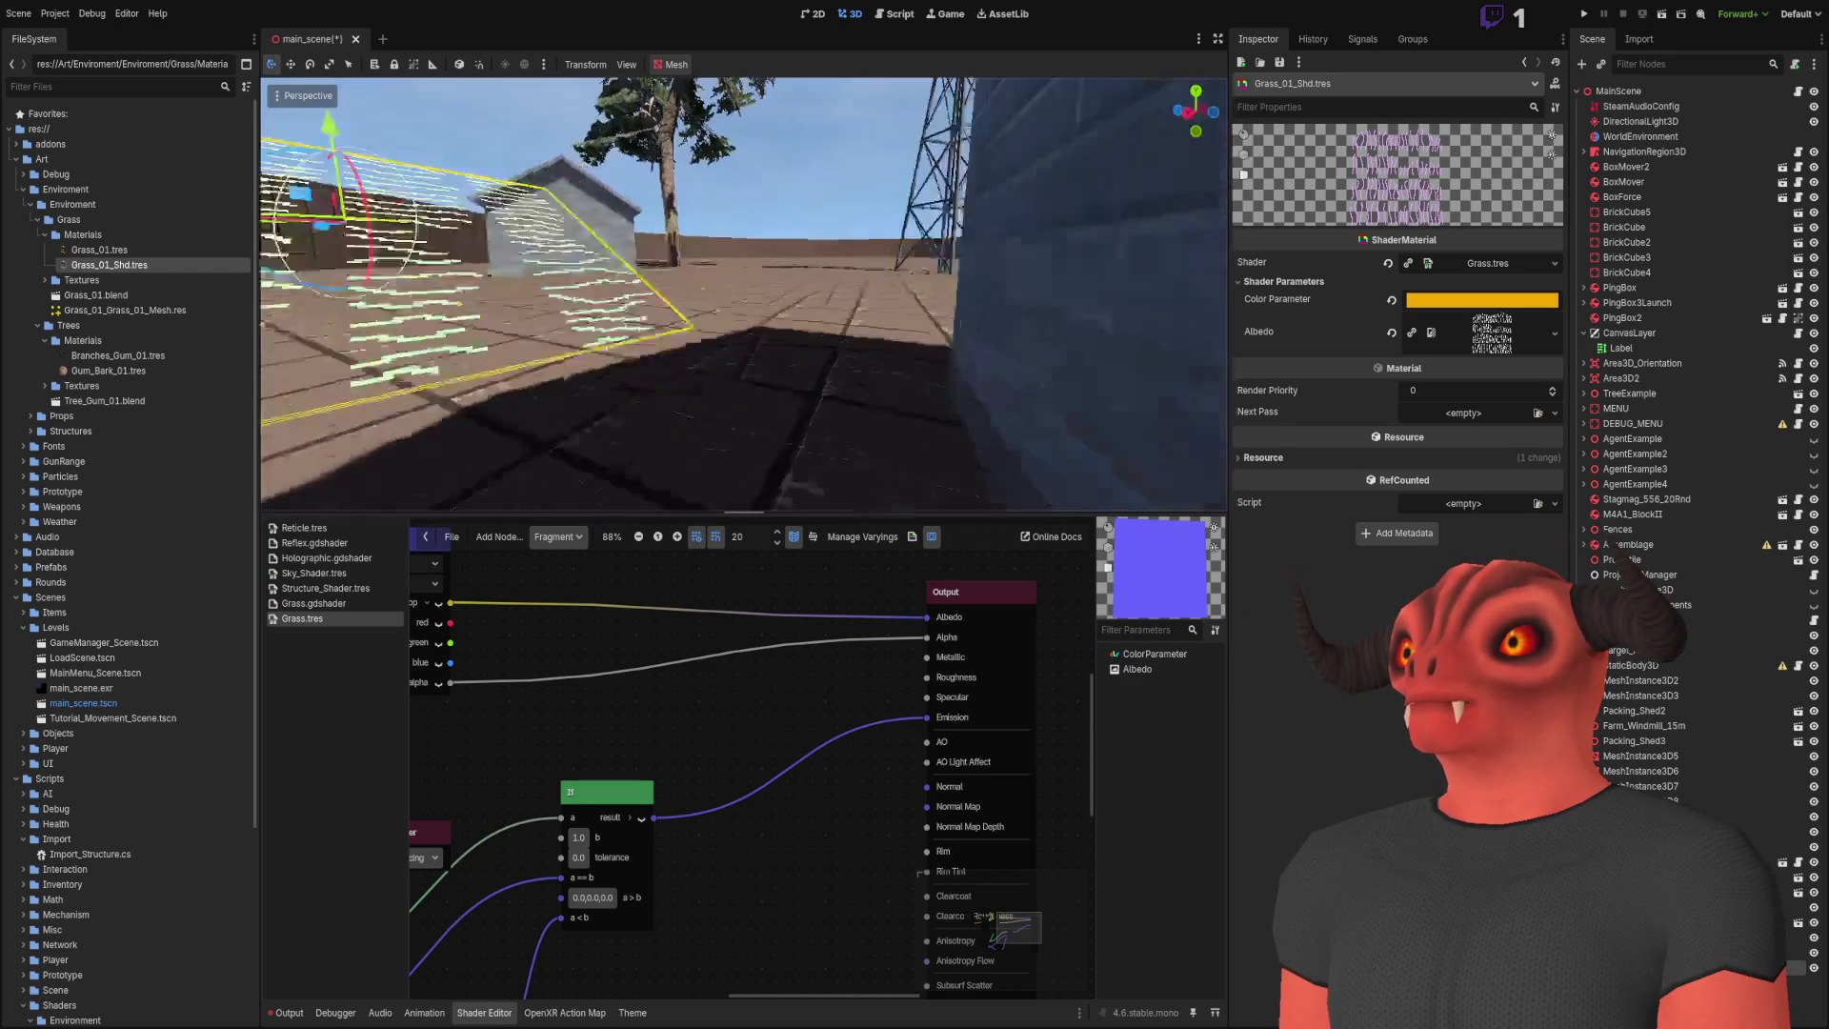
scroll(838, 724, "down", 1)
scroll(889, 672, "left", 2)
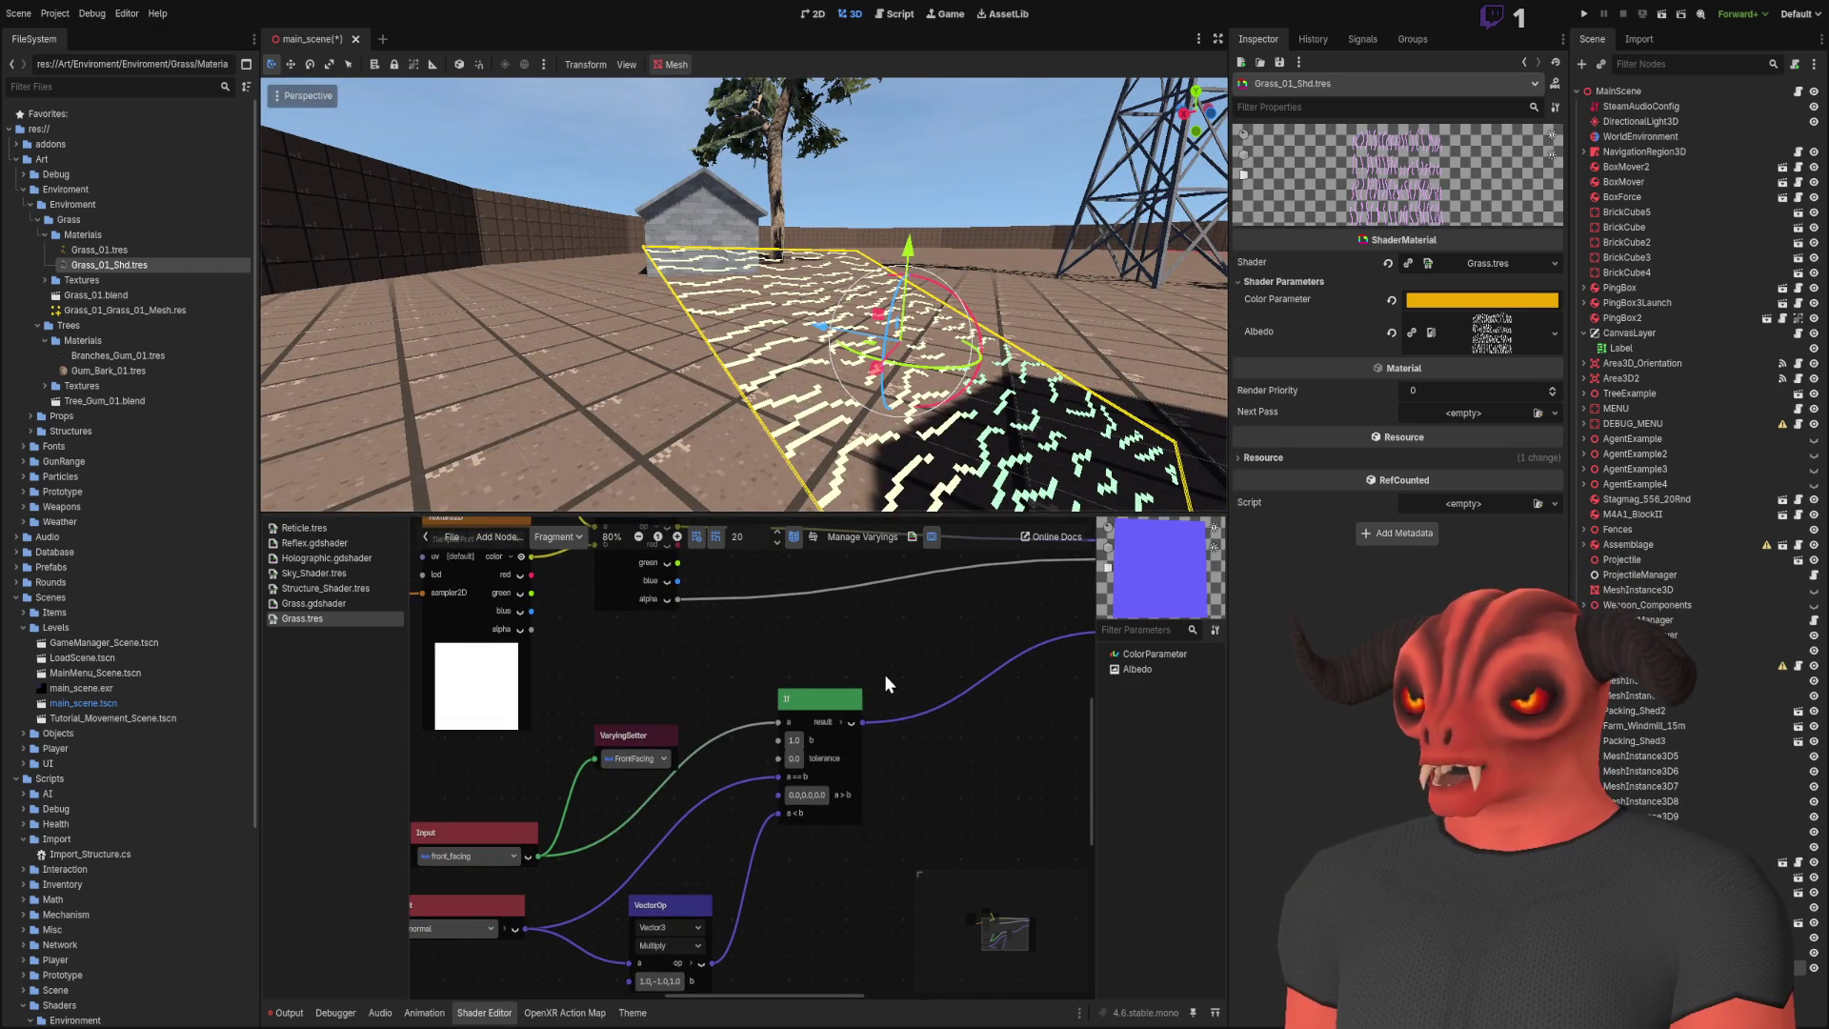
scroll(819, 696, "right", 2)
left_click_drag(964, 684, 909, 689)
scroll(914, 666, "left", 3)
scroll(705, 689, "up", 2)
Step: Delete the normal Input and VectorOp nodes
left_click(495, 843)
left_click(705, 893, "shift")
key("Delete")
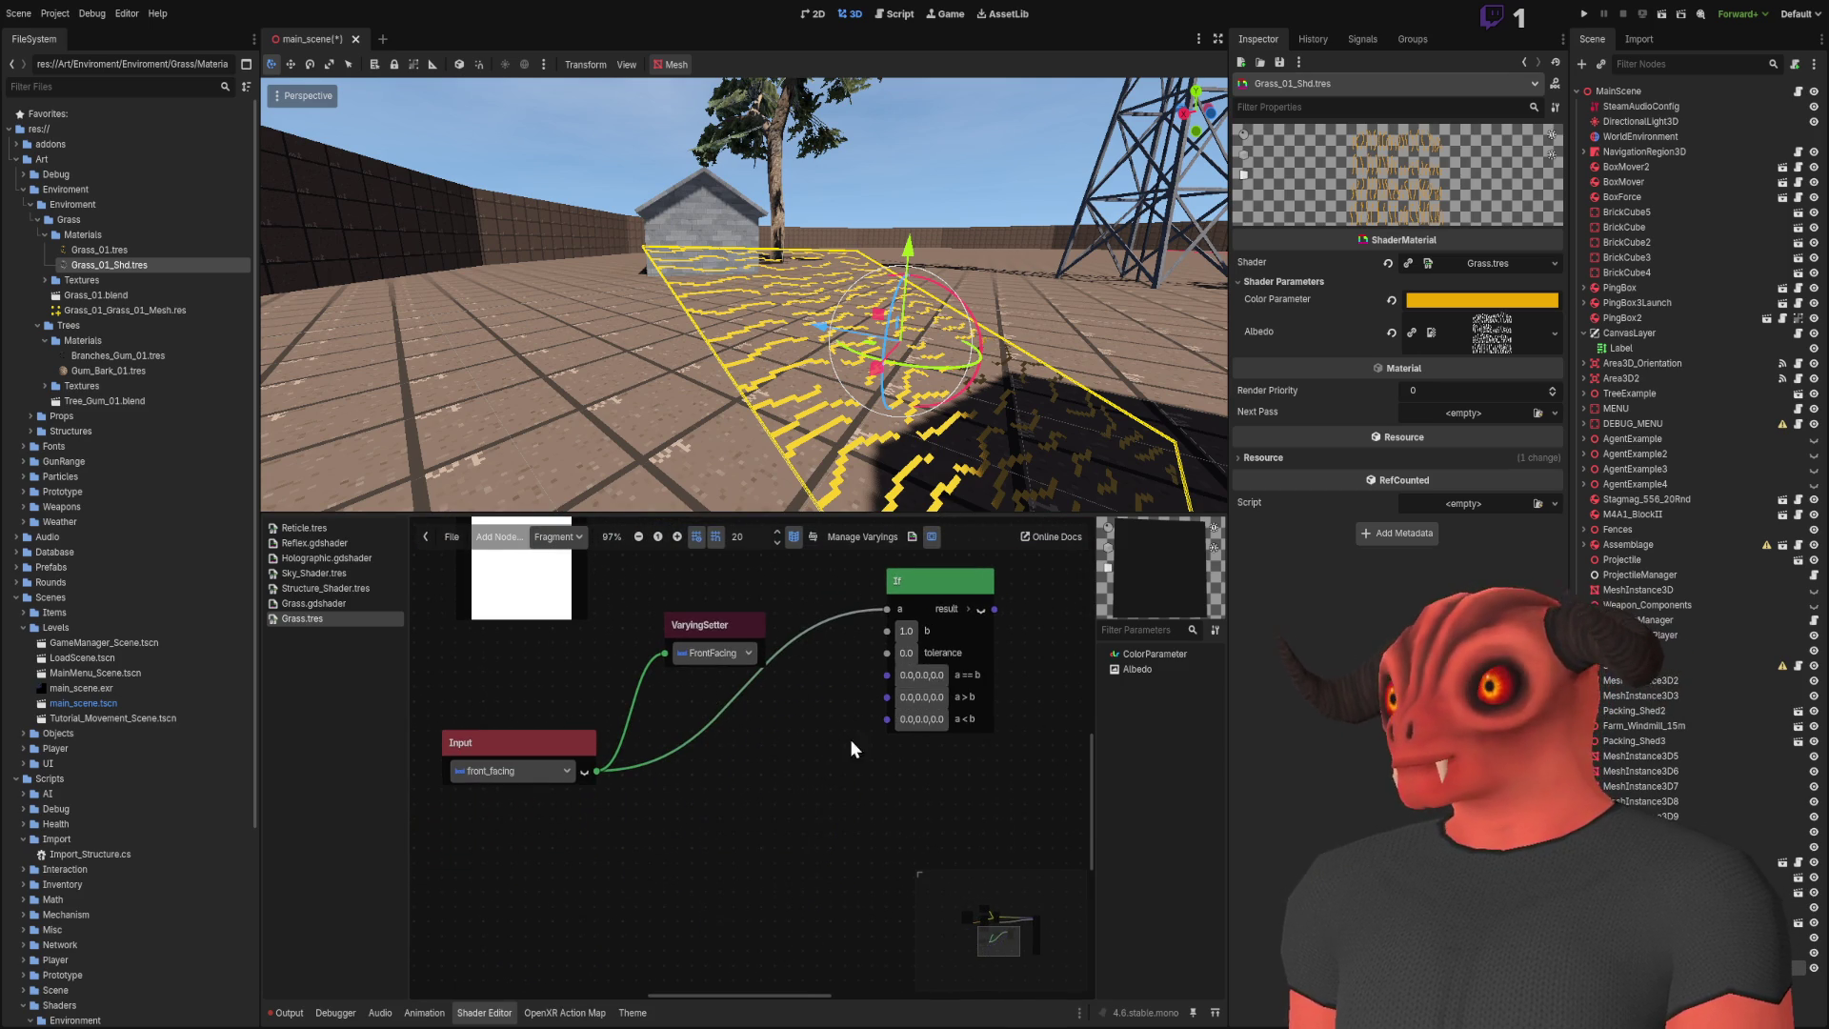
Step: Wire VectorOp's output into the If node's a<b input and the If result into Emission
scroll(850, 755, "down", 2)
scroll(518, 825, "right", 3)
scroll(667, 779, "up", 2)
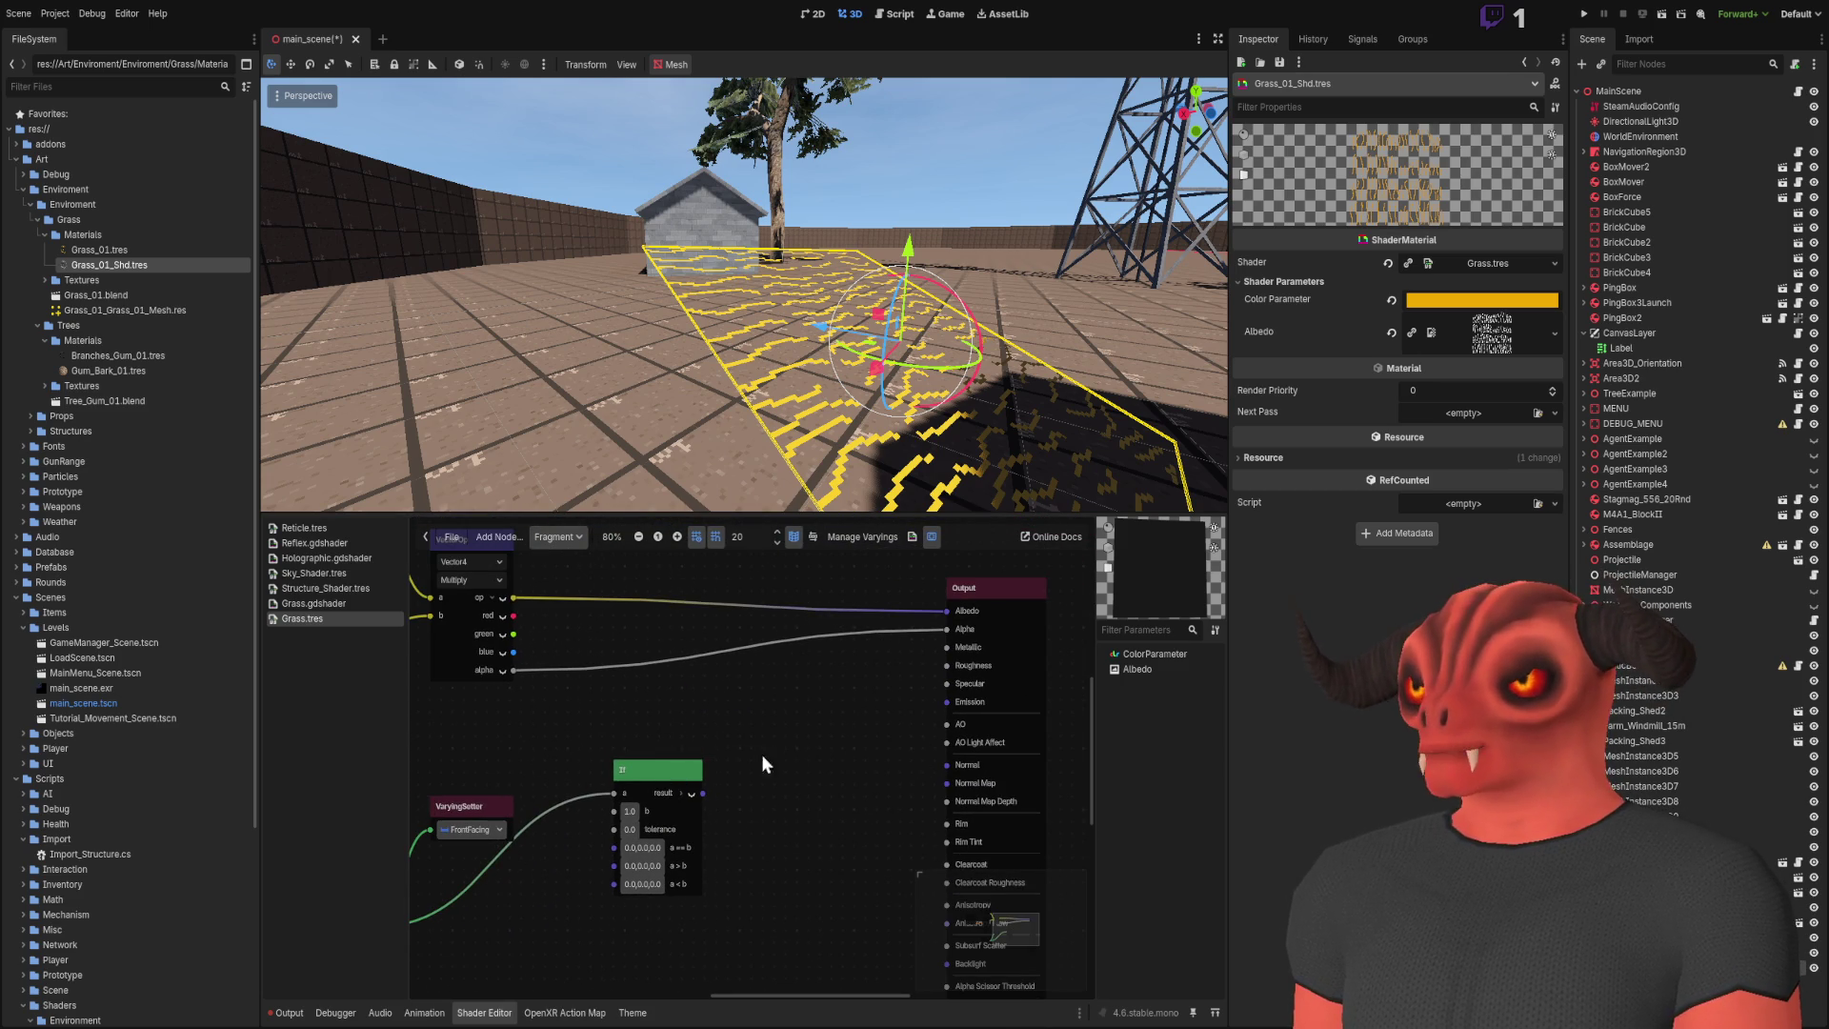
left_click_drag(661, 772, 787, 759)
left_click_drag(522, 598, 735, 873)
mouse_move(825, 773)
left_mouse_down()
mouse_move(915, 759)
mouse_move(811, 768)
left_mouse_up()
left_click_drag(952, 700, 945, 702)
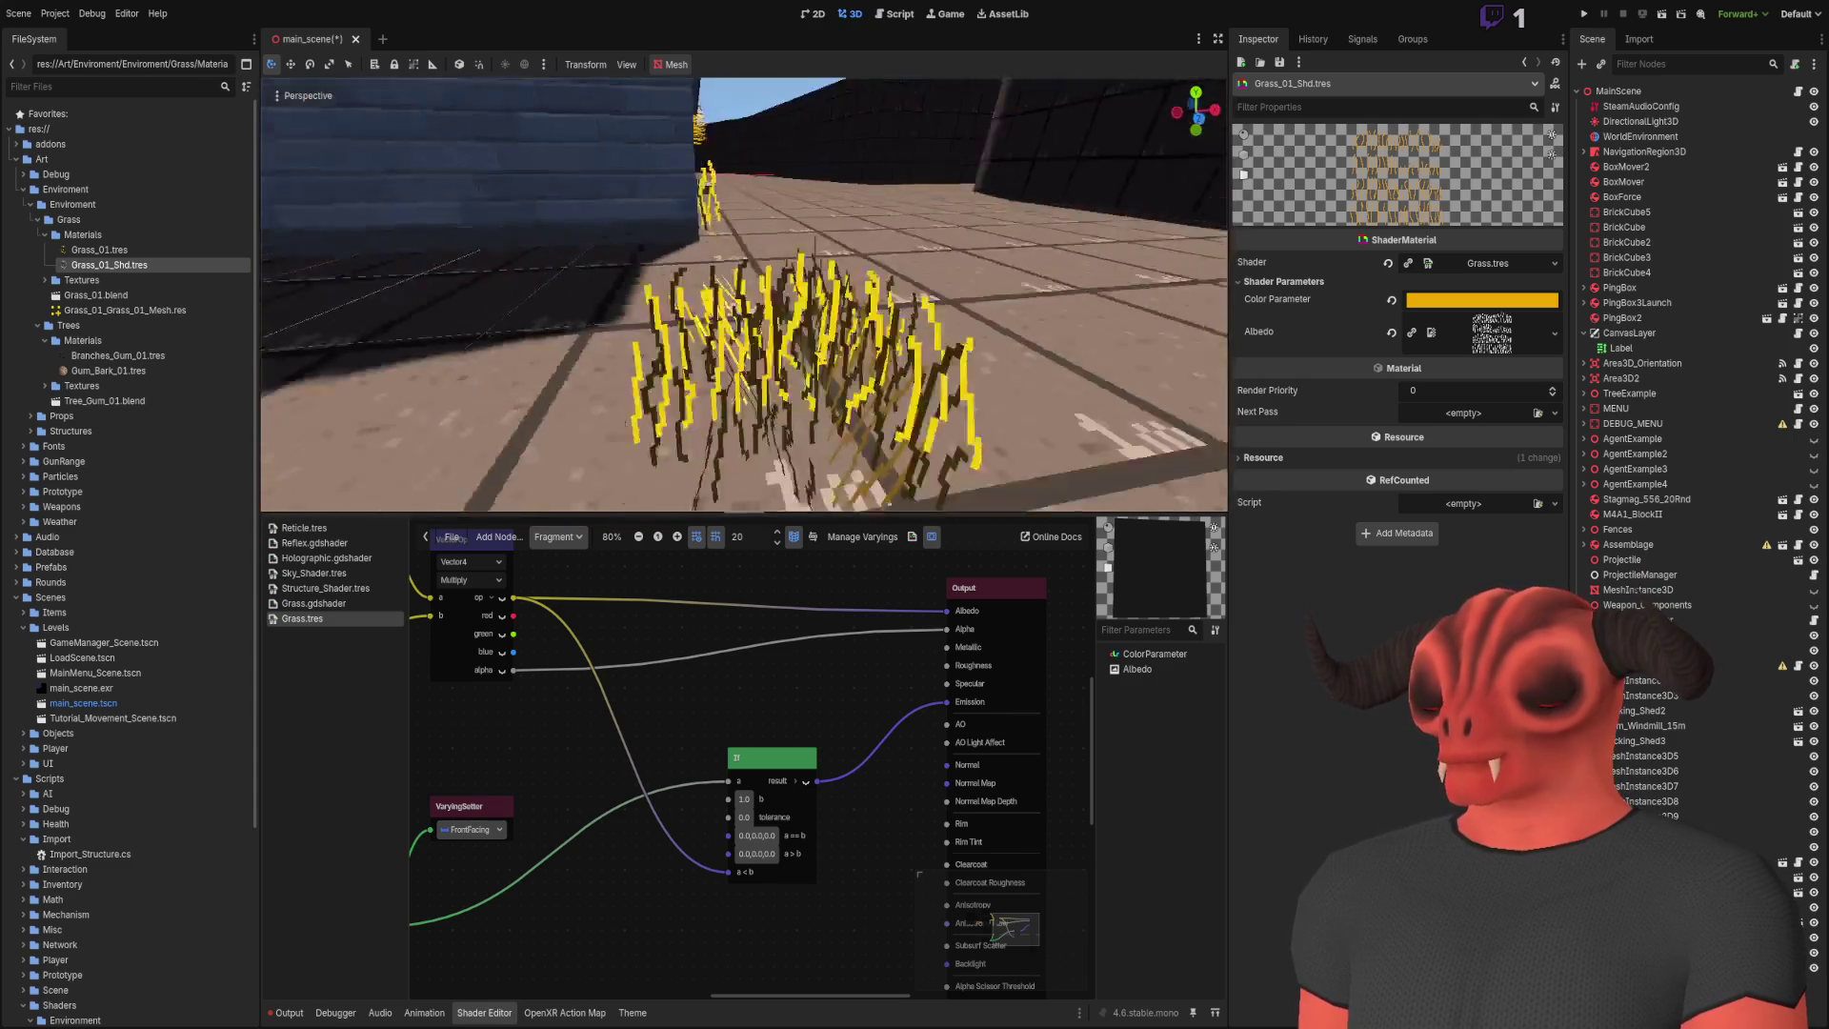
Step: Move the VaryingSetter aside and place the front_facing Input beside the If node
scroll(781, 867, "left", 4)
scroll(781, 866, "down", 2)
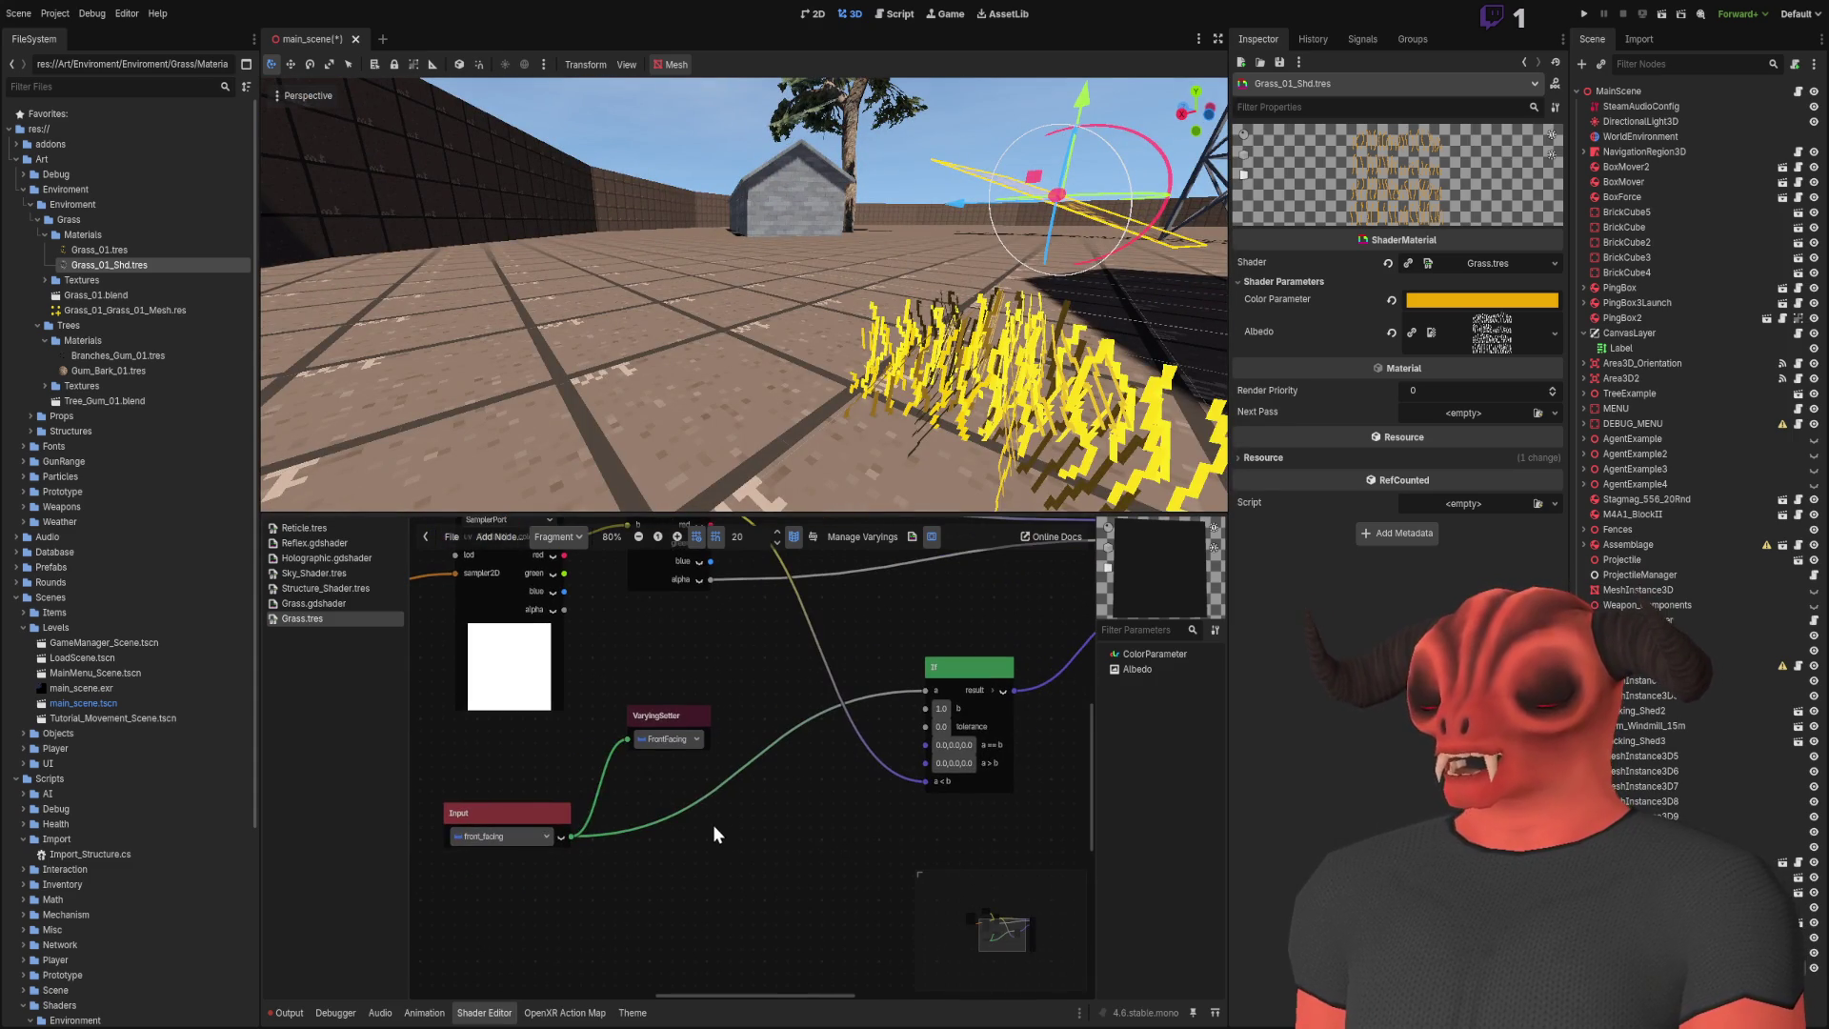
mouse_move(656, 709)
left_mouse_down()
mouse_move(765, 668)
mouse_move(806, 807)
left_mouse_up()
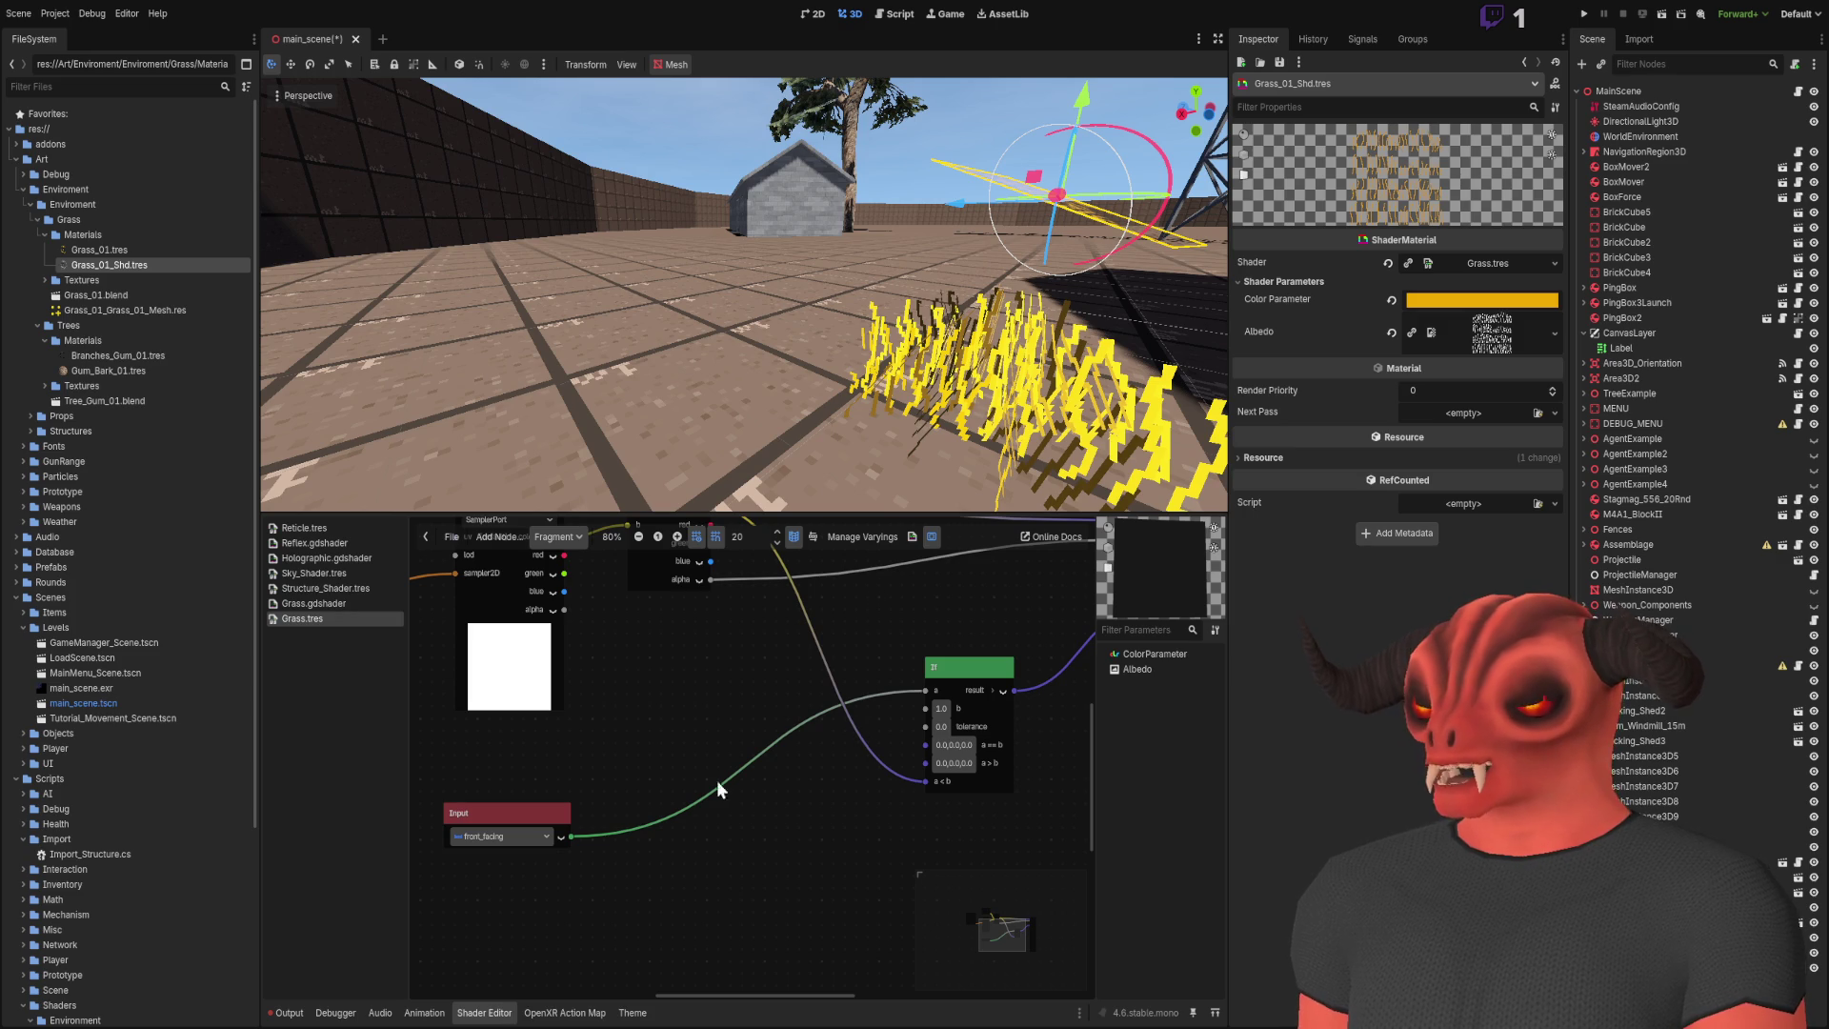
left_click_drag(524, 805, 757, 672)
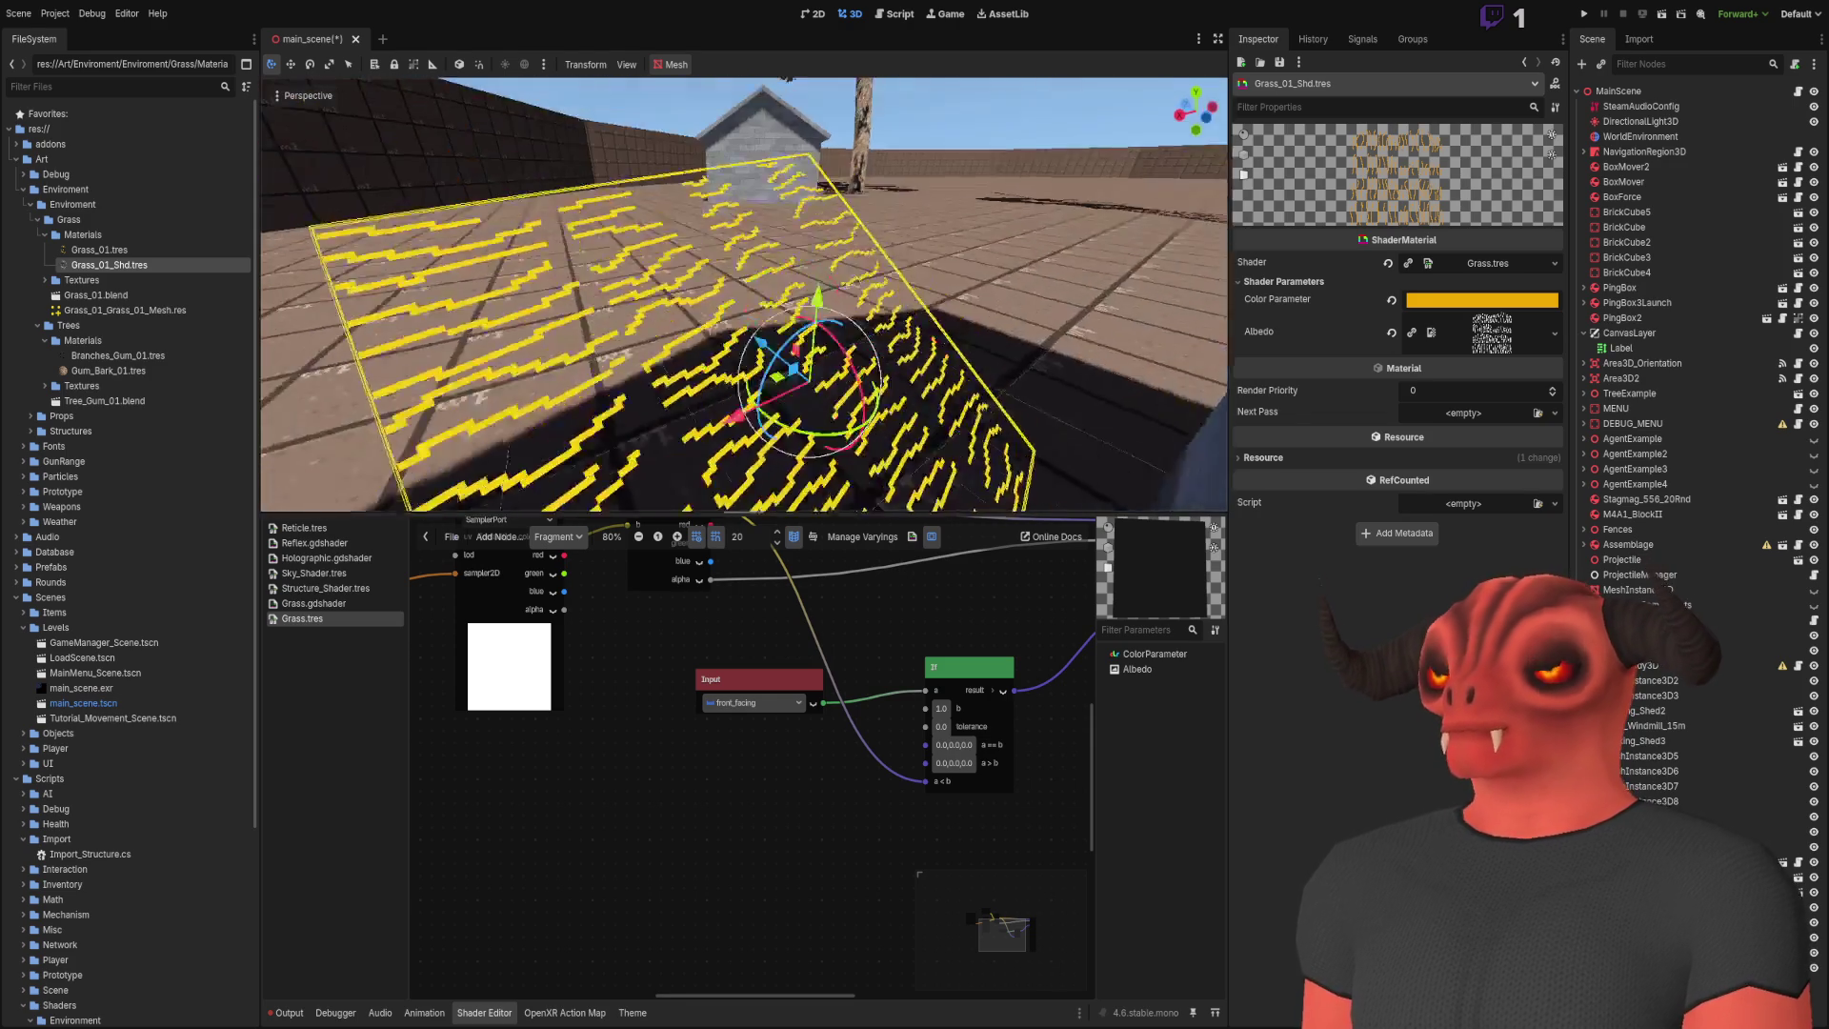
Step: Detach the If result wire from Normal and Emission and discard it
scroll(597, 807, "right", 3)
scroll(620, 832, "up", 2)
scroll(785, 729, "up", 3)
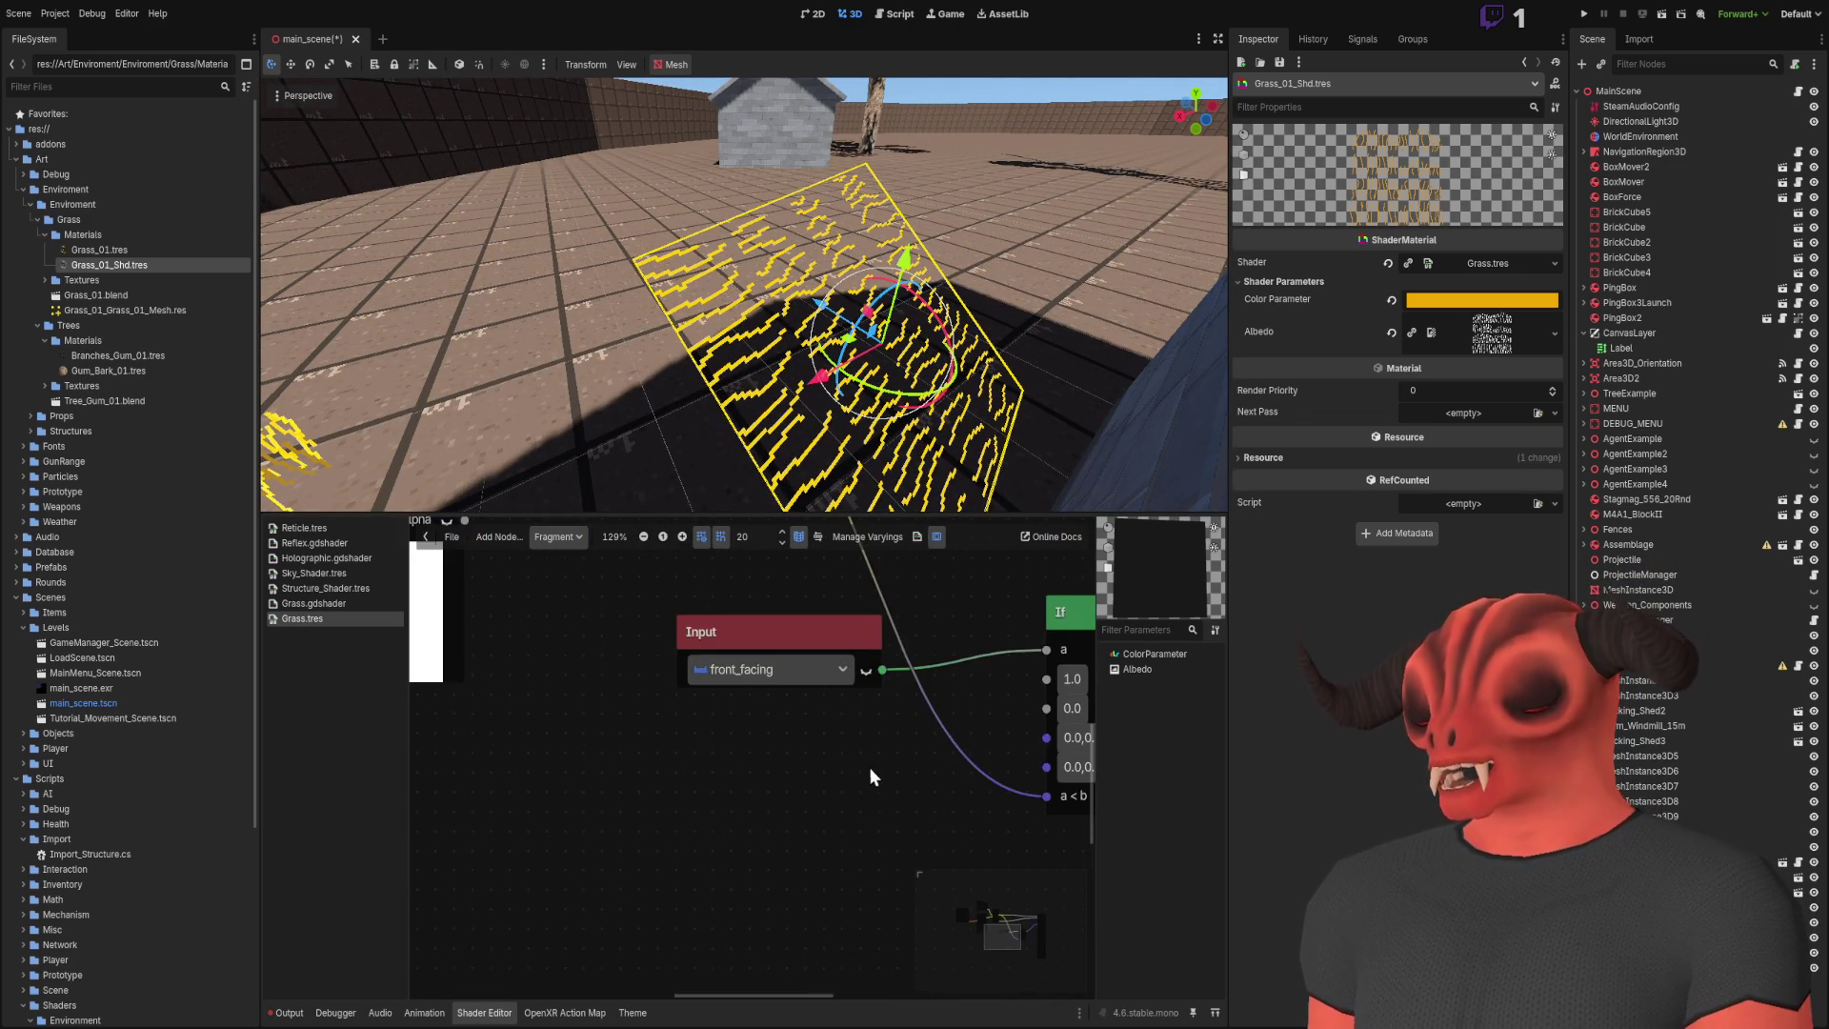
left_click_drag(700, 741, 596, 793)
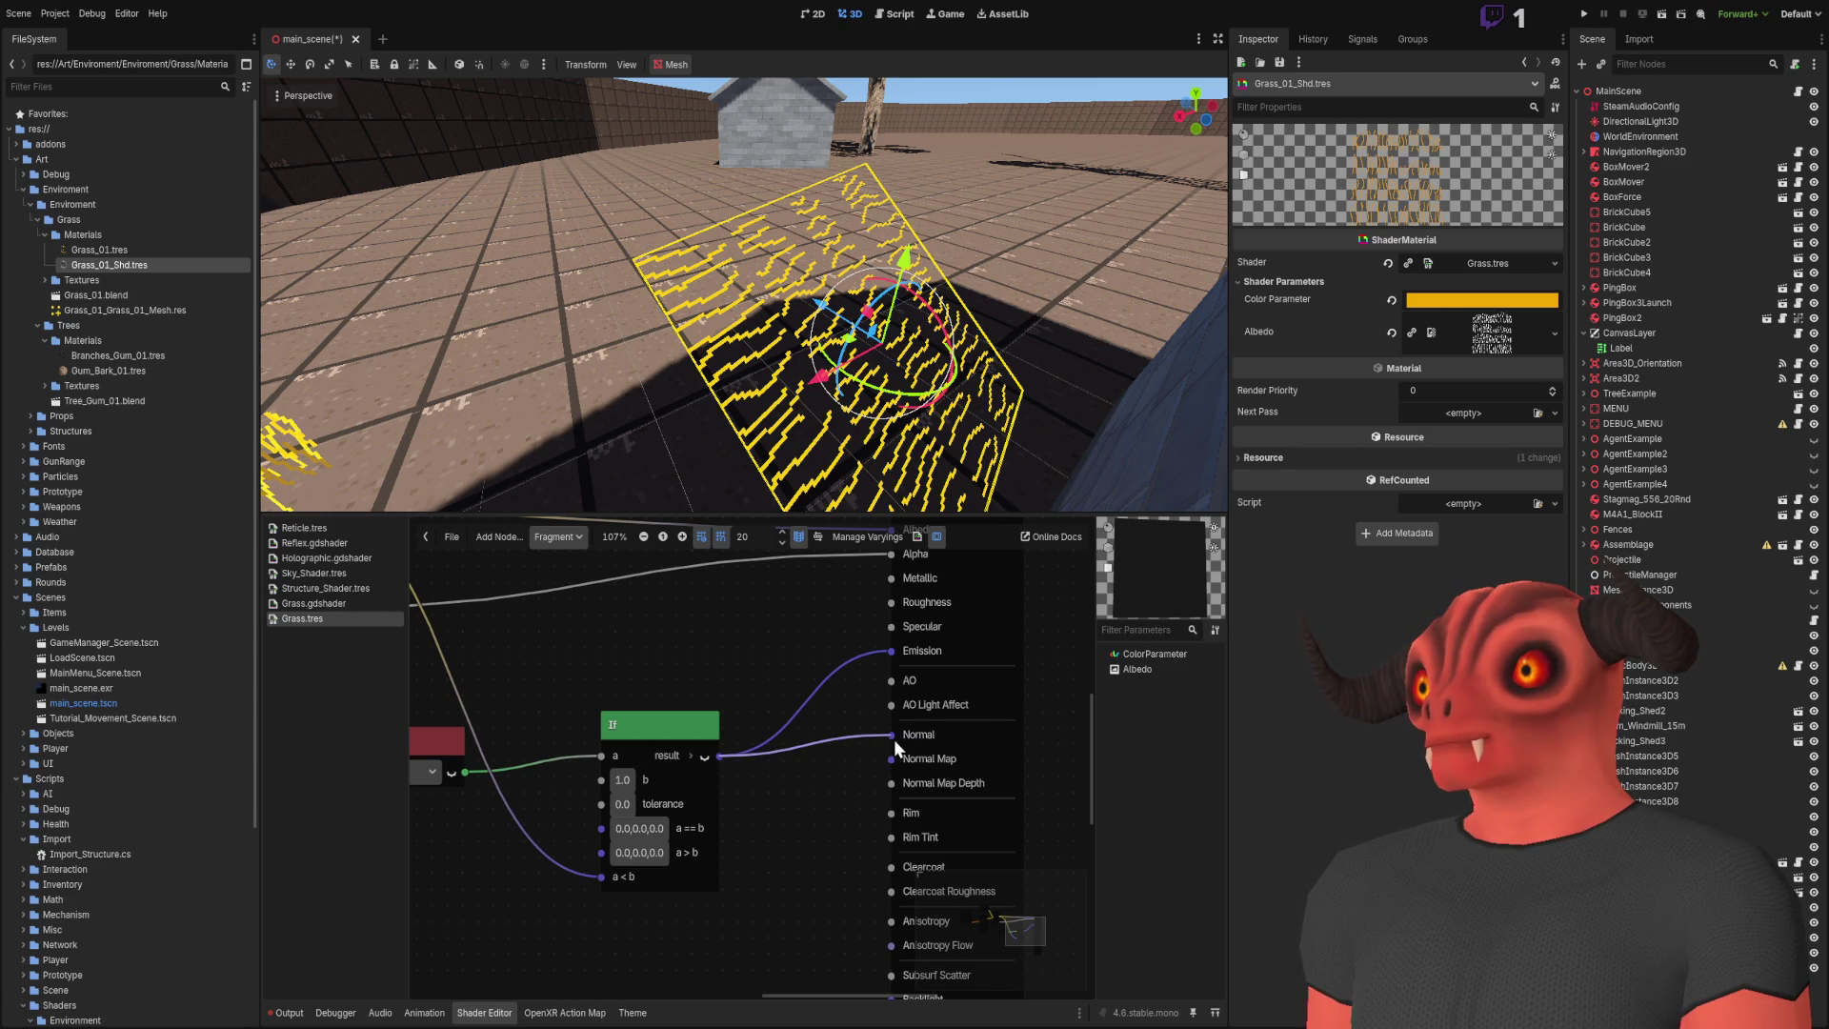
scroll(743, 295, "up", 5)
scroll(727, 369, "up", 3)
left_click_drag(903, 744, 861, 734)
left_click_drag(890, 651, 835, 657)
left_click_drag(666, 415, 572, 381)
Step: Pan across the Fragment graph to review the wiring and save the scene
scroll(772, 697, "down", 3)
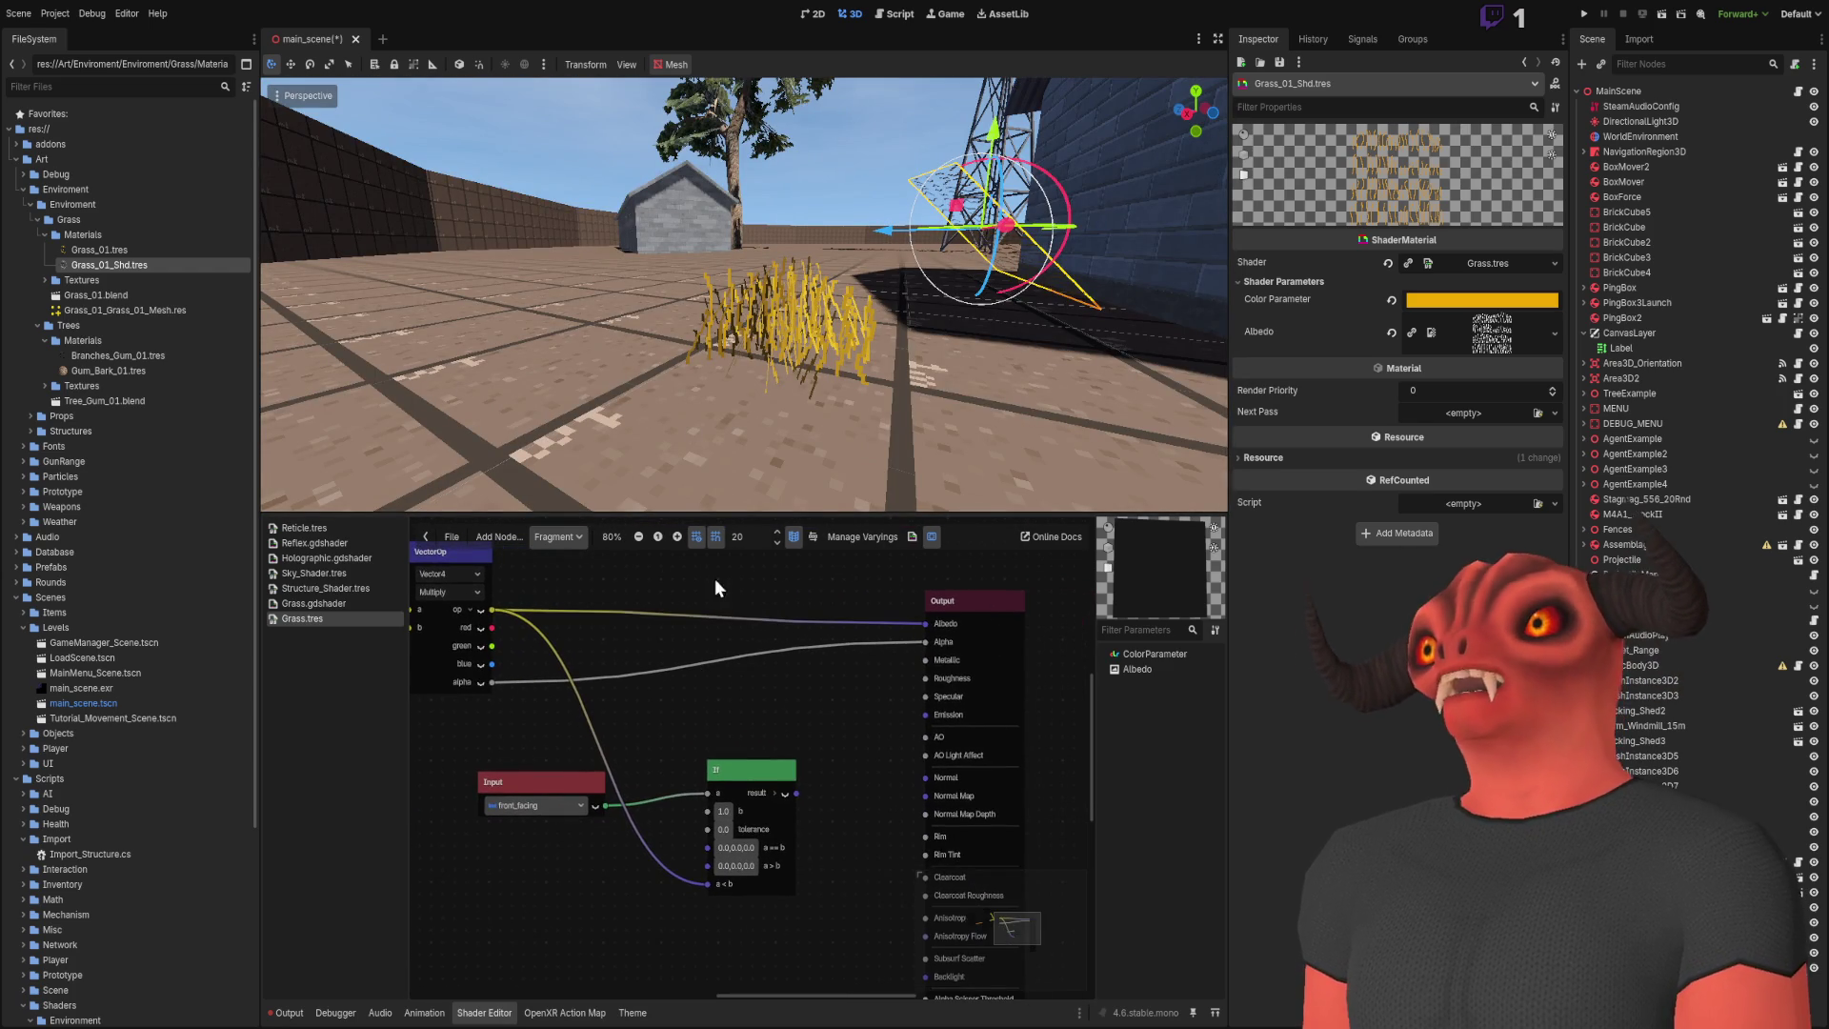
scroll(602, 560, "up", 2)
scroll(828, 705, "up", 1)
scroll(824, 716, "right", 3)
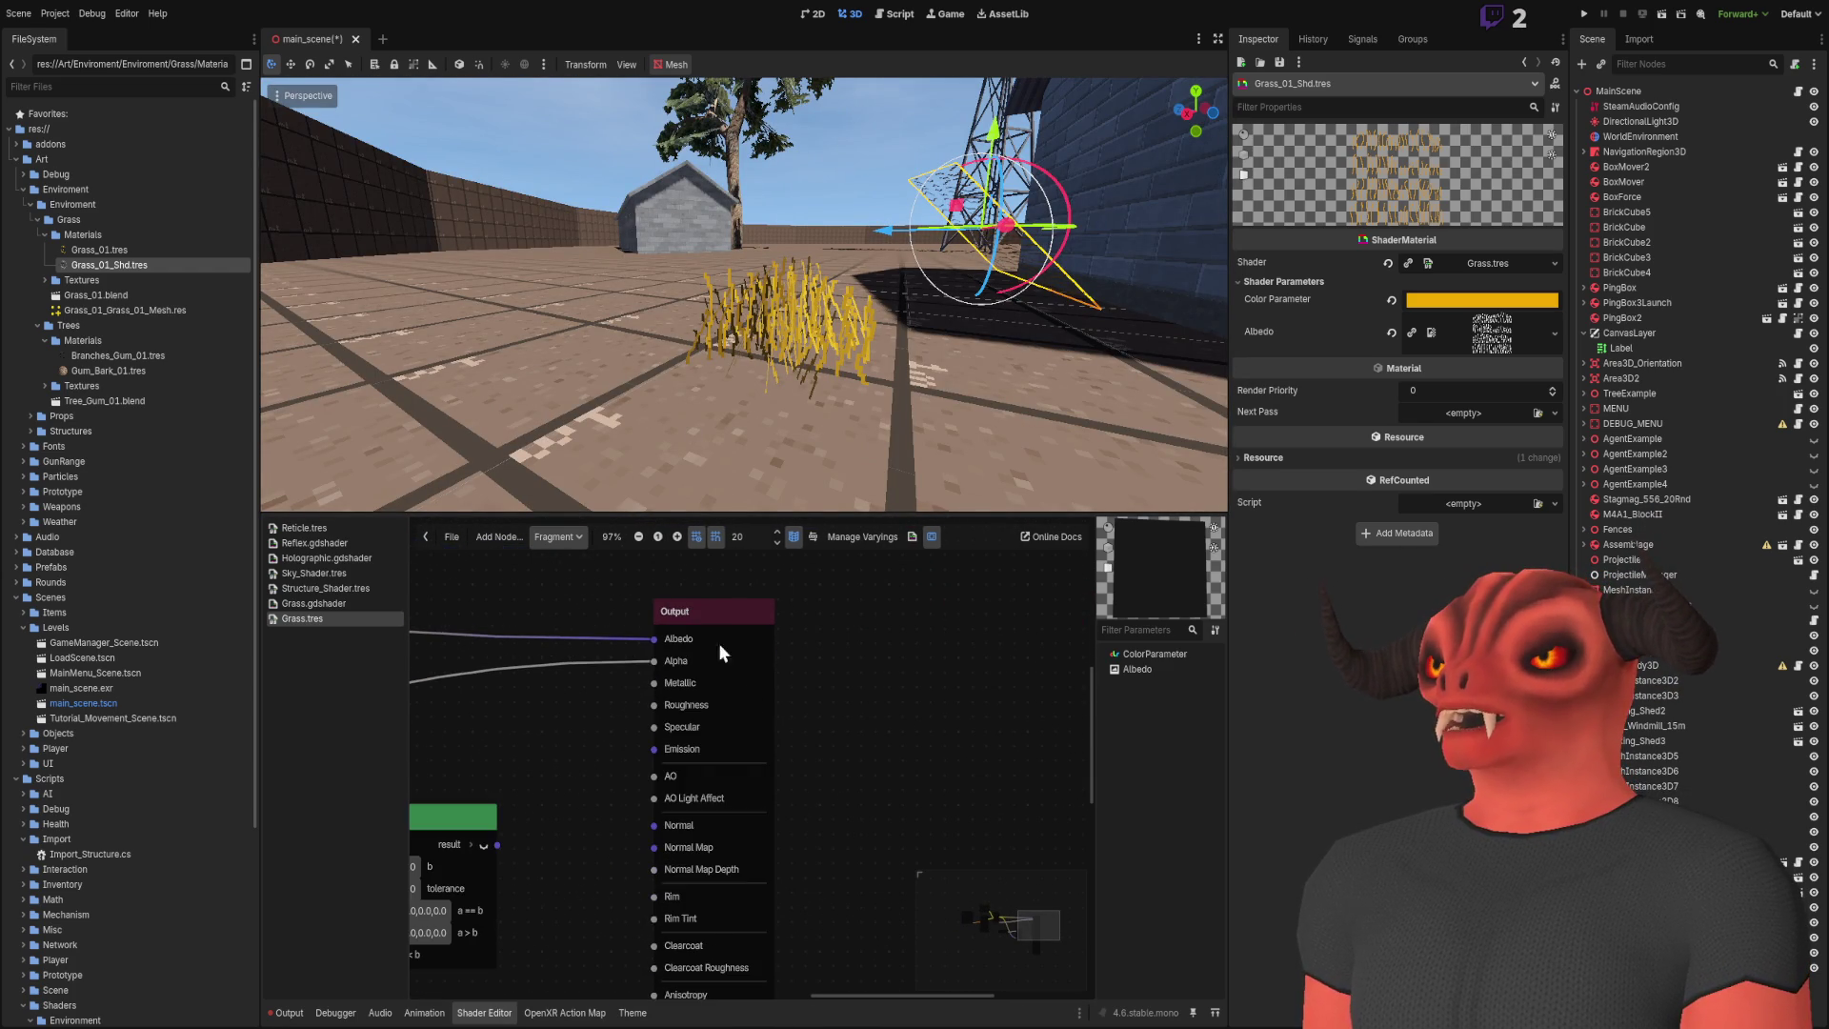
scroll(770, 699, "left", 5)
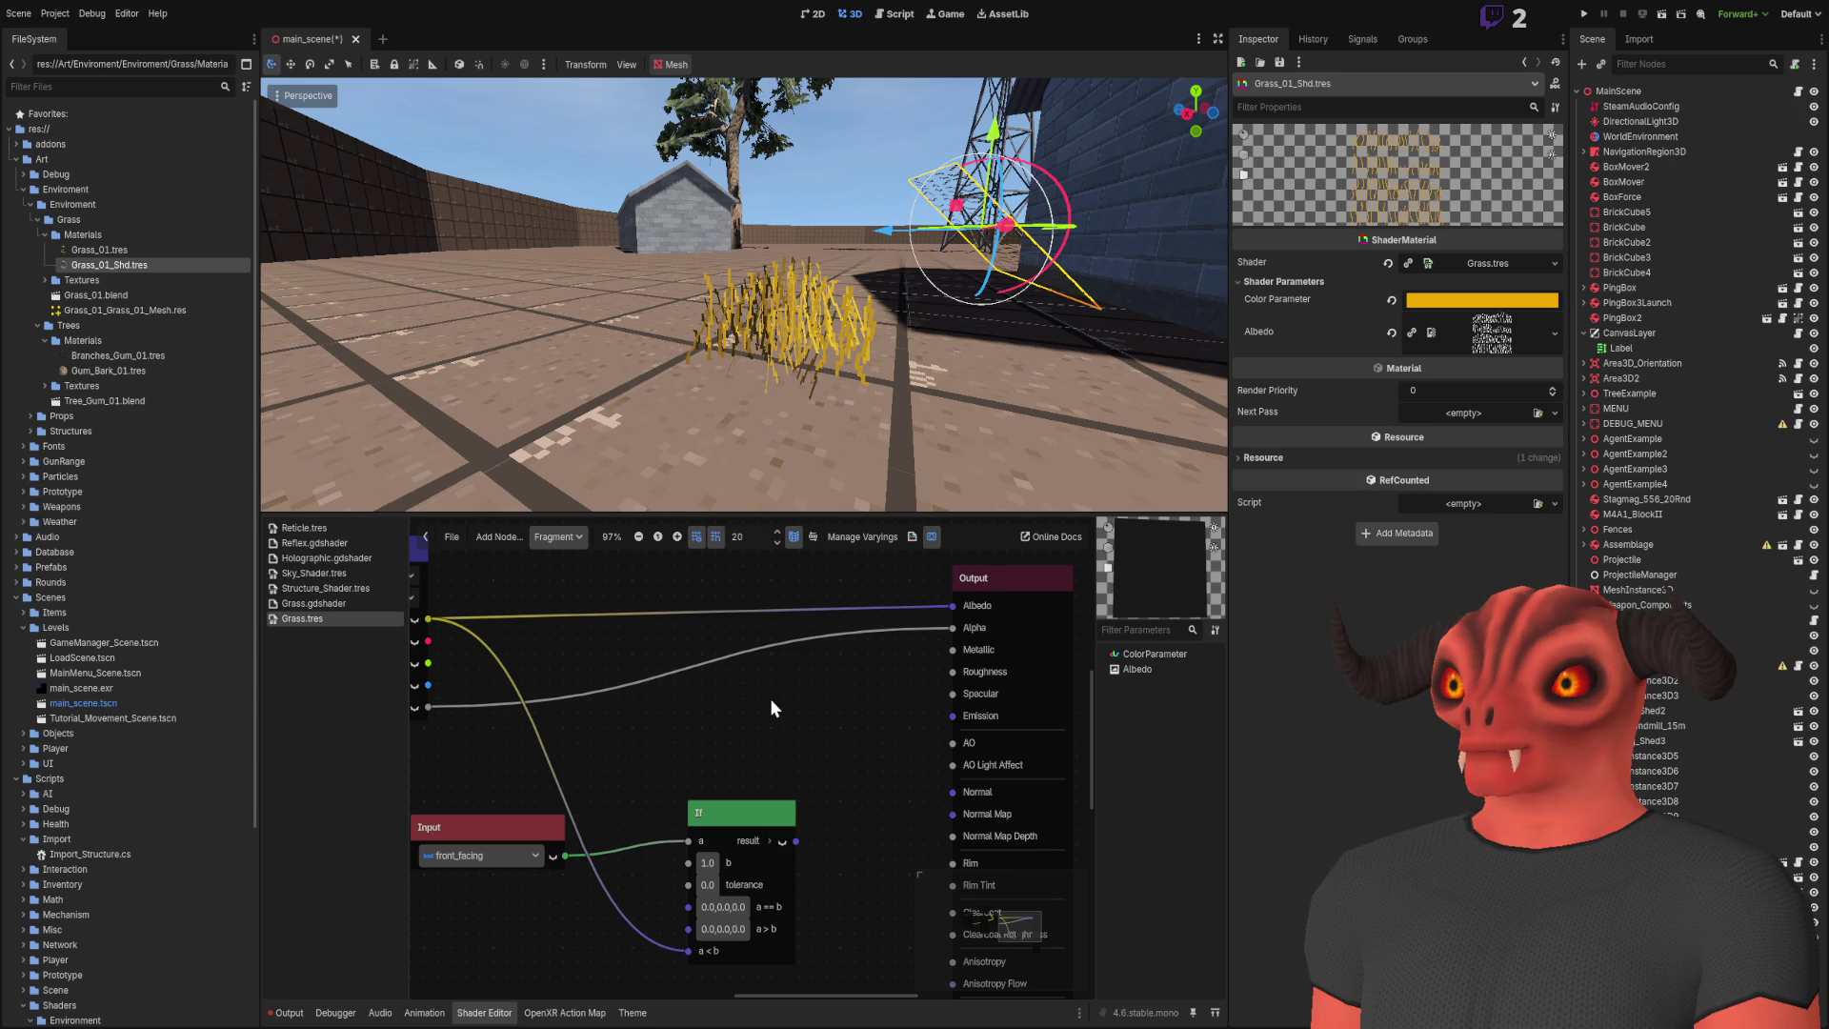
mouse_move(840, 741)
left_mouse_down()
mouse_move(643, 699)
mouse_move(642, 539)
mouse_move(676, 854)
mouse_move(729, 875)
mouse_move(832, 791)
left_mouse_up()
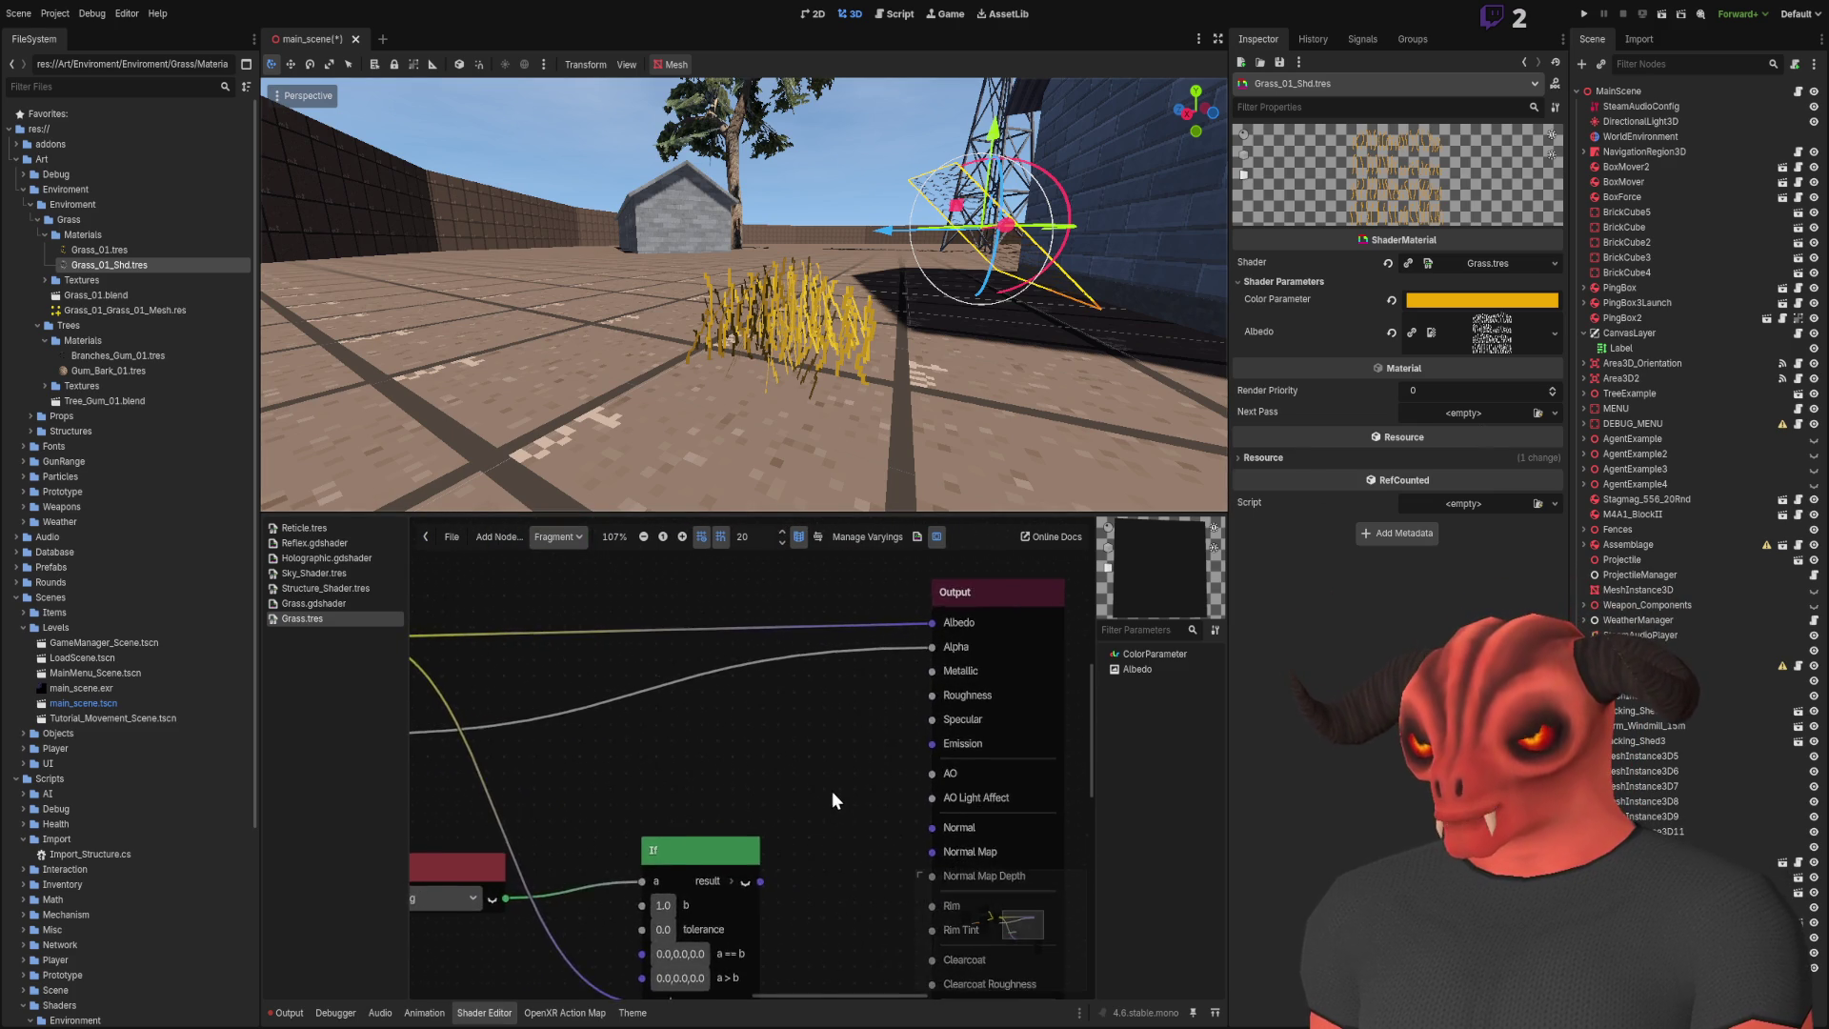
scroll(734, 730, "down", 1)
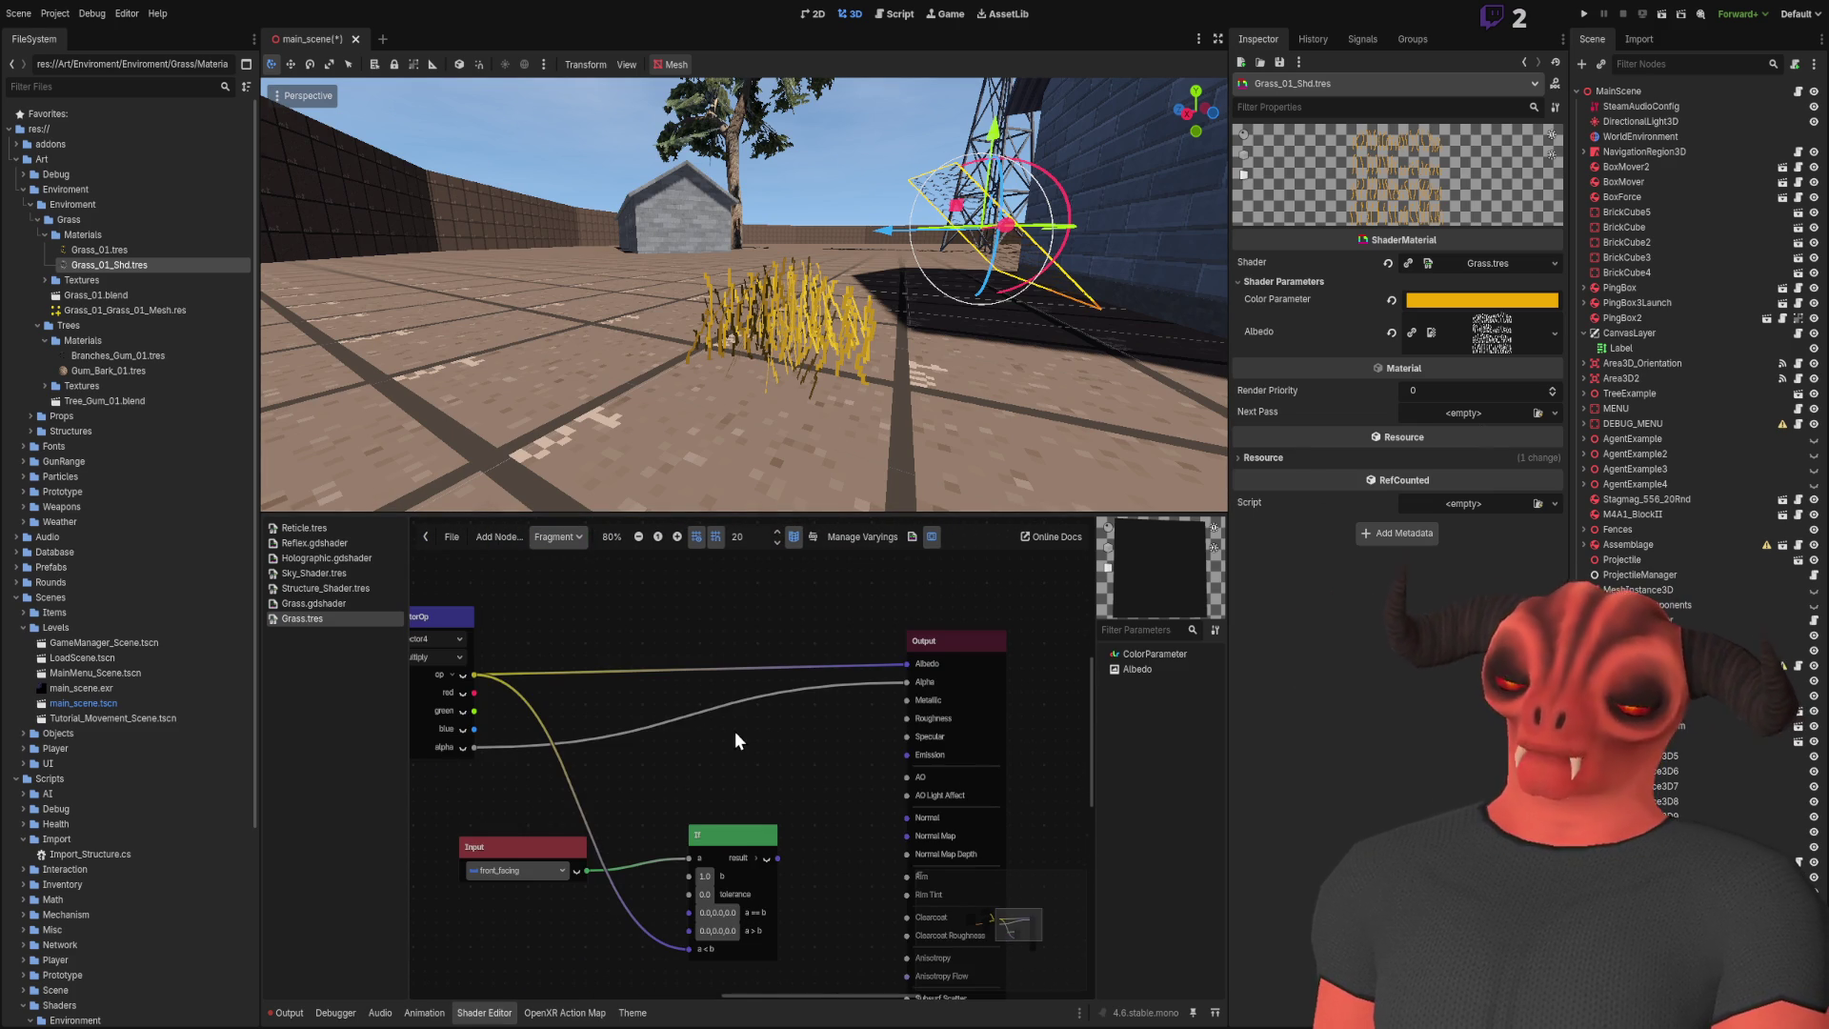
scroll(722, 633, "left", 4)
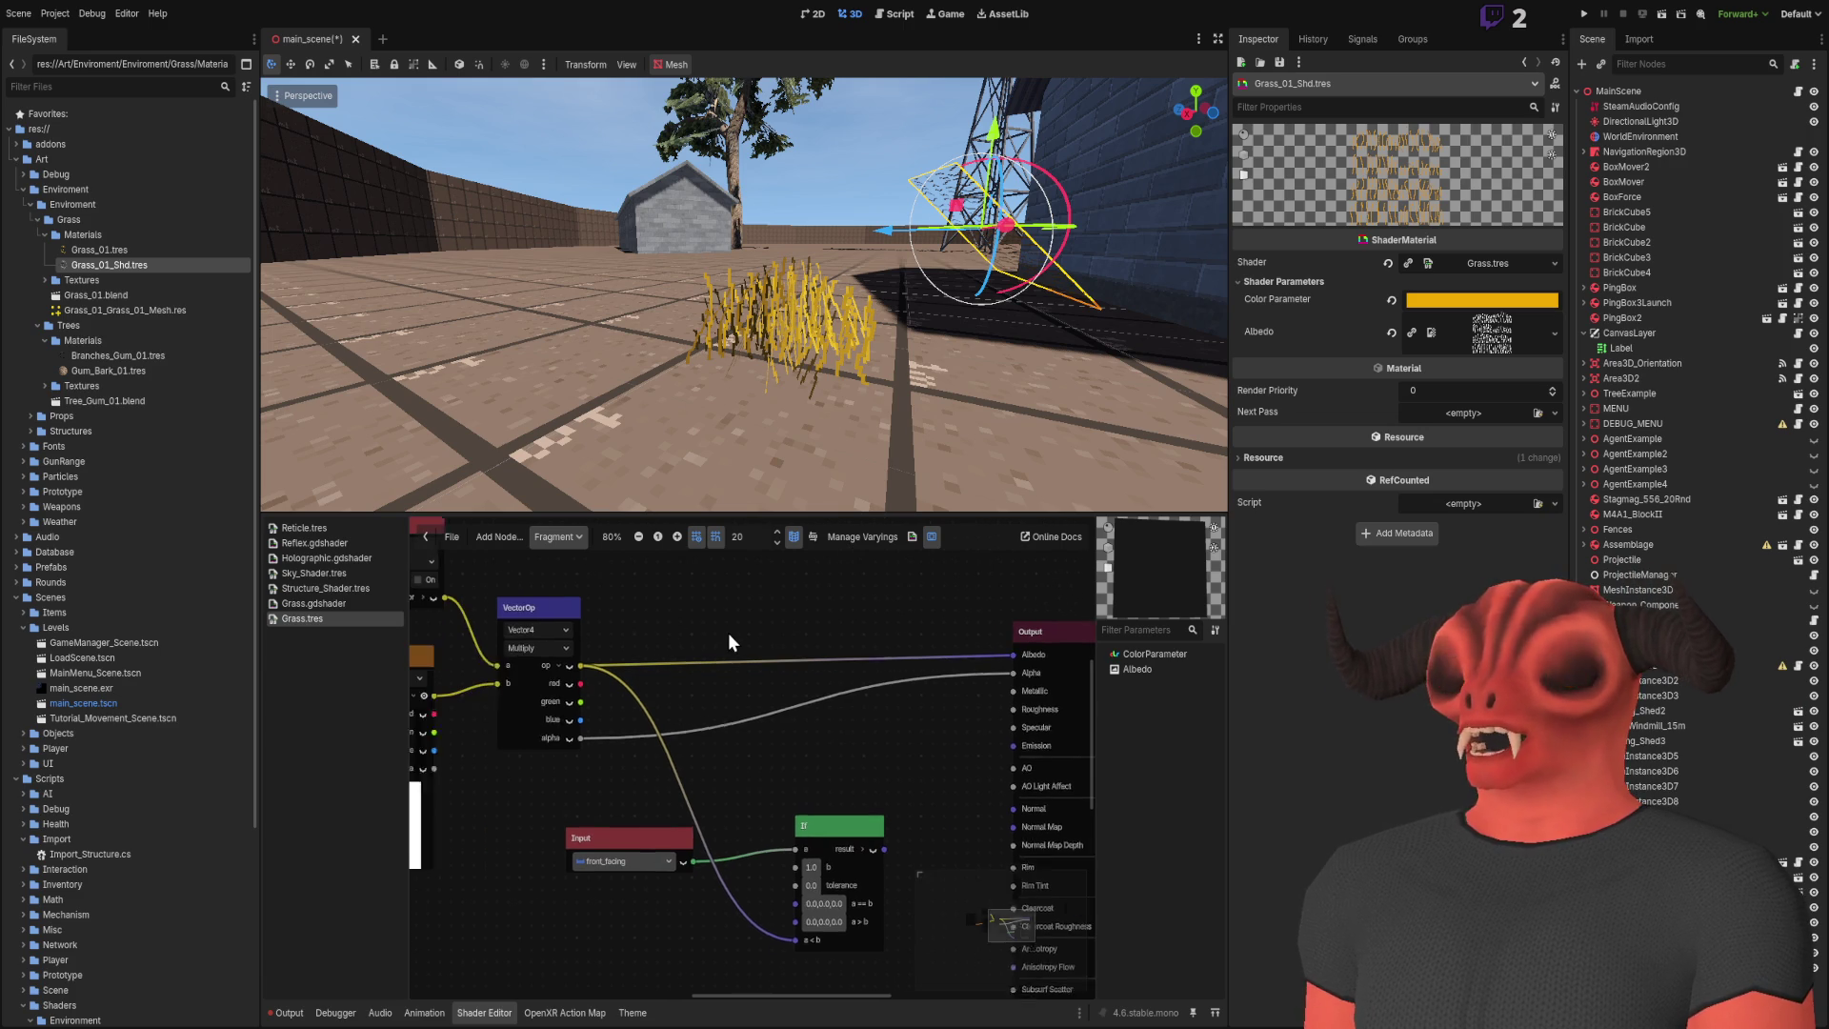
key("ctrl+s")
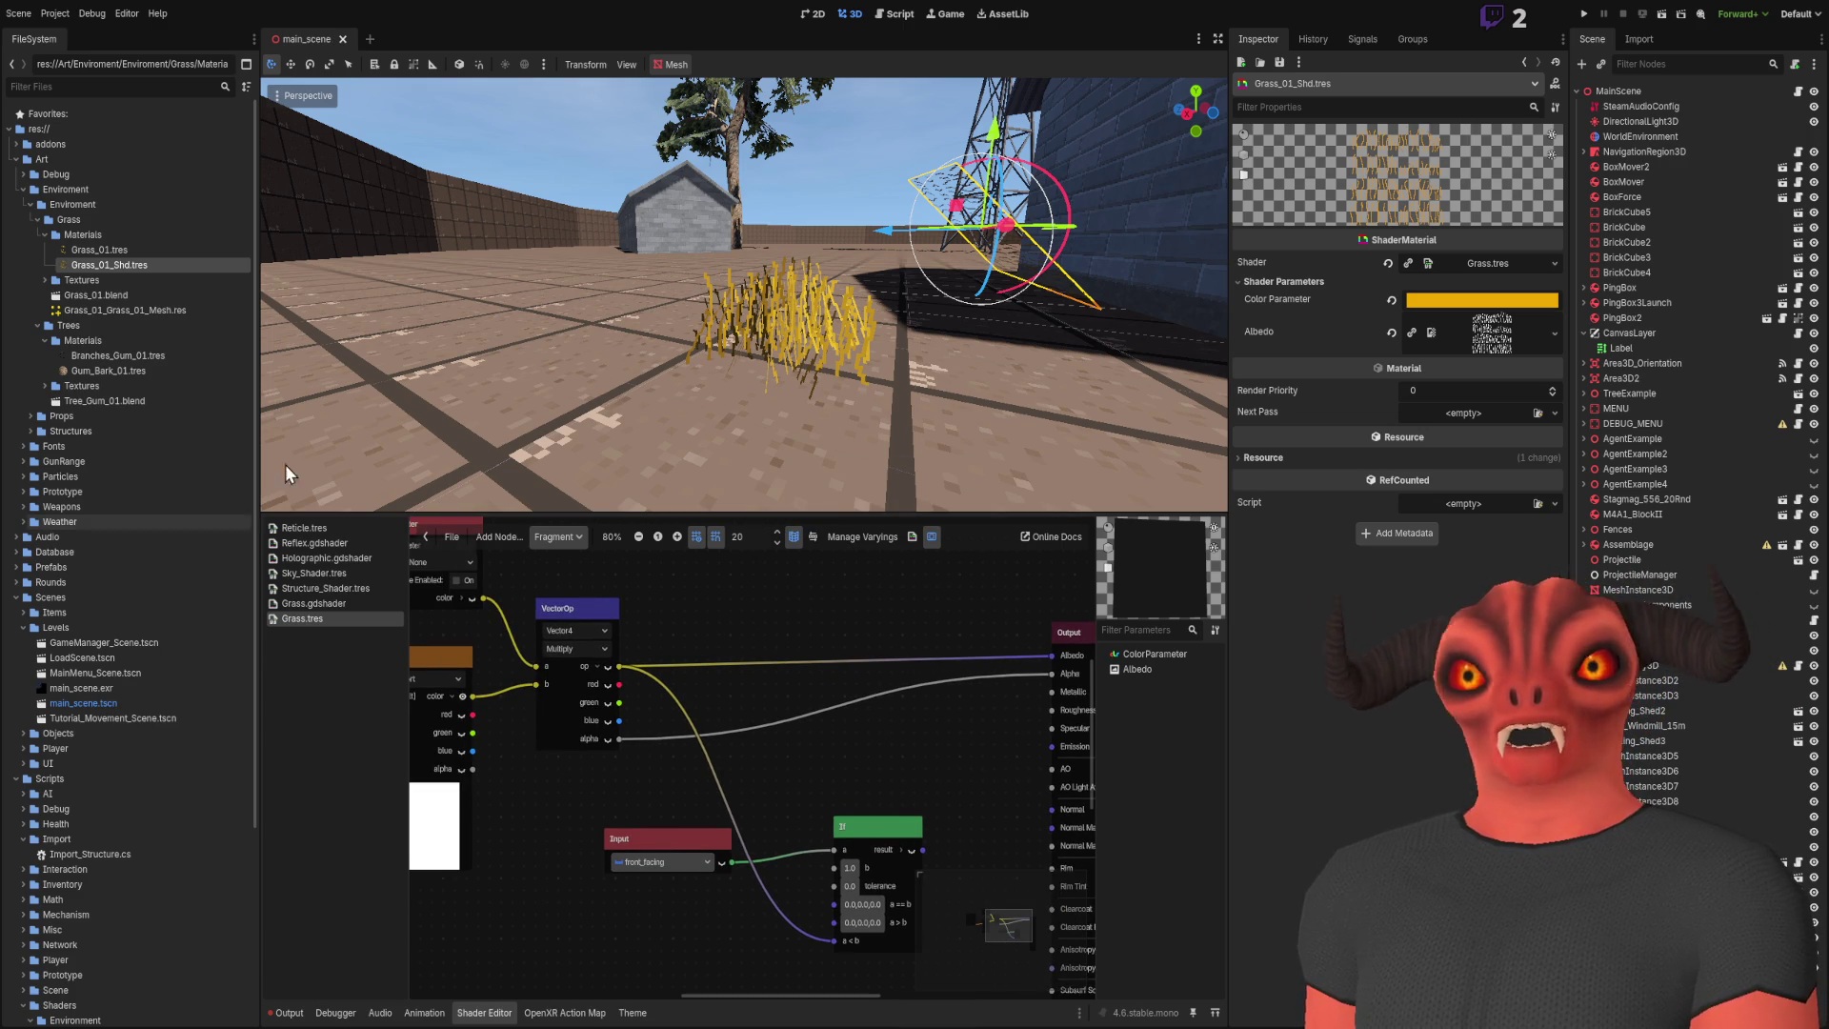
Step: Fly the viewport back toward the grass and select the grass mesh
key("w")
key("w")
key("w")
key("w")
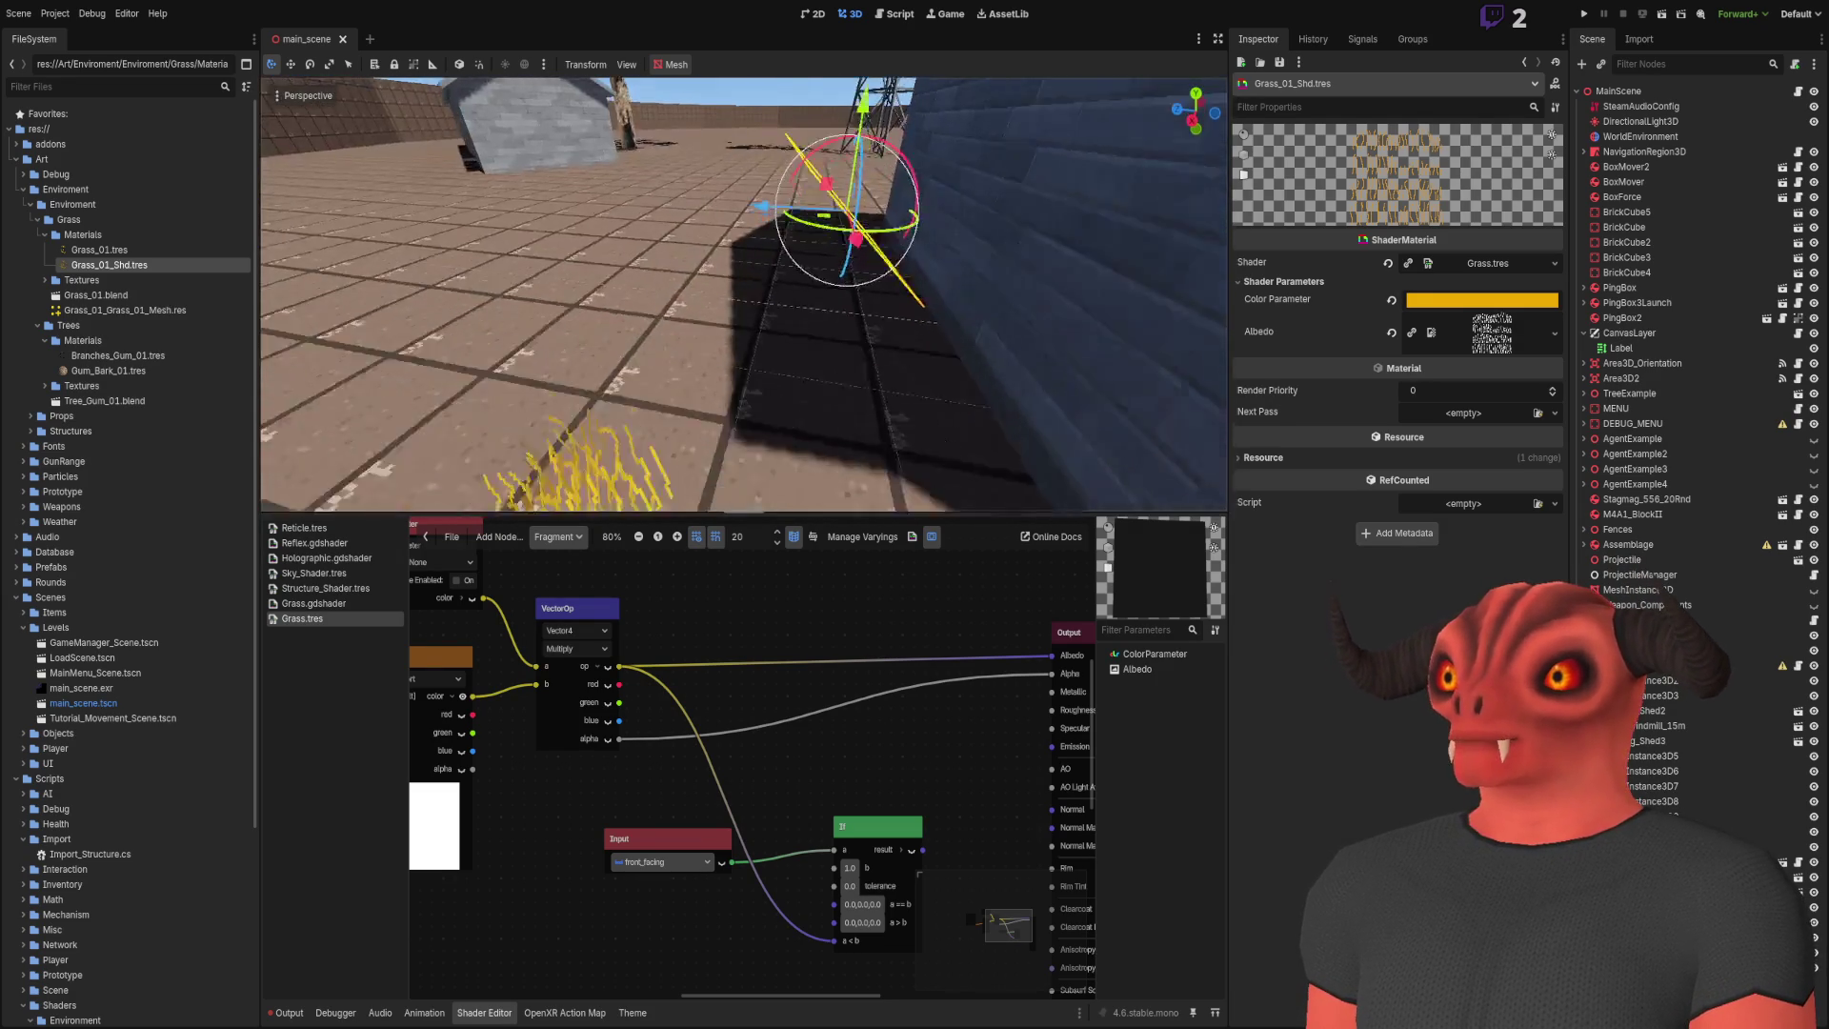
key("w")
left_click(719, 269)
Step: Undo the accidental move of the Grass_01 mesh
left_click_drag(692, 355, 729, 379)
key("w")
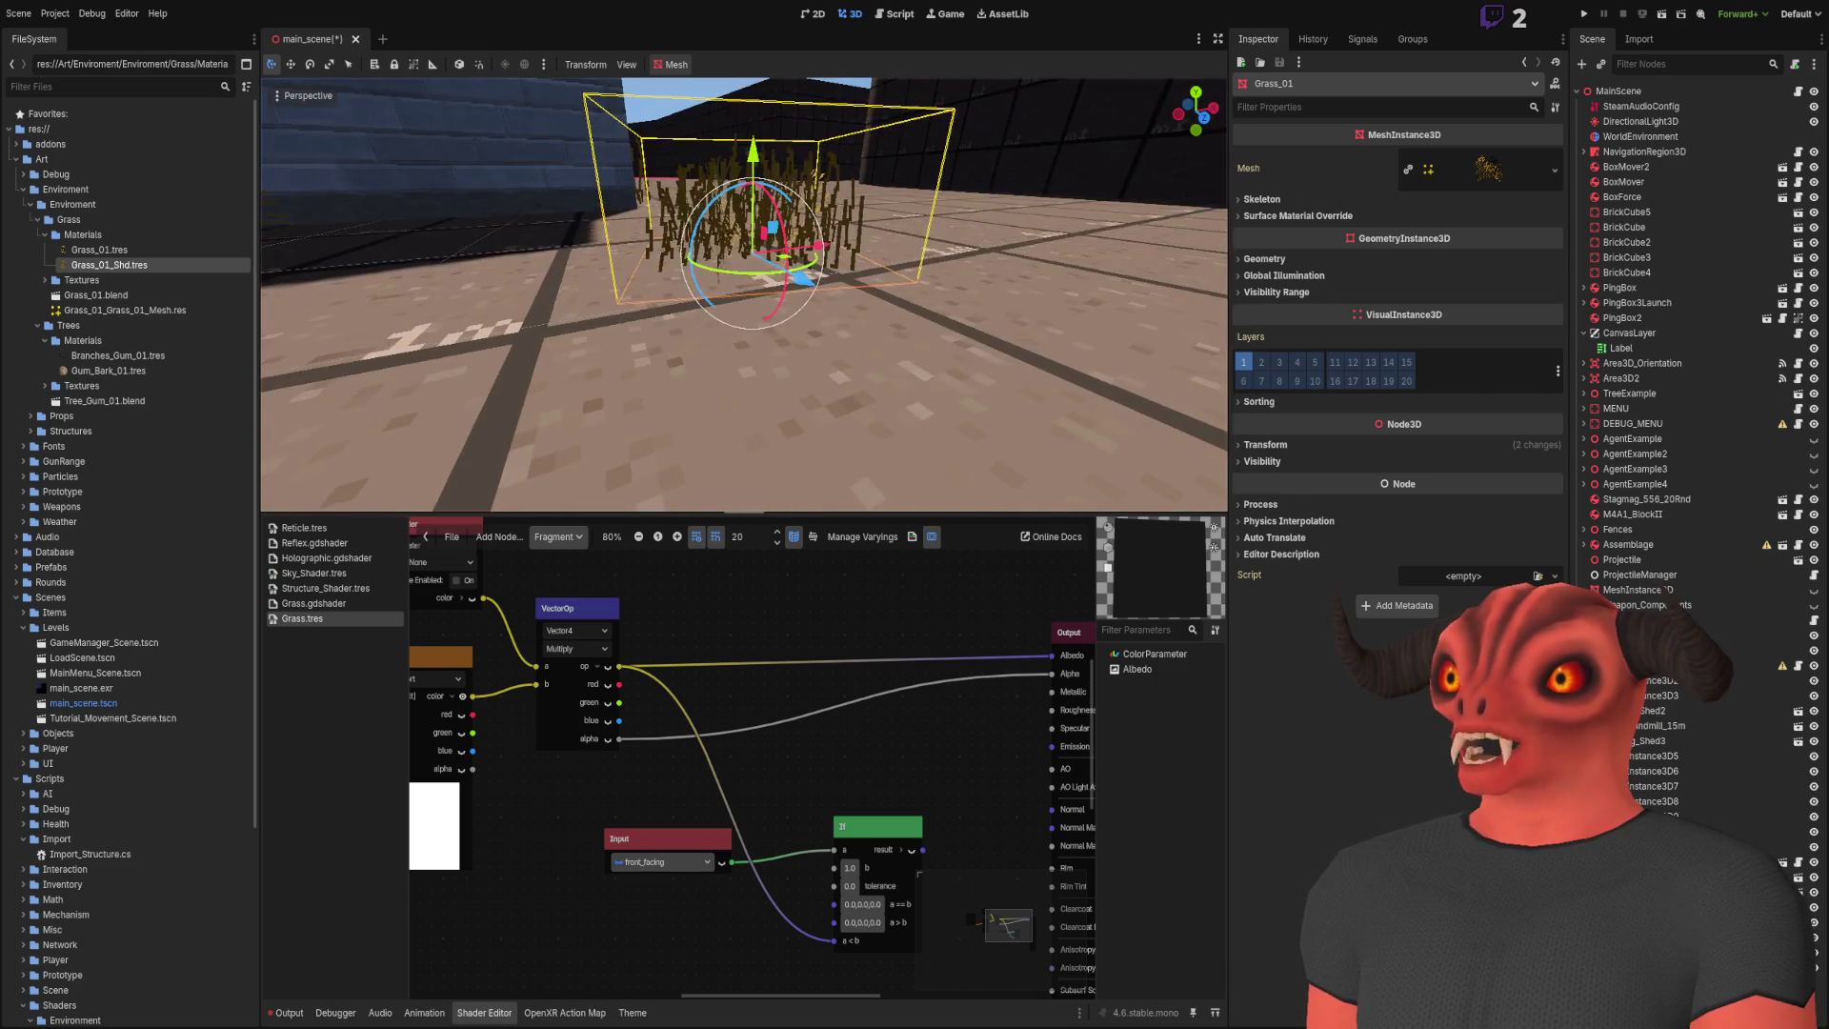
key("ctrl+z")
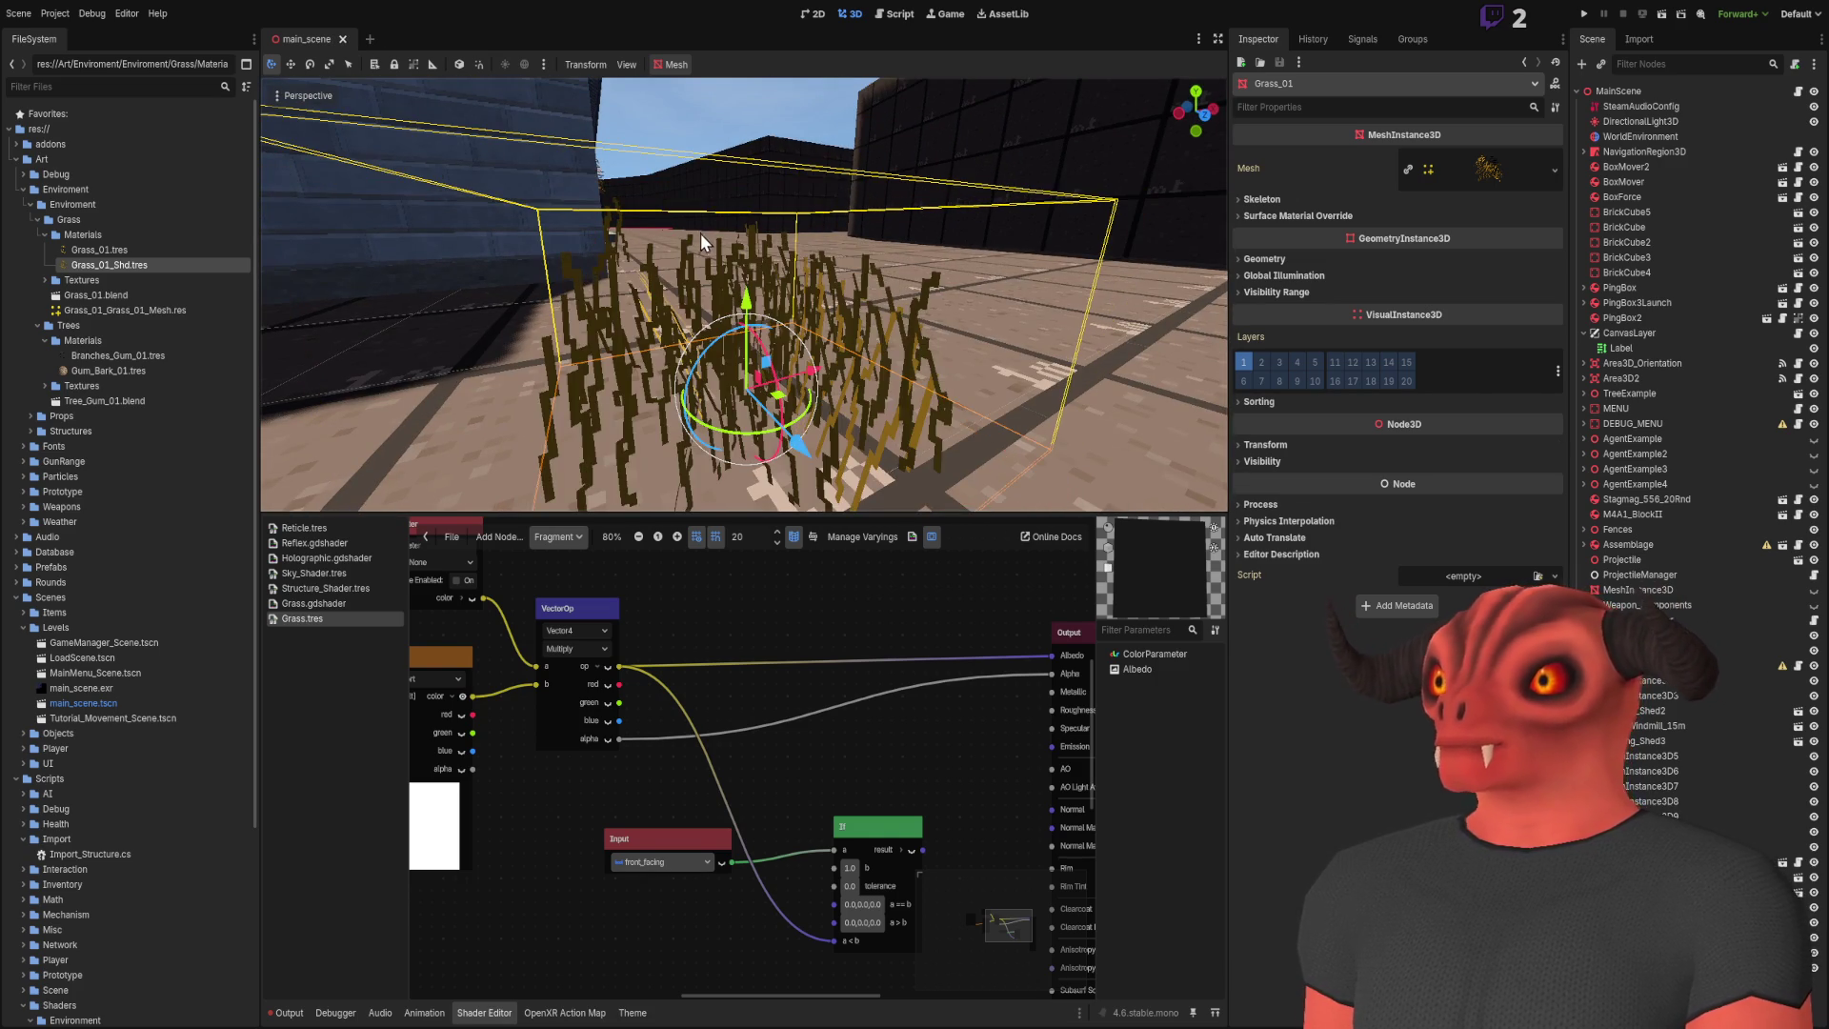
key("s")
mouse_move(667, 348)
left_mouse_down()
mouse_move(628, 374)
mouse_move(564, 307)
left_mouse_up()
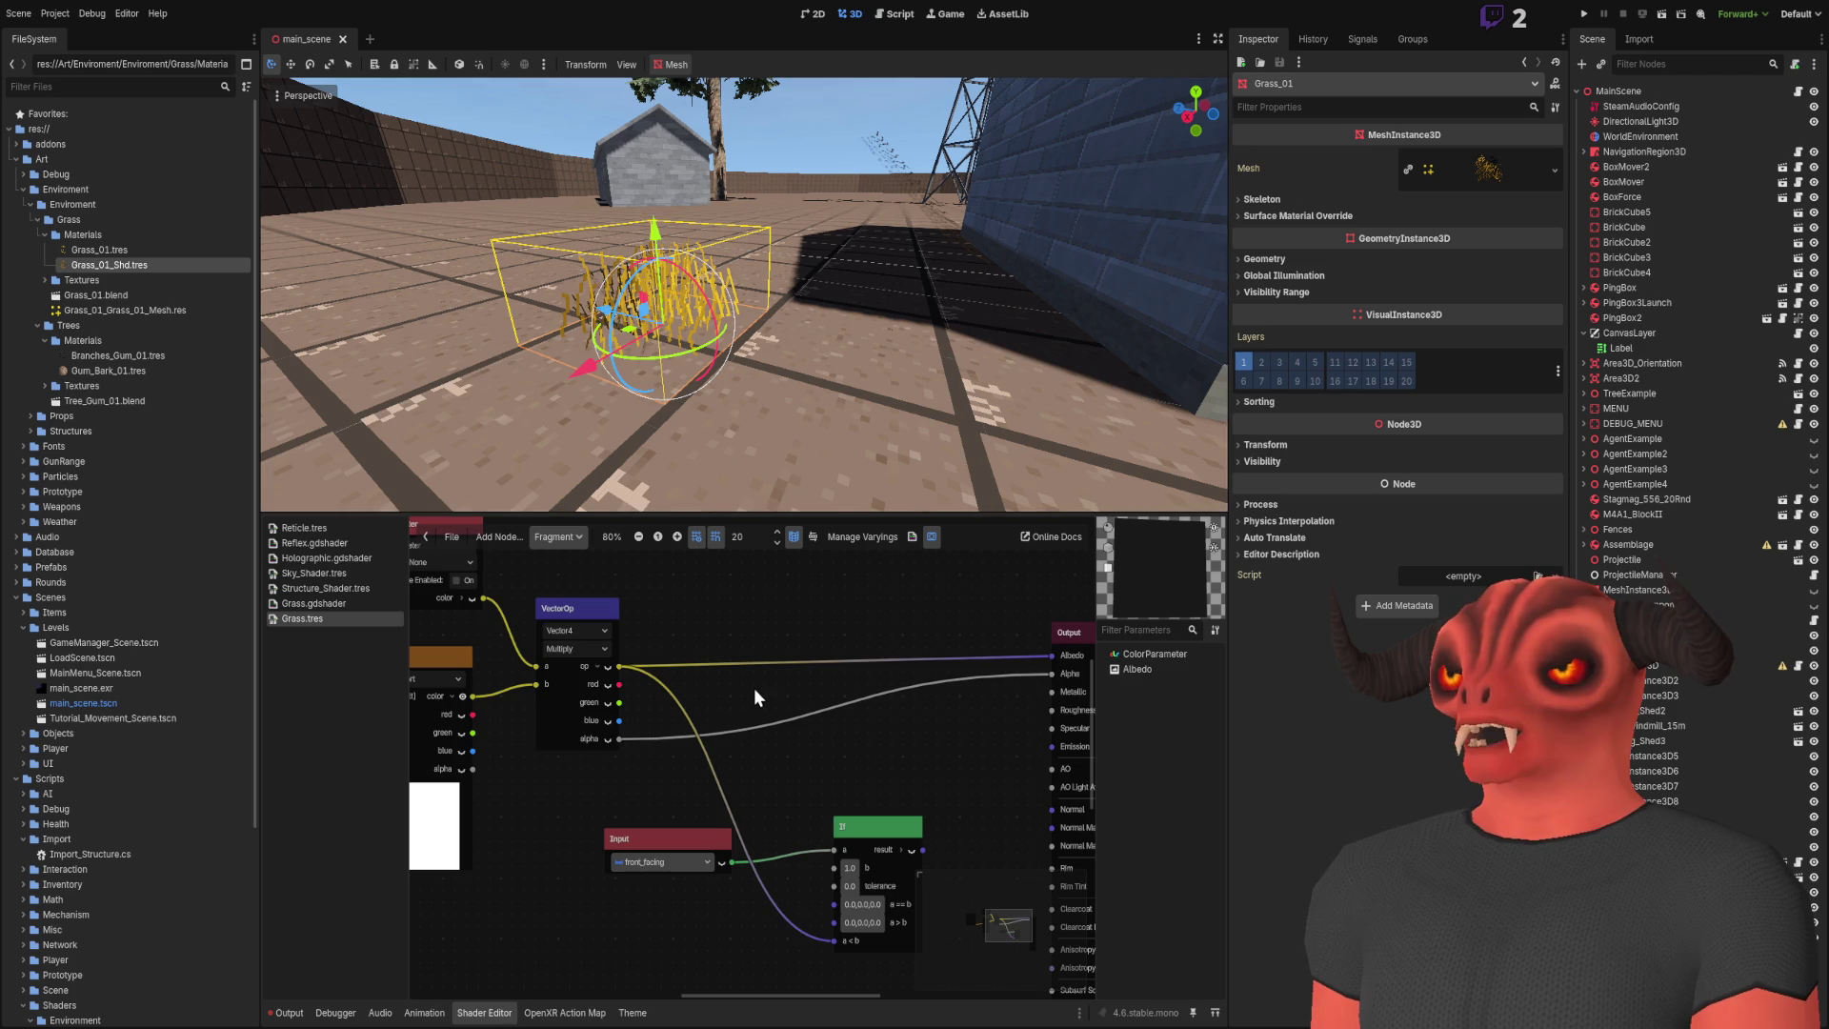
Step: Delete the front_facing Input and If nodes through the right-click menu
scroll(667, 693, "right", 3)
scroll(666, 693, "down", 1)
right_click(782, 848)
left_click(753, 862)
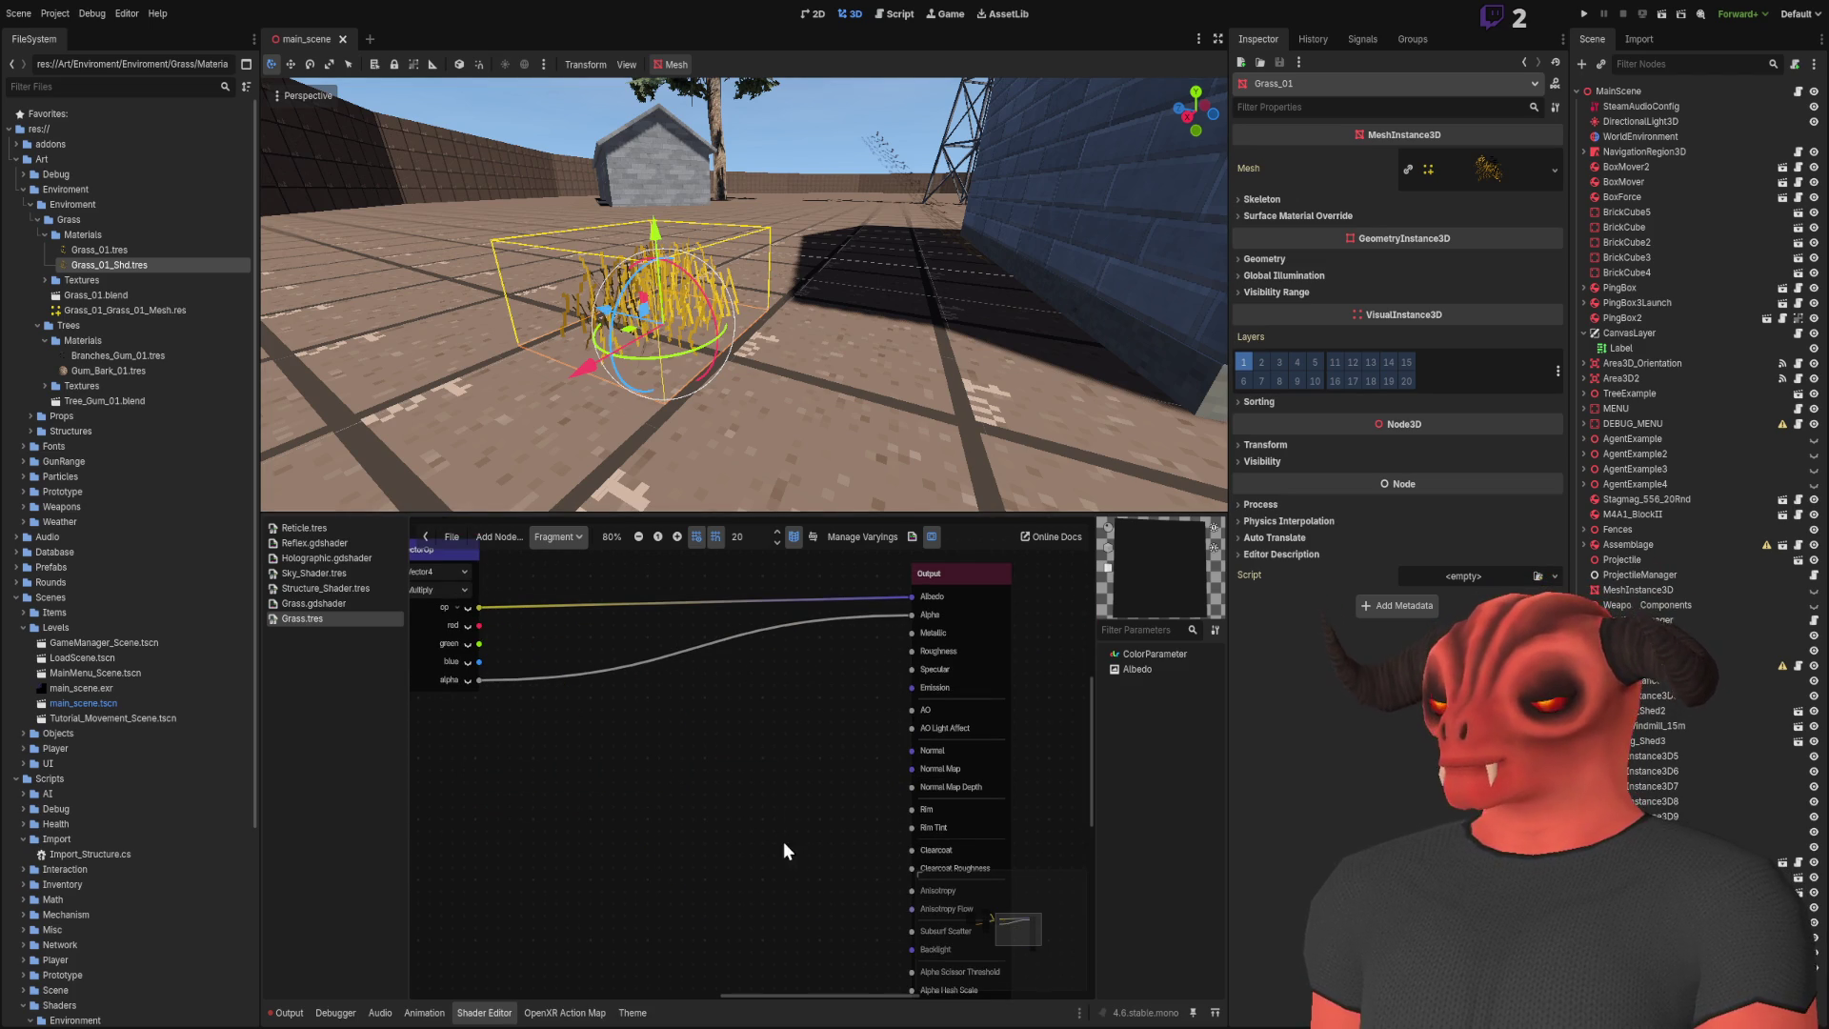
Step: Rotate the grass mesh around the Y axis, undoing and redoing the rotation
mouse_move(610, 386)
left_mouse_down()
mouse_move(752, 380)
mouse_move(666, 280)
mouse_move(516, 282)
mouse_move(558, 323)
left_mouse_up()
key("r")
key("y")
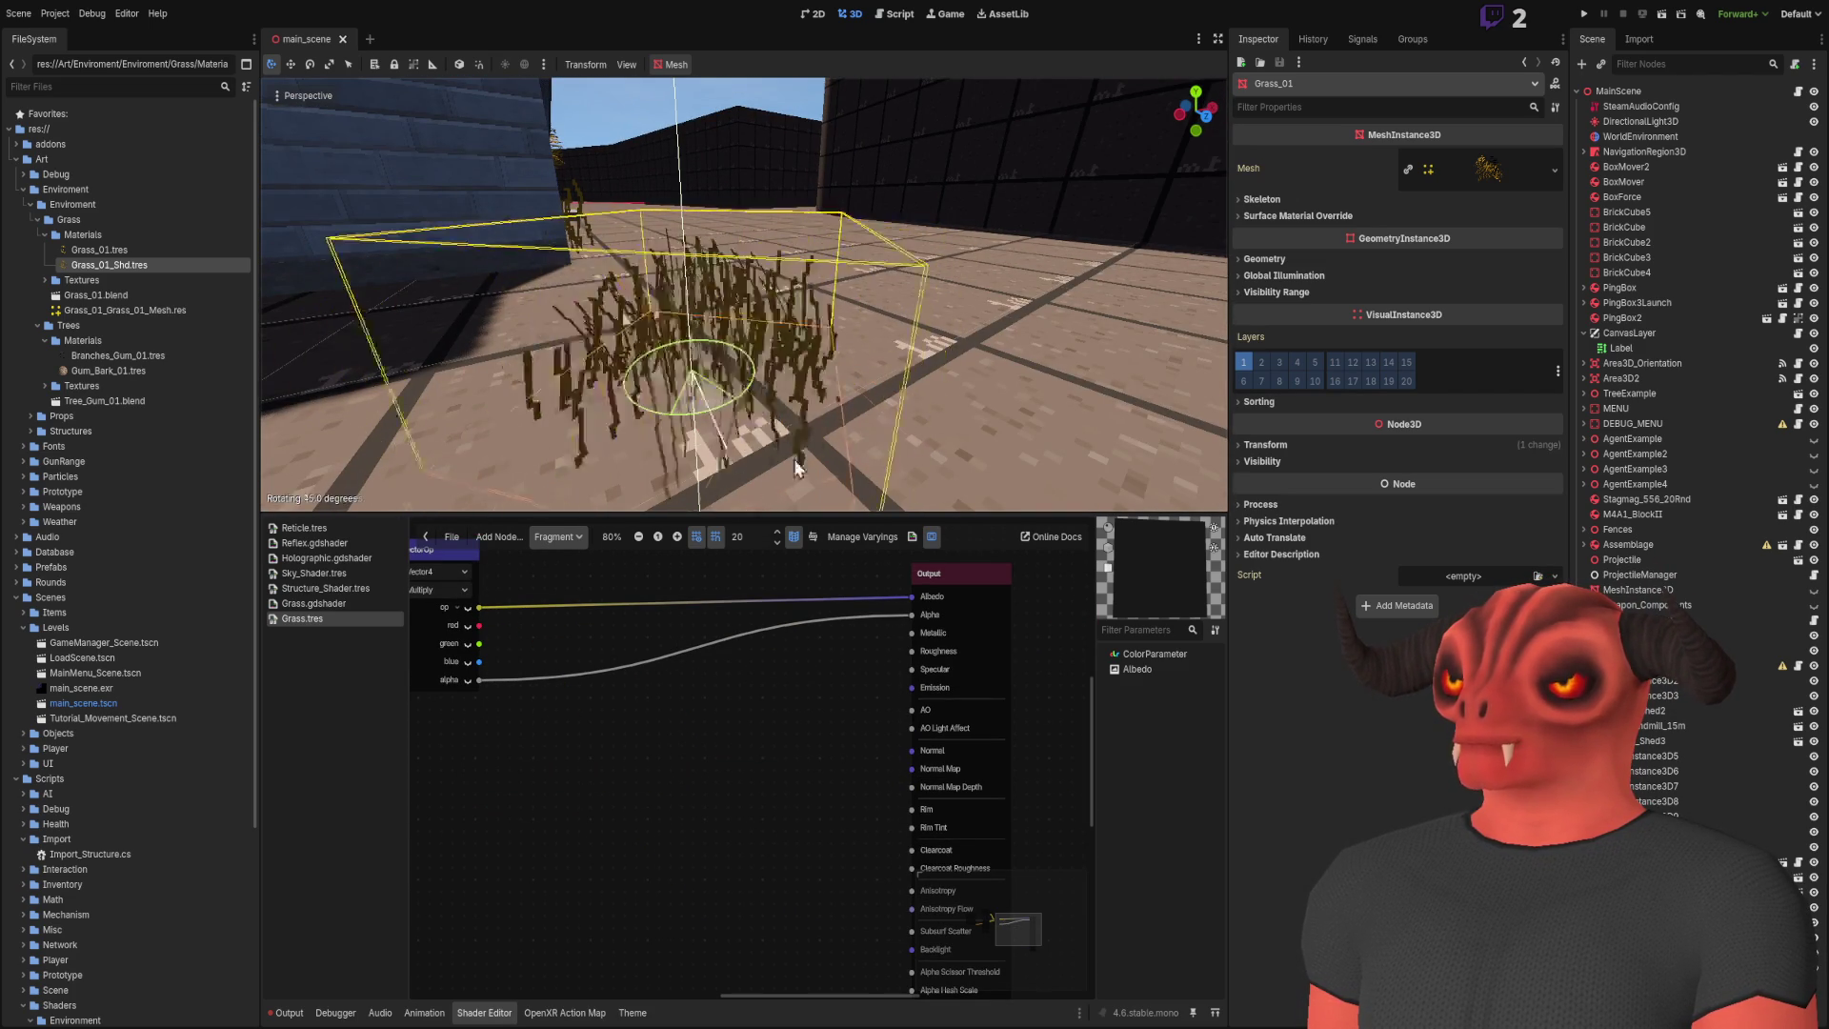
left_click(587, 293)
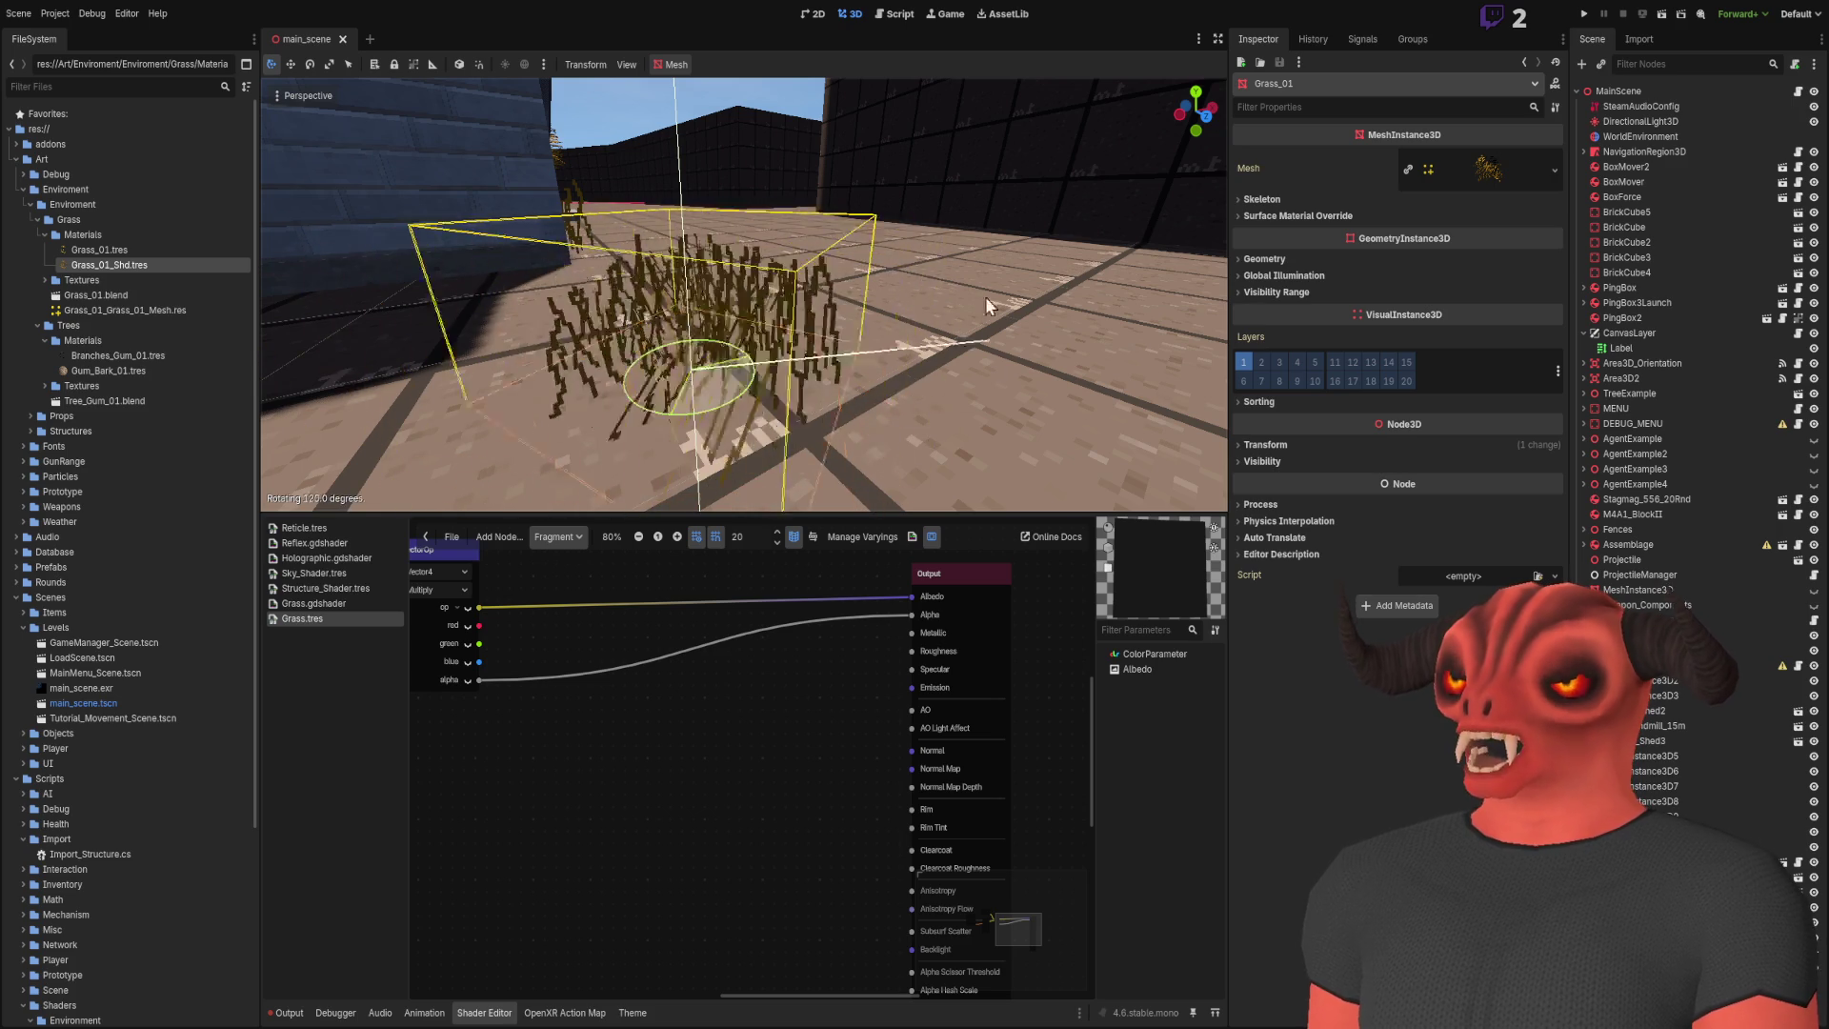
scroll(586, 293, "up", 5)
key("f")
key("ctrl+z")
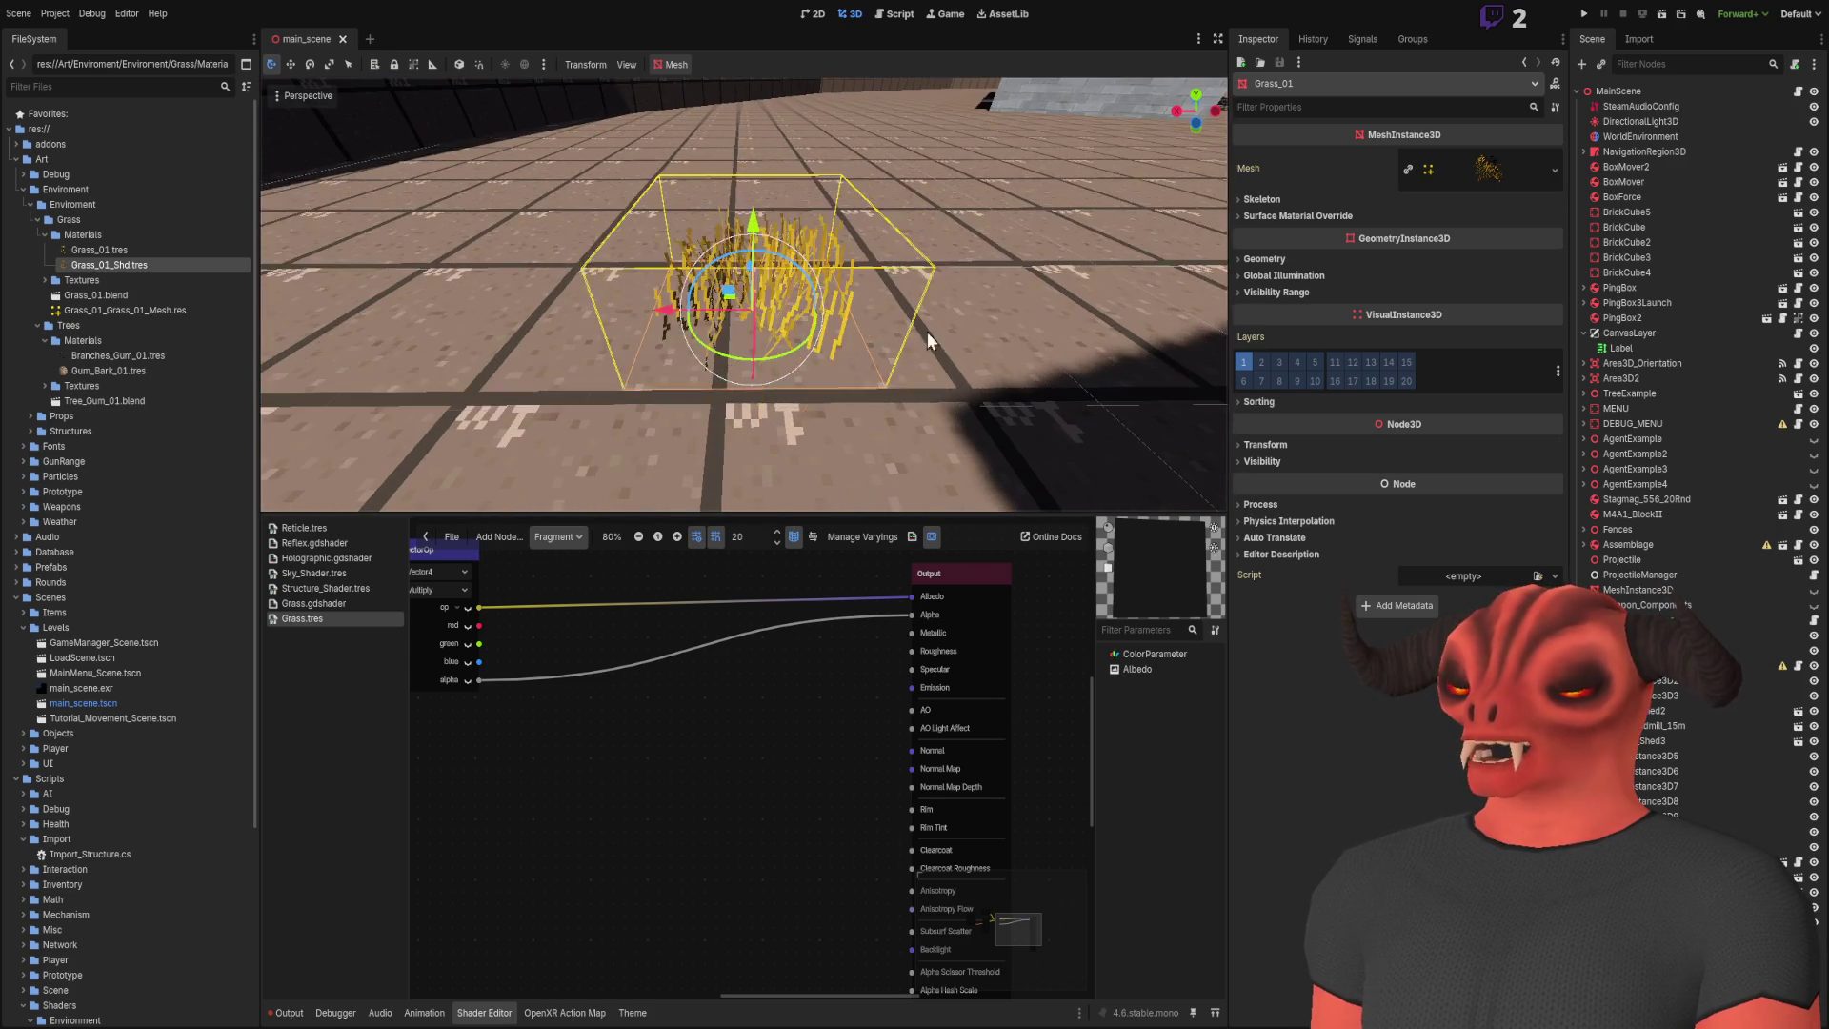
key("r")
key("y")
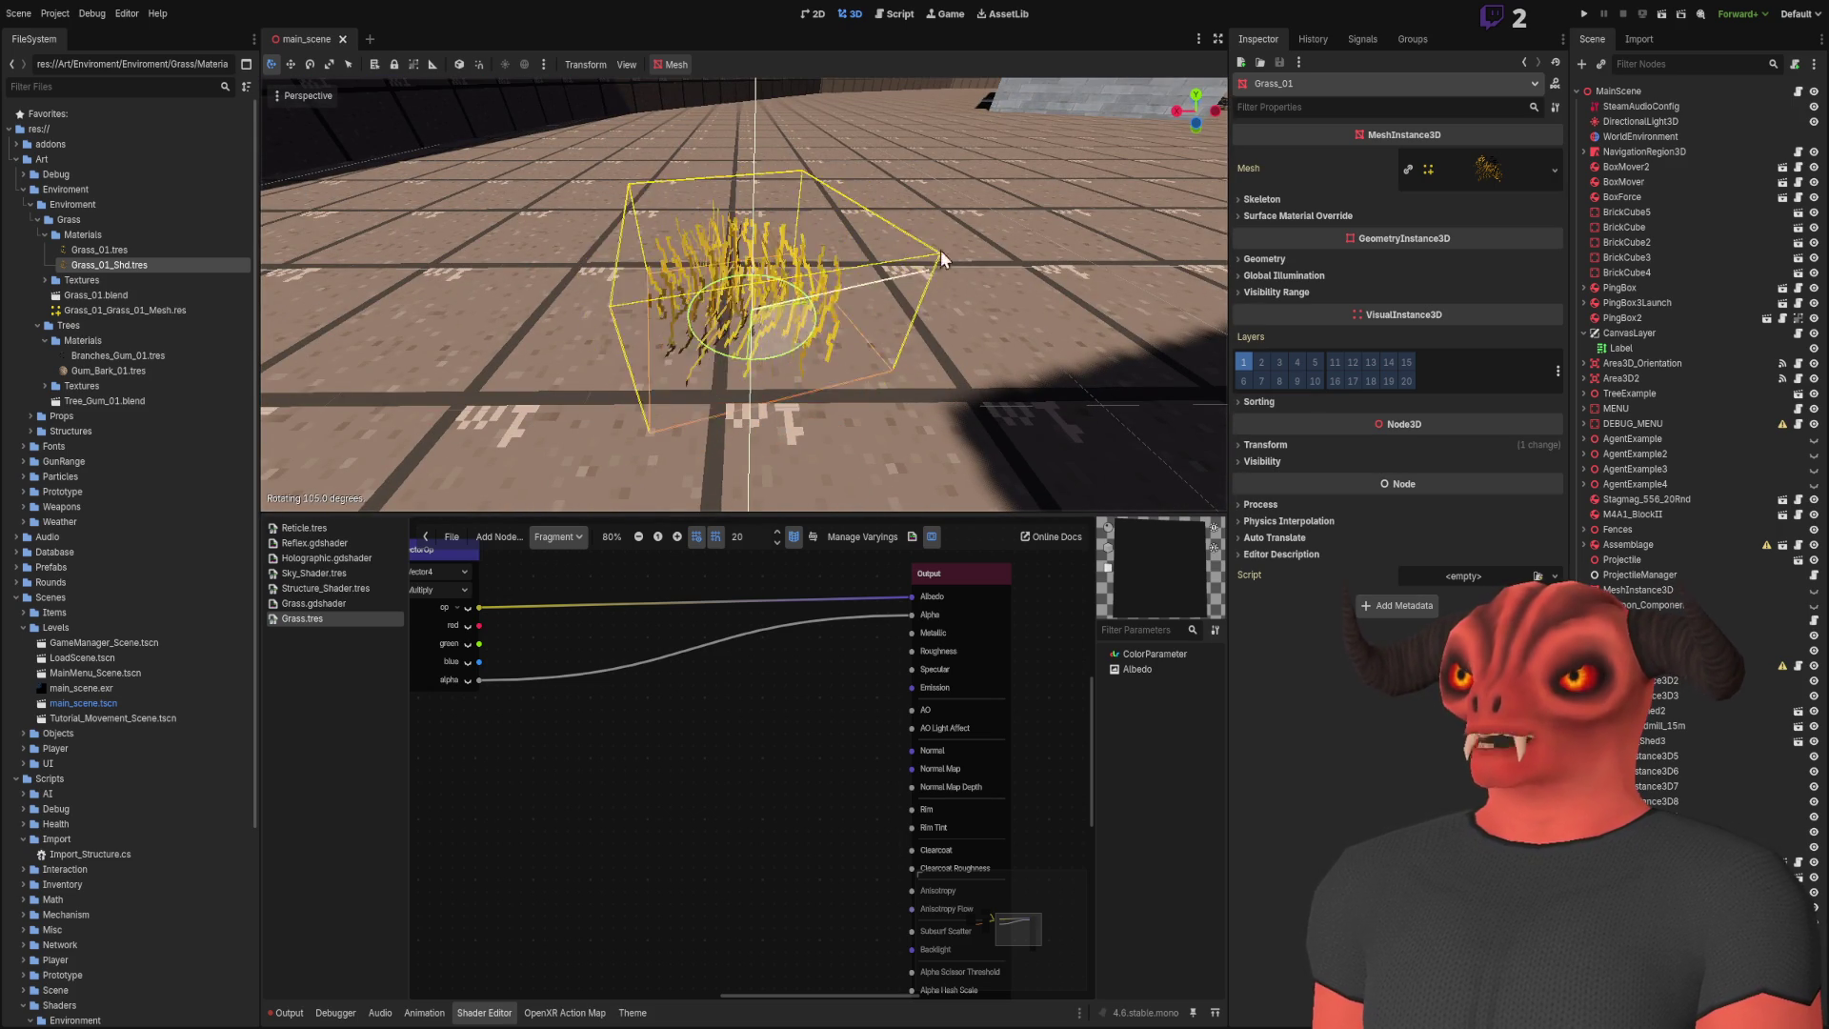
left_click(952, 139)
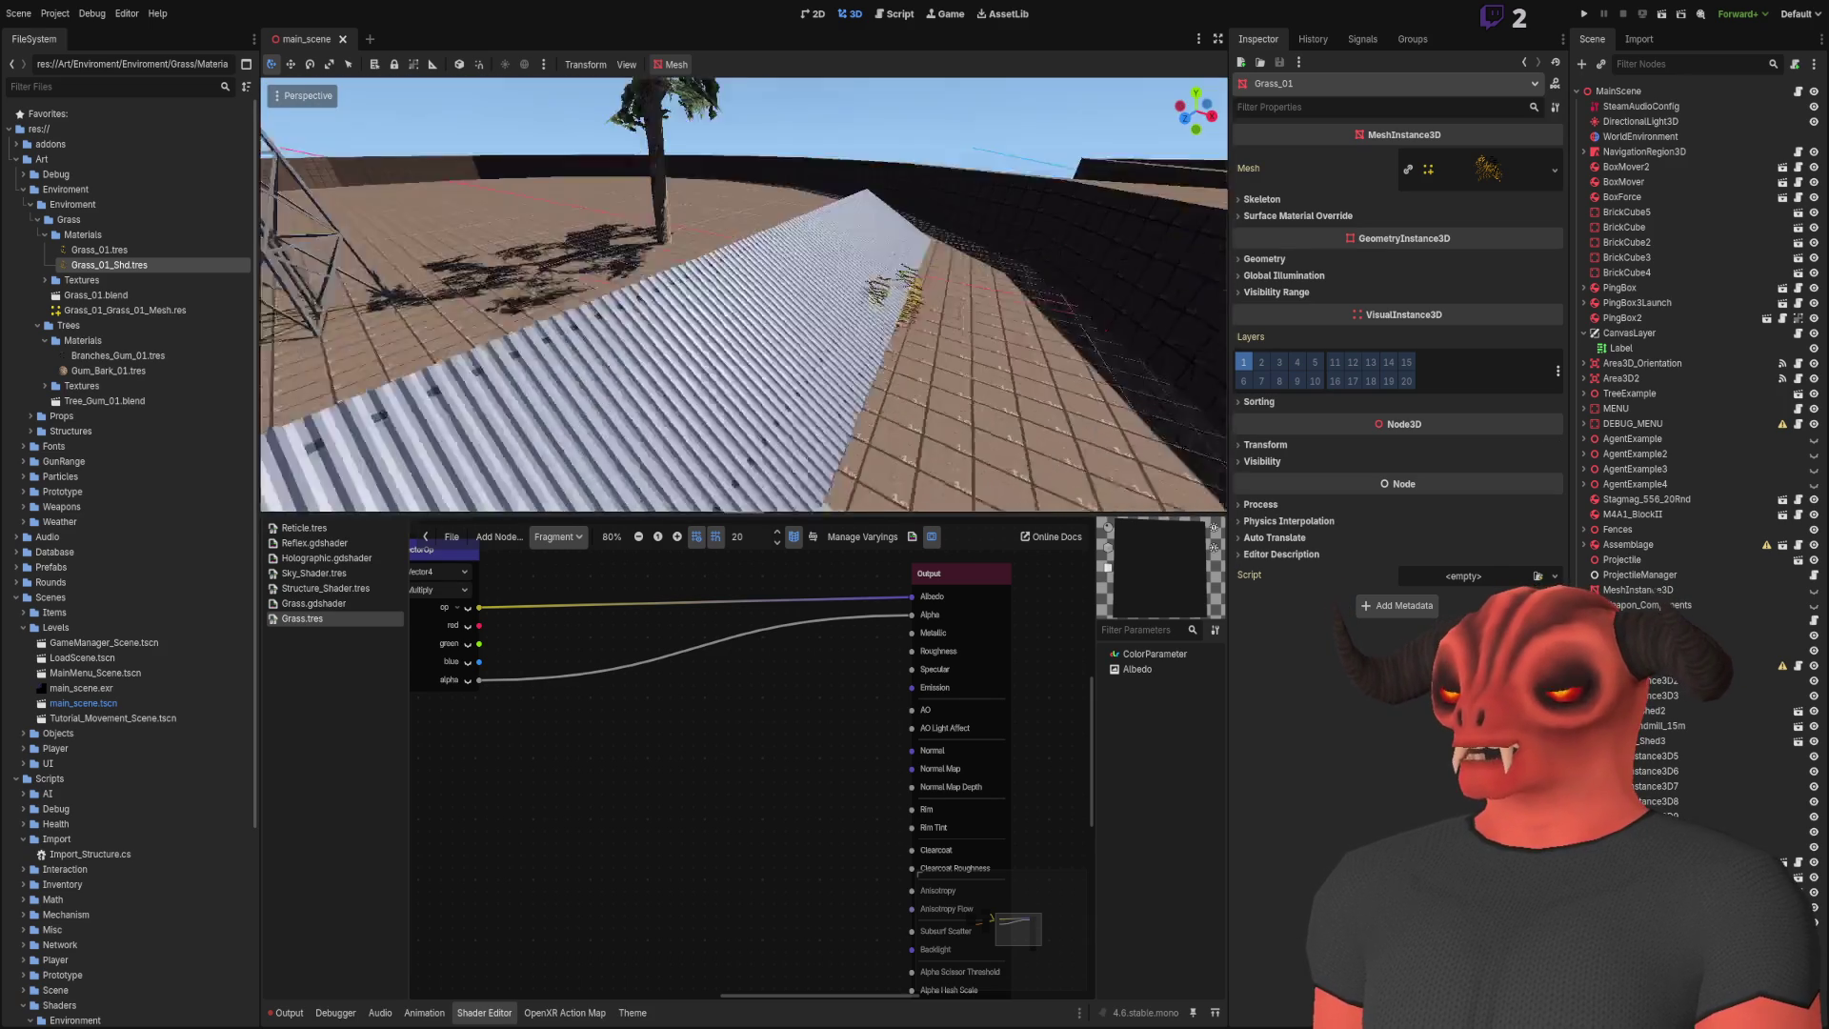
Step: Fly through the house corridor and around the grass to inspect it, then deselect it
key("w")
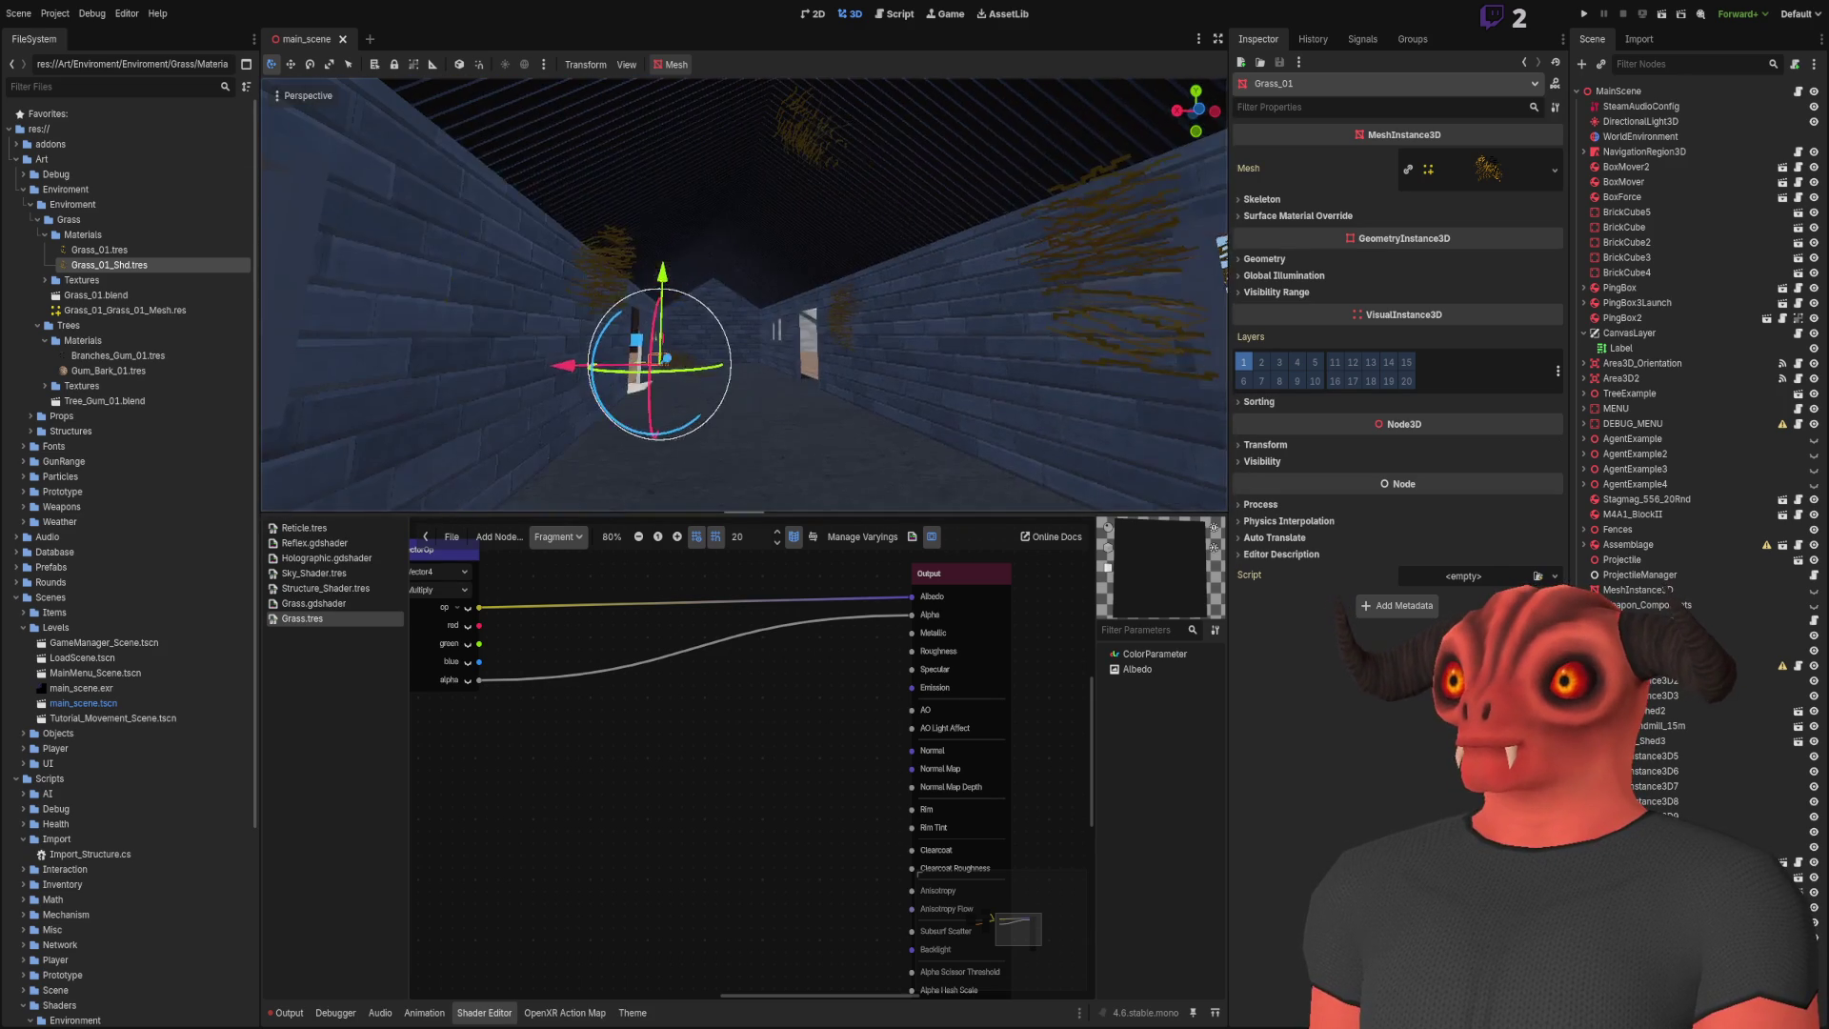
key("s")
key("w")
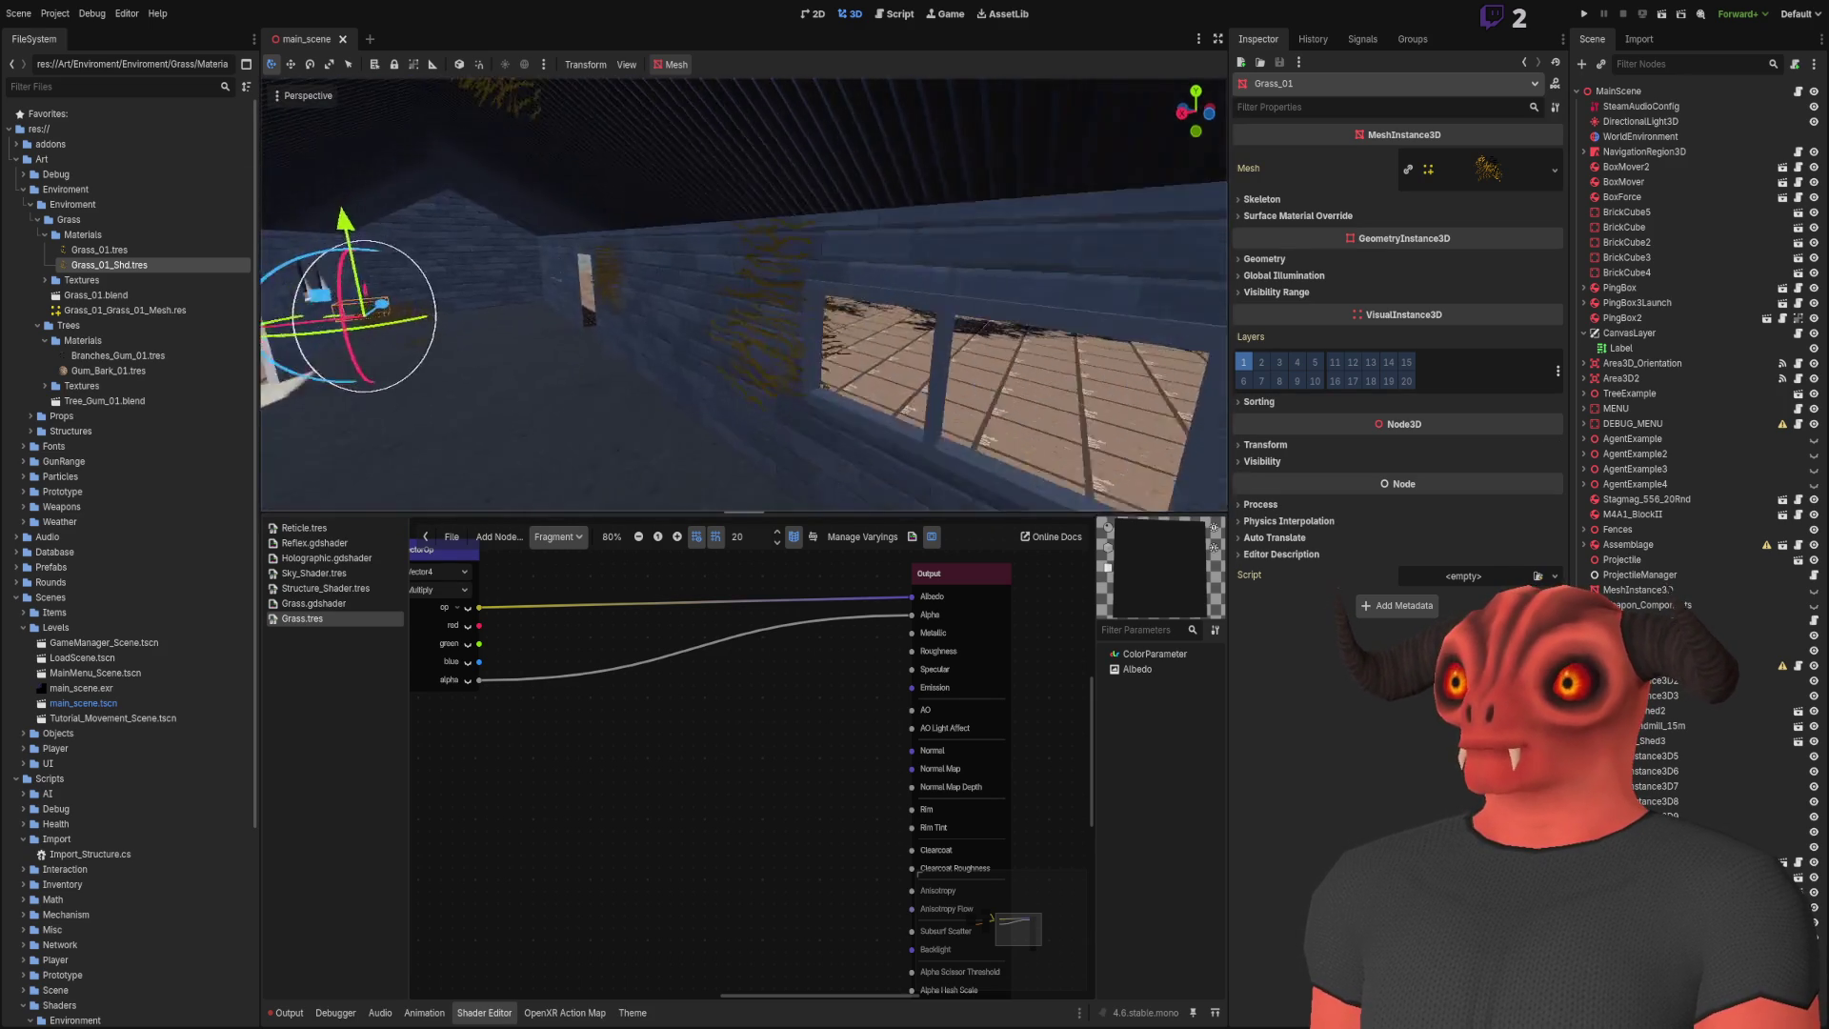
key("s")
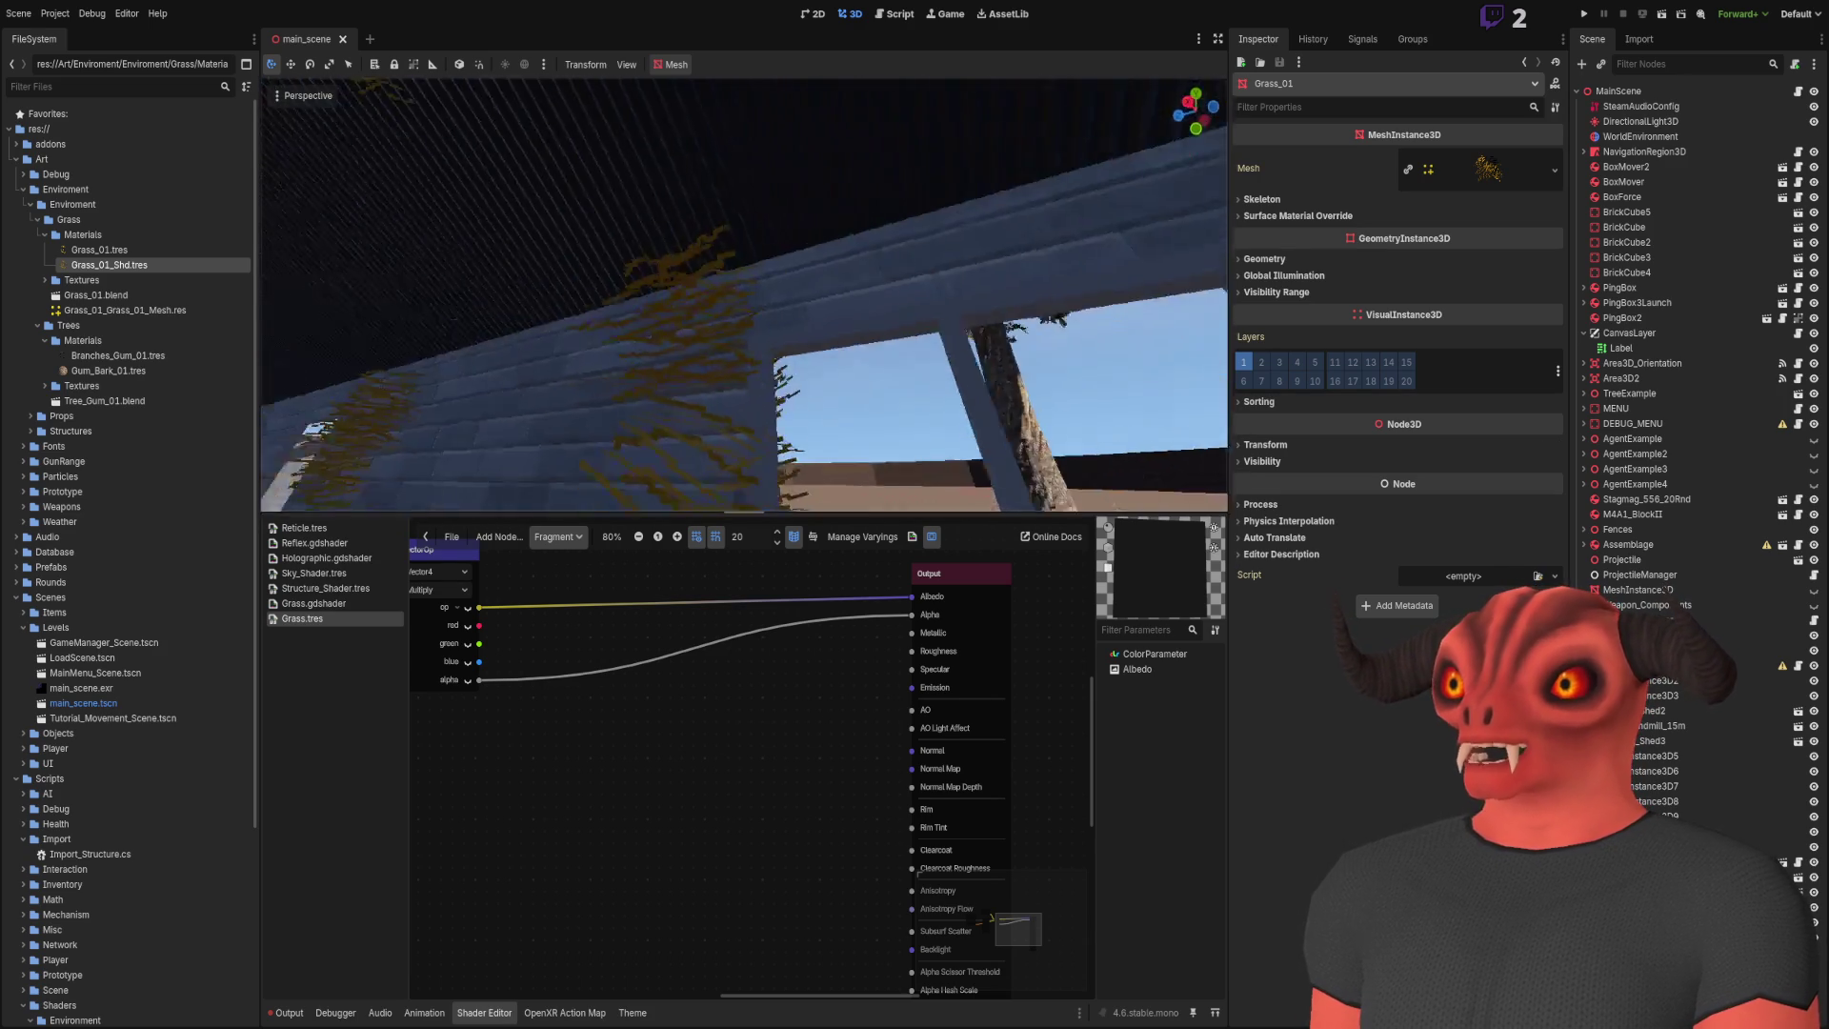
key("w")
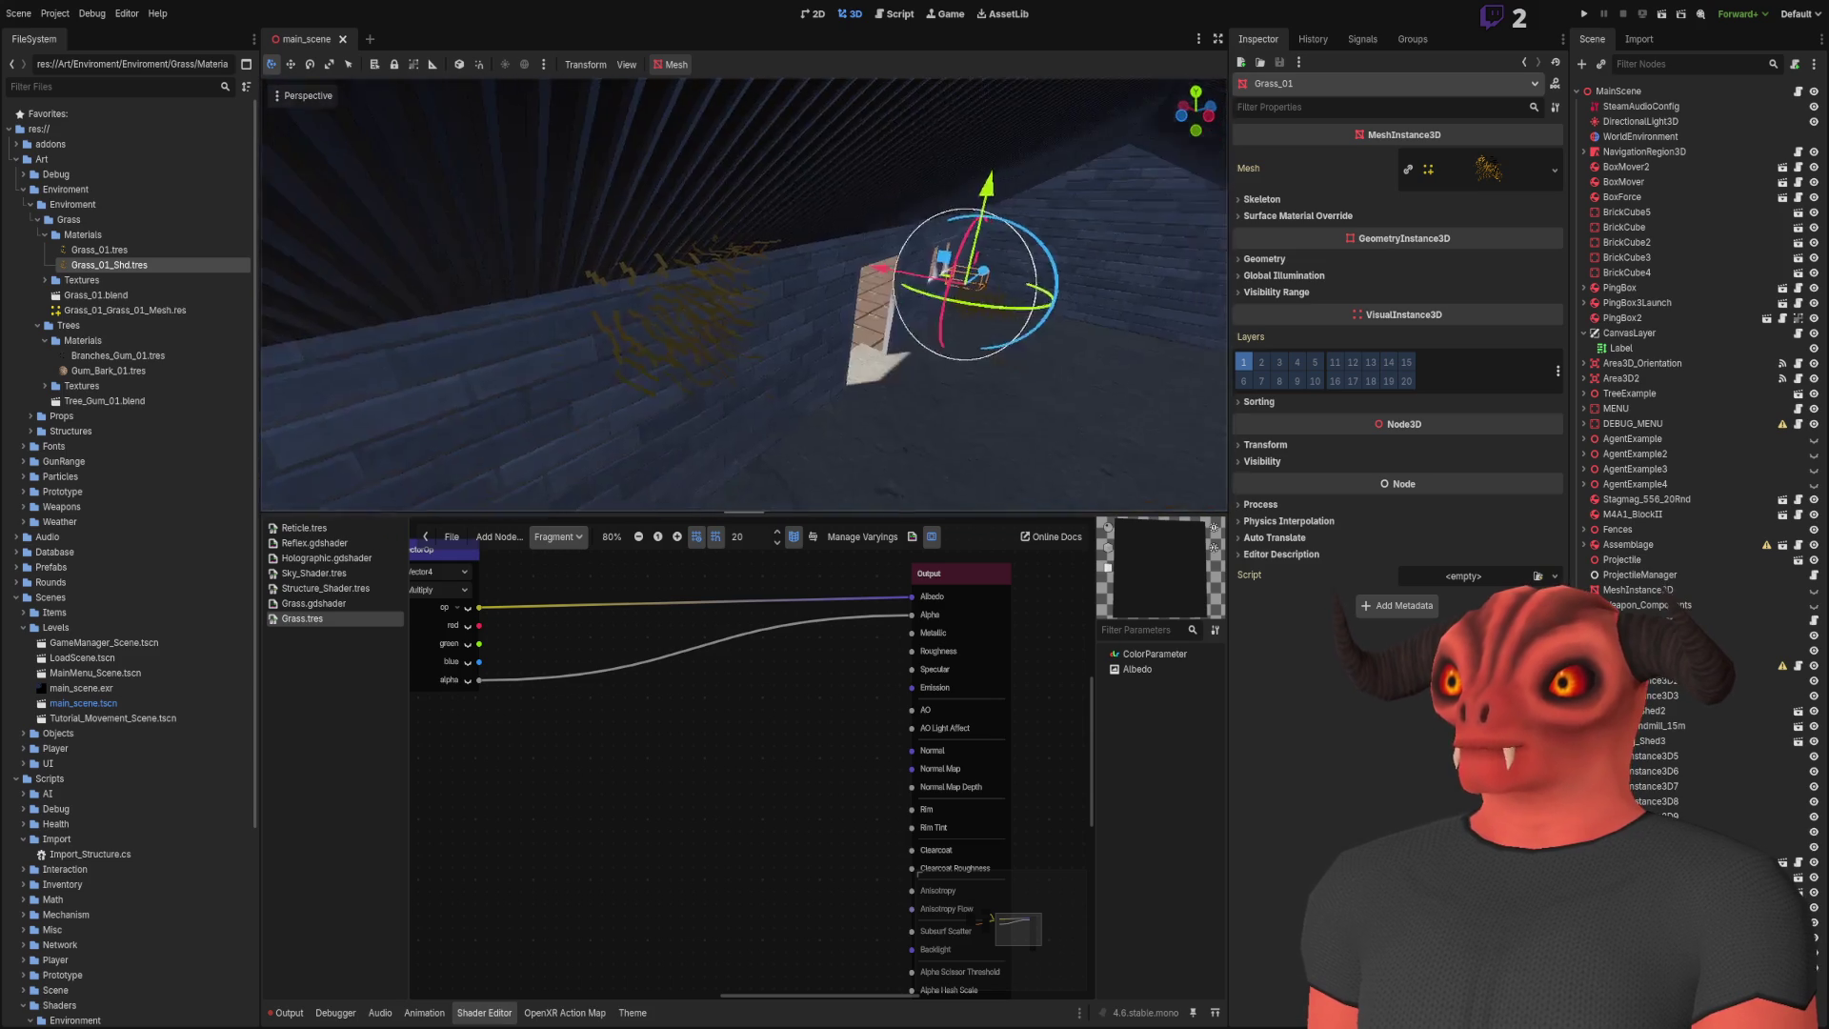
key("s")
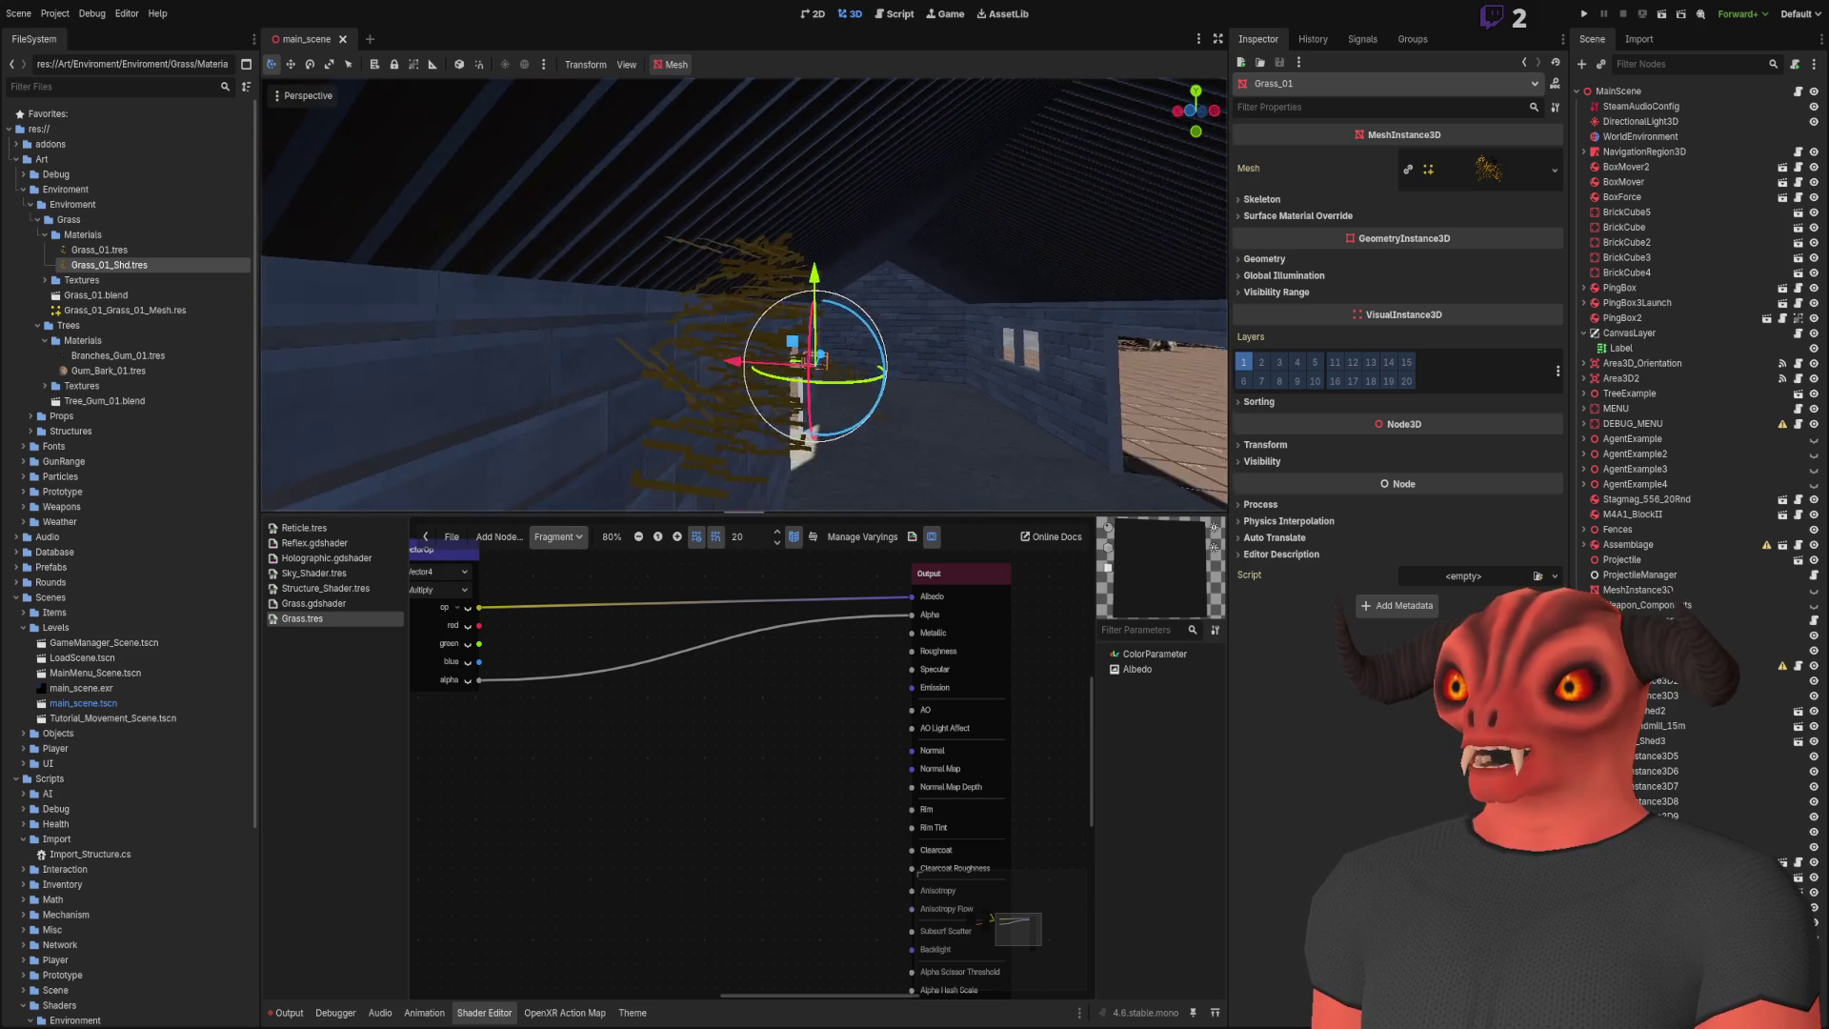
key("w")
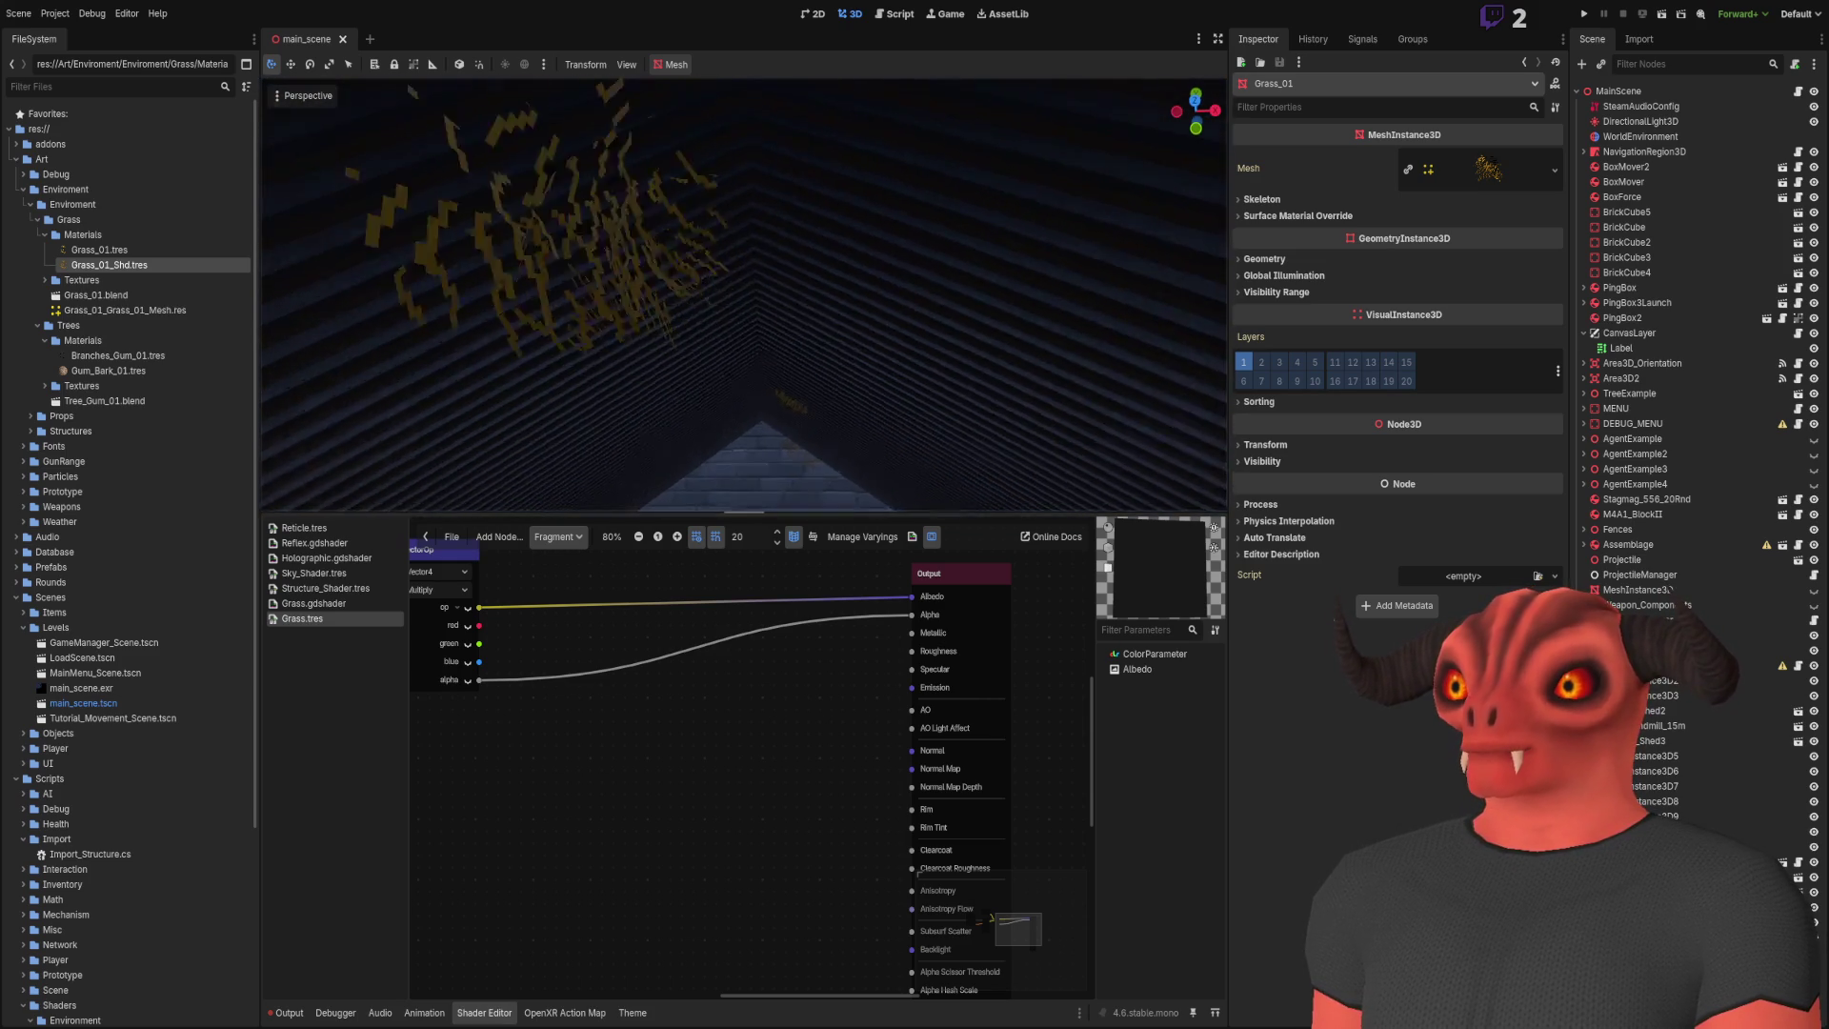
key("f")
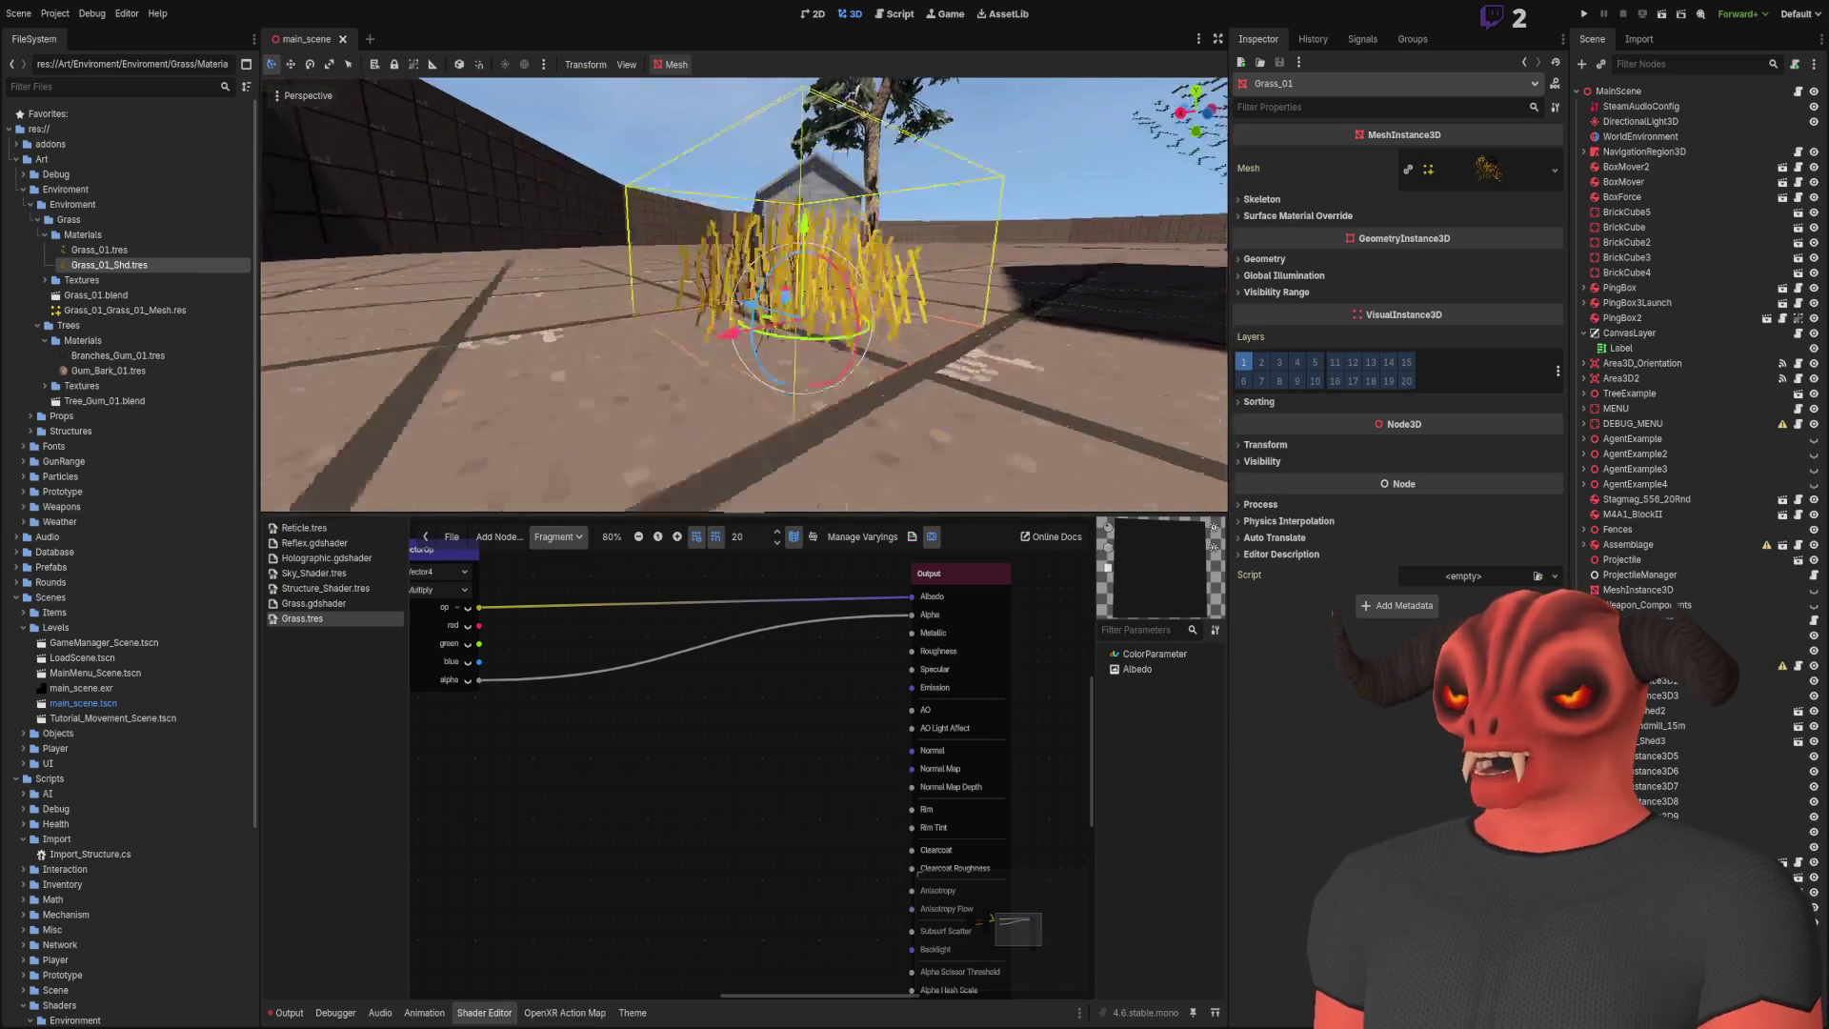
key("d")
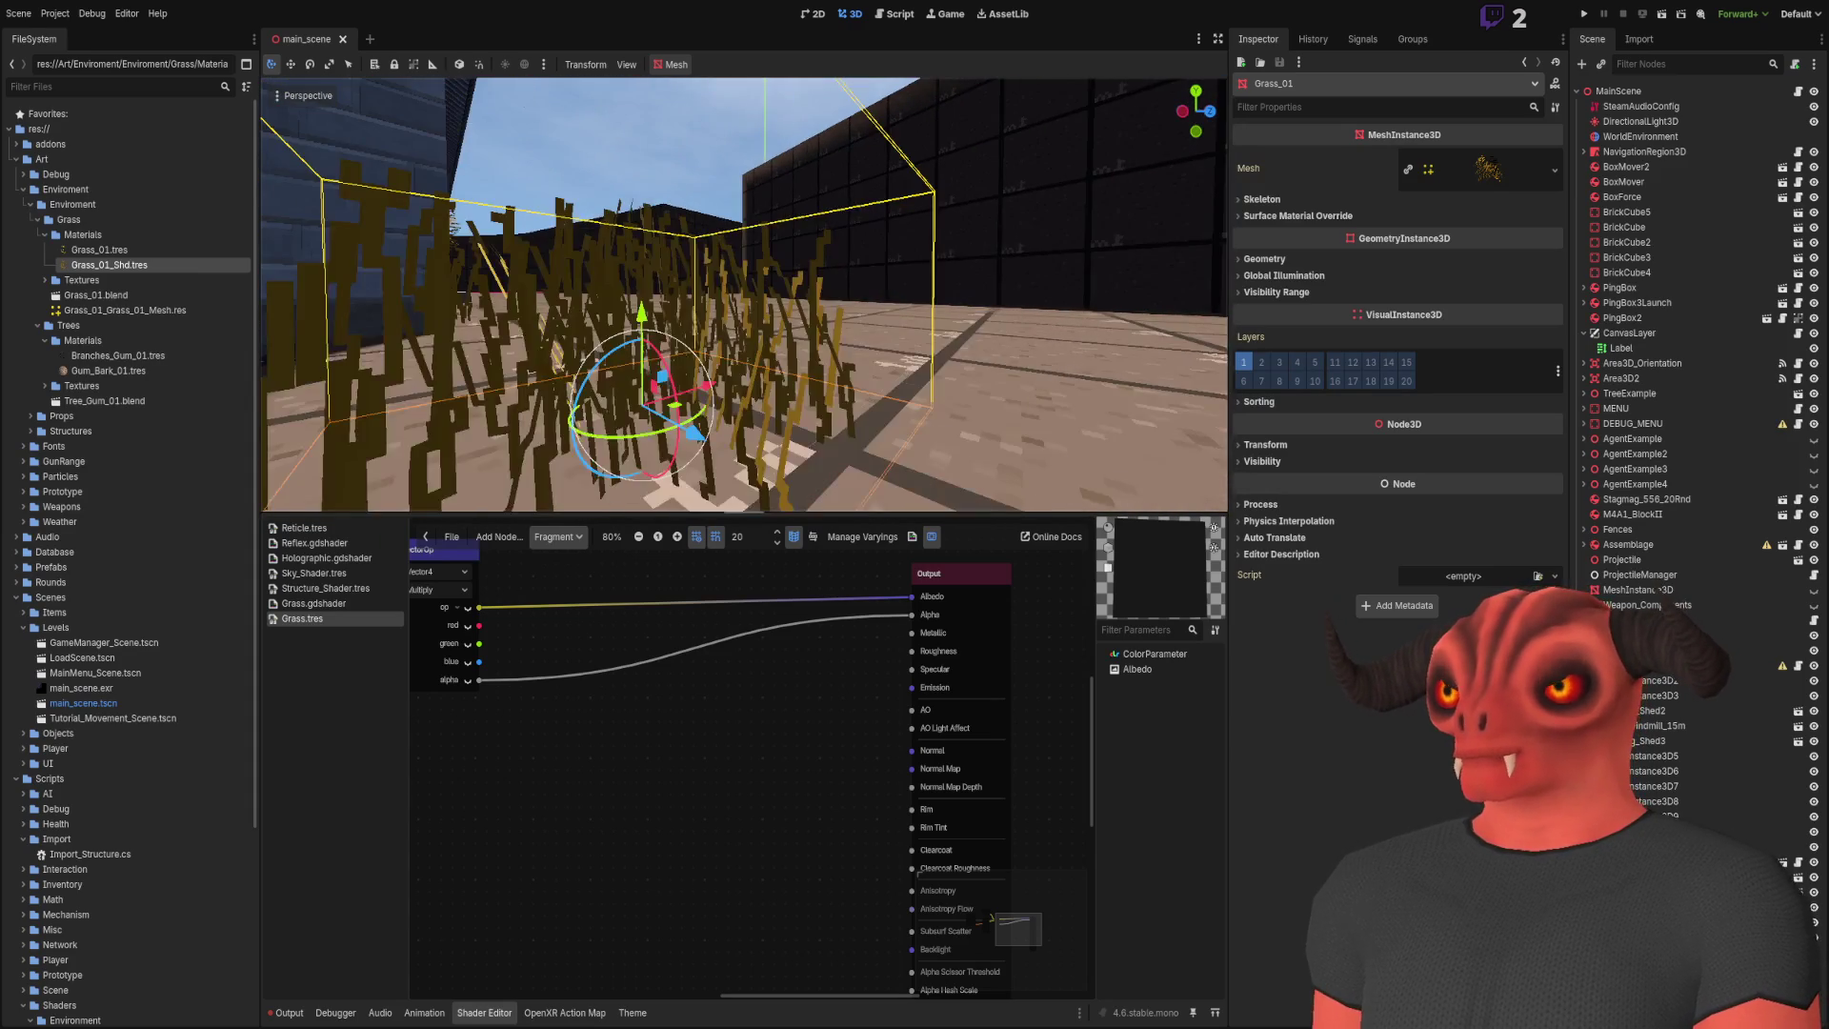
key("s")
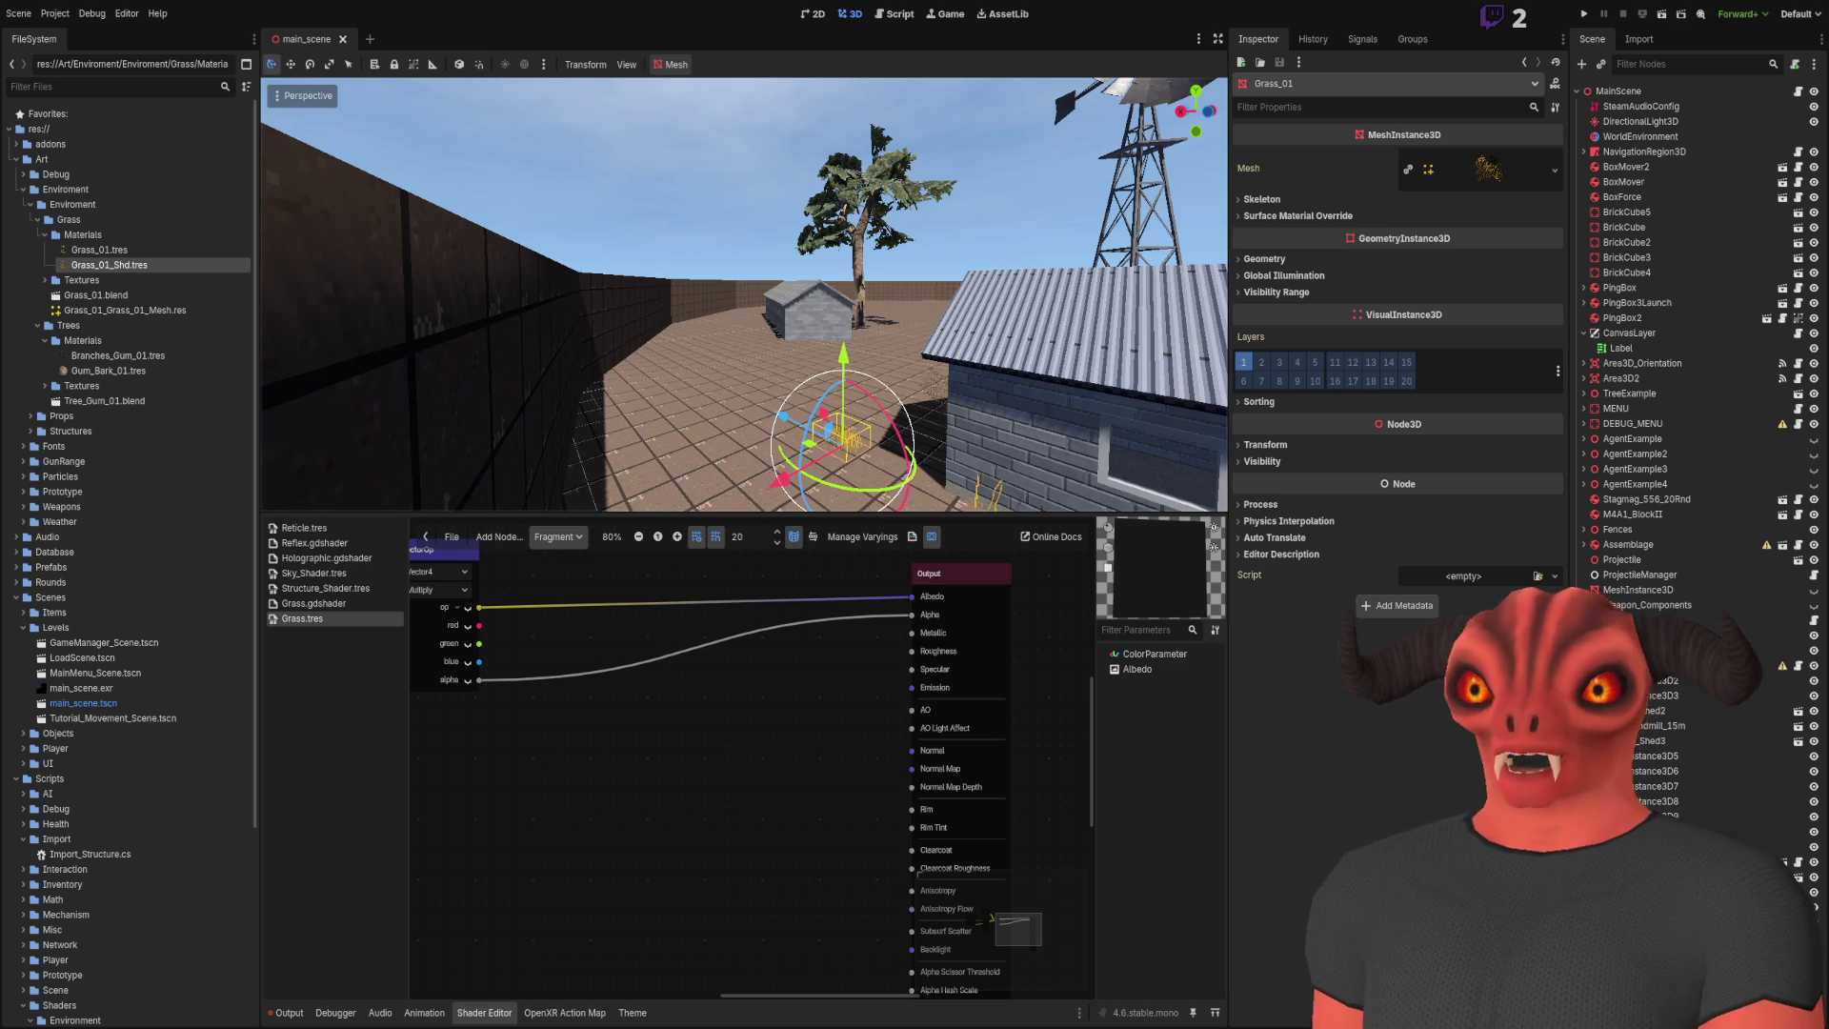
left_click(649, 286)
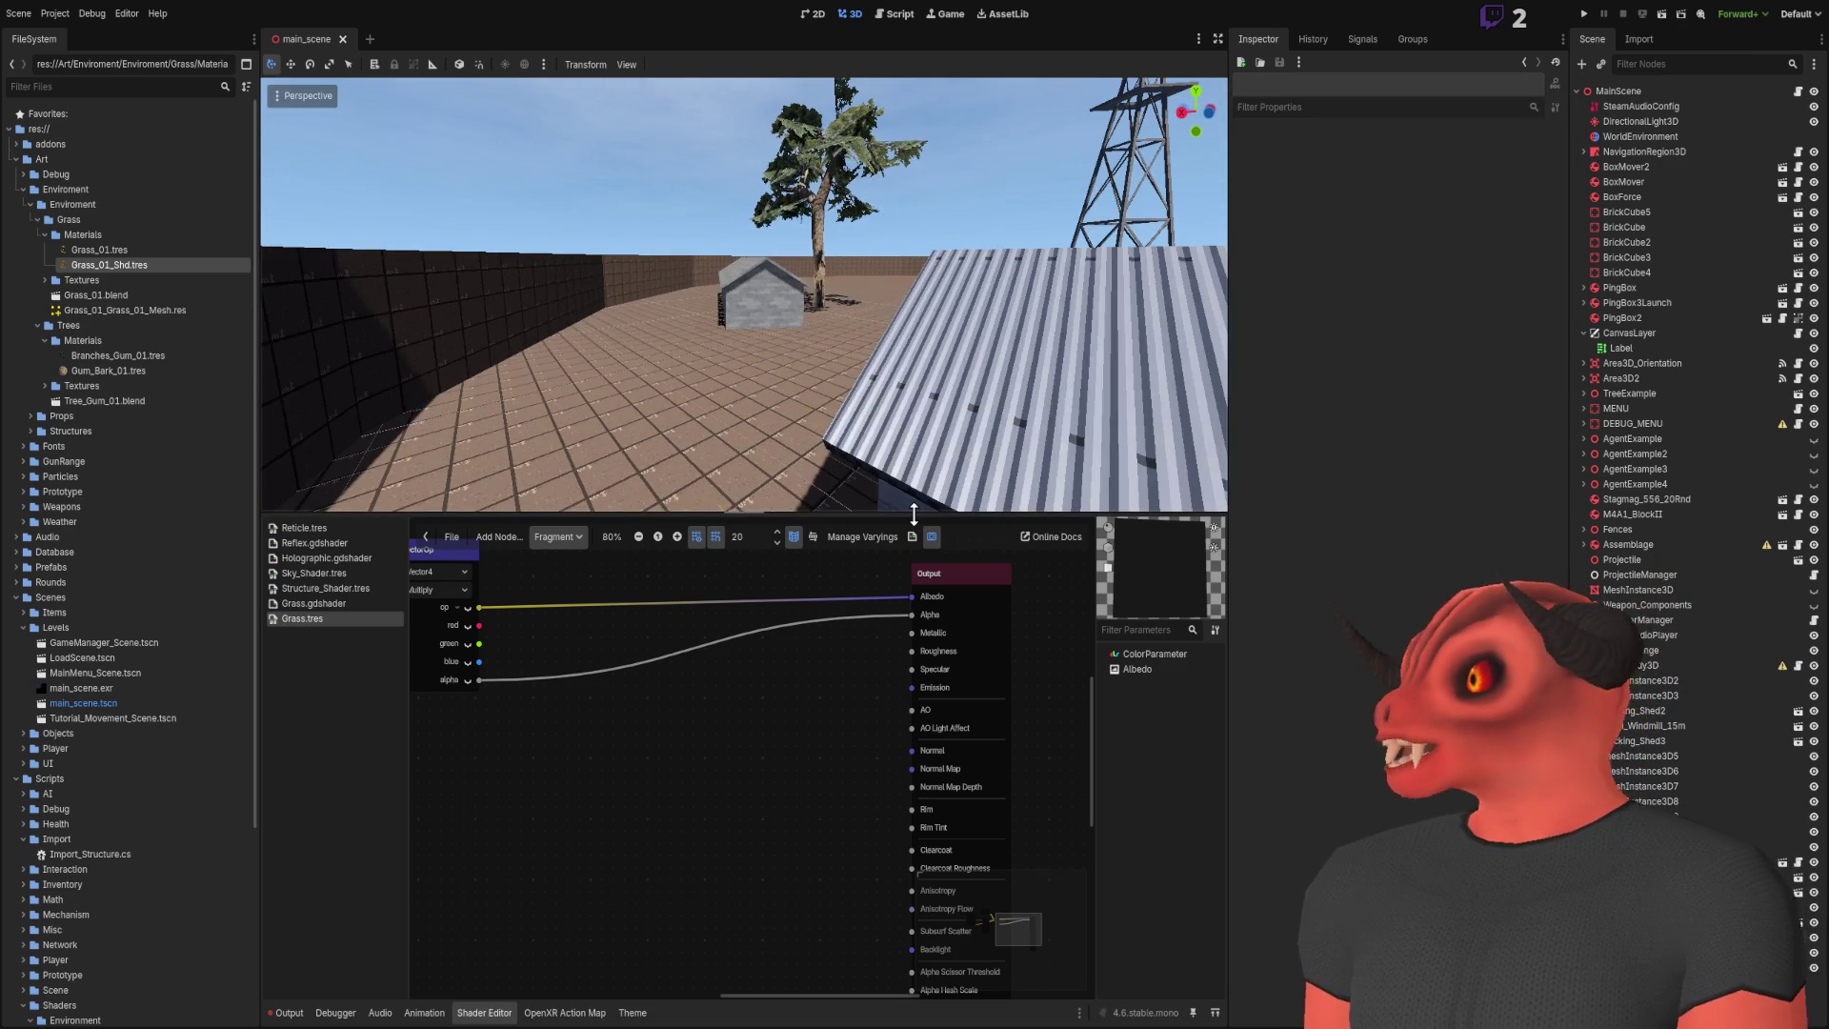
left_click_drag(860, 408, 984, 606)
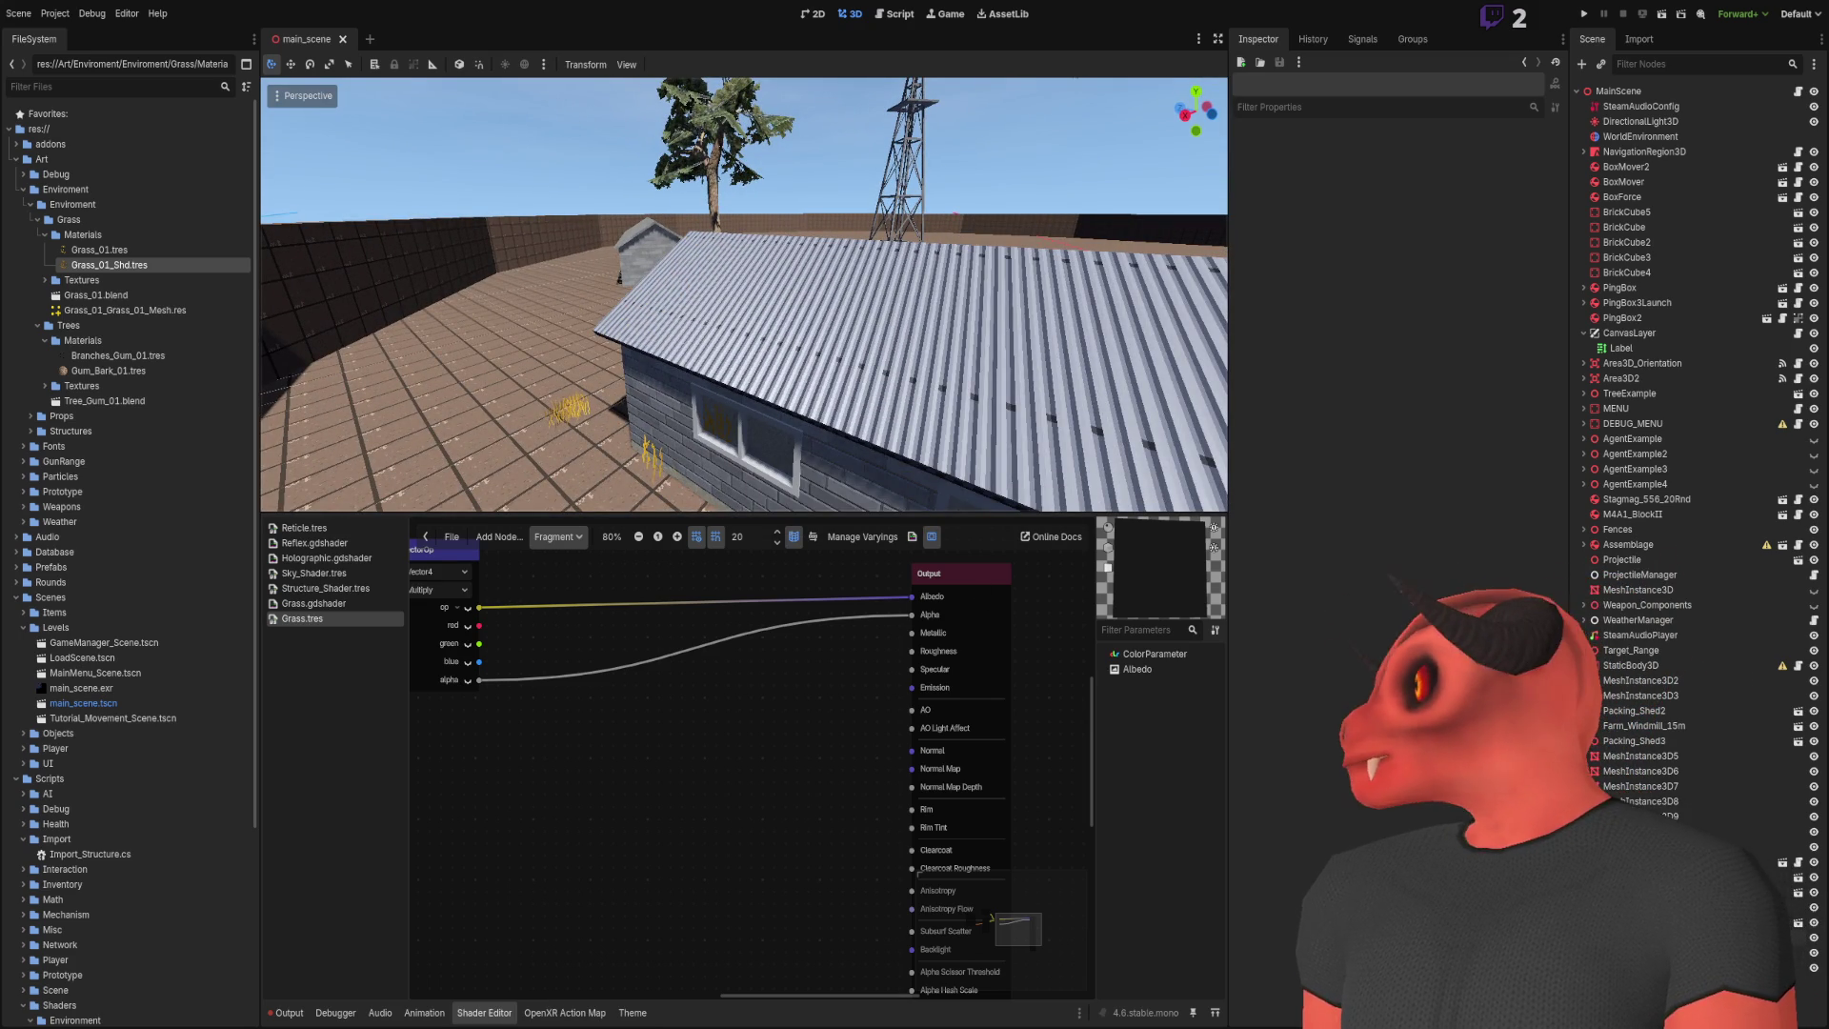
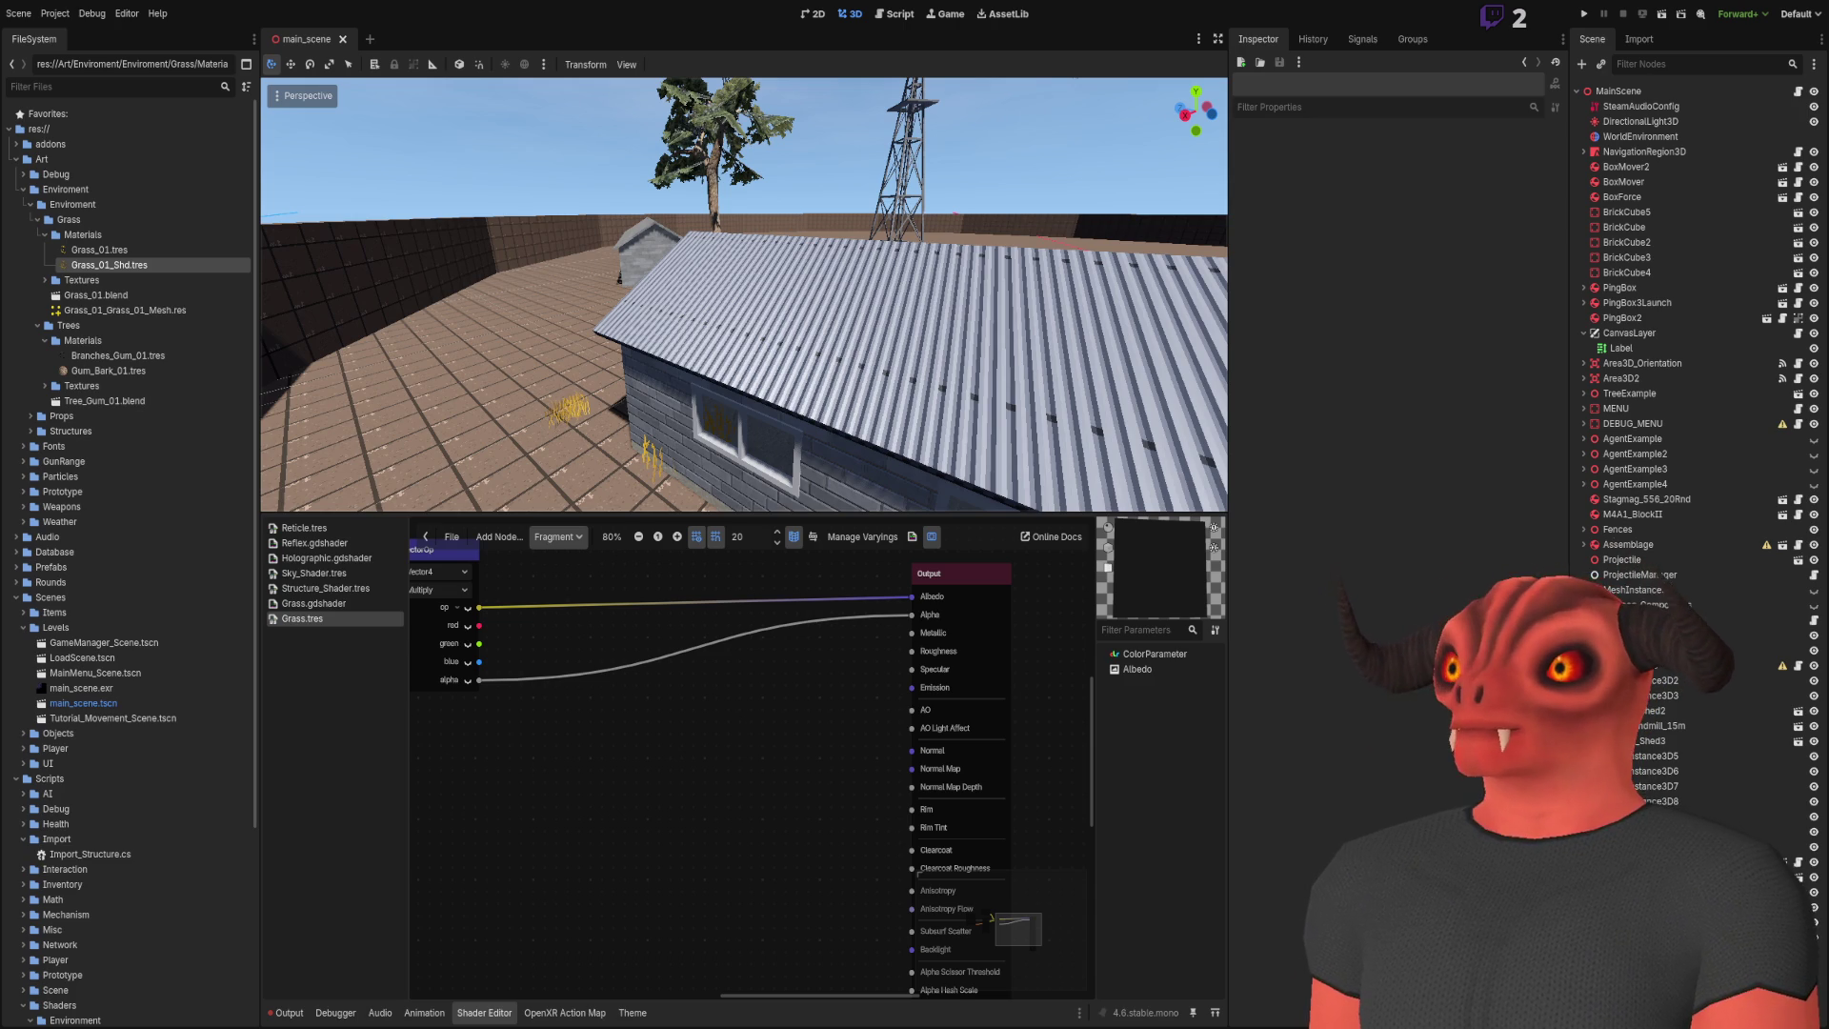
Step: Orbit the view around the player capsule, then stop the running terrain demo
left_click_drag(1191, 114, 1163, 125)
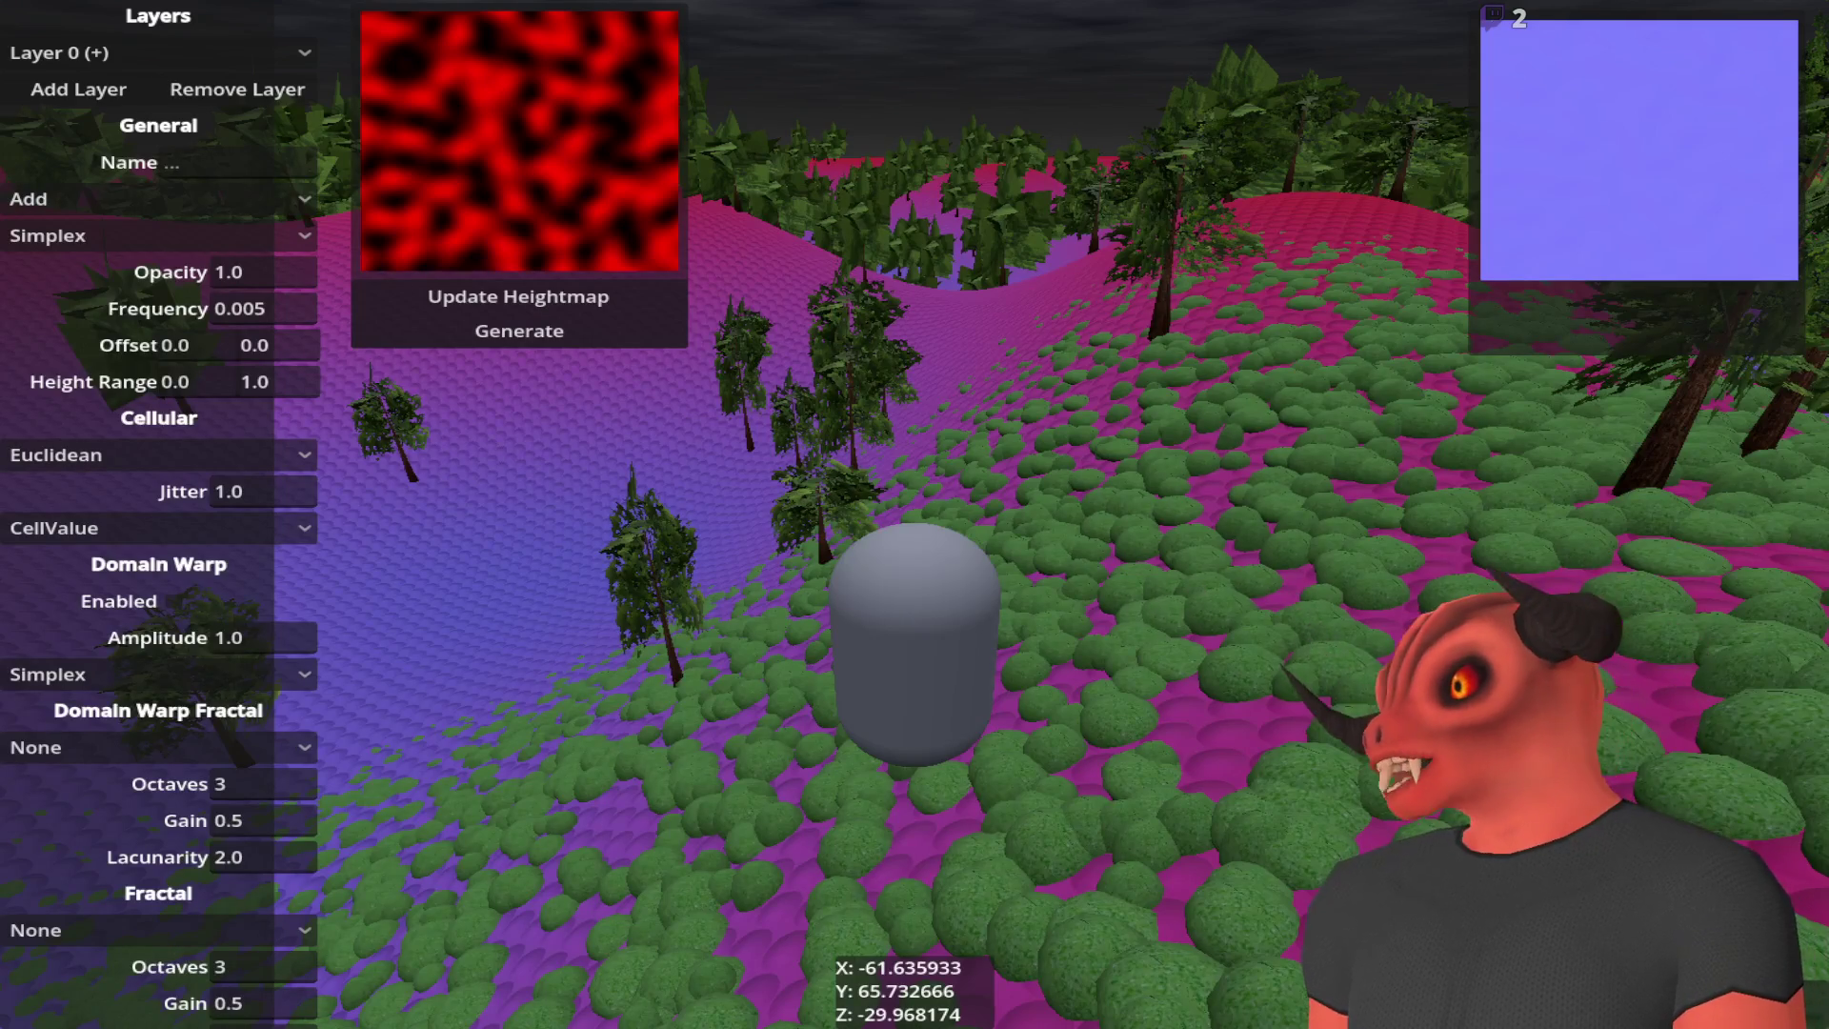
left_click_drag(1047, 429, 900, 529)
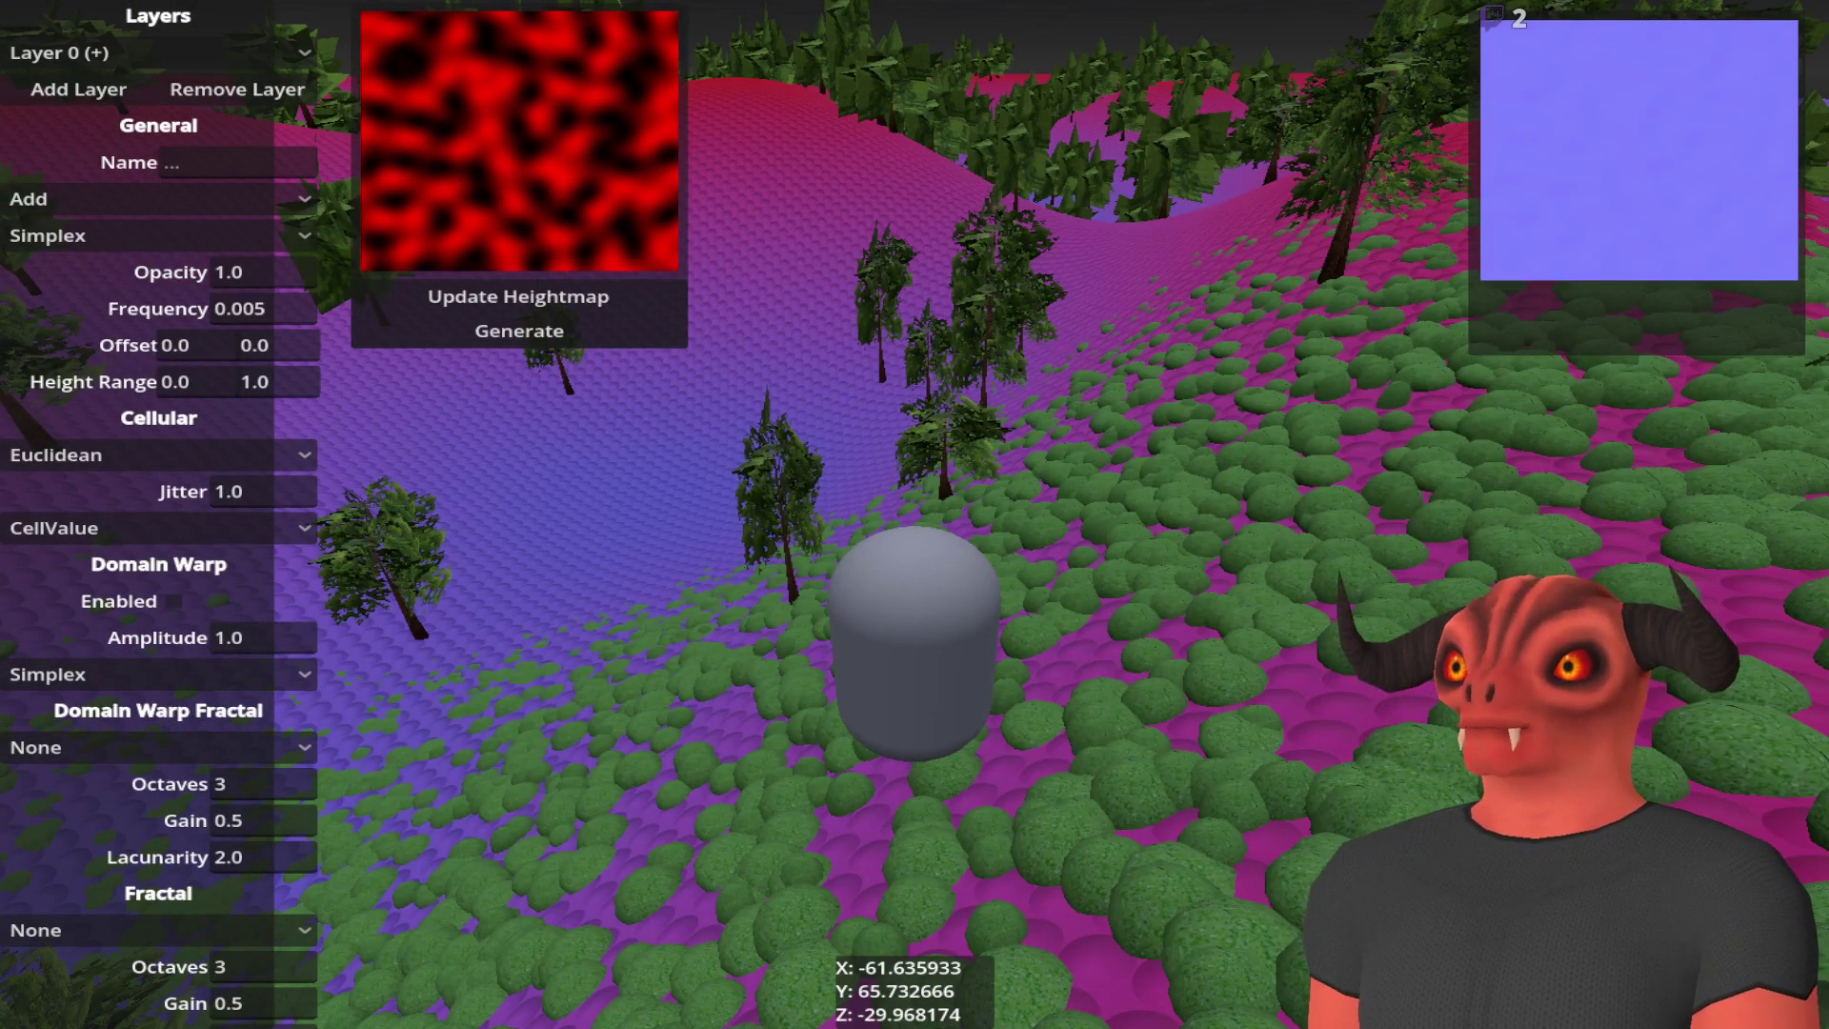
key("Escape")
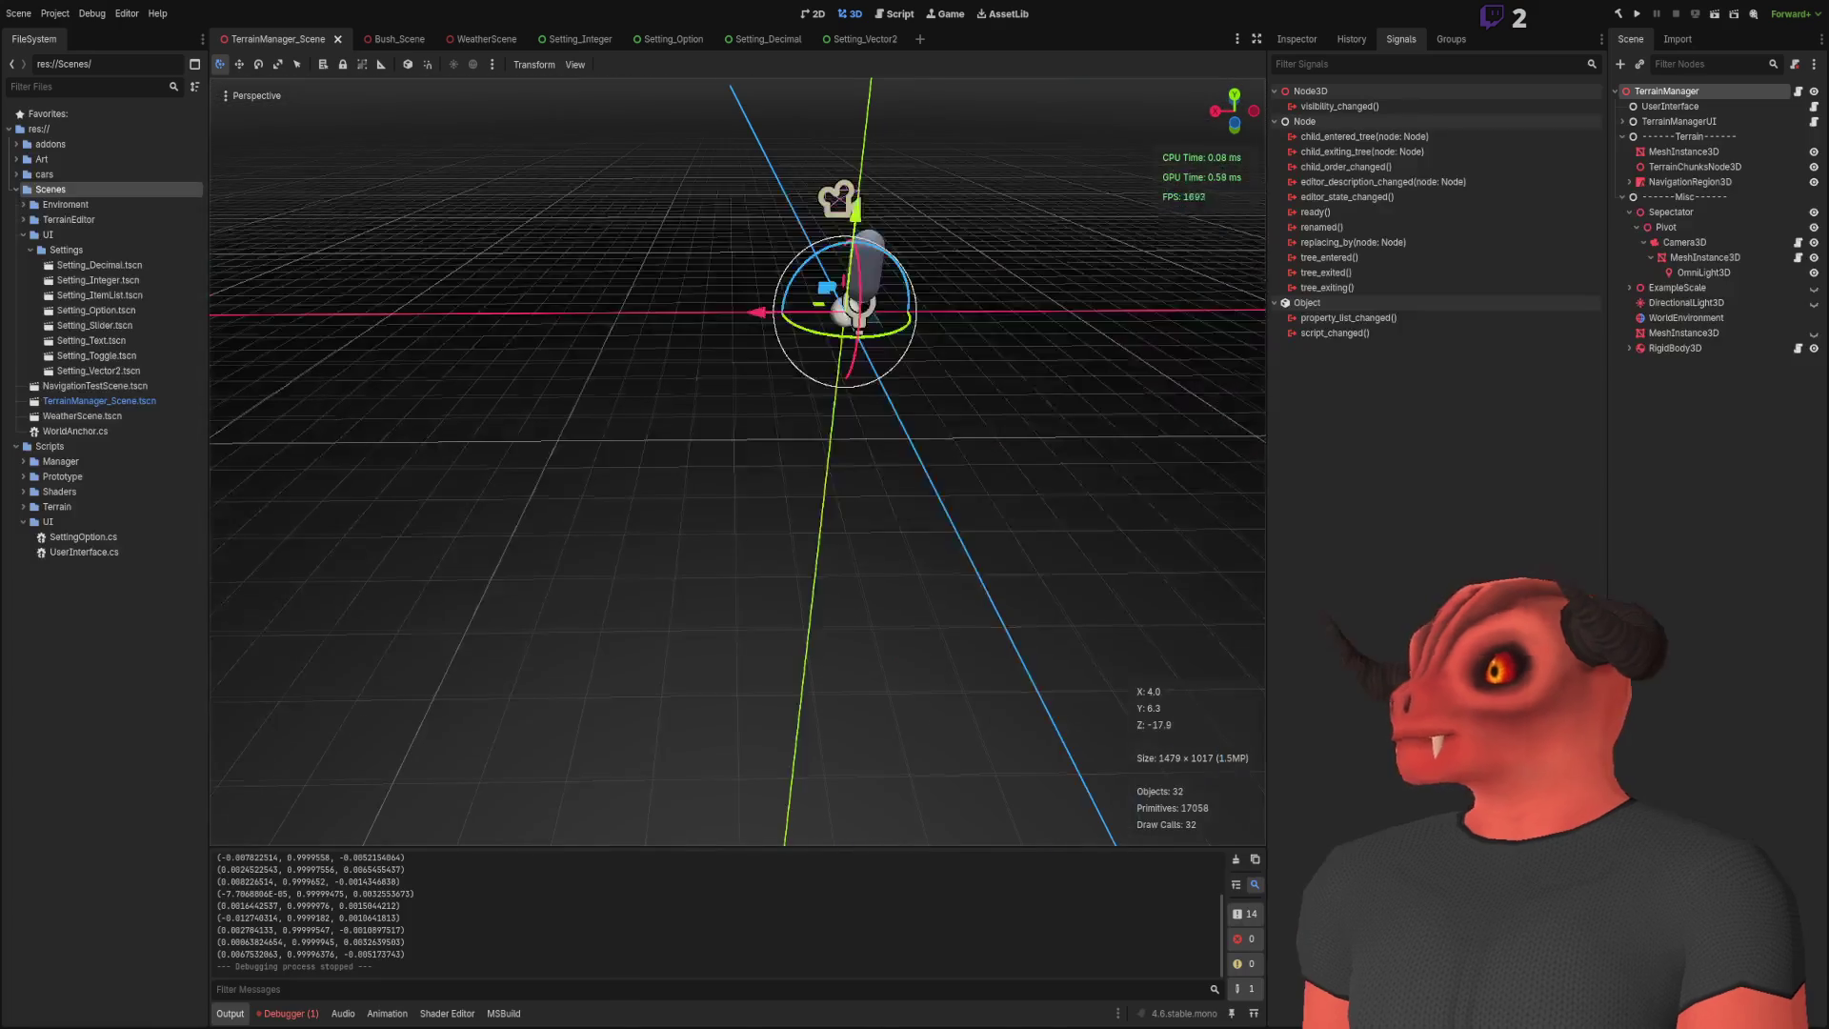
Step: Run the TerrainManager scene and generate terrain from its noise settings
left_click(1711, 13)
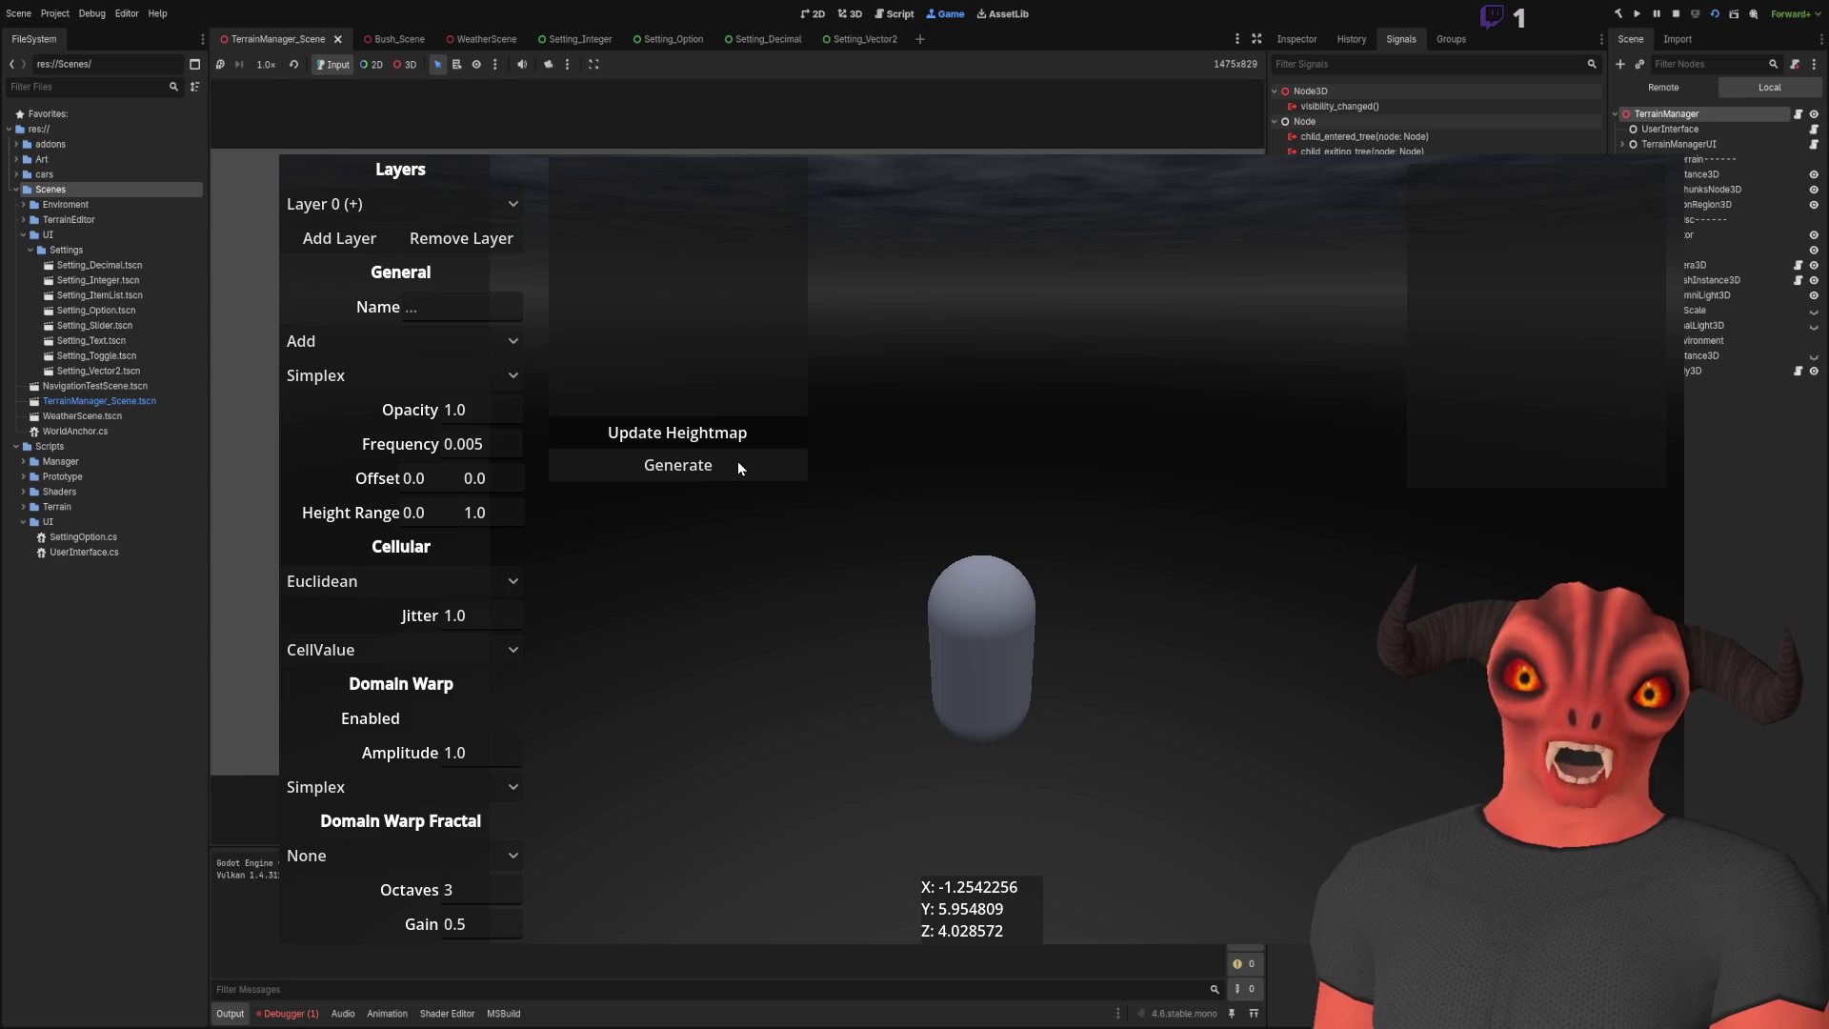
left_click(737, 467)
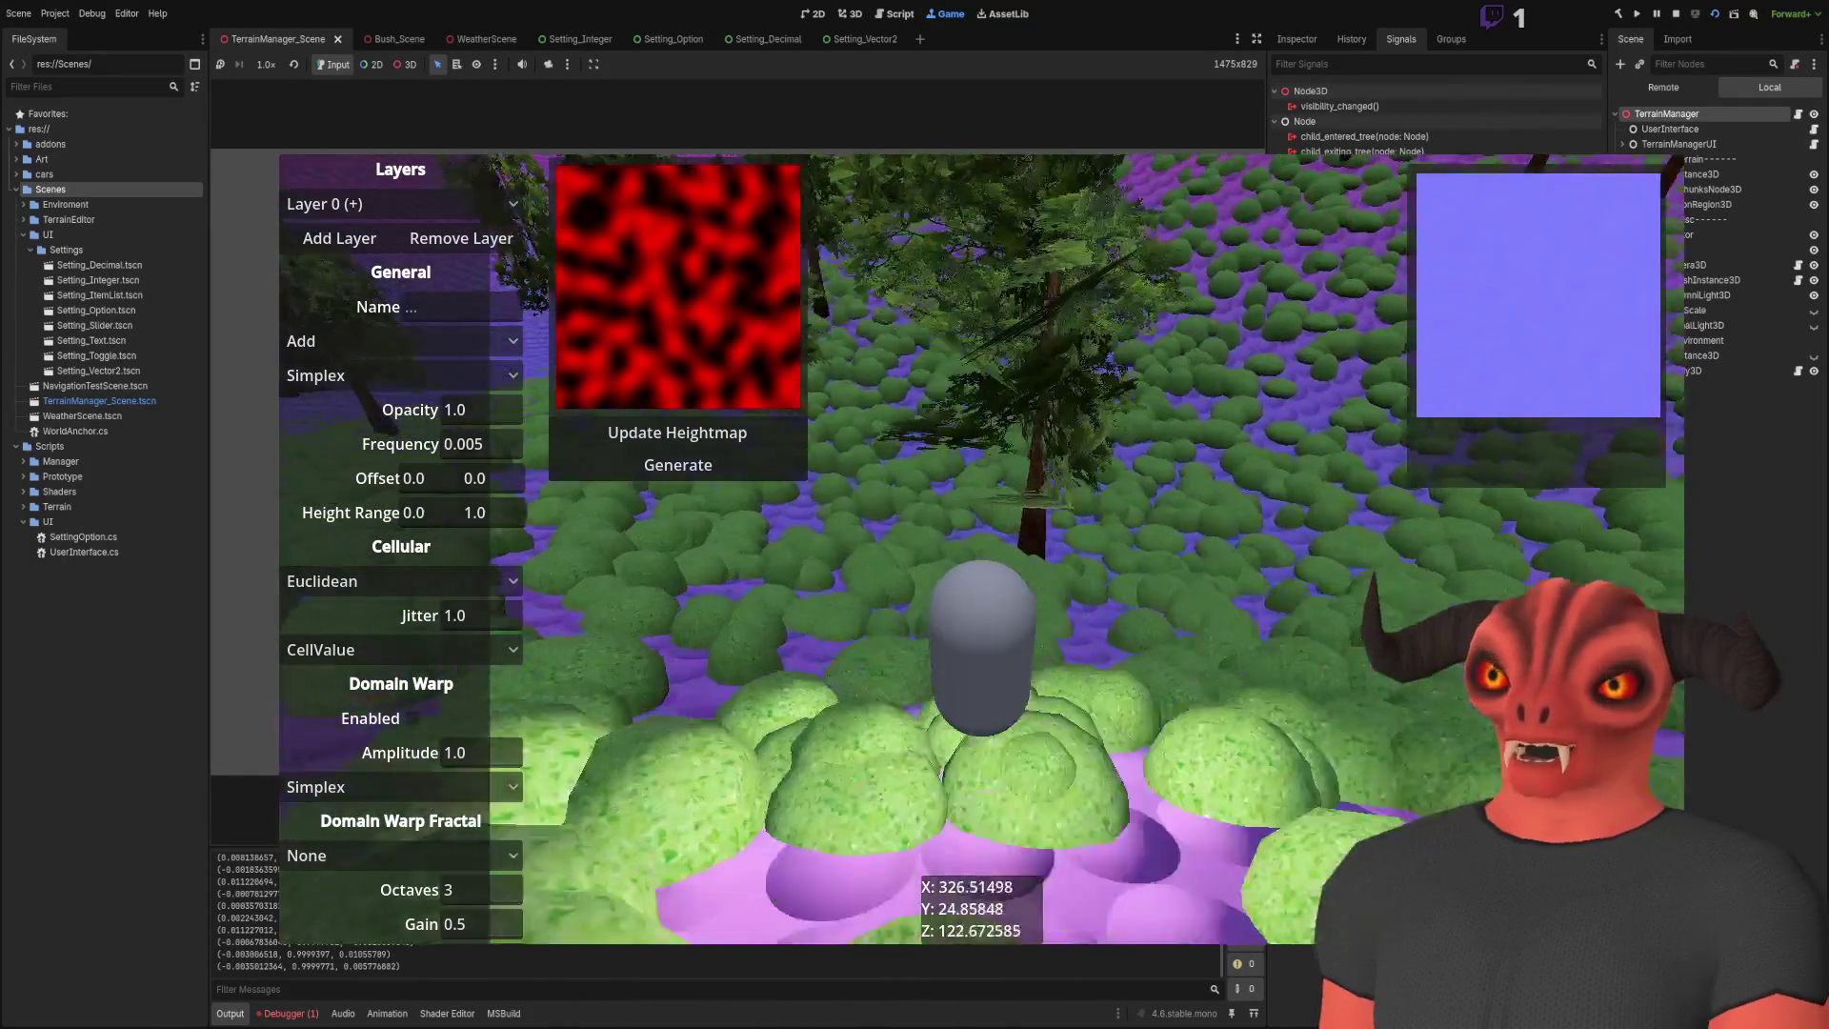
Step: Fly the camera forward and upward over the terrain to view the trees and bushes
key("w")
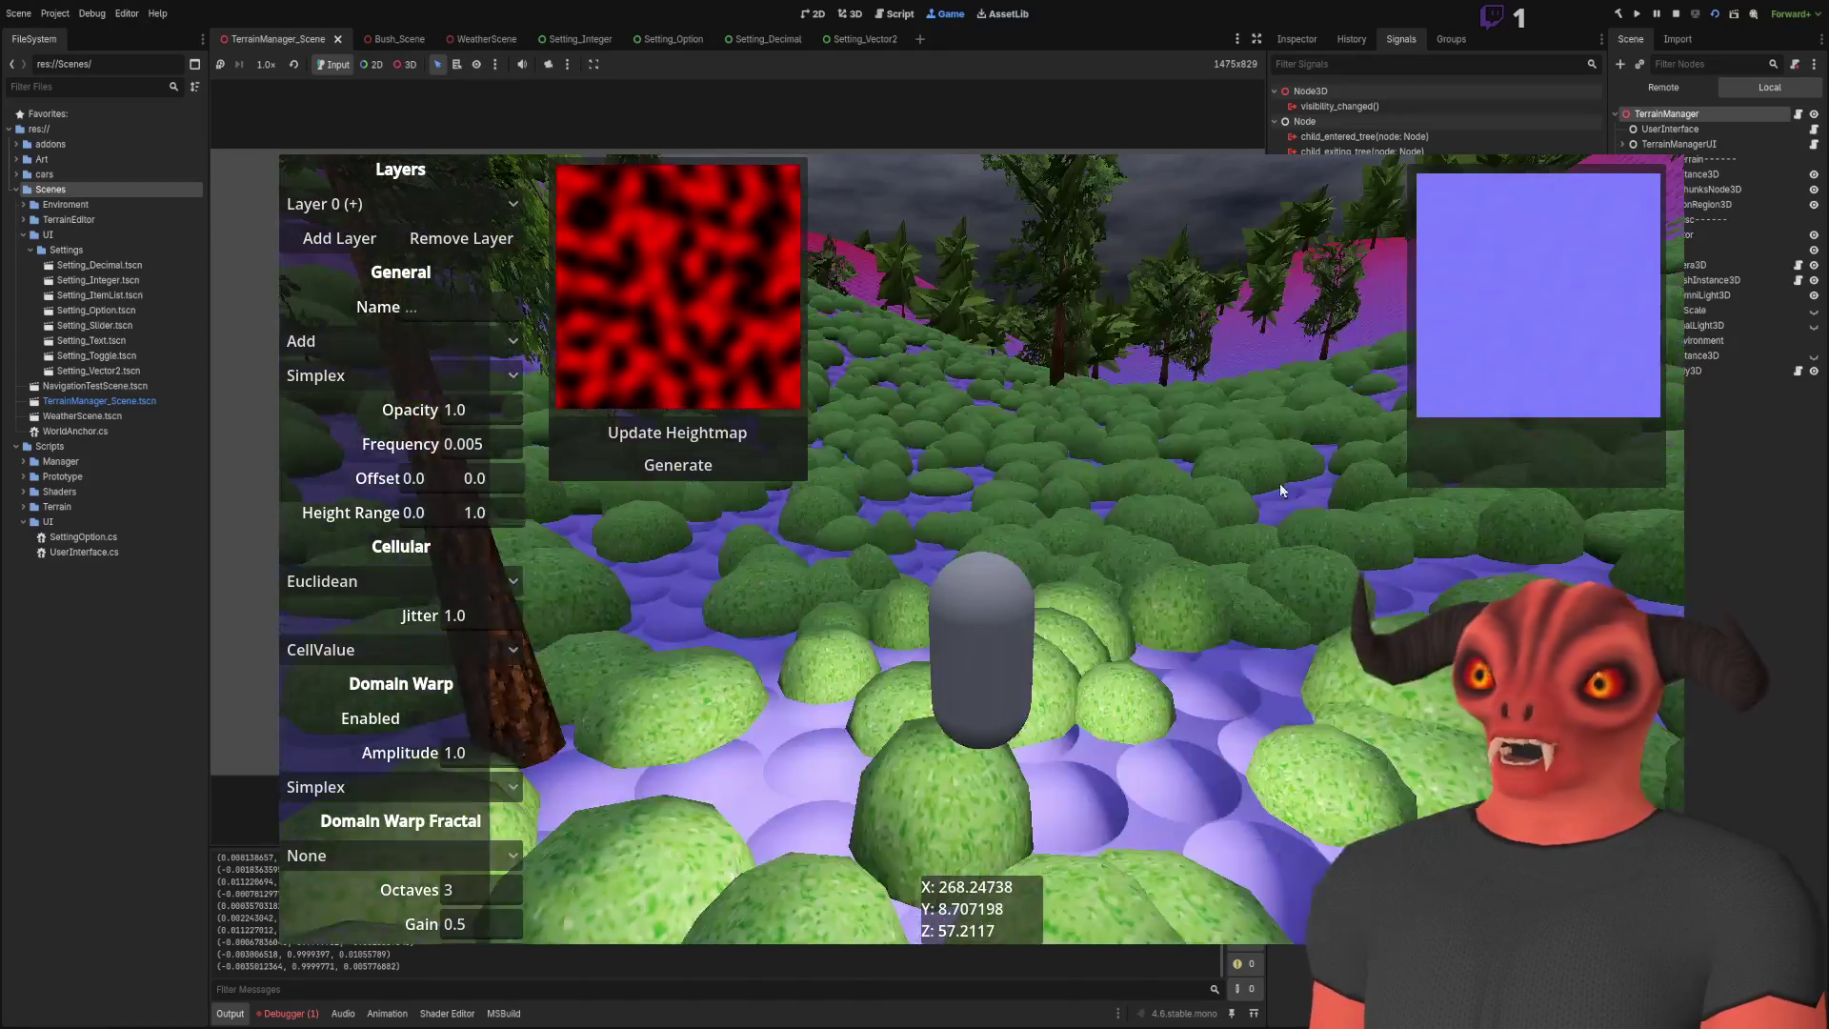
key("space")
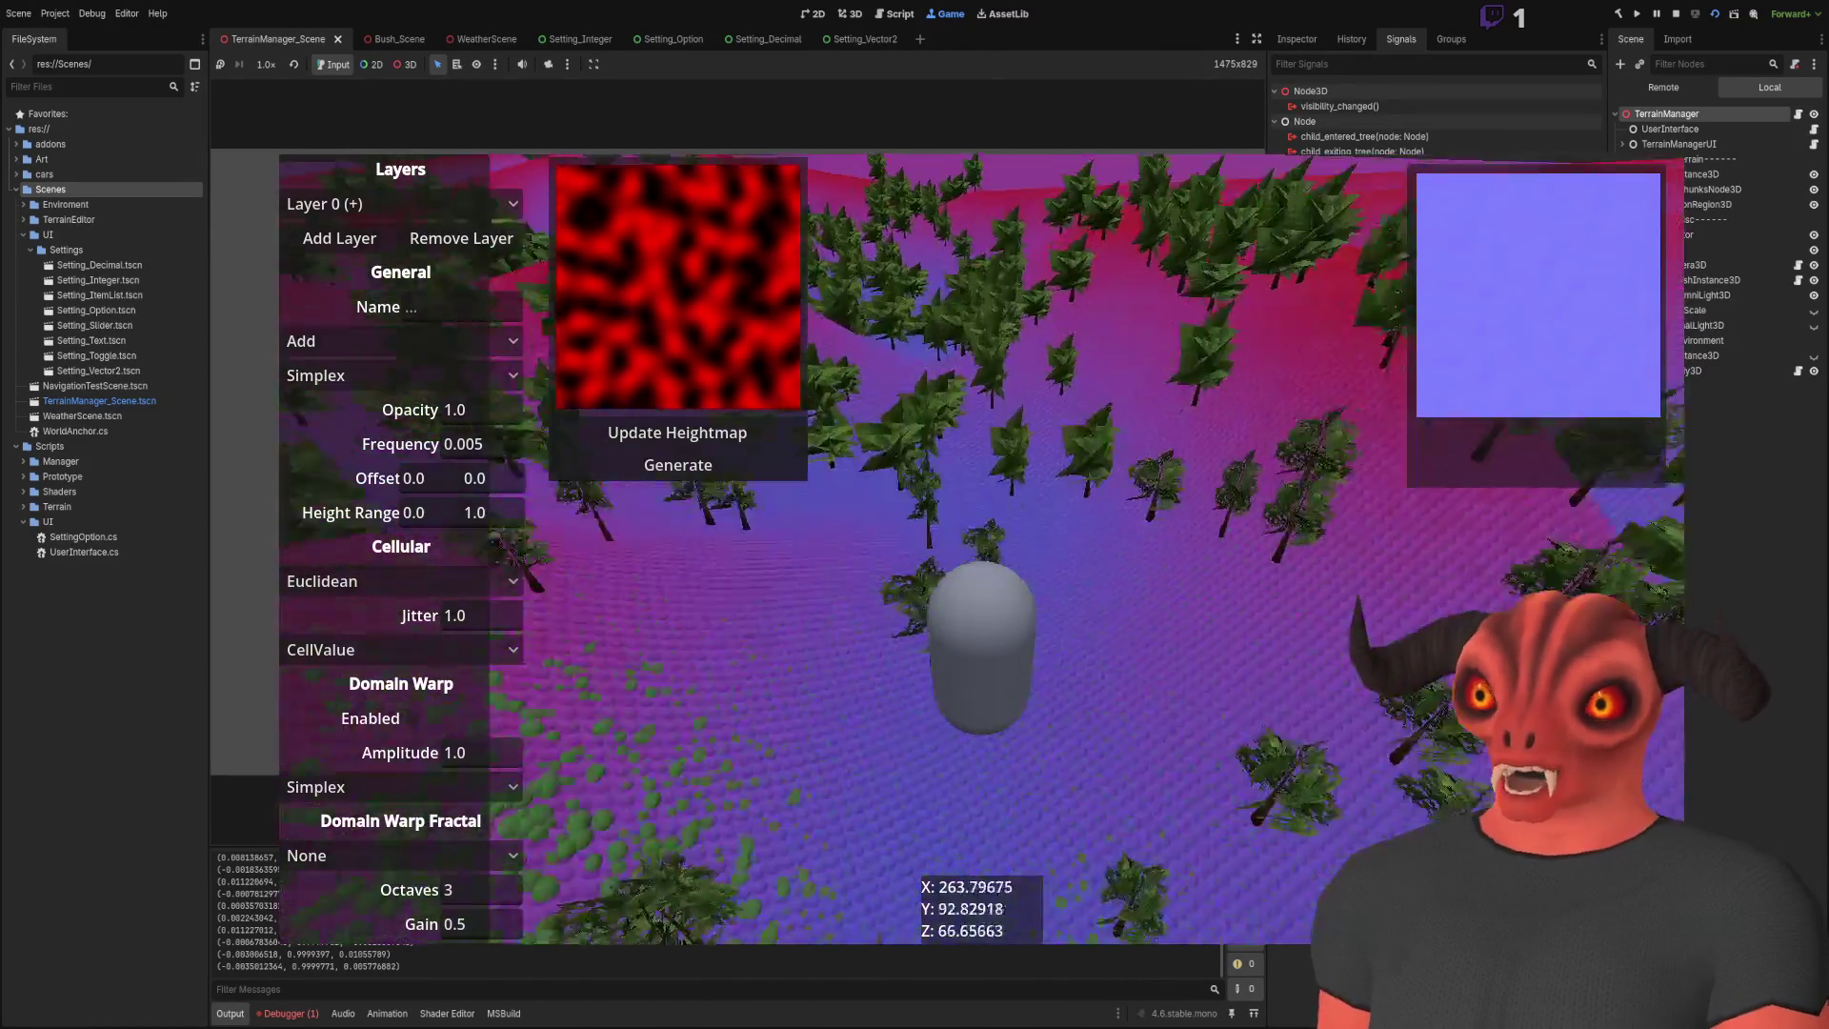
key("space")
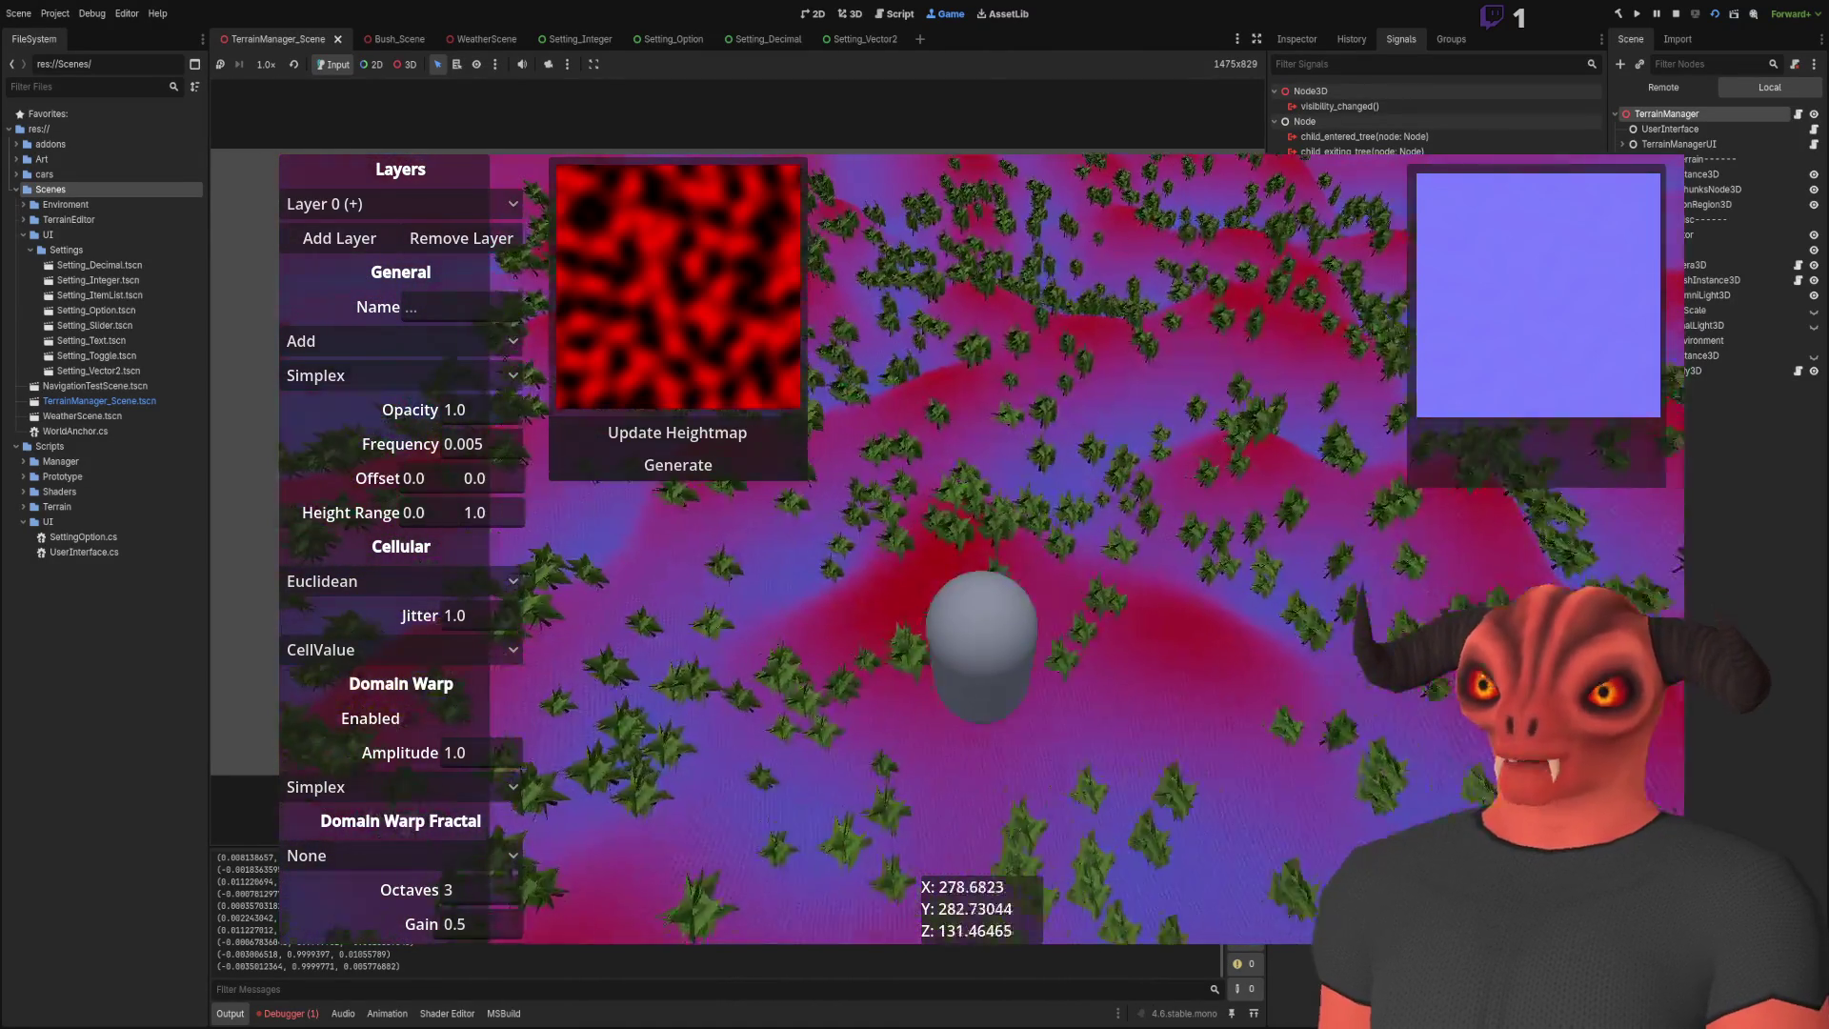
key("w")
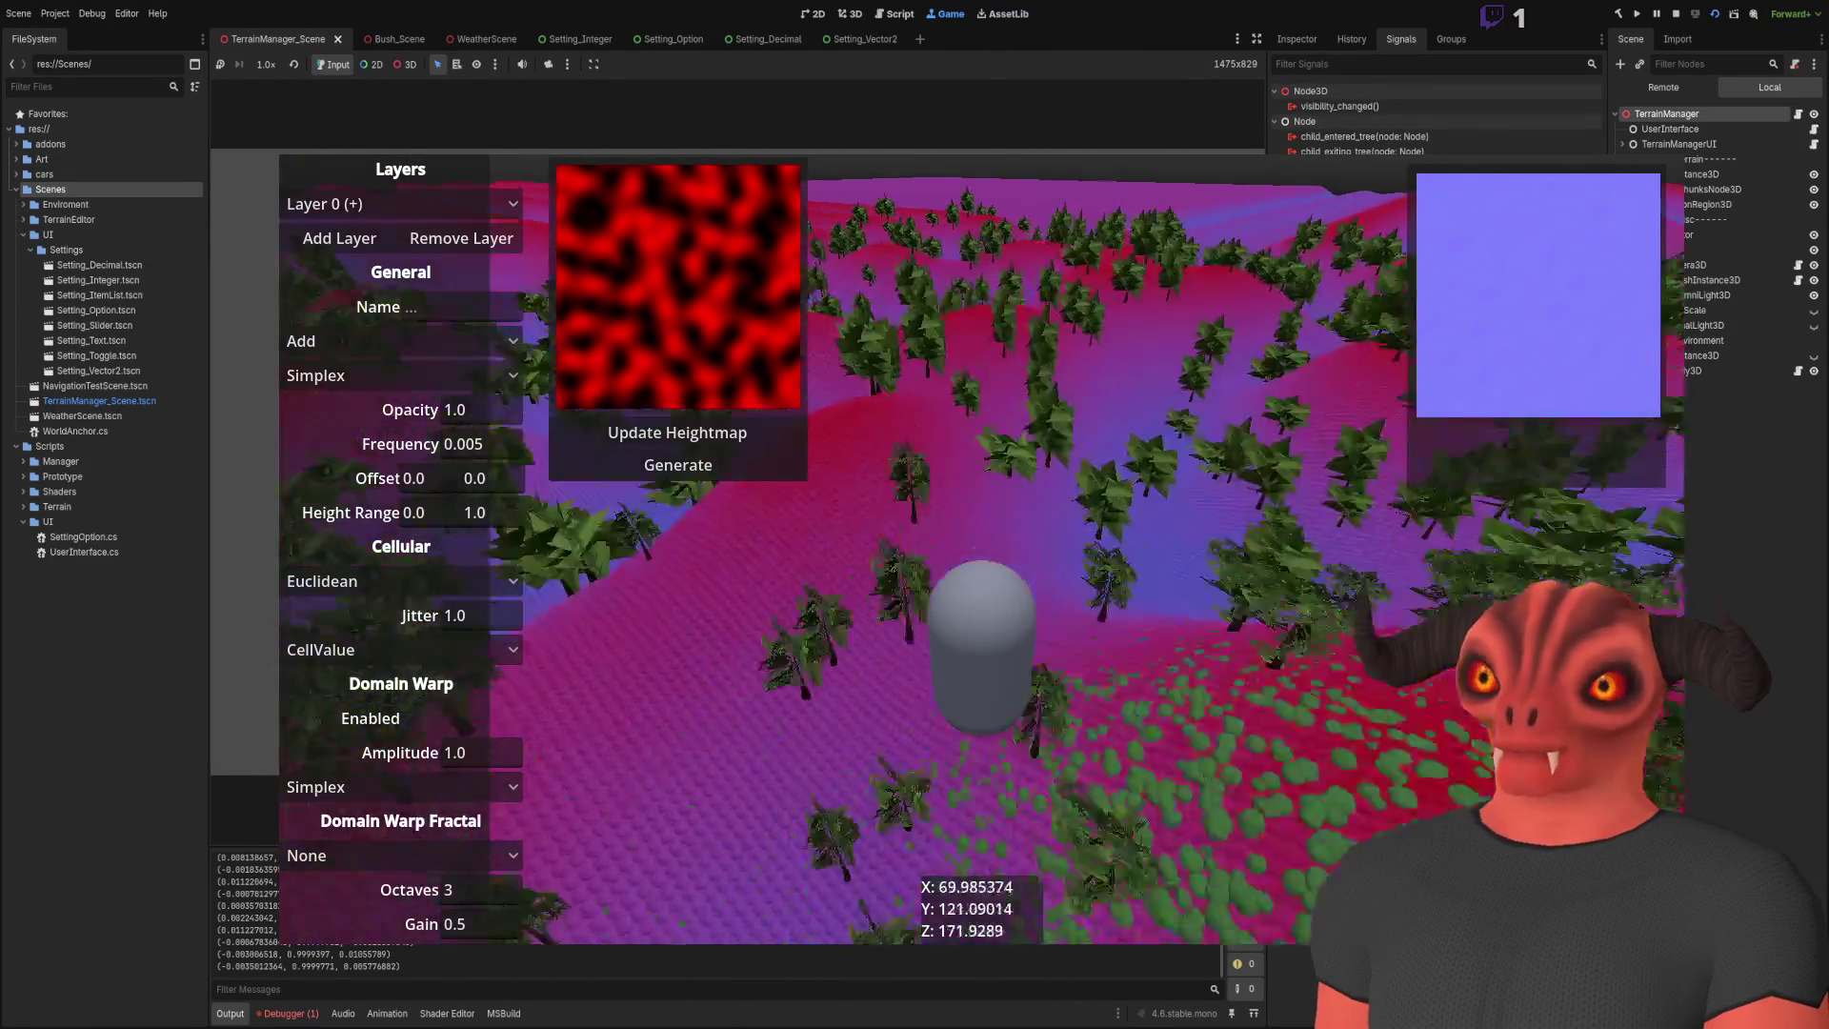
key("w")
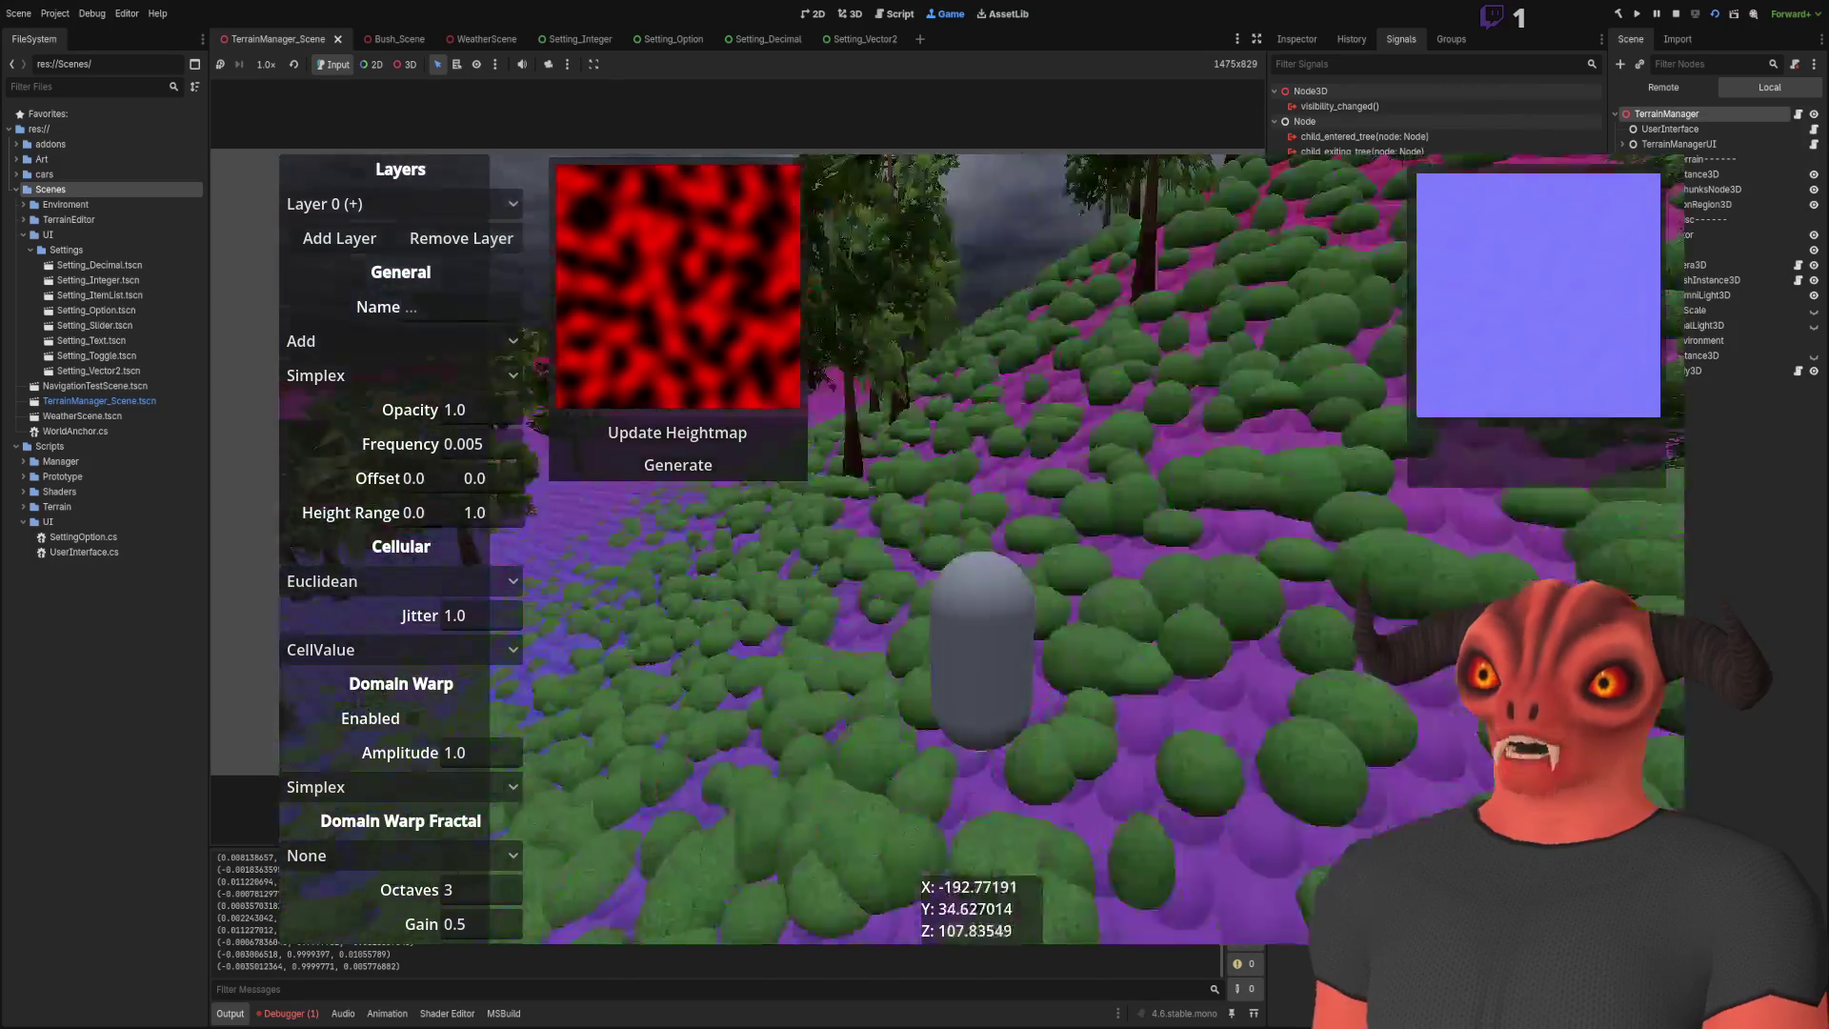
key("w")
key("space")
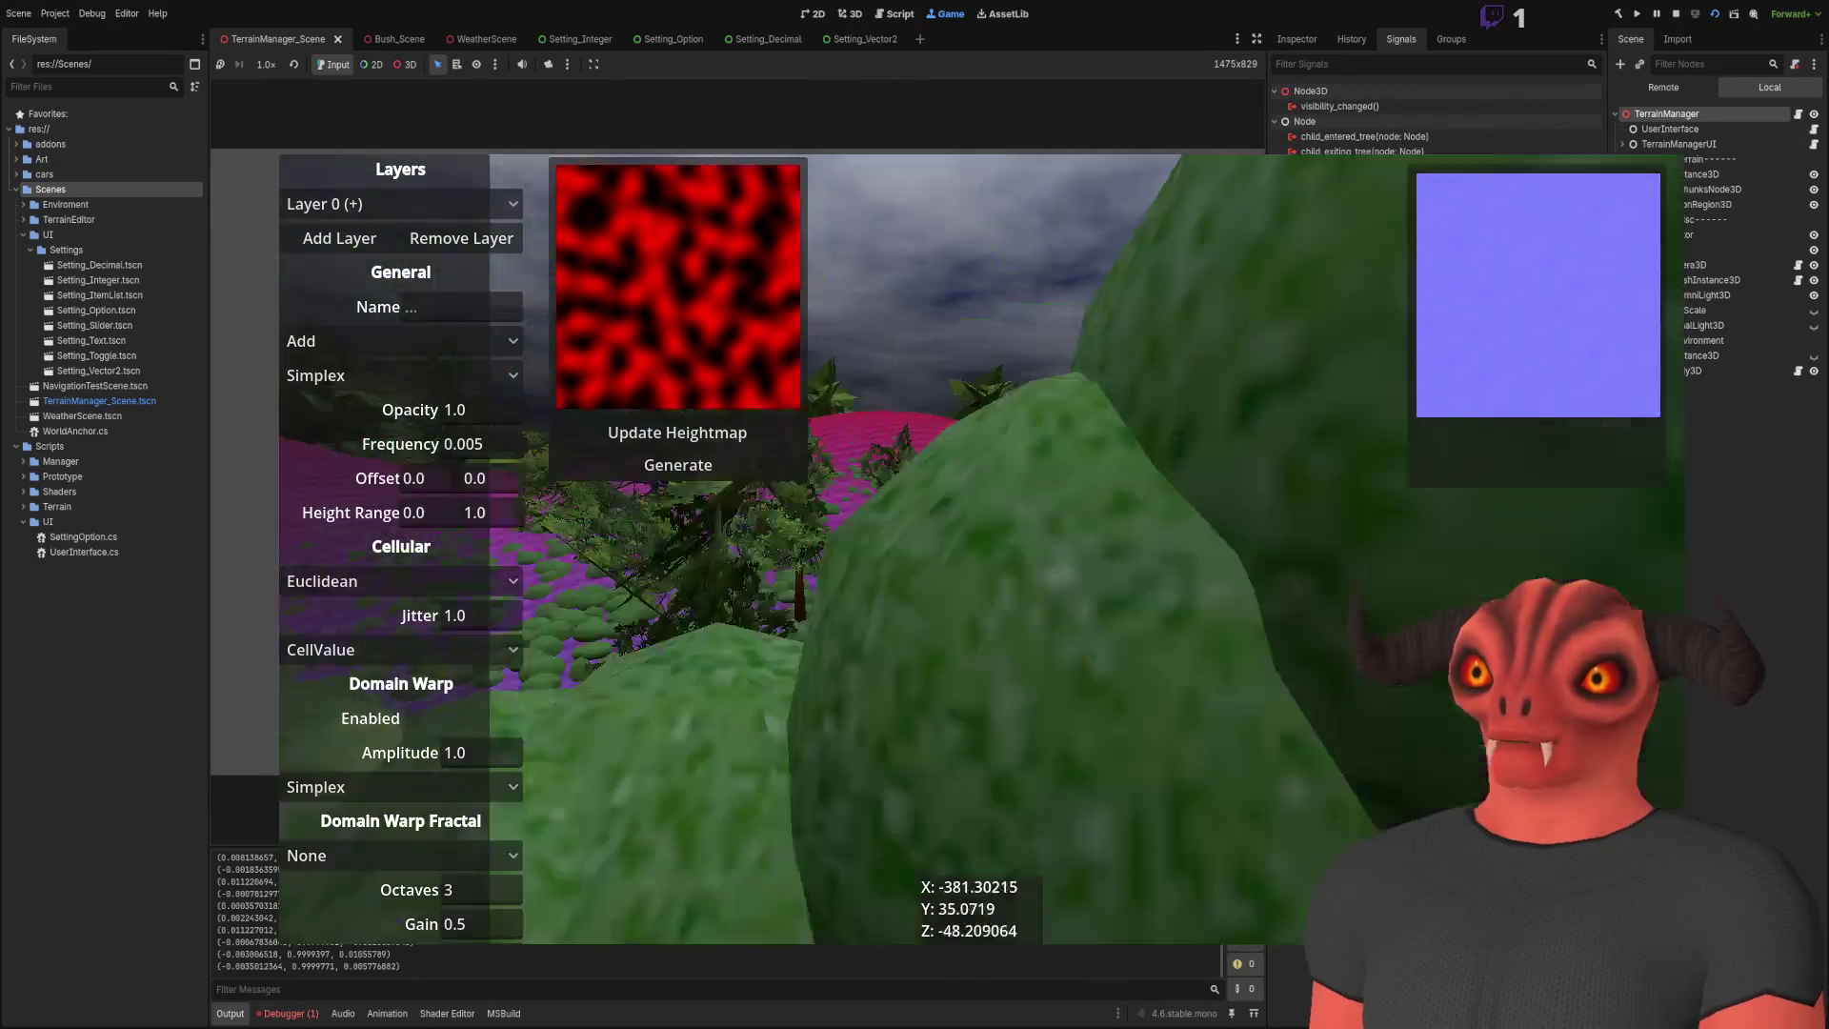
key("w")
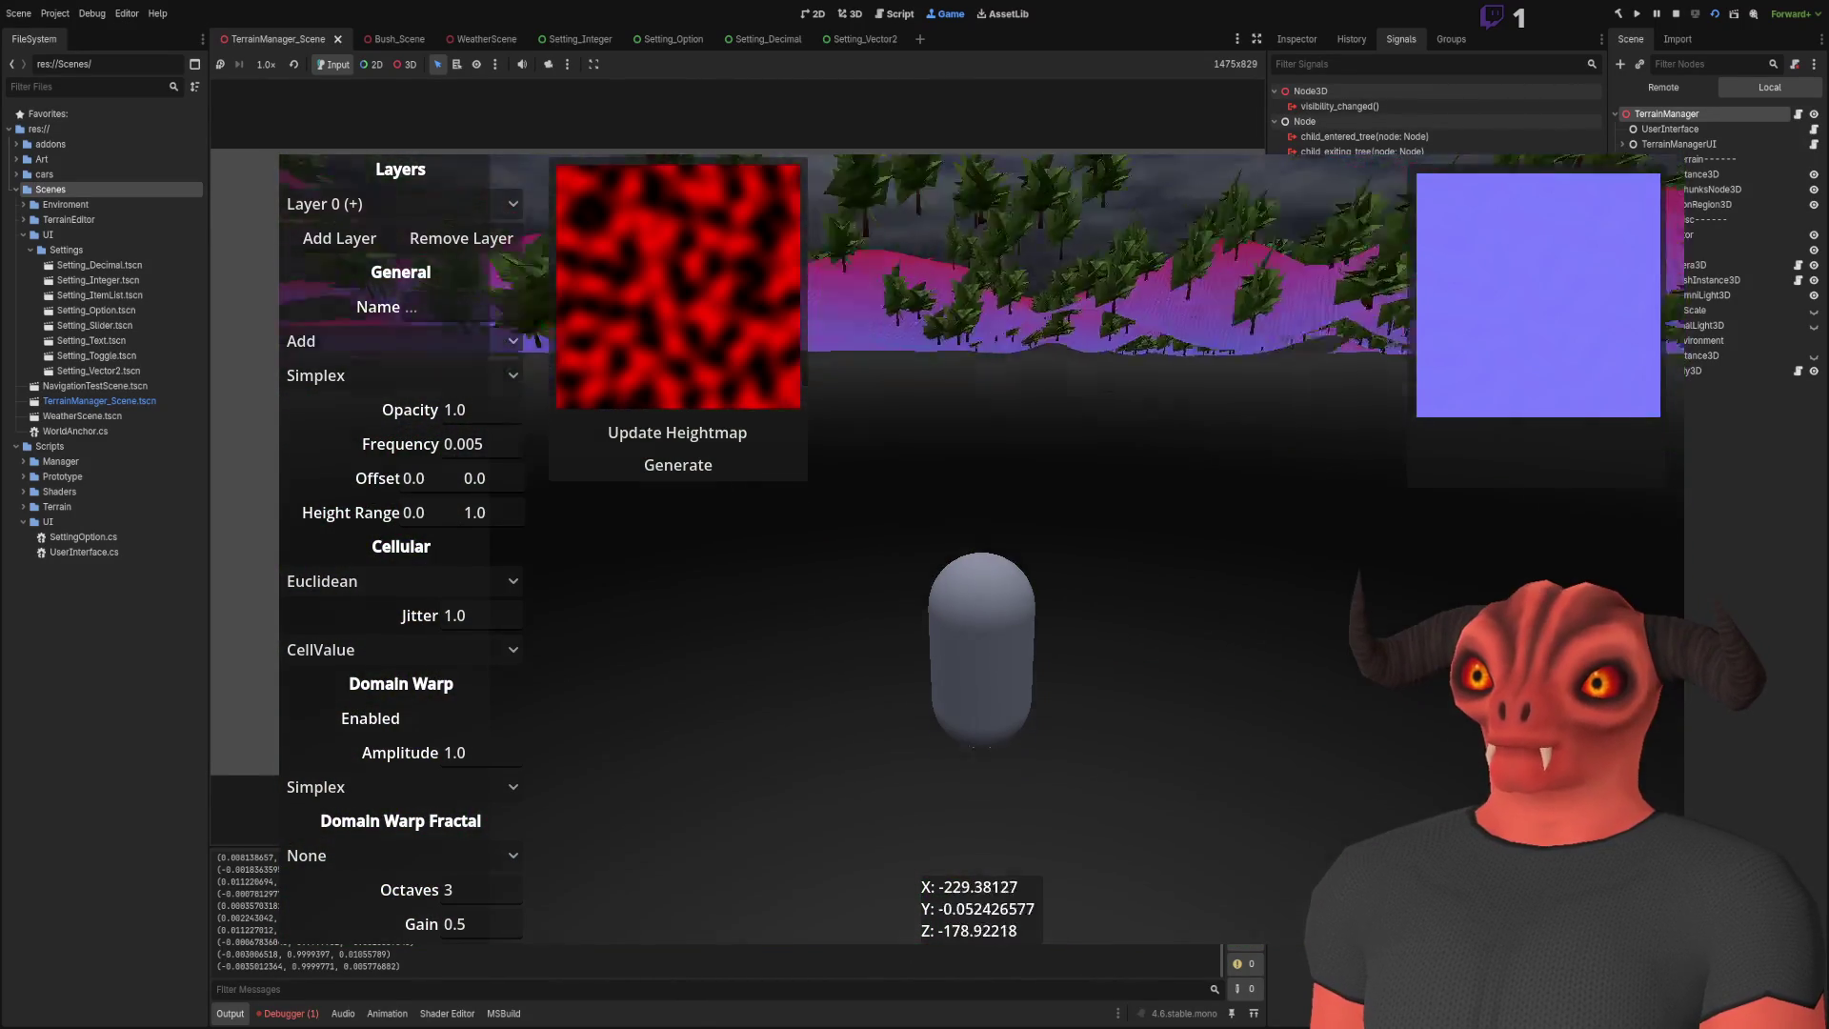
key("w")
key("space")
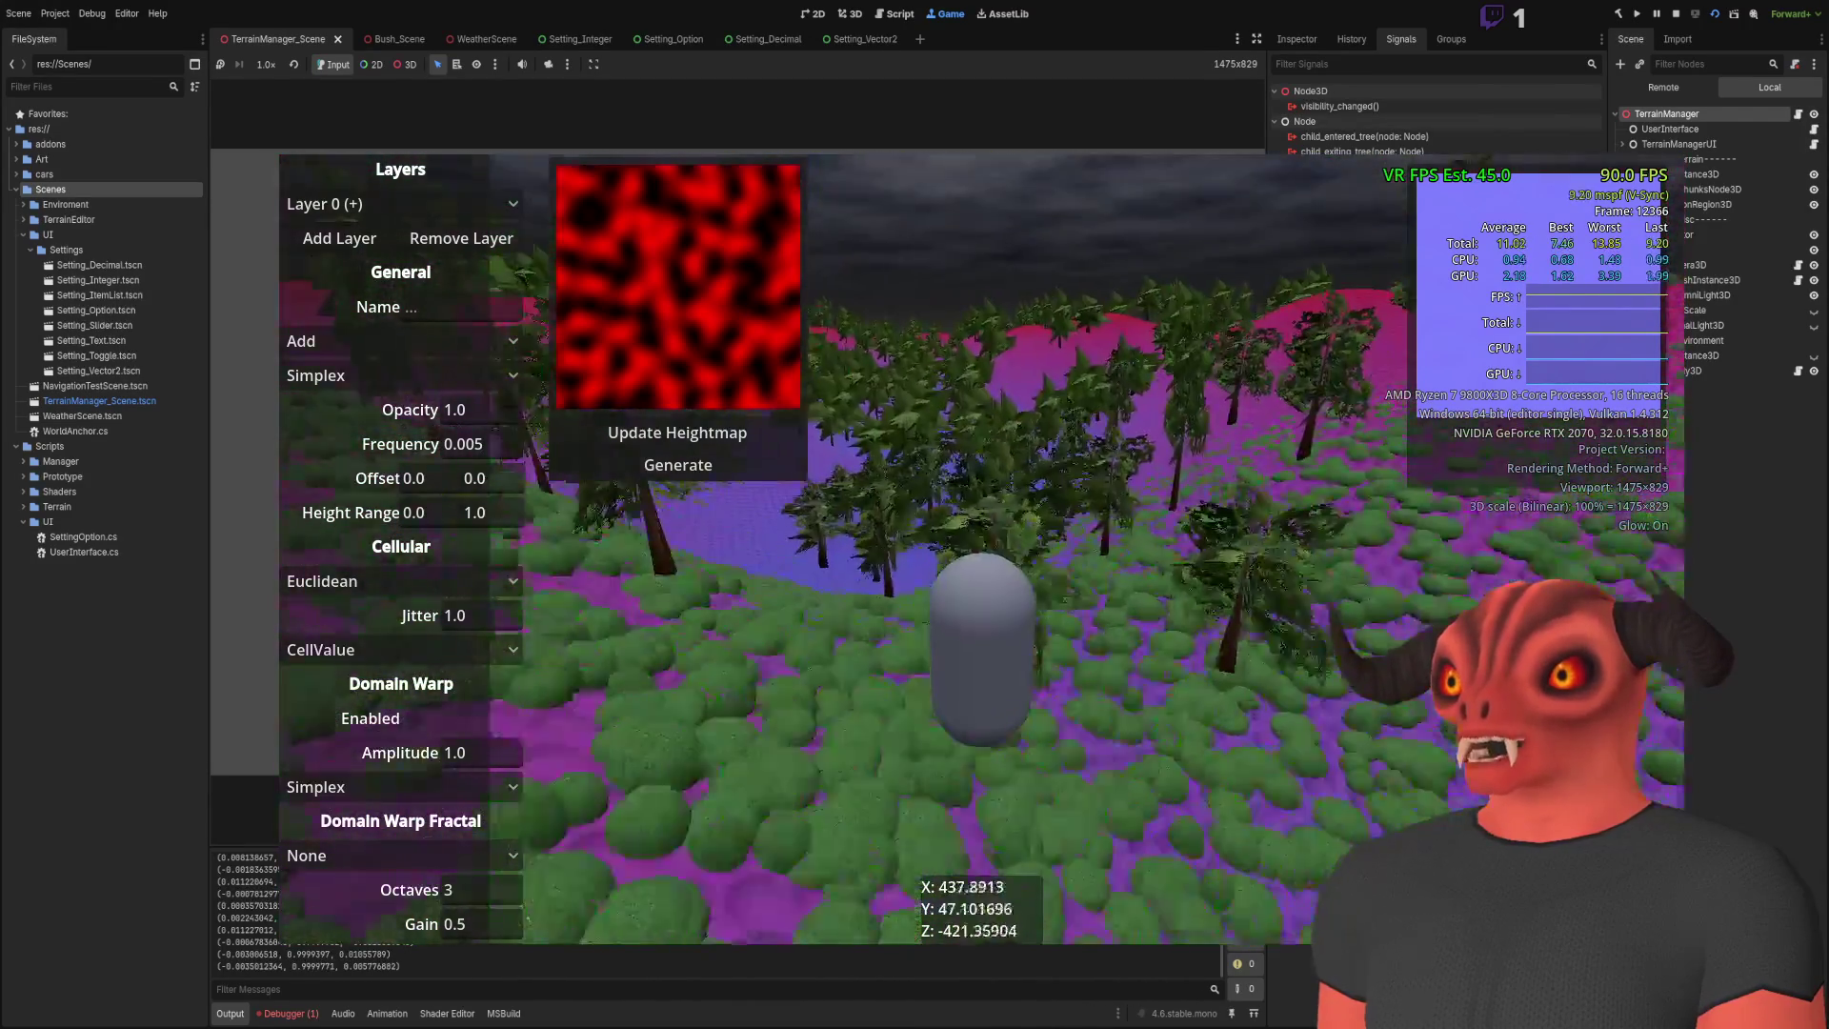
Step: Fly on across the terrain past the capsule, climb higher, then stop the game with F8
key("w")
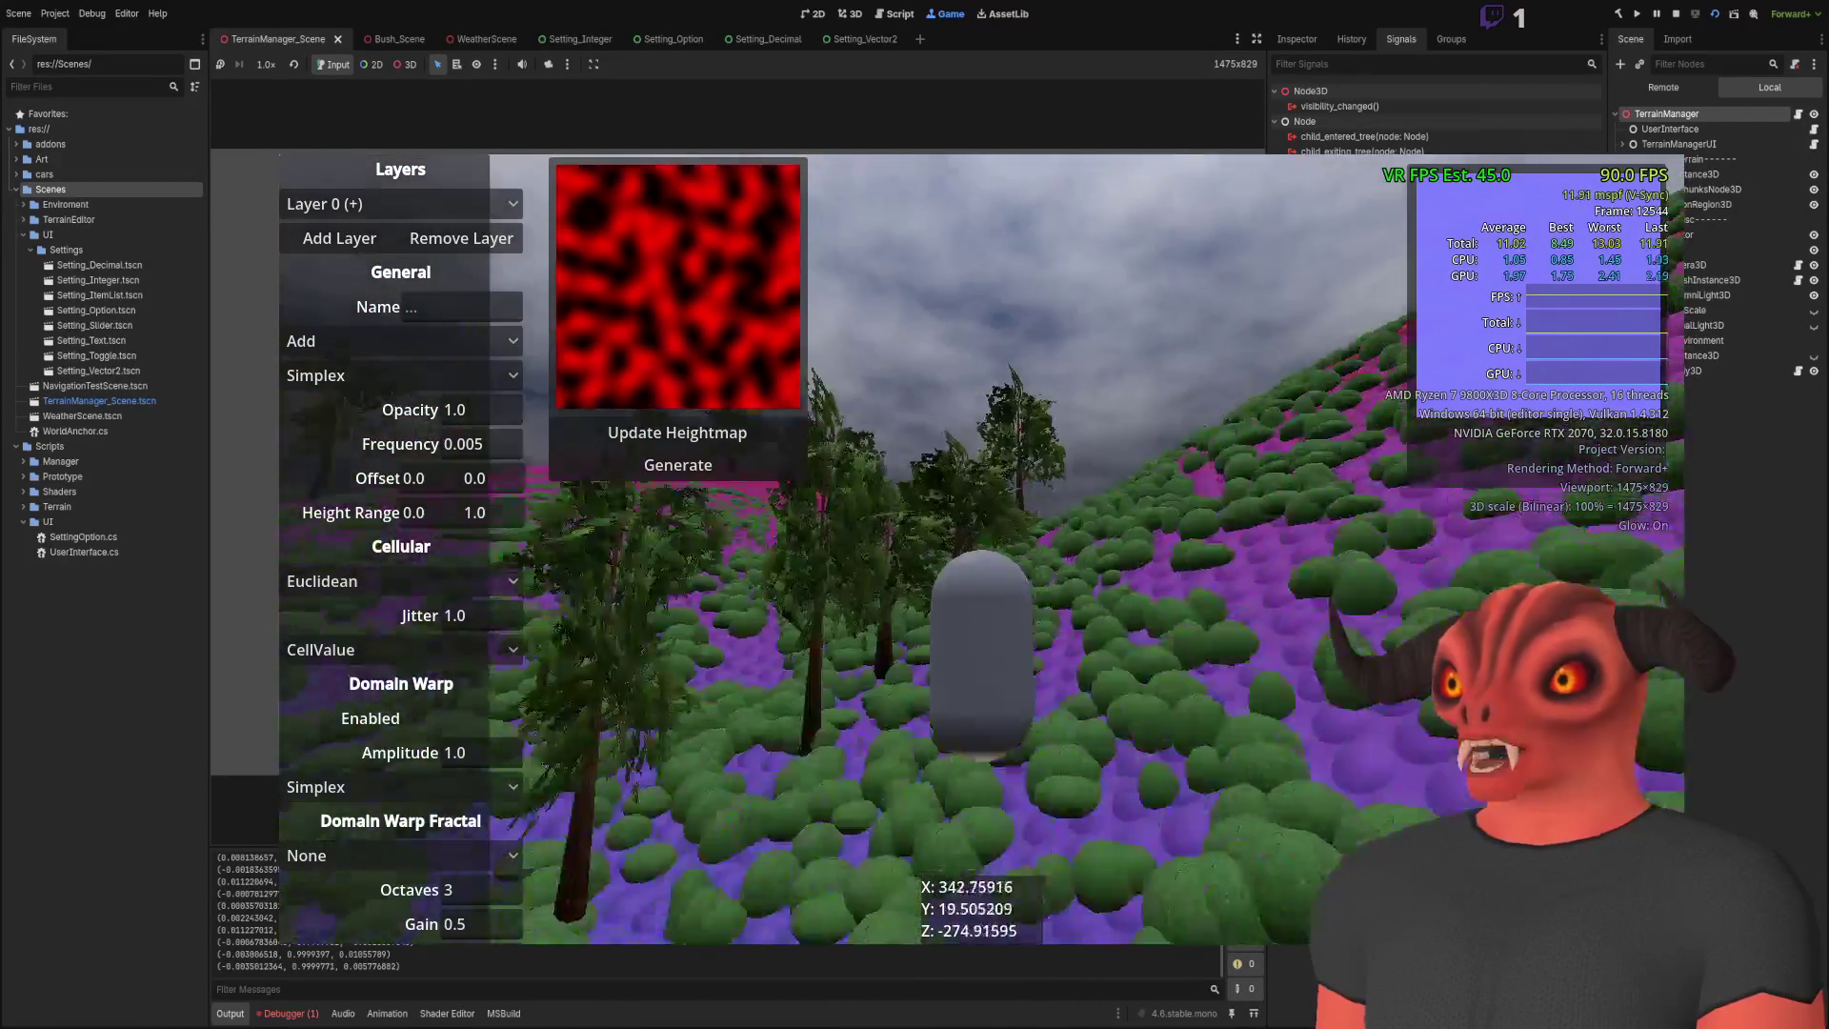
key("w")
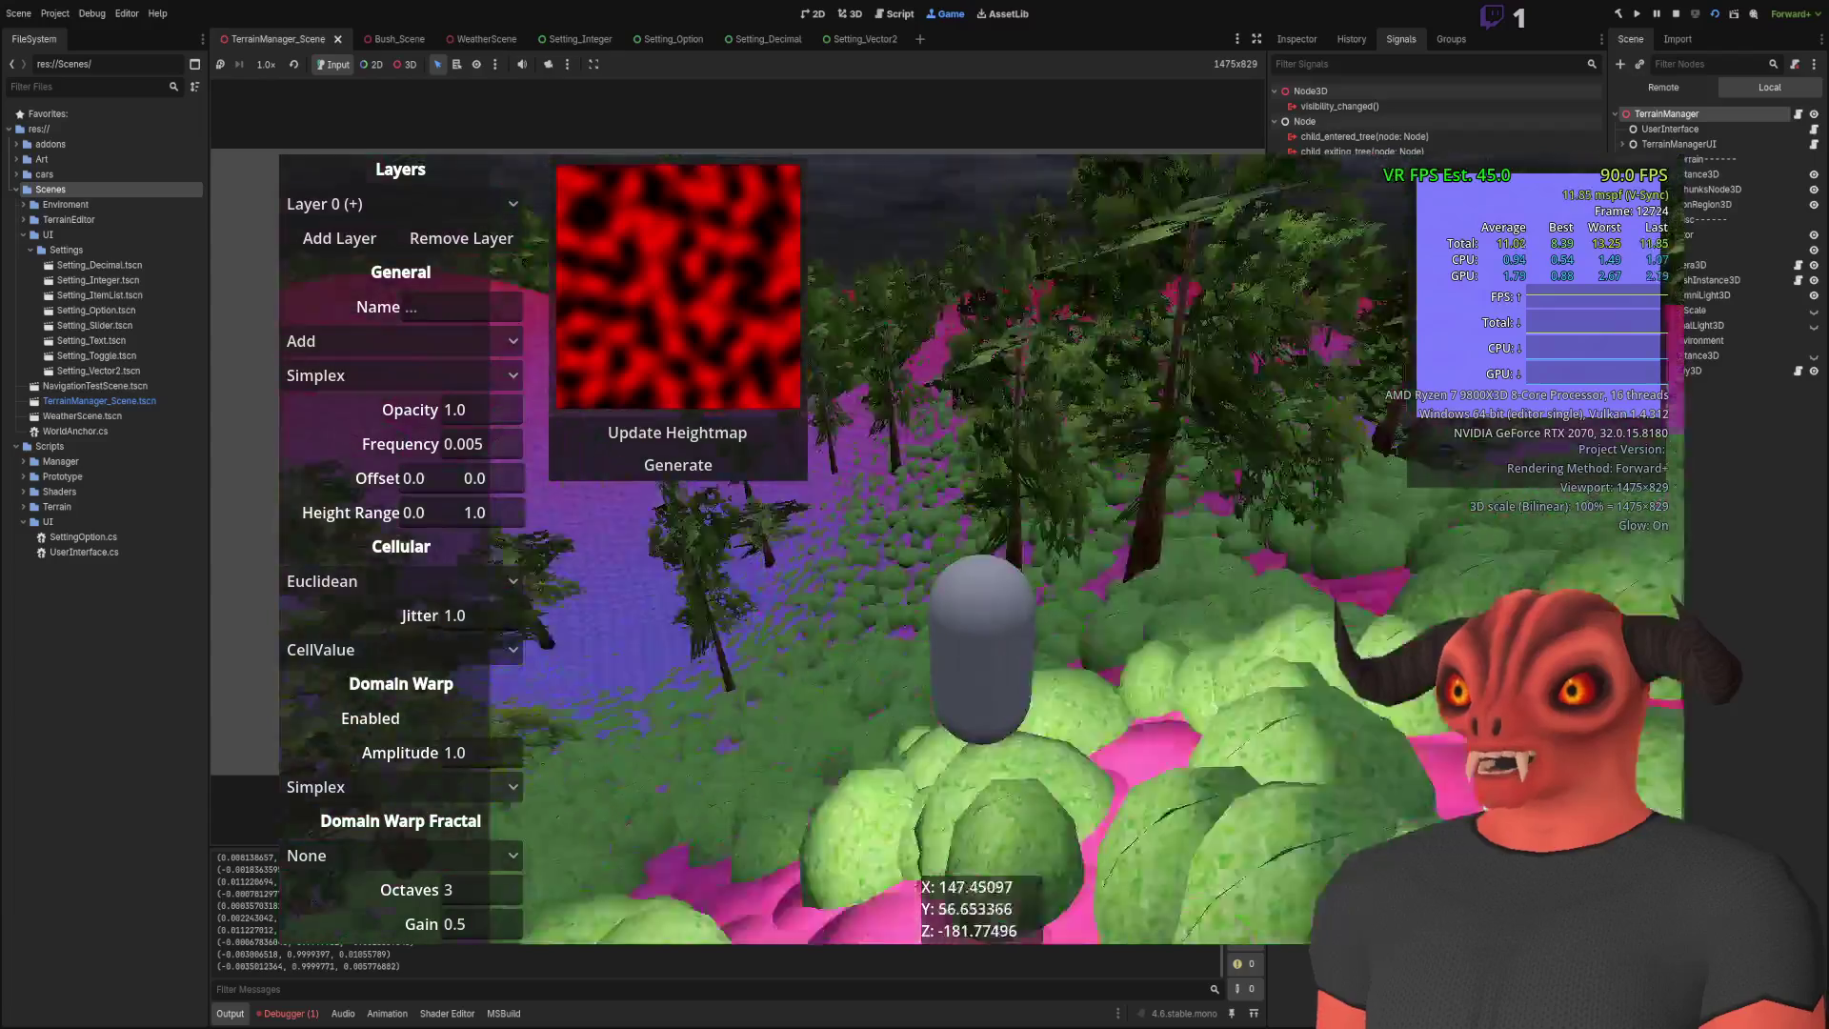
key("w")
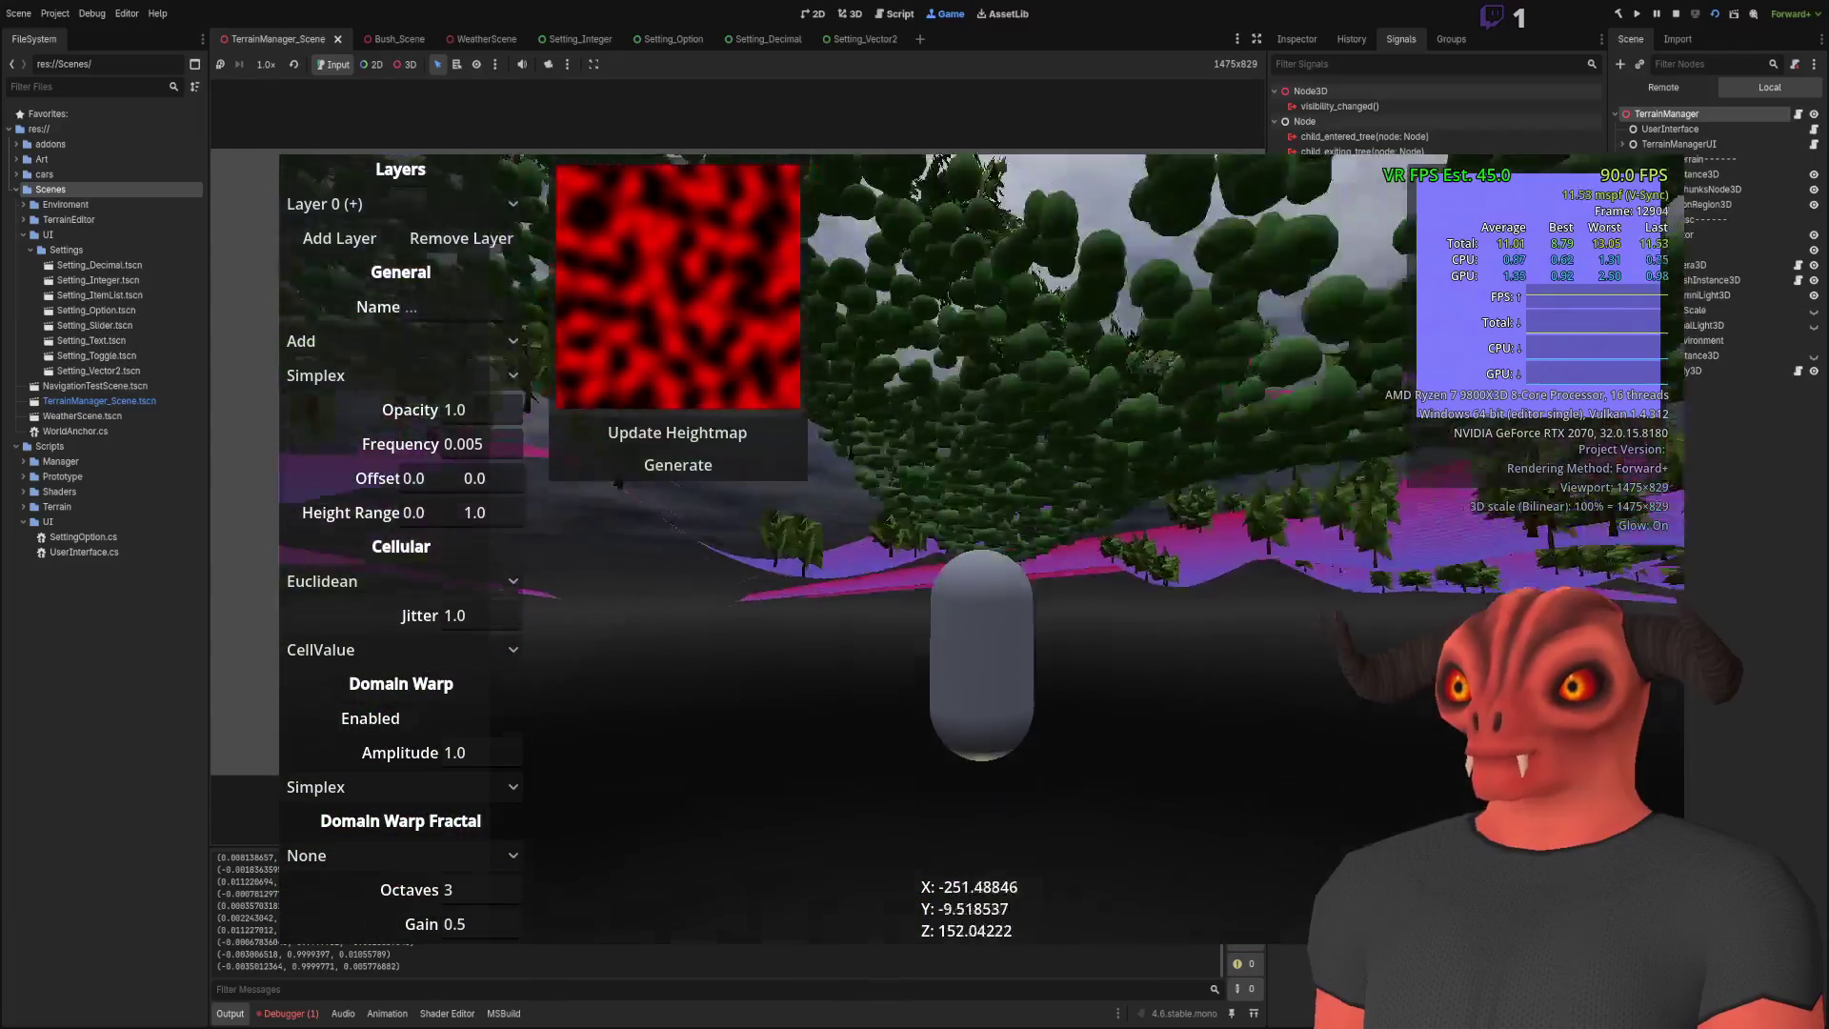
key("w")
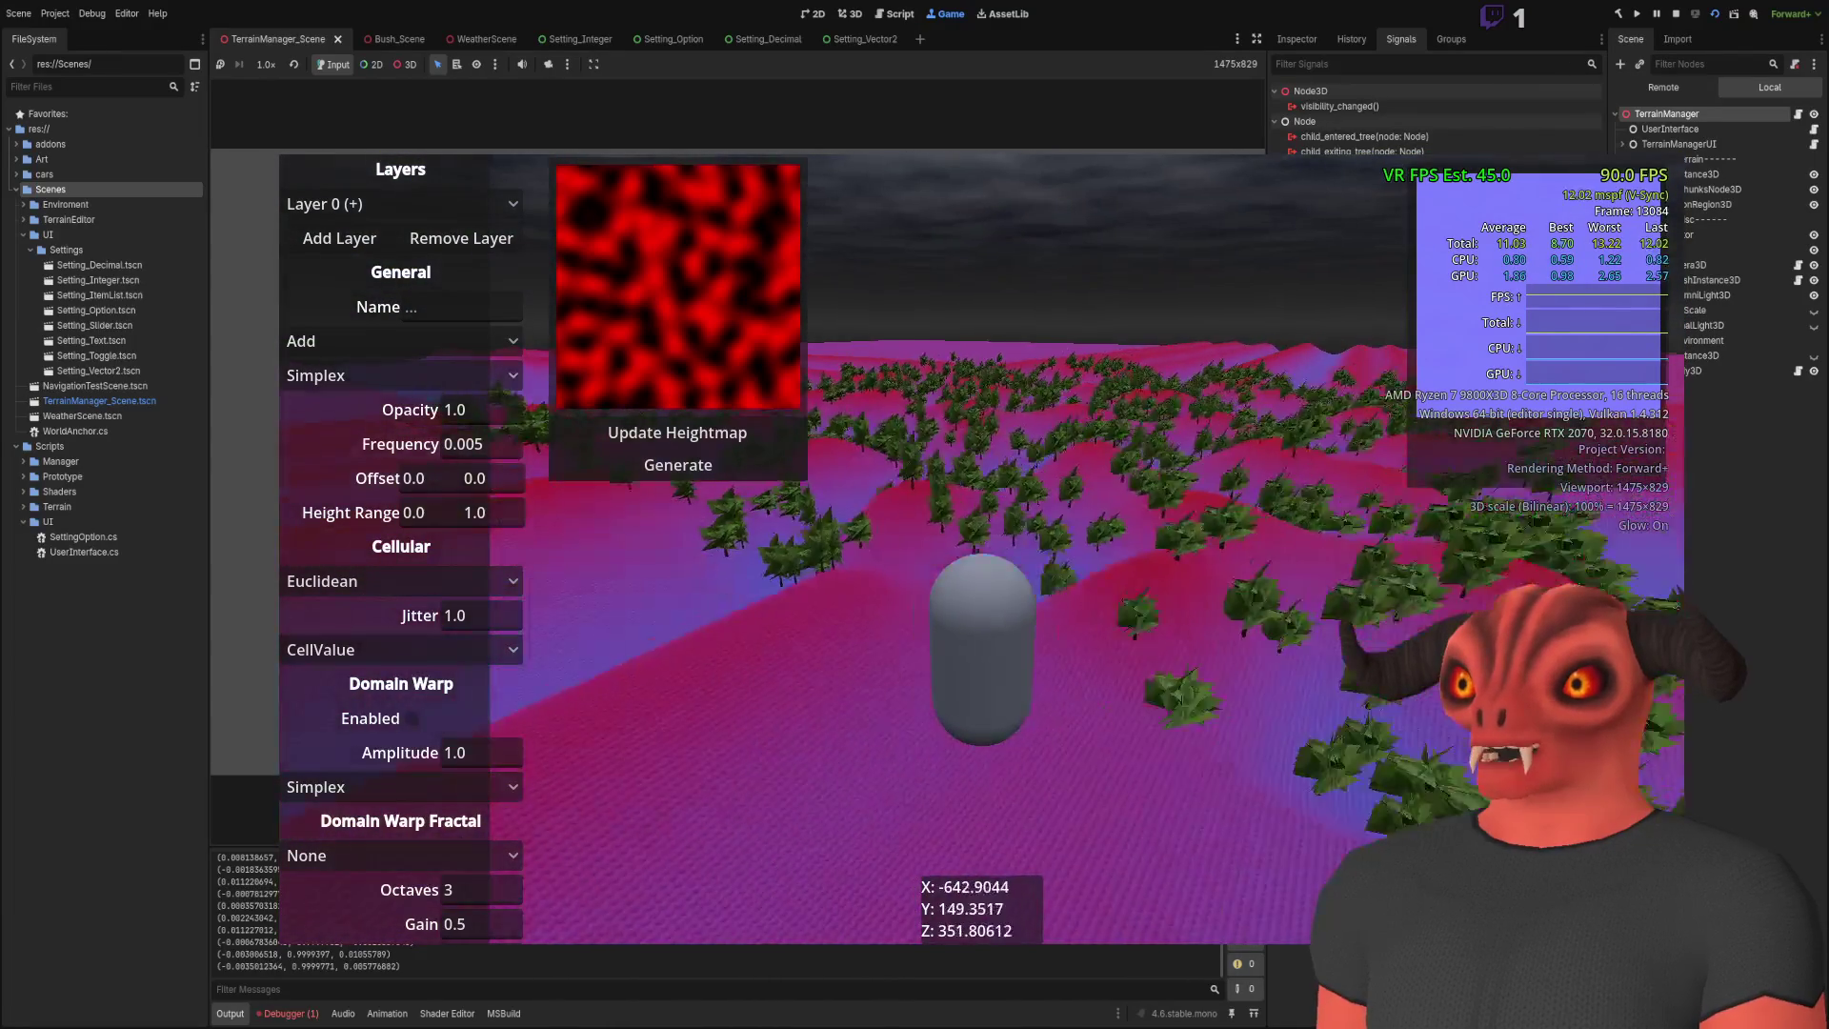
key("w")
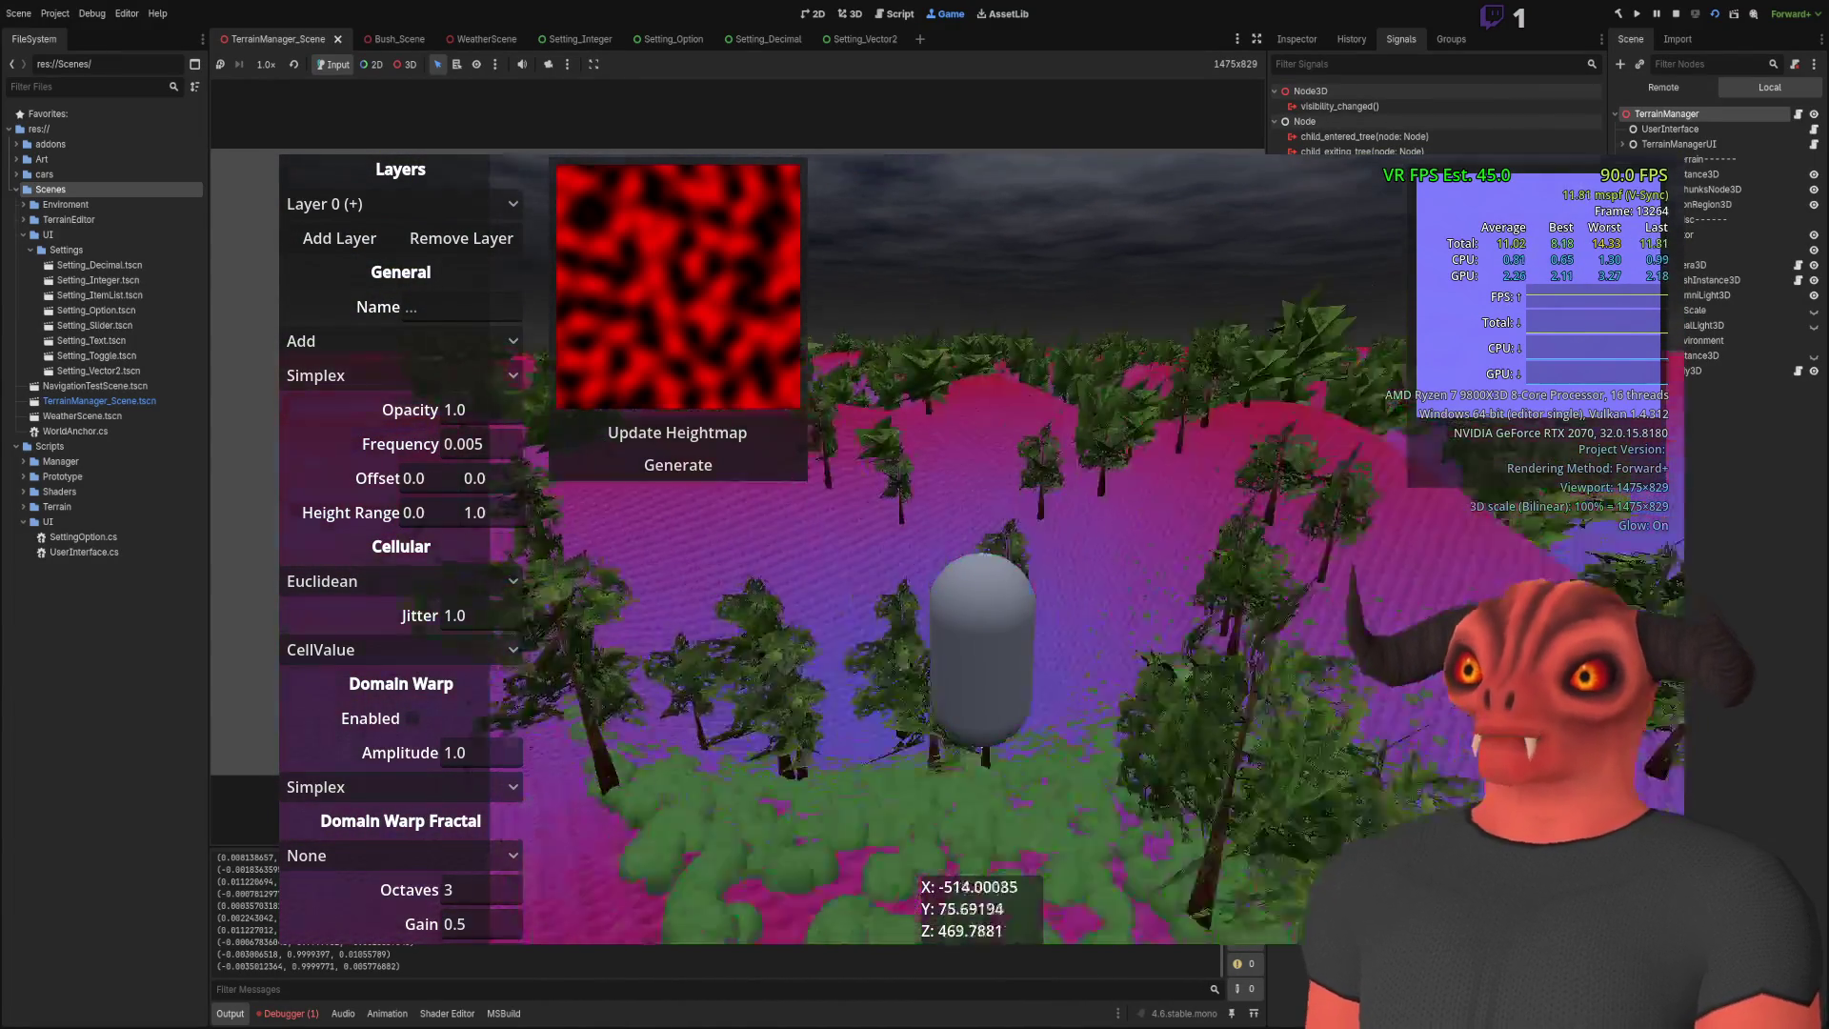
key("w")
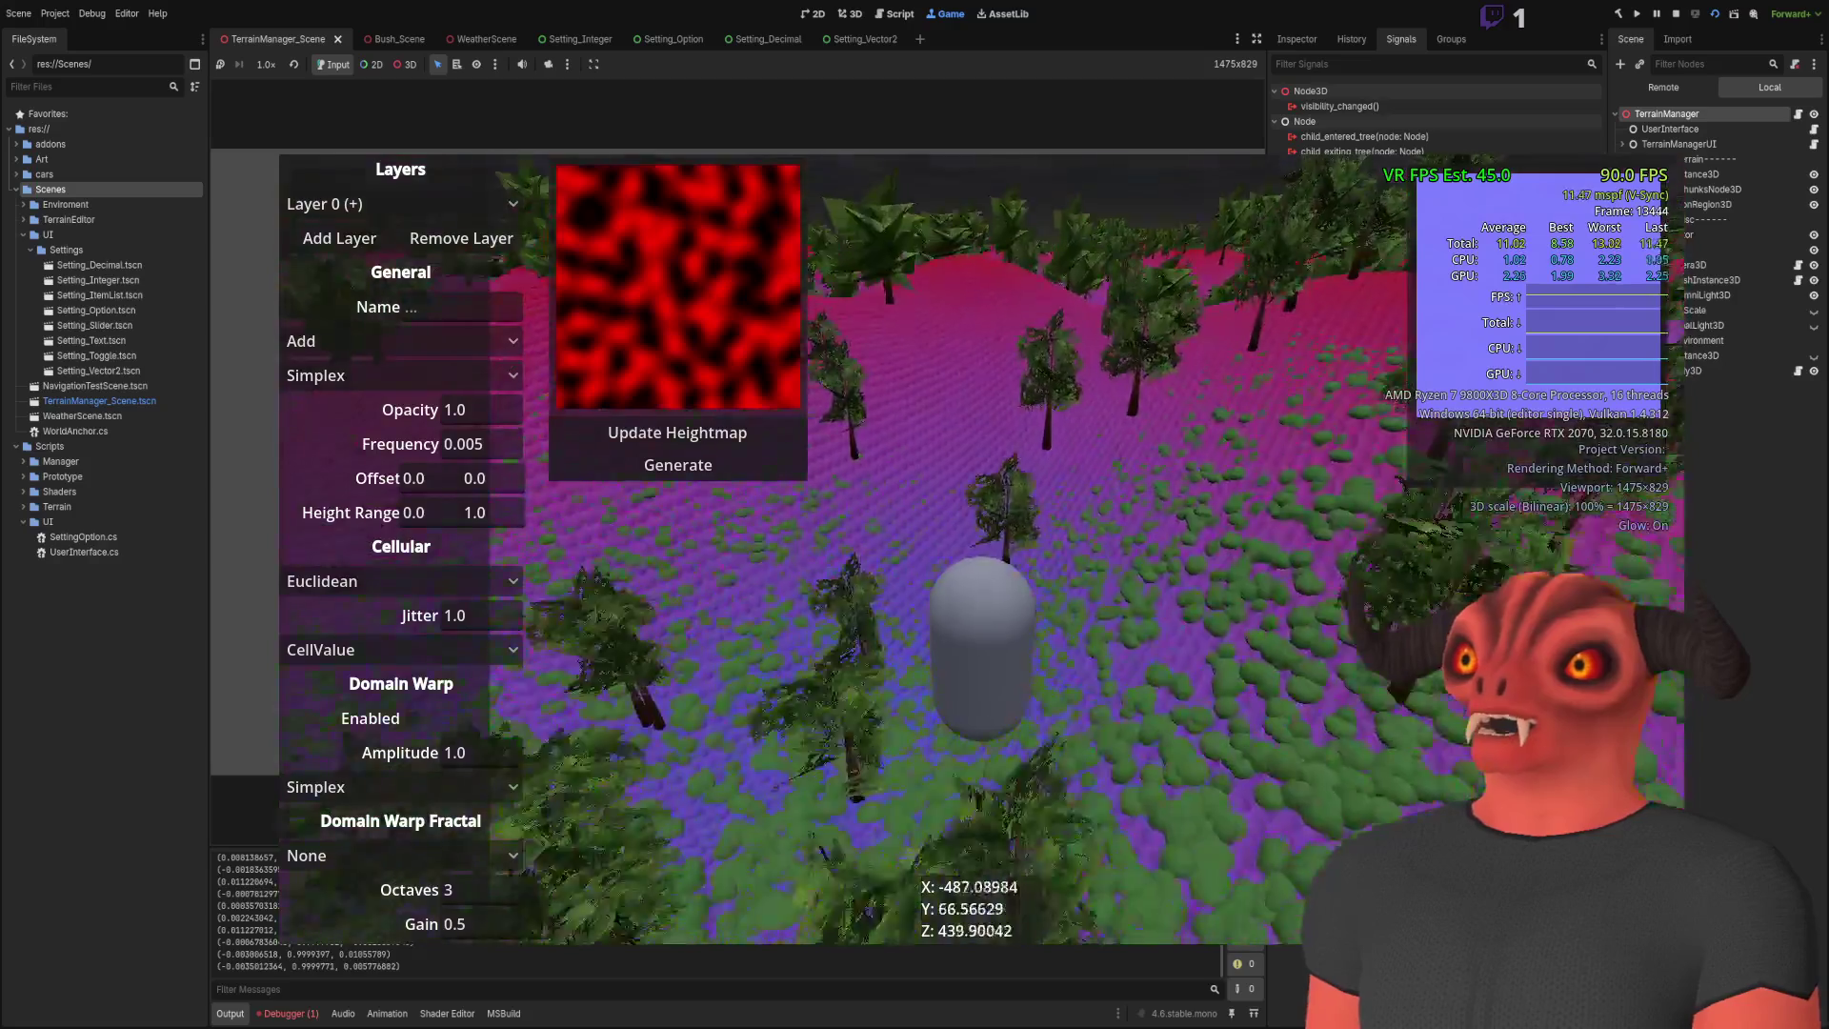
key("space")
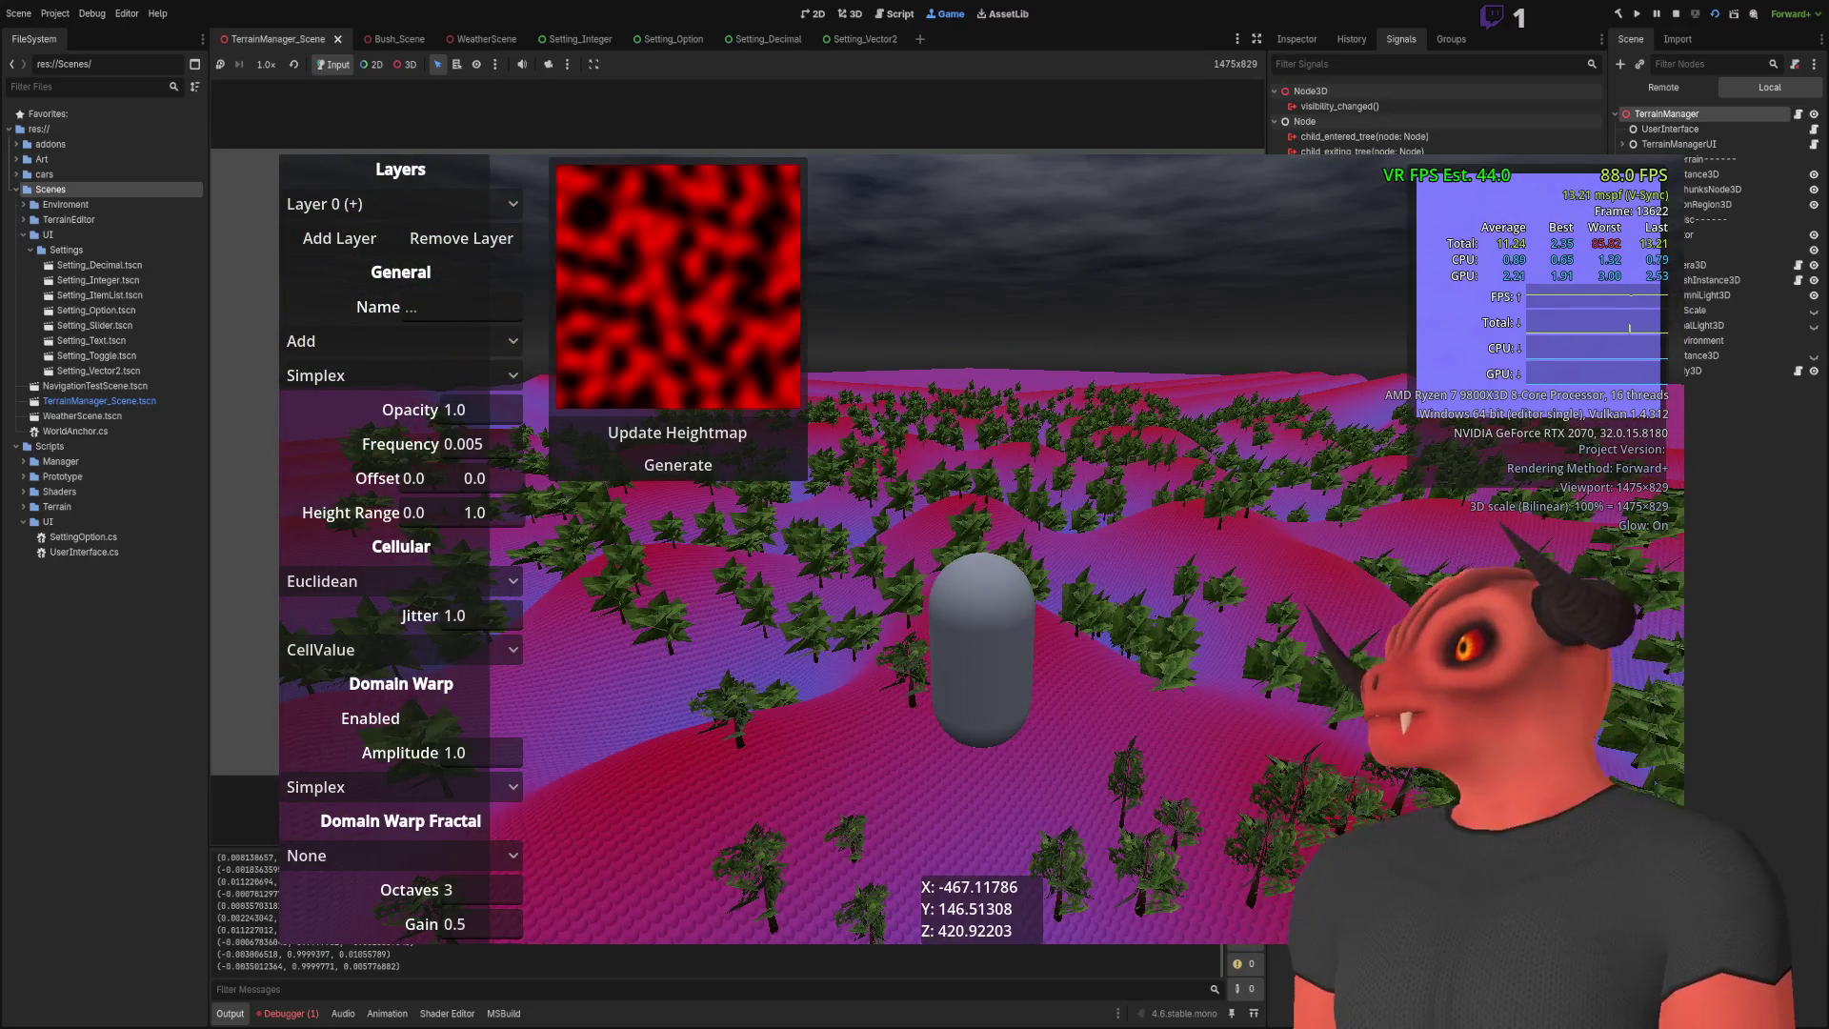
key("F8")
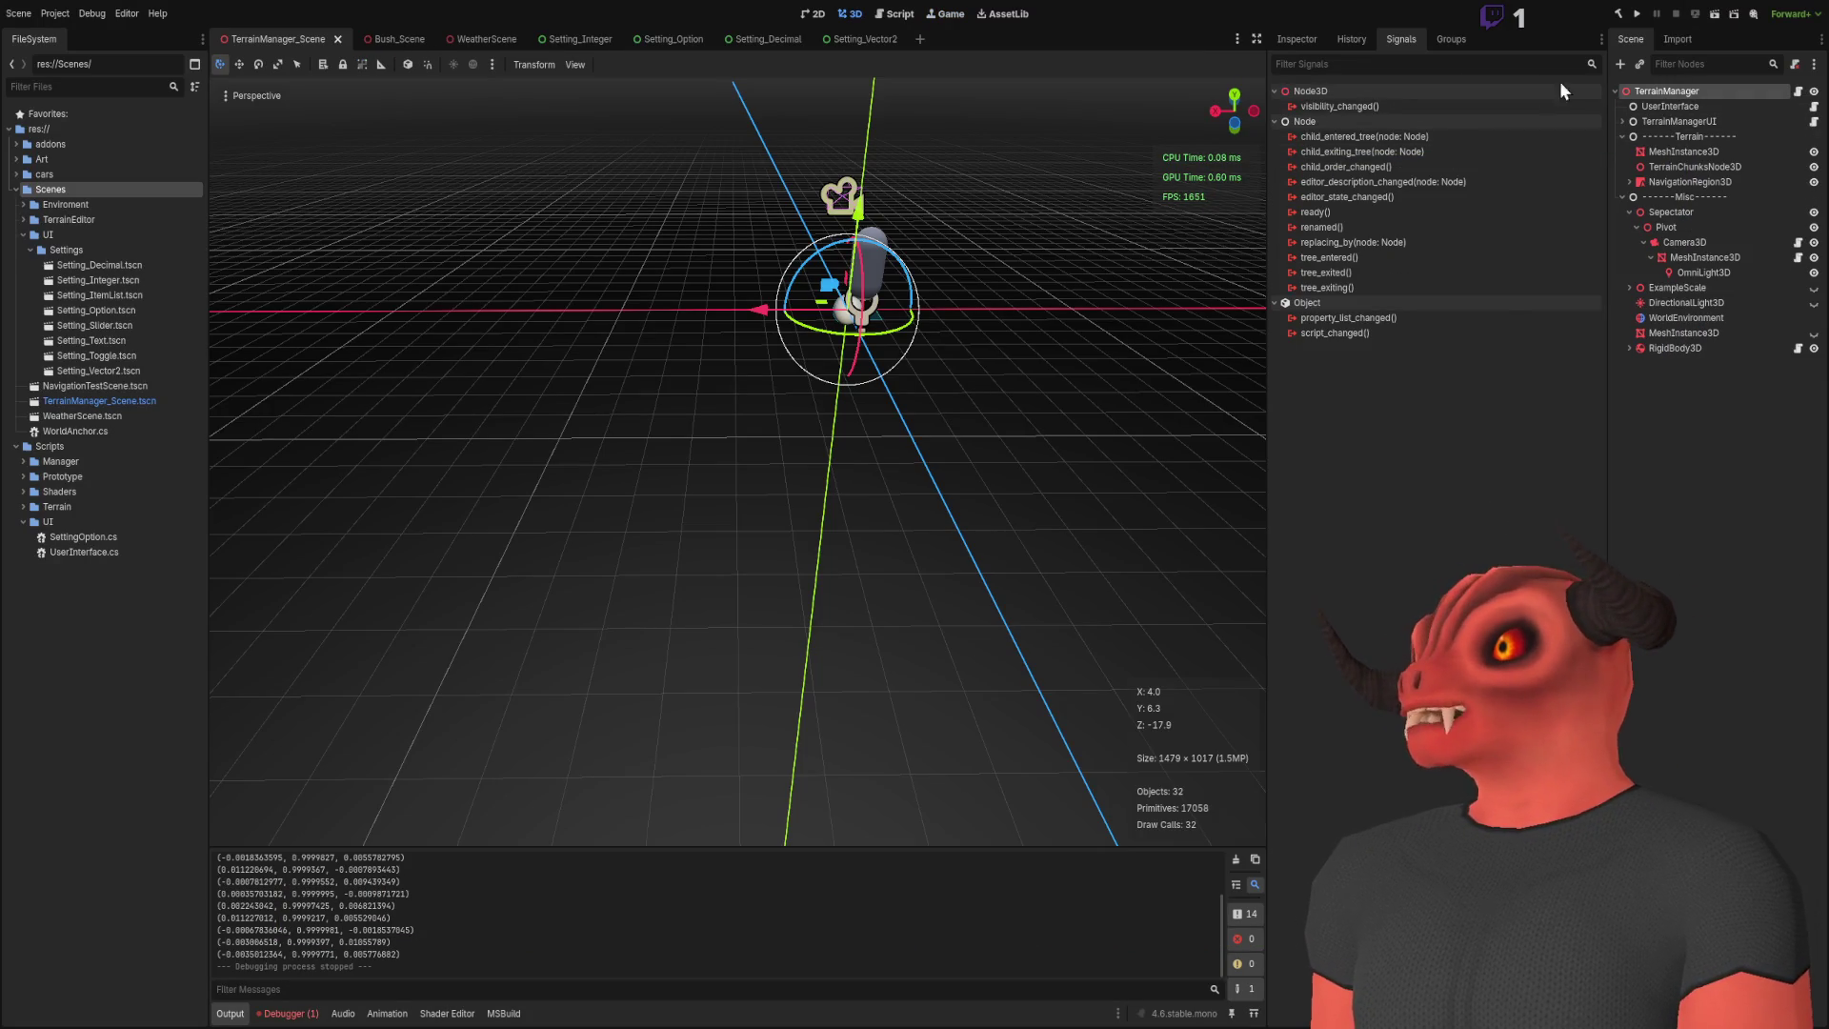
Step: Set the TerrainManager Tree Count to 10000, then run the scene and generate the denser forest
left_click(1302, 46)
left_click(1497, 244)
type("10000")
key("Return")
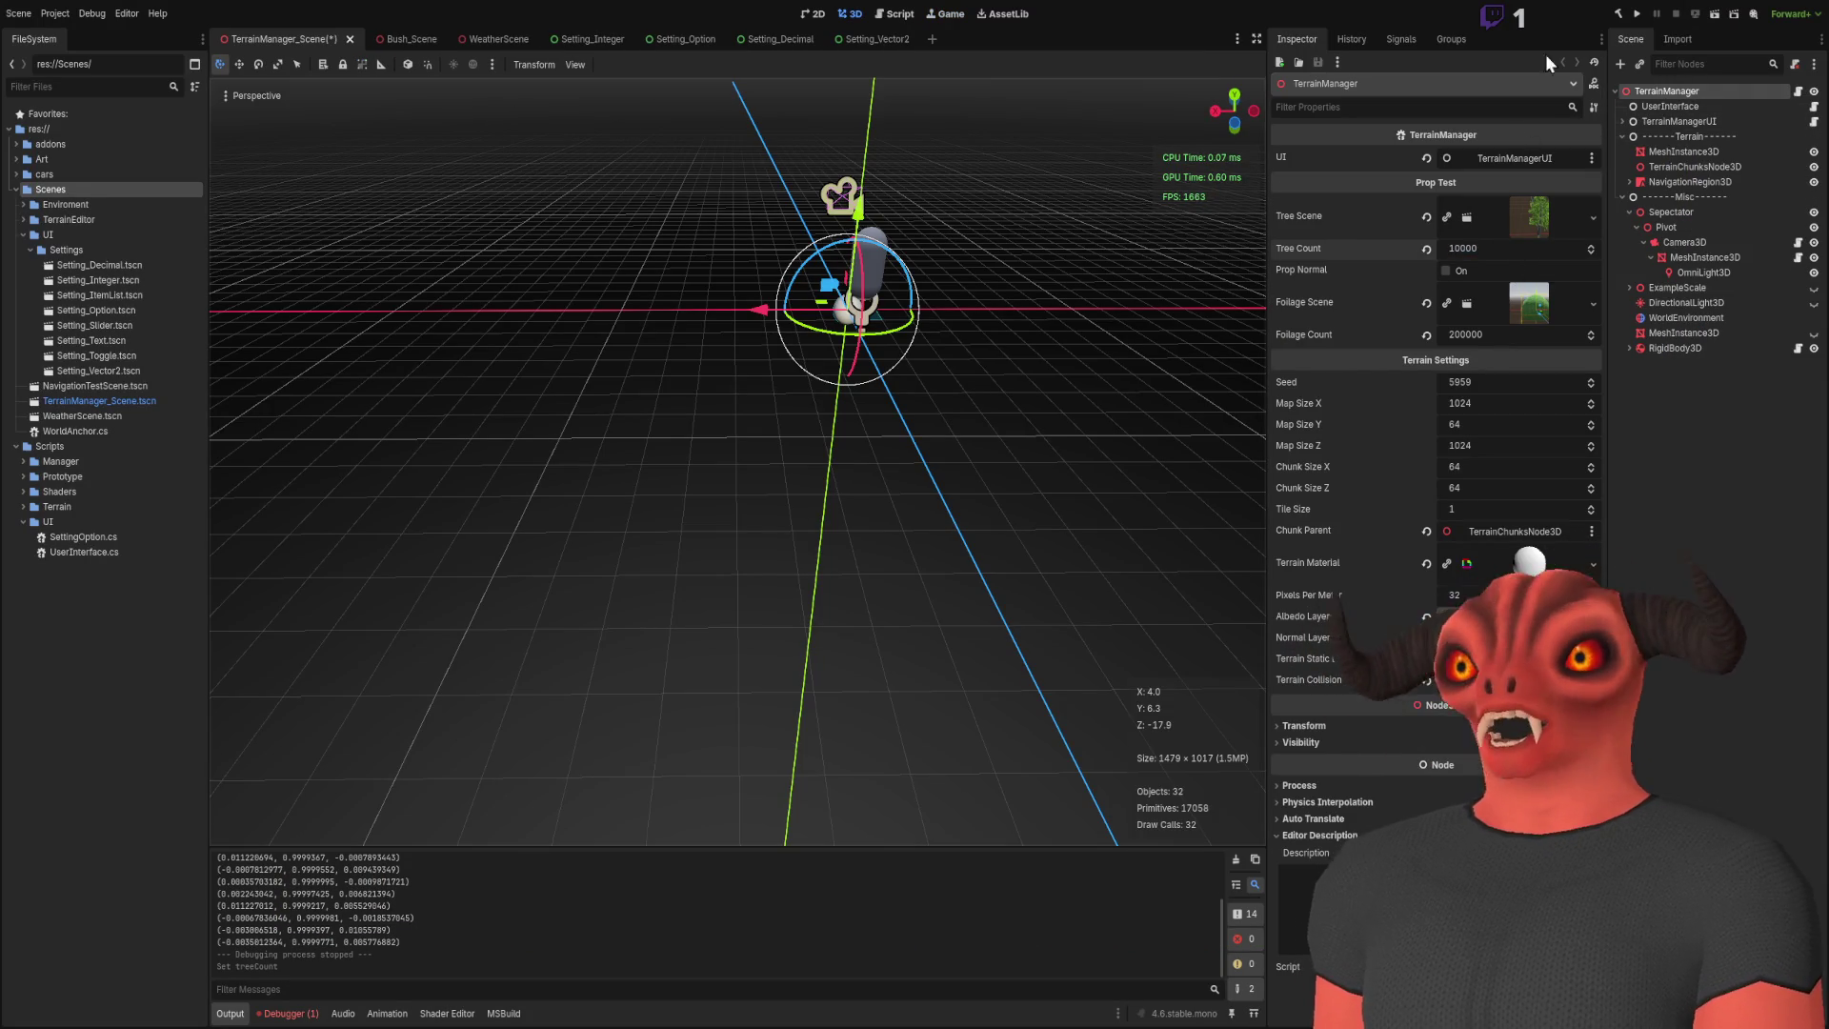
left_click(1638, 12)
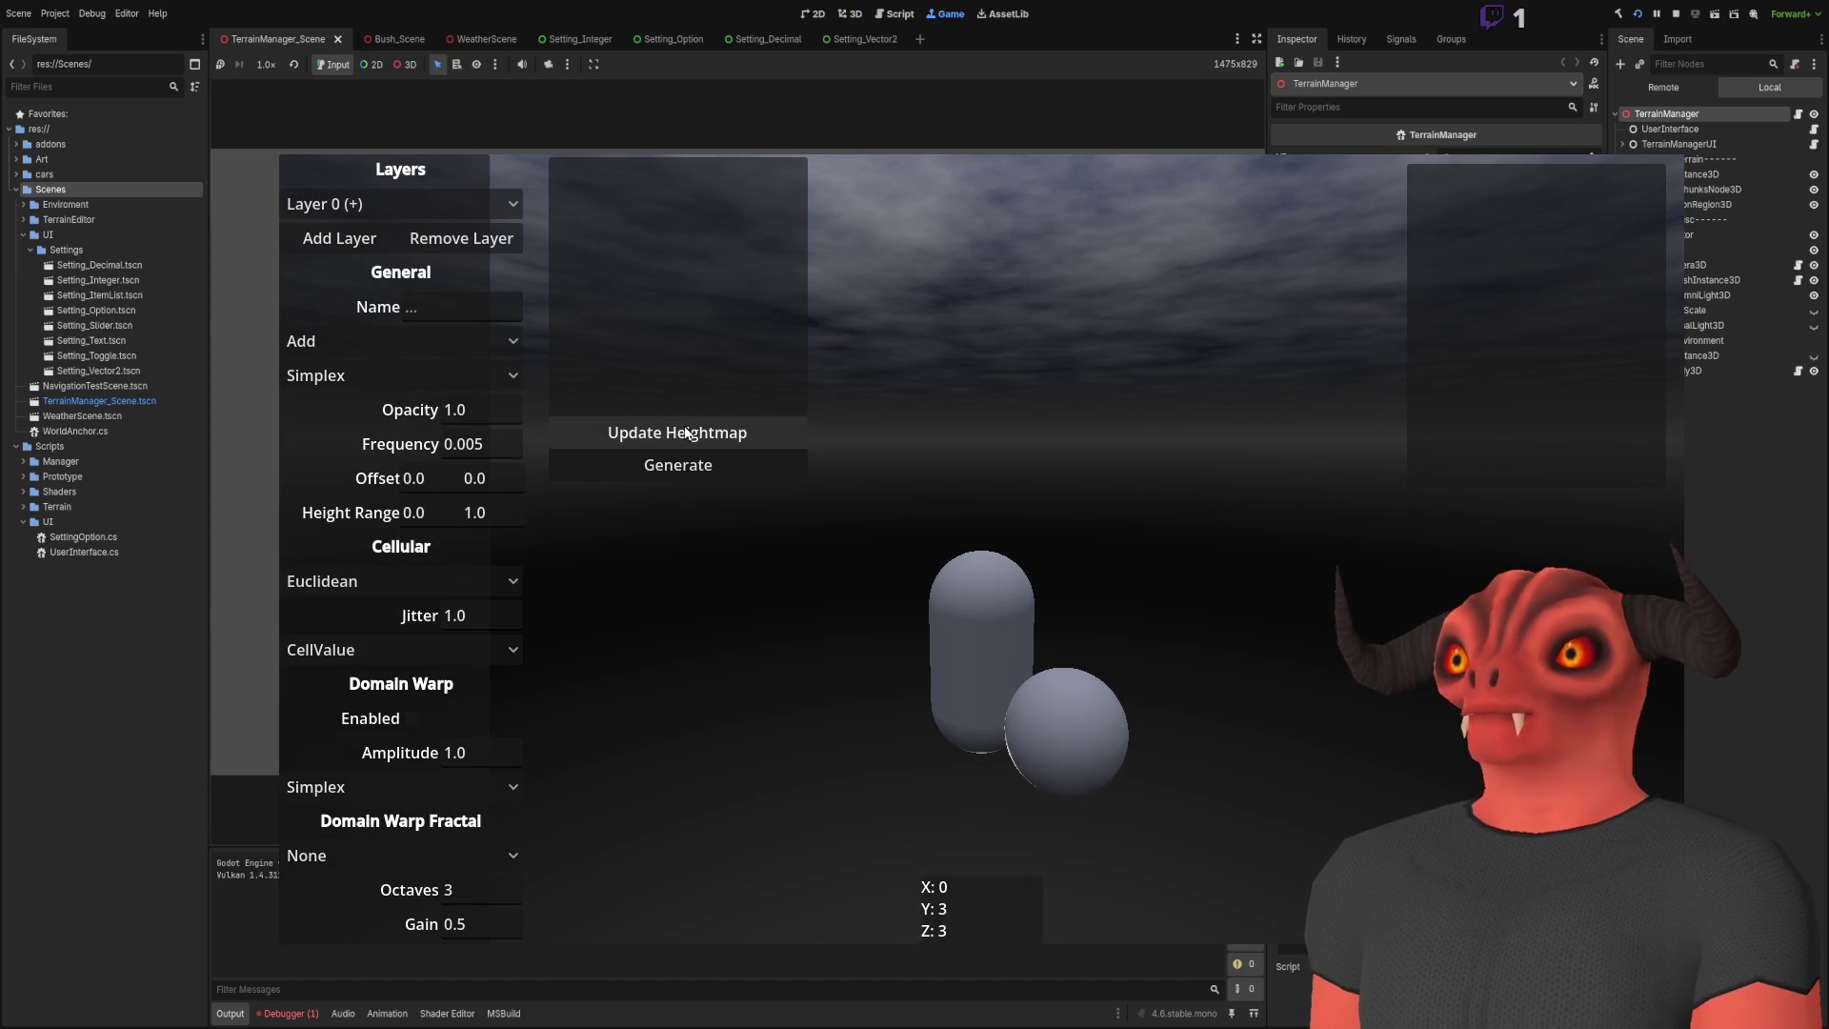
left_click(705, 471)
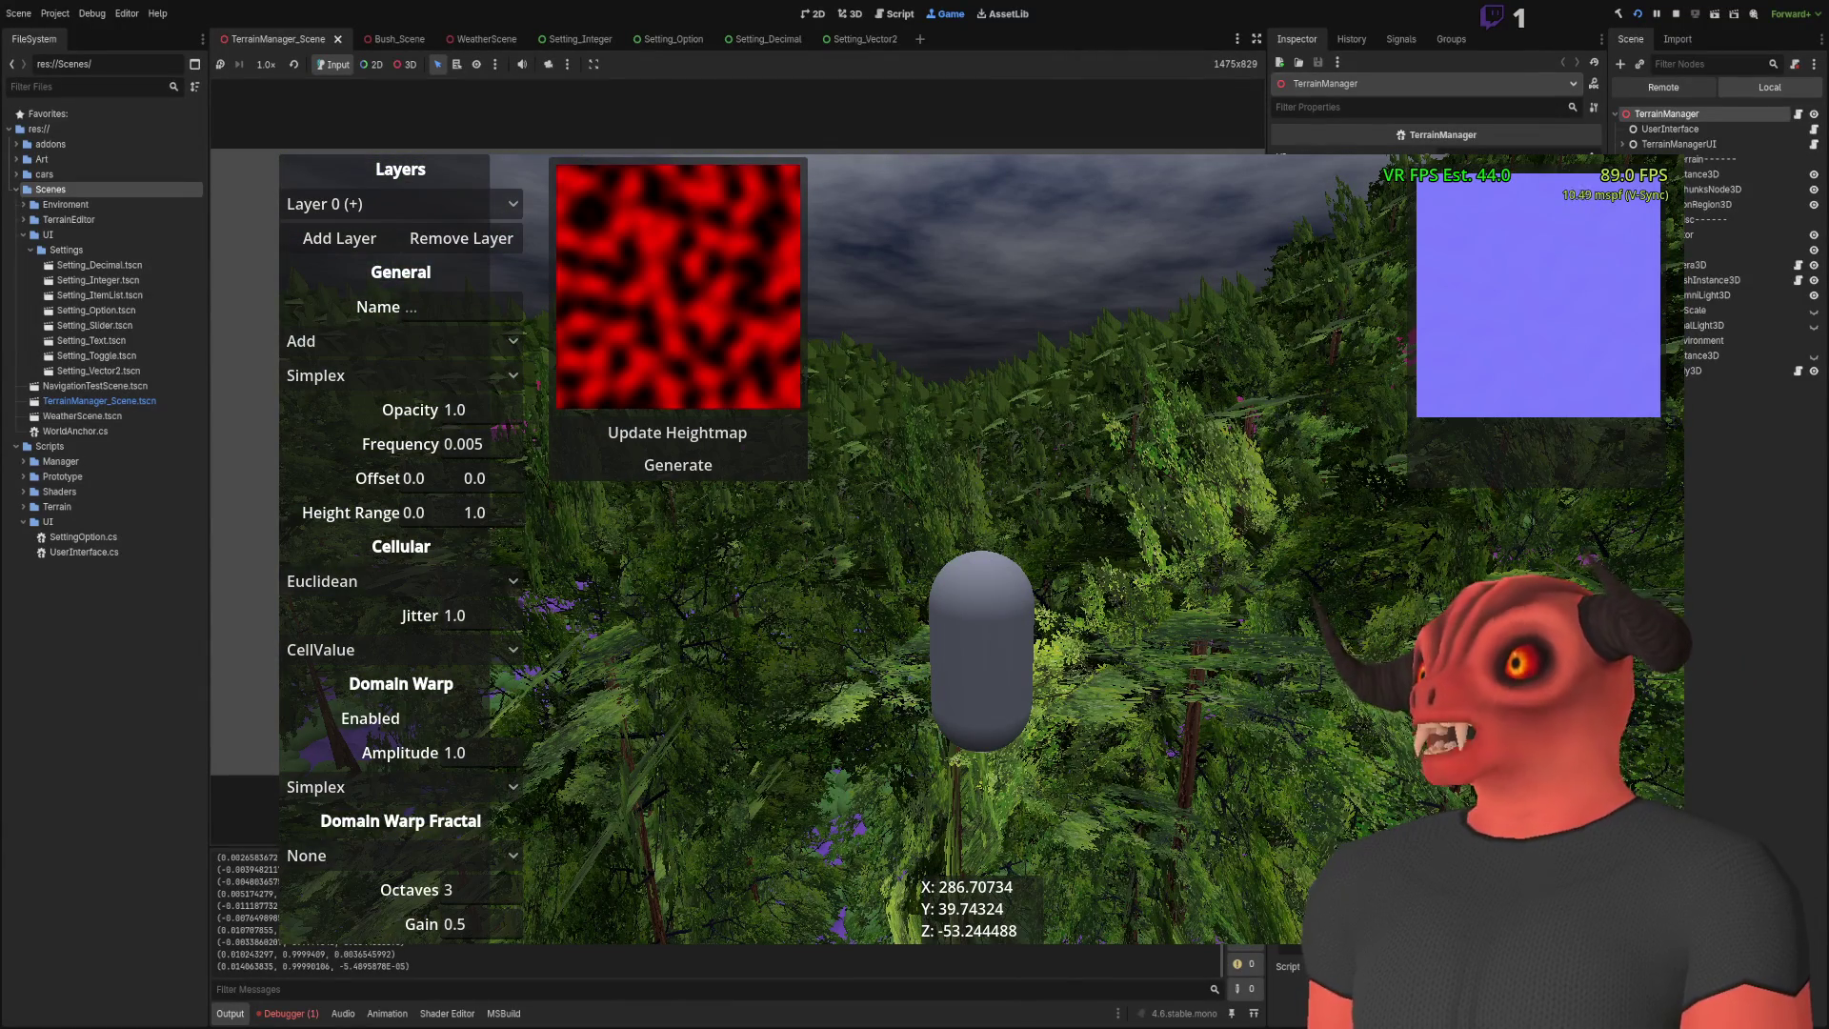
left_click(1688, 87)
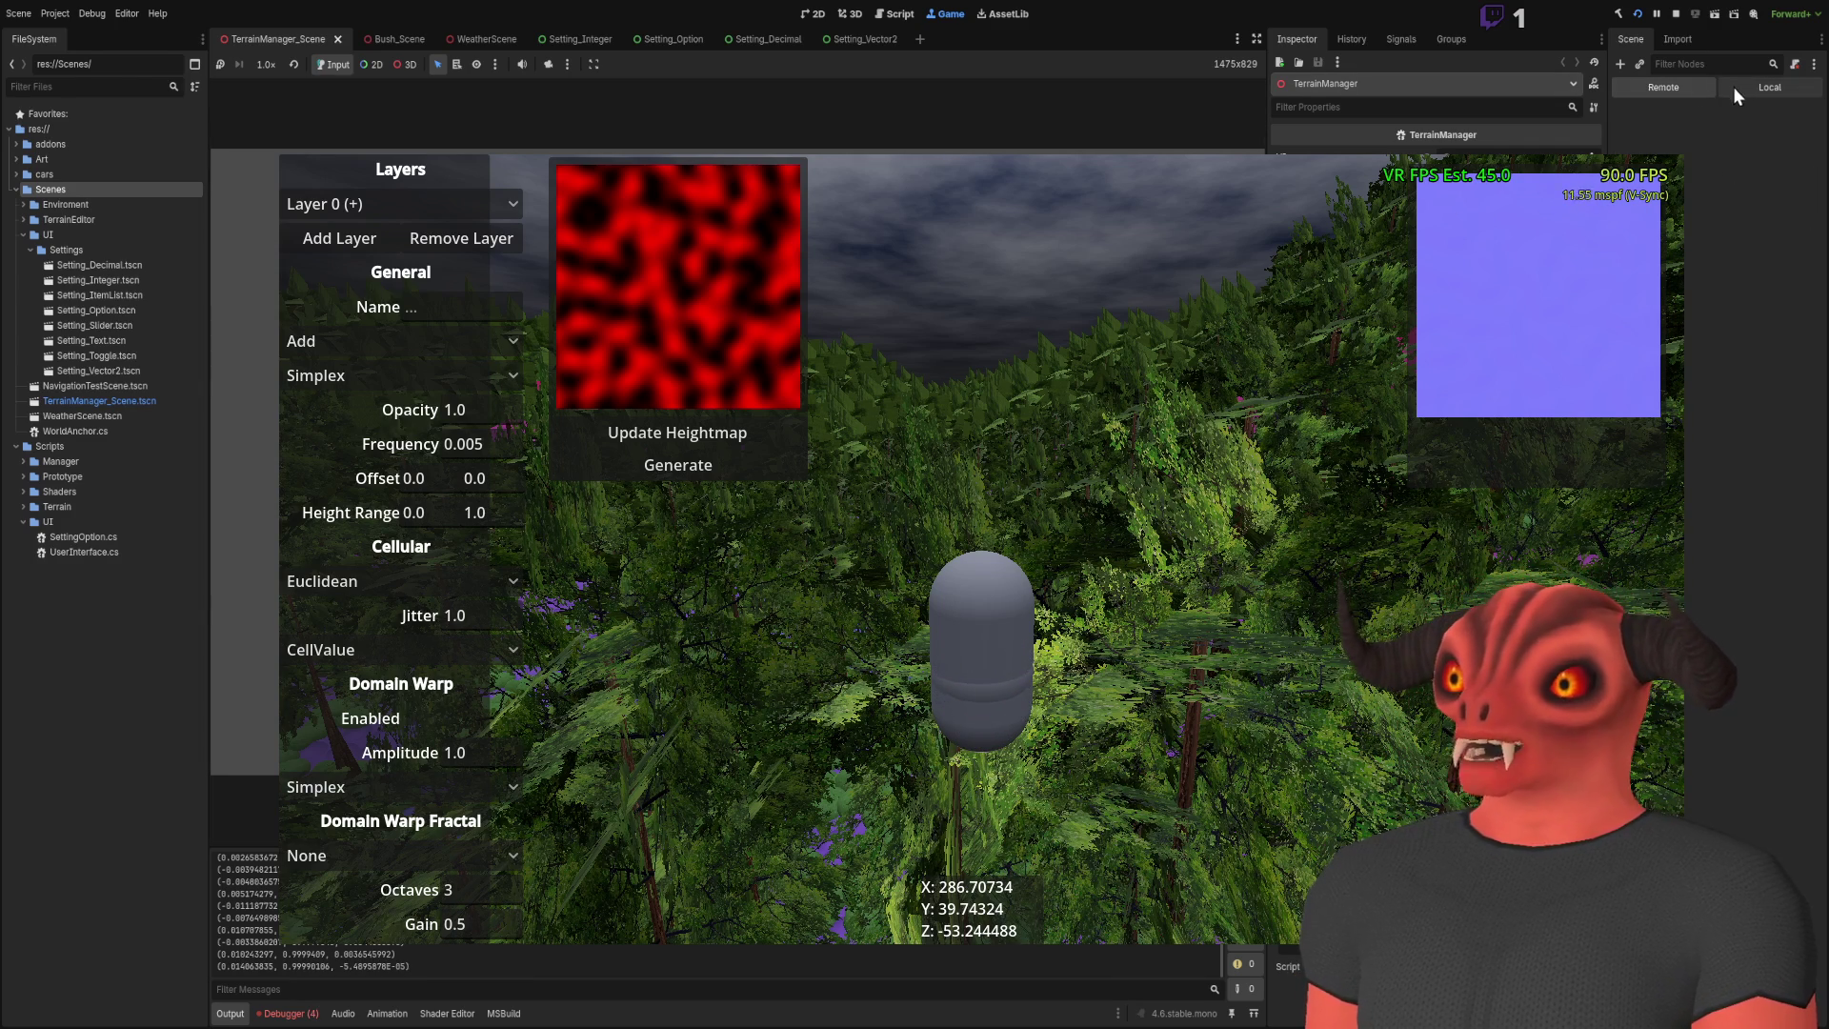
left_click(1690, 87)
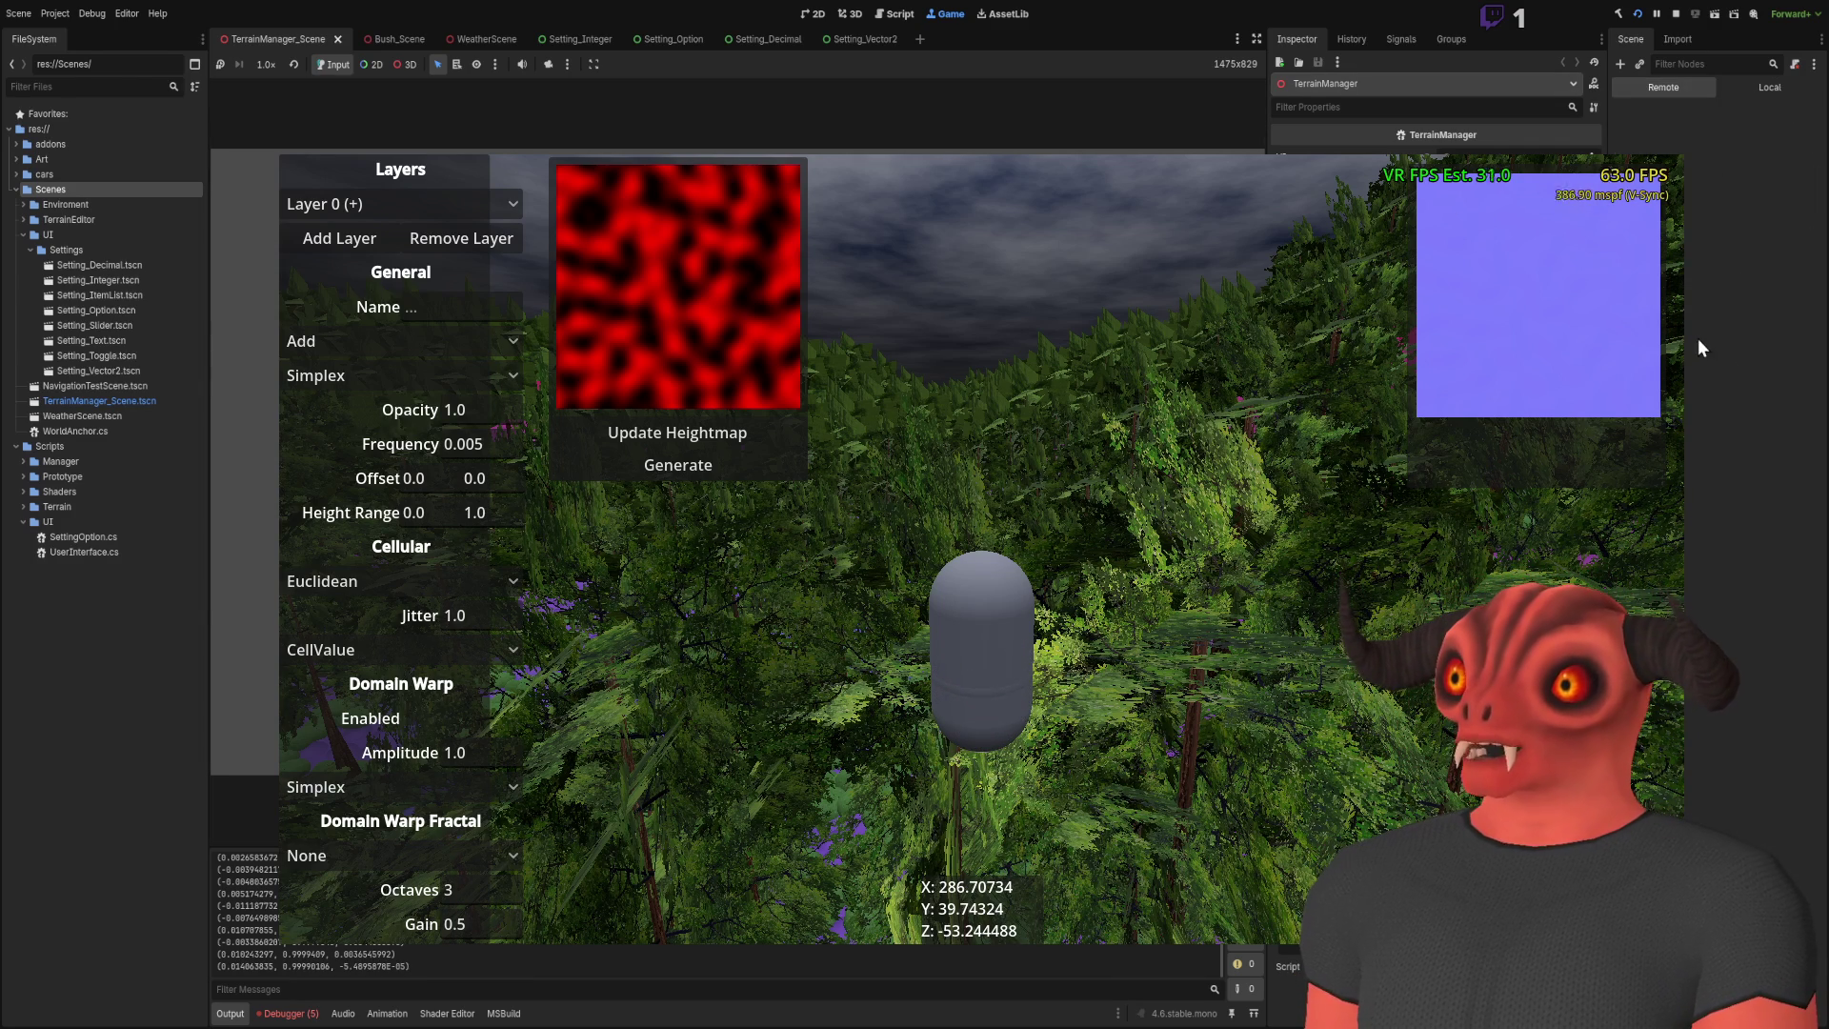
left_click(1773, 93)
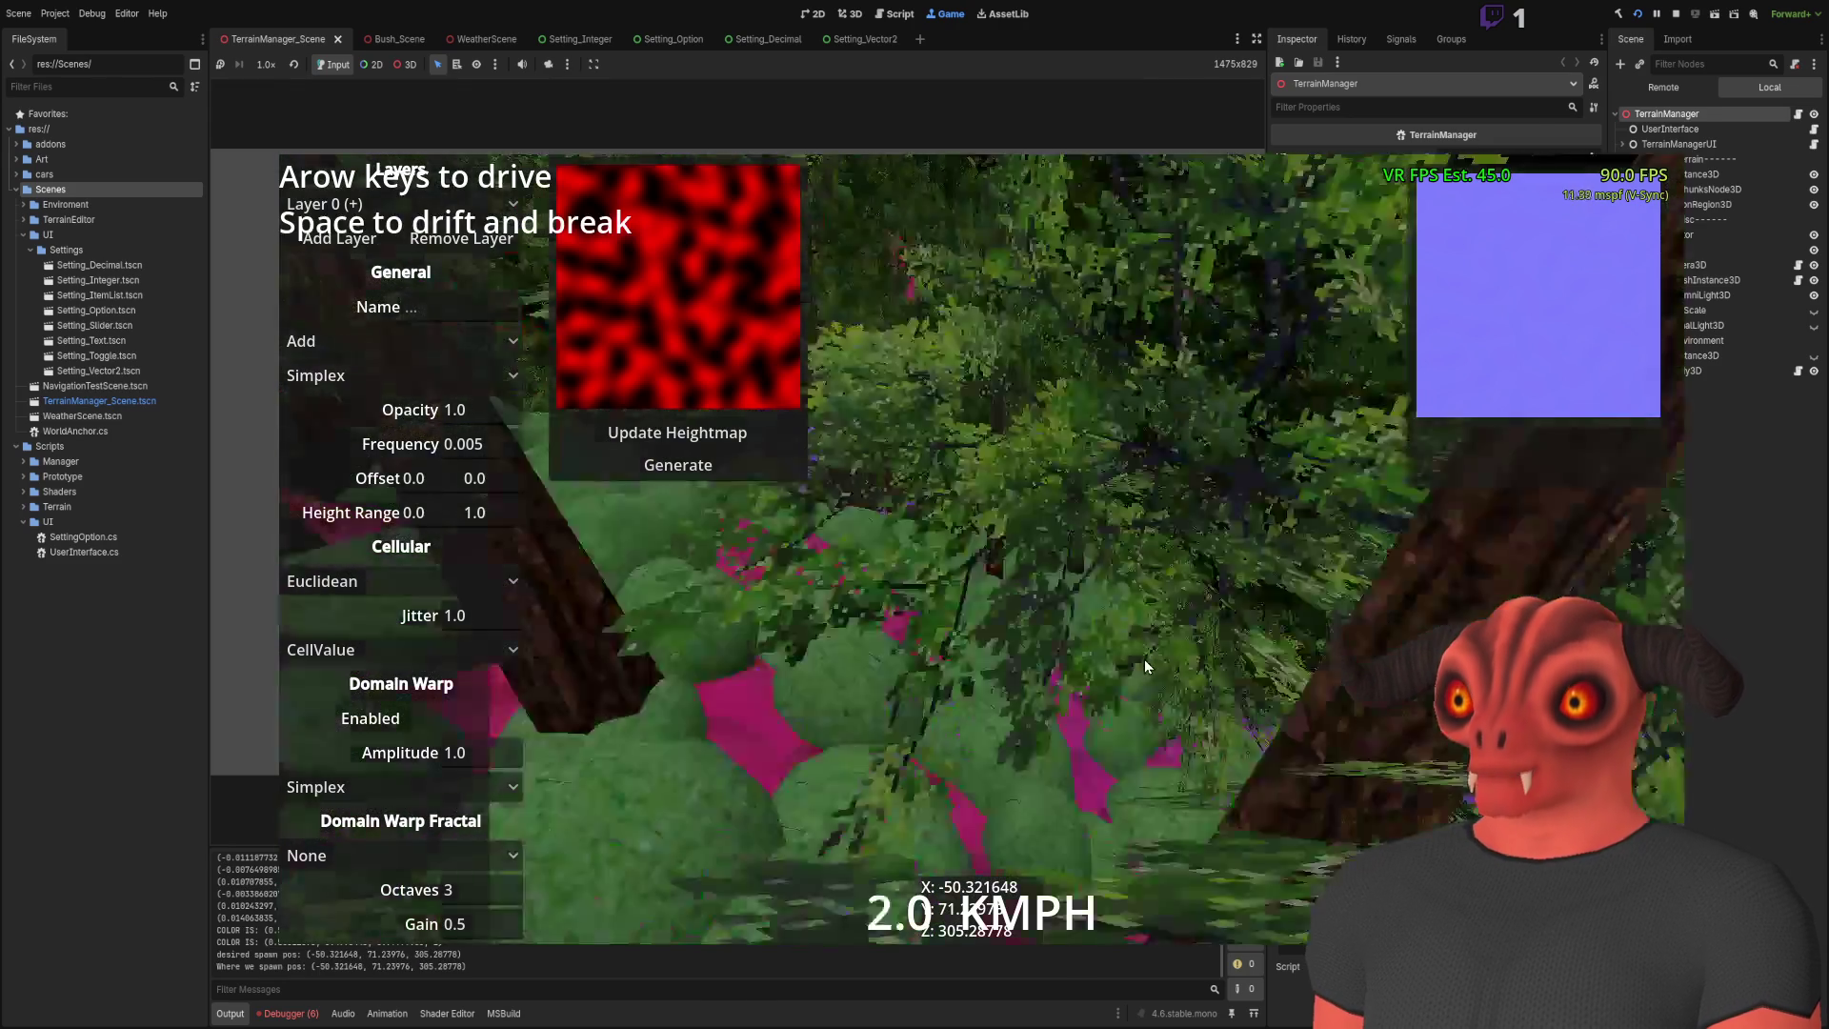
Step: Drive the red car forward and in reverse through the forest, swinging it around with Space
key("Up")
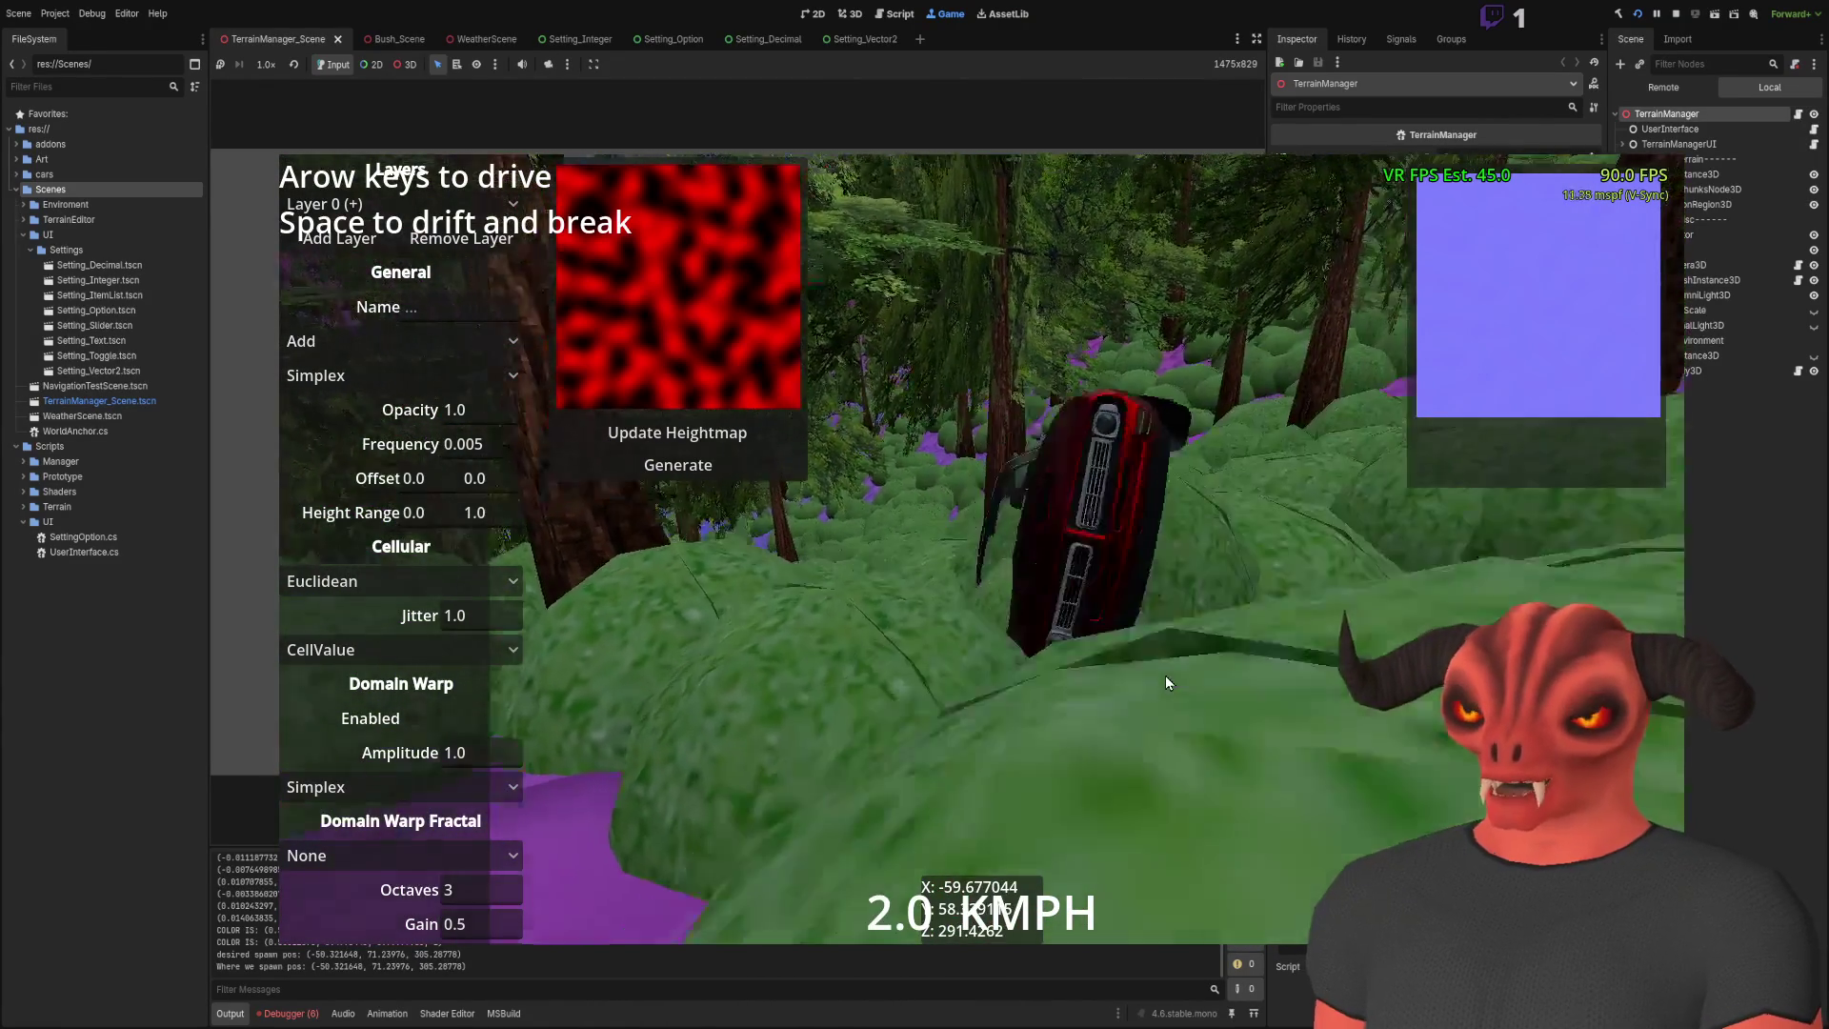
key("Up")
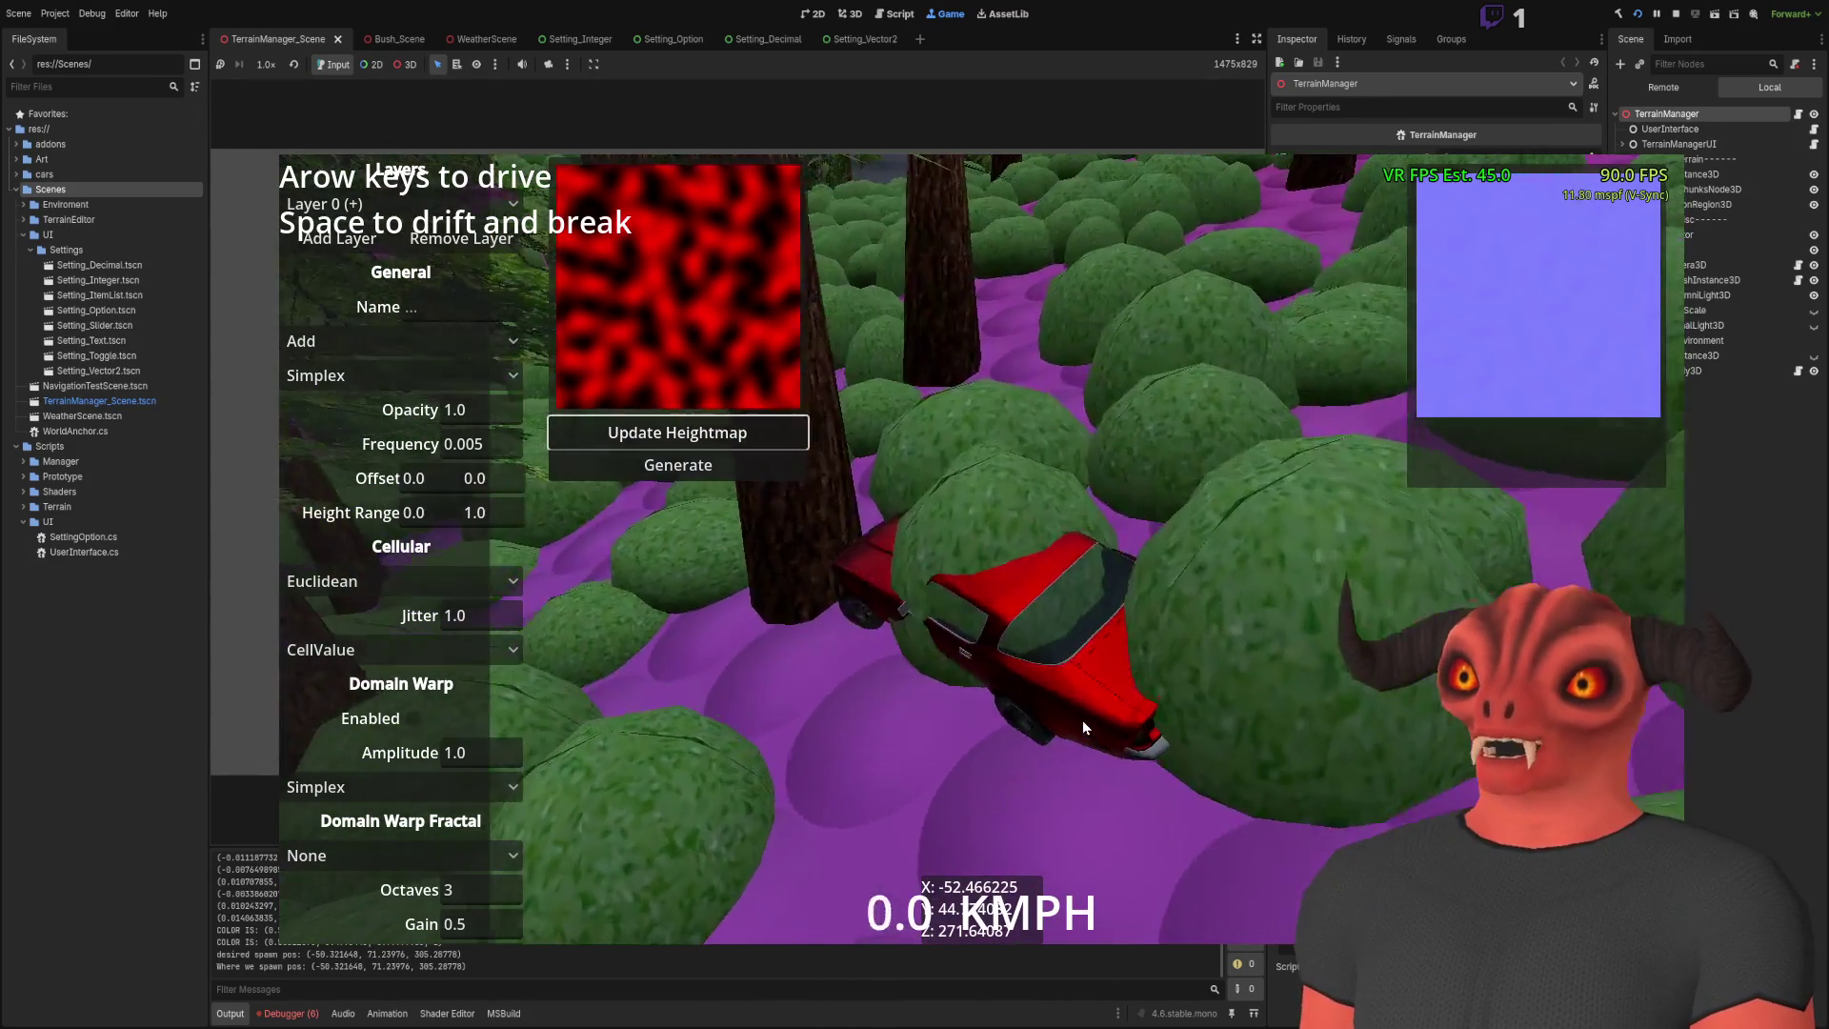
key("Down")
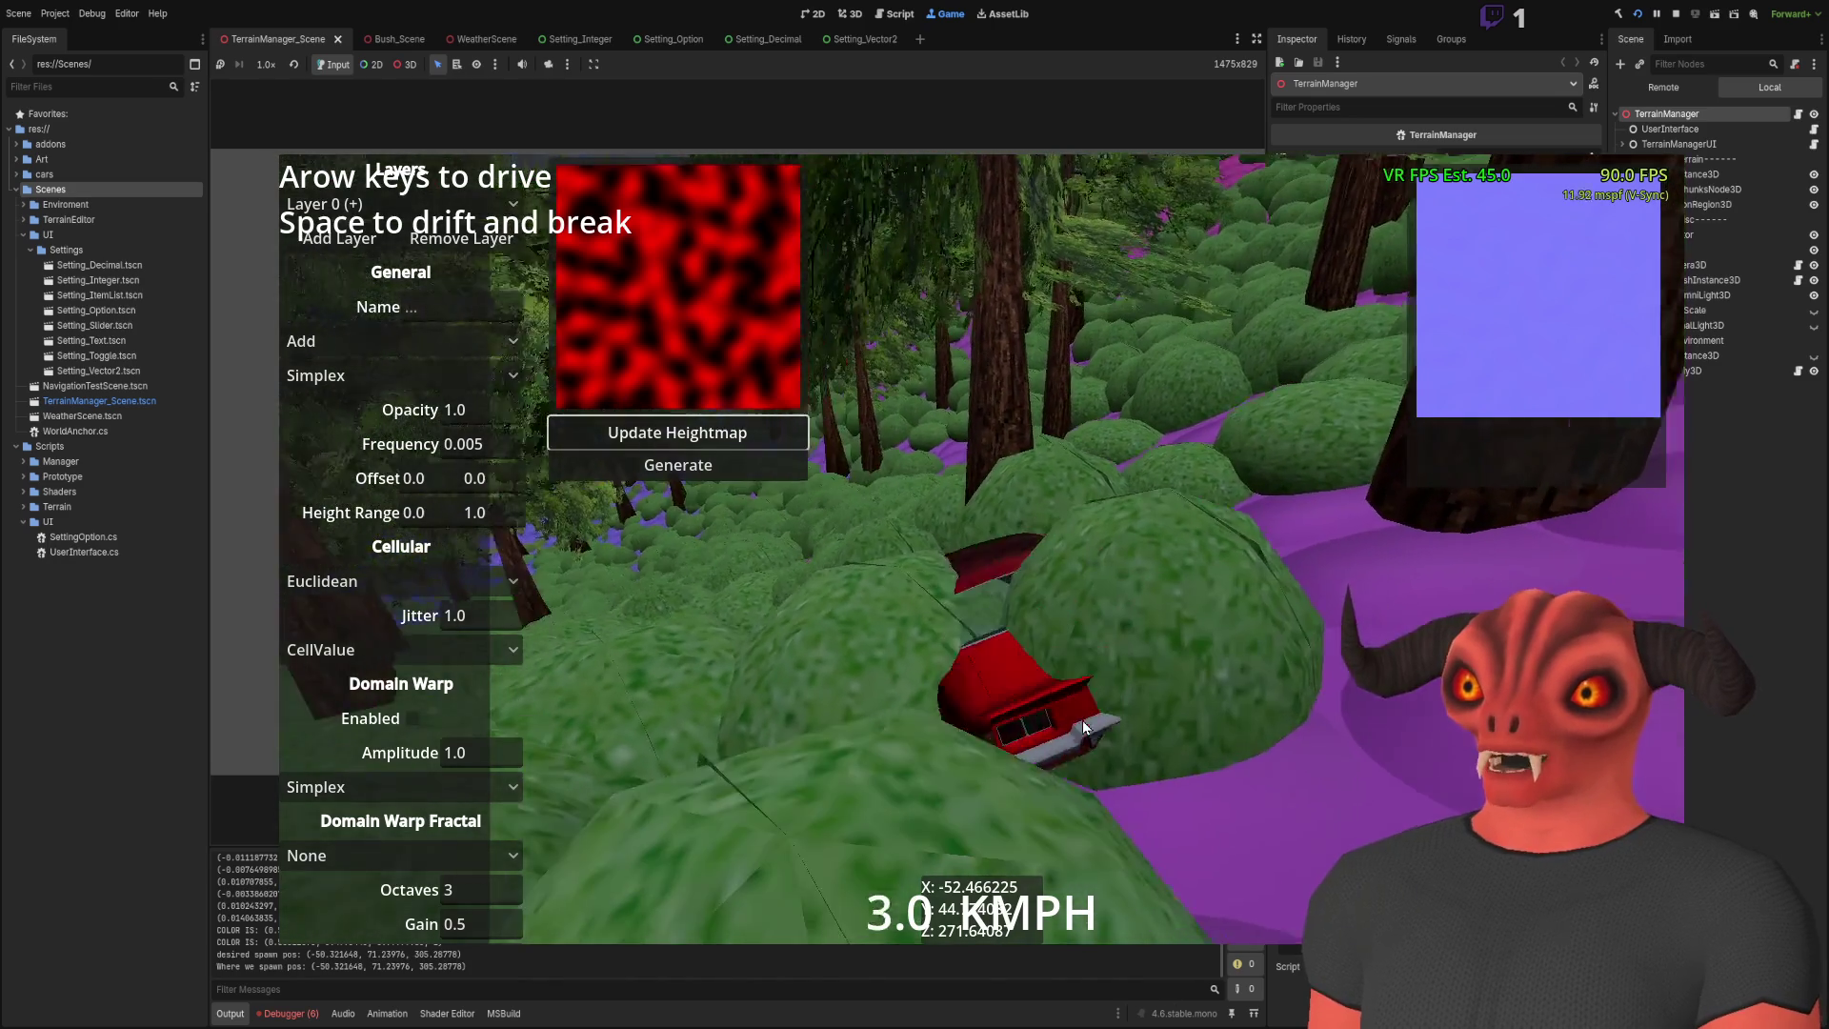
key("Up")
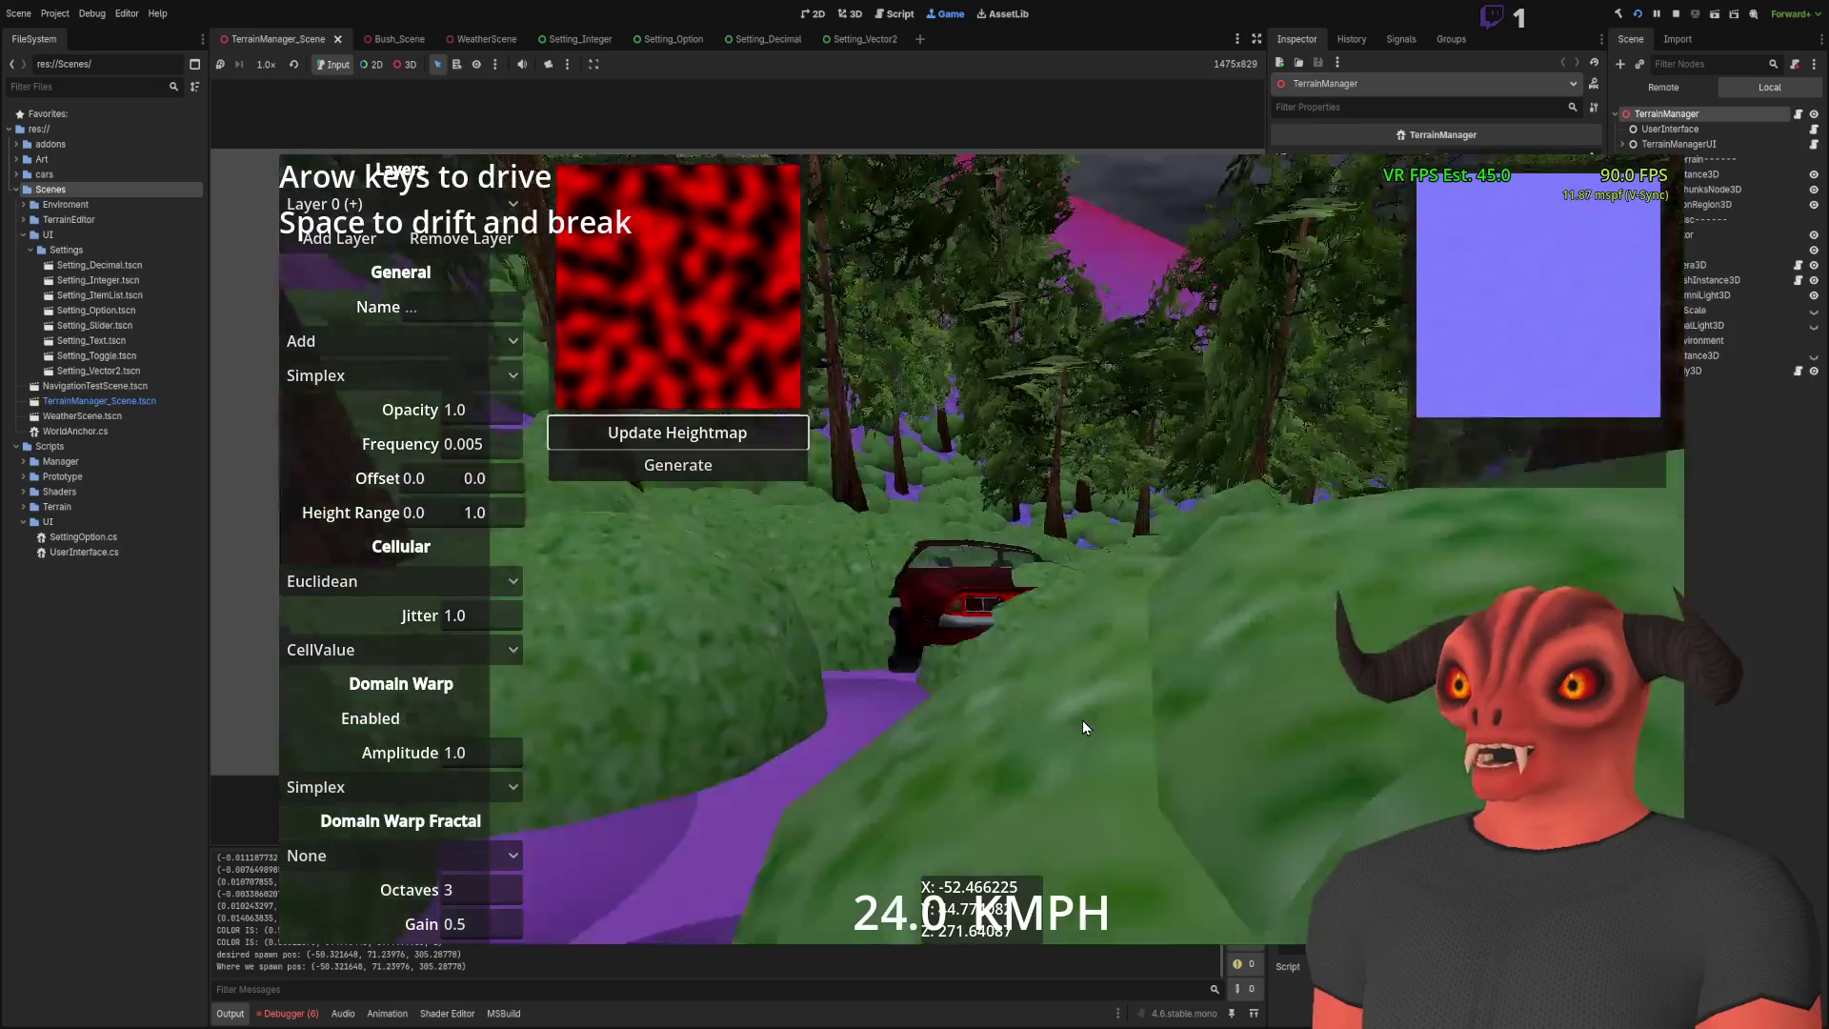
key("Up")
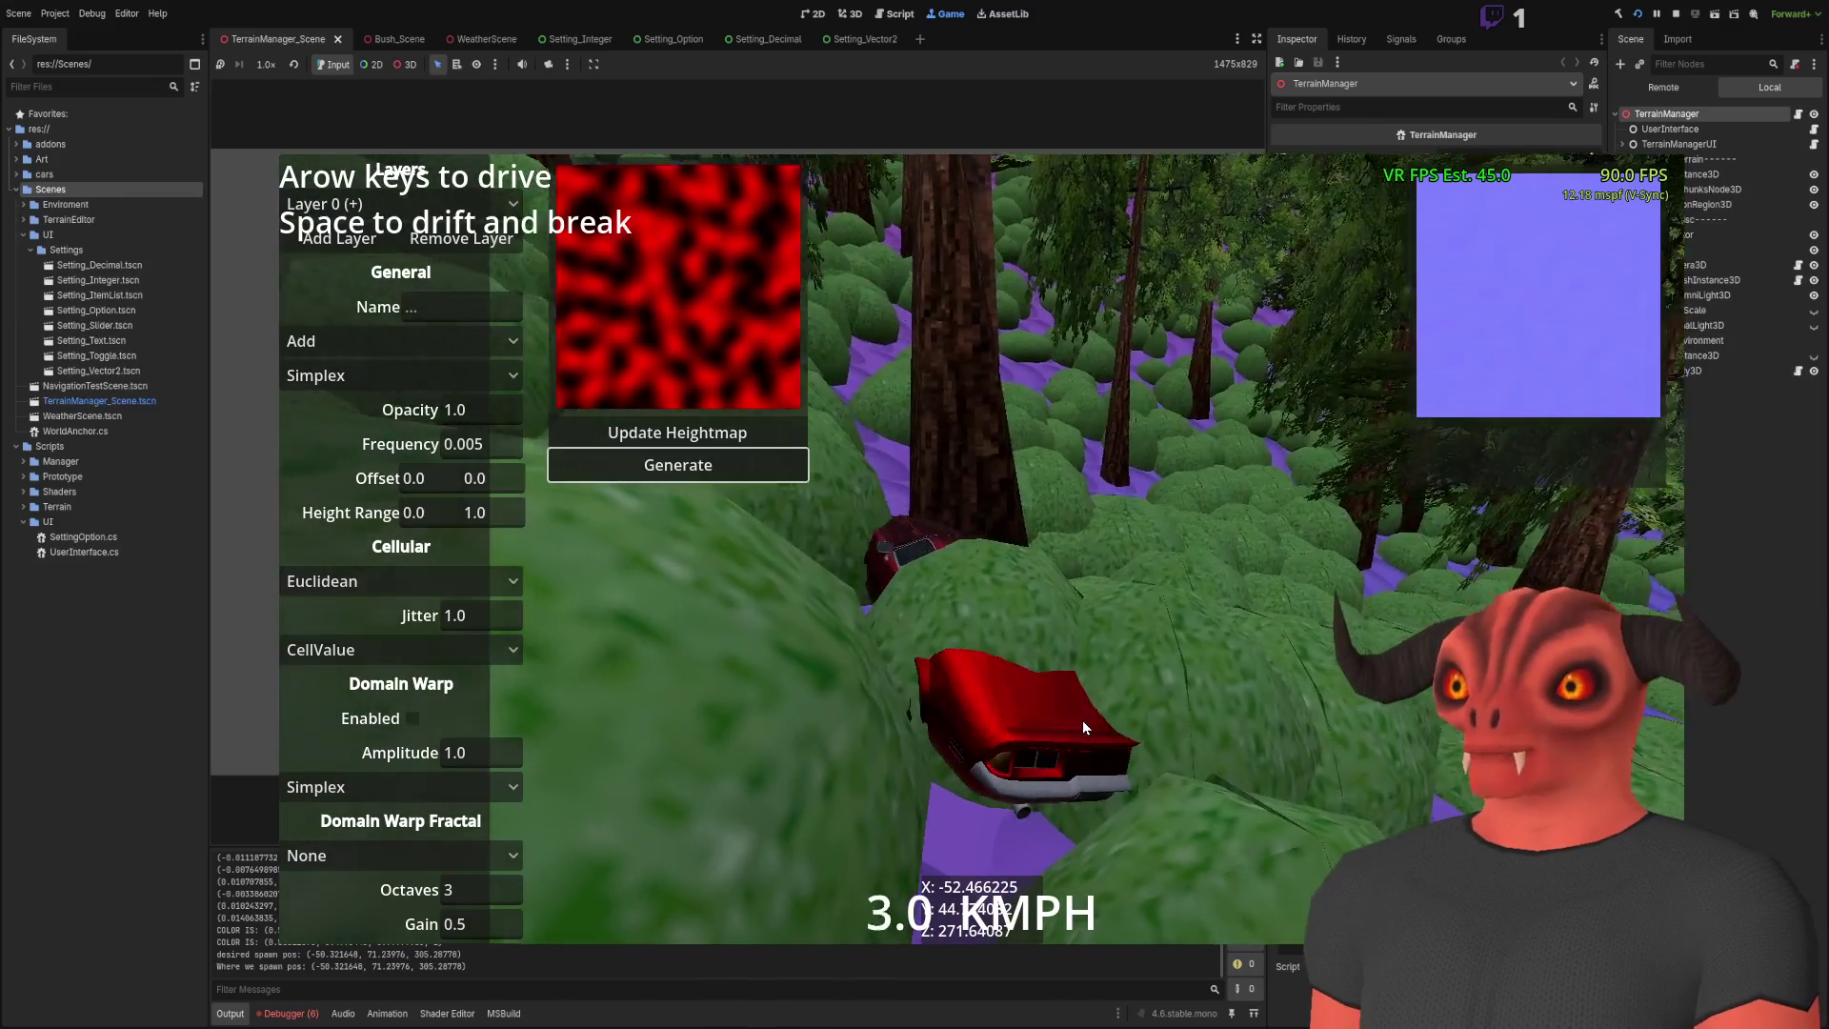
key("Down")
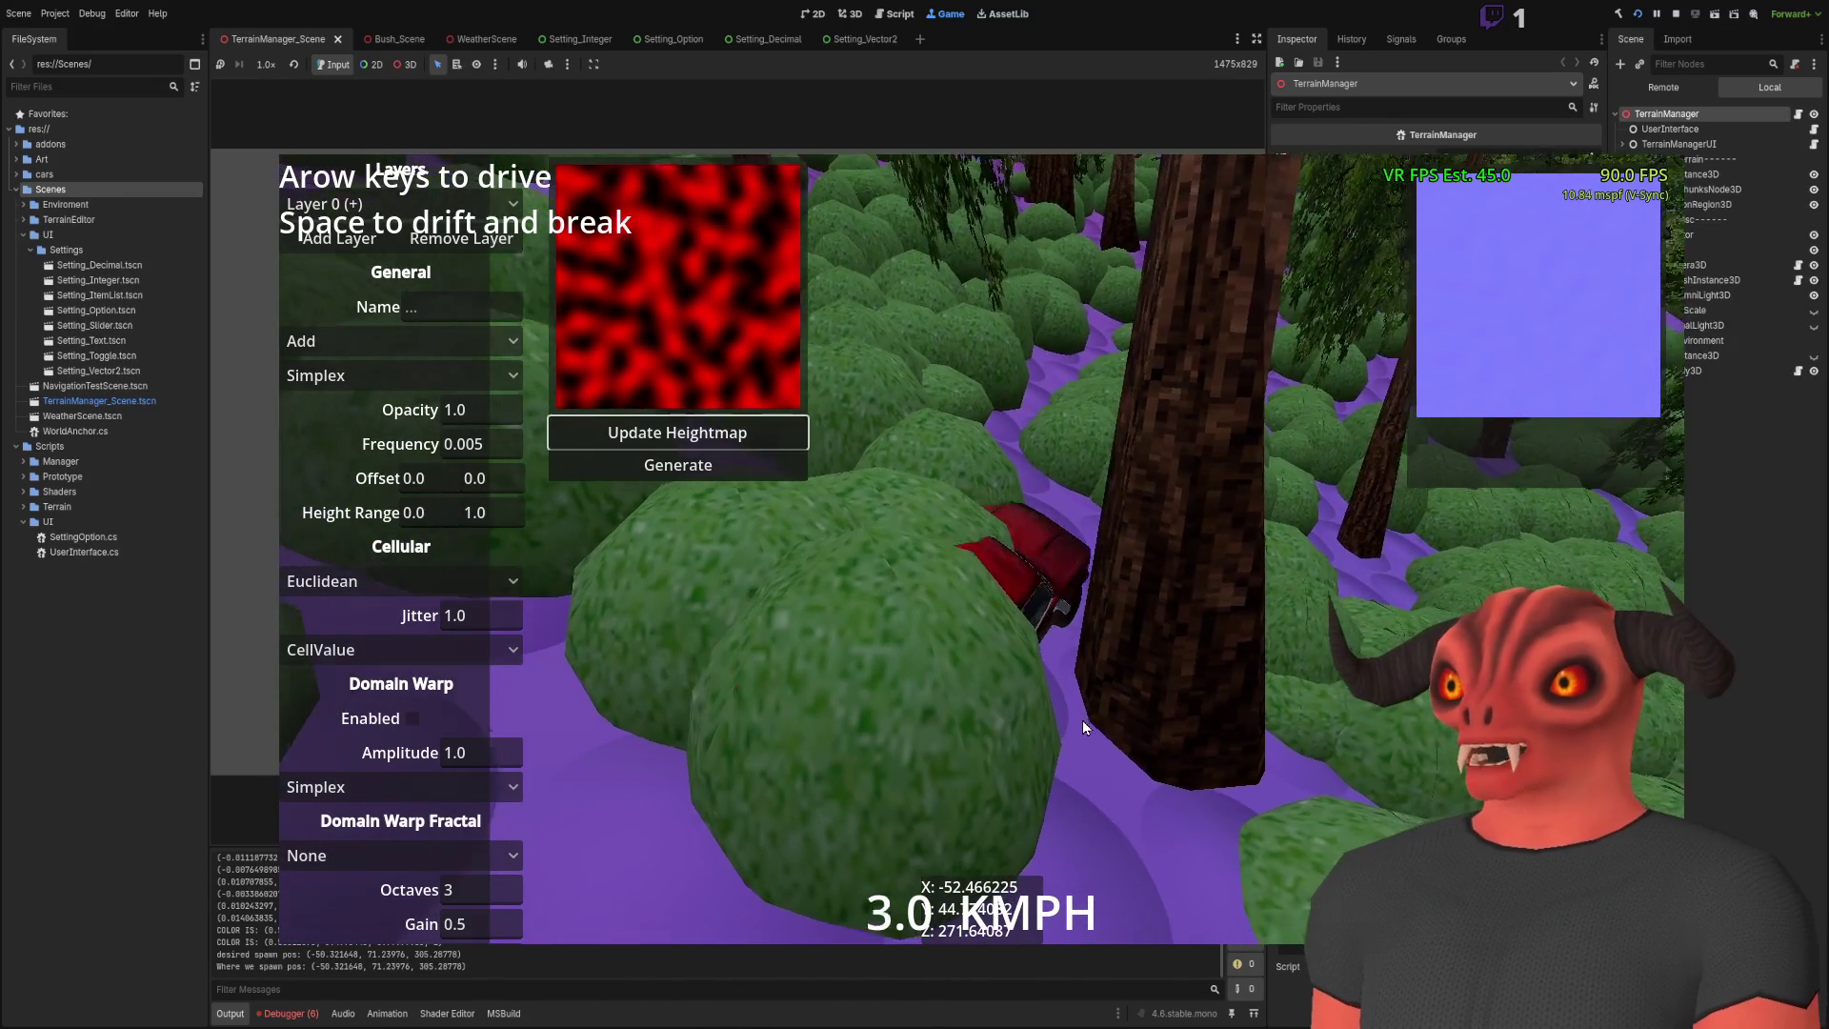
key("Up")
key("Up")
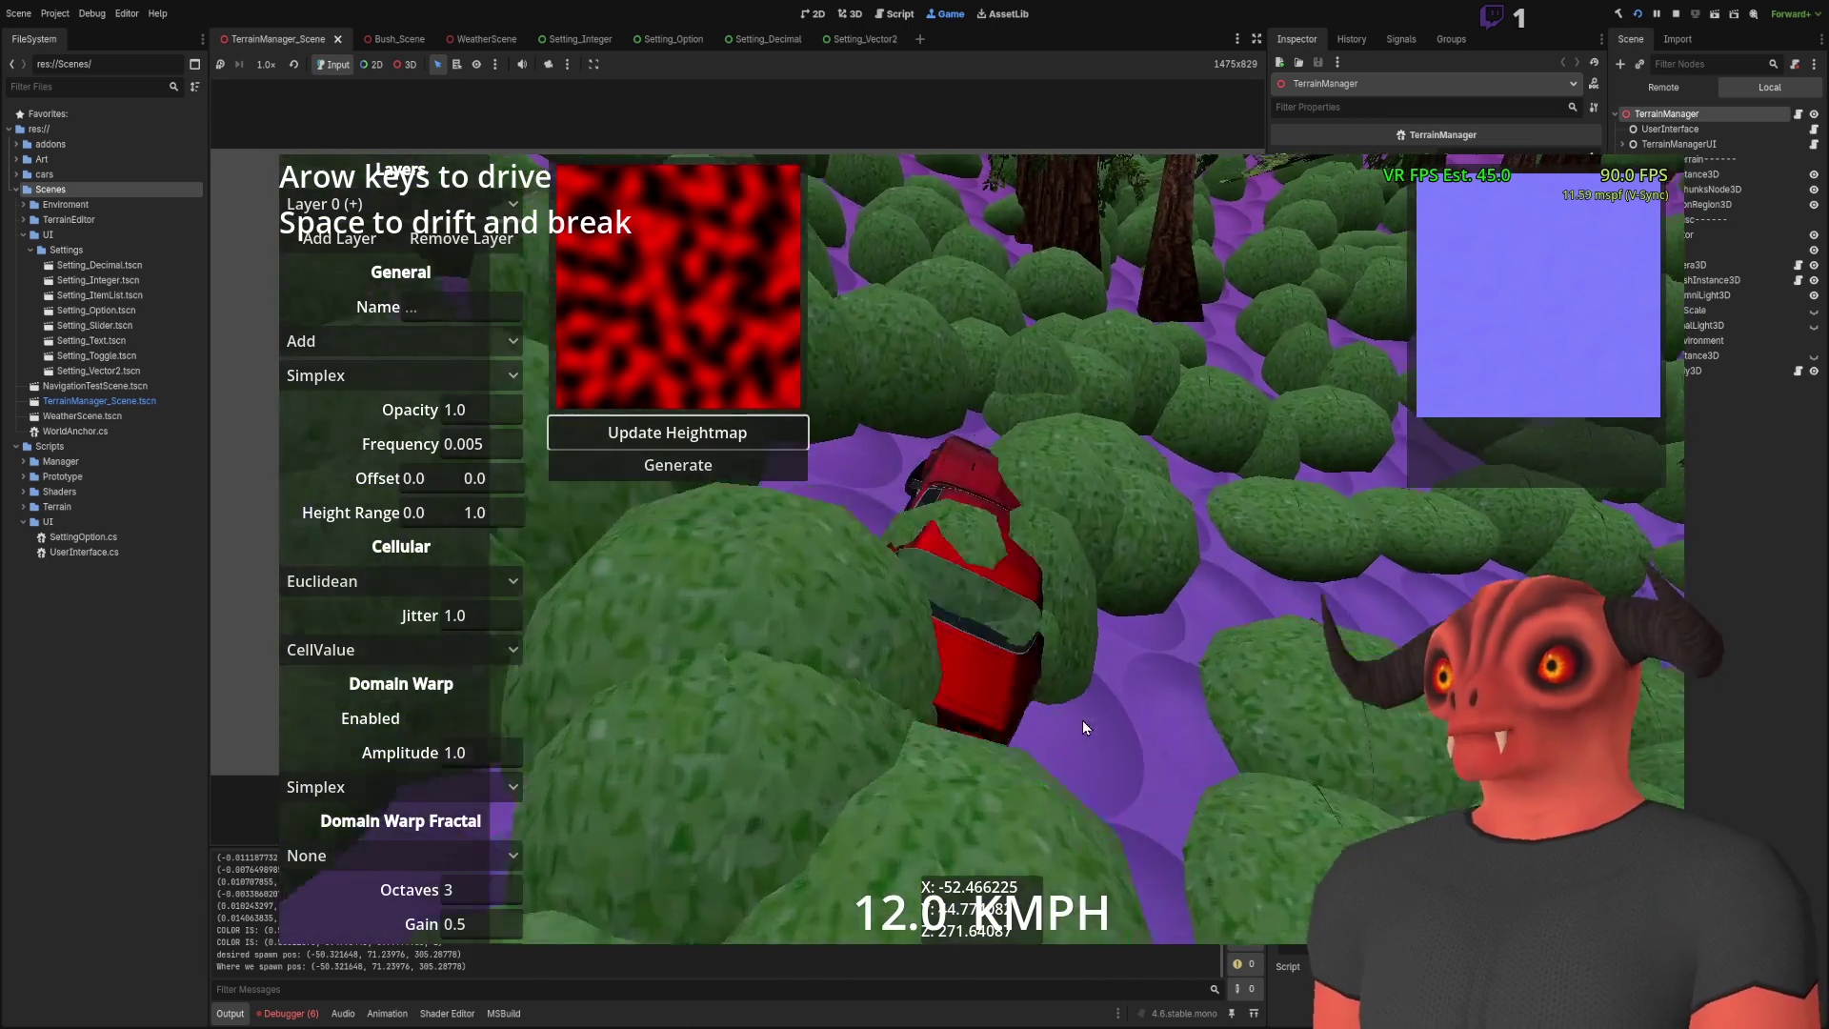
key("space")
key("Up")
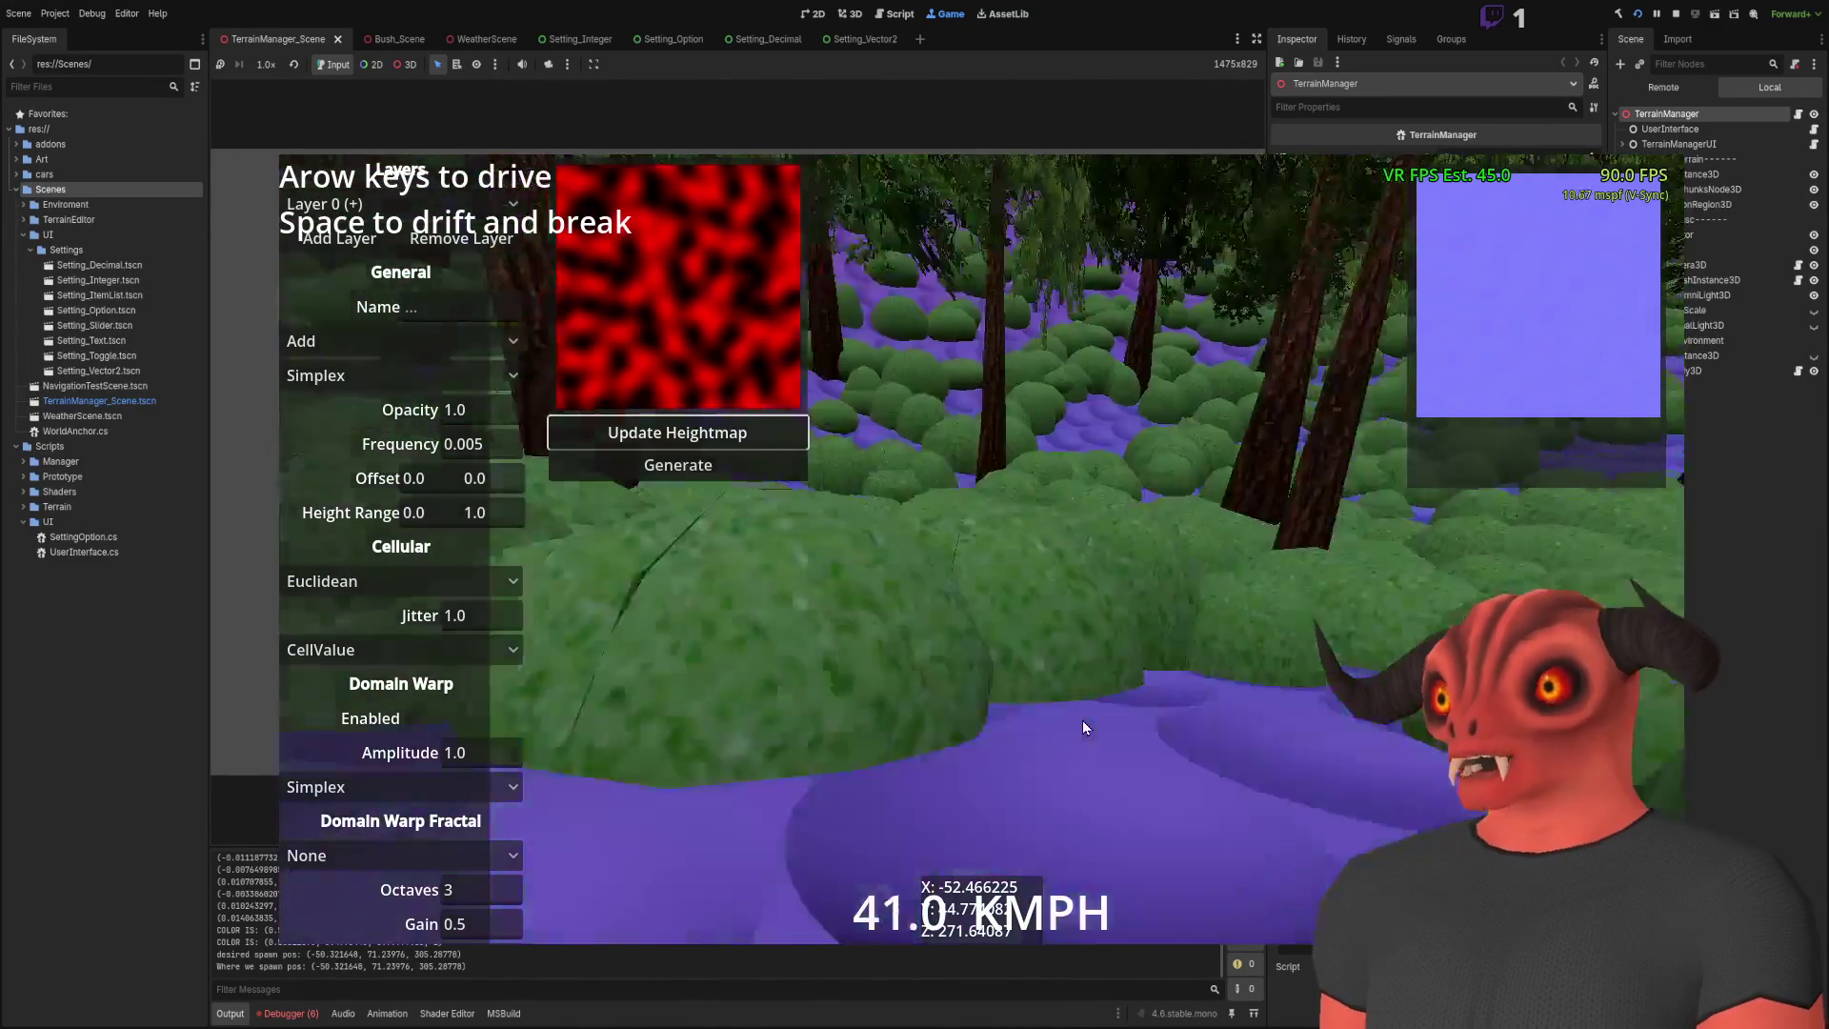
key("Down")
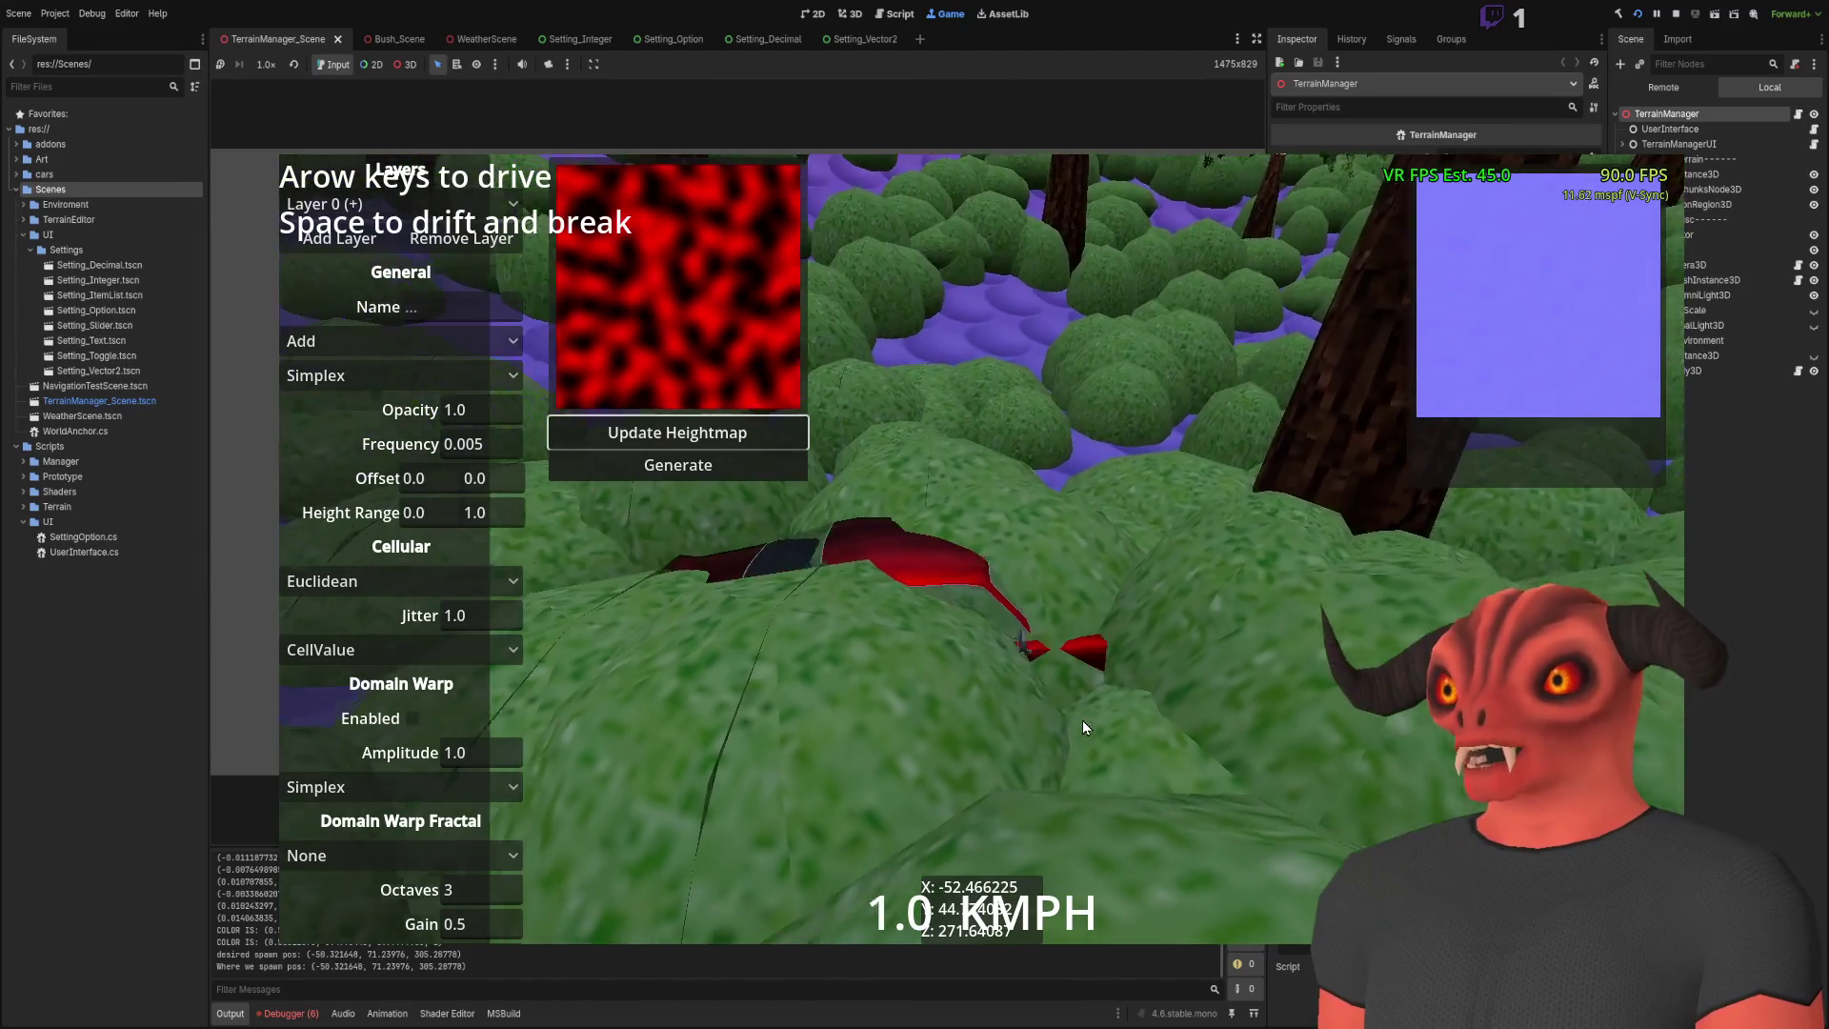
key("Up")
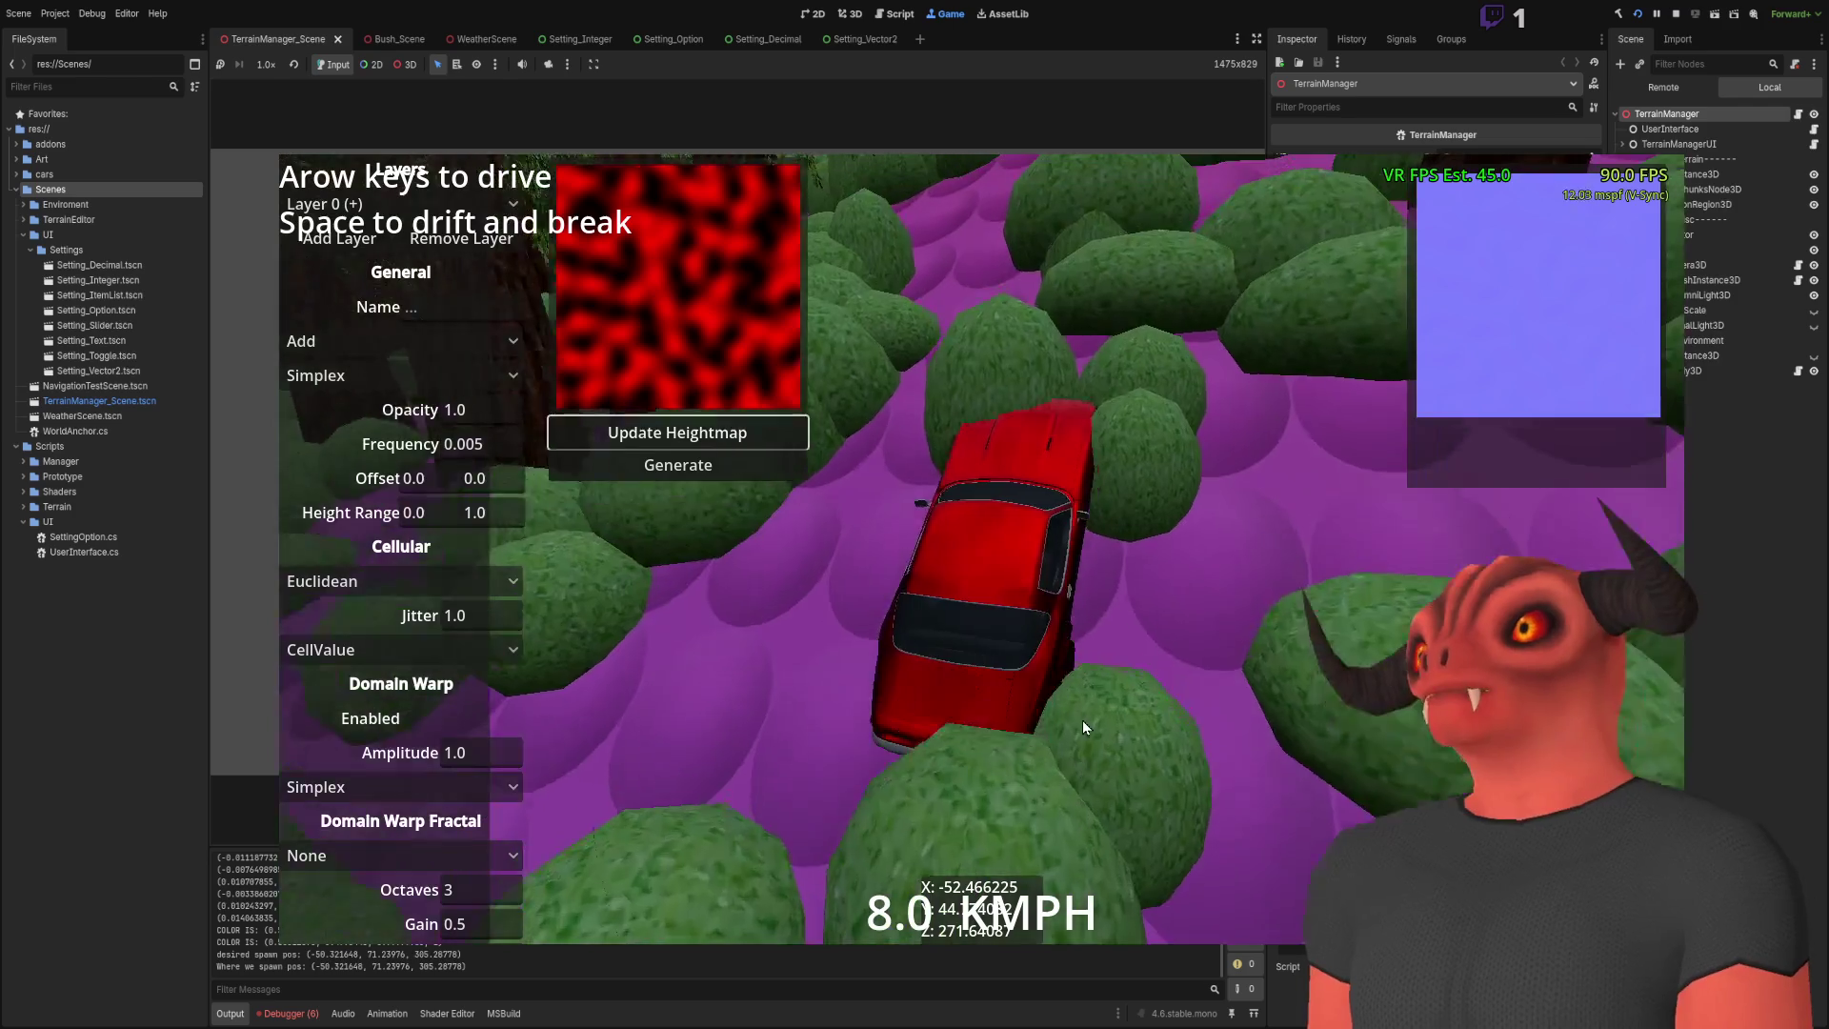
key("Down")
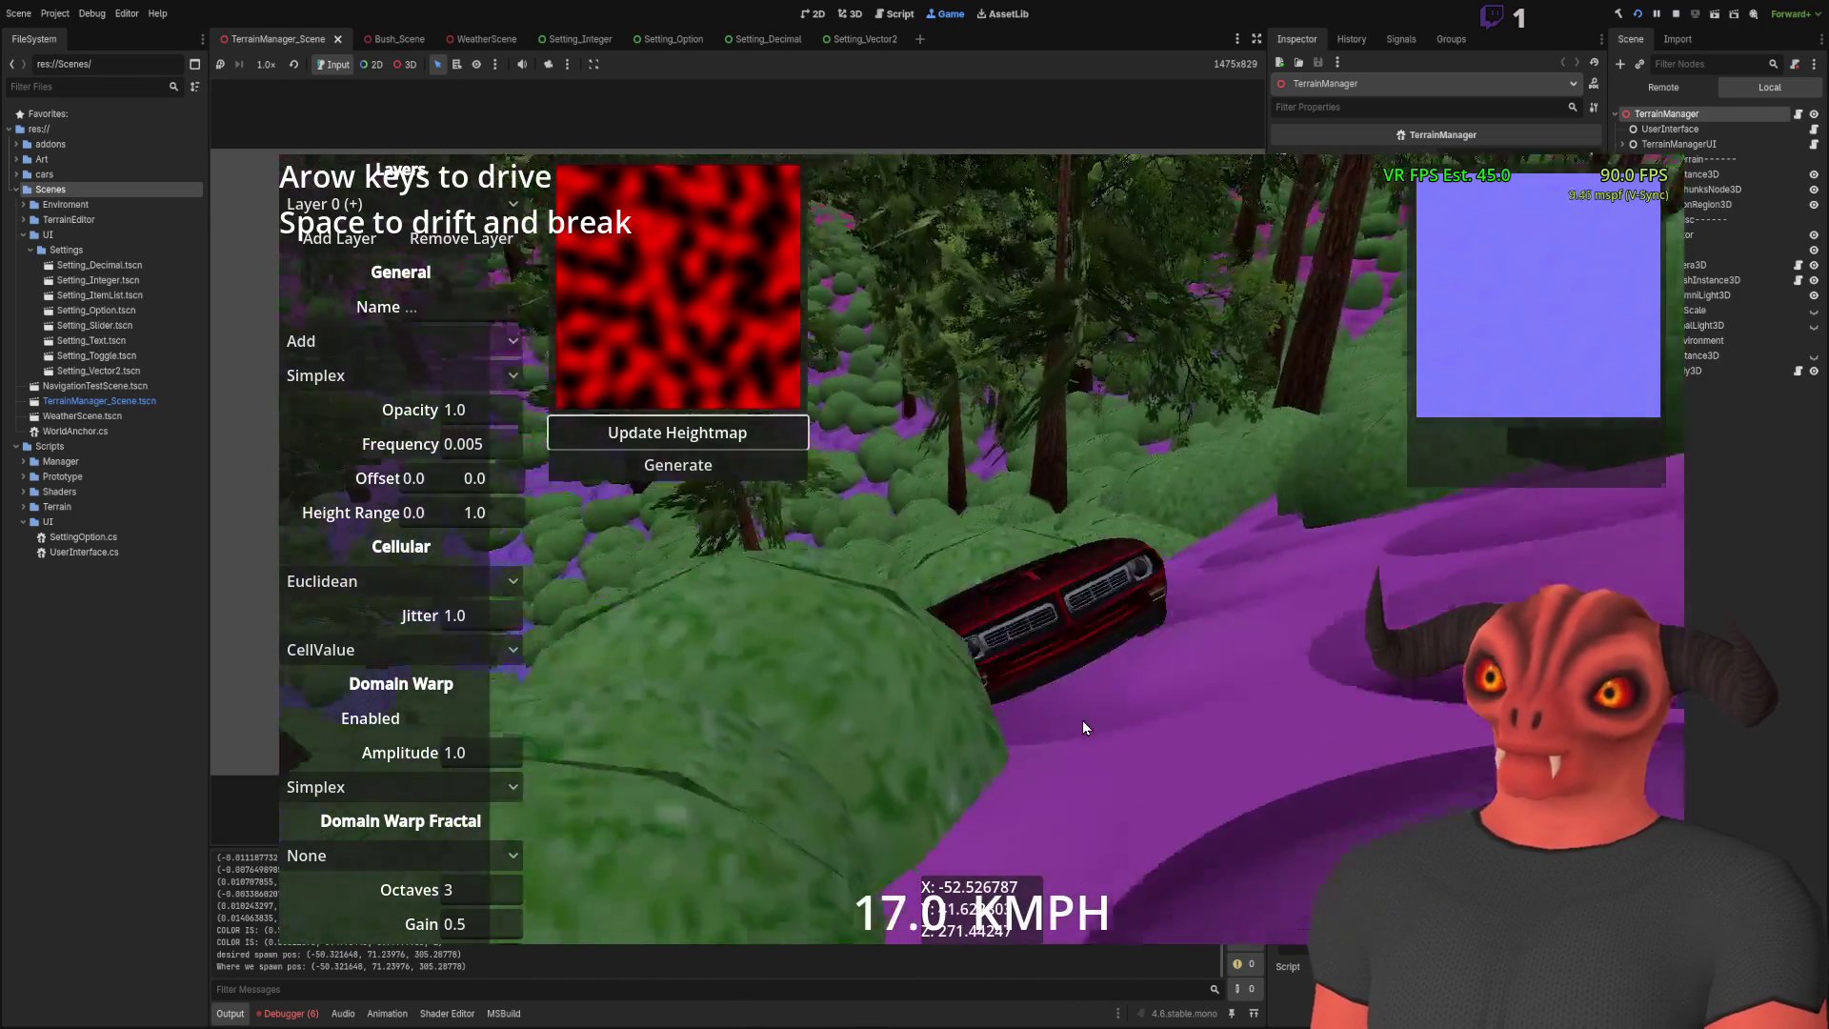
Step: Swap to the grey capsule character with E and walk it through the forest valley
key("e")
key("w")
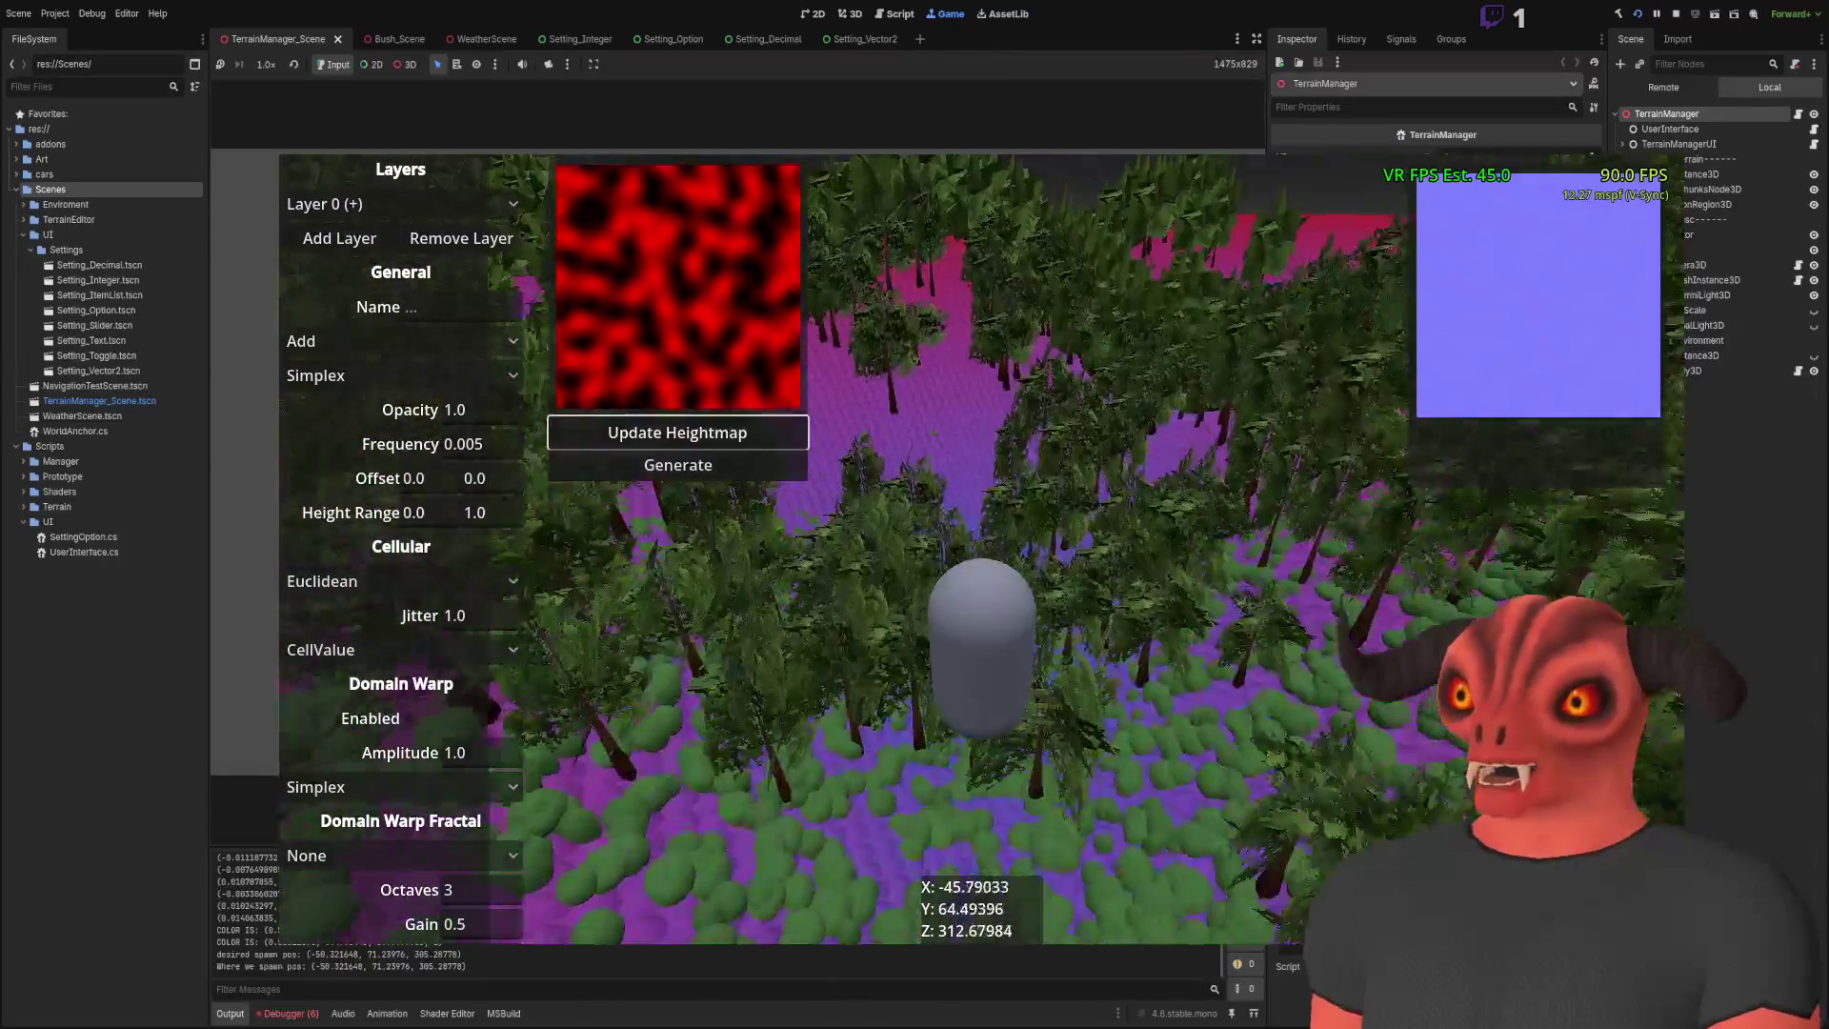
key("w")
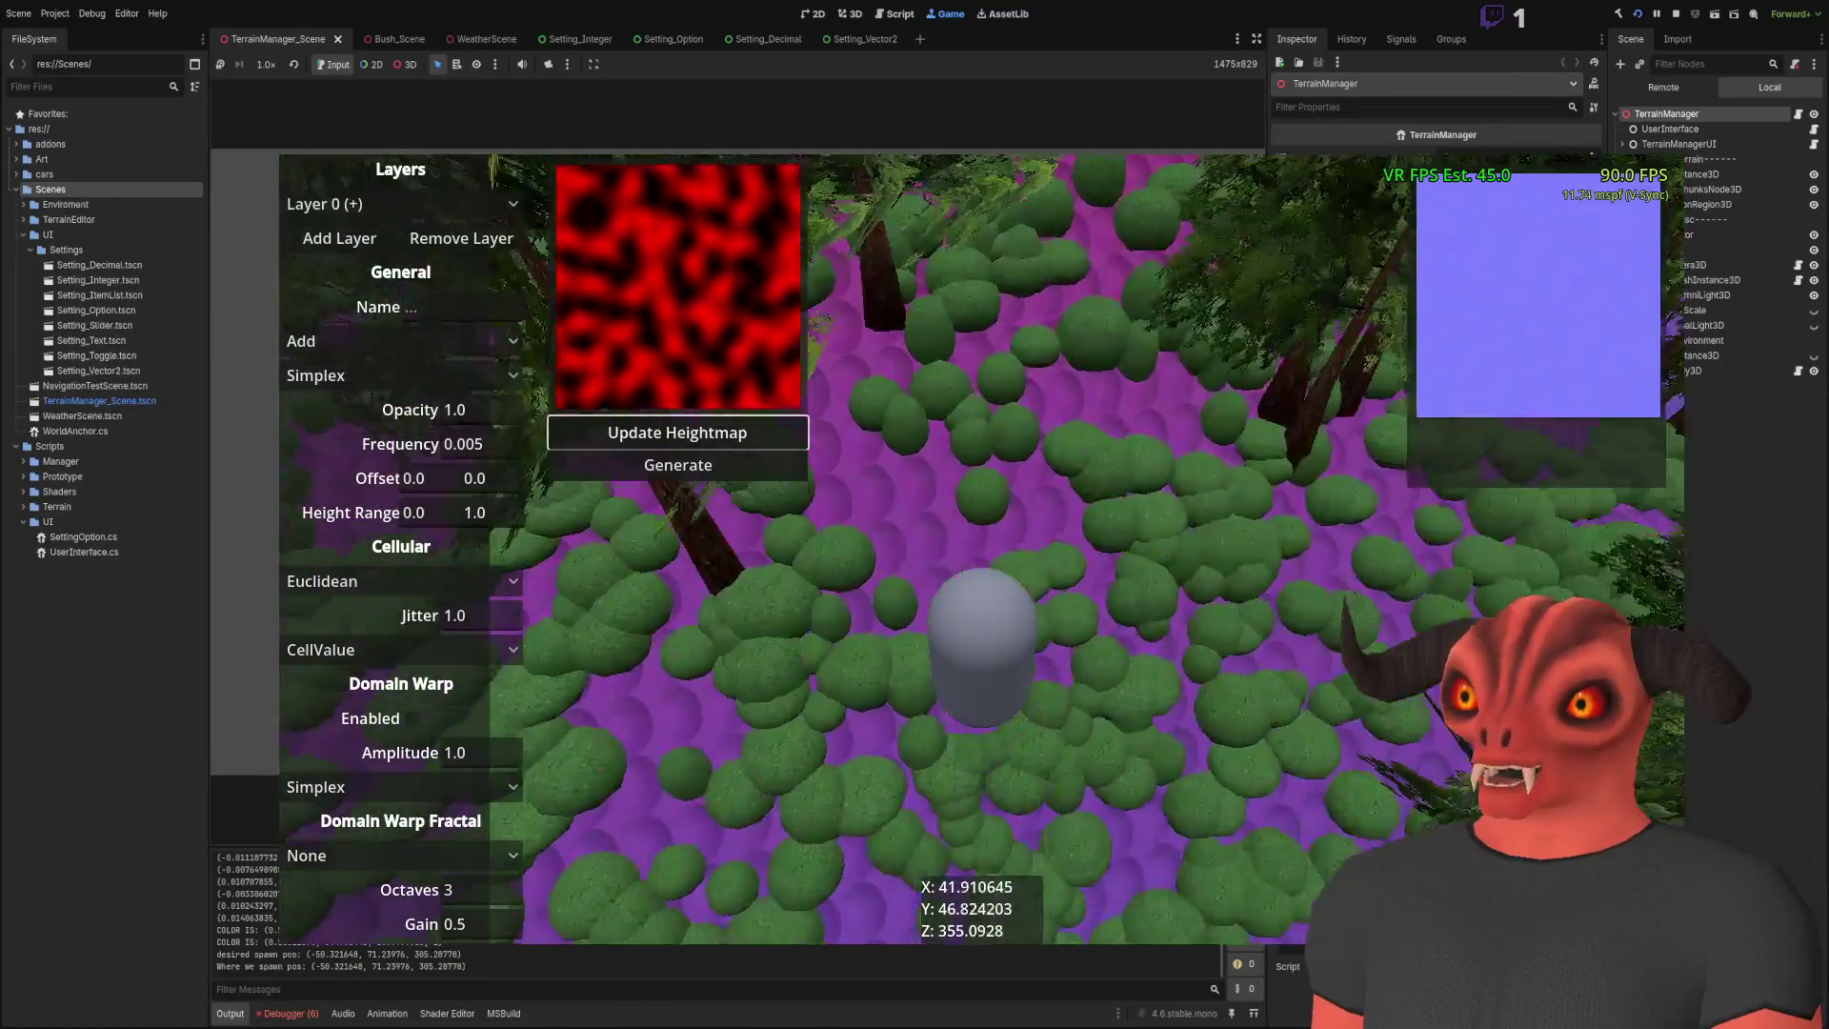
key("w")
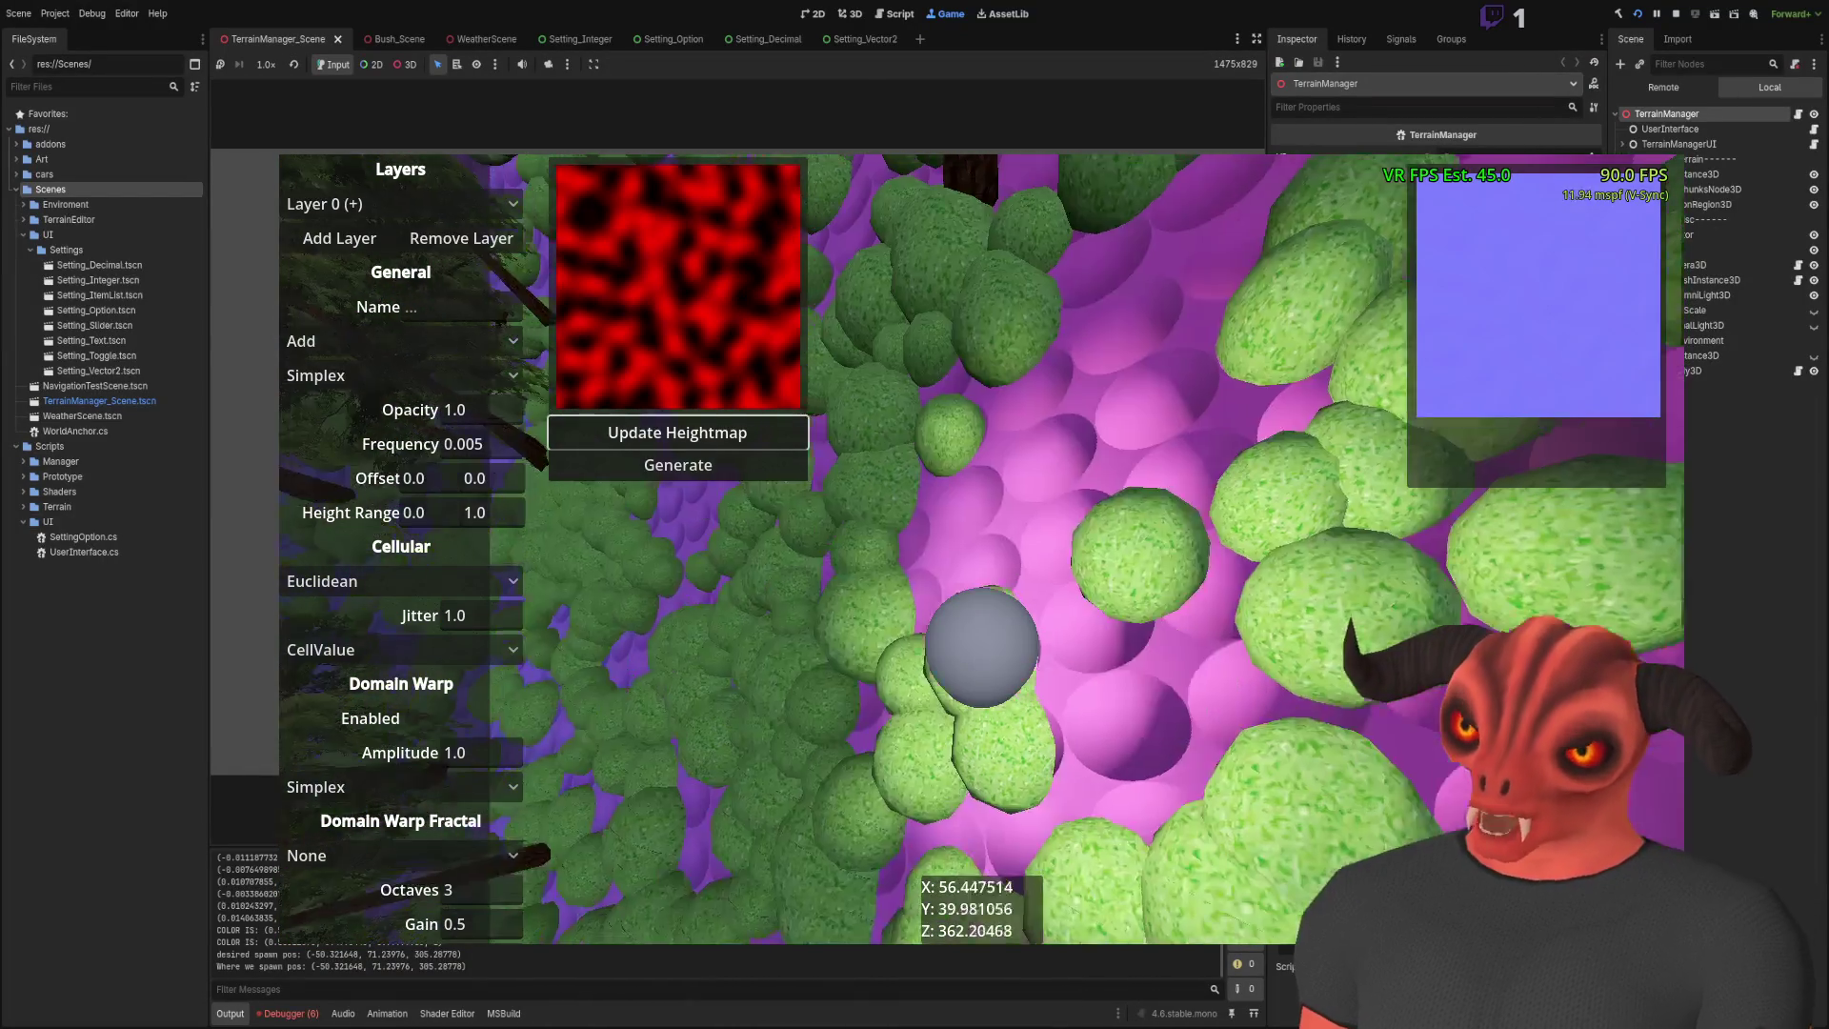
key("s")
key("w")
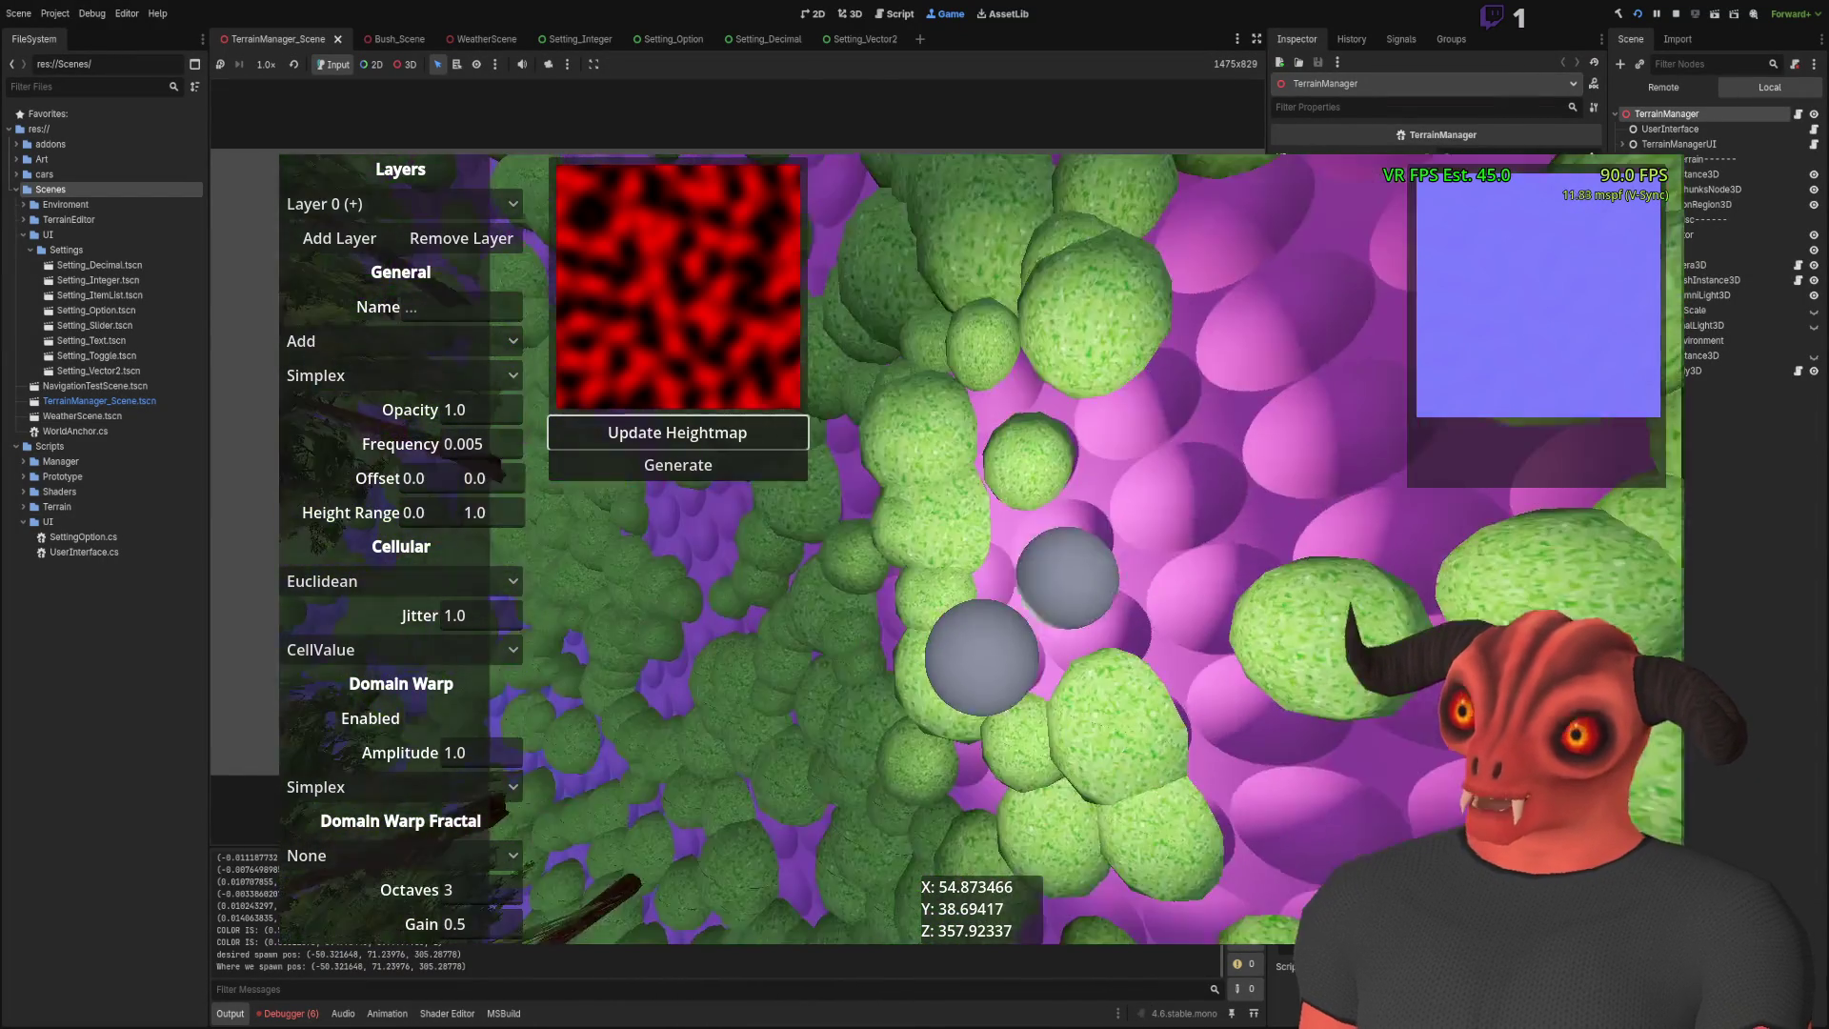
key("s")
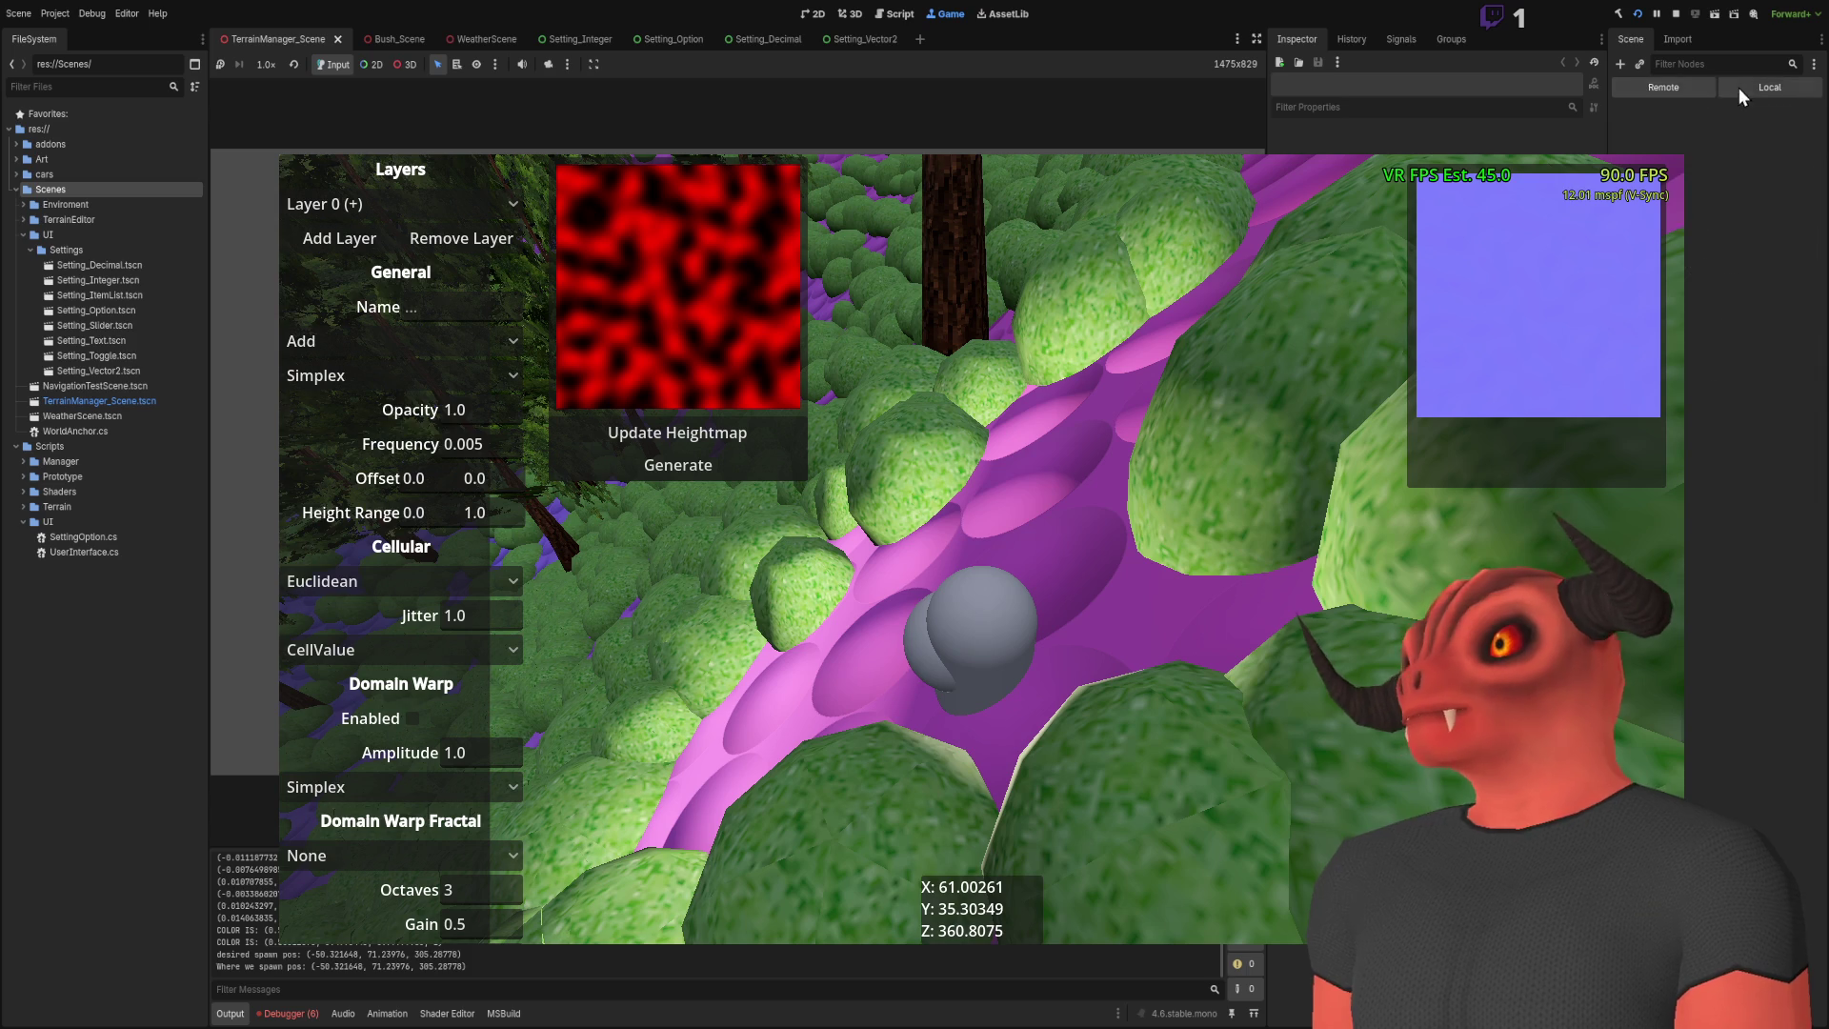
Step: Stop the game, move the view close to the sphere and capsule, and inspect then deselect OmniLight3D
key("F8")
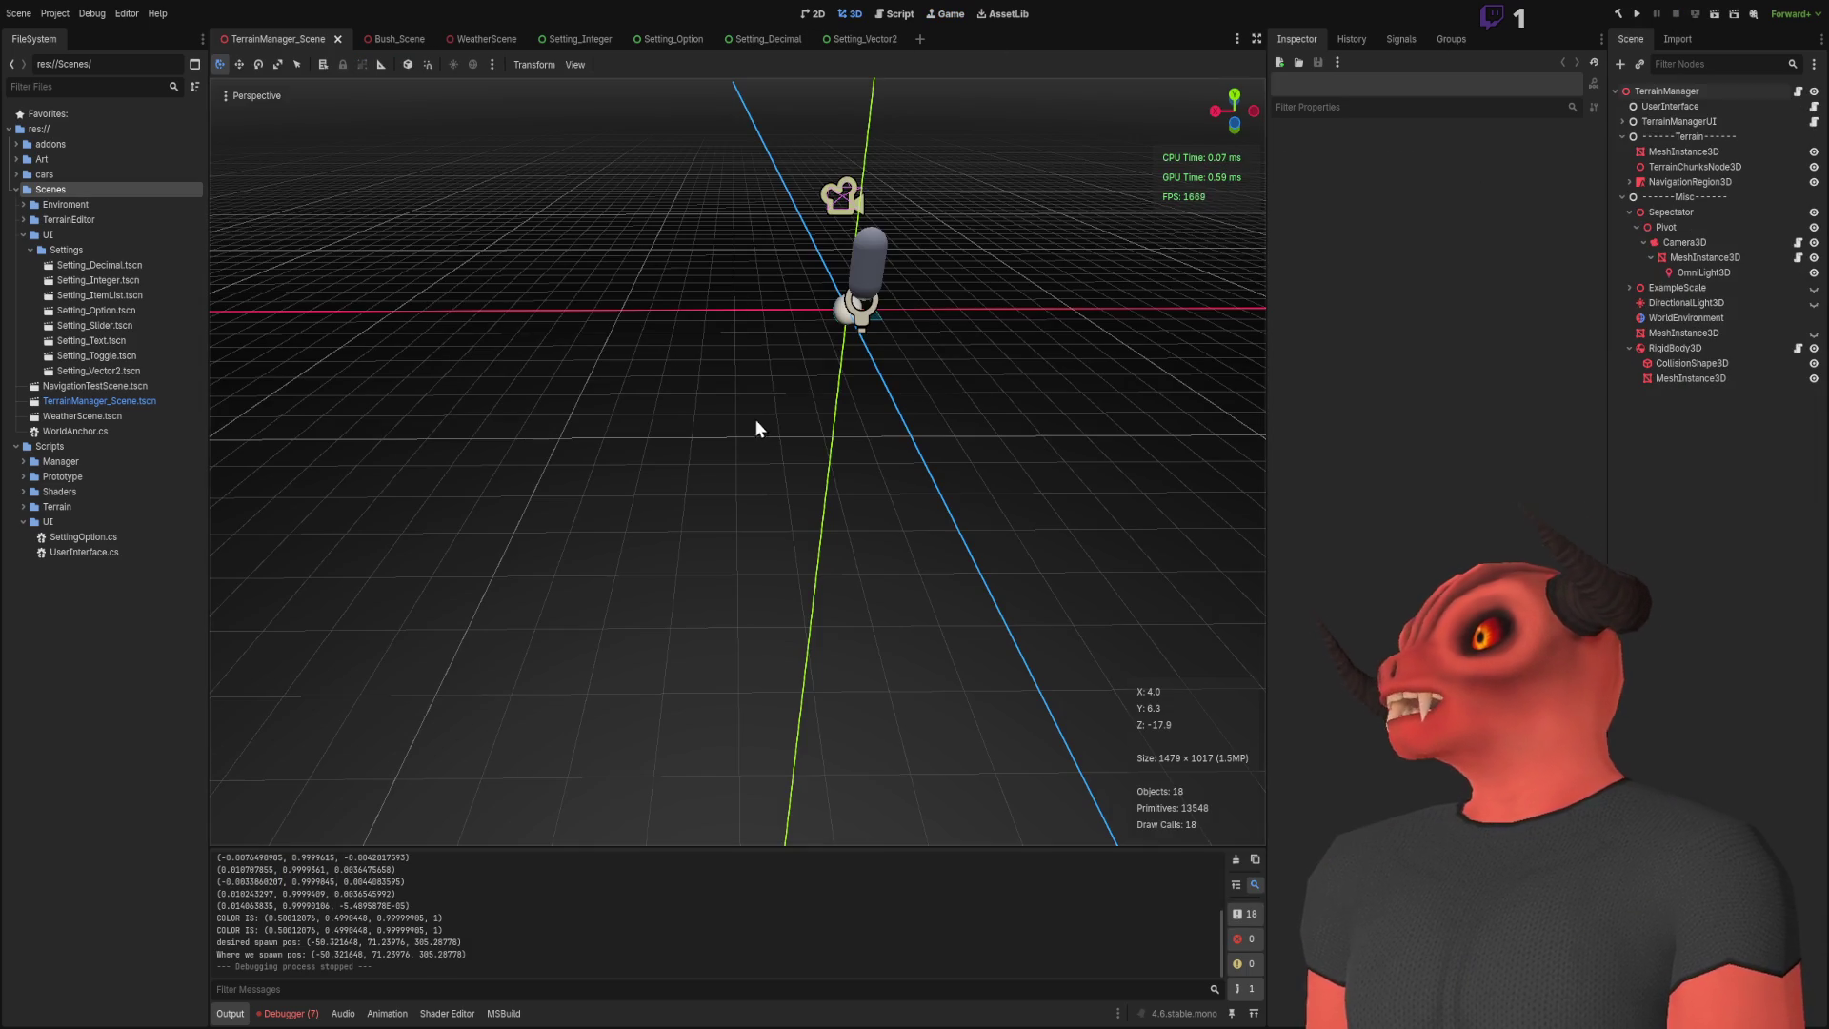
mouse_move(990, 533)
left_mouse_down()
mouse_move(1143, 519)
mouse_move(991, 495)
left_mouse_up()
mouse_move(857, 476)
left_mouse_down()
mouse_move(781, 467)
mouse_move(706, 572)
mouse_move(920, 542)
left_mouse_up()
left_click(759, 577)
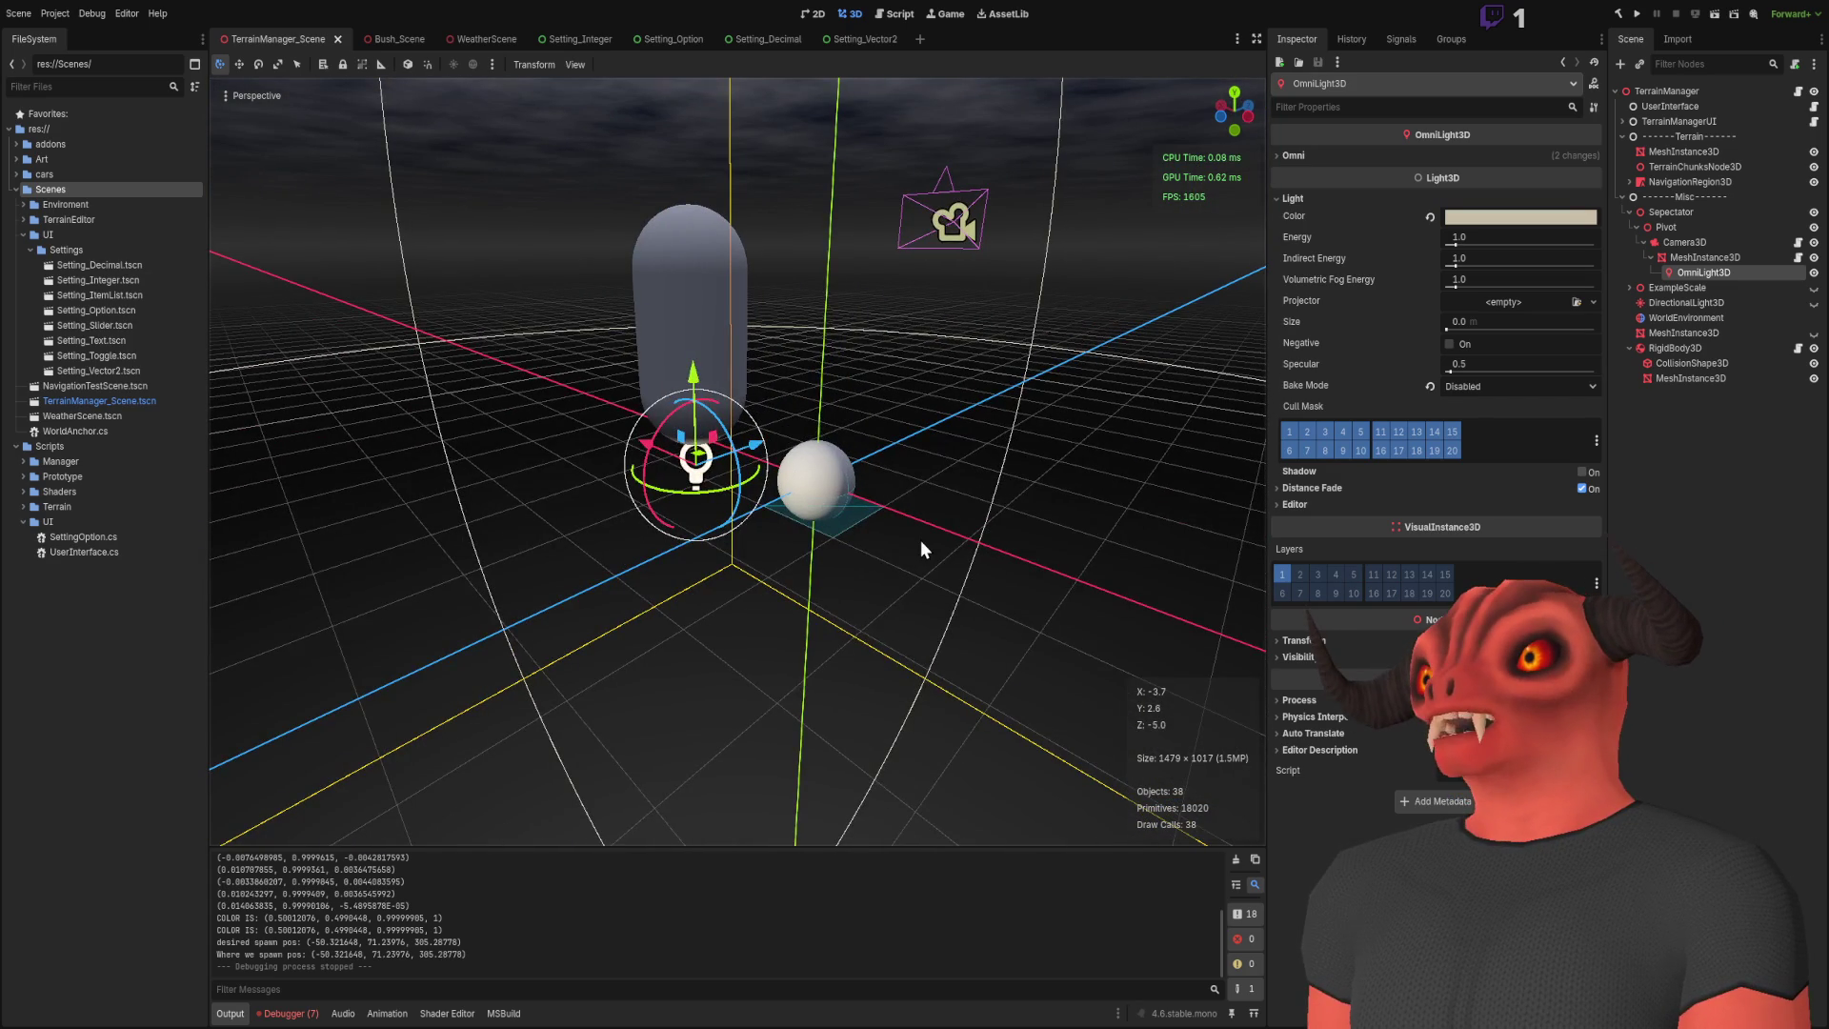
left_click(450, 402)
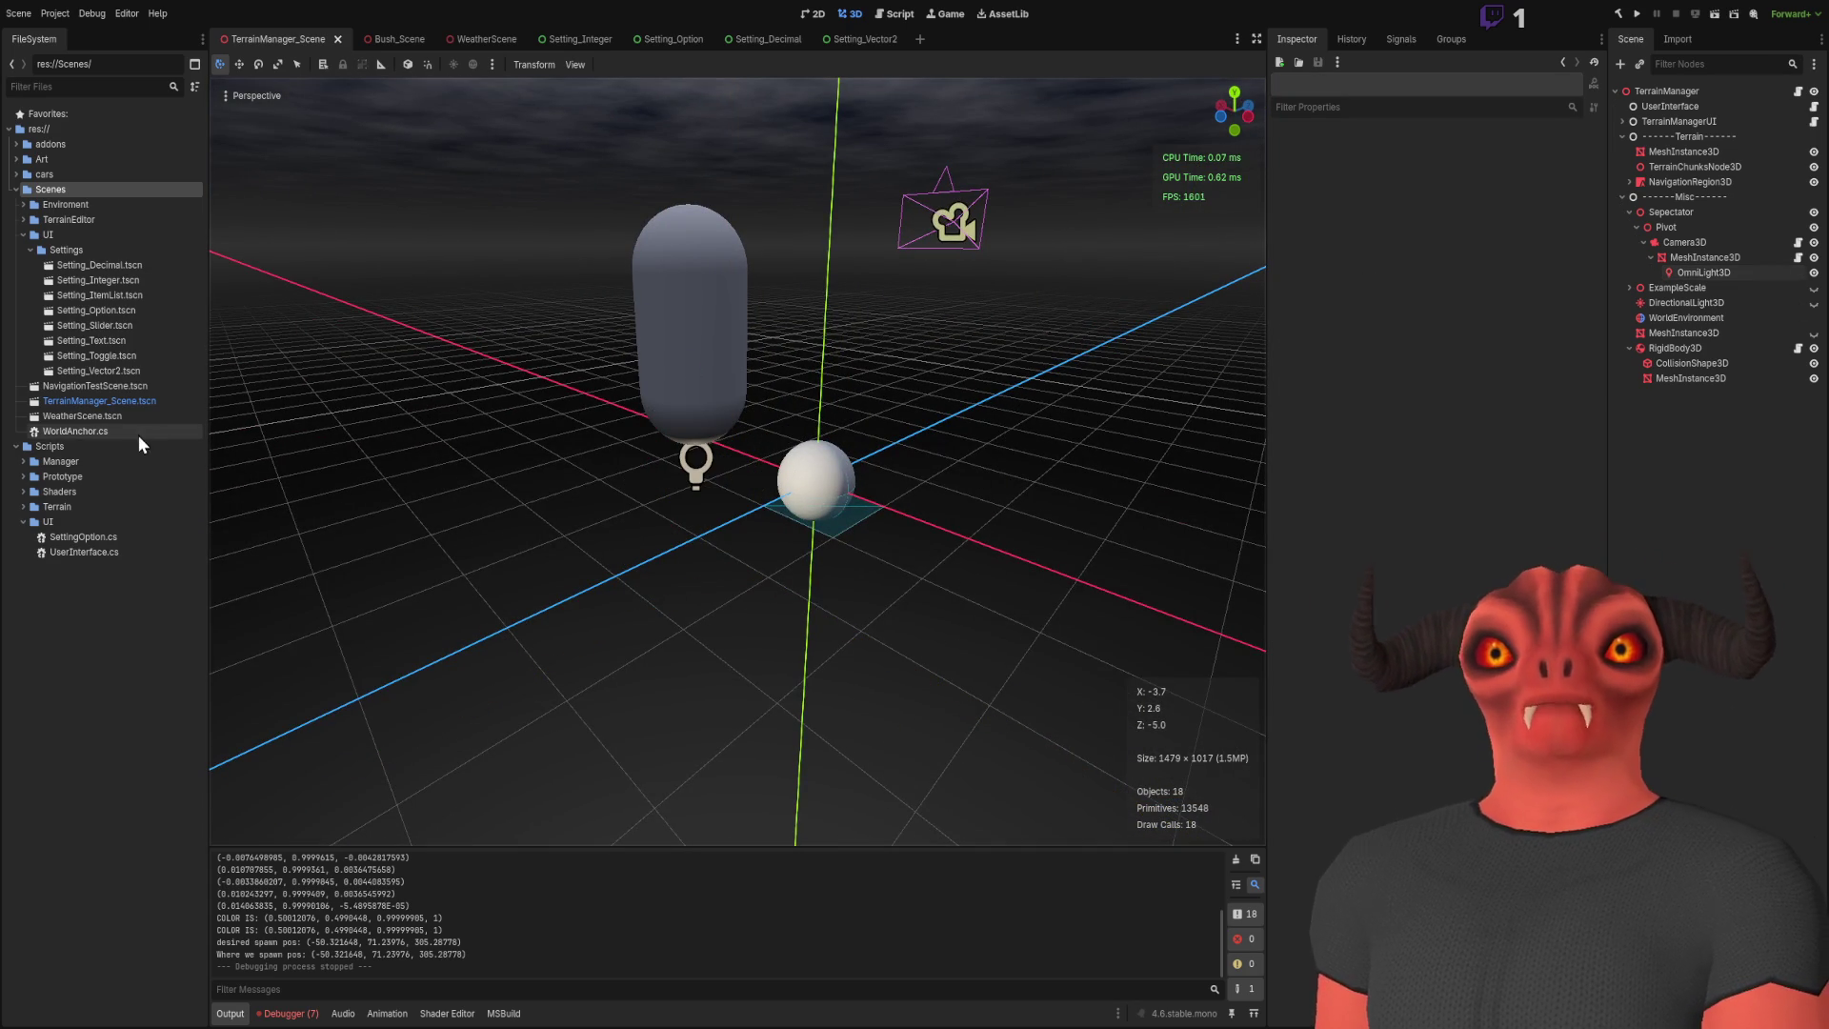
Step: Toggle the Shaders and Manager folders closed, expand Scripts/Terrain, and open TerrainManager.cs
left_click(23, 492)
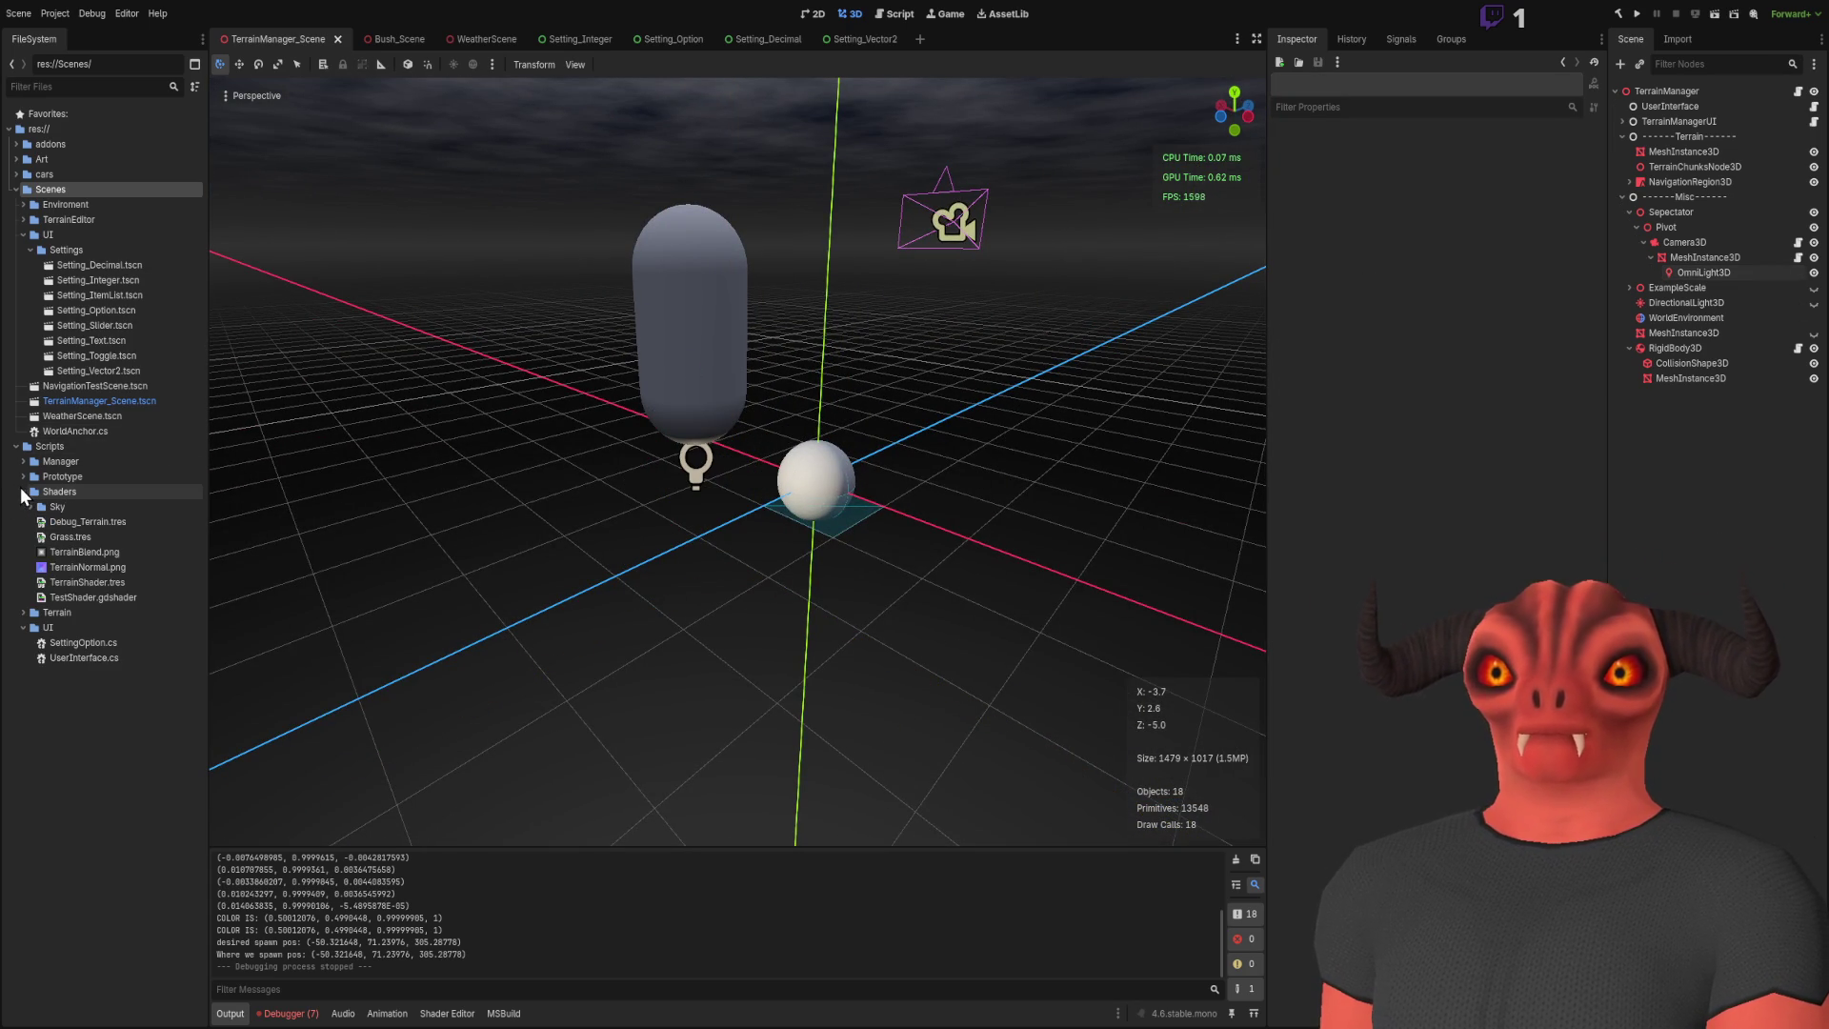
left_click(87, 717)
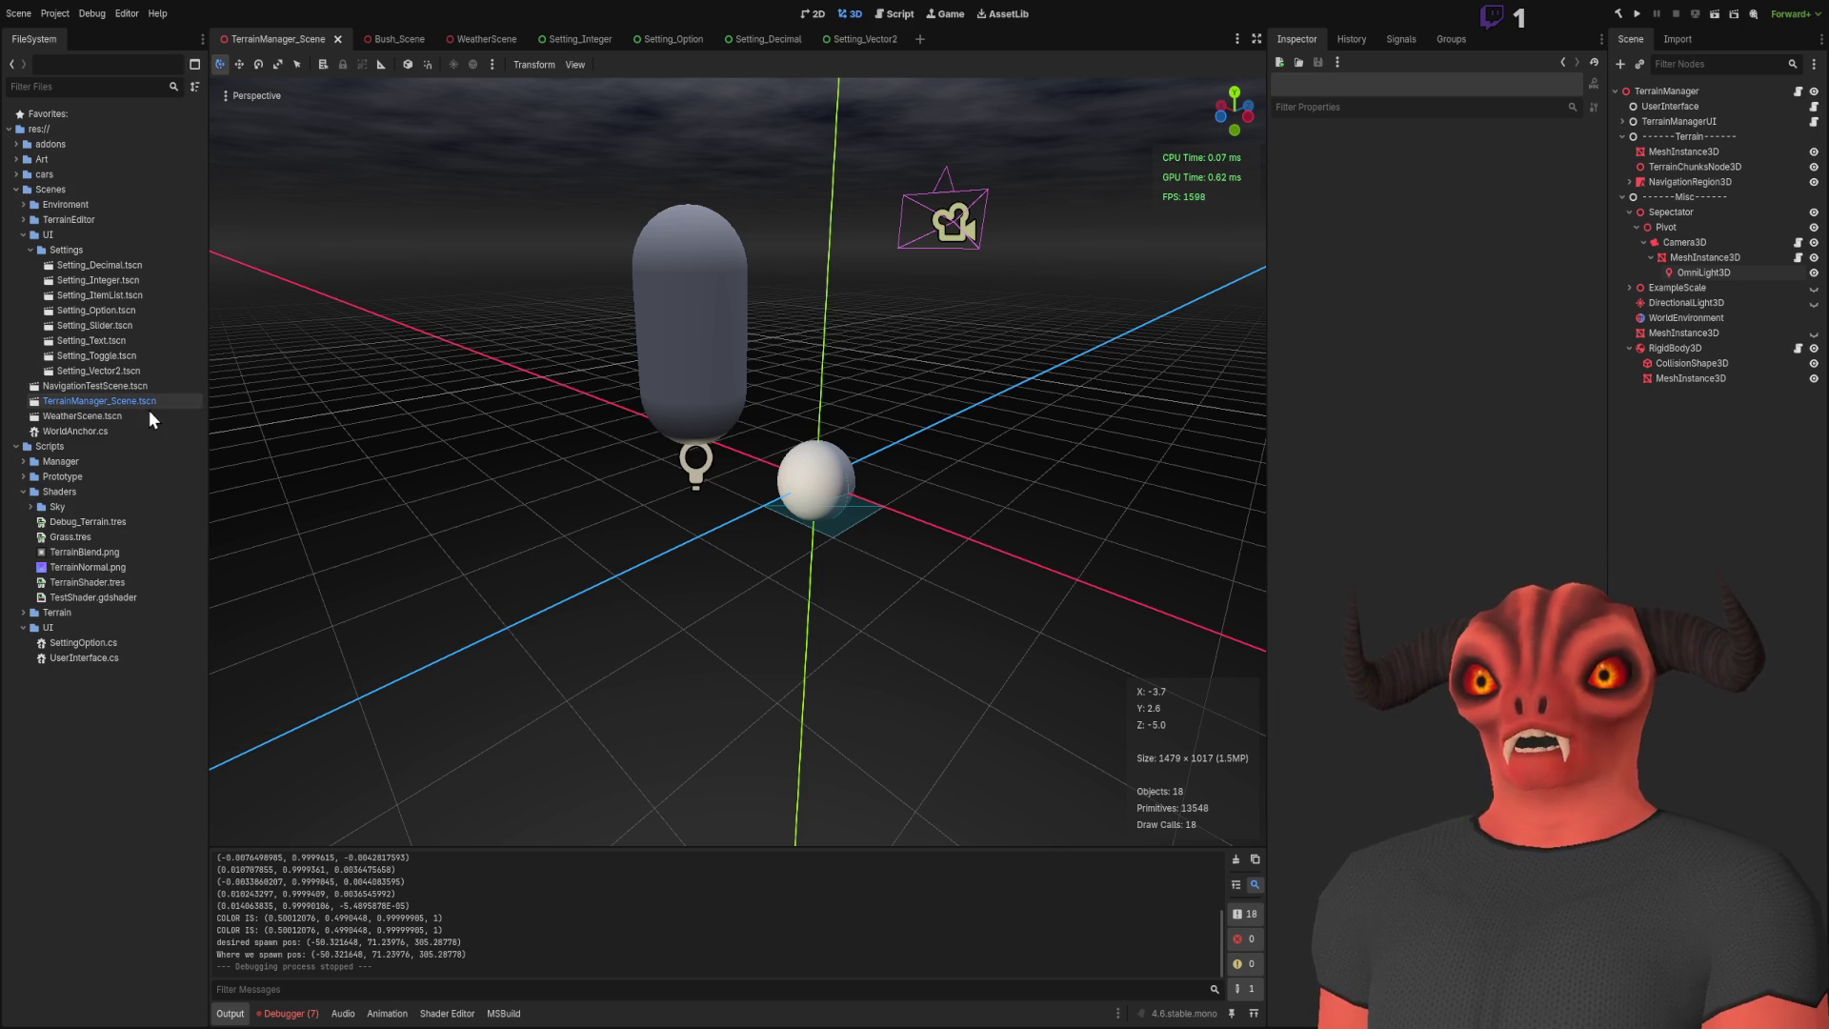
left_click(23, 461)
left_click(24, 461)
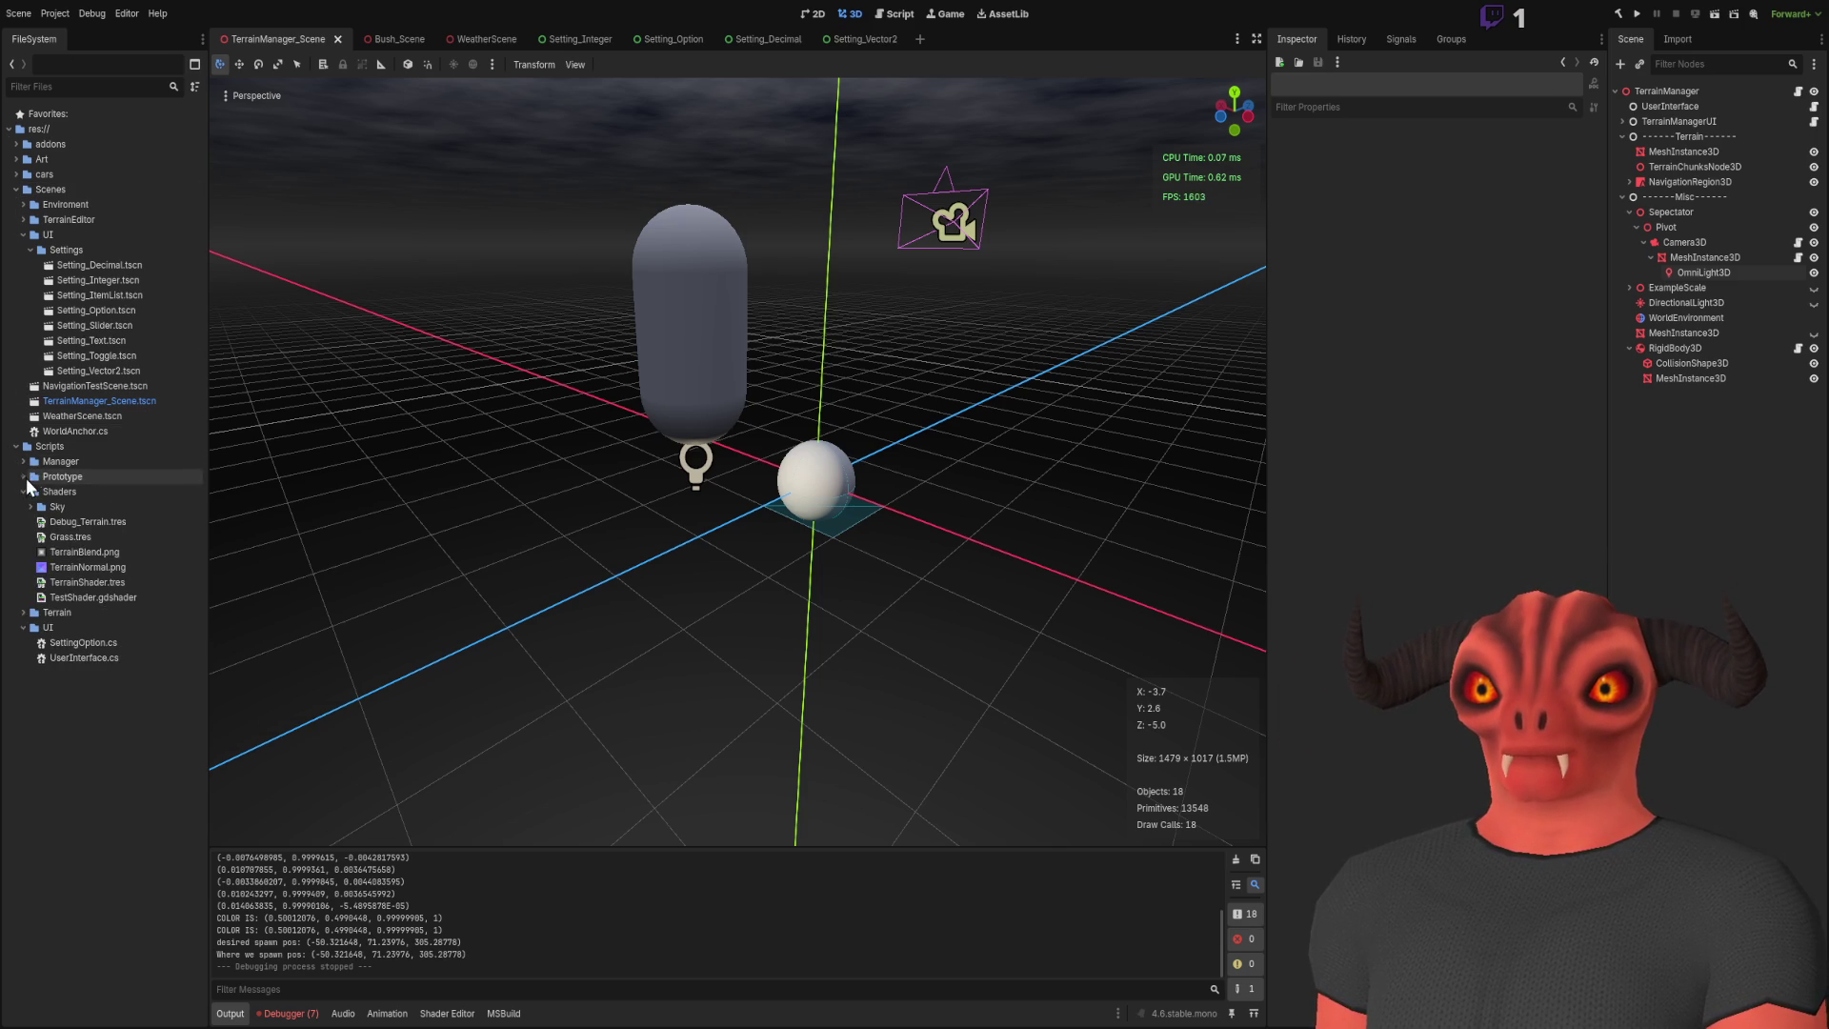
left_click(23, 491)
left_click(23, 507)
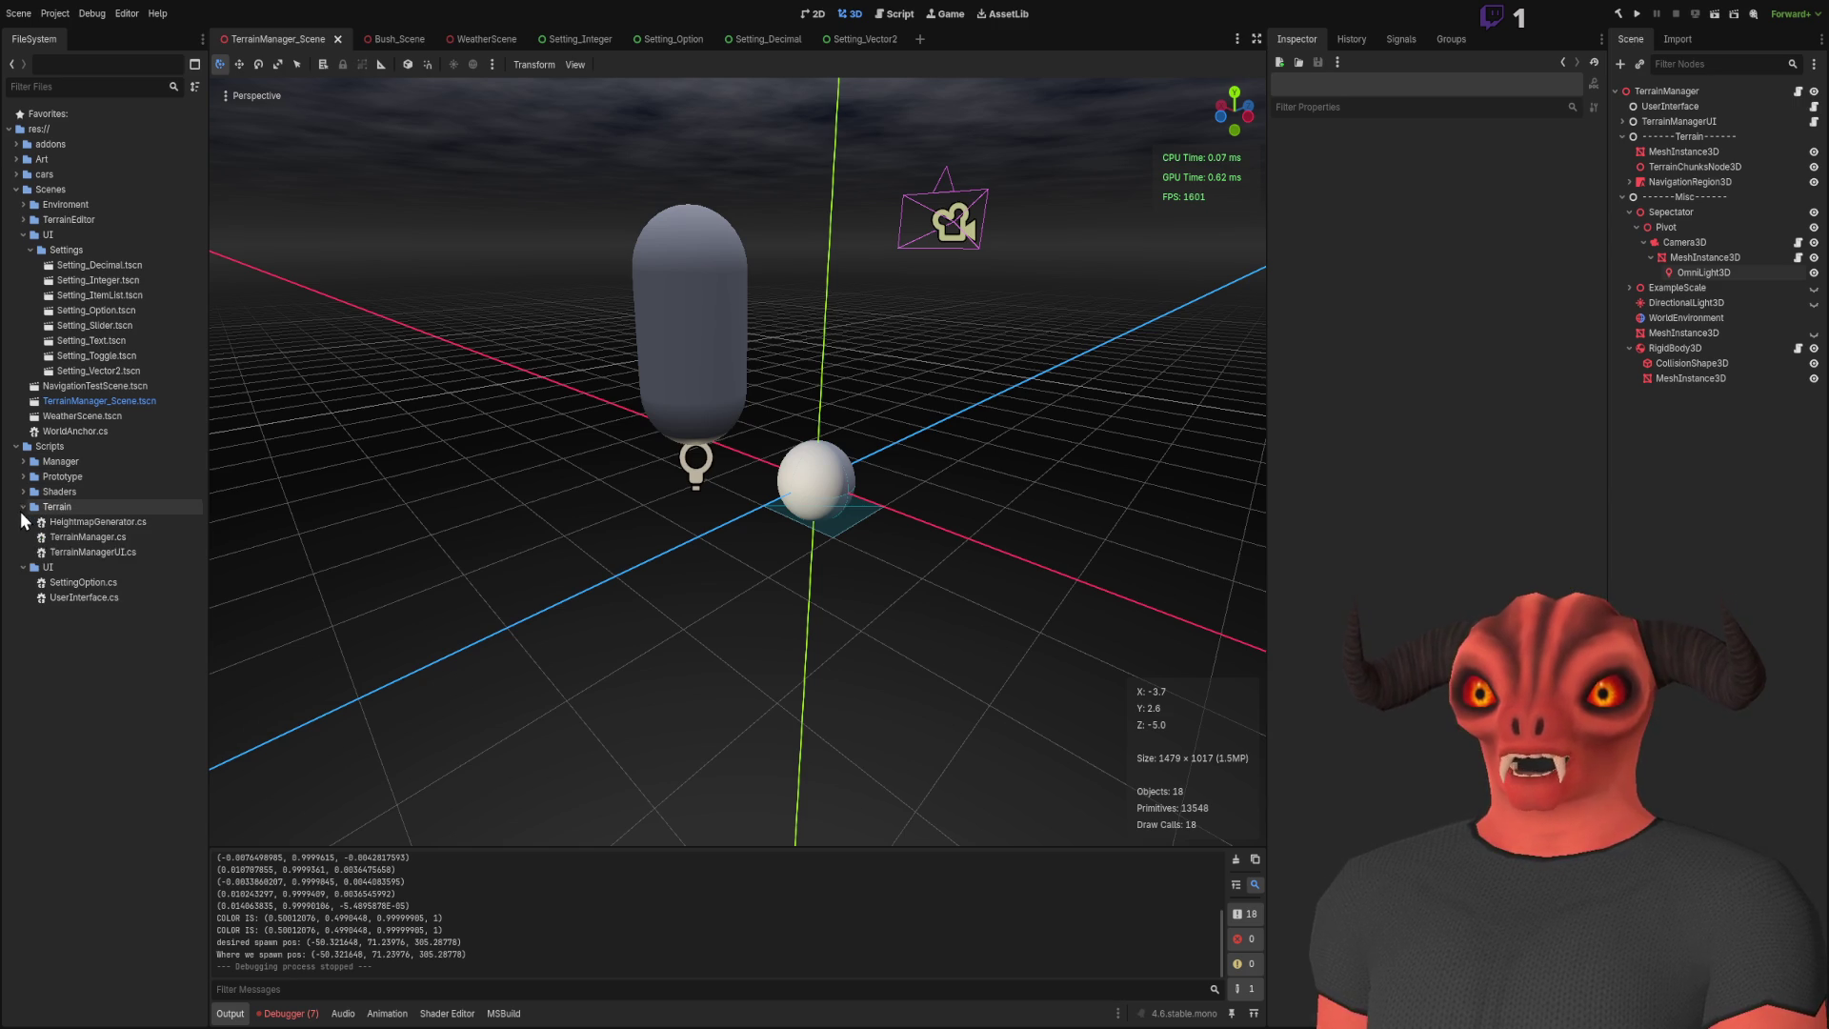
left_click(122, 538)
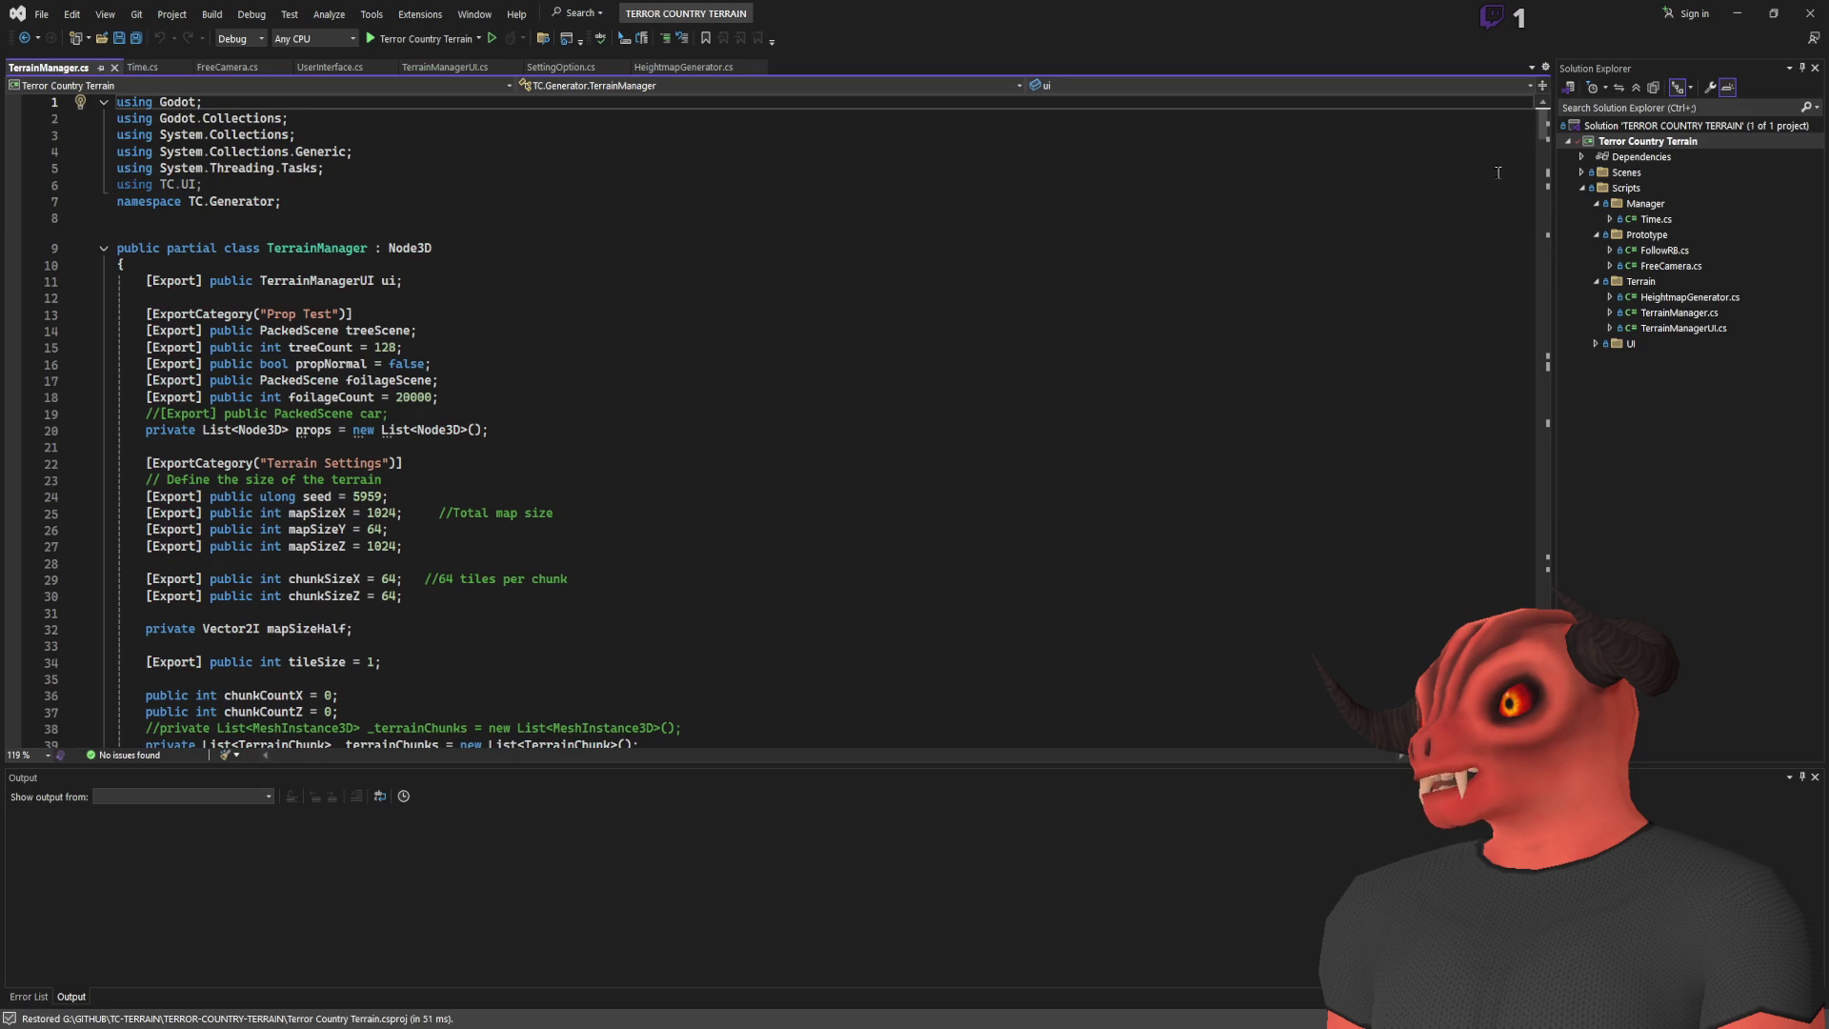
Step: Search TerrainManager.cs for 'normal' past GetNormalMap and SetNormalMap, then settle on GetNormal
left_click_drag(1543, 124, 1544, 534)
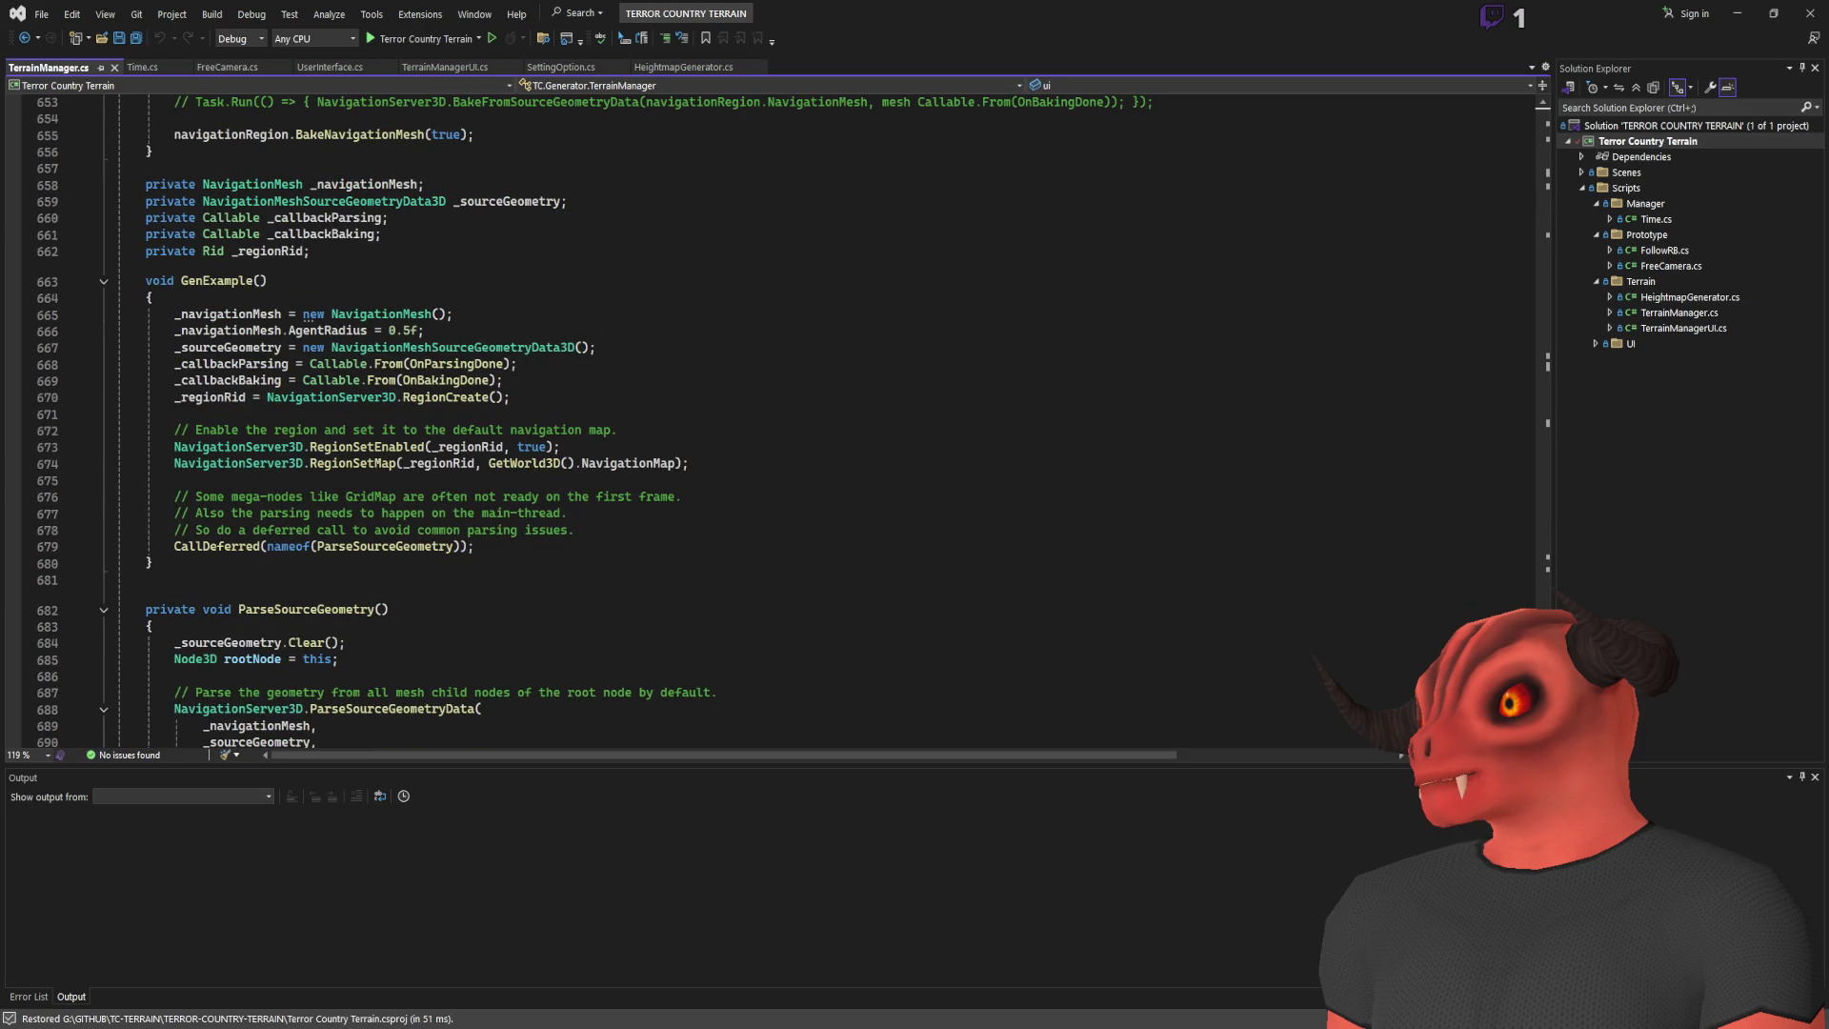
left_click(695, 308)
key("ctrl+f")
type("normal")
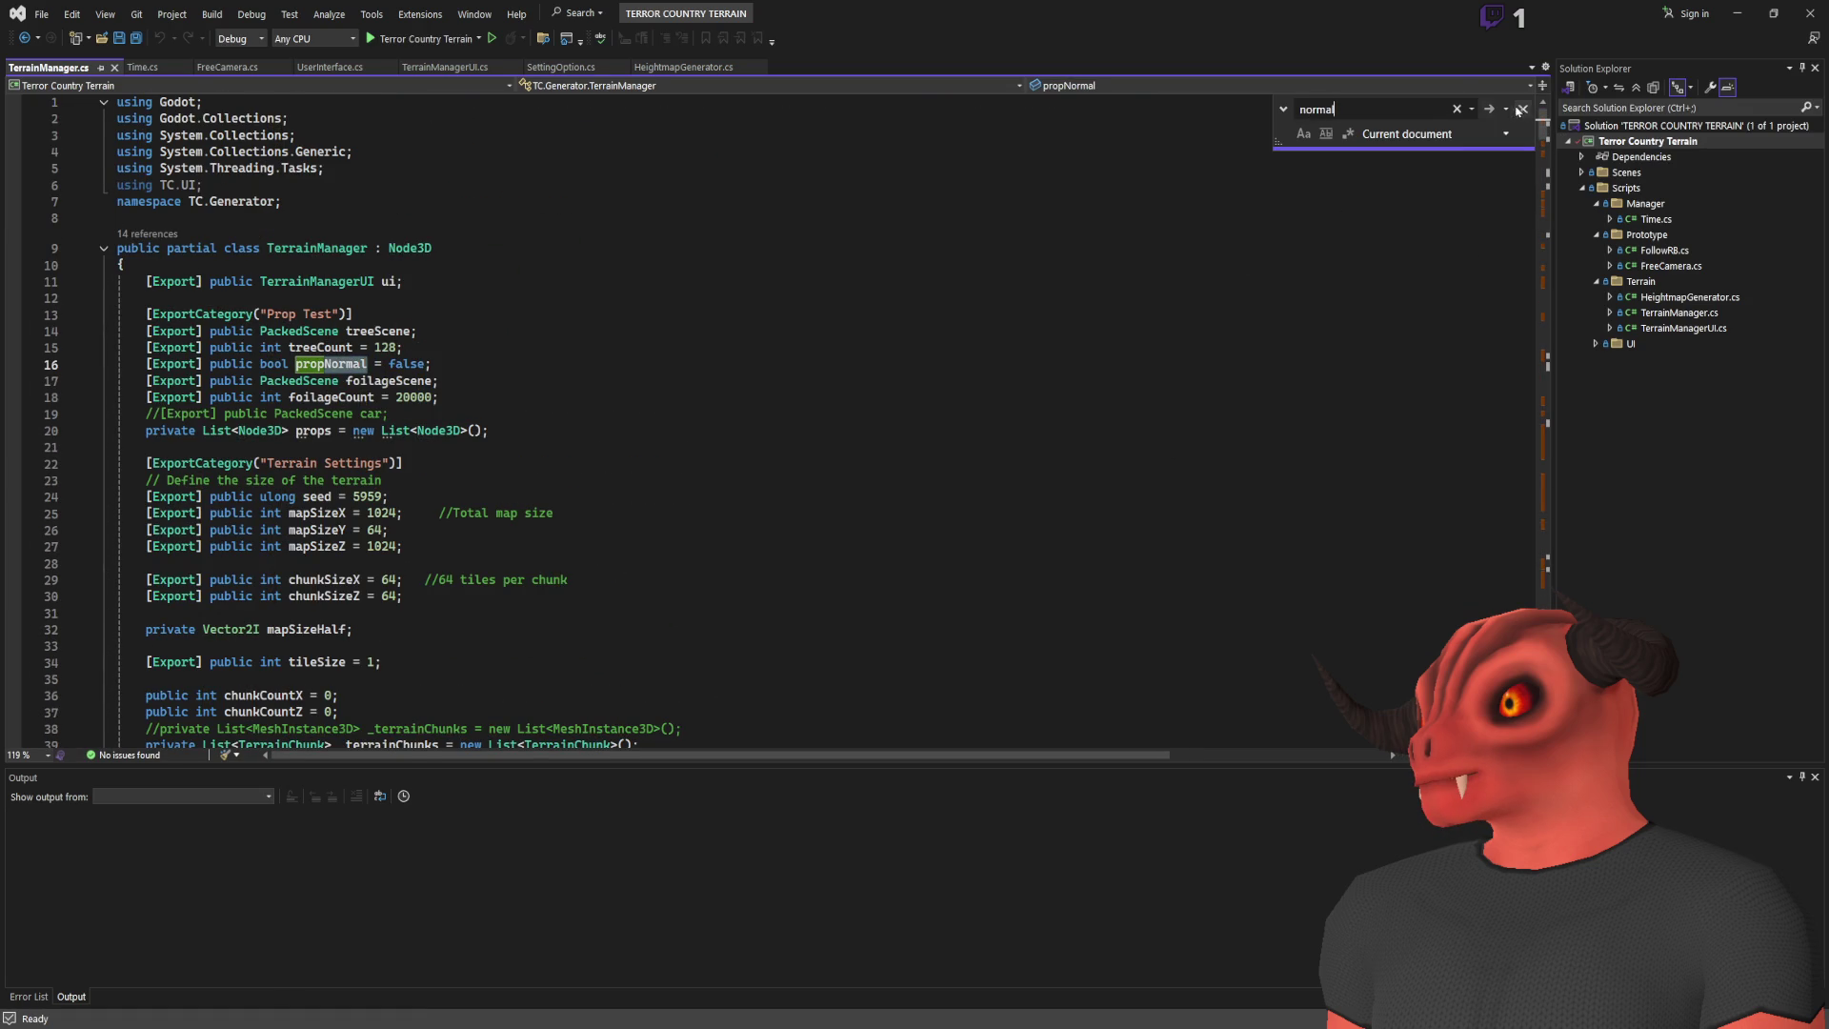
left_click(1487, 111)
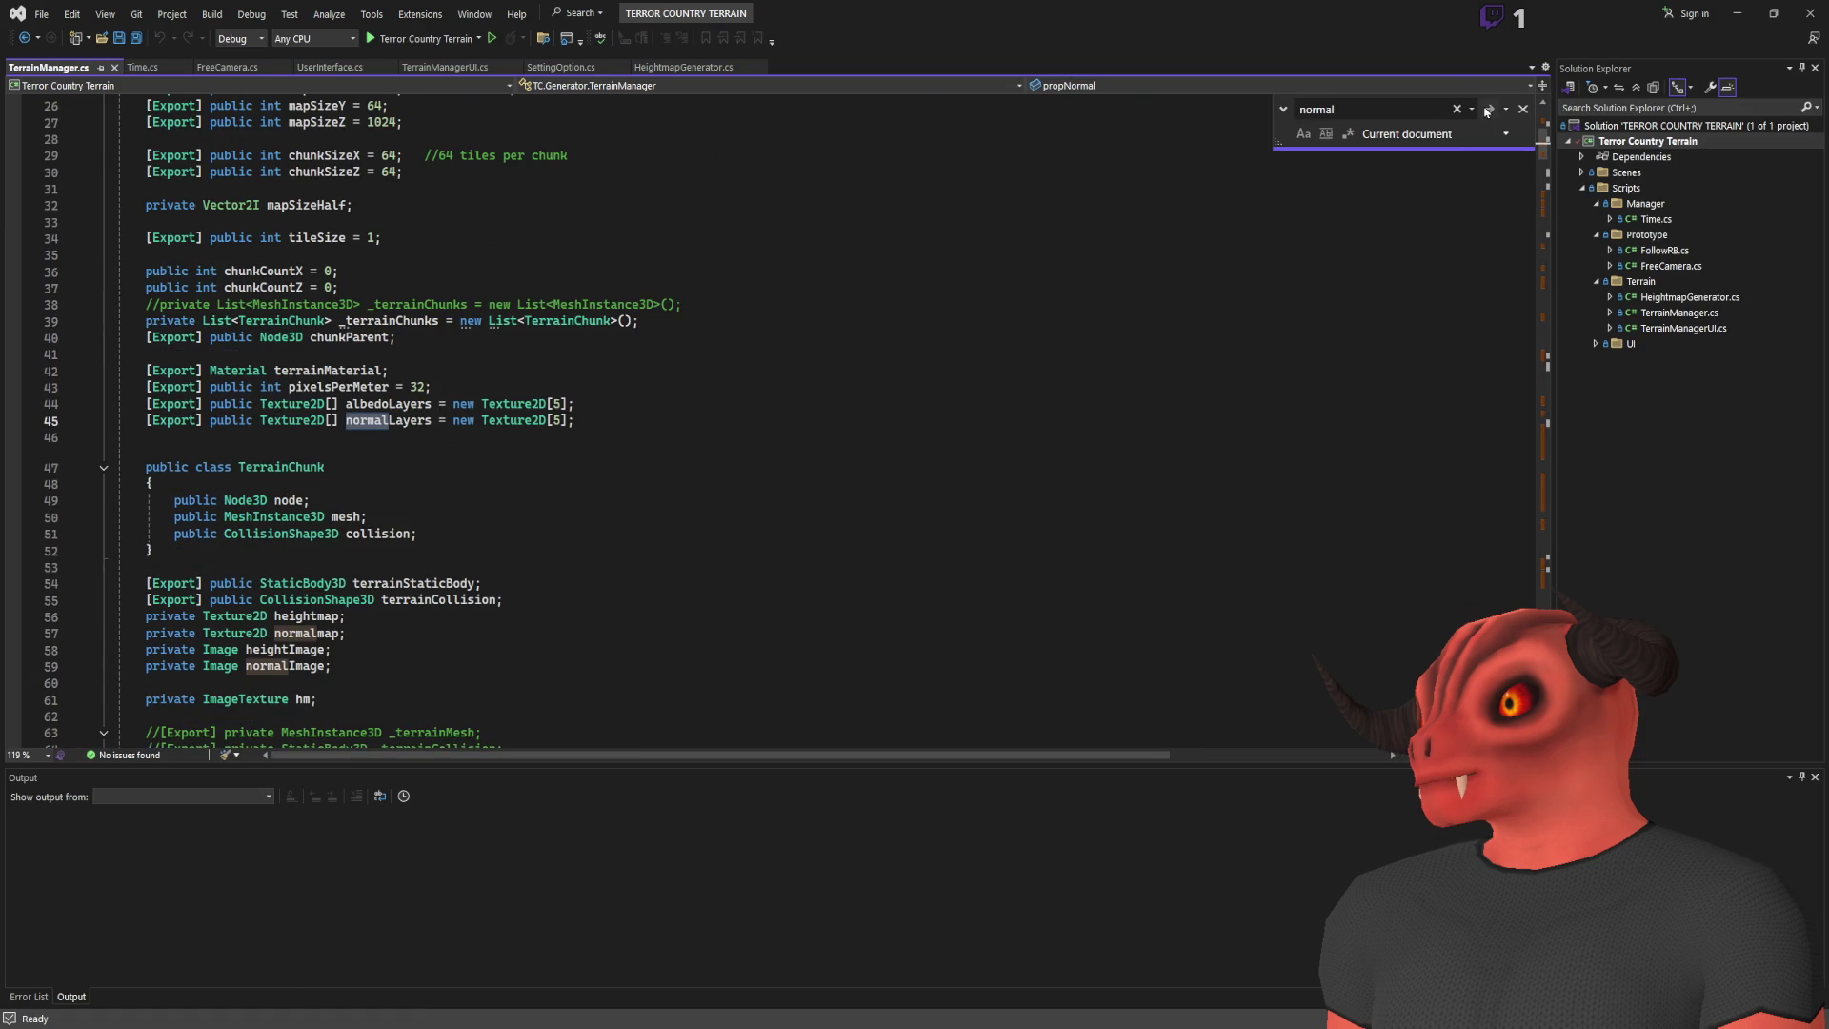
left_click(1487, 111)
left_click(1487, 111)
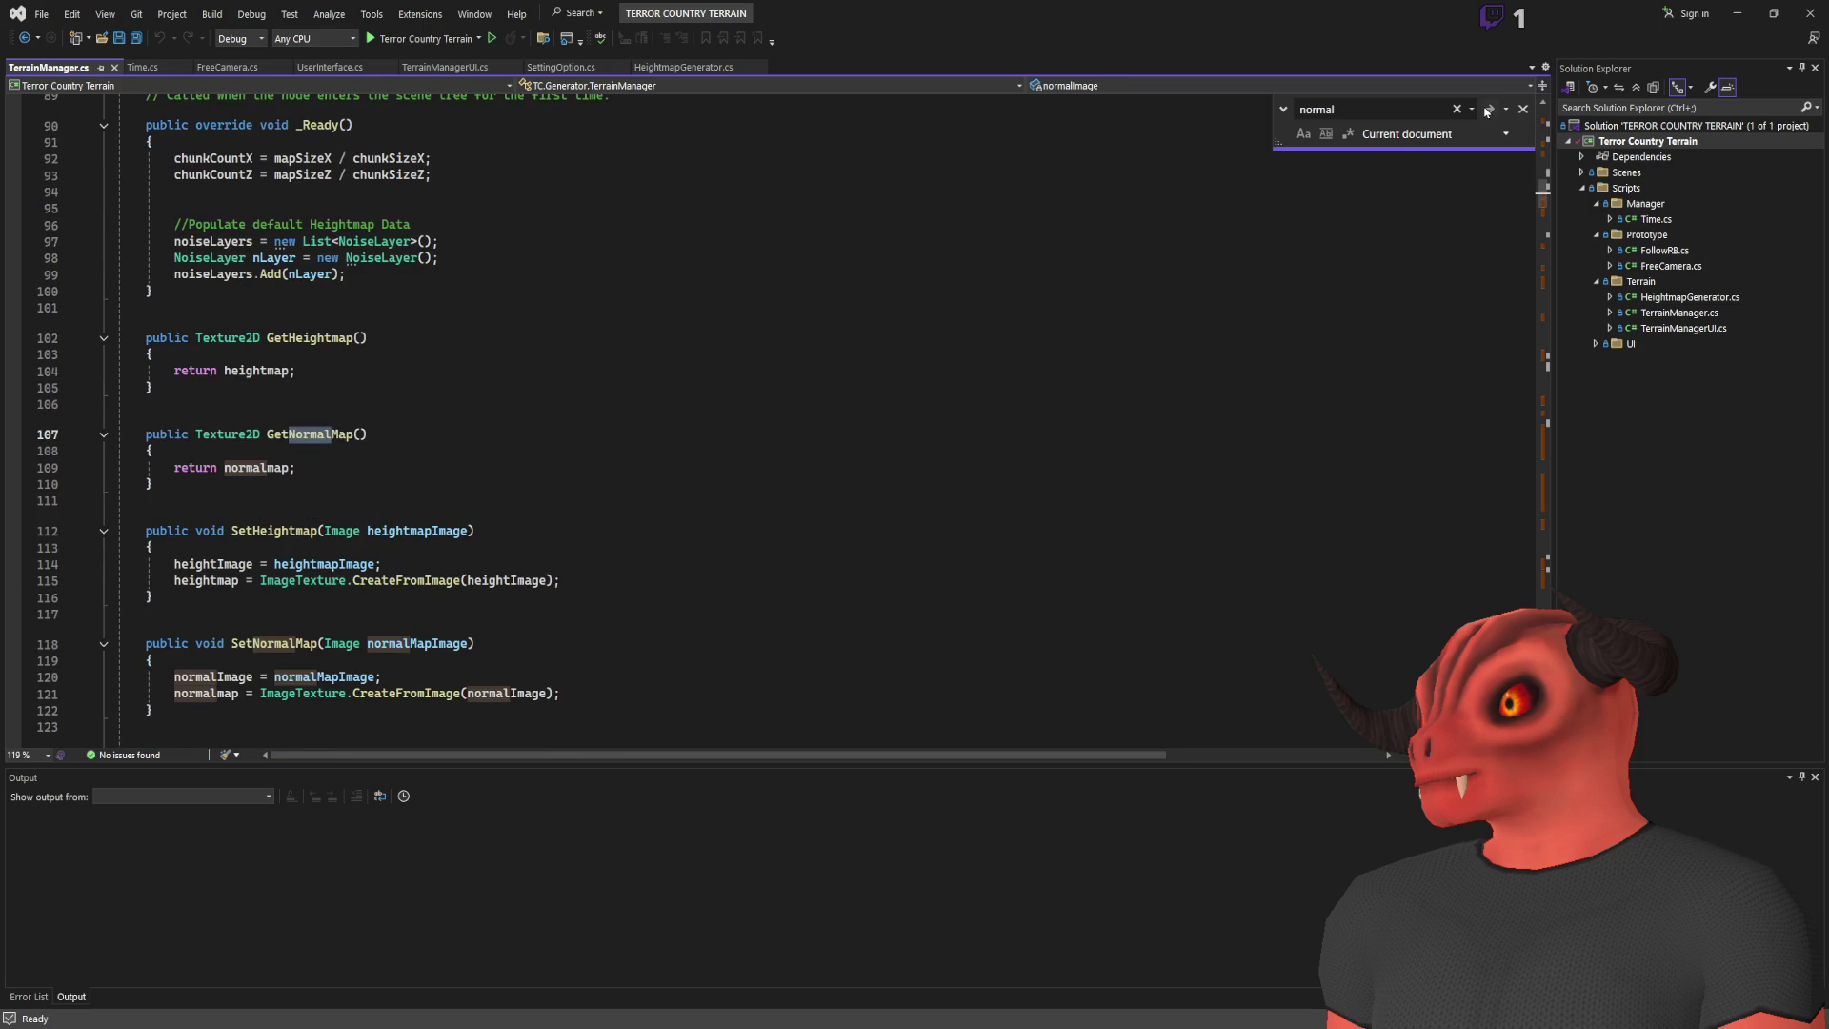
left_click(1486, 110)
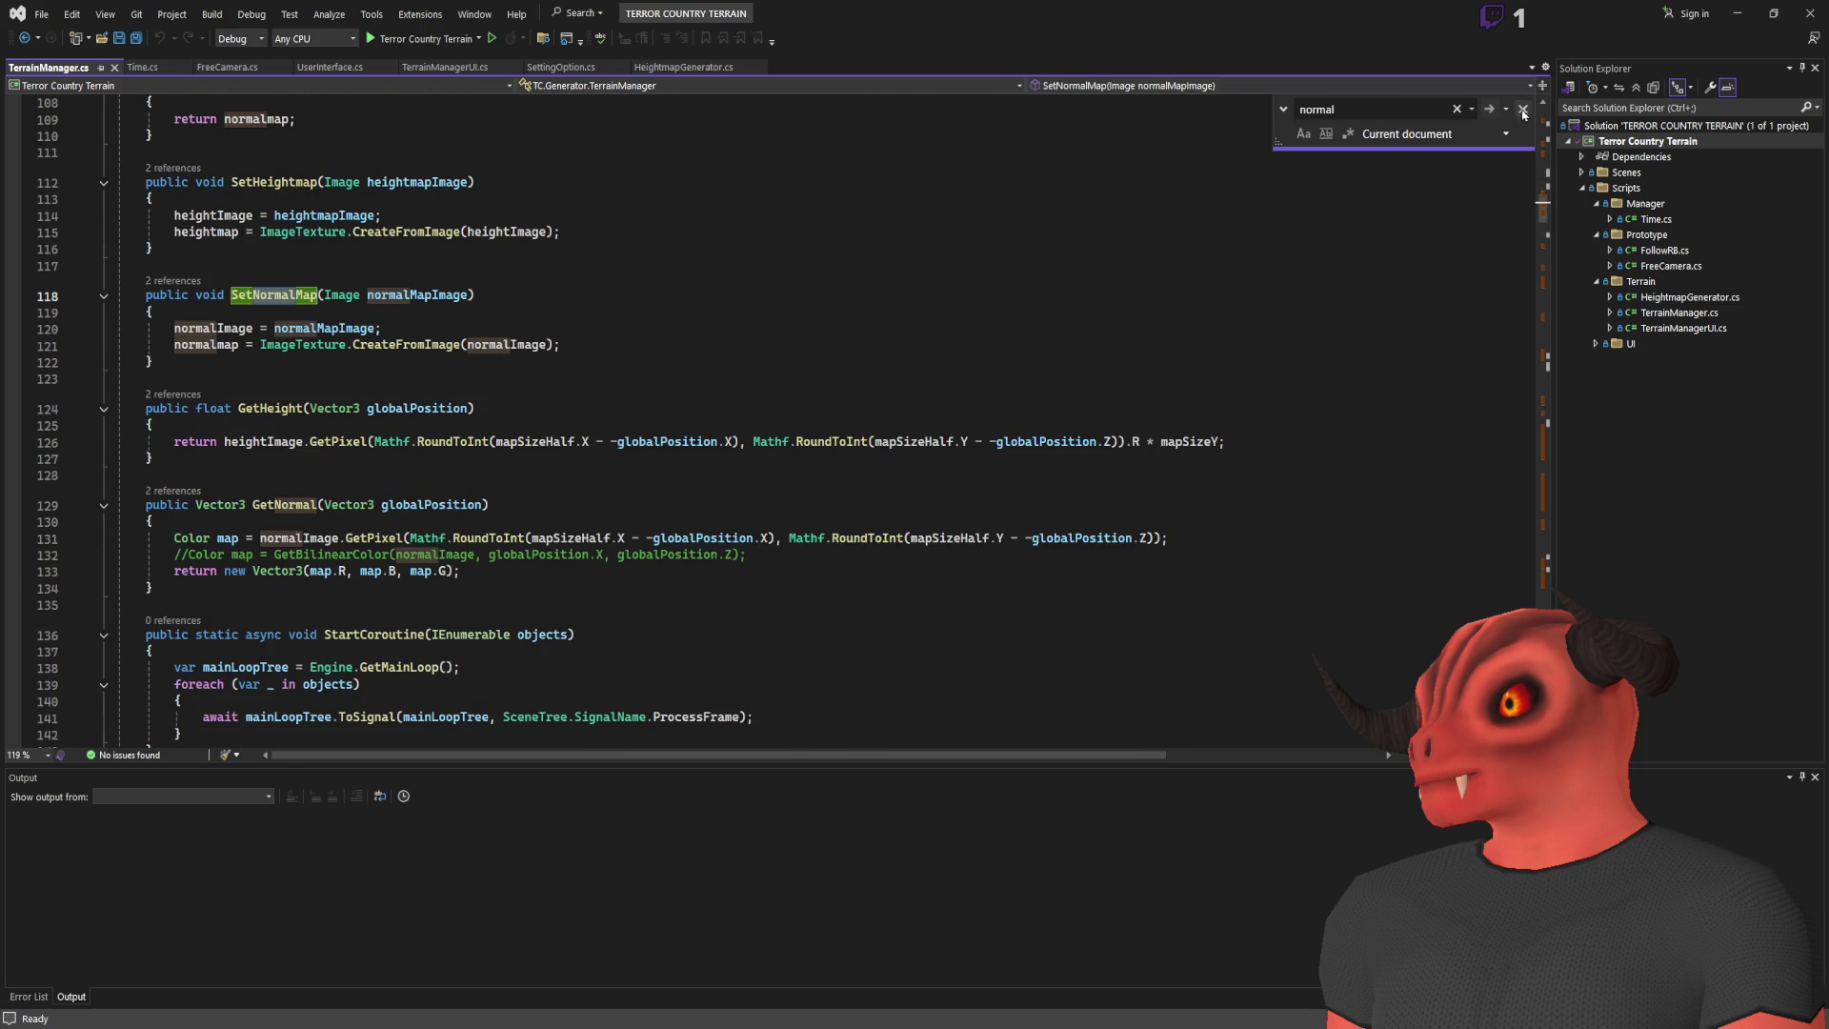
key("Escape")
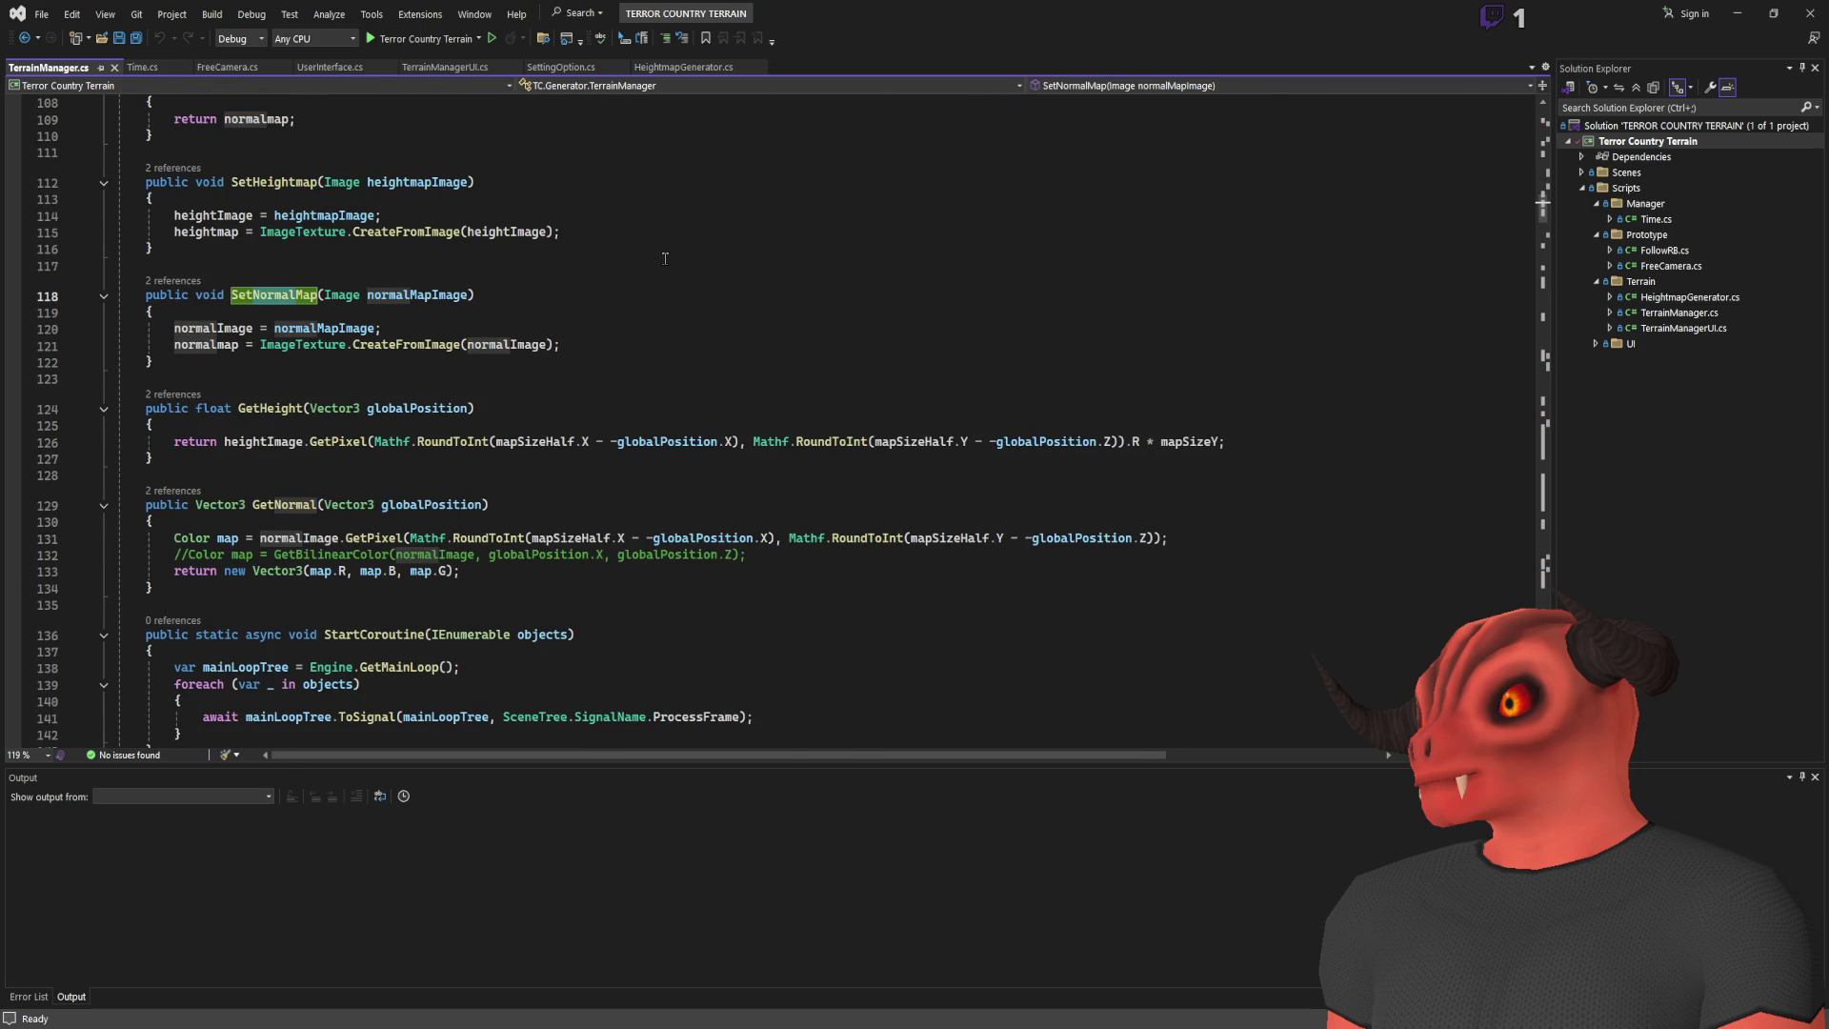
scroll(665, 258, "down", 3)
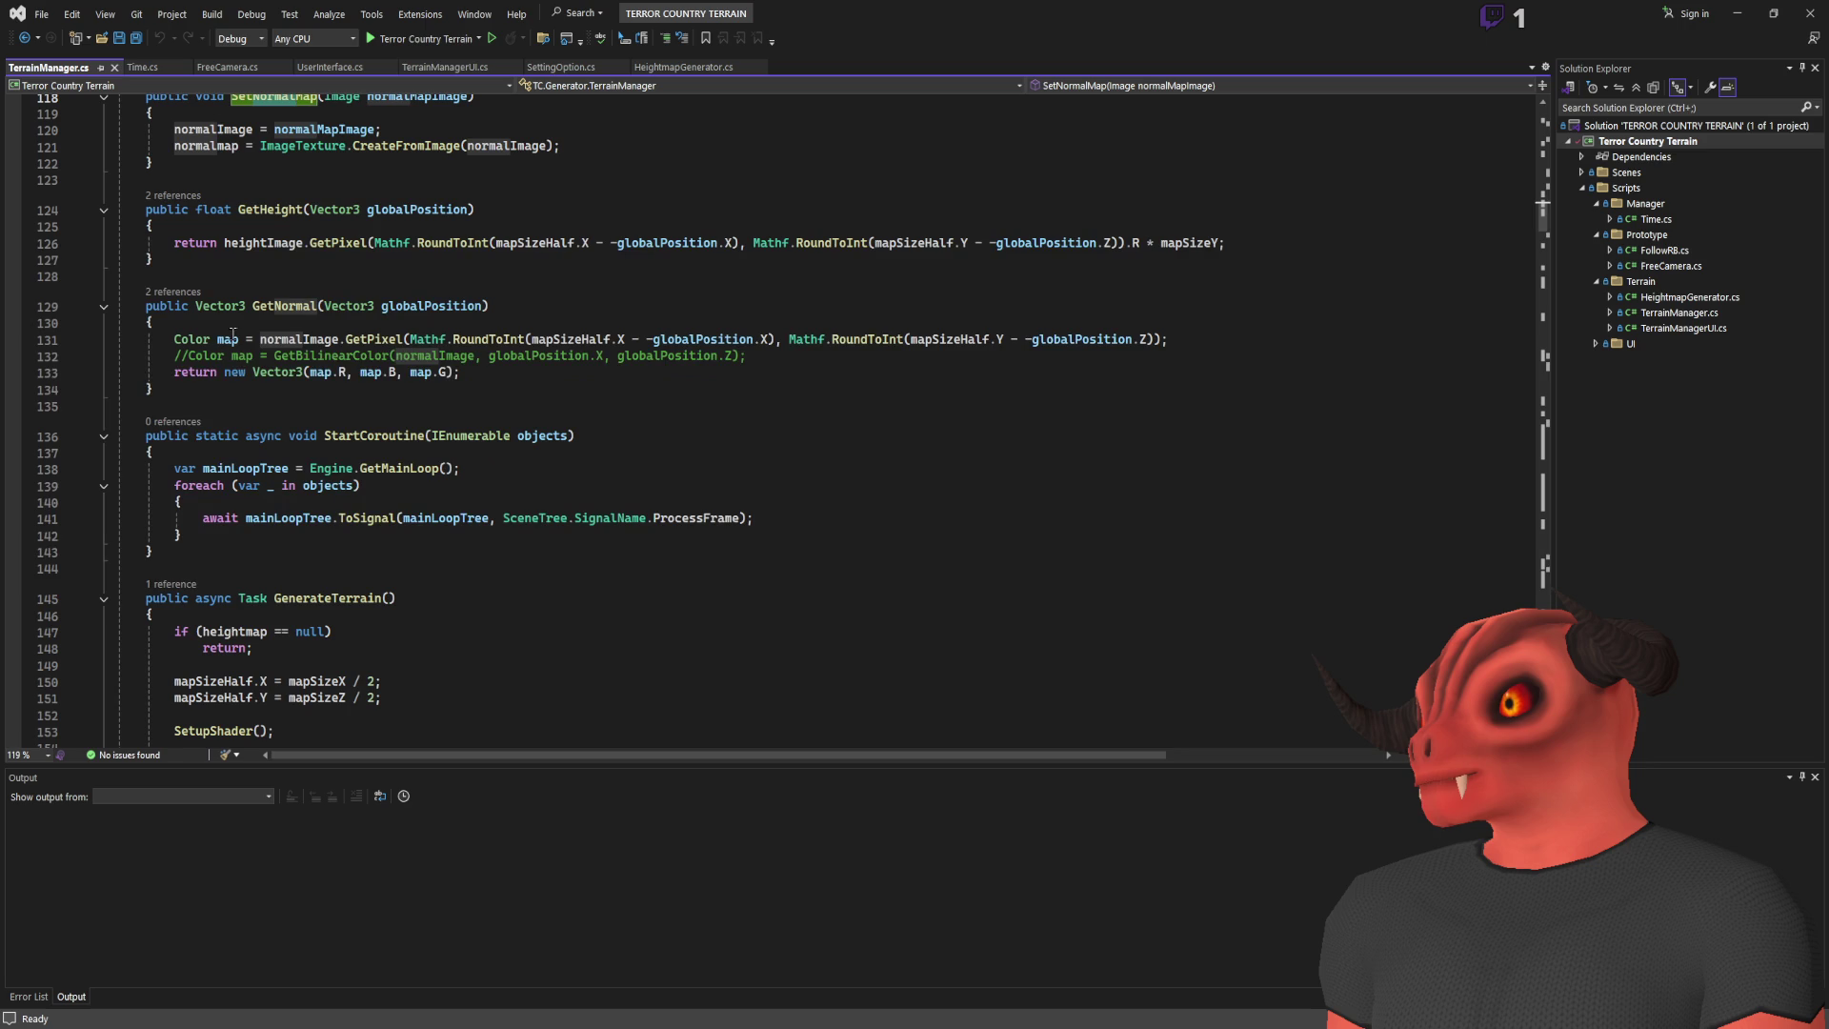
left_click(284, 304)
Step: Scroll through the GenerateTerrain code, glancing briefly at the Godot editor and back
scroll(788, 276, "down", 5)
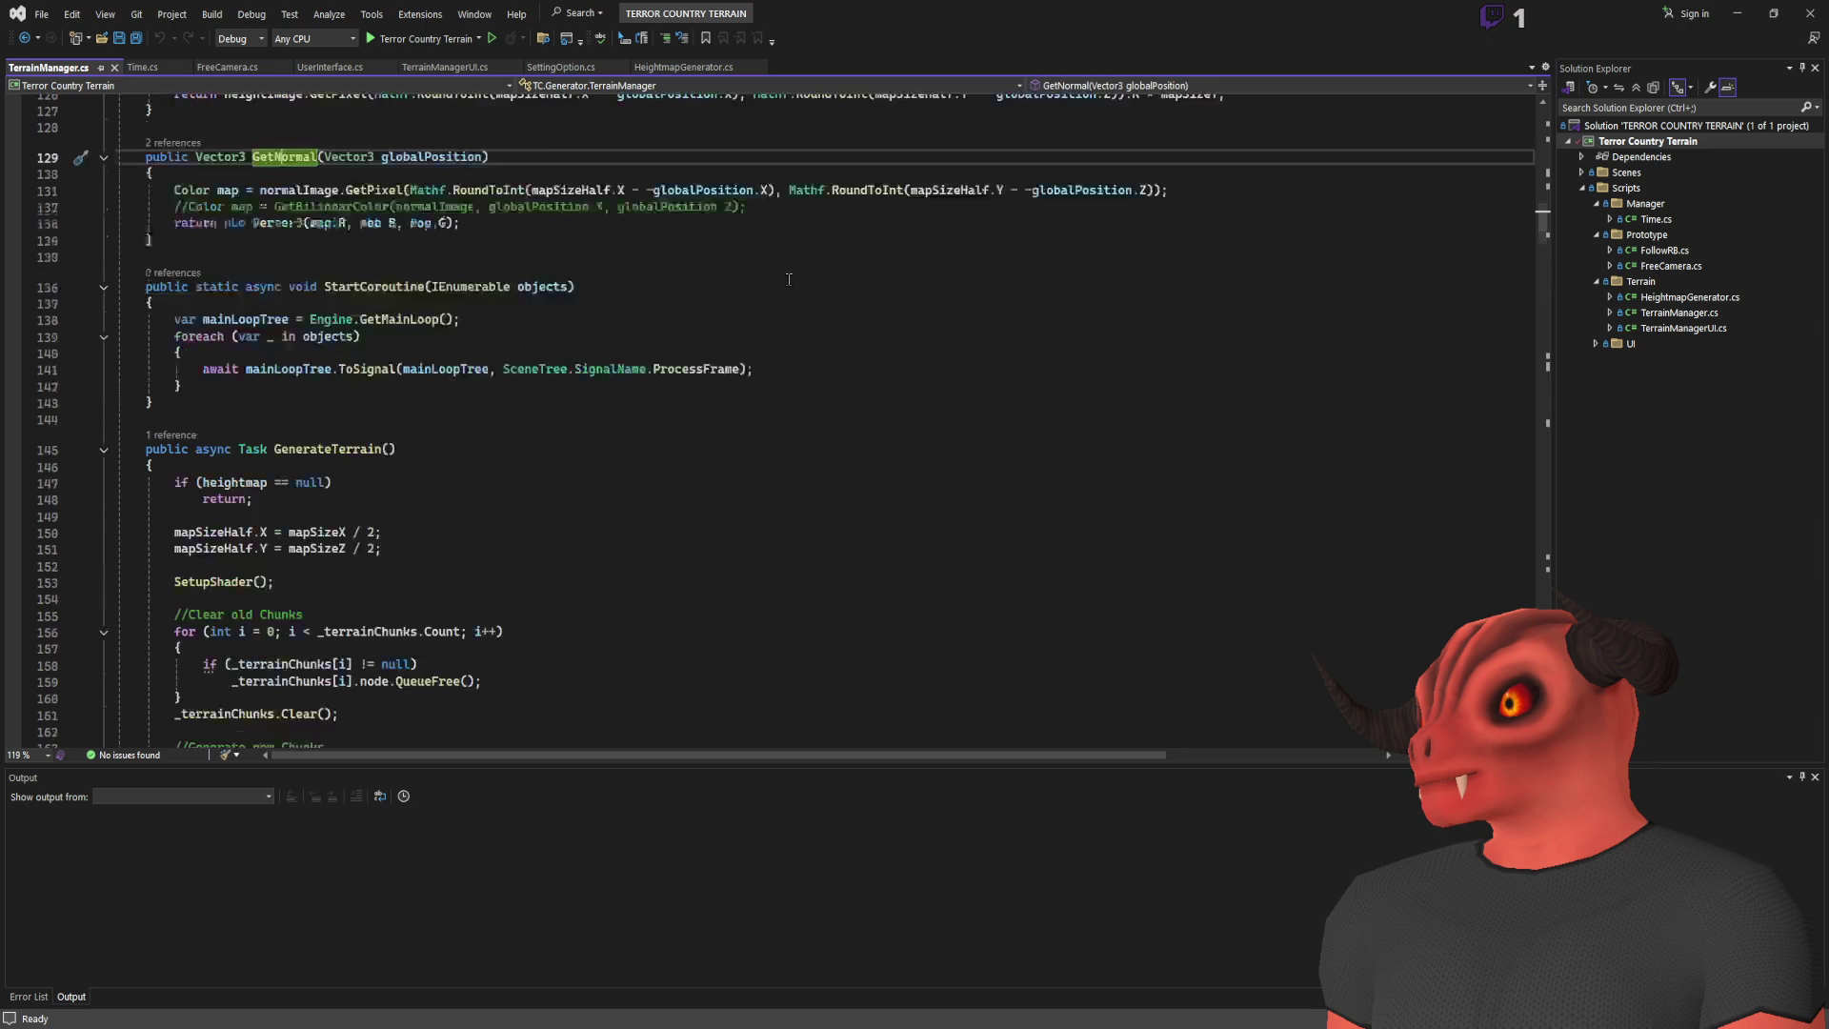
scroll(787, 290, "up", 5)
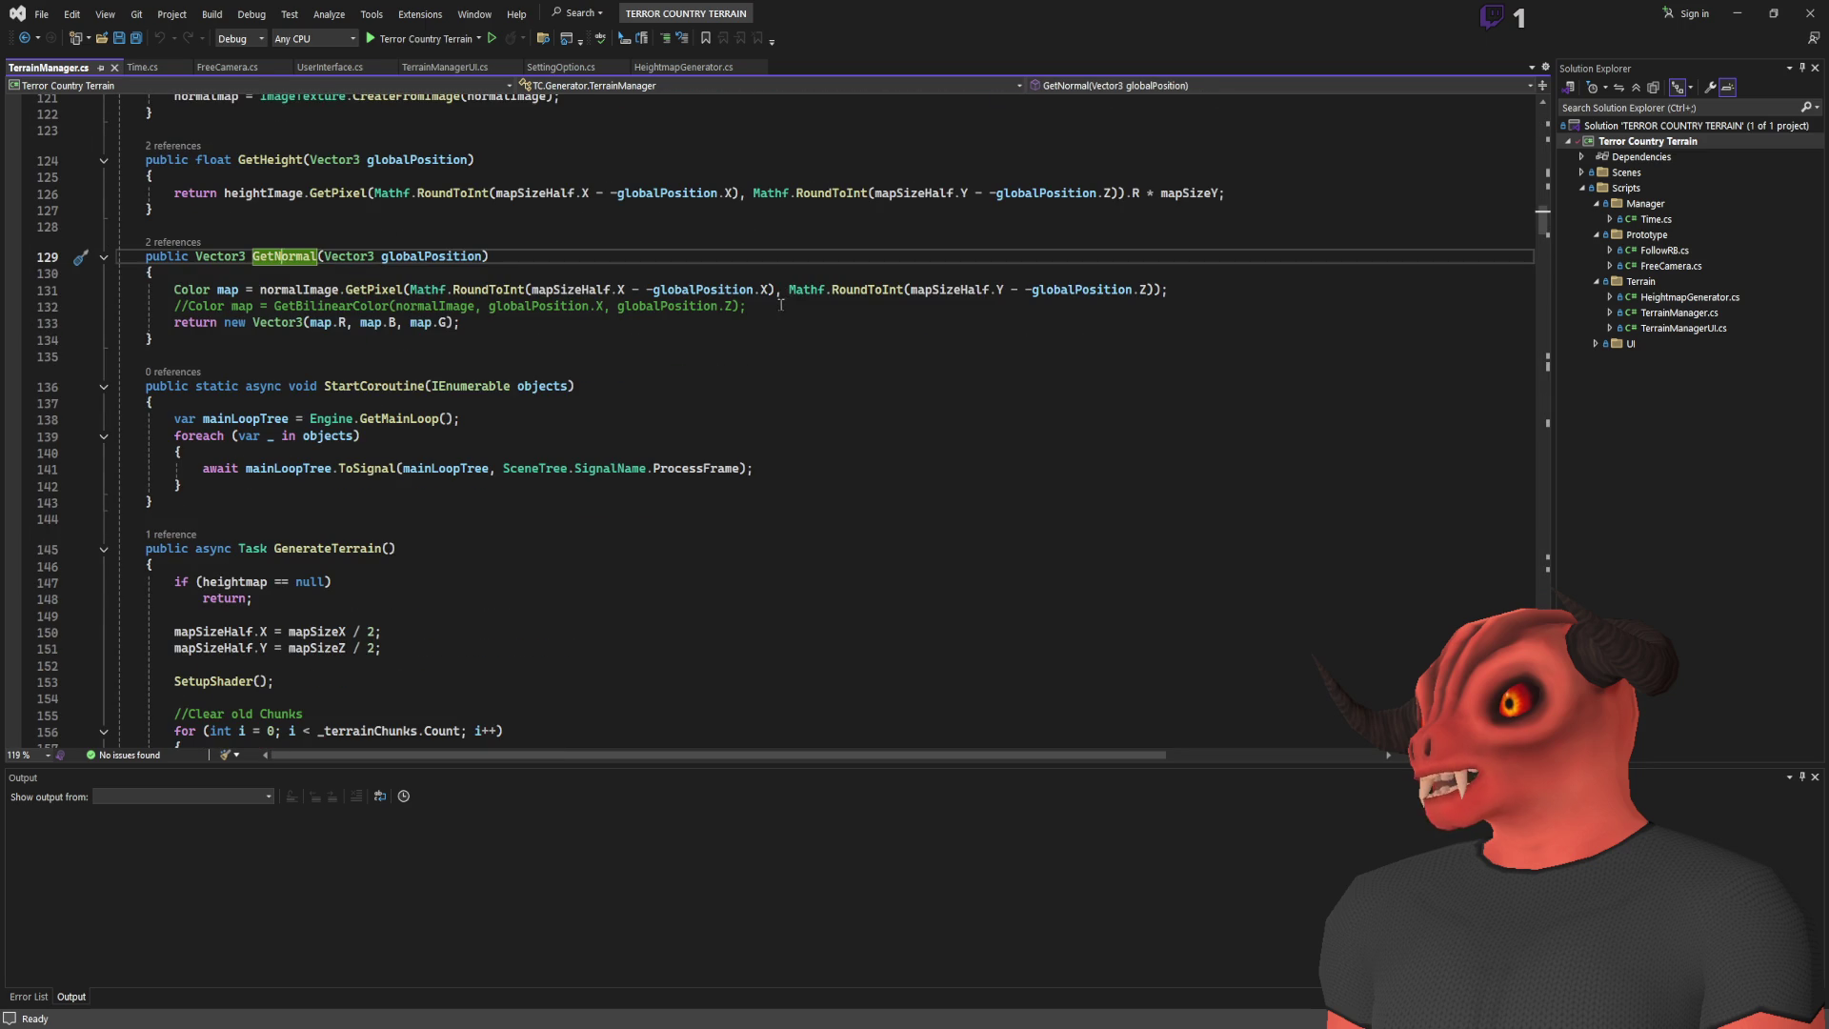
scroll(775, 305, "down", 9)
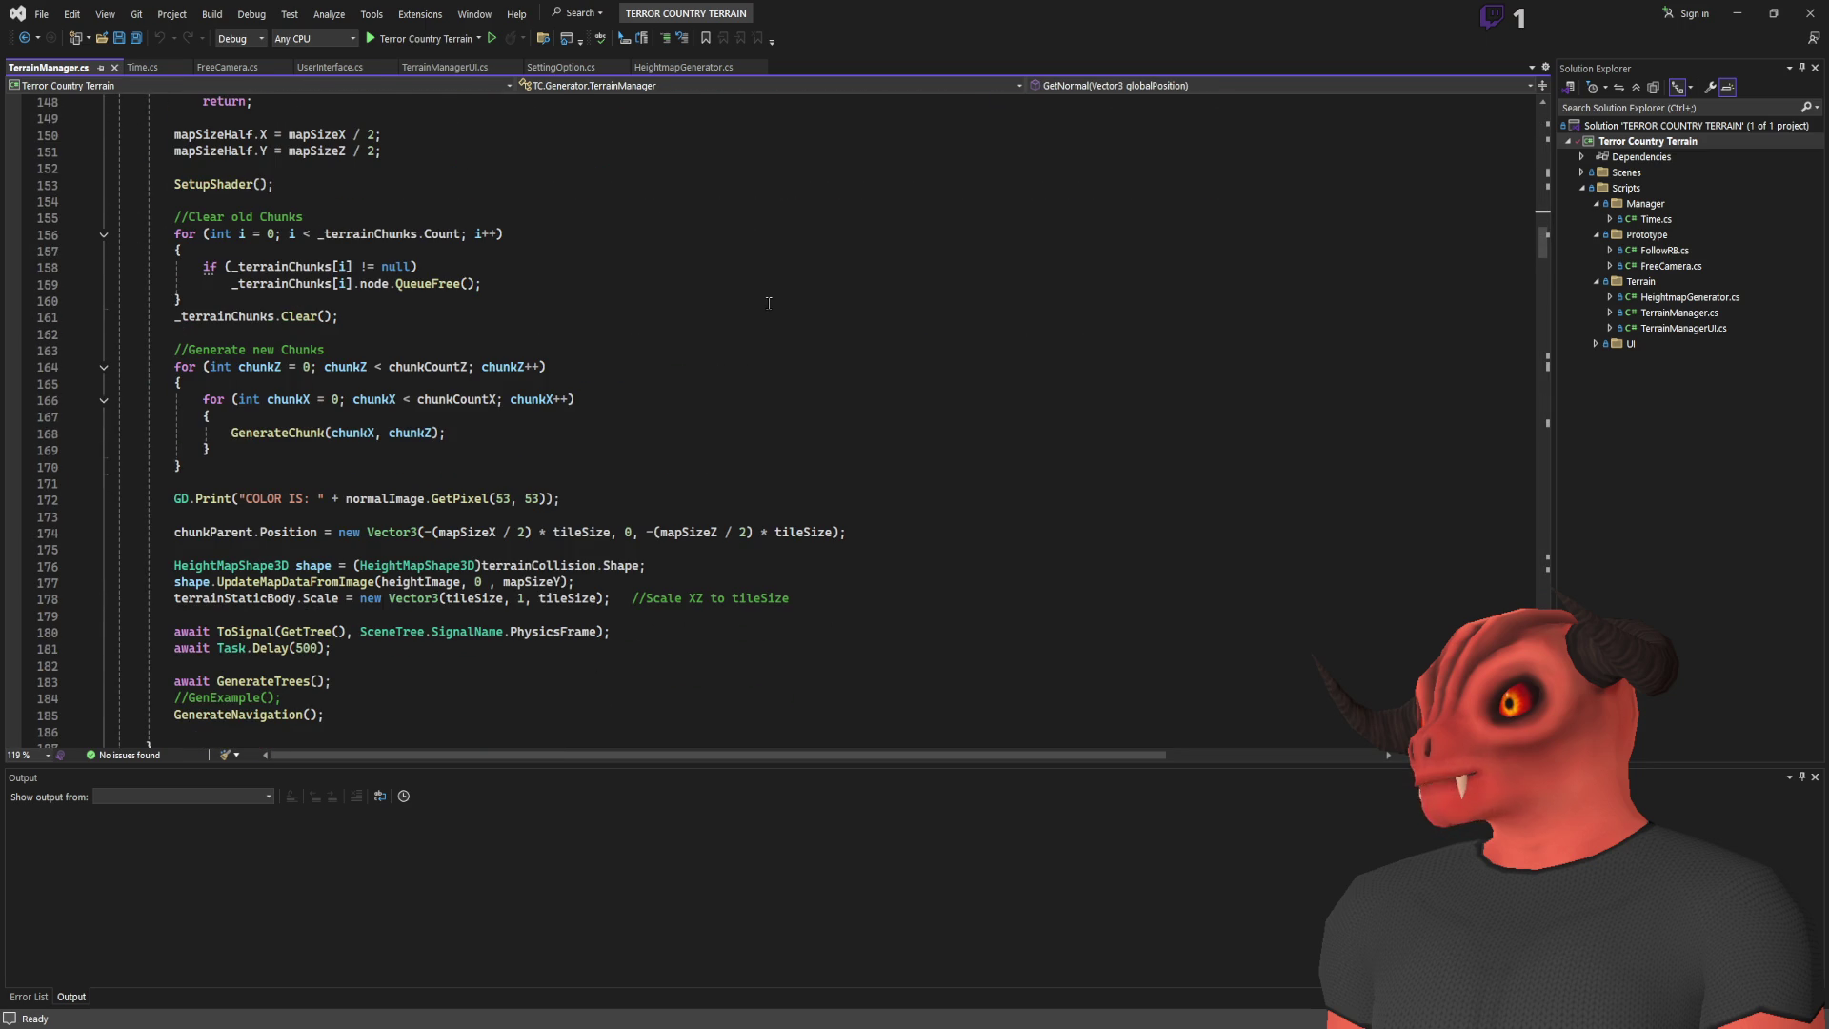
scroll(766, 304, "up", 5)
scroll(762, 304, "down", 6)
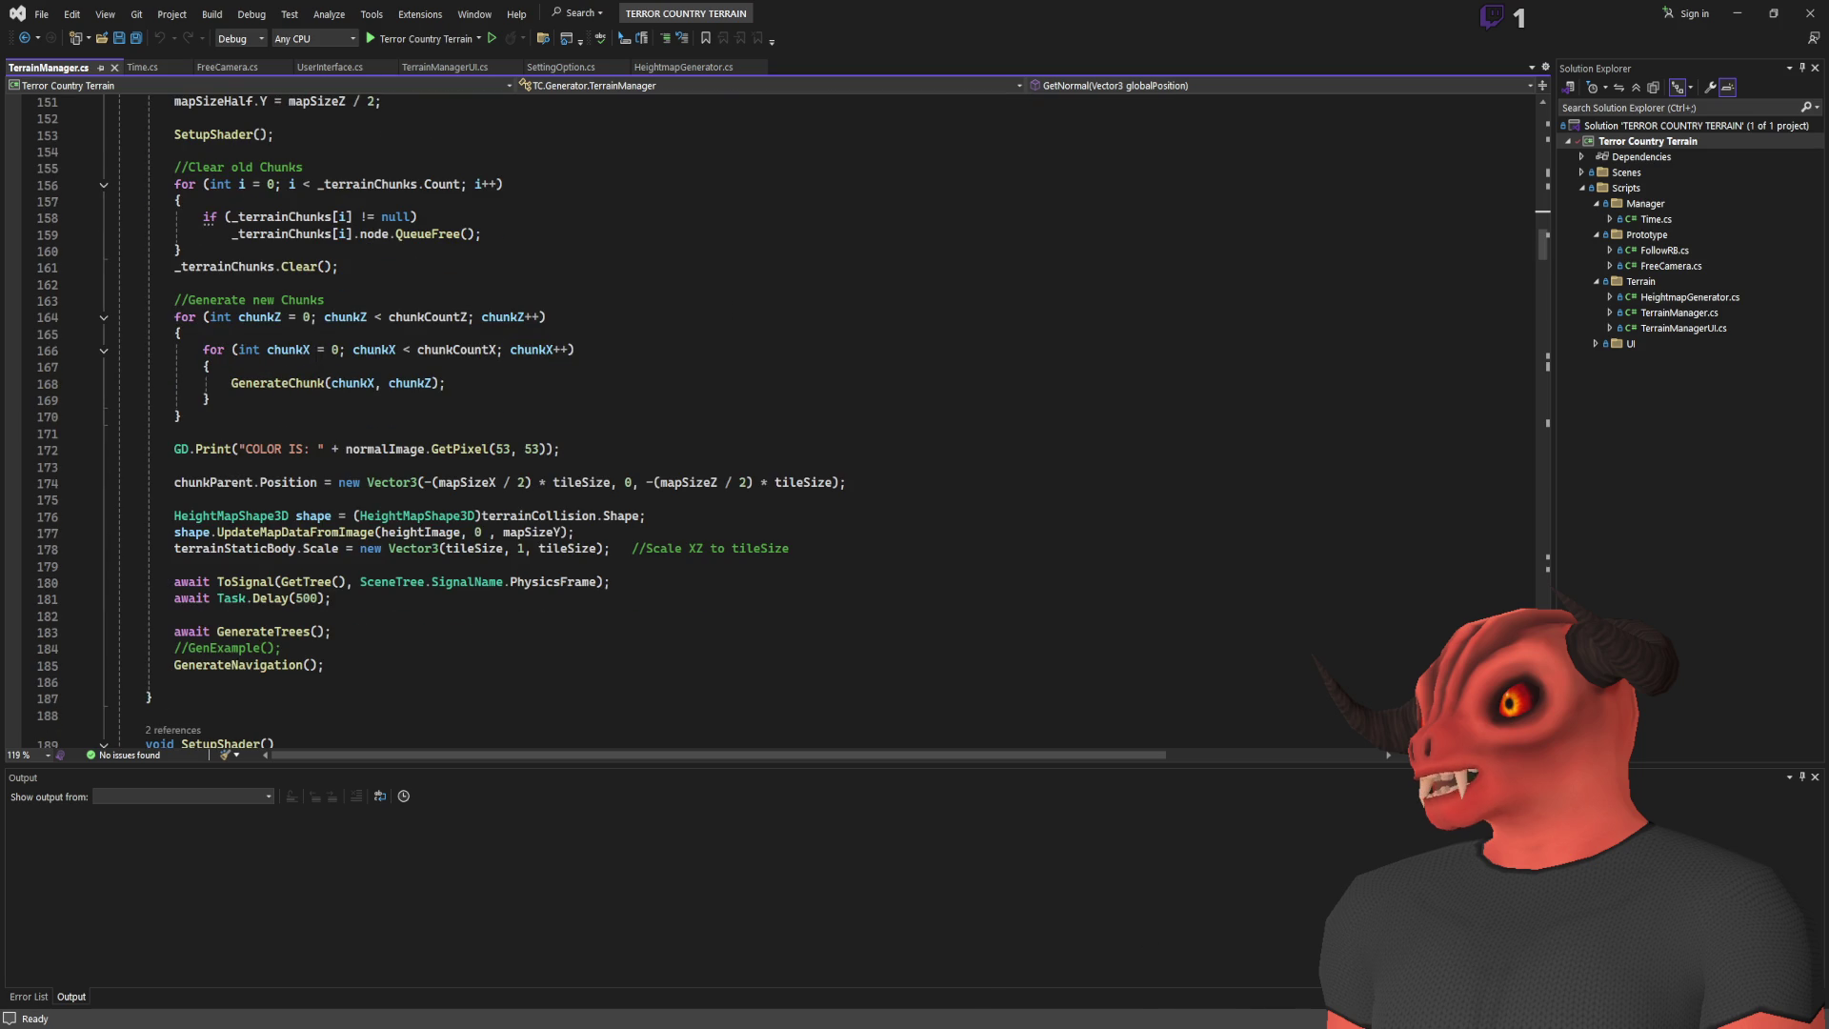
key("alt+Tab")
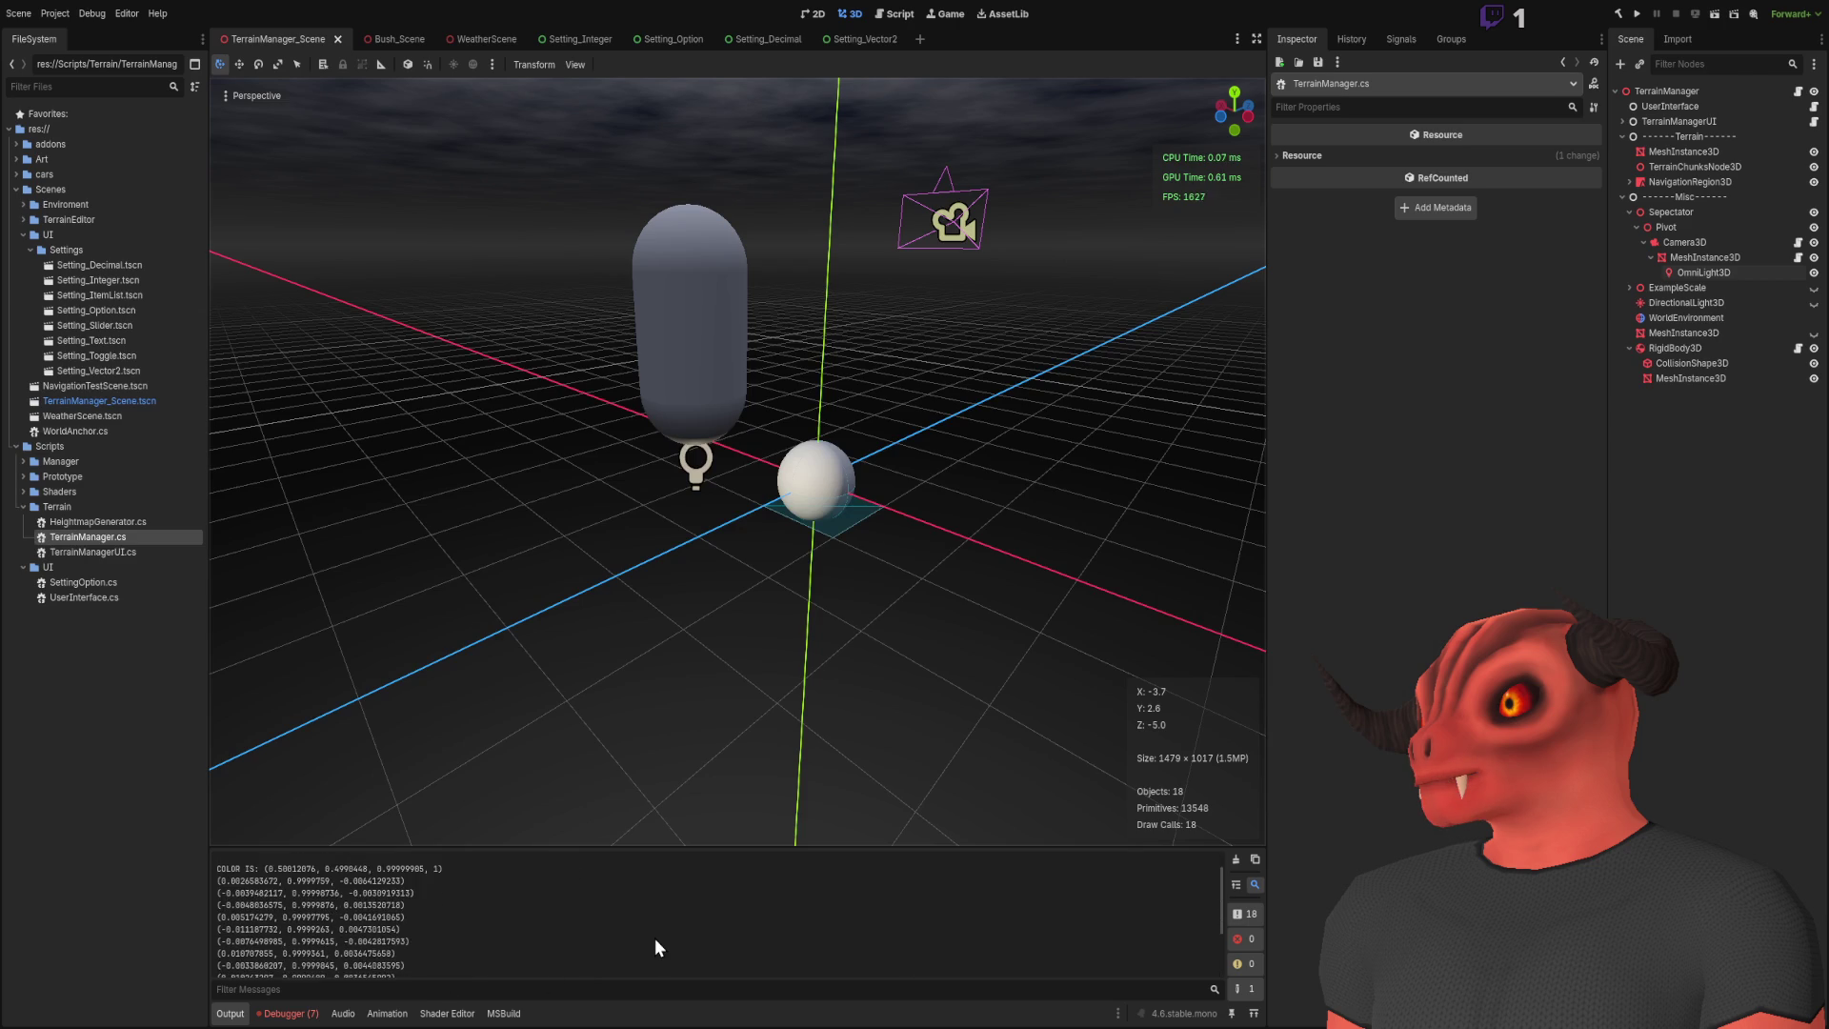
key("alt+Tab")
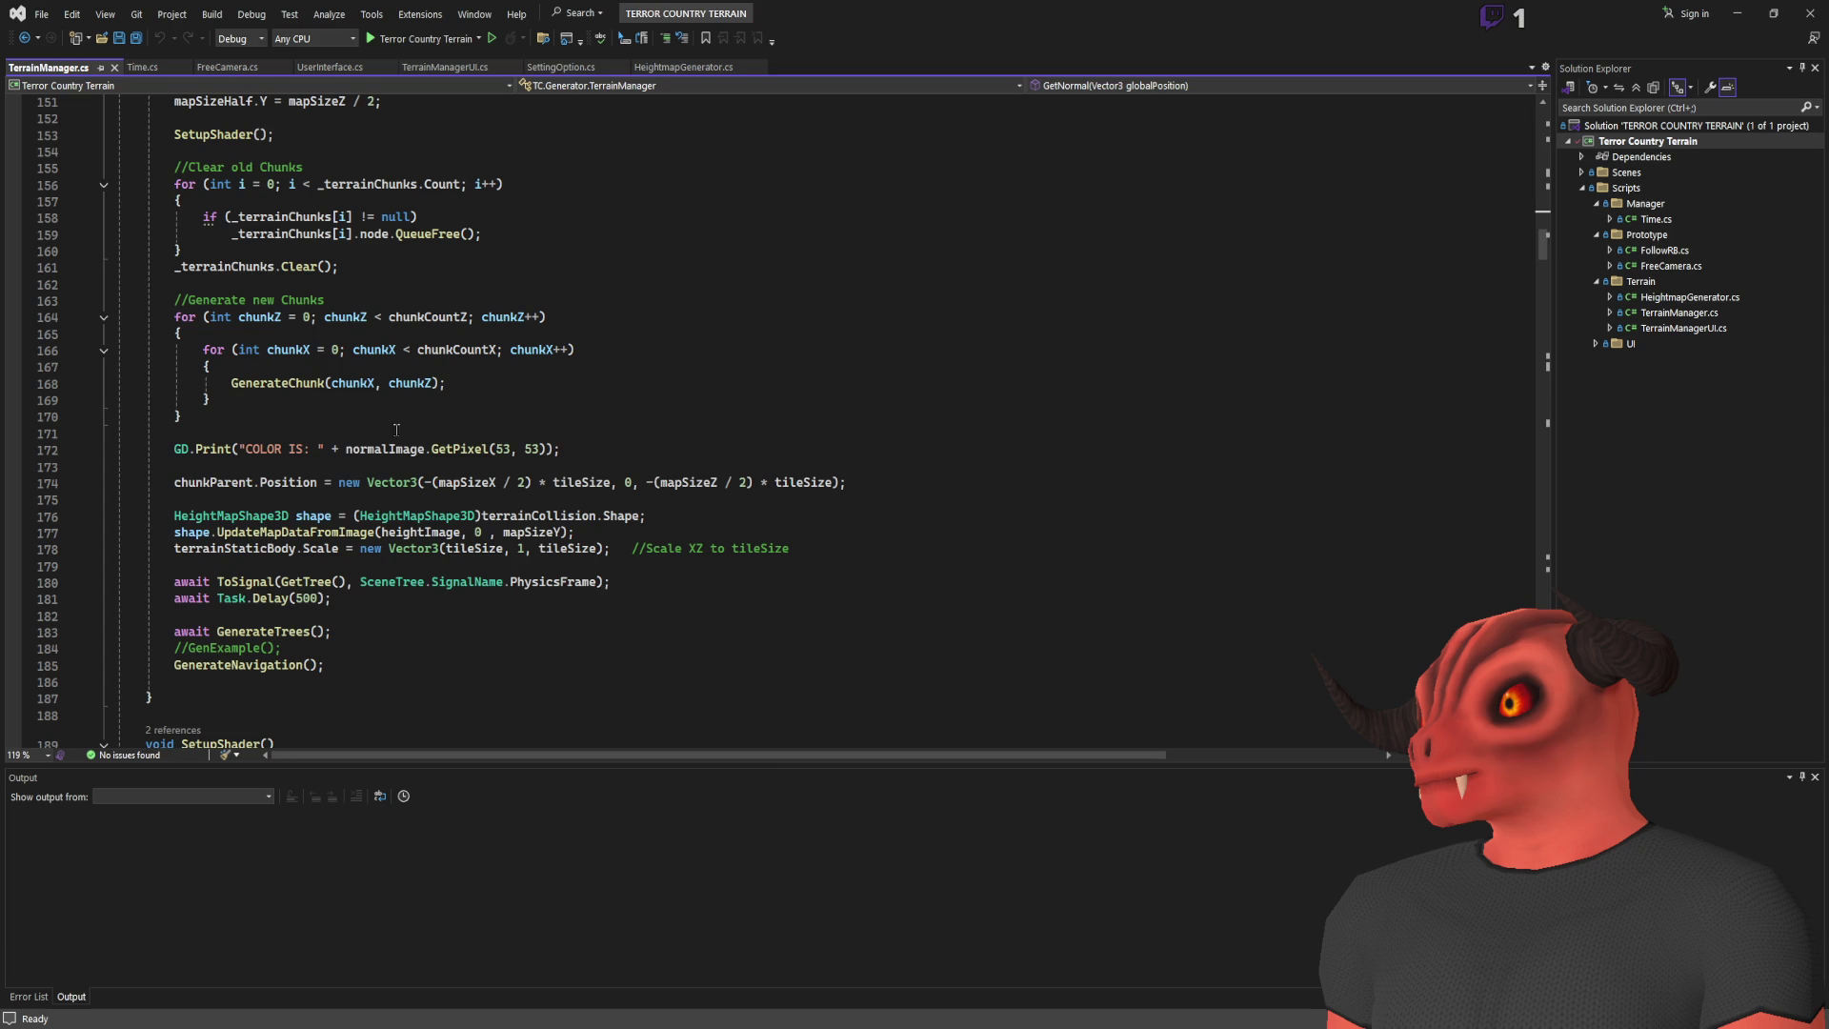
Step: Peek the SetupShader definition inline, close it, then view Godot's COLOR IS output
scroll(209, 353, "up", 4)
left_click(329, 201)
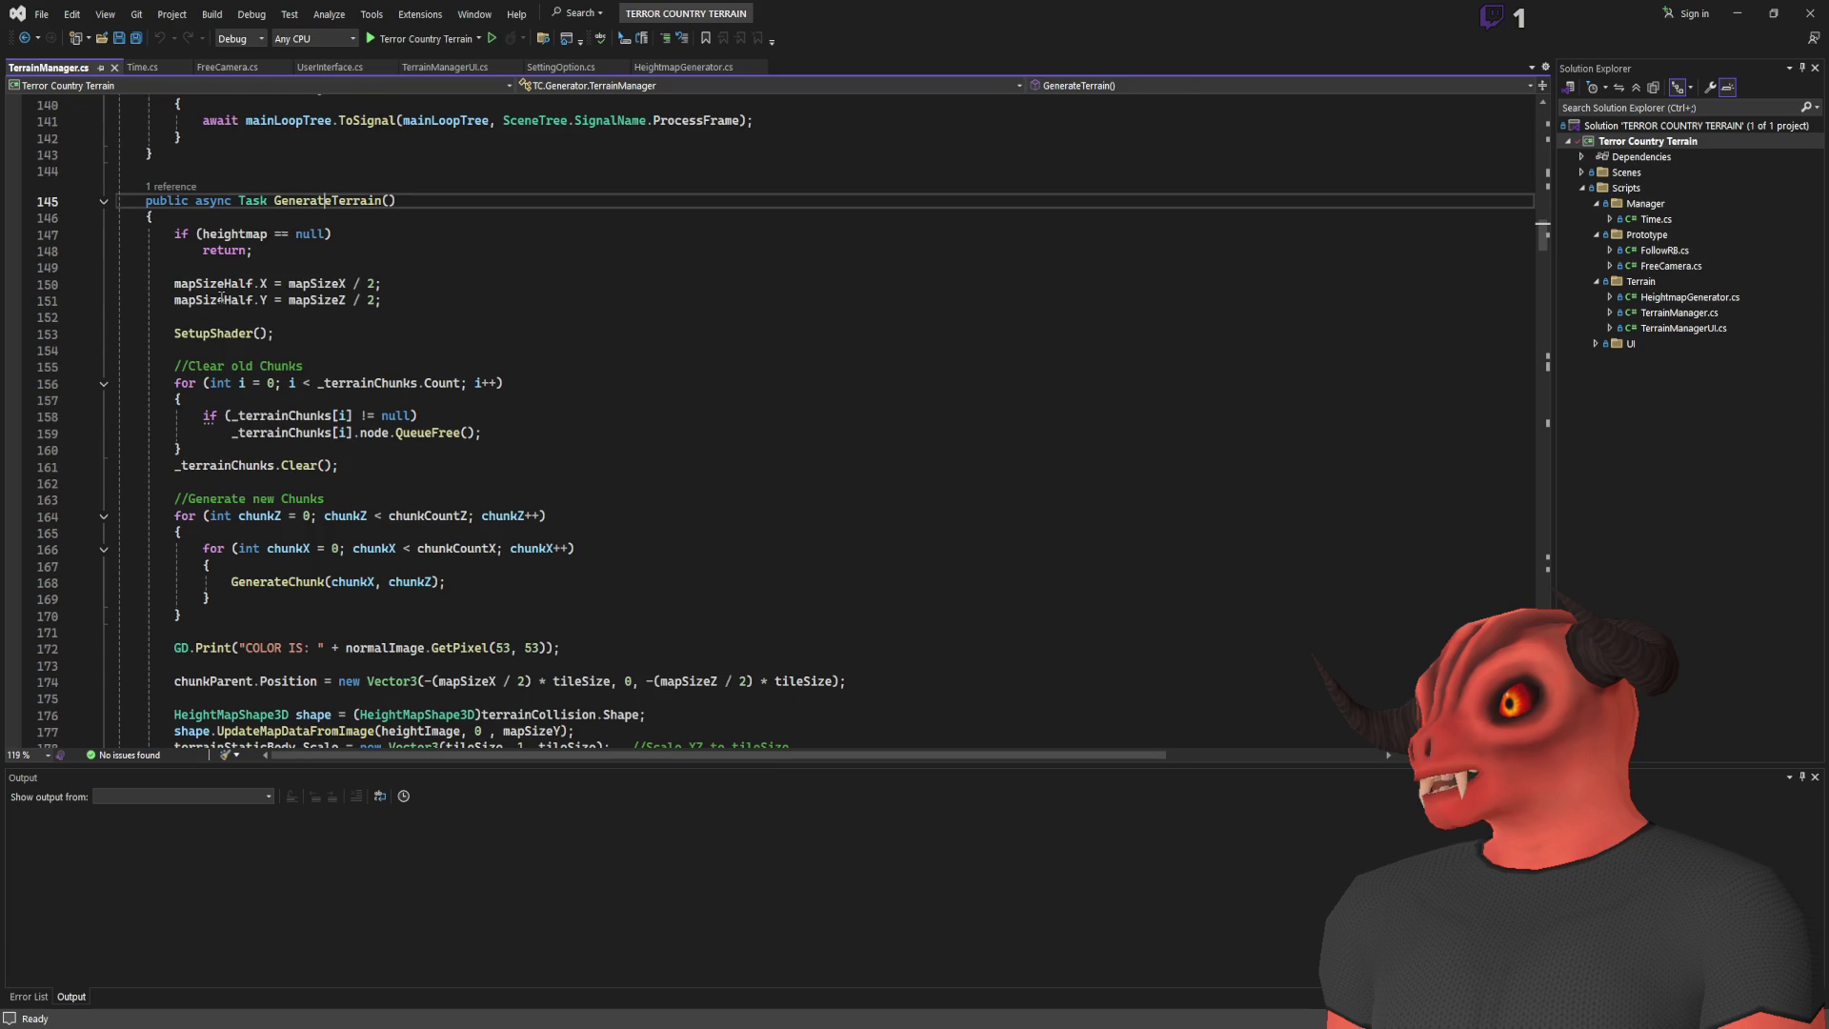
left_click(240, 332)
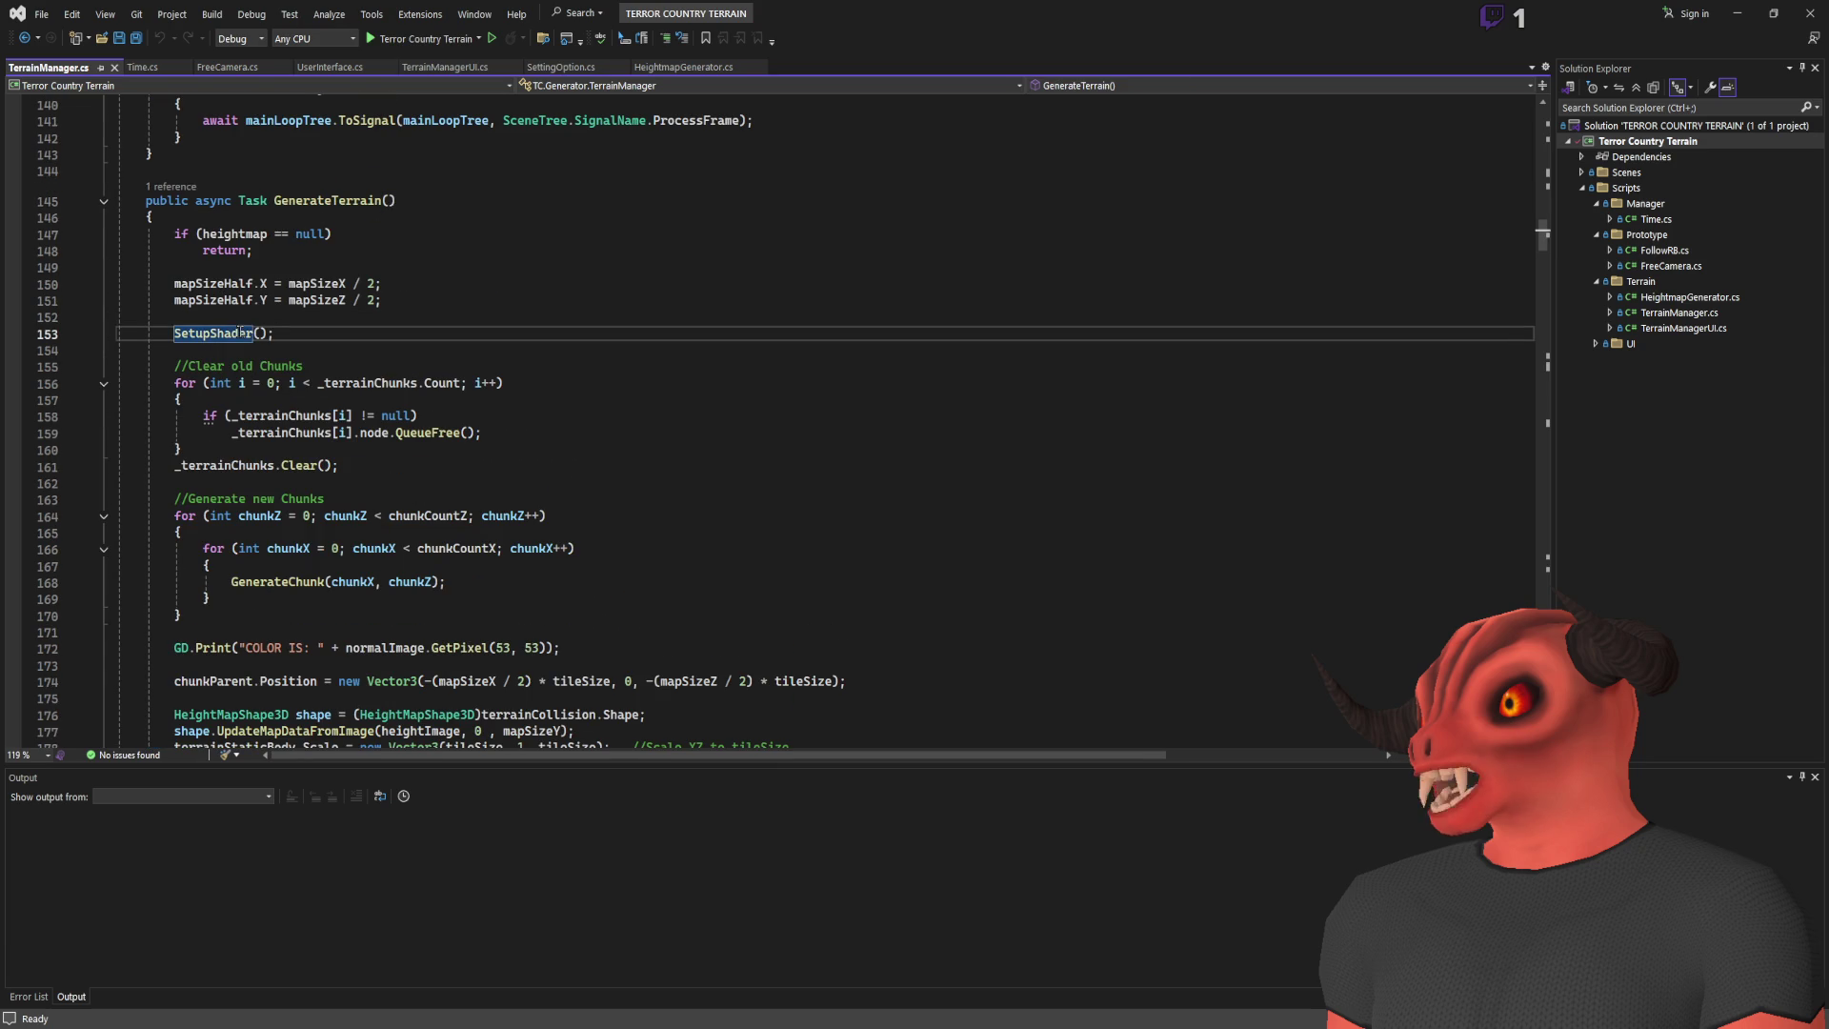
key("alt+F12")
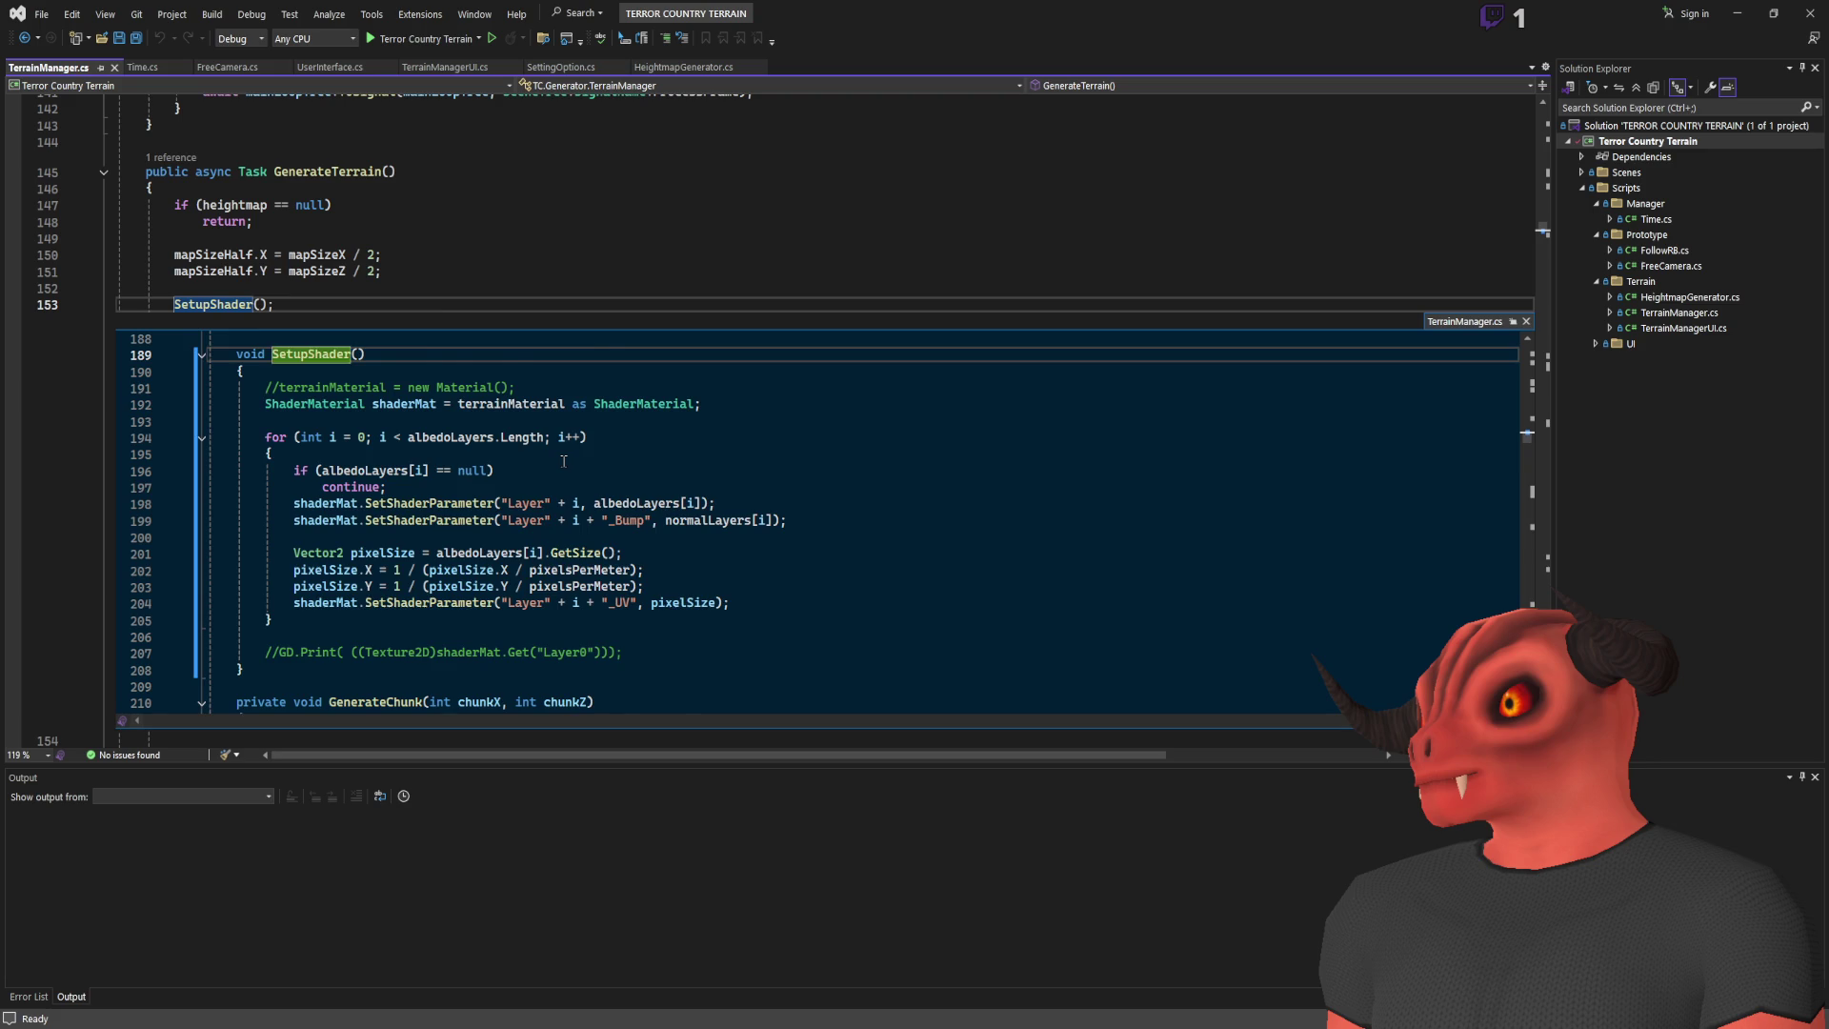
scroll(564, 461, "down", 1)
left_click(1526, 323)
scroll(681, 346, "down", 2)
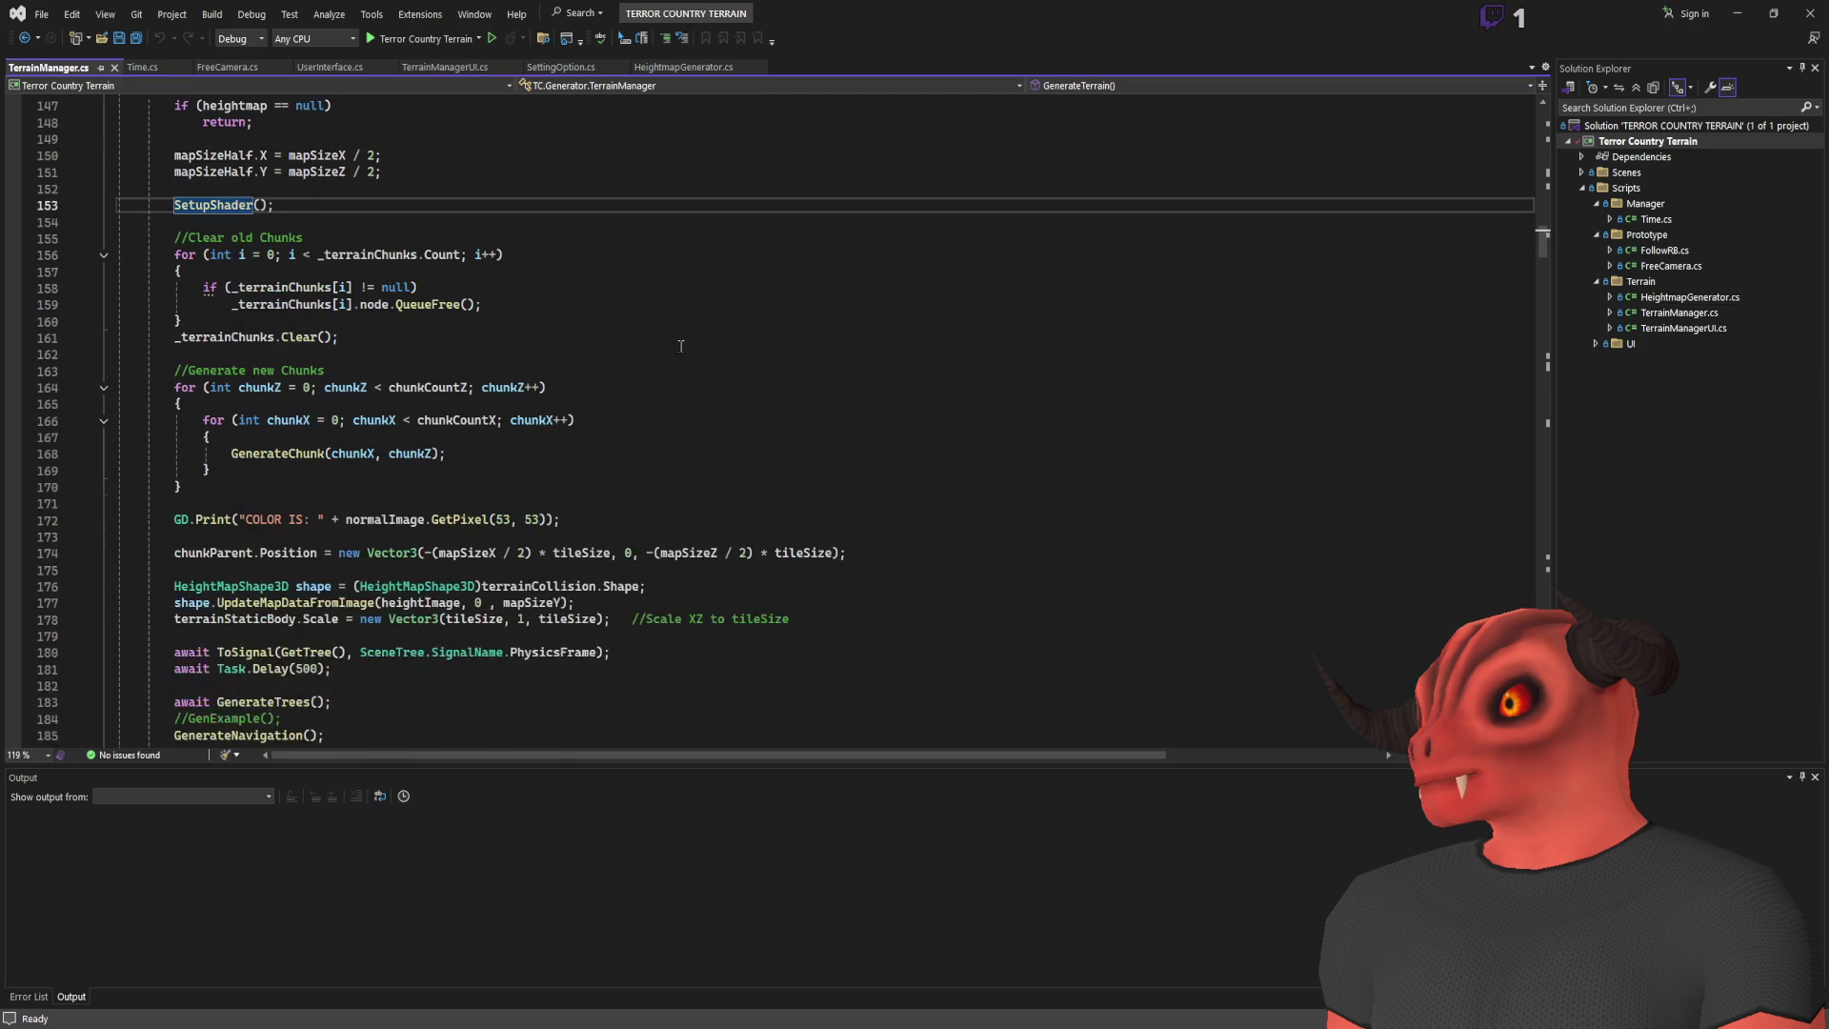
scroll(679, 346, "down", 2)
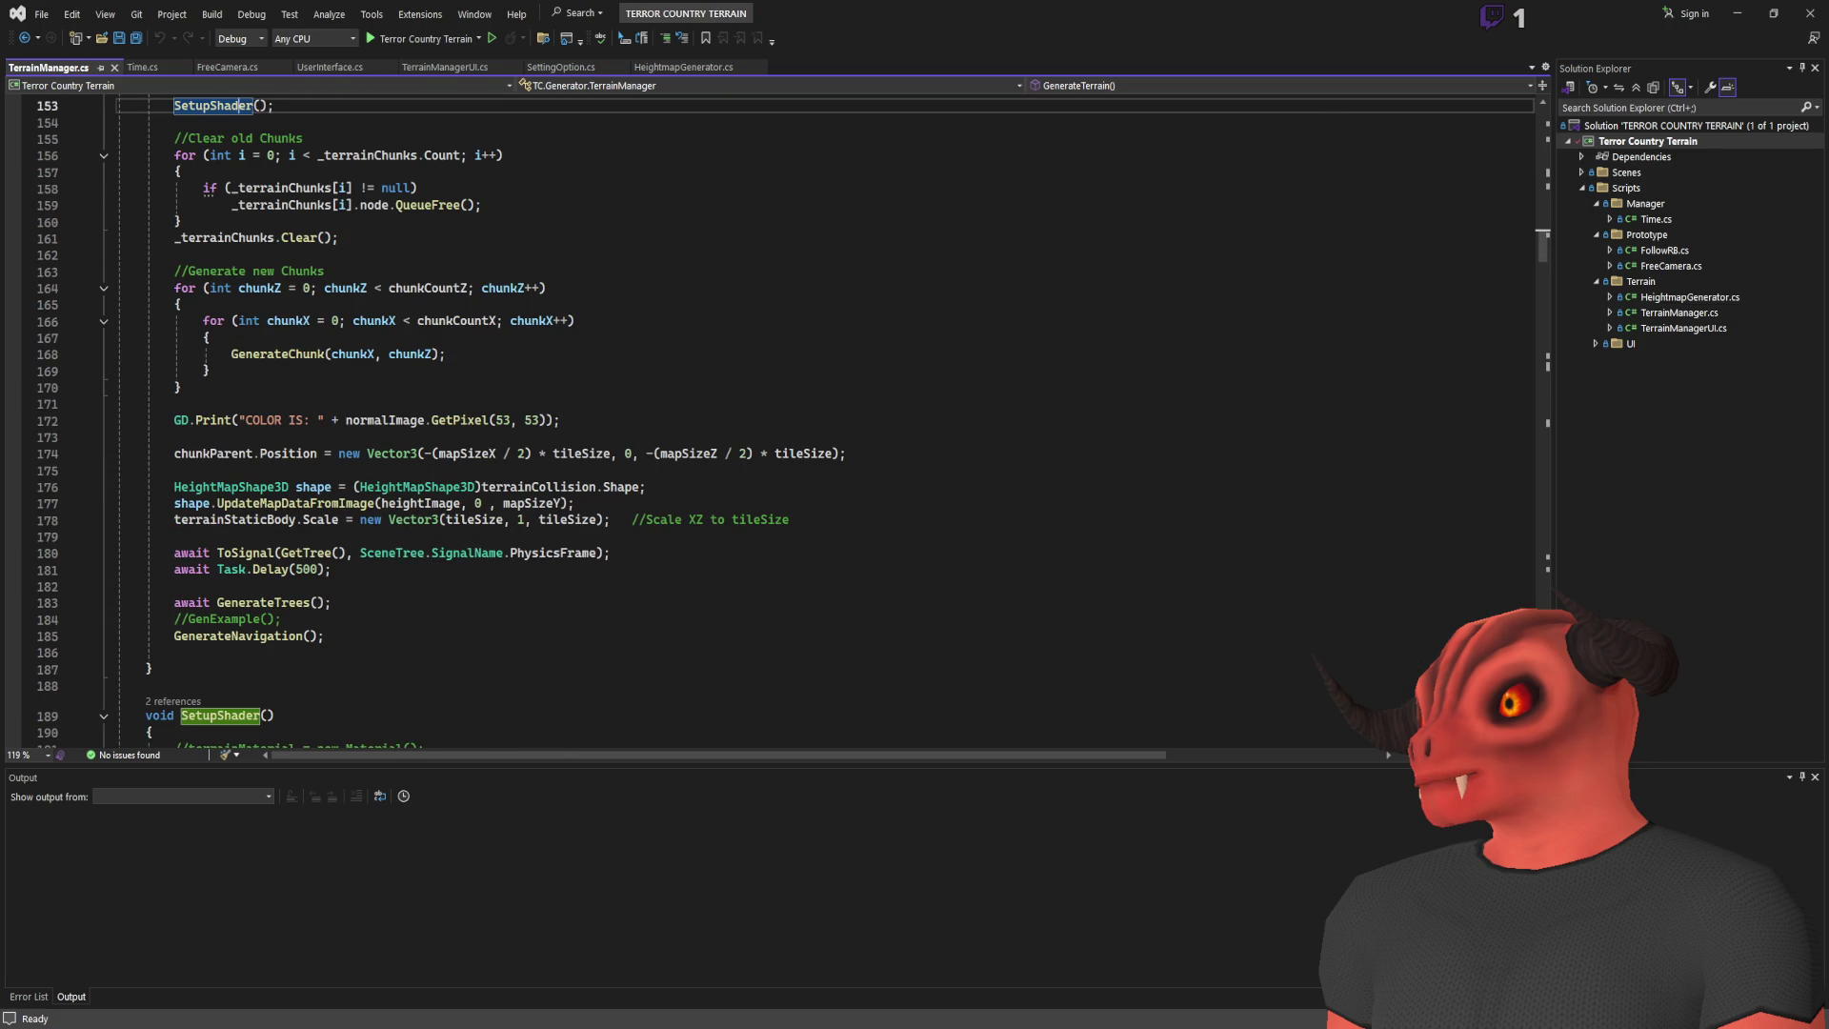
key("alt+Tab")
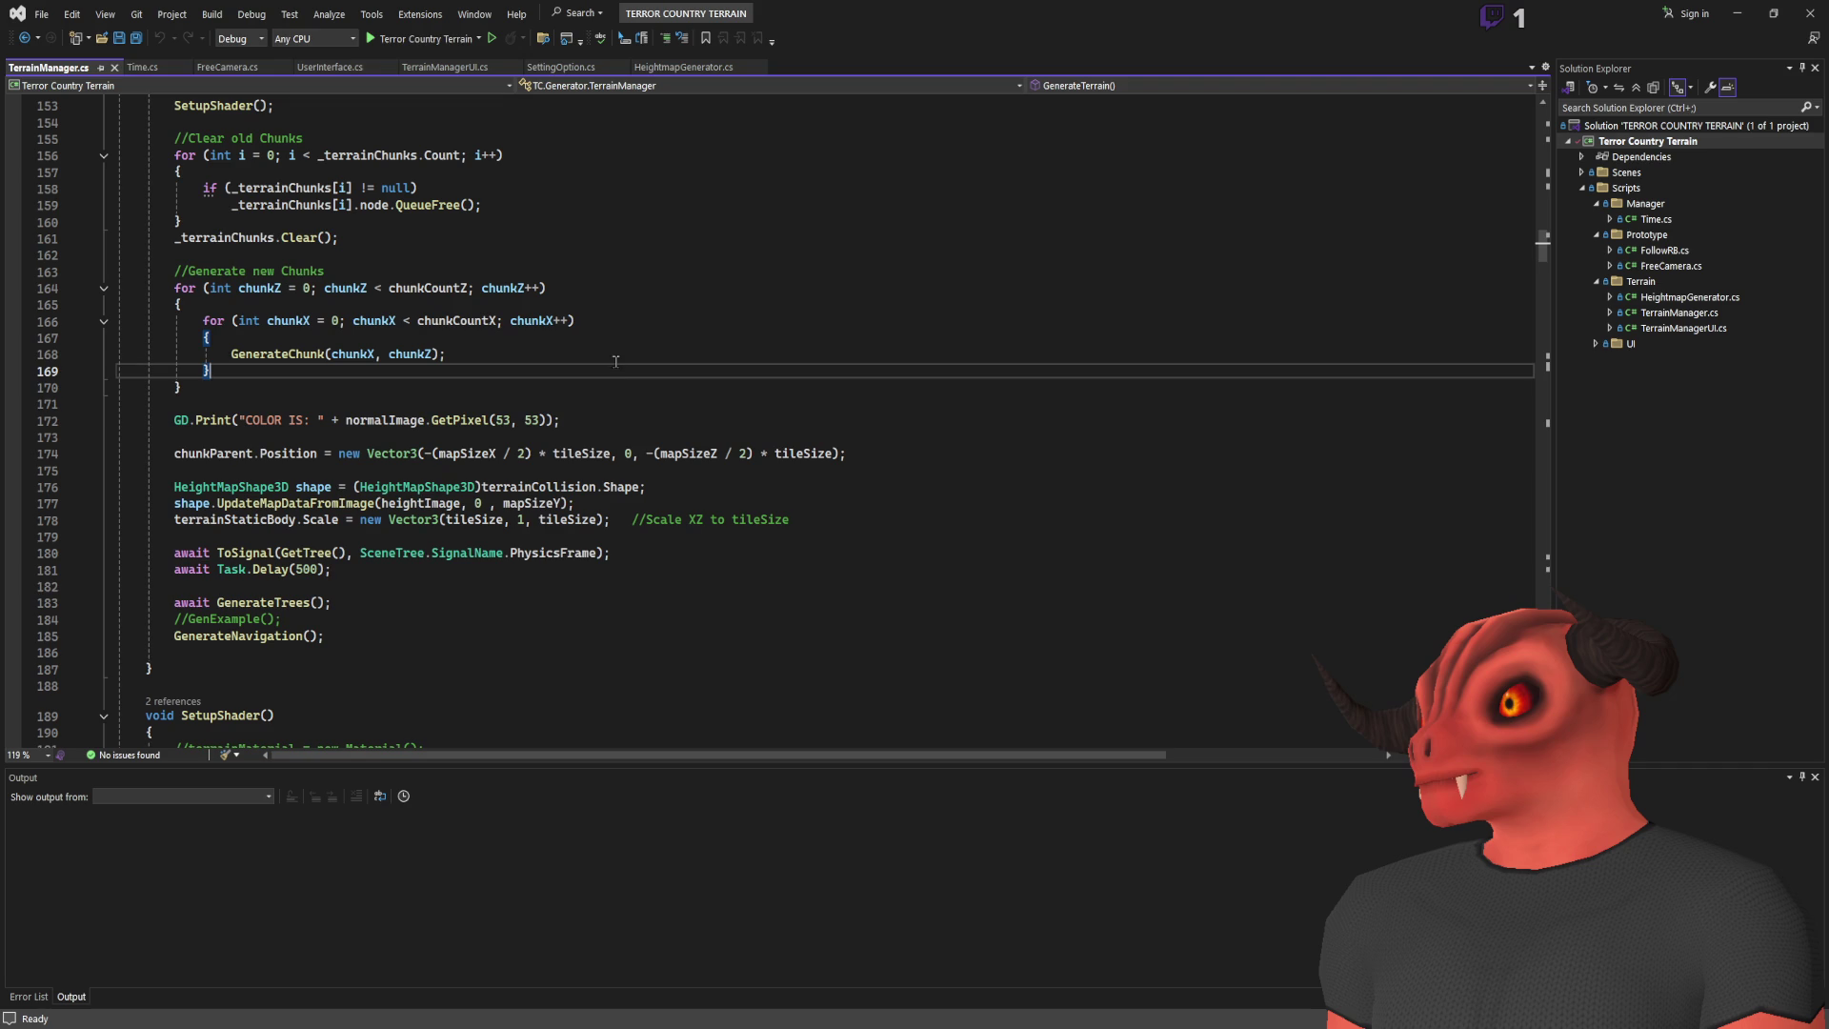
scroll(606, 404, "down", 2)
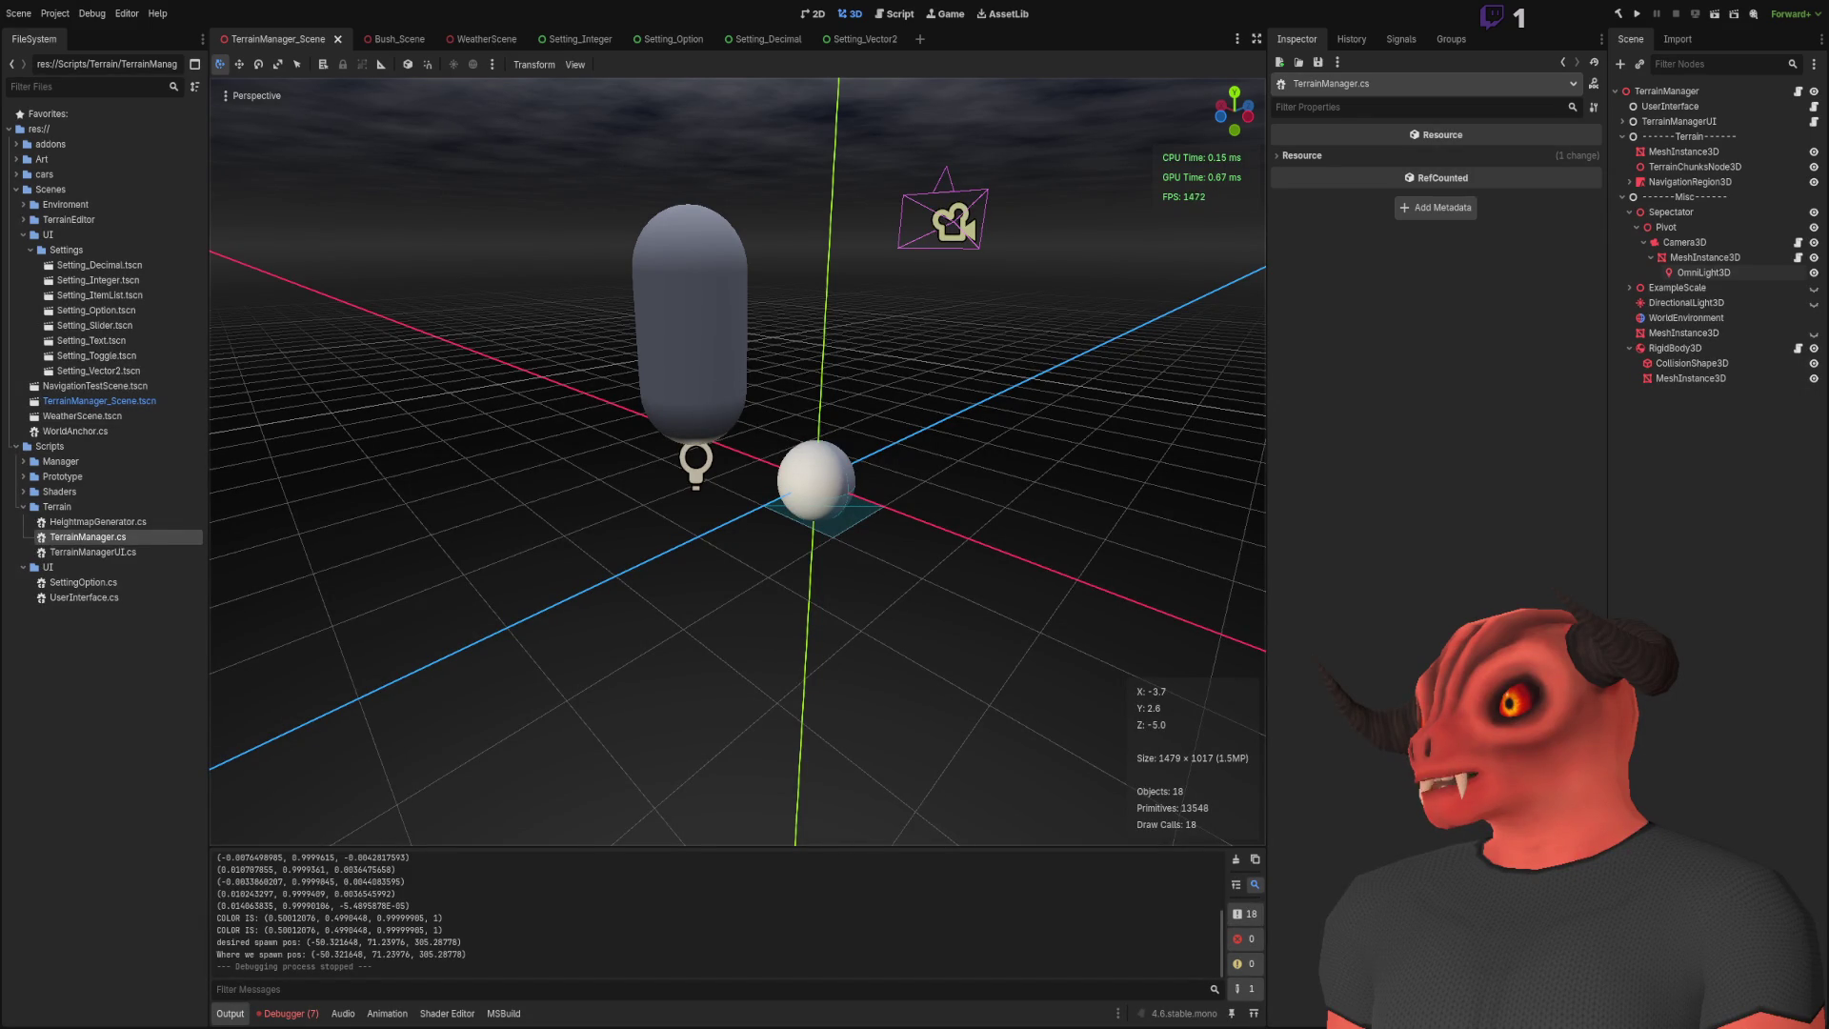
Step: Peek at the UpdateMapDataFromImage definition on line 177 in TerrainManager.cs, then close it
key("alt+Tab")
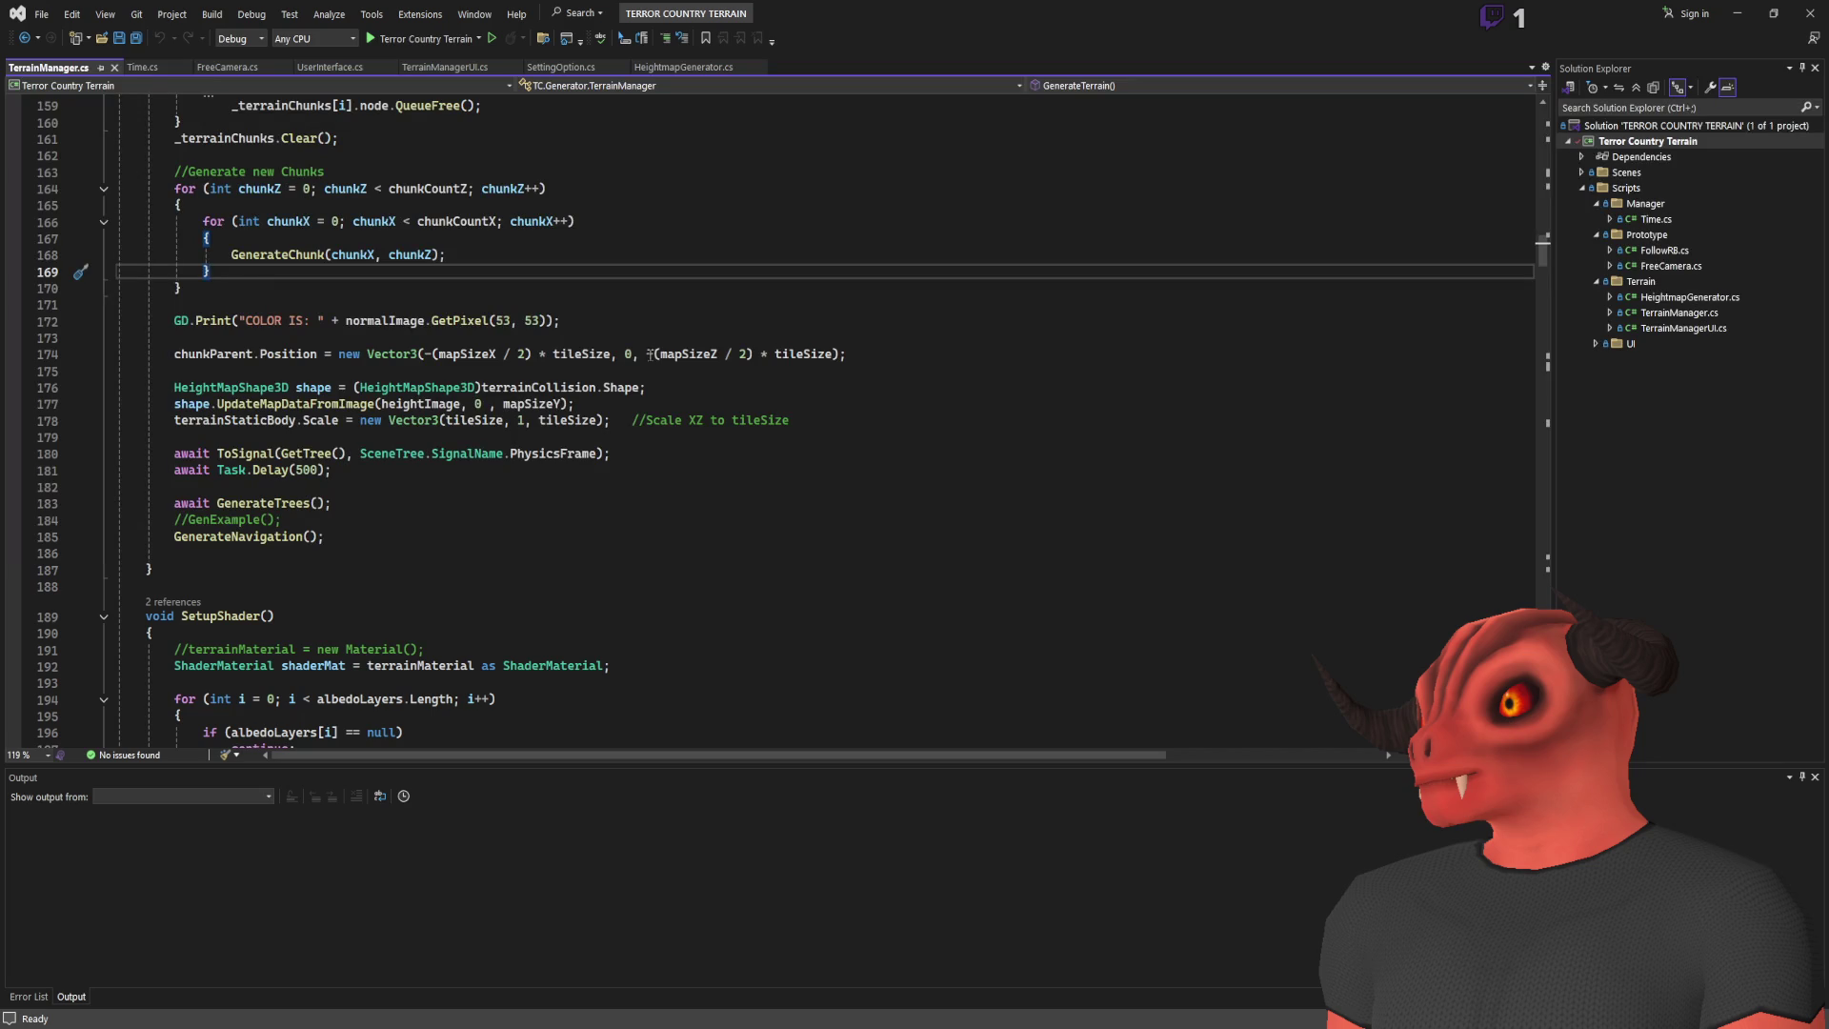
key("alt+Tab")
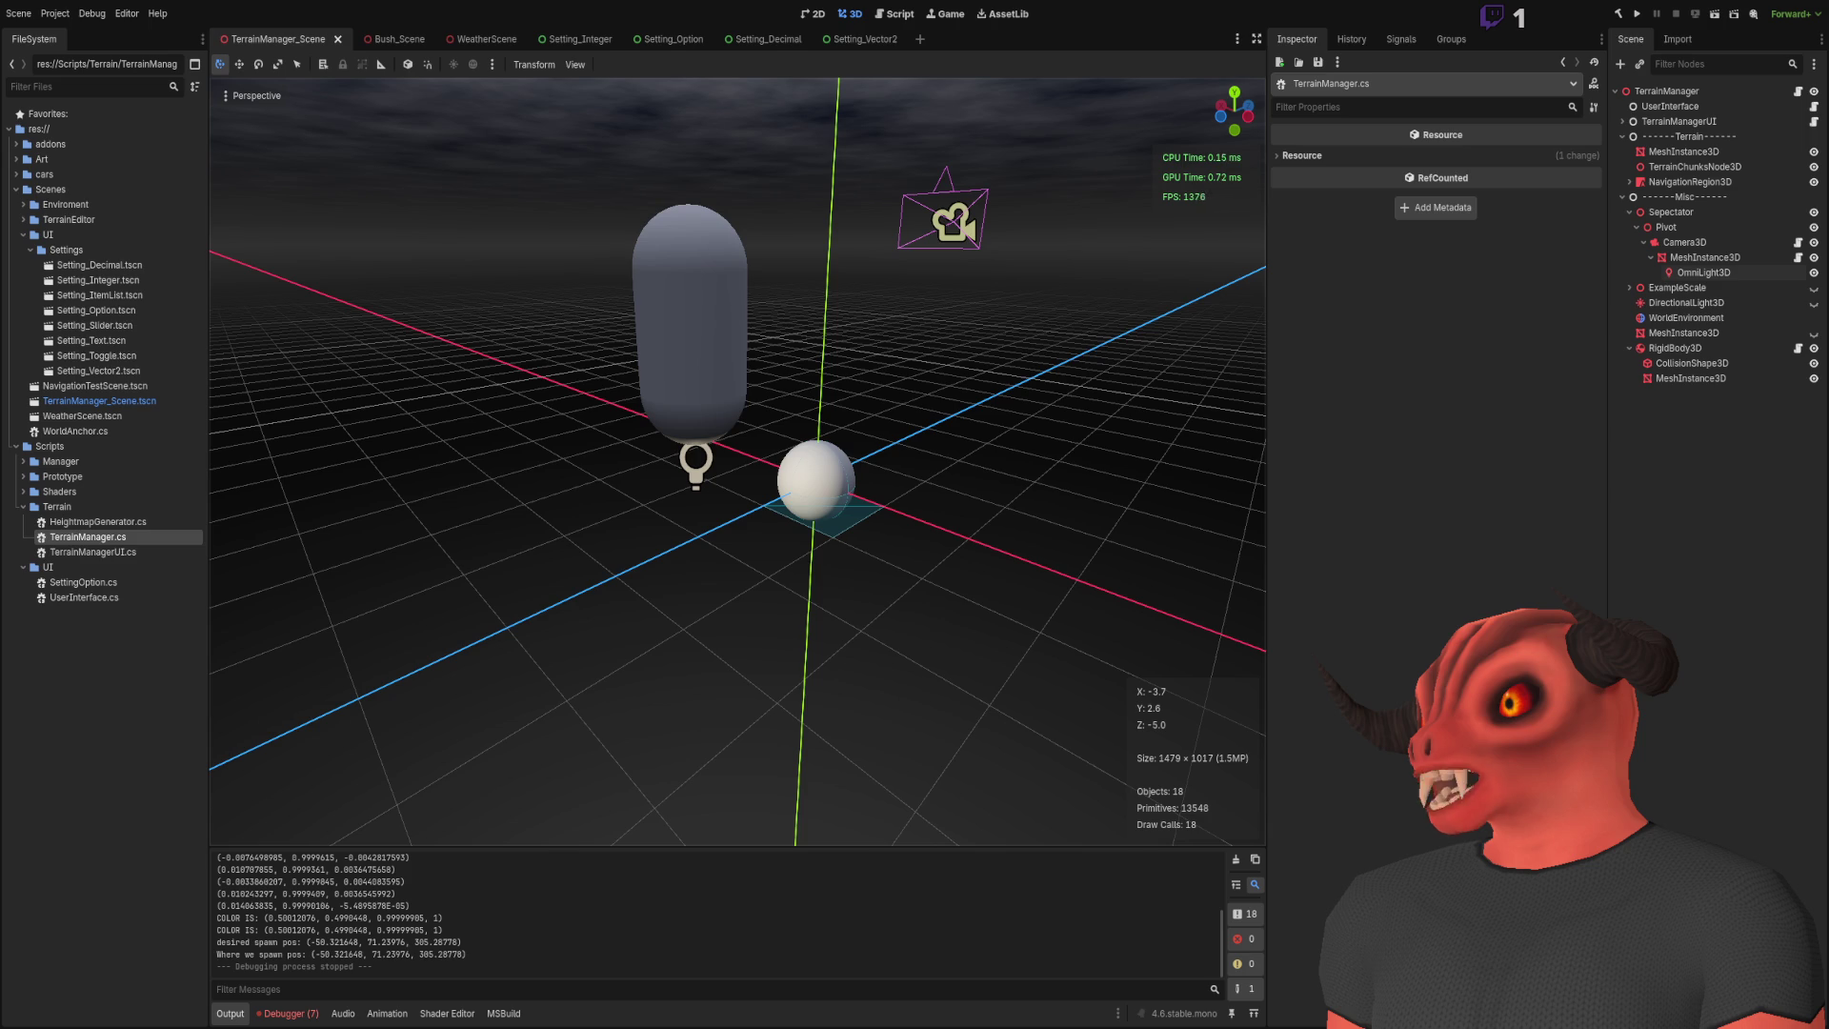
key("alt+Tab")
left_click(293, 404)
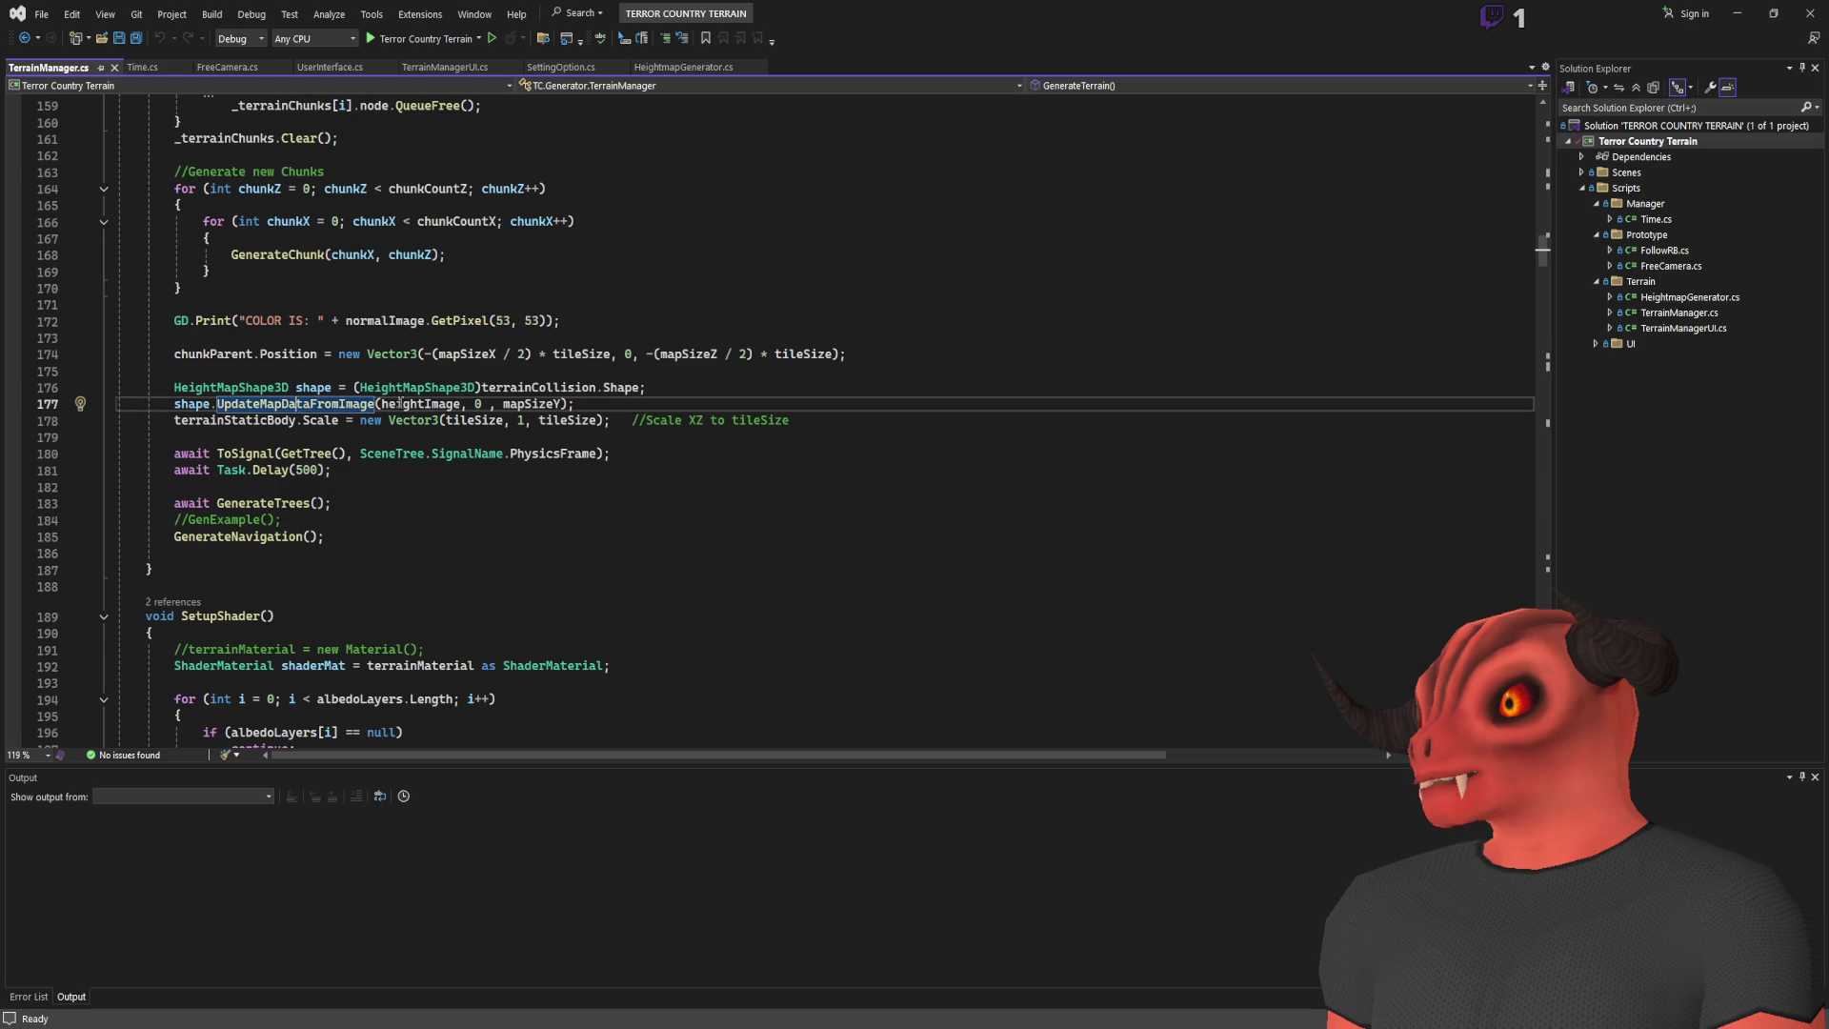
key("alt+F12")
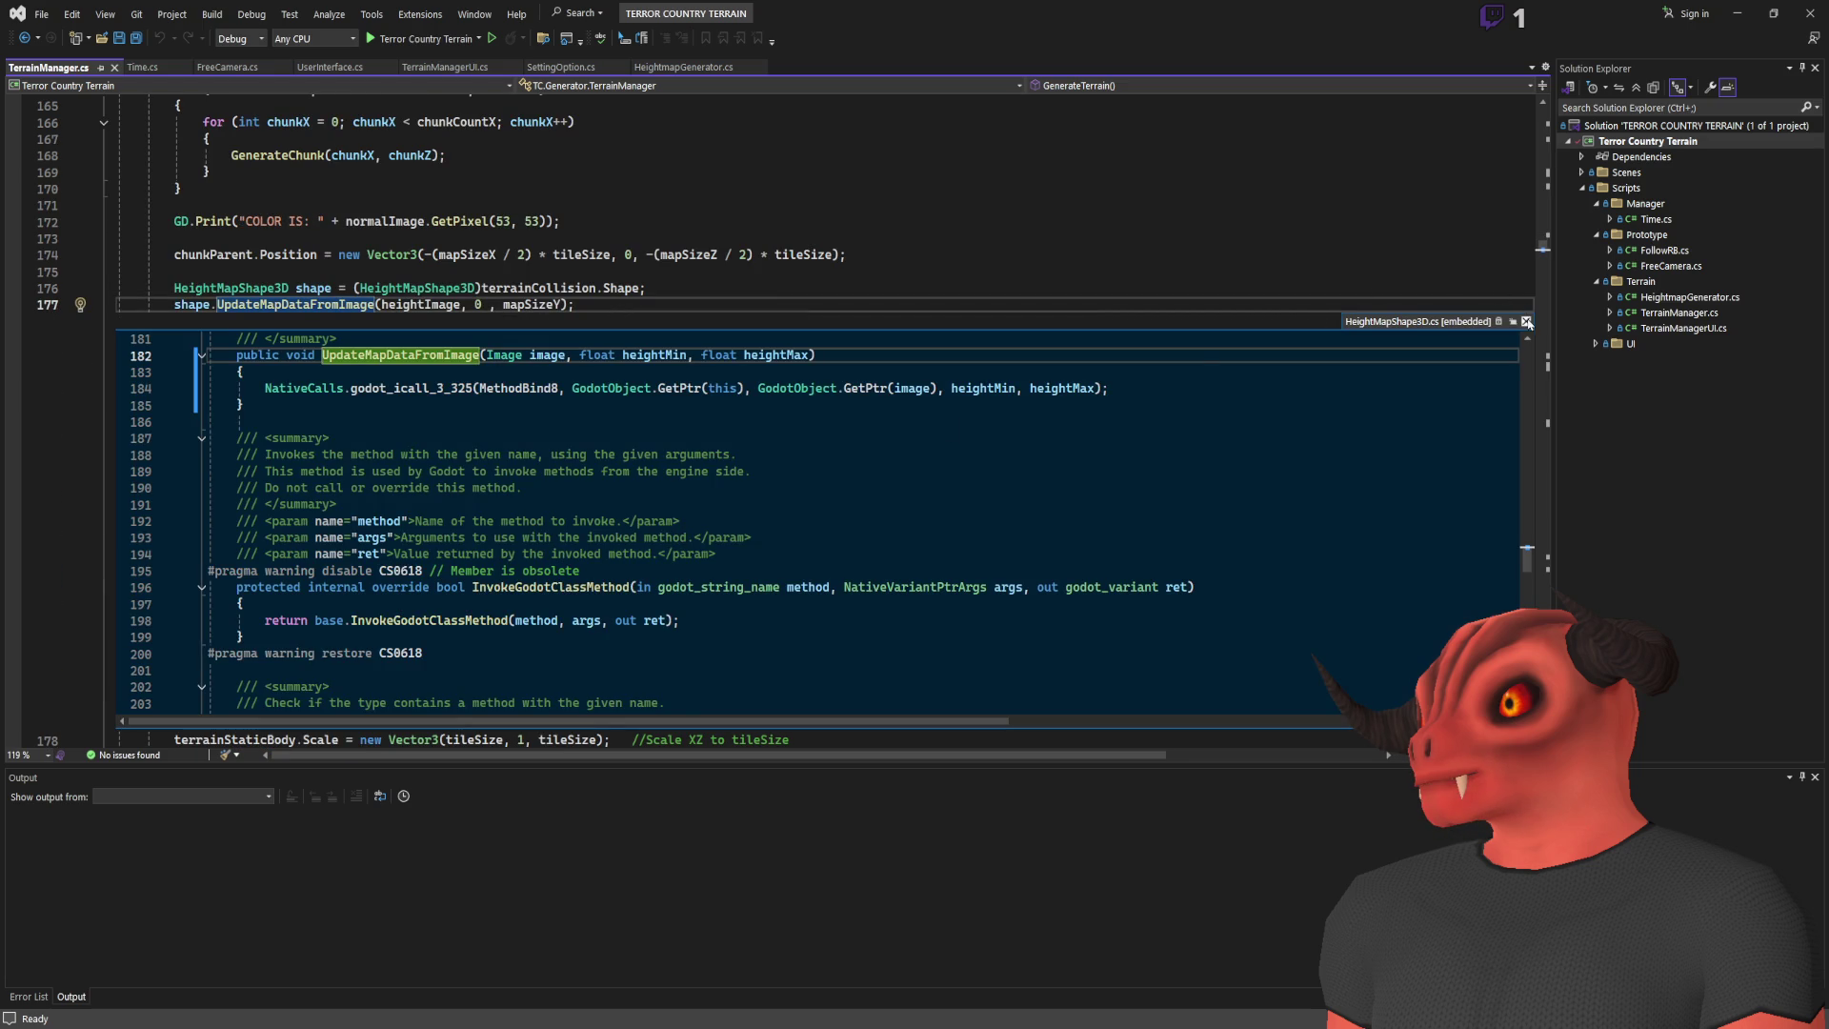
key("Escape")
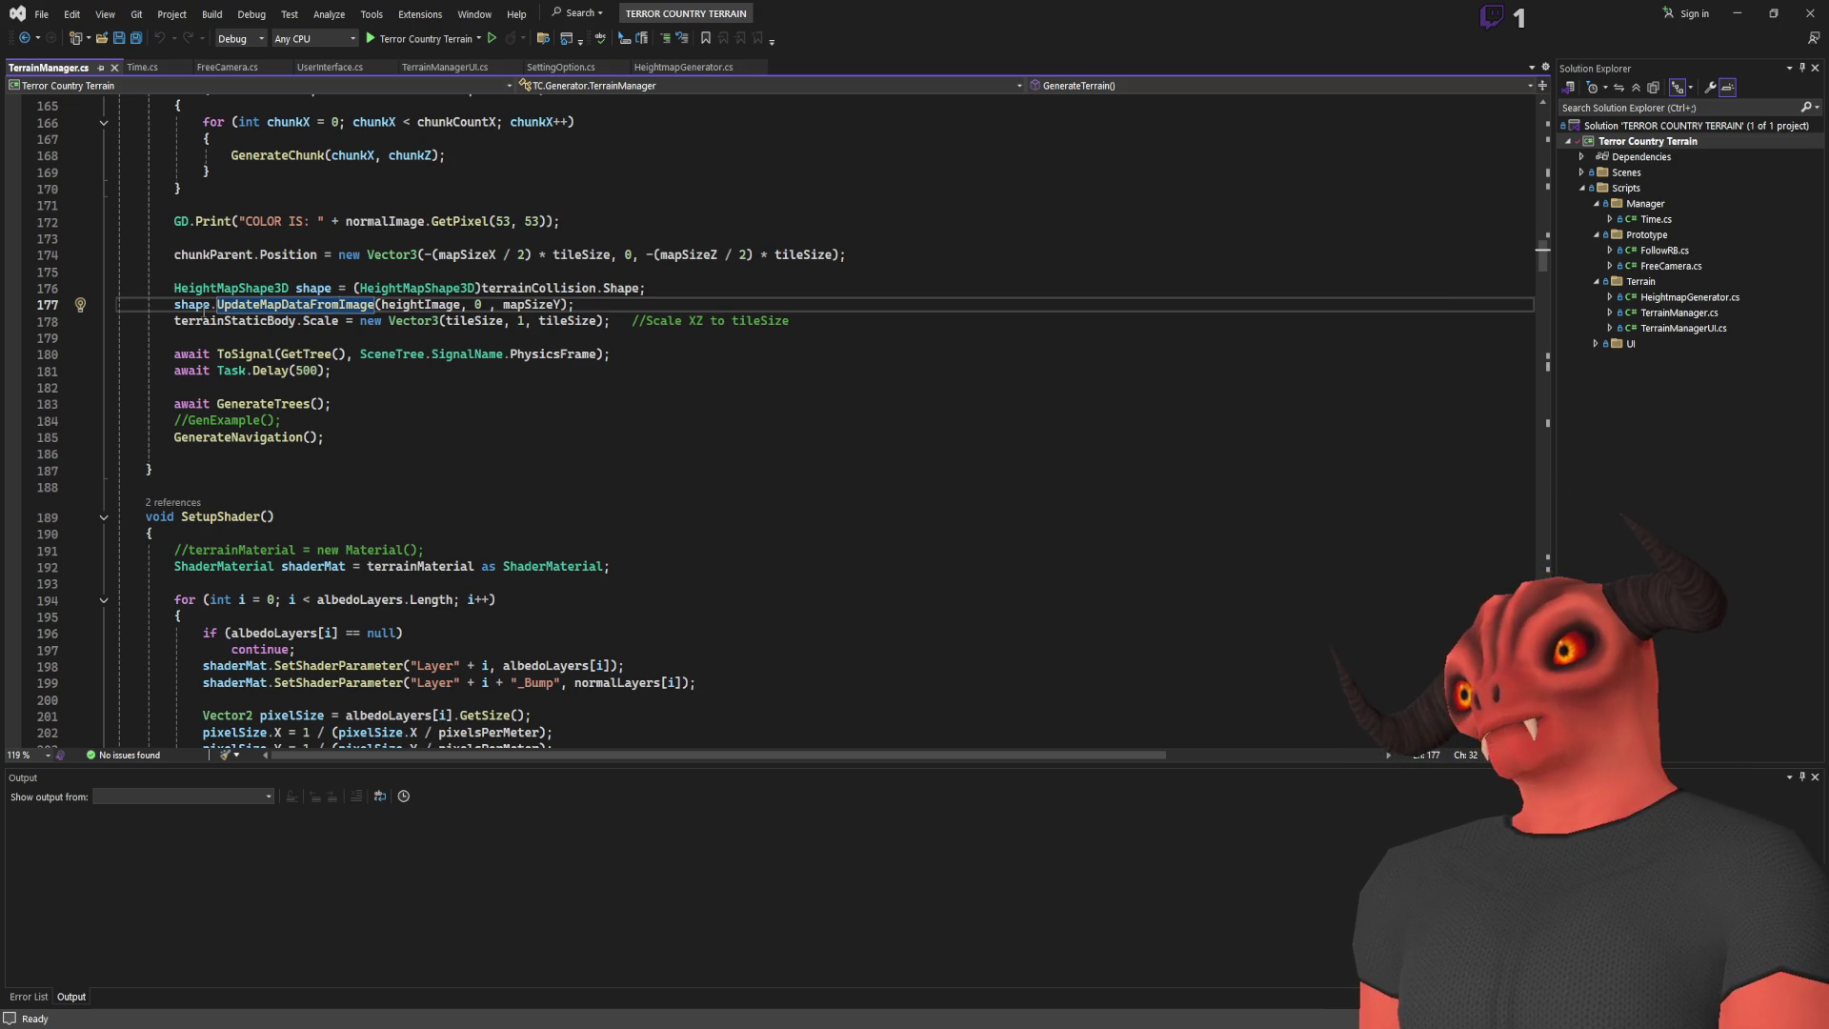
scroll(315, 467, "up", 3)
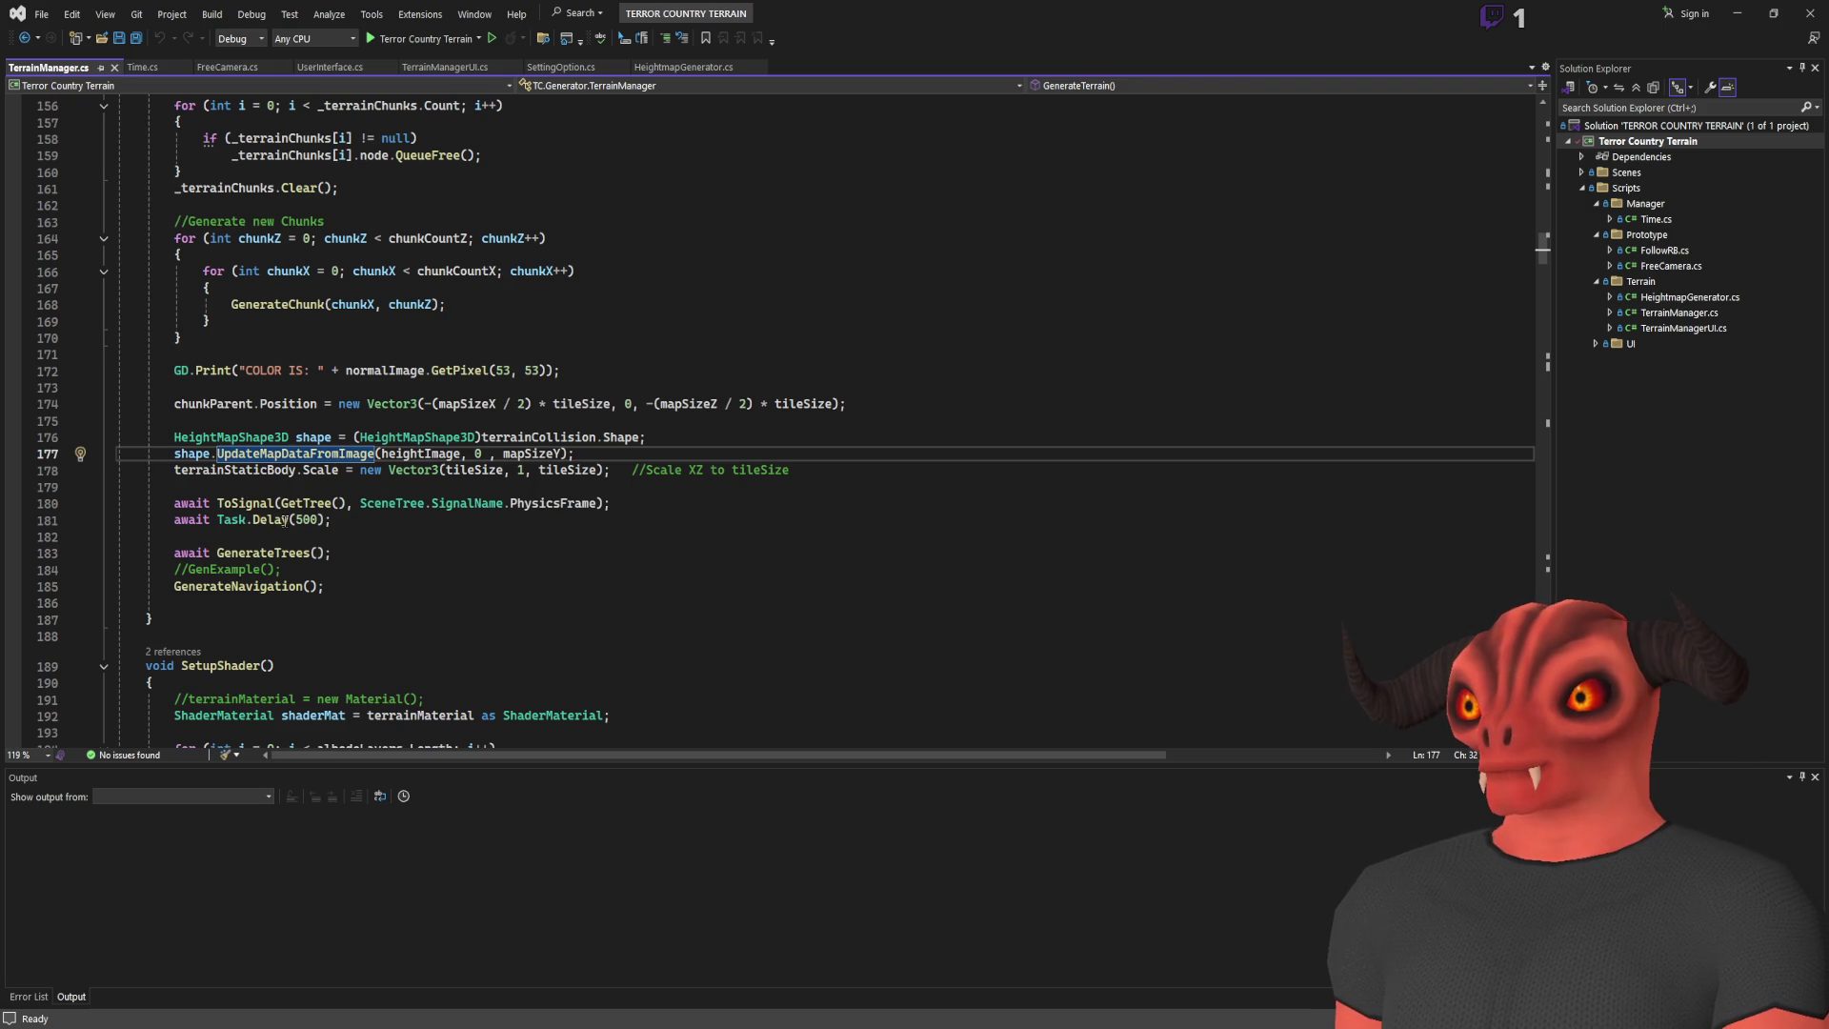
left_click(298, 485)
scroll(281, 419, "up", 4)
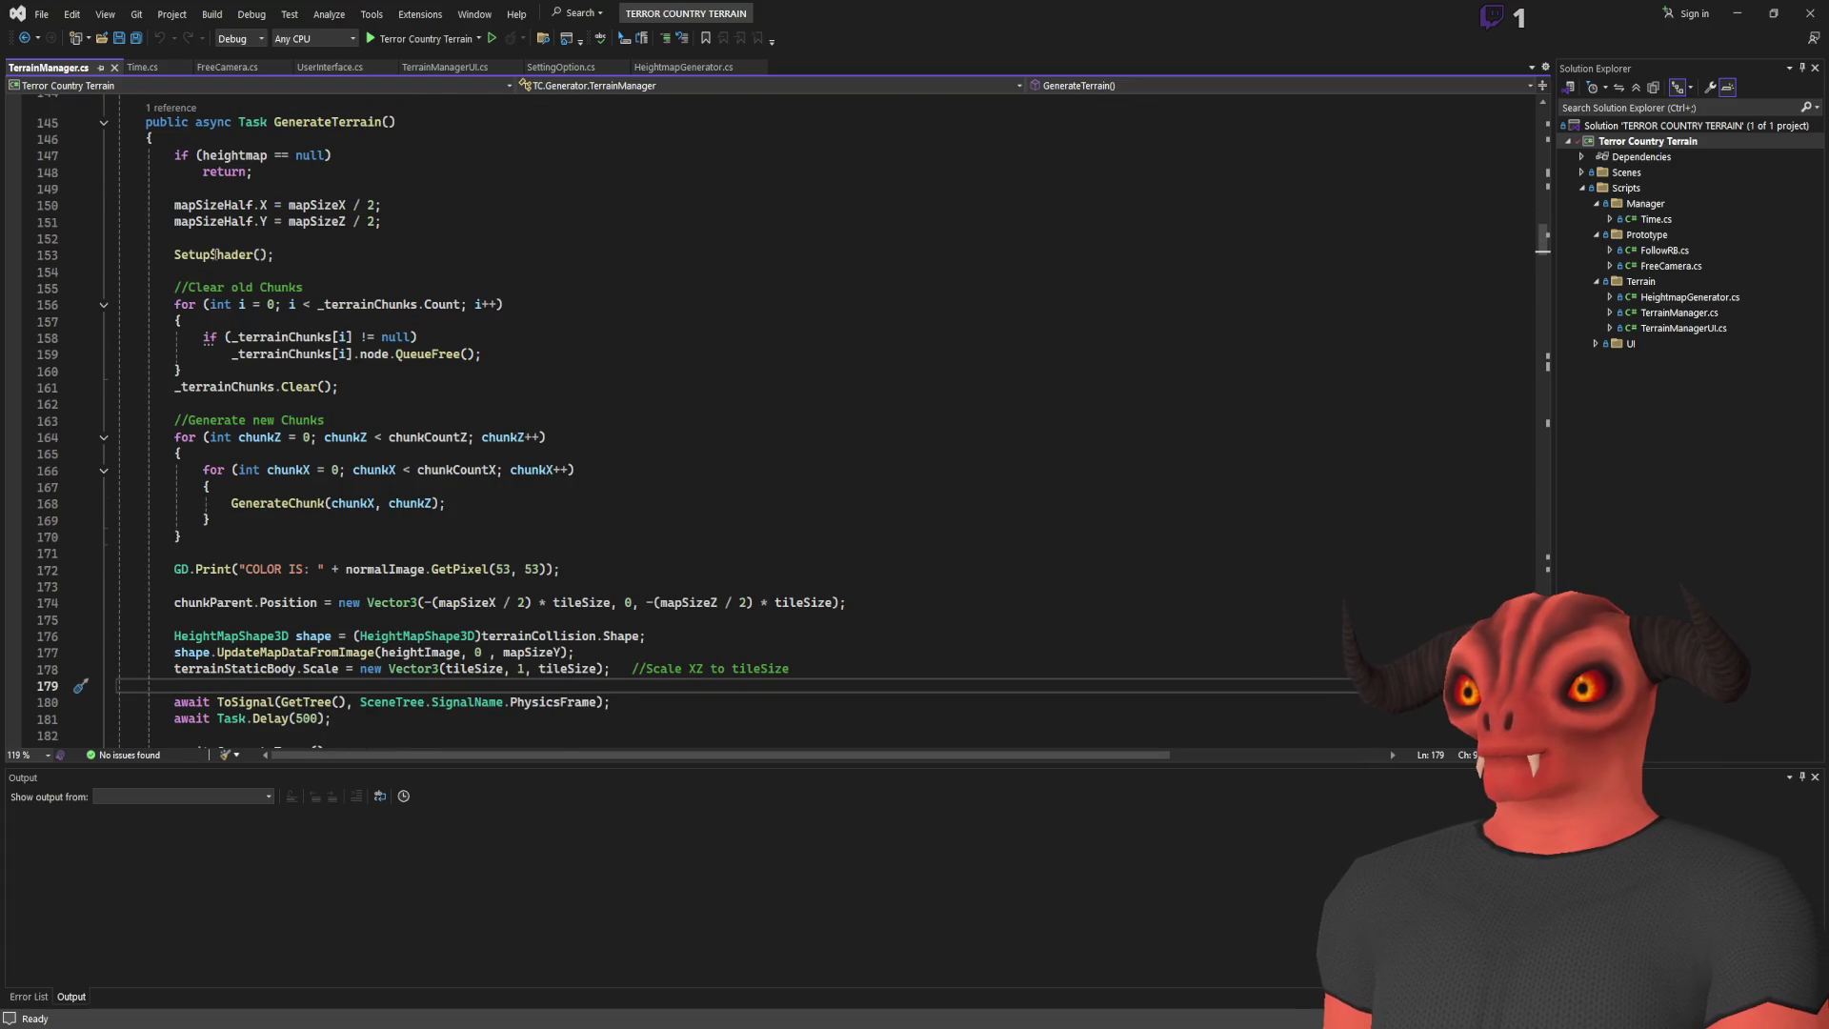
Step: Peek at the GenerateNavigation definition to review its navigation mesh baking lines
scroll(394, 359, "down", 4)
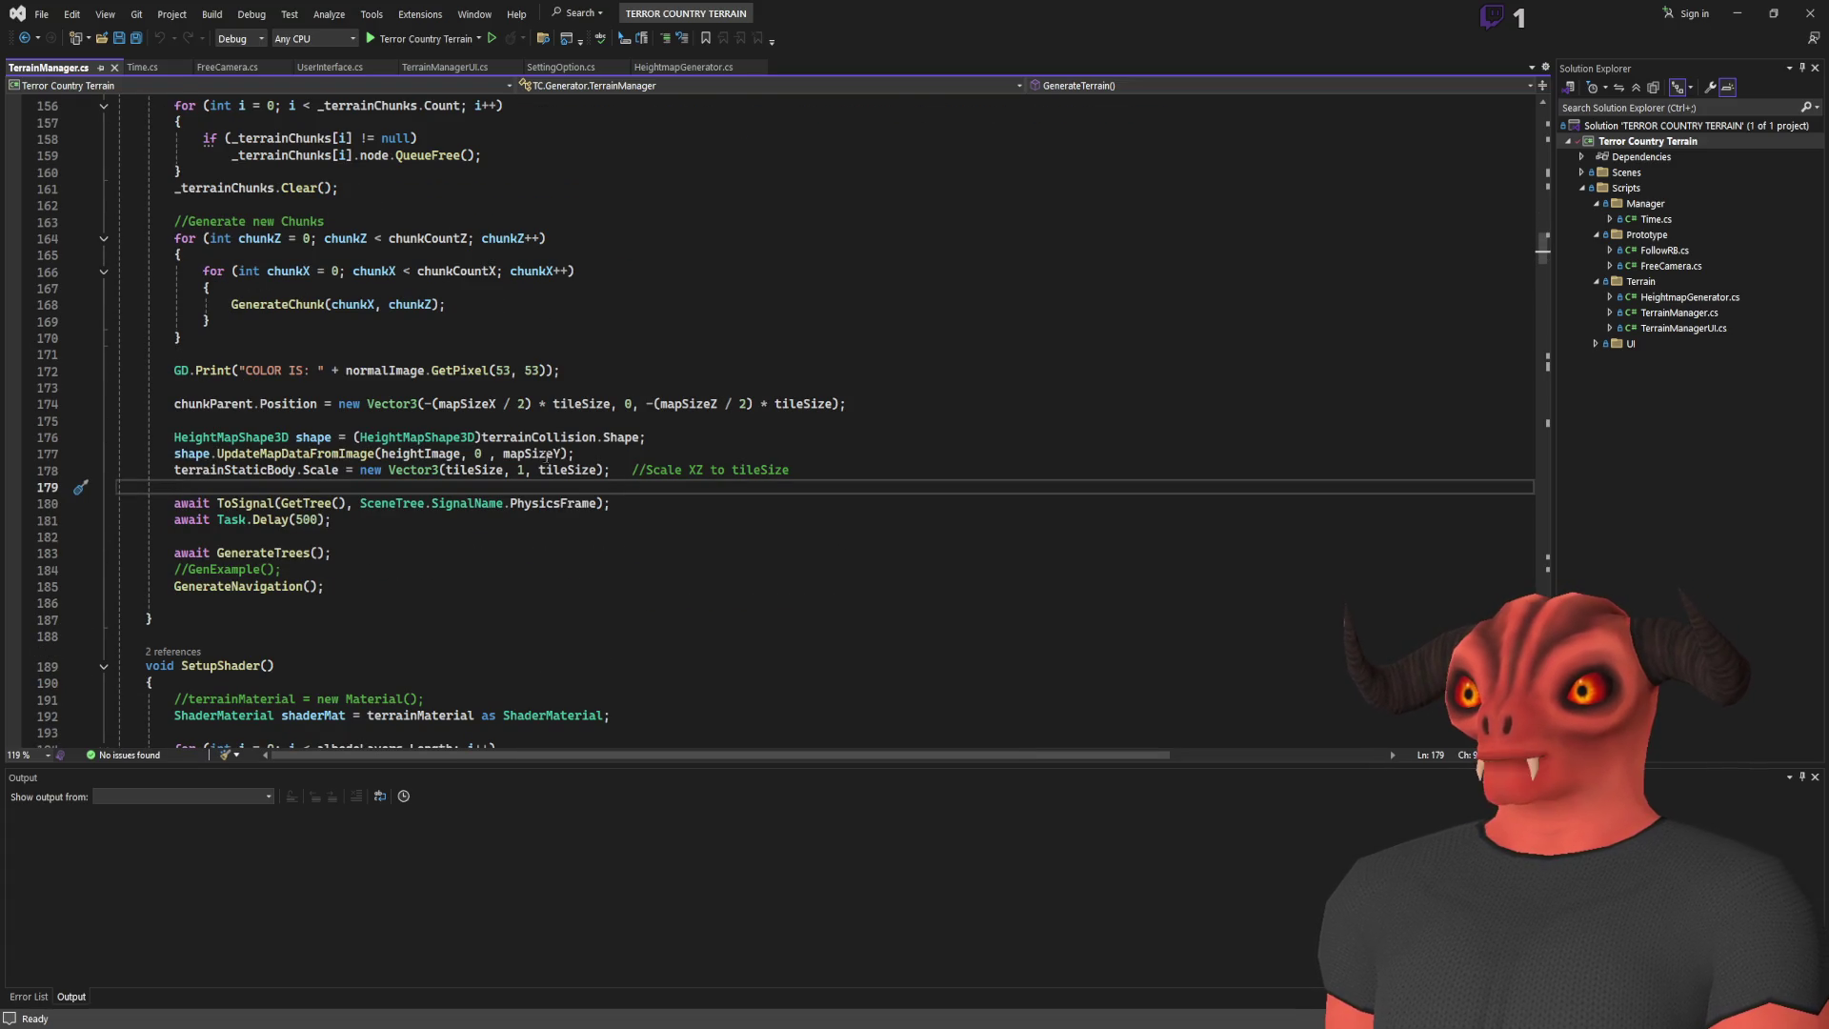
left_click(217, 586)
scroll(388, 483, "up", 6)
scroll(388, 483, "down", 20)
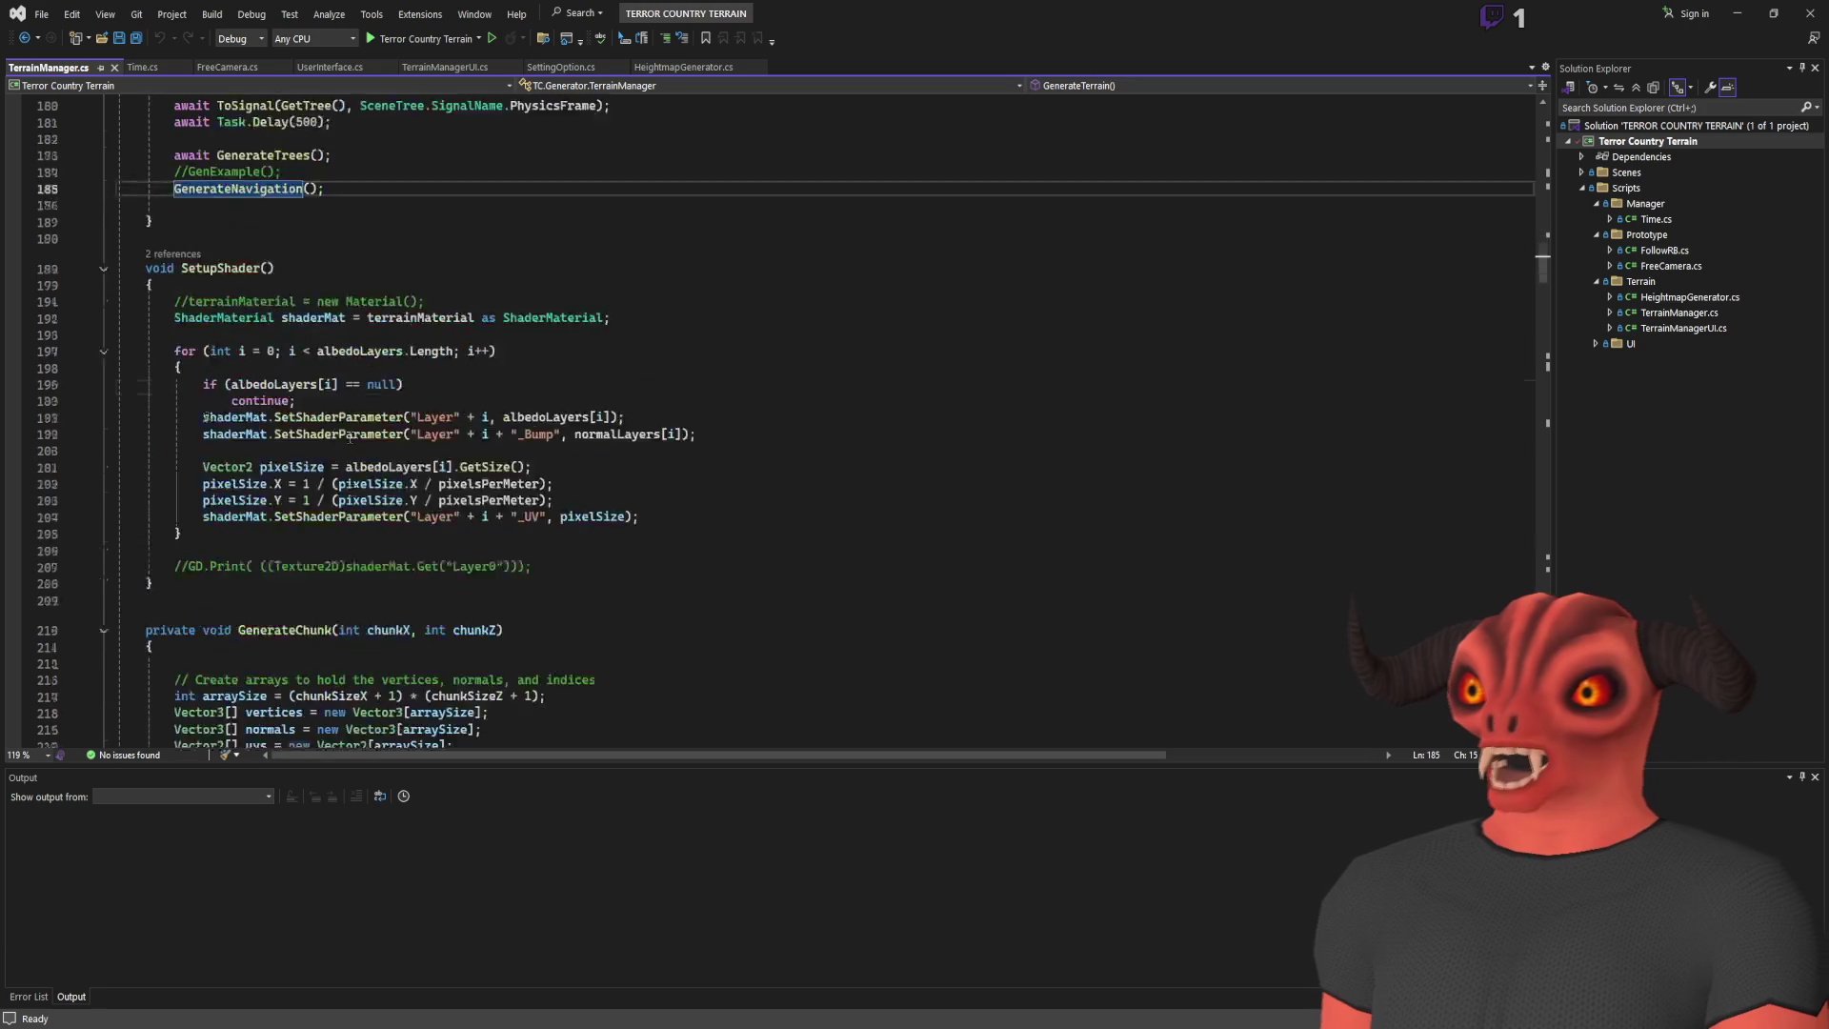
scroll(378, 314, "up", 16)
scroll(378, 314, "up", 4)
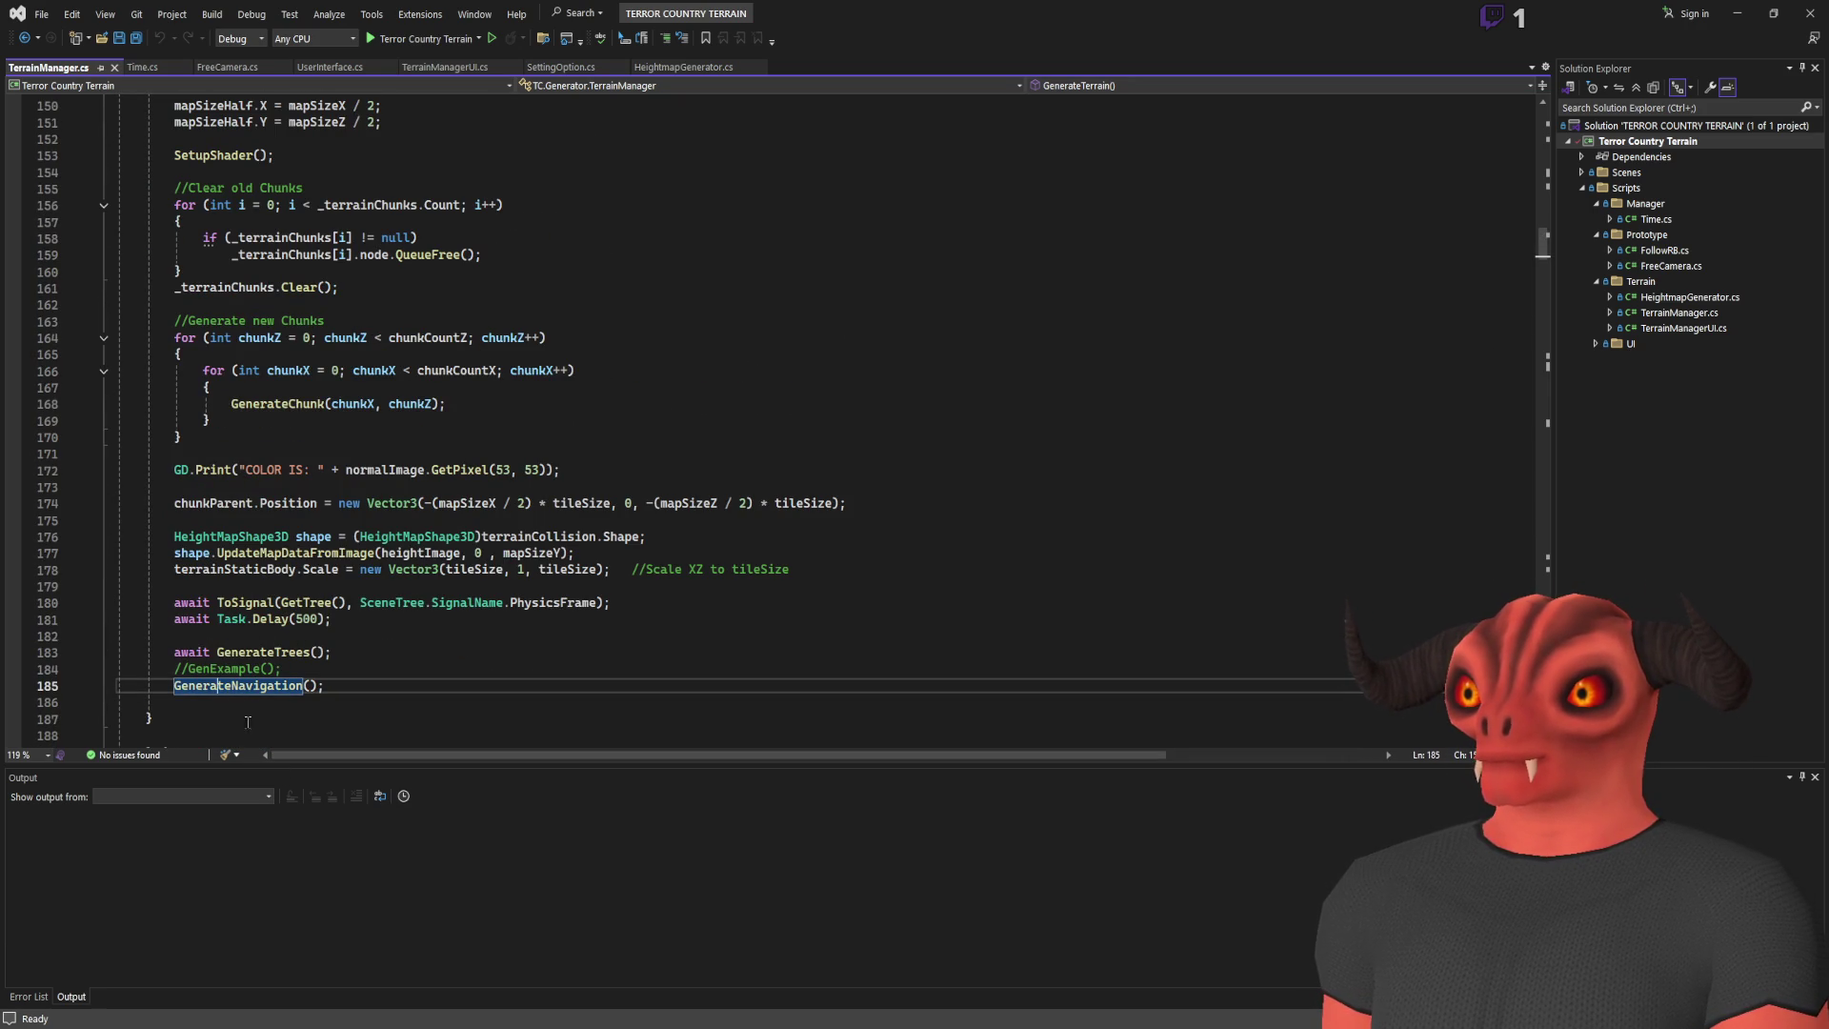
key("alt+F12")
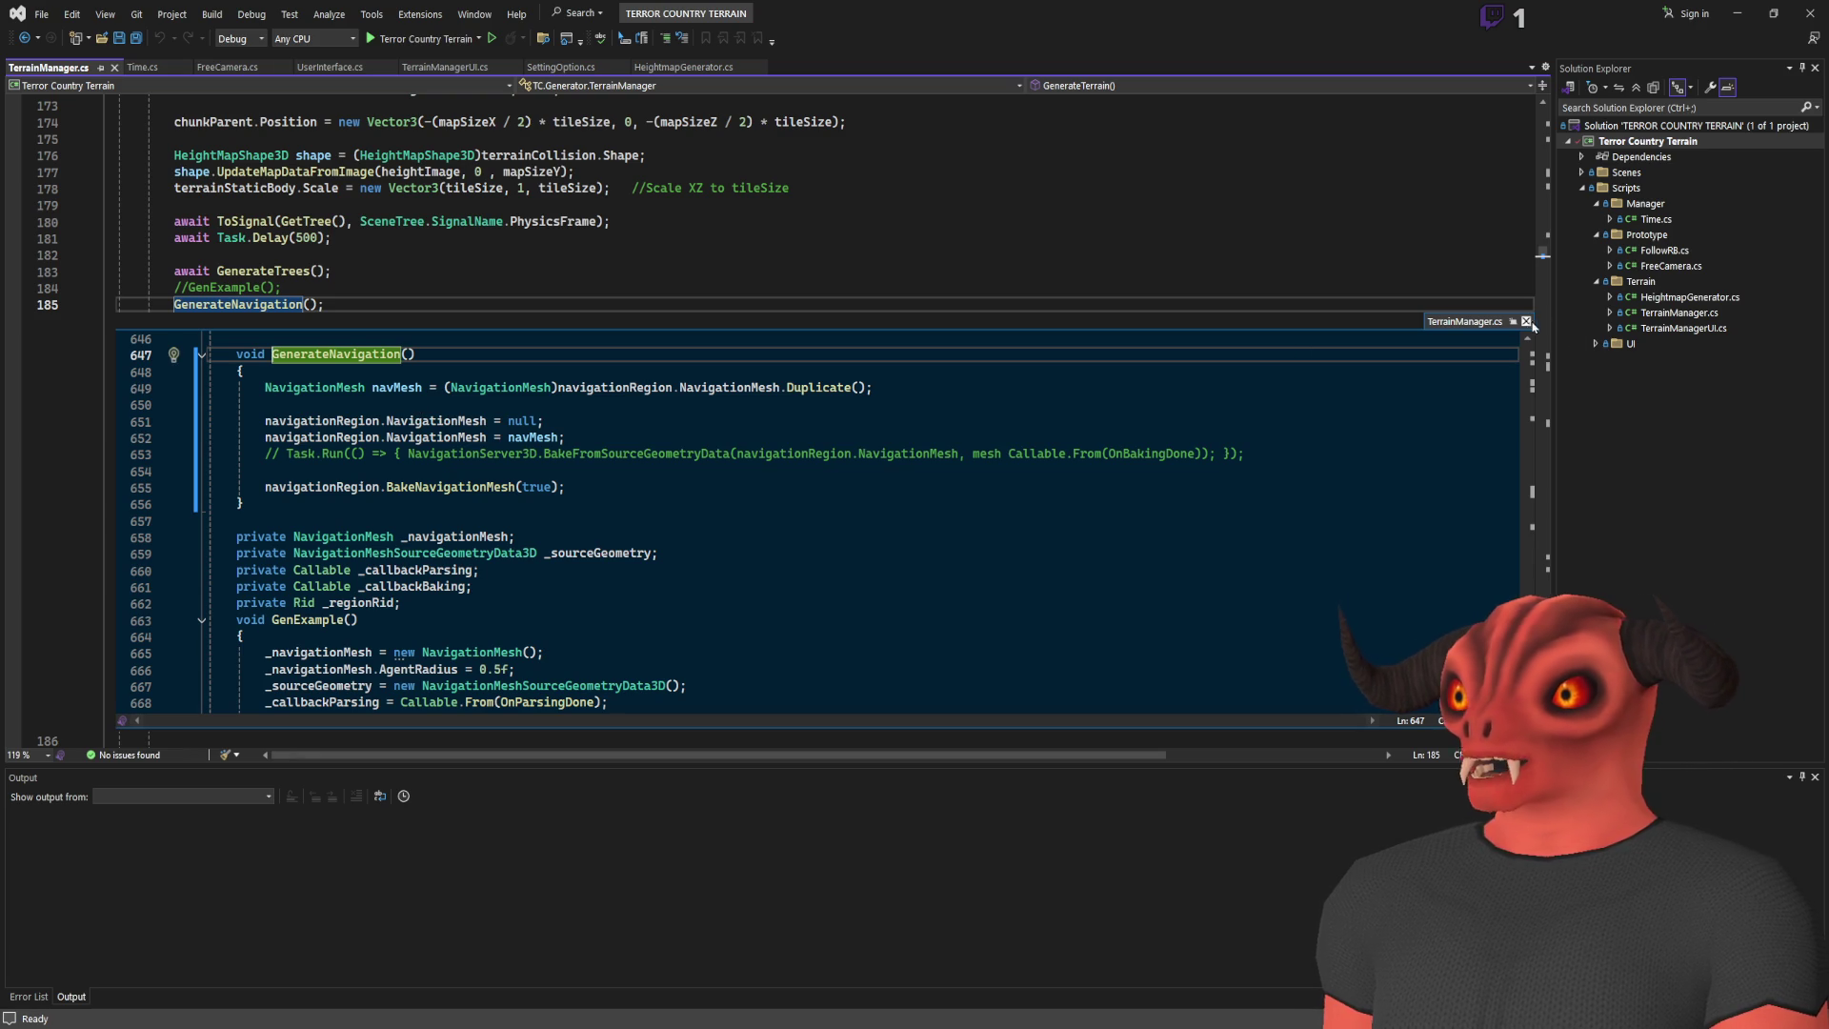
left_click_drag(560, 387, 567, 488)
left_click(924, 470)
left_click(1526, 321)
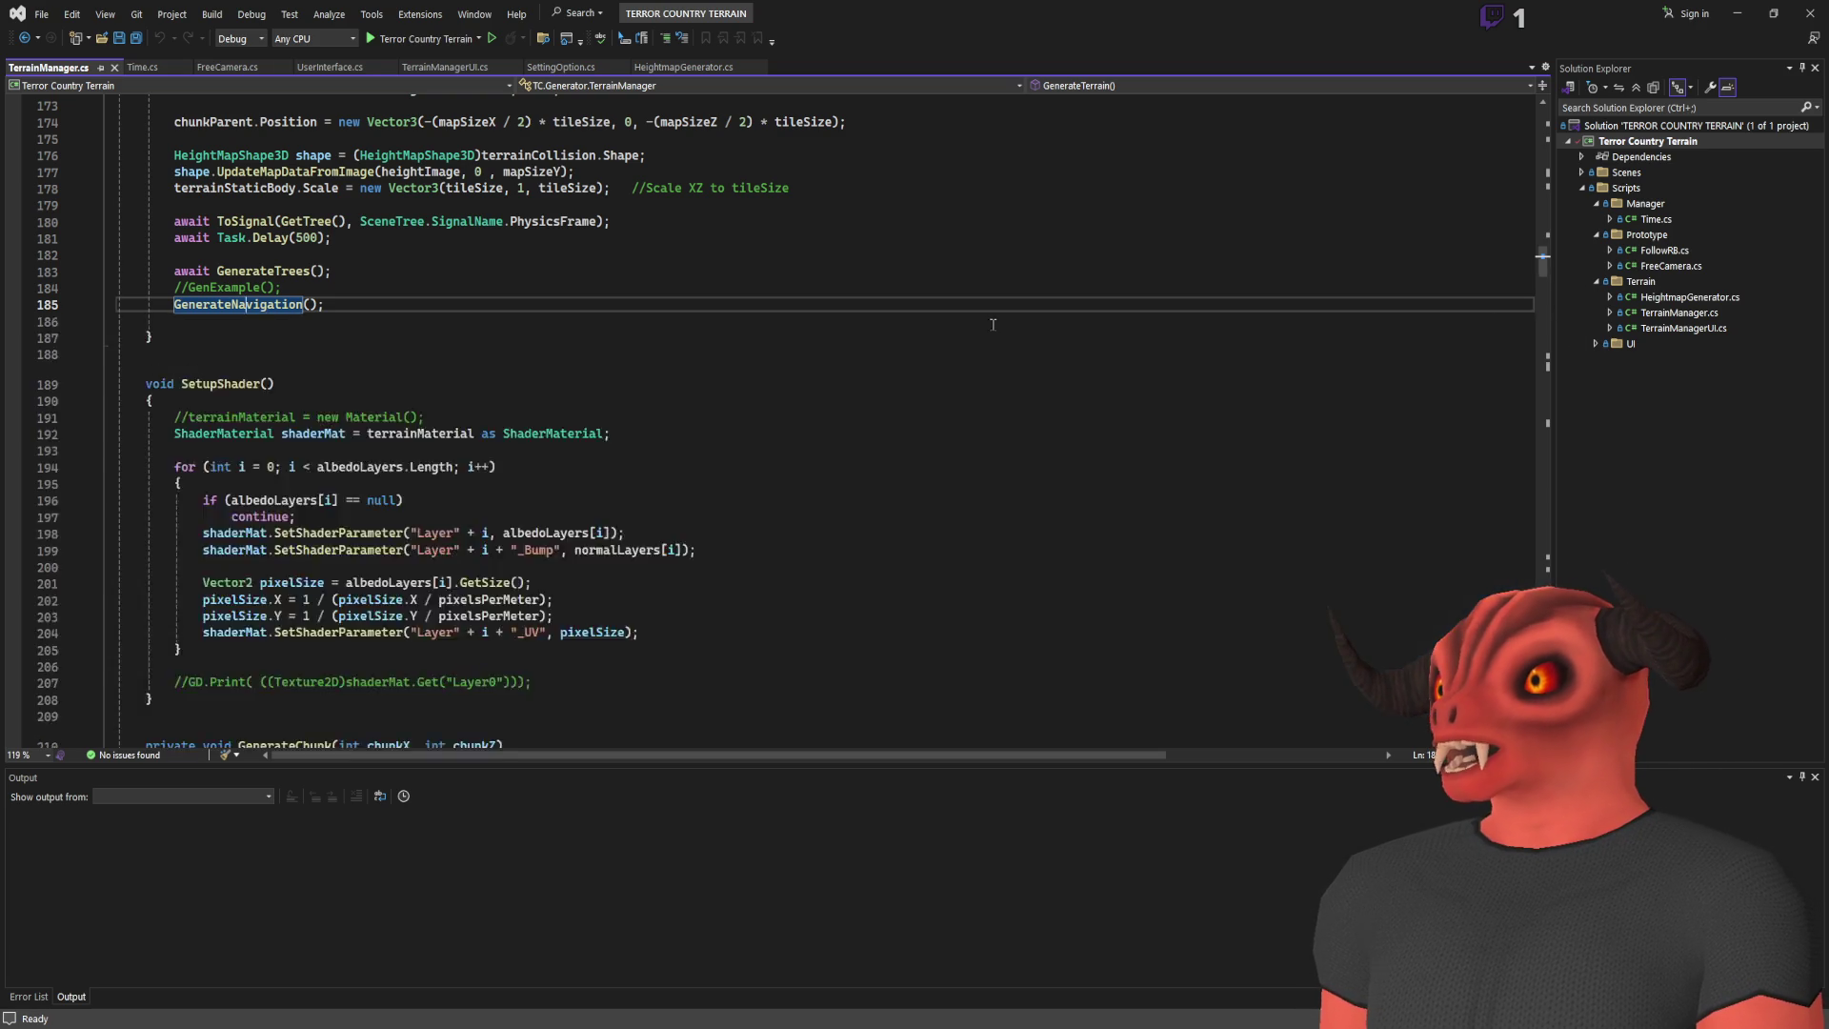
Step: Trace the normals array back to normalColor and its GetPixel sampling call
scroll(424, 453, "up", 10)
scroll(424, 452, "up", 9)
scroll(641, 343, "up", 20)
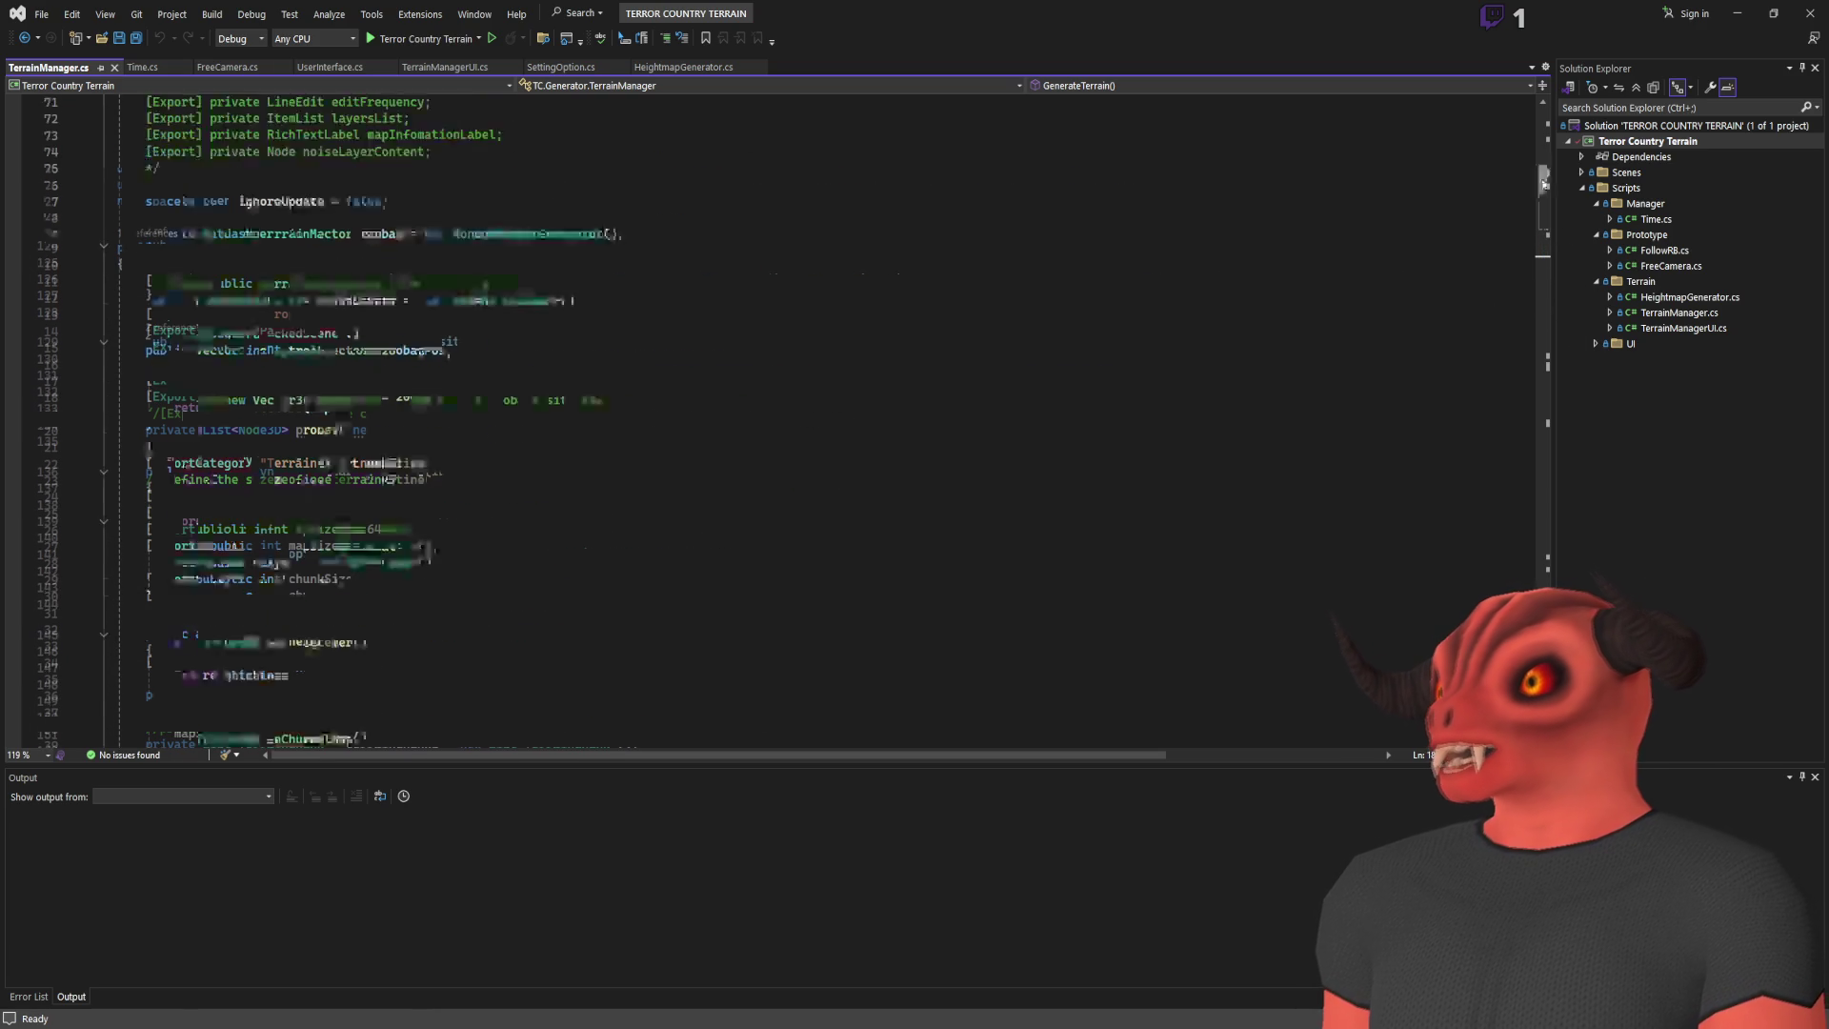
scroll(641, 342, "down", 20)
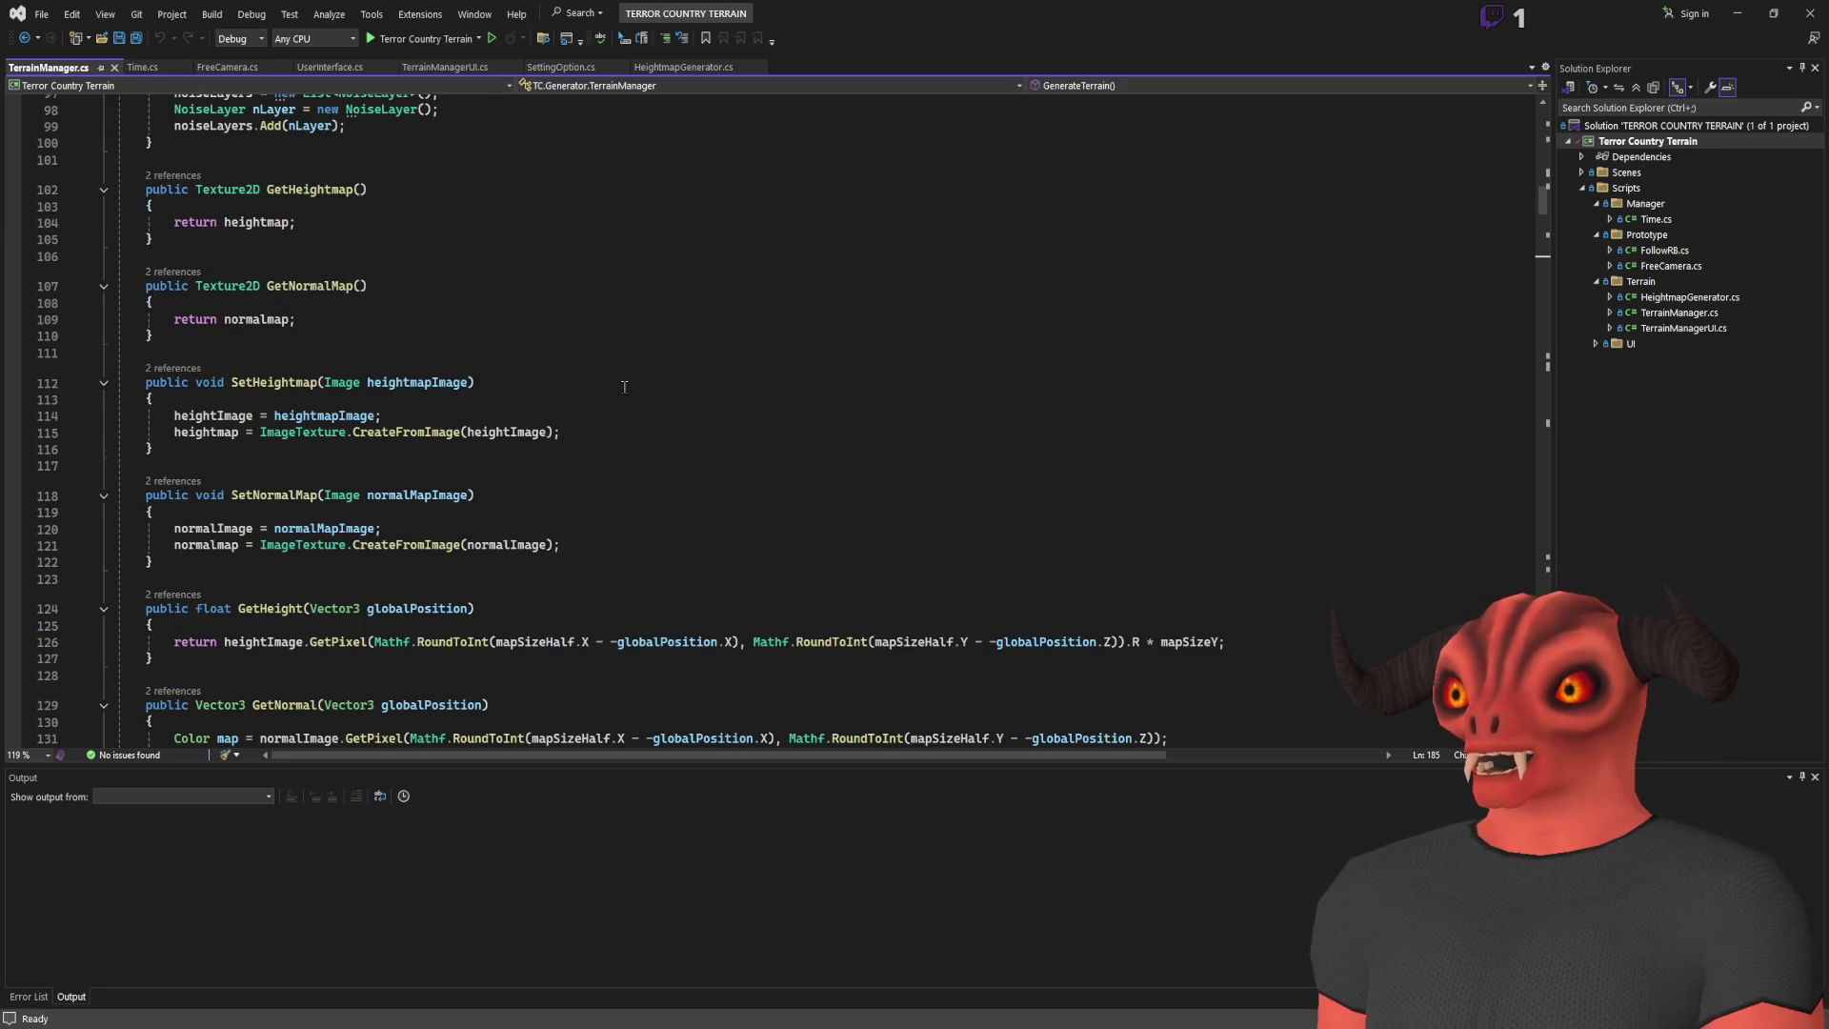
scroll(624, 385, "down", 20)
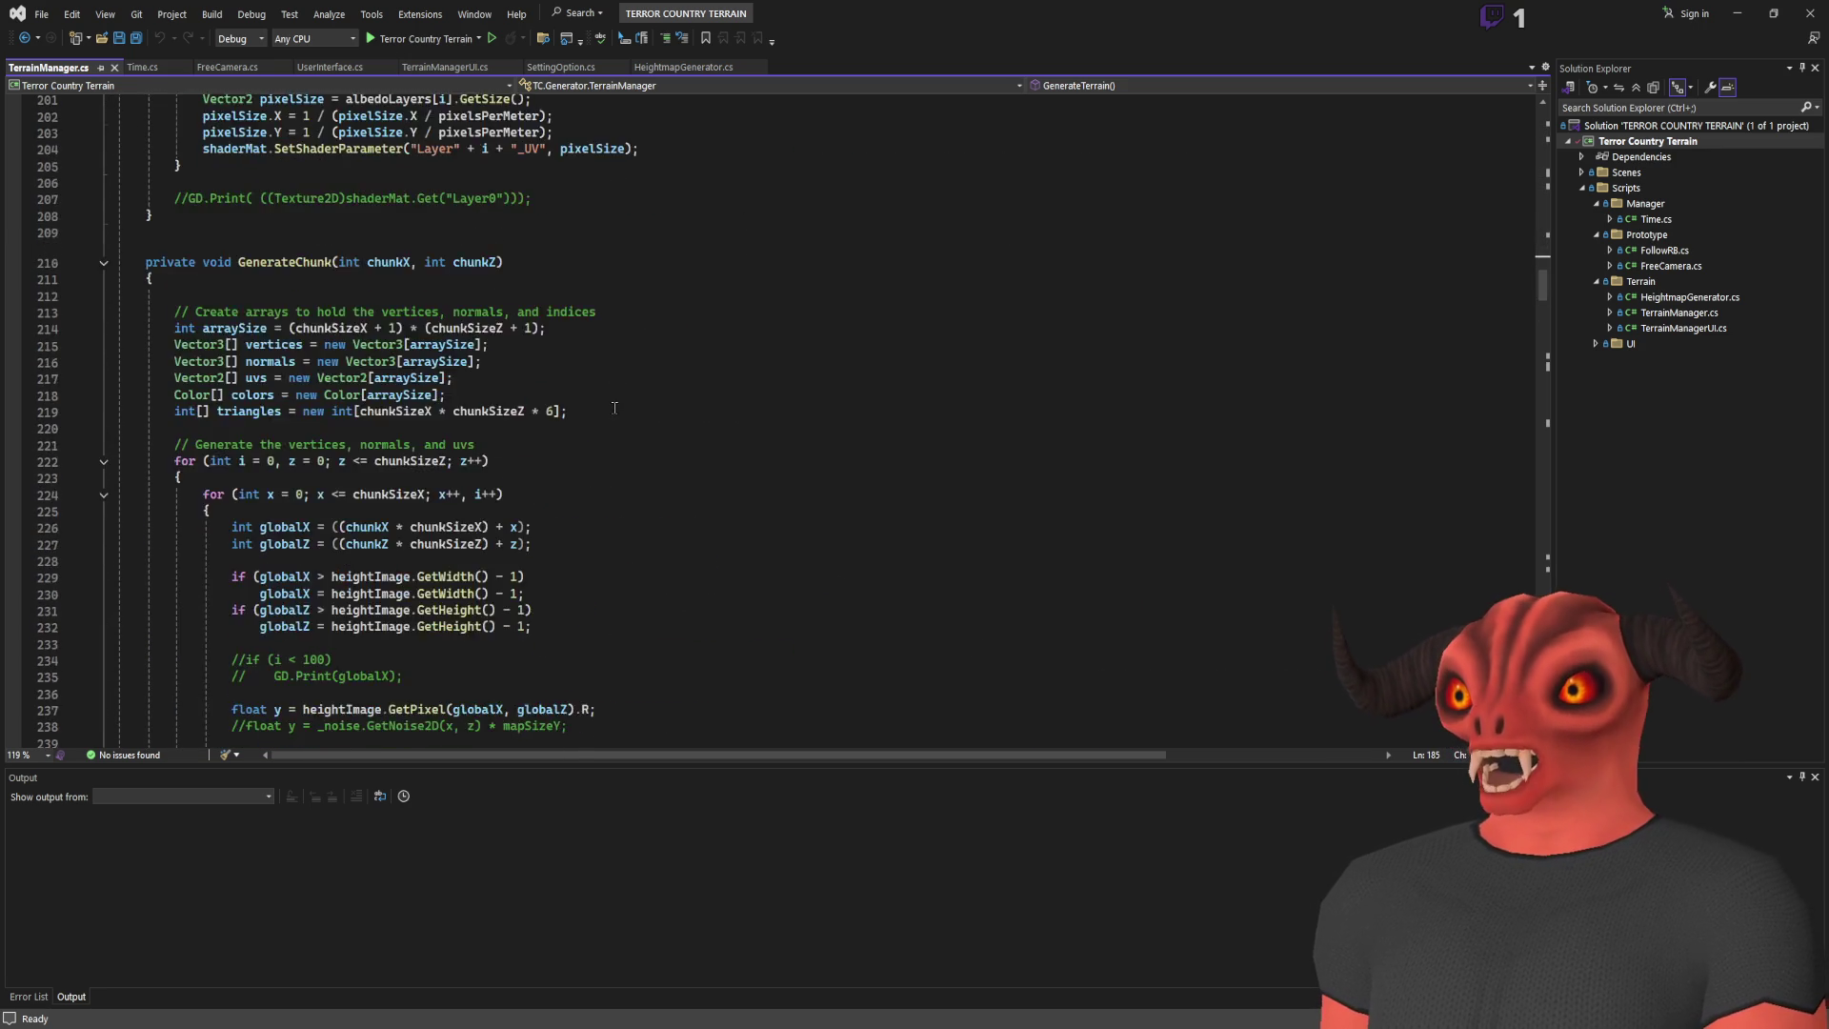
scroll(615, 426, "down", 19)
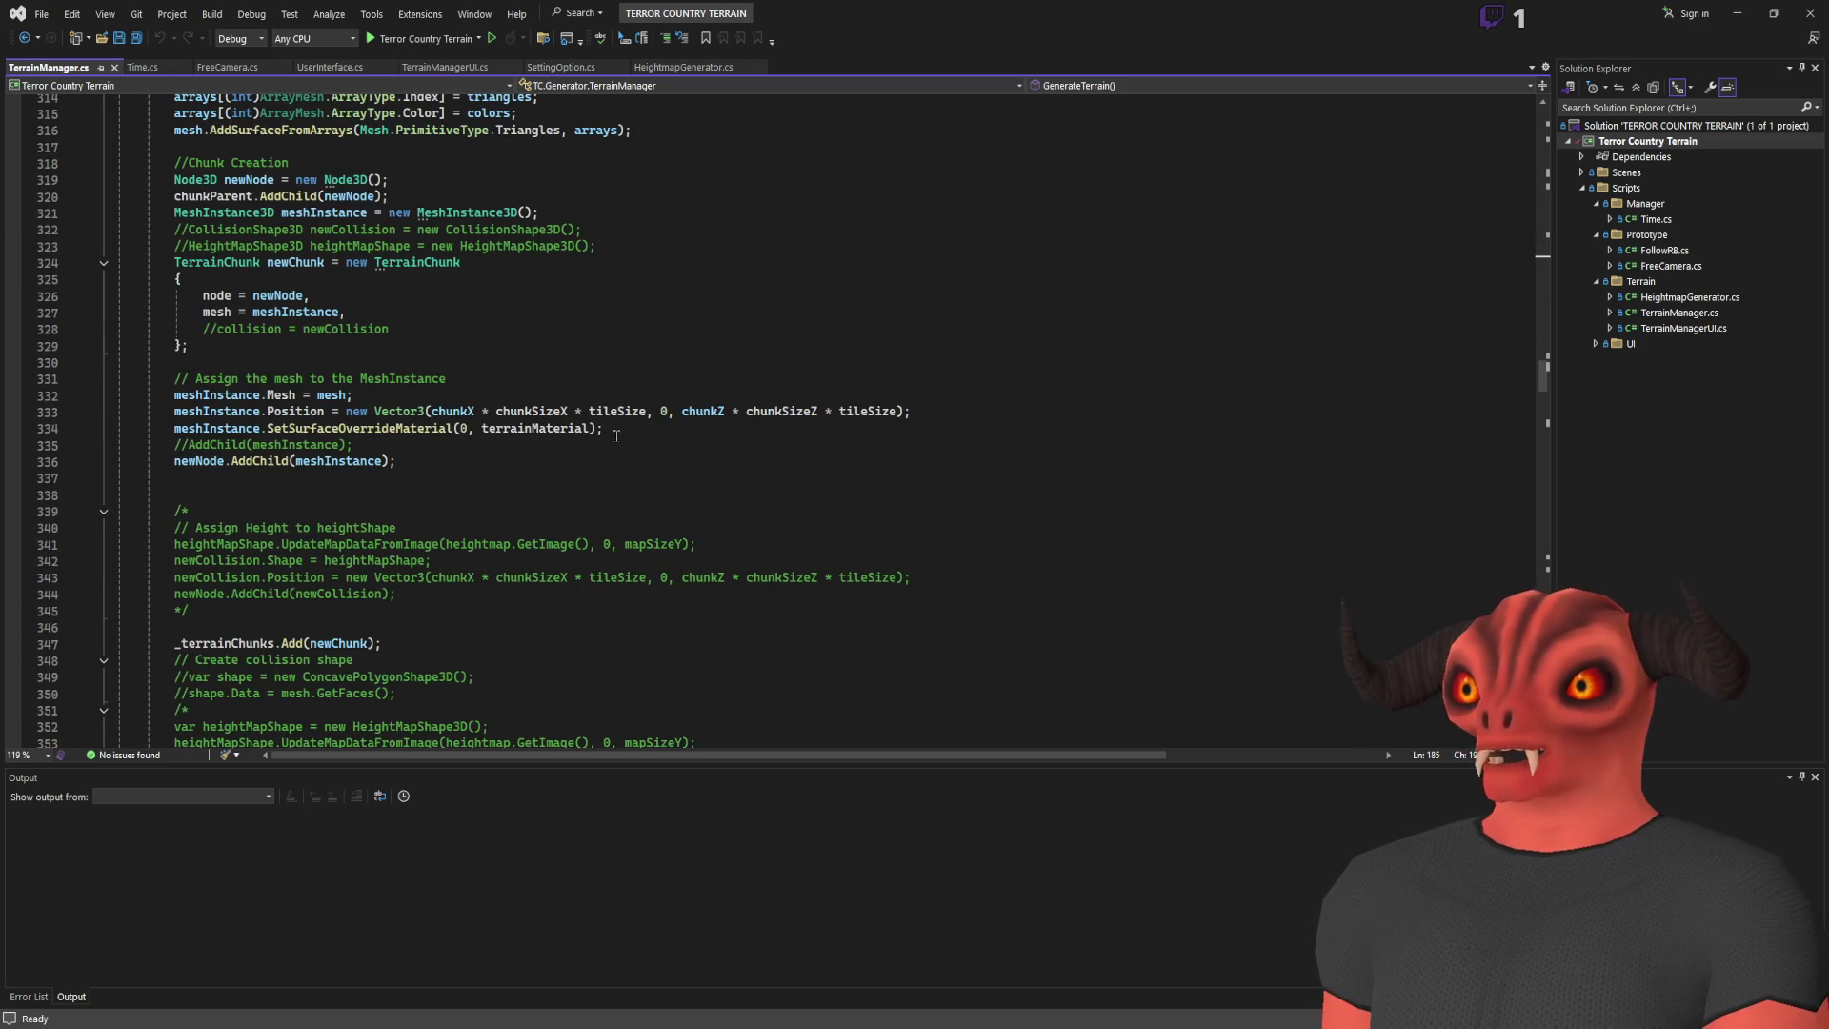
scroll(614, 419, "down", 5)
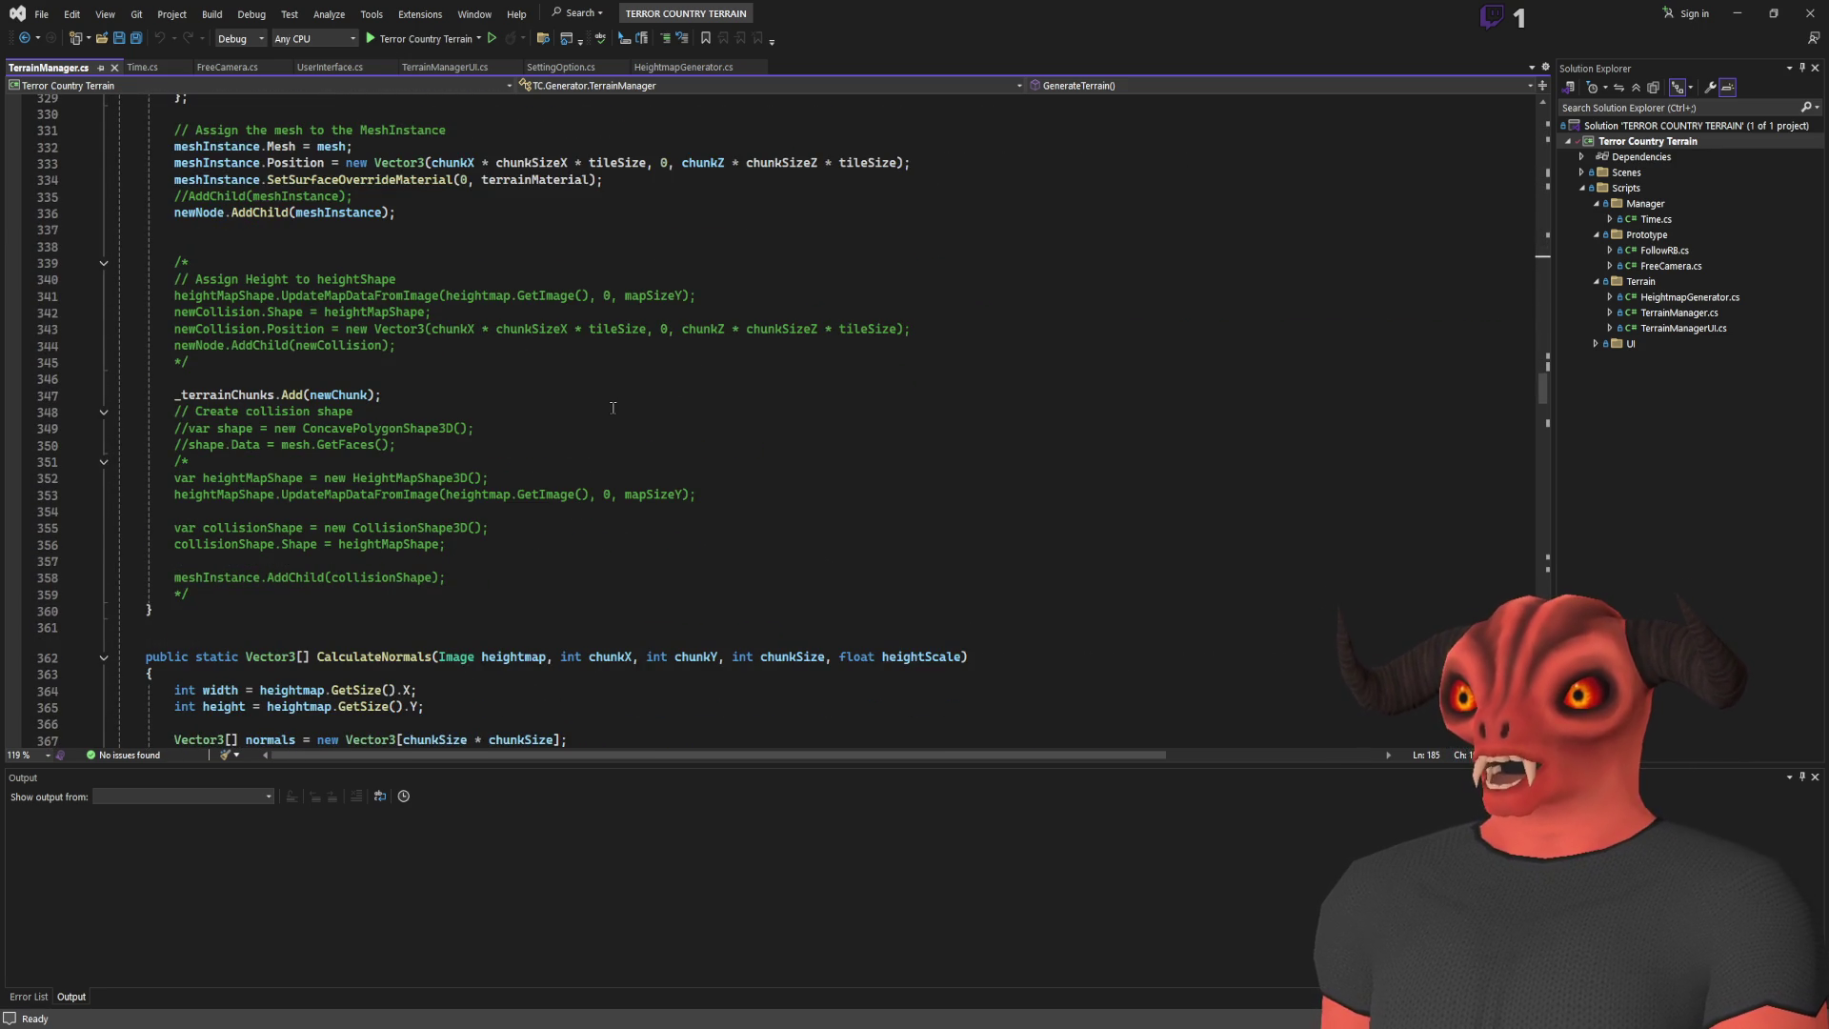
scroll(613, 408, "up", 6)
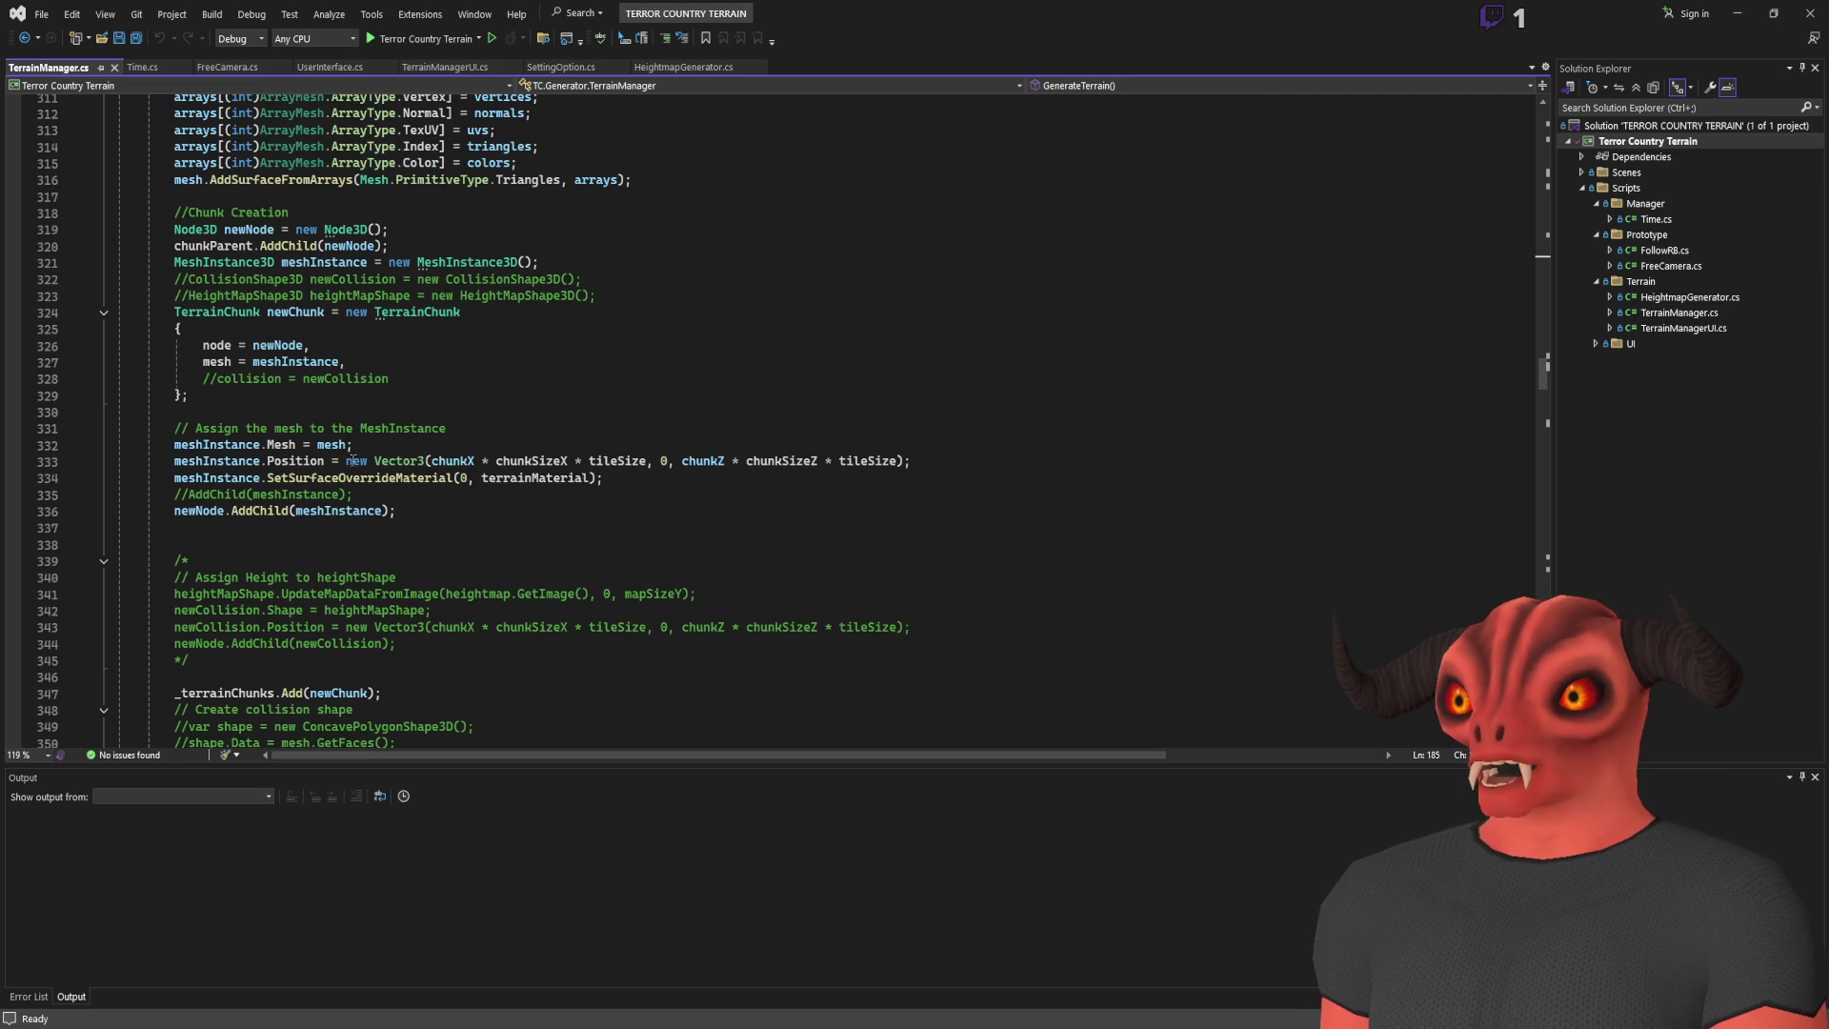
scroll(449, 453, "up", 7)
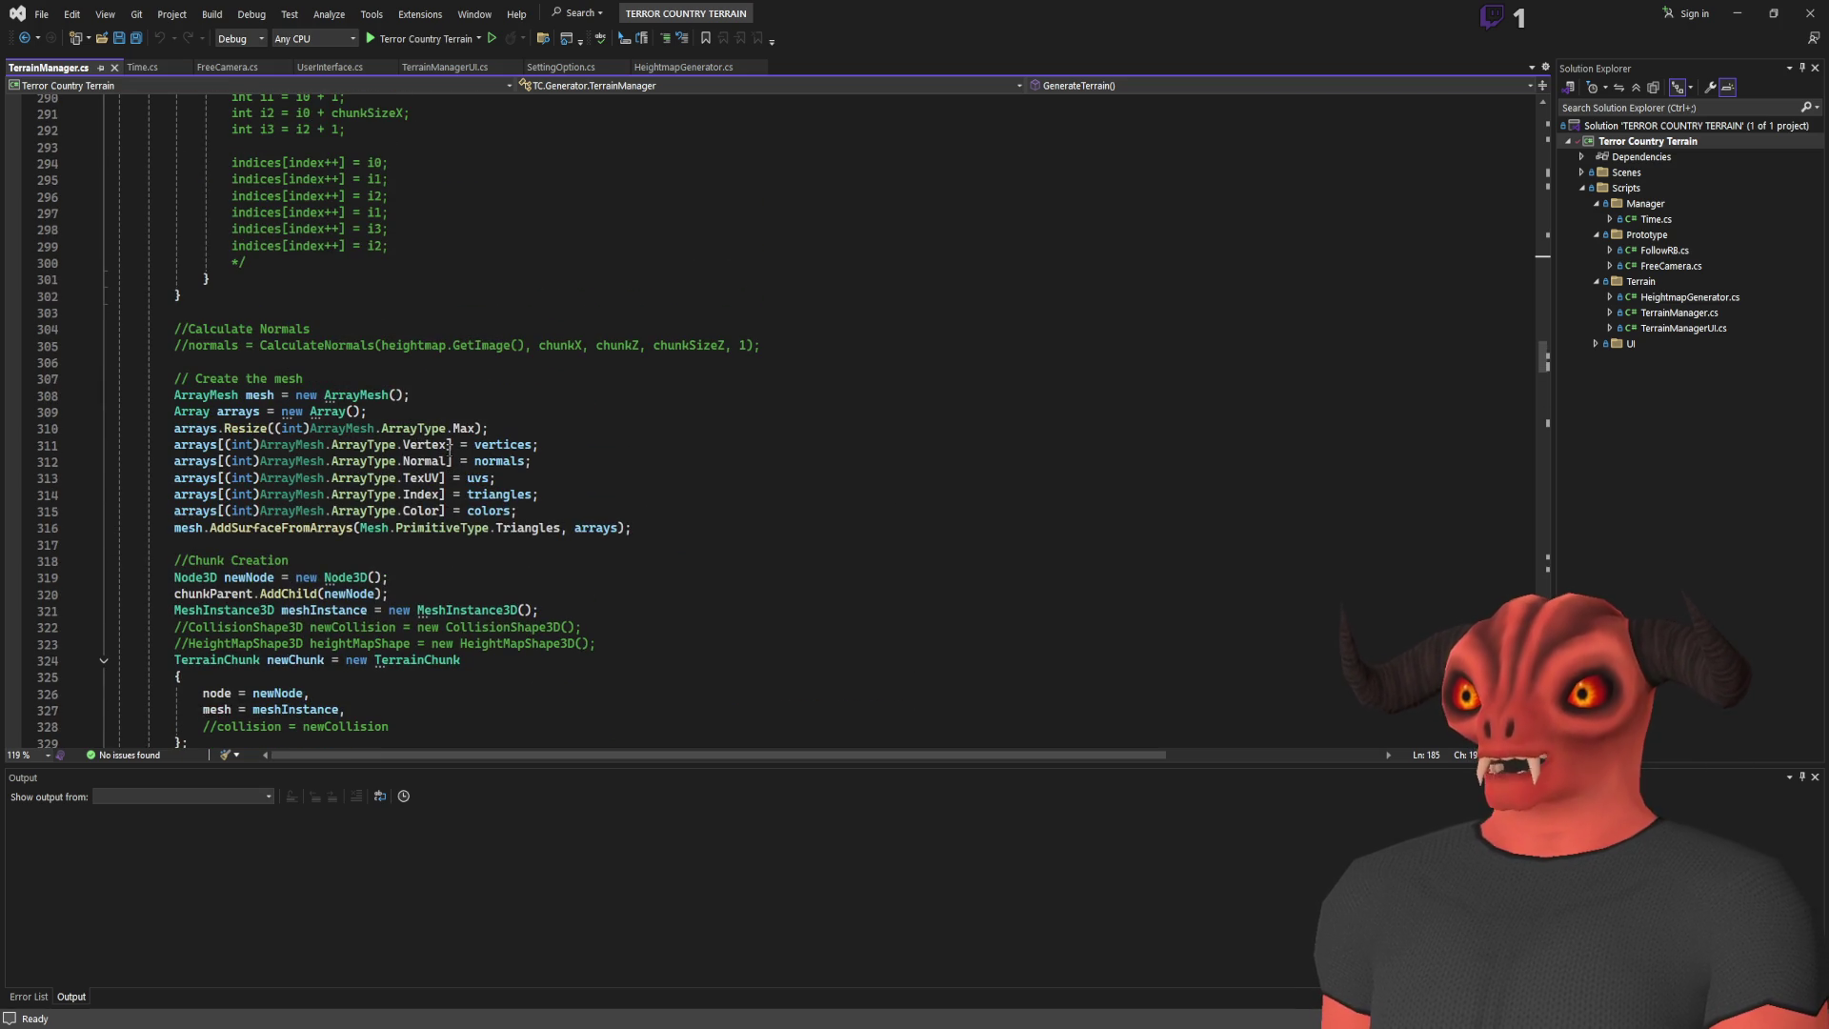
scroll(652, 448, "down", 2)
left_click(498, 362)
double_click(498, 362)
scroll(739, 461, "up", 6)
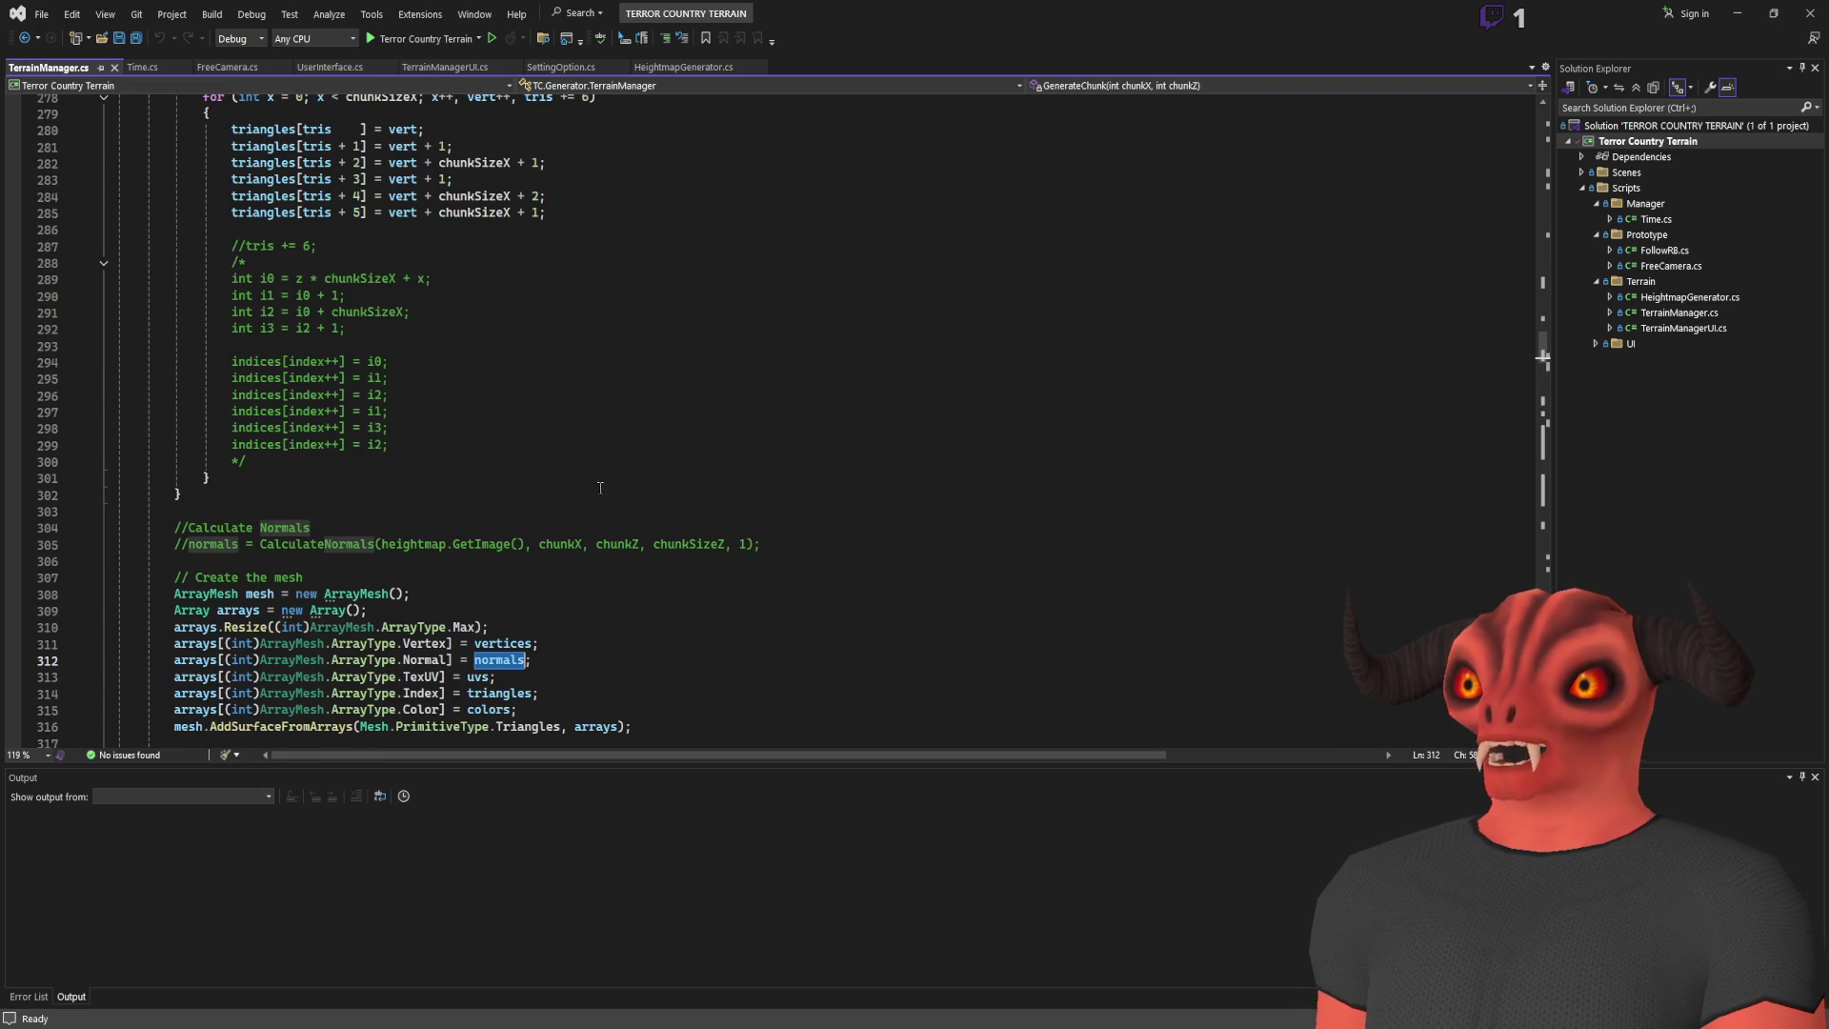
scroll(653, 475, "up", 8)
scroll(486, 527, "up", 4)
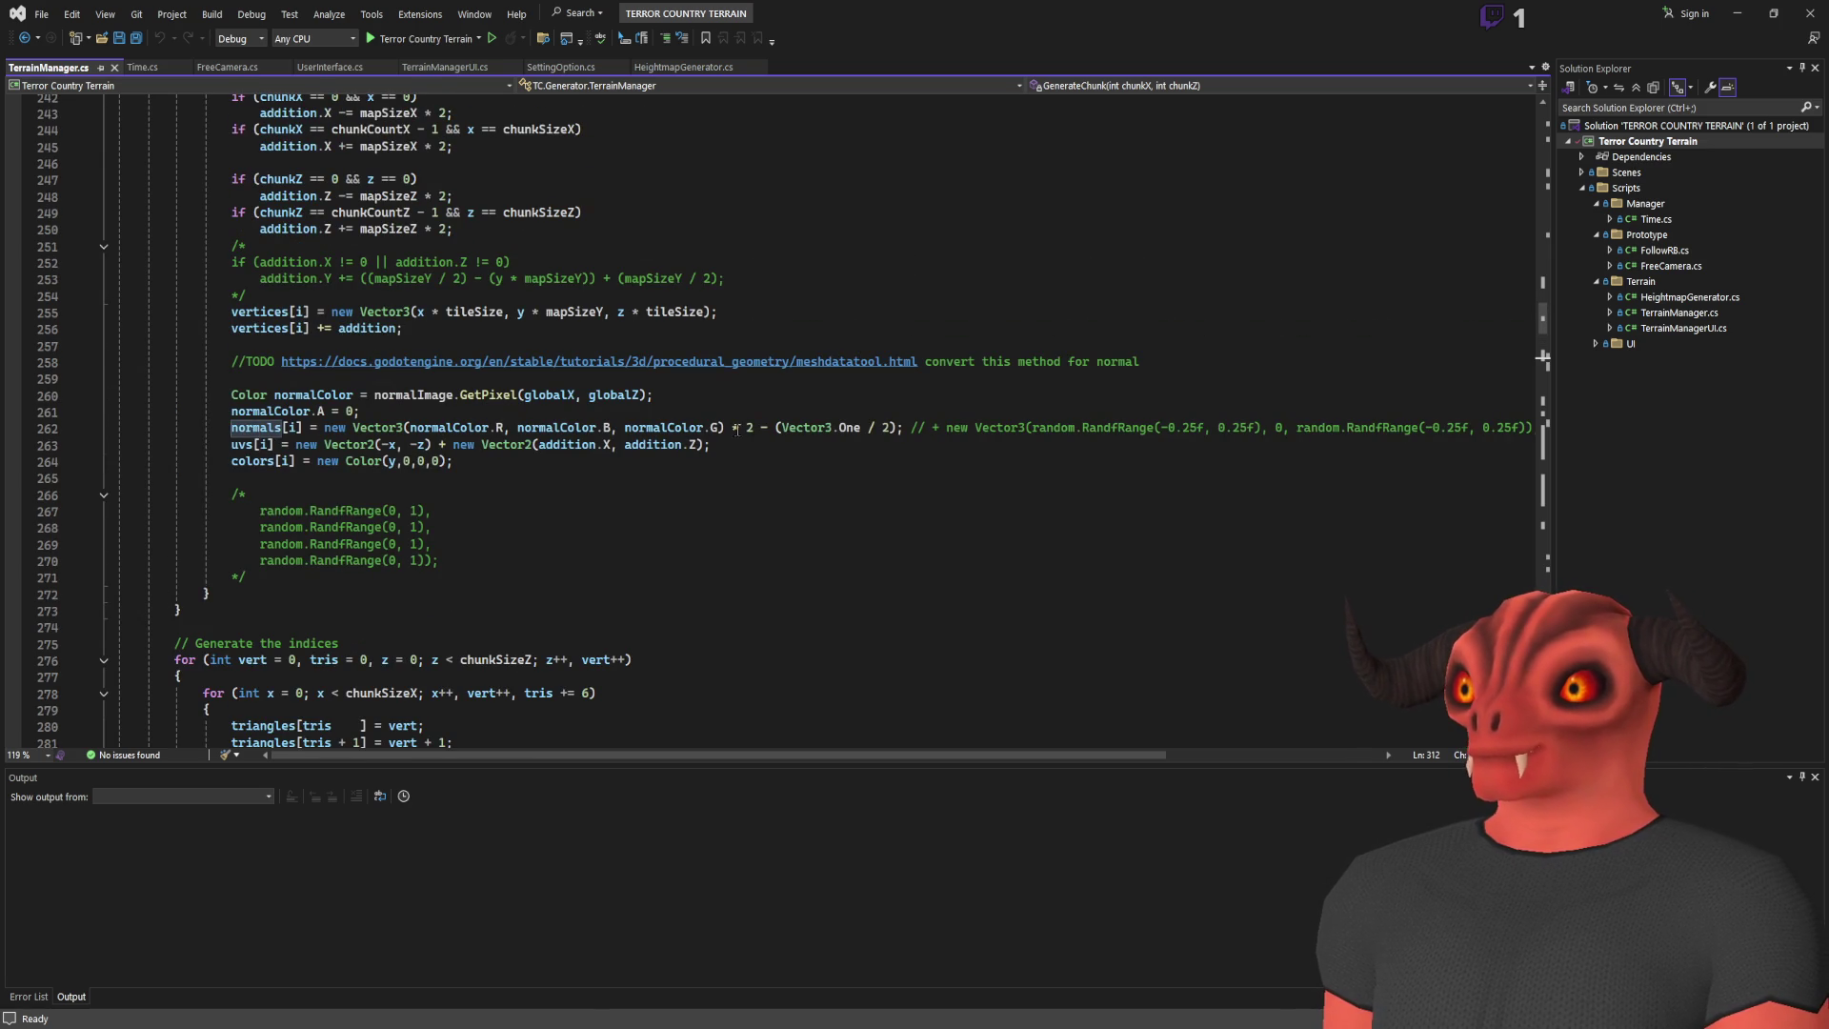
mouse_move(1012, 755)
left_mouse_down()
mouse_move(1134, 757)
mouse_move(720, 687)
left_mouse_up()
left_click(296, 428)
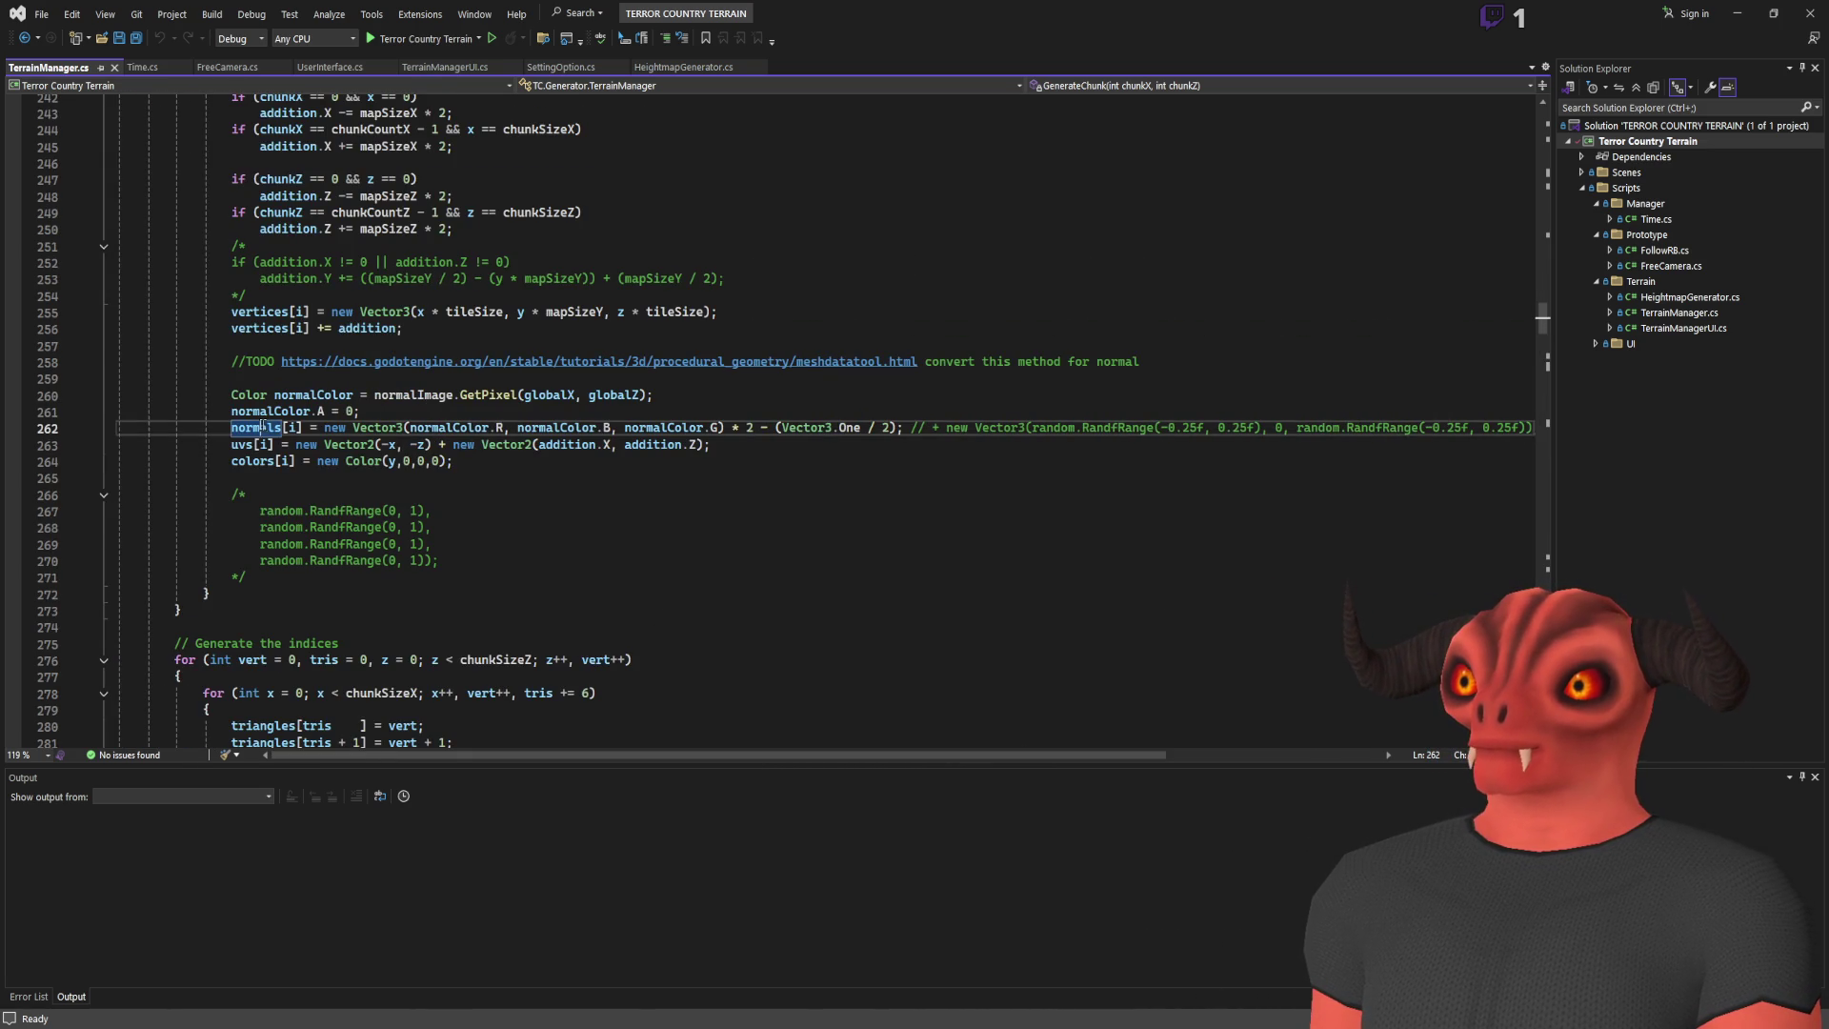
left_click(450, 416)
left_click(451, 424)
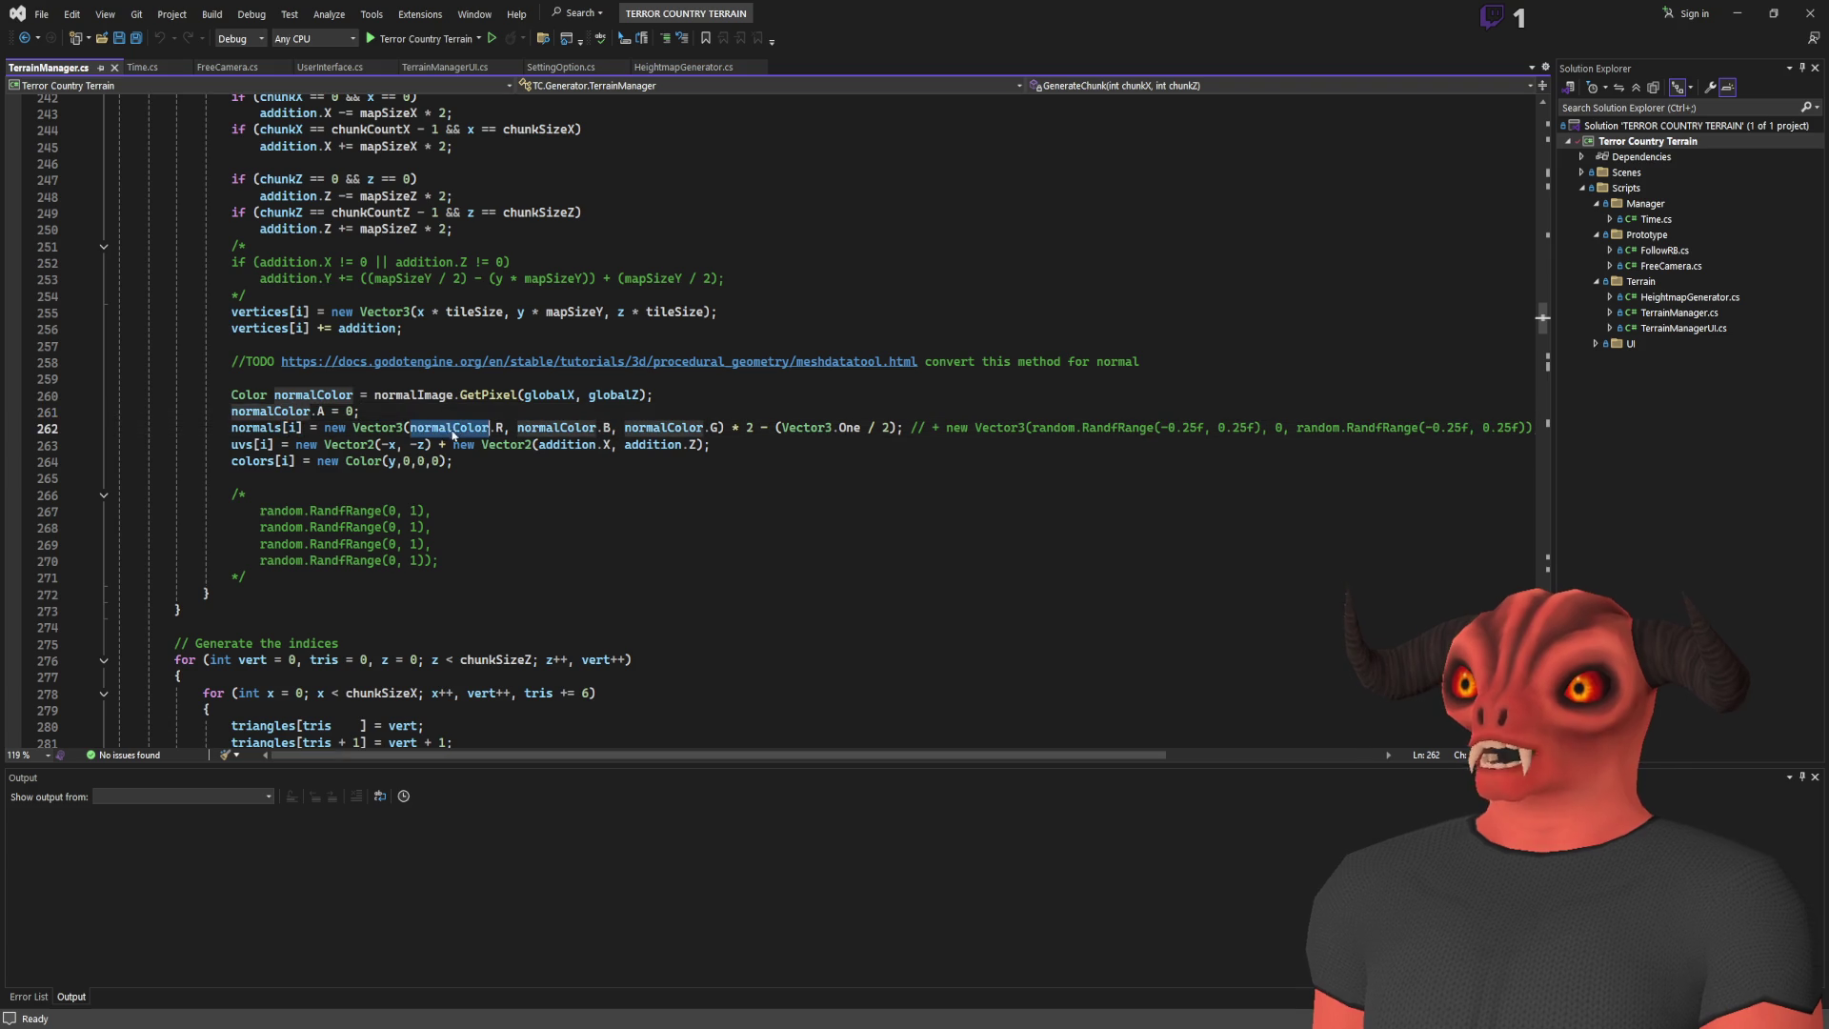
left_click(495, 394)
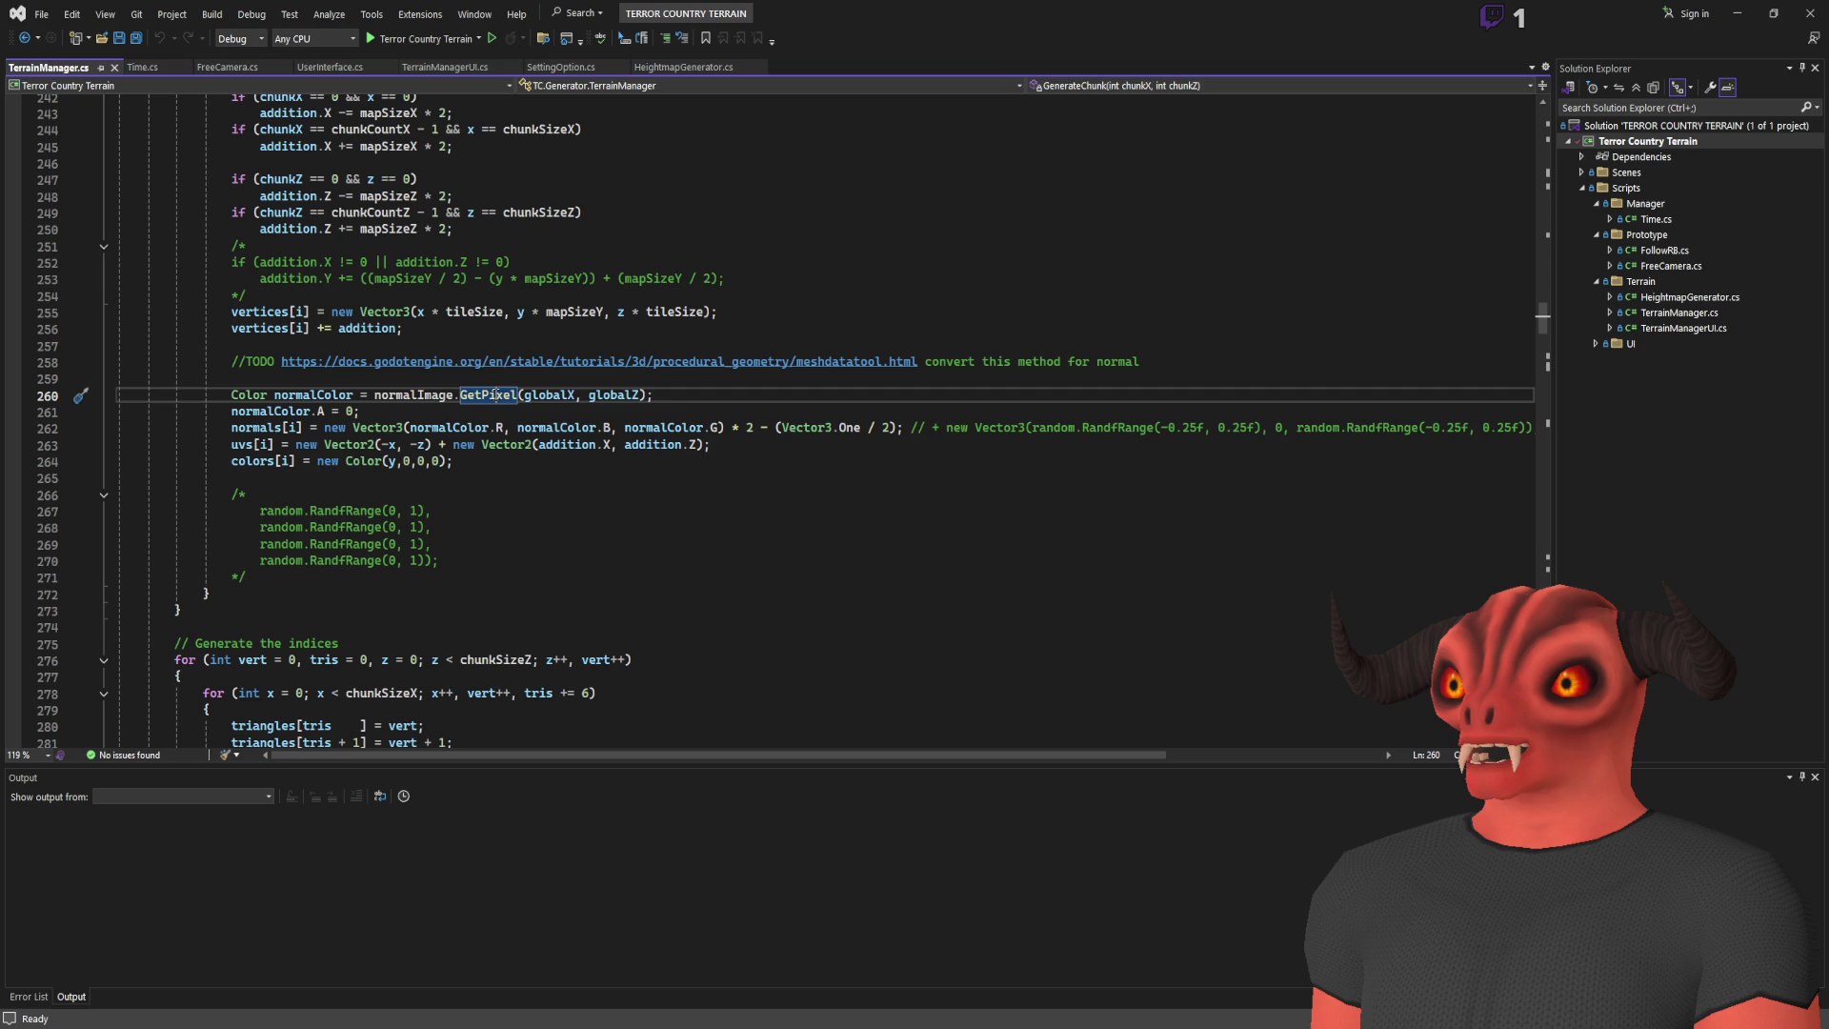
Step: Change the normal lookup to GetPixel(globalX + 1, globalZ + 1) and save TerrainManager.cs
key("ctrl+Right")
key("ctrl+Right")
key("ctrl+Right")
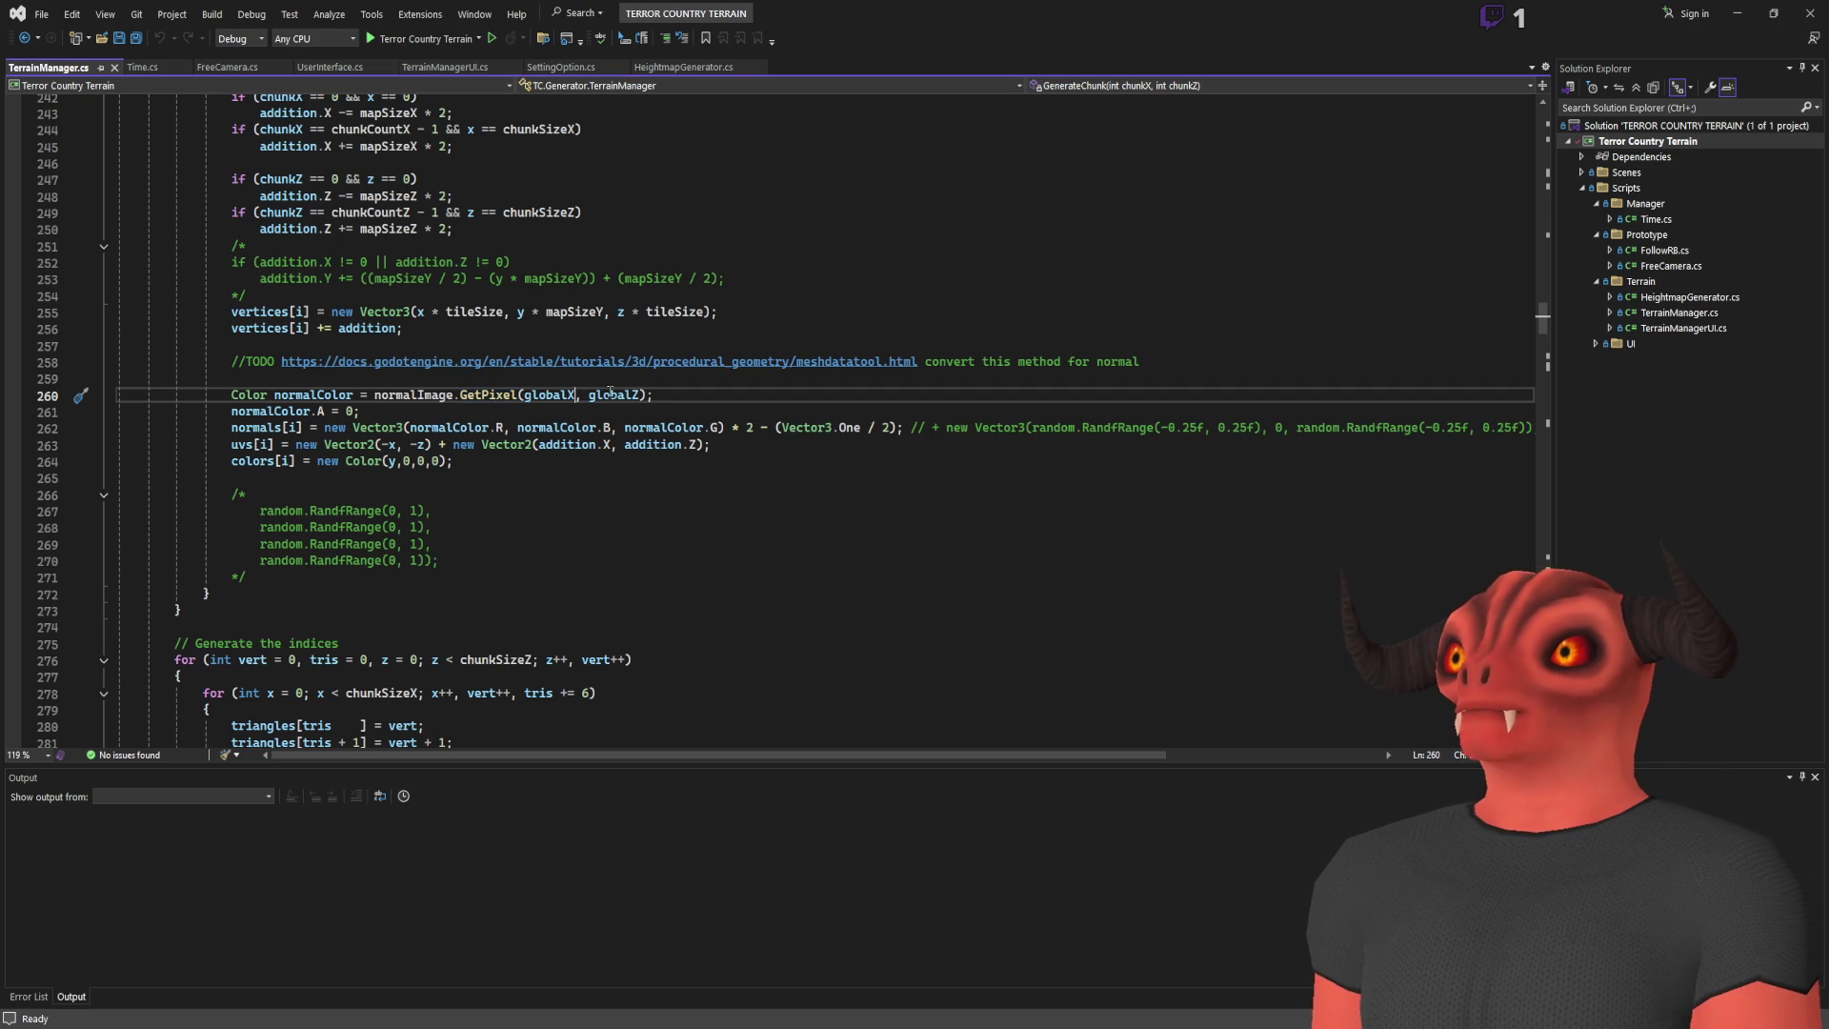
scroll(831, 347, "up", 2)
scroll(832, 348, "up", 6)
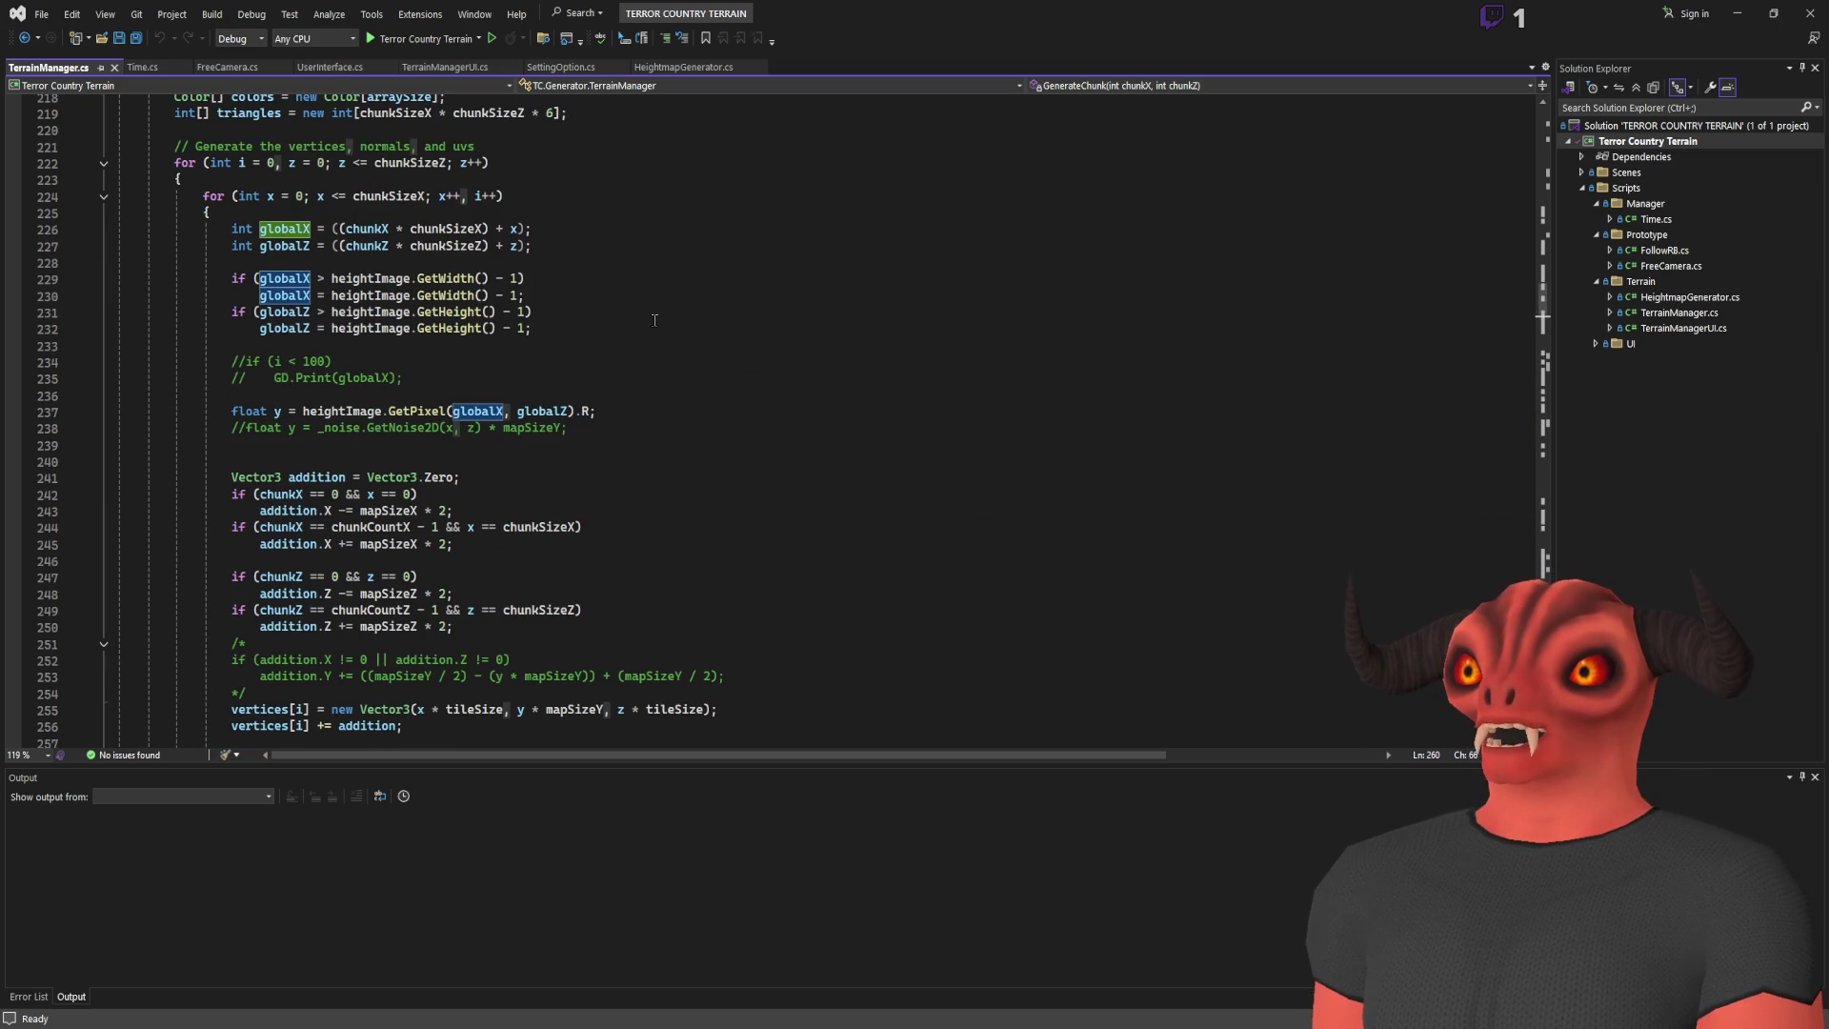
scroll(638, 315, "down", 8)
left_click(576, 404)
type("+1, globalZ);")
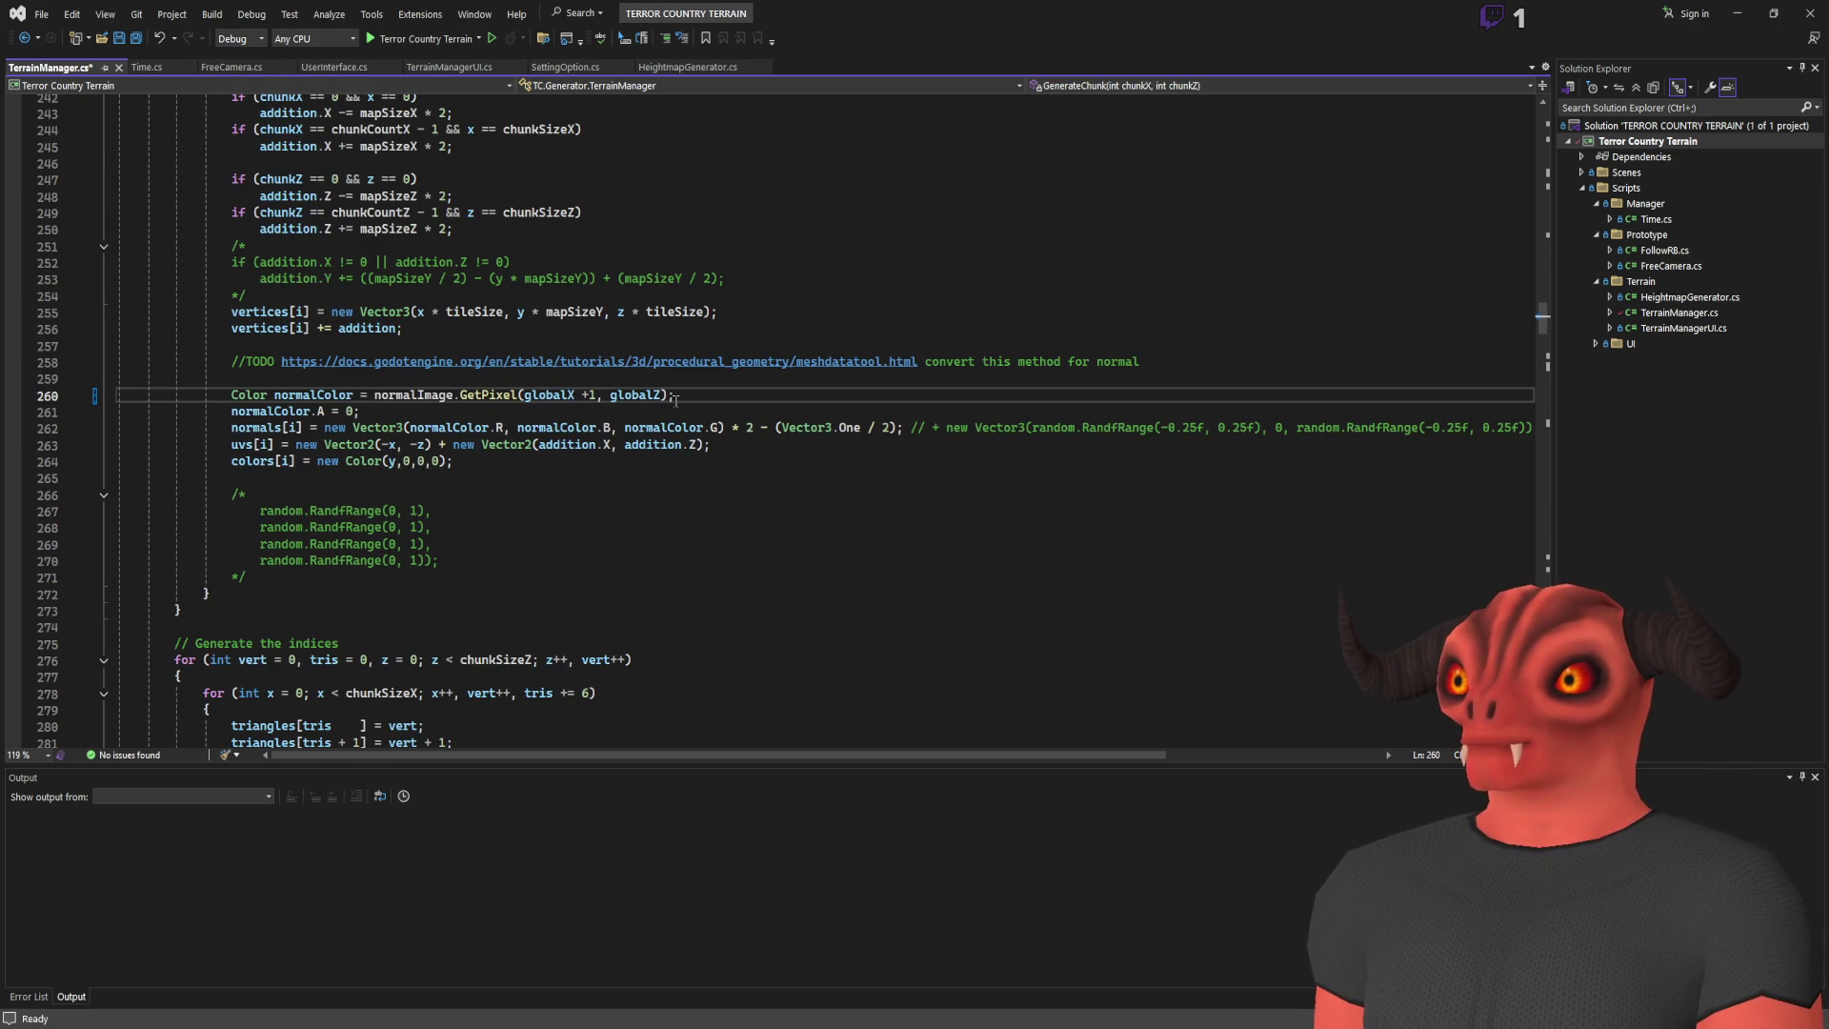
left_click(664, 394)
type("+ 1")
key("ctrl+s")
left_click(850, 386)
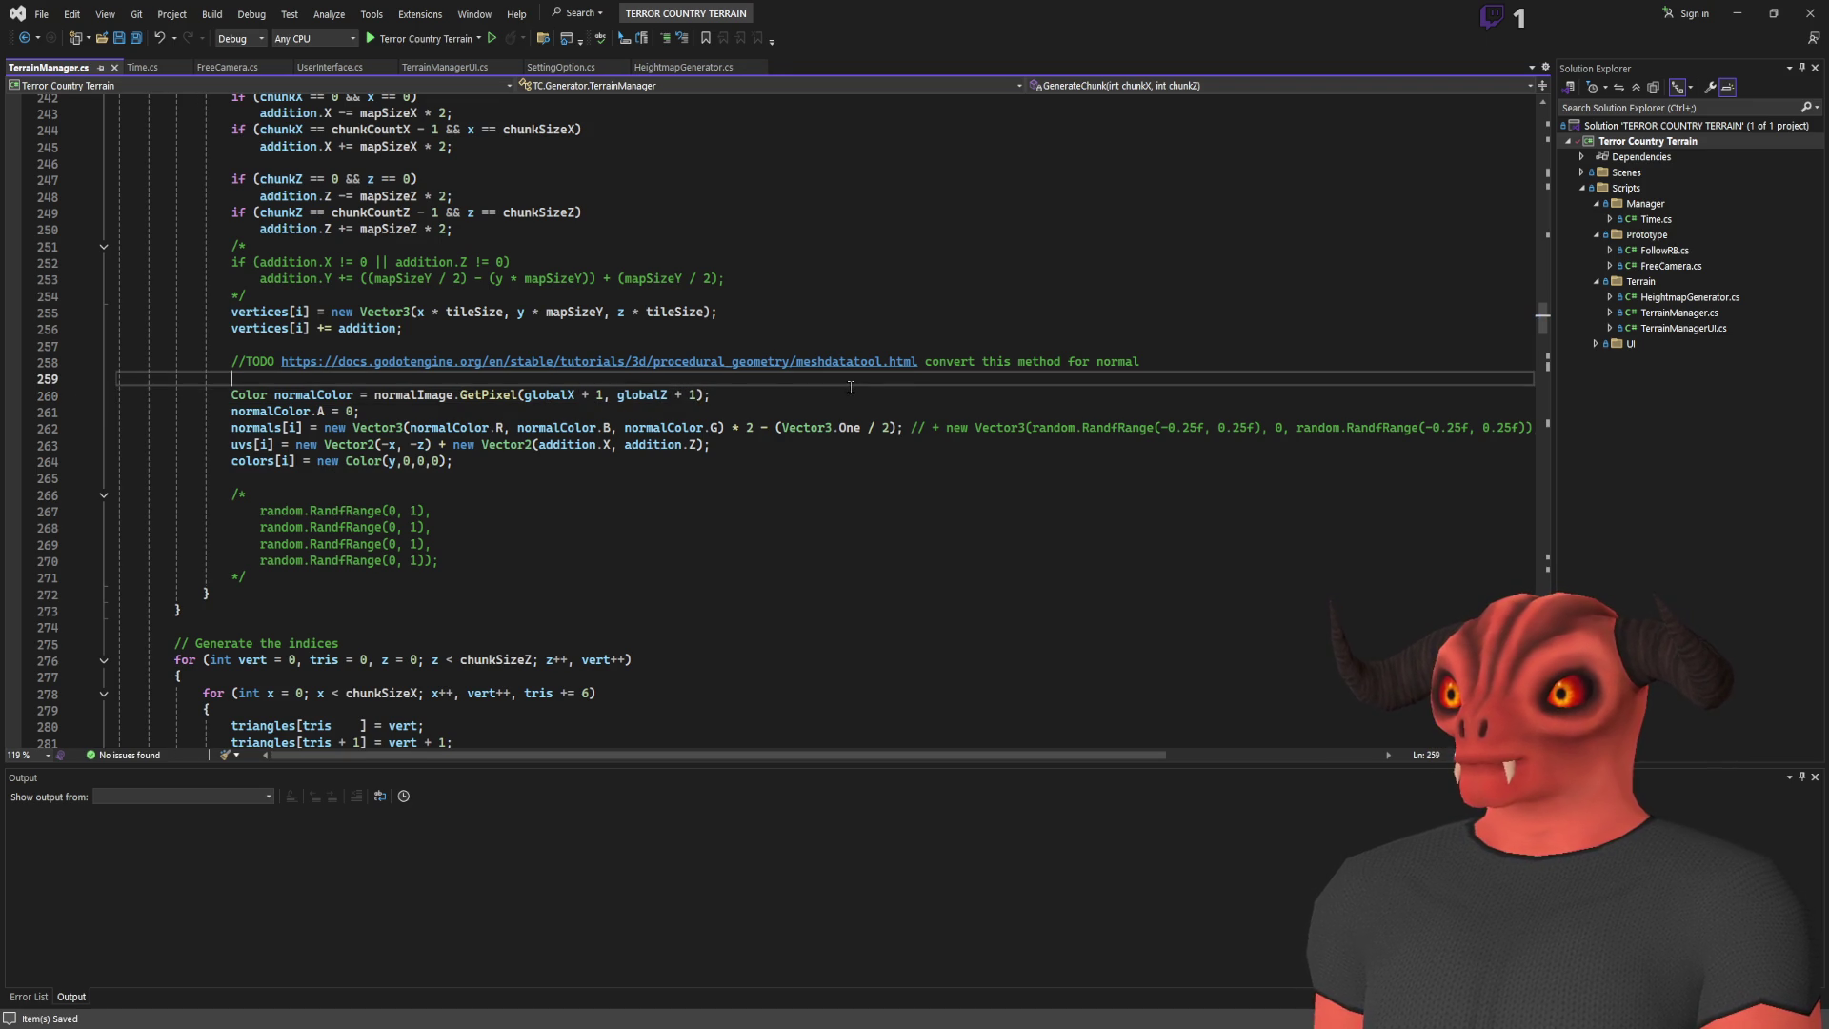
key("alt+Tab")
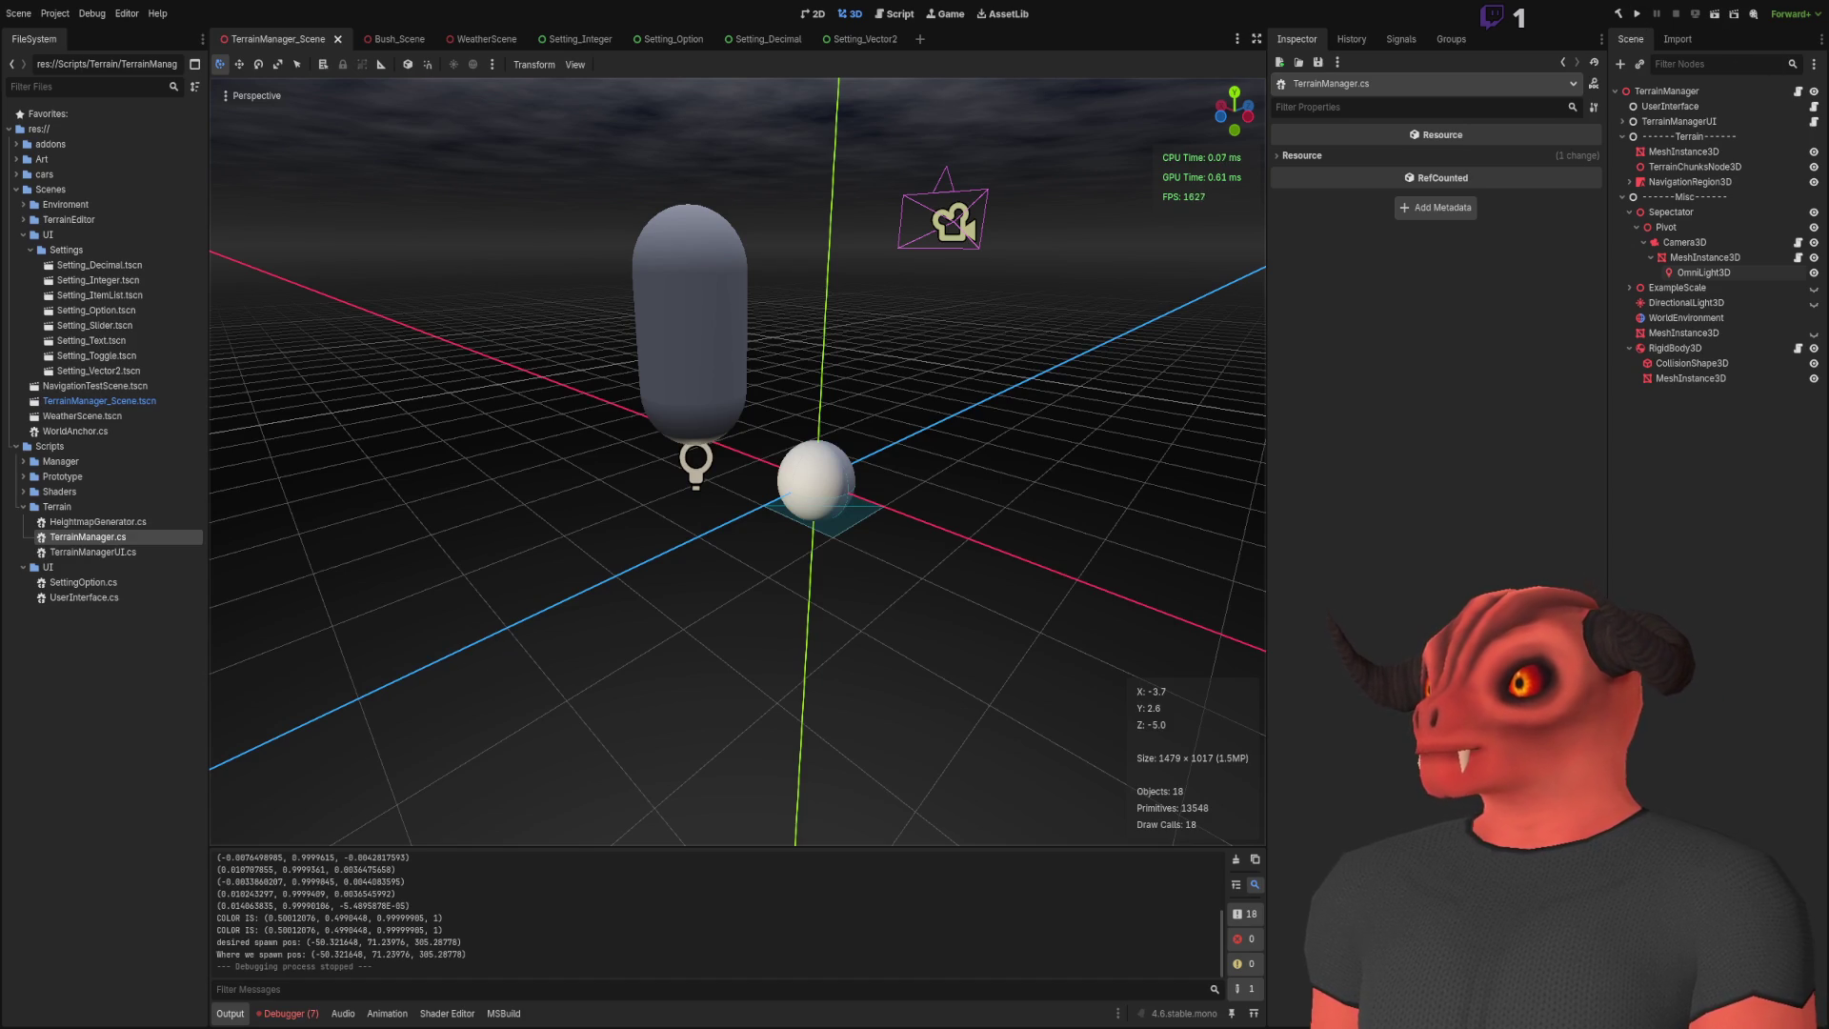
key("alt+Tab")
key("alt+Tab")
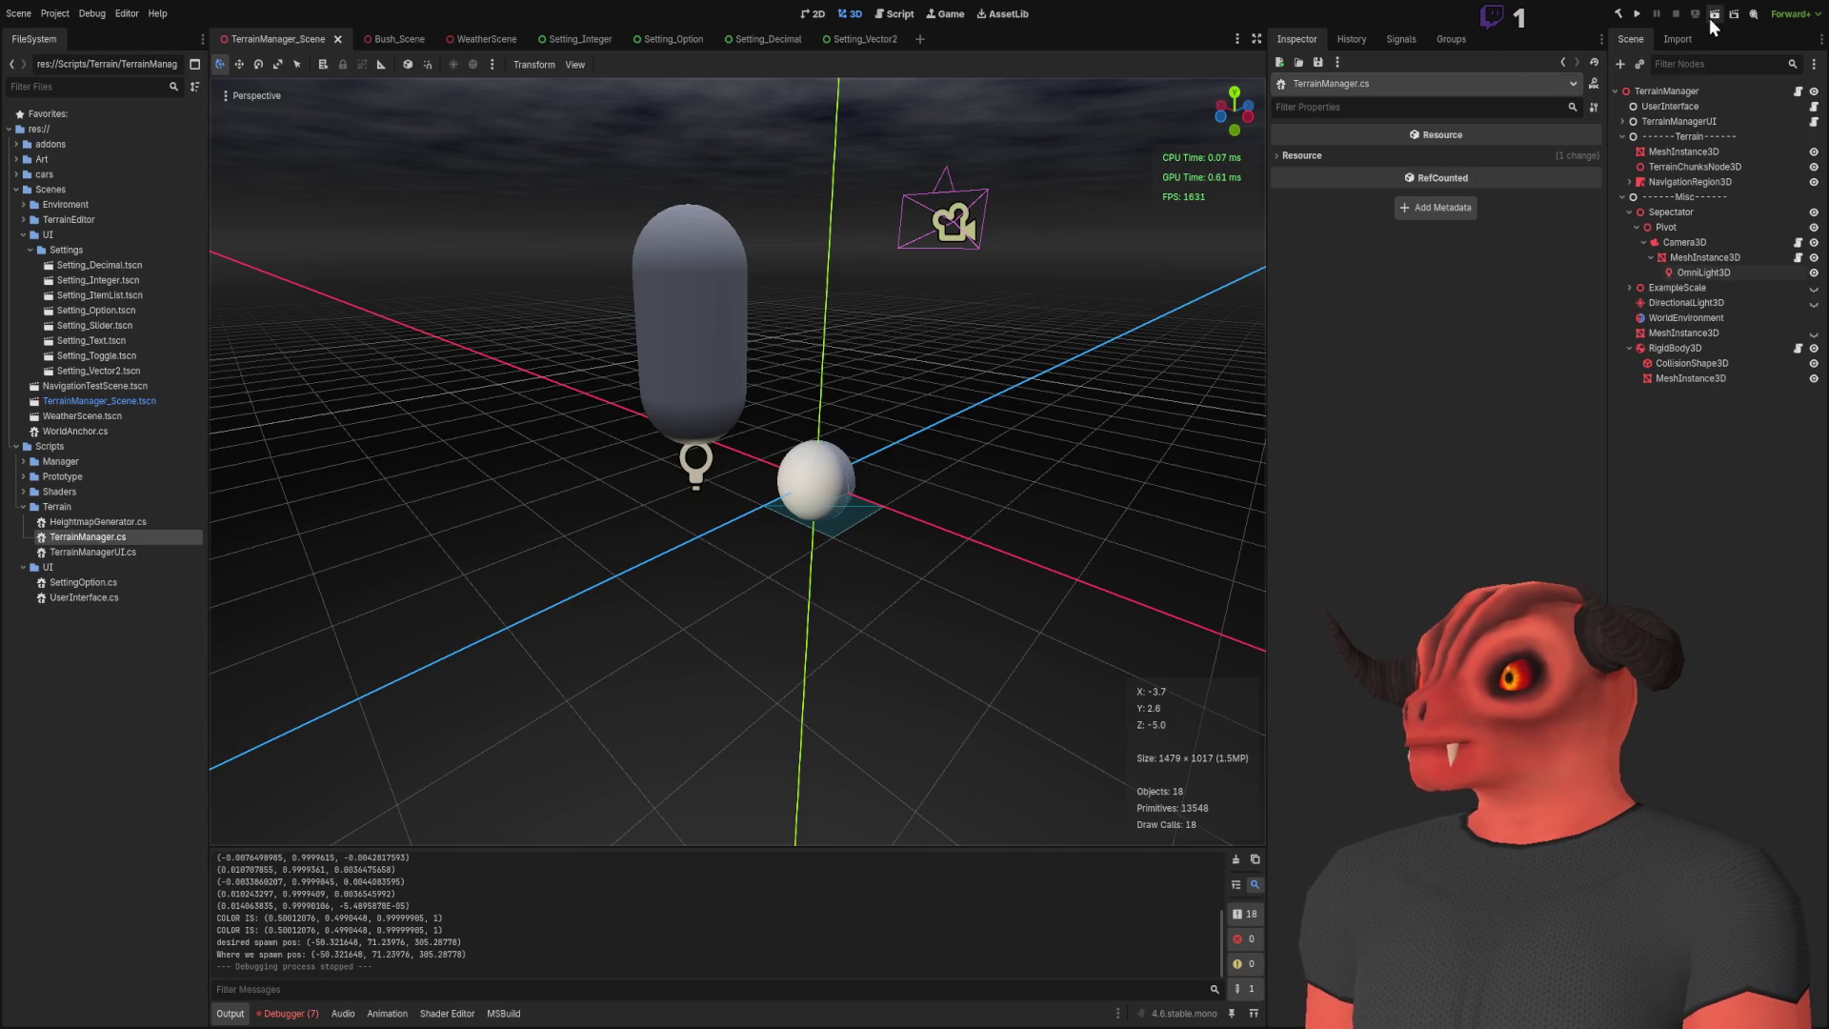
left_click(1614, 14)
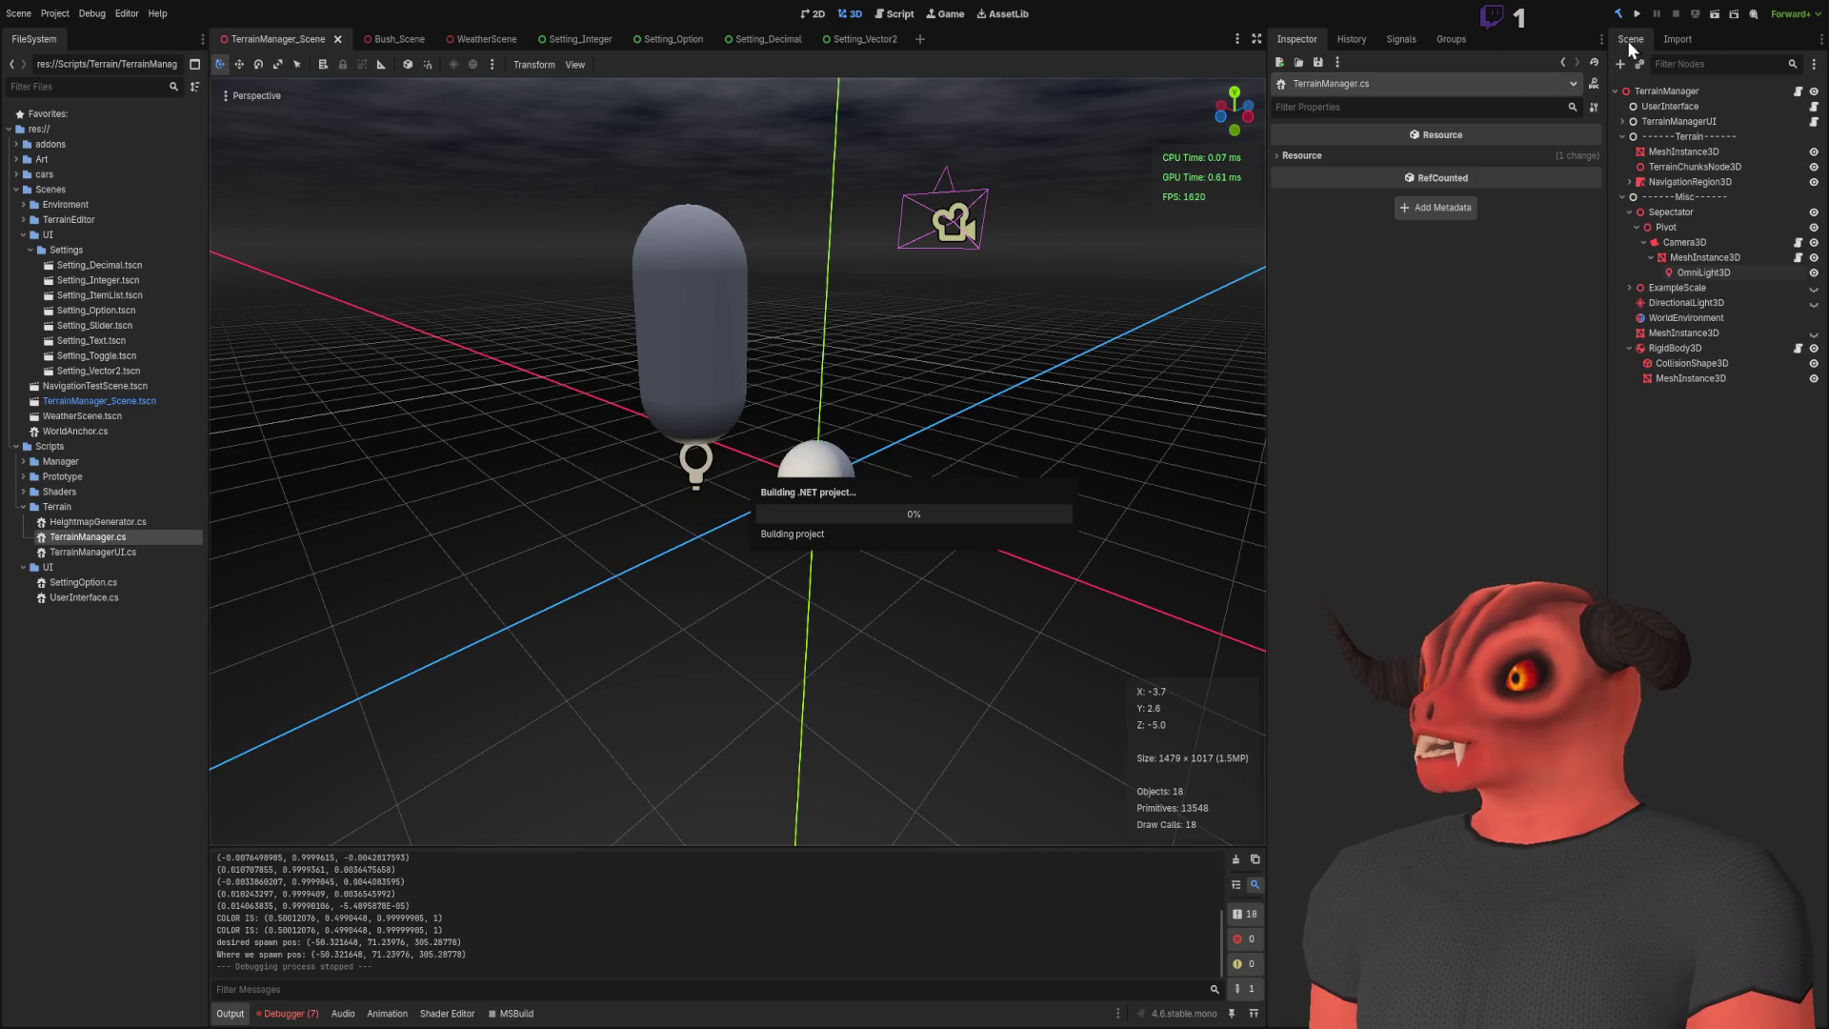
left_click(1718, 16)
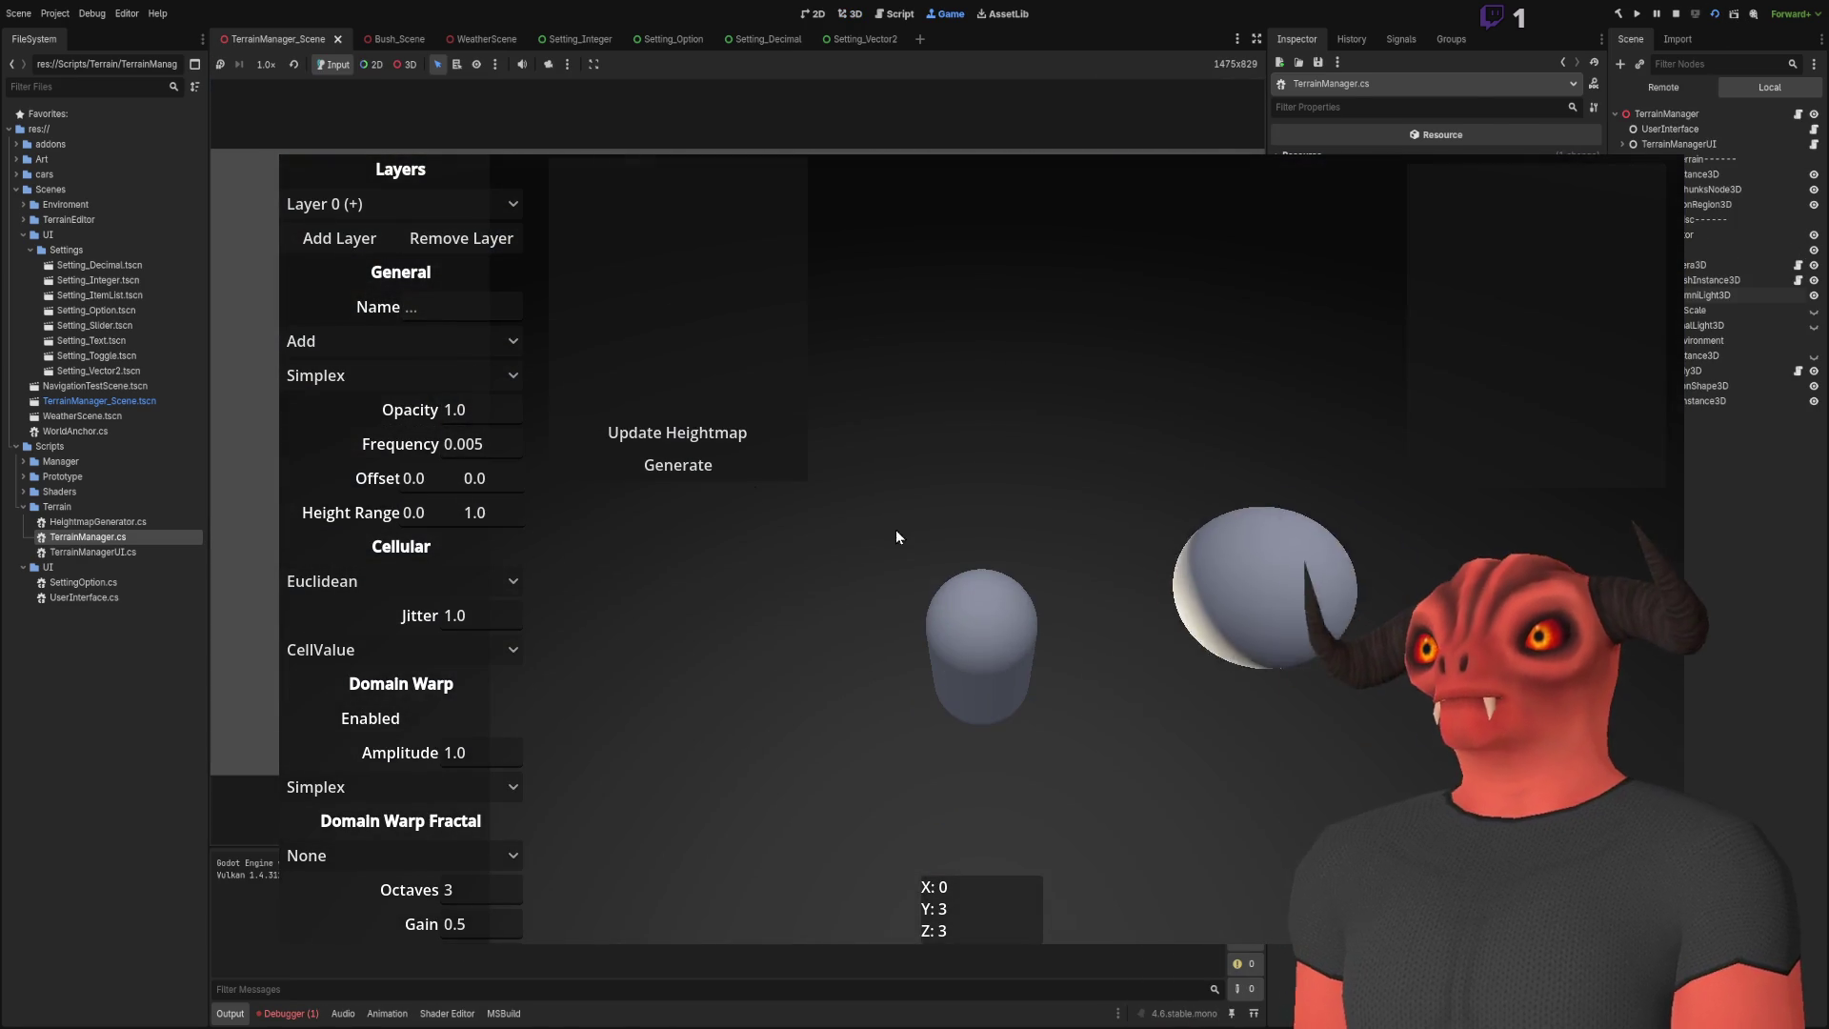
left_click(614, 431)
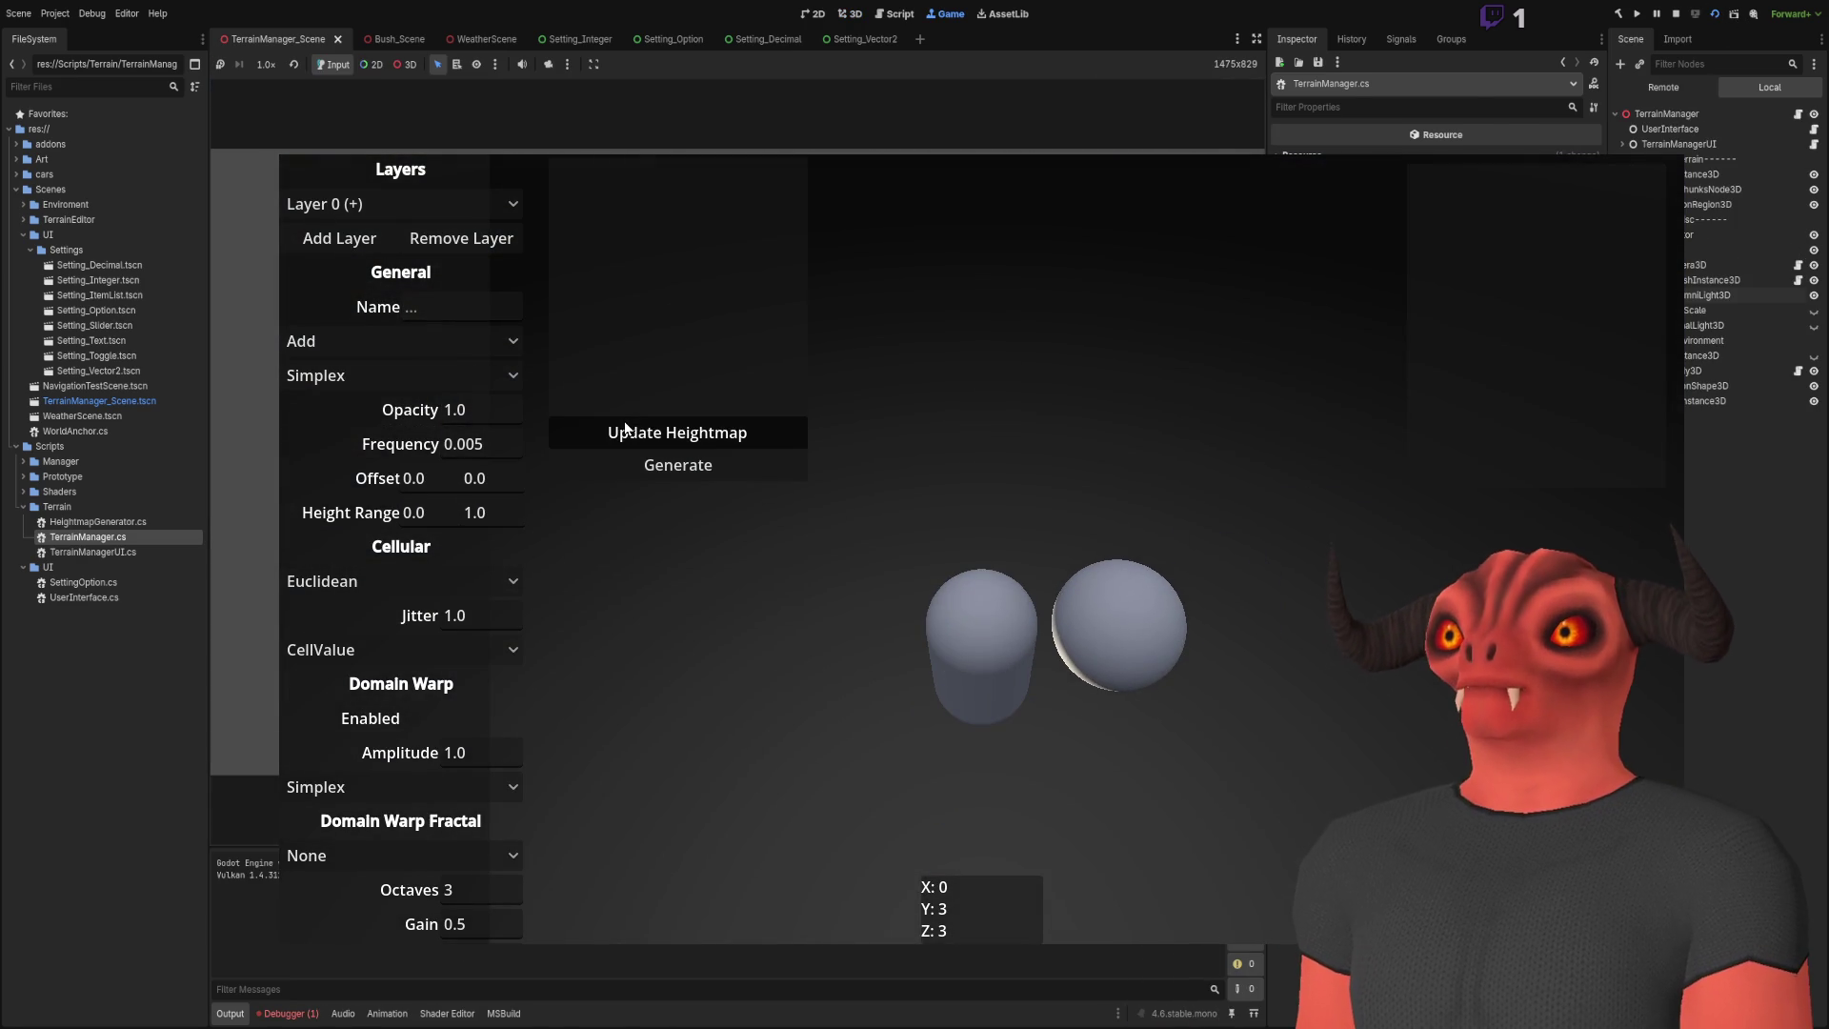
left_click(733, 469)
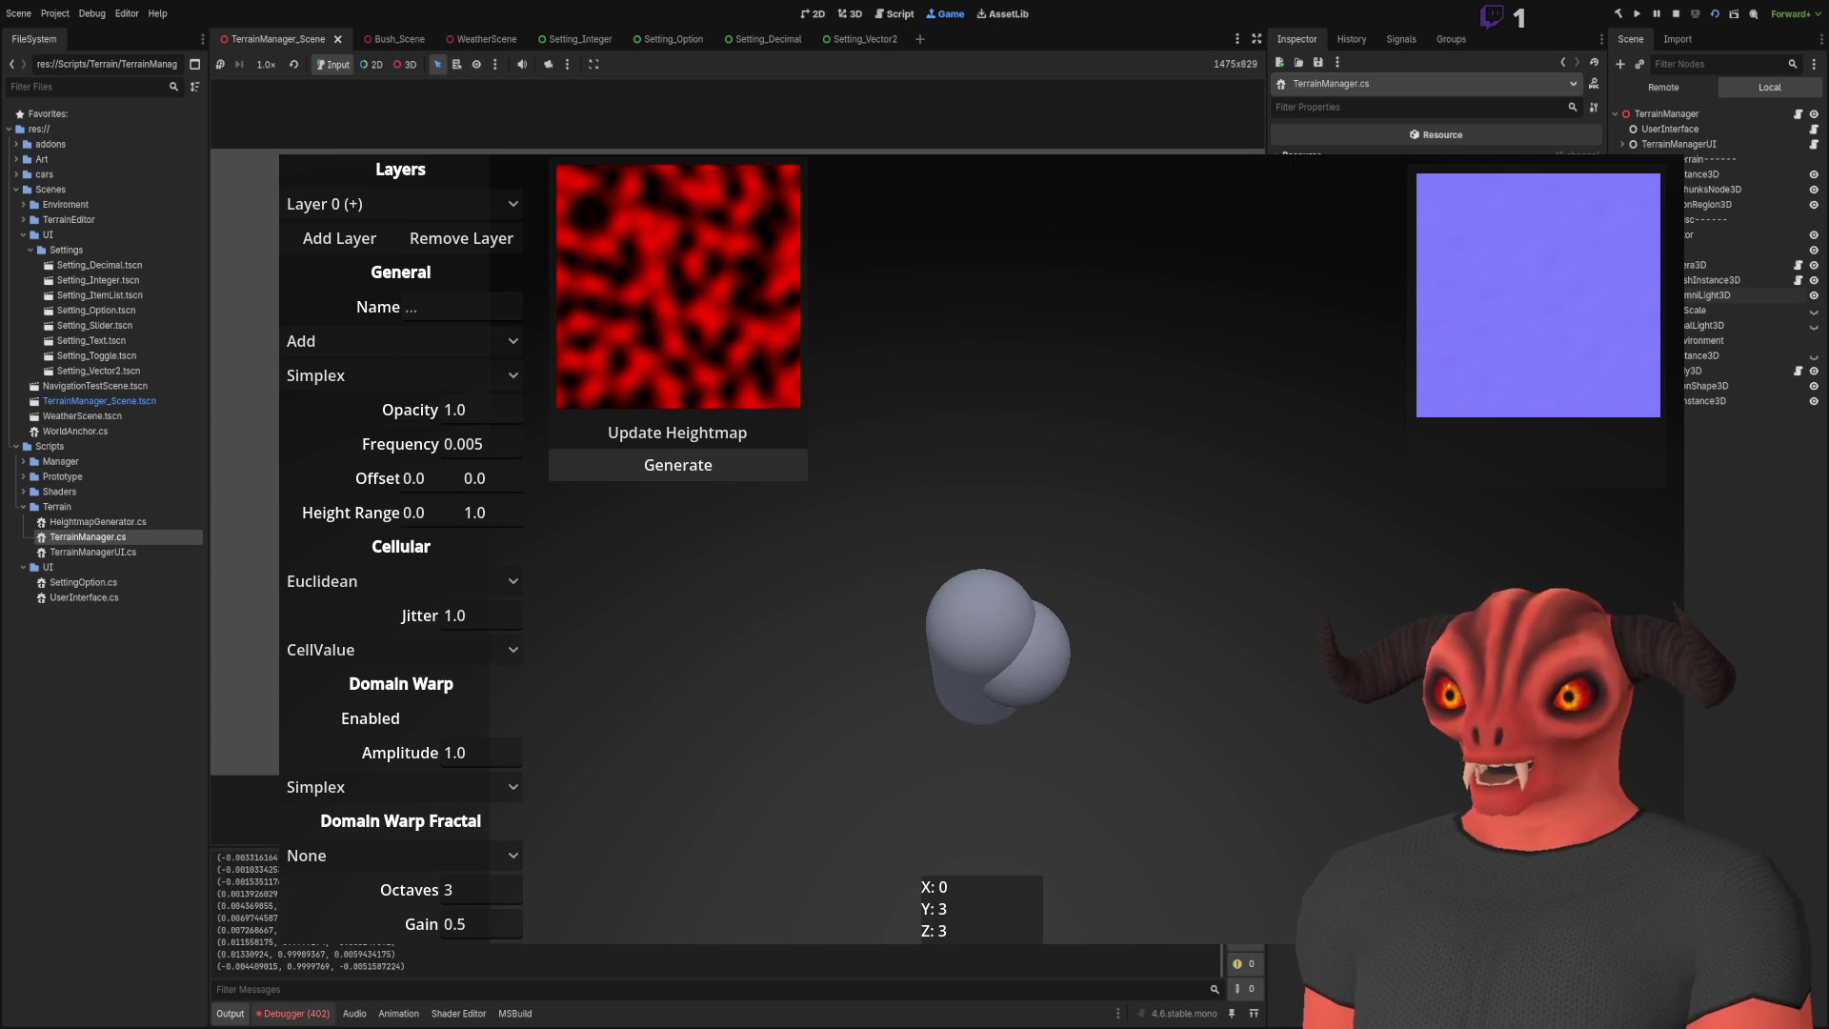
left_click(290, 1012)
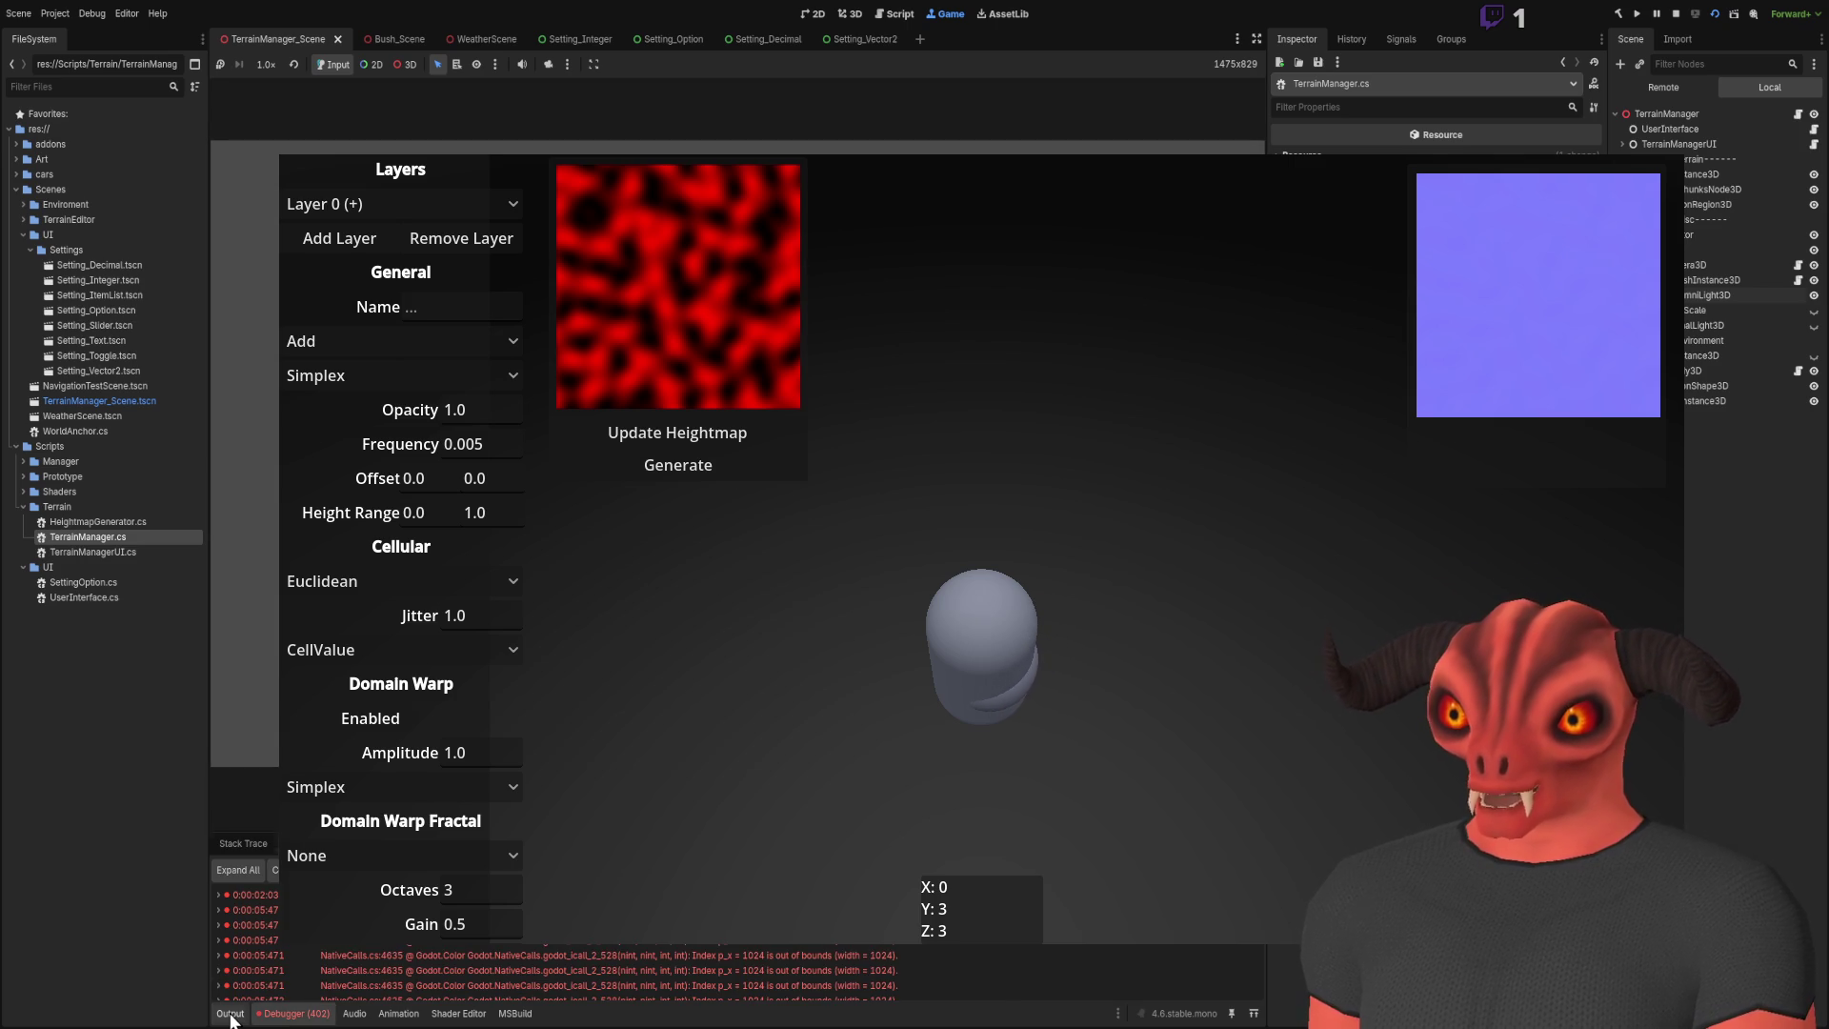
left_click(231, 1013)
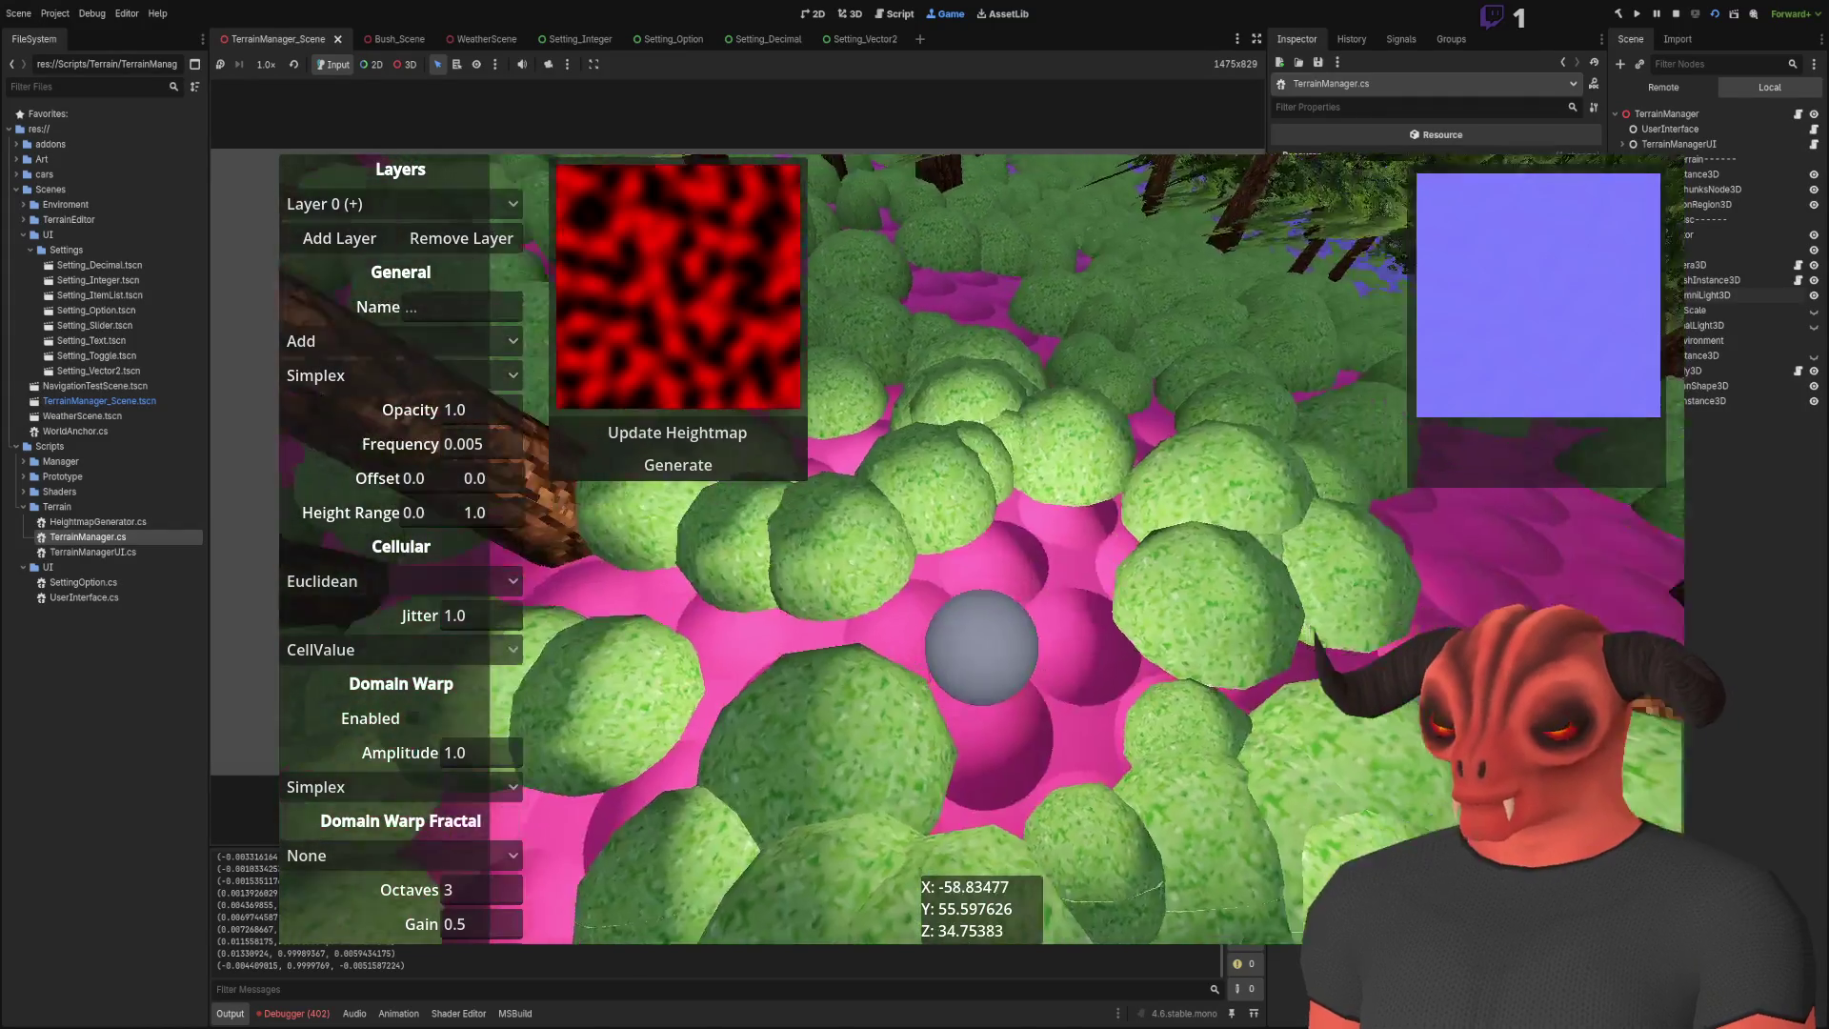
key("F8")
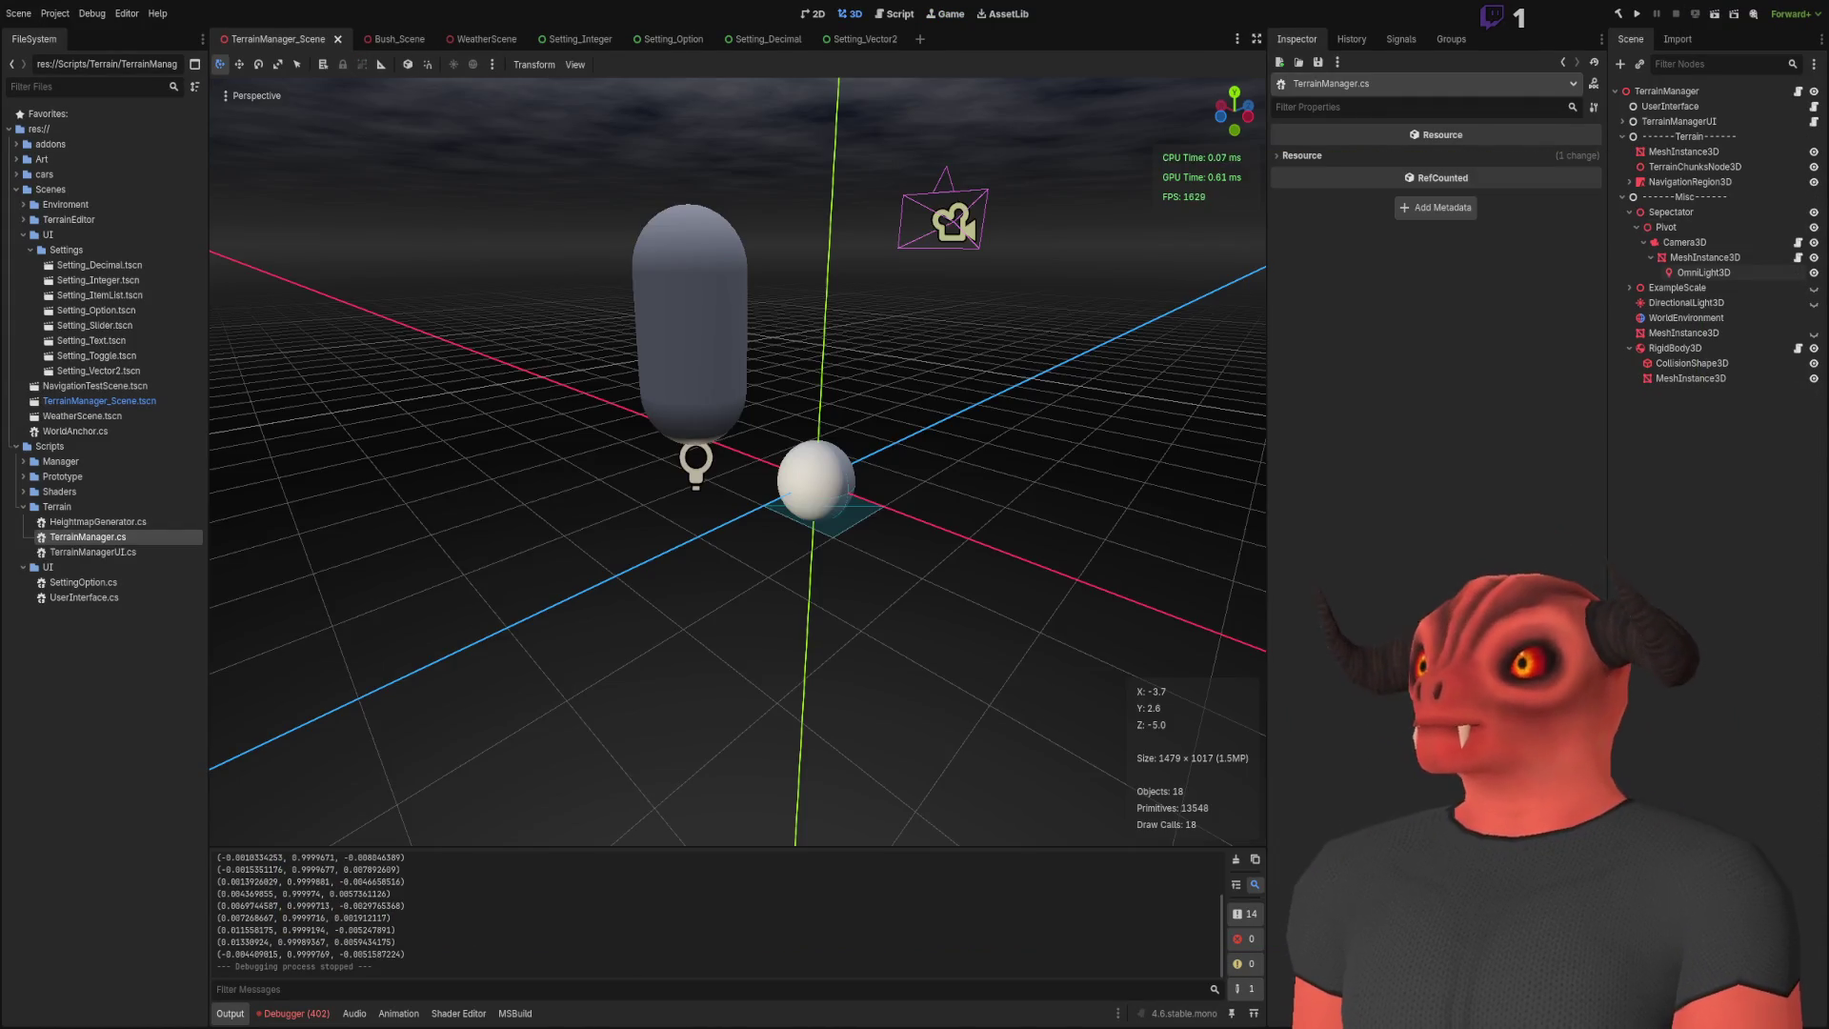
Step: Remove the + 1 offsets so the lookup reads GetPixel(globalX, globalZ), and save
key("alt+Tab")
left_click(607, 394)
key("BackSpace")
key("BackSpace")
key("BackSpace")
left_click(647, 394)
key("Delete")
key("Delete")
key("BackSpace")
key("Delete")
key("End")
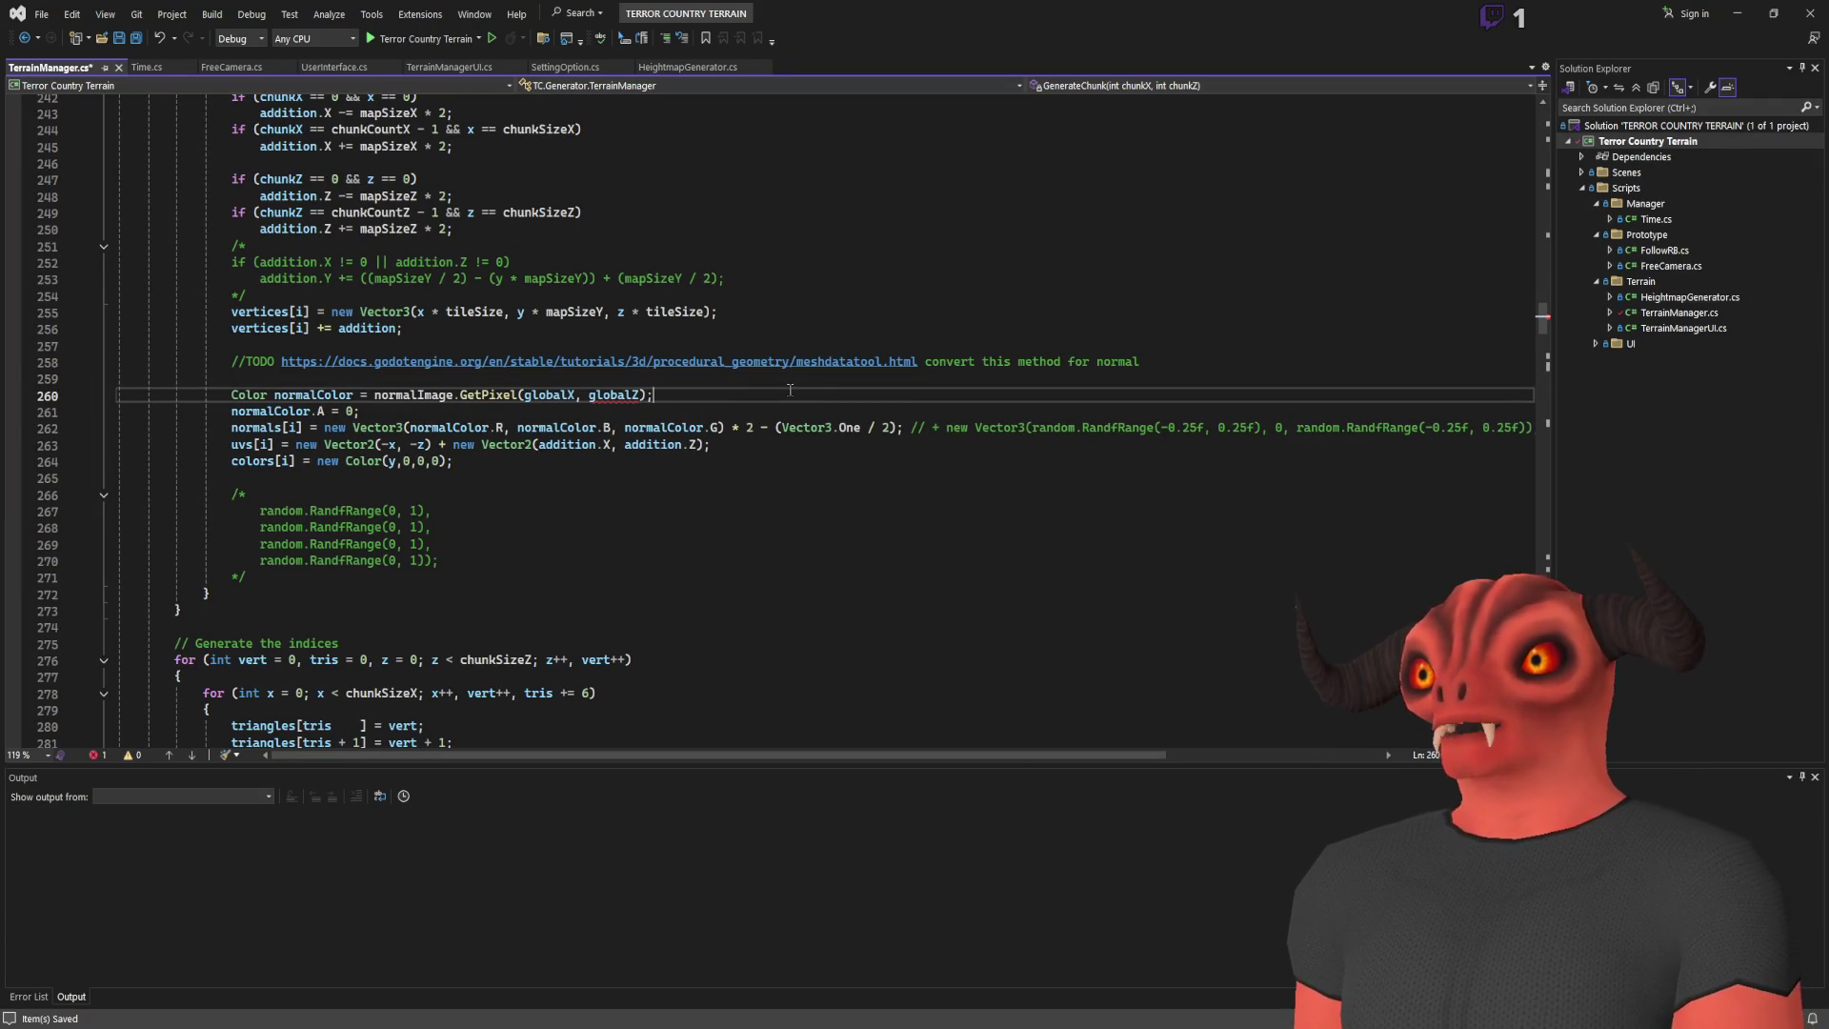
key("ctrl+s")
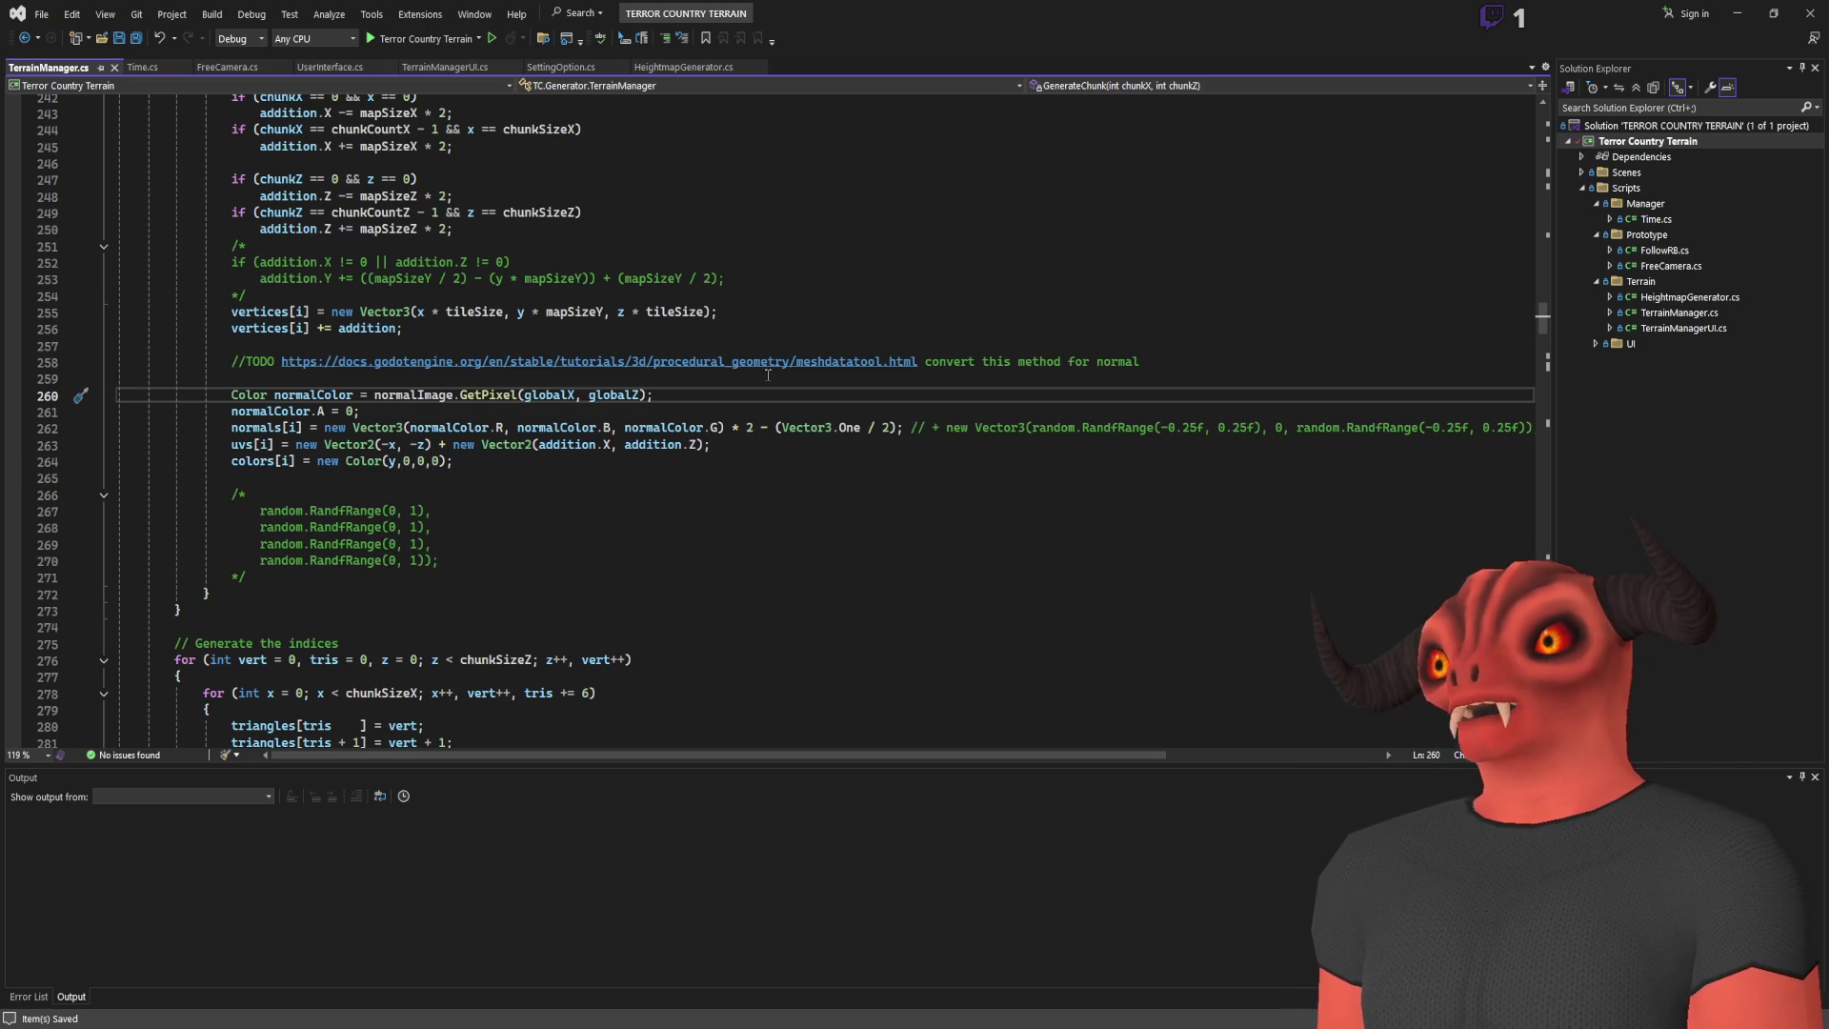
Step: Build the C# project in Godot and run the terrain scene
key("alt+Tab")
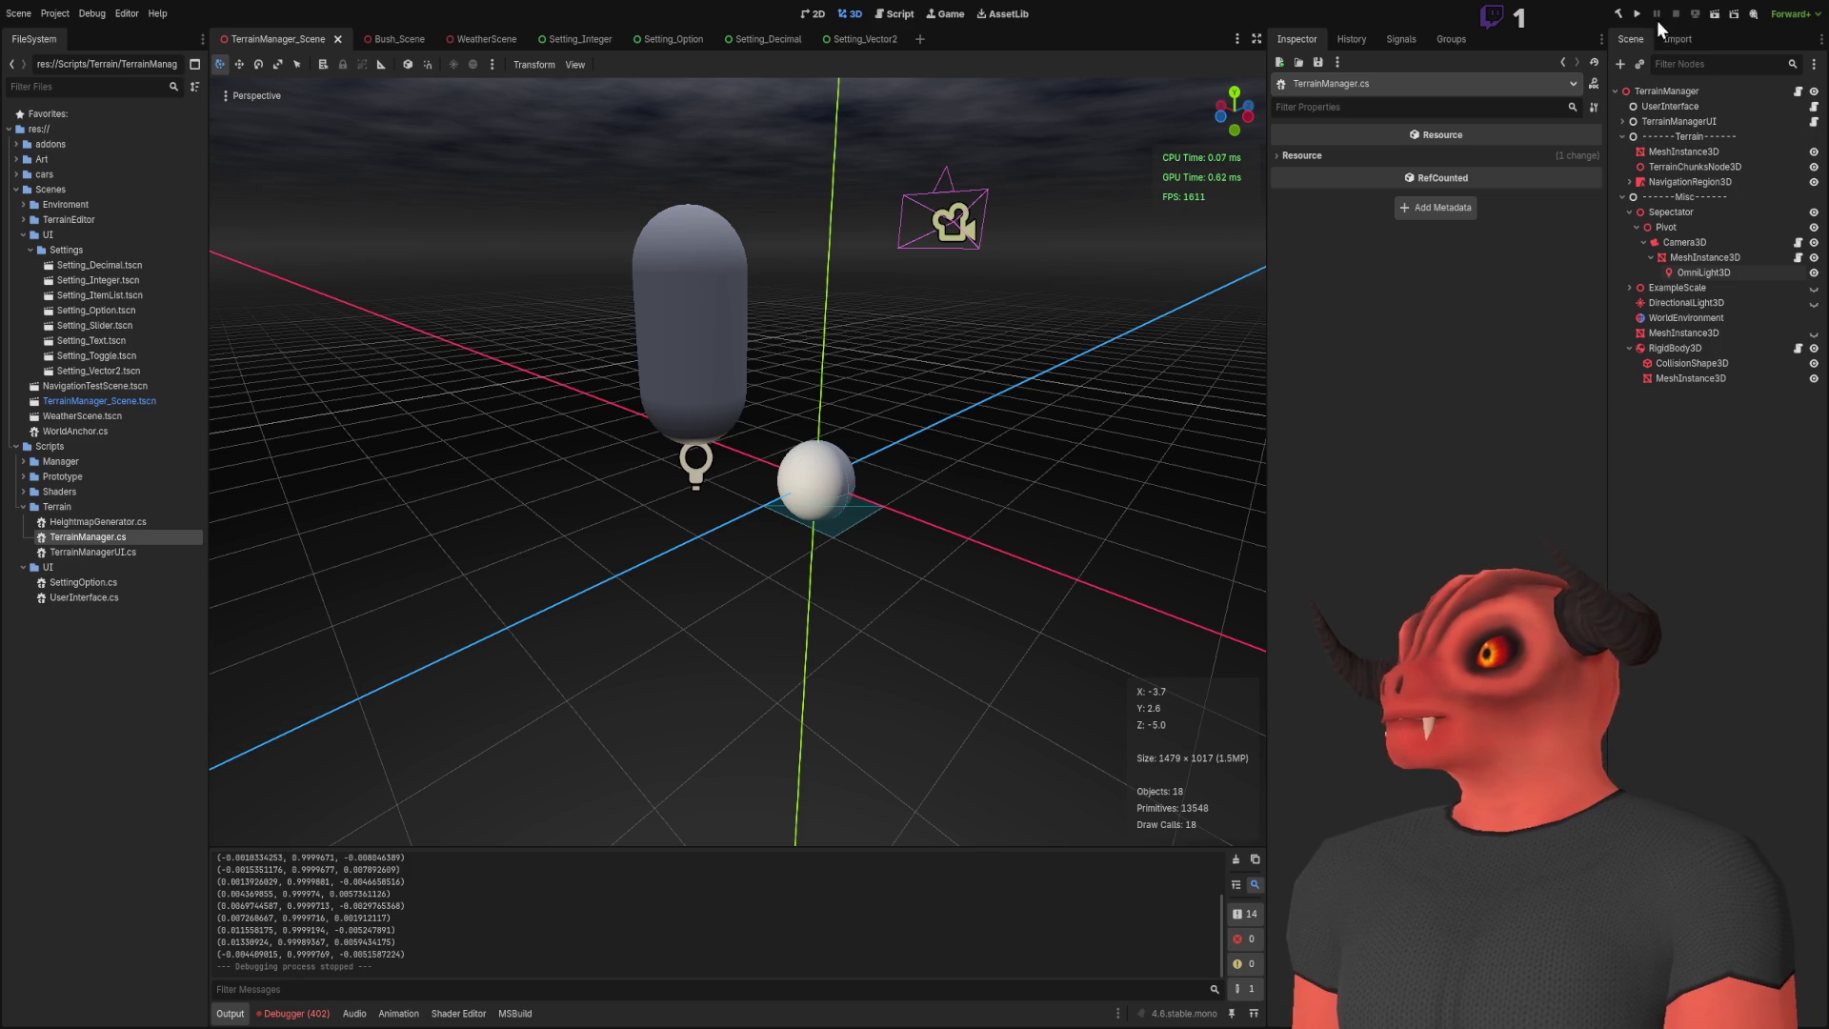
left_click(1619, 15)
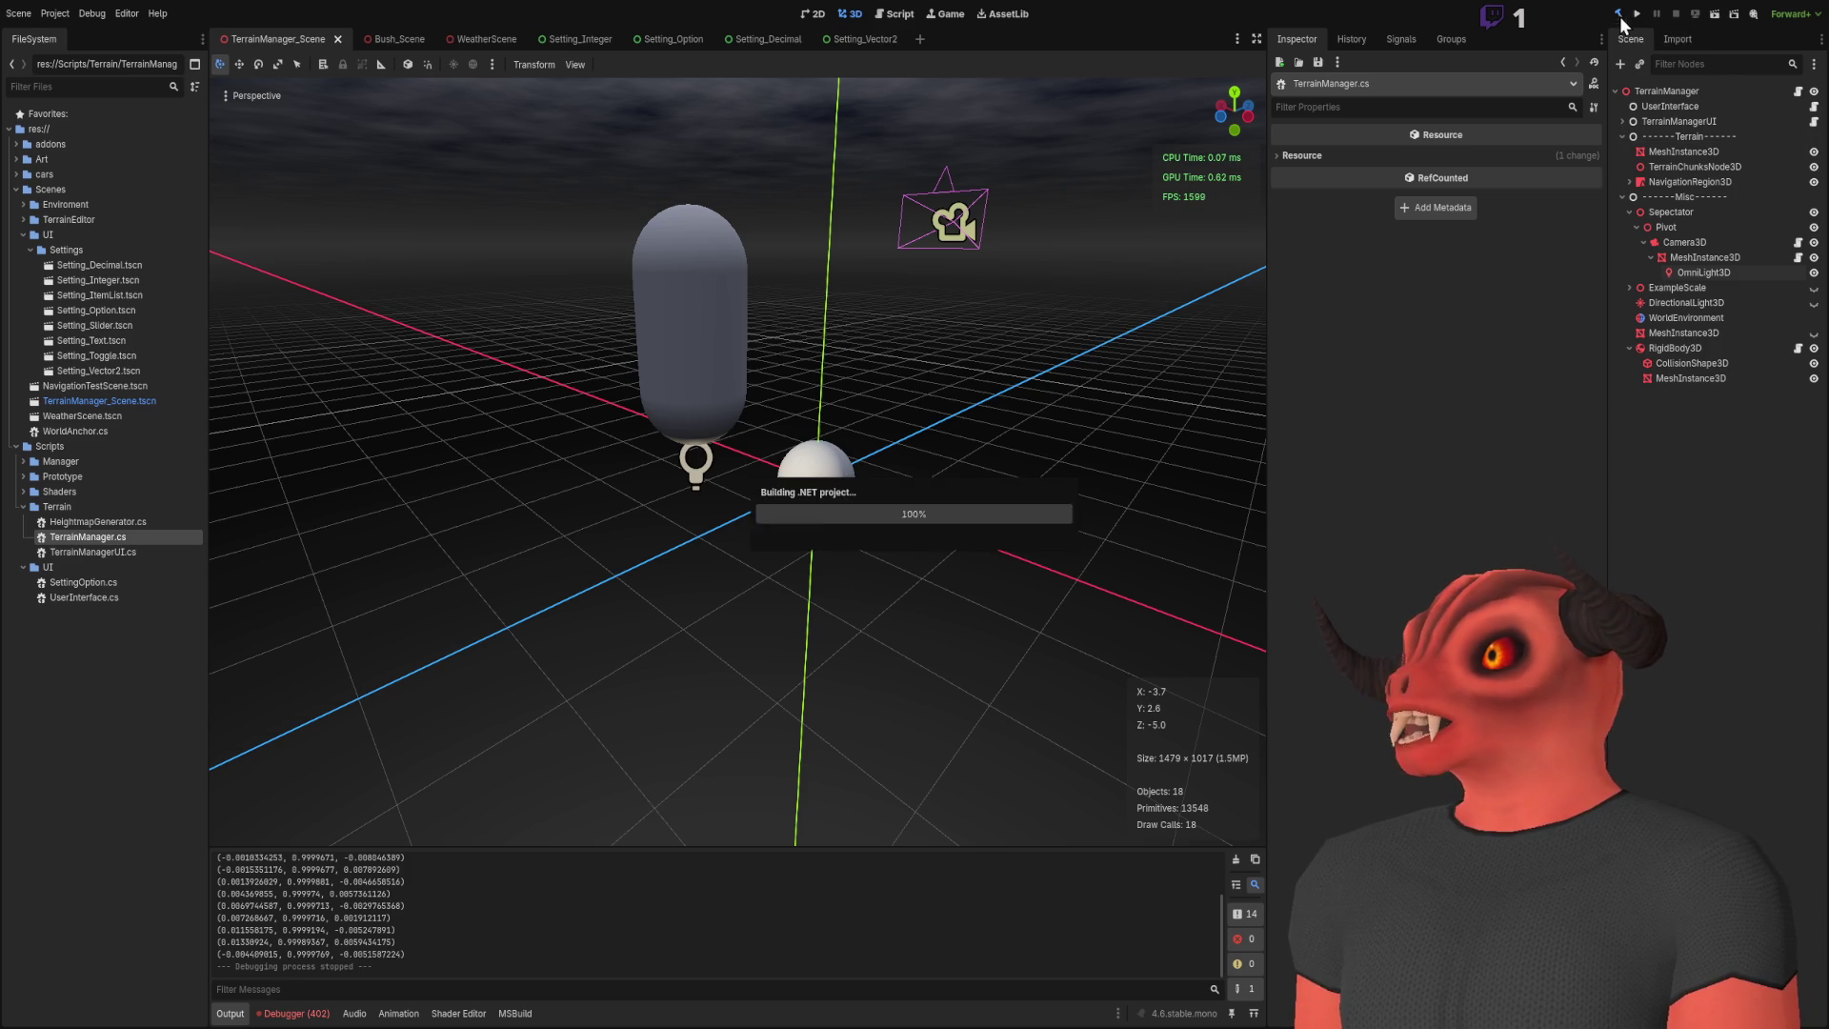
left_click(1714, 14)
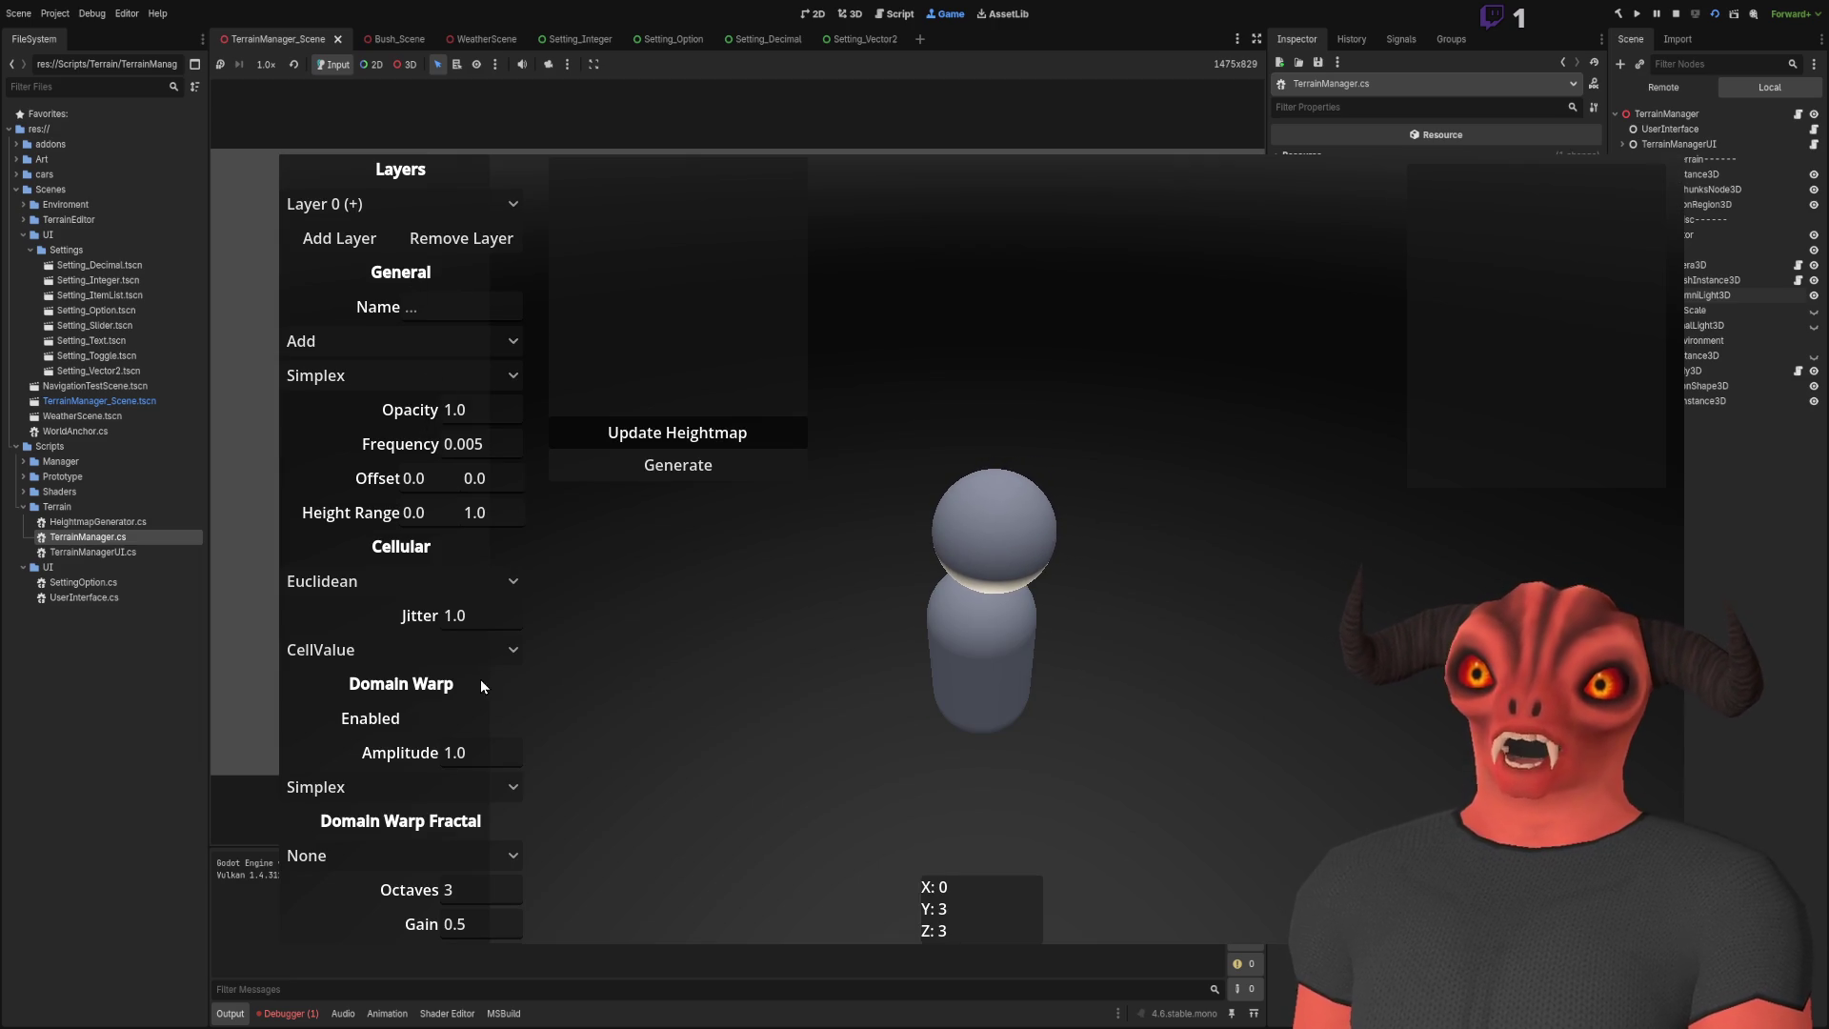
Step: Set noise Frequency to 0.001, update the heightmap, generate terrain, then stop the game
left_click(476, 444)
type("0.001")
left_click(672, 436)
left_click(673, 467)
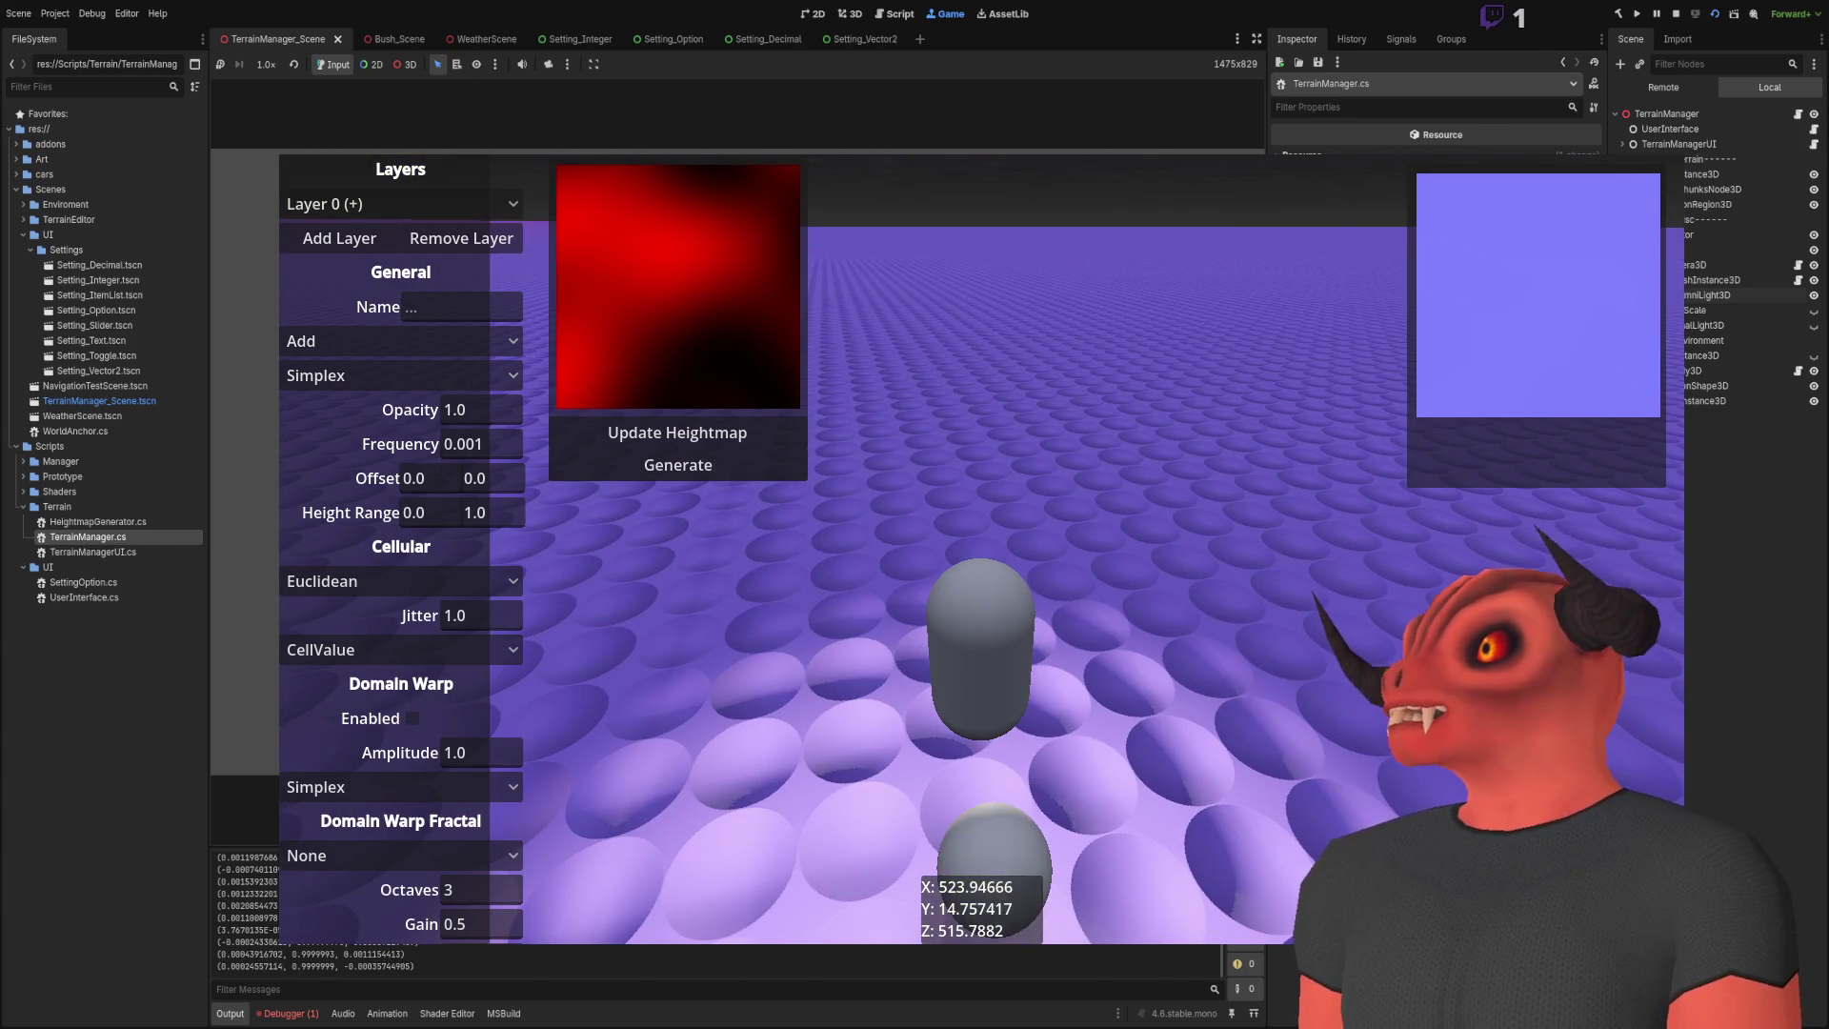
key("F8")
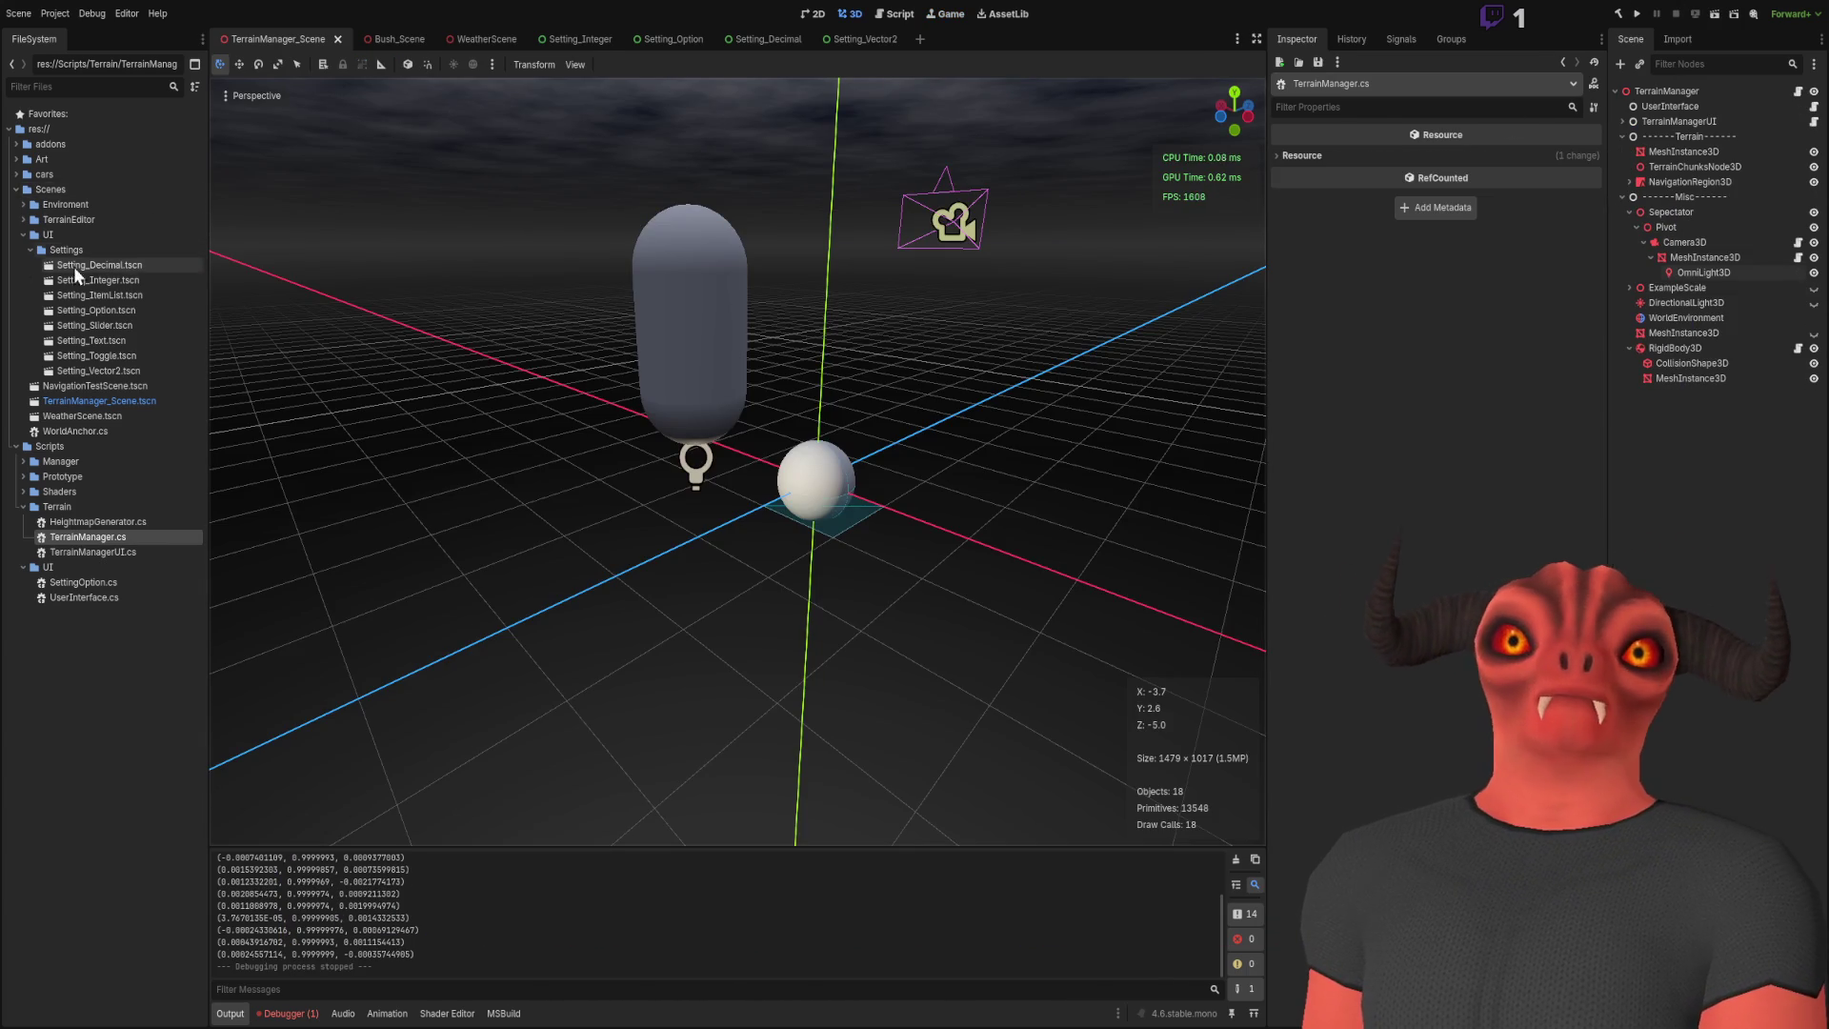
Step: Expand Art > Enviroment and preview RGB_Normal.png, then the Rock_05_NRM.png normal map
left_click(15, 159)
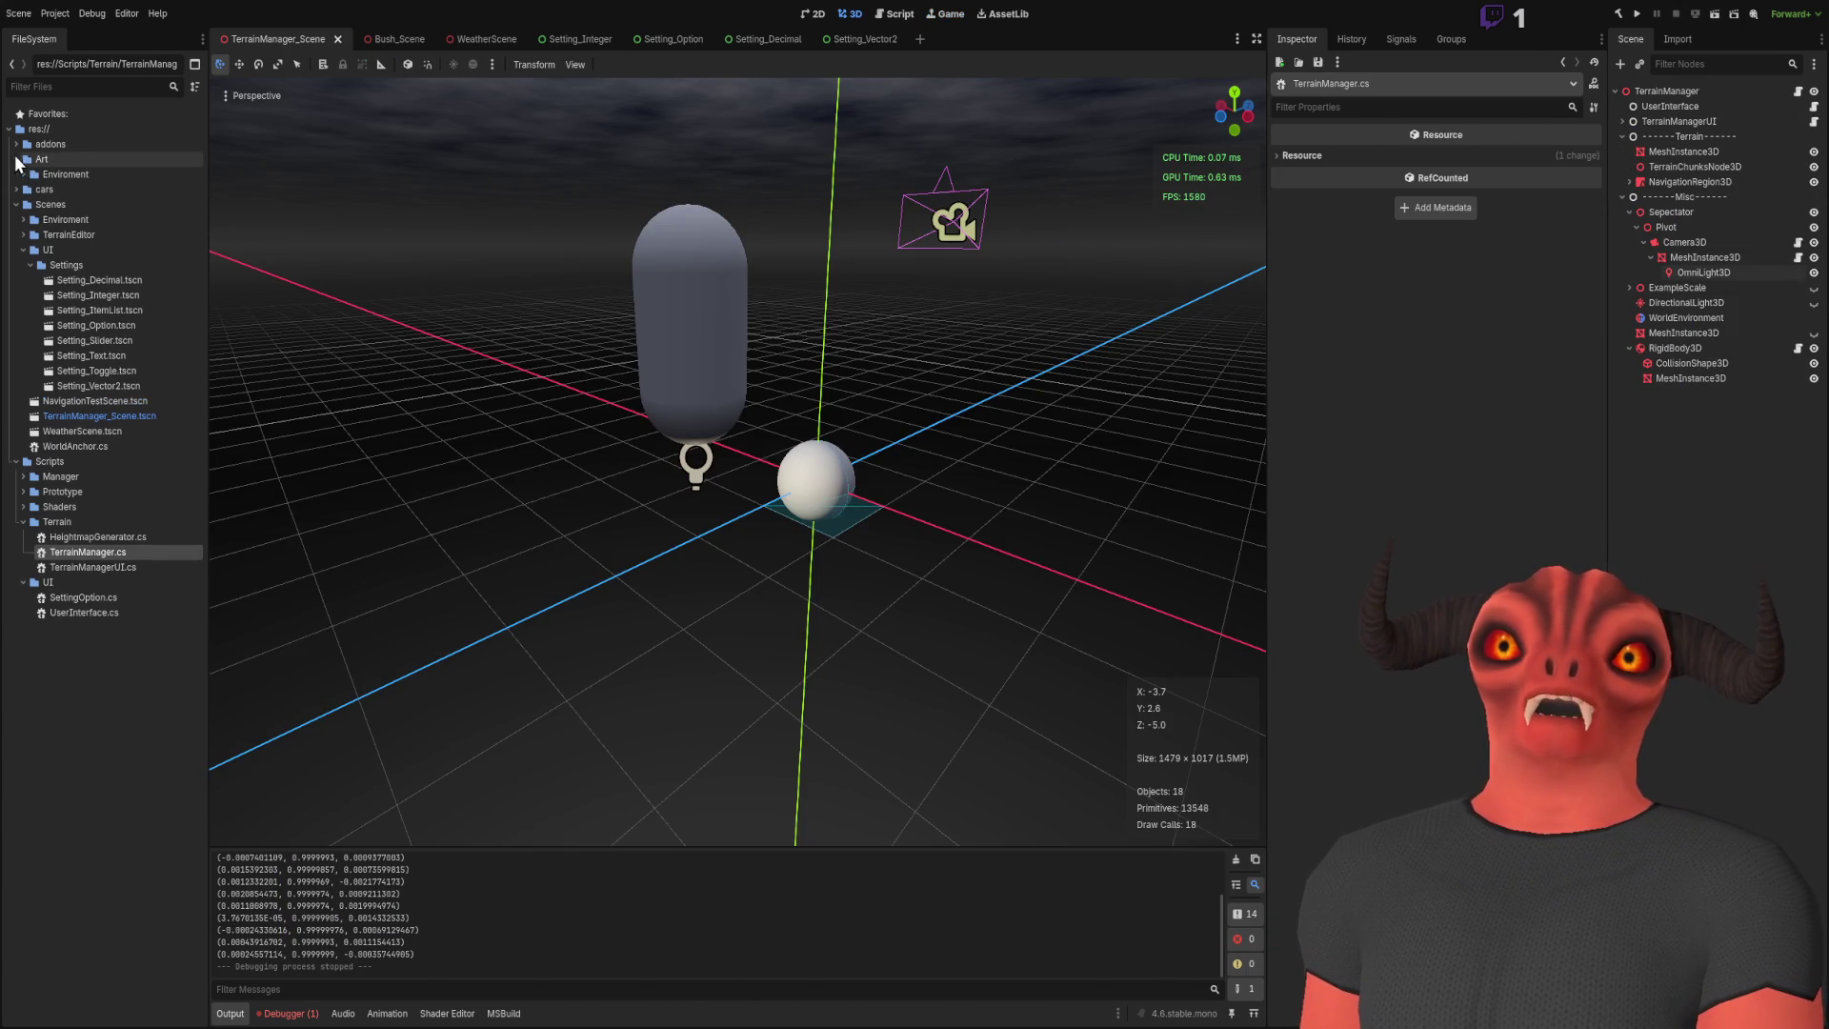
left_click(22, 174)
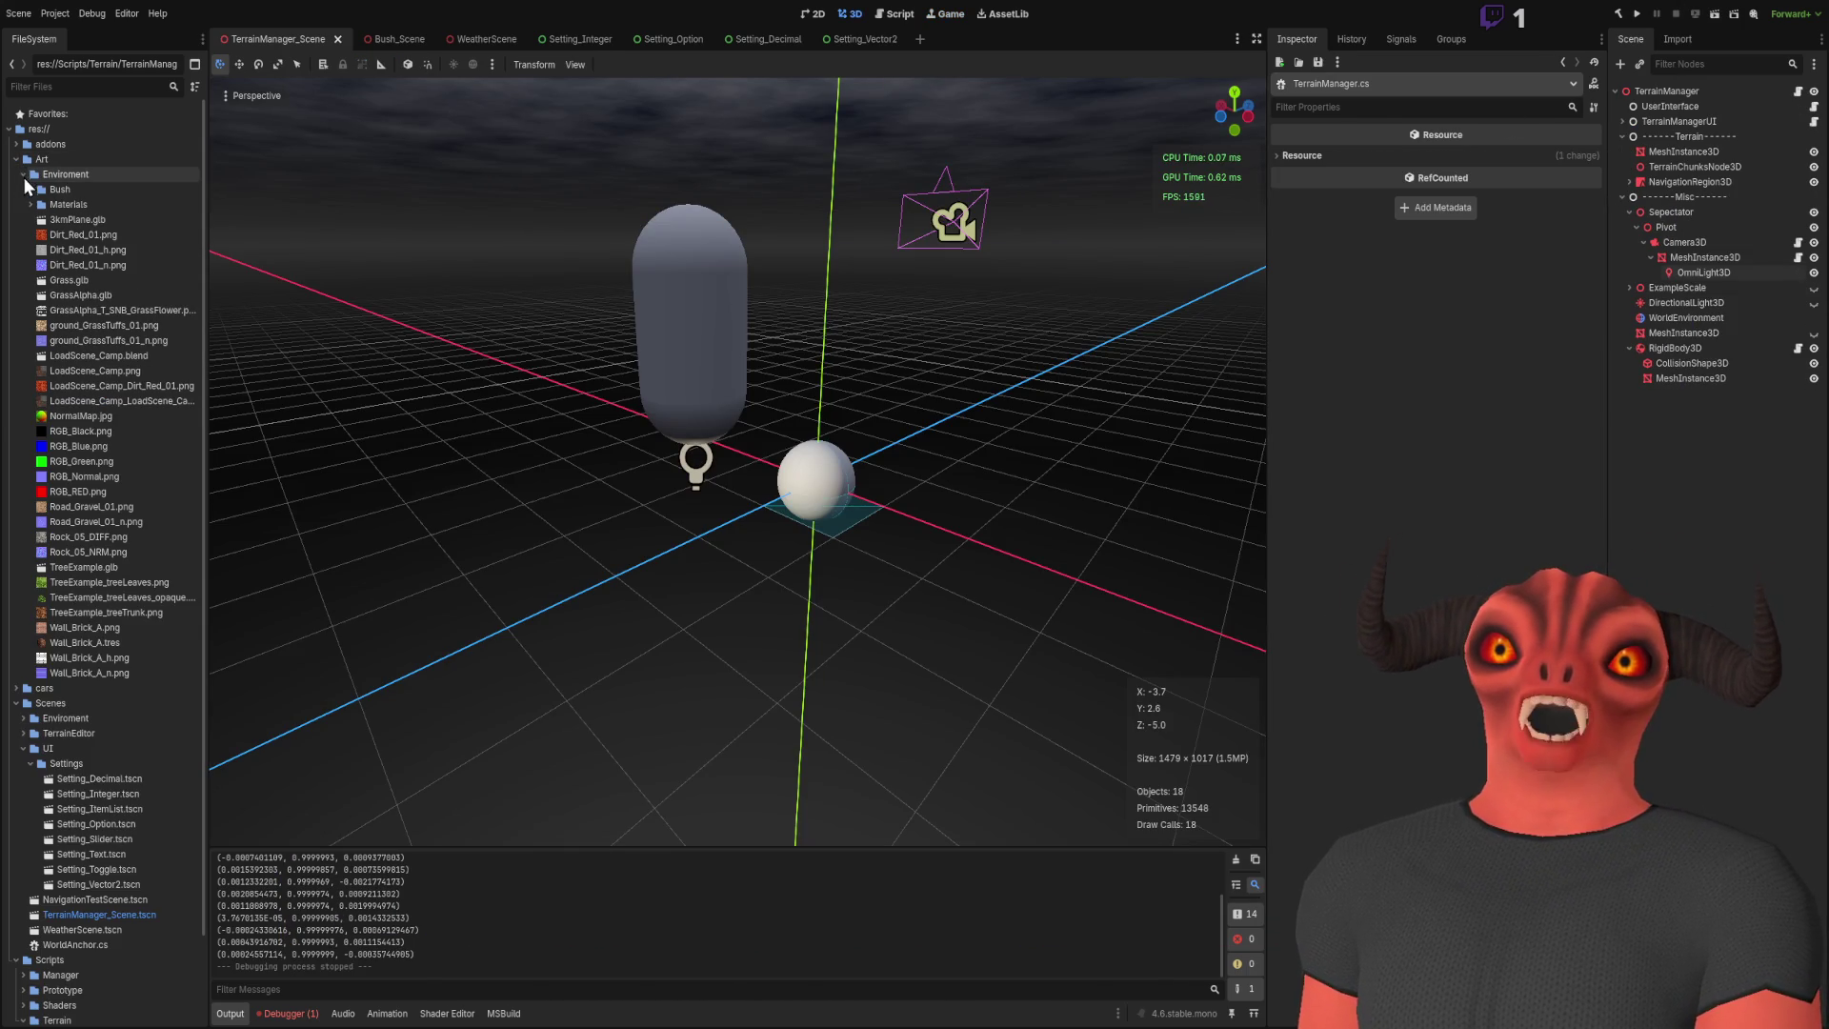
left_click(94, 475)
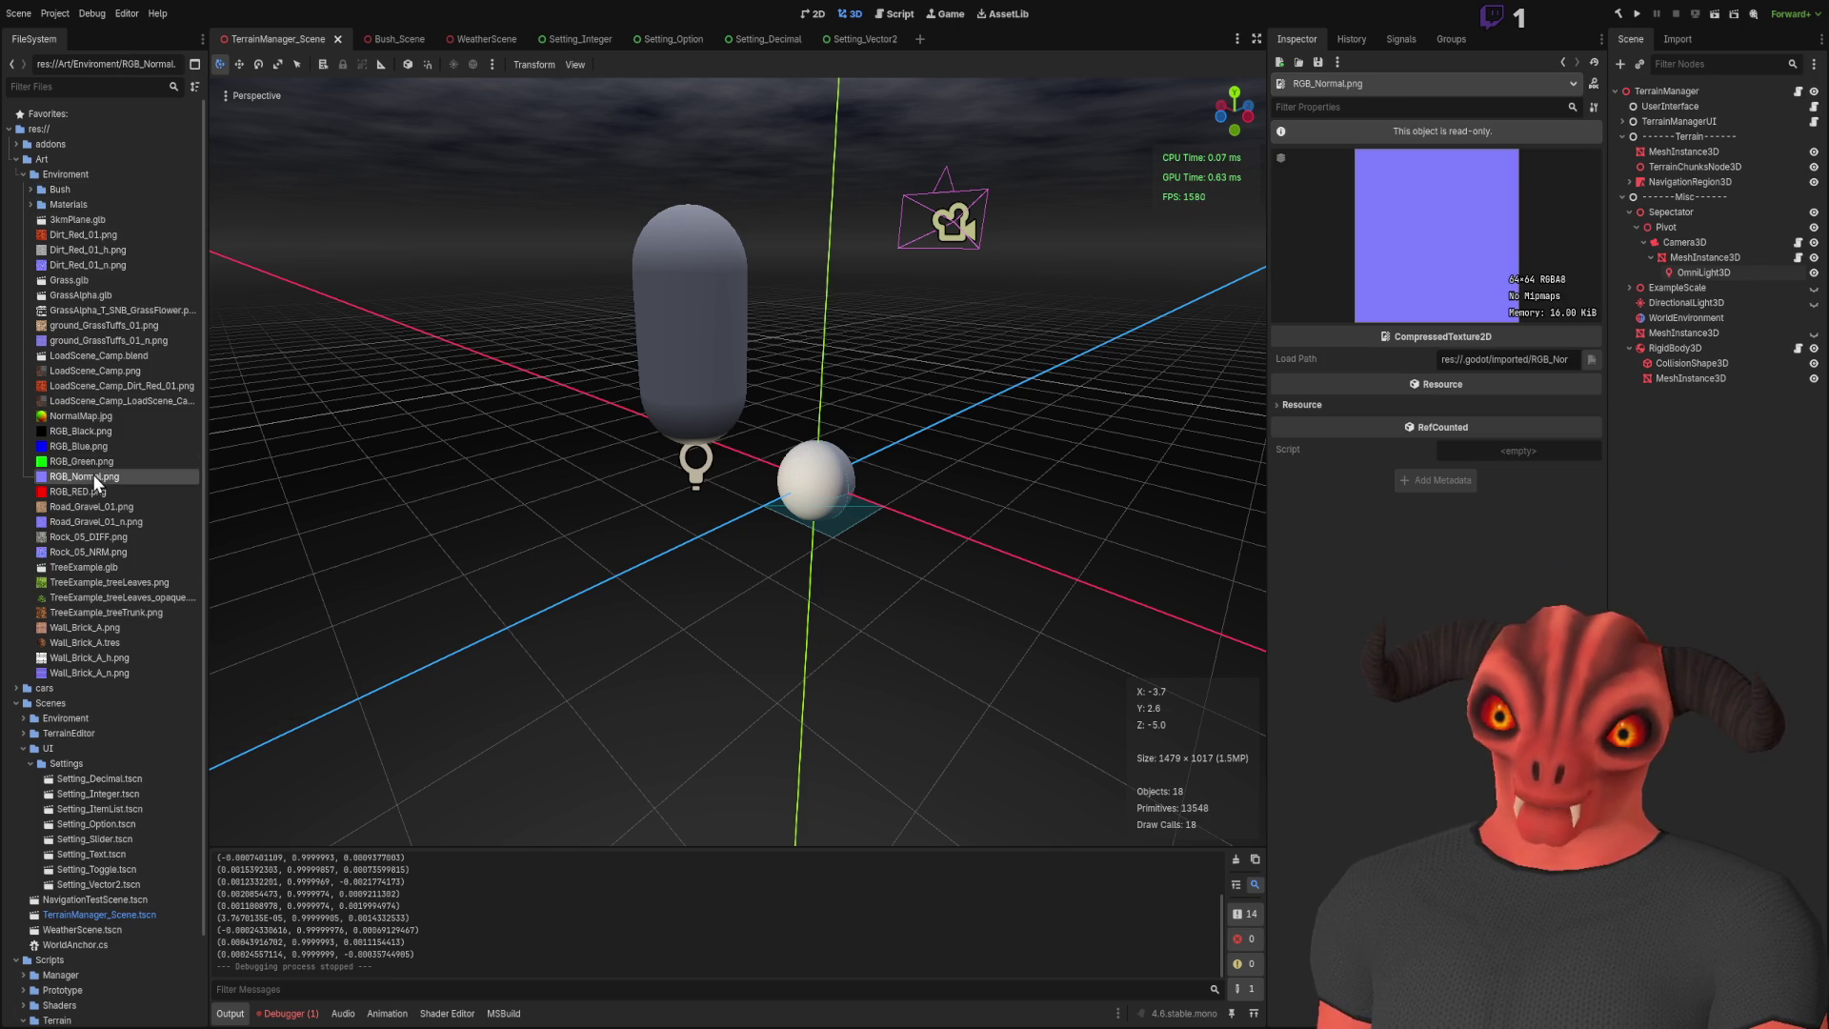
left_click(92, 554)
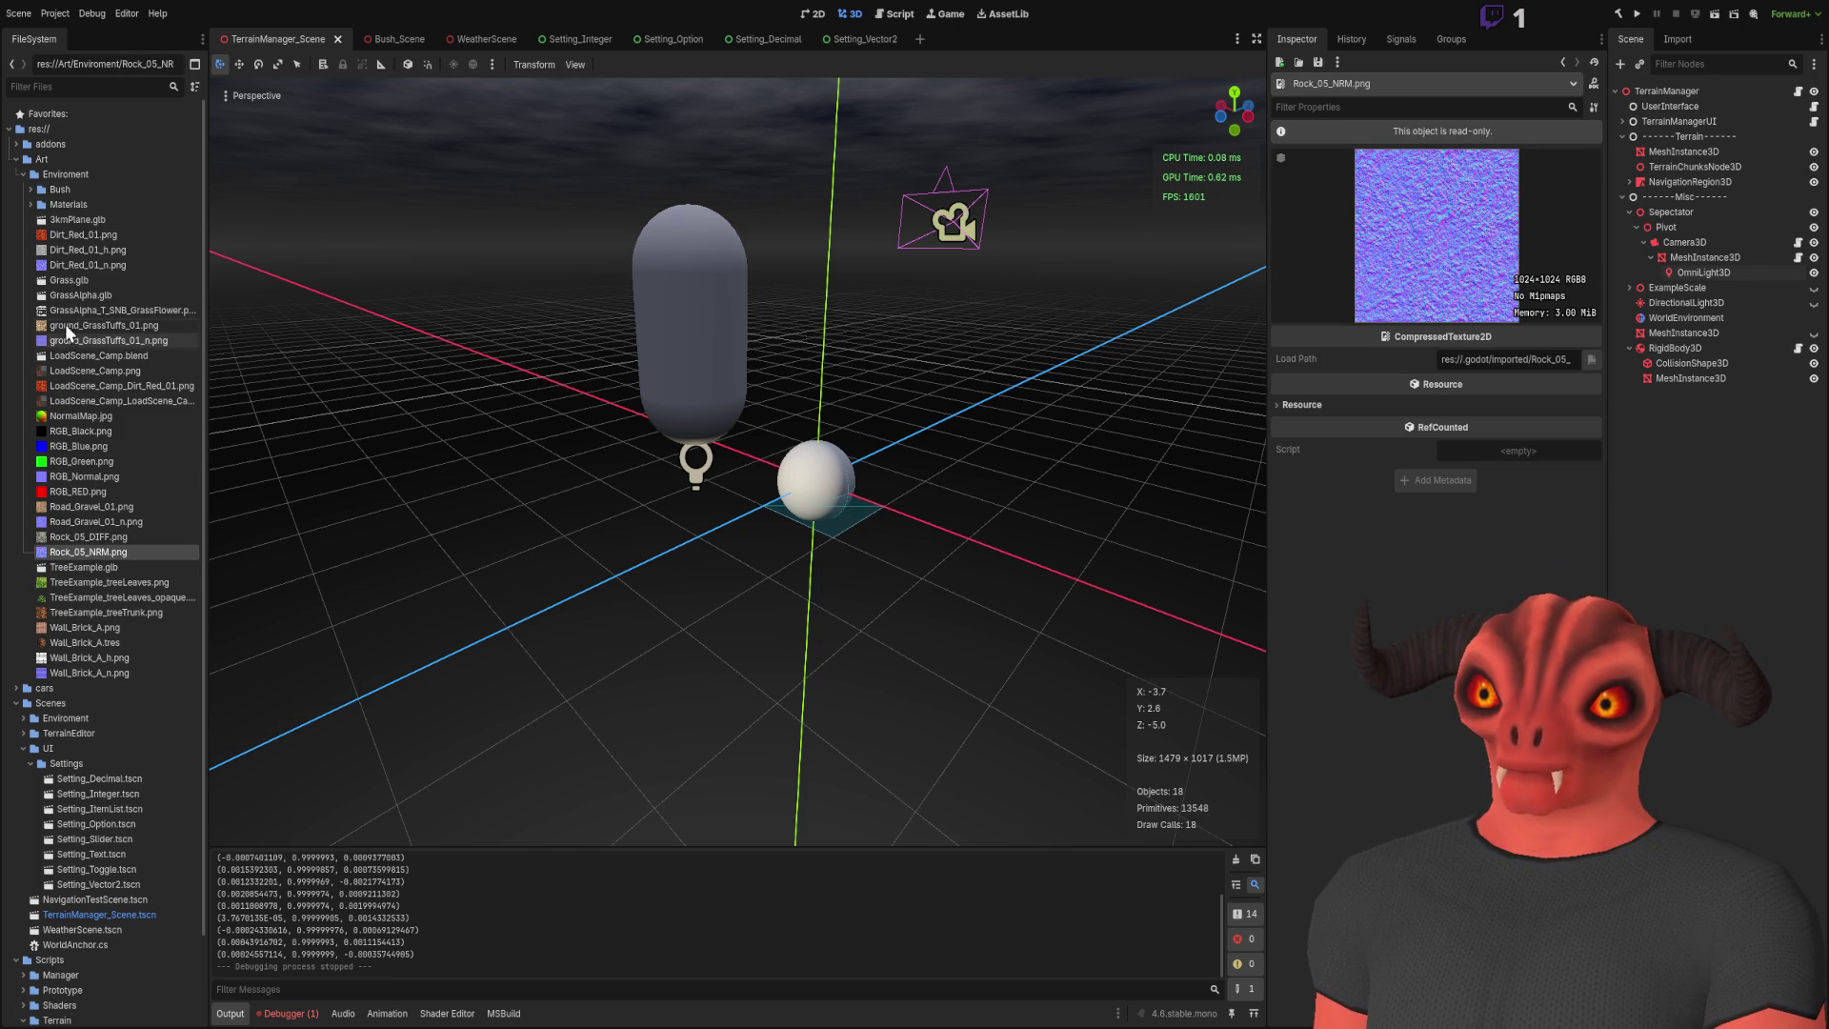
left_click(27, 191)
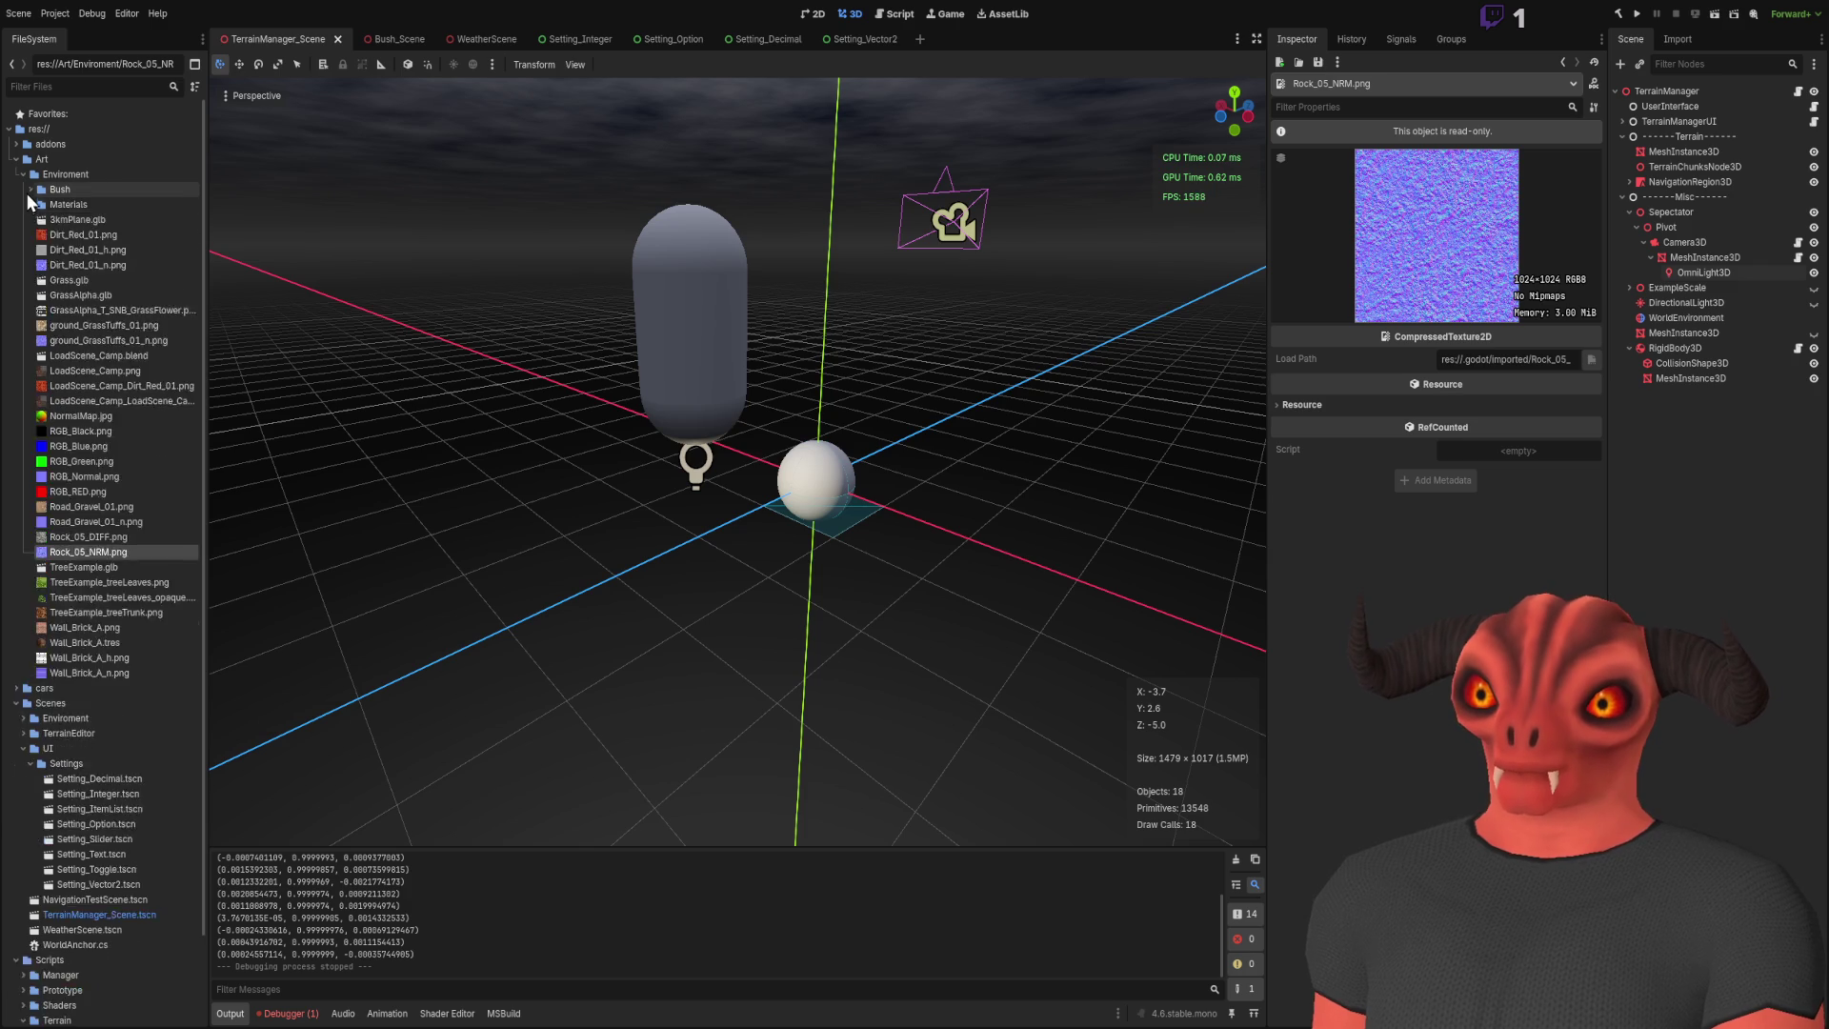
scroll(59, 667, "down", 4)
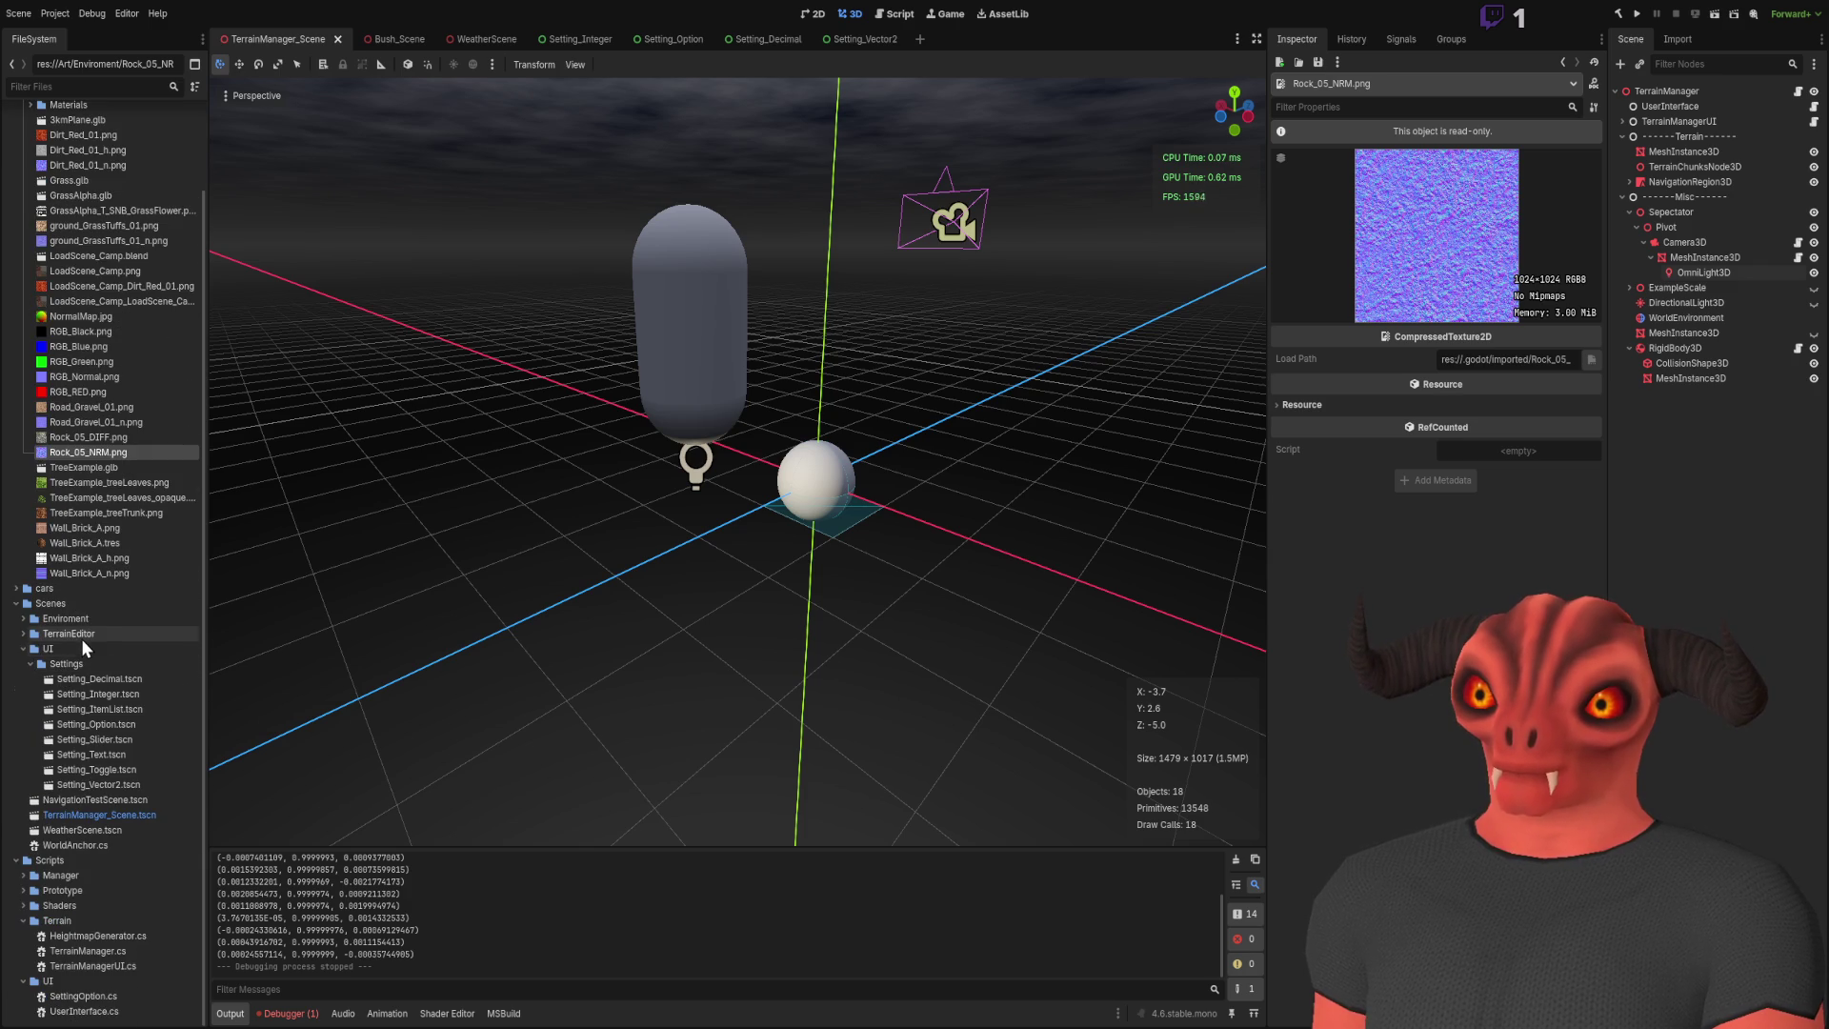
scroll(89, 602, "up", 3)
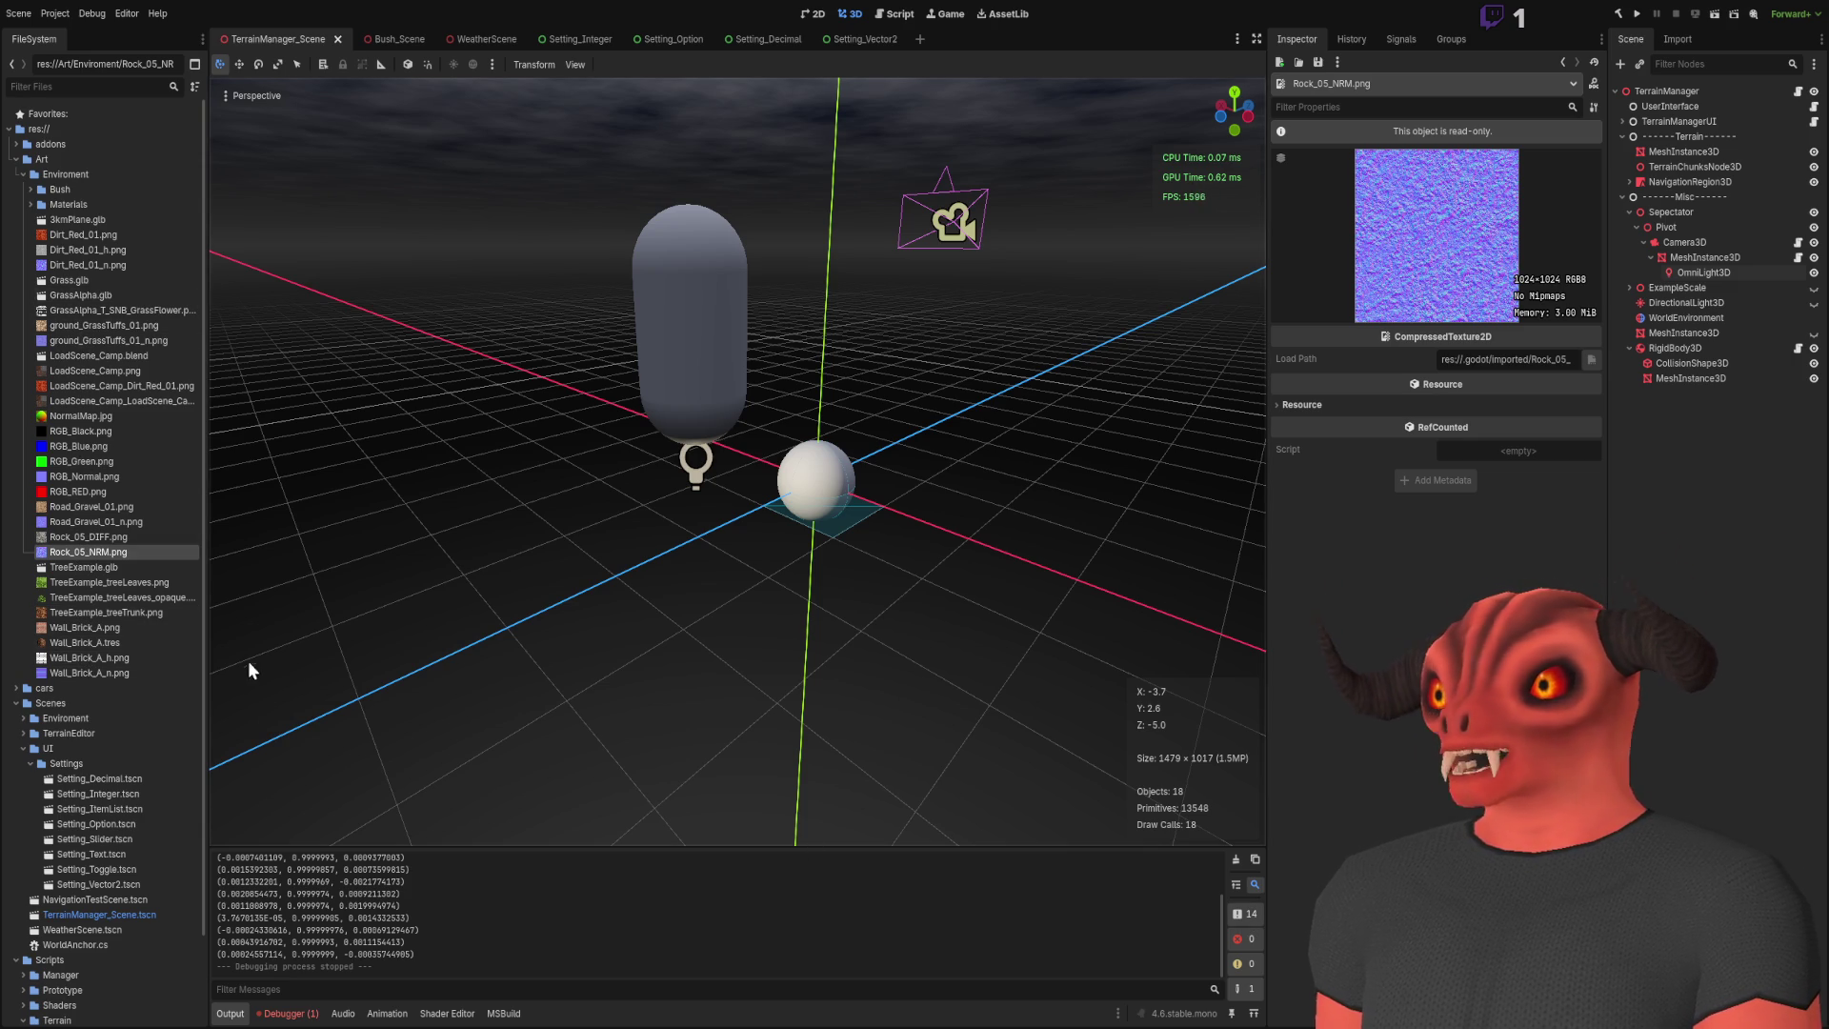
scroll(120, 588, "down", 3)
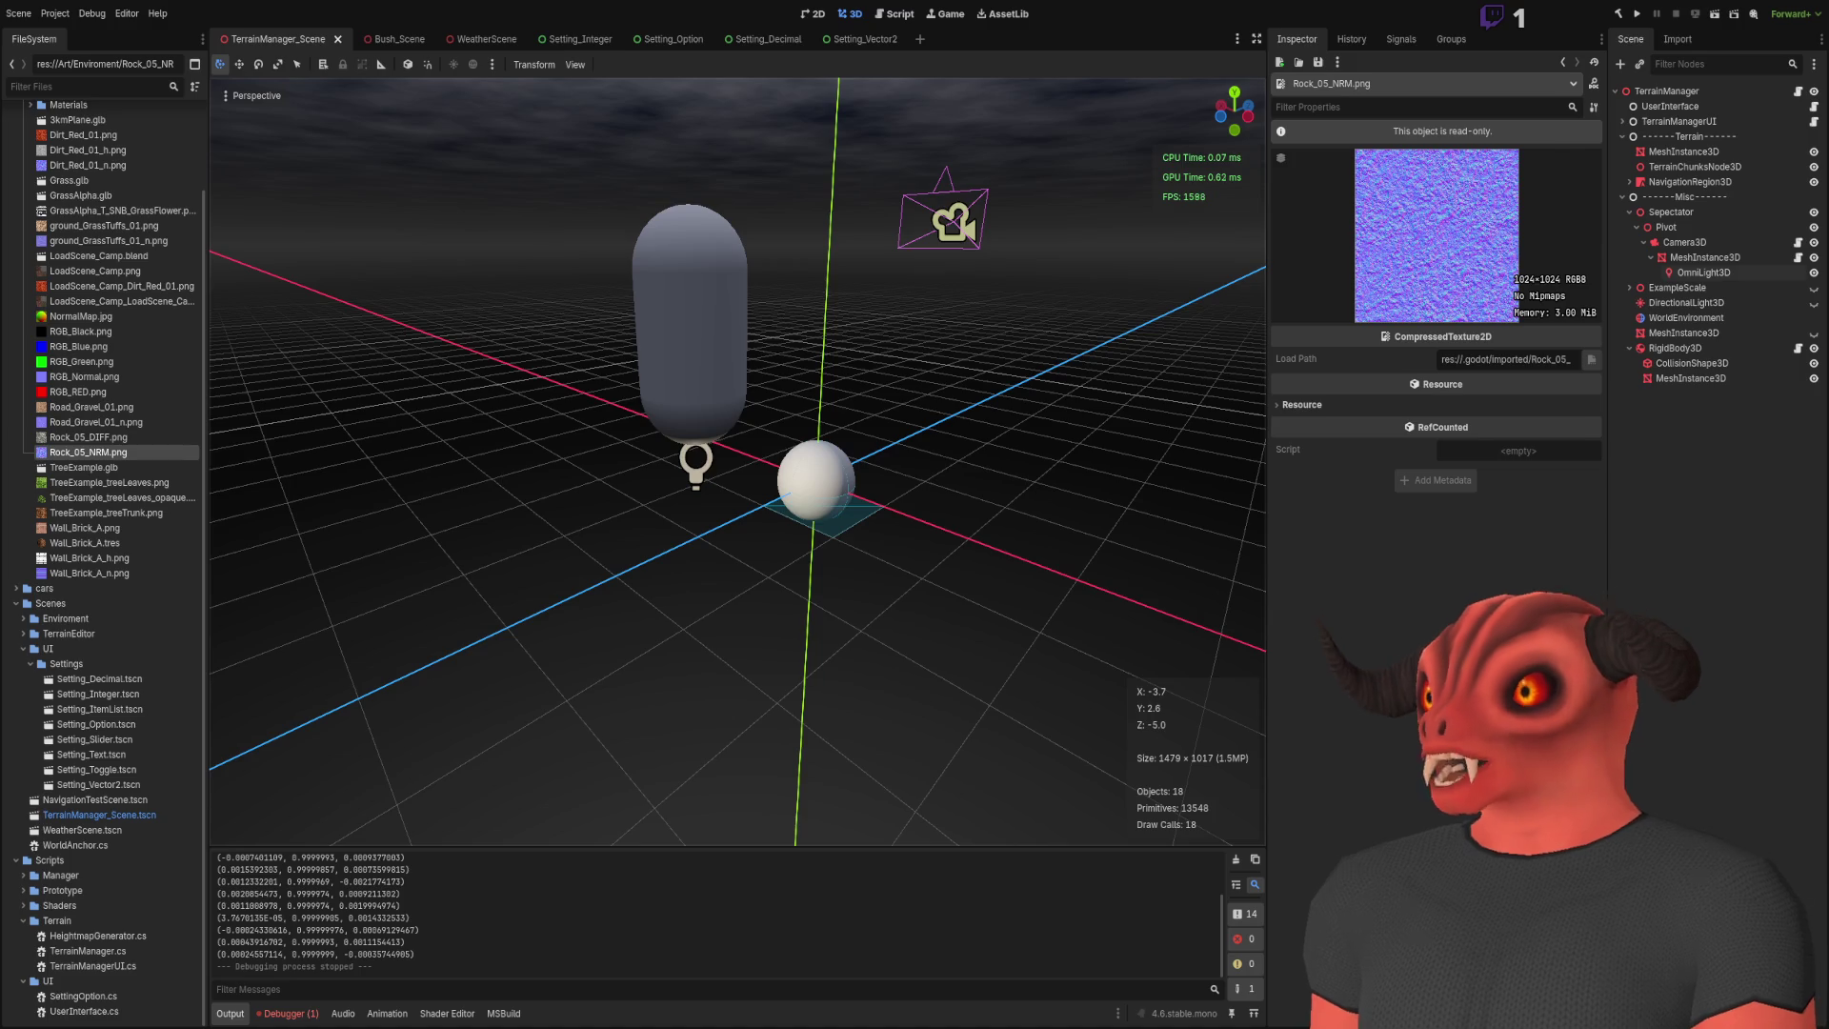
key("alt+Tab")
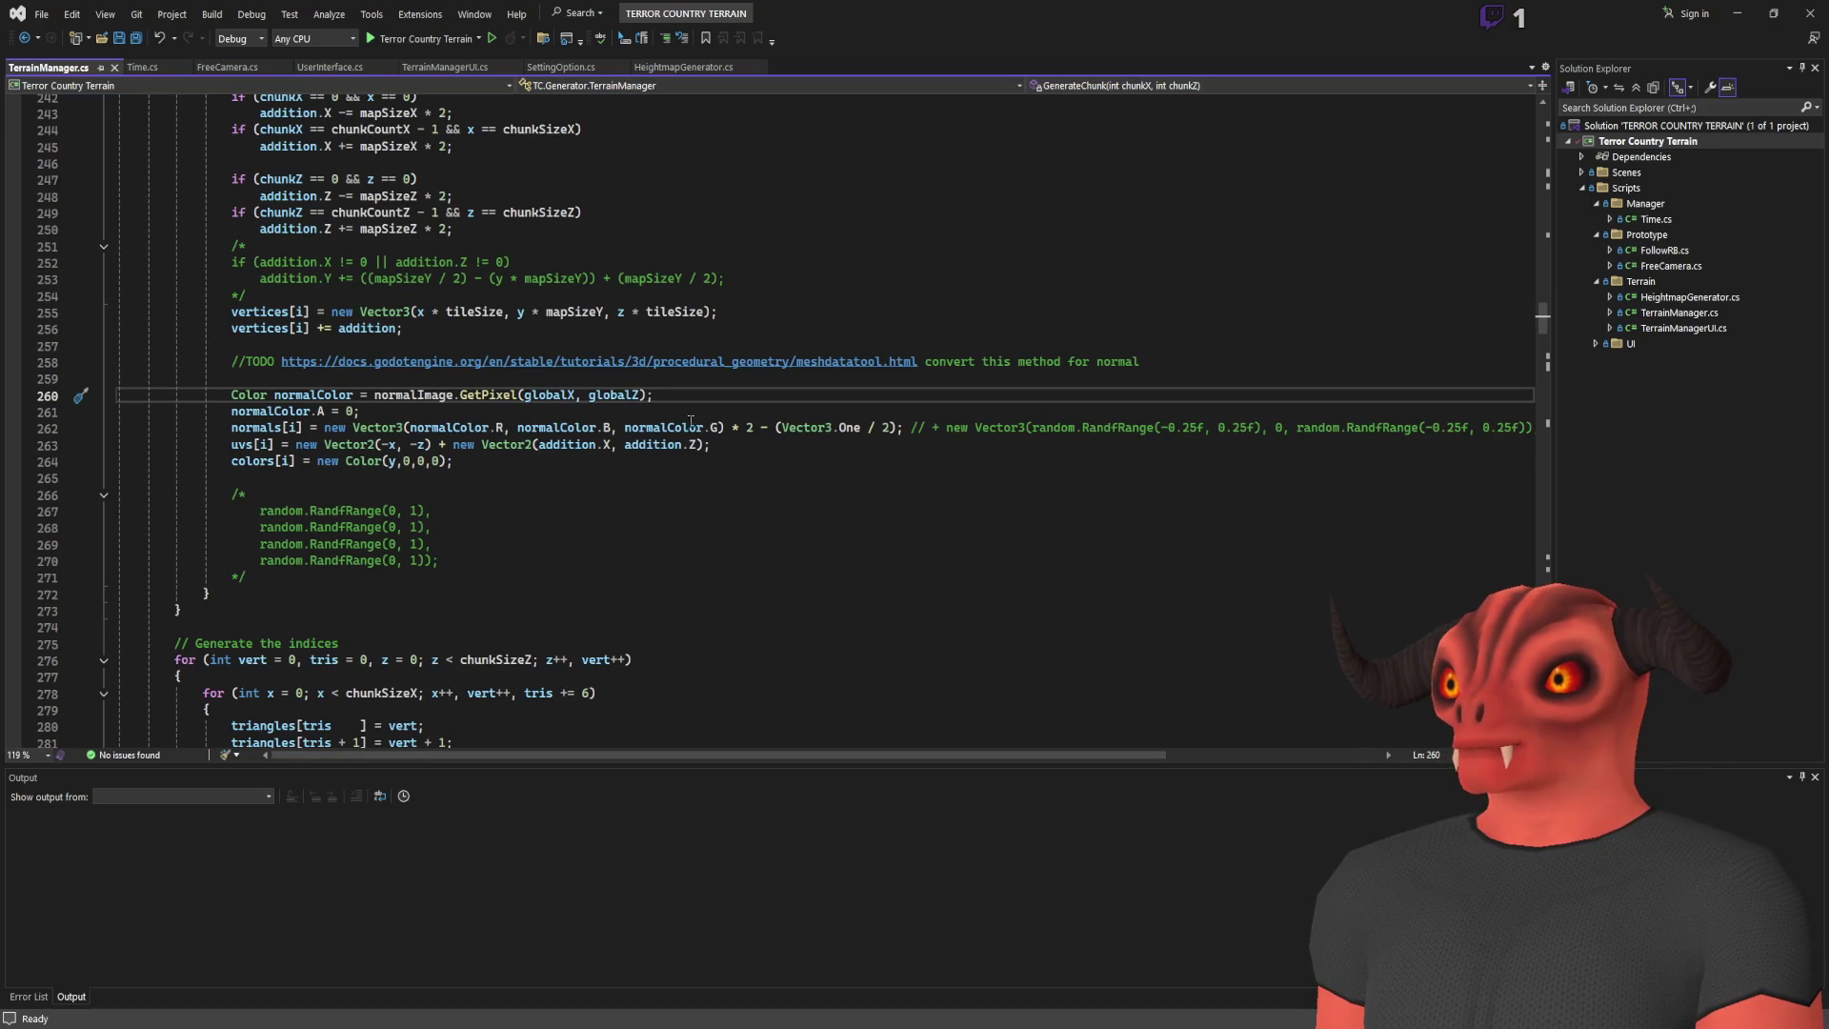
Step: Change line 262 to use -normalColor.G, save, and build the project in Godot
left_click(407, 428)
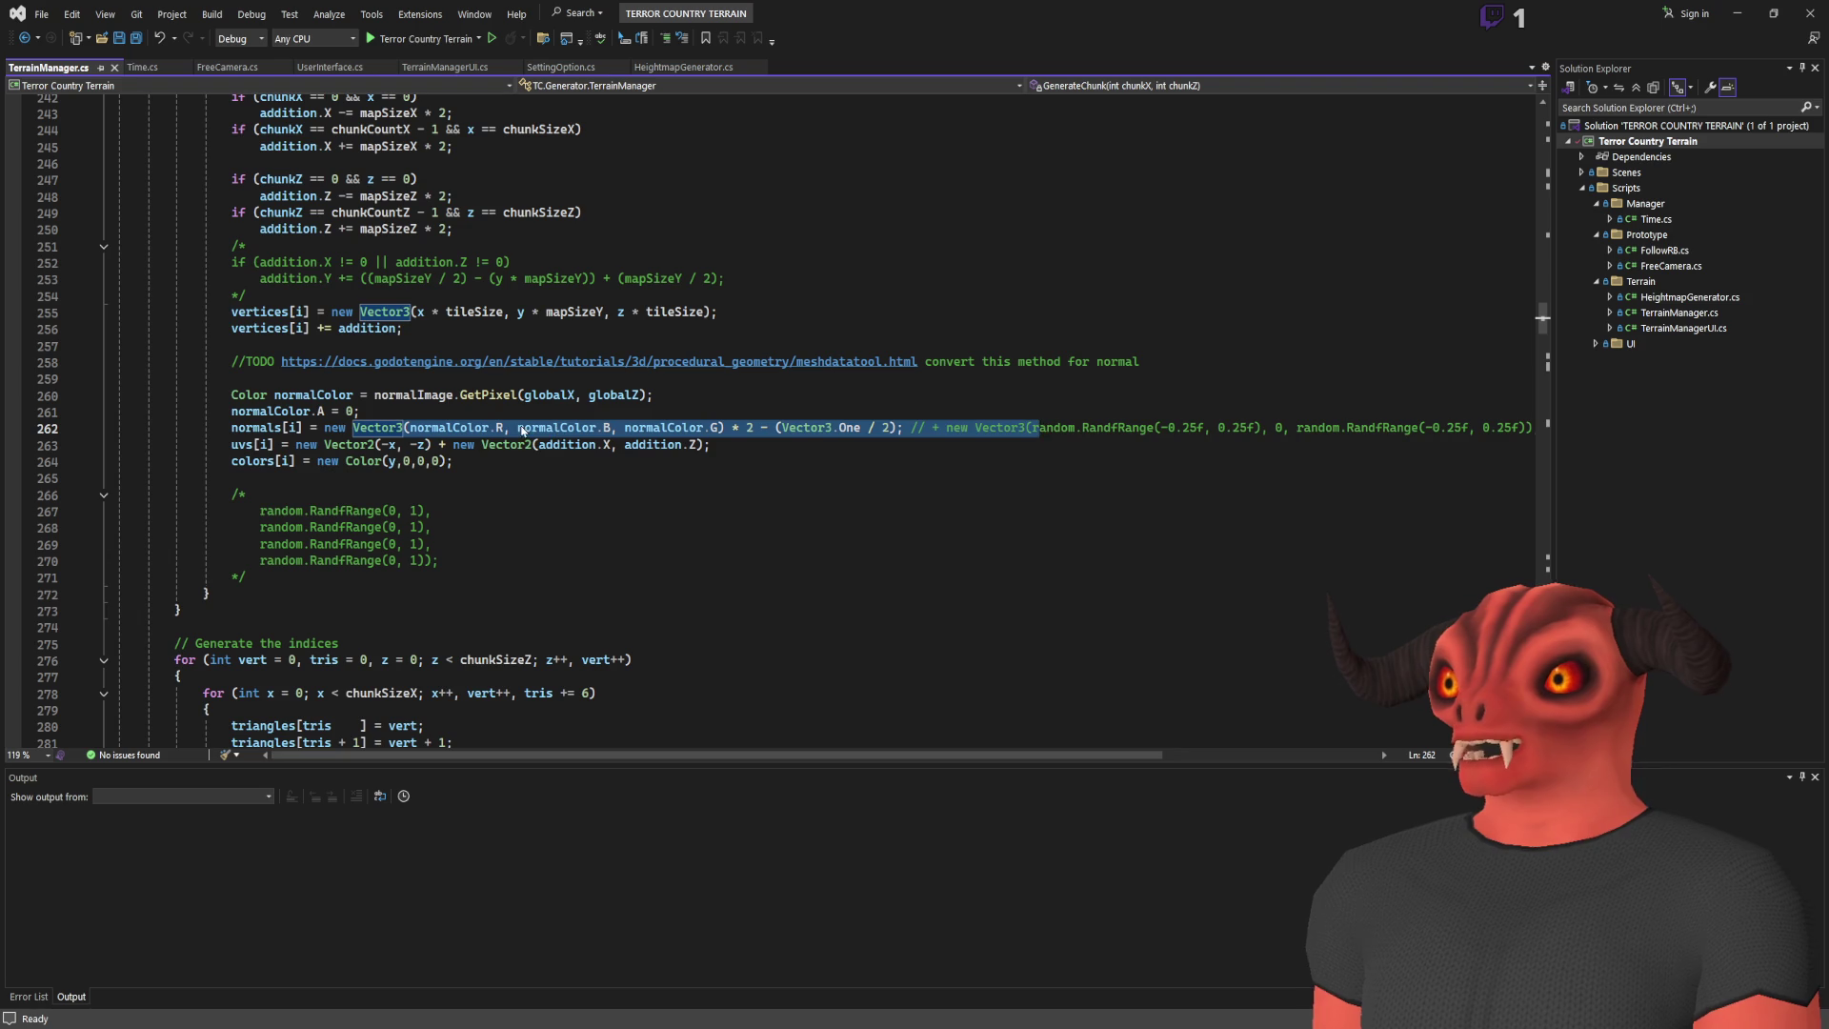
left_click(476, 427)
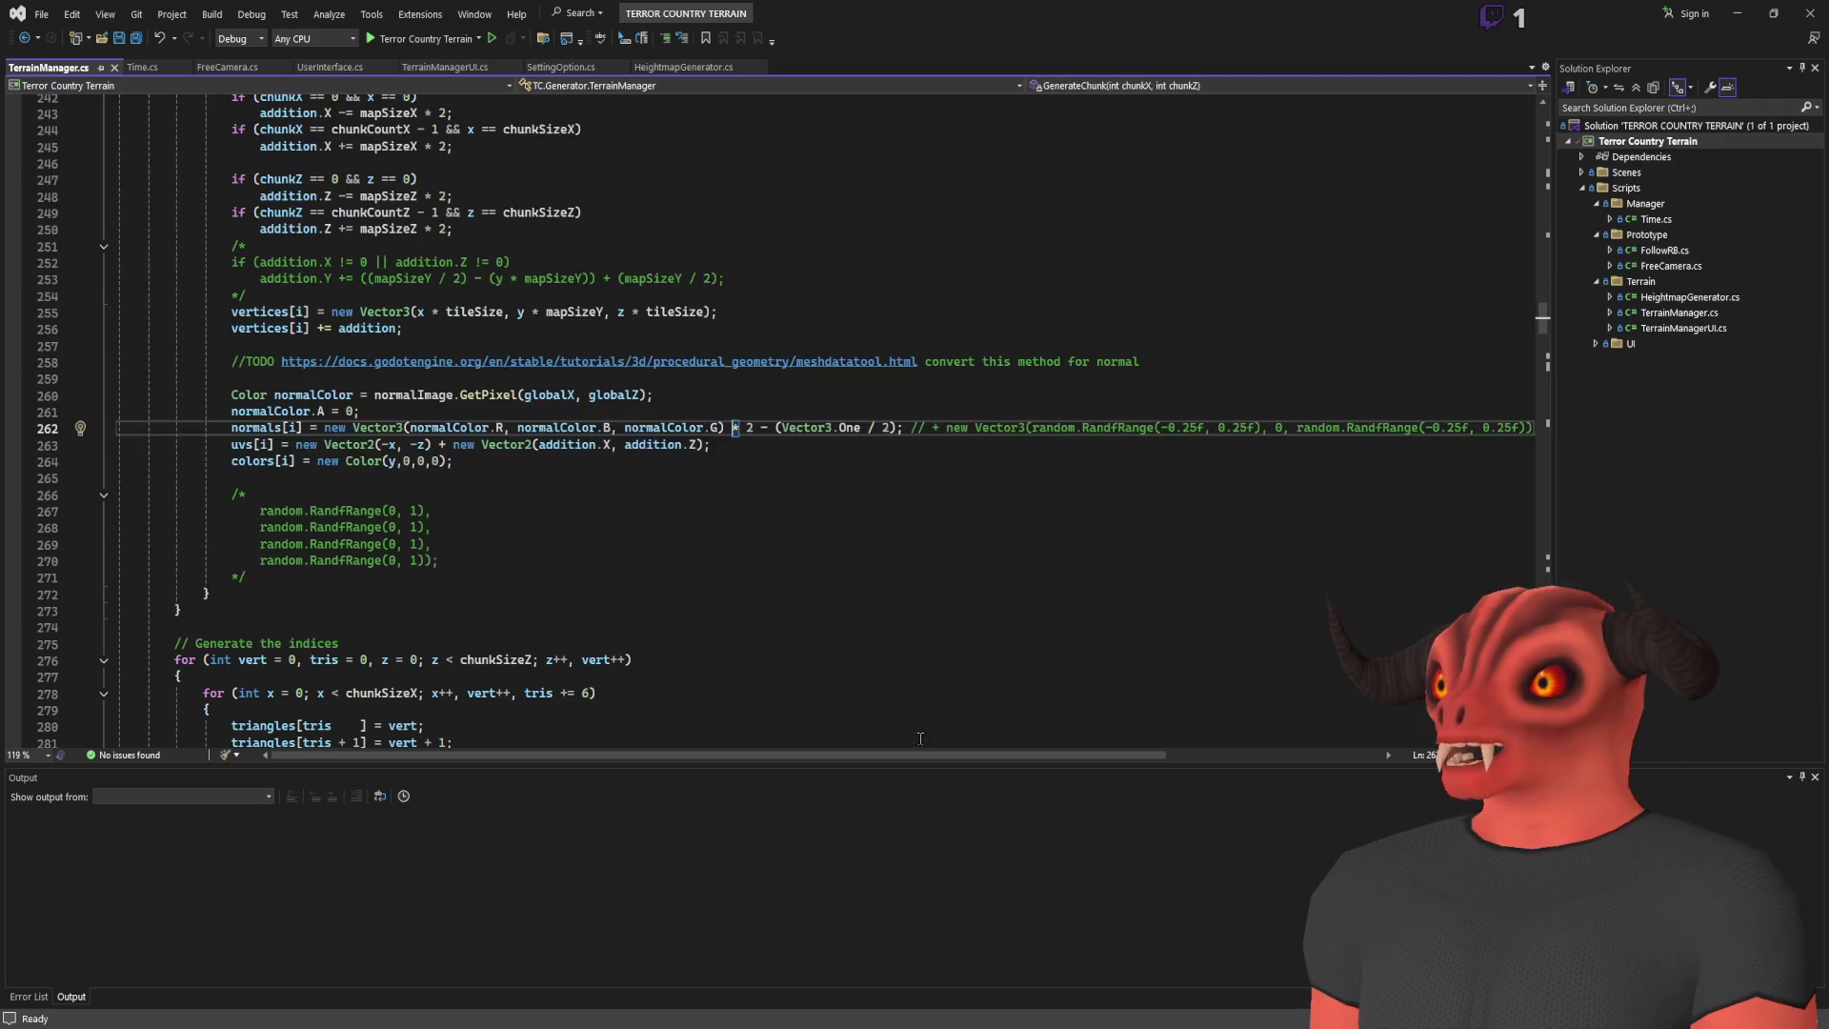
type("-")
left_click(868, 406)
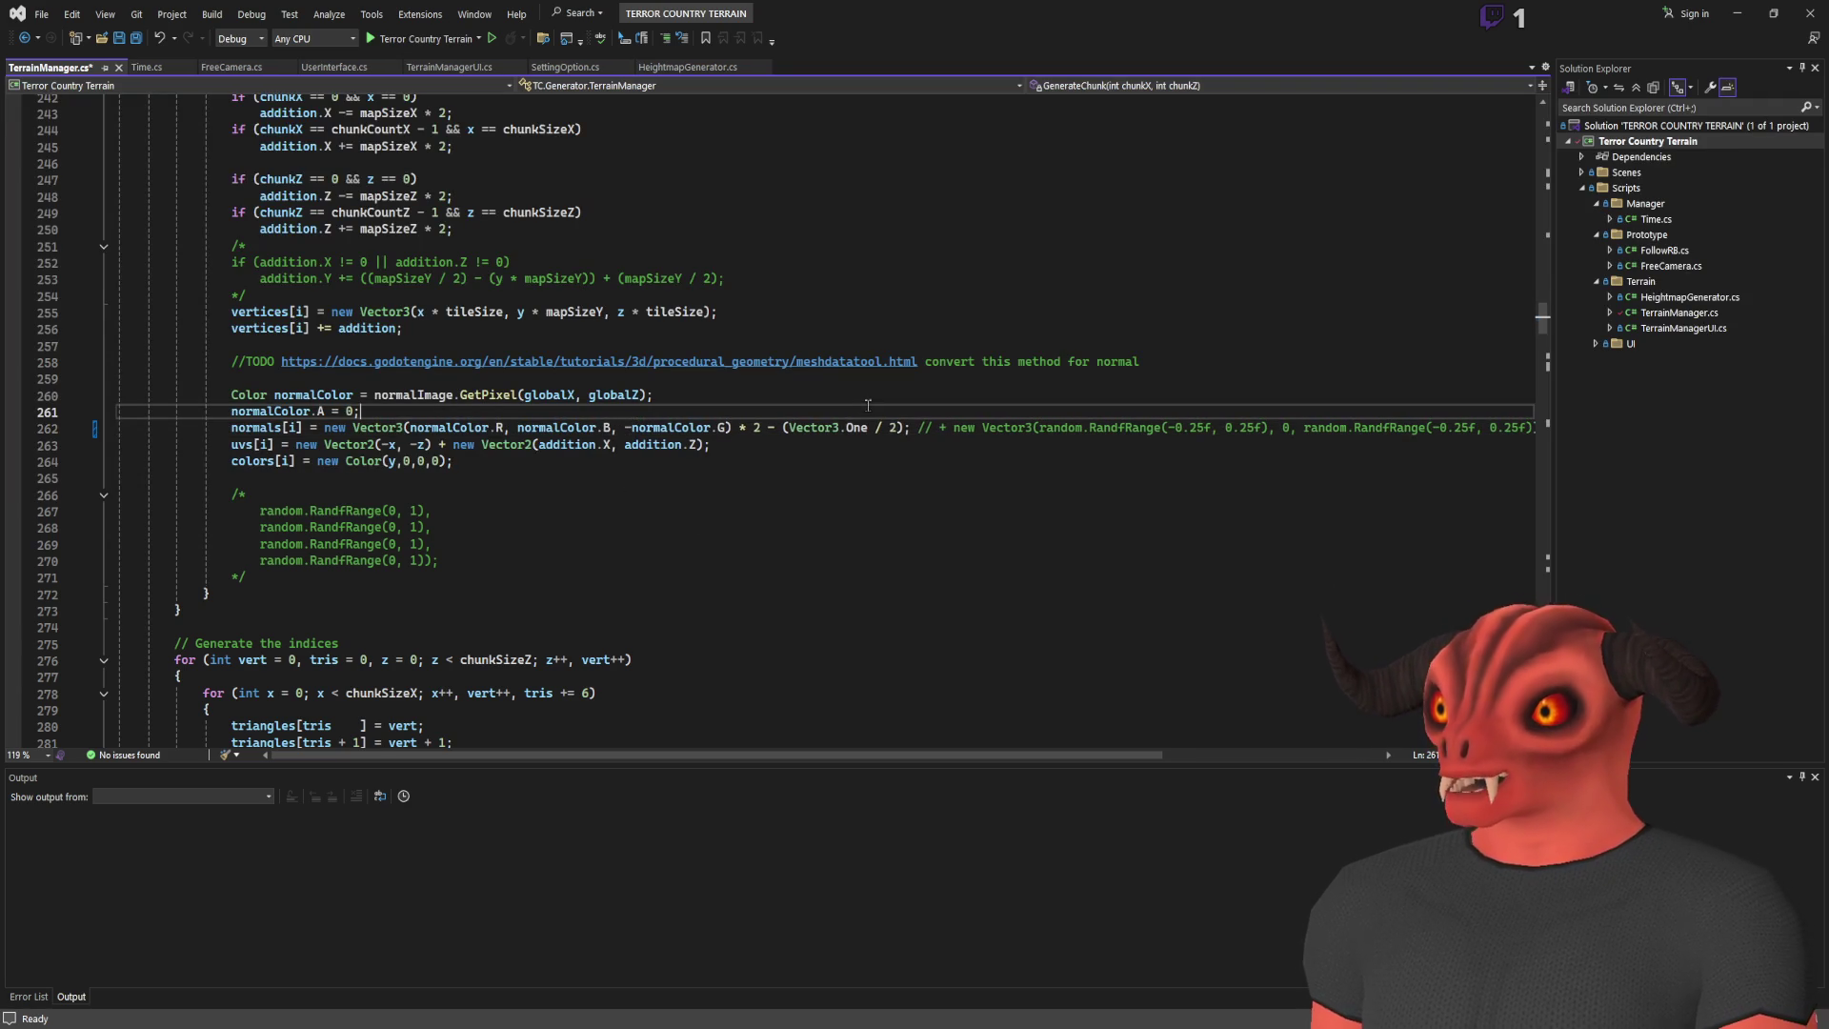
key("ctrl+s")
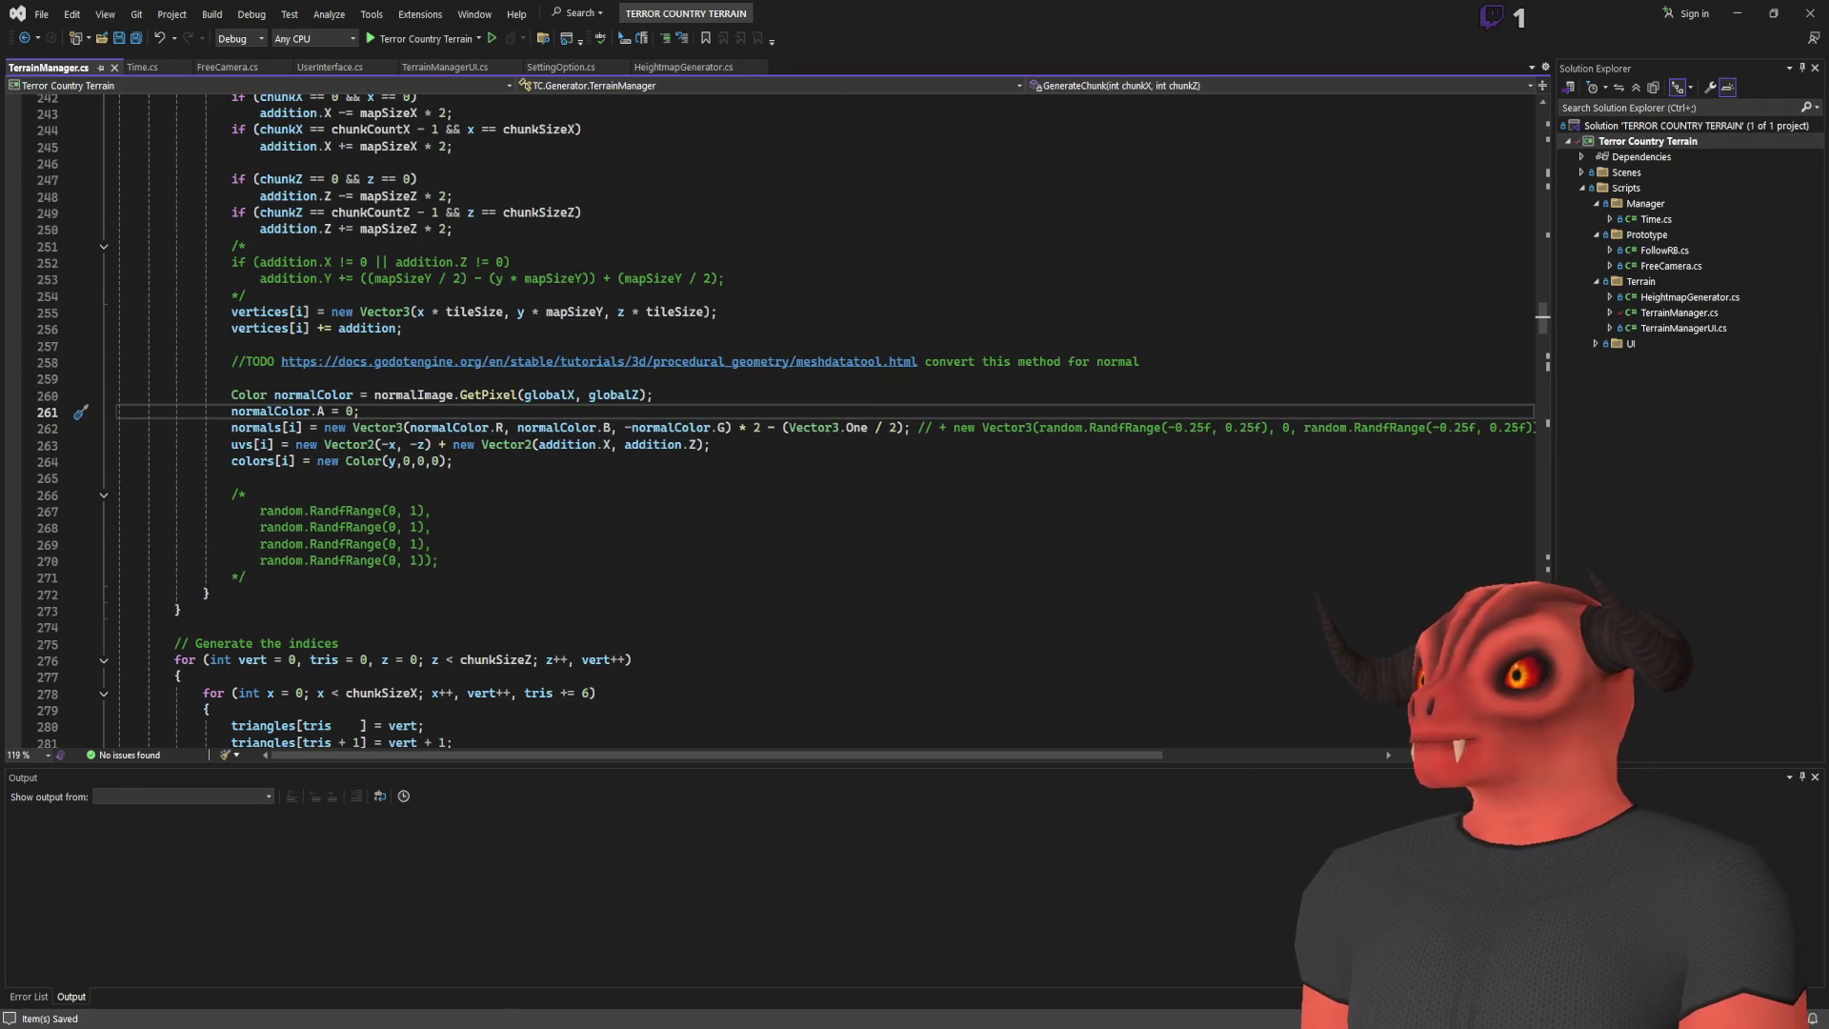
key("alt+Tab")
left_click(1619, 16)
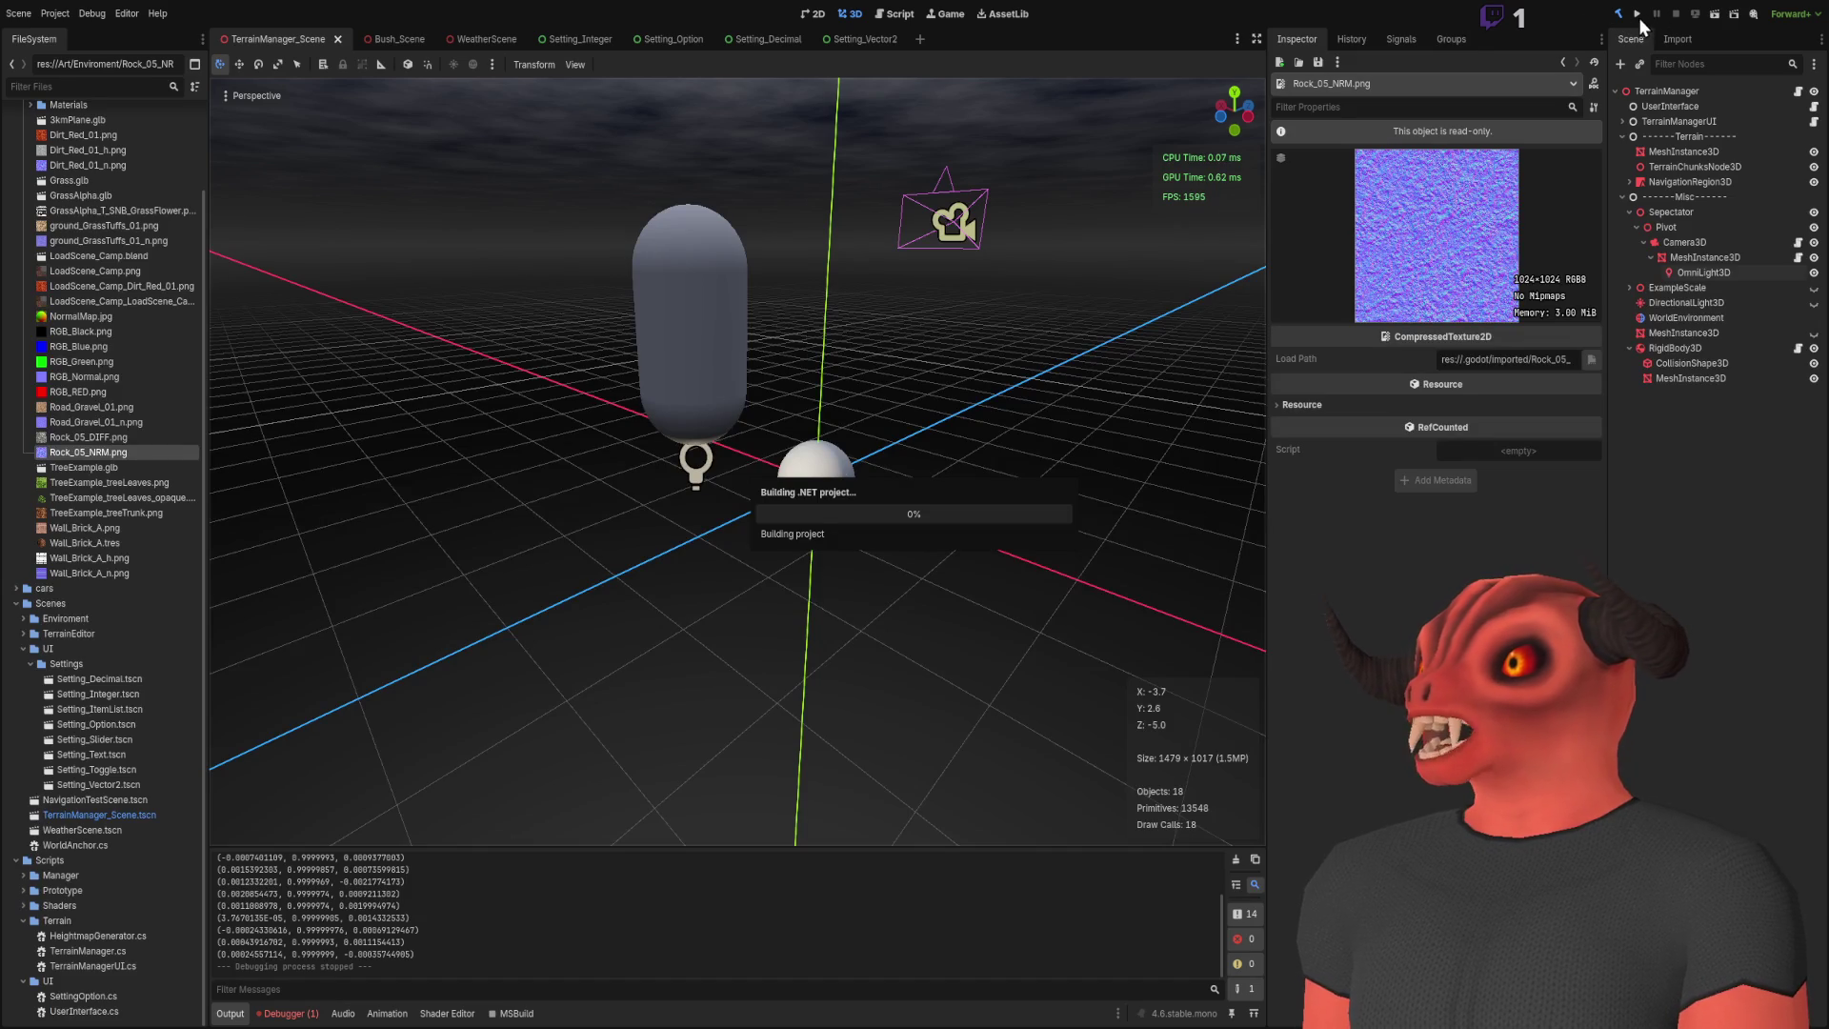
left_click(1714, 15)
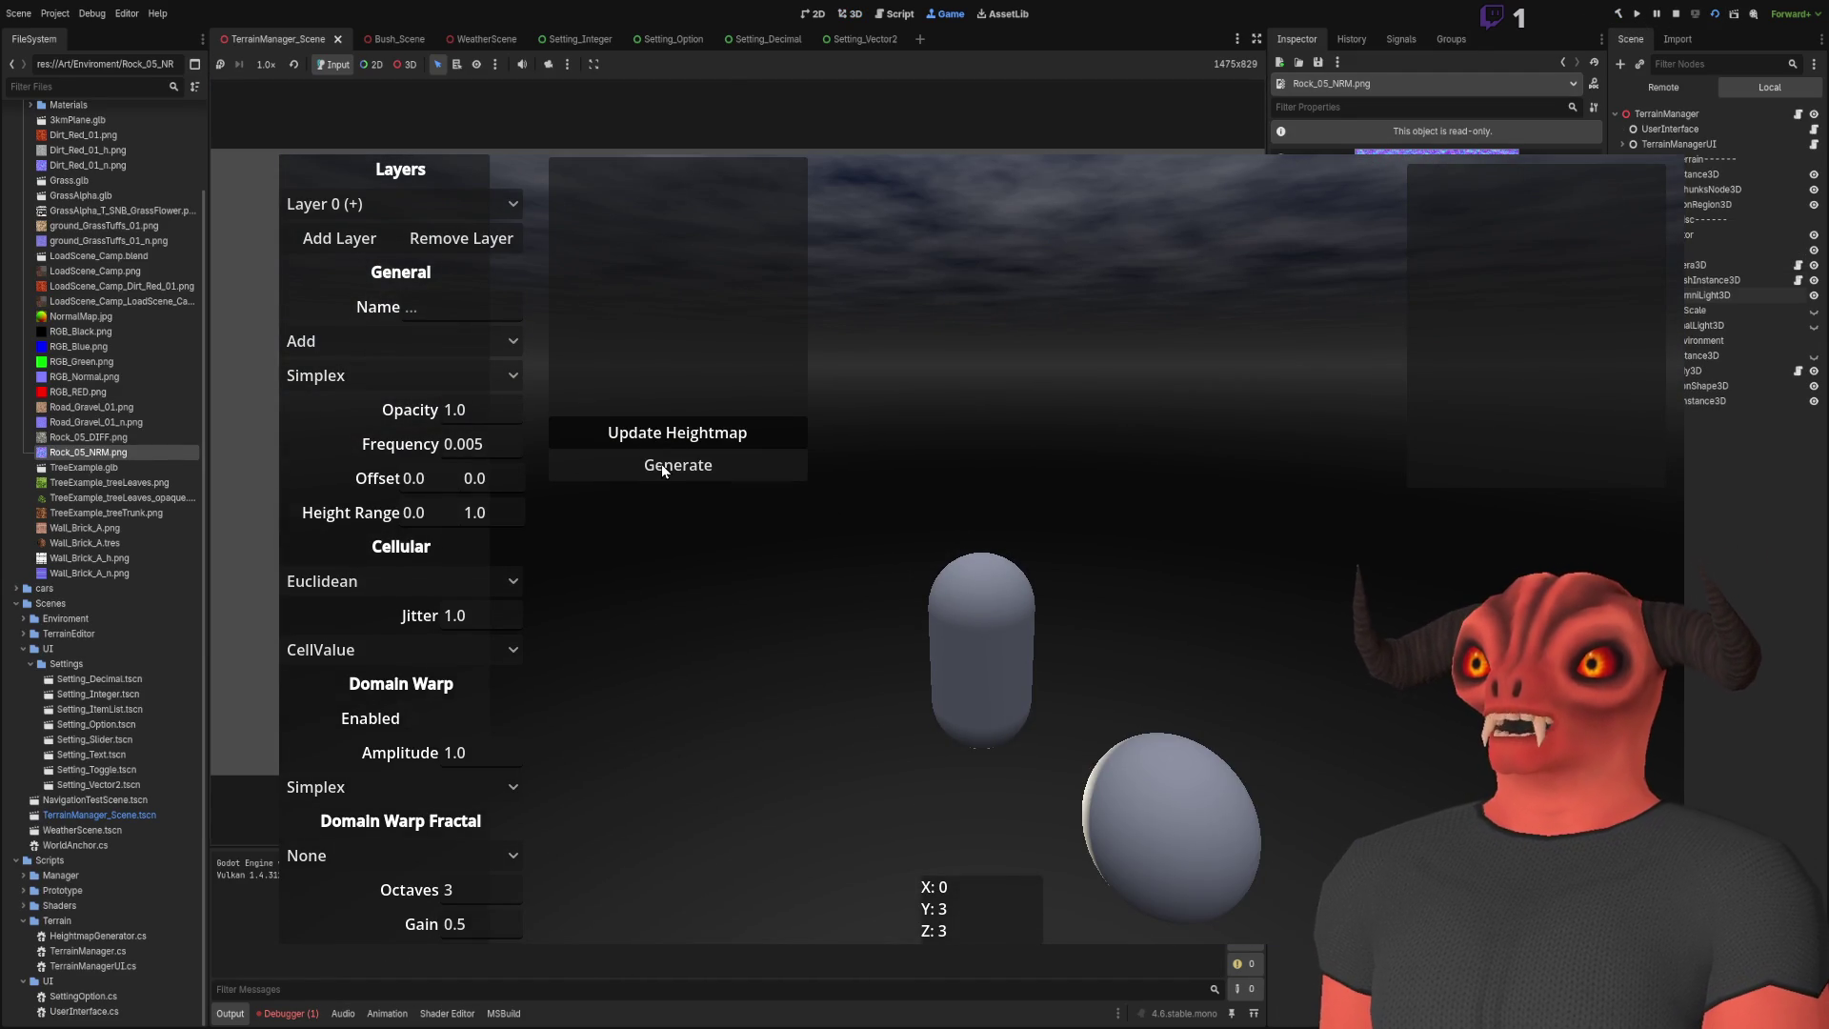
left_click(661, 465)
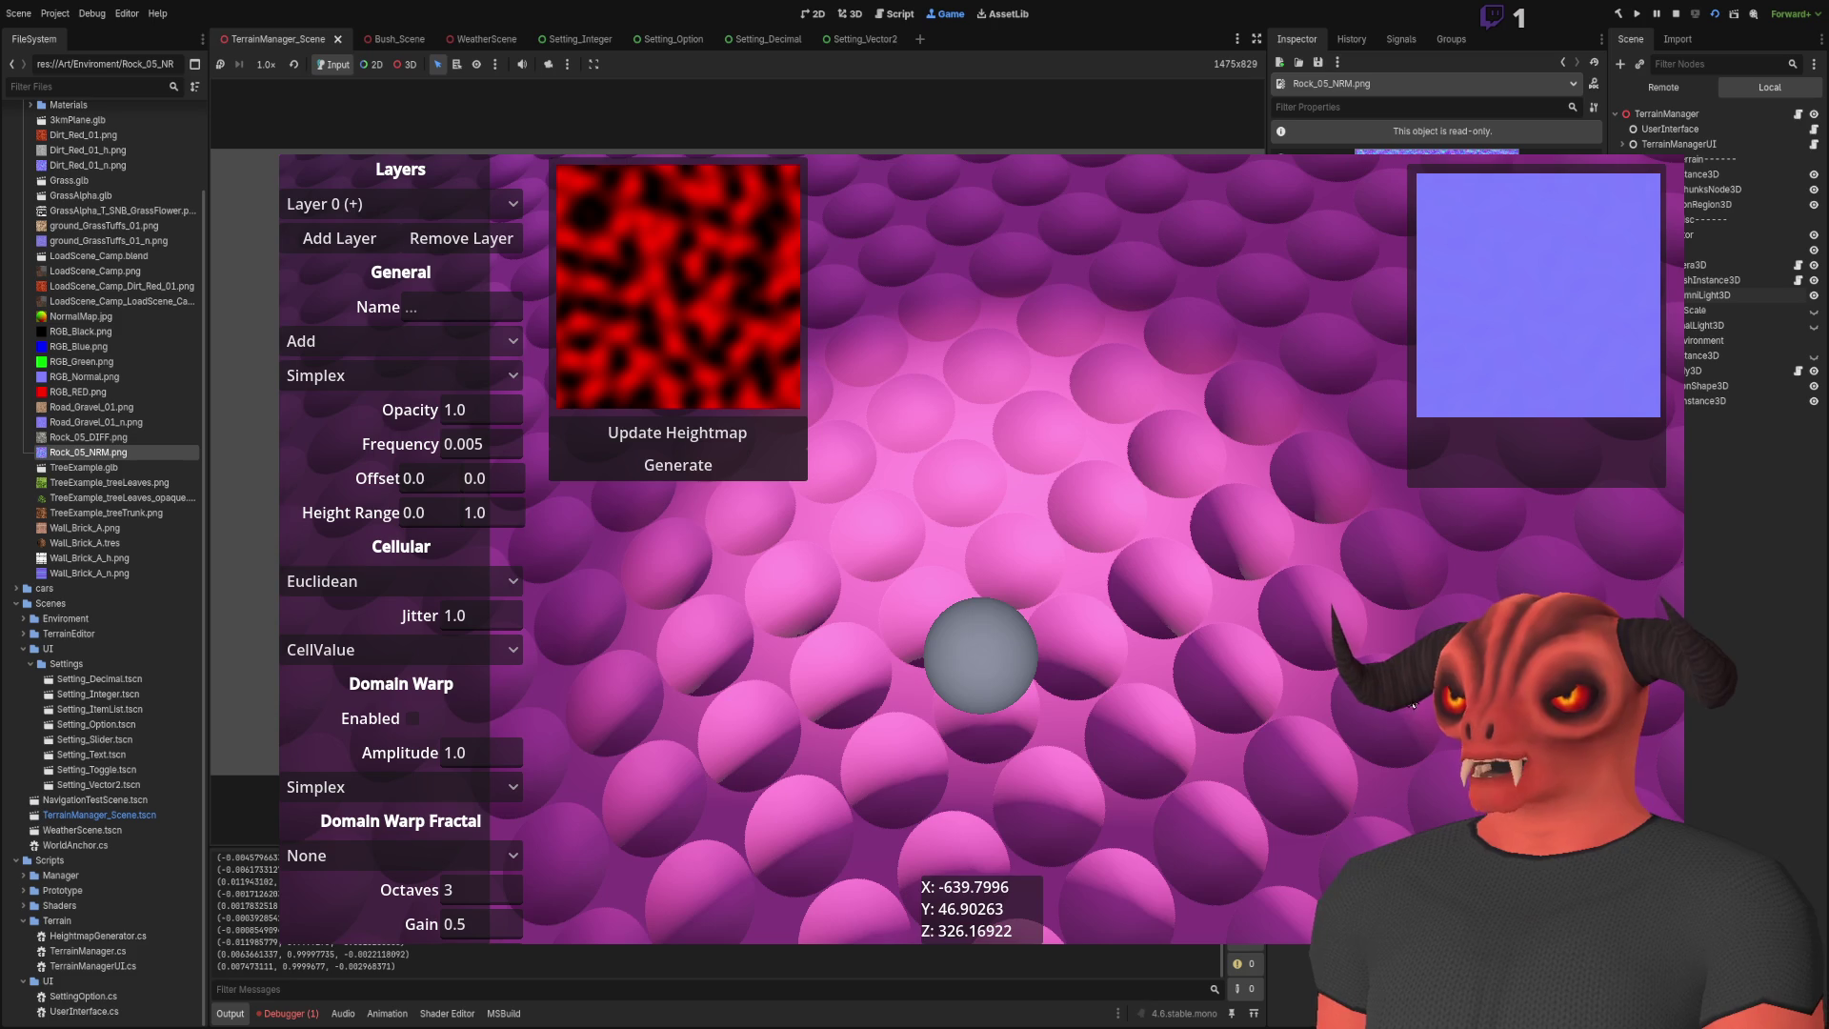
mouse_move(973, 433)
left_mouse_down()
mouse_move(974, 286)
mouse_move(973, 457)
left_mouse_up()
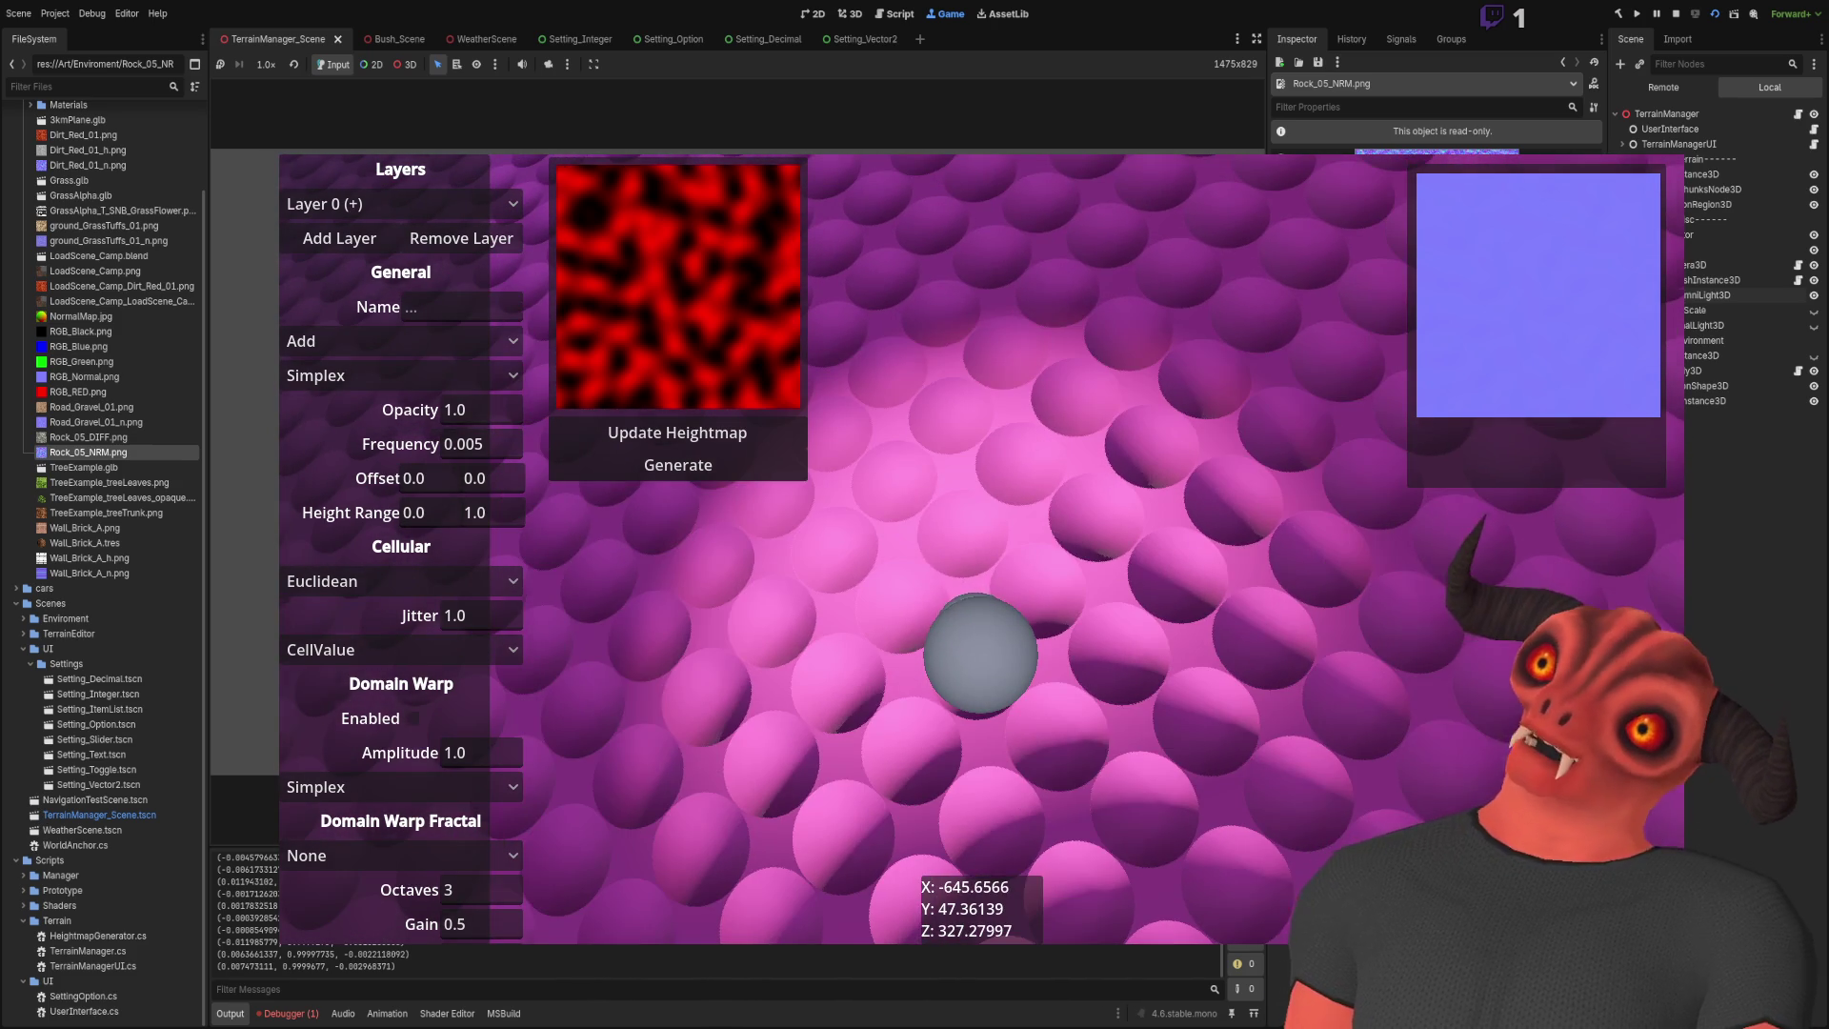
key("w")
key("s")
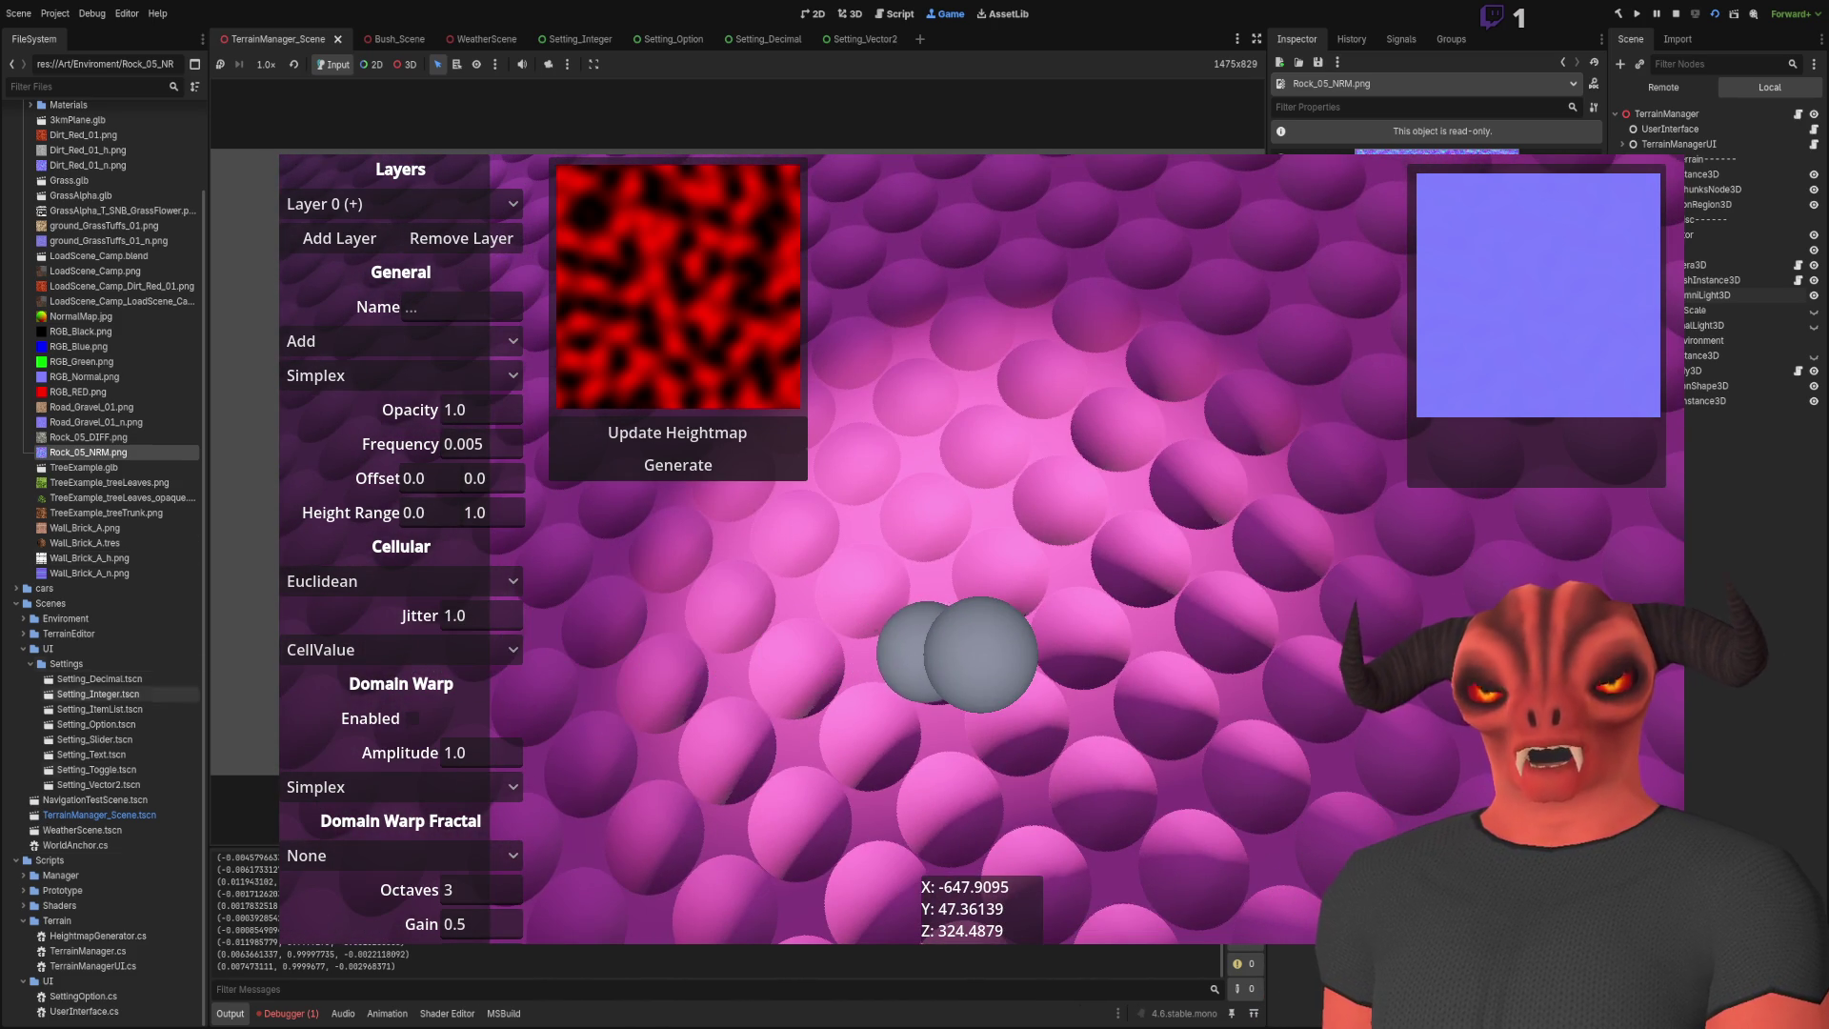
scroll(57, 933, "up", 2)
left_click(23, 950)
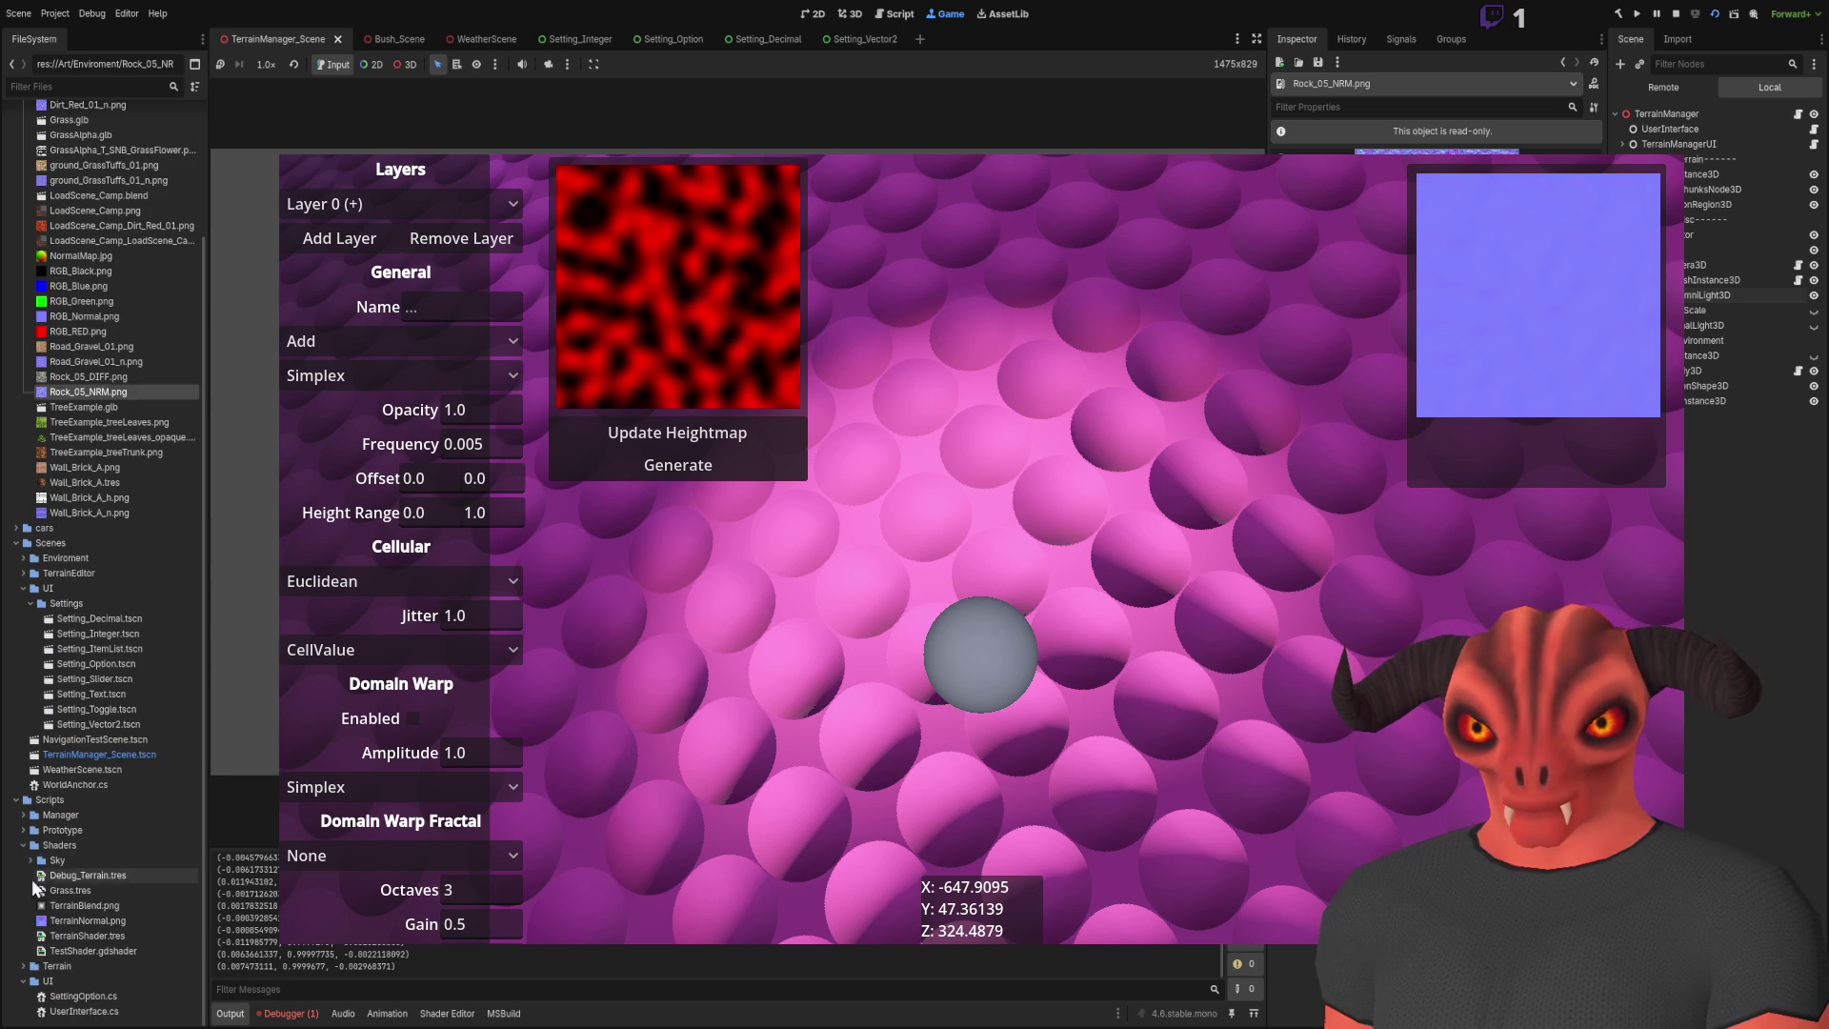
scroll(59, 939, "down", 4)
left_click(76, 933)
left_click(78, 922)
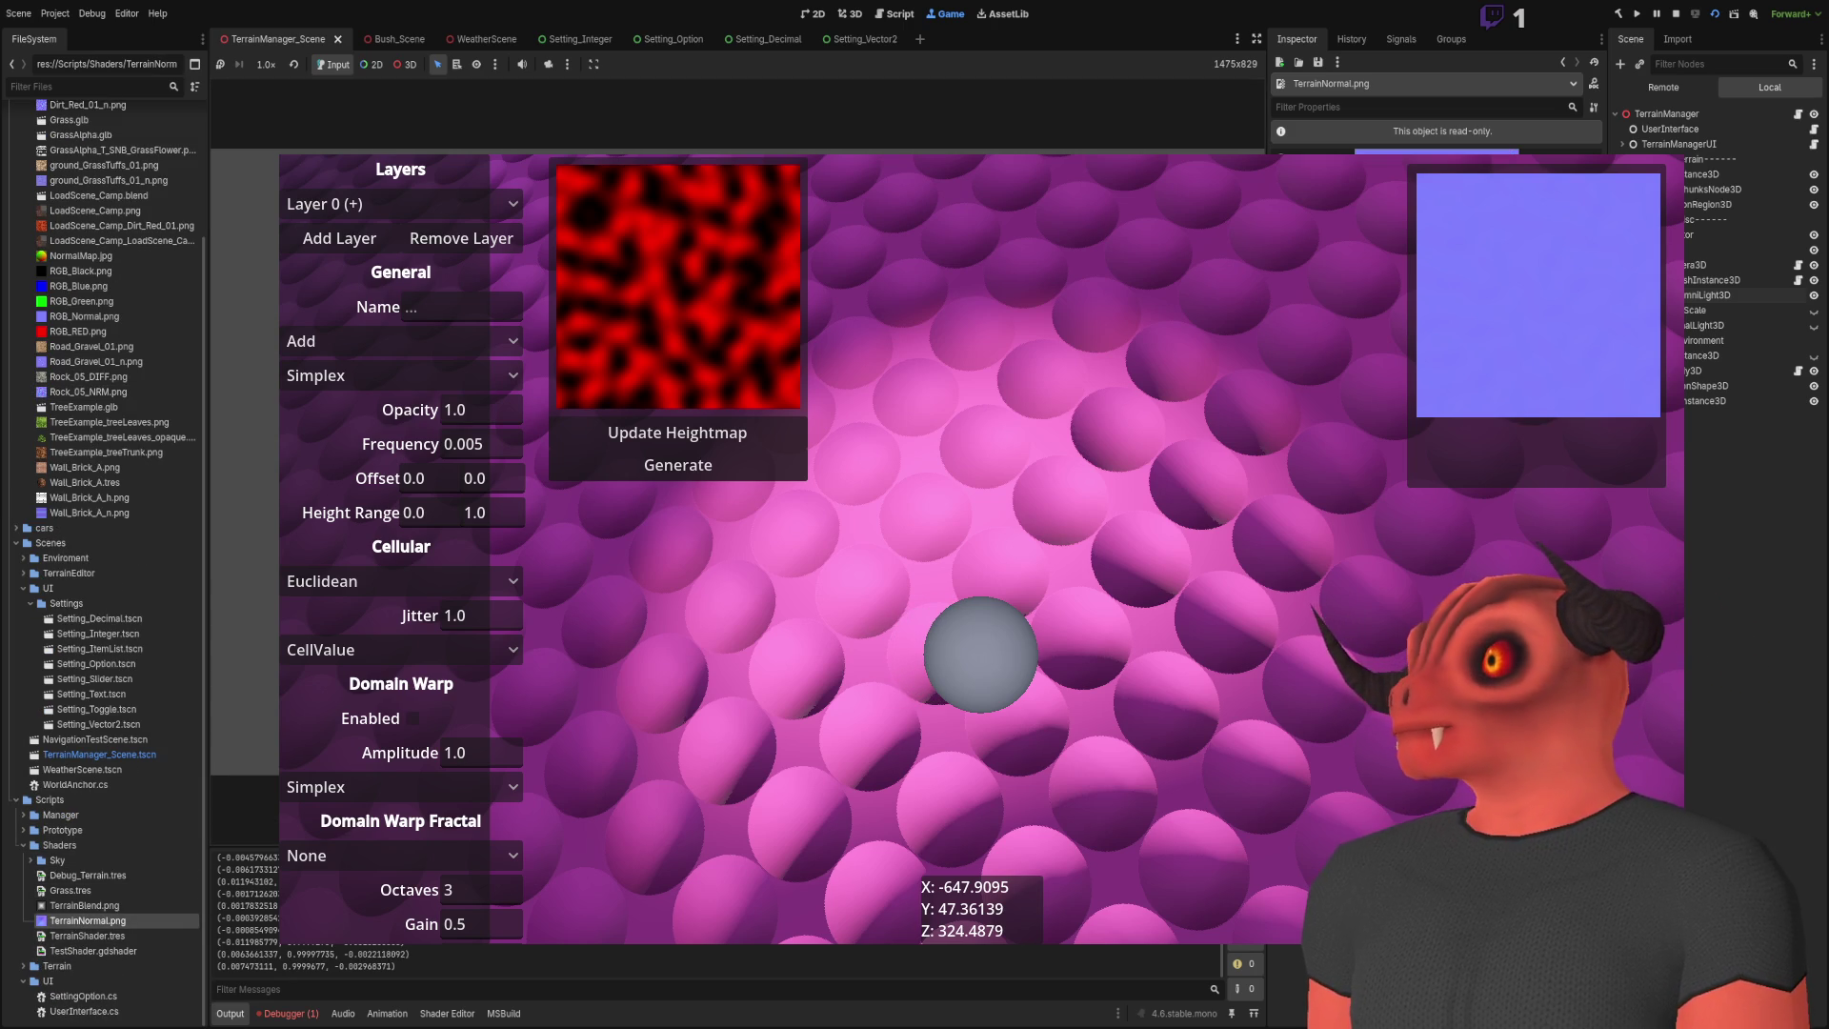
key("F8")
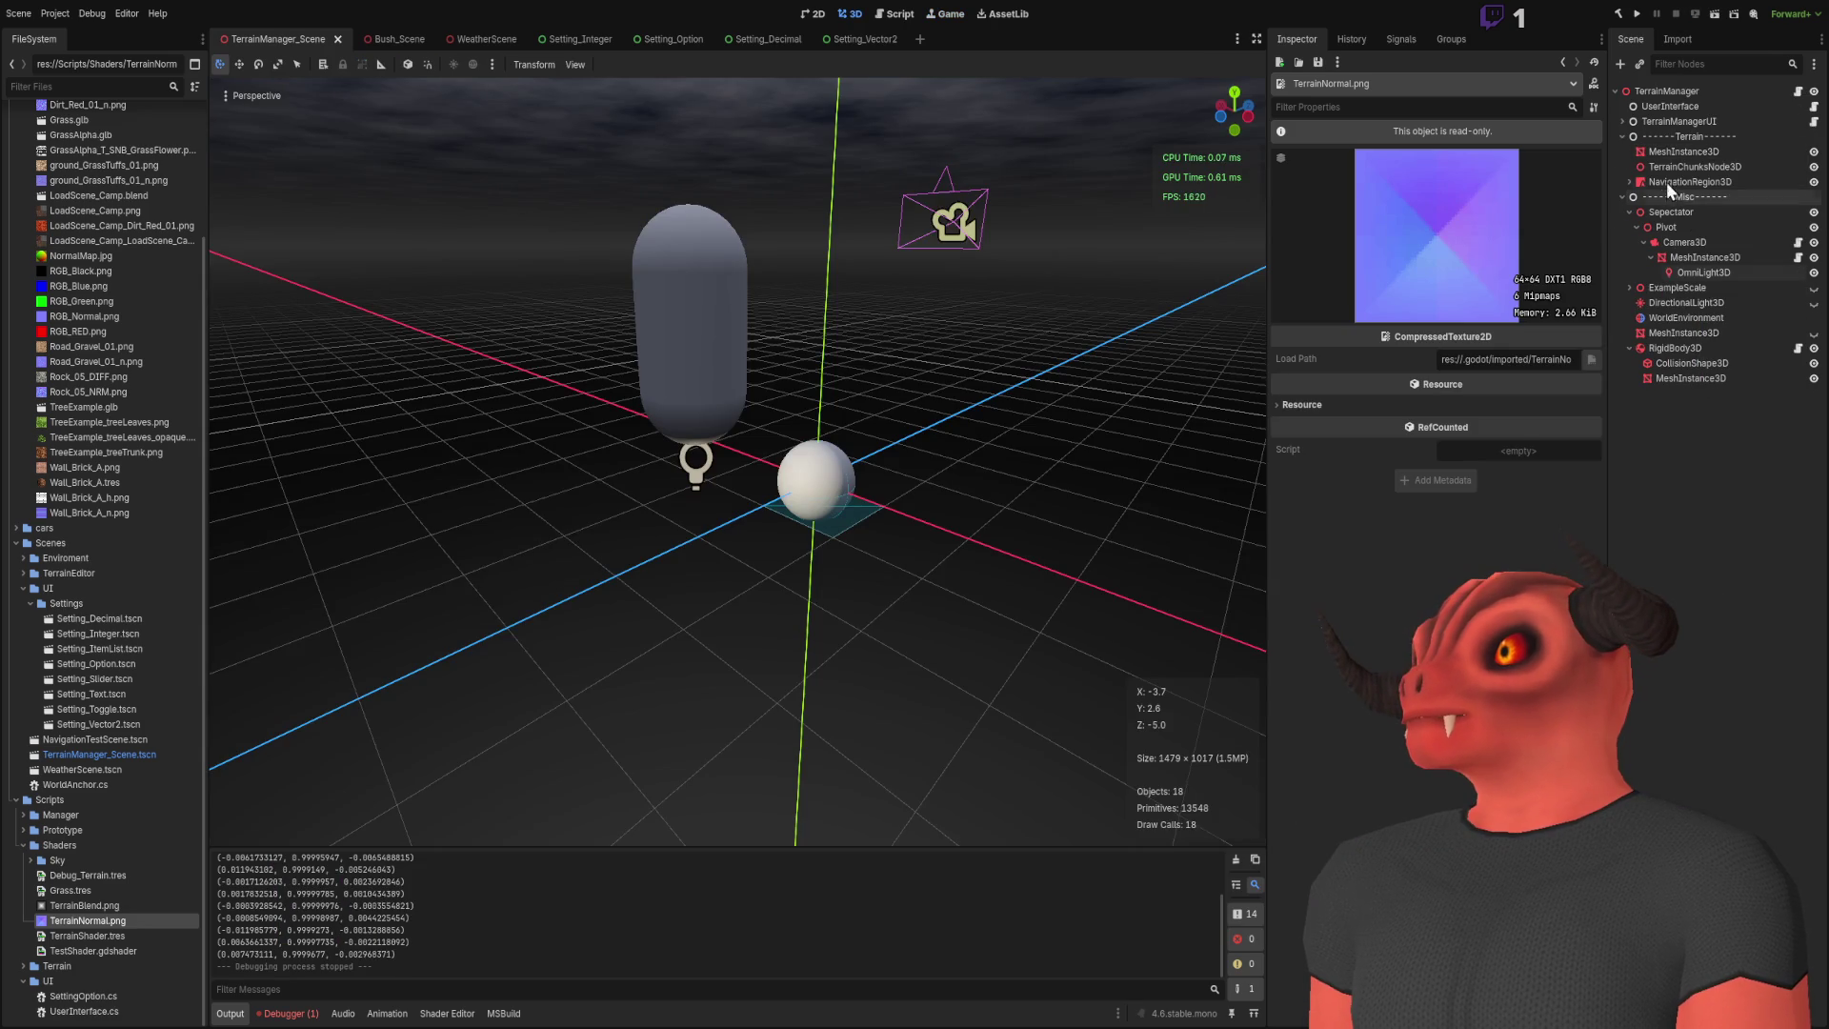
left_click(1672, 111)
left_click(1629, 118)
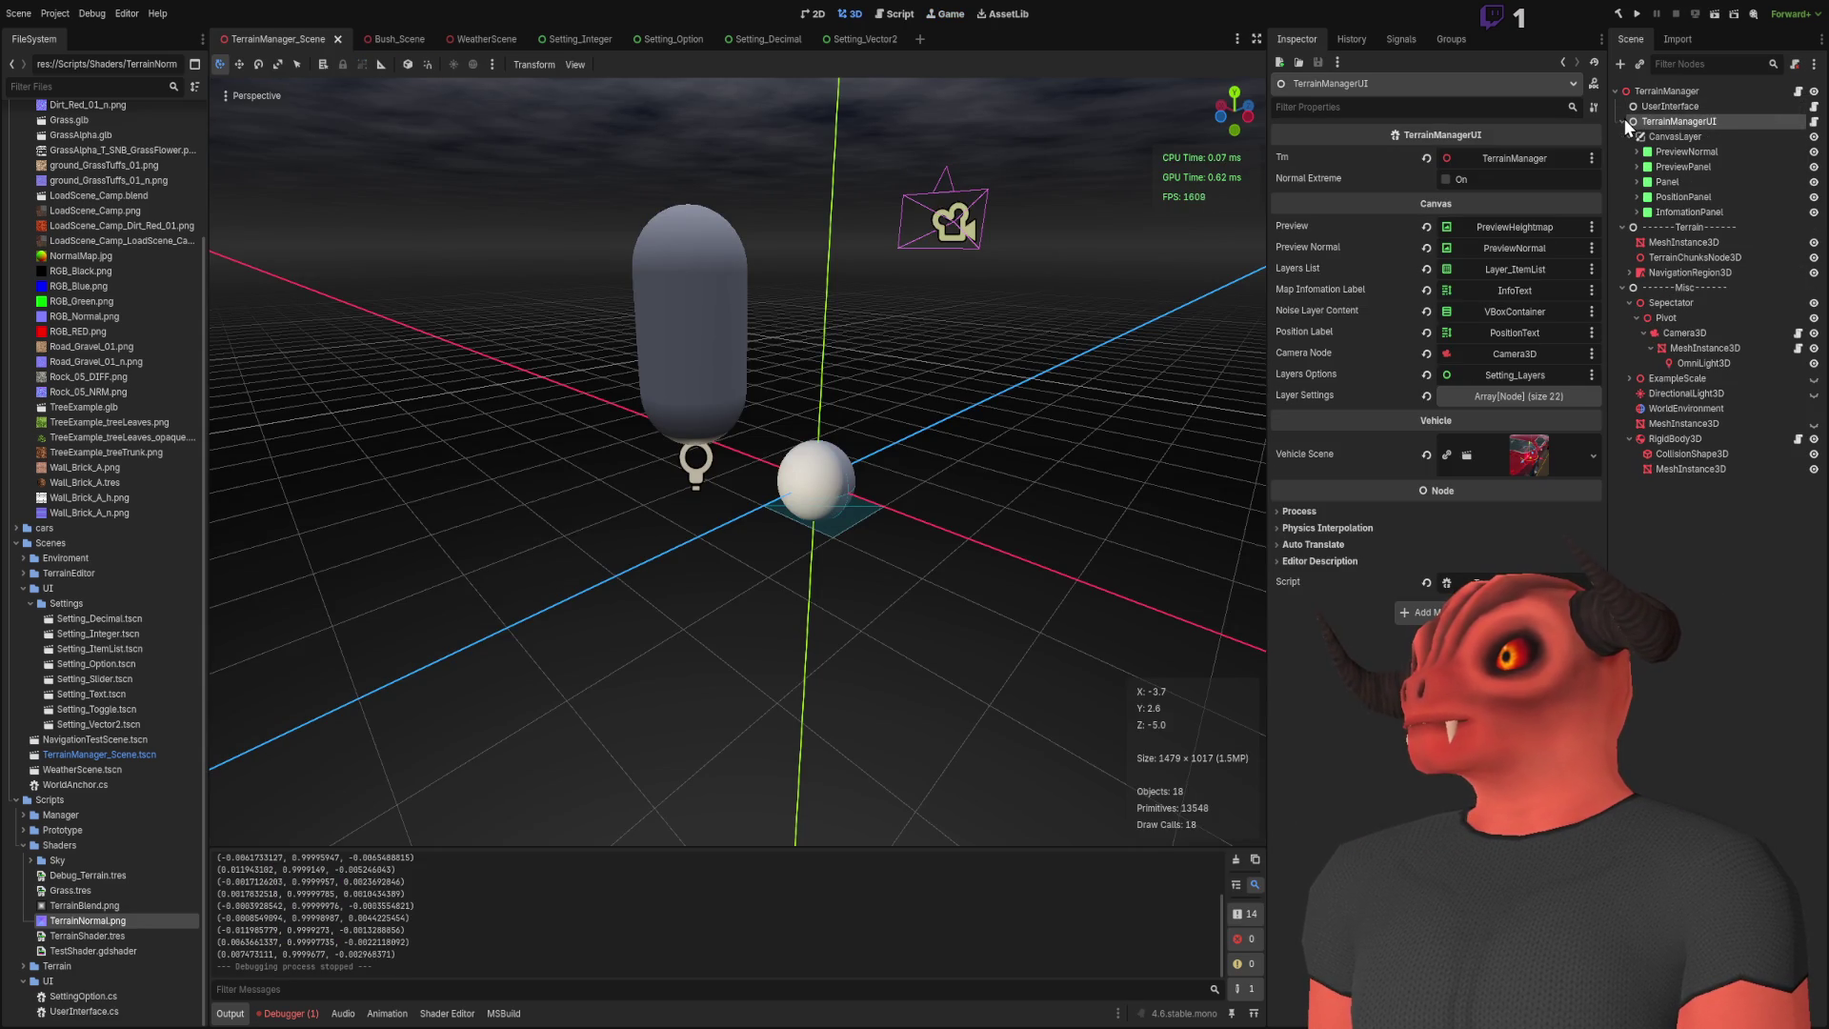
left_click(1644, 156)
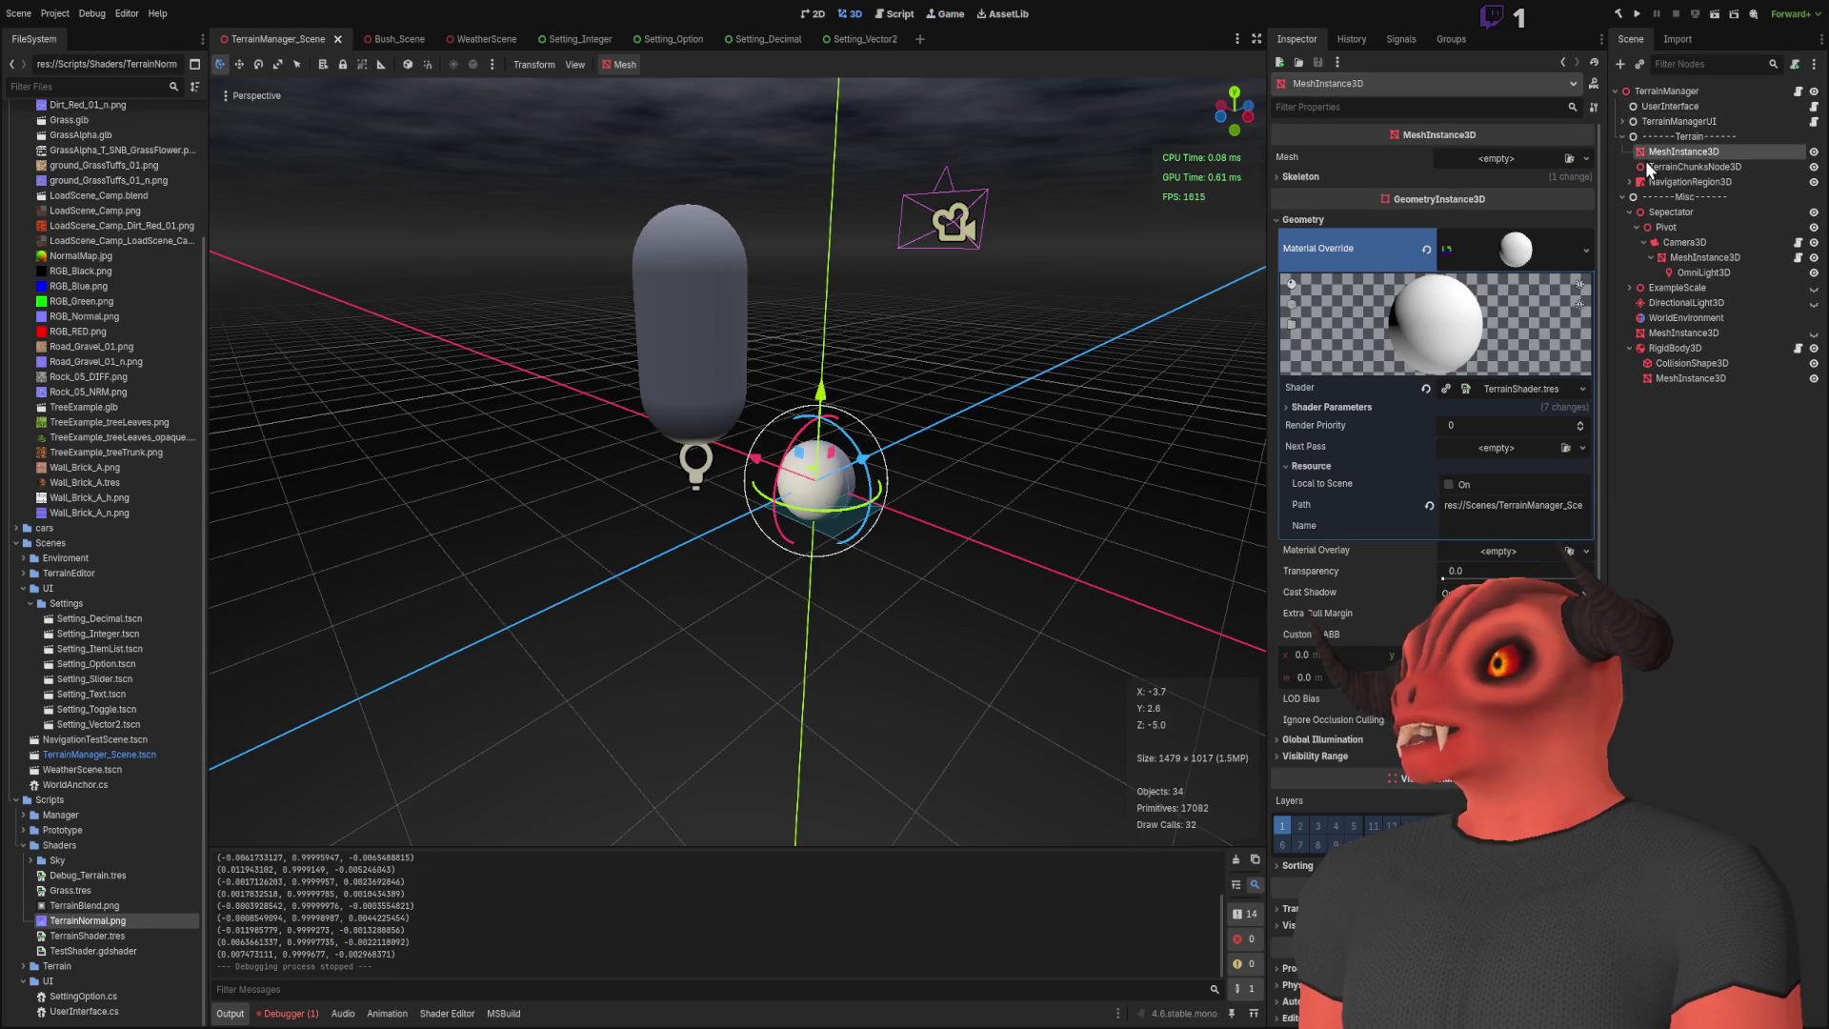
left_click(1543, 391)
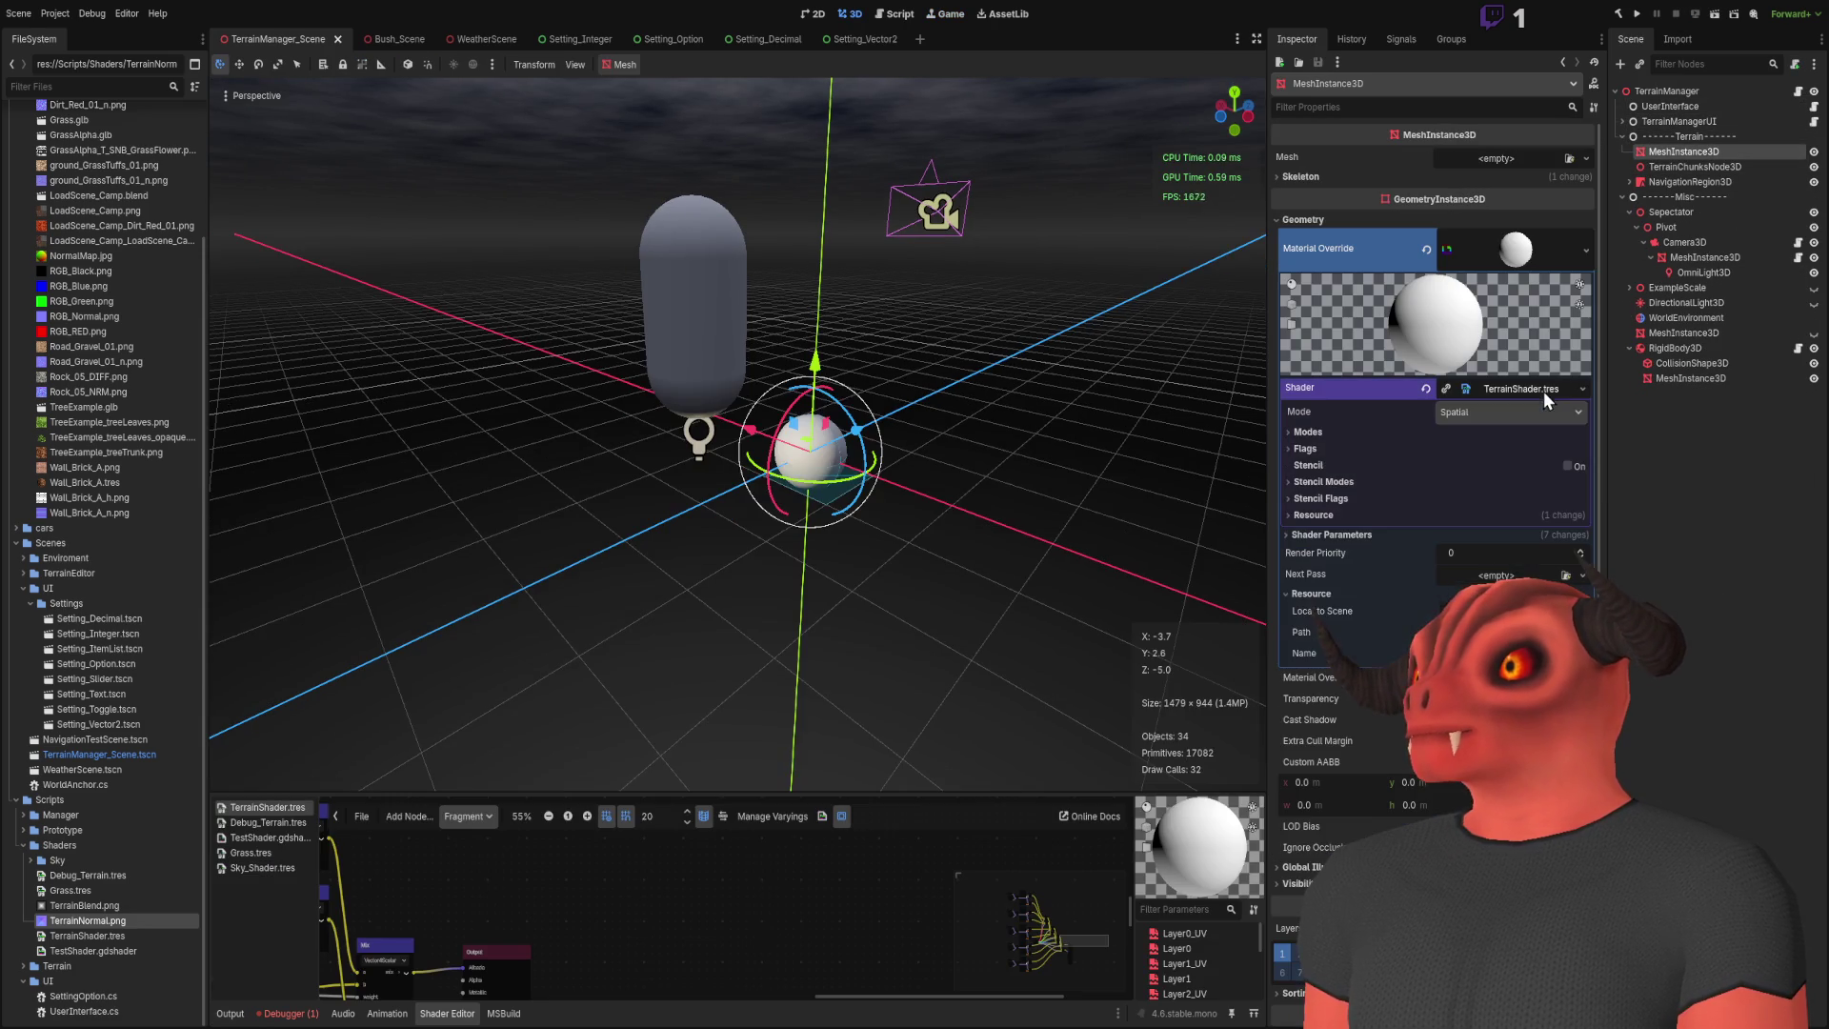
left_click(1499, 389)
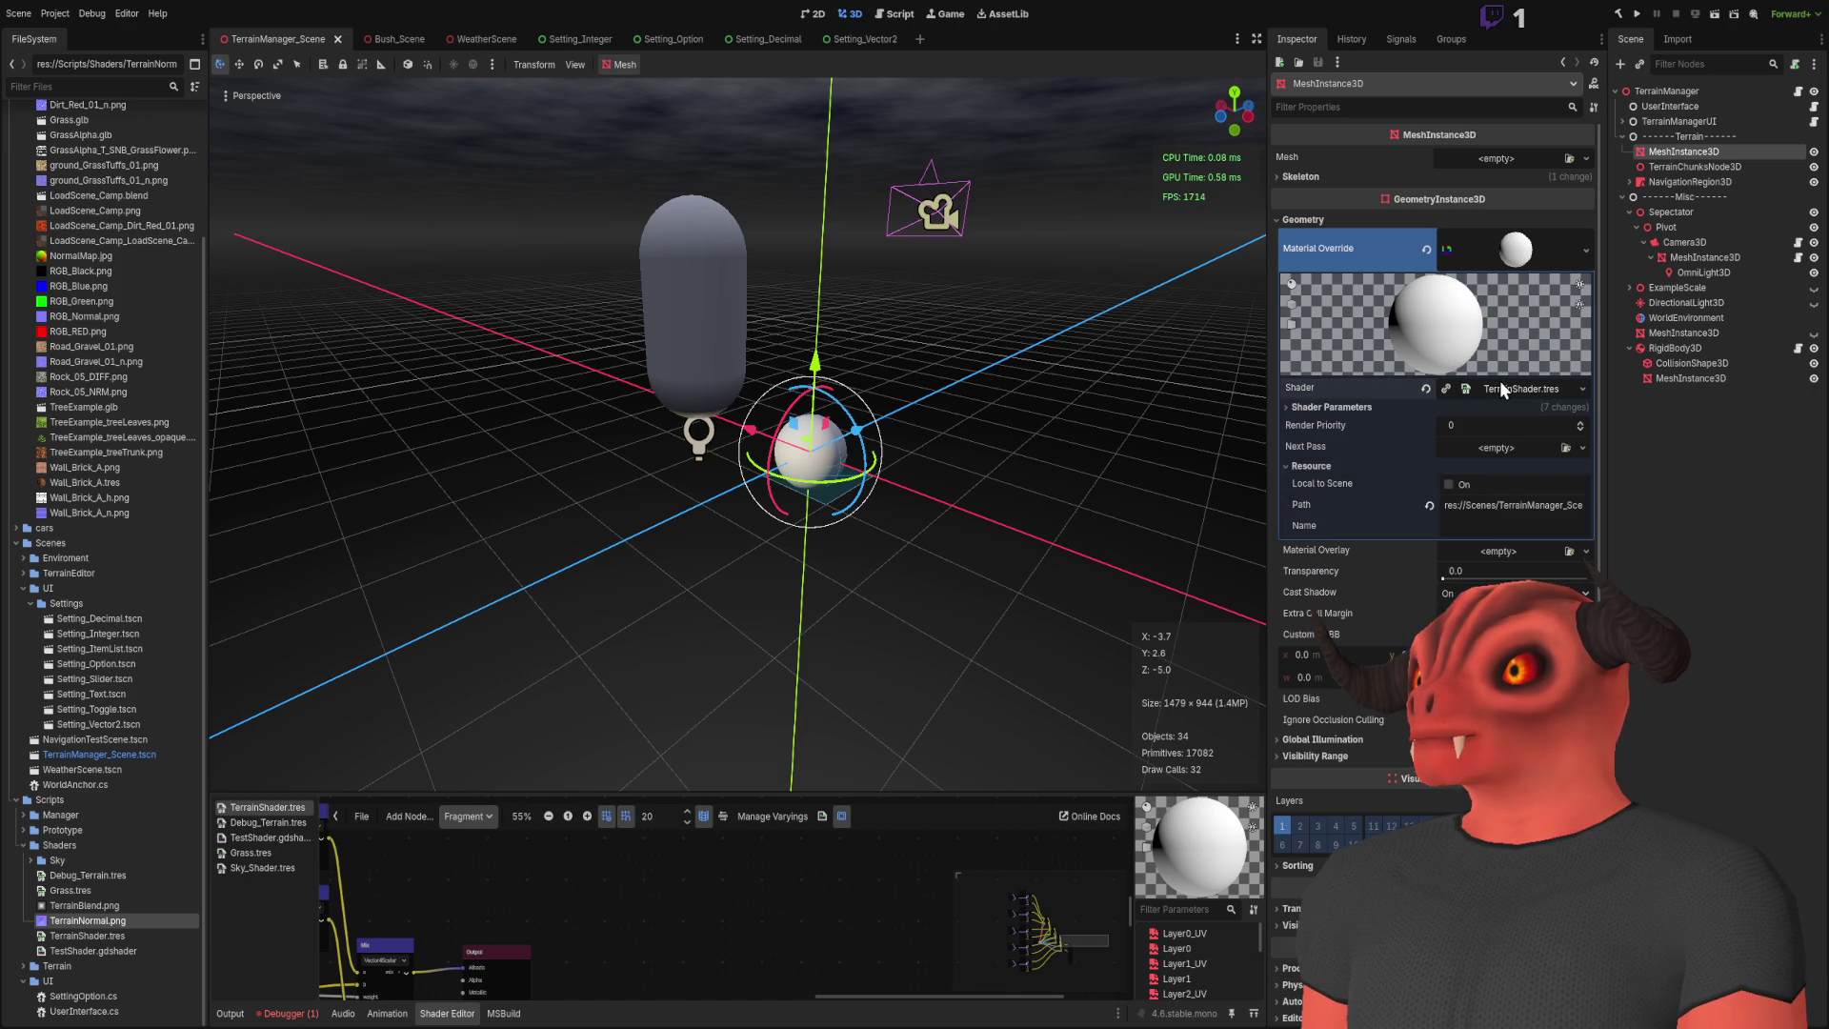
left_click(1515, 253)
left_click(1514, 256)
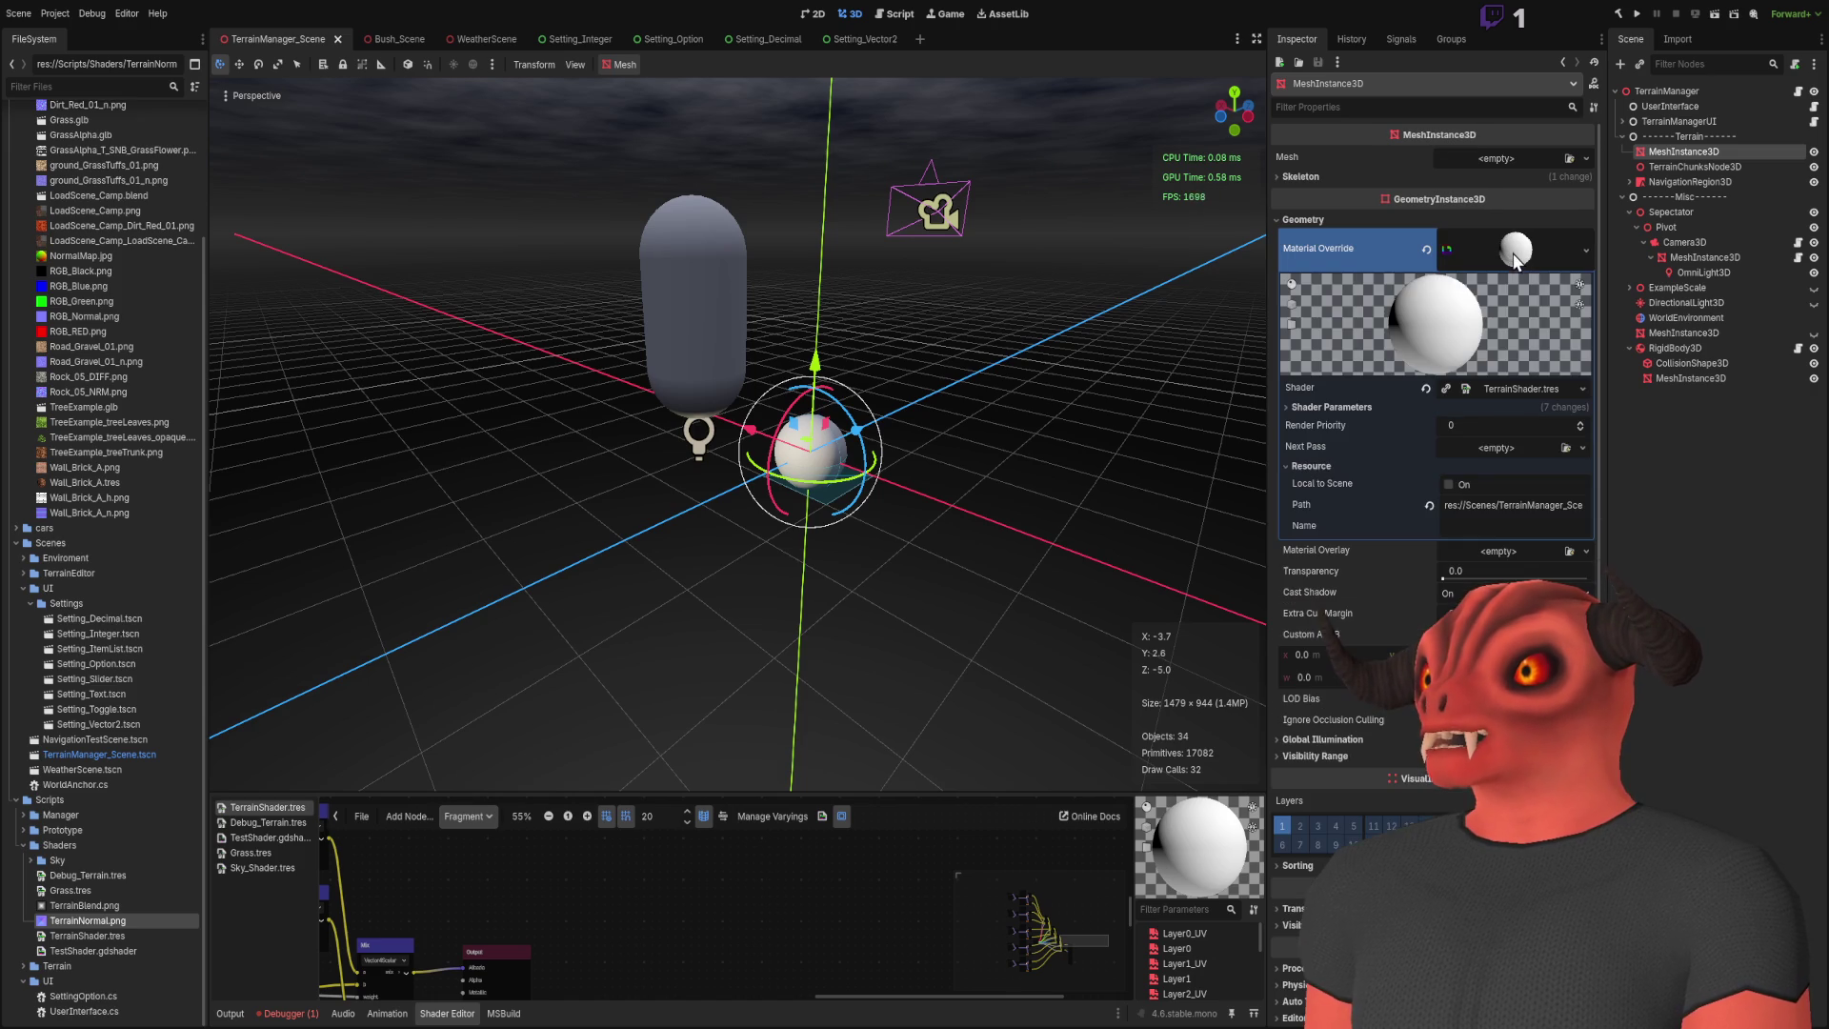
left_click(1316, 410)
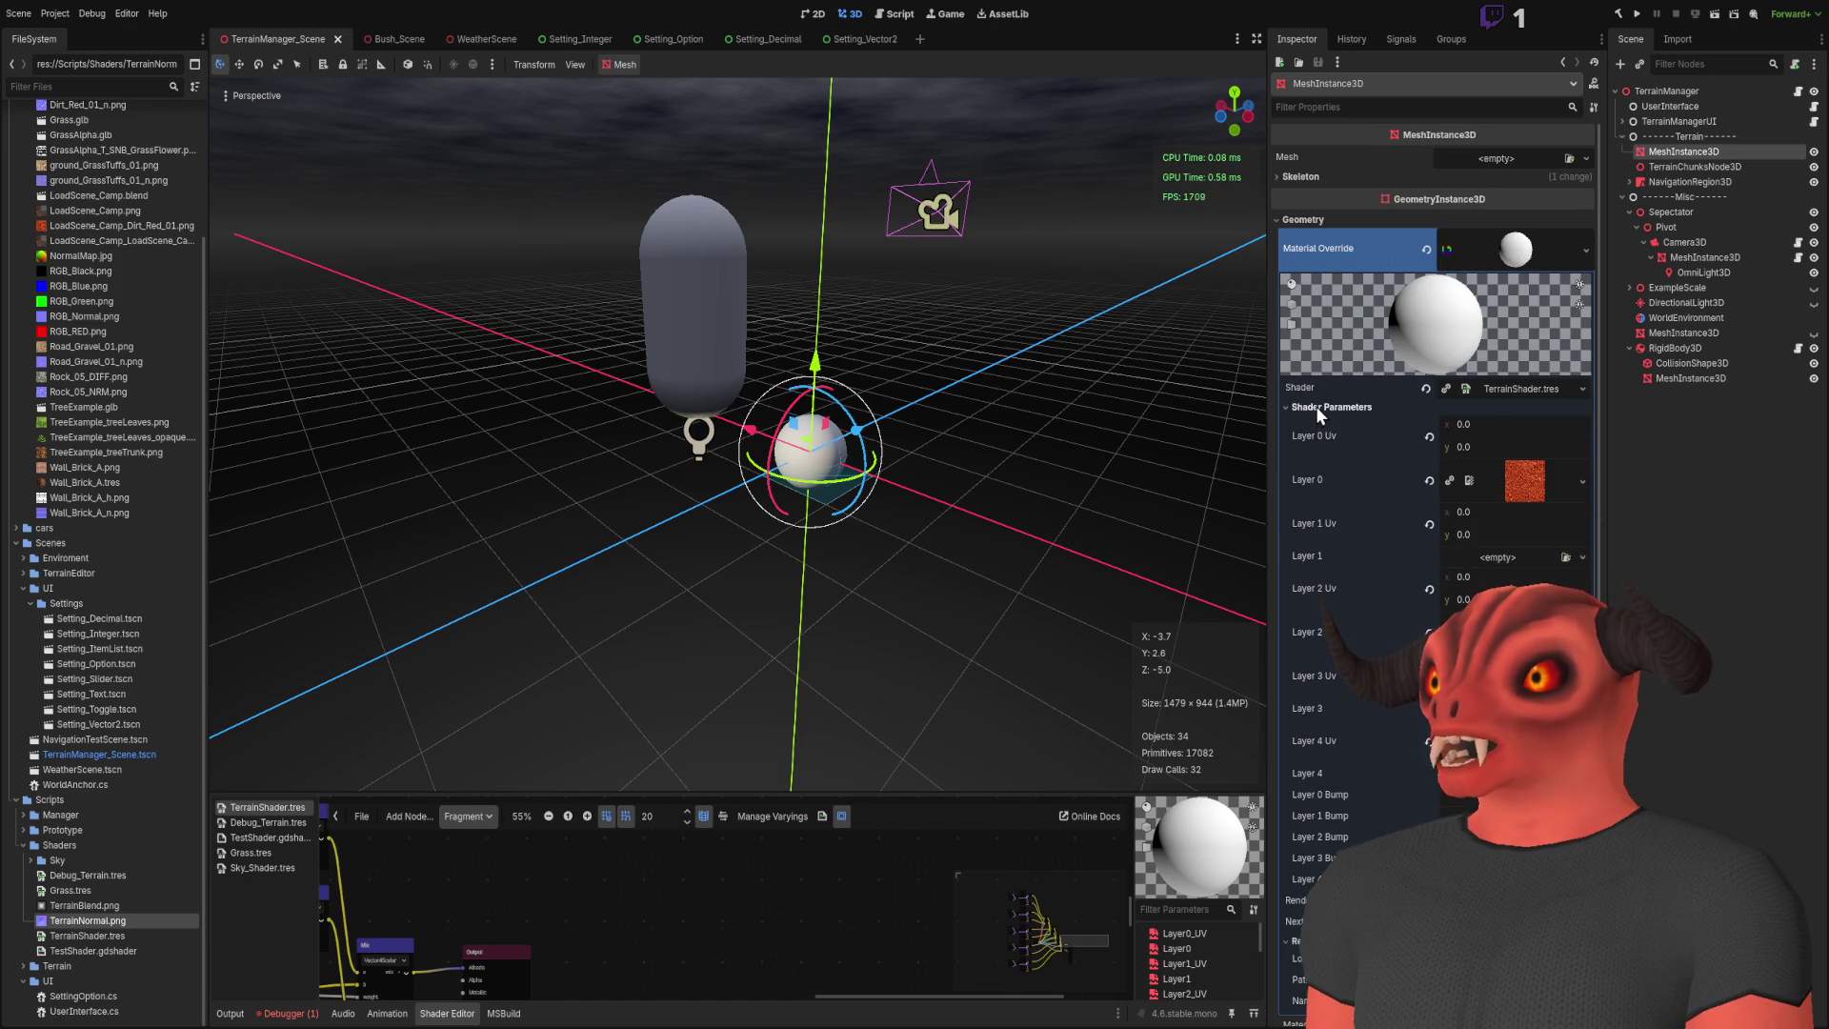
scroll(1322, 419, "down", 5)
scroll(1326, 400, "up", 2)
scroll(1326, 396, "up", 4)
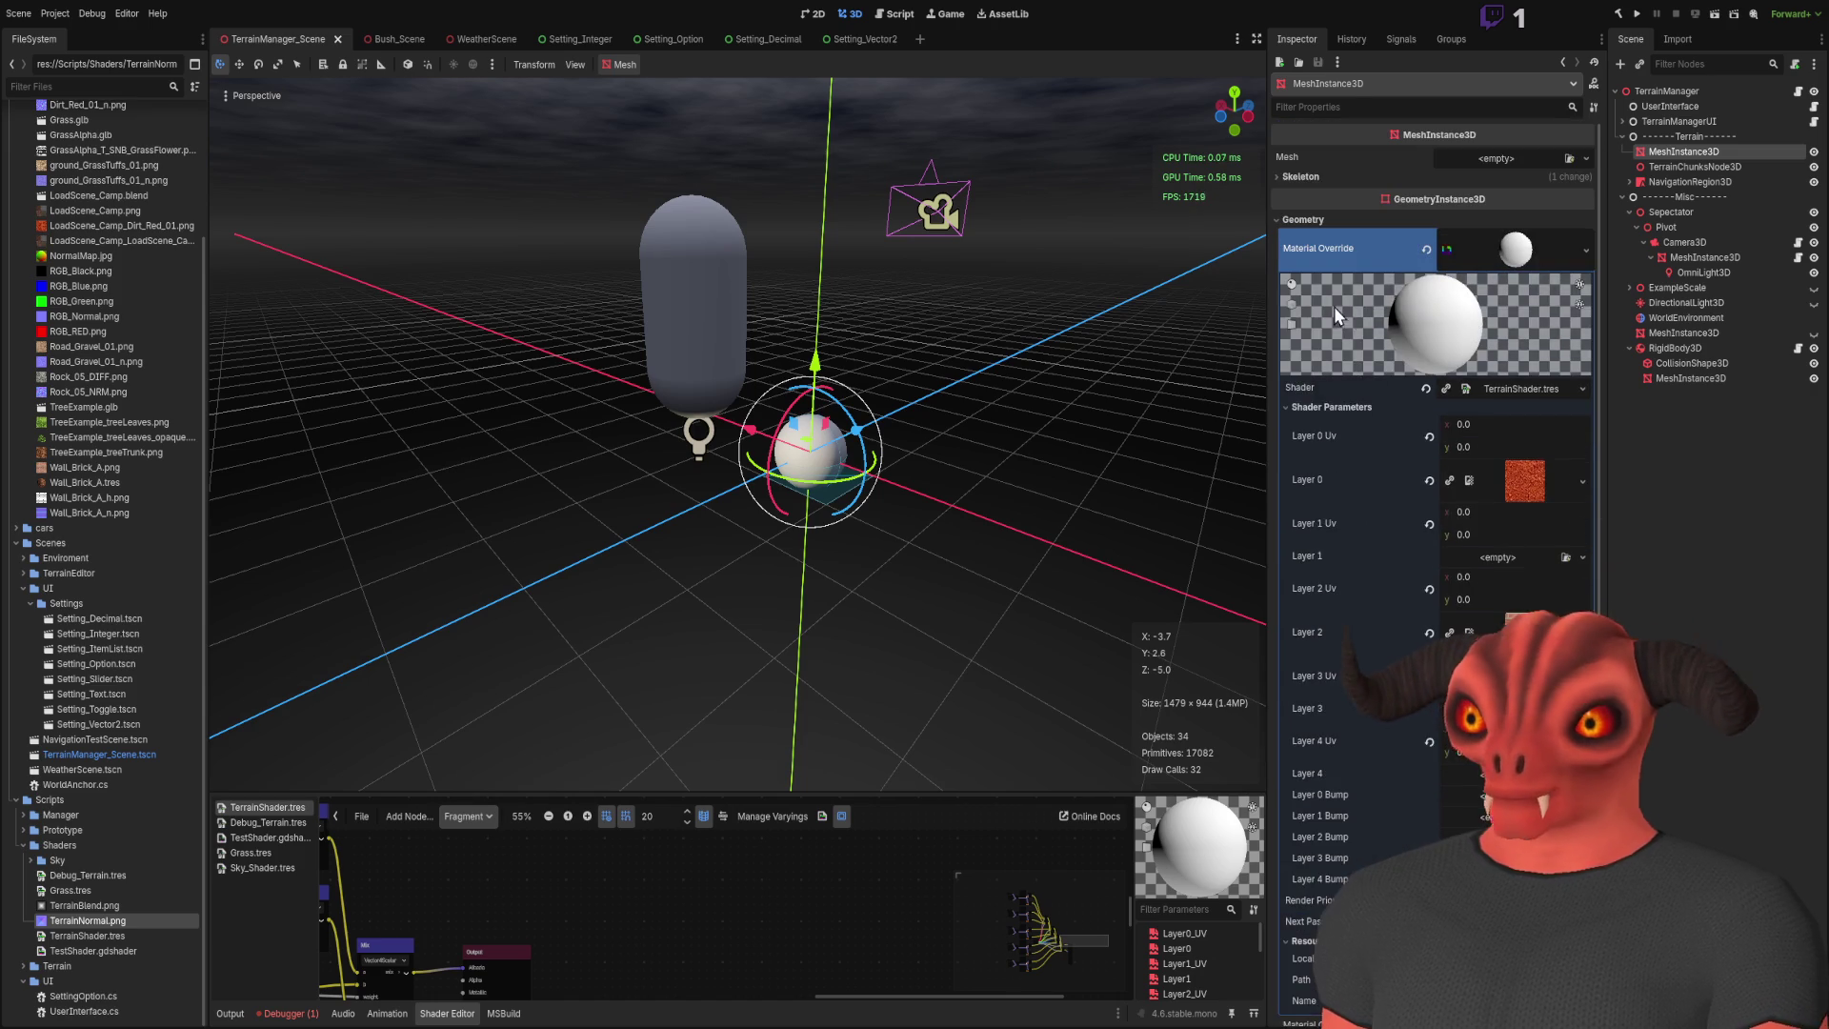
left_click(1337, 410)
left_click(1707, 166)
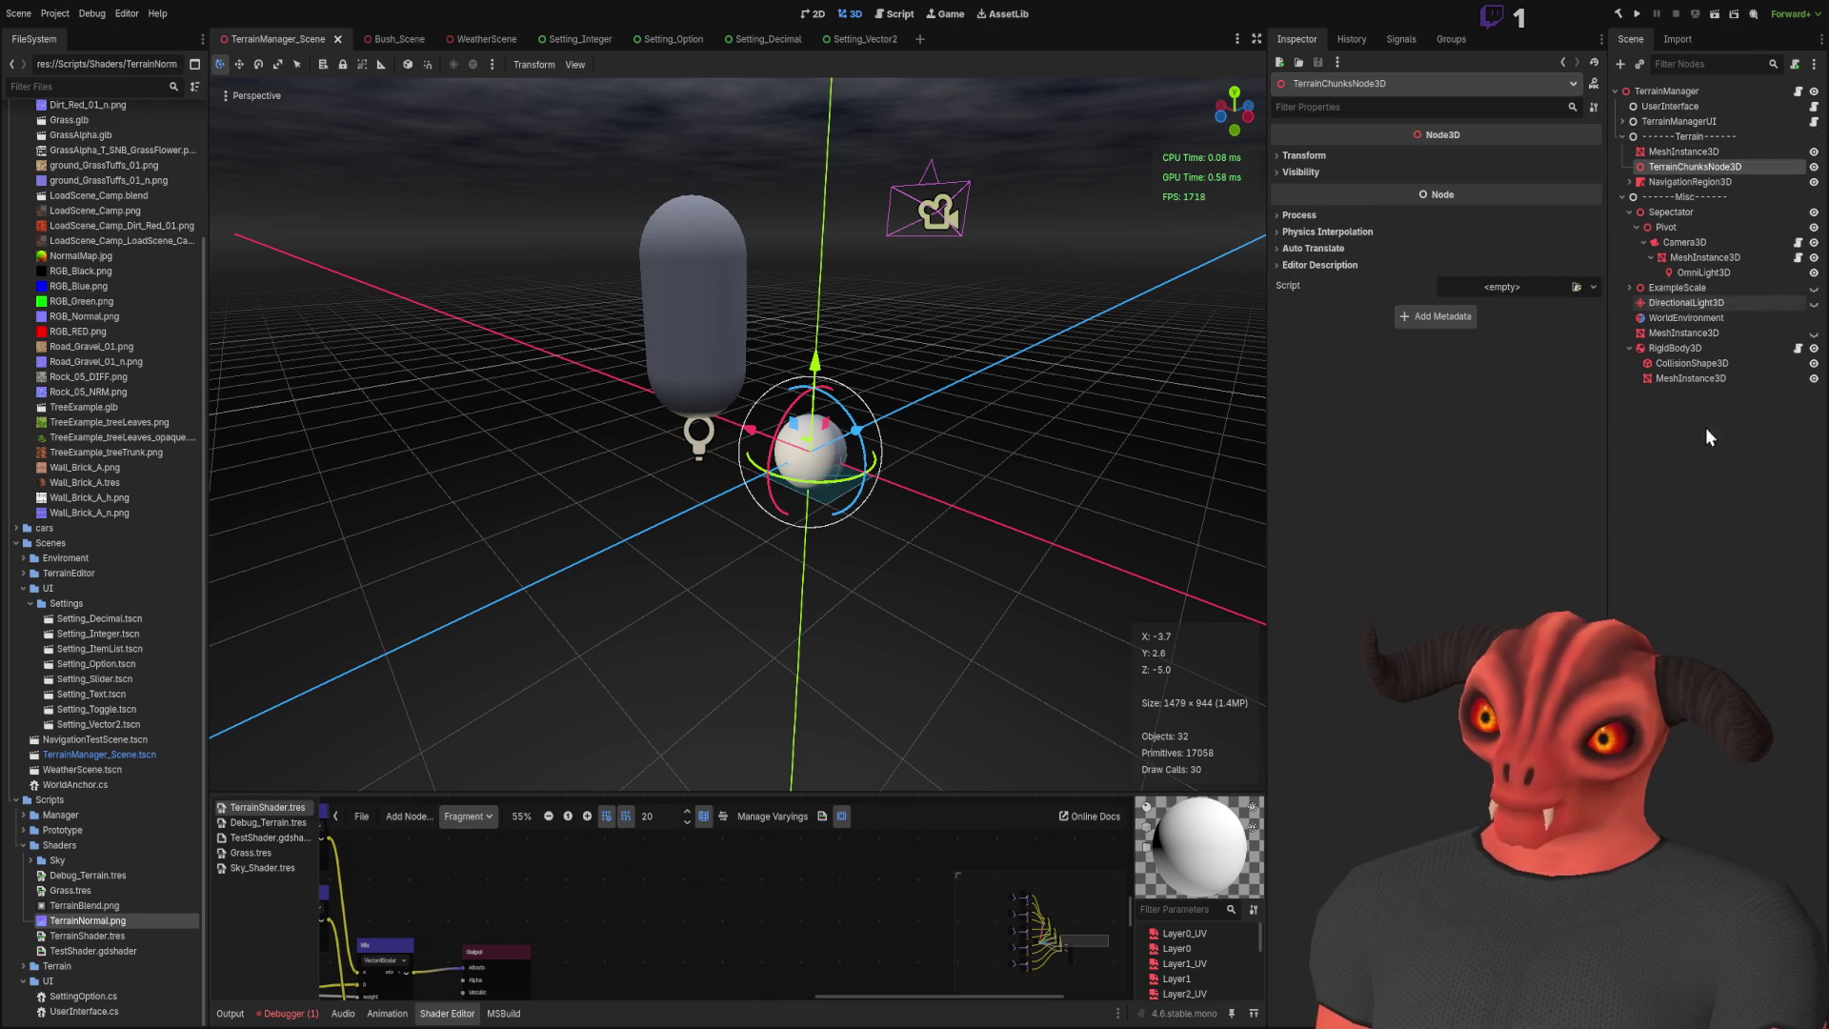
left_click(1690, 155)
left_click(1690, 154, "ctrl")
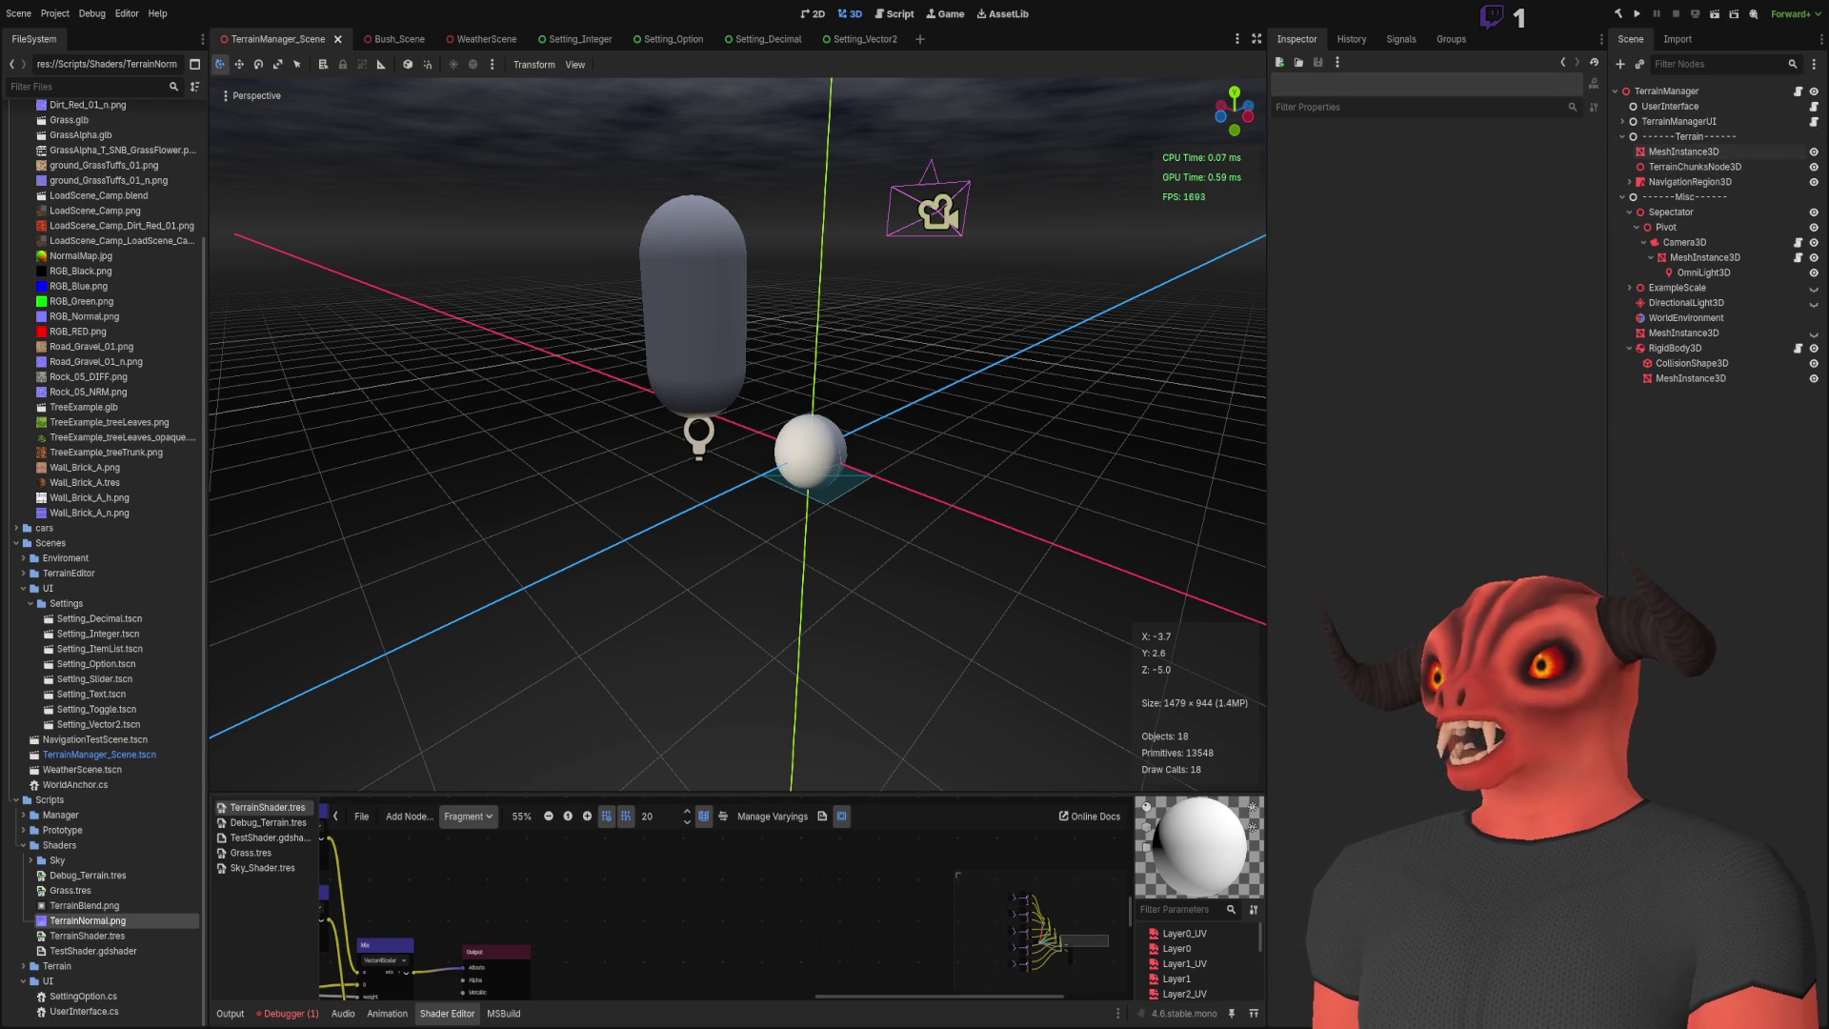
key("alt+Tab")
double_click(339, 396)
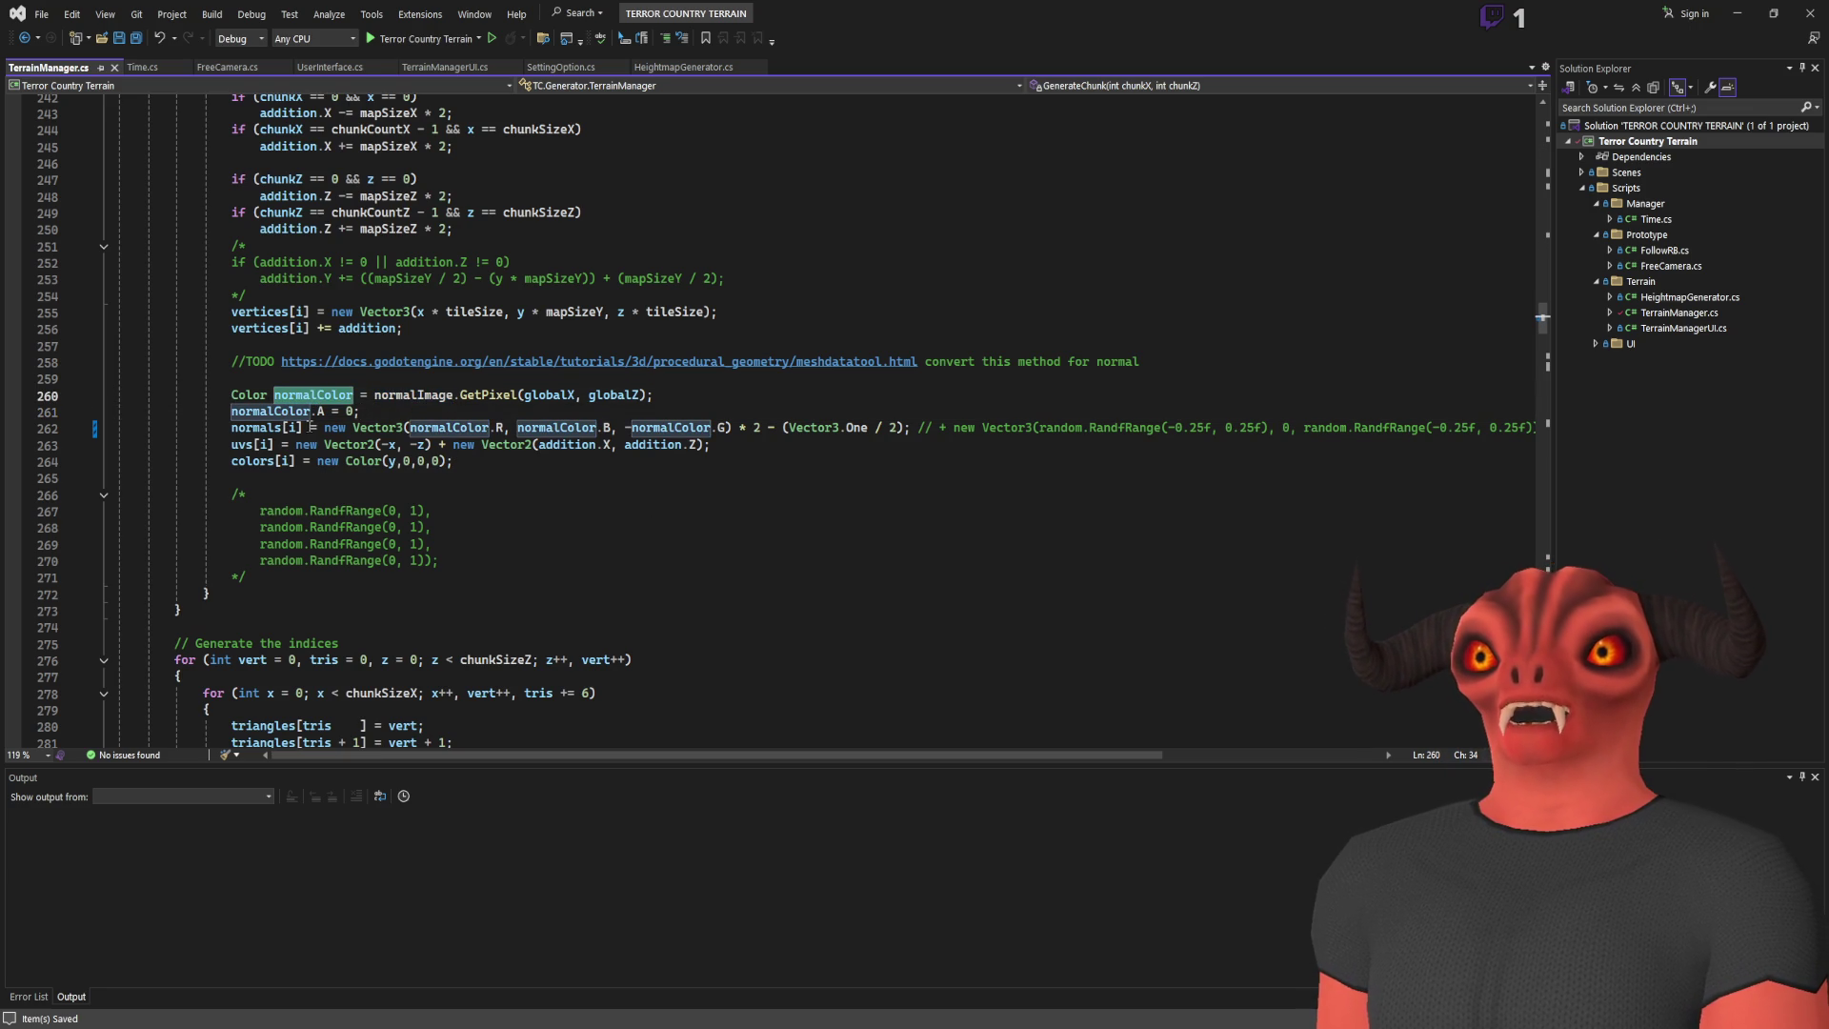
scroll(309, 427, "up", 13)
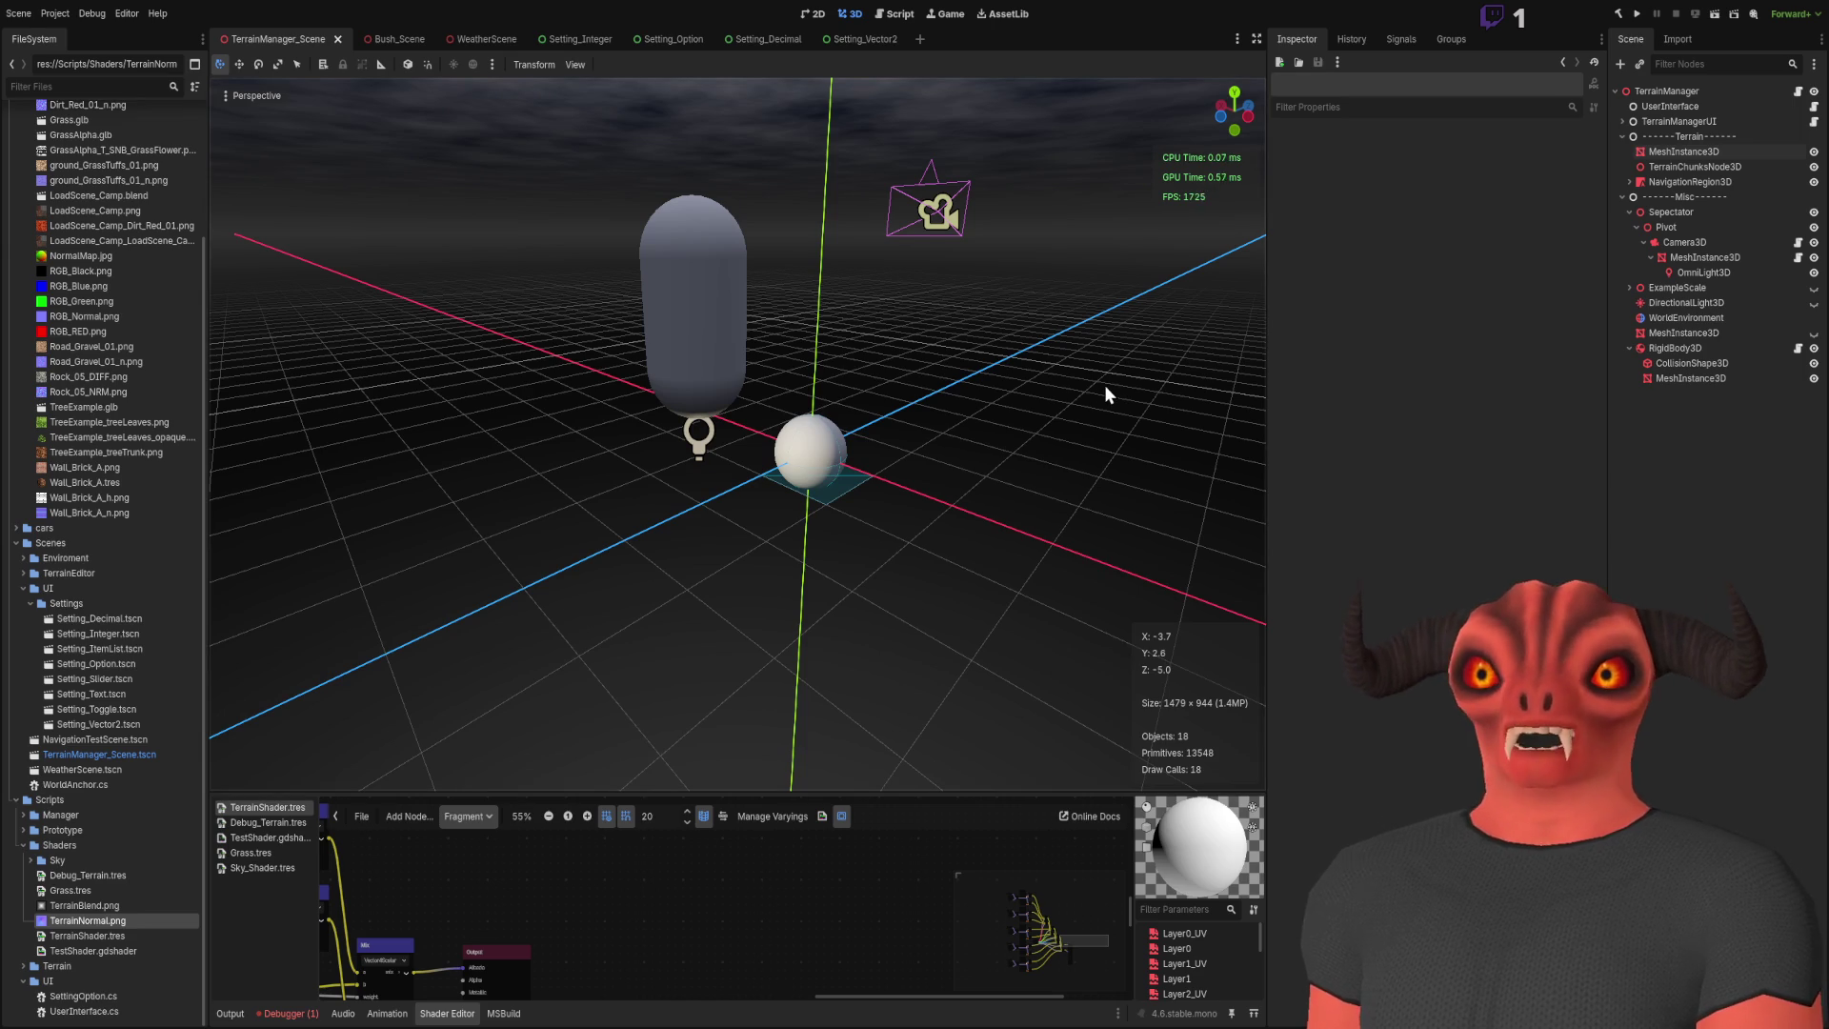
Step: Inspect the UI nodes and review TerrainManager's Terrain Material shader parameters
left_click(1694, 119)
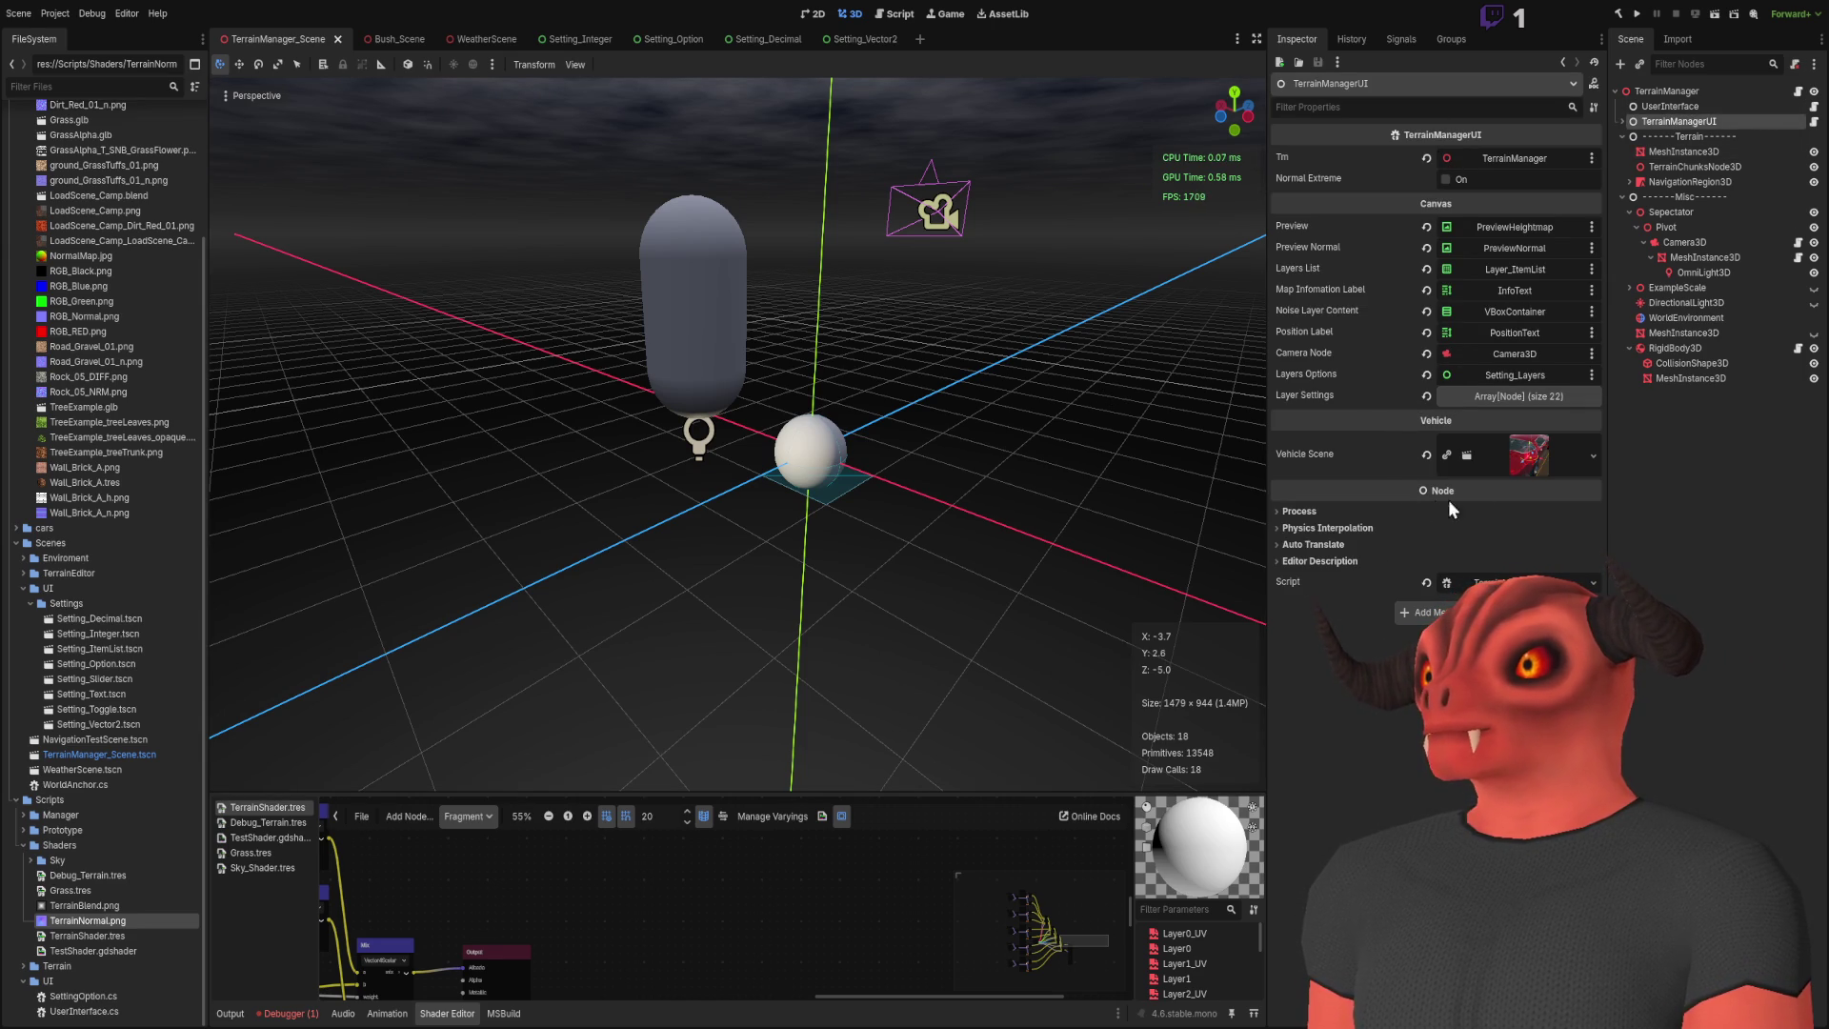
left_click(1665, 111)
left_click(1667, 93)
left_click(1666, 105)
left_click(1667, 89)
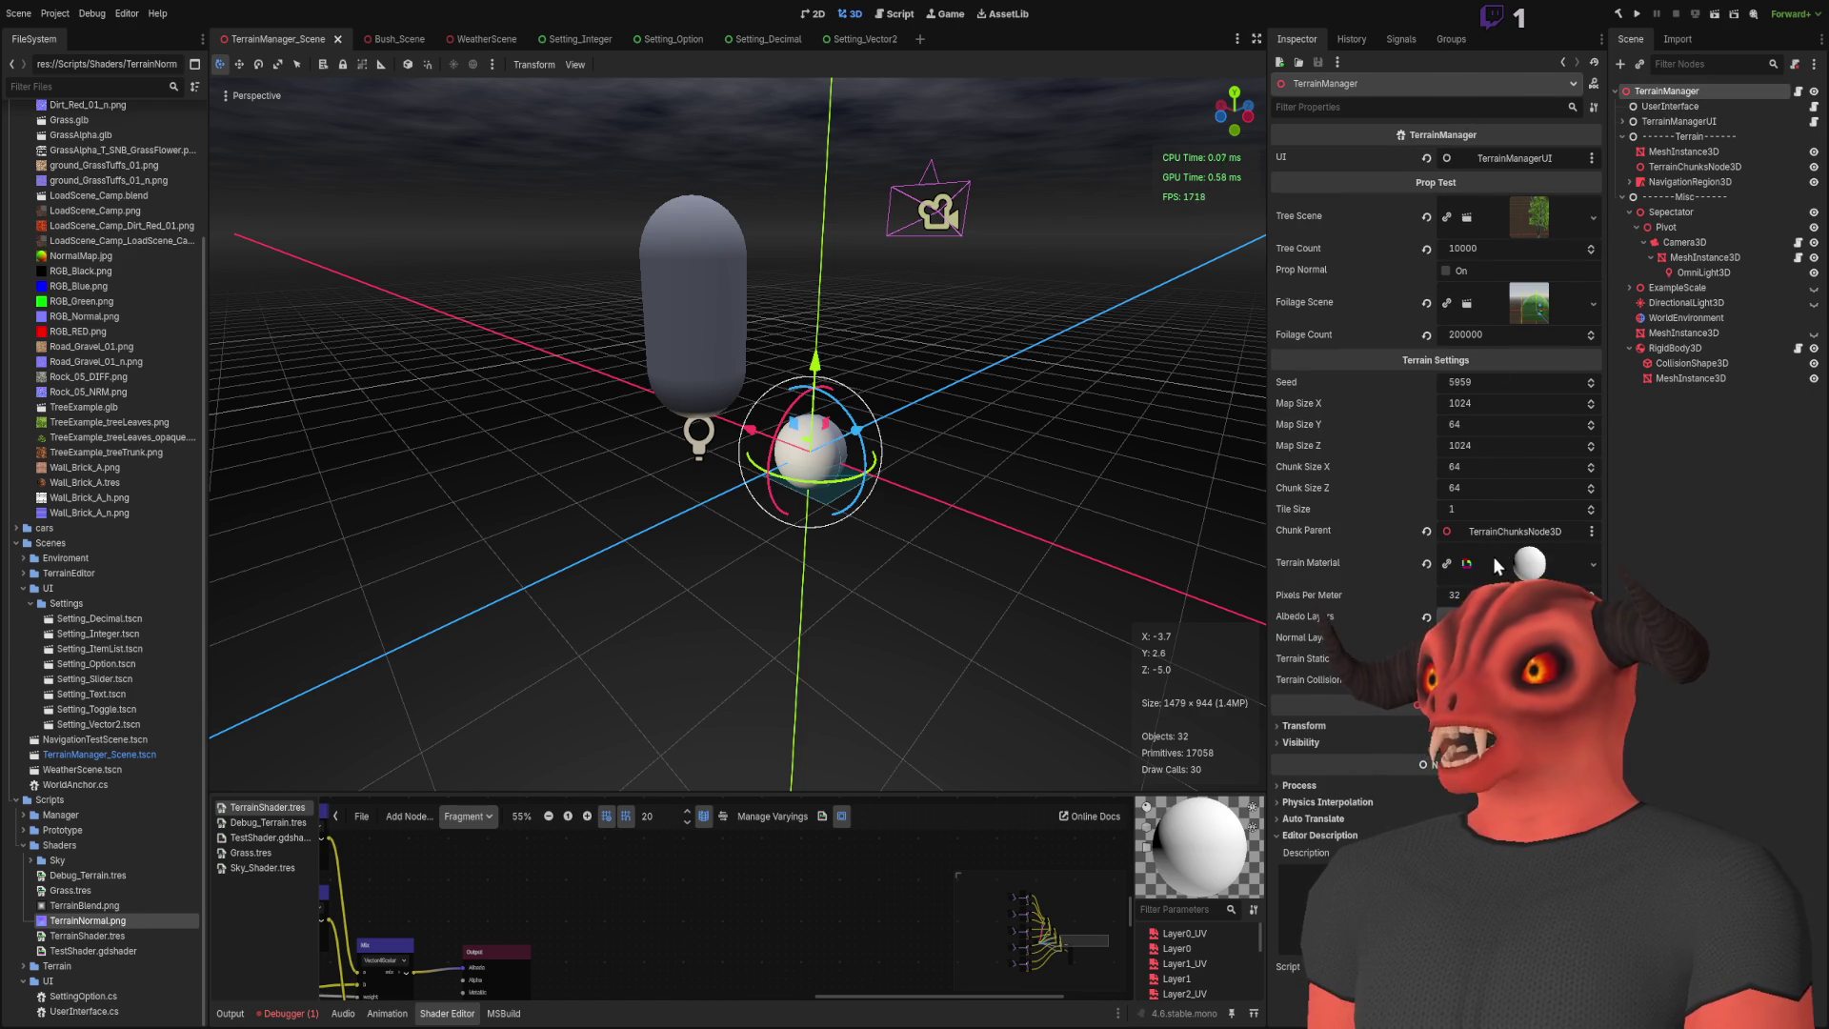
left_click(1520, 566)
scroll(1495, 562, "down", 10)
scroll(1498, 558, "up", 5)
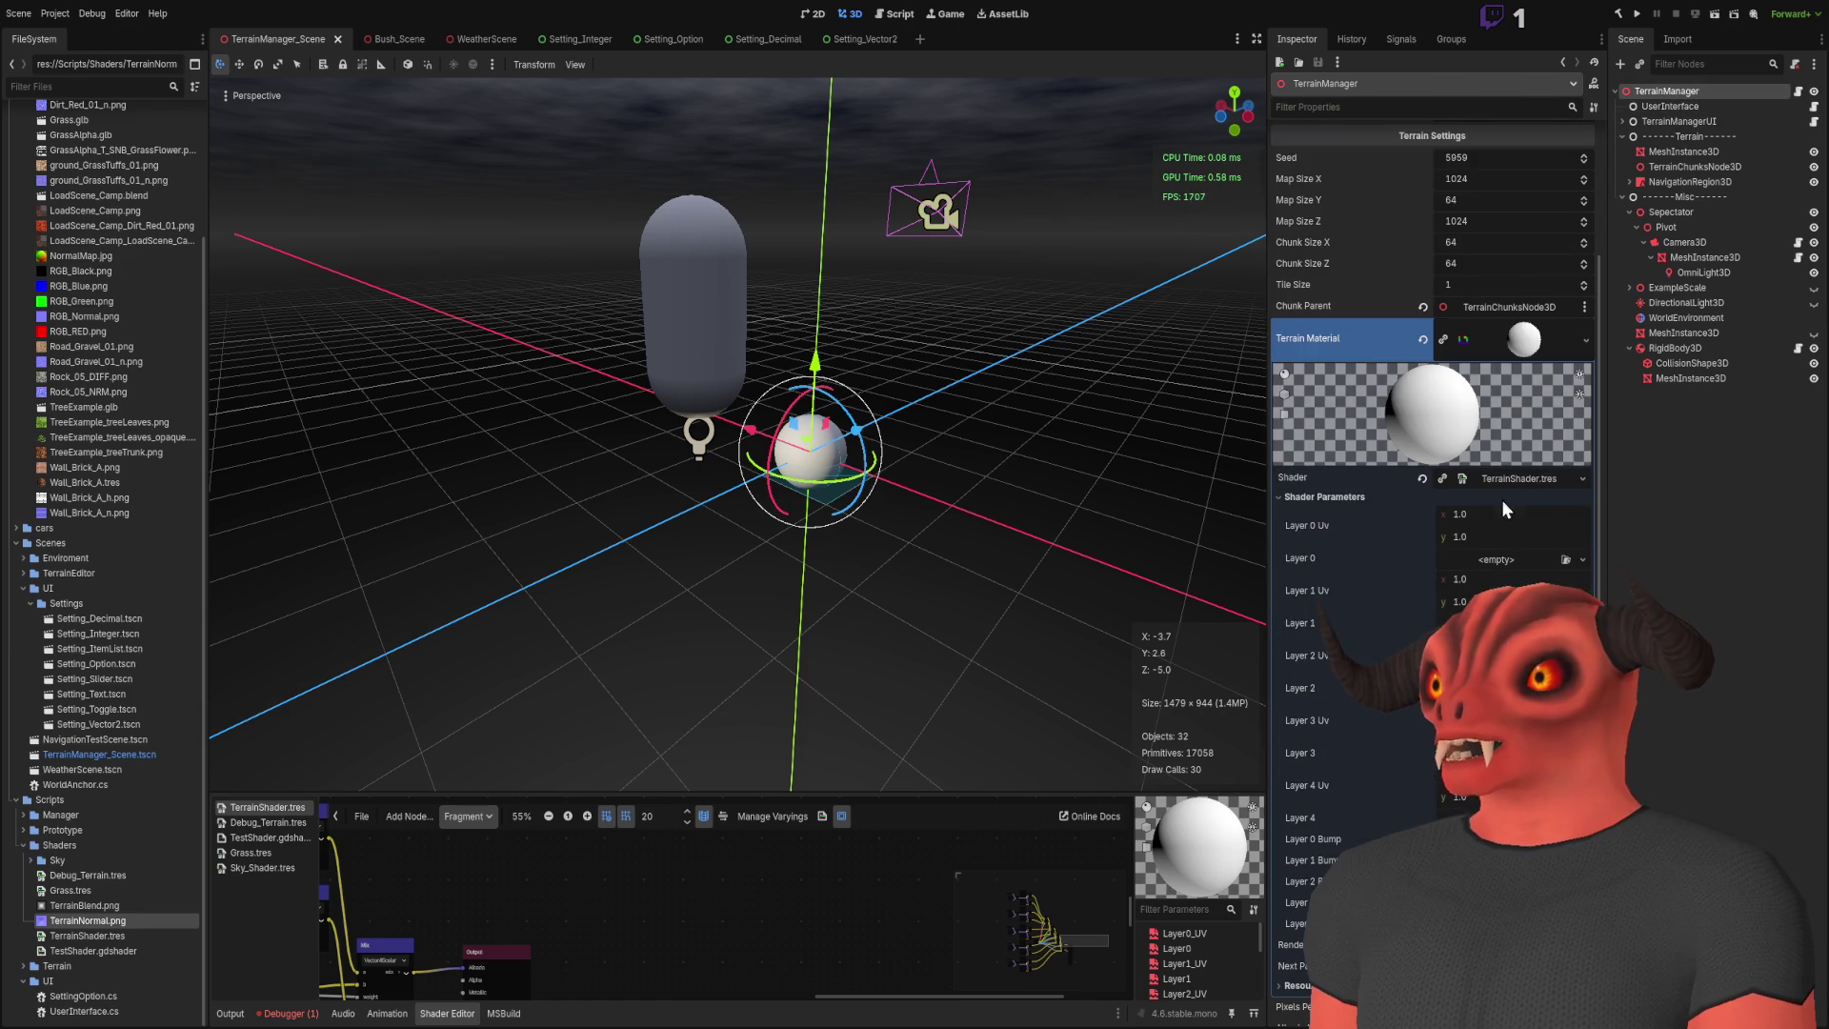
left_click(1514, 480)
left_click(1514, 480)
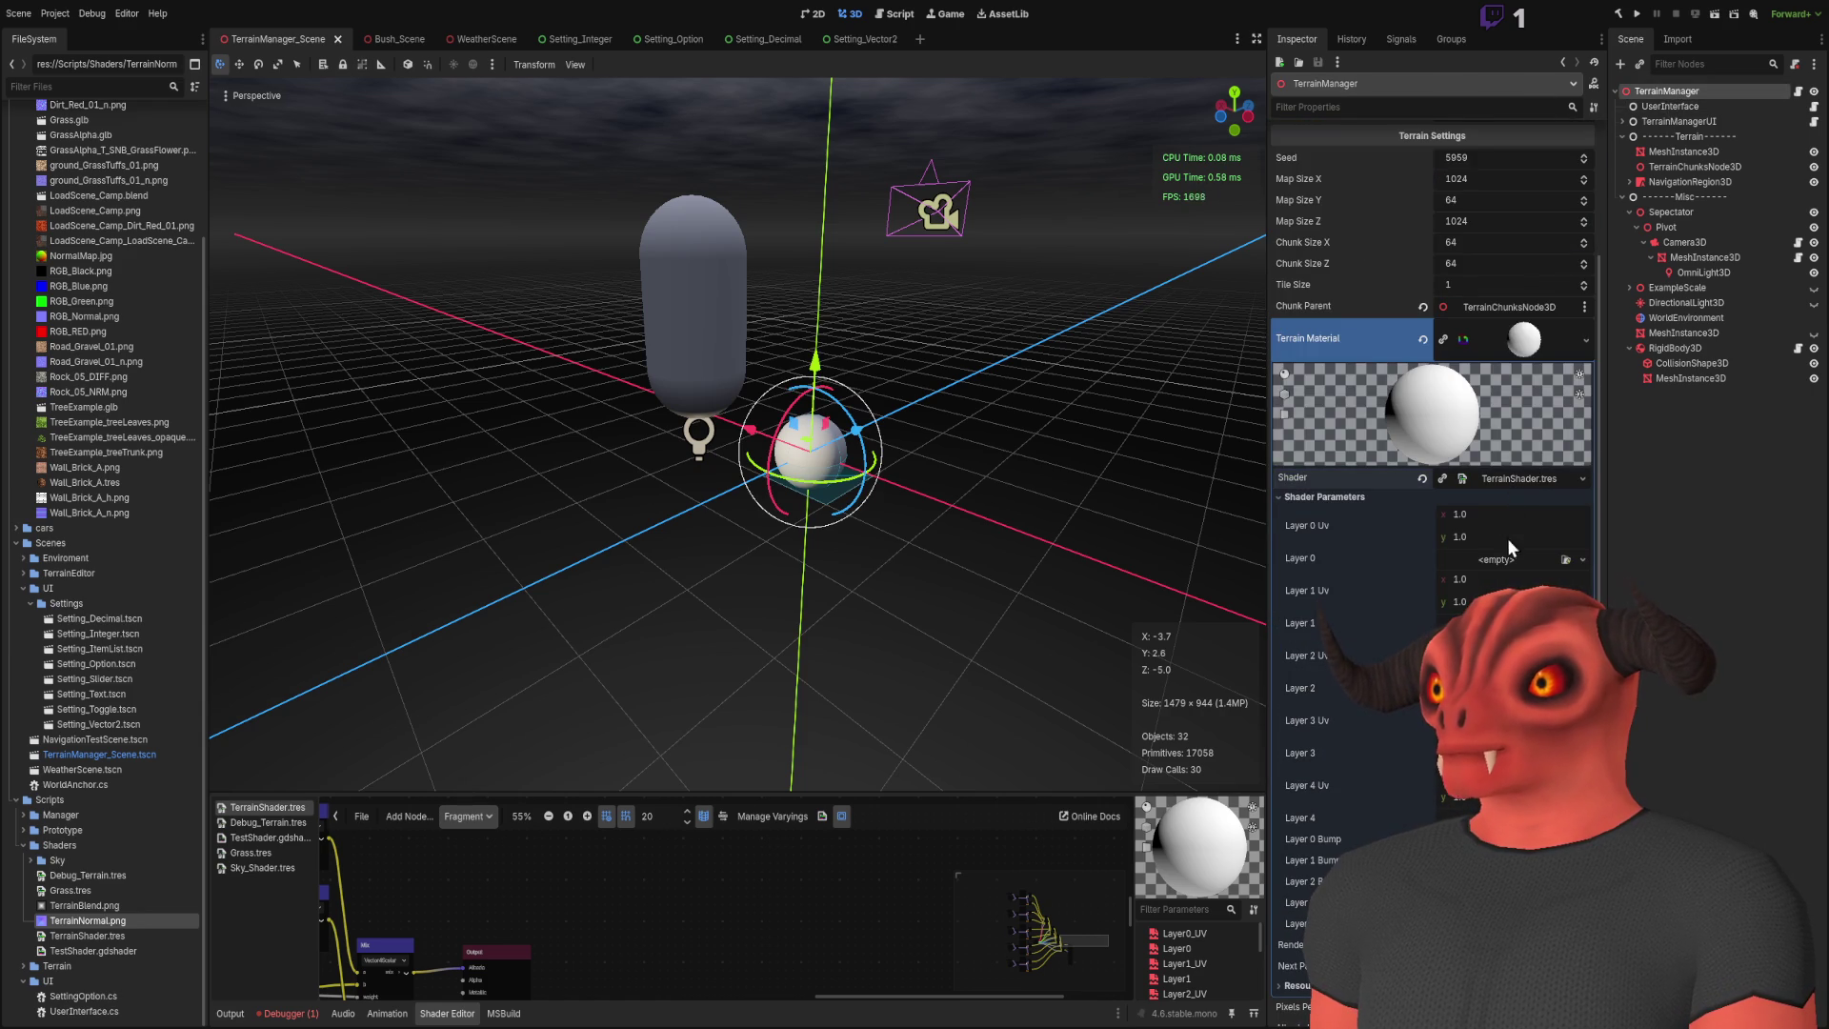
scroll(1512, 534, "down", 5)
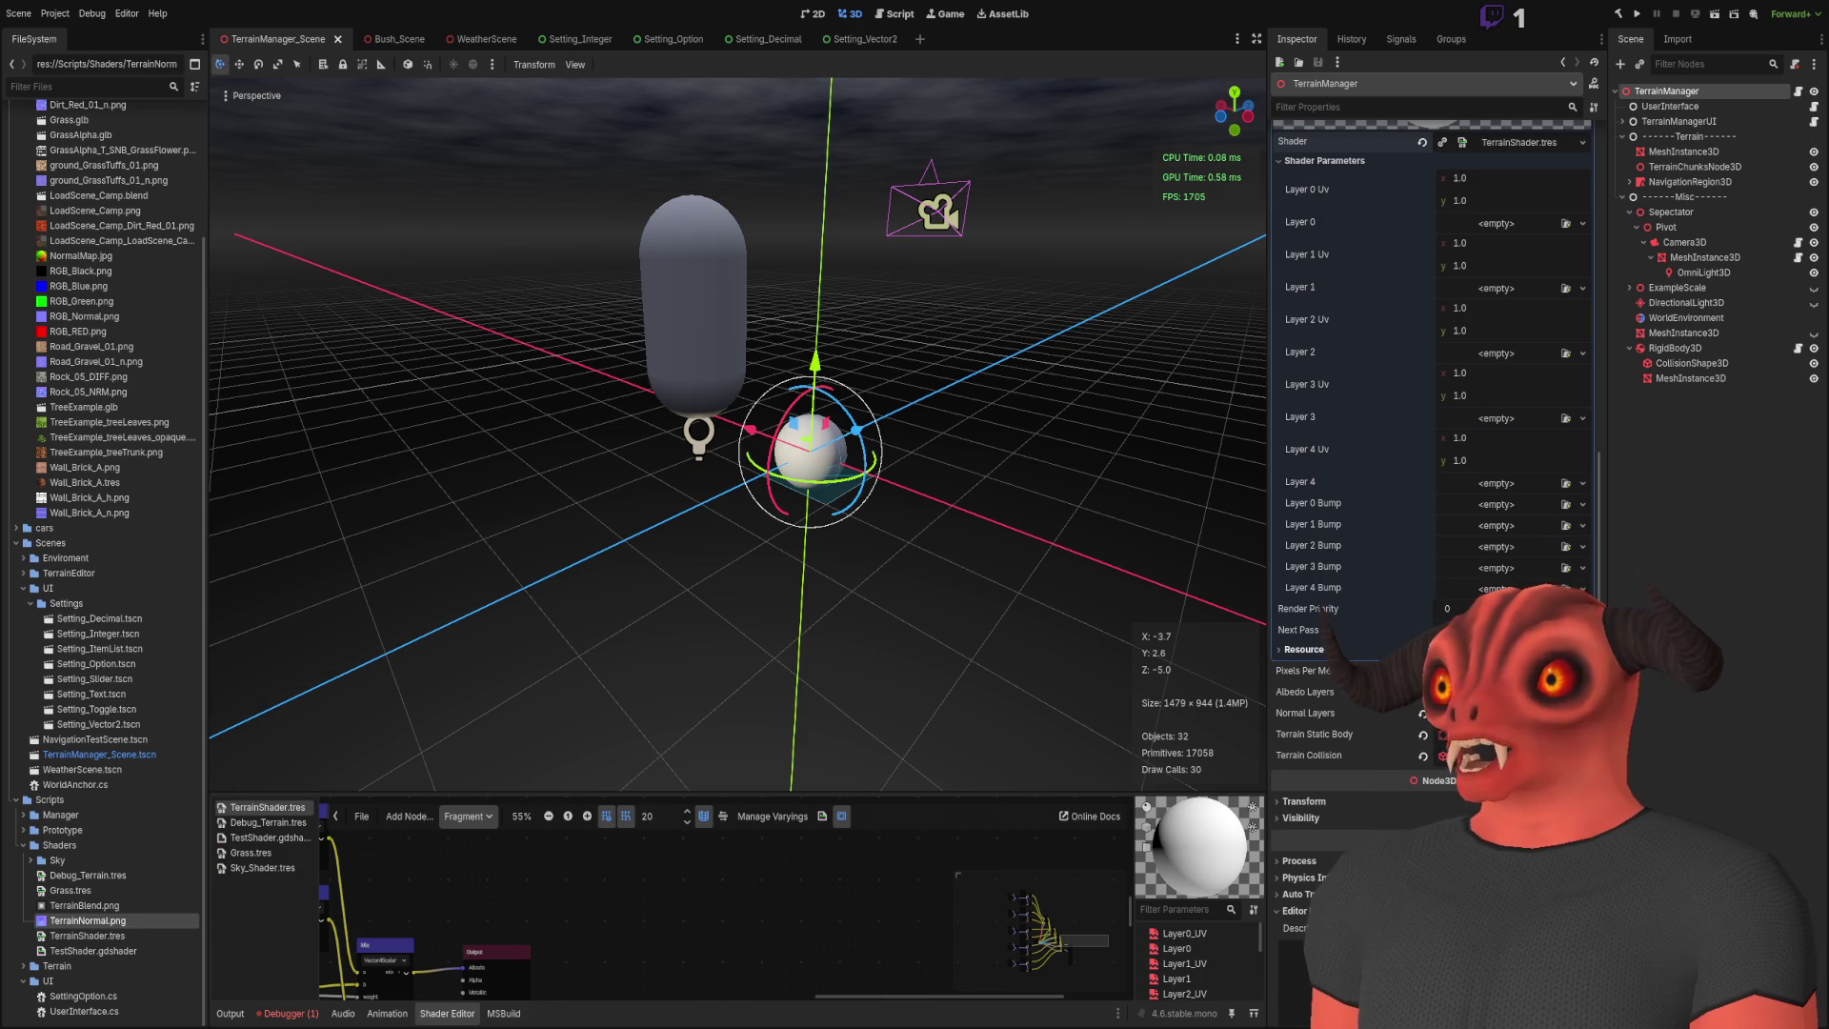
scroll(1463, 538, "up", 8)
left_click(1527, 564)
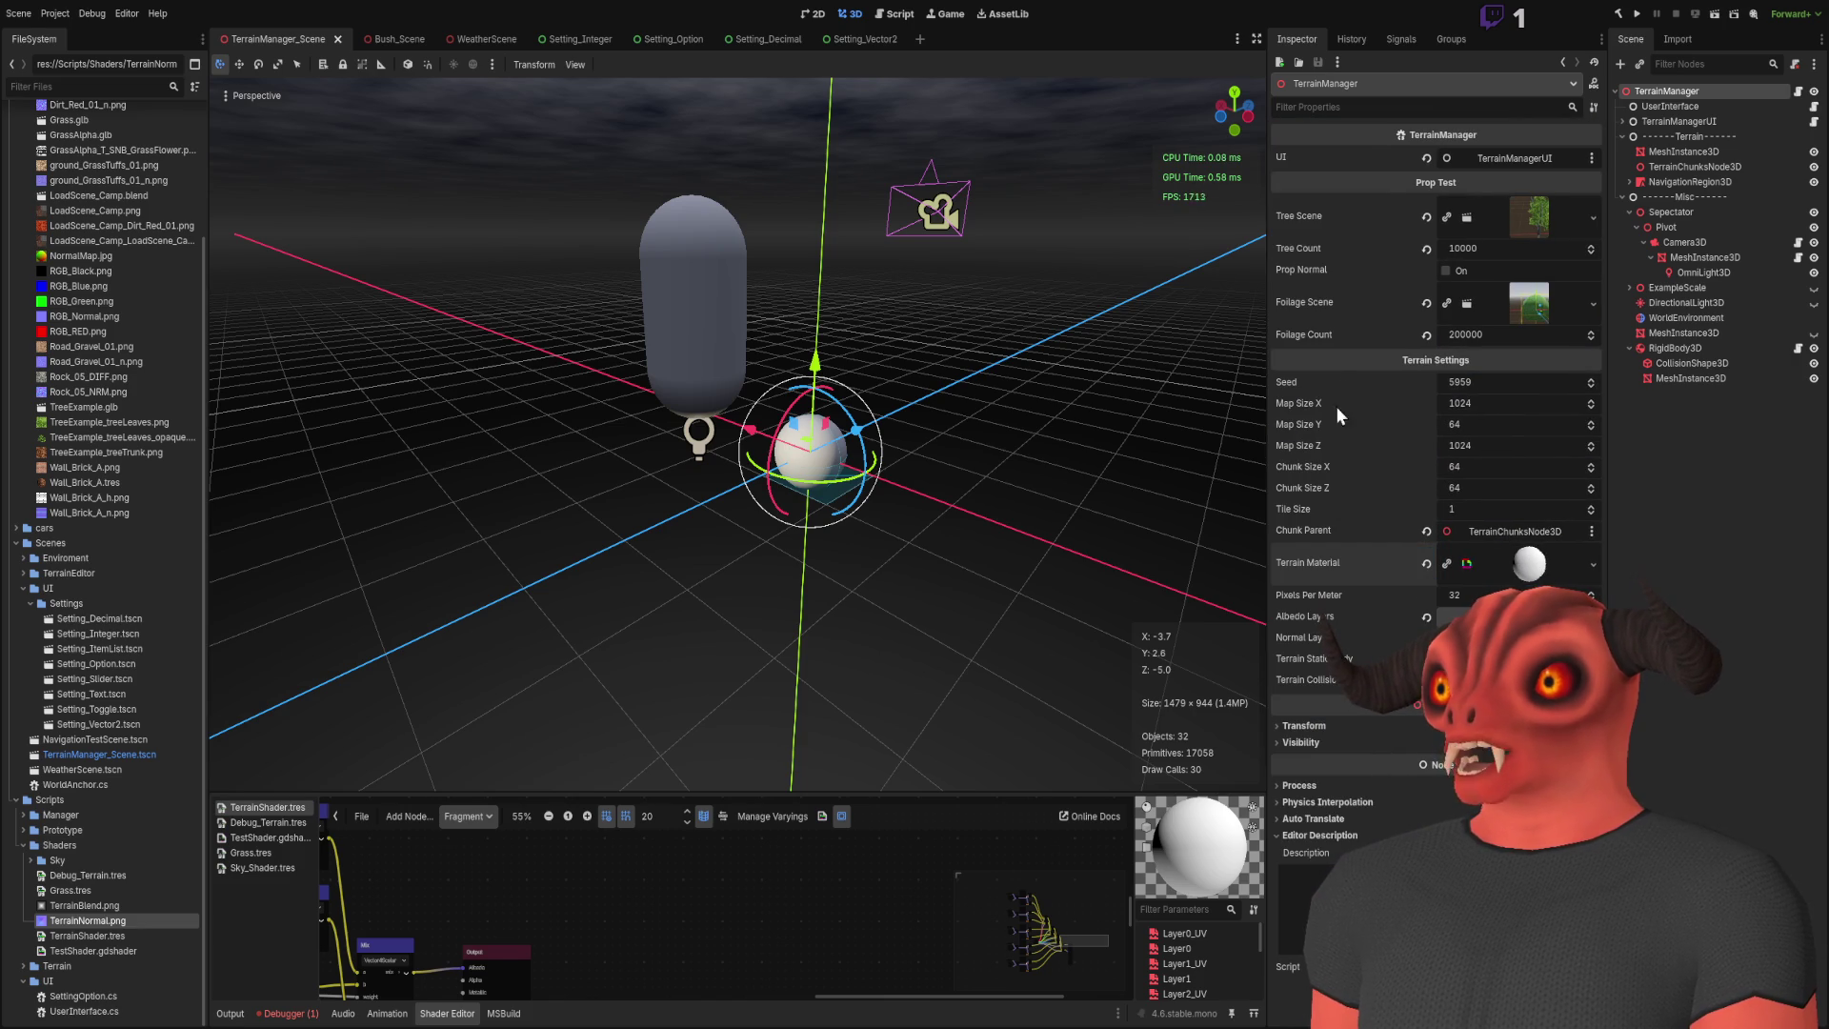
Step: Check the terrain chunk, collision and camera nodes, then preview NormalMap.jpg
left_click(1630, 122)
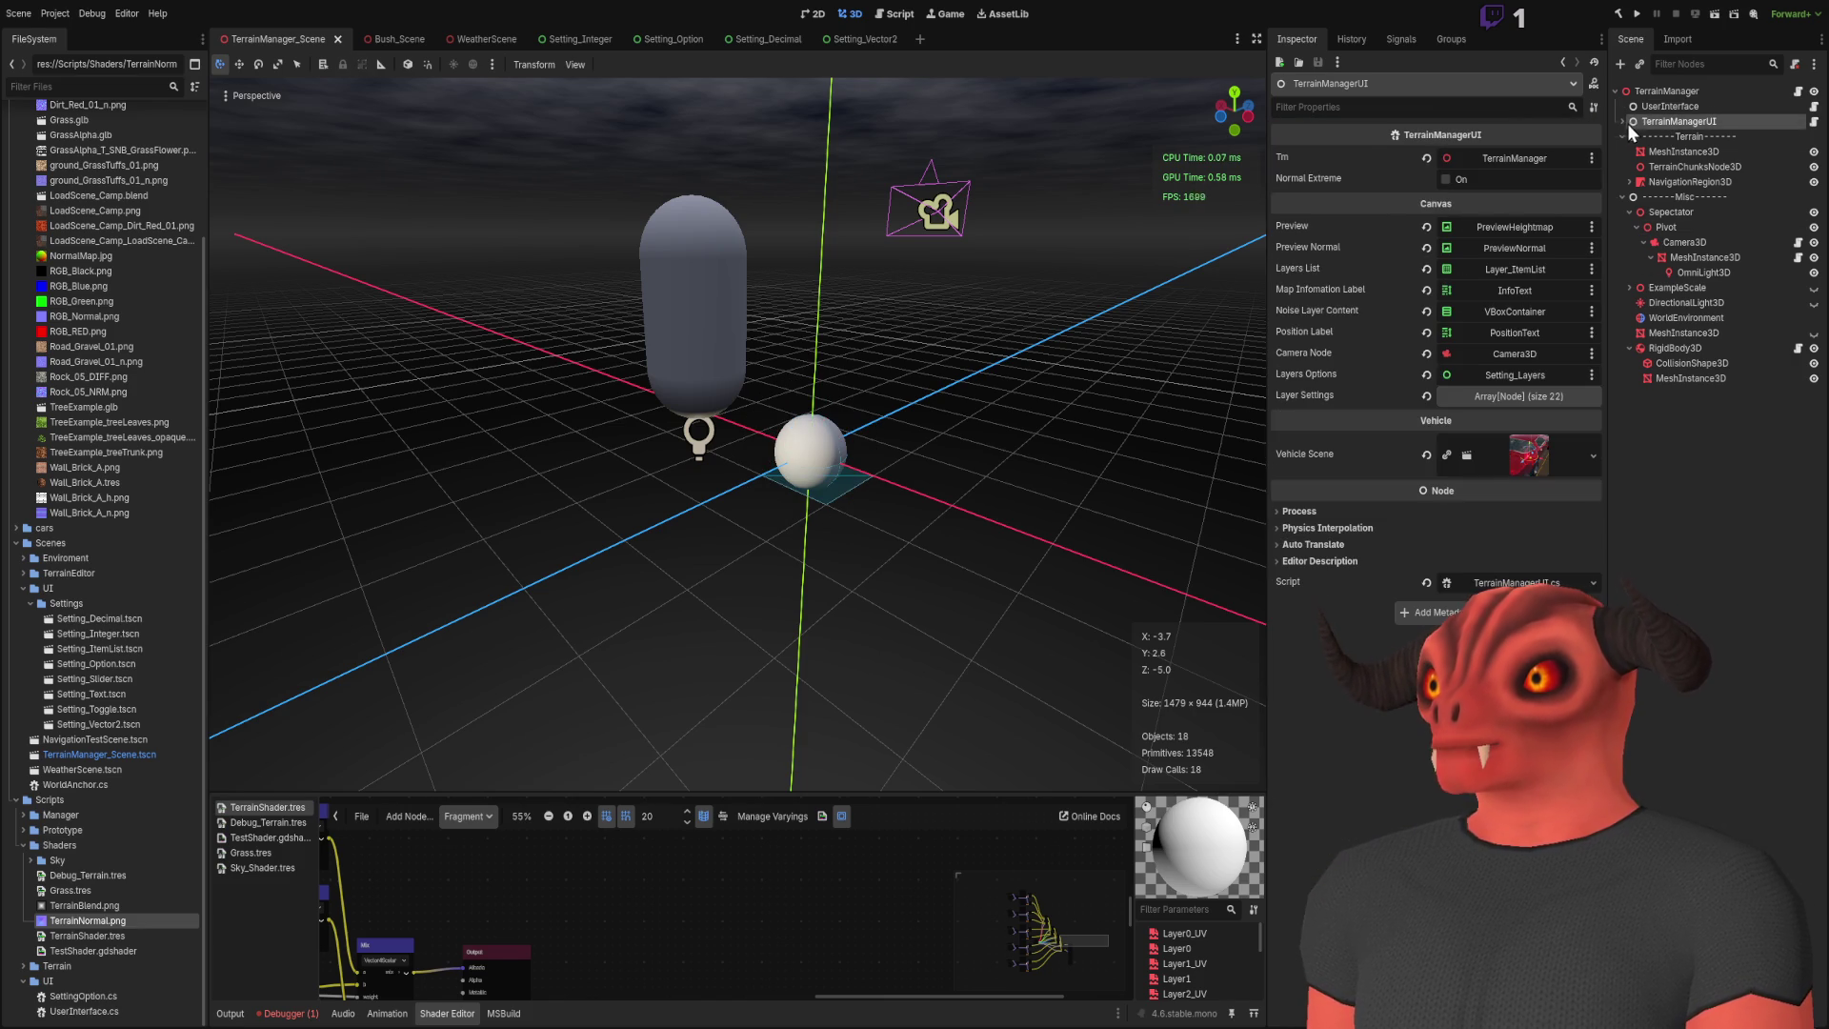
left_click(1674, 168)
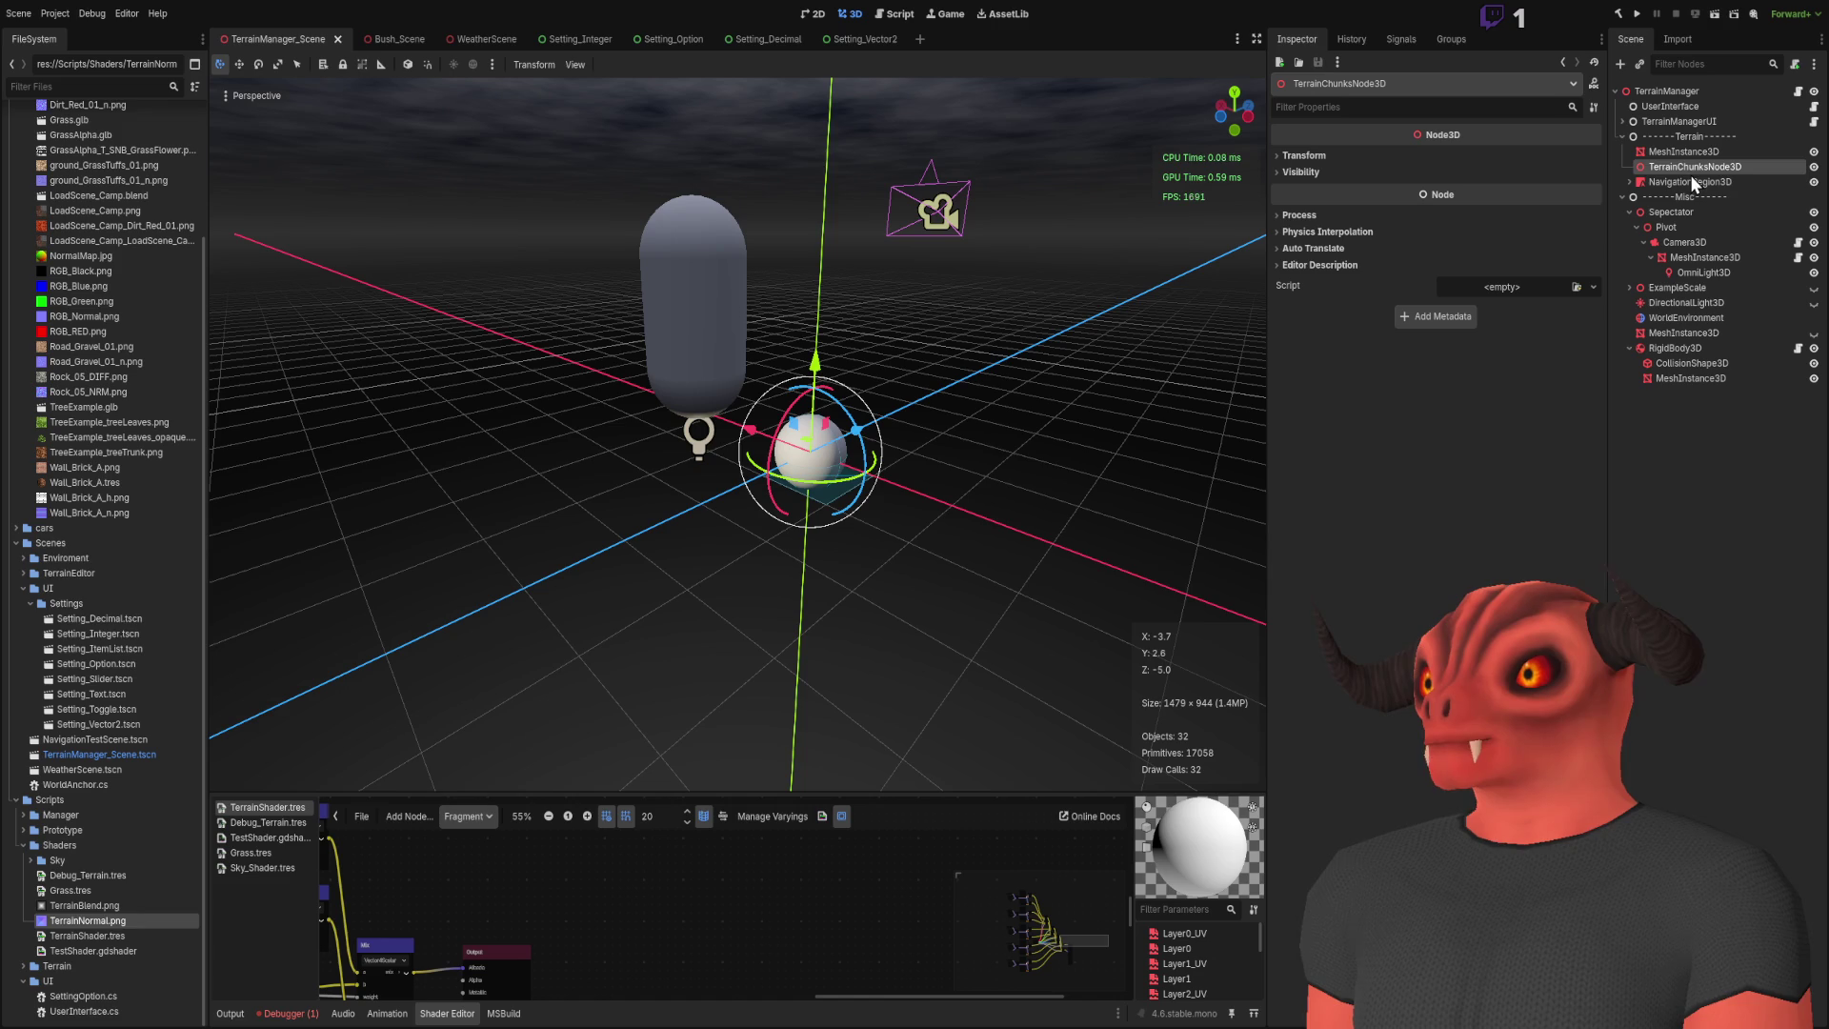
key("f")
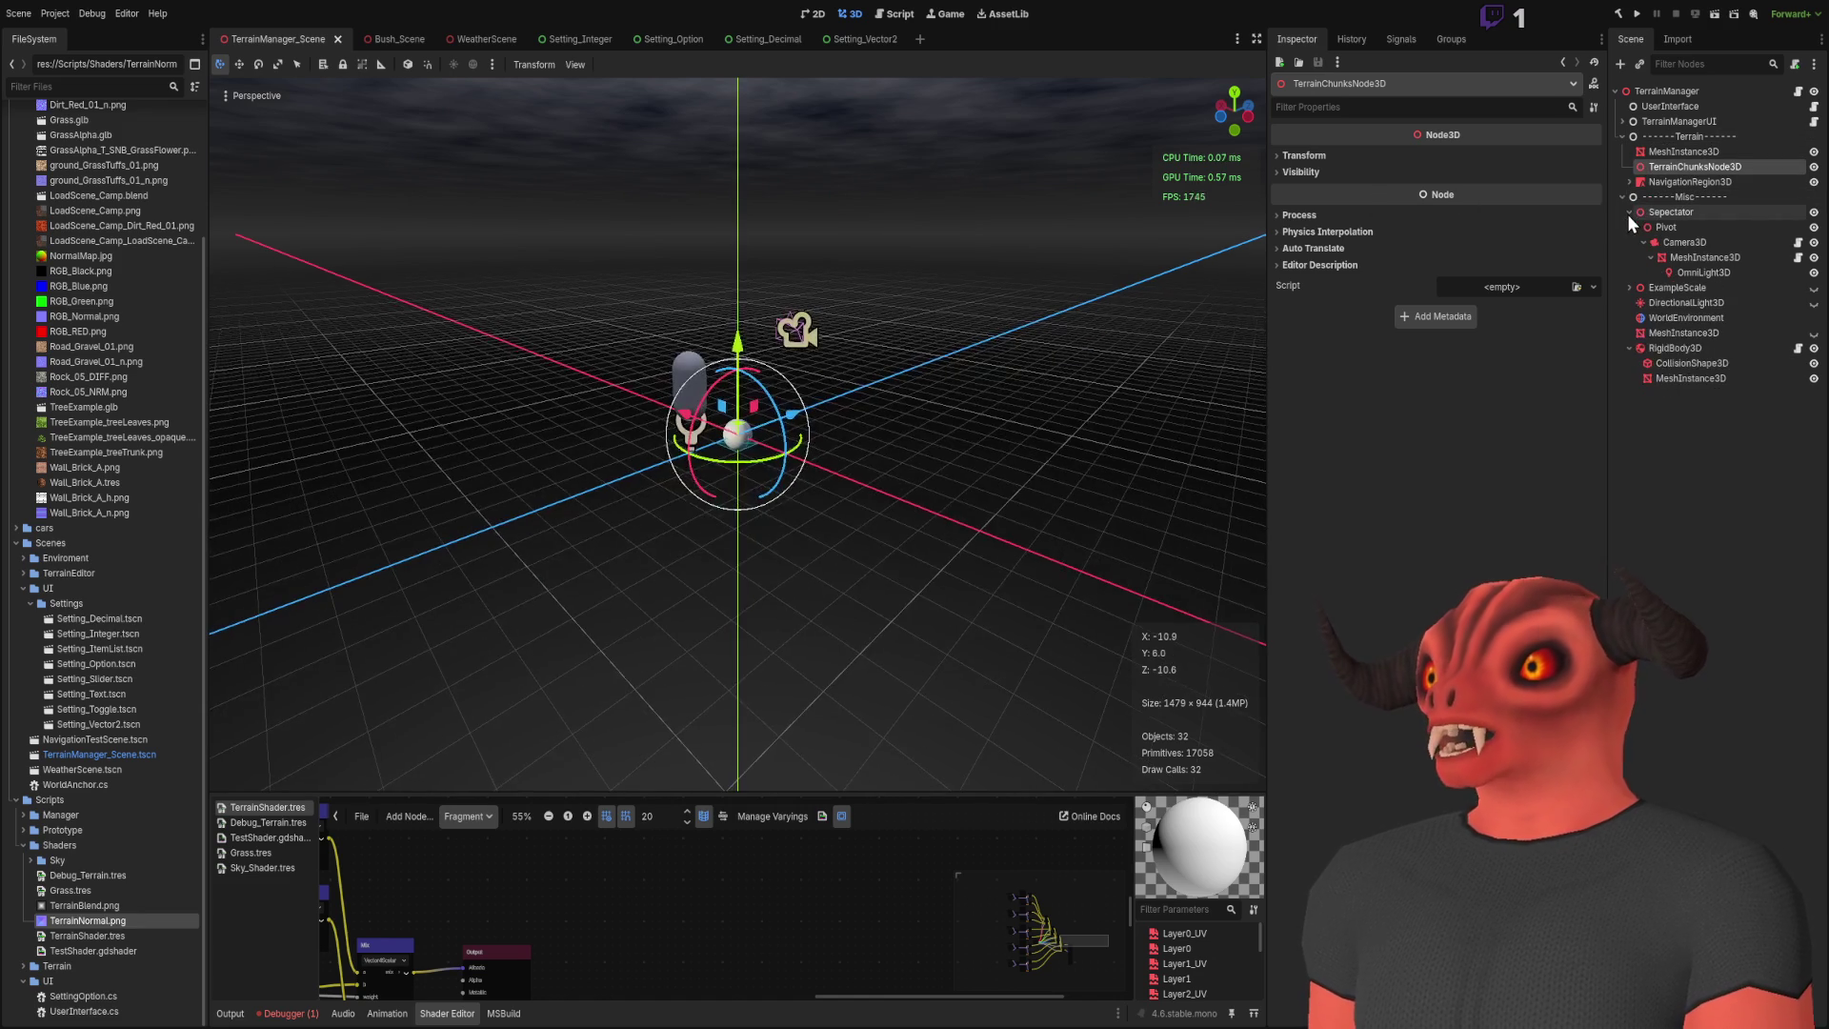
left_click(1674, 530)
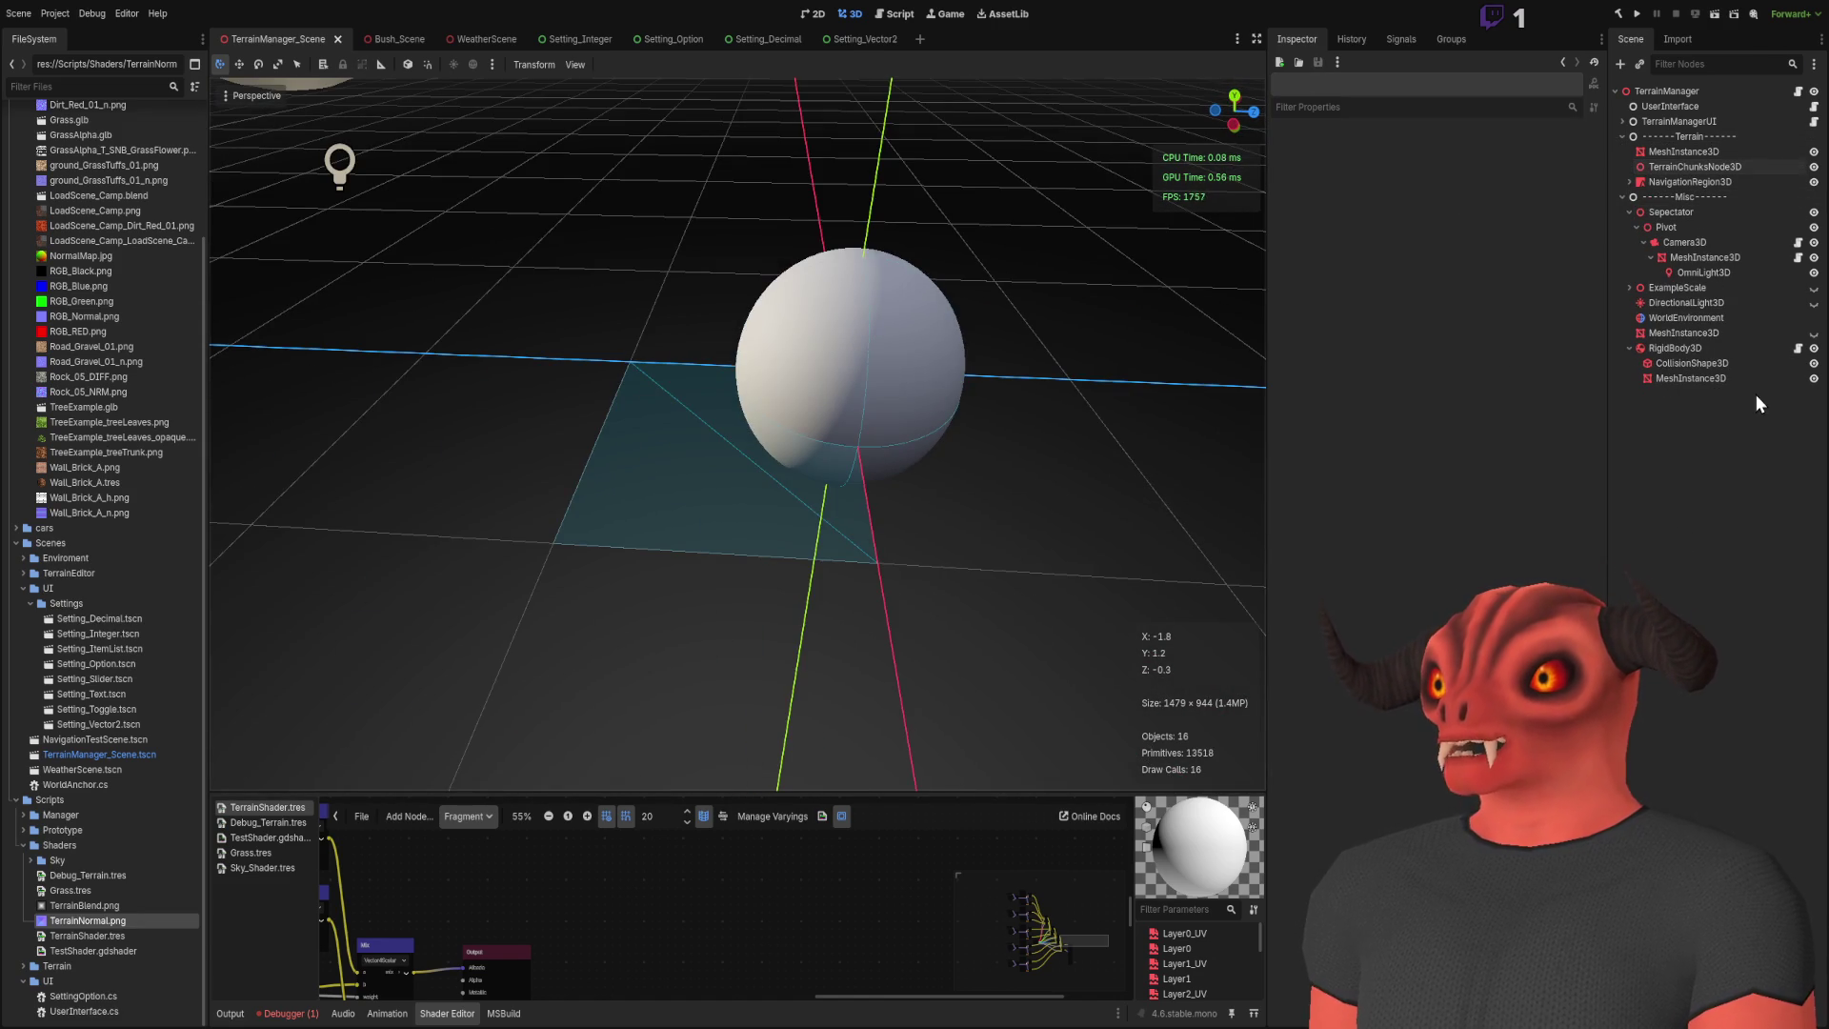
left_click(1733, 368)
left_click(1714, 378)
left_click(1716, 423)
left_click(1695, 258)
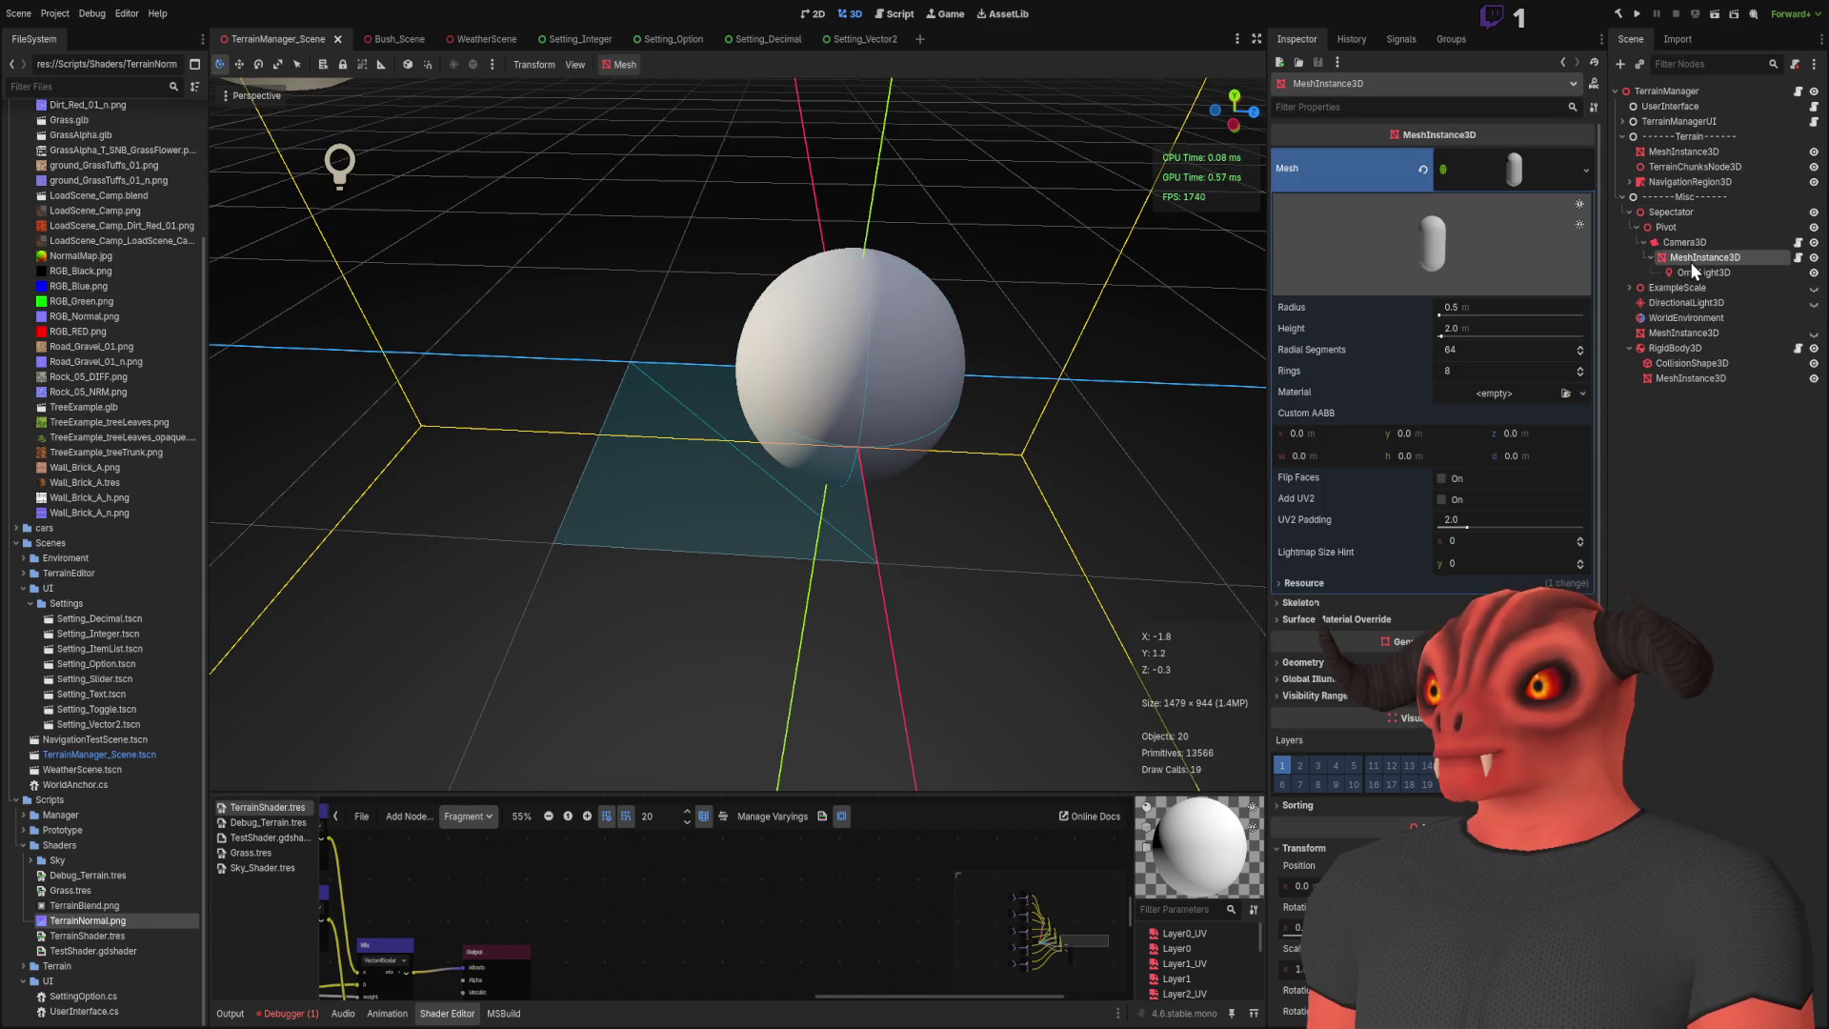
left_click(1705, 429)
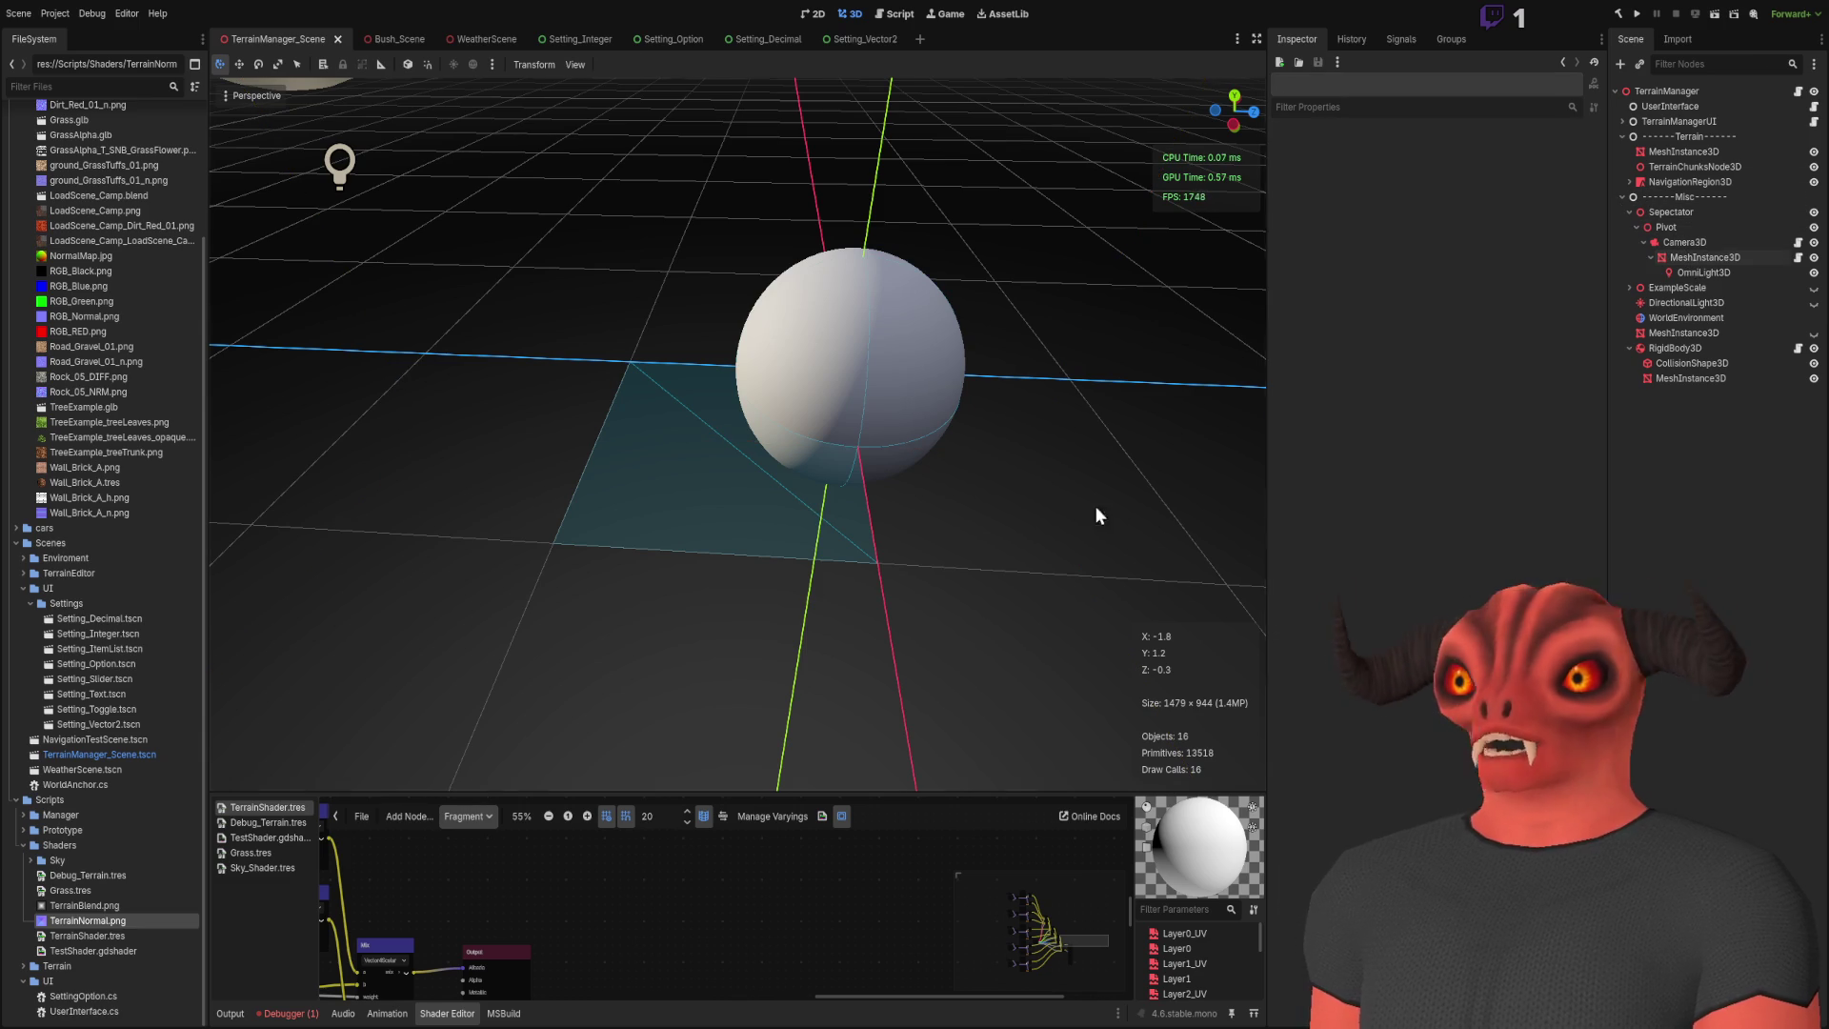
scroll(128, 385, "up", 5)
left_click(82, 413)
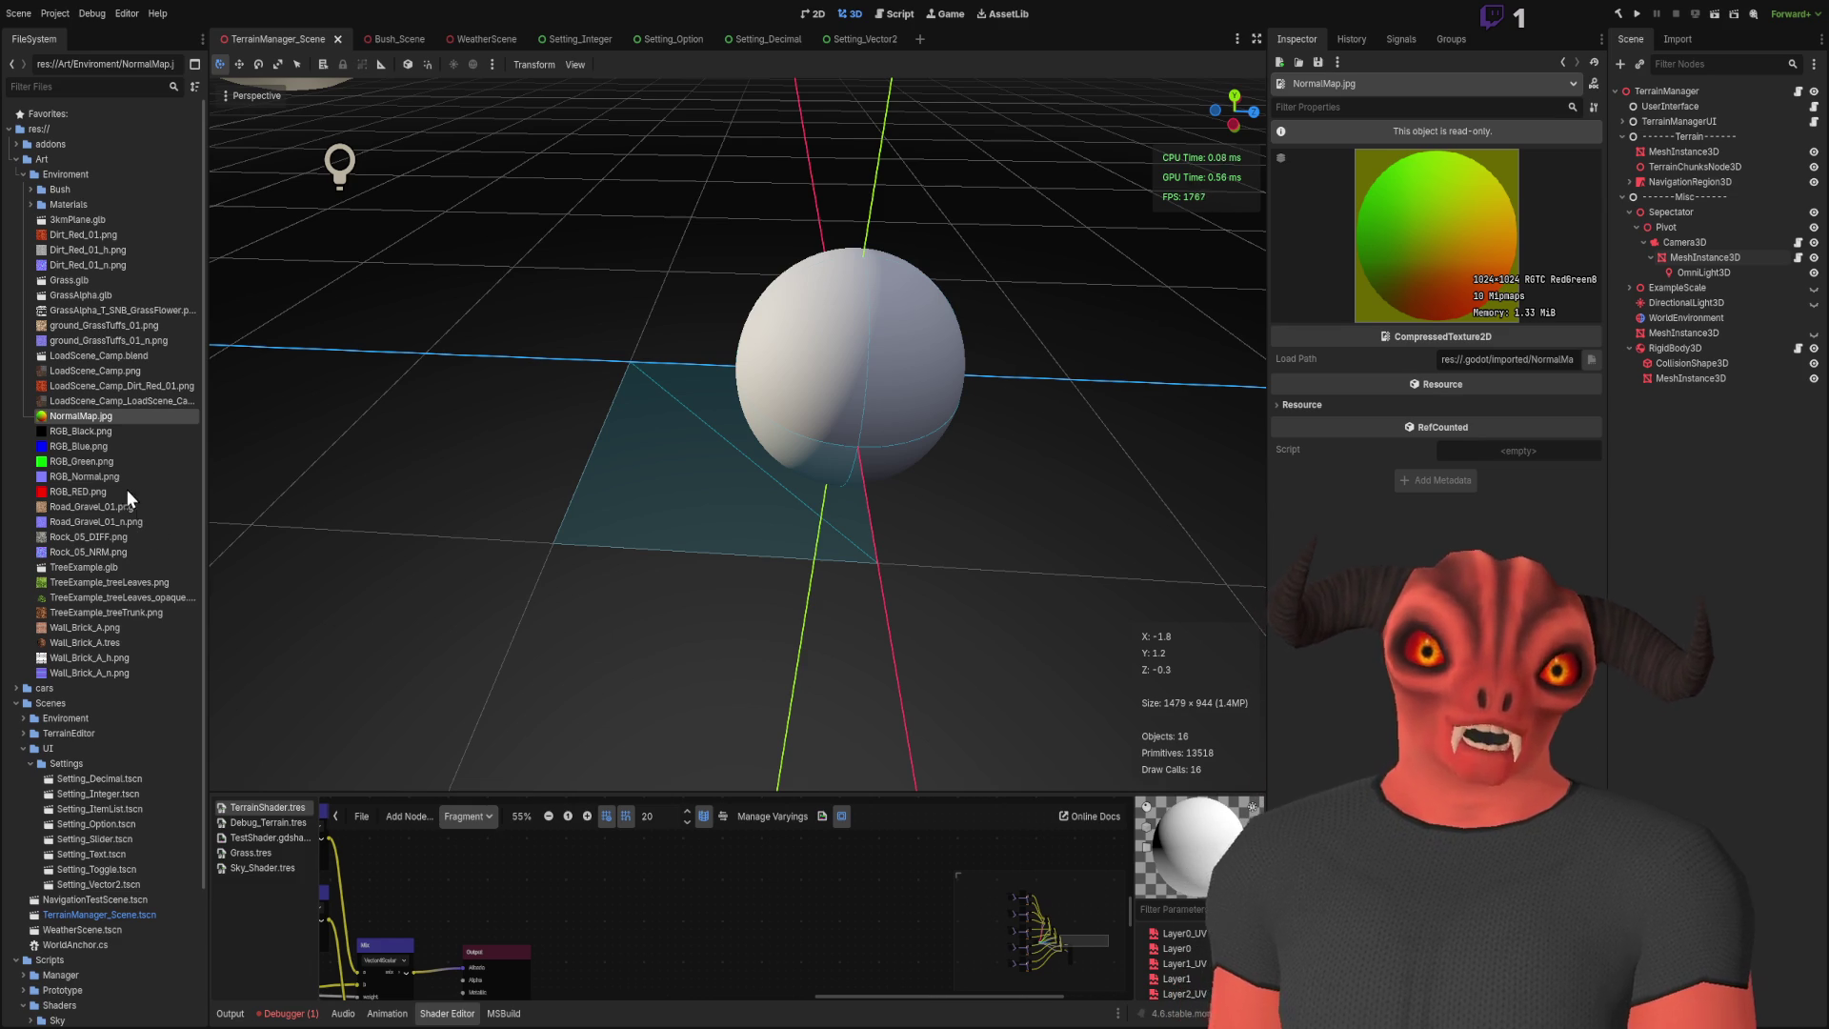
Step: Inspect TerrainMaterial.tres from the Materials folder, then select the TerrainManager node
left_click(31, 202)
left_click(102, 280)
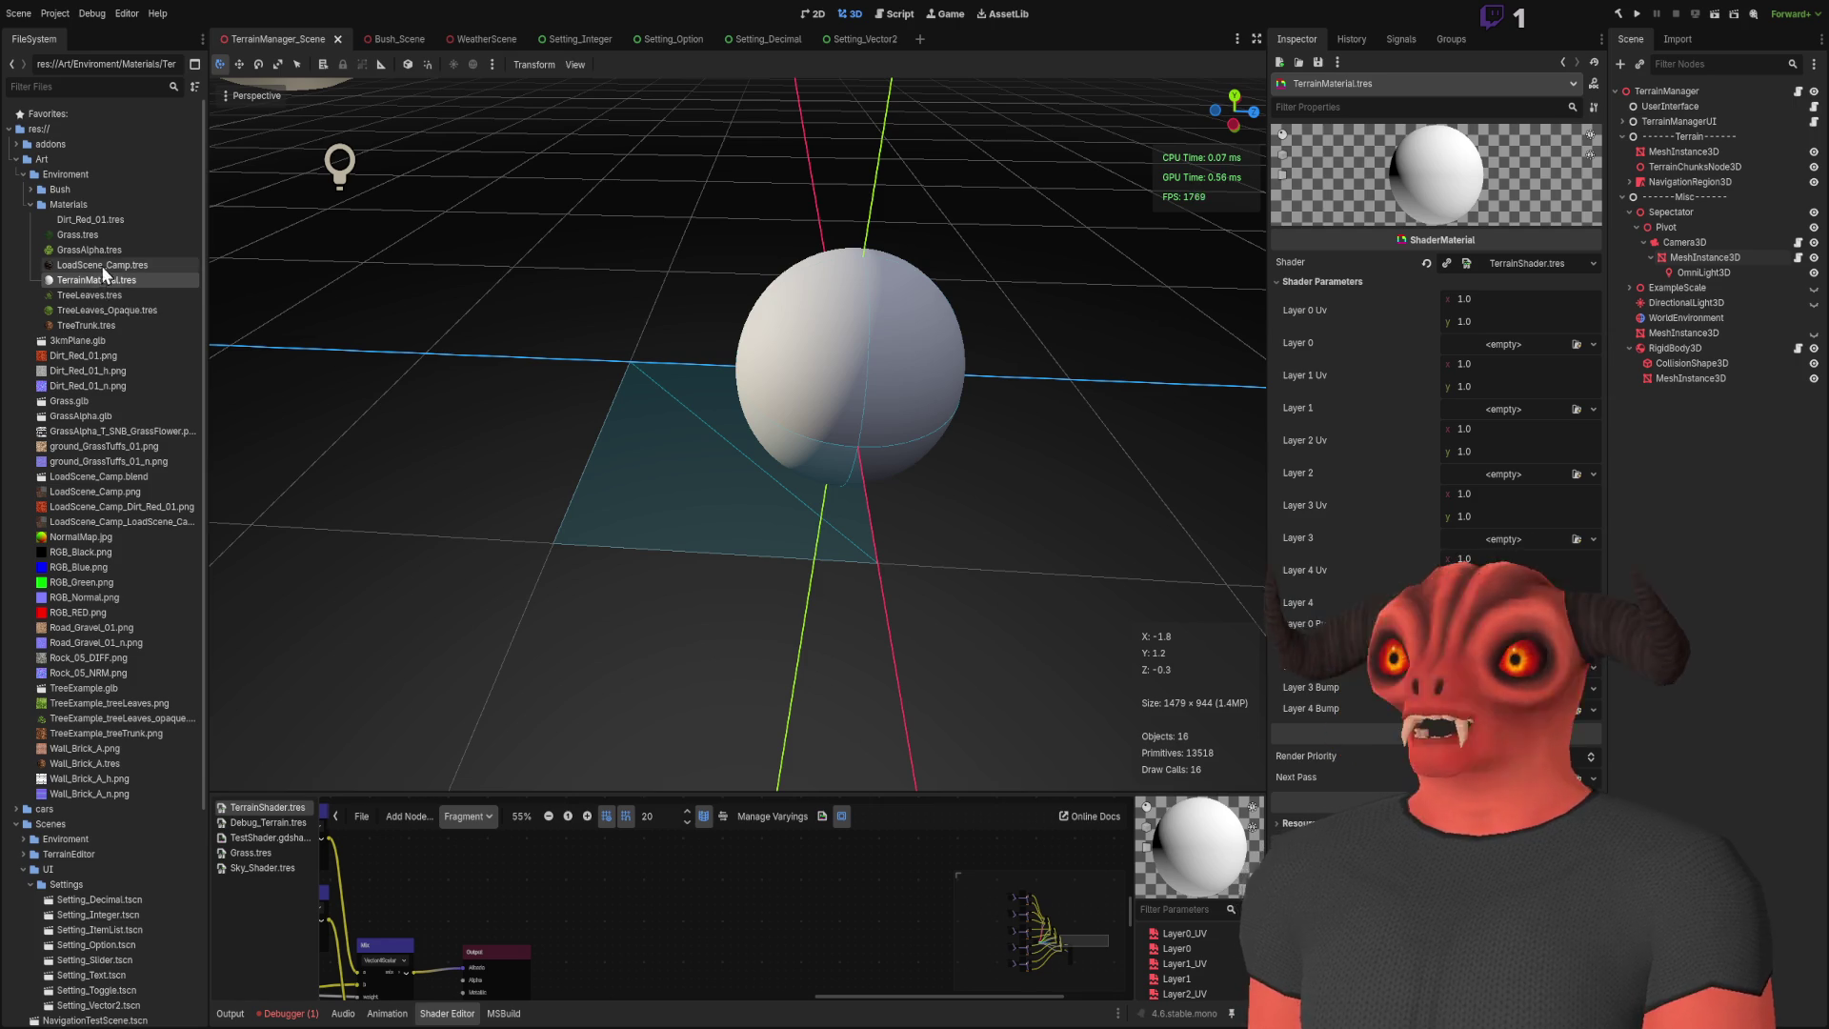
left_click(1705, 122)
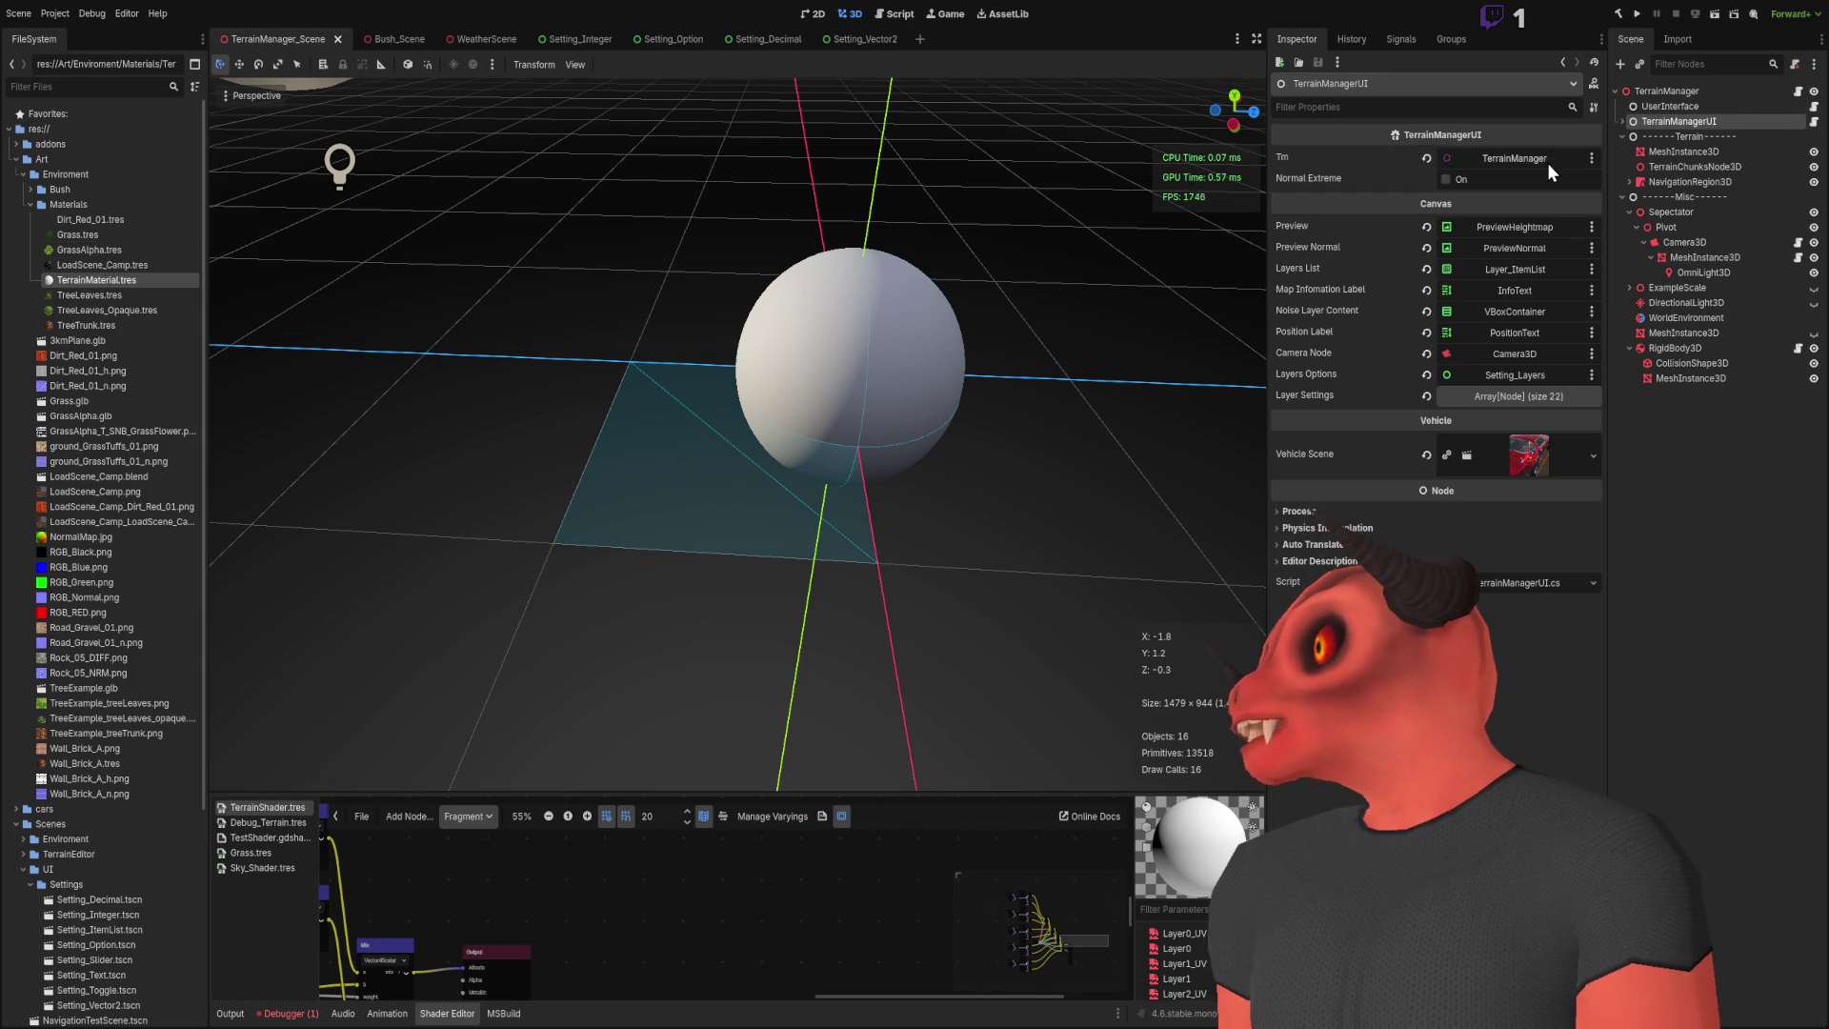
left_click(1682, 90)
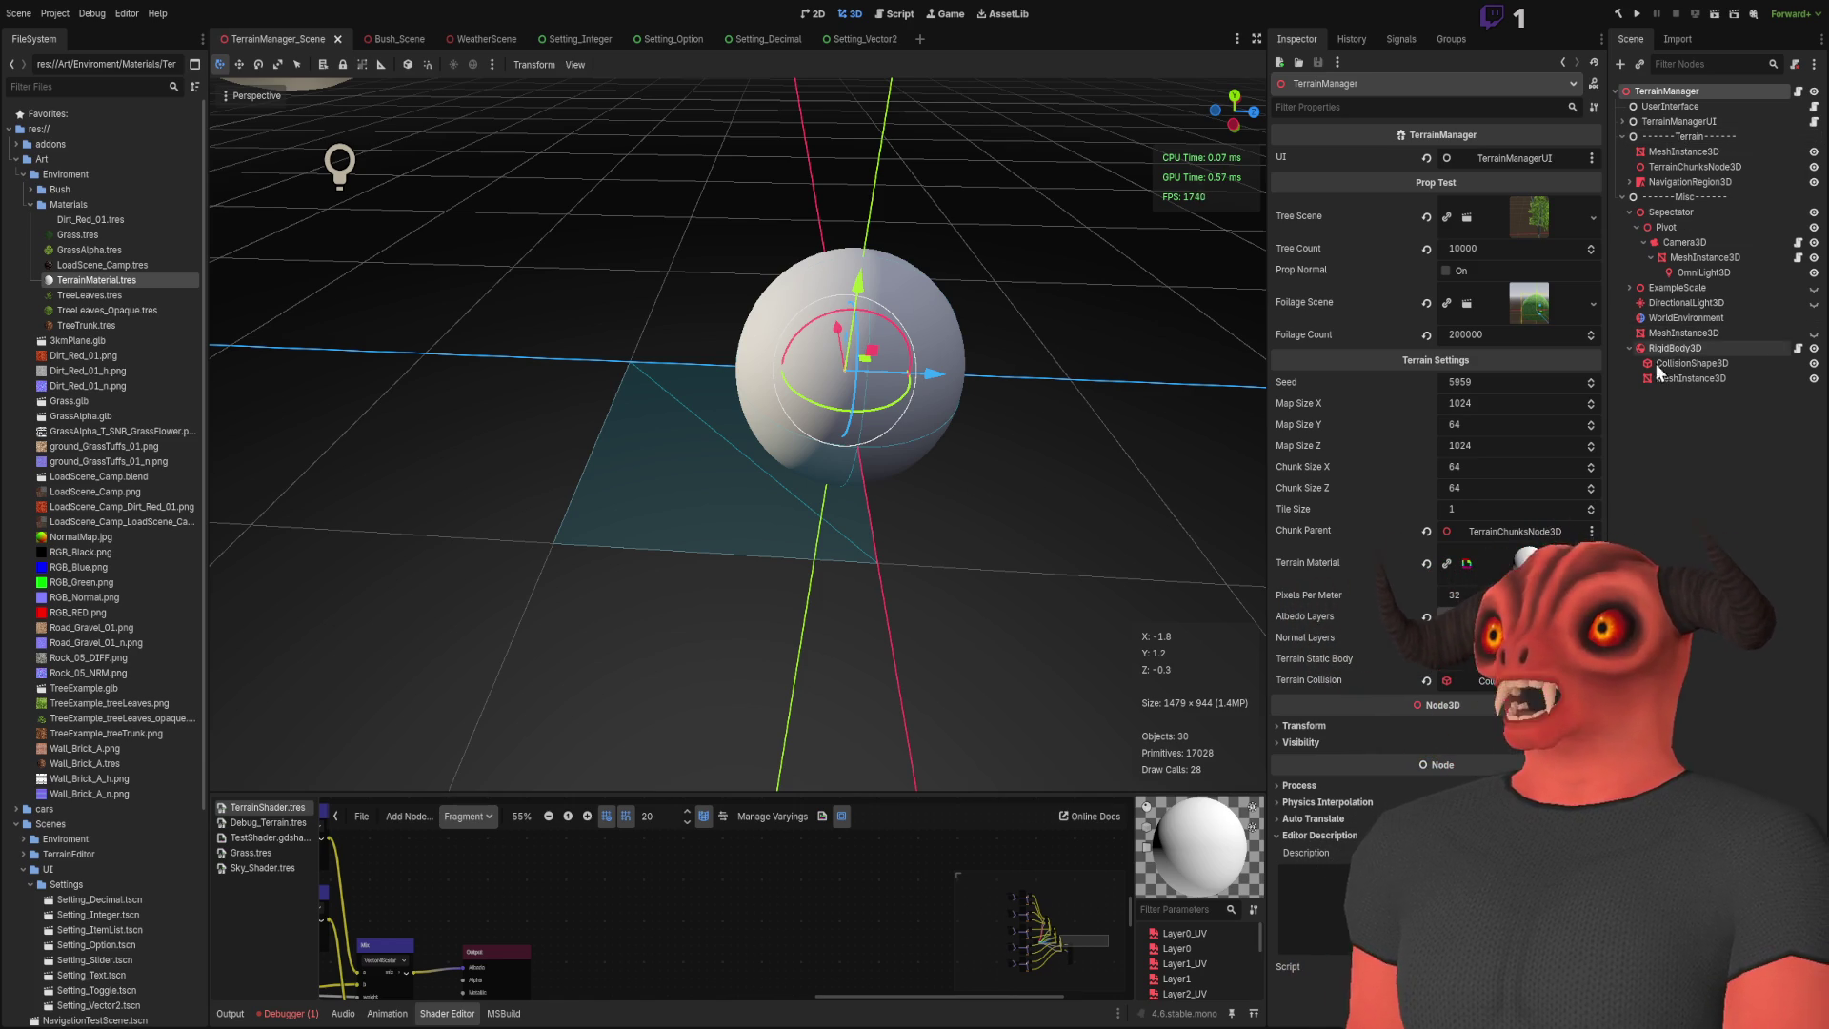
Step: Expand the Normal Layers array and compare it with the Albedo Layers textures
left_click(1514, 637)
scroll(1524, 534, "down", 3)
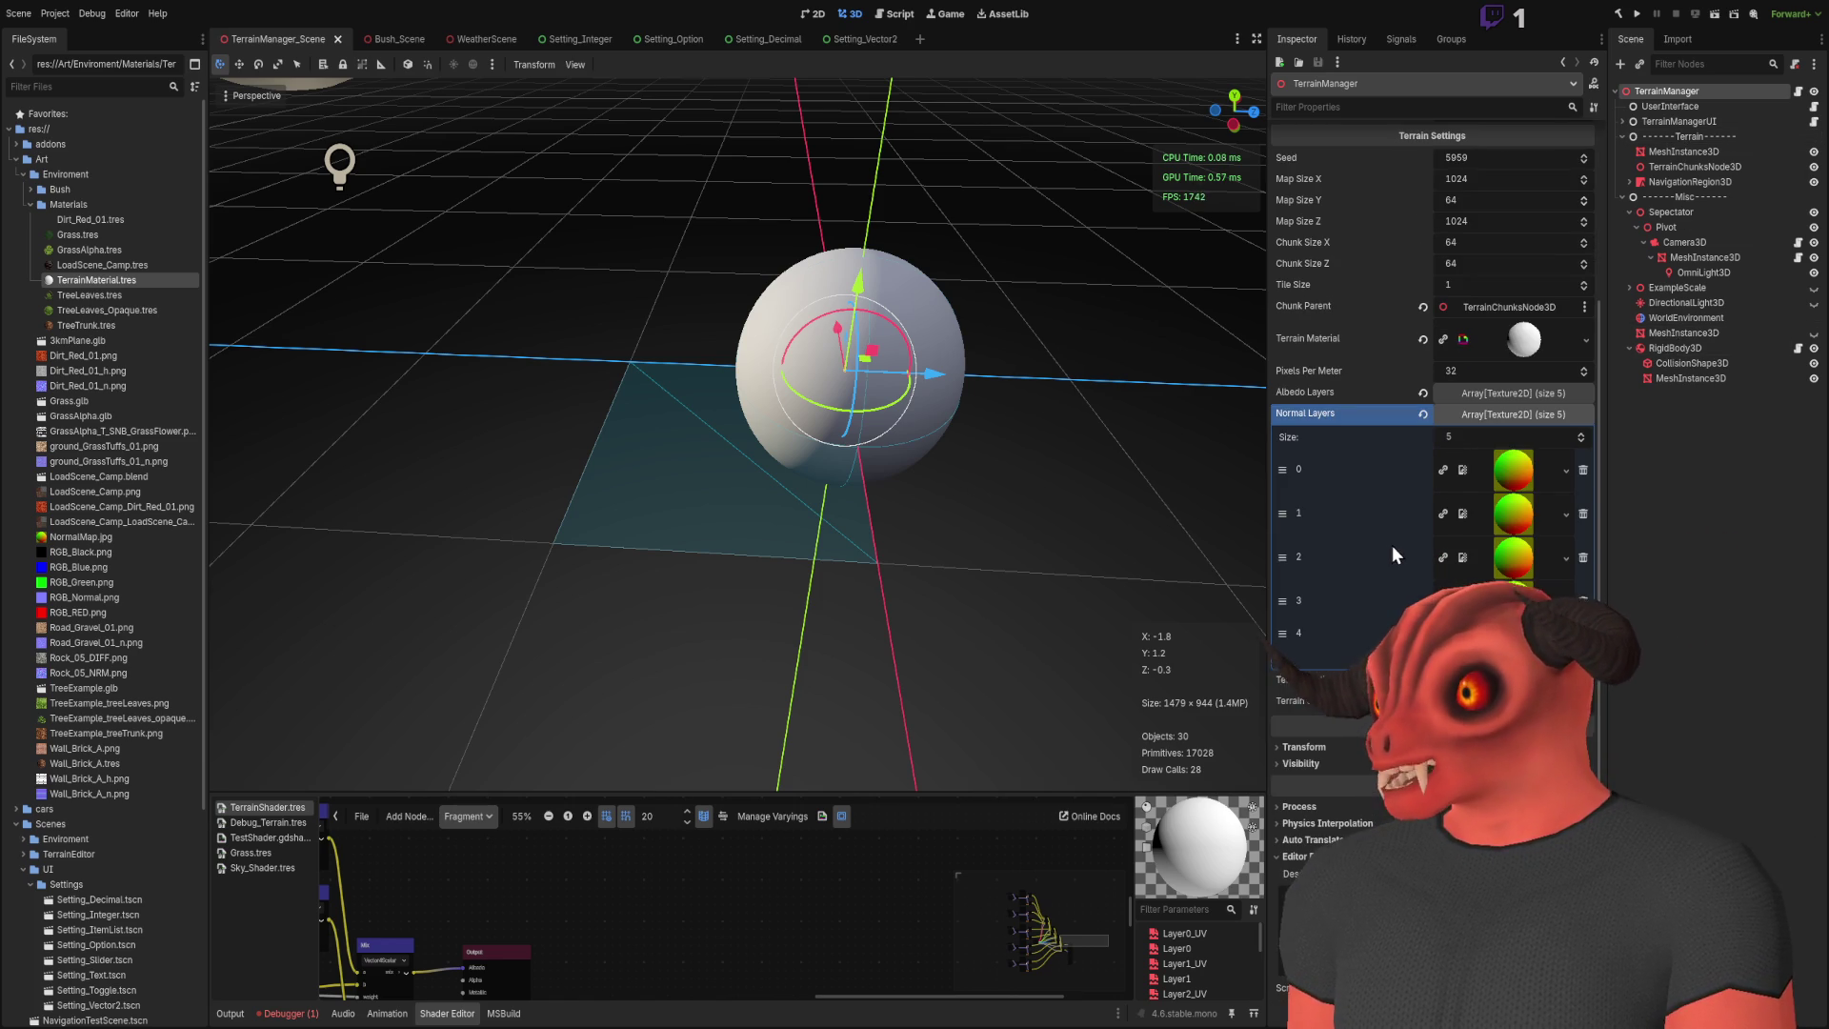
left_click(1516, 397)
left_click(1509, 413)
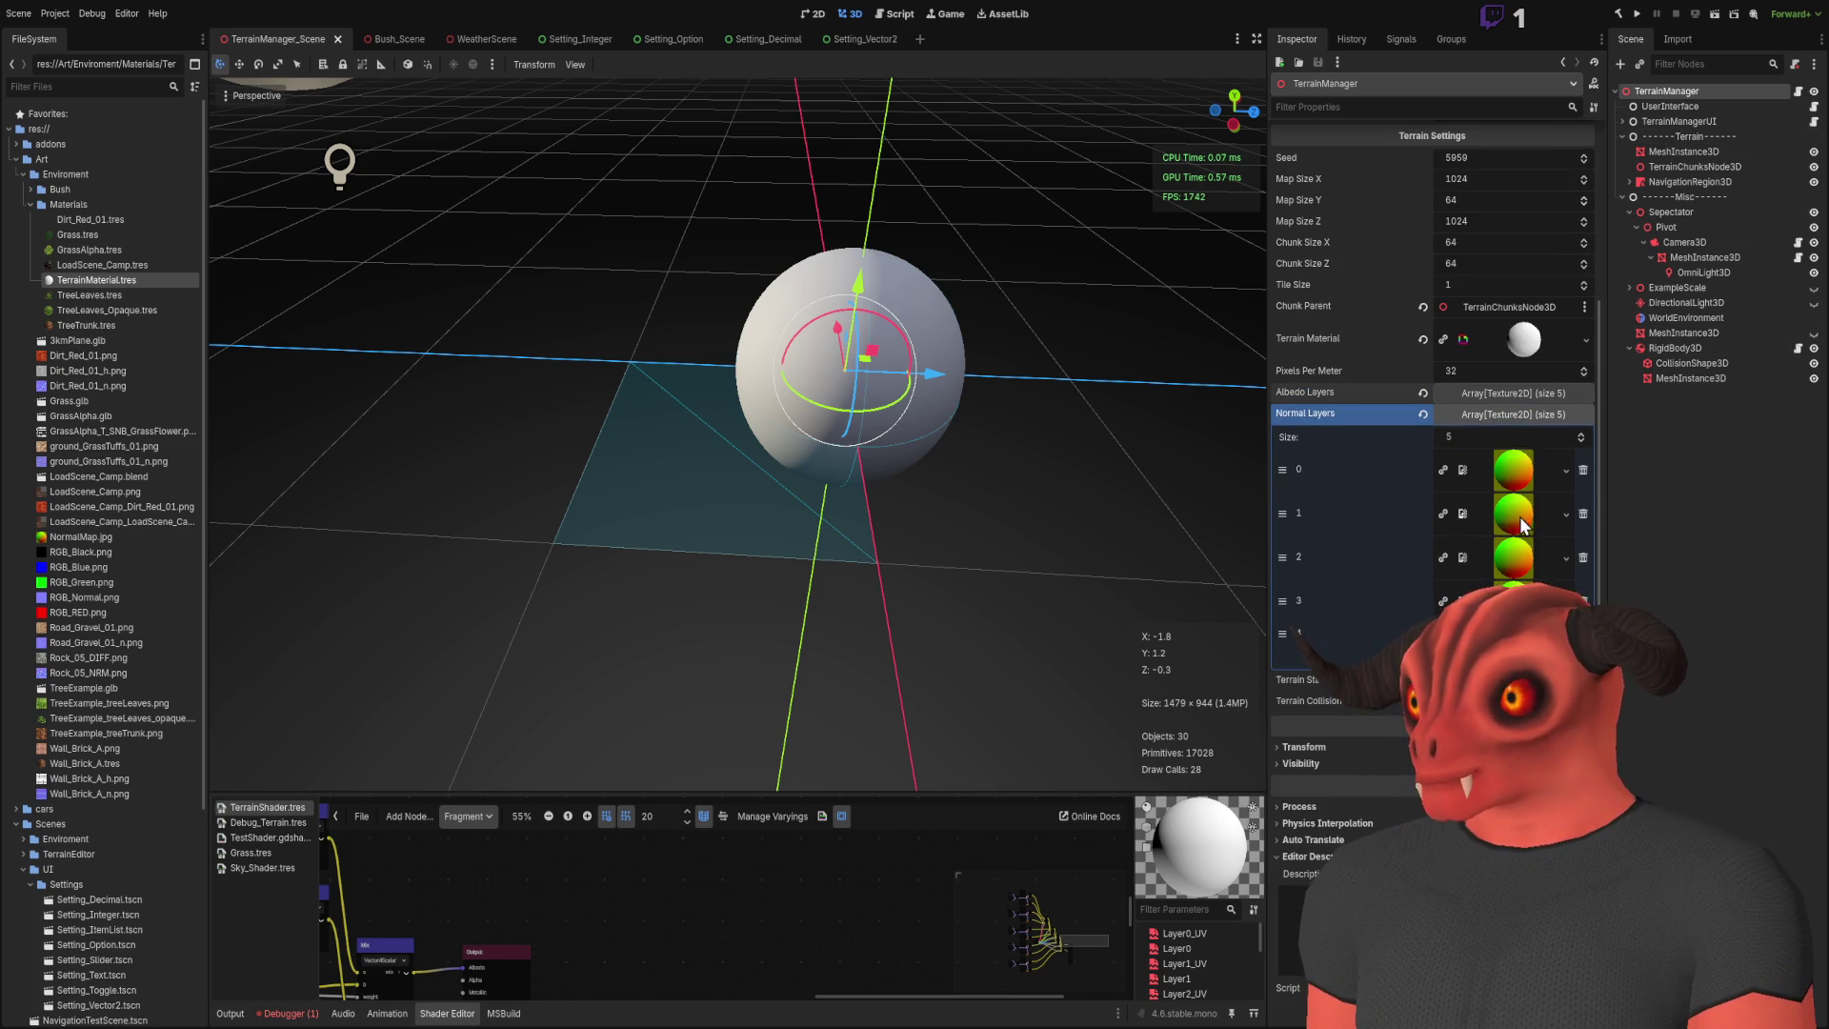
left_click(1511, 395)
left_click(1511, 413)
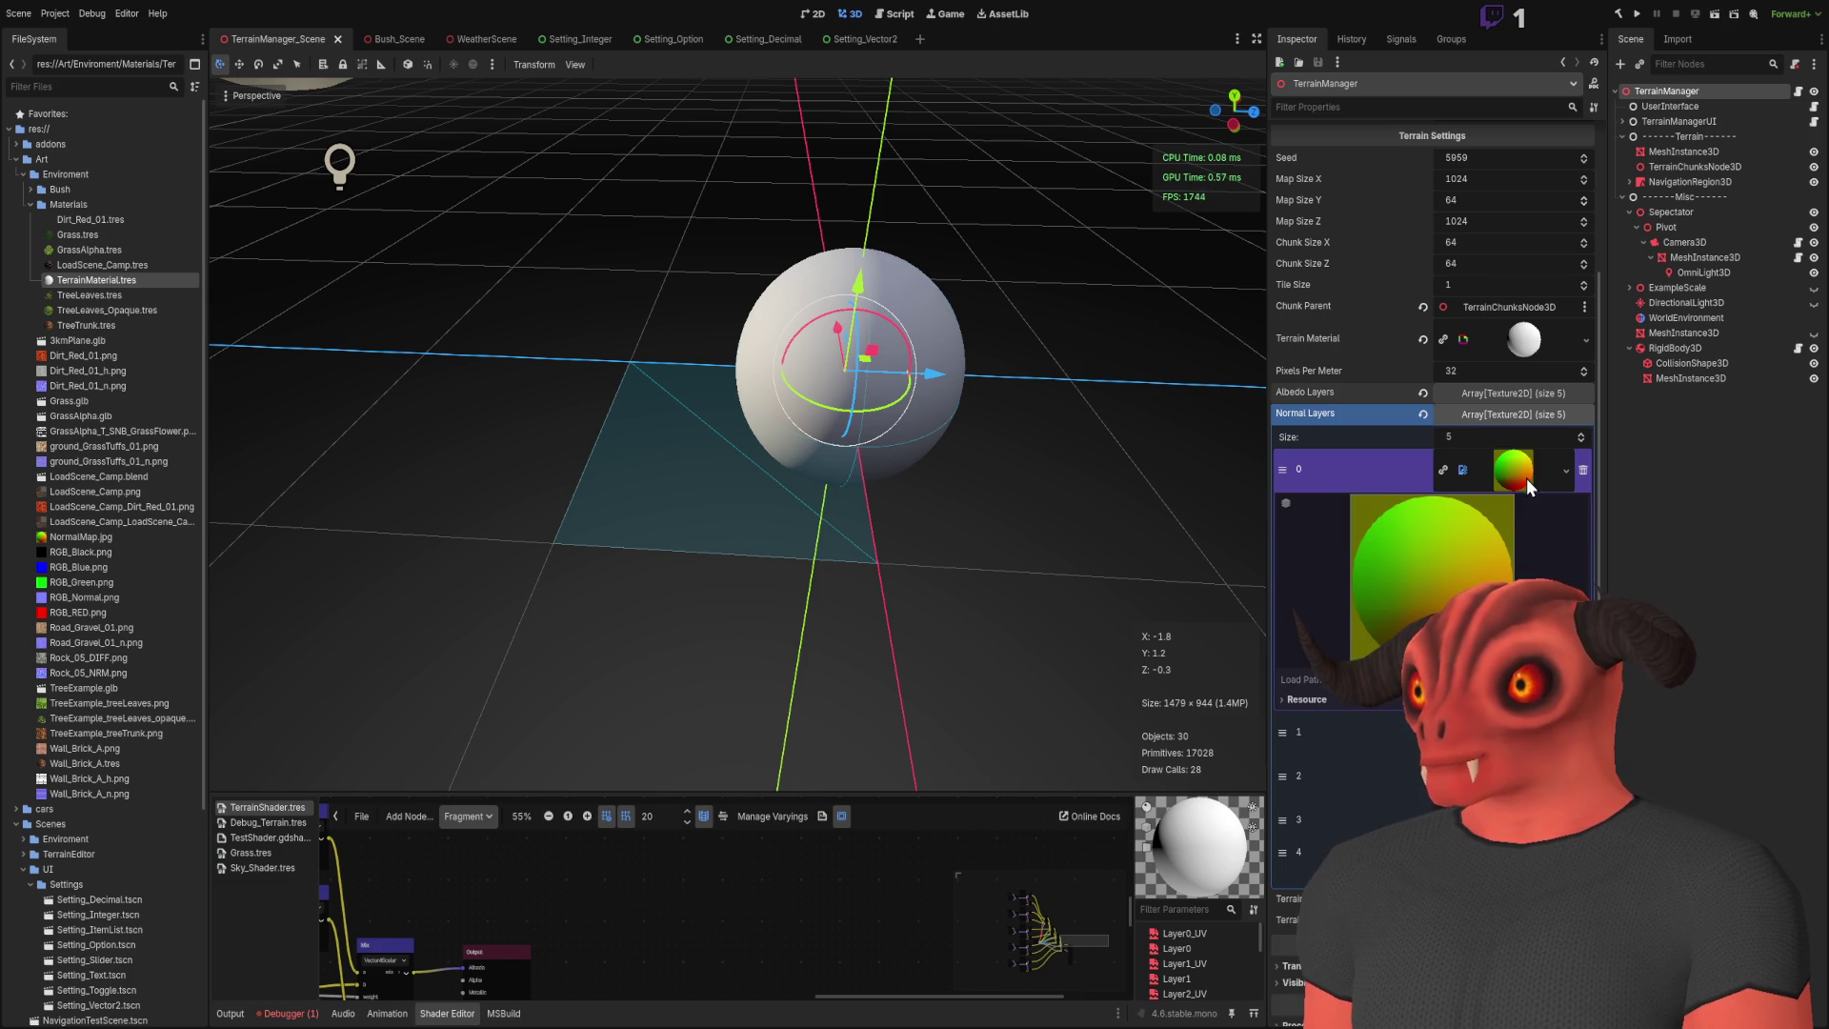
key("alt+Tab")
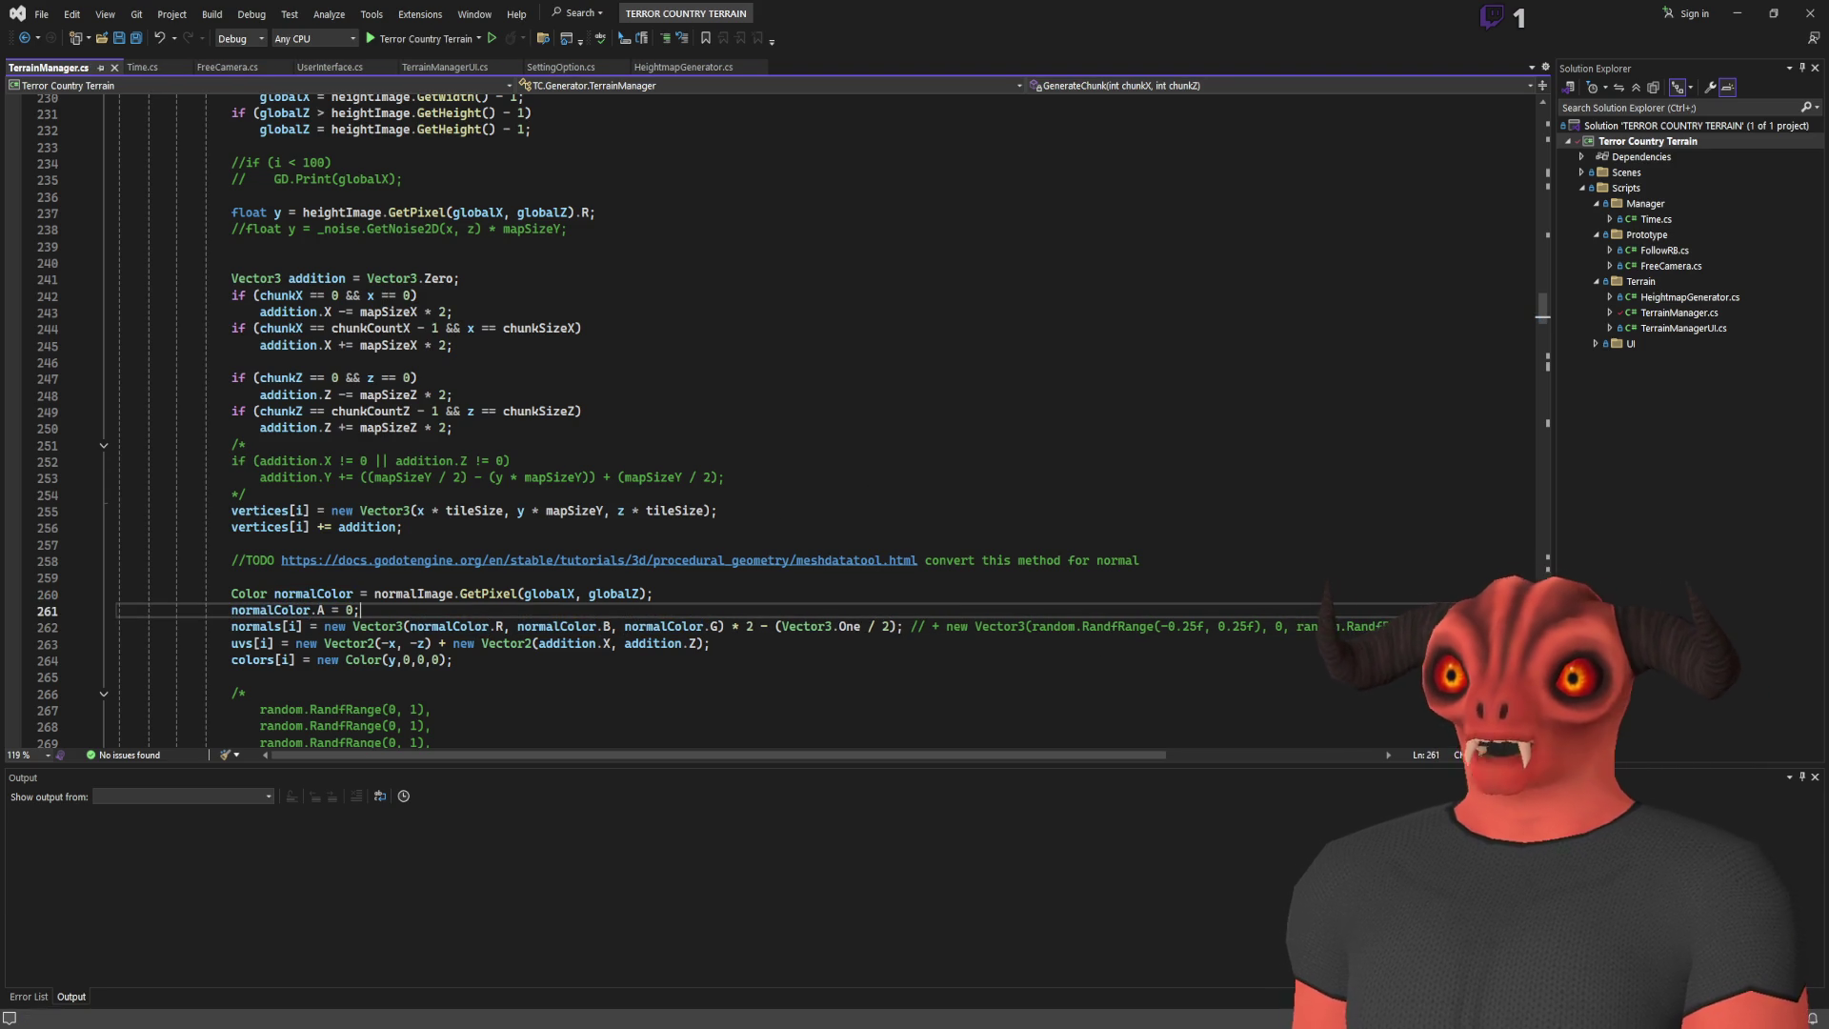
key("alt+Tab")
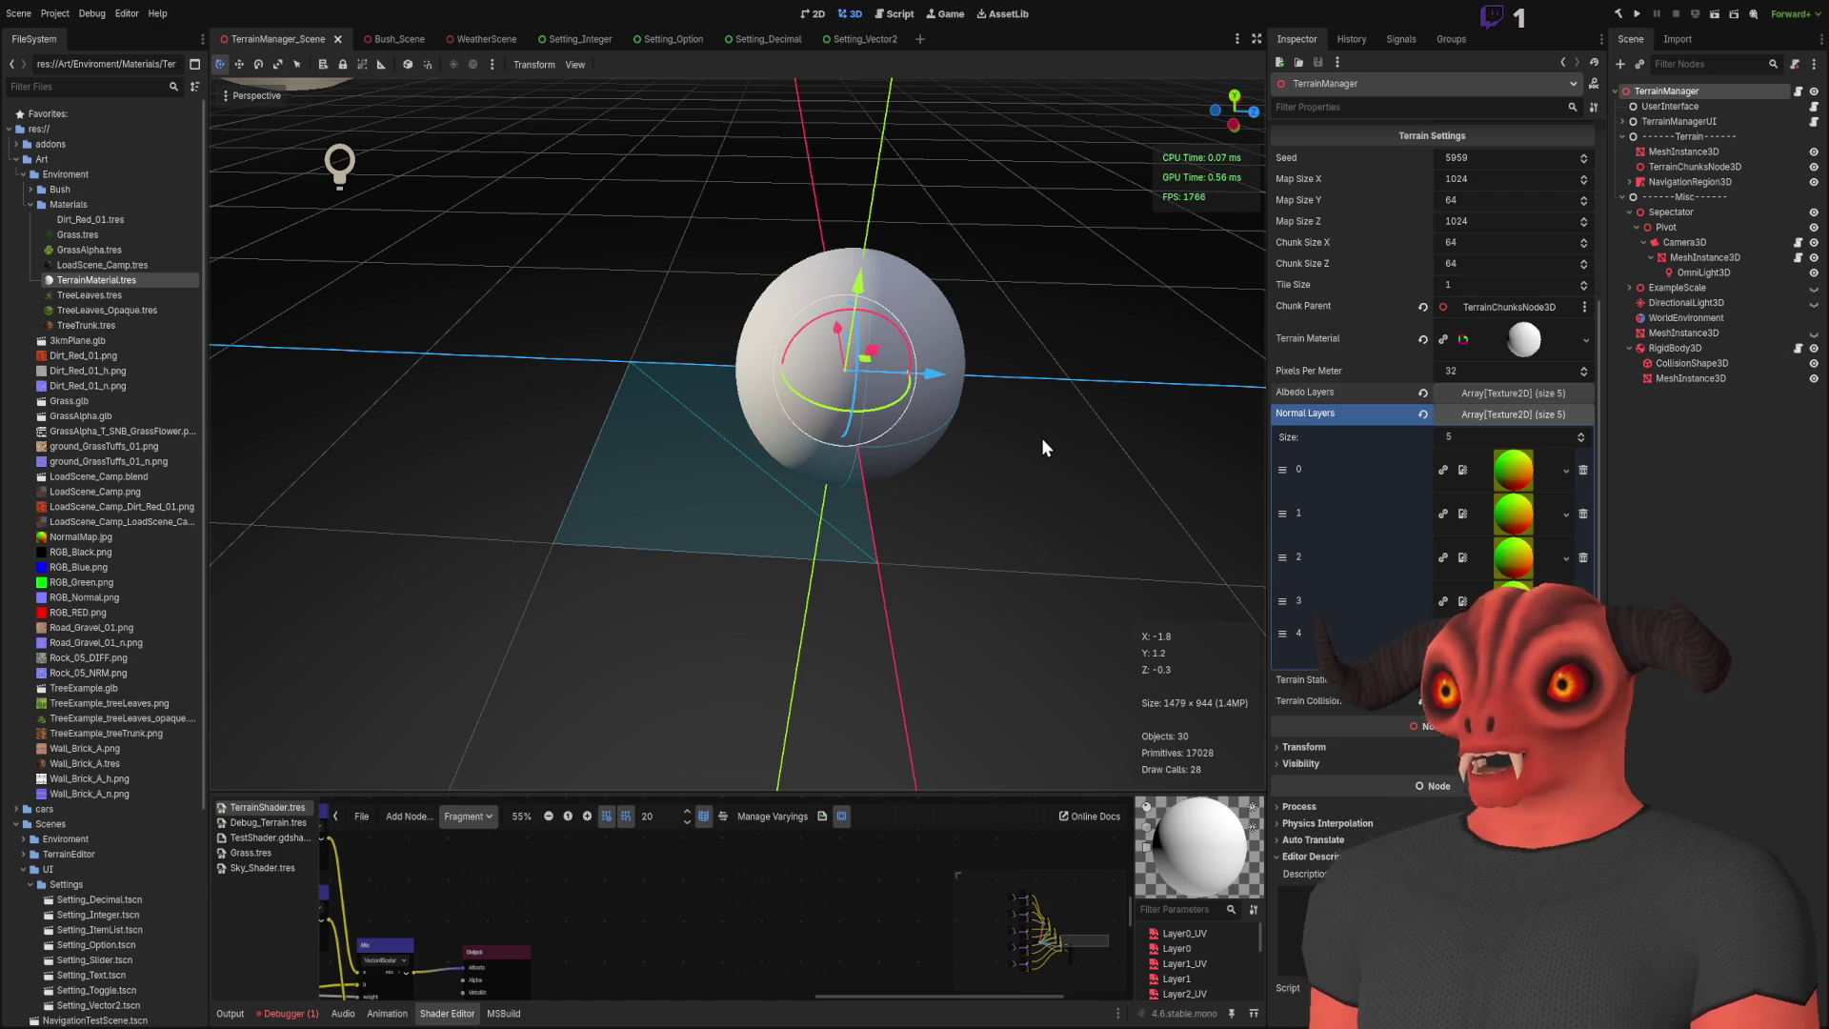
Step: Drag a blue normal-map texture into TerrainManager's Normal Layers slot 0 and run the project
left_click(945, 548)
left_click(1699, 95)
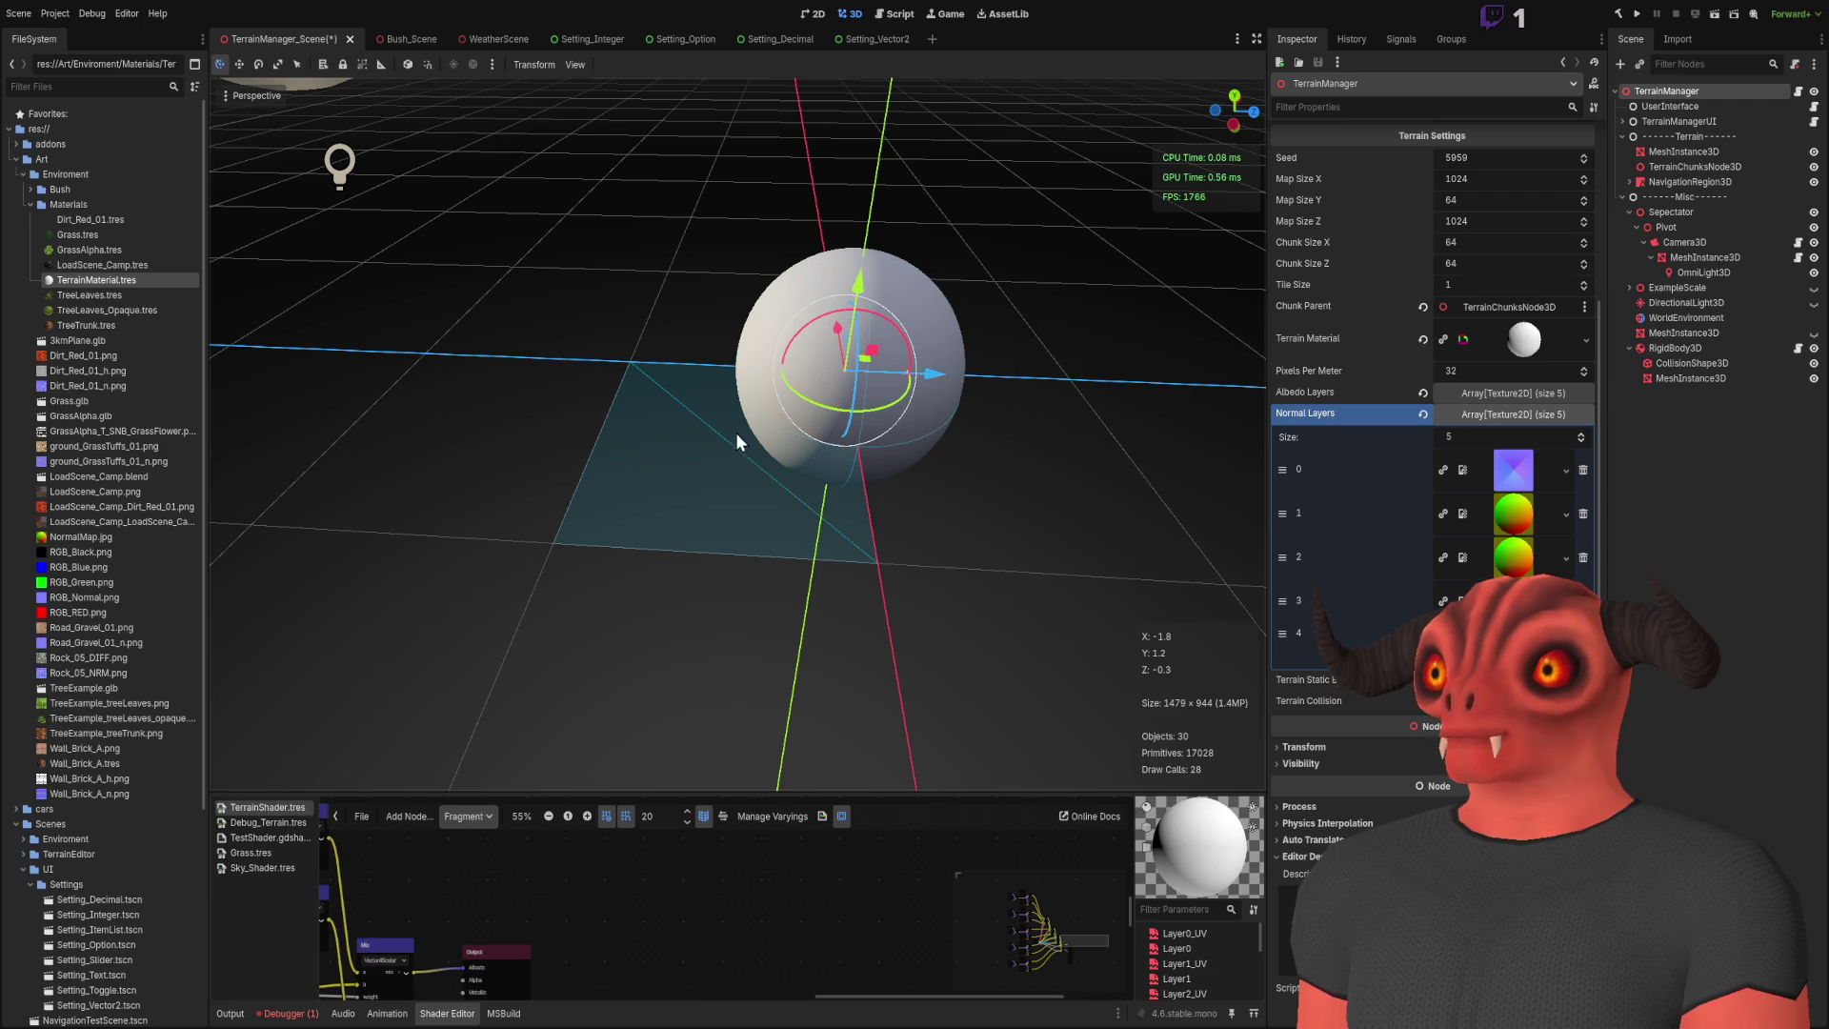
mouse_move(1510, 514)
left_mouse_down()
mouse_move(1525, 562)
mouse_move(1510, 476)
mouse_move(1517, 515)
left_mouse_up()
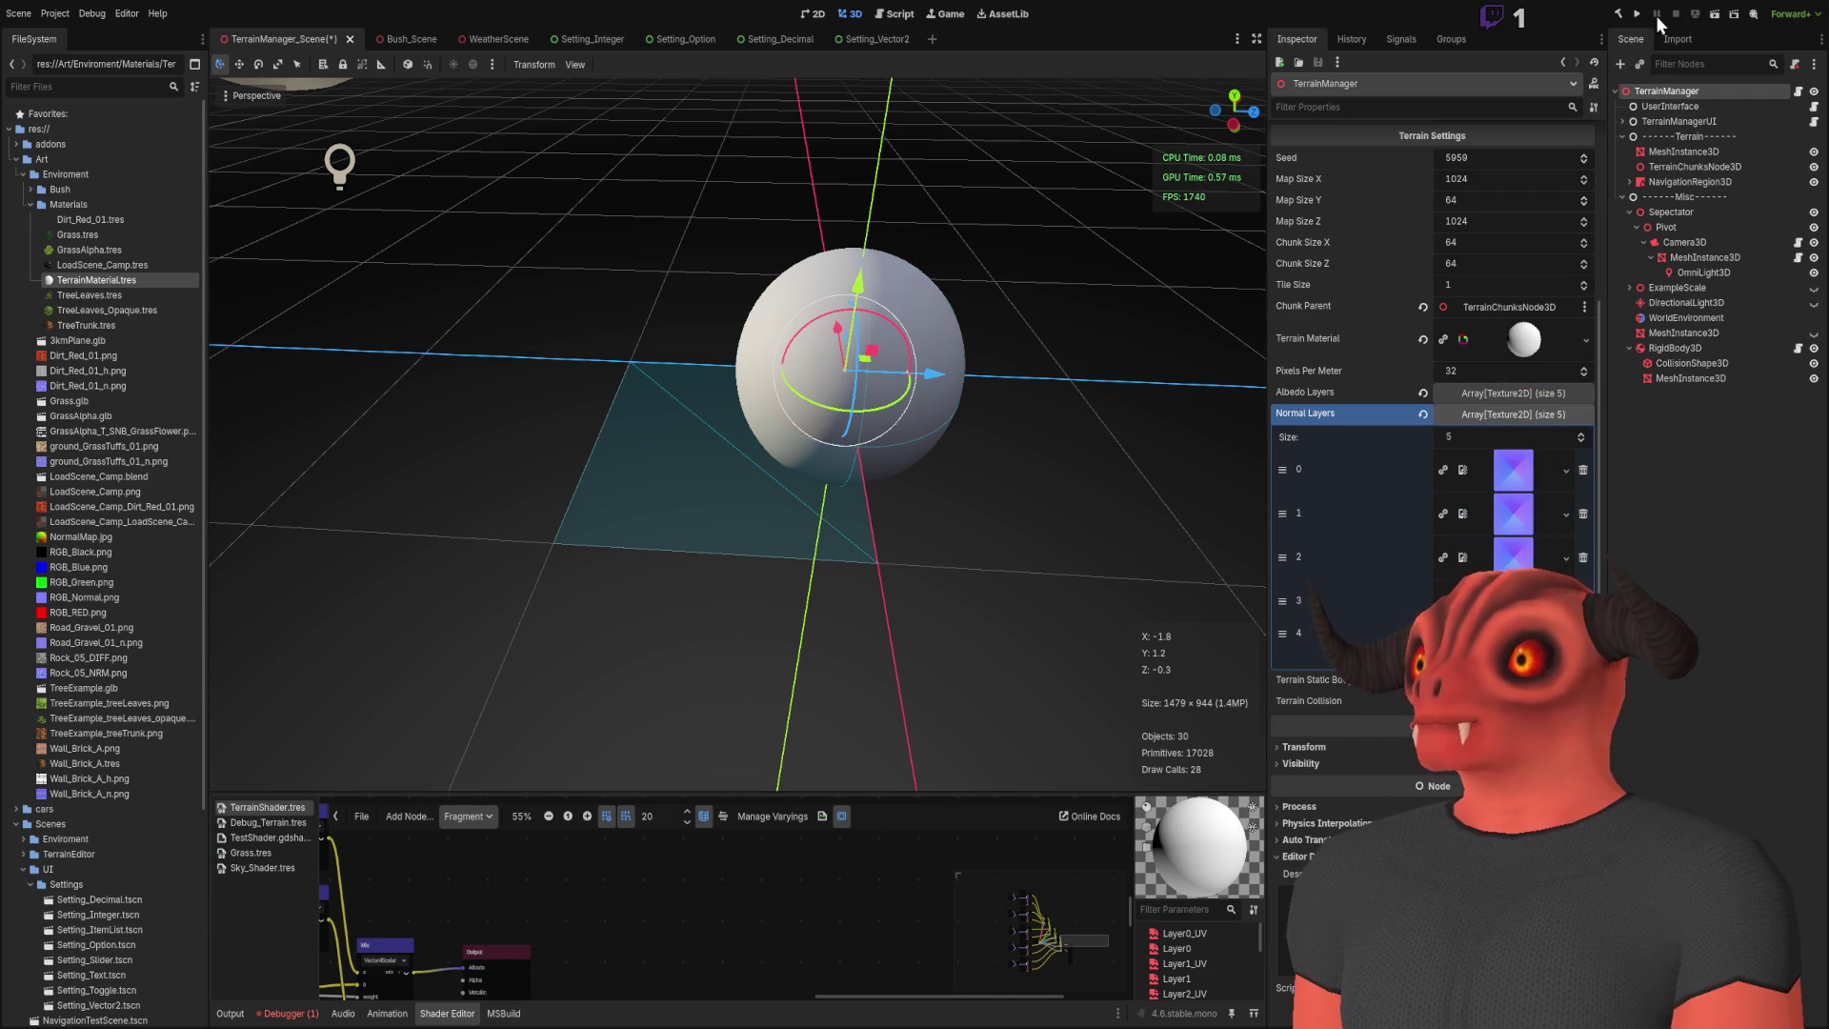
left_click(1718, 15)
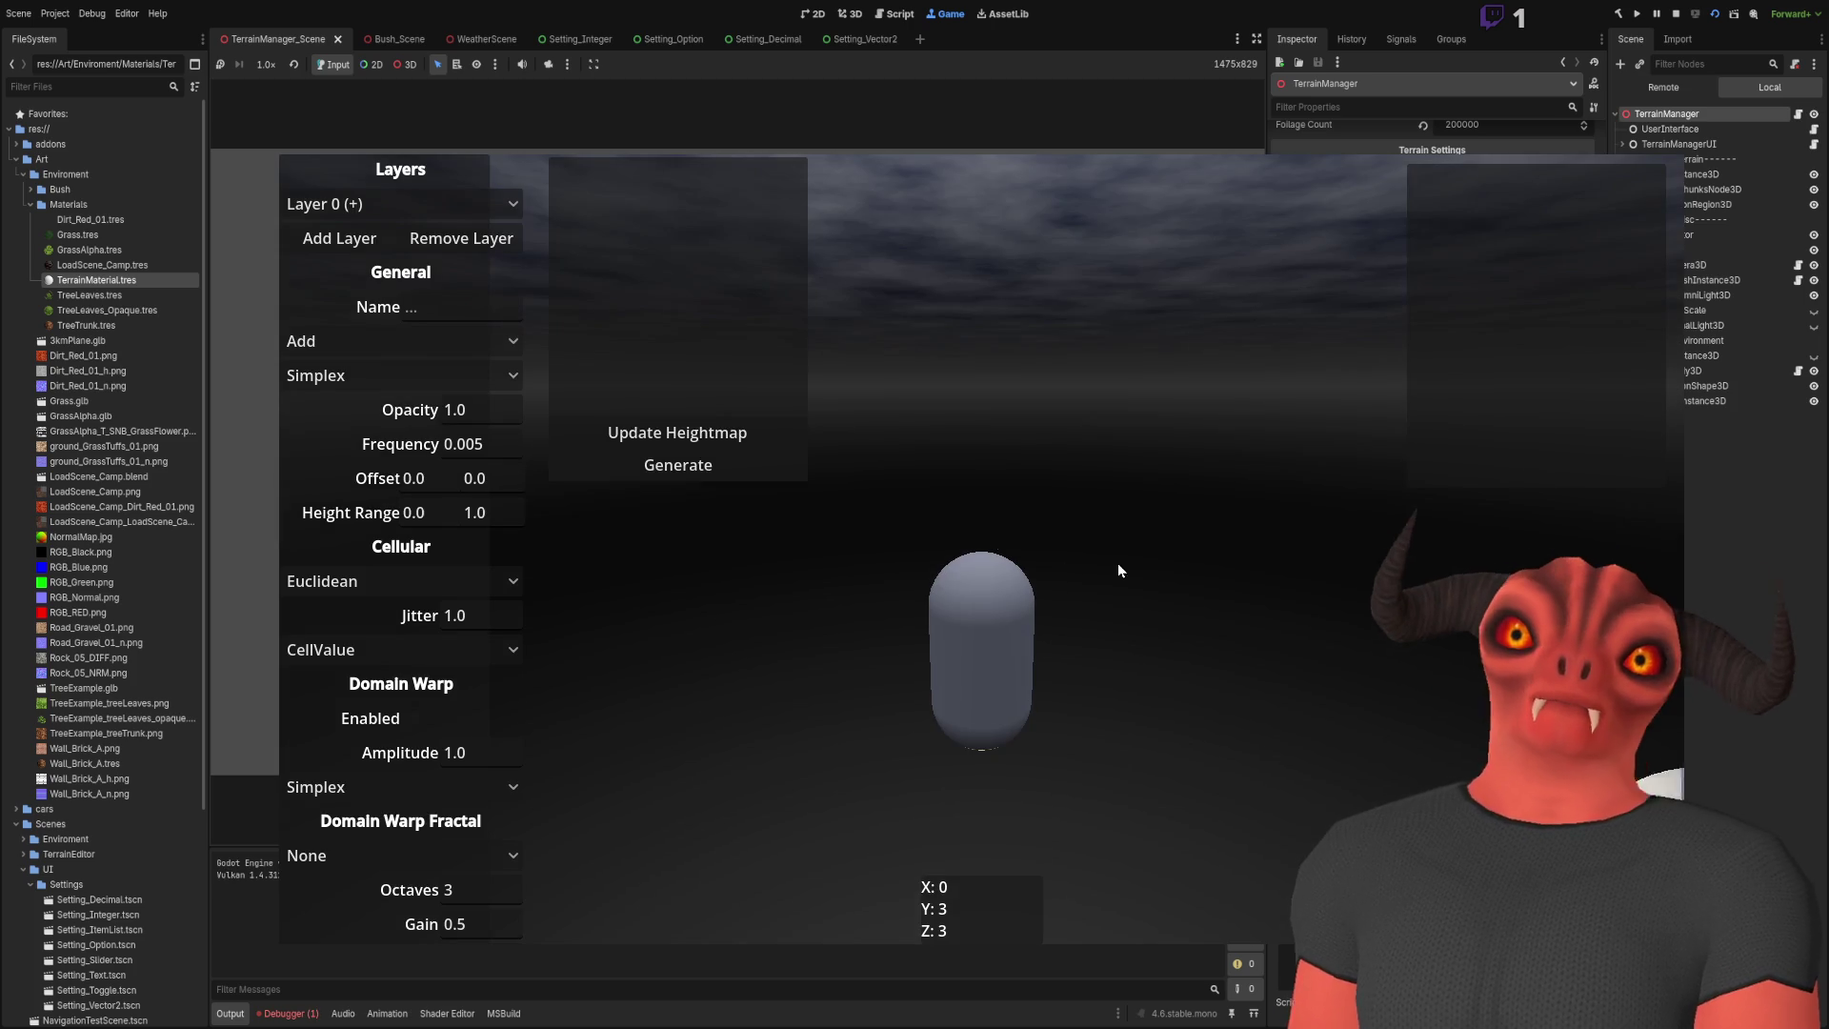
Step: Stop the demo, set Map Size Z and Map Size X to 512, and run again
left_click(627, 434)
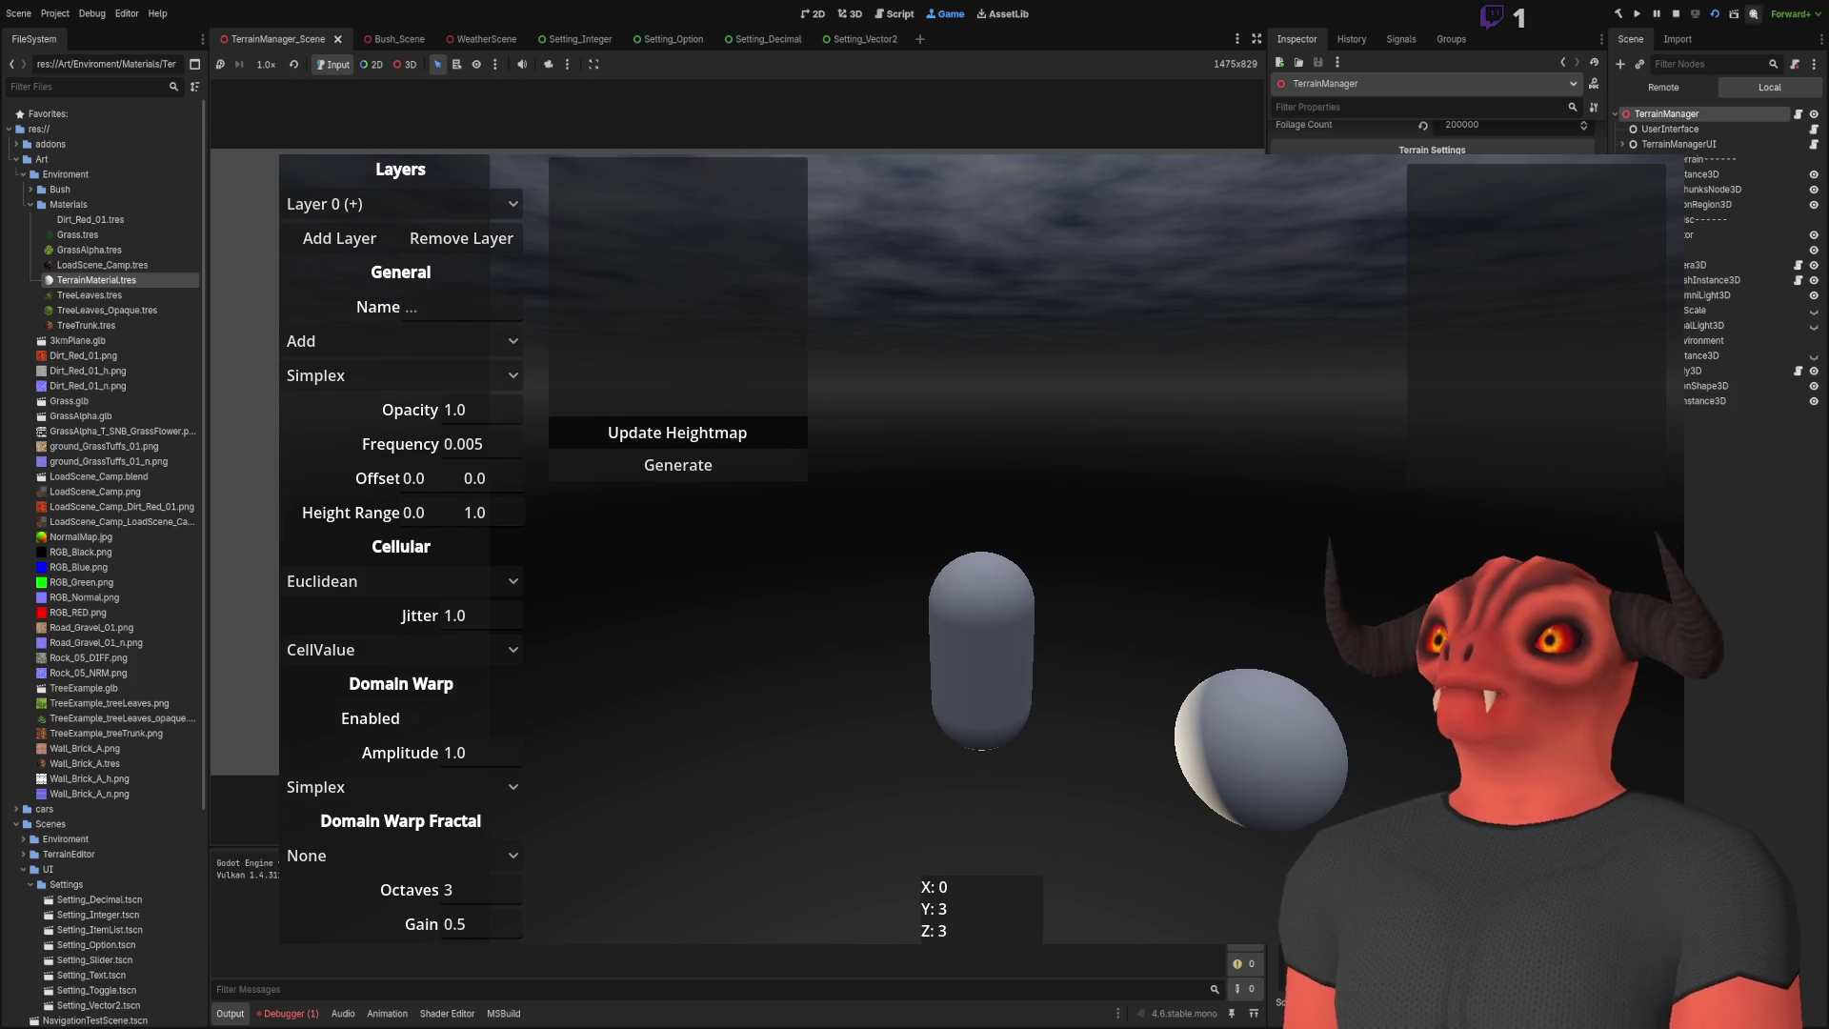
key("F8")
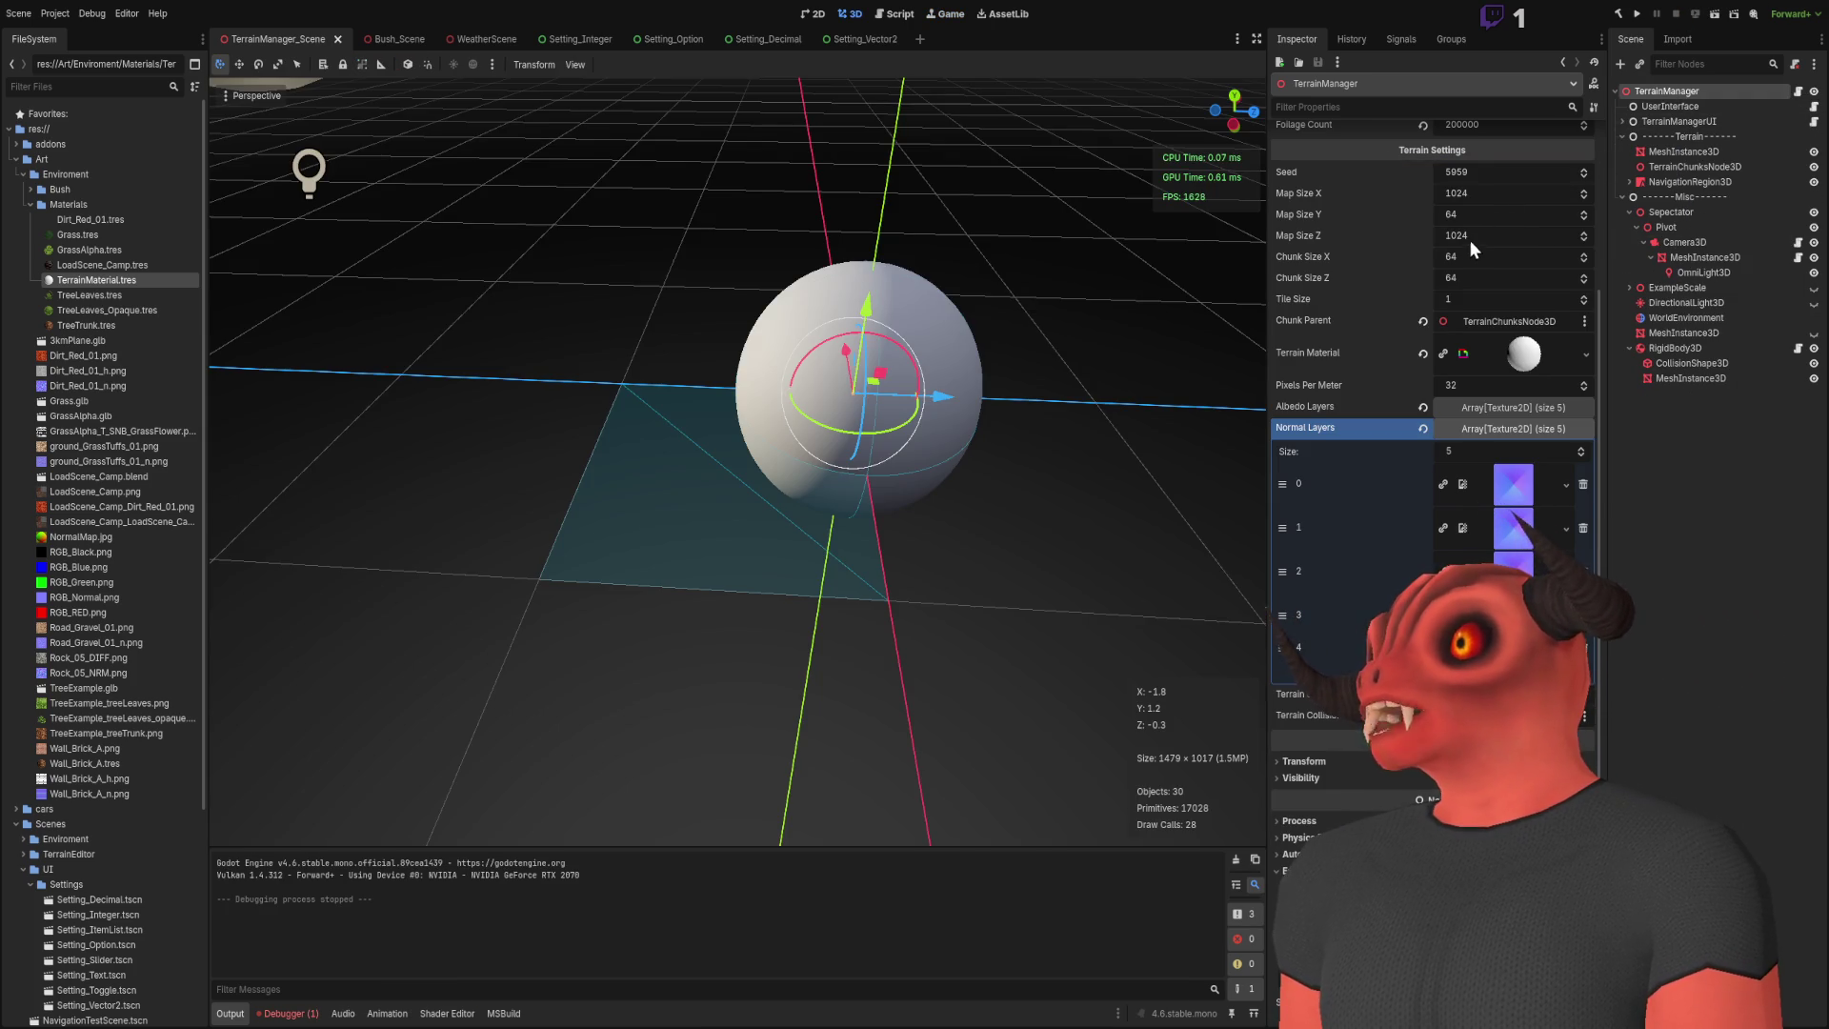
left_click(1471, 238)
type("512")
key("Return")
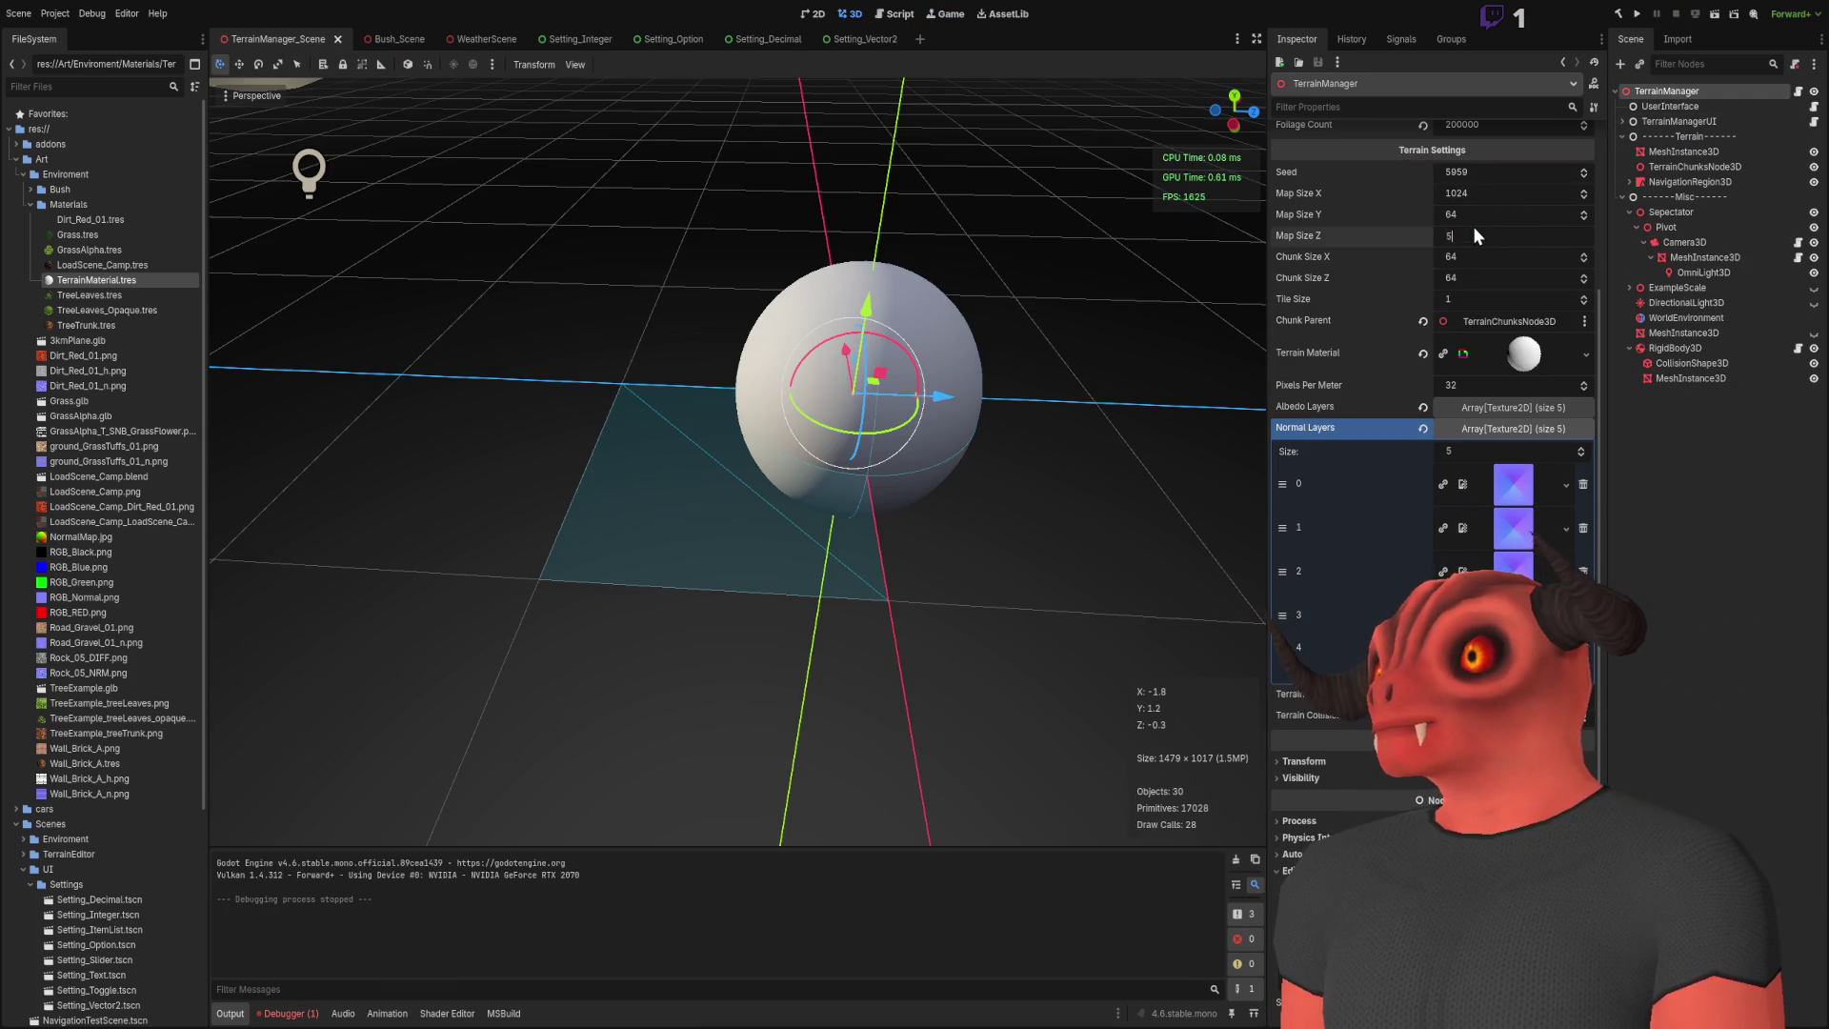
left_click(1474, 191)
type("512")
key("Return")
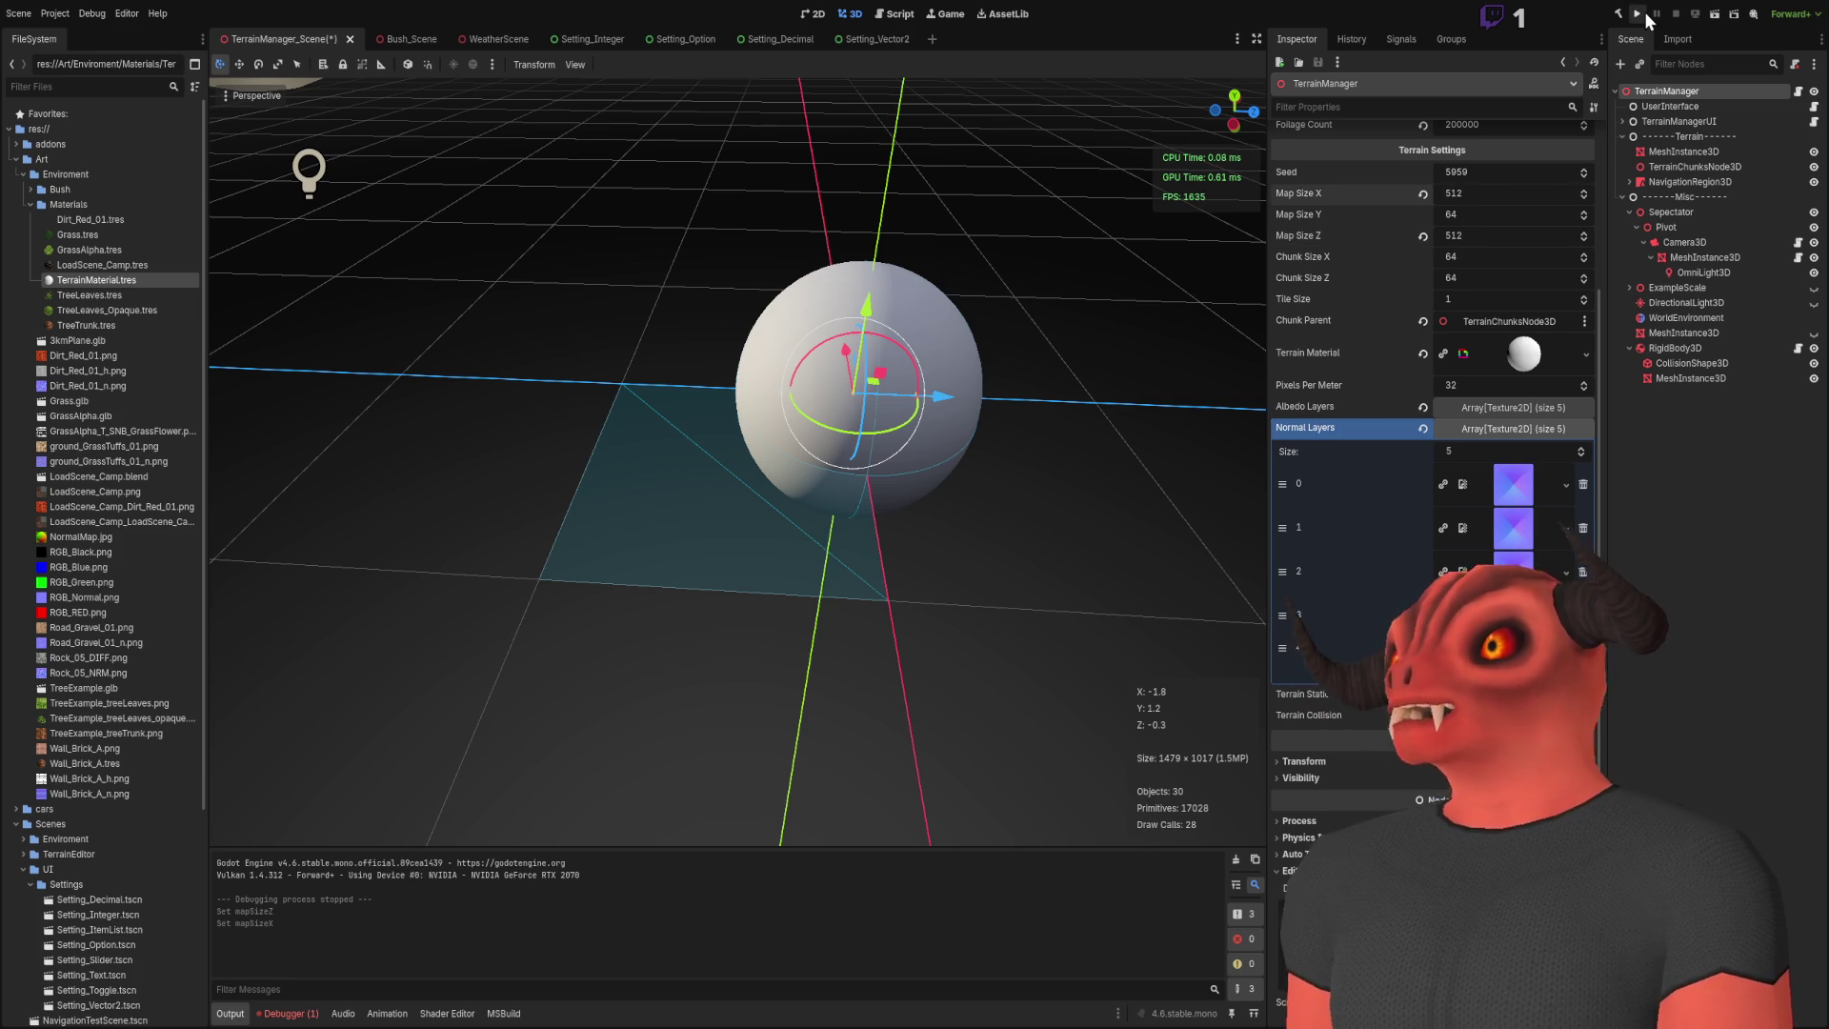
left_click(1644, 11)
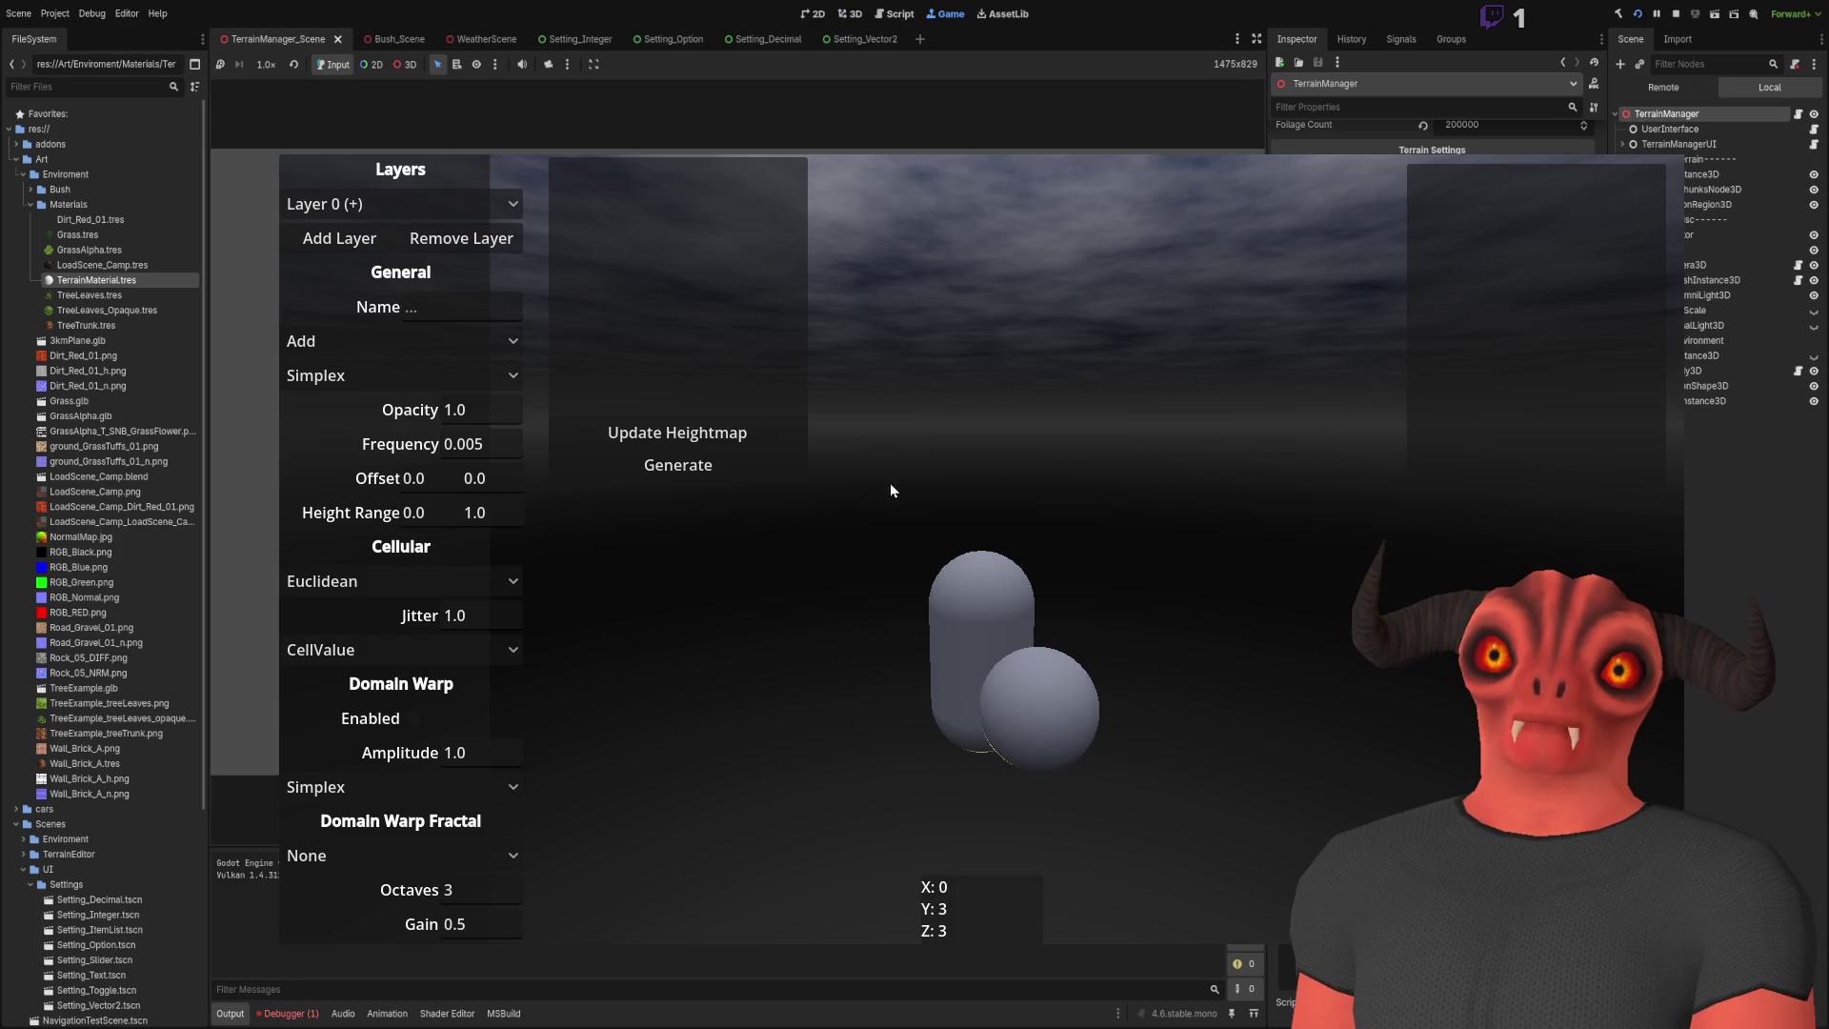
Step: Rebuild the heightmap, generate the terrain, fly across it with W, then stop the game
left_click(773, 444)
left_click(772, 461)
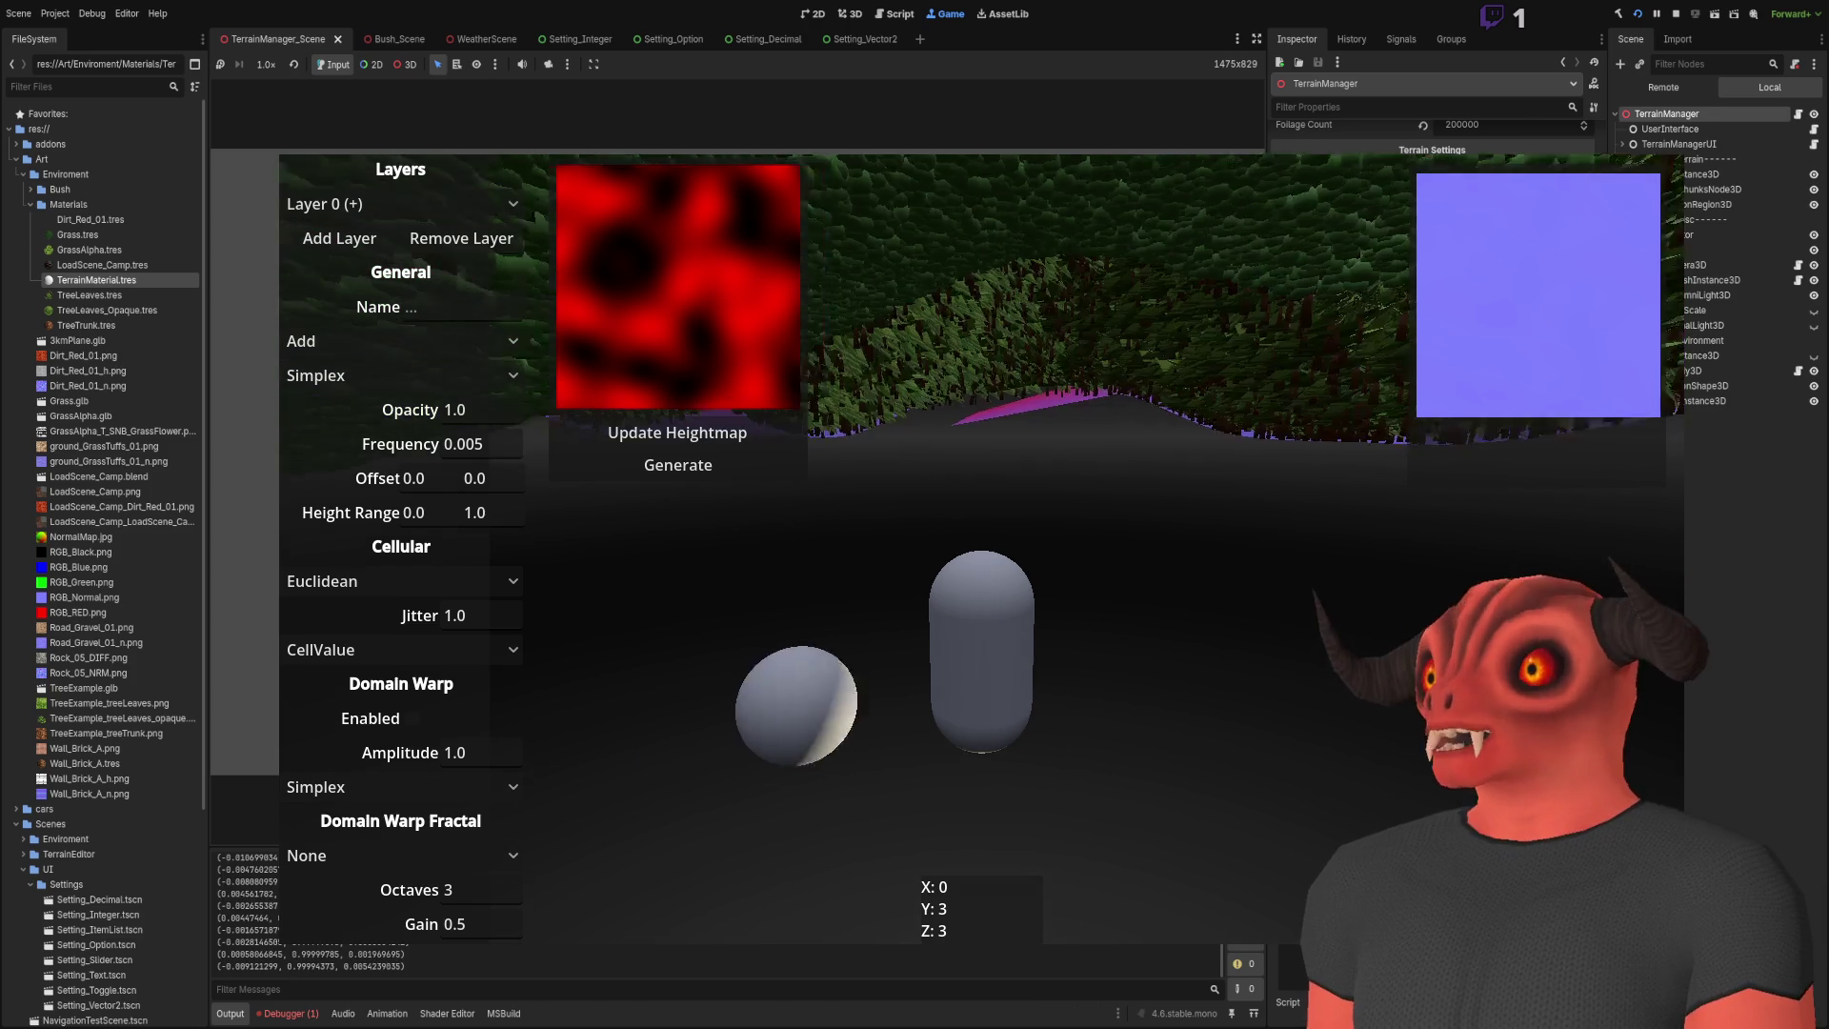
key("w")
key("w")
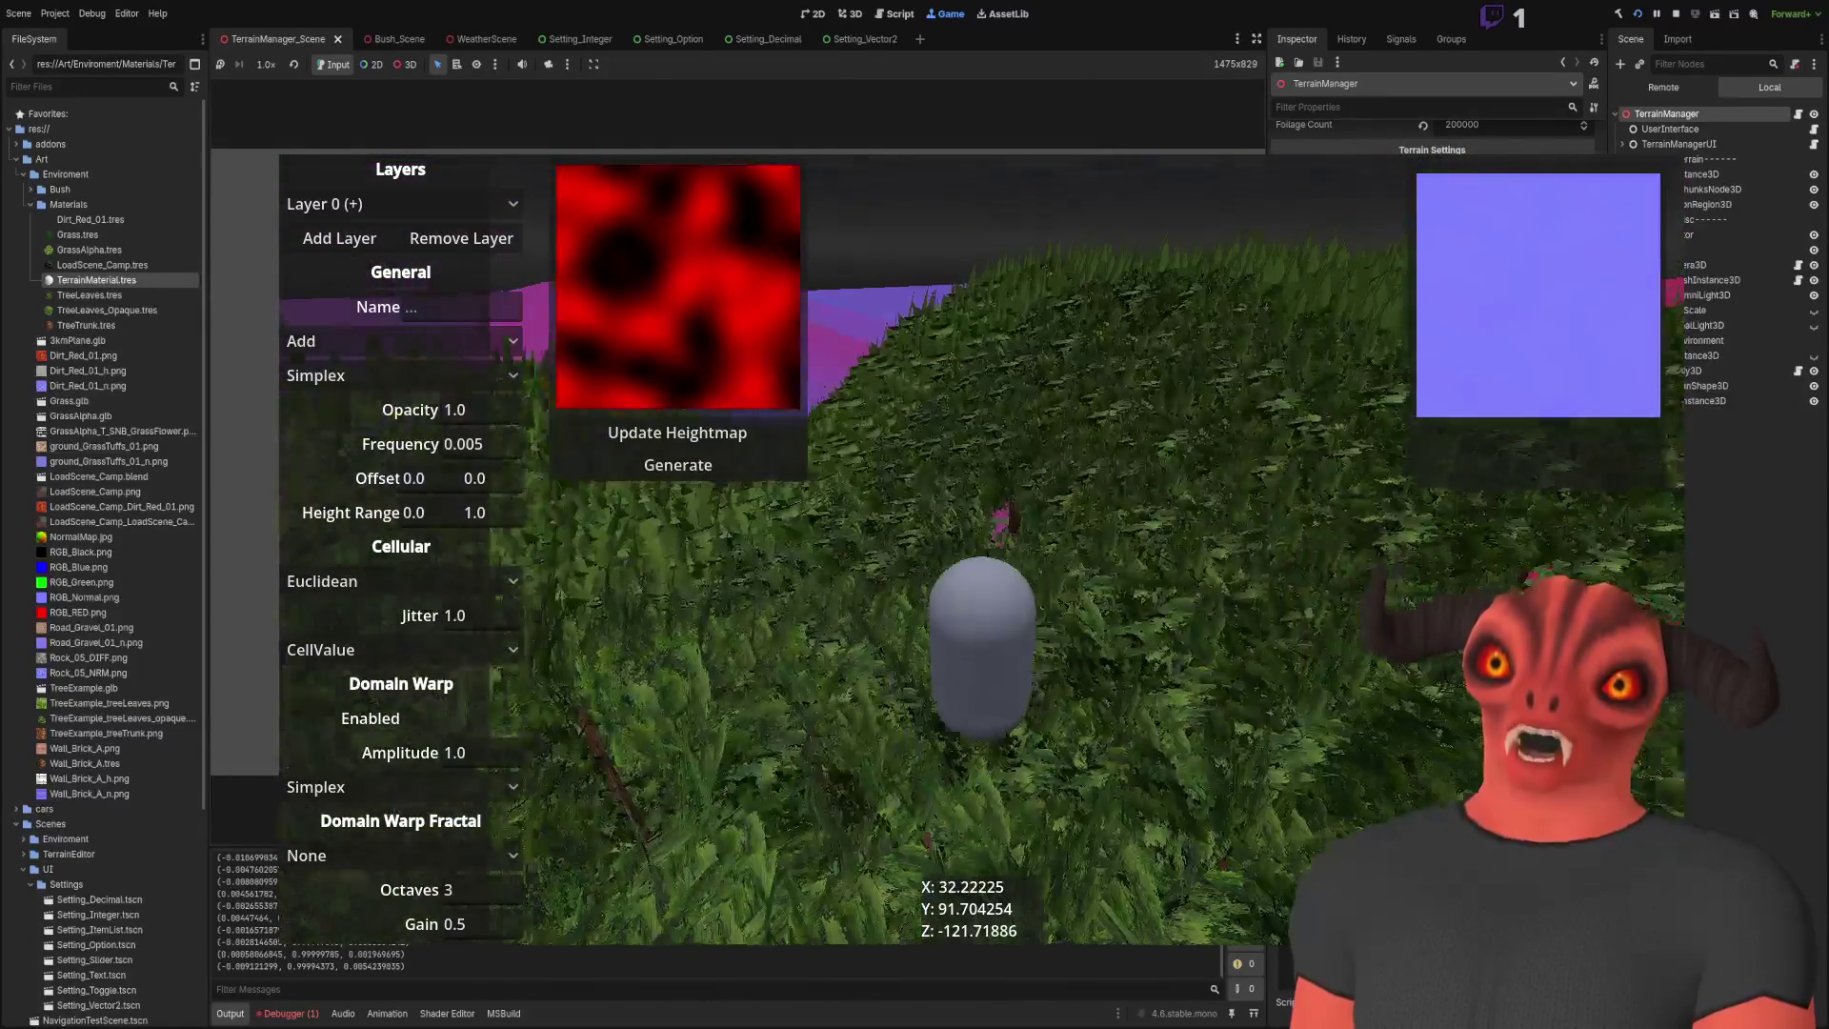
key("w")
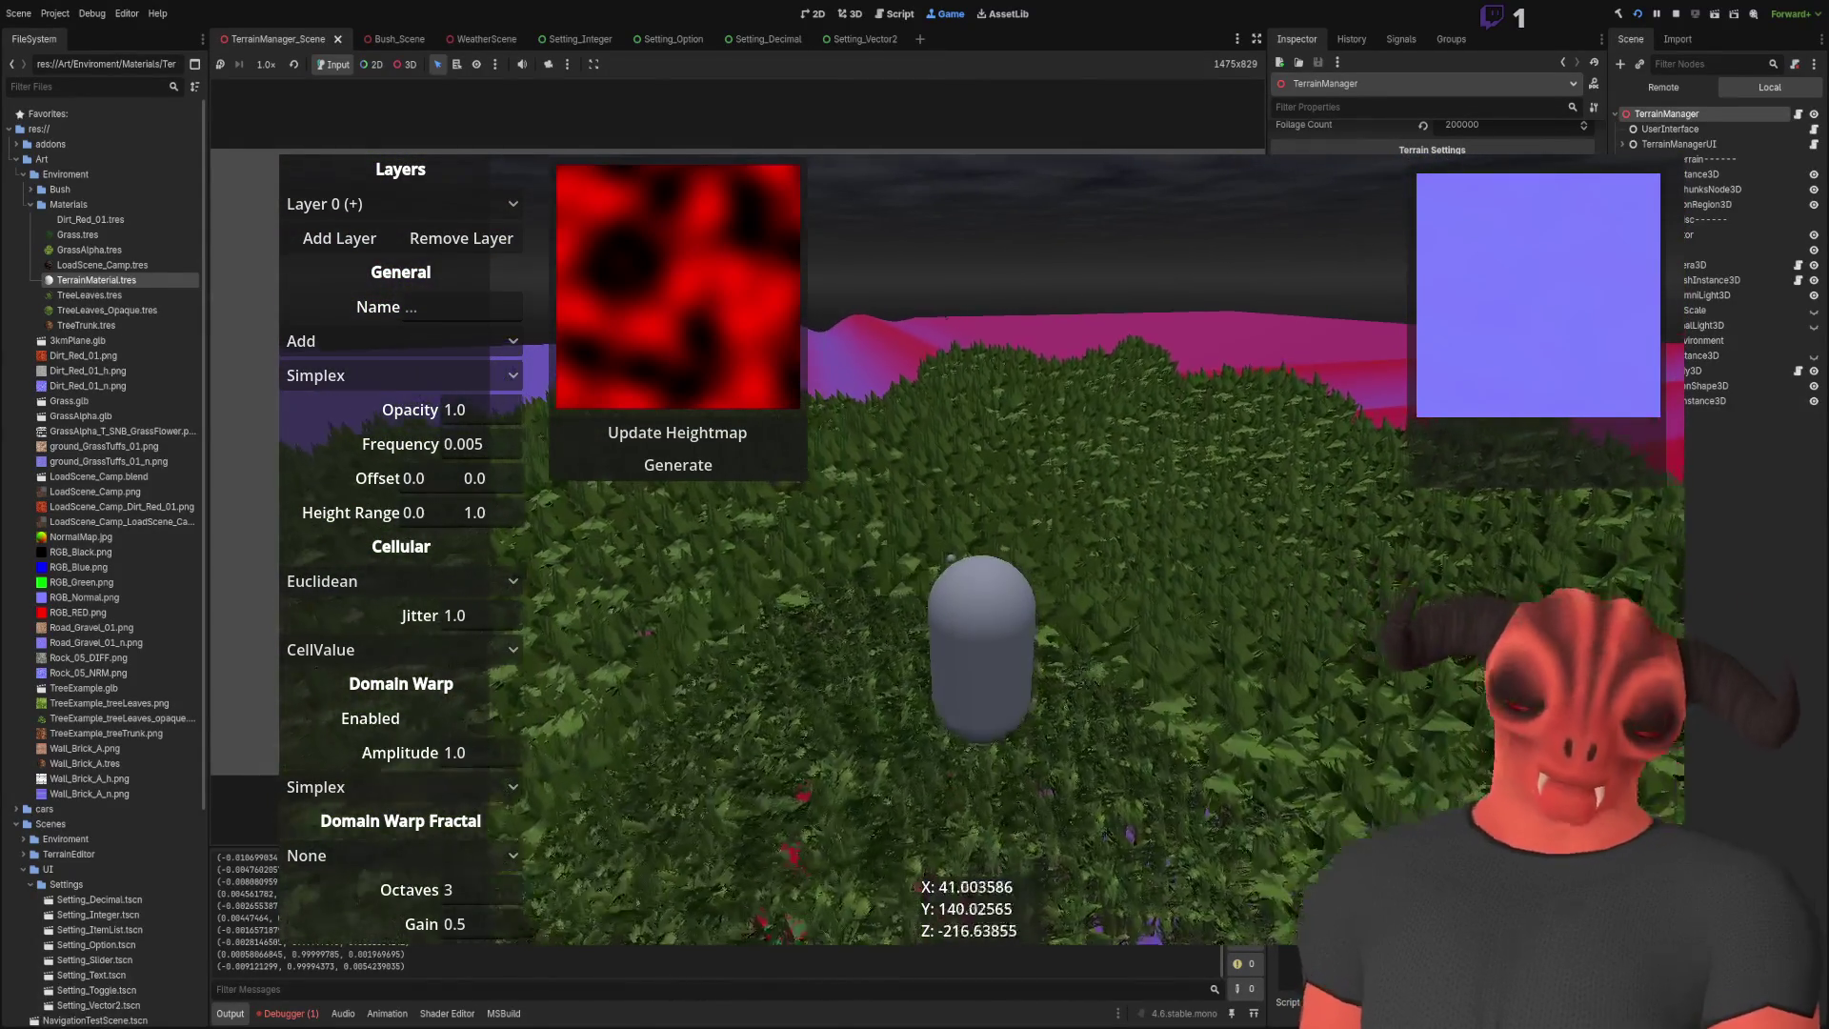
key("w")
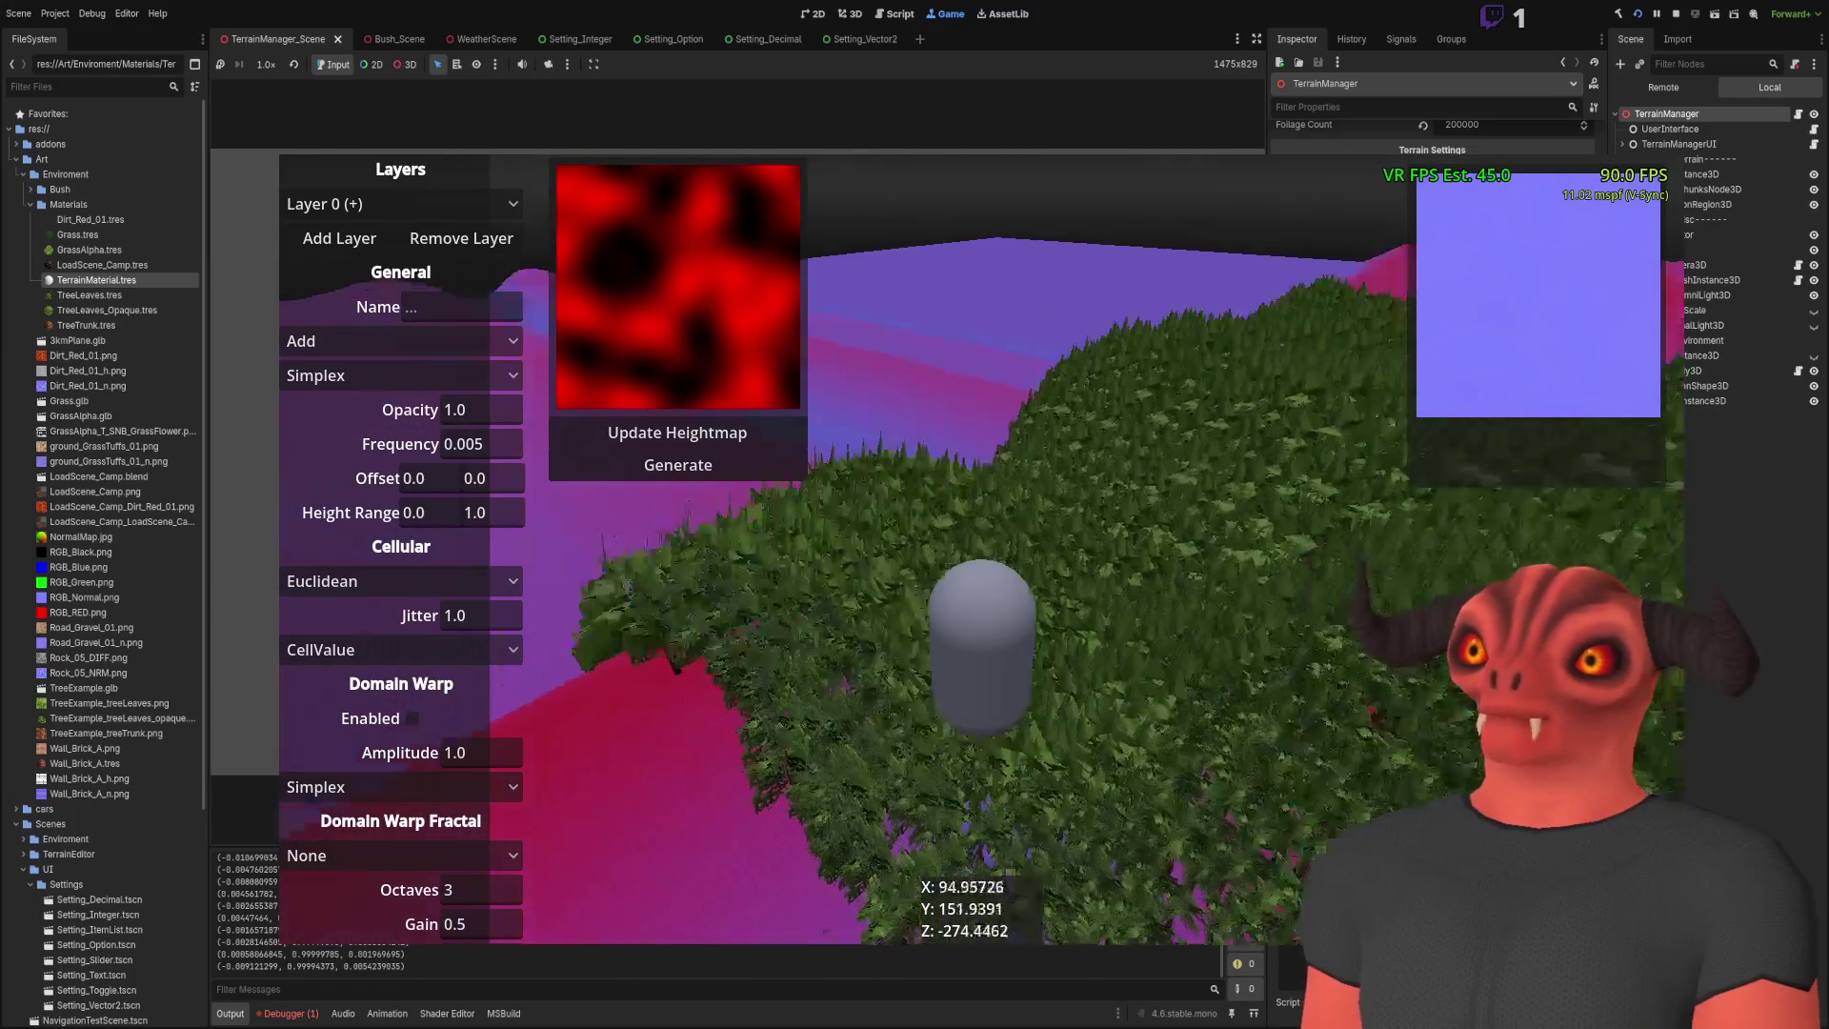
key("w")
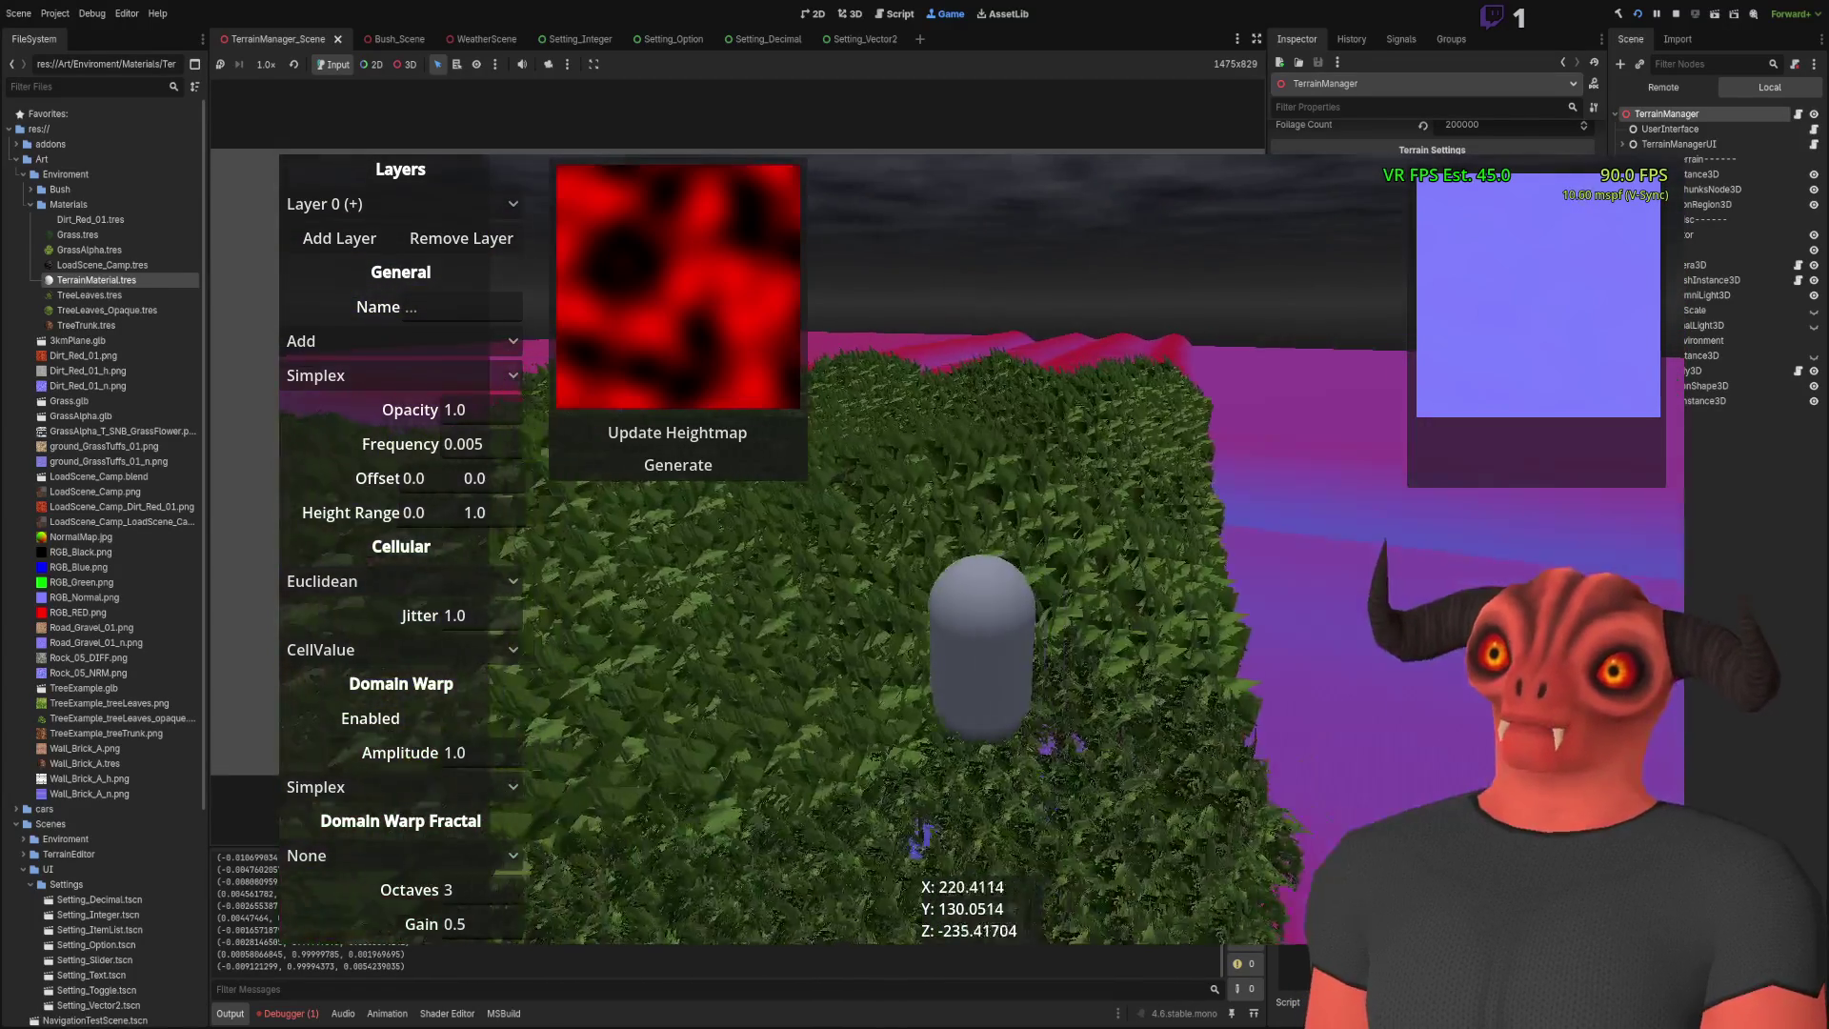
key("w")
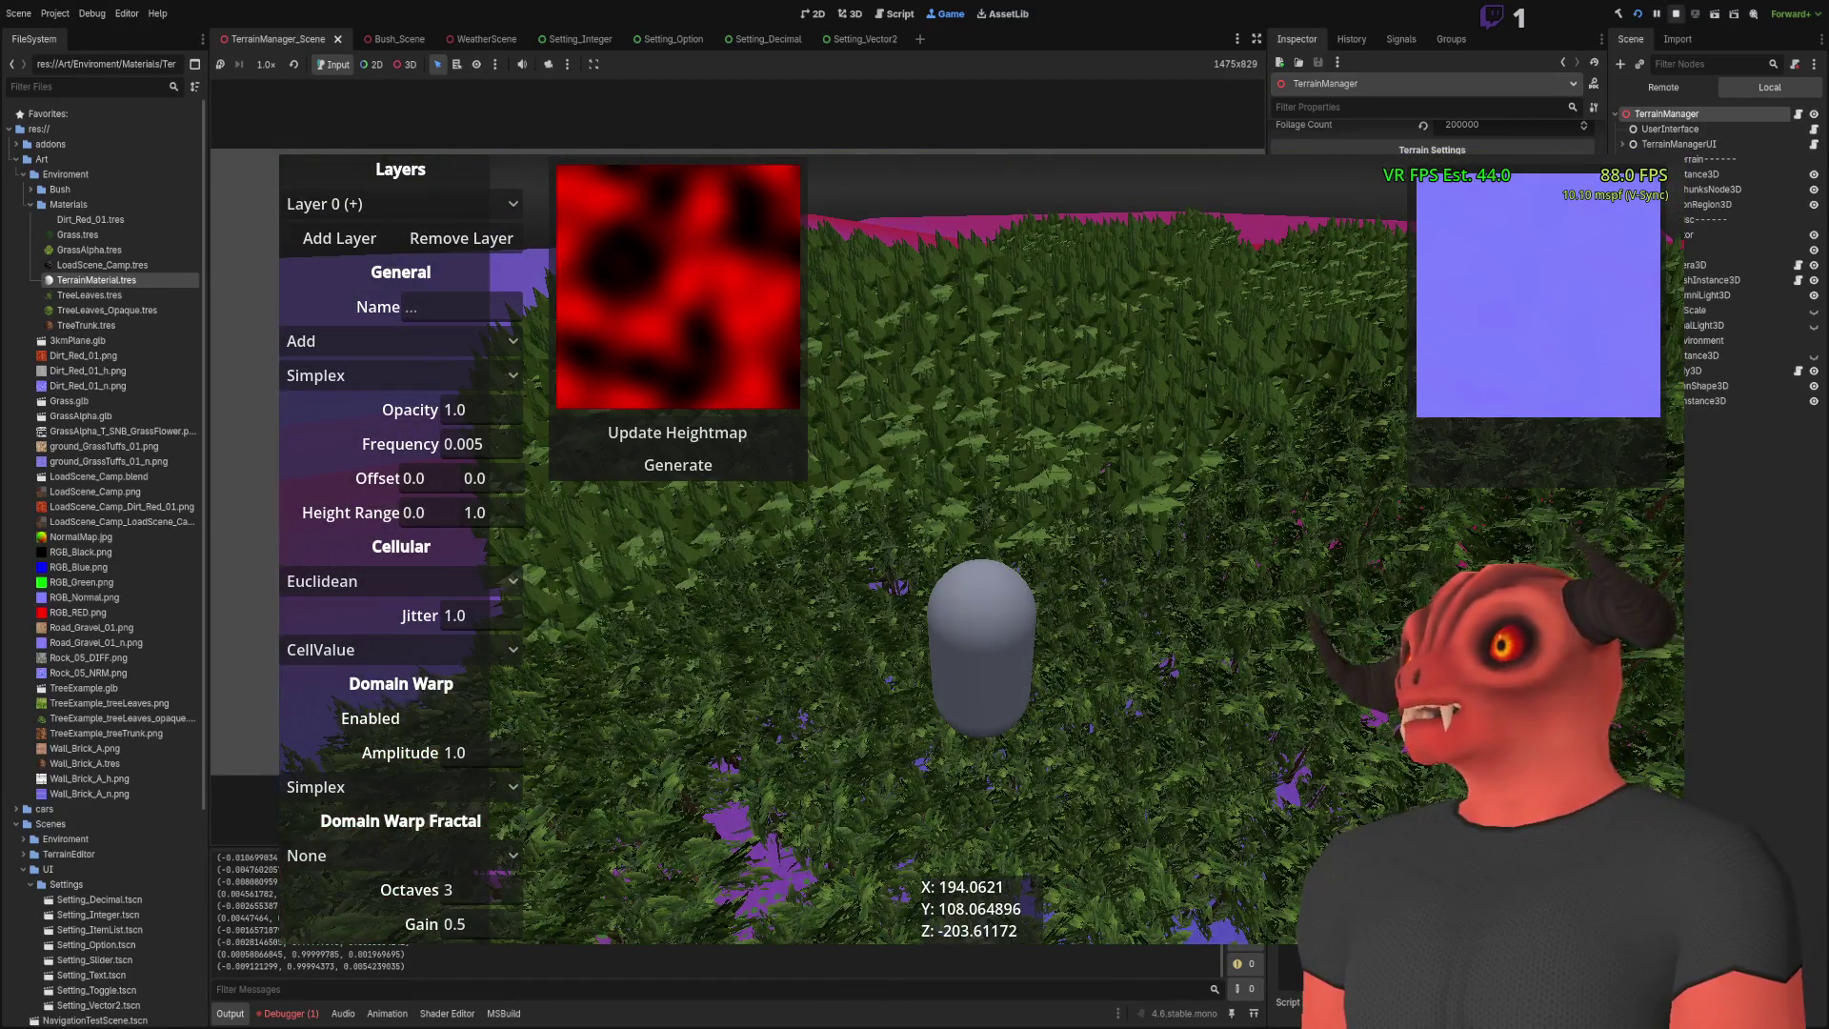
key("F8")
Step: Set TerrainManager's Tree Count to 1000 and Foliage Count to 20000, then relaunch the project
left_click(1686, 91)
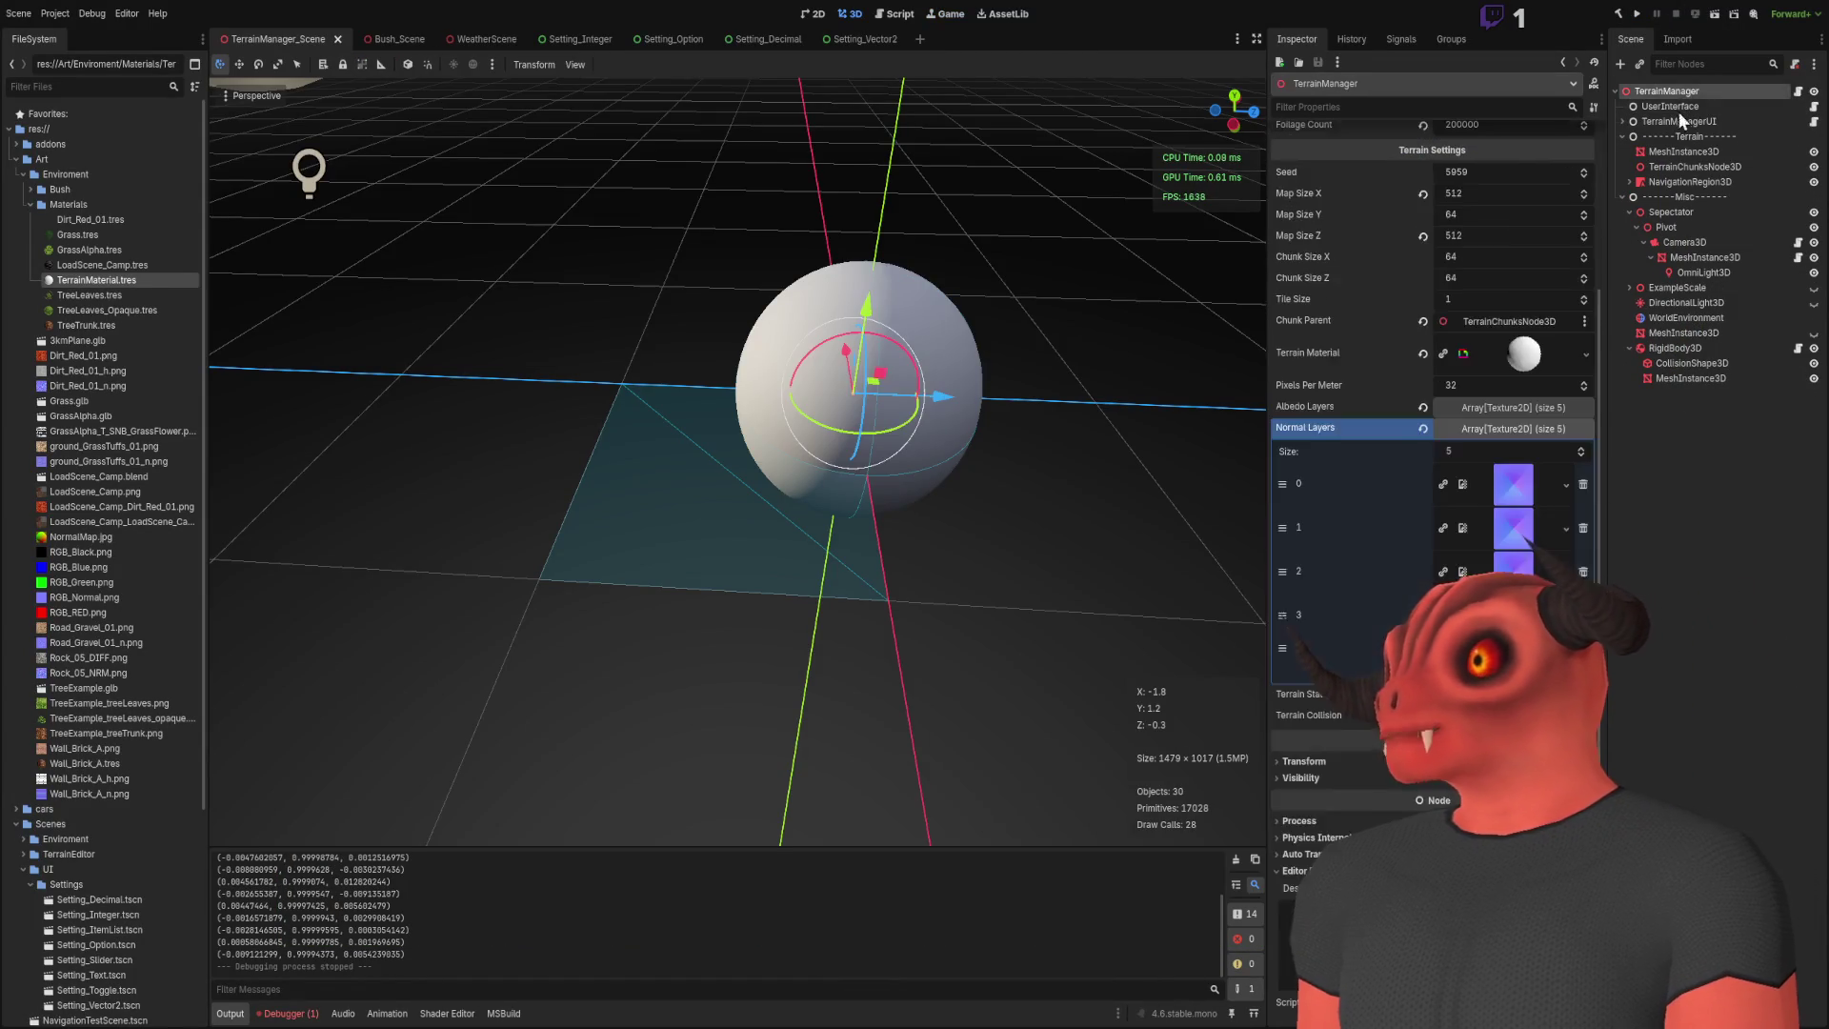
left_click(1500, 249)
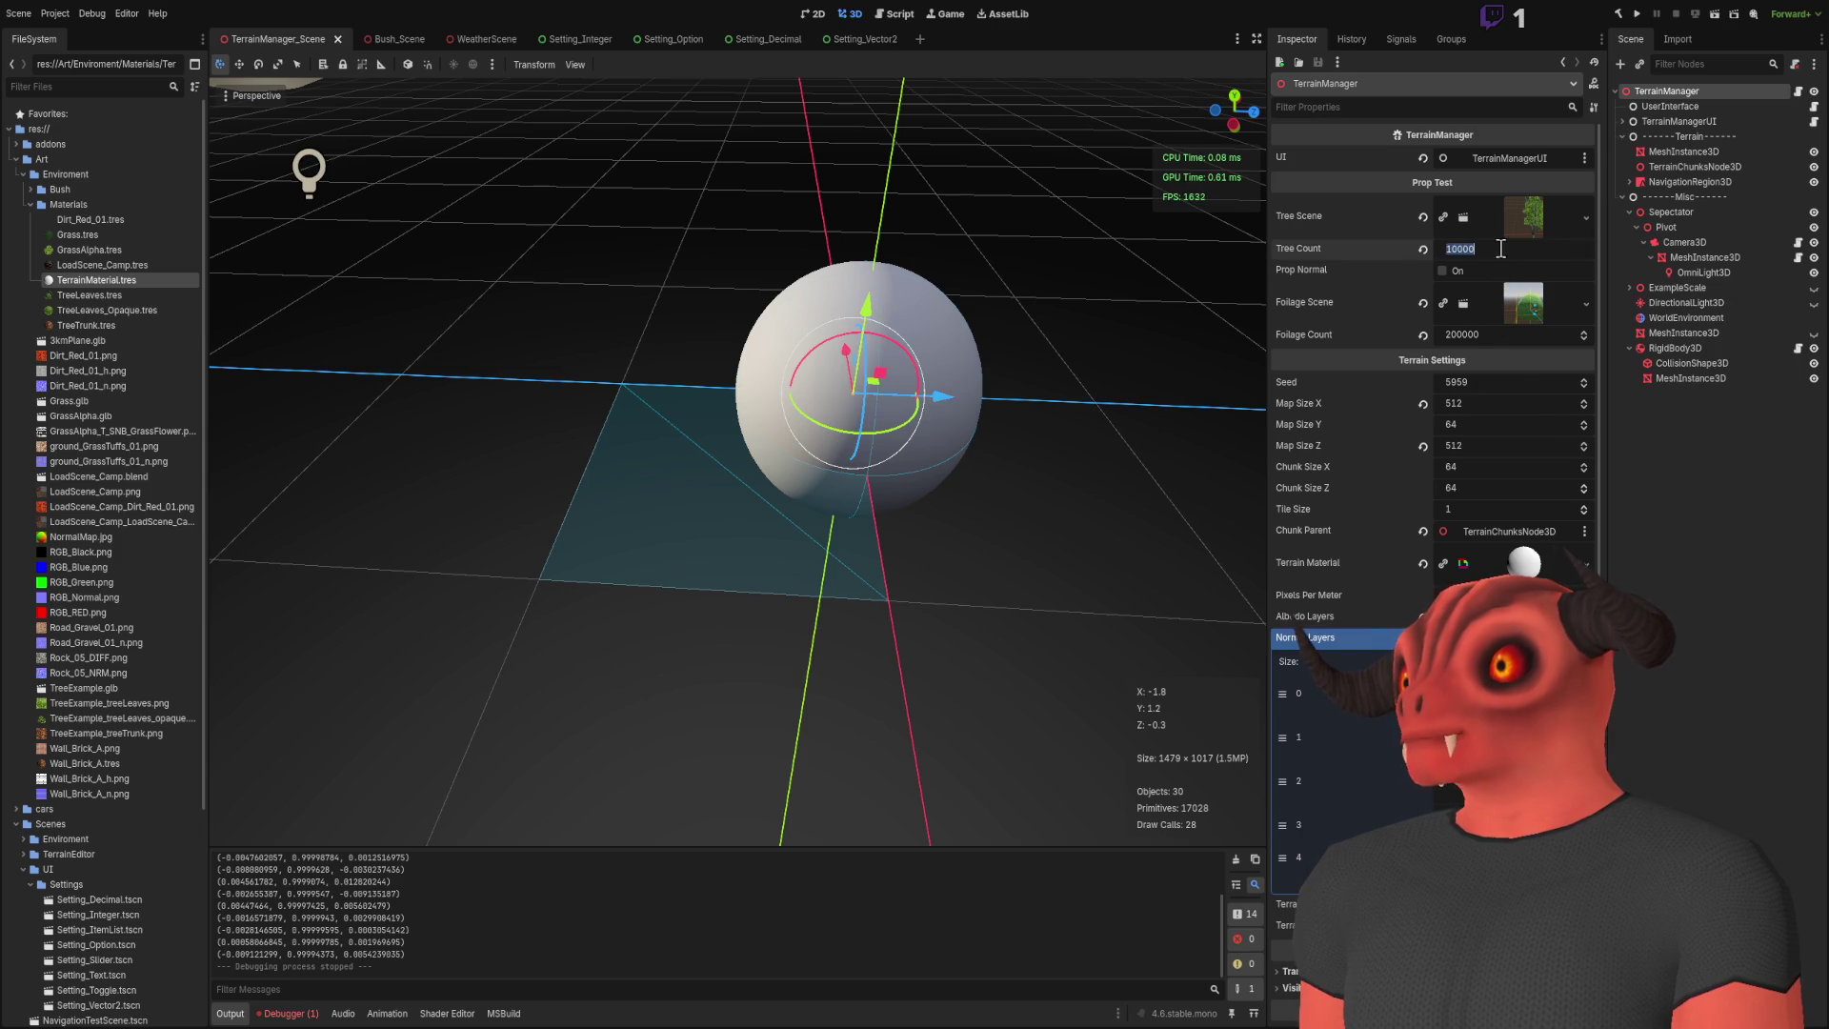
type("1000")
key("Return")
key("BackSpace")
key("Return")
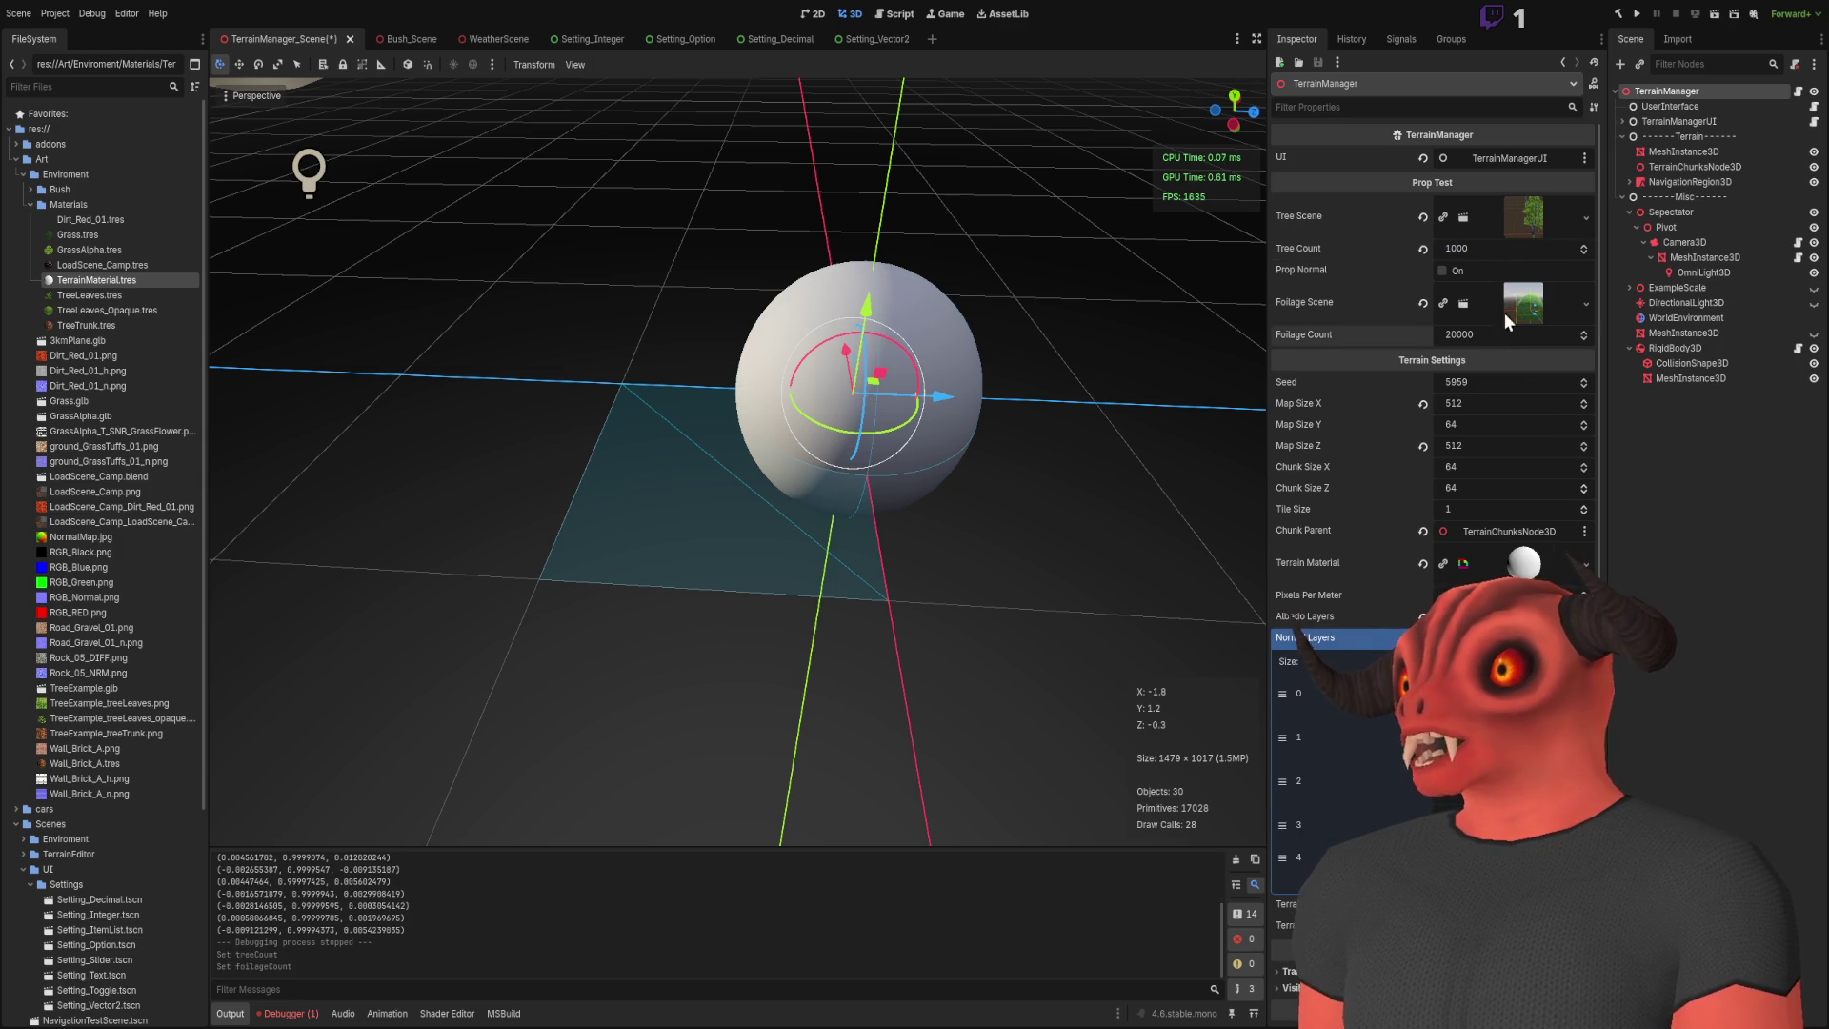
left_click(1637, 14)
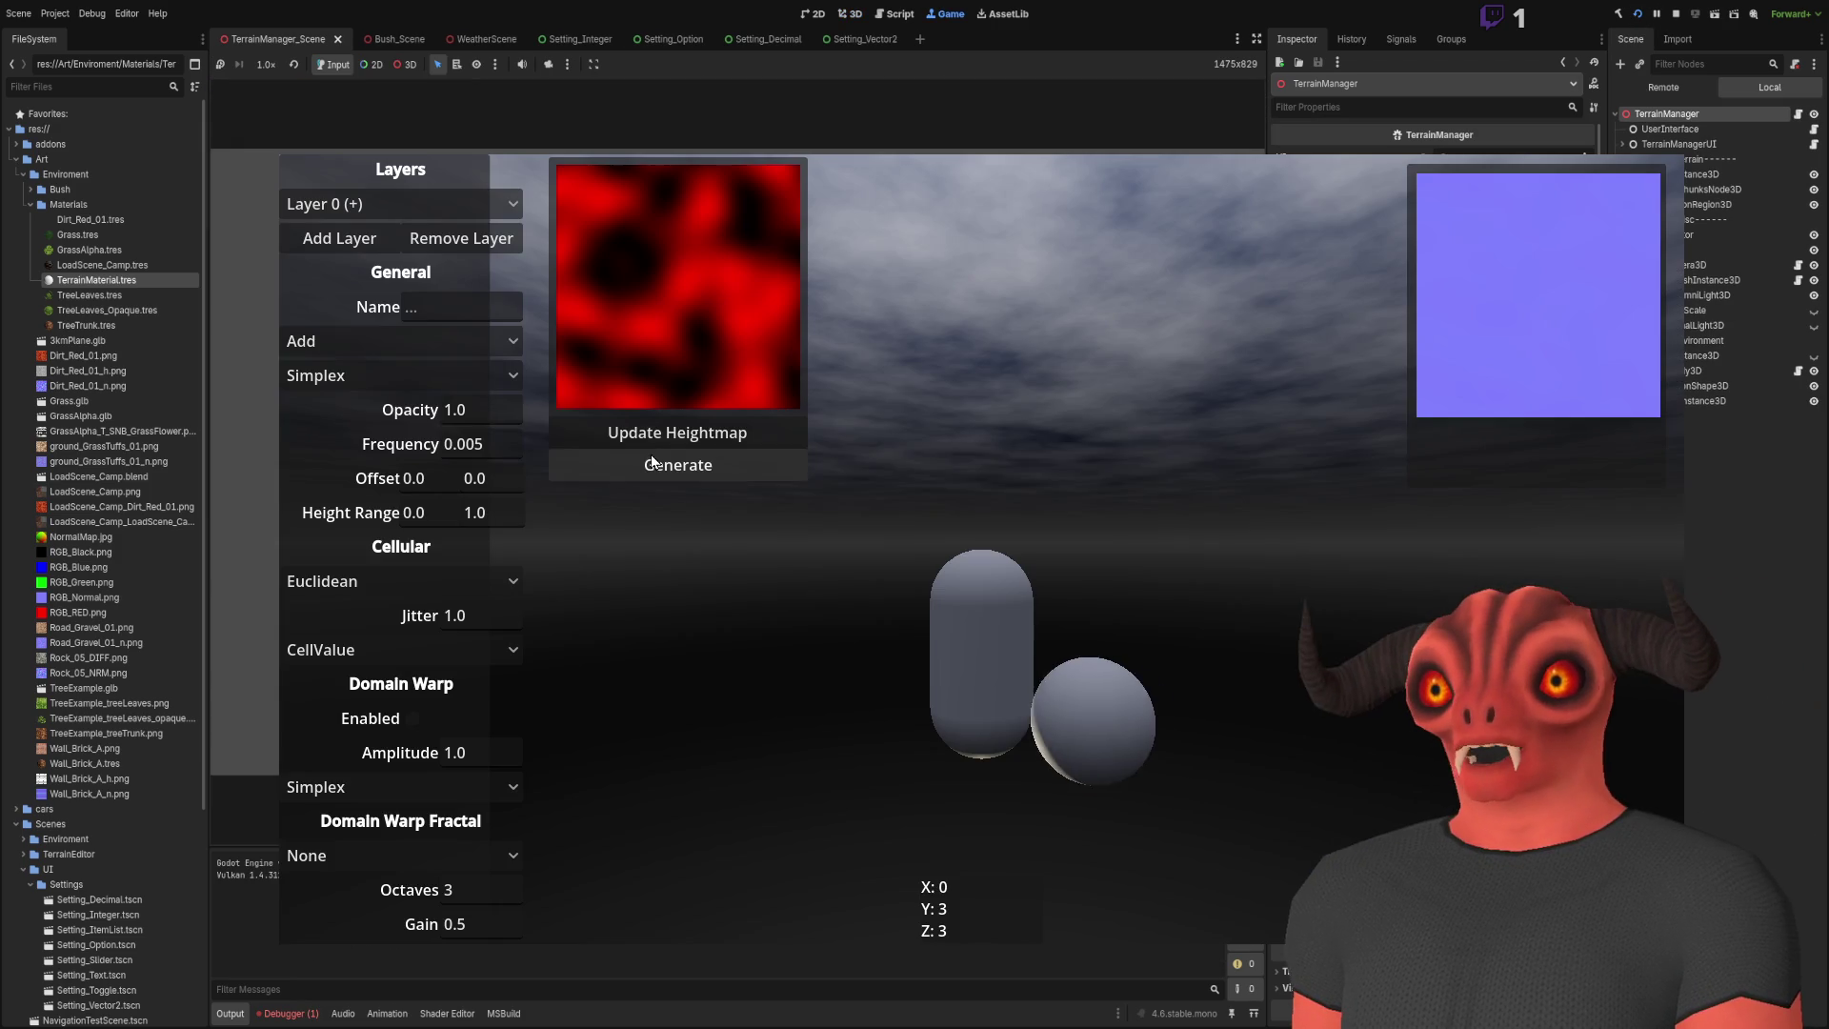
Step: Generate terrain and trees in the running game, then select NormalMap.jpg and switch to Photoshop
left_click(652, 464)
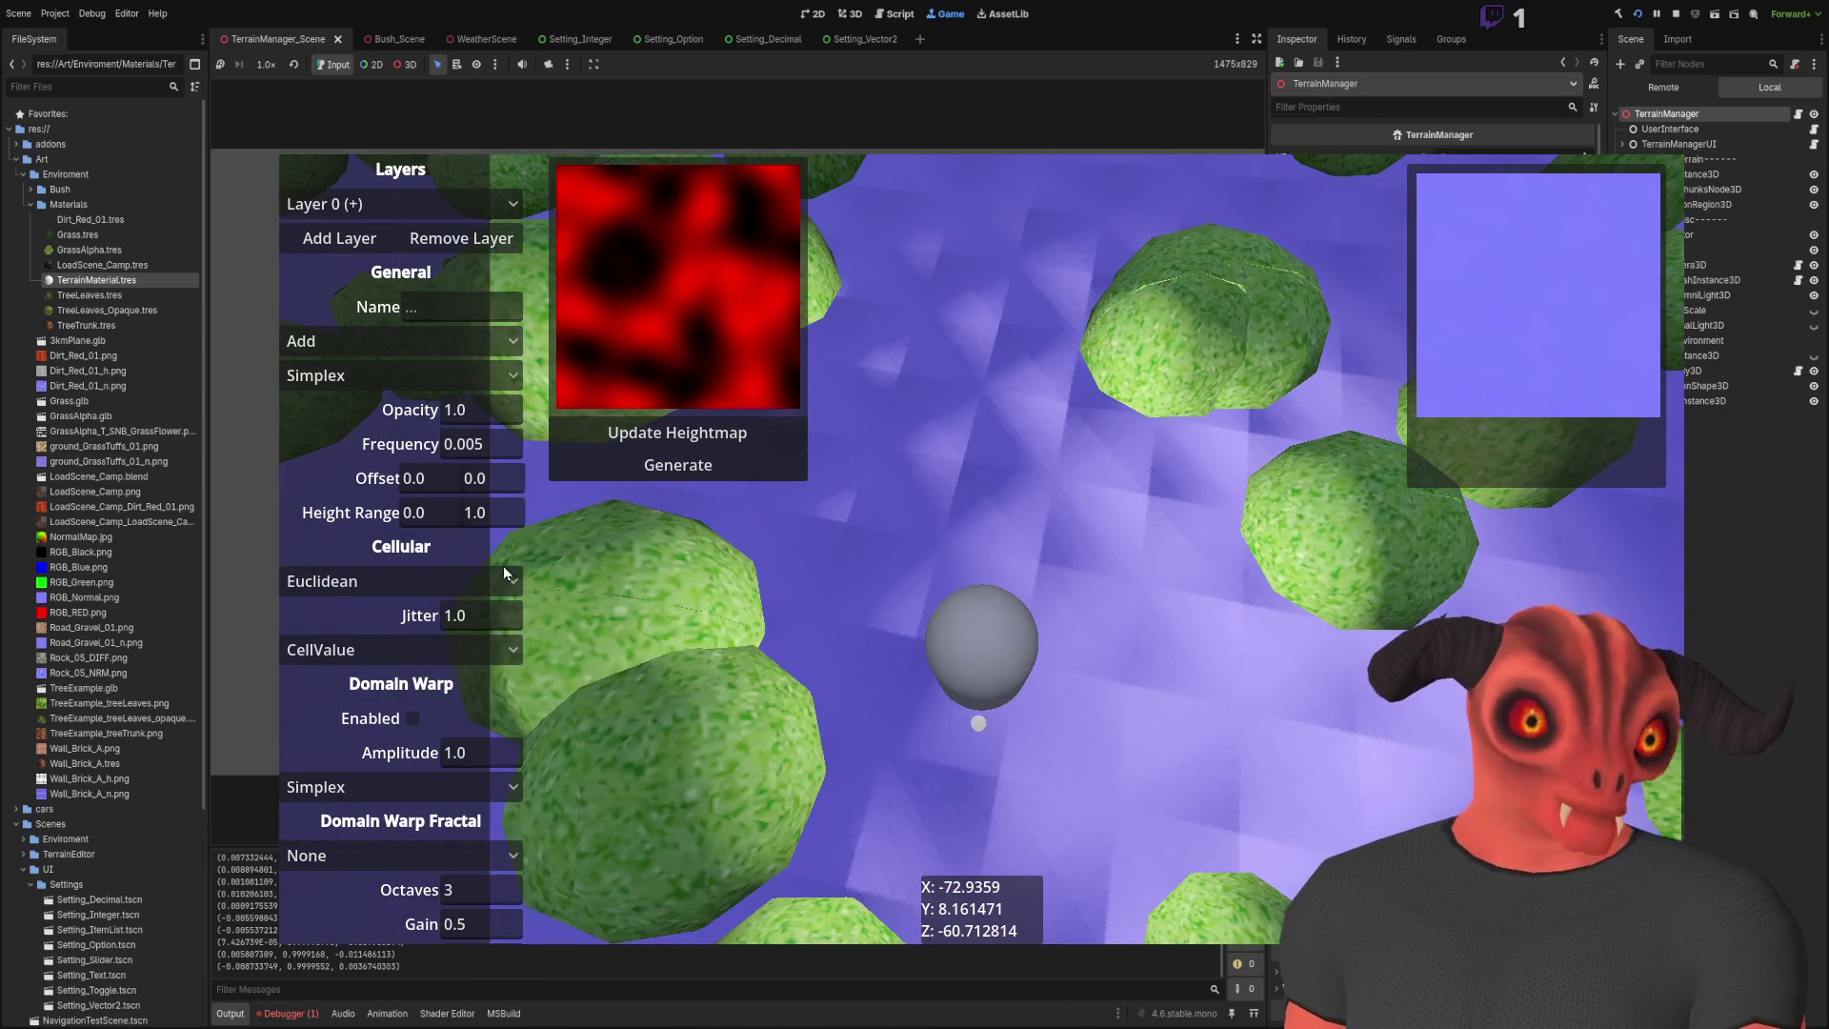
left_click(80, 538)
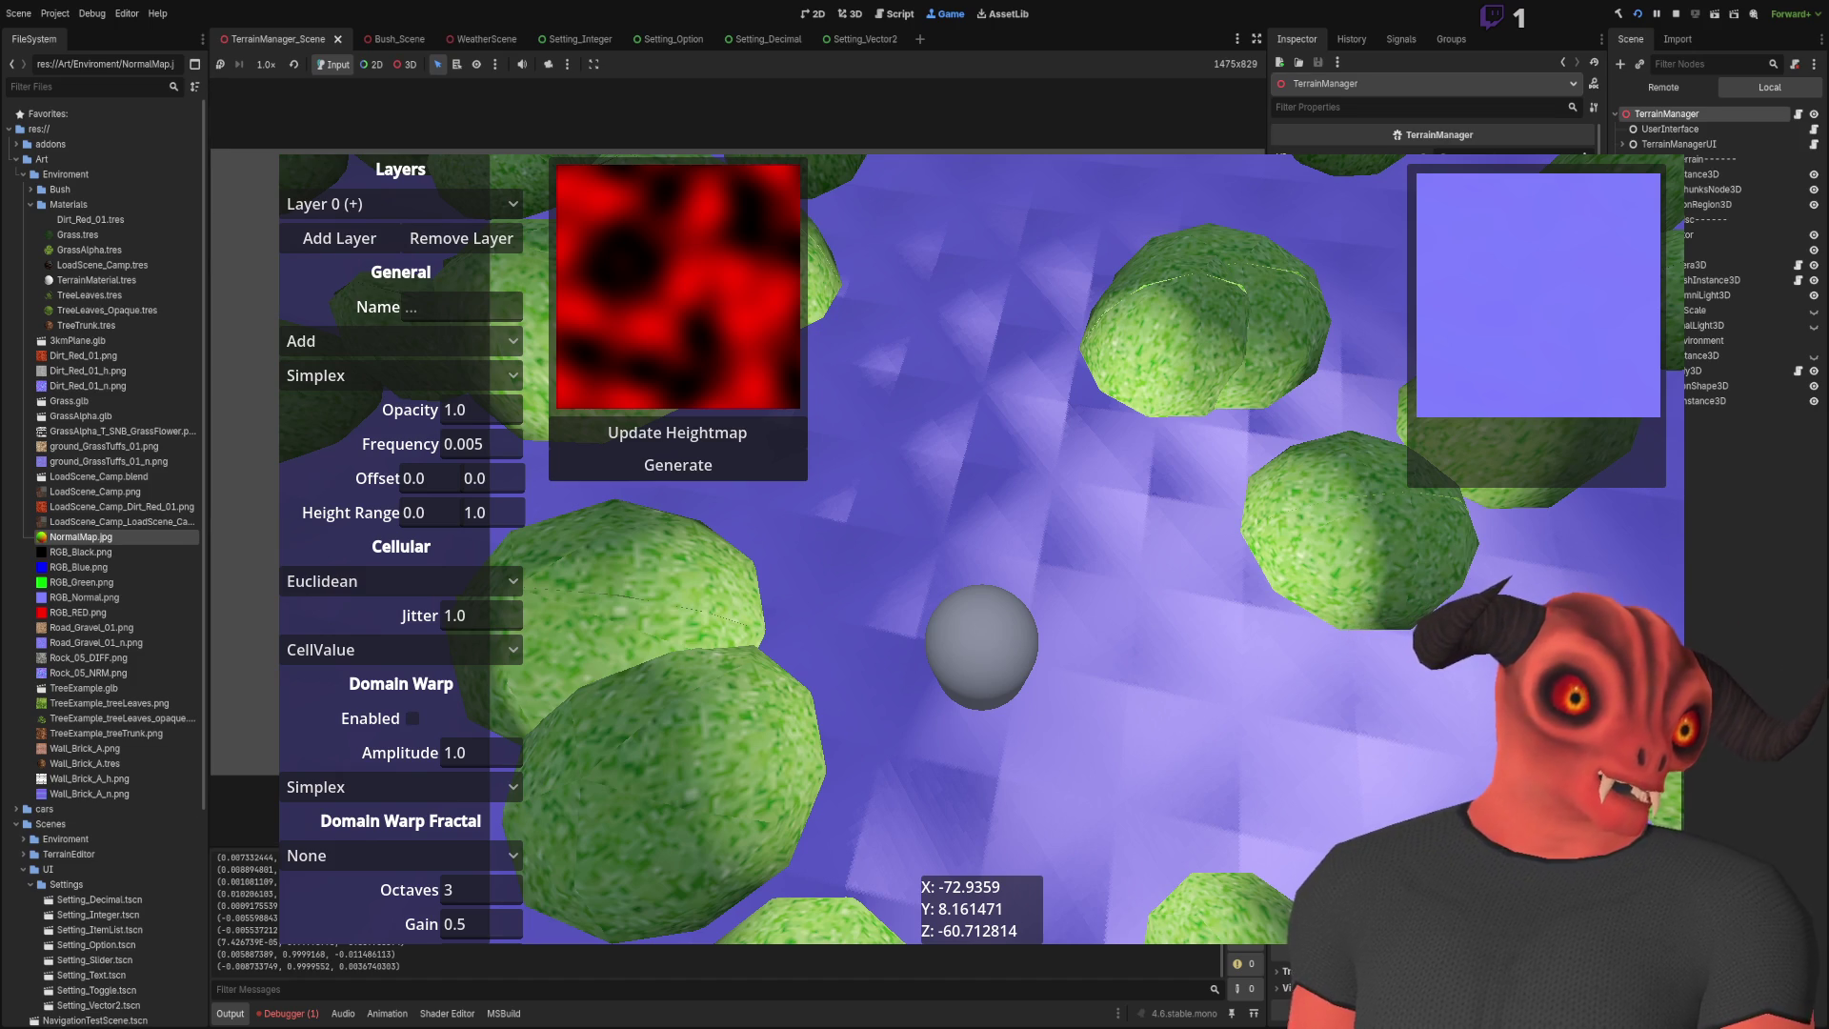
left_click(99, 539)
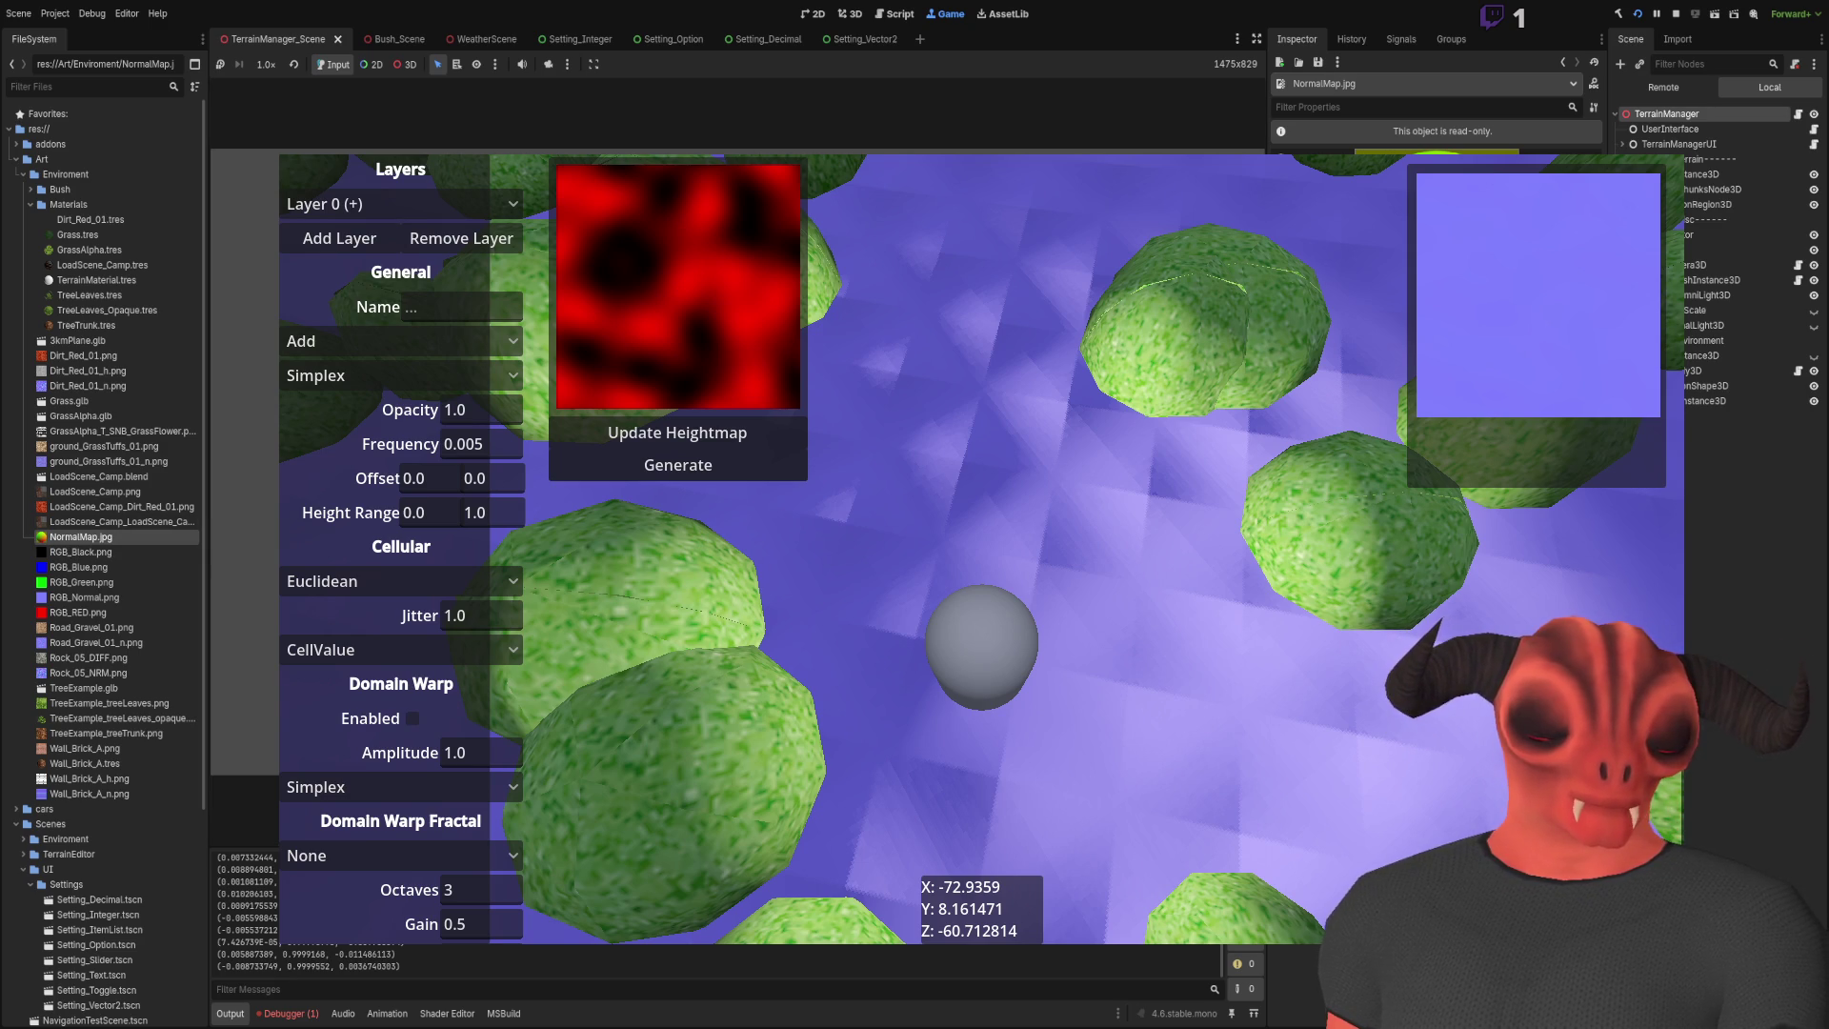
key("alt+Tab")
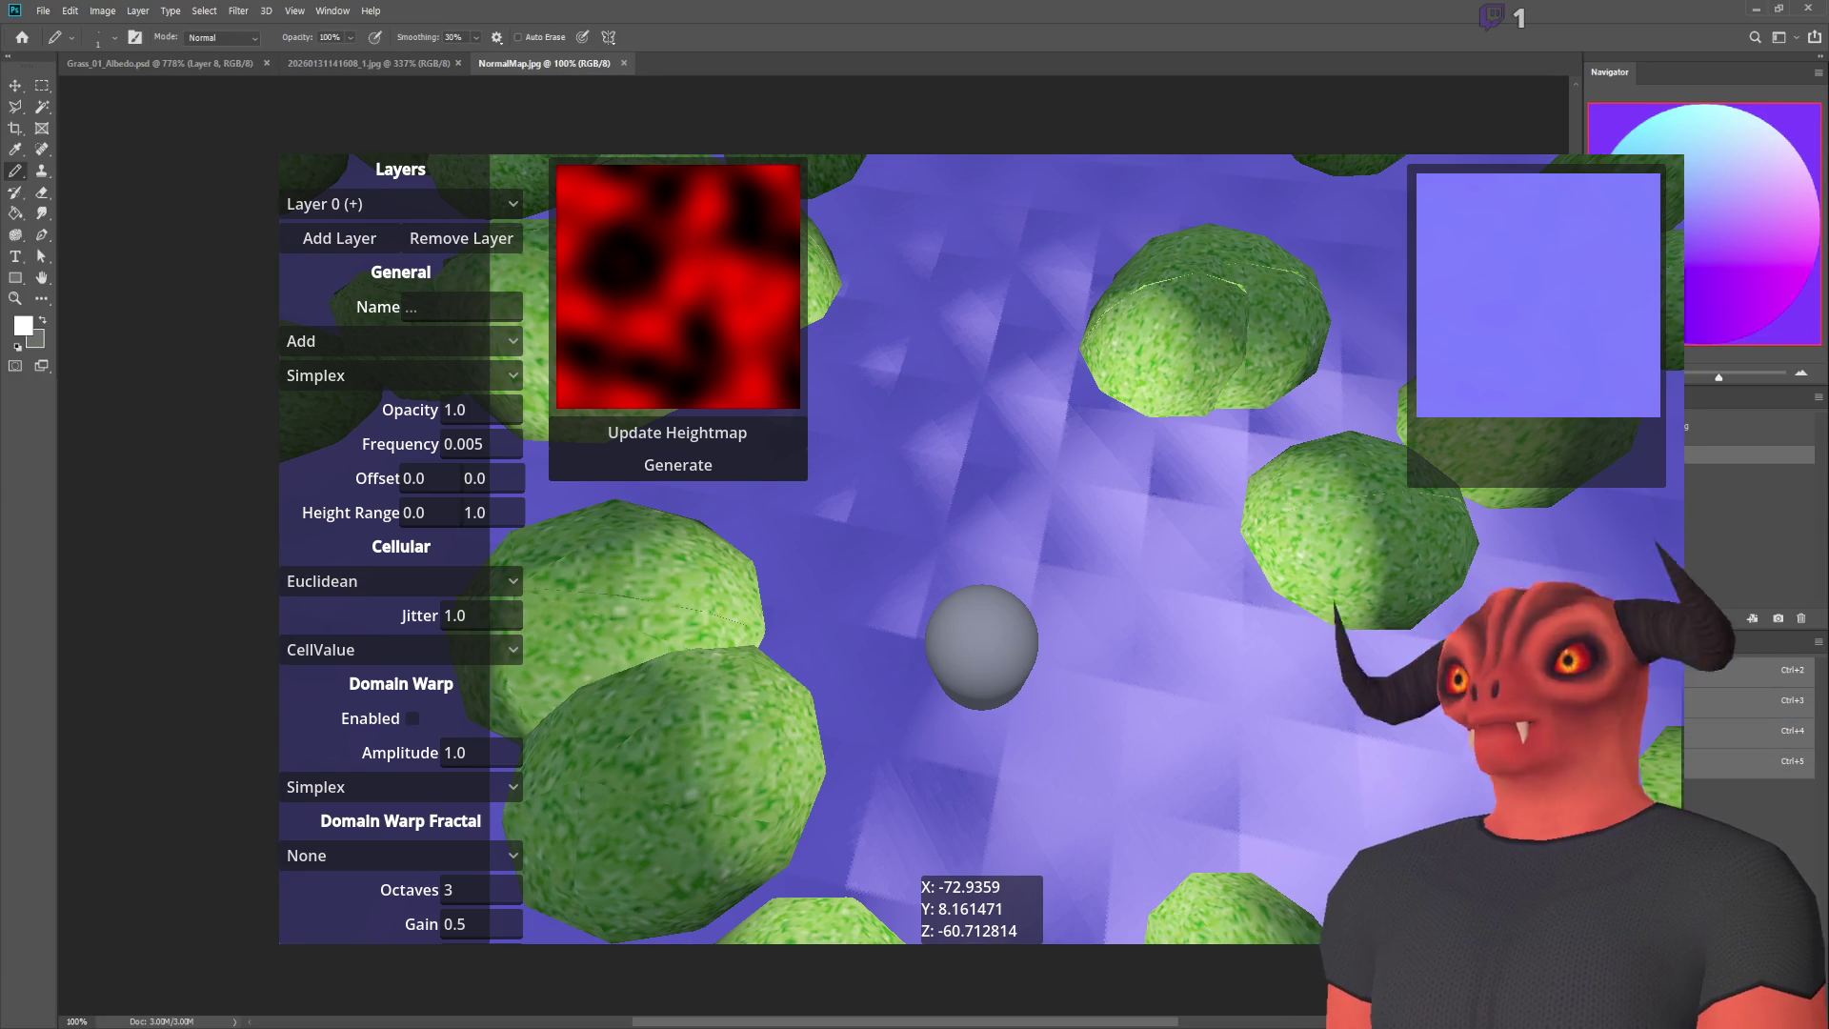
Step: Invert the normal map's green channel in Photoshop with Ctrl+I
key("alt+Tab")
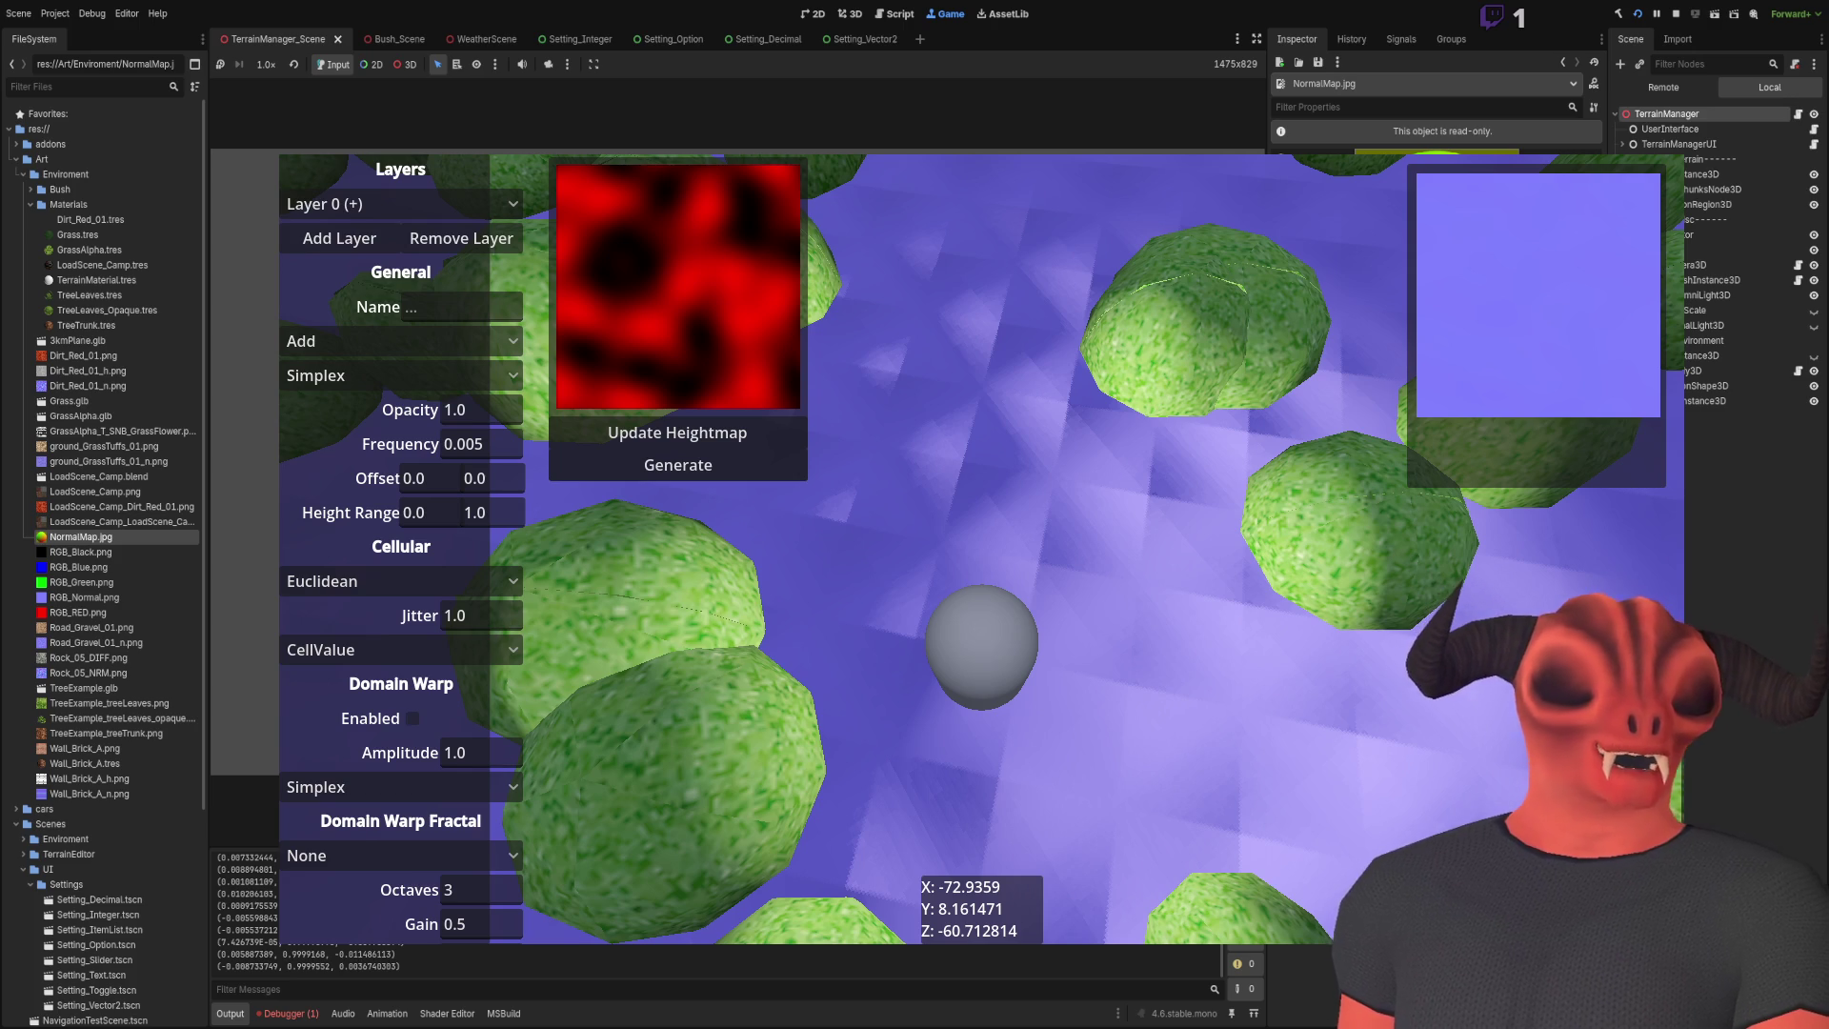
key("alt+Tab")
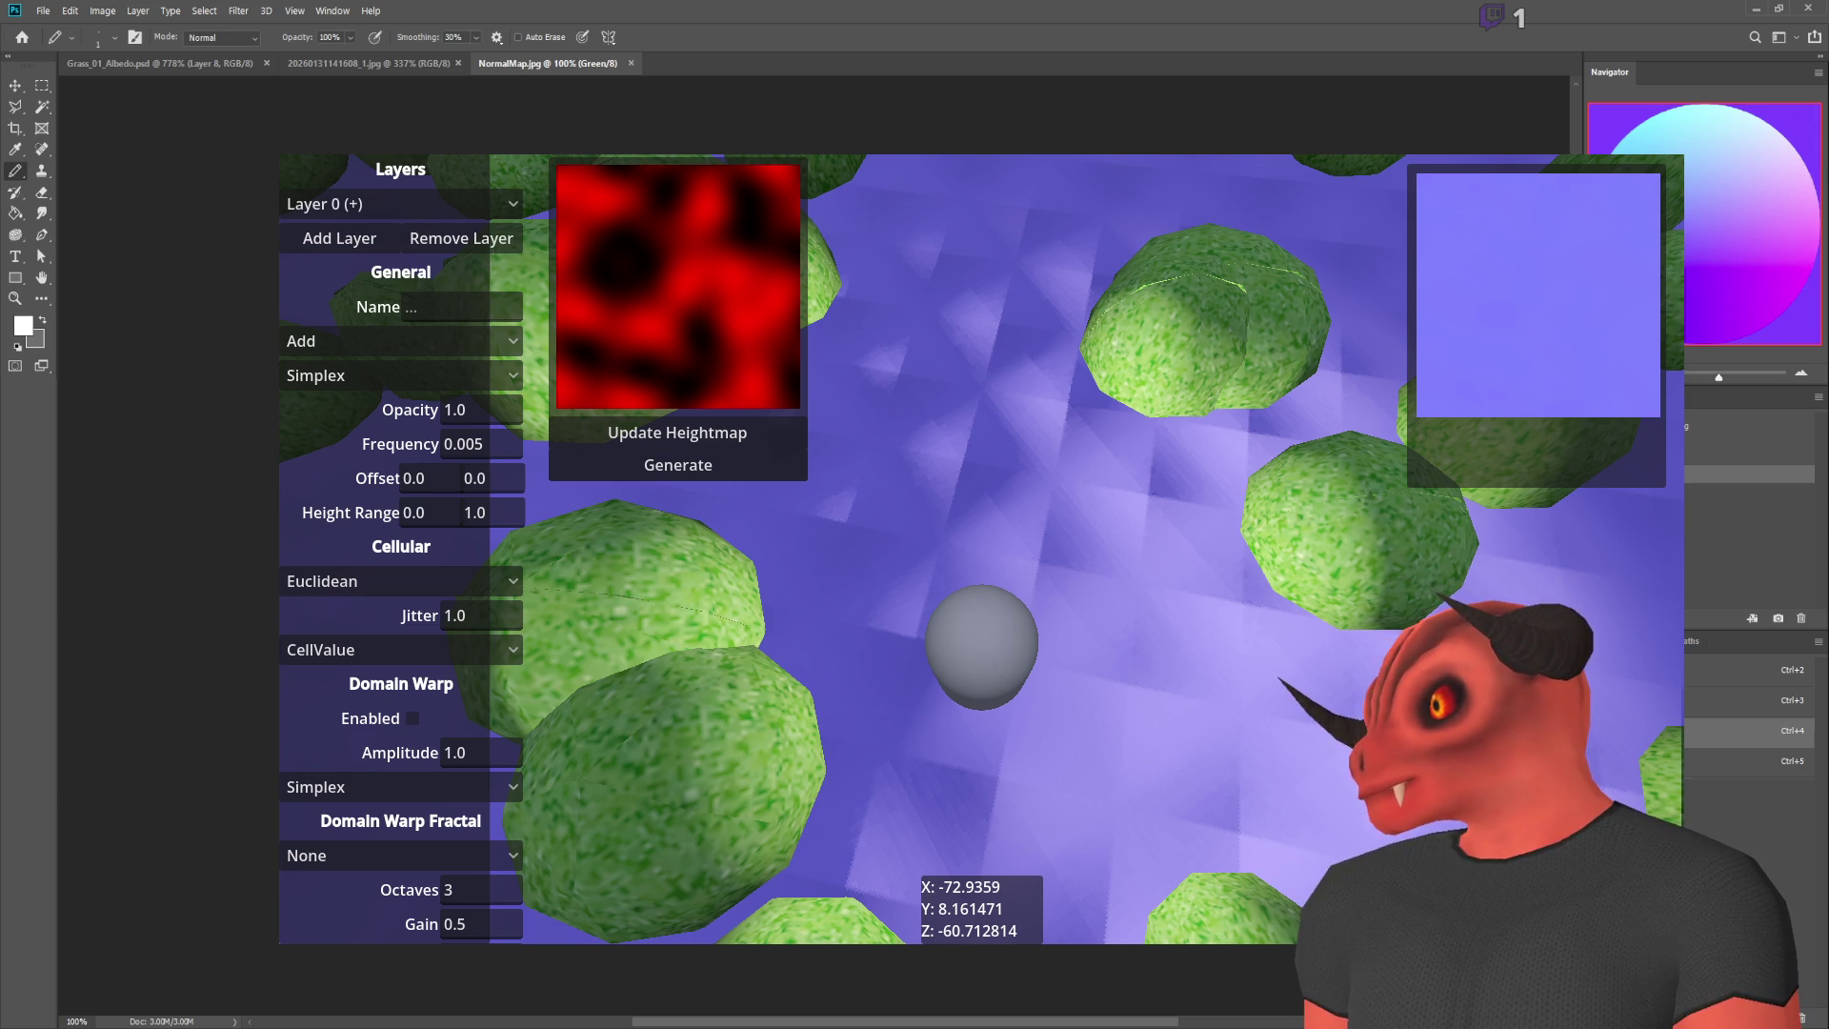
key("ctrl+i")
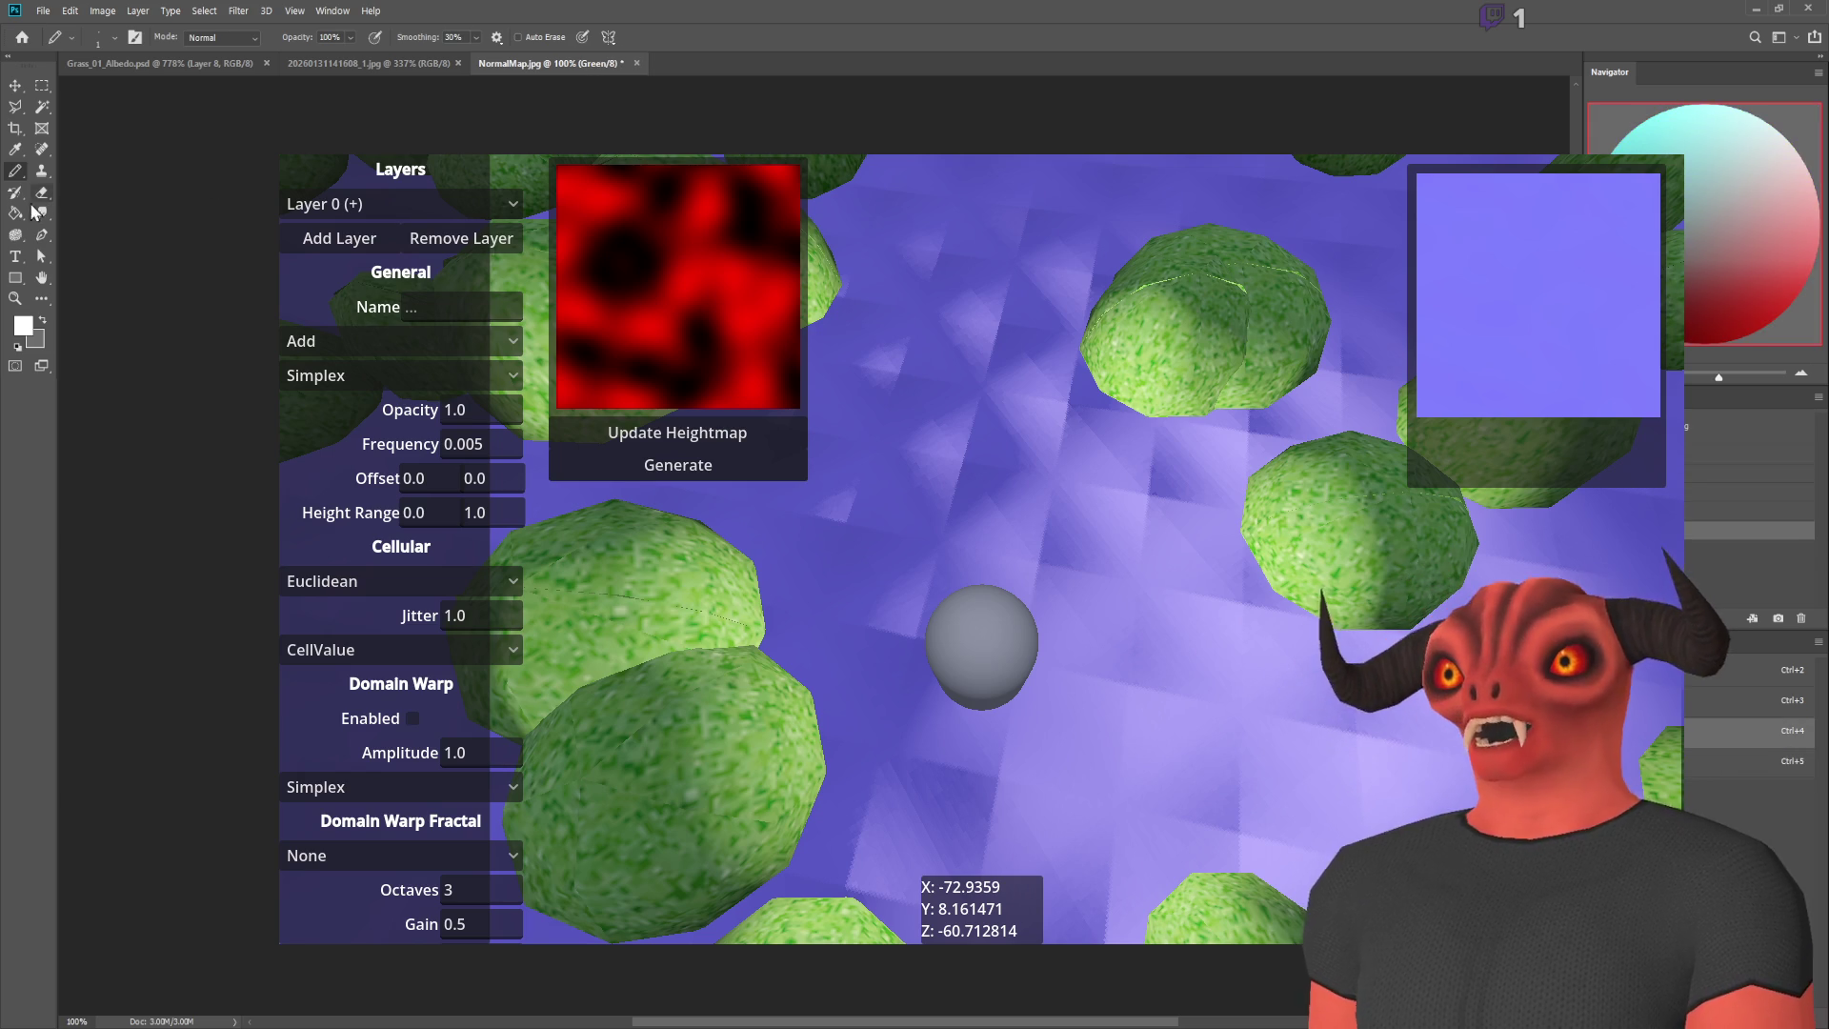
key("i")
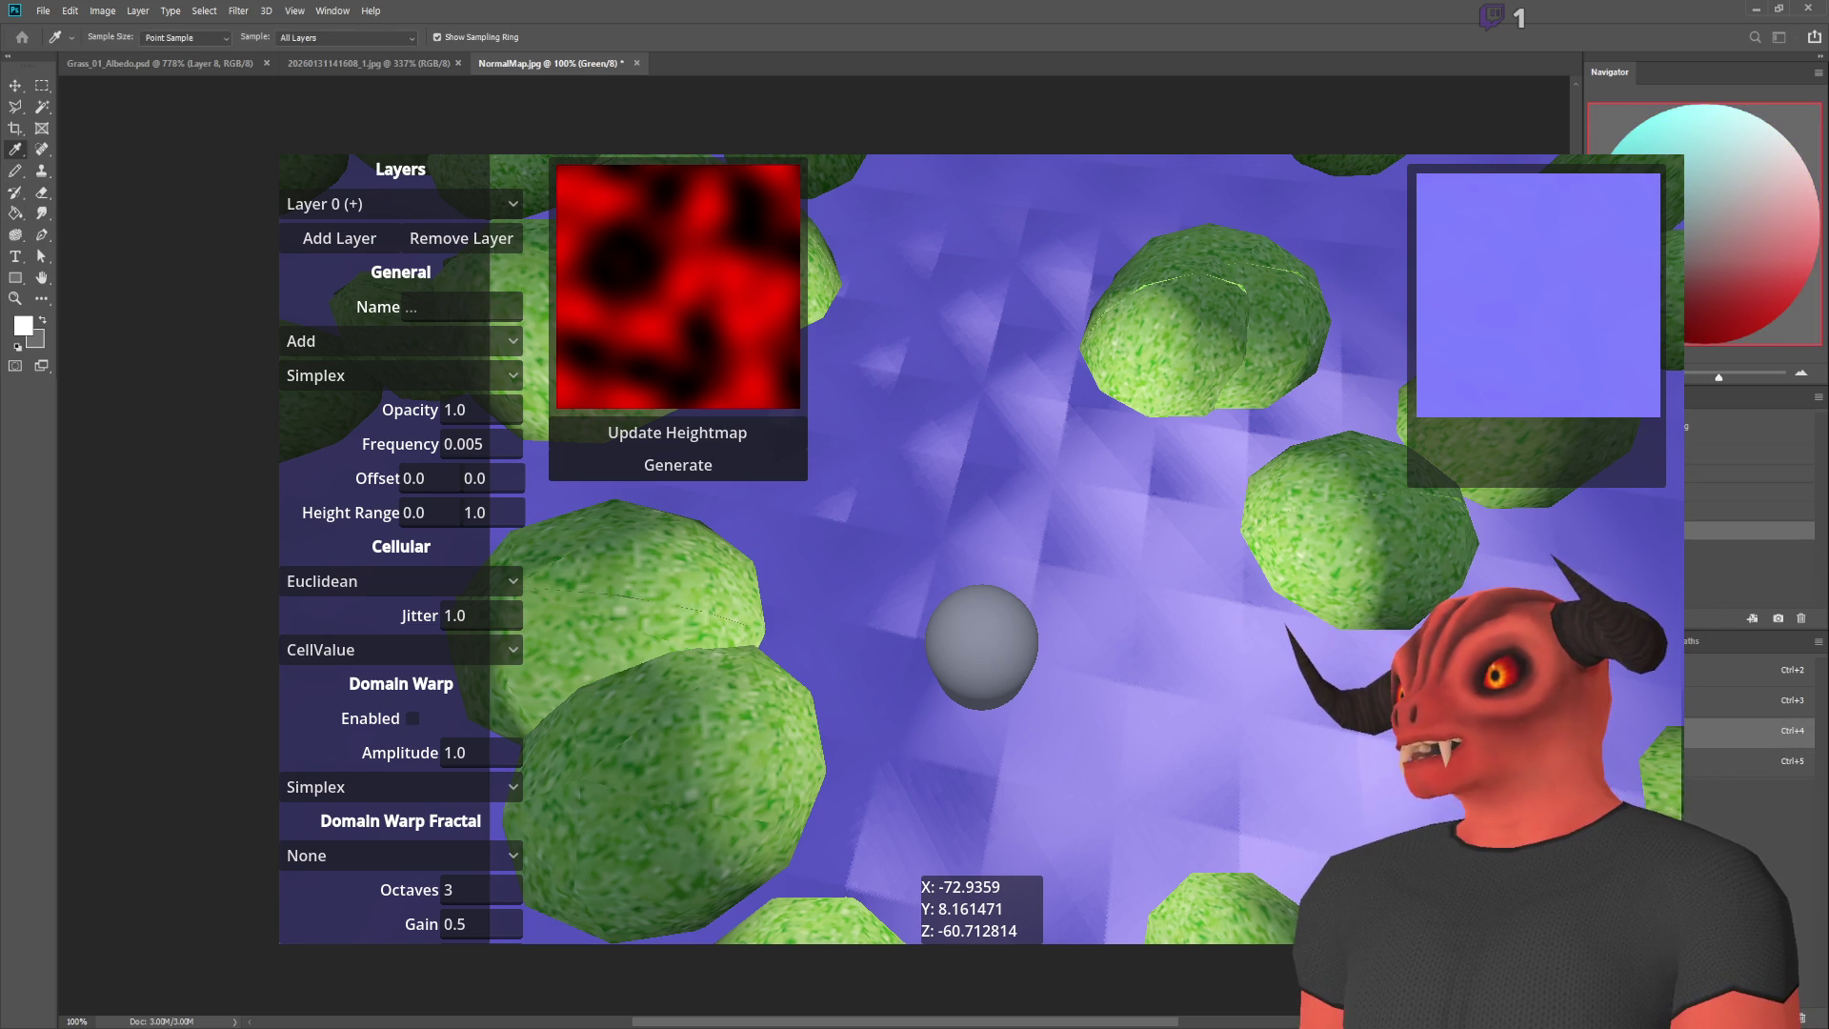
key("b")
key("alt+BackSpace")
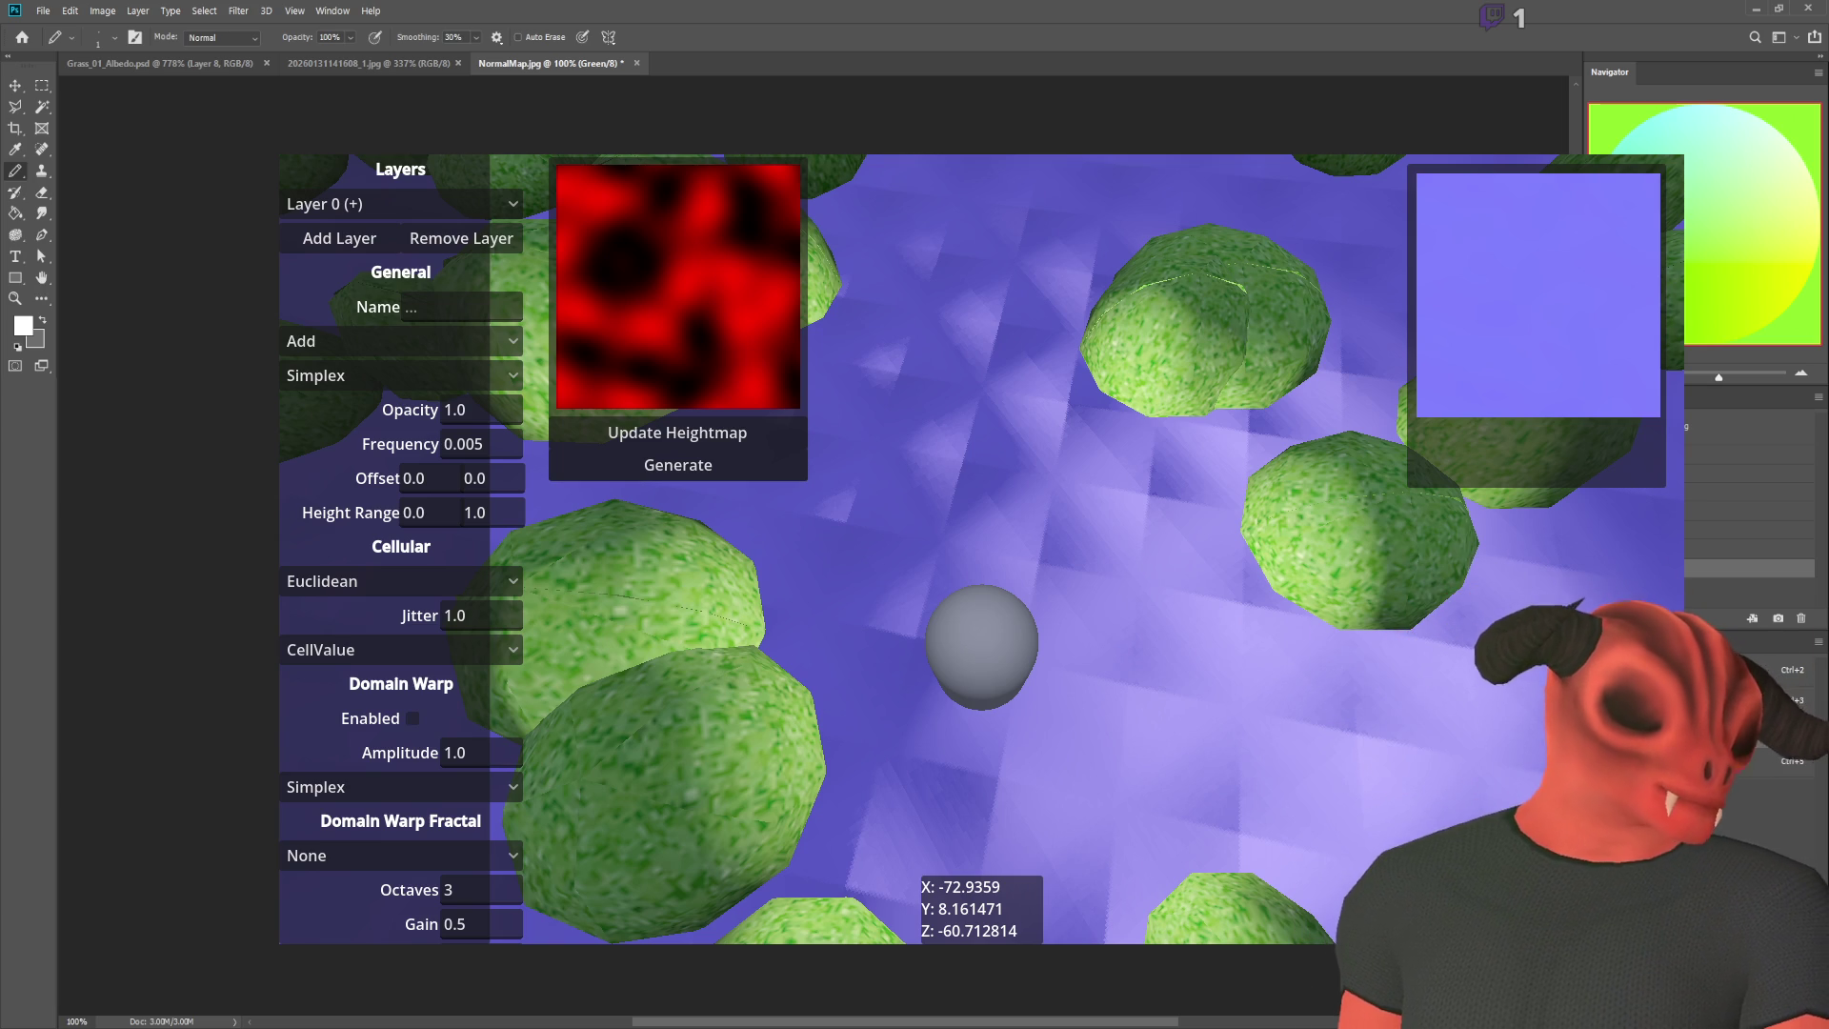
Step: Save the flipped map as NormalMapY+.png, return to Godot and stop the game
key("alt+Tab")
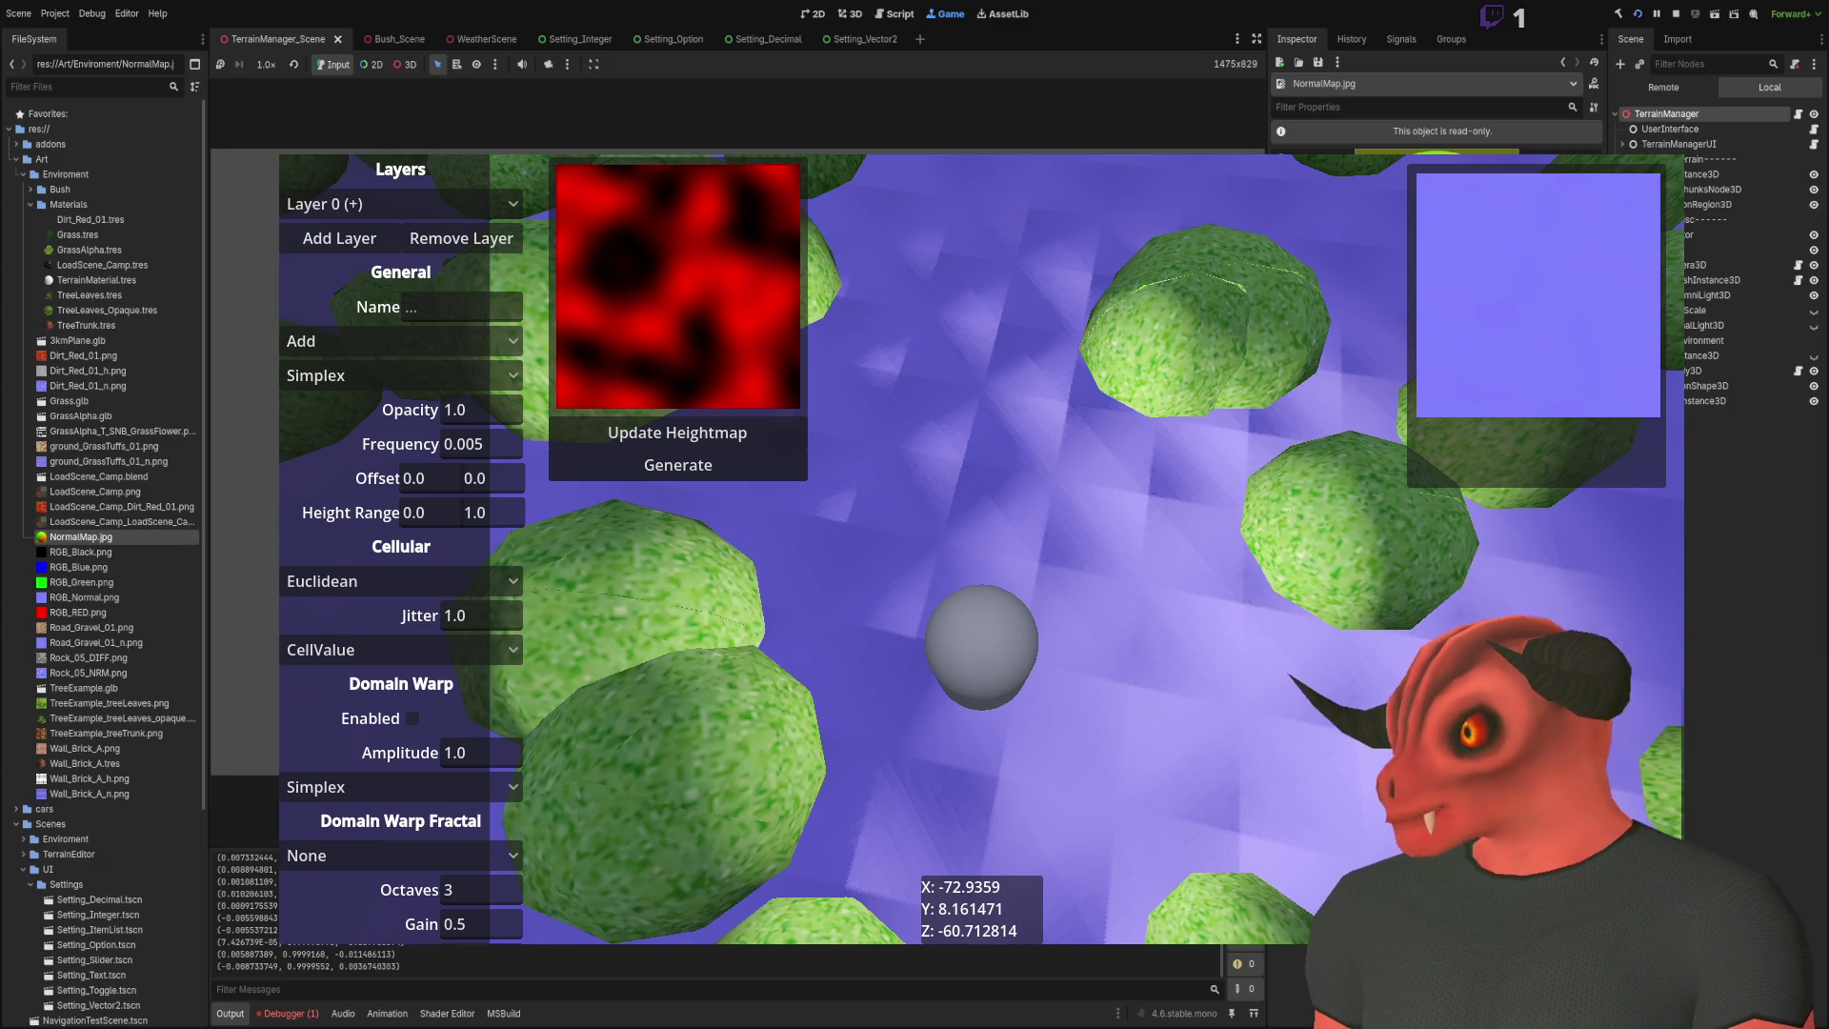
key("alt+Tab")
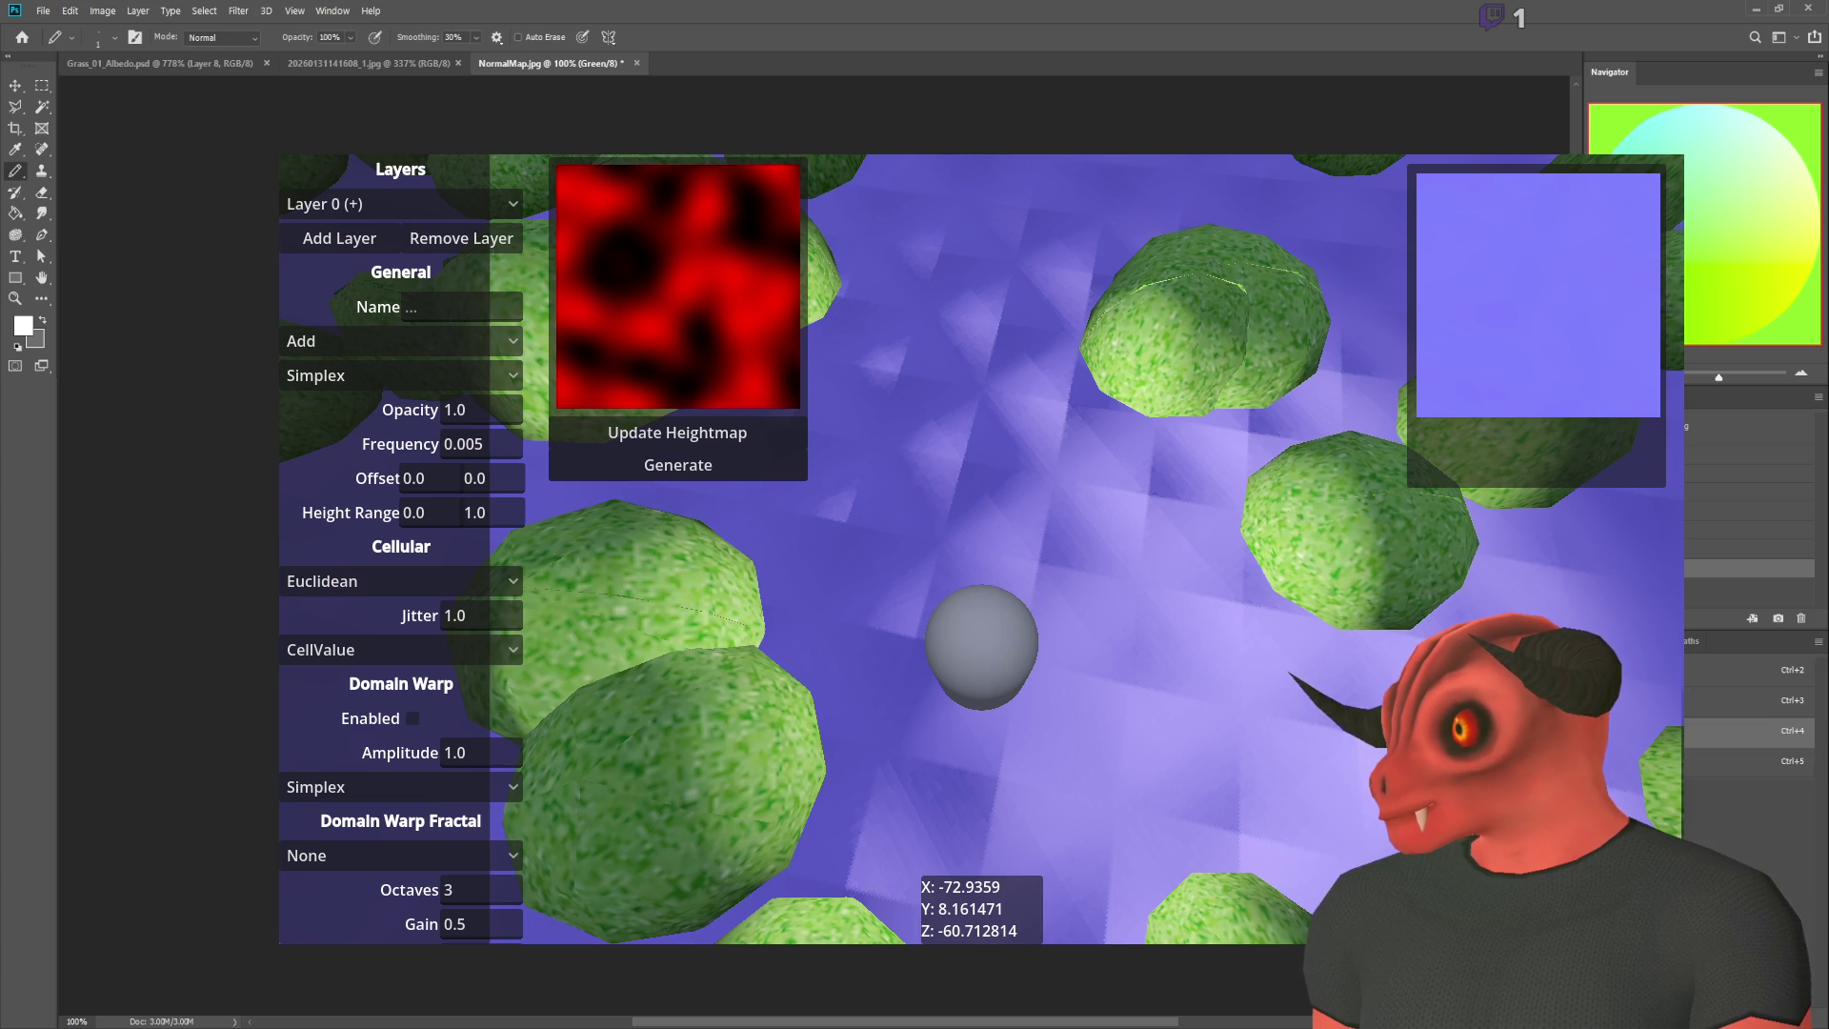
key("alt+Tab")
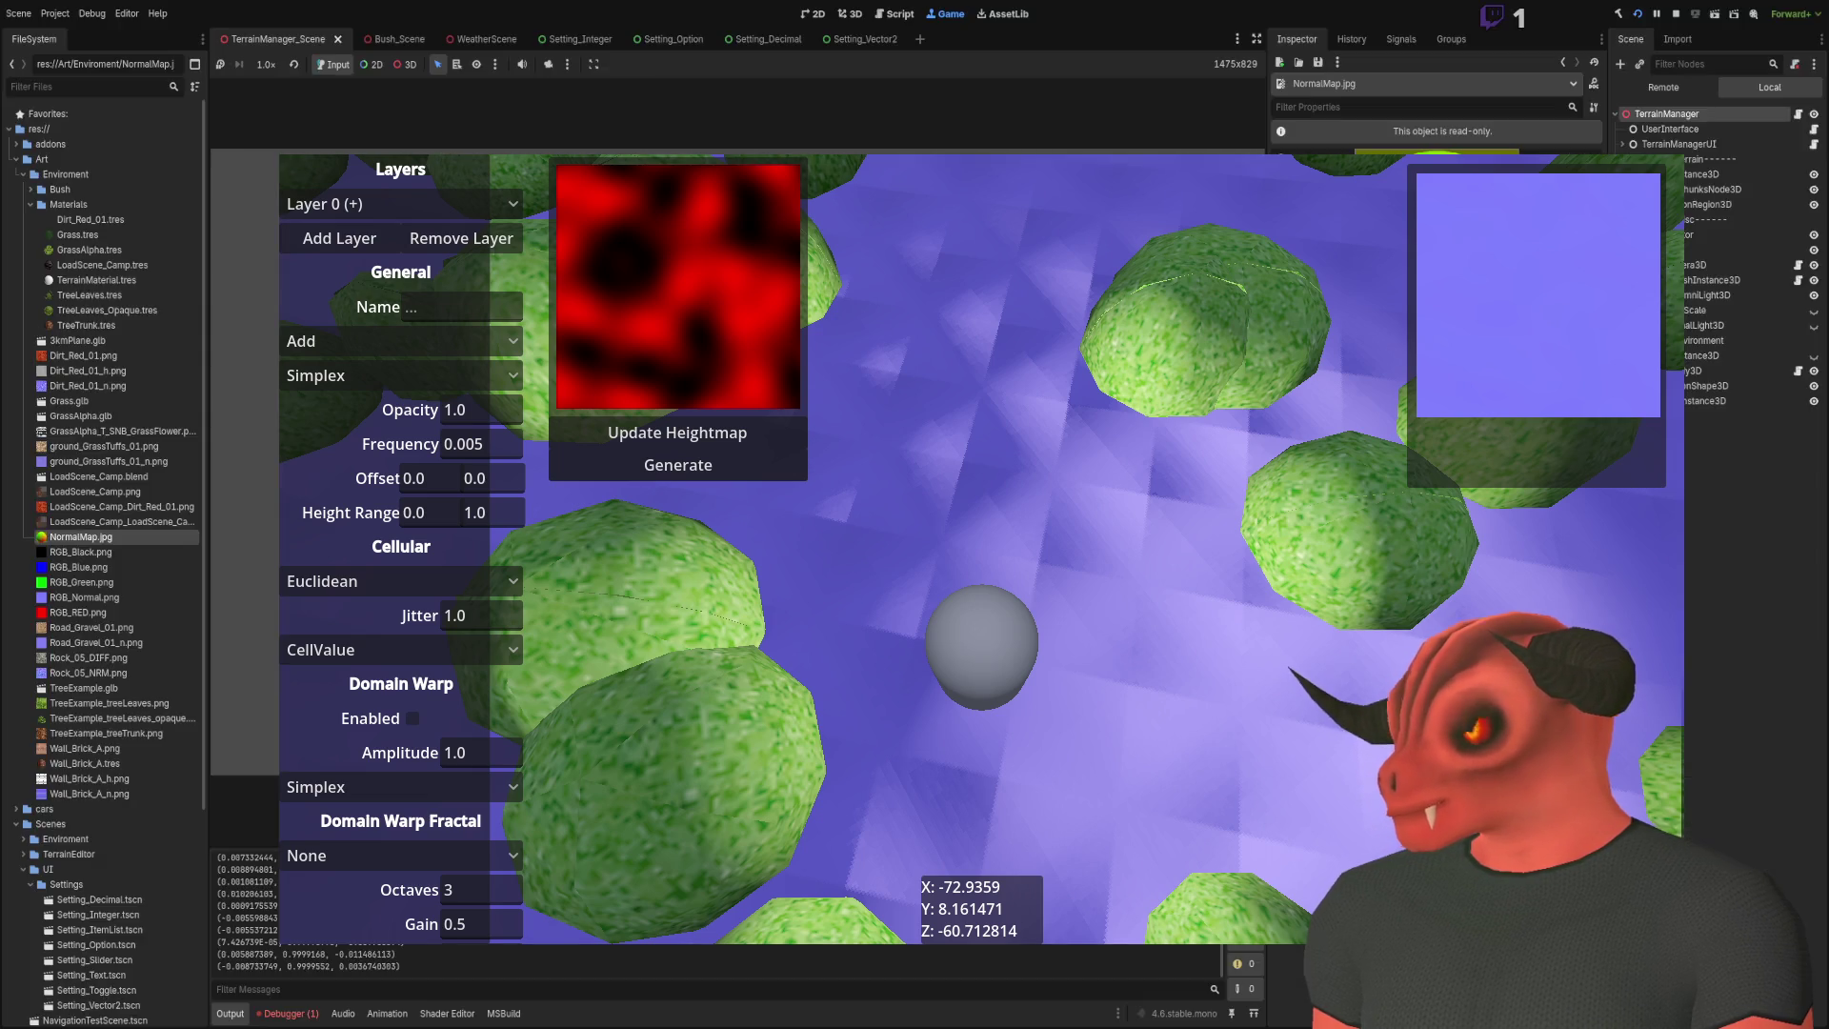
key("alt+Tab")
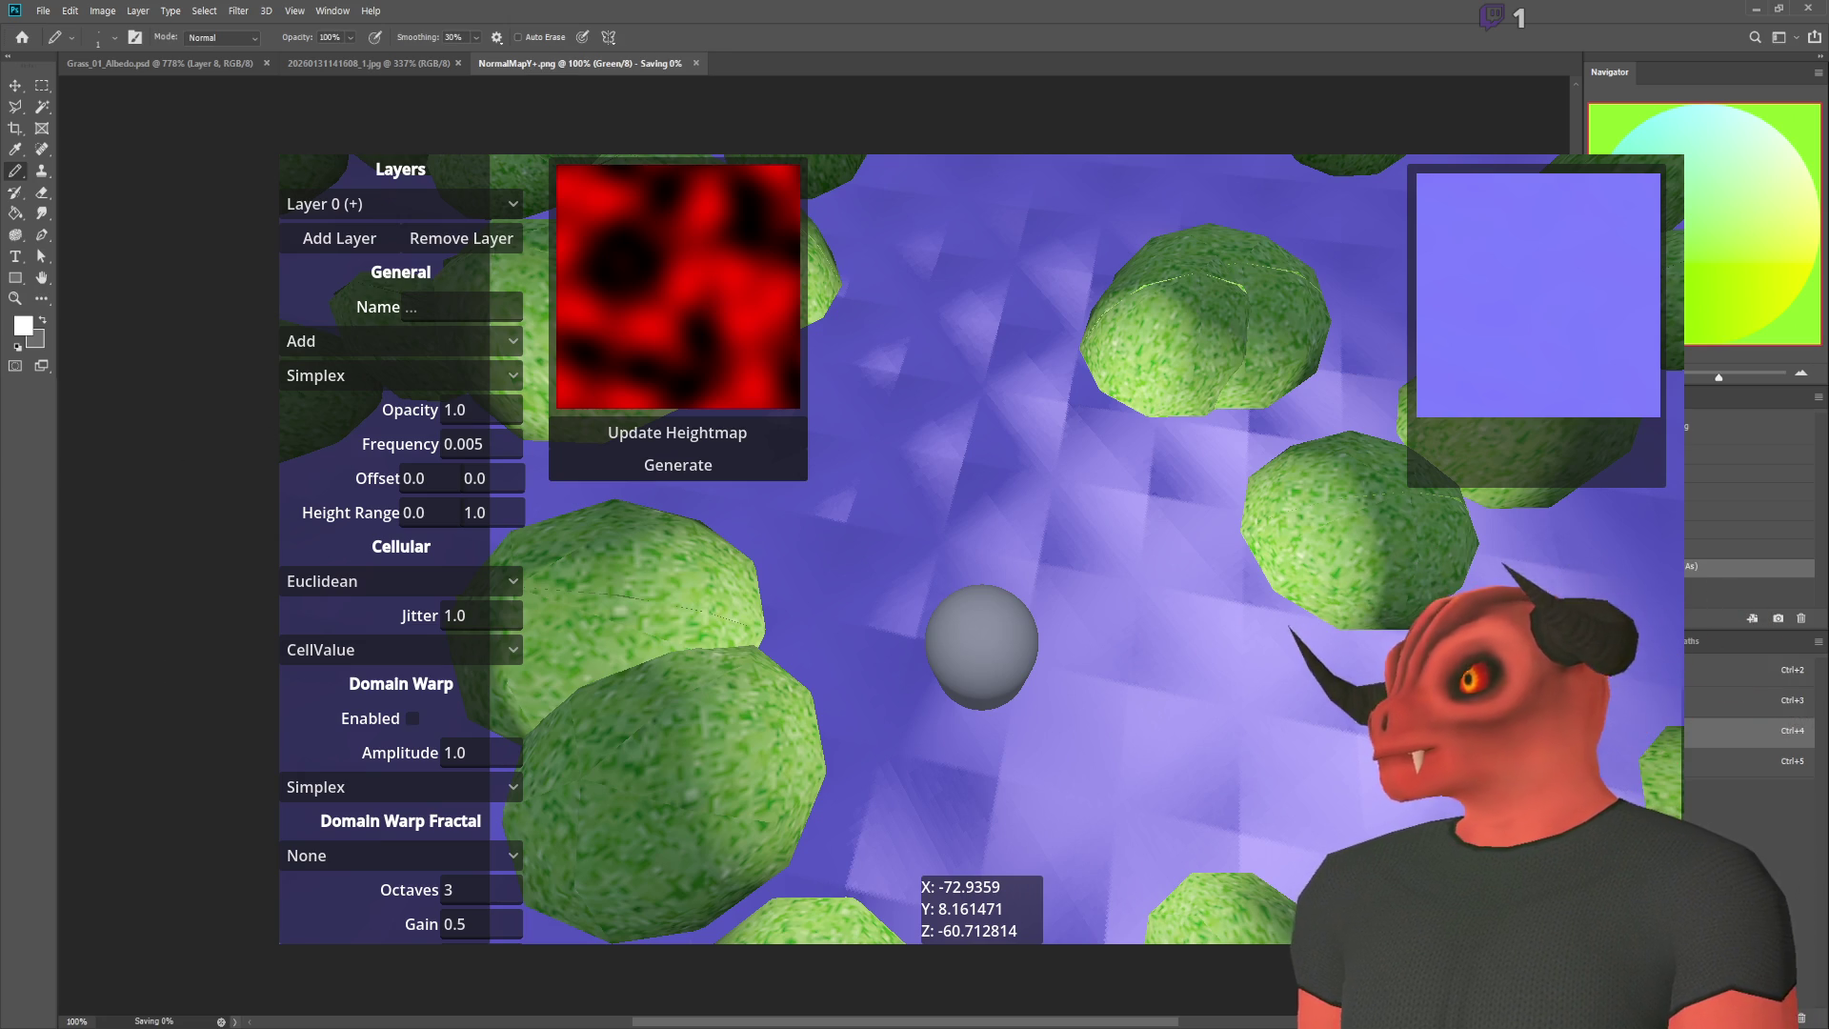
key("alt+Tab")
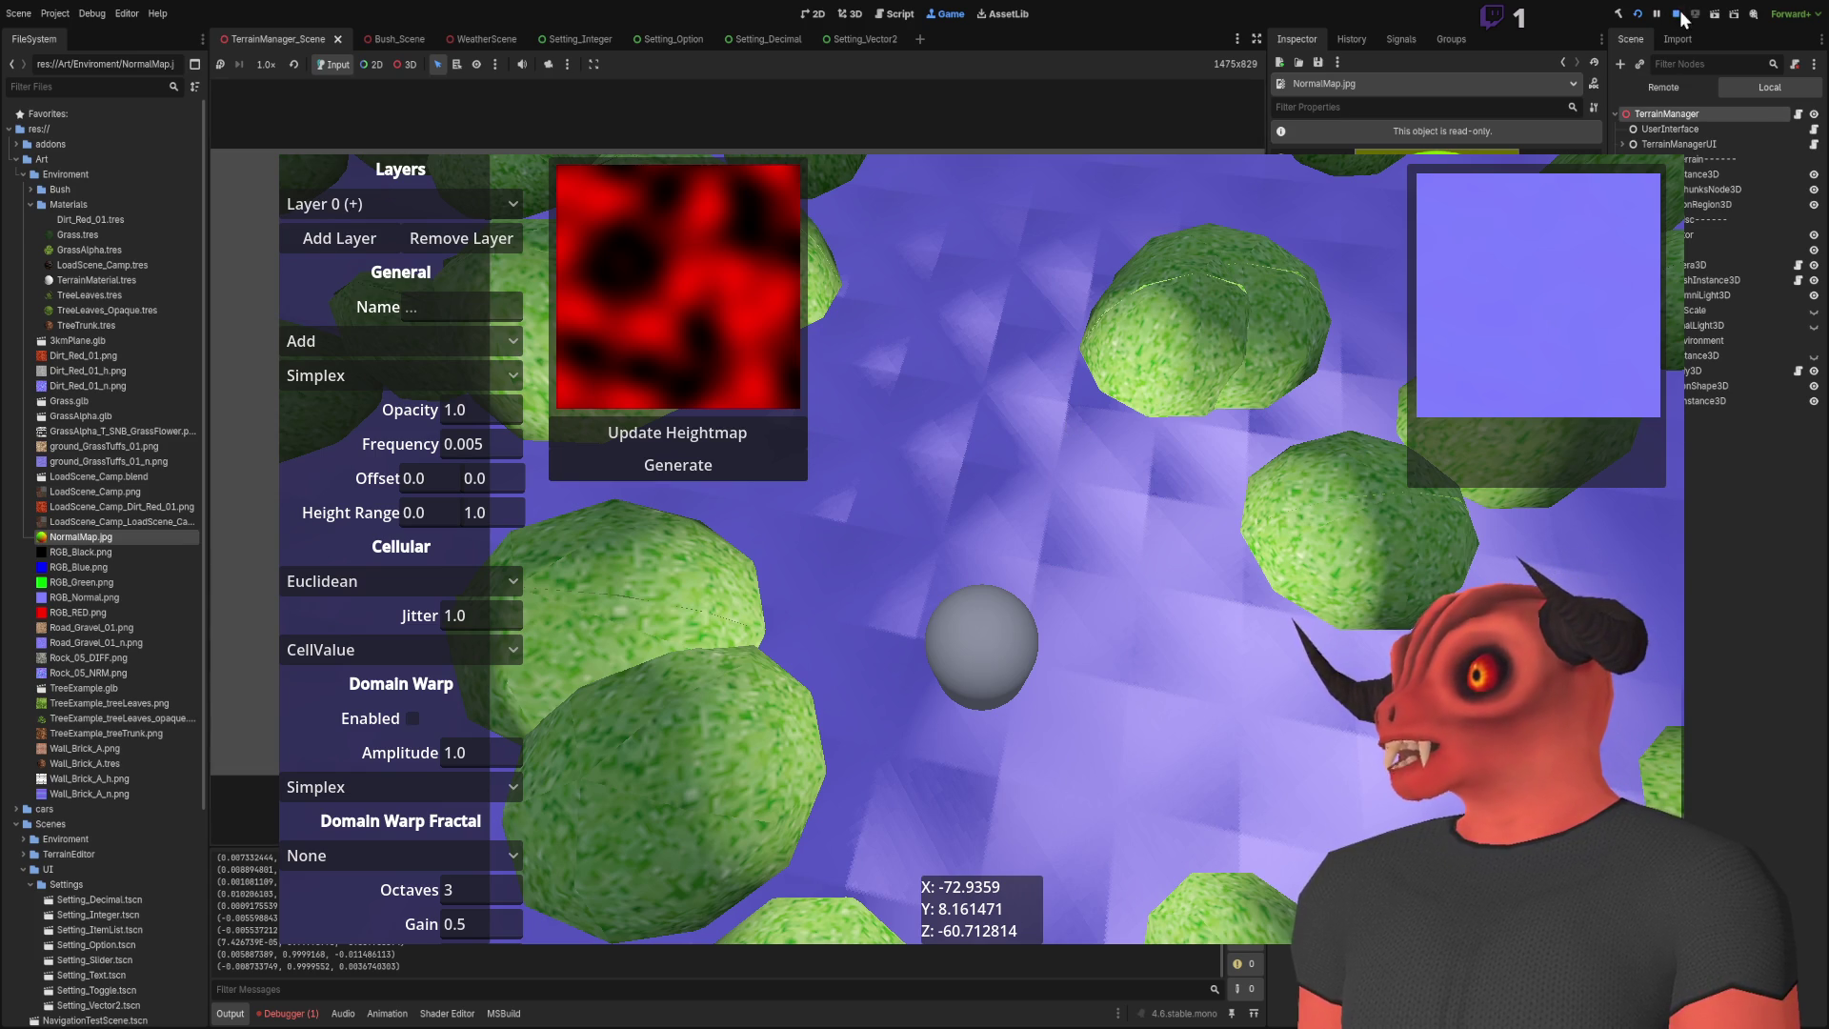
key("F8")
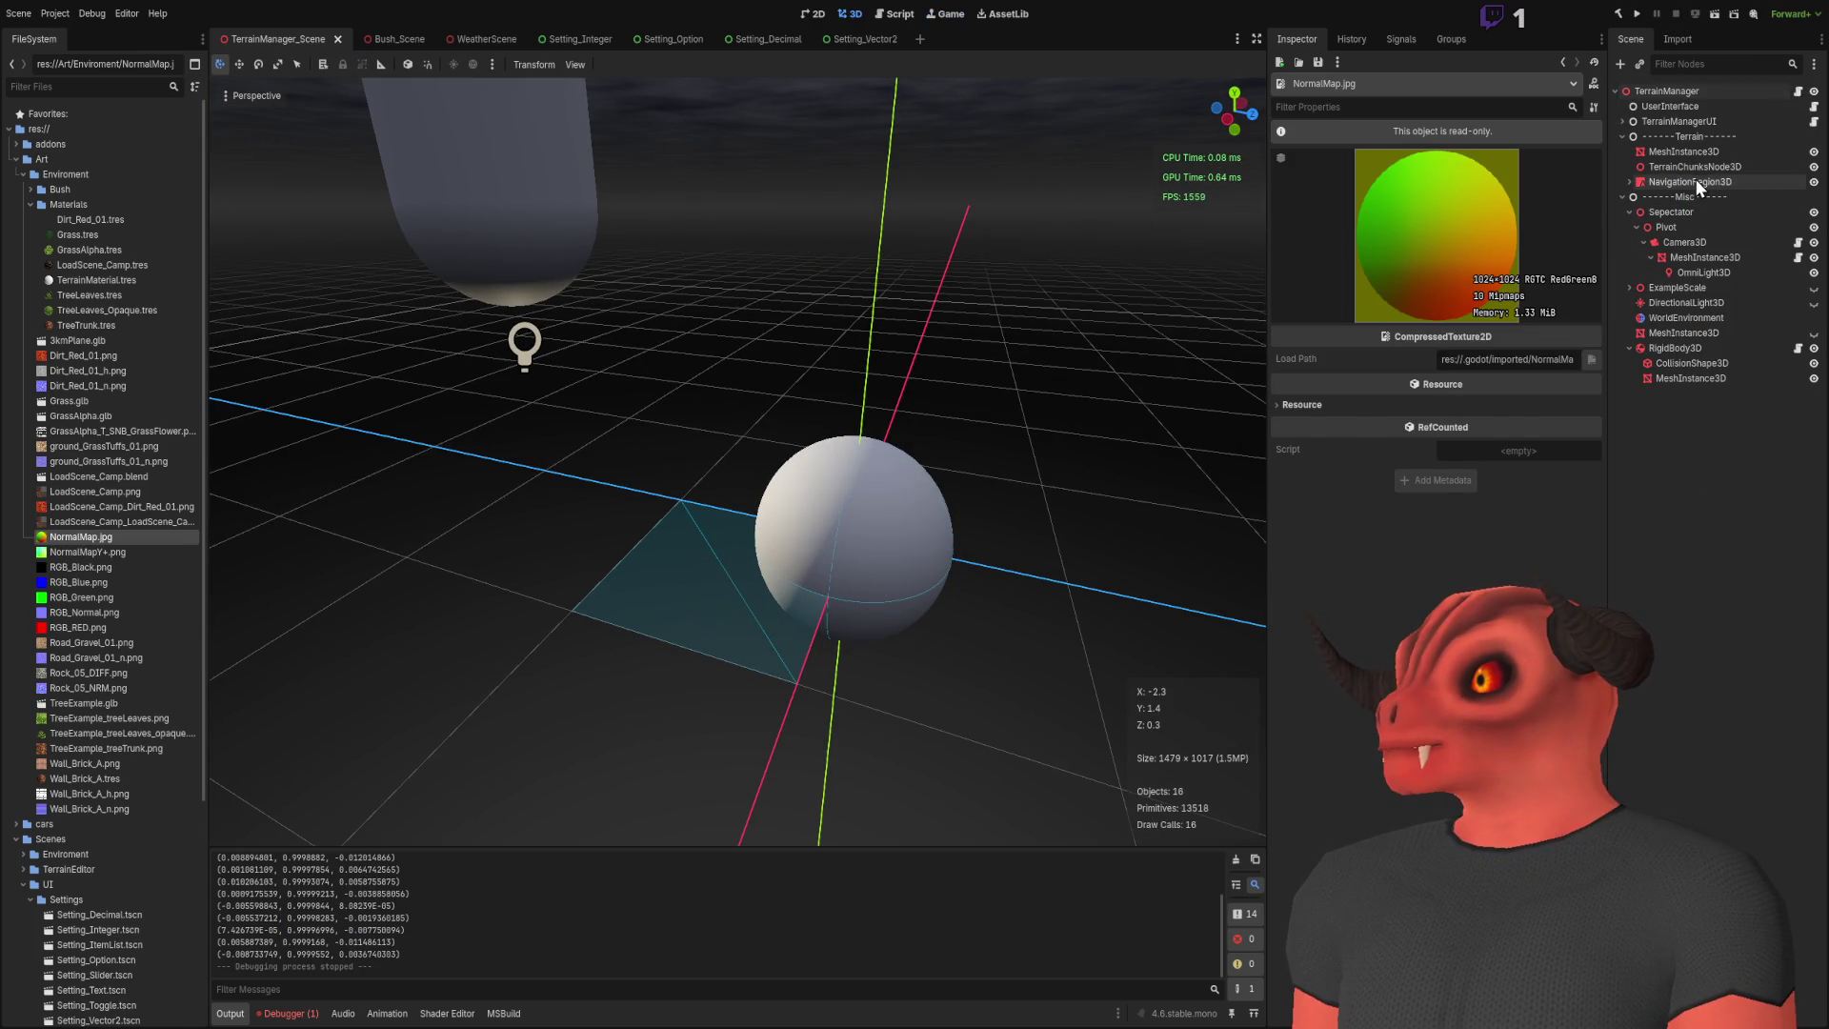
Step: Drag NormalMap into TerrainManager's Normal Layers slots 0 and 1, then save and run
left_click(1695, 181)
left_click(1667, 91)
left_click(1578, 405)
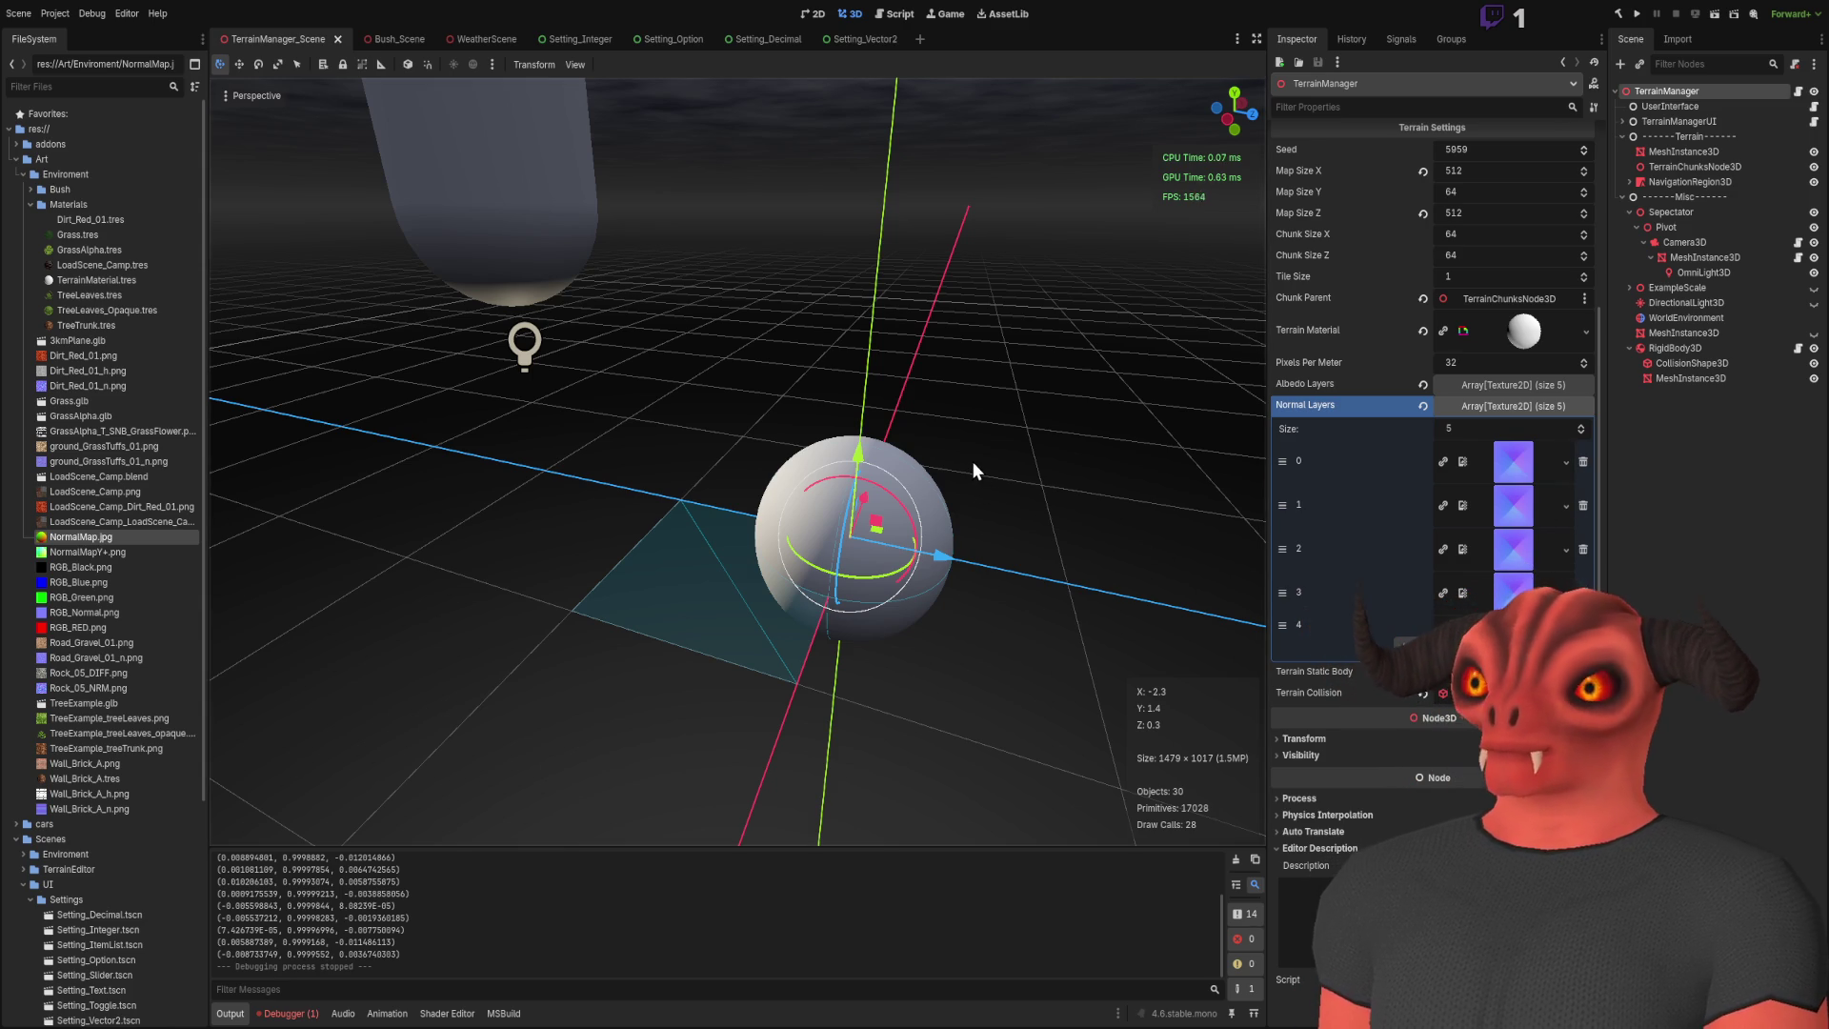
left_click_drag(855, 375, 1512, 461)
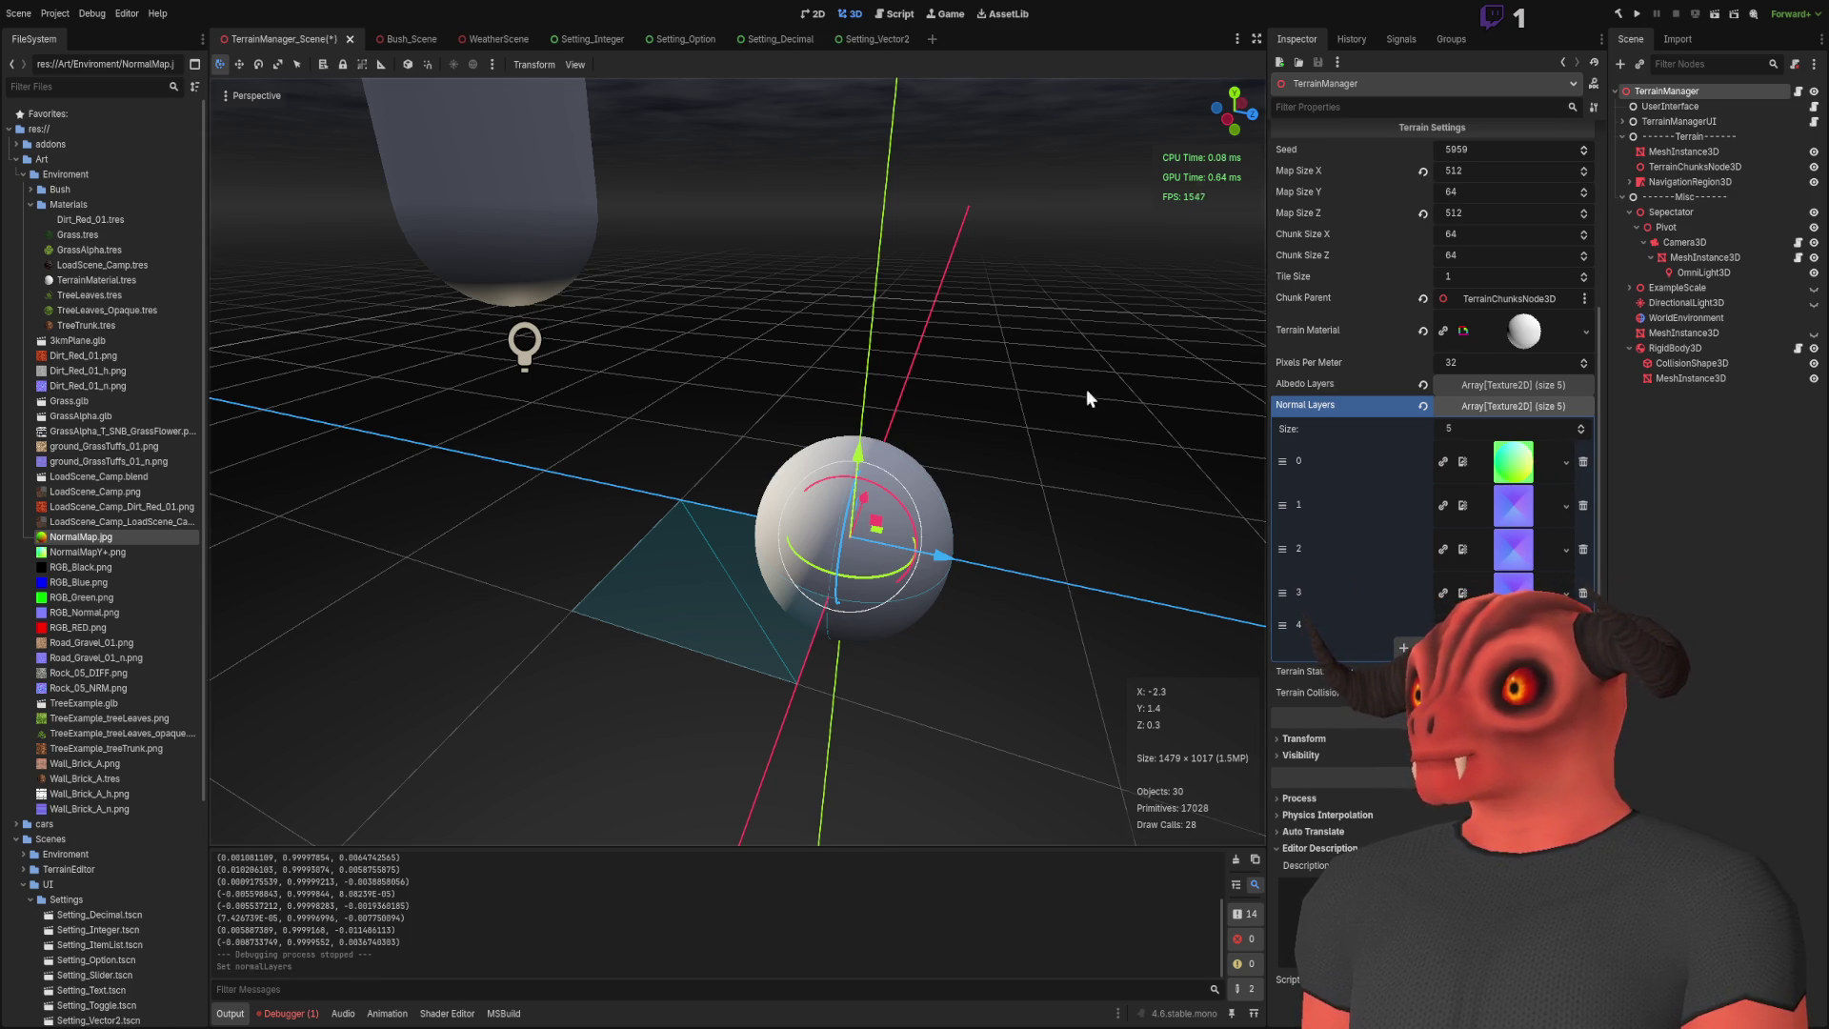
left_click_drag(1512, 461, 1512, 549)
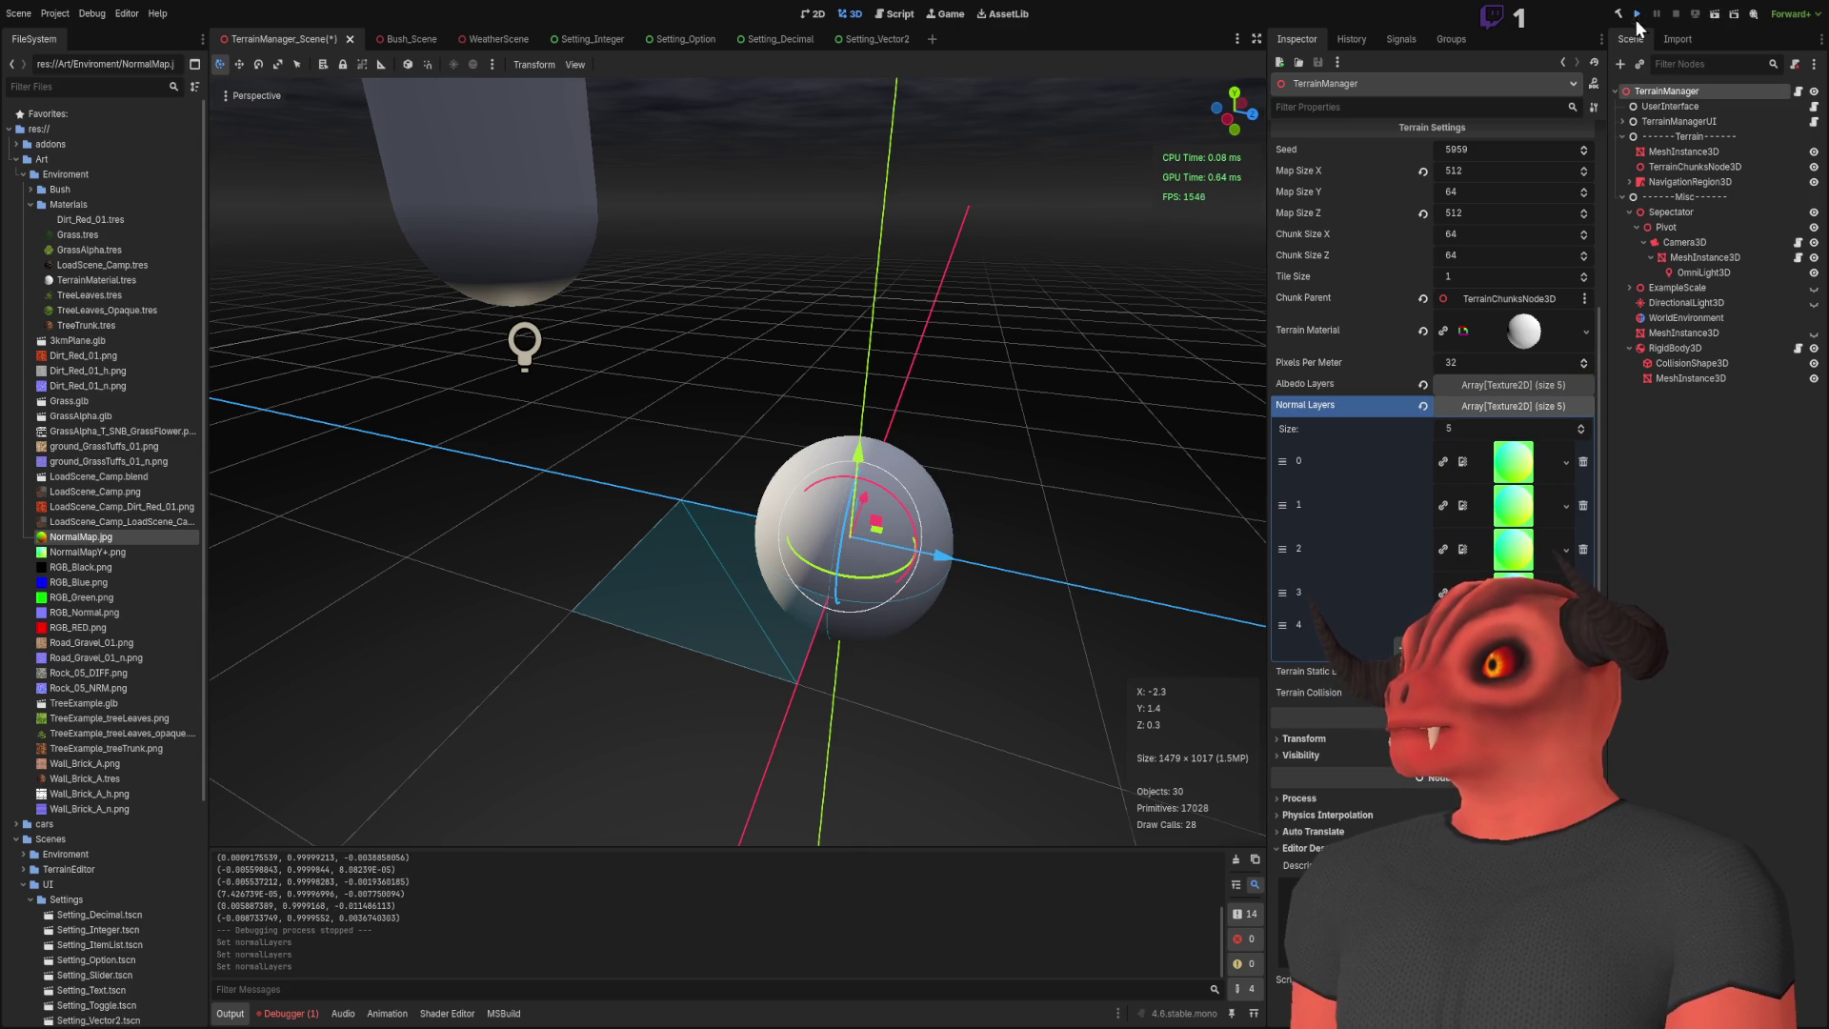
left_click(1711, 16)
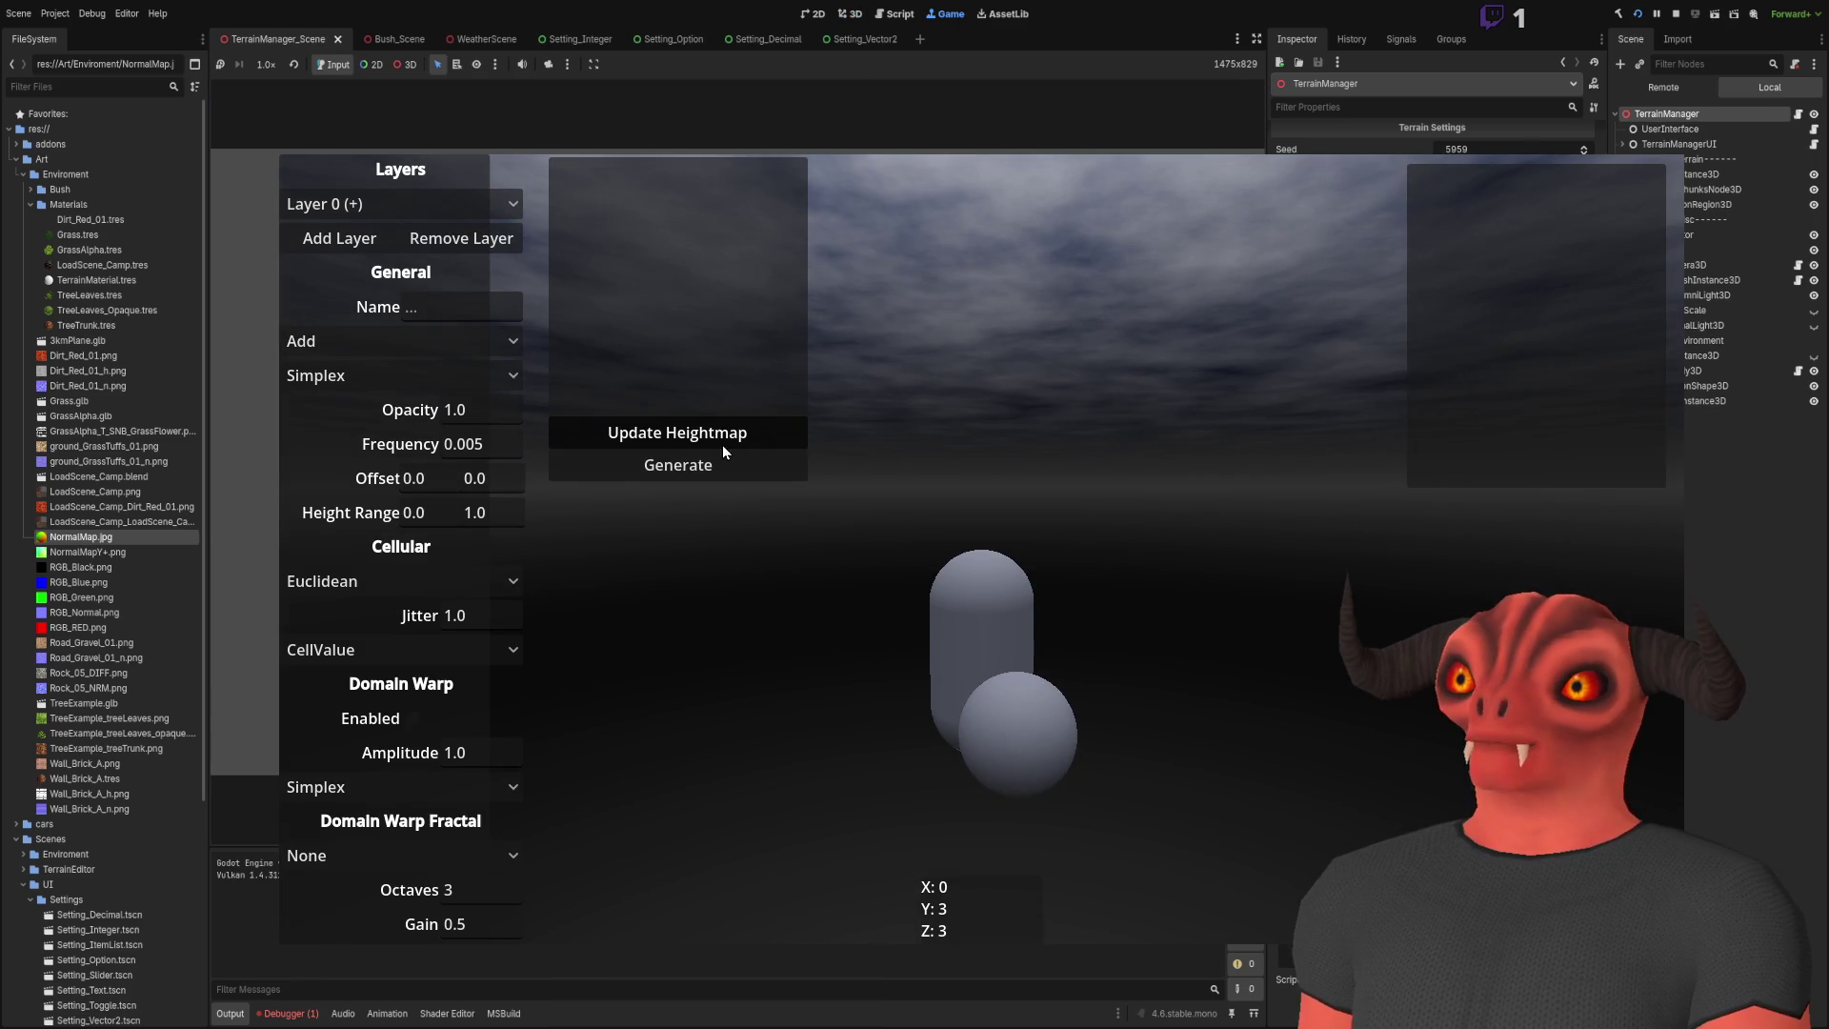
Step: Generate the terrain in the running game, inspect the green-red normals, then stop with F8
left_click(721, 465)
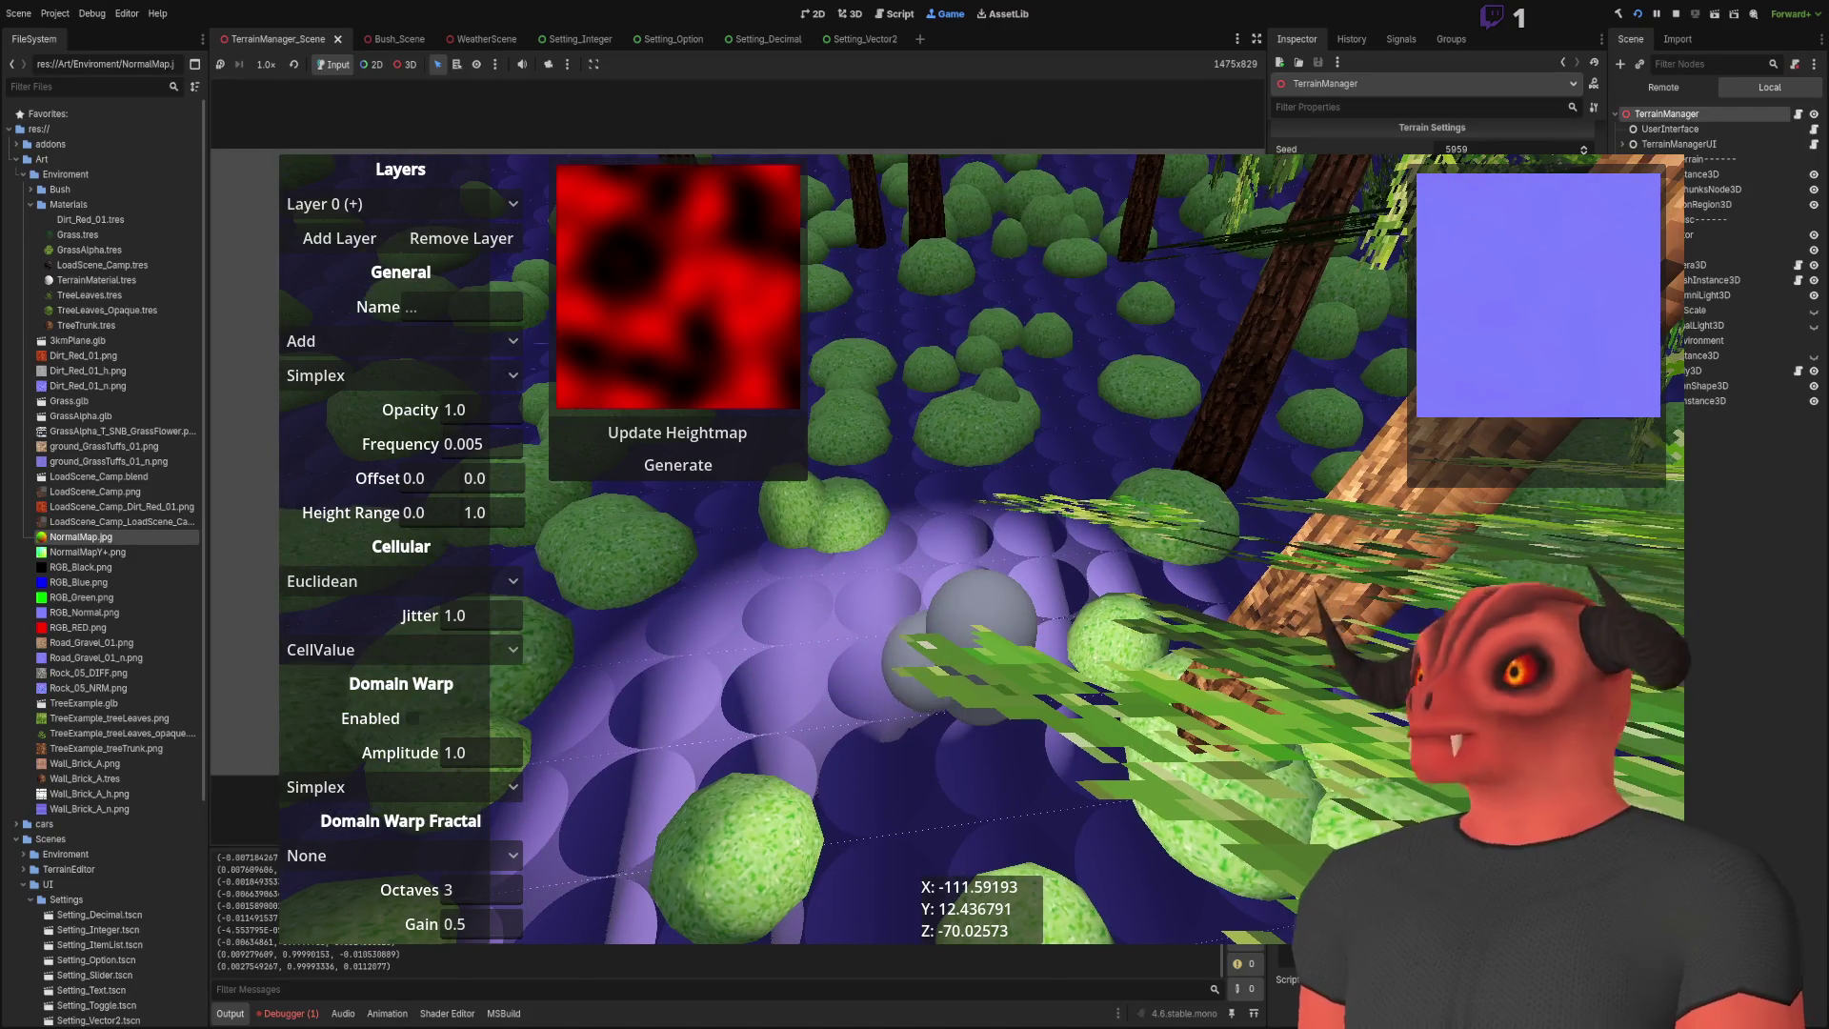
key("F8")
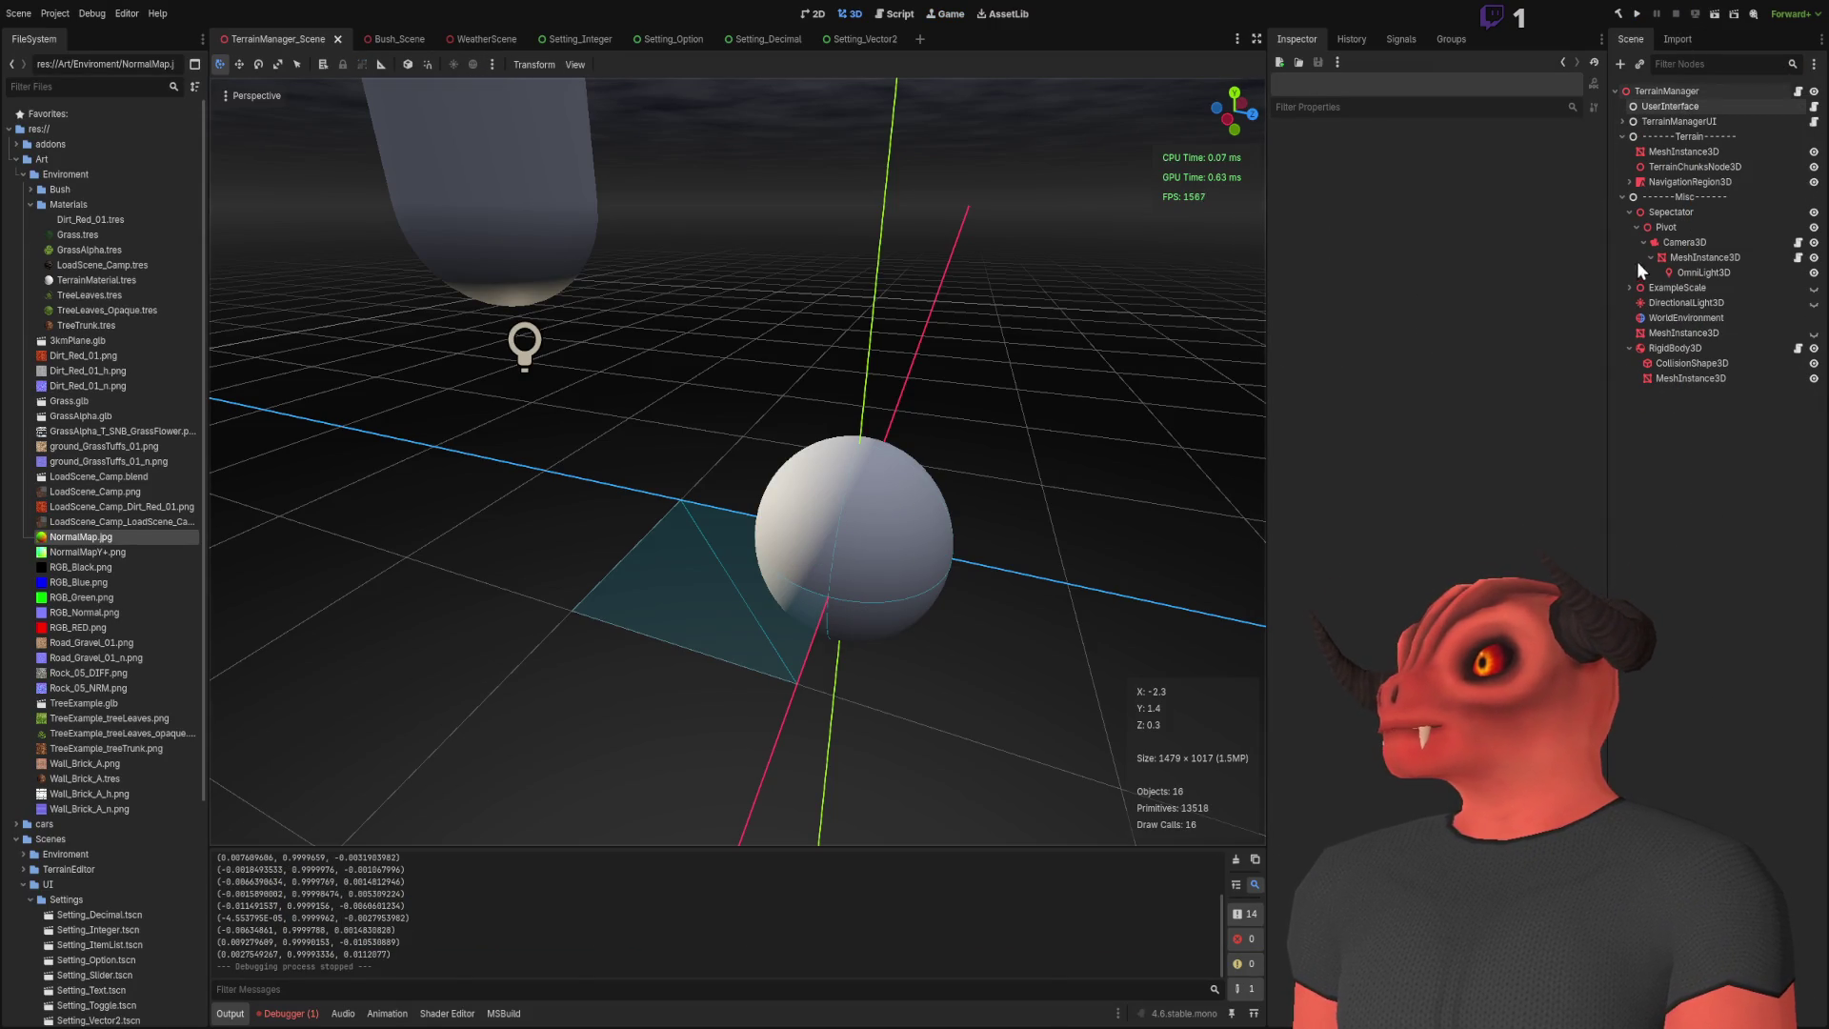
Step: Turn on the DirectionalLight3D's visibility and run the game
left_click(1677, 302)
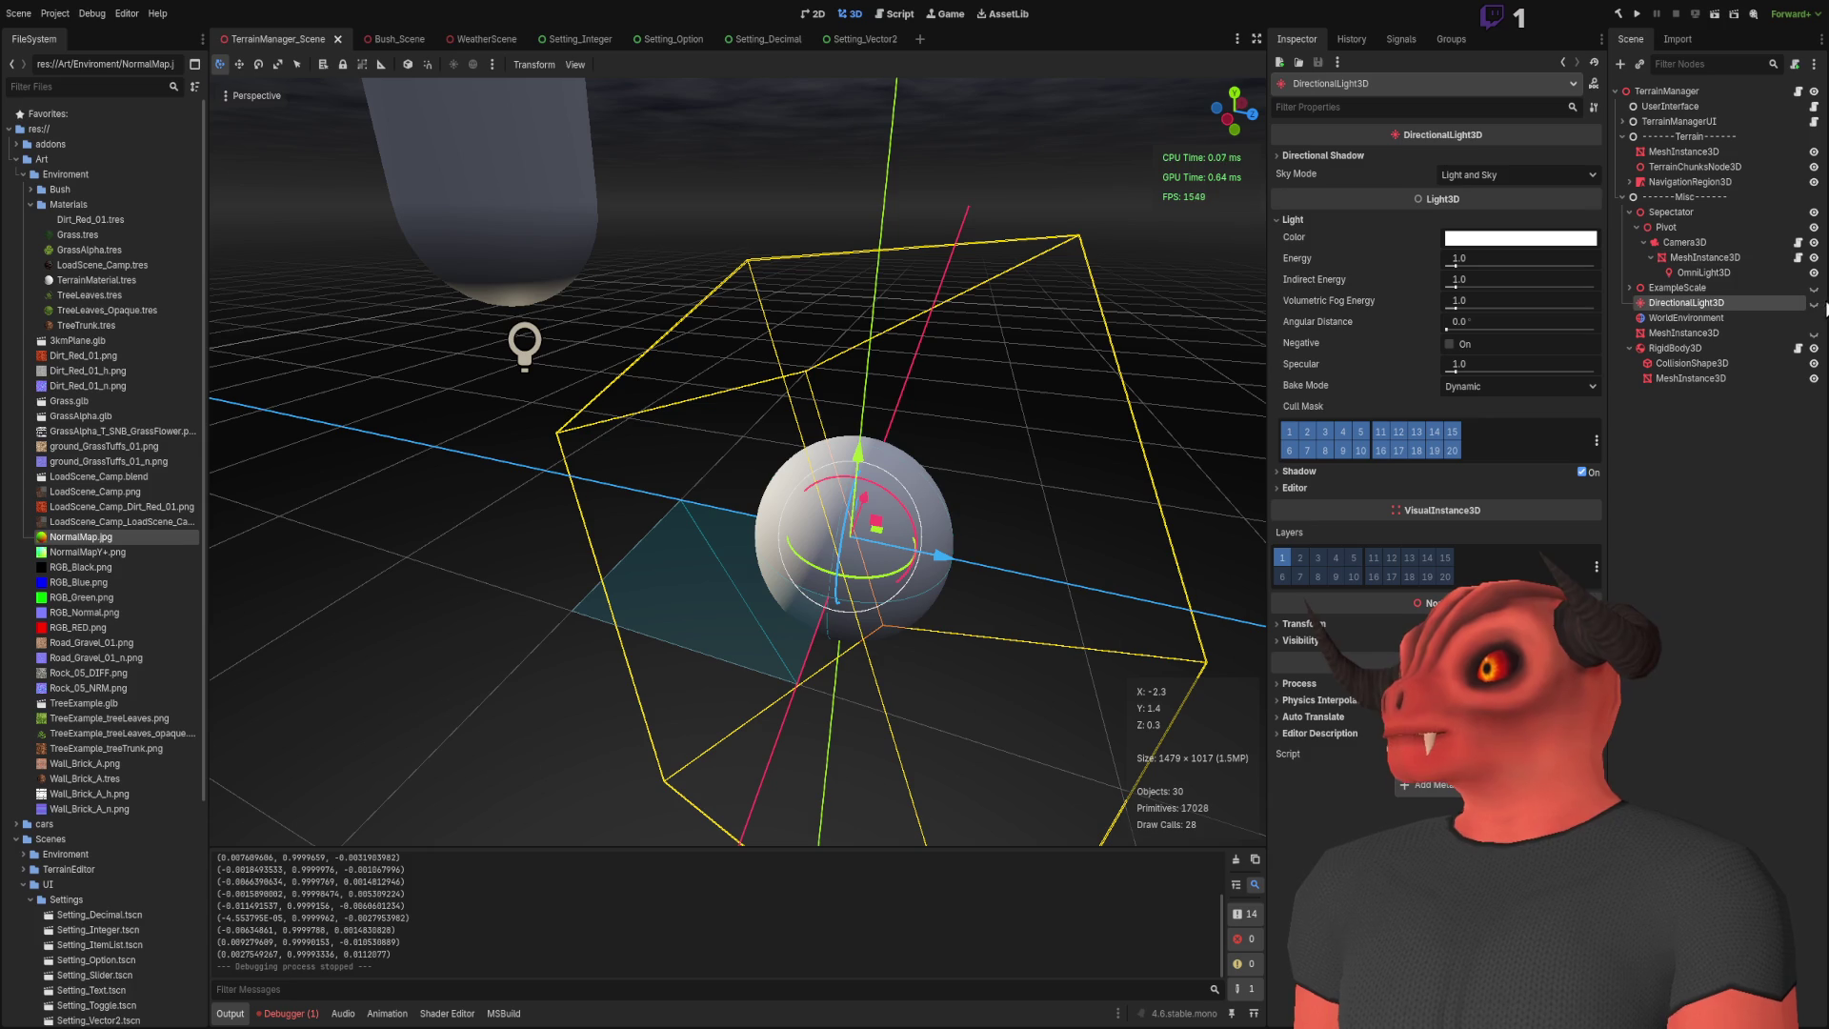
left_click(1813, 303)
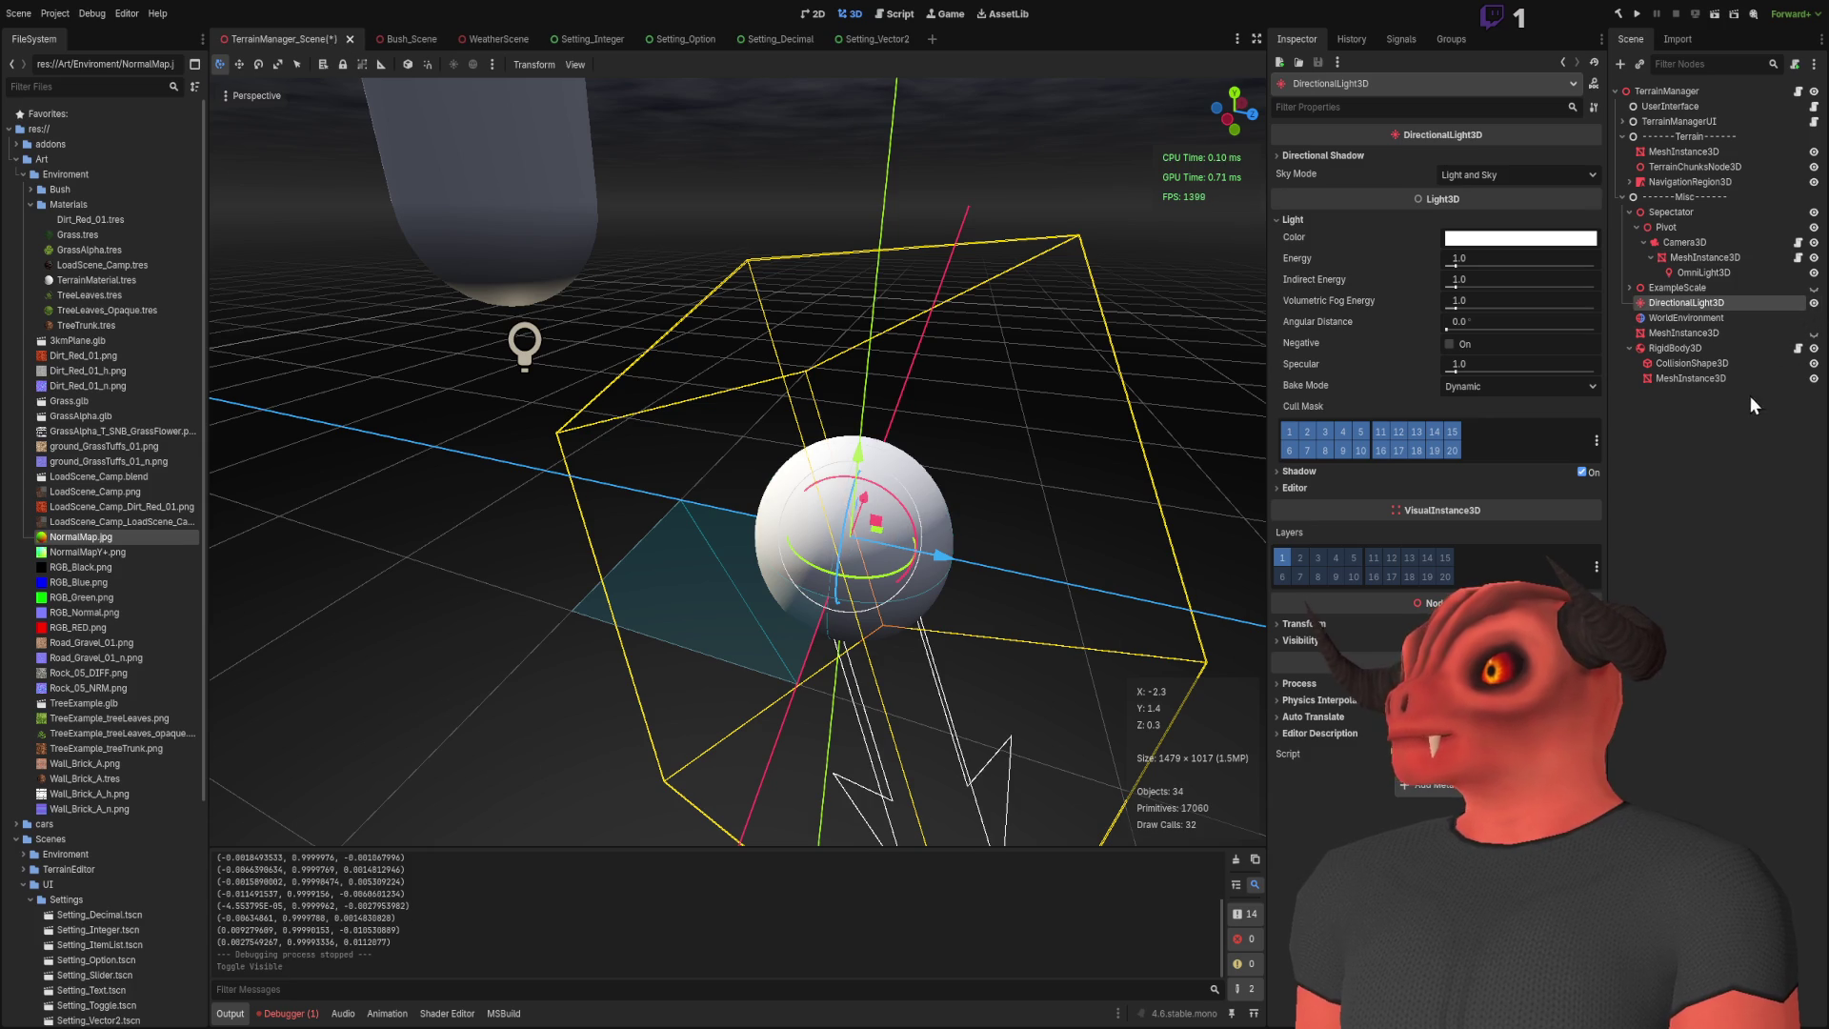
left_click(1681, 508)
left_click(1637, 16)
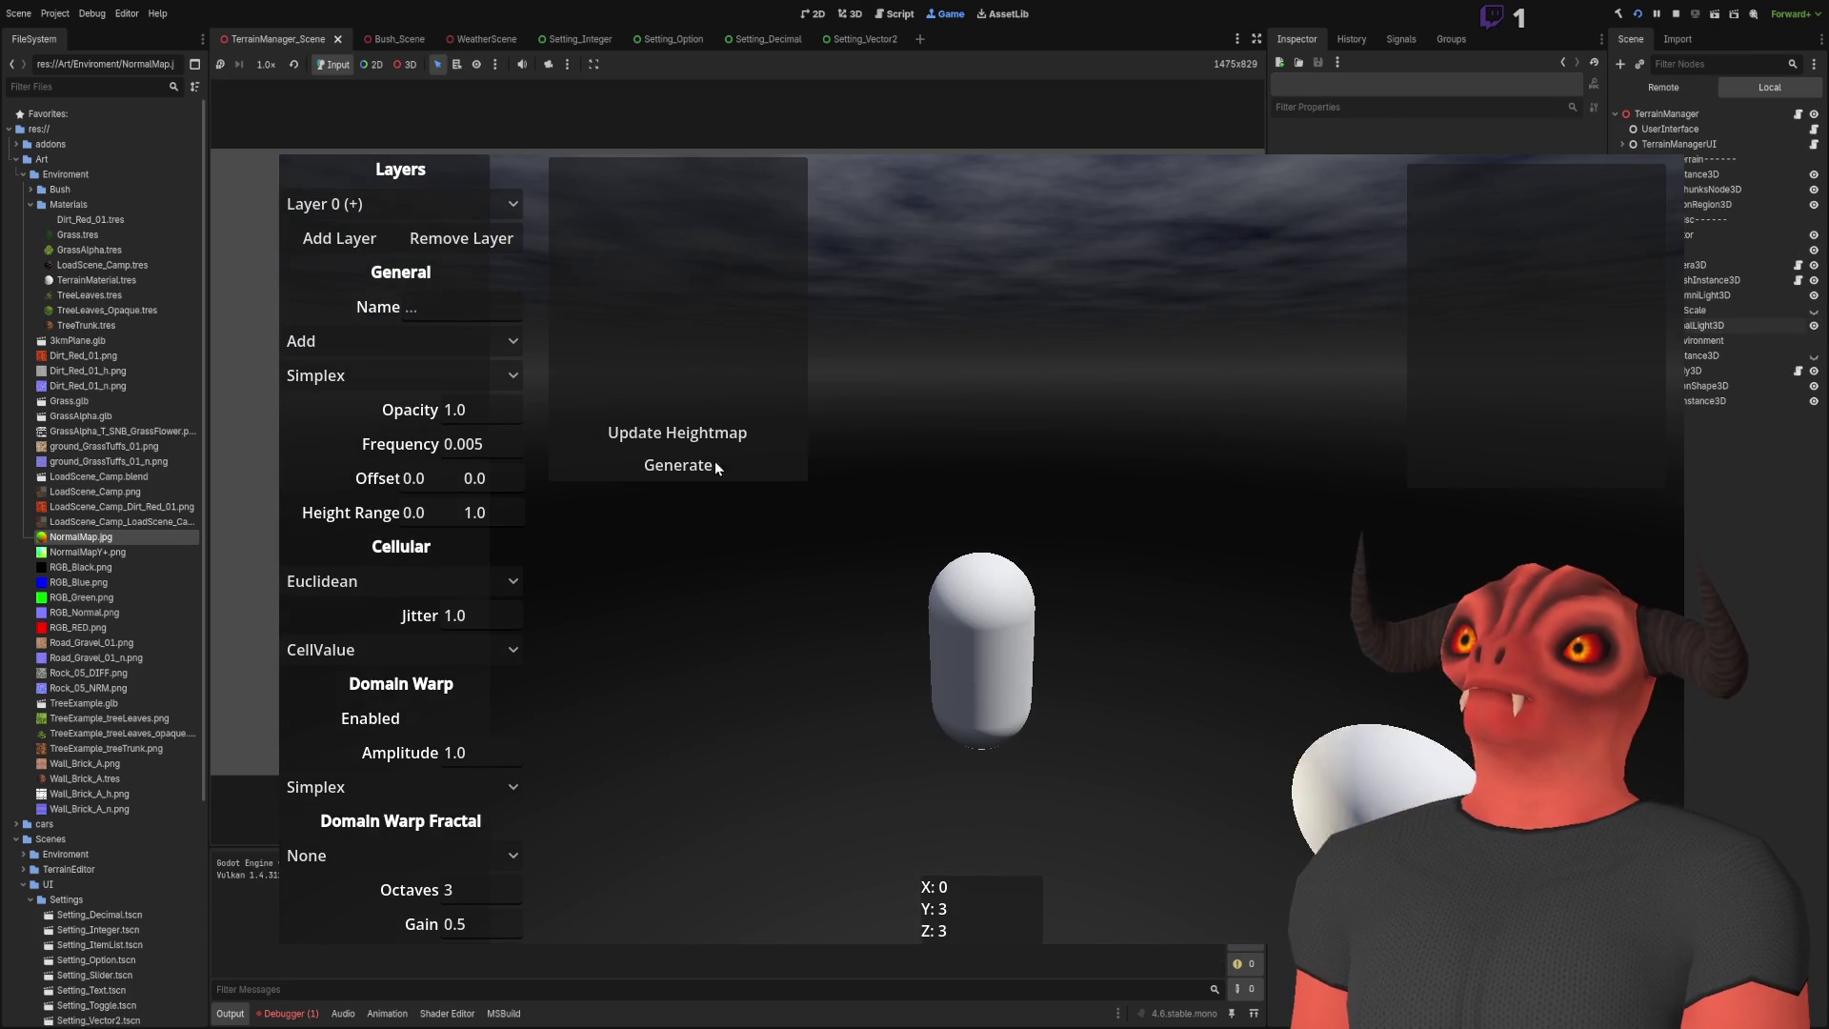
Step: Generate the terrain, walk across it into the forest, then stop the game
left_click(694, 475)
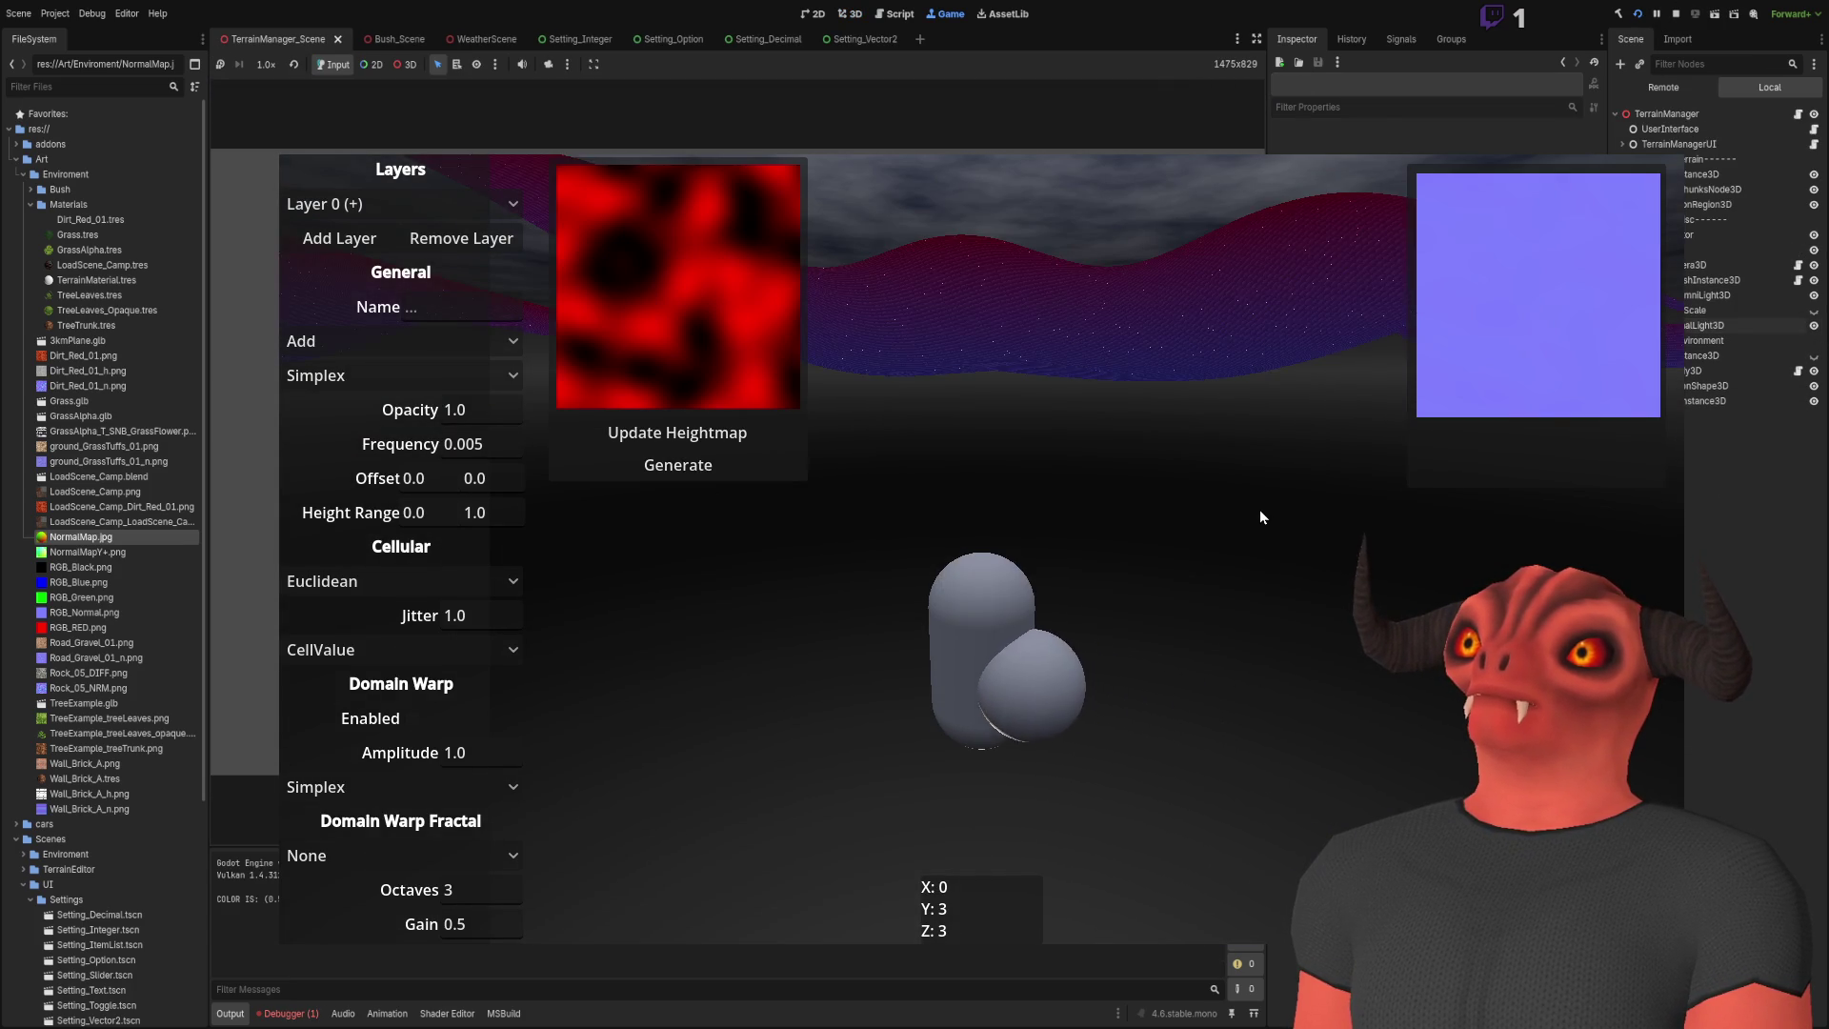
key("w")
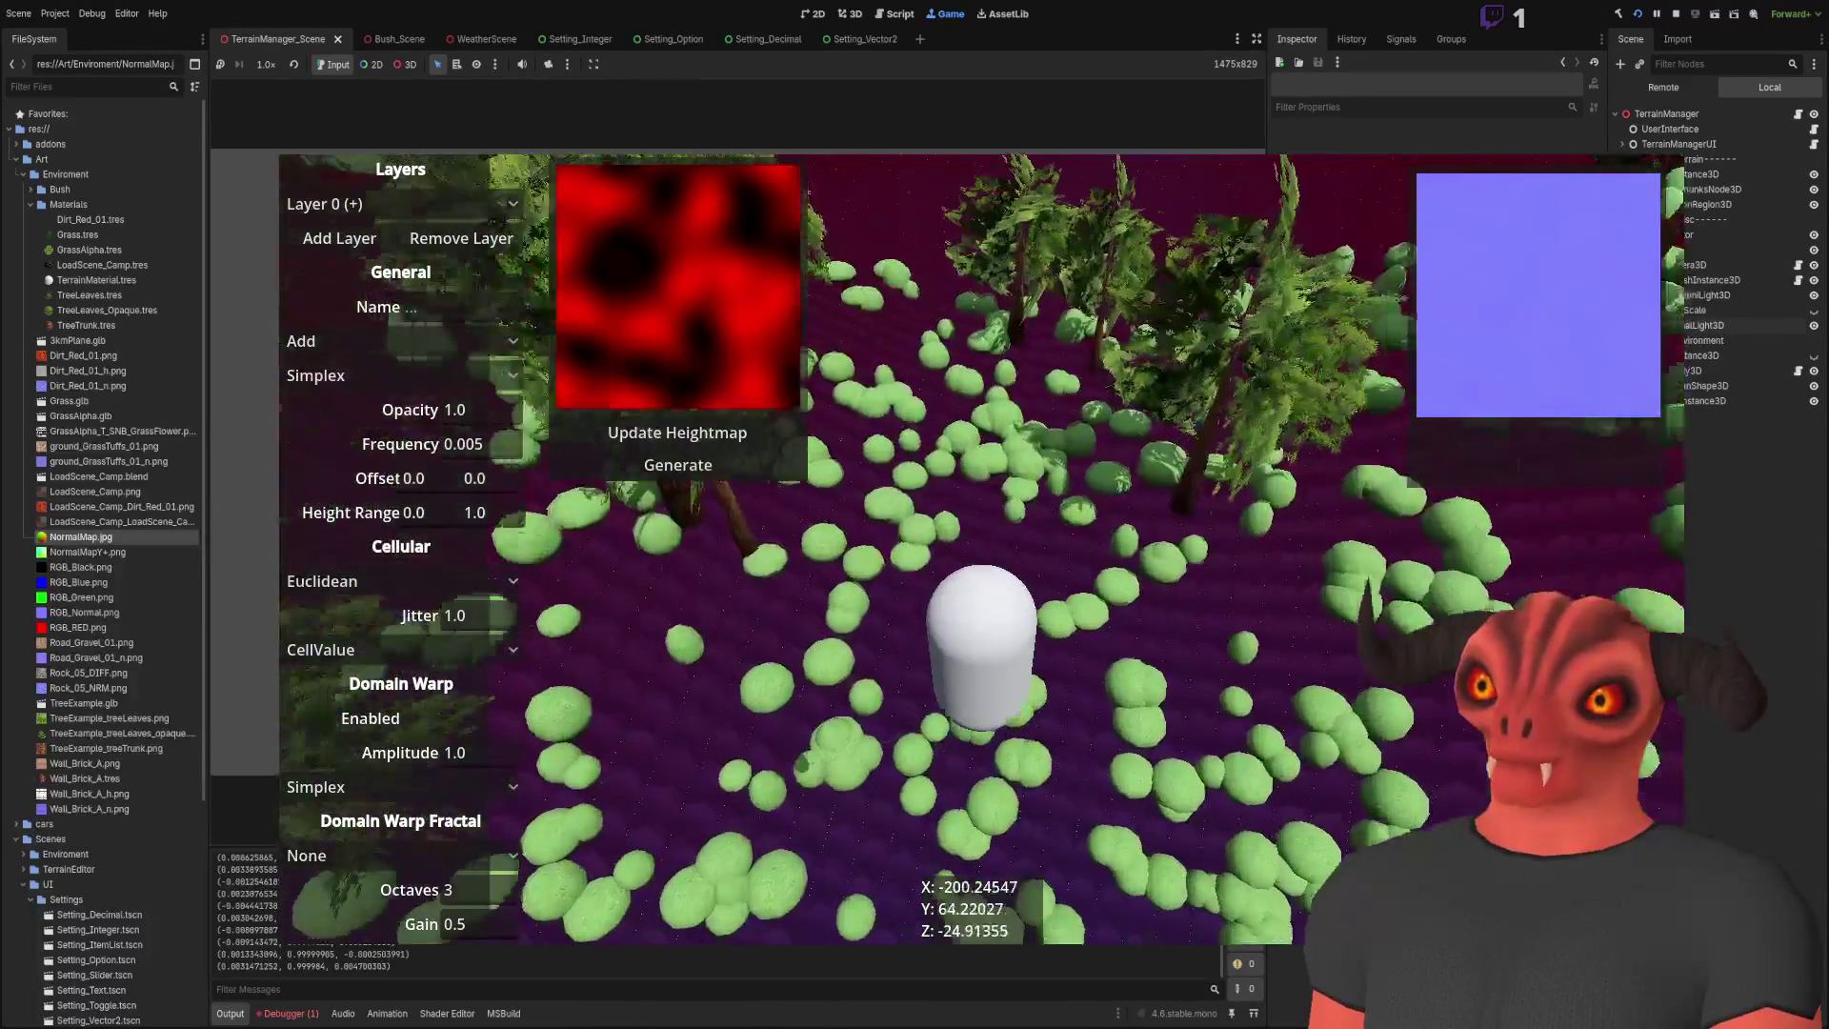
key("w")
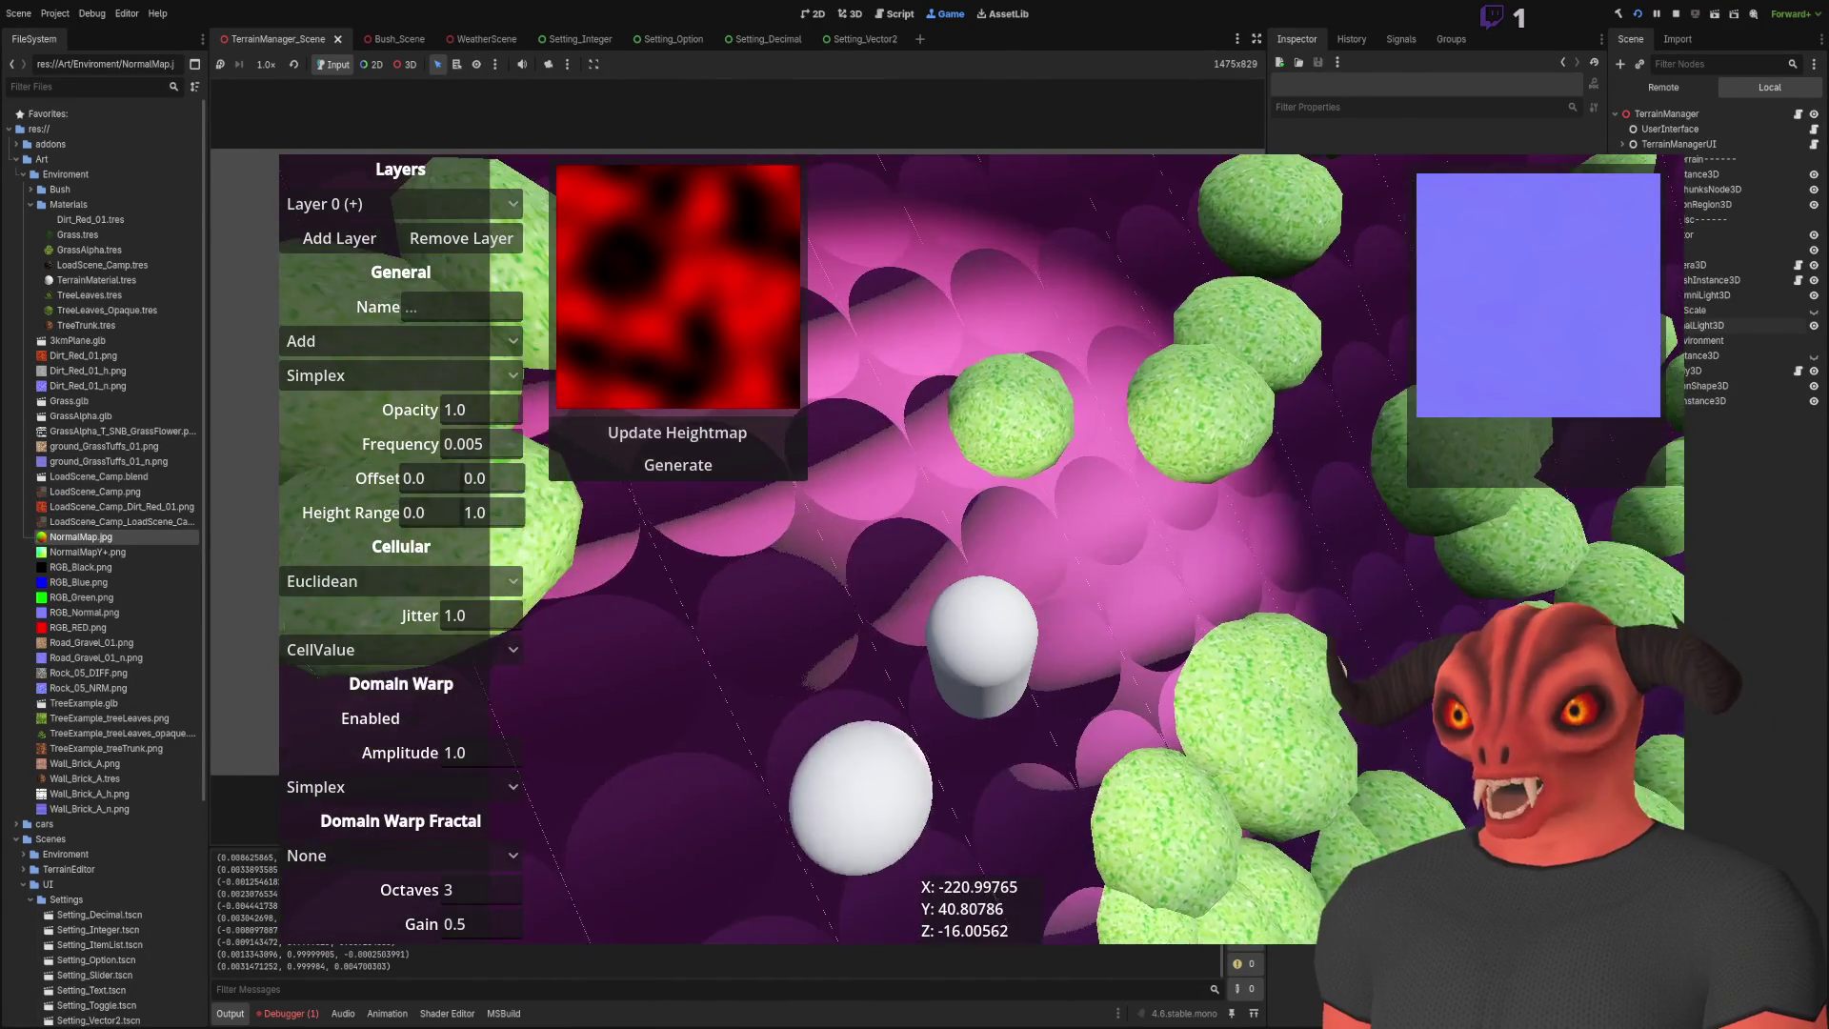
key("w")
key("w")
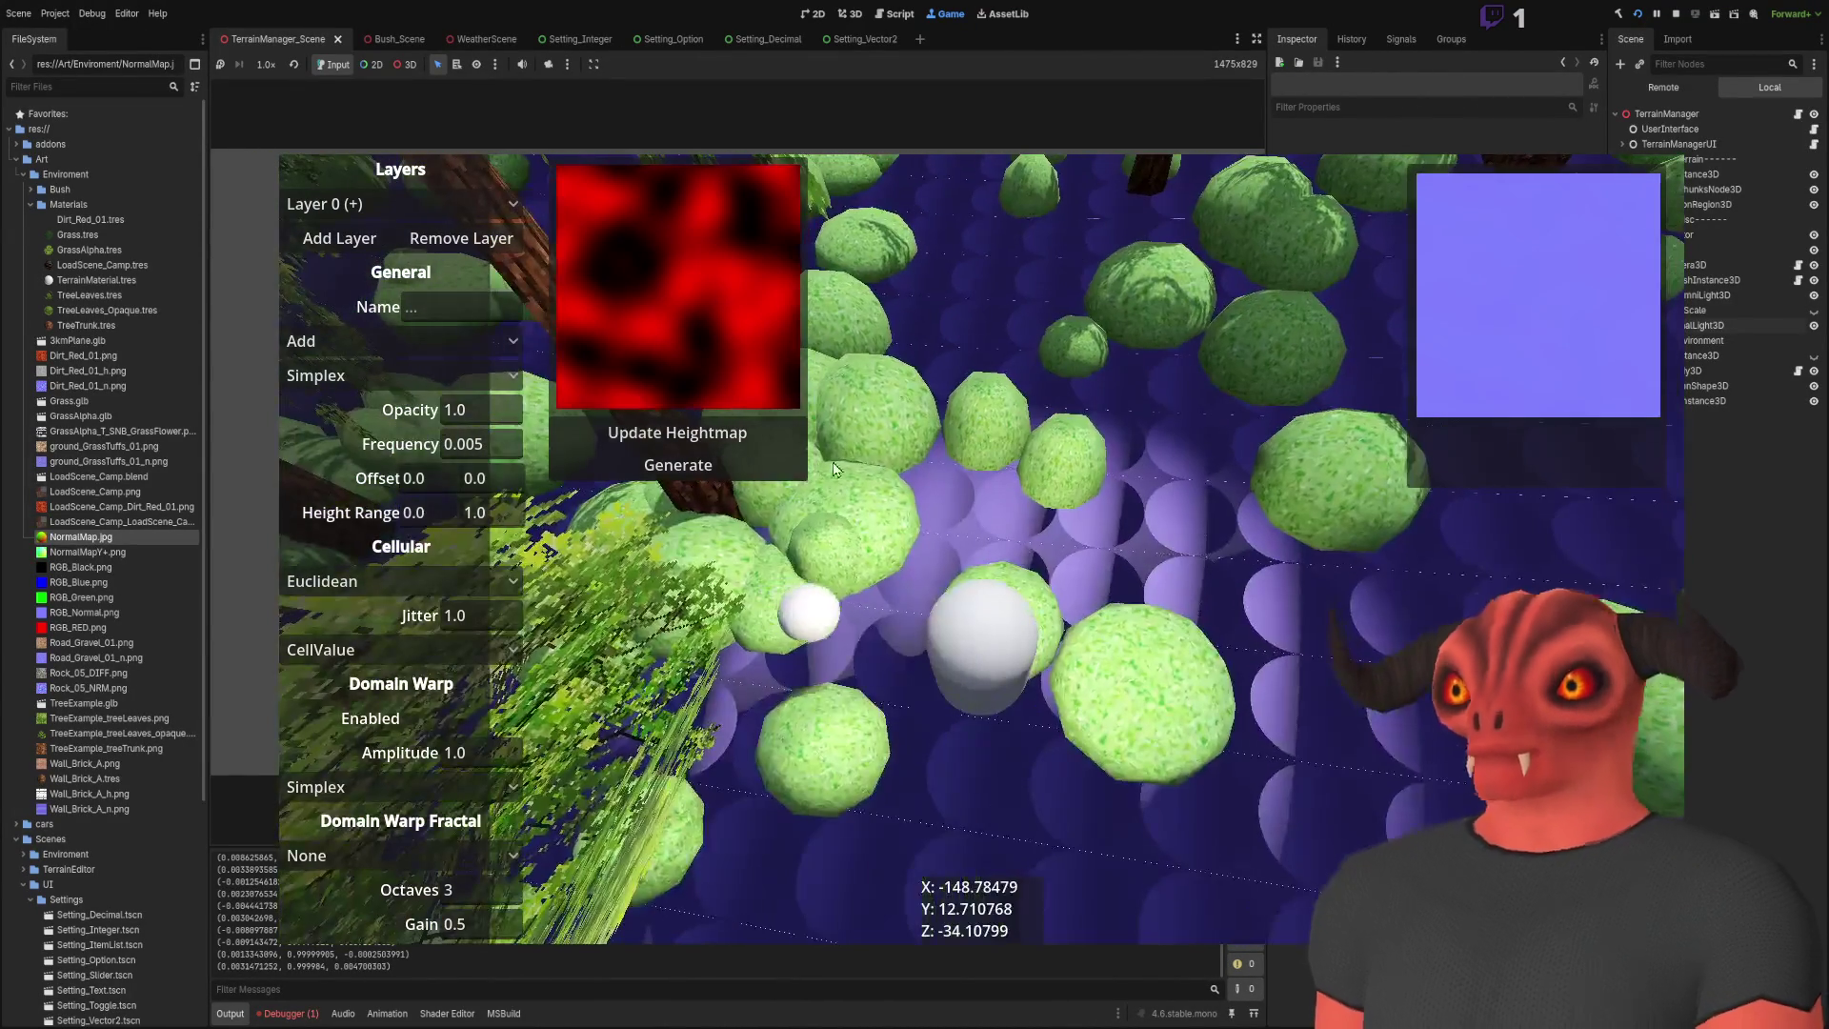
key("F8")
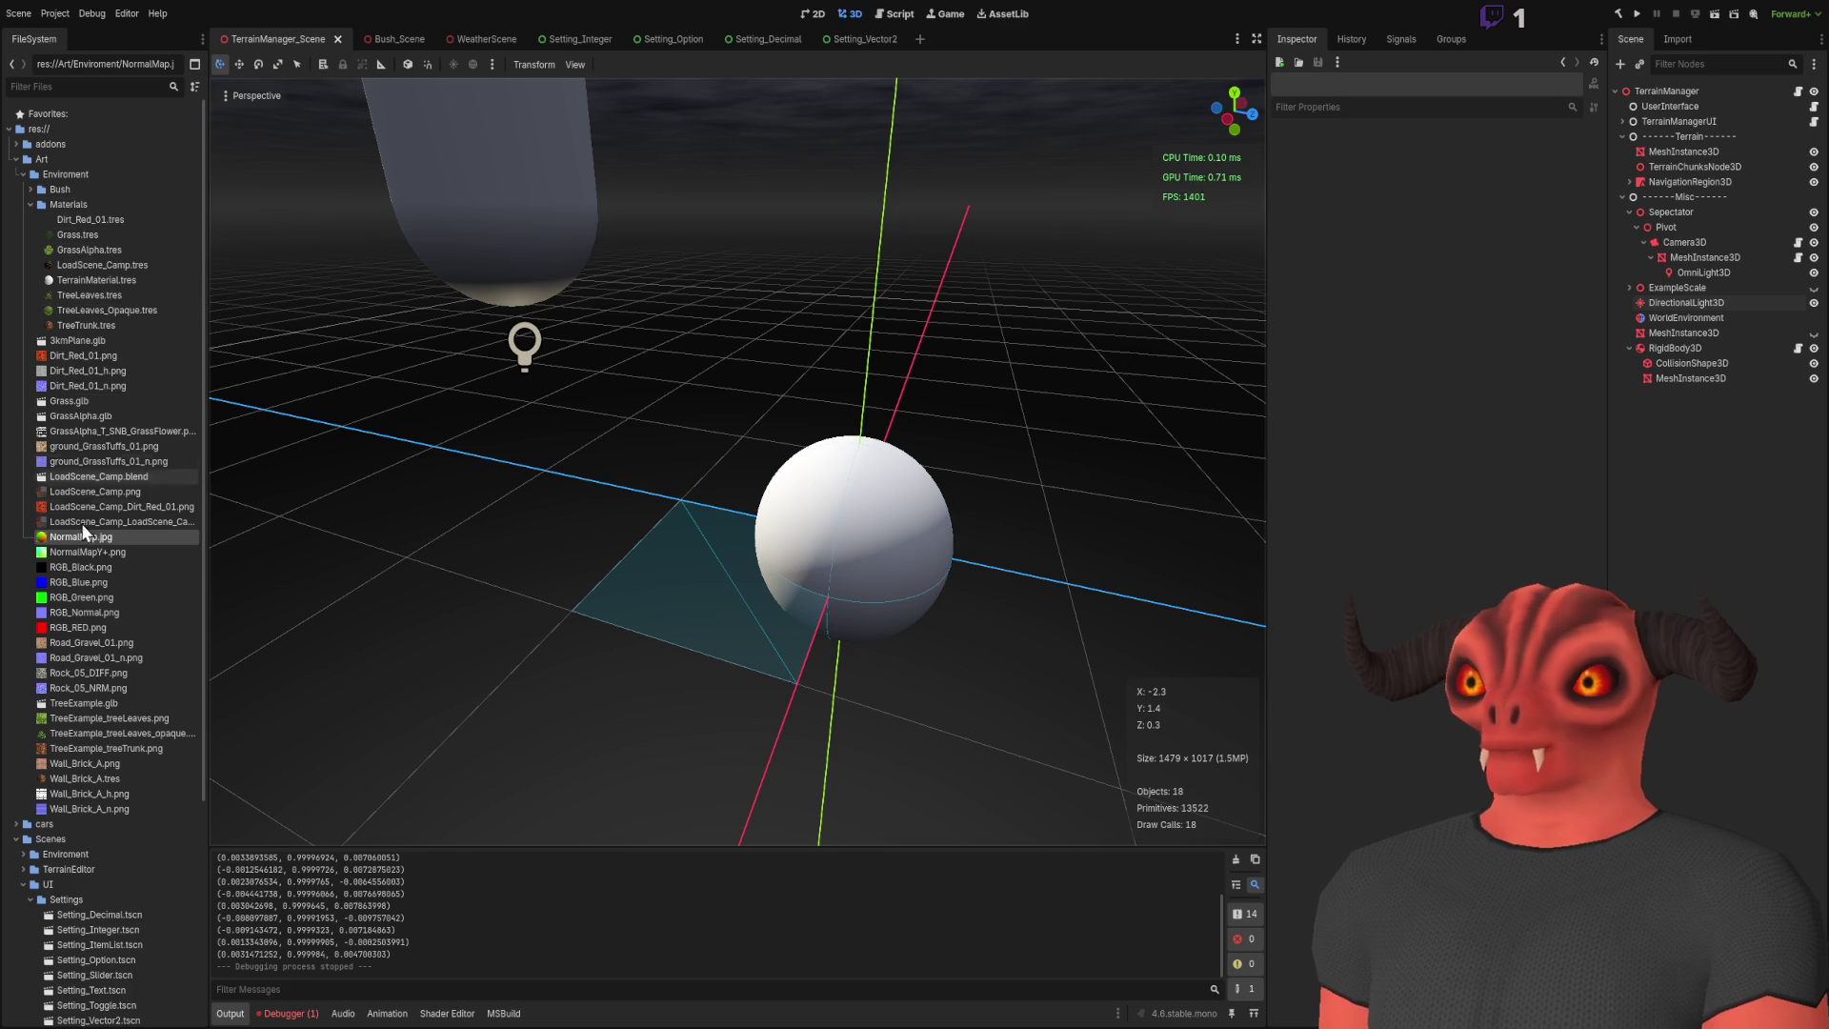
Step: Enable Normal Map Invert Y for NormalMapY+.png, then turn off NormalMap.jpg's mipmap generation
left_click(82, 551)
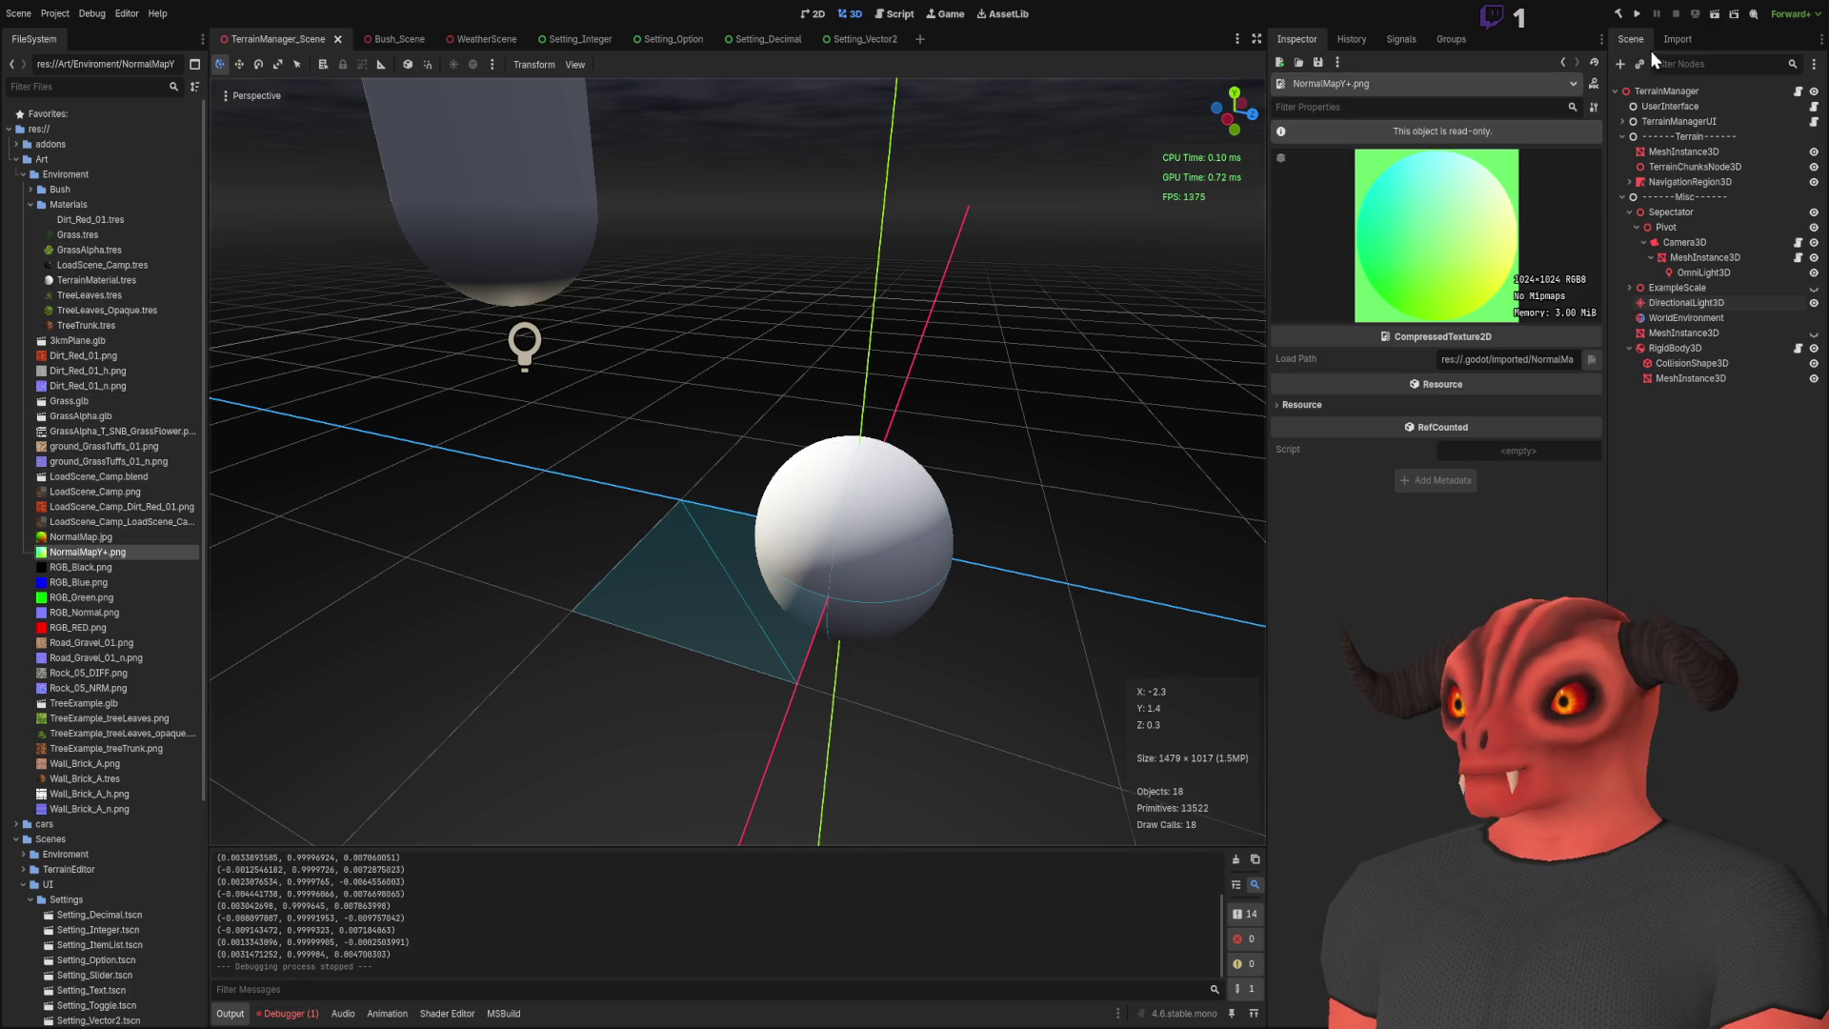
left_click(1676, 40)
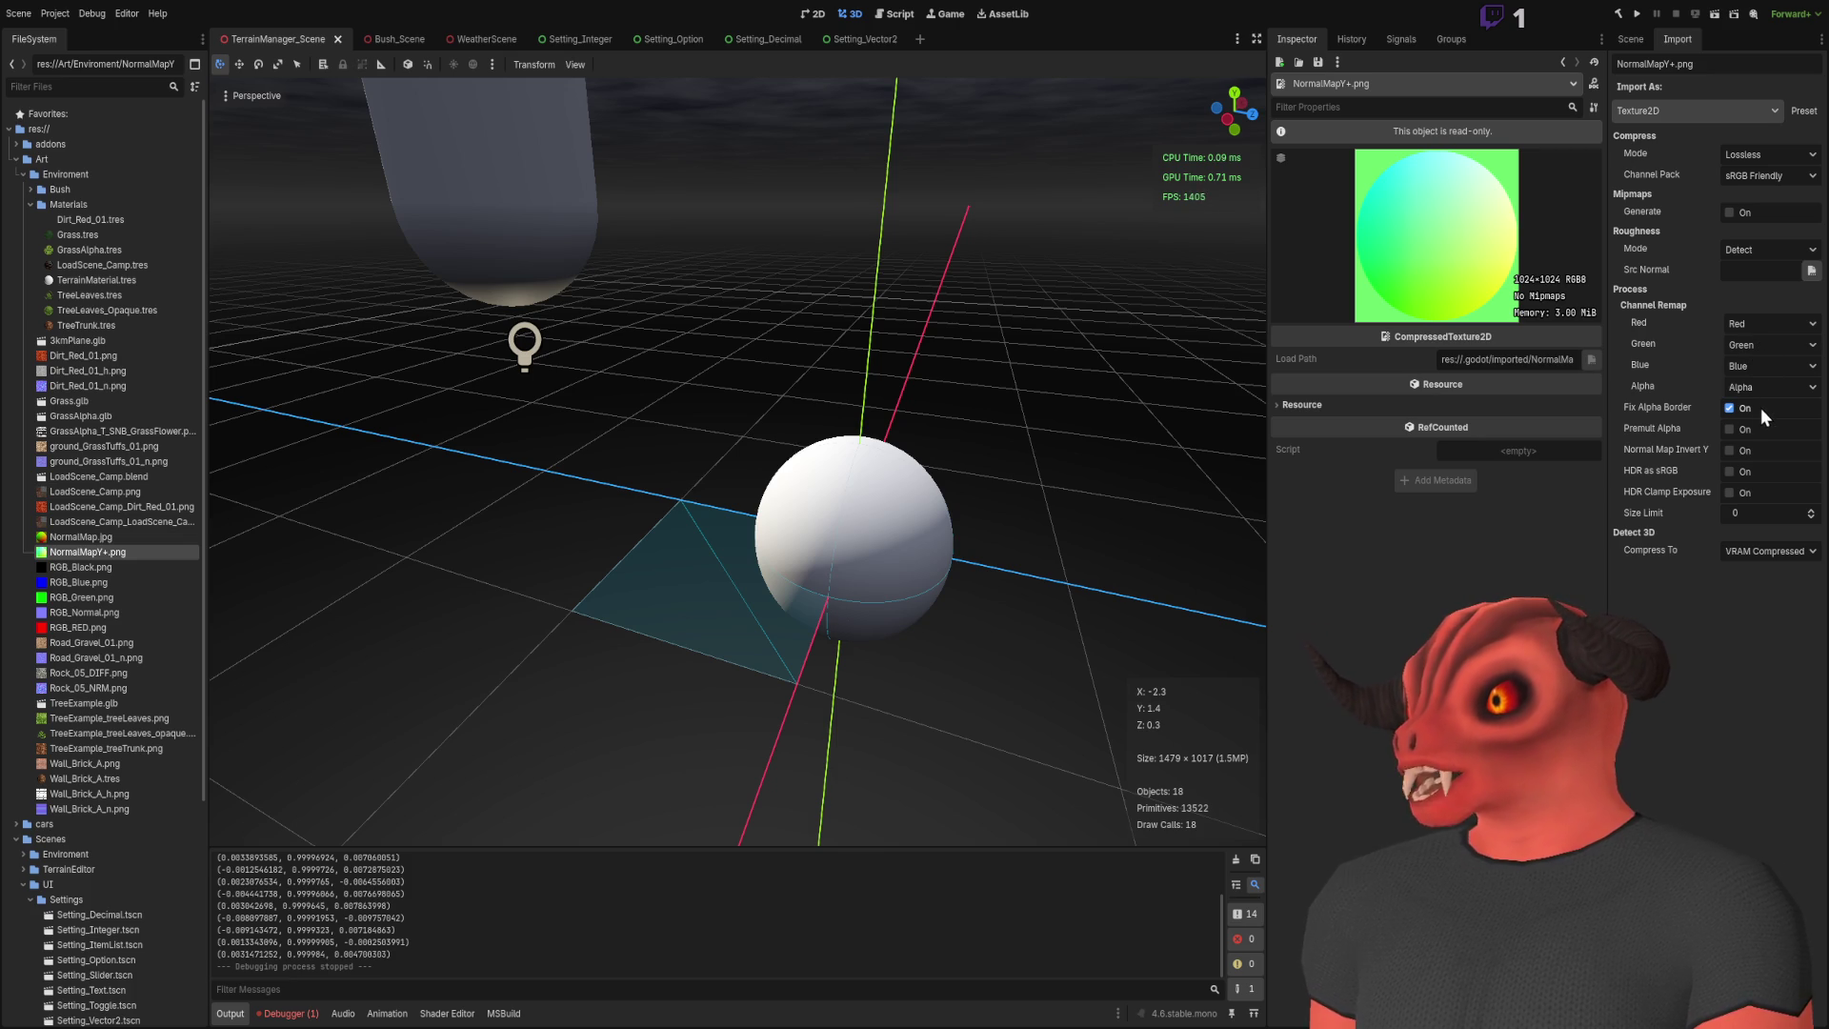
left_click(1730, 450)
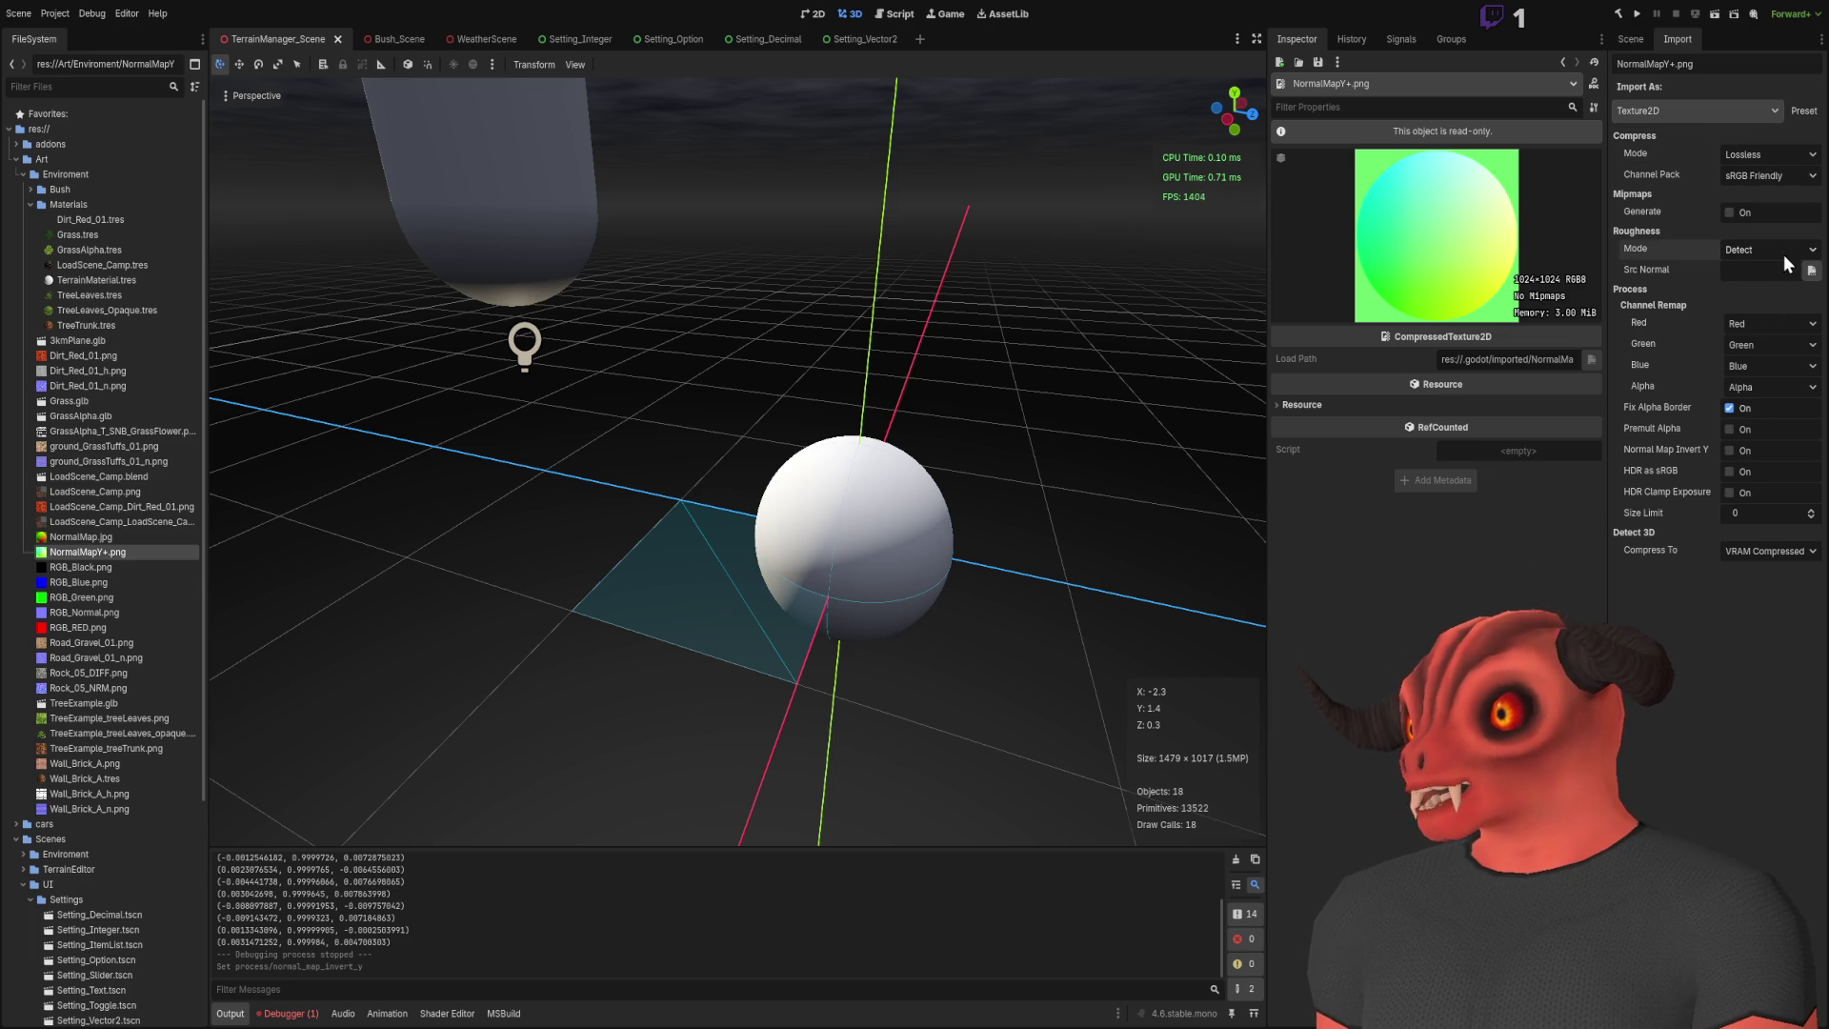
left_click(111, 537)
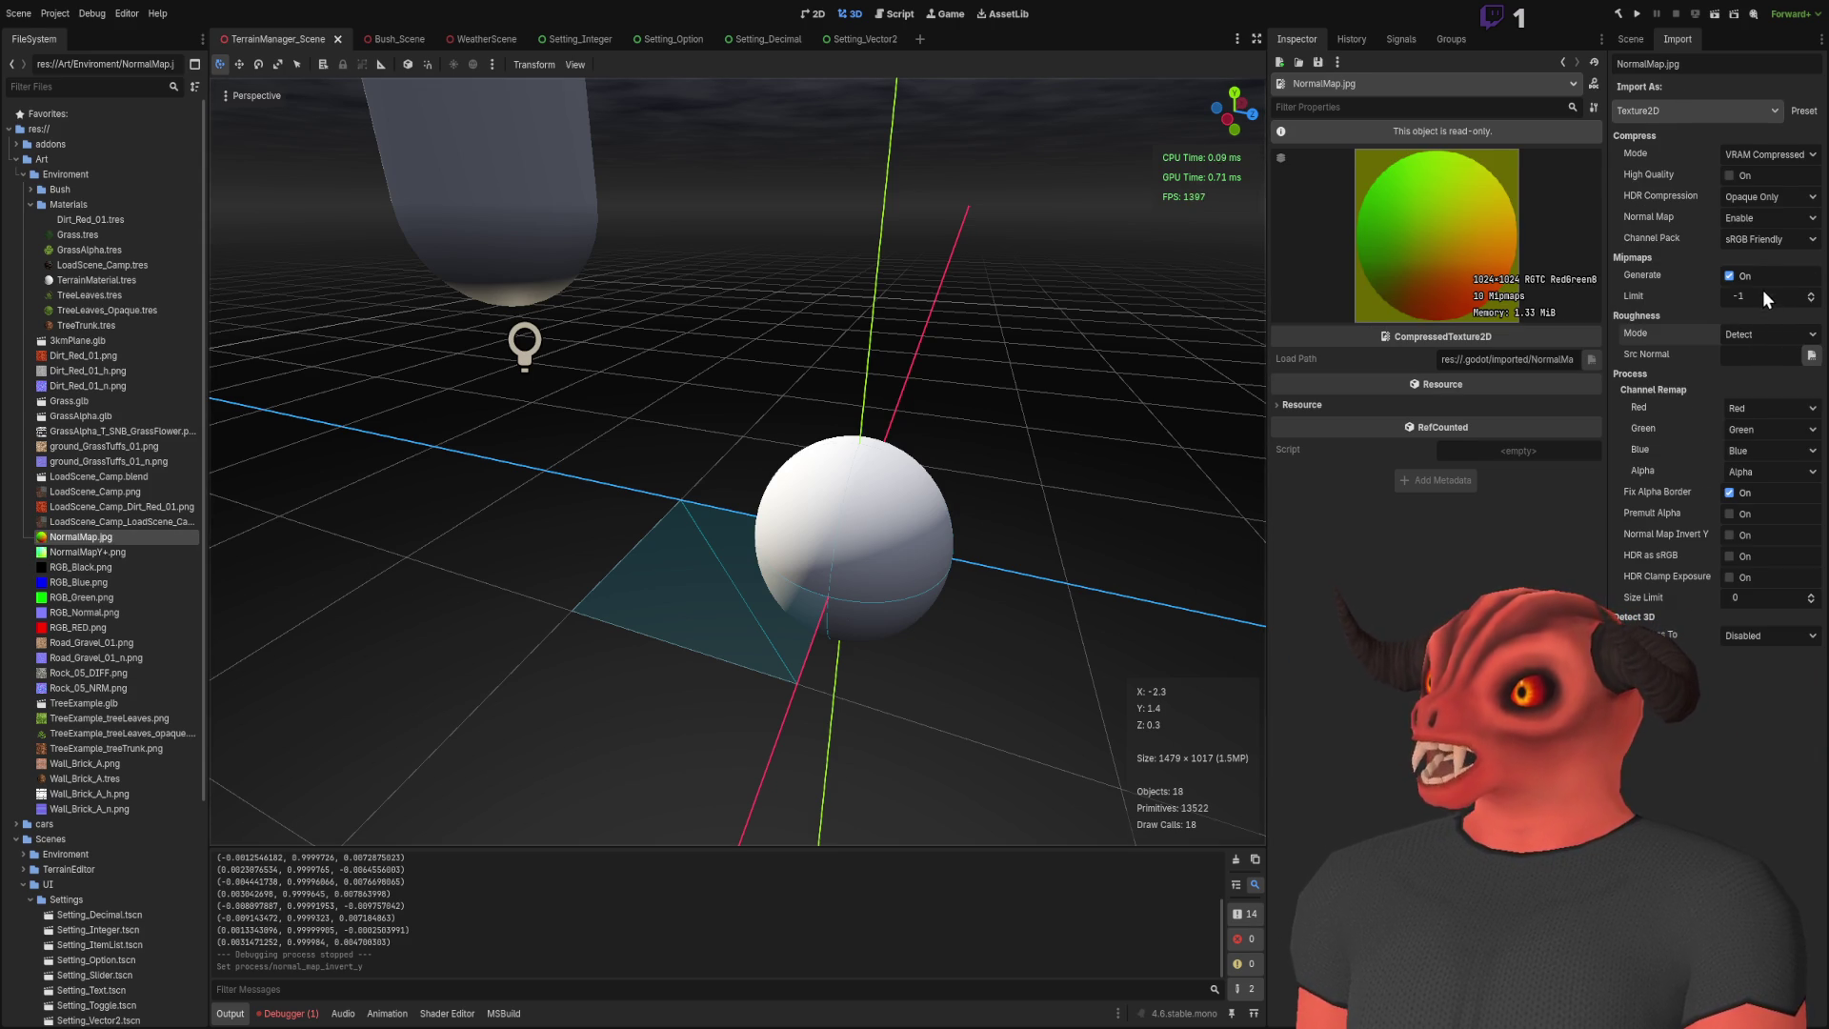
left_click(1739, 278)
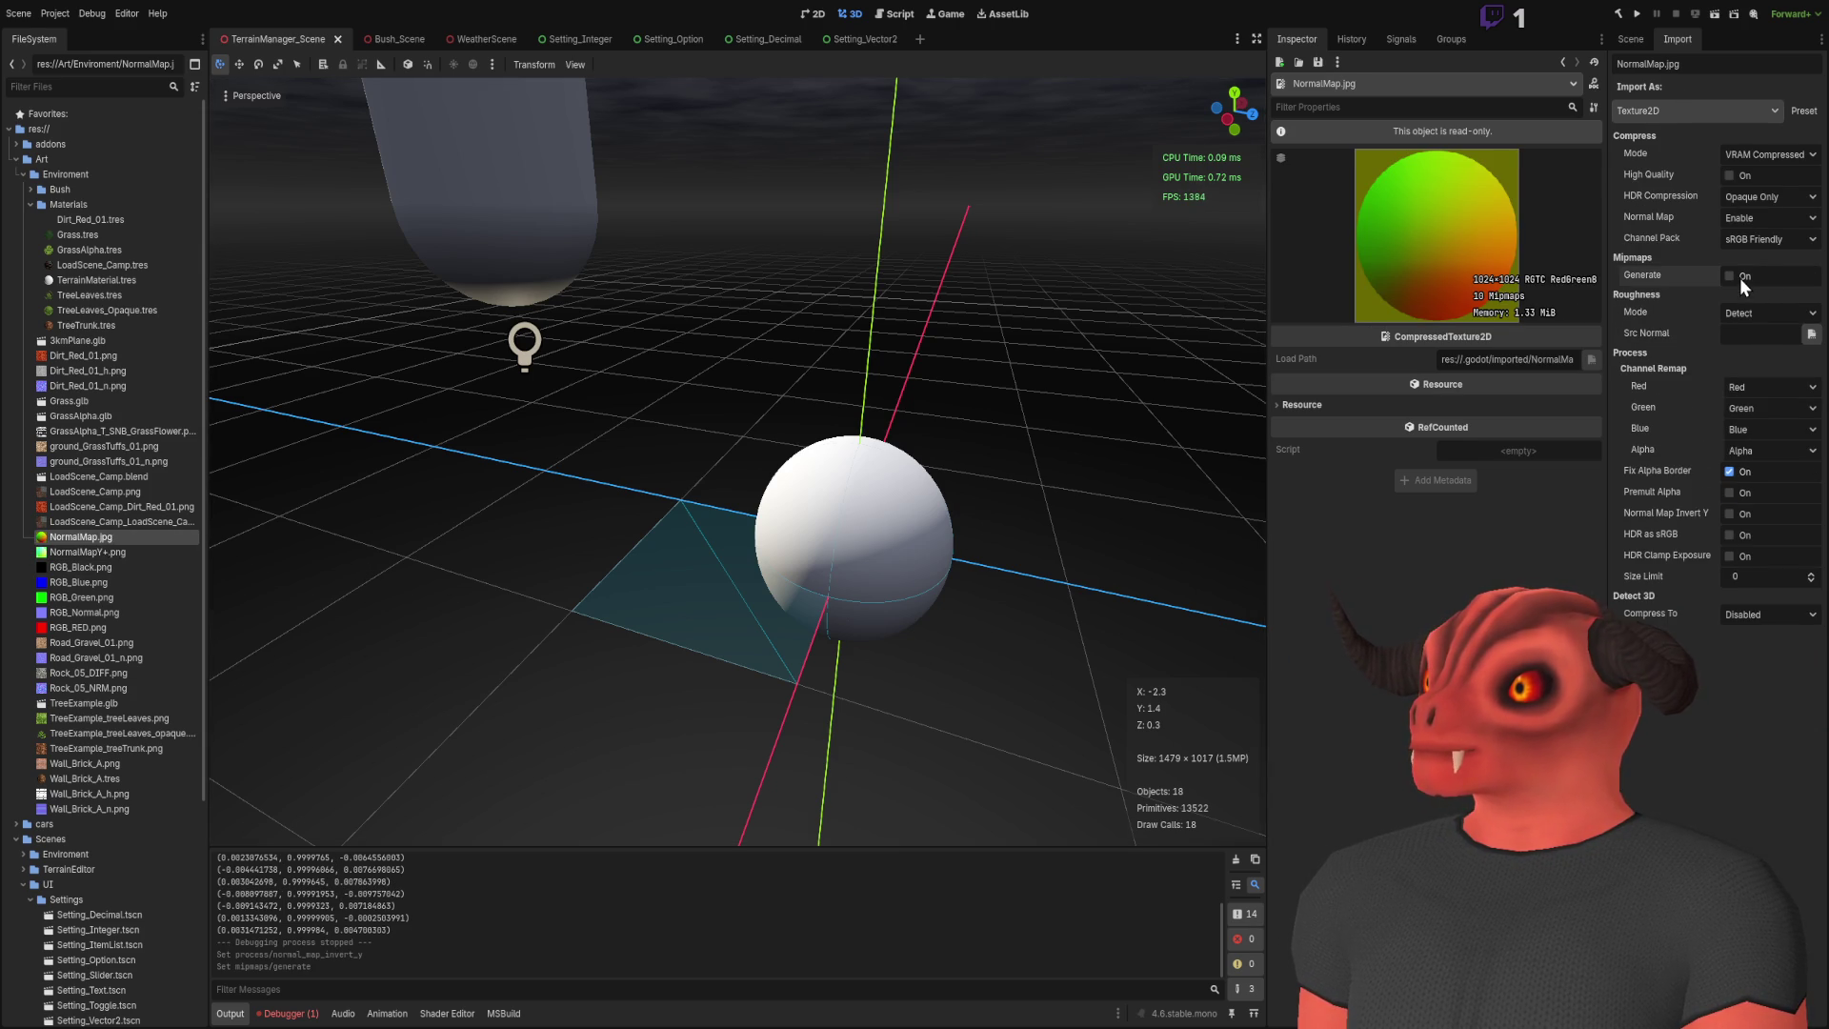
Step: Restore mipmaps, turn off Fix Alpha Border, and compare both normal maps' VRAM Compressed settings
left_click(1739, 278)
left_click(1745, 496)
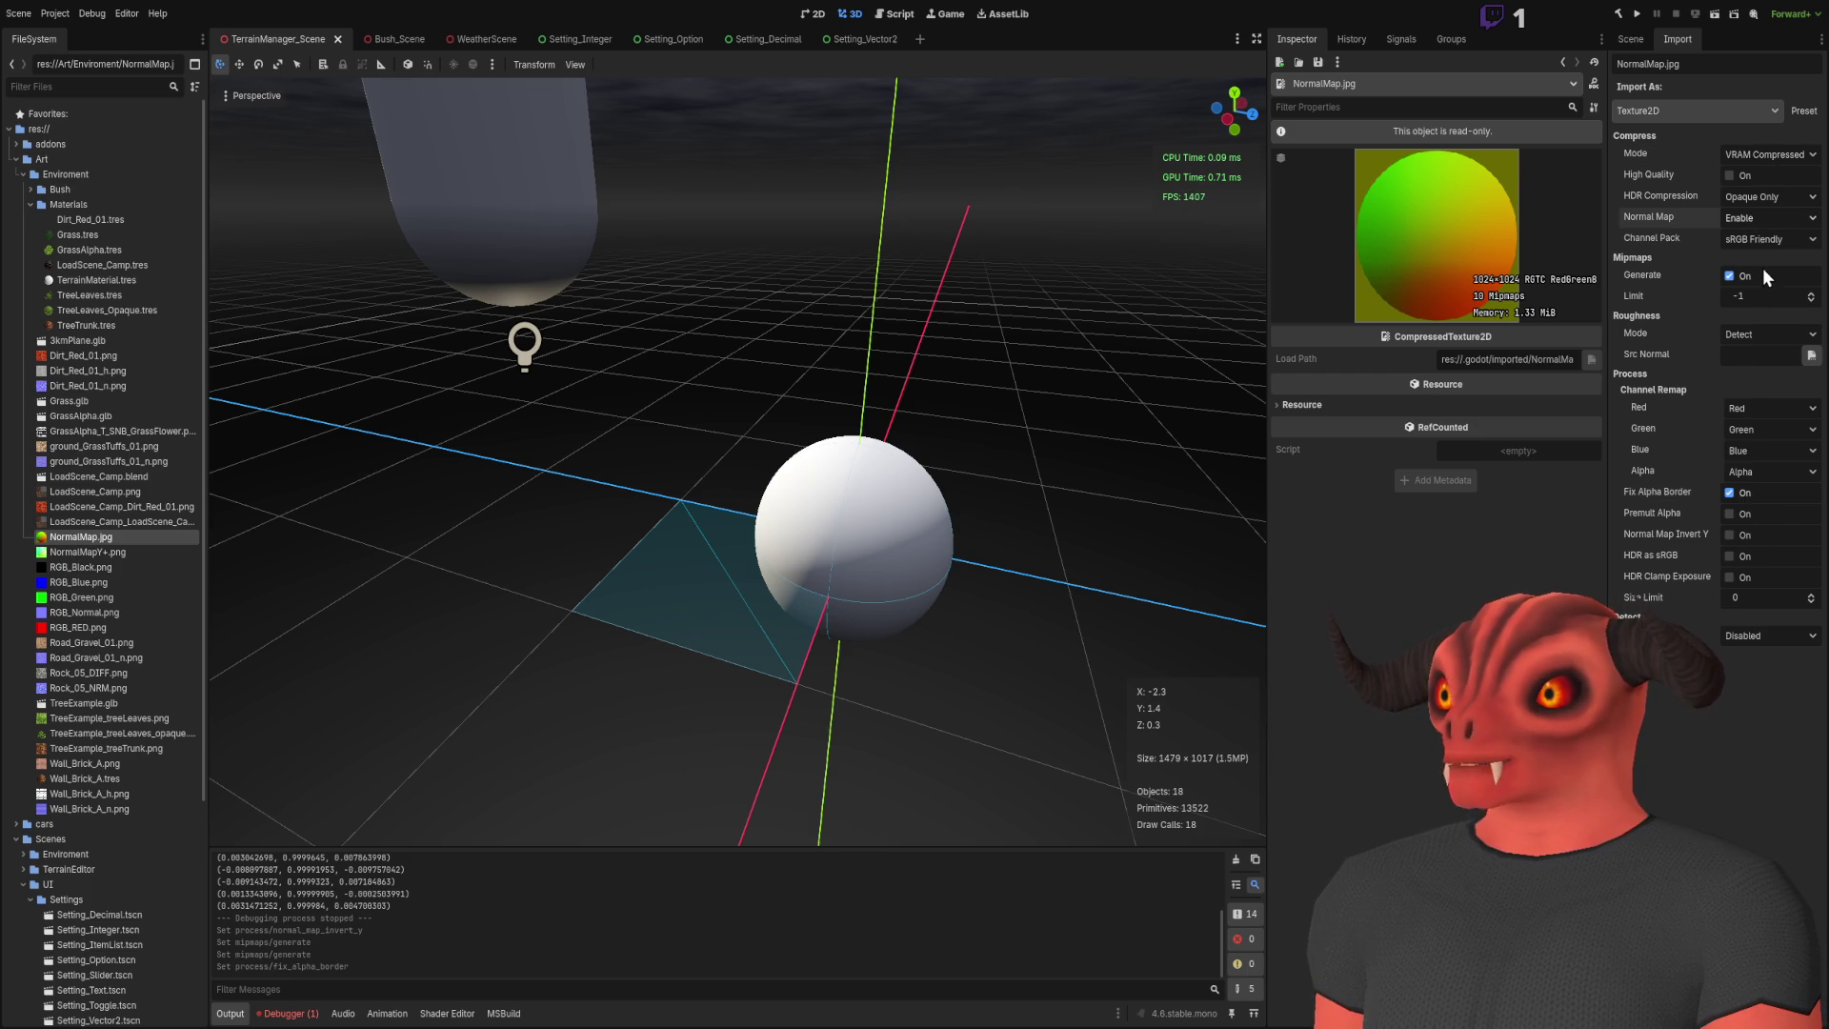
key("Down")
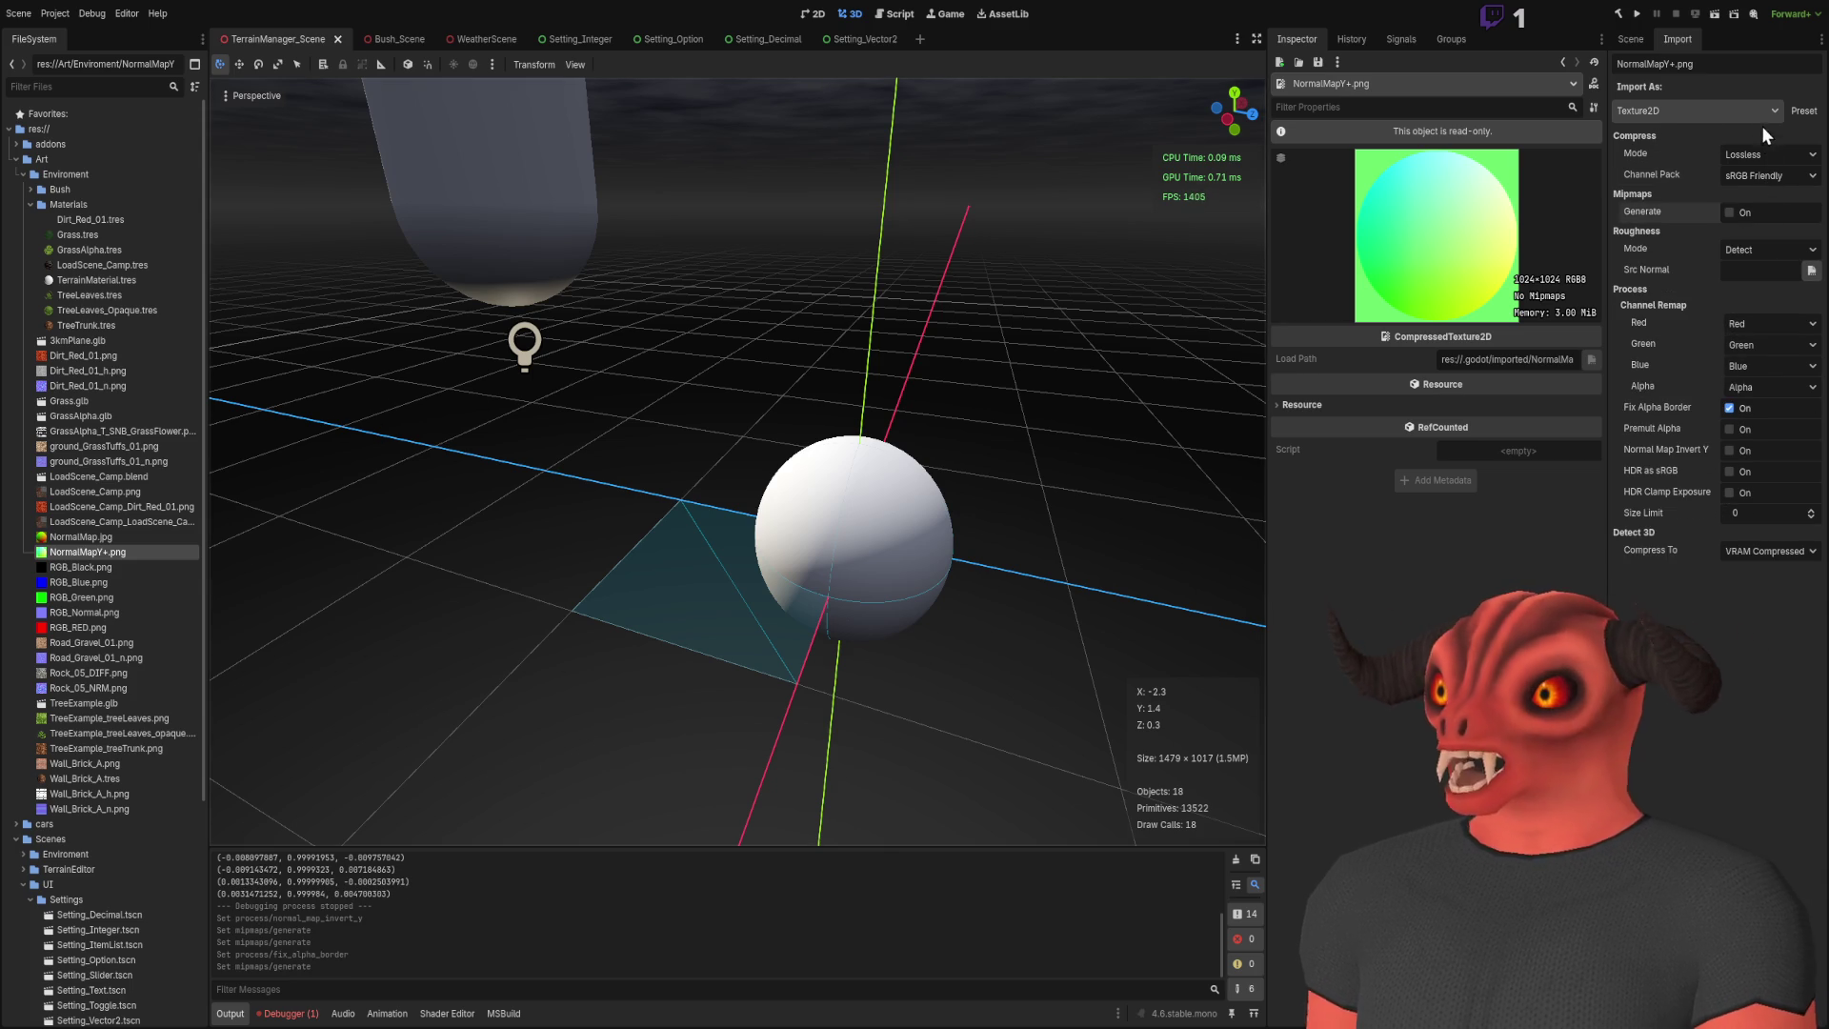
left_click(1766, 153)
left_click(1765, 215)
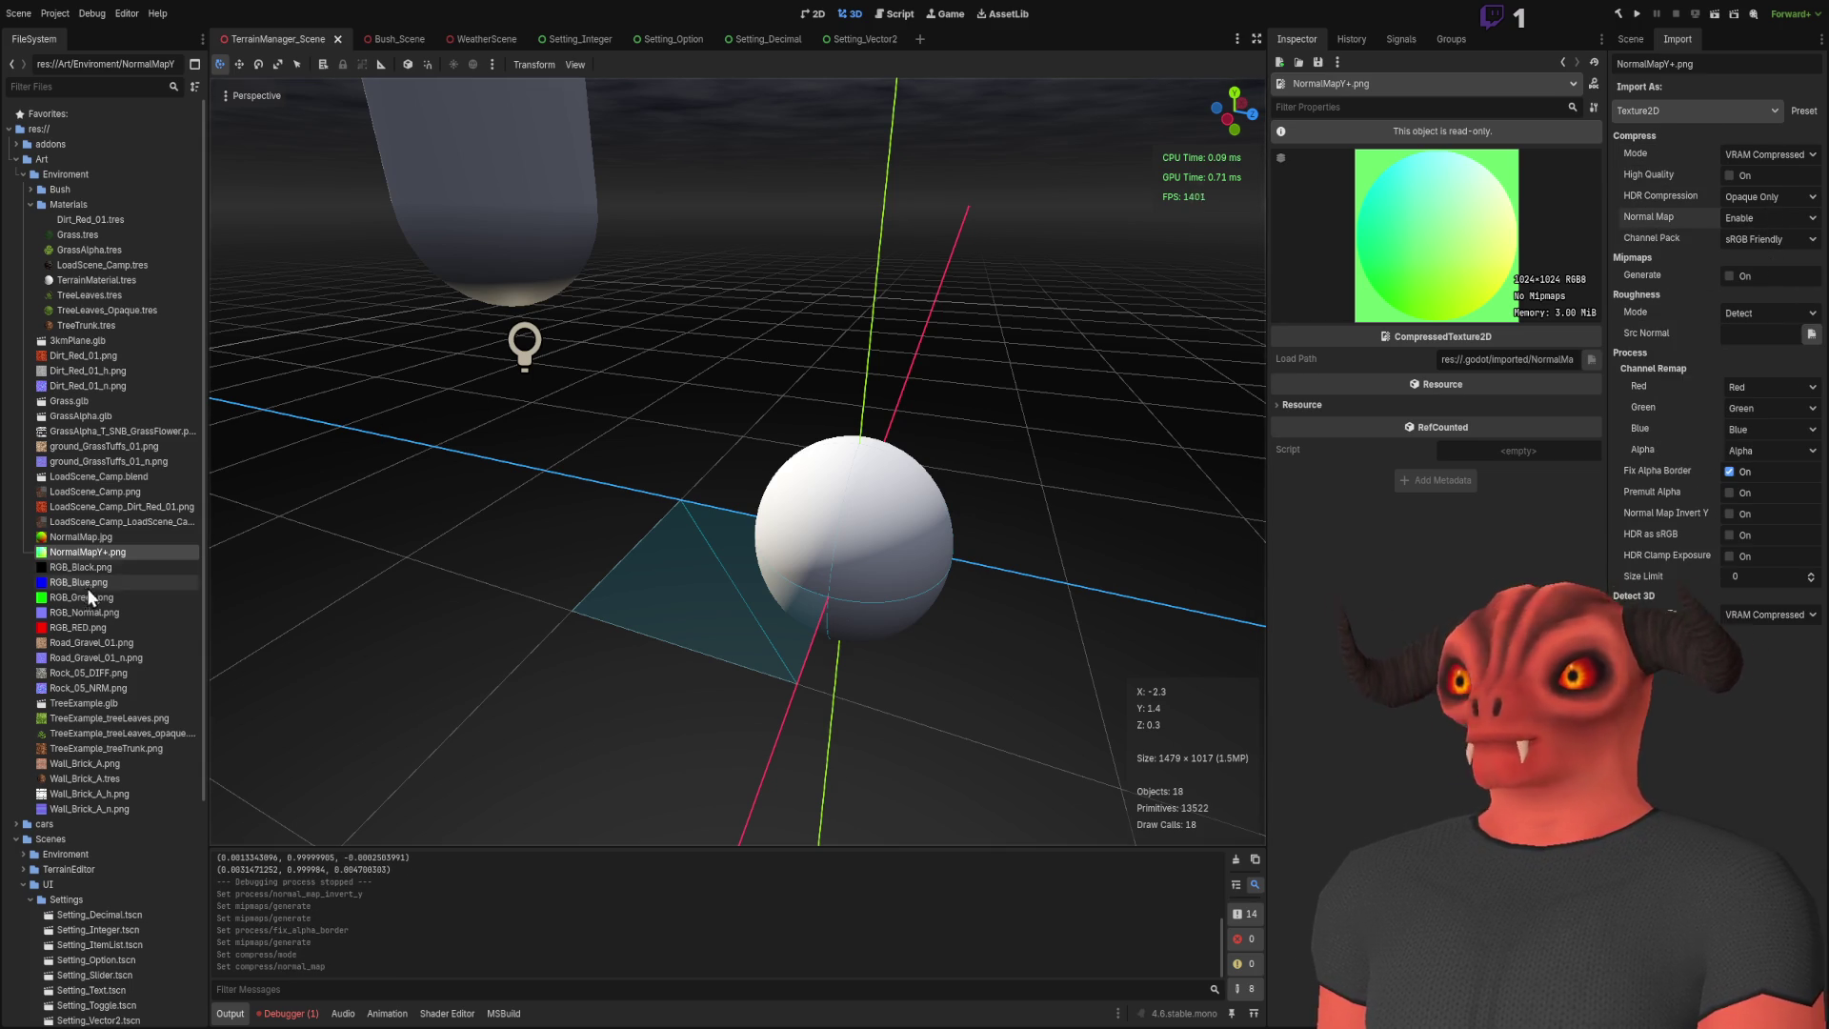
left_click(99, 550)
left_click(104, 539)
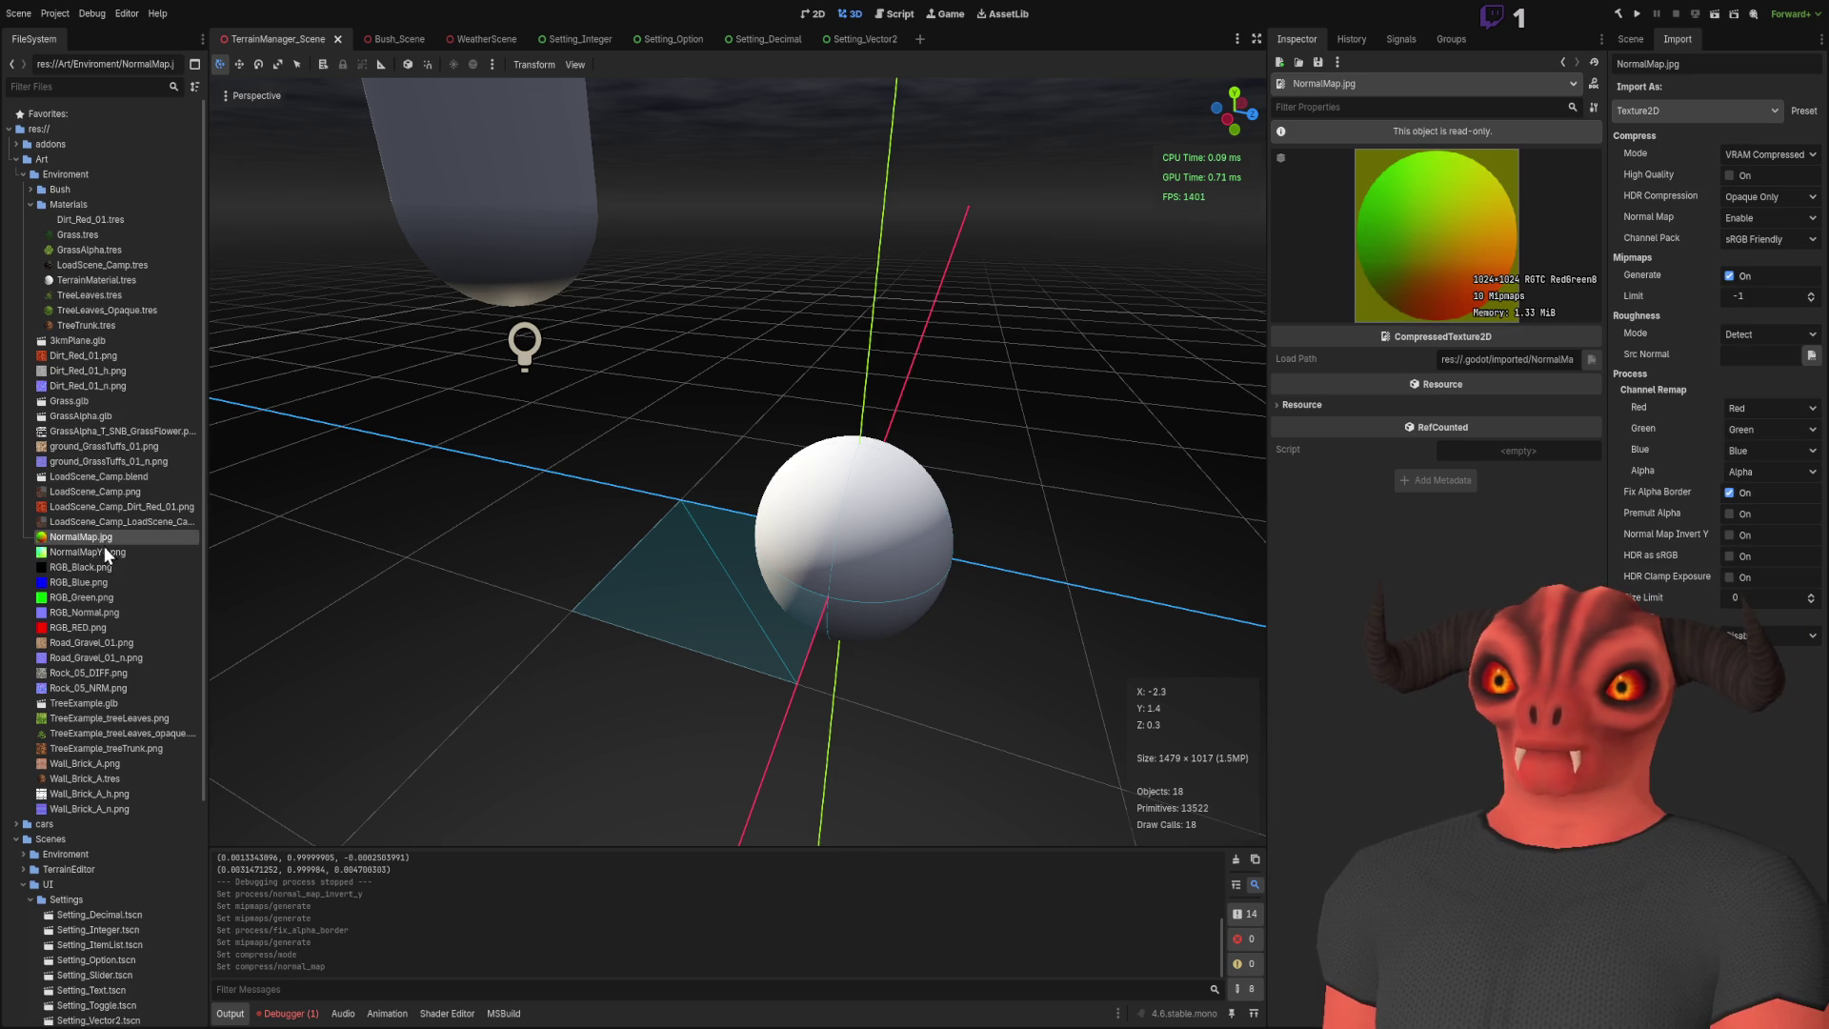
left_click(105, 553)
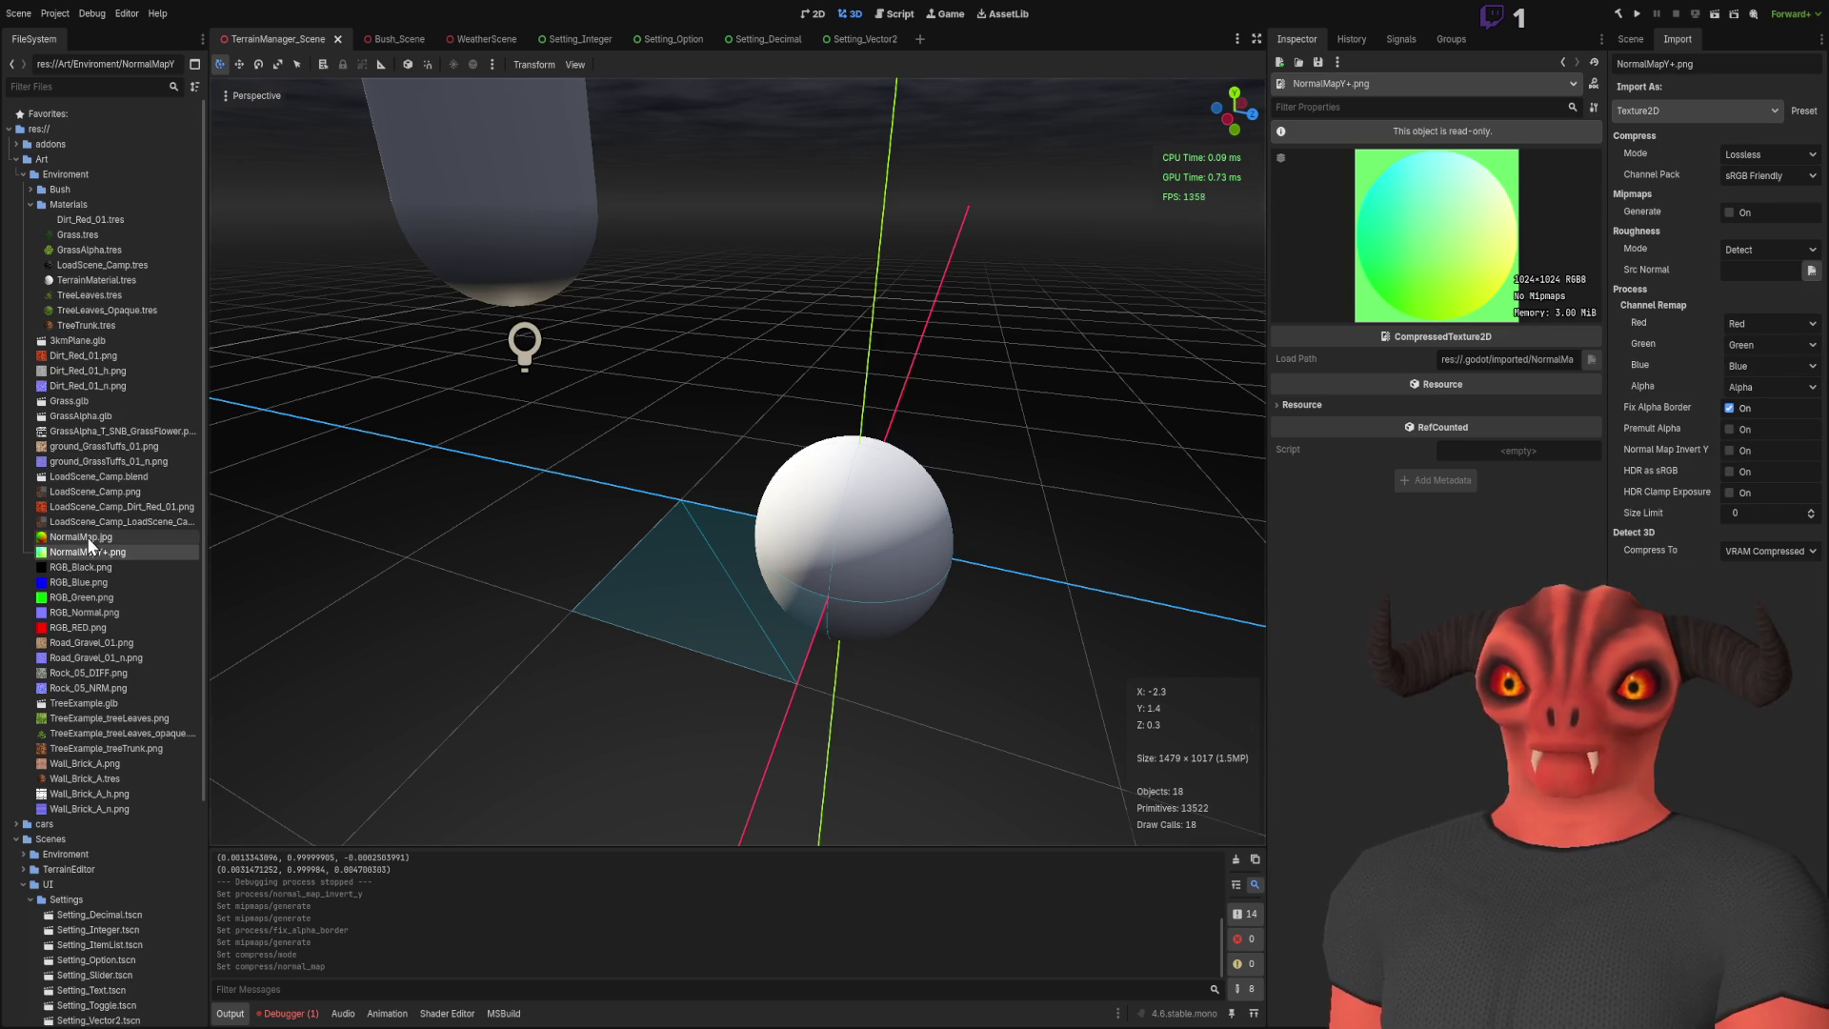
Step: Check Normal Map Invert Y on NormalMap.jpg and reimport it
left_click(88, 536)
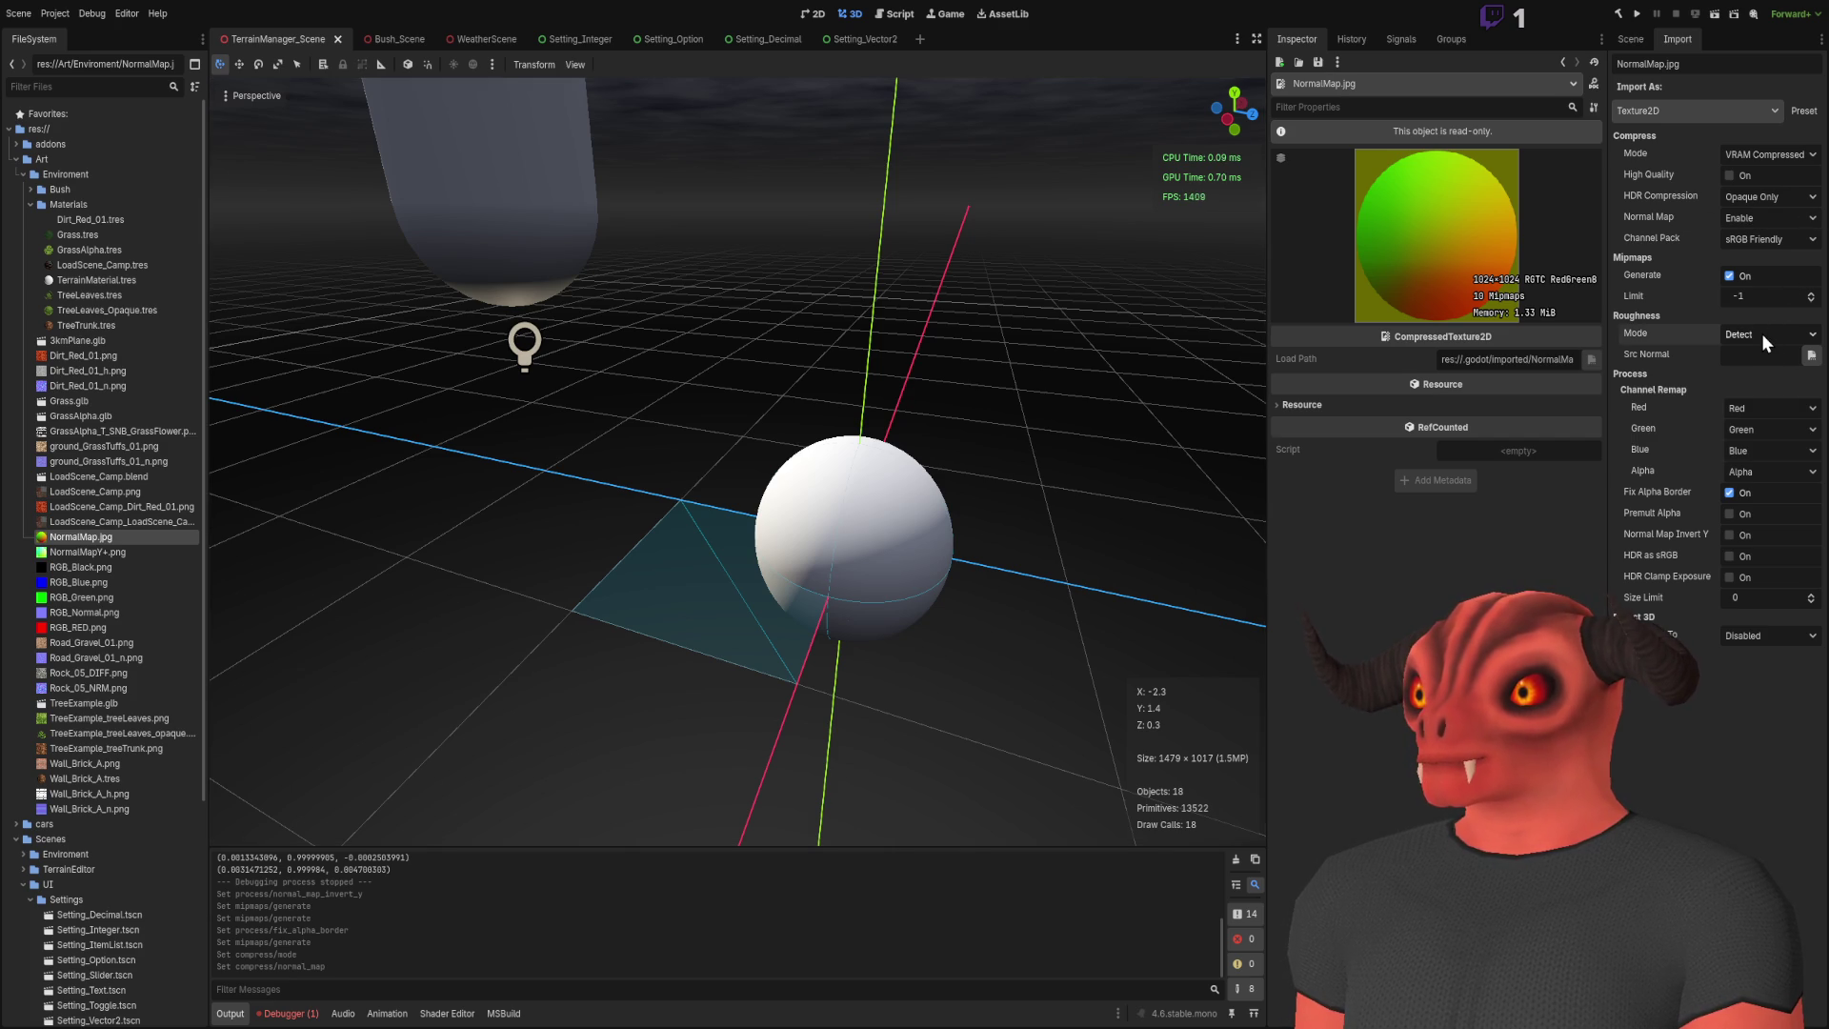
left_click(1729, 535)
left_click(1716, 1012)
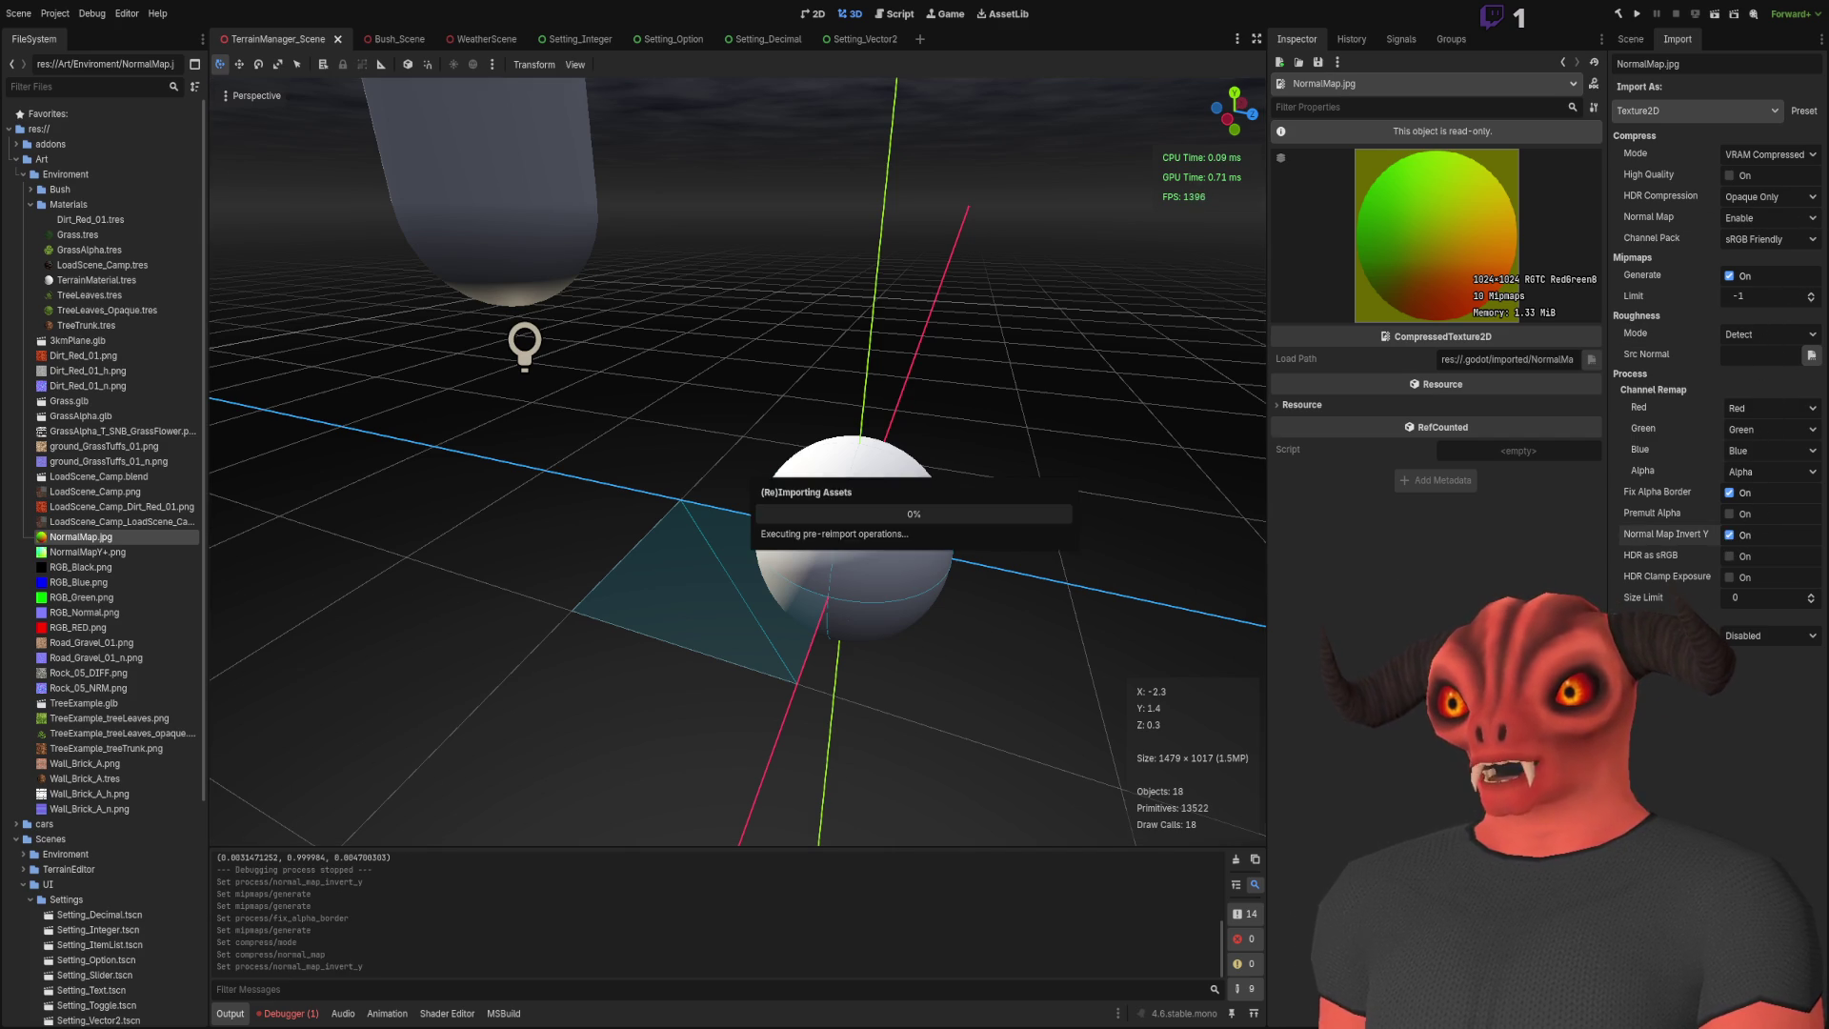
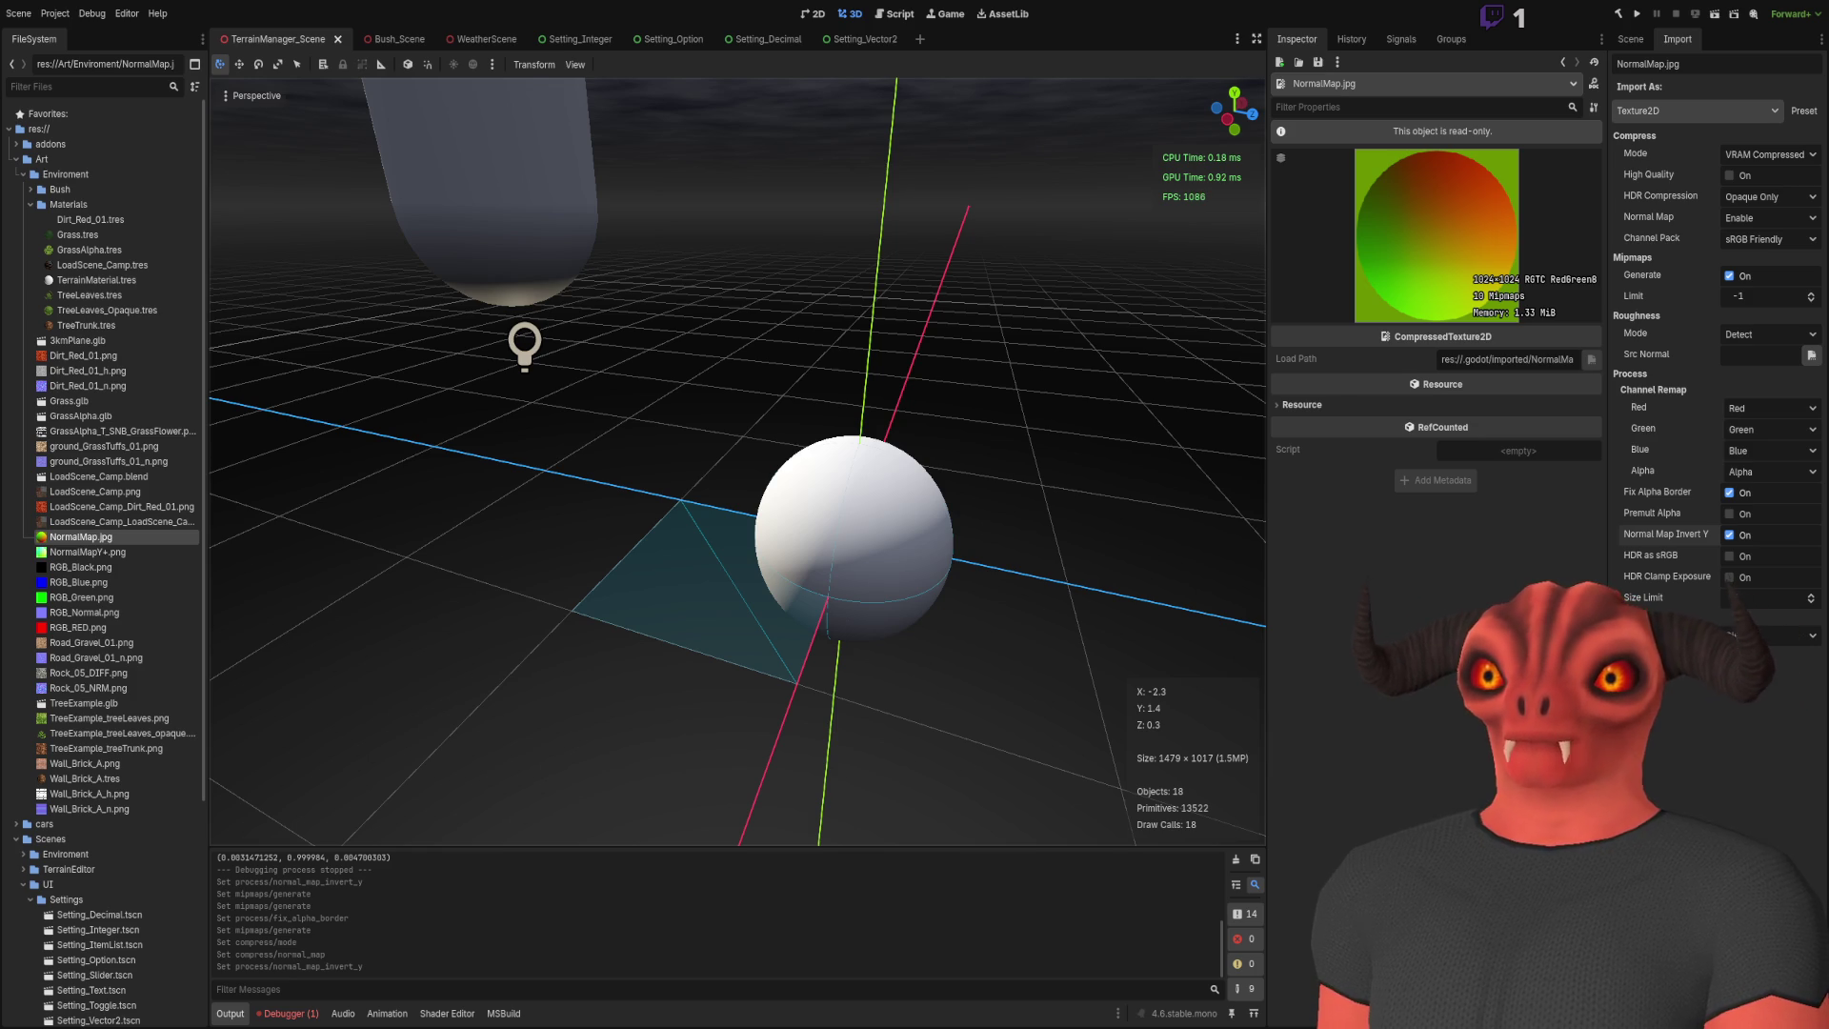
Step: Add a MeshInstance3D node to the scene, assign it a new BoxMesh, and expand its Geometry section
left_click(1629, 39)
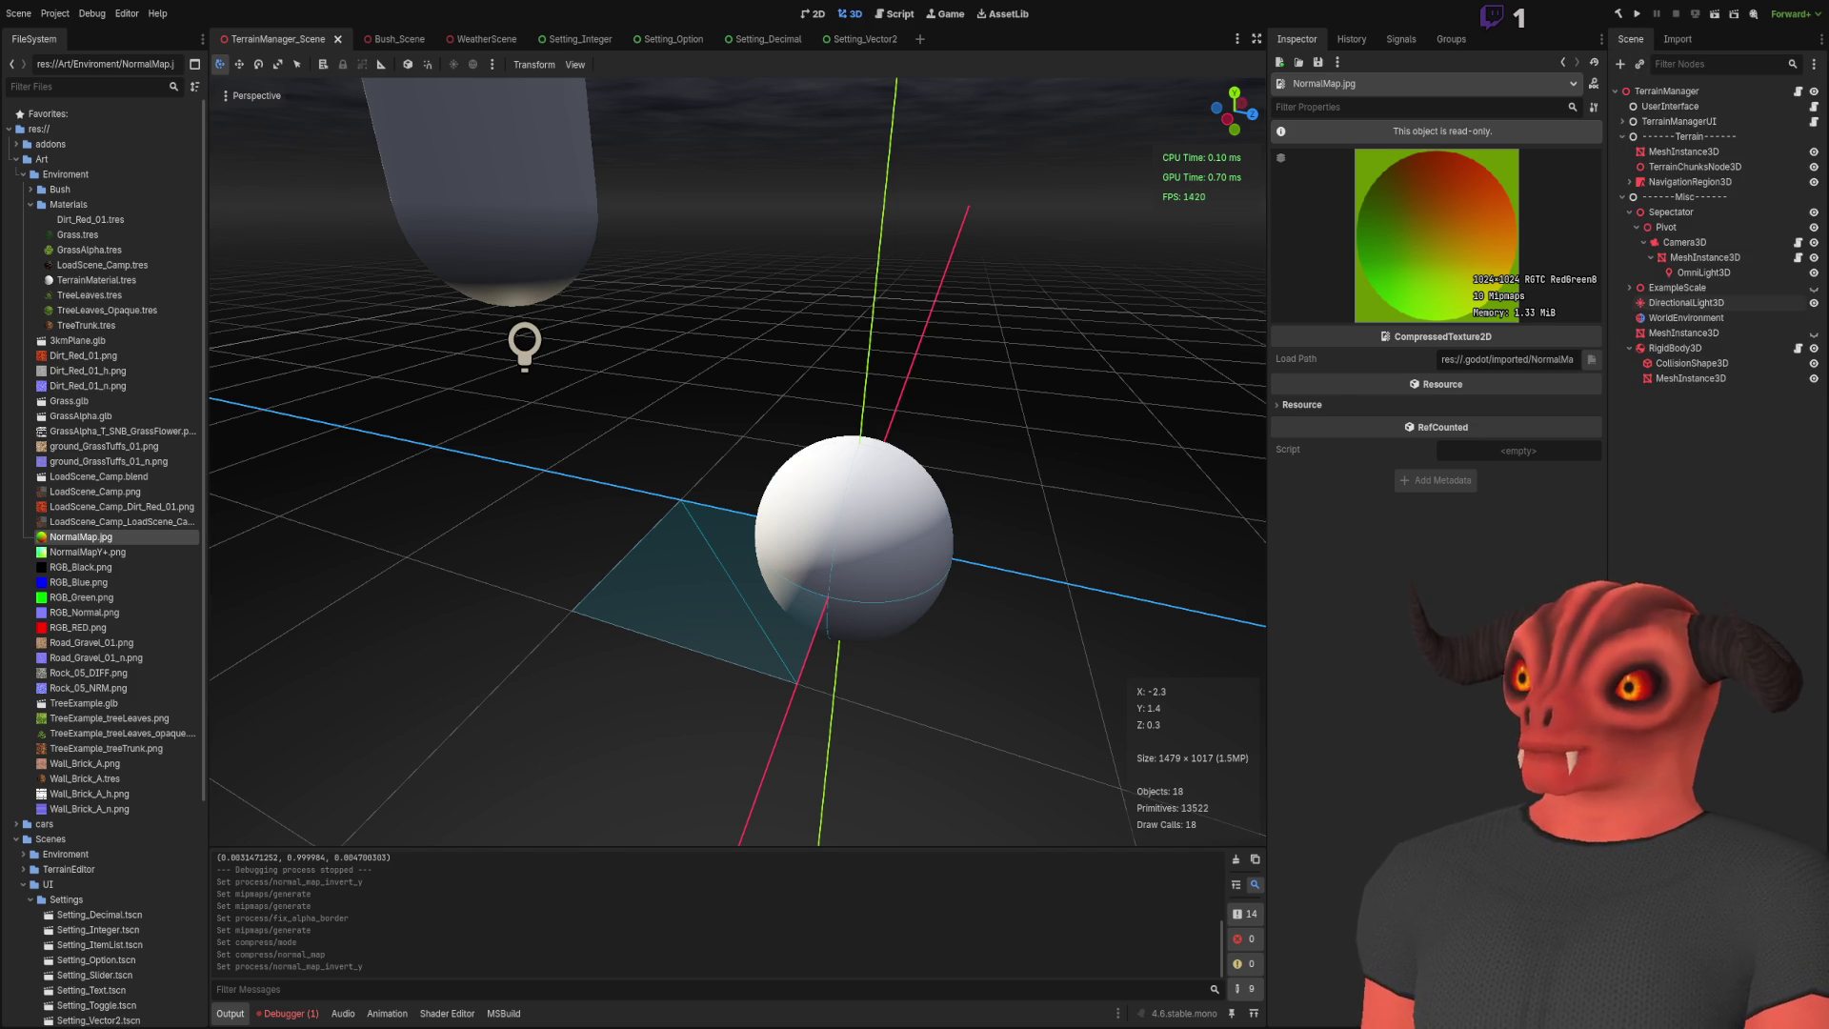
key("ctrl+a")
key("Return")
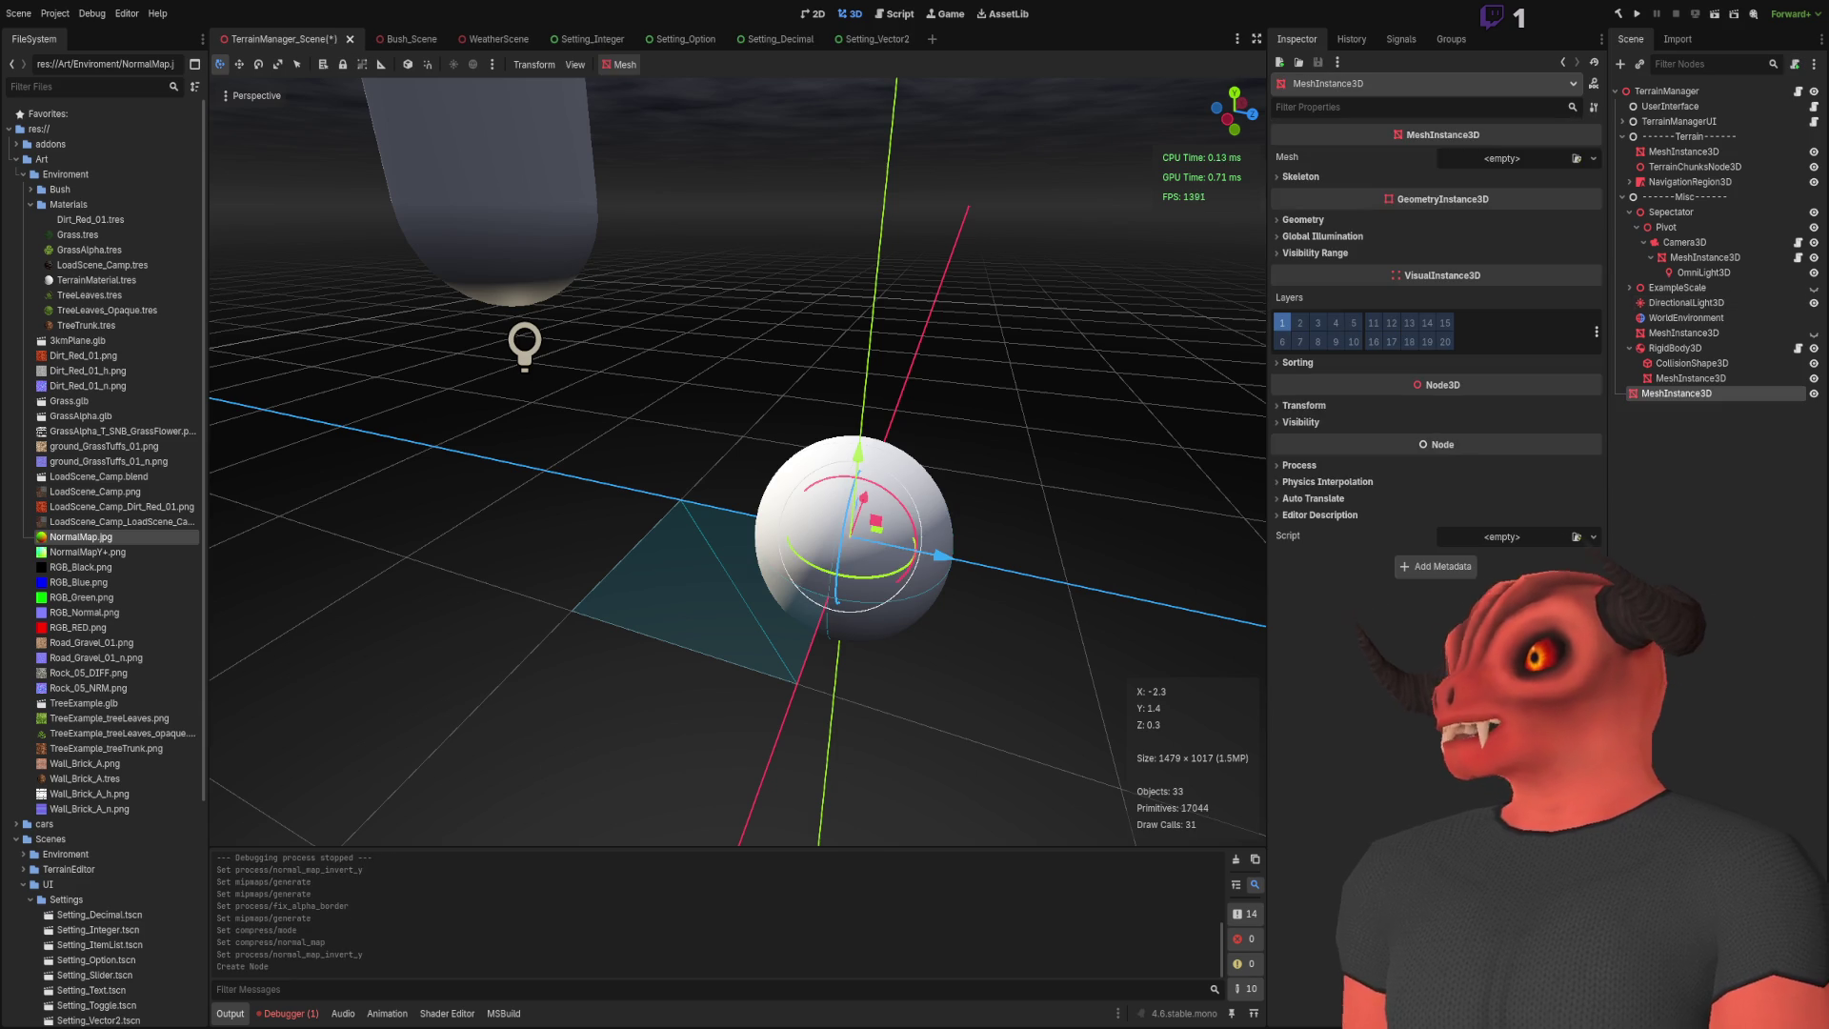
mouse_move(953, 476)
left_mouse_down()
mouse_move(1003, 475)
mouse_move(1061, 506)
mouse_move(1025, 473)
mouse_move(1109, 471)
left_mouse_up()
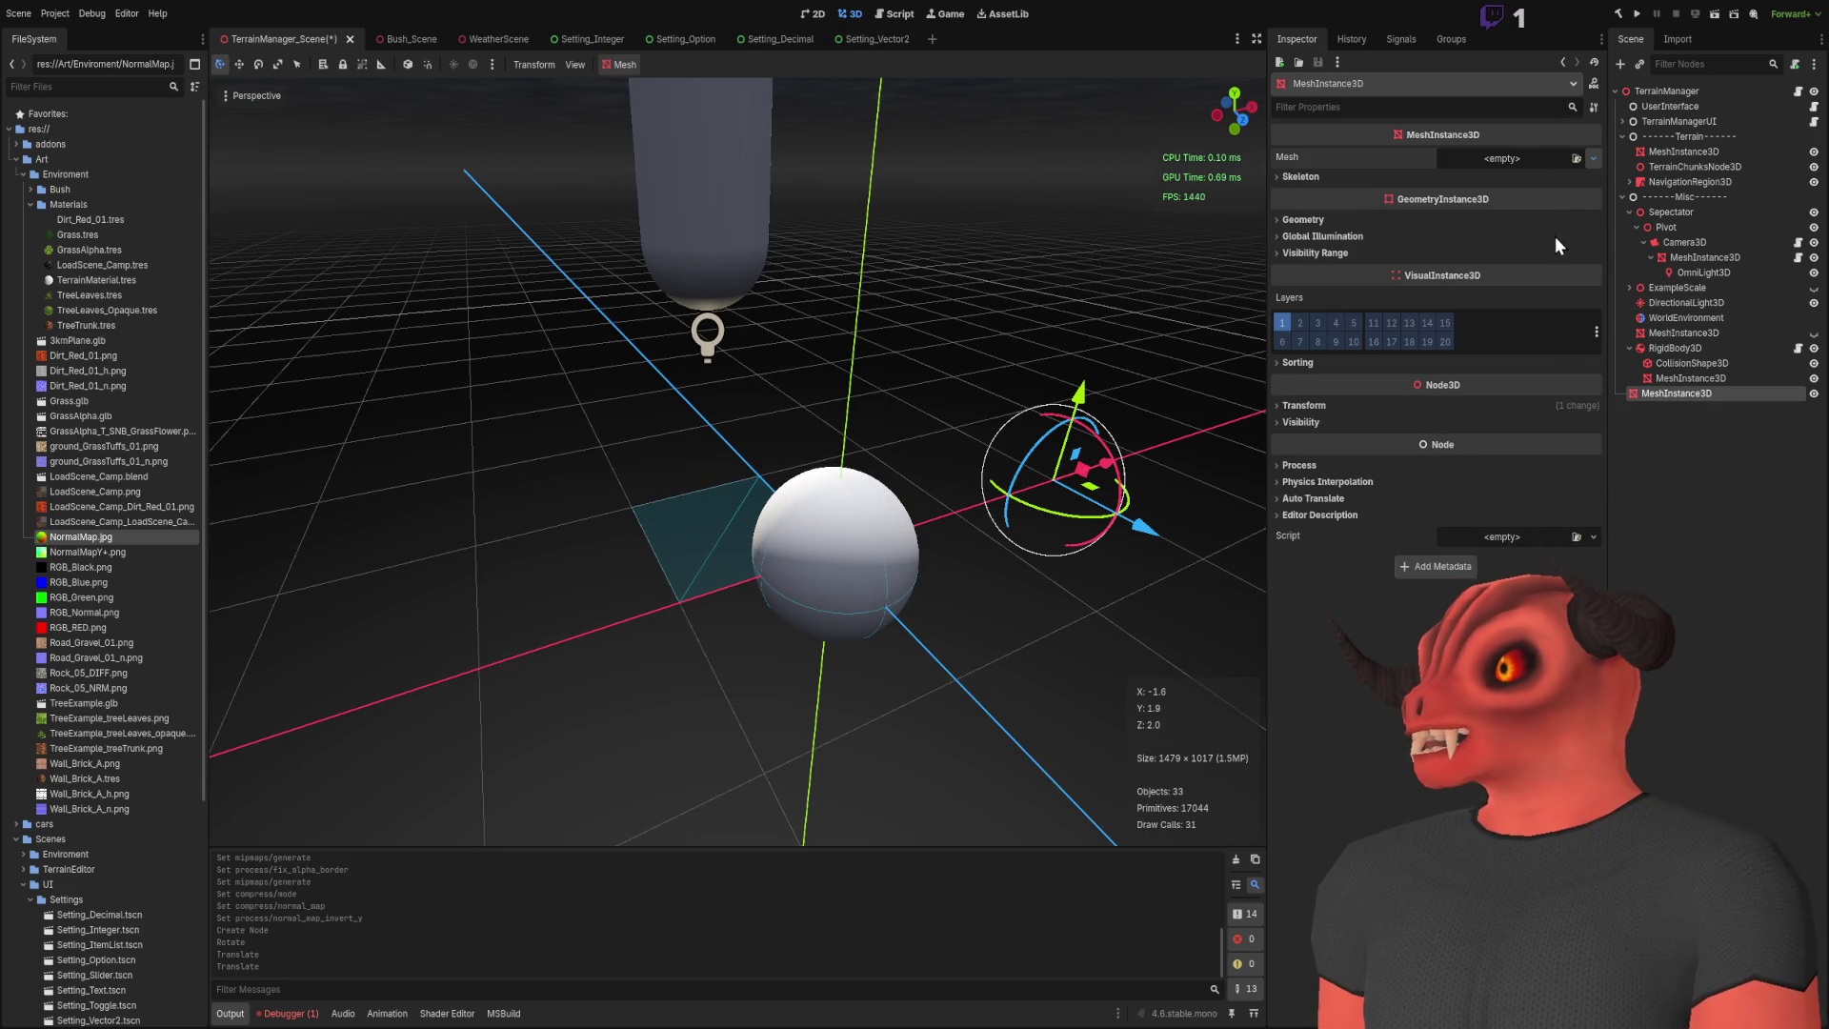
left_click(1593, 158)
left_click(1534, 205)
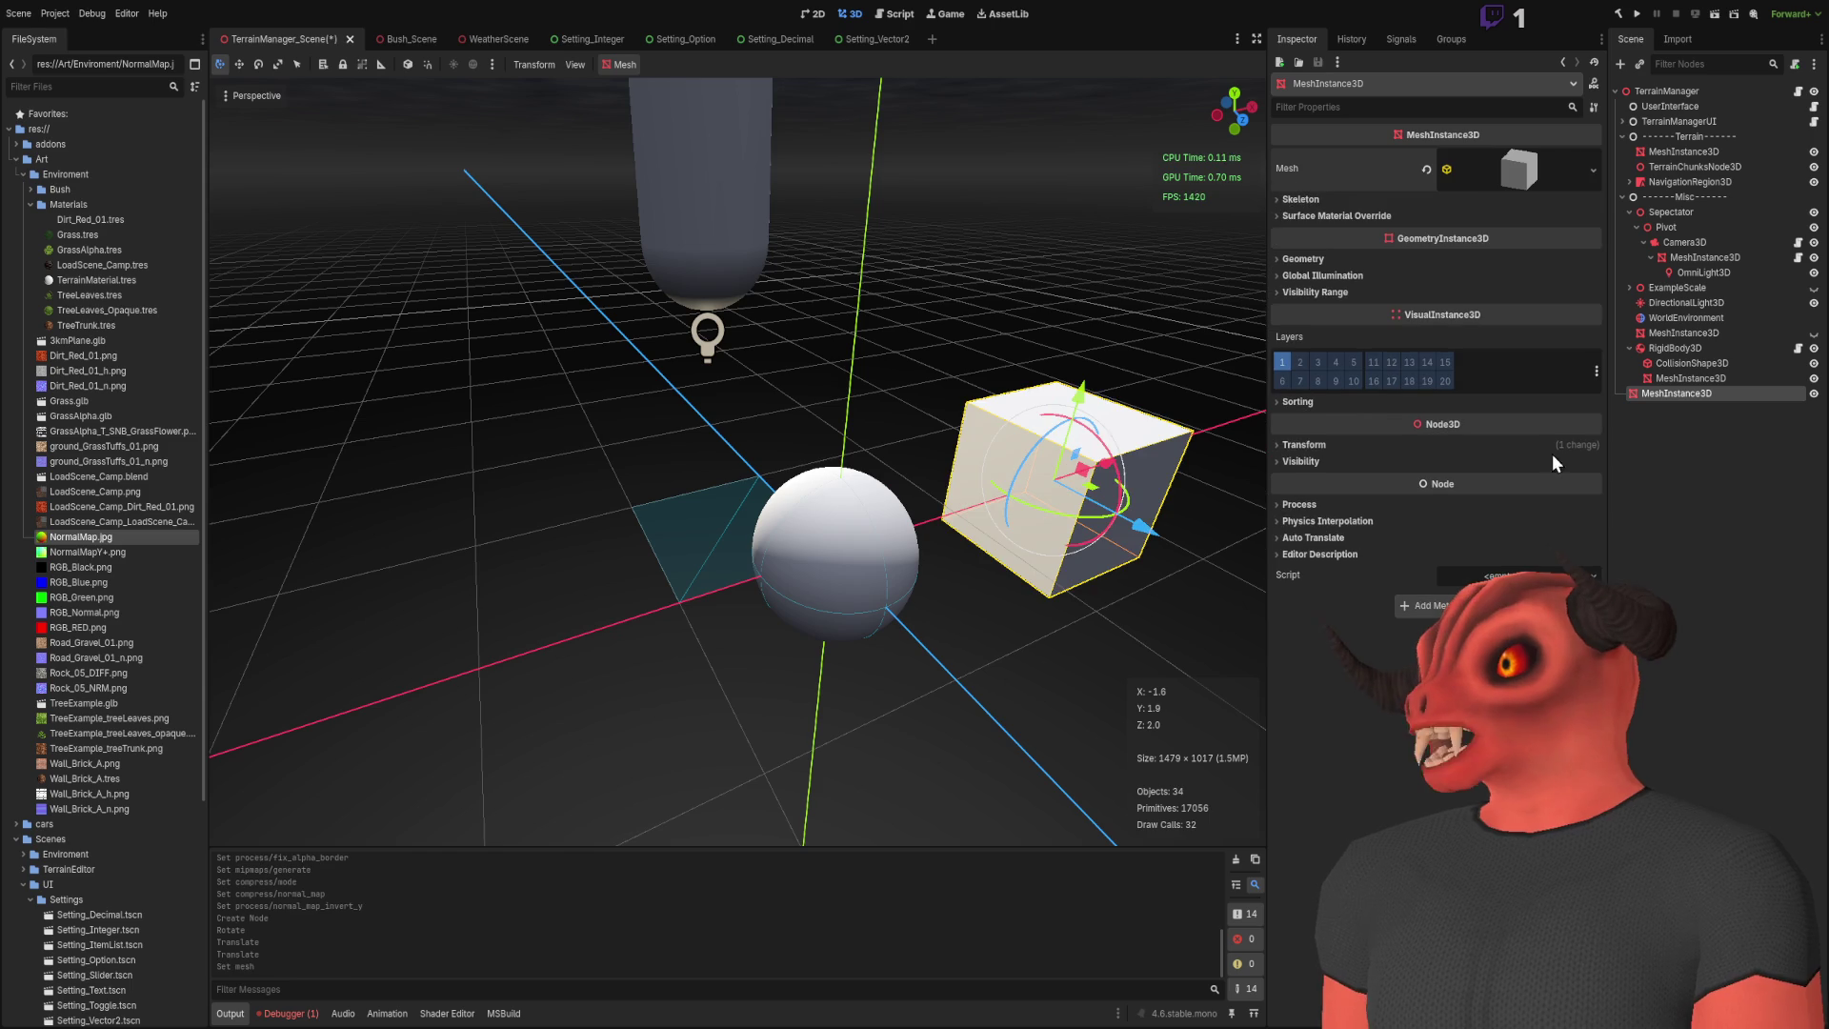
left_click(1318, 259)
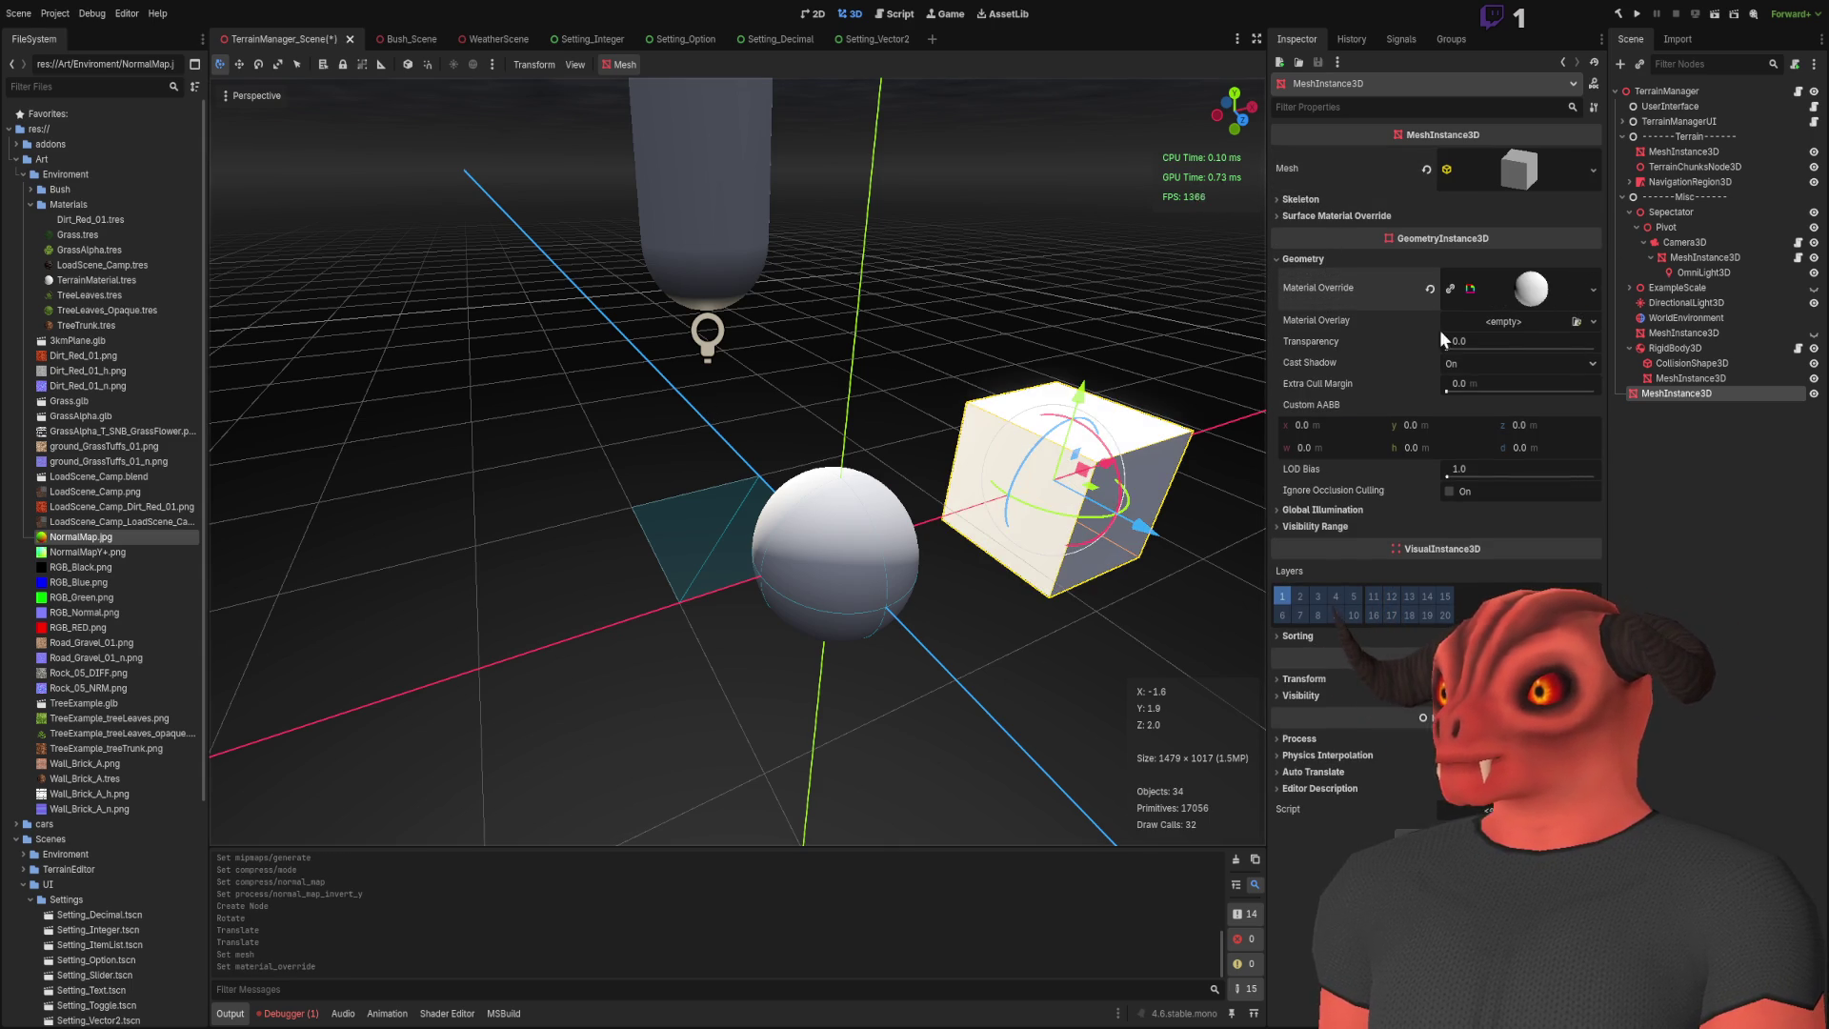
Step: Give the cube the TerrainShader material override, undo a trial Layer 0 Bump texture, and create NormalTest.tres in Materials
left_click(1524, 288)
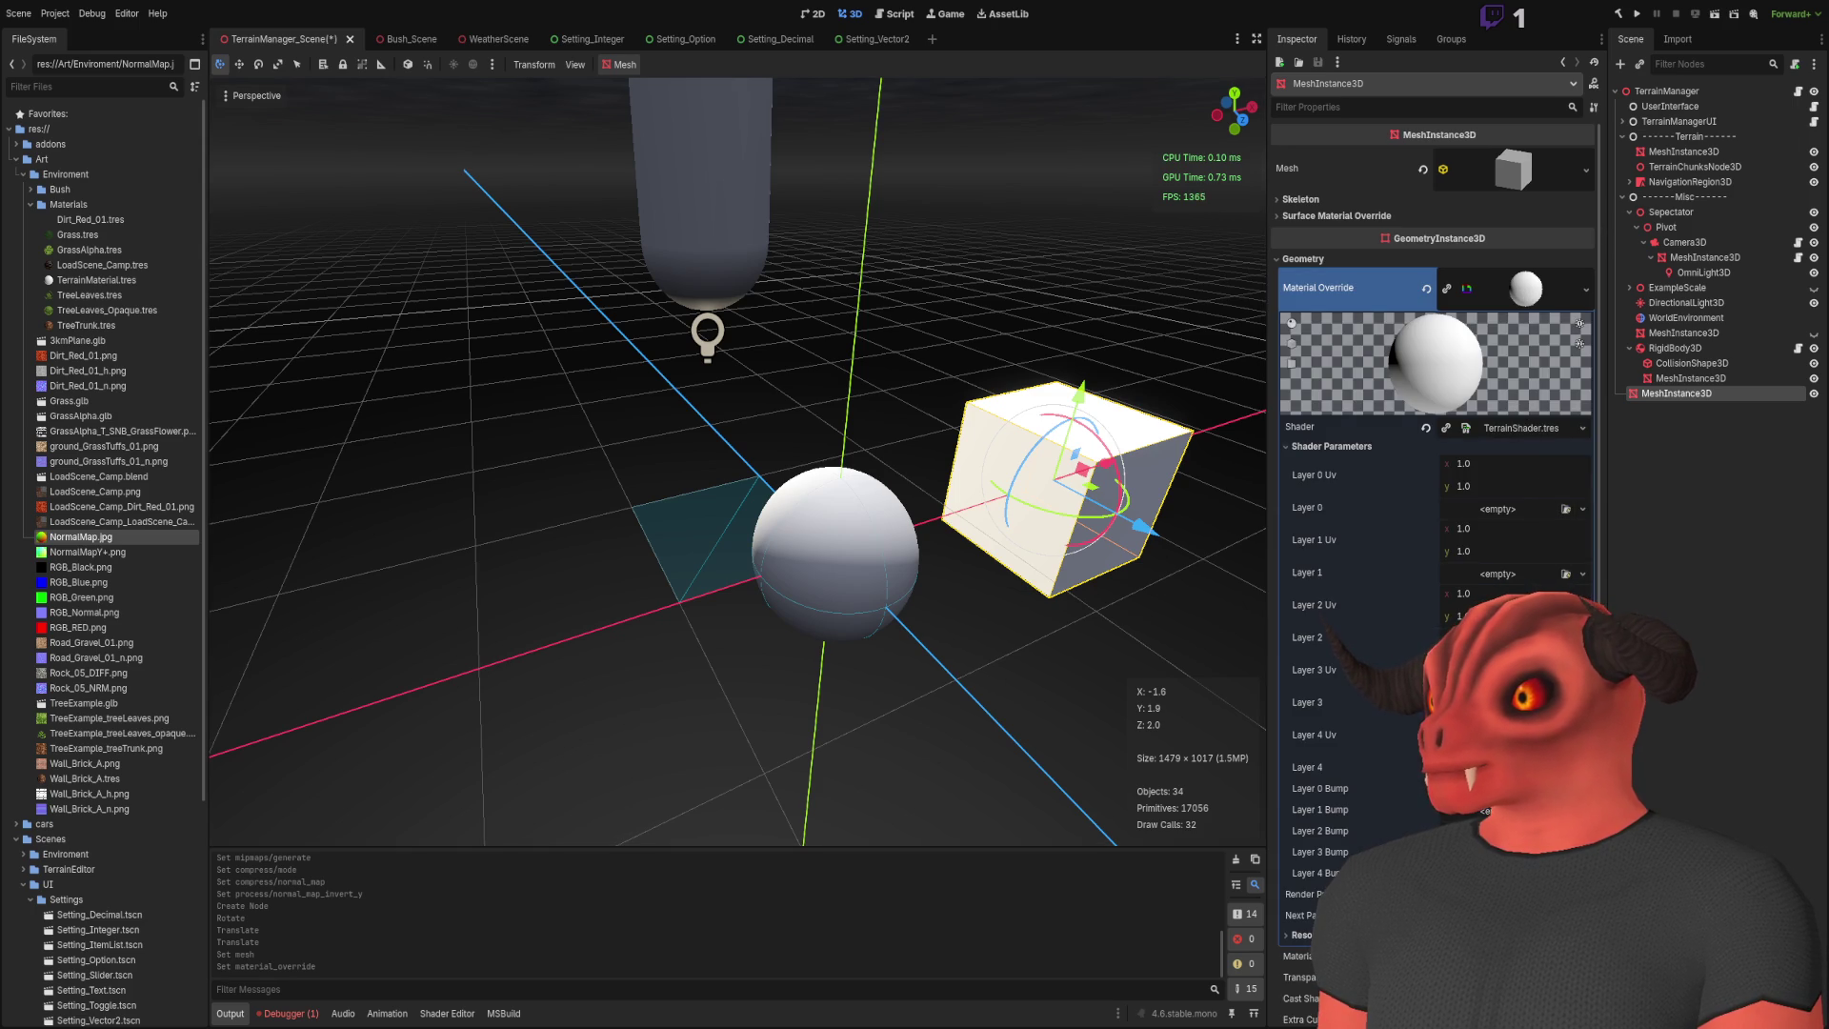
left_click_drag(81, 537, 1495, 788)
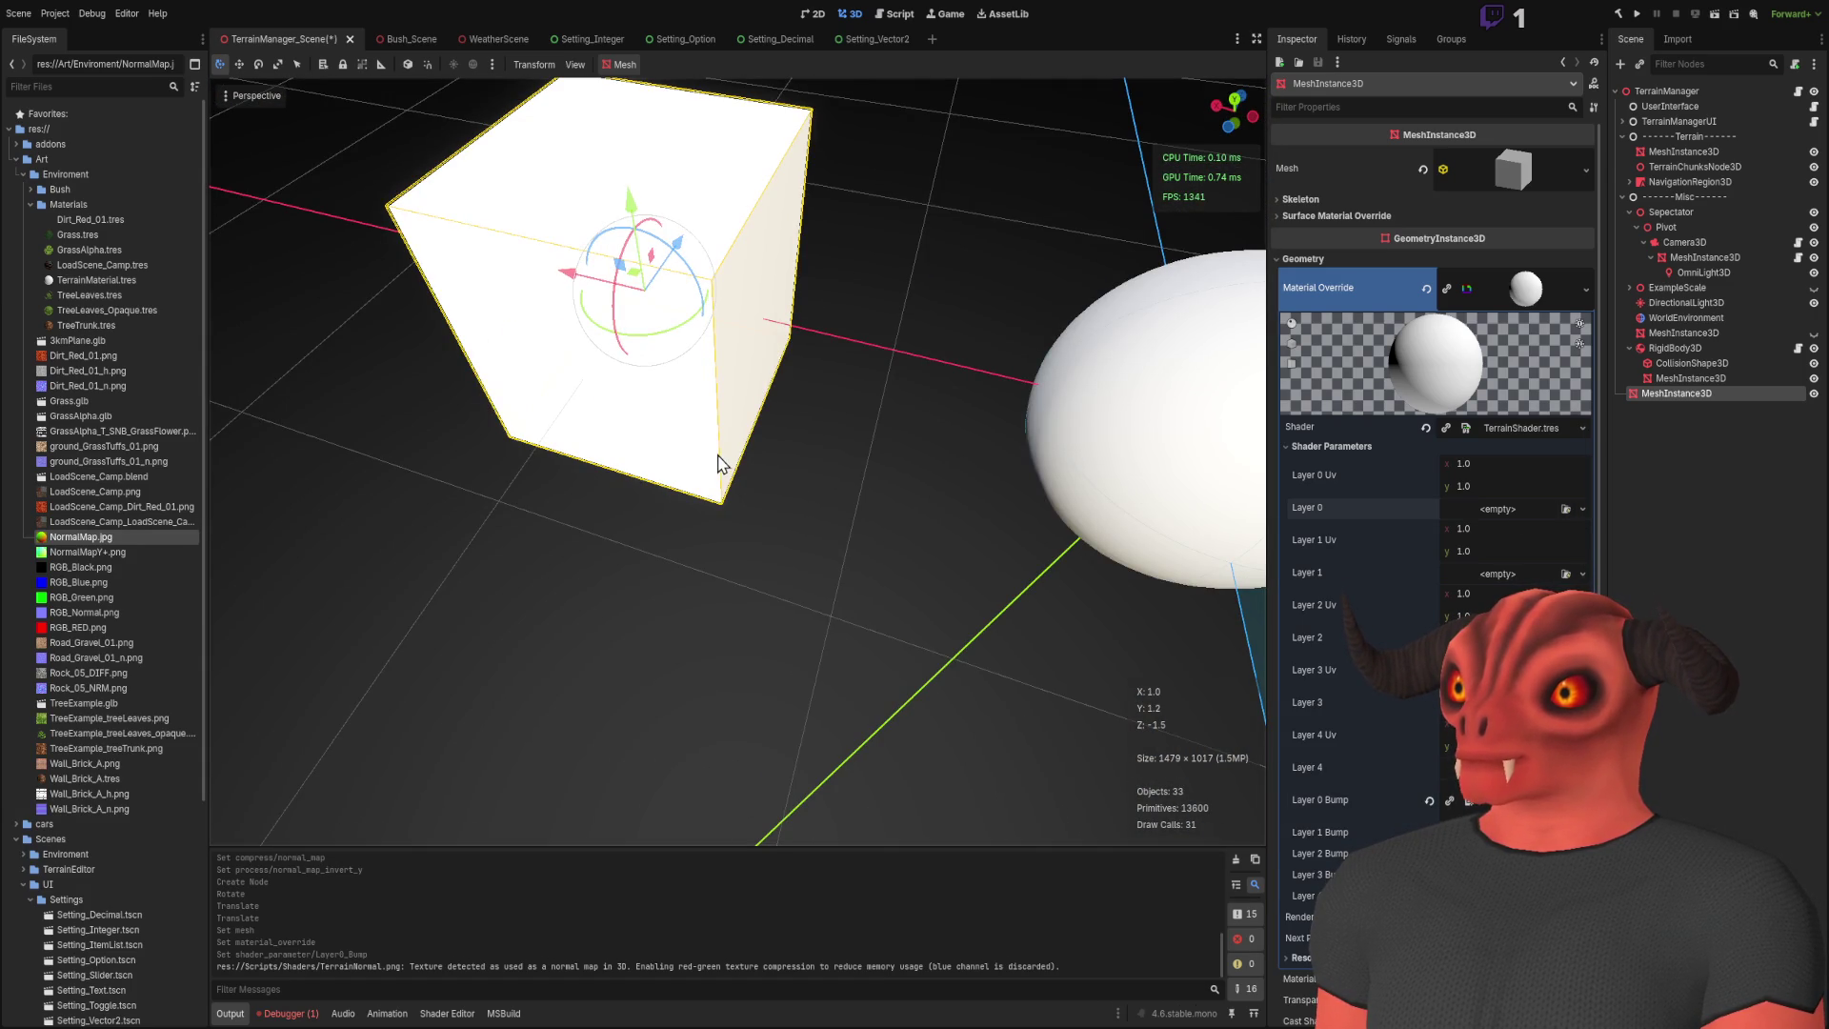
key("ctrl+z")
key("ctrl+z")
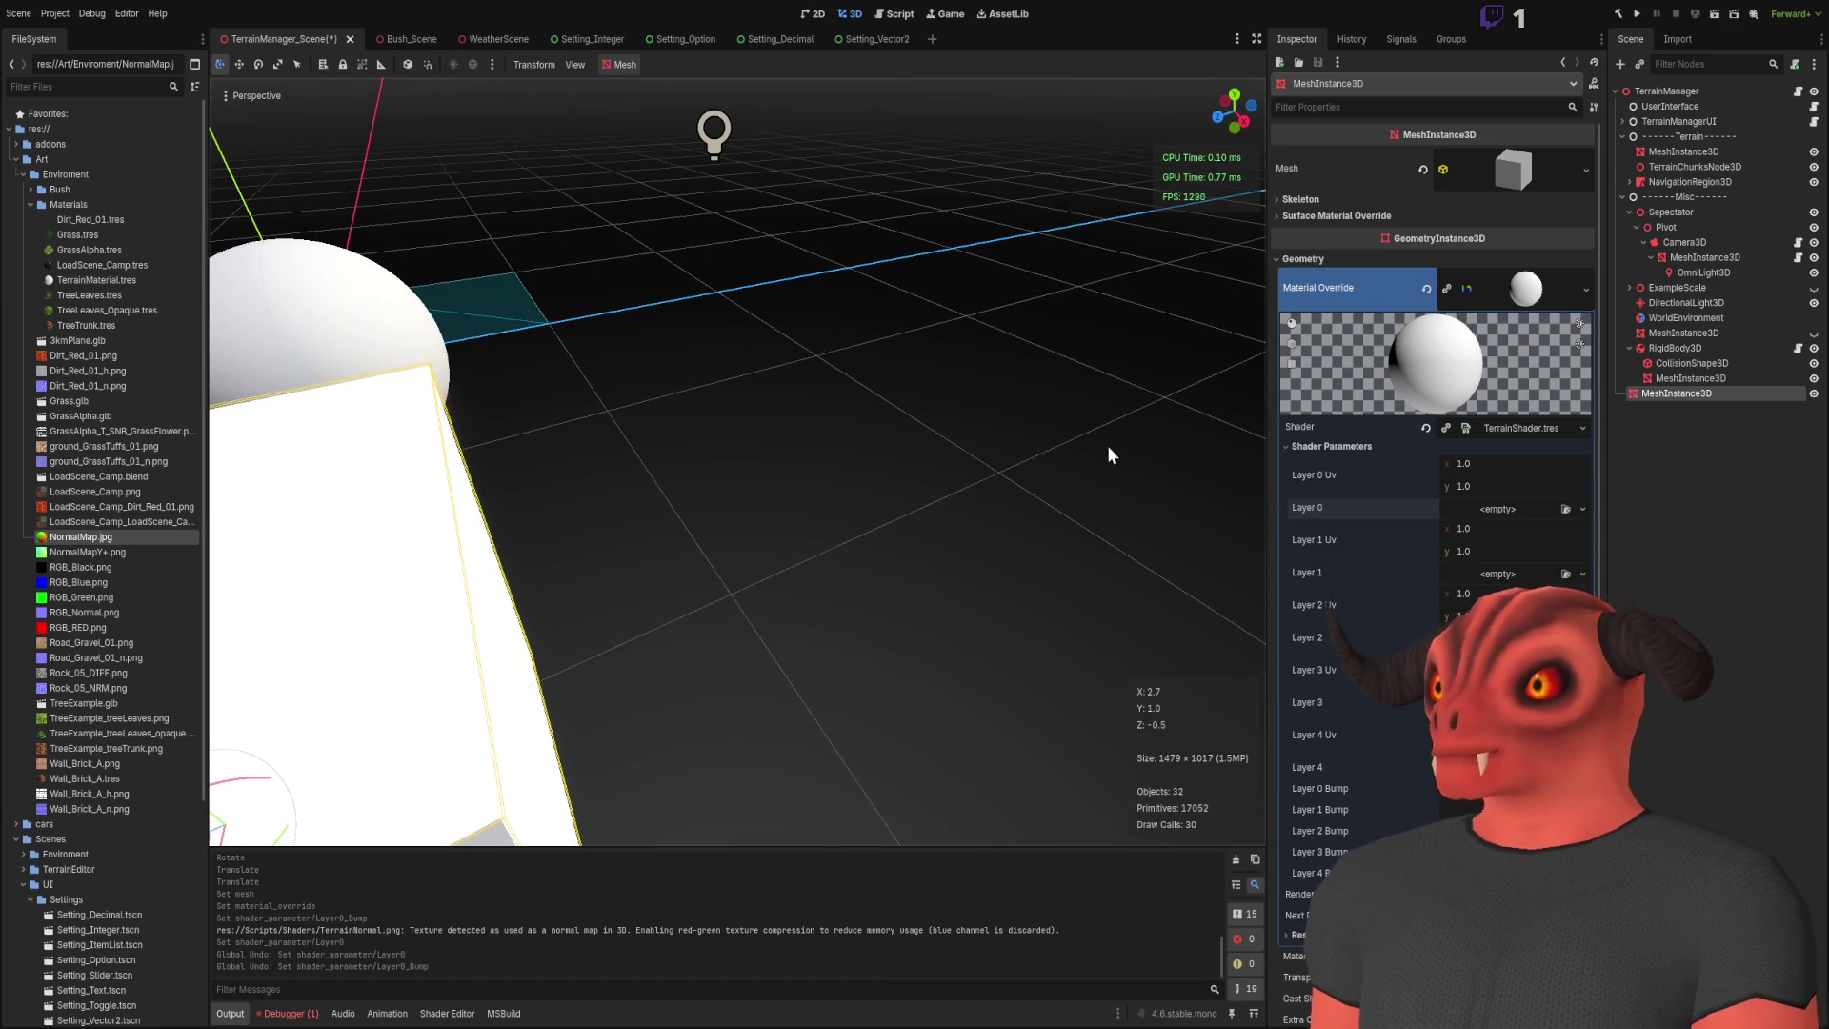
left_click(1684, 430)
left_click(73, 205)
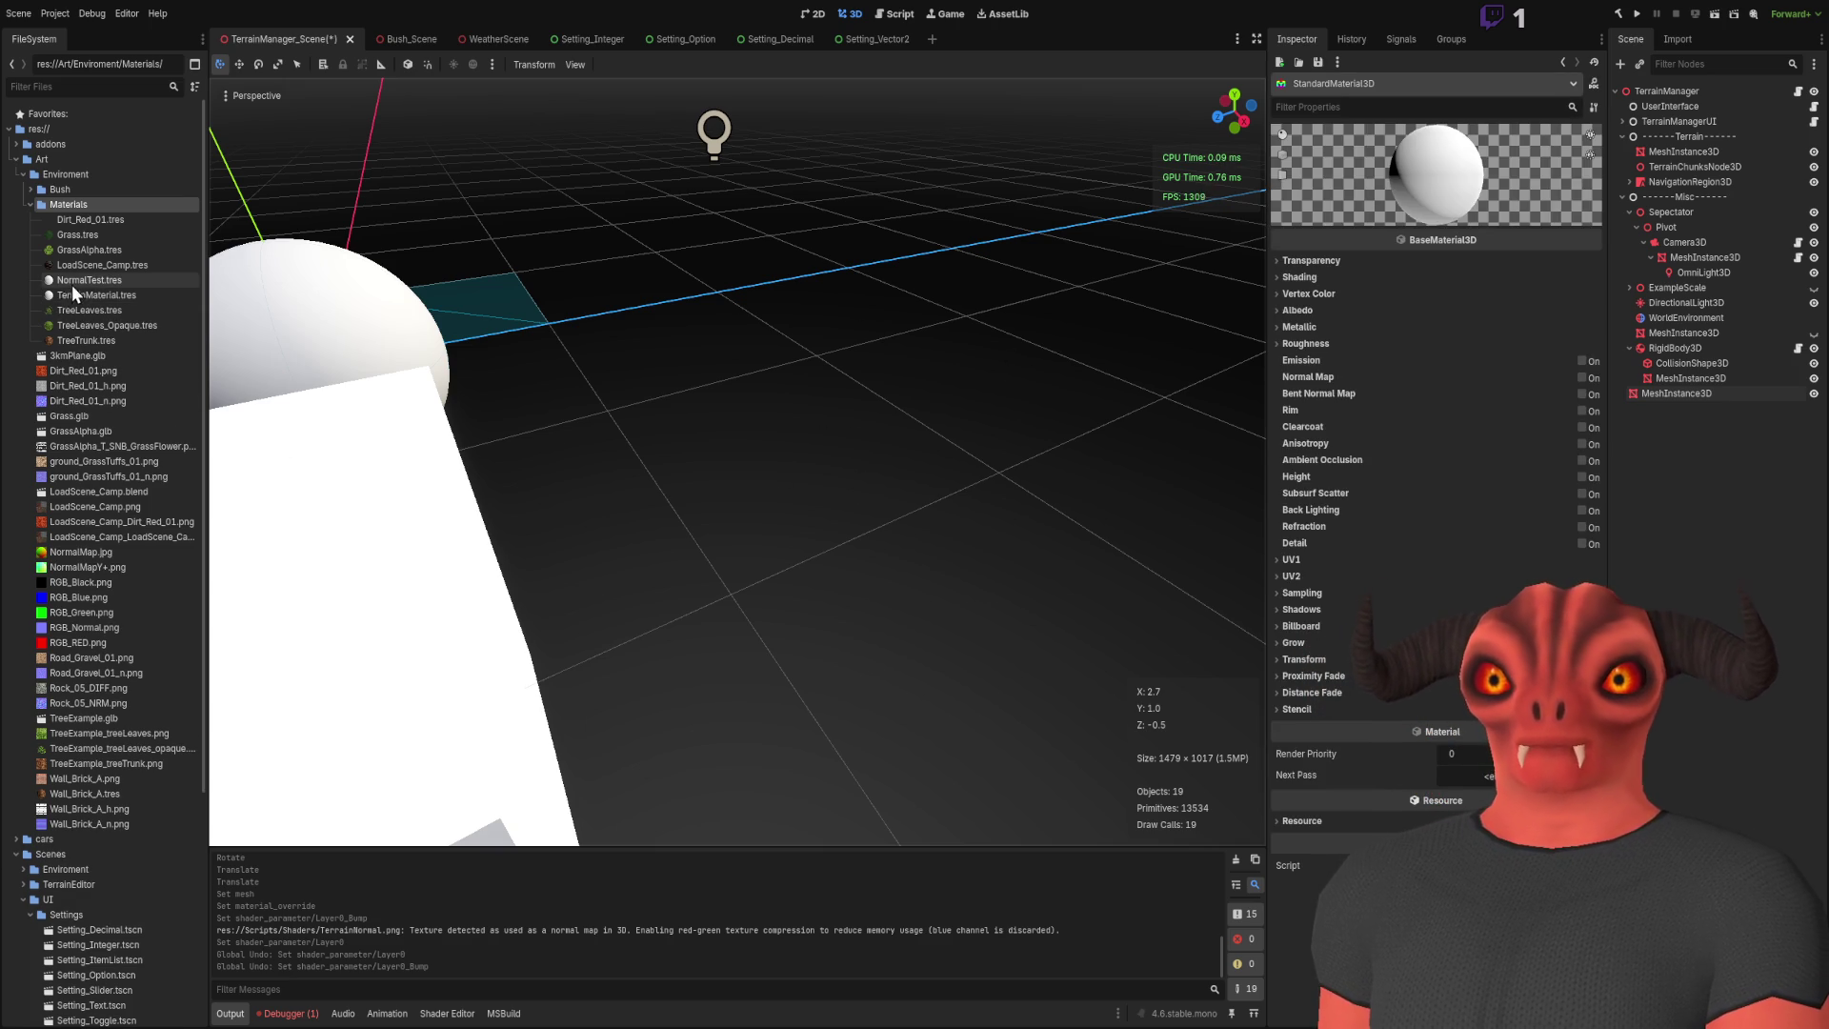
Step: Clear the cube's Material Override and assign the new StandardMaterial3D in its place
left_click(1657, 391)
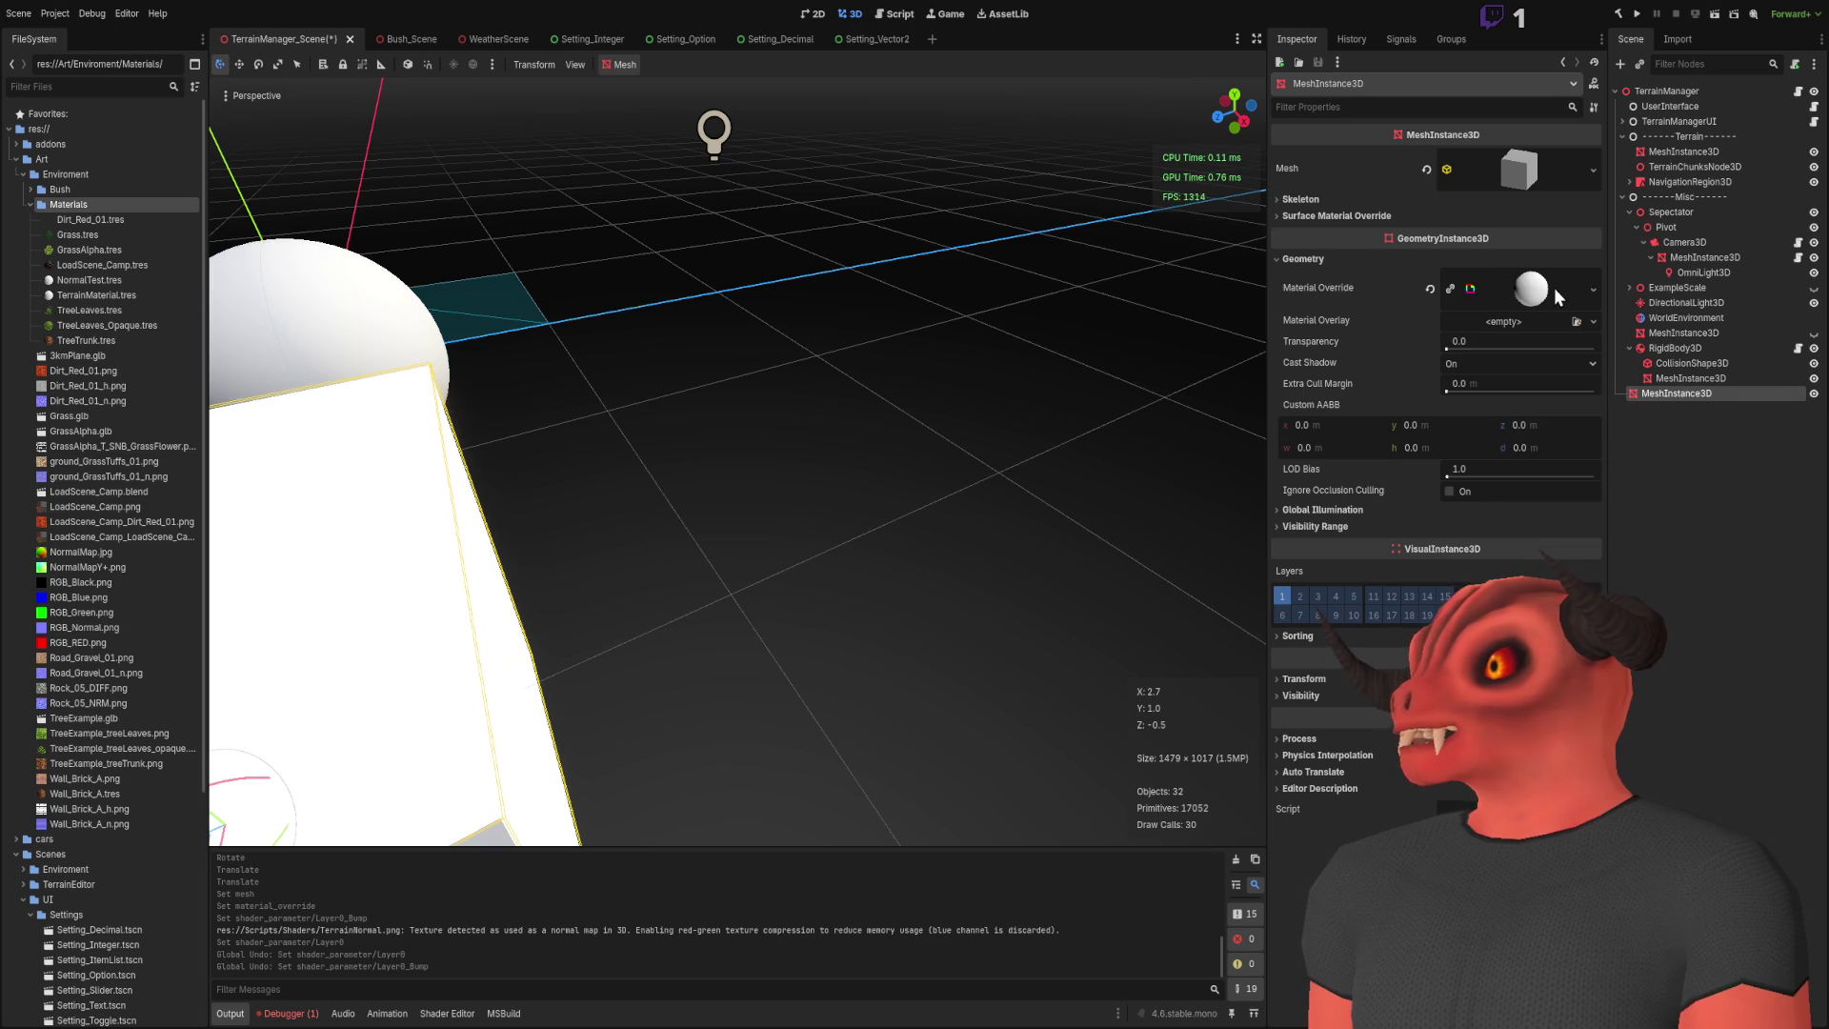
left_click(1431, 288)
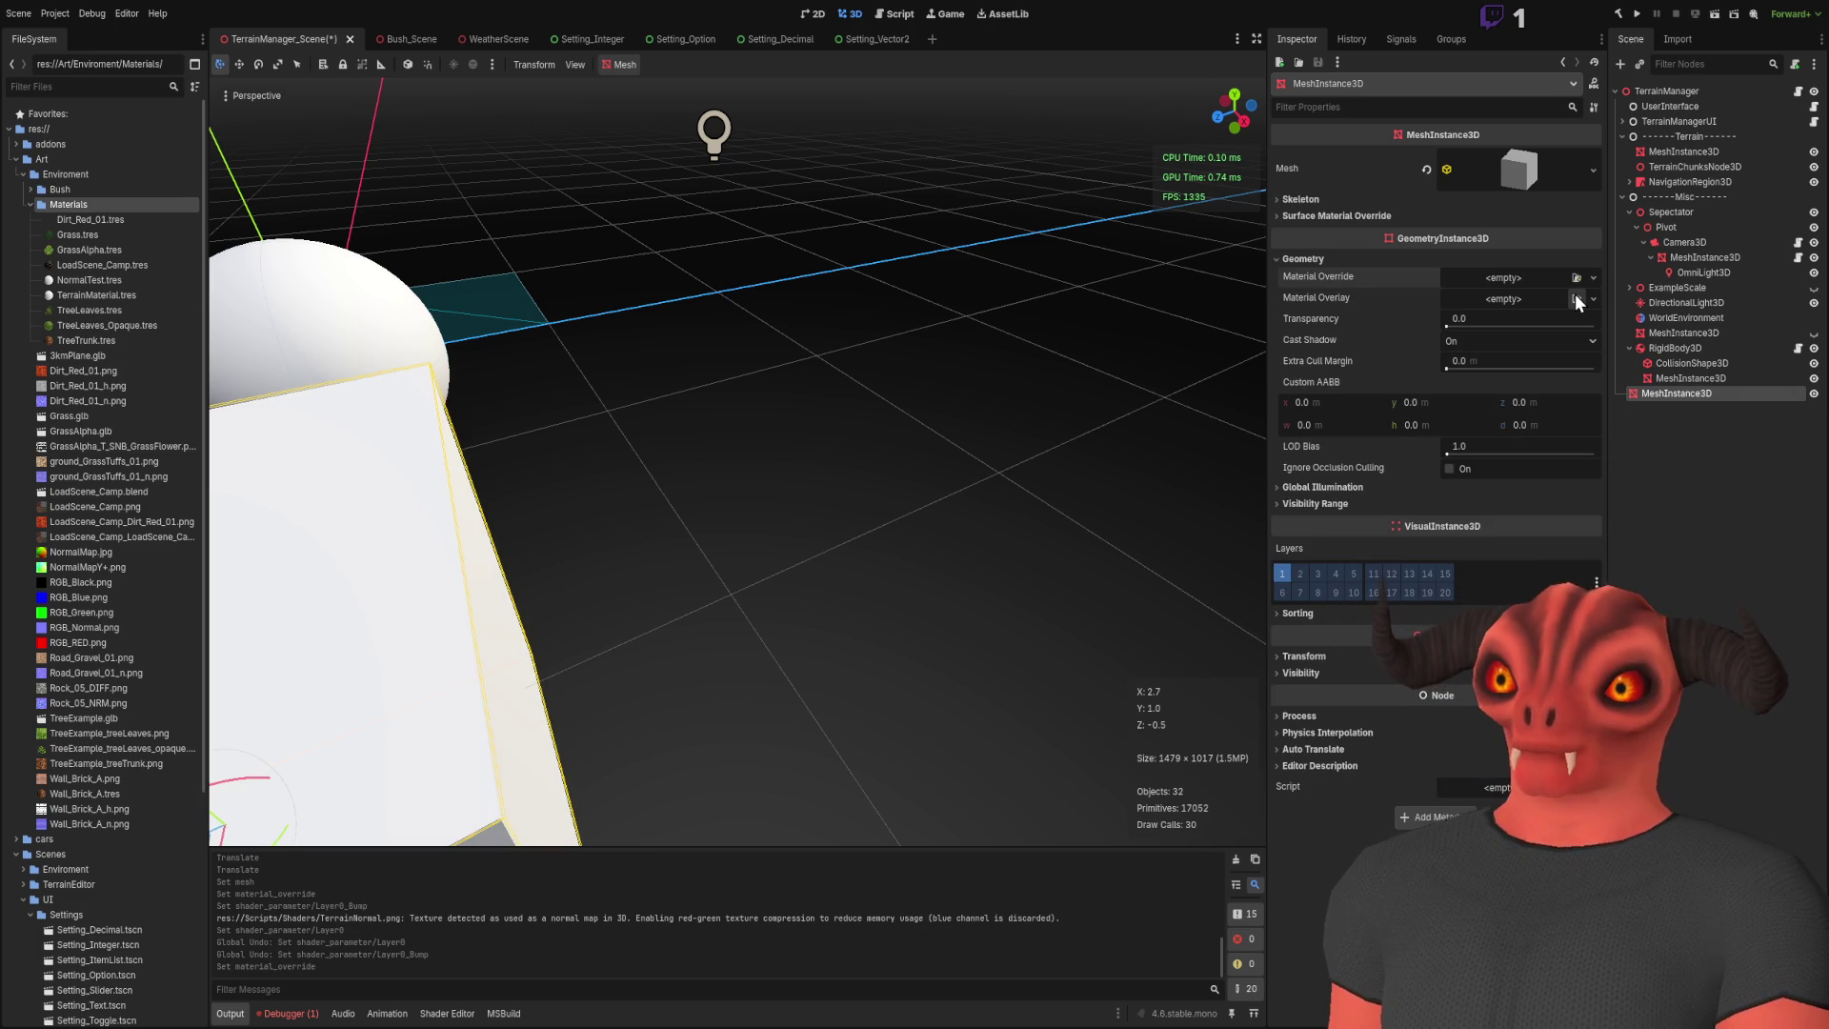
left_click(1082, 310)
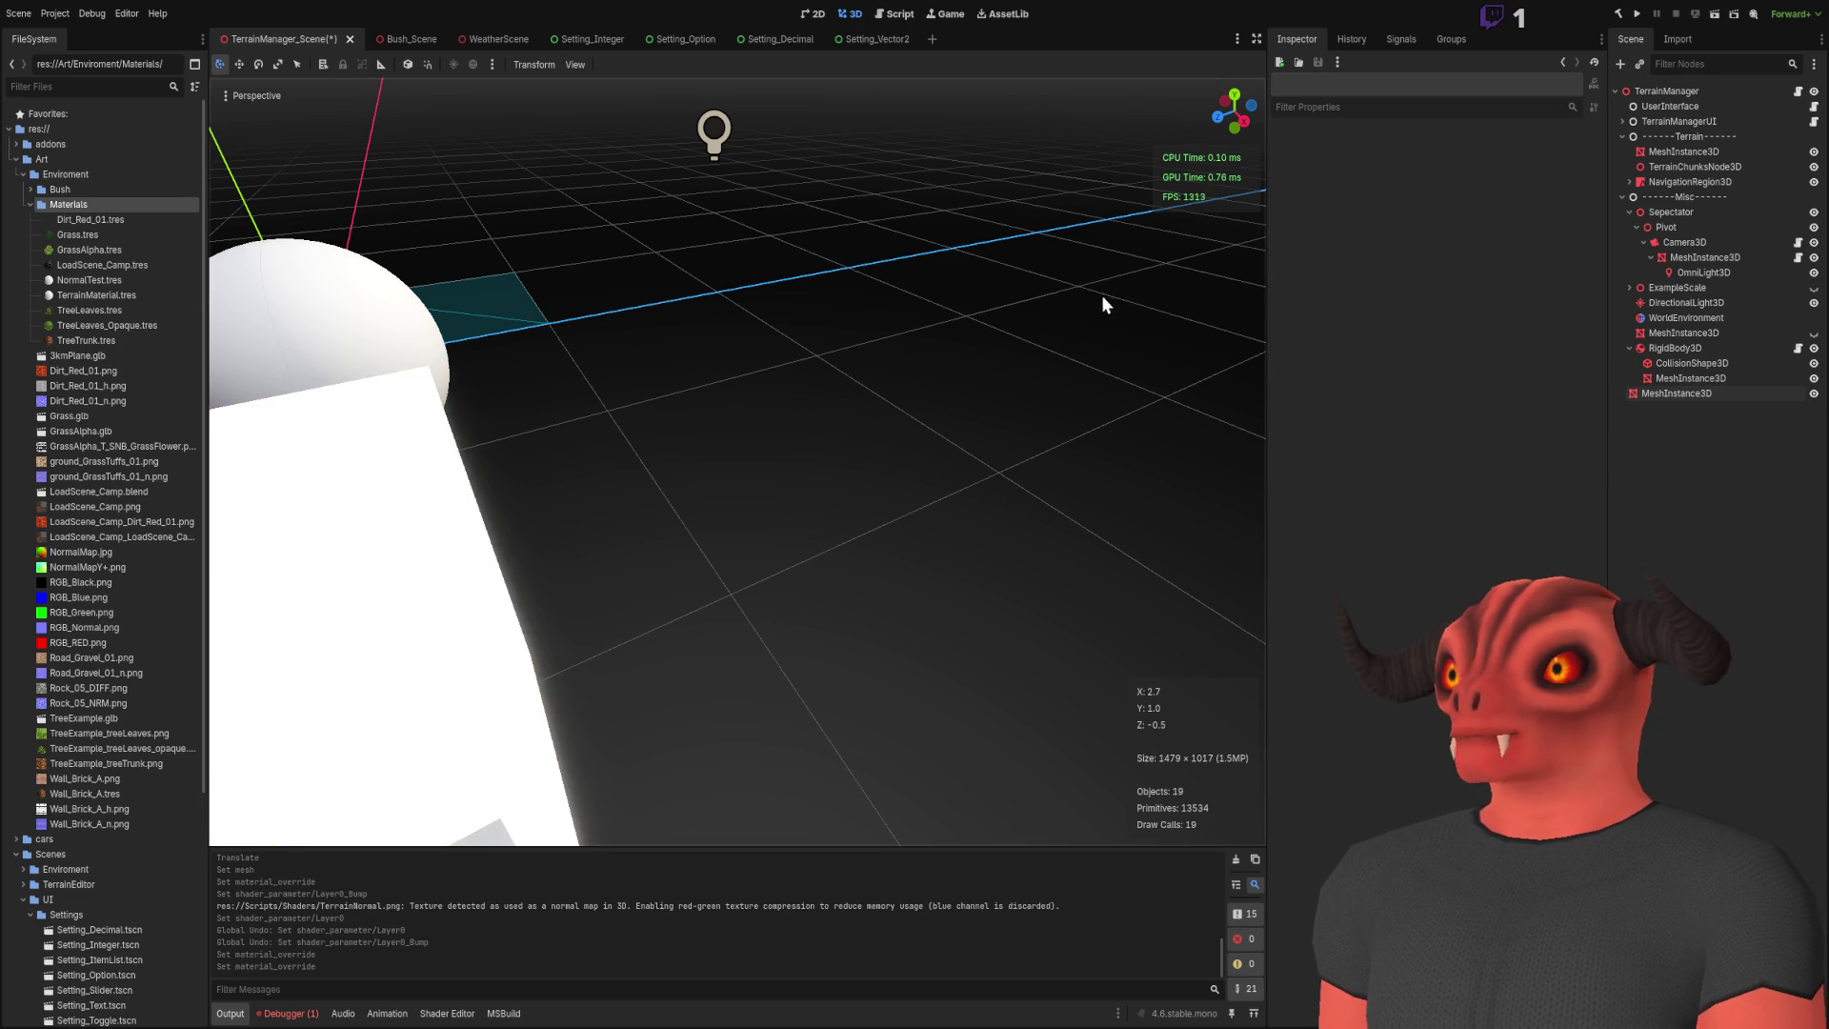
left_click(1741, 391)
left_click(1524, 288)
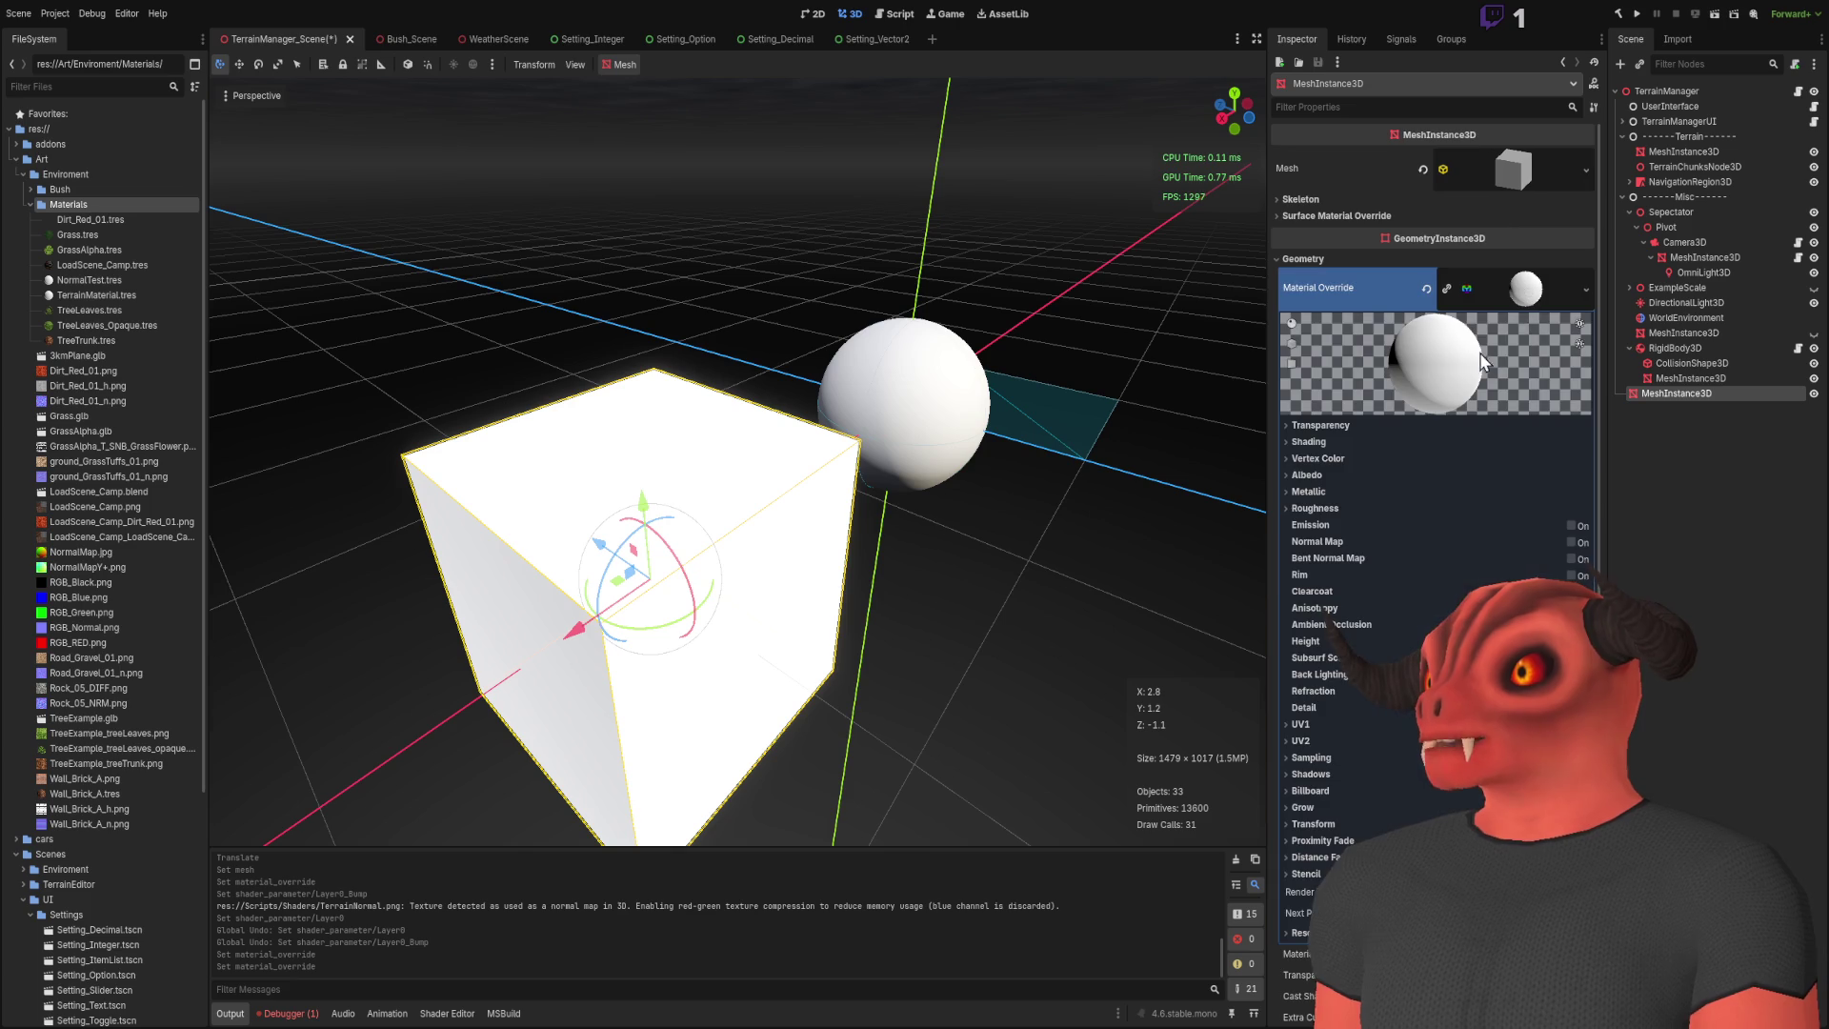
Step: Set the material's Albedo Color to pink, discarding a trial gravel albedo texture, and enable Normal Map
left_click(1313, 476)
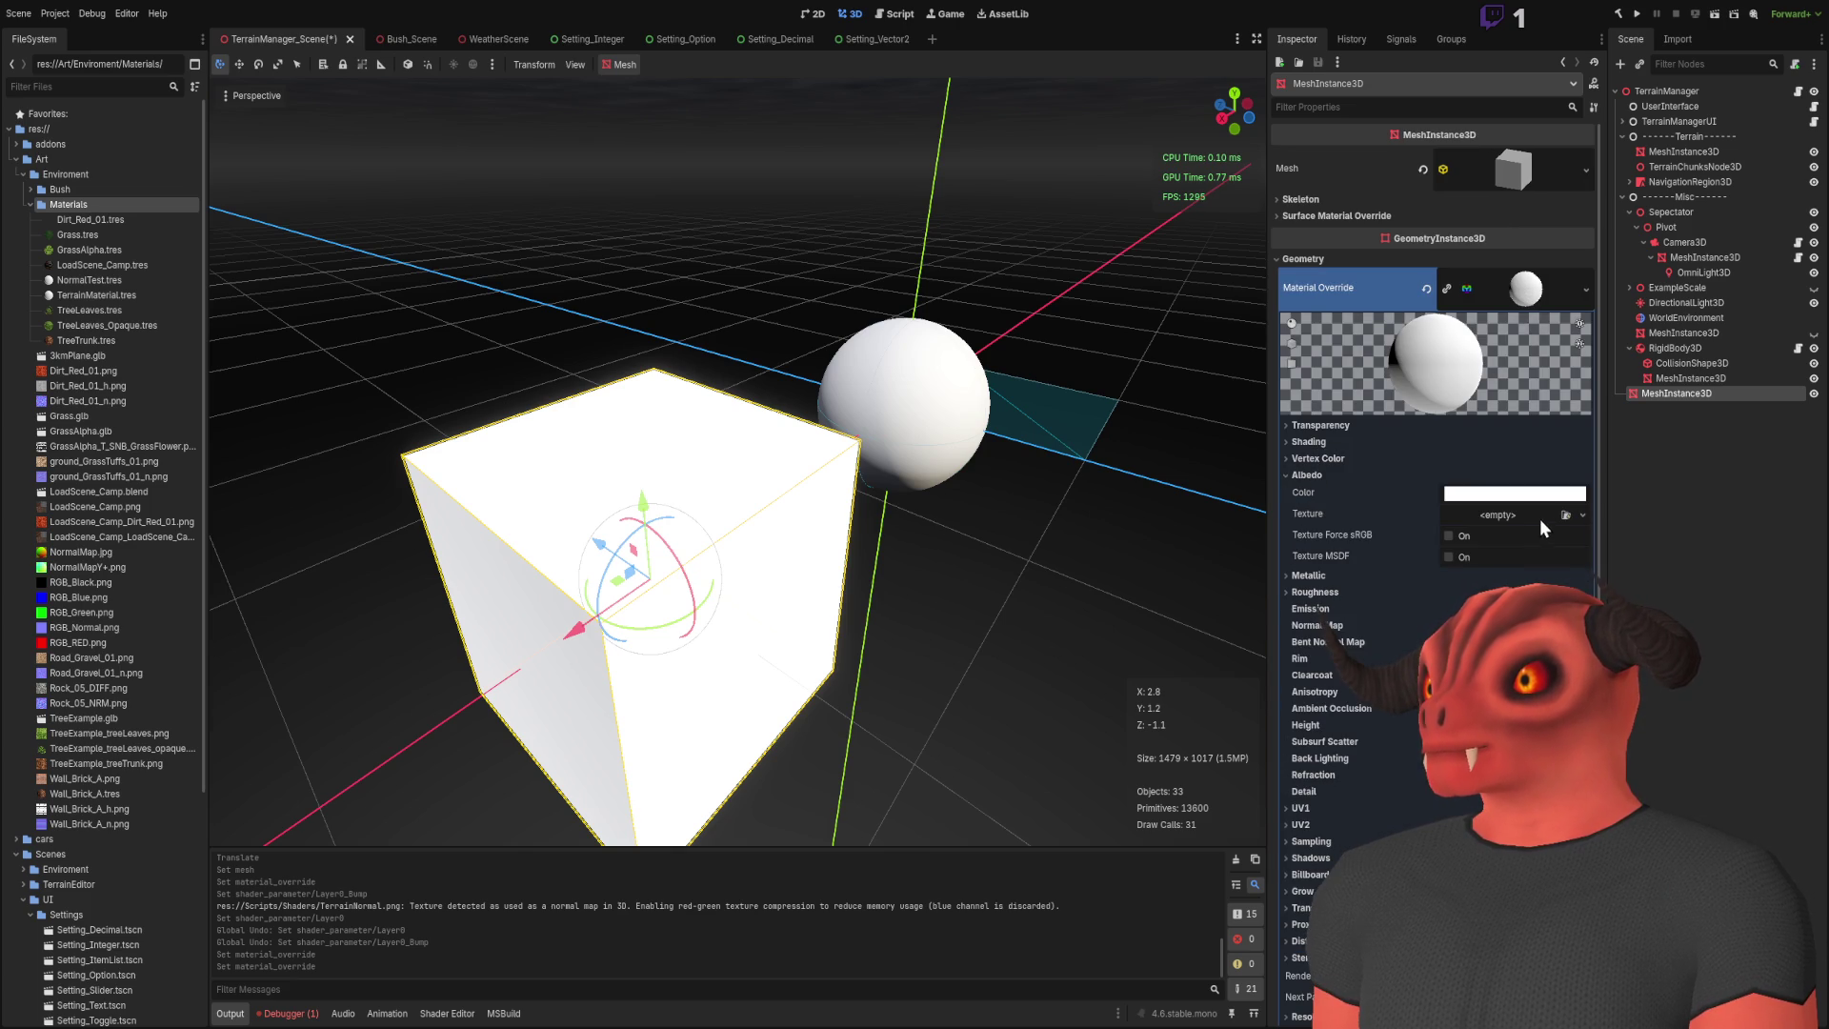
left_click(1565, 514)
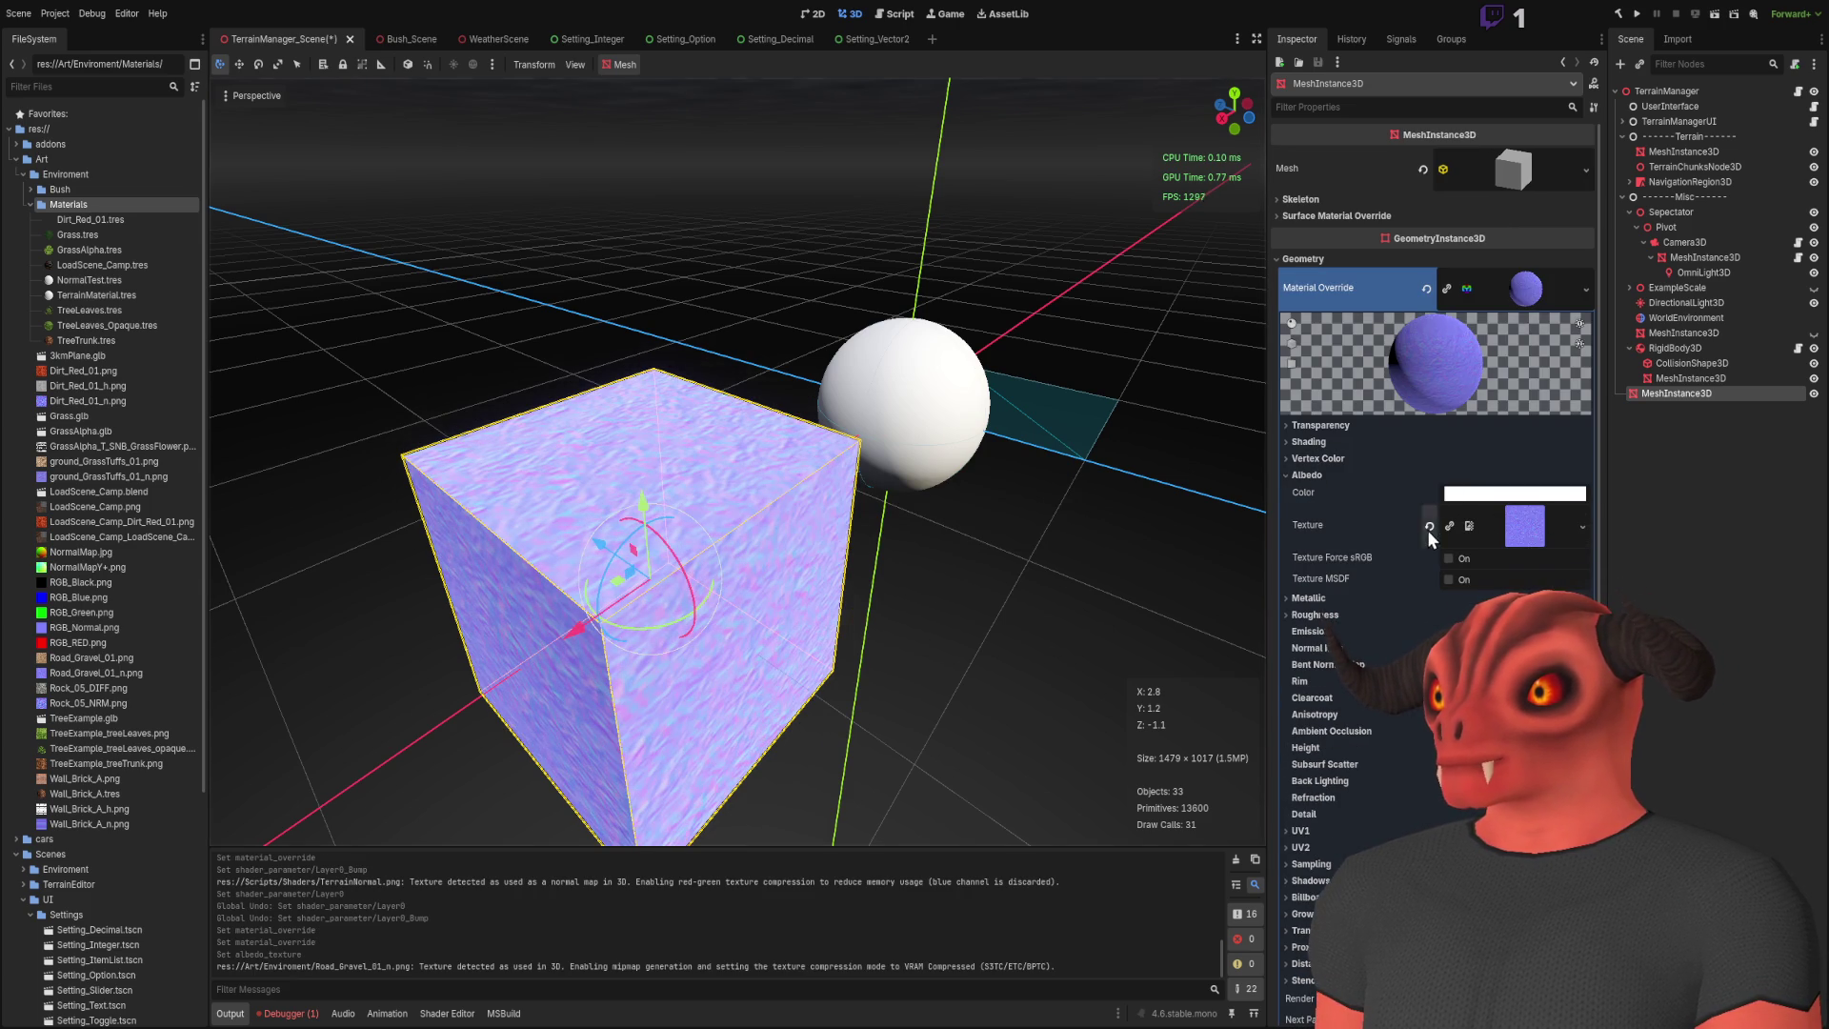
left_click(1429, 527)
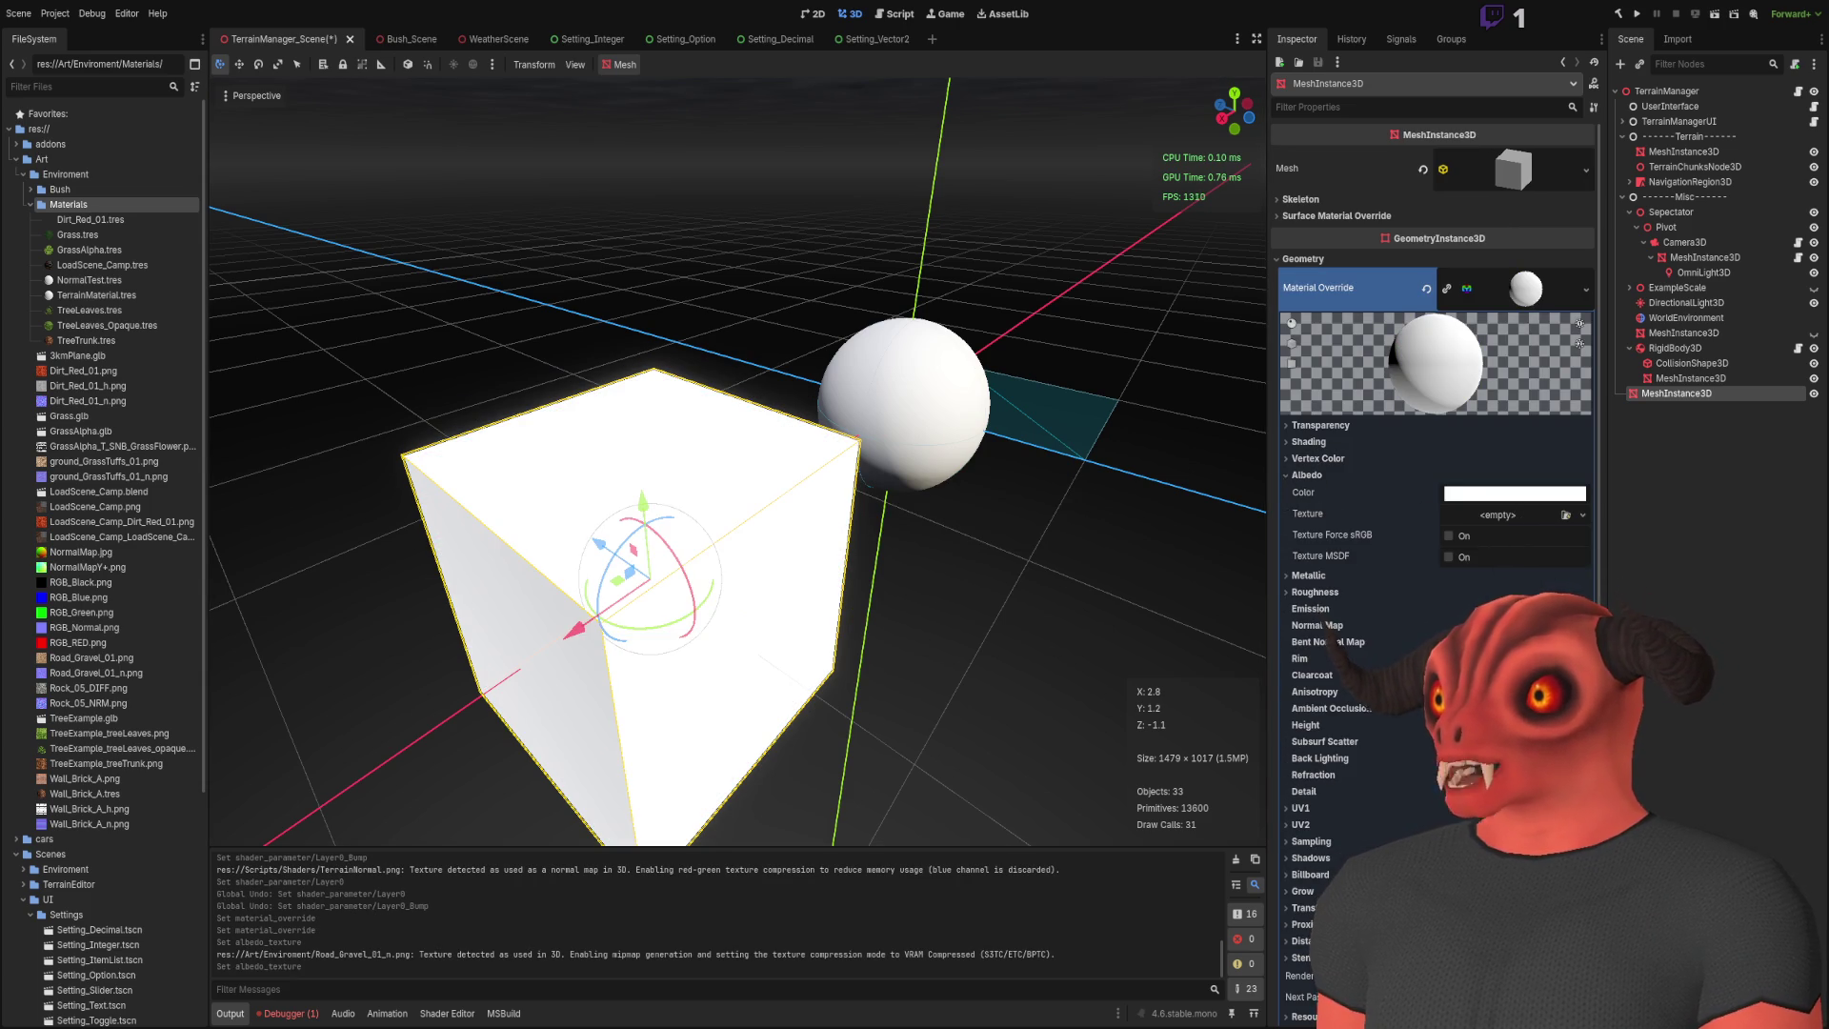
key("ctrl+v")
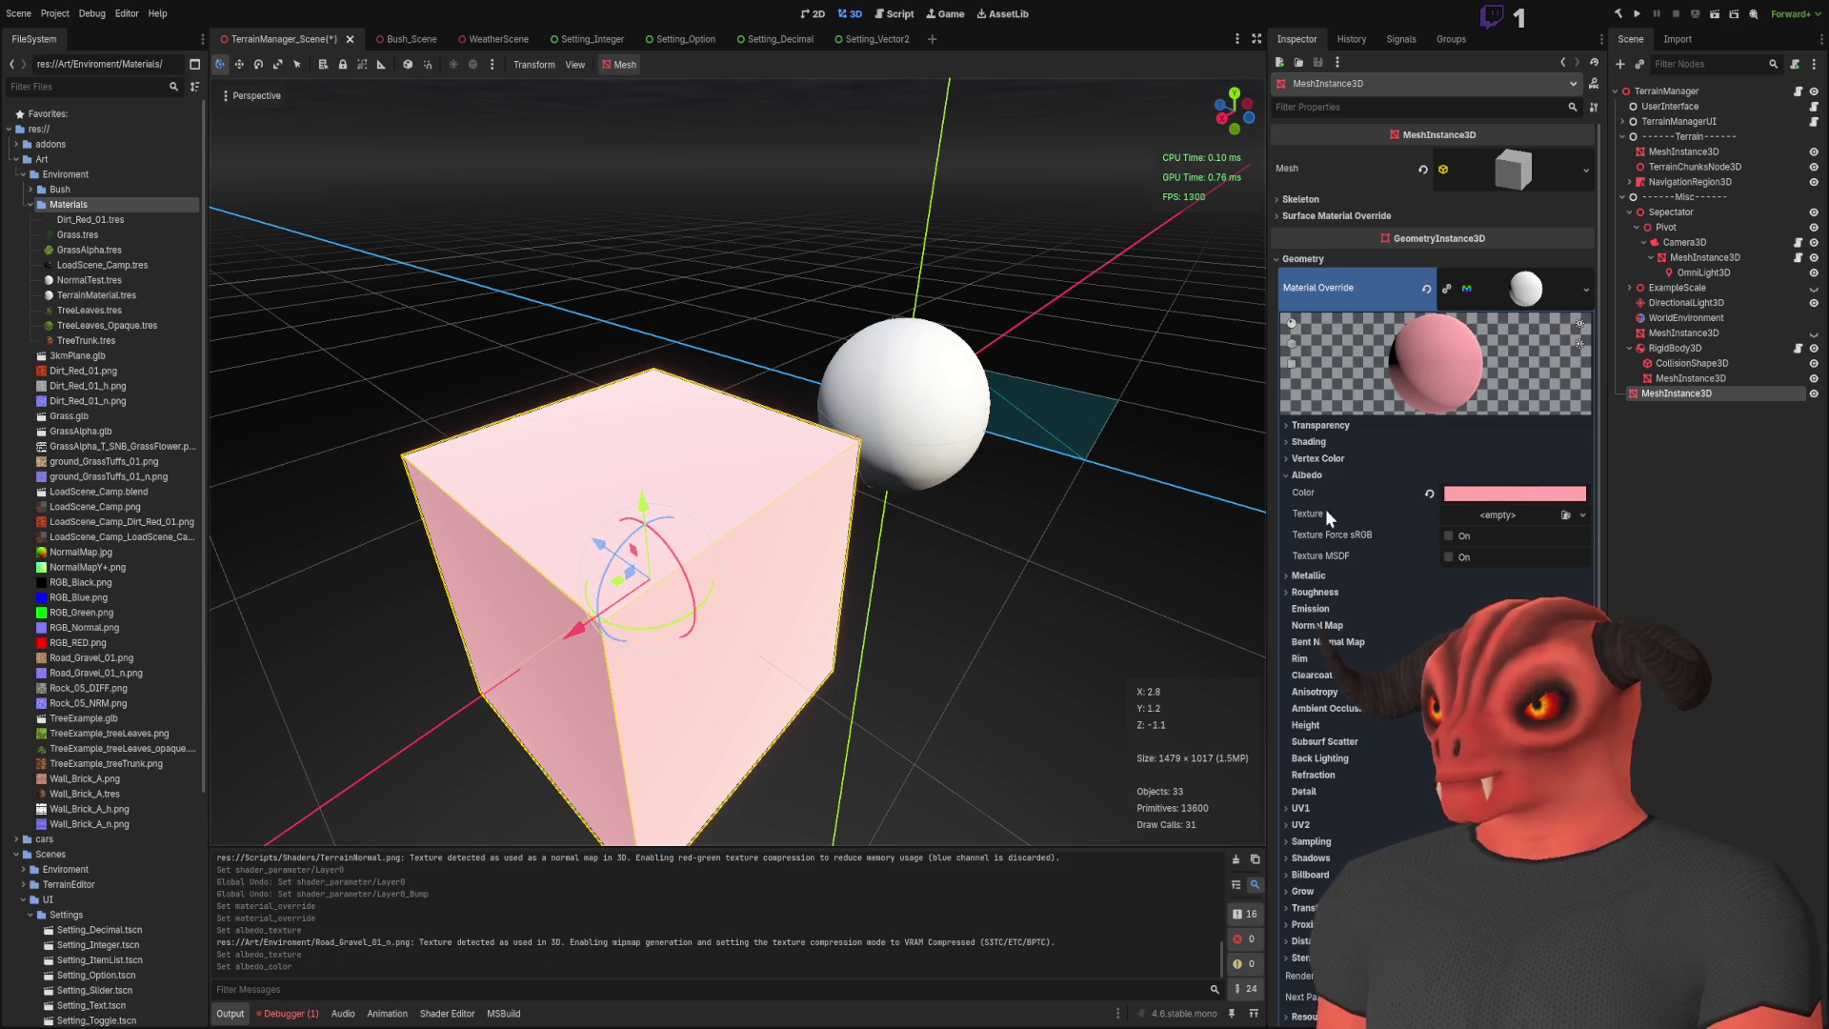
key("ctrl+v")
left_click_drag(1087, 550, 942, 533)
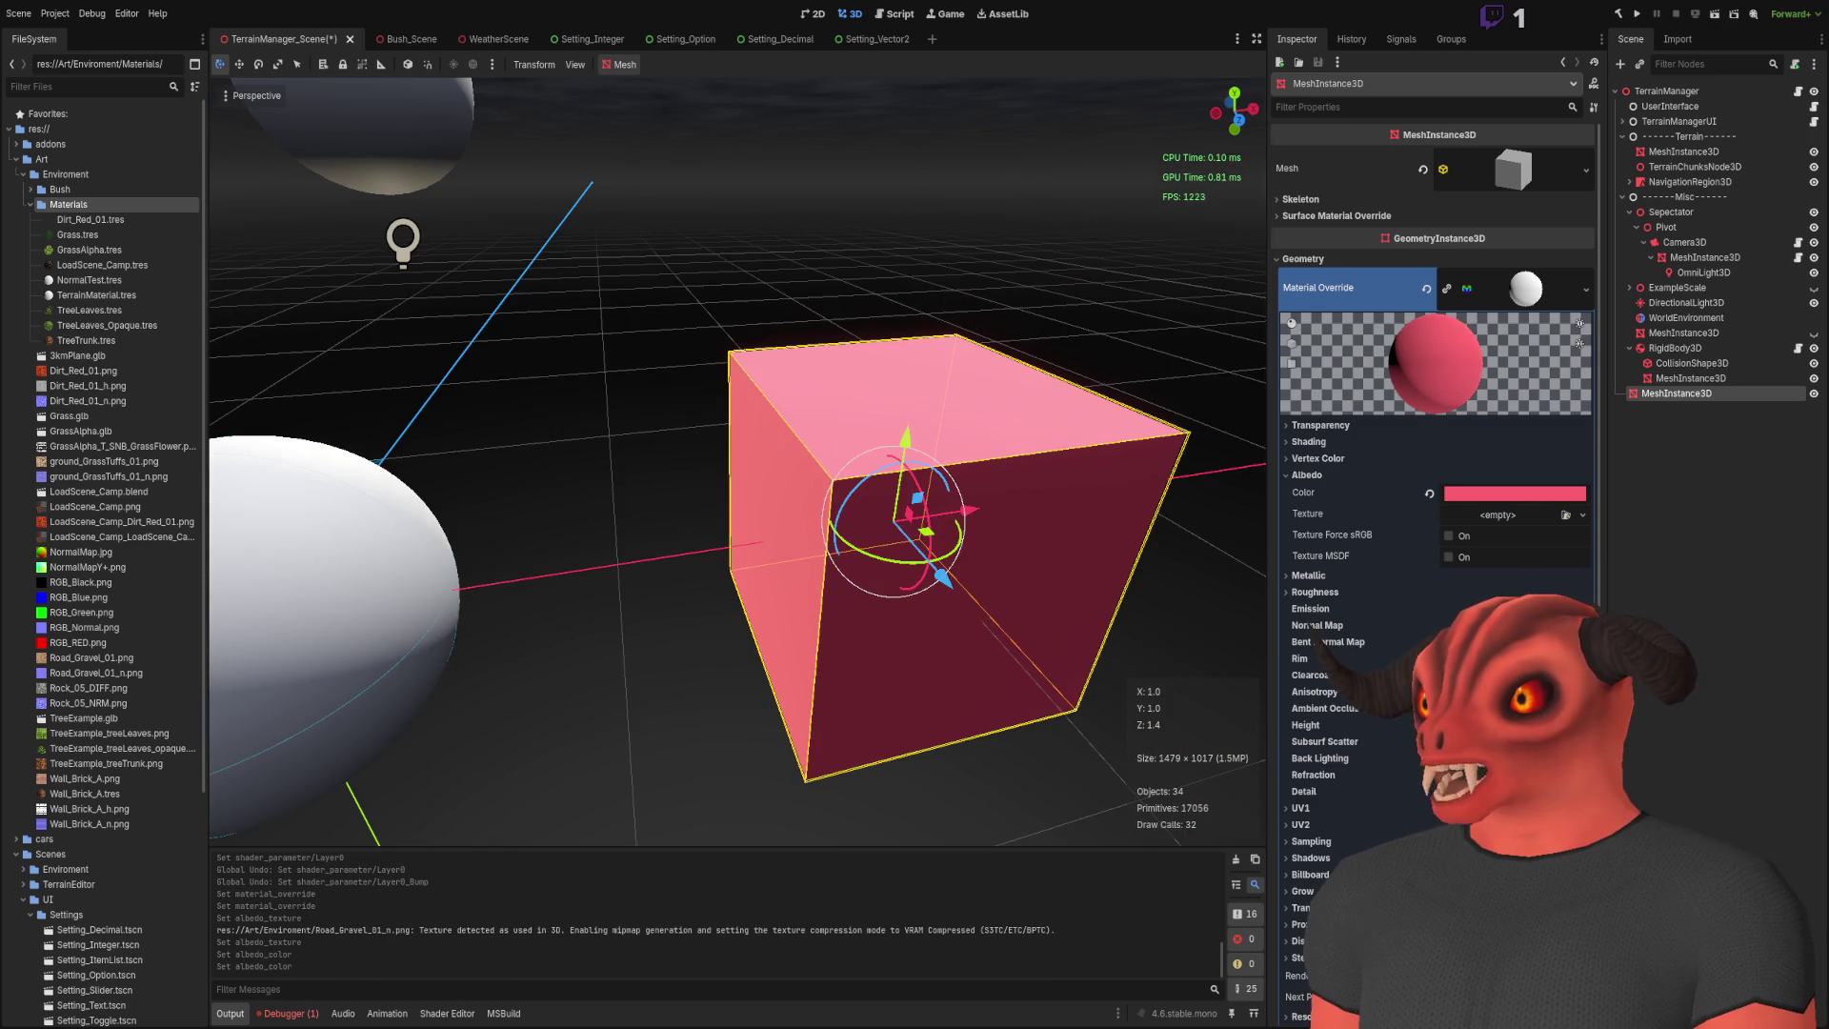
left_click(1310, 626)
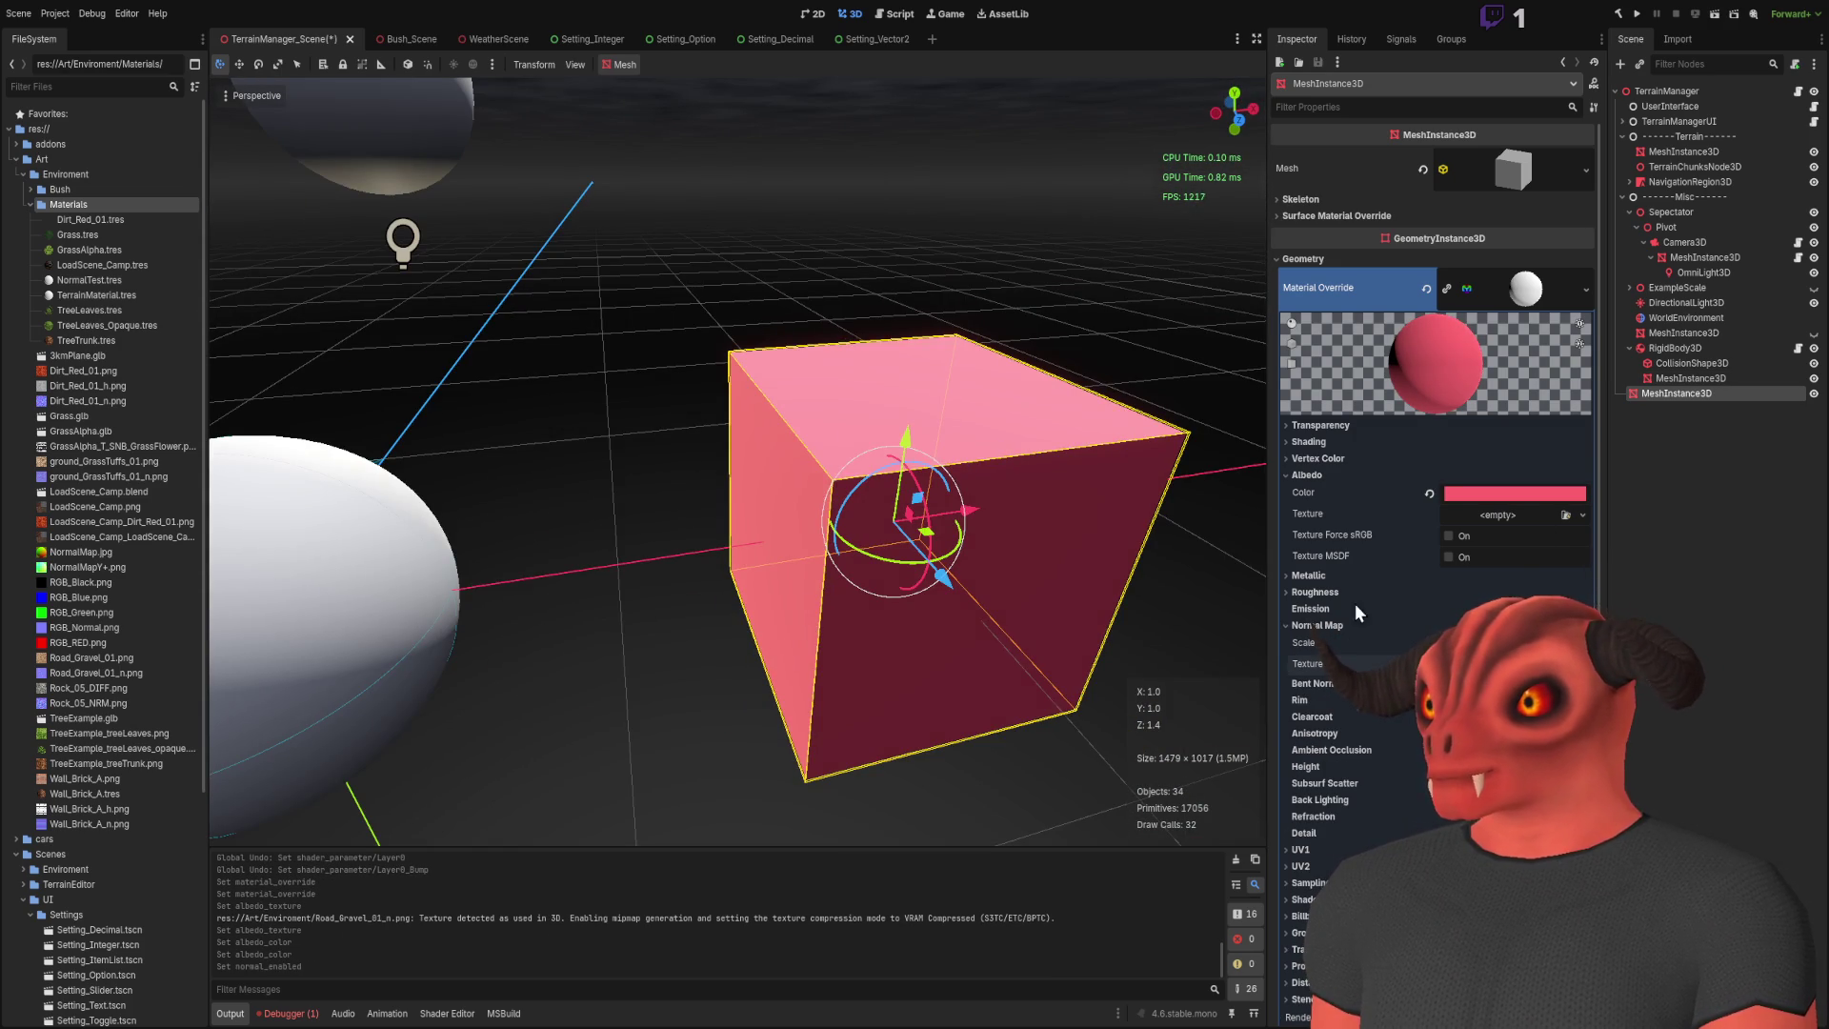
Step: Set the normal map Scale to 7.6 and assign the normal texture
left_click_drag(850, 368, 791, 400)
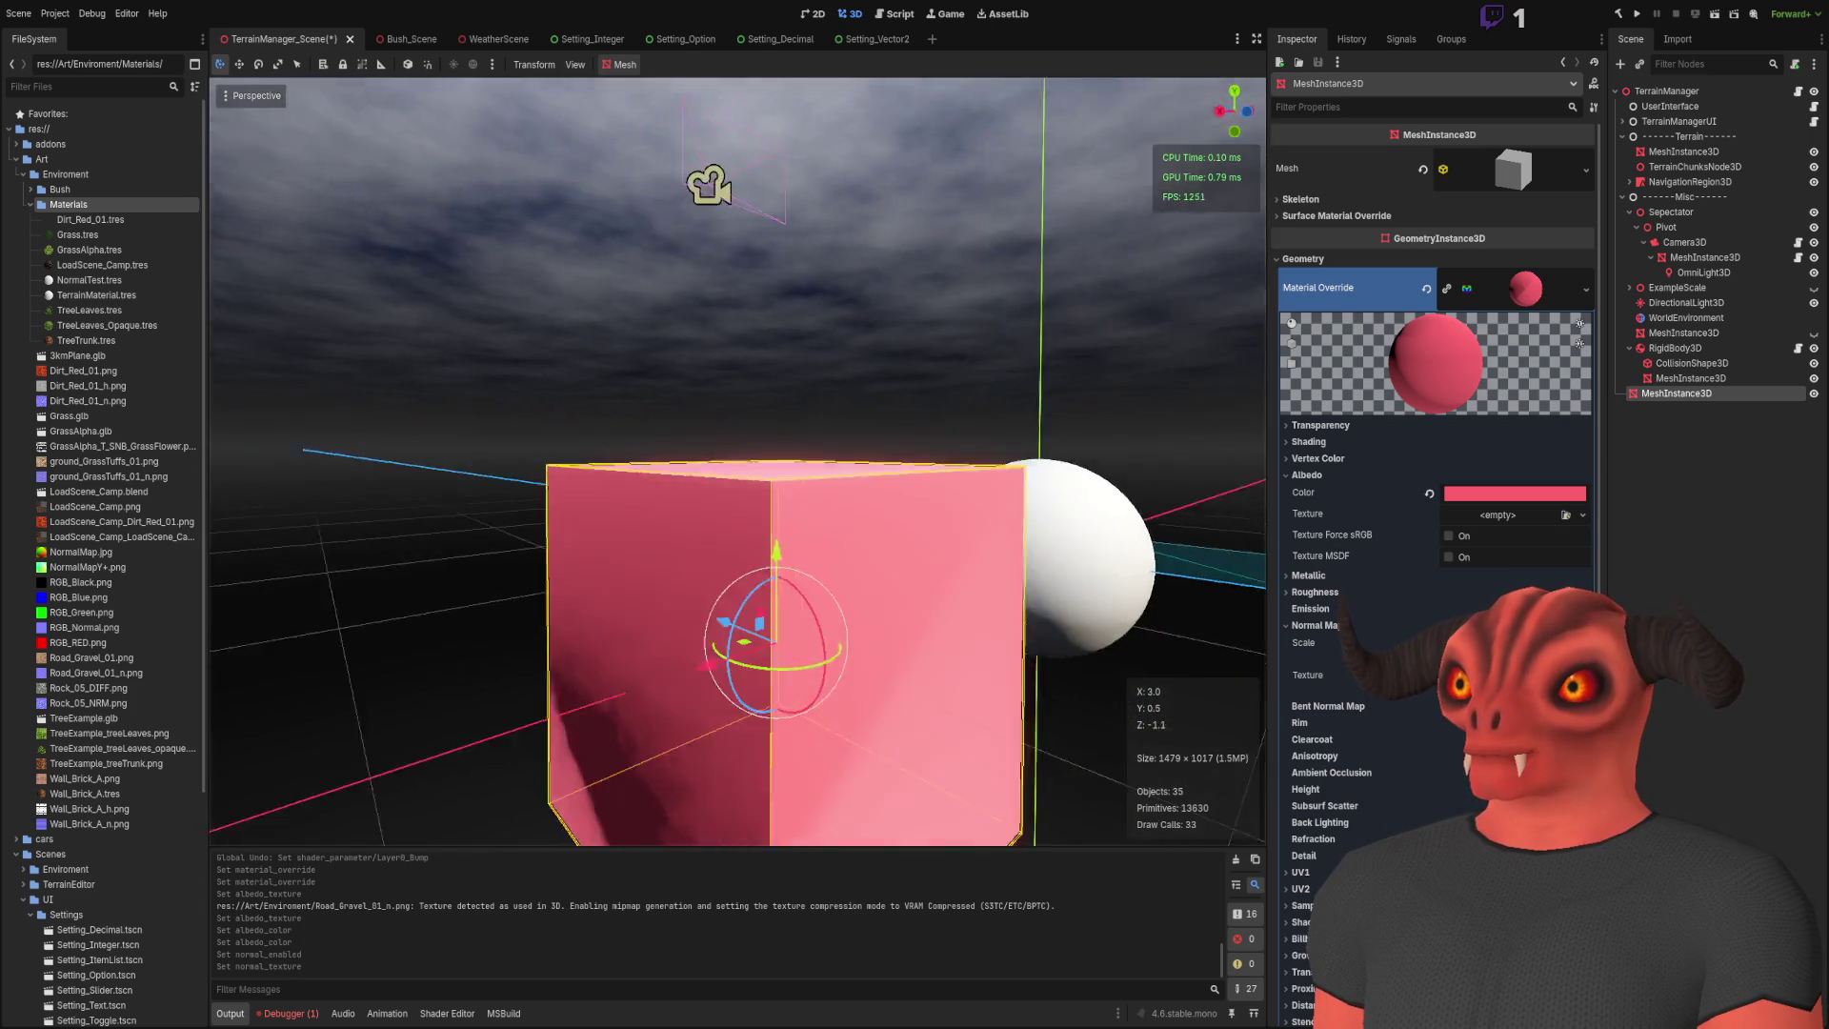
left_click_drag(1515, 642, 1515, 642)
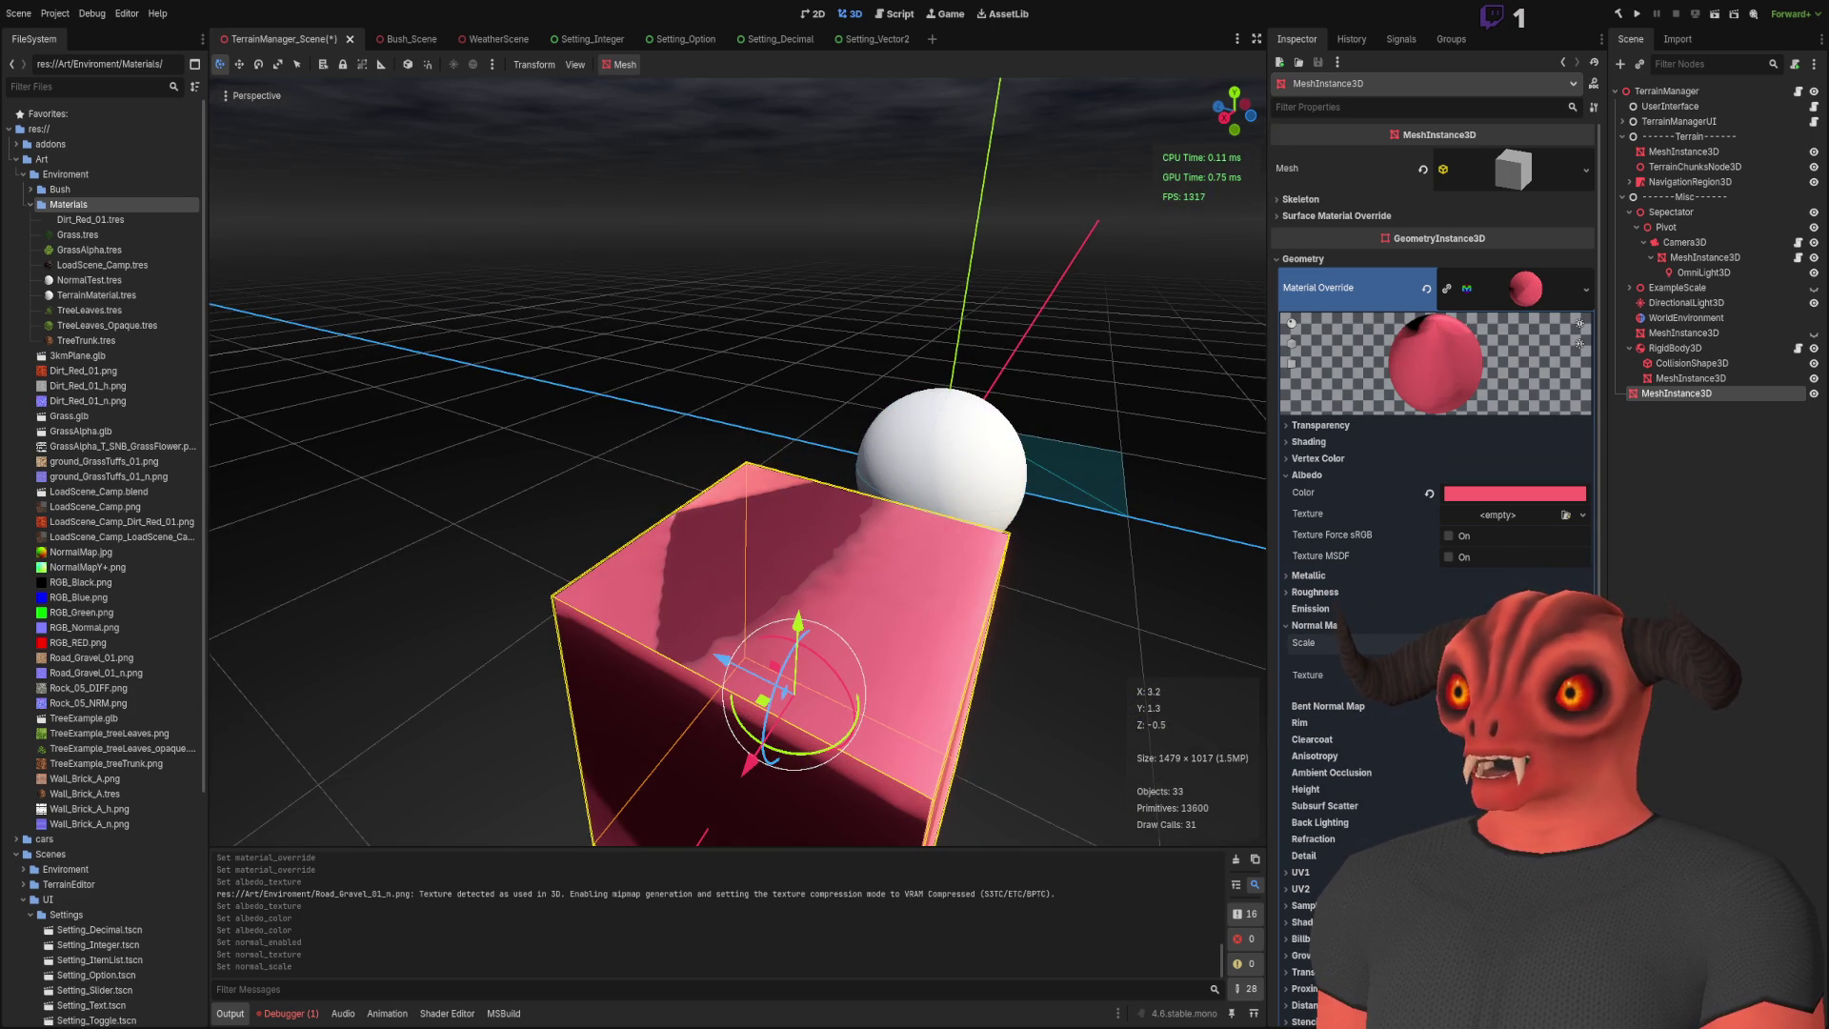
left_click(102, 264)
left_click_drag(666, 413, 705, 429)
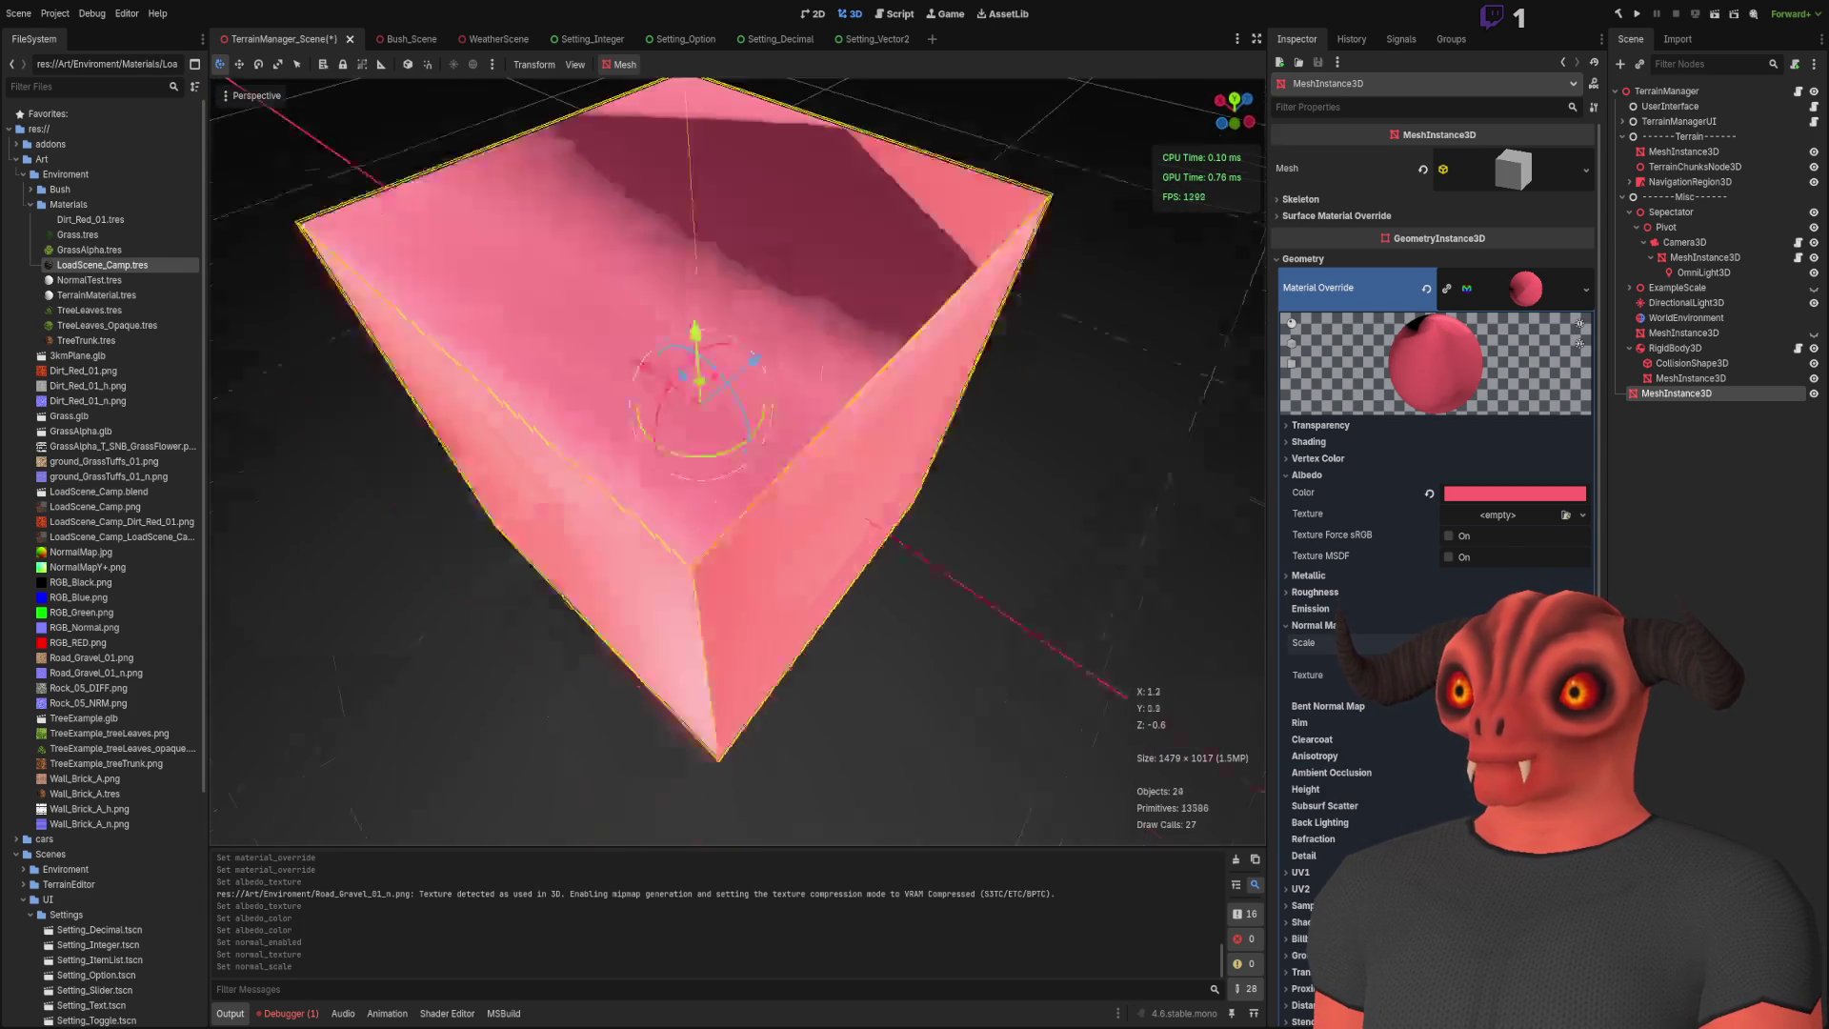
Step: Replace the cube's BoxMesh with a 1×1 plane mesh facing Z
left_click(1524, 181)
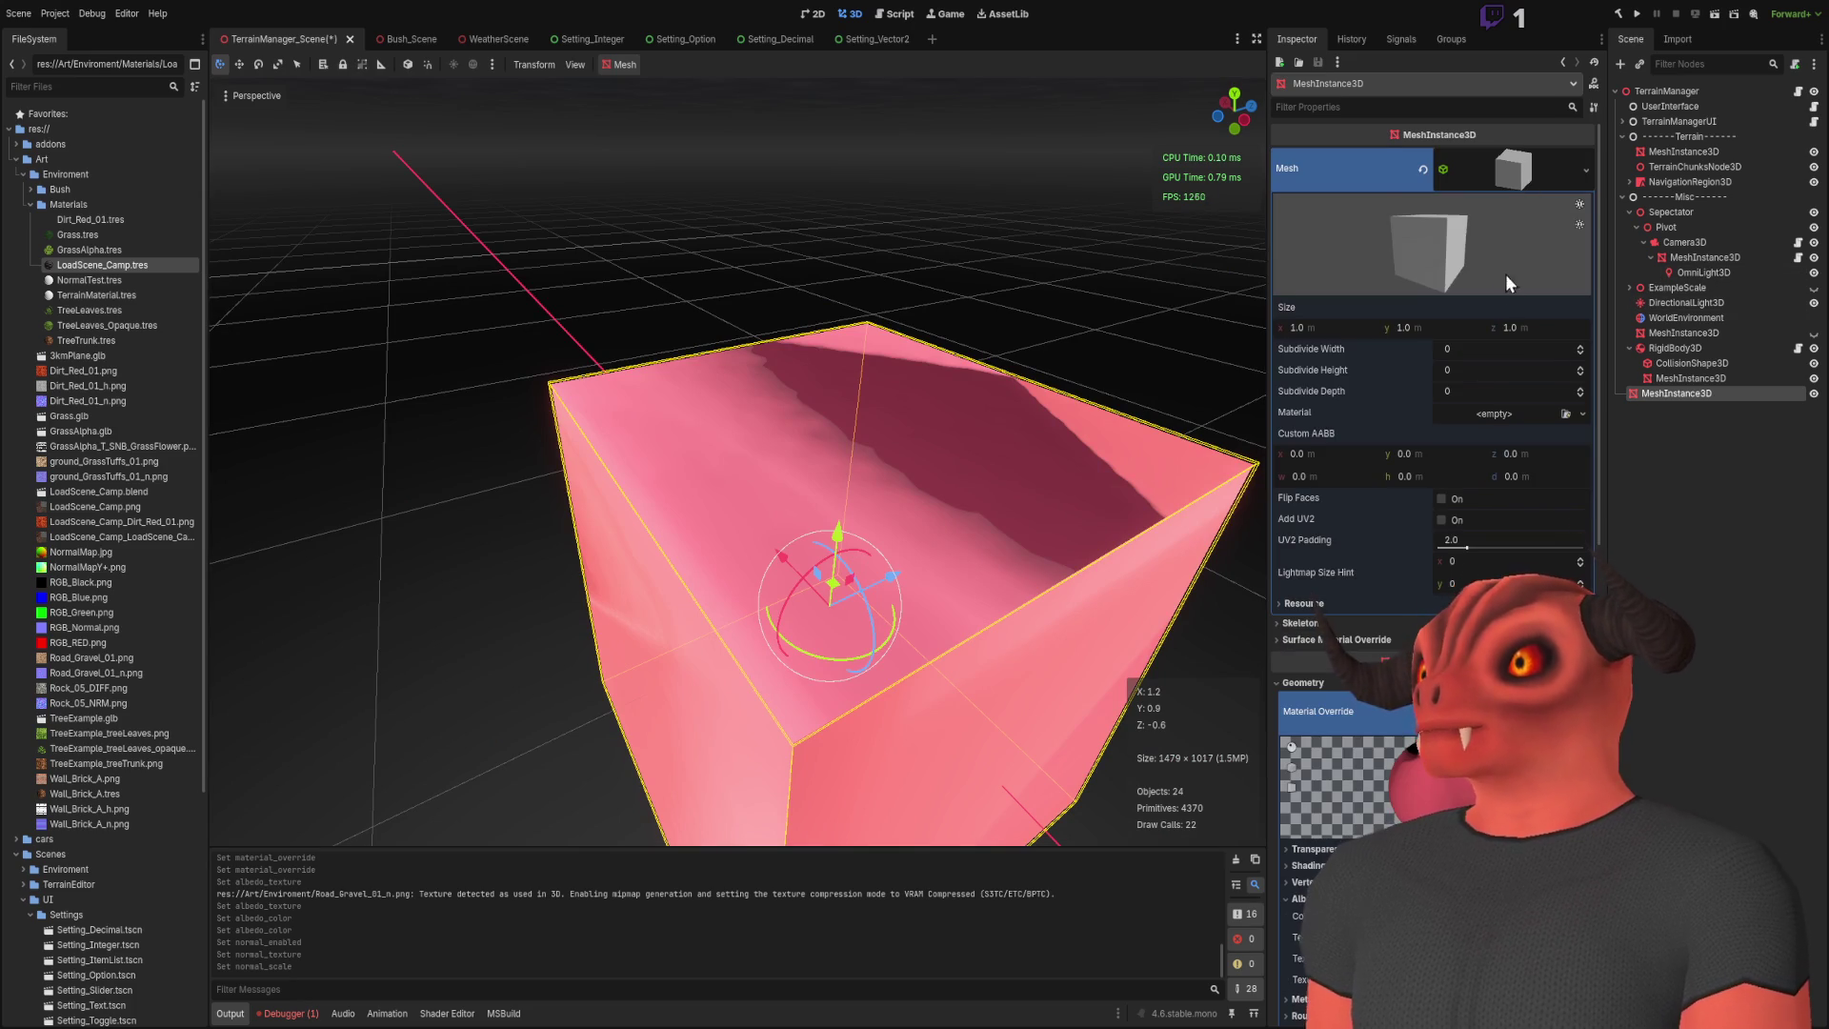
left_click(1425, 170)
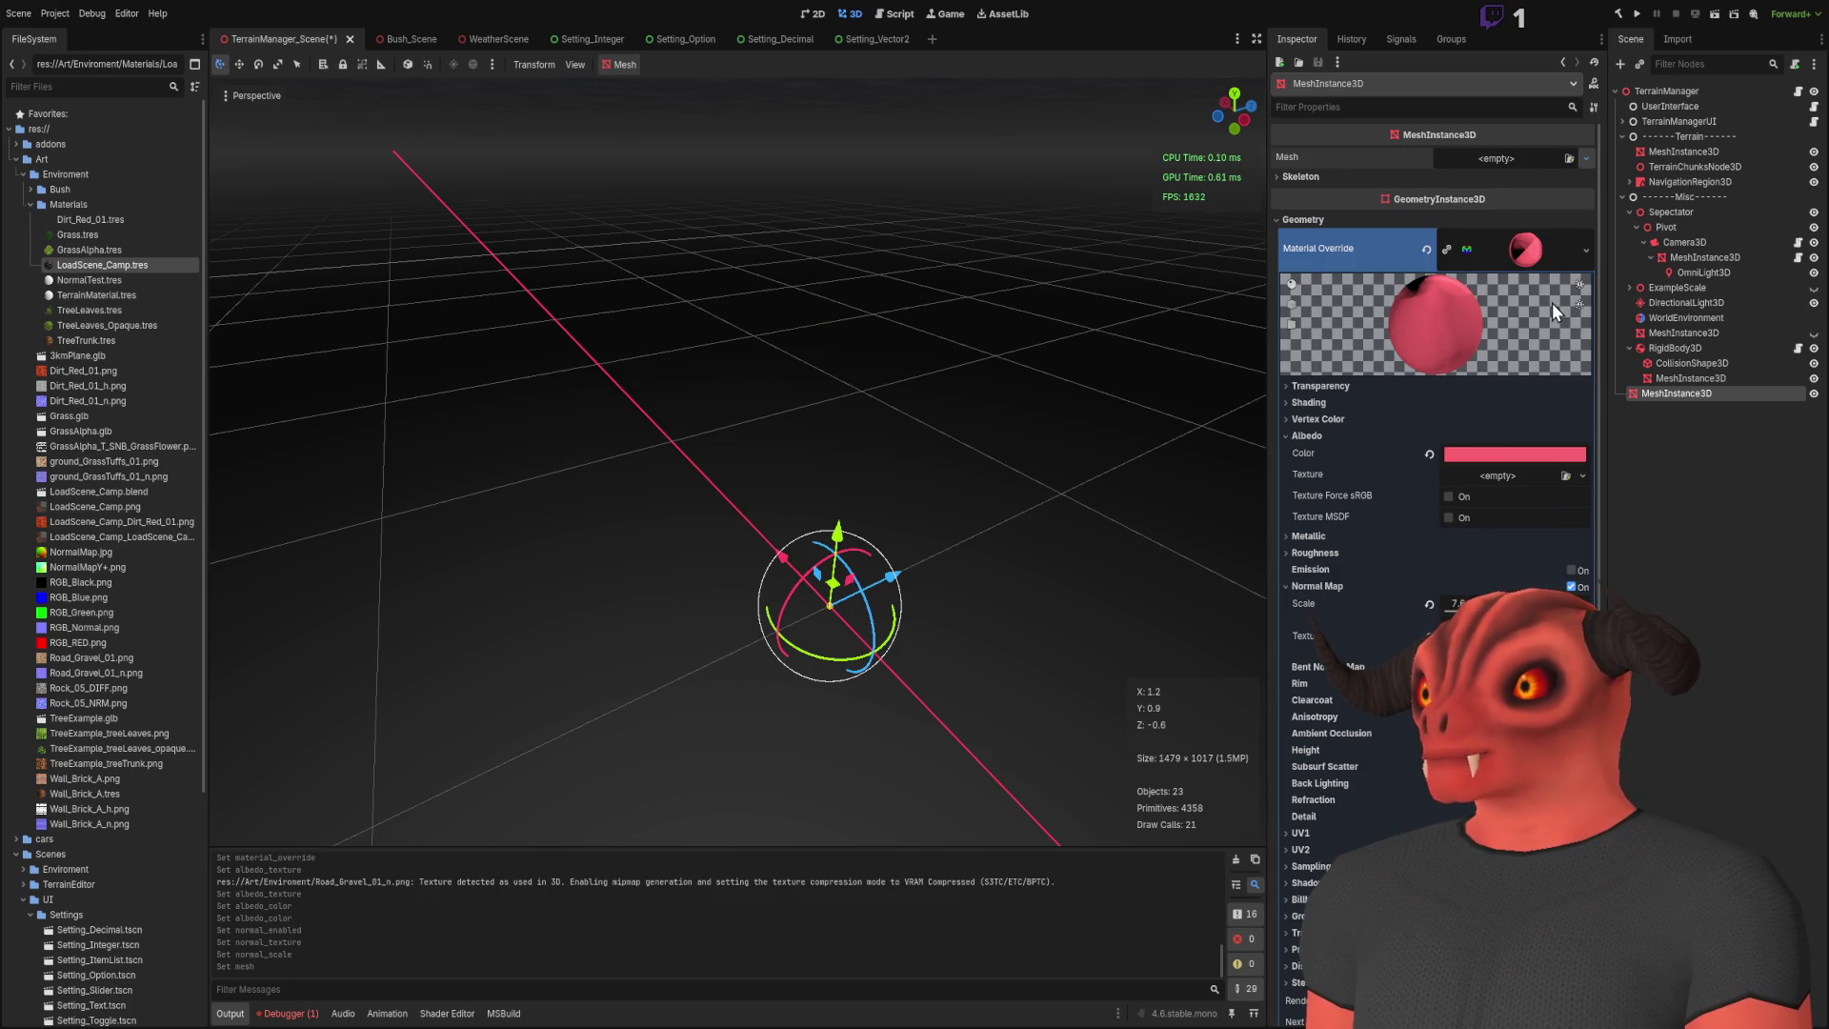
key("ctrl+z")
left_click_drag(1144, 412, 886, 428)
scroll(814, 471, "up", 2)
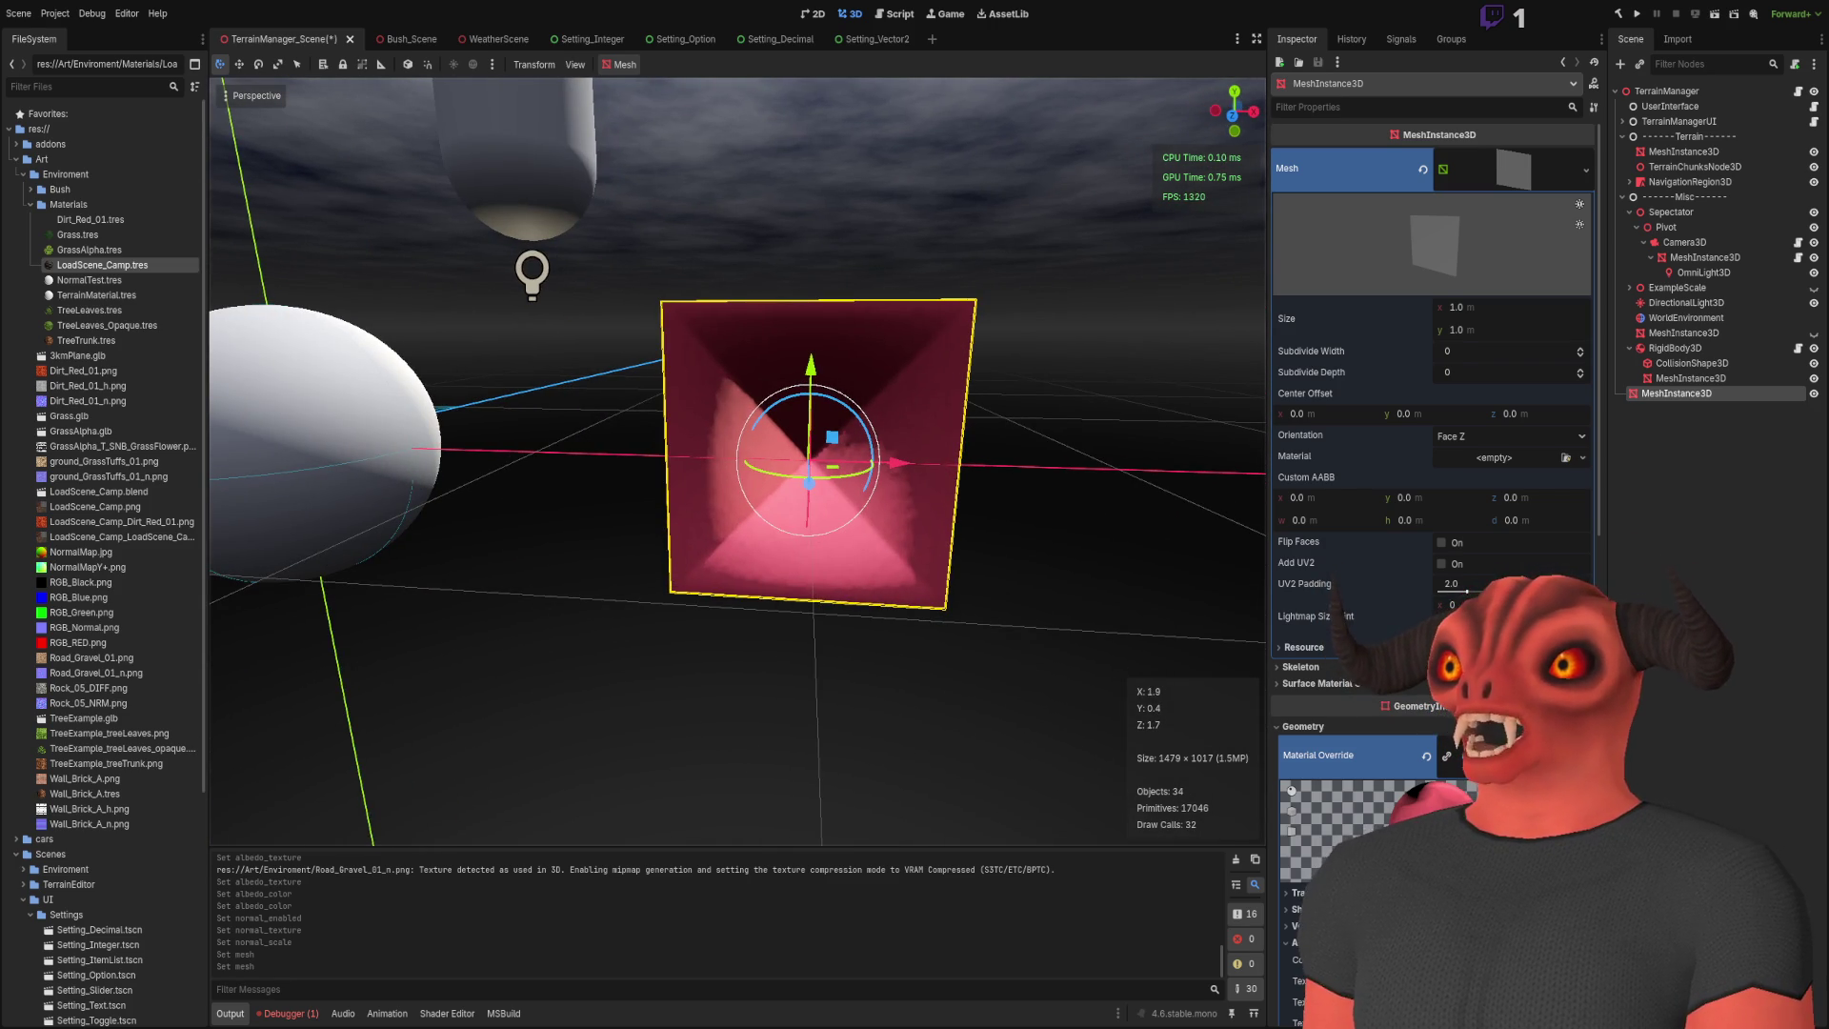
scroll(1436, 564, "down", 6)
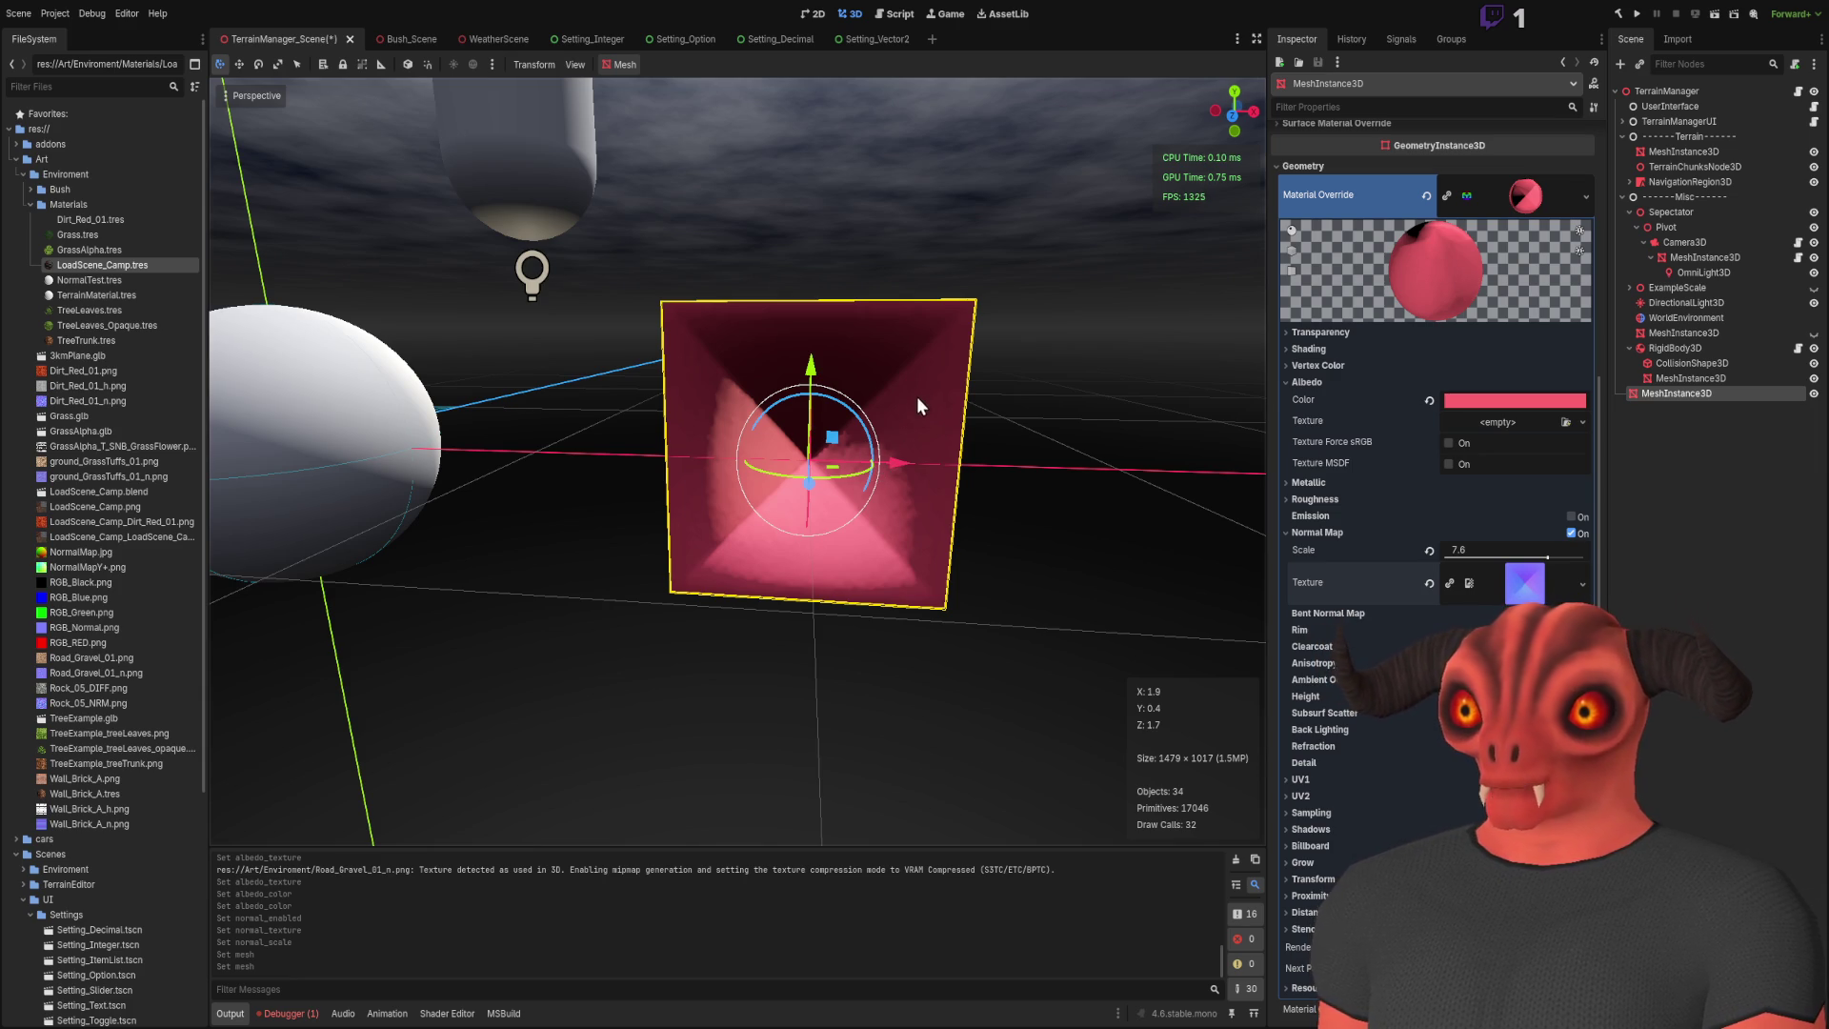
Step: Tilt the pink quad about 75 degrees to lie nearly flat and slide it up and to the left
left_click_drag(816, 420, 1273, 463)
scroll(1324, 734, "down", 5)
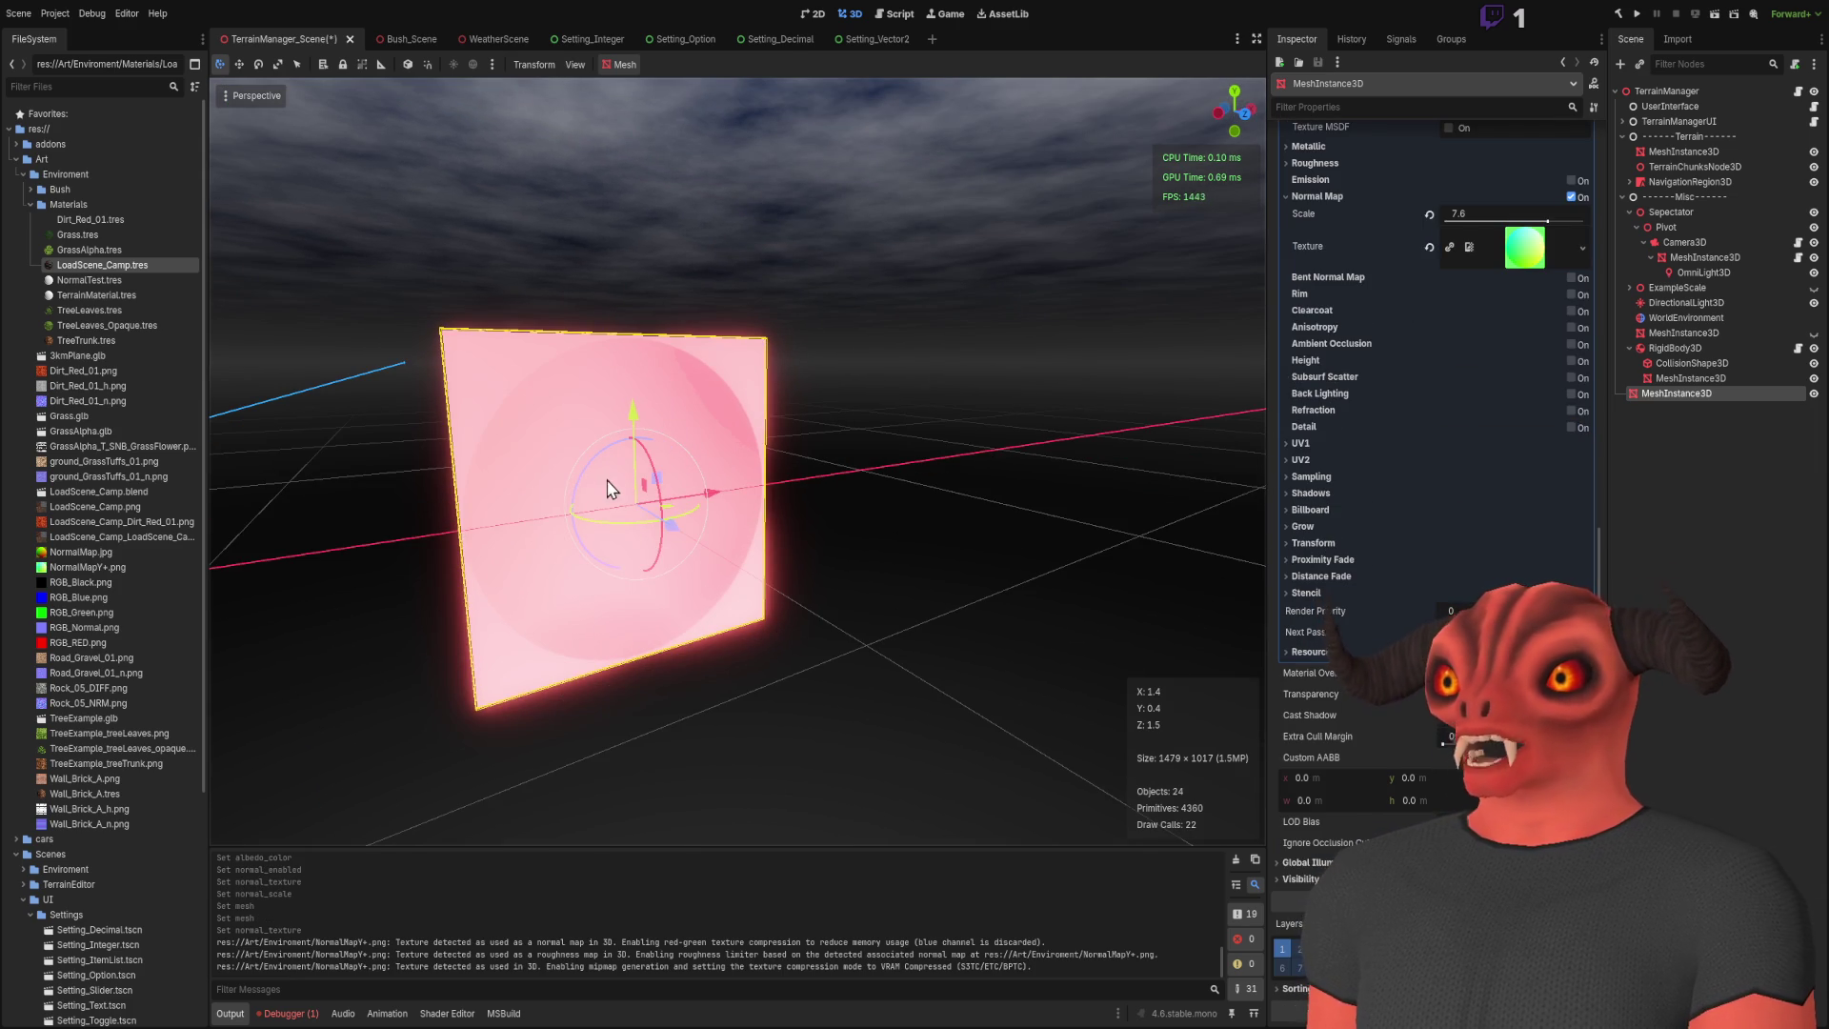
mouse_move(645, 461)
left_mouse_down()
mouse_move(502, 393)
mouse_move(265, 522)
mouse_move(428, 431)
mouse_move(322, 425)
left_mouse_up()
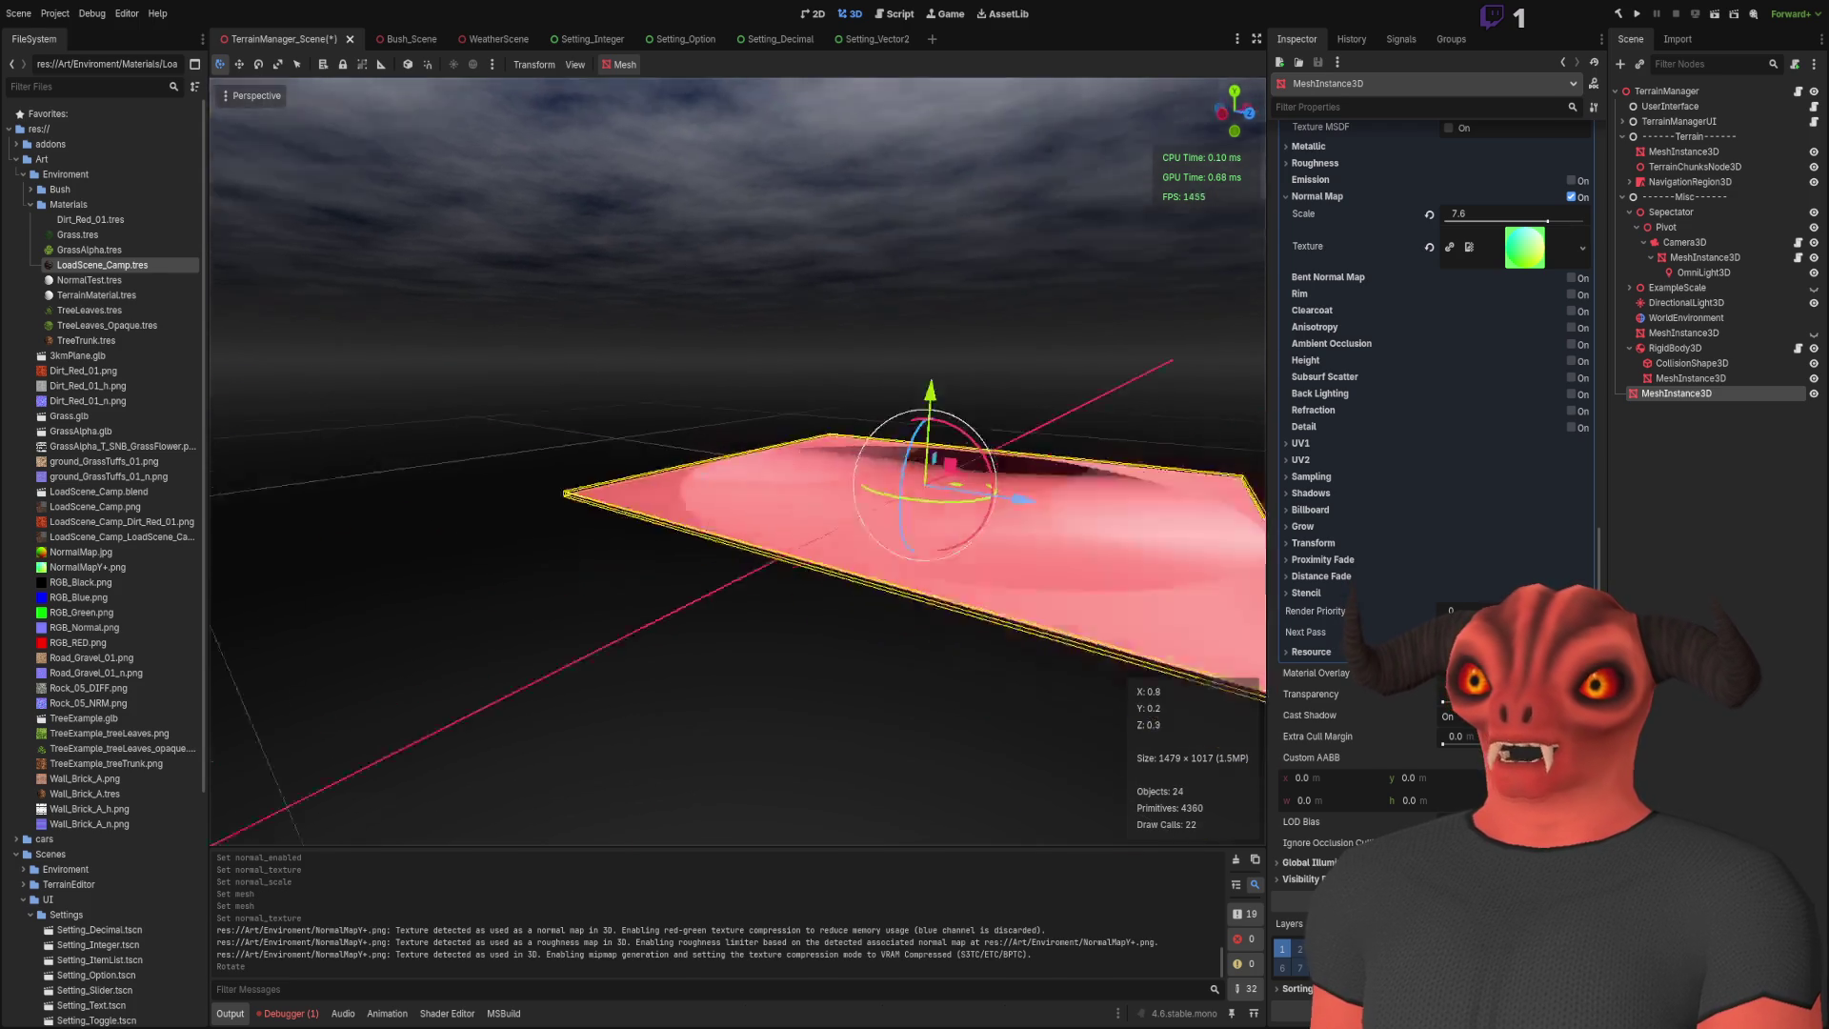
scroll(857, 534, "down", 5)
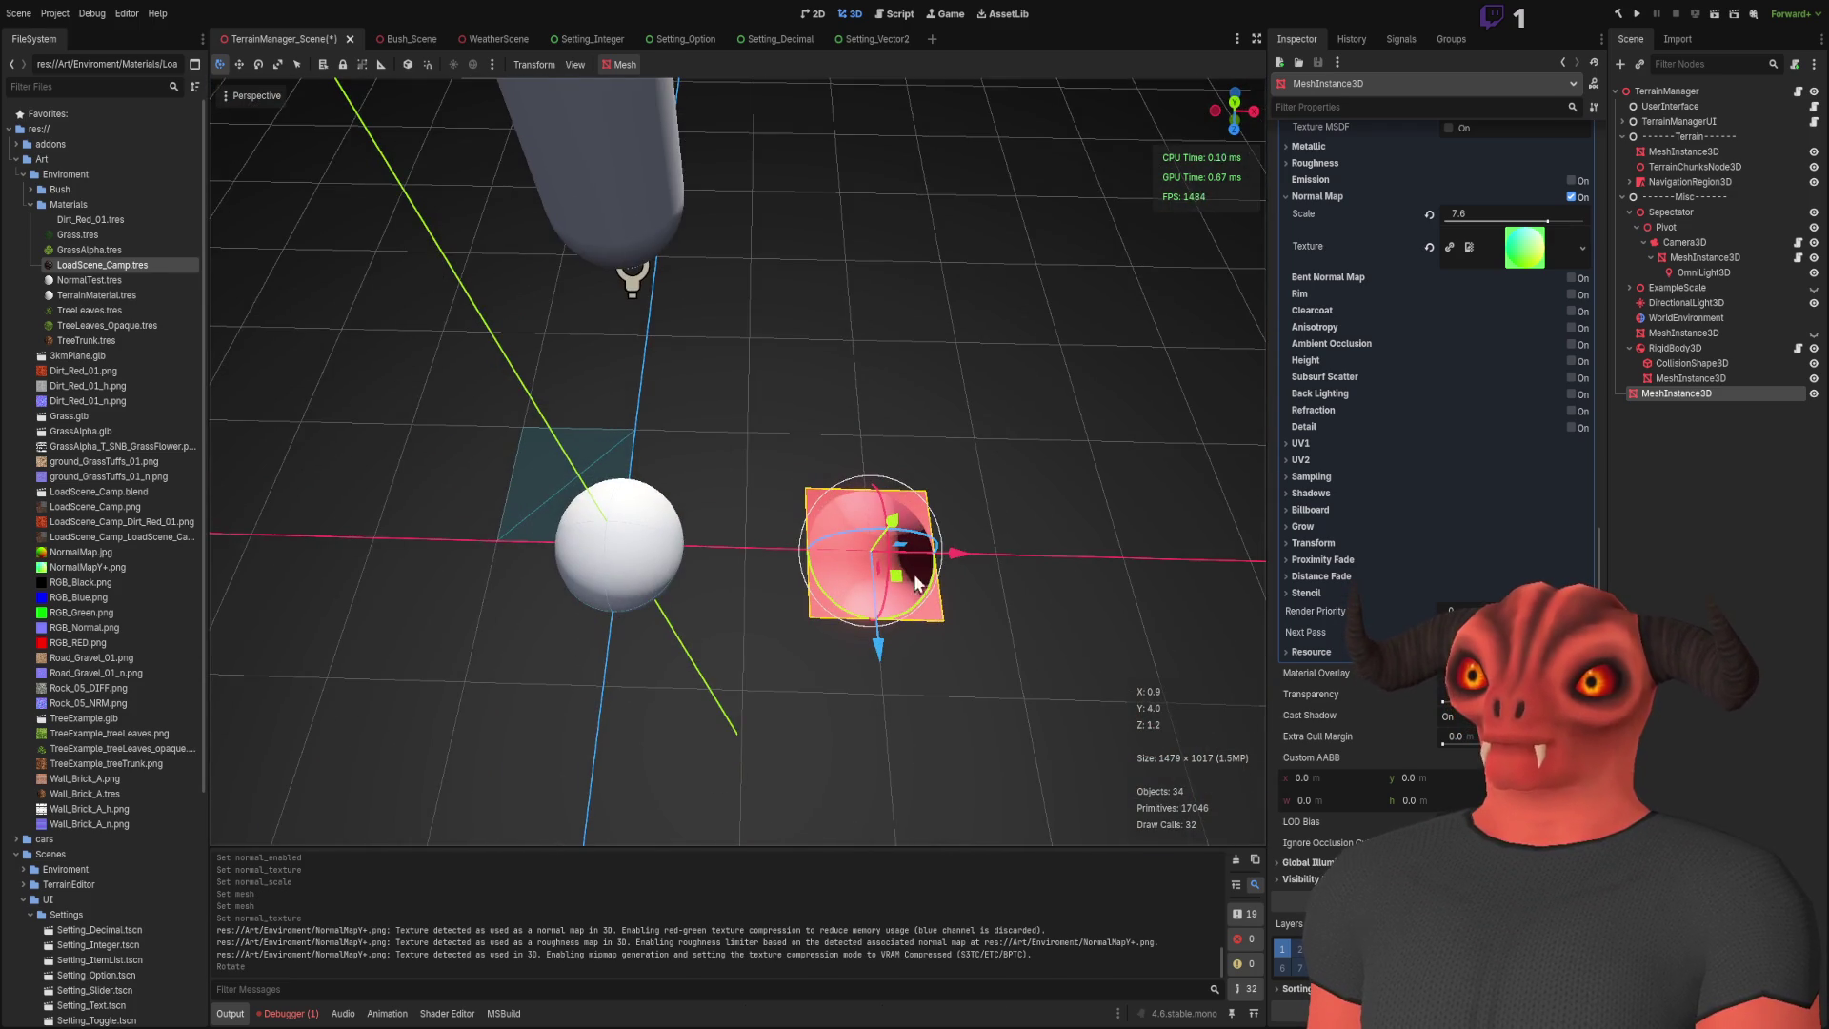
mouse_move(896, 583)
left_mouse_down()
mouse_move(795, 345)
mouse_move(628, 298)
mouse_move(392, 449)
mouse_move(511, 713)
mouse_move(901, 667)
mouse_move(952, 428)
left_mouse_up()
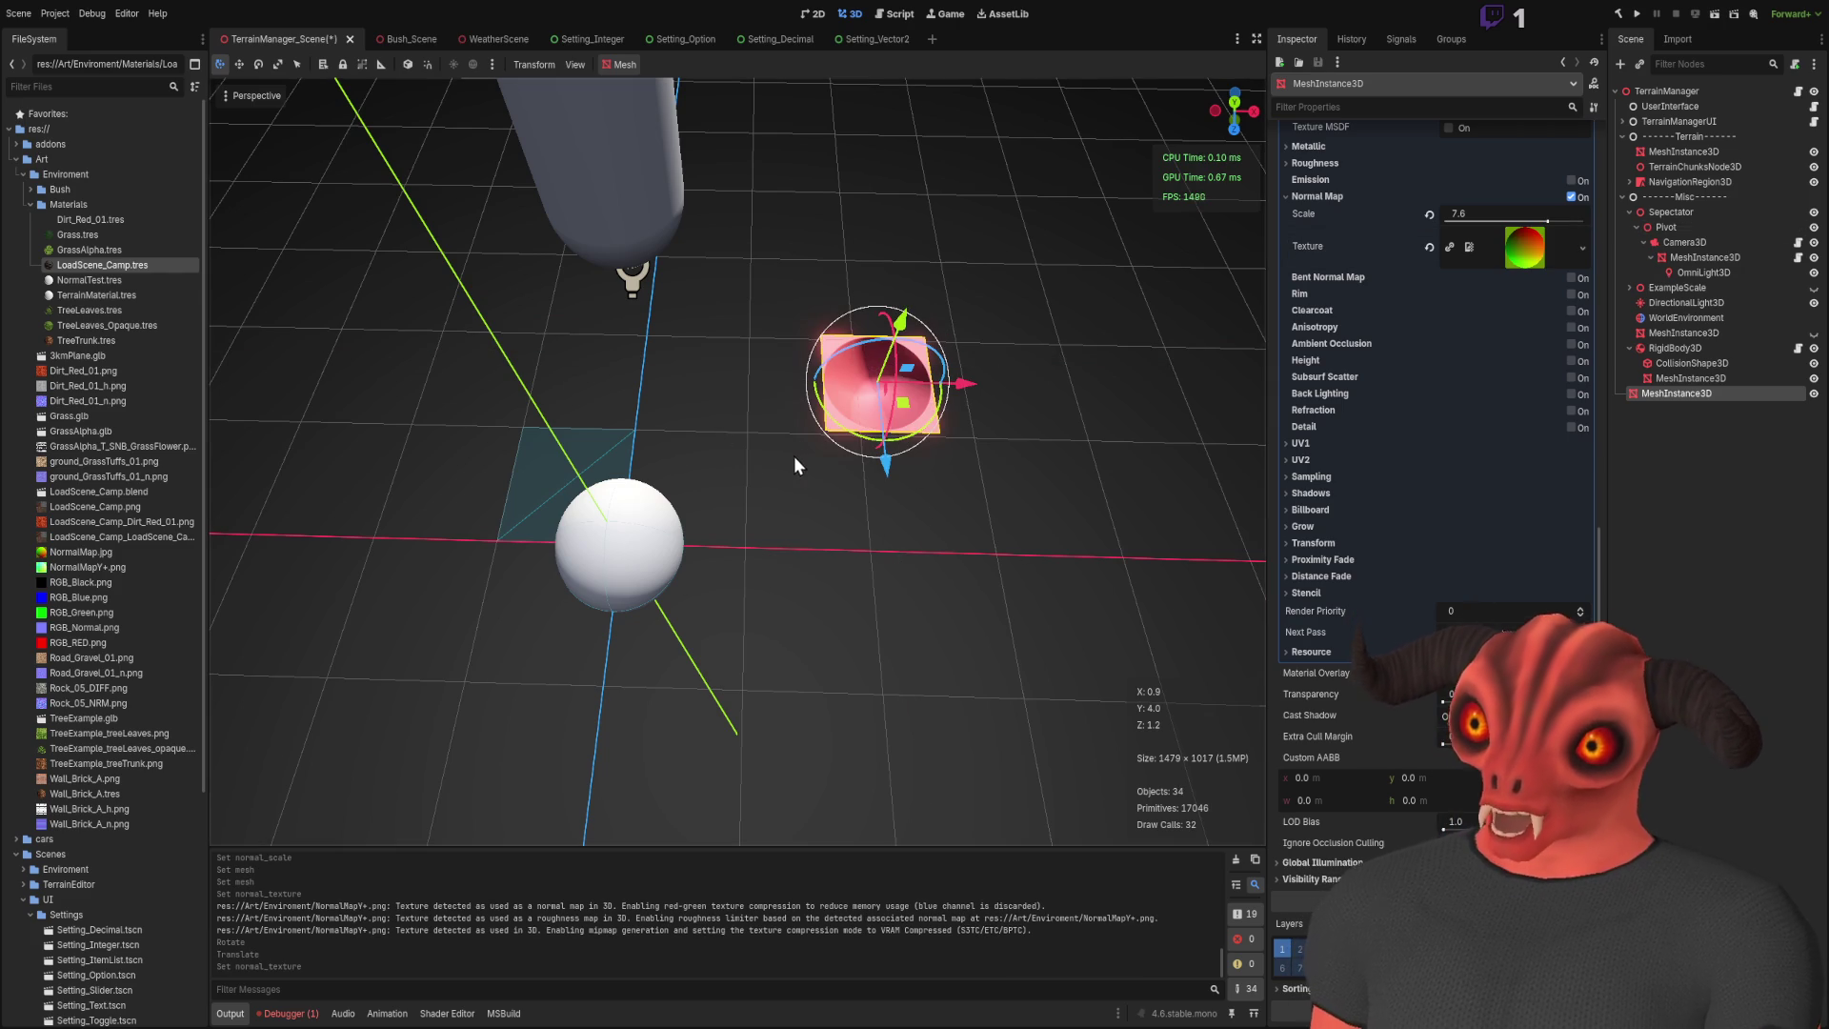
scroll(792, 455, "up", 3)
scroll(992, 439, "down", 2)
mouse_move(1020, 466)
left_mouse_down()
mouse_move(744, 369)
mouse_move(678, 300)
mouse_move(686, 424)
mouse_move(886, 481)
mouse_move(963, 391)
mouse_move(953, 214)
mouse_move(710, 171)
mouse_move(540, 295)
mouse_move(567, 446)
mouse_move(551, 531)
mouse_move(455, 282)
mouse_move(346, 130)
mouse_move(544, 356)
mouse_move(857, 460)
mouse_move(940, 220)
mouse_move(771, 530)
mouse_move(857, 398)
mouse_move(838, 447)
left_mouse_up()
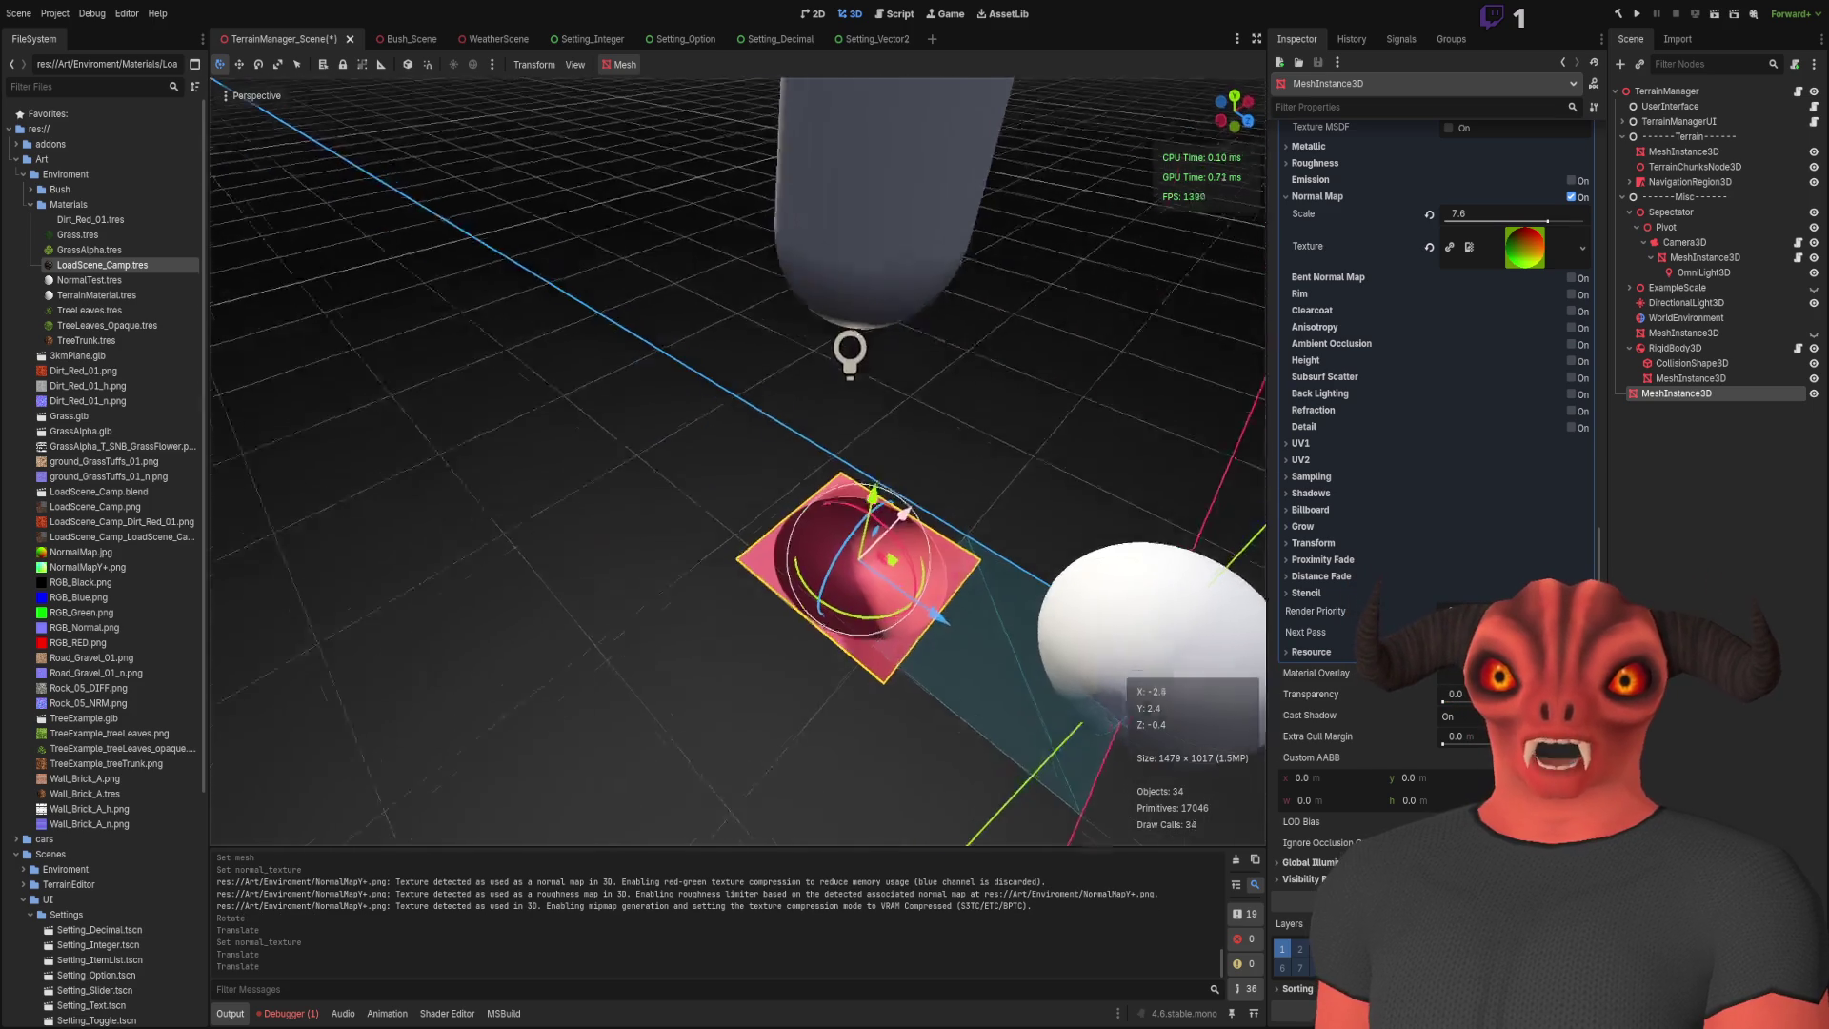
Step: Turn off Normal Map Invert Y in NormalMap.jpg's import settings
left_click(185, 551)
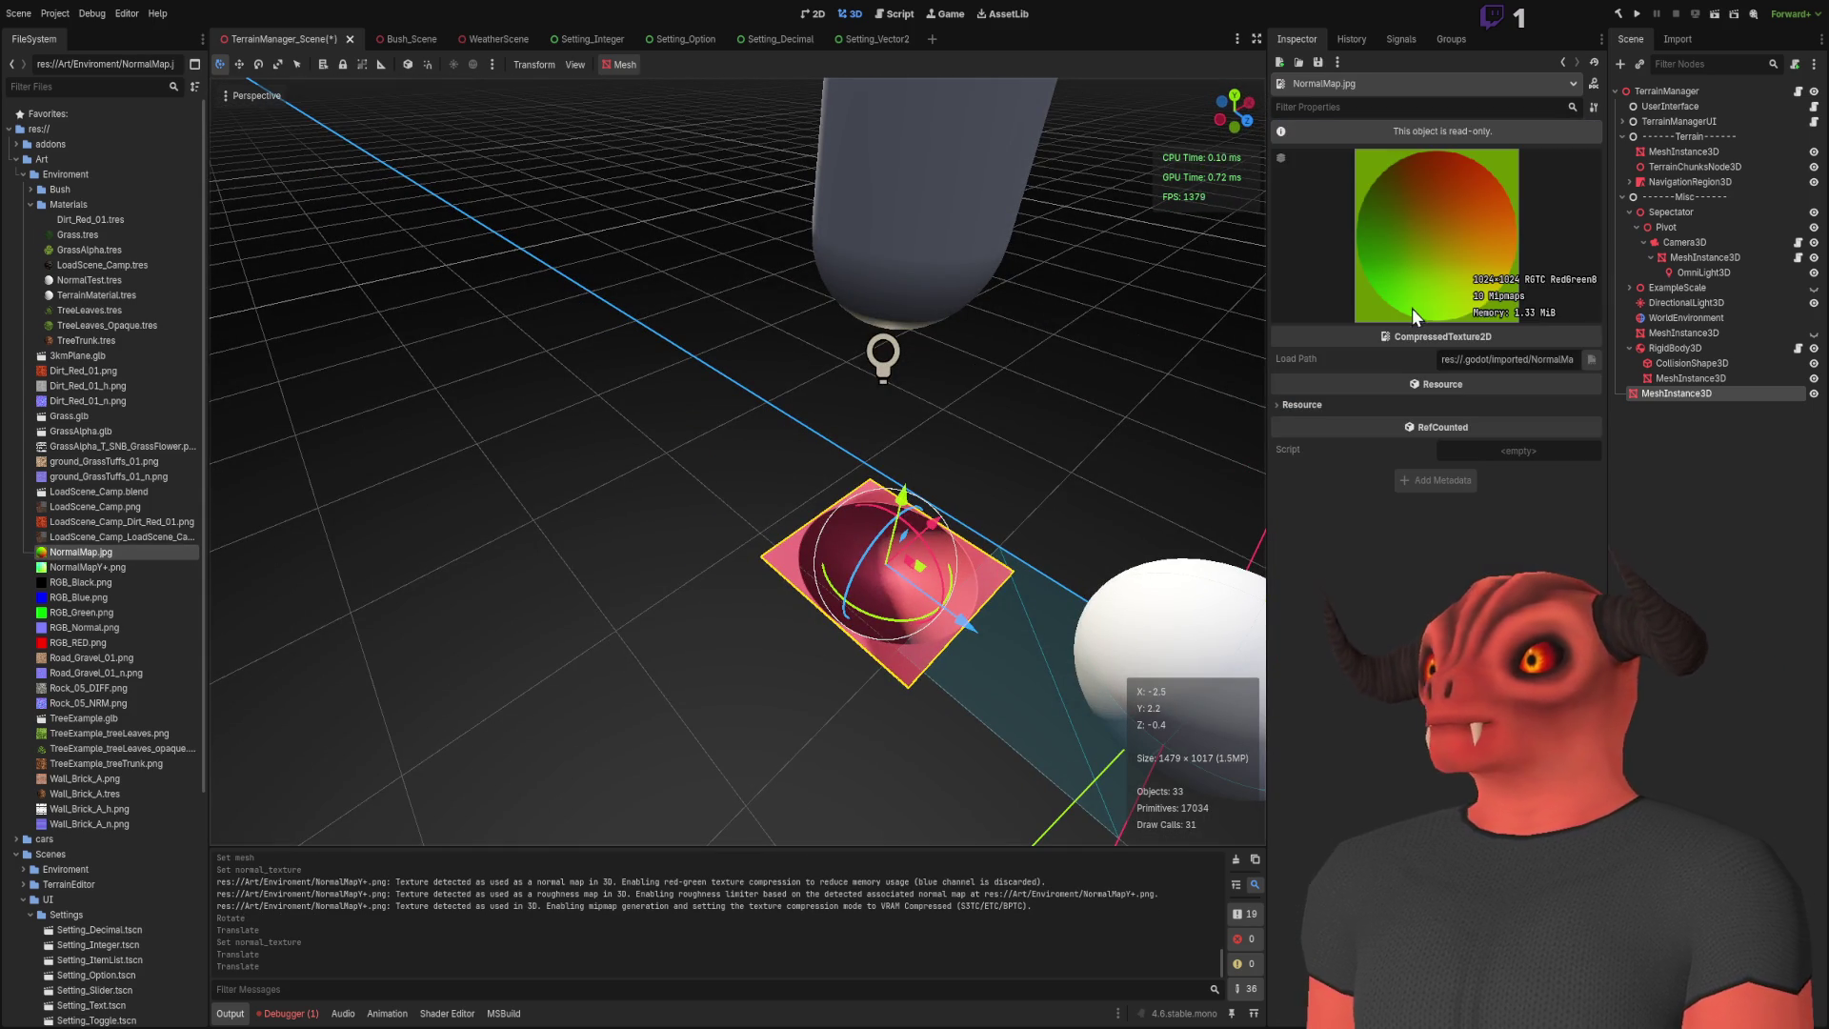
left_click(1676, 42)
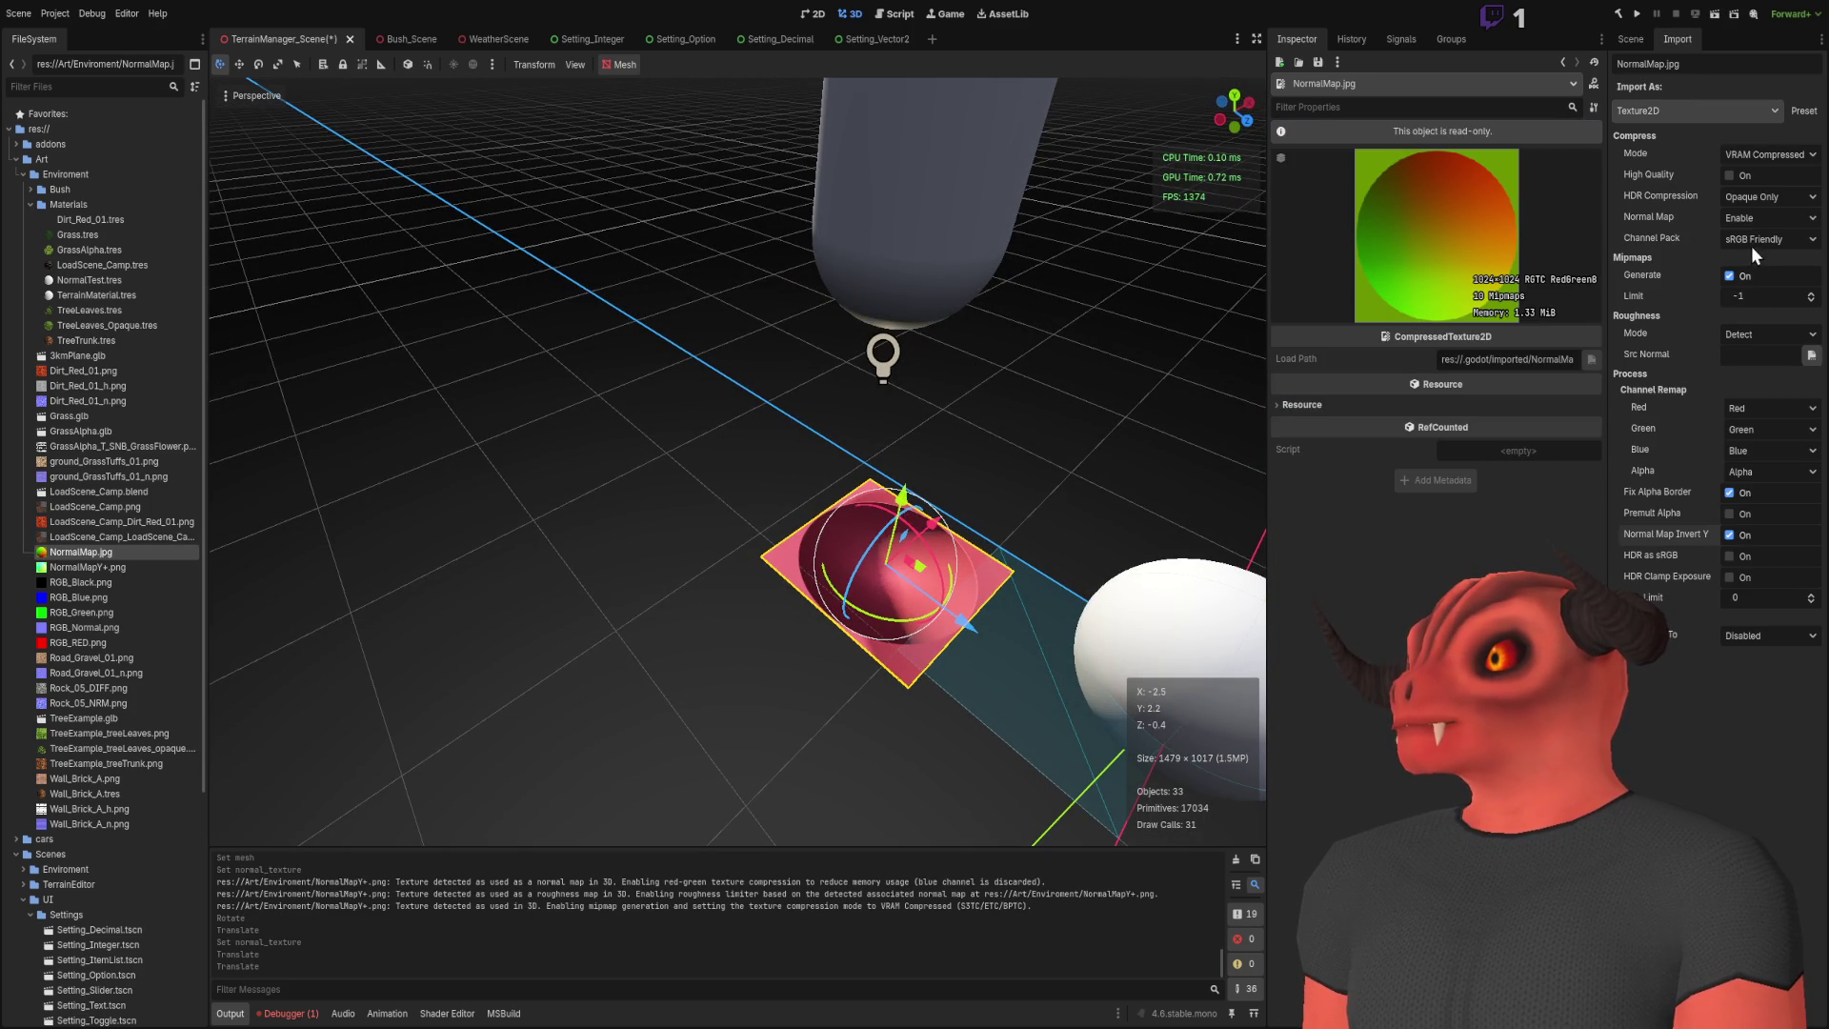
left_click(1727, 536)
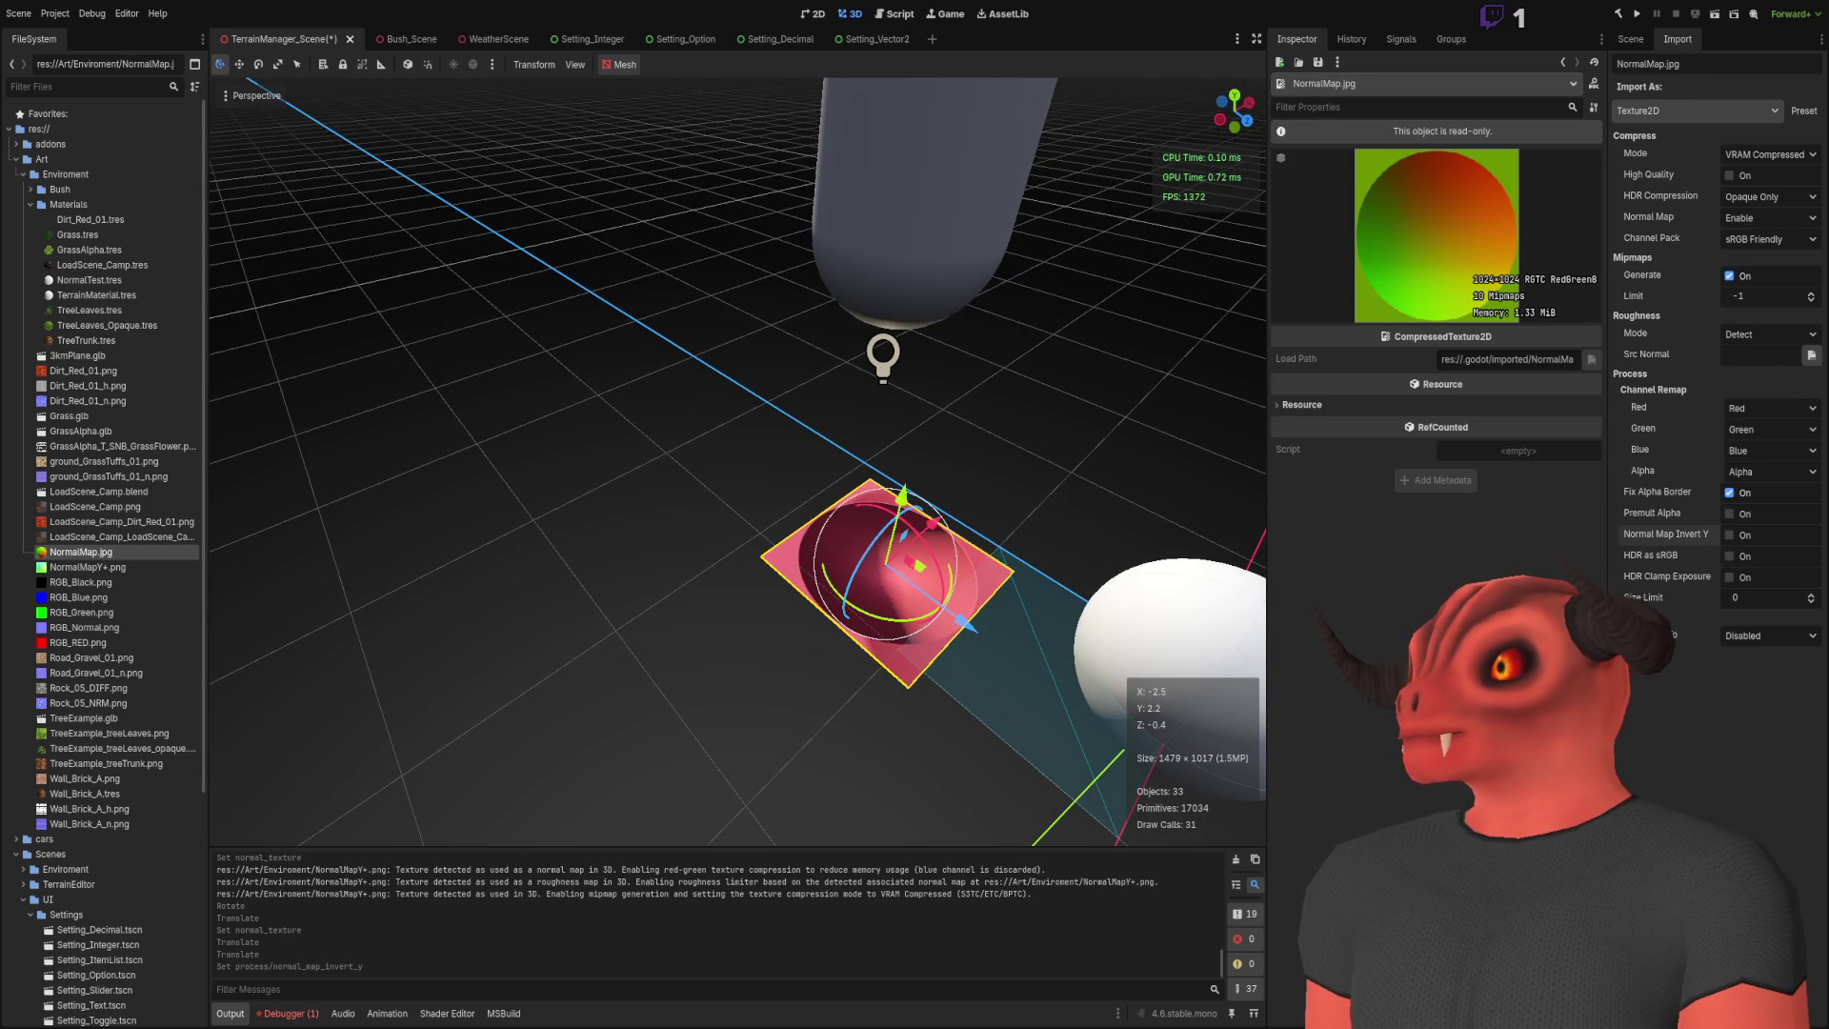
mouse_move(830, 527)
left_mouse_down()
mouse_move(735, 519)
mouse_move(819, 526)
mouse_move(733, 500)
left_mouse_up()
mouse_move(727, 385)
left_mouse_down()
mouse_move(686, 395)
mouse_move(667, 362)
mouse_move(1139, 307)
left_mouse_up()
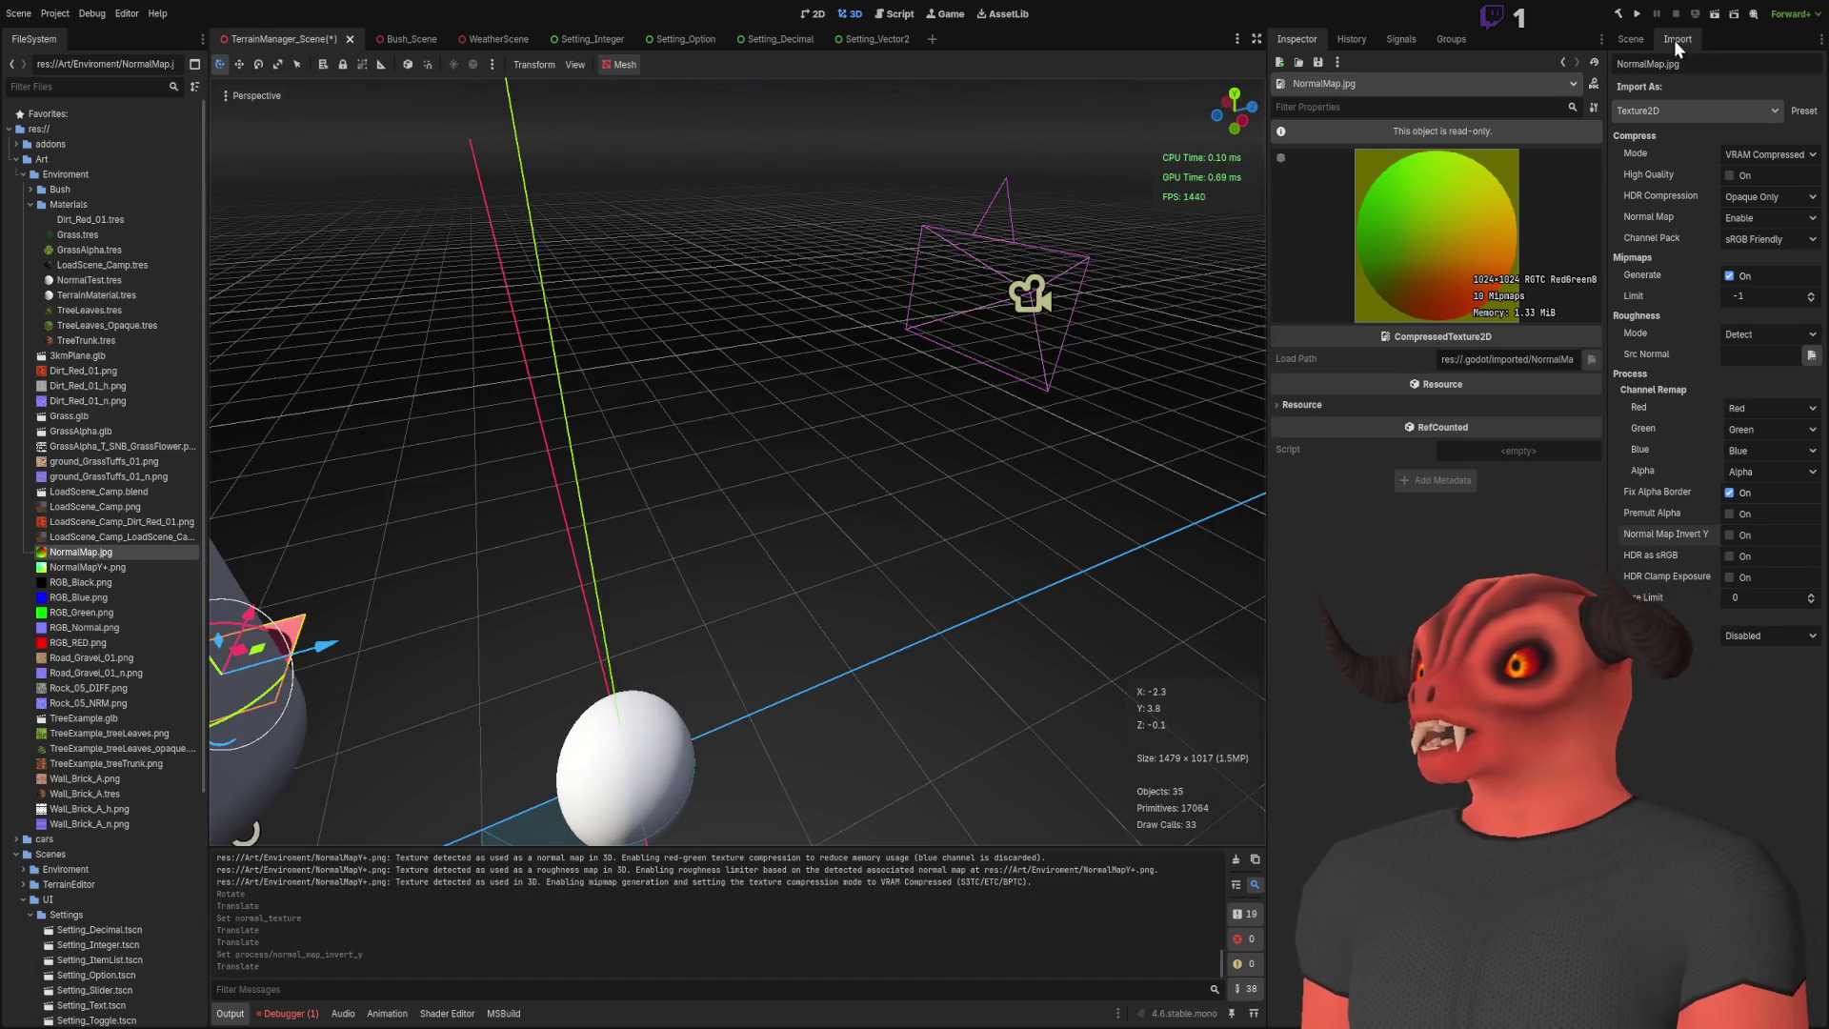
Step: Hide DirectionalLight3D in the Scene tree and select the pink quad
left_click(1630, 39)
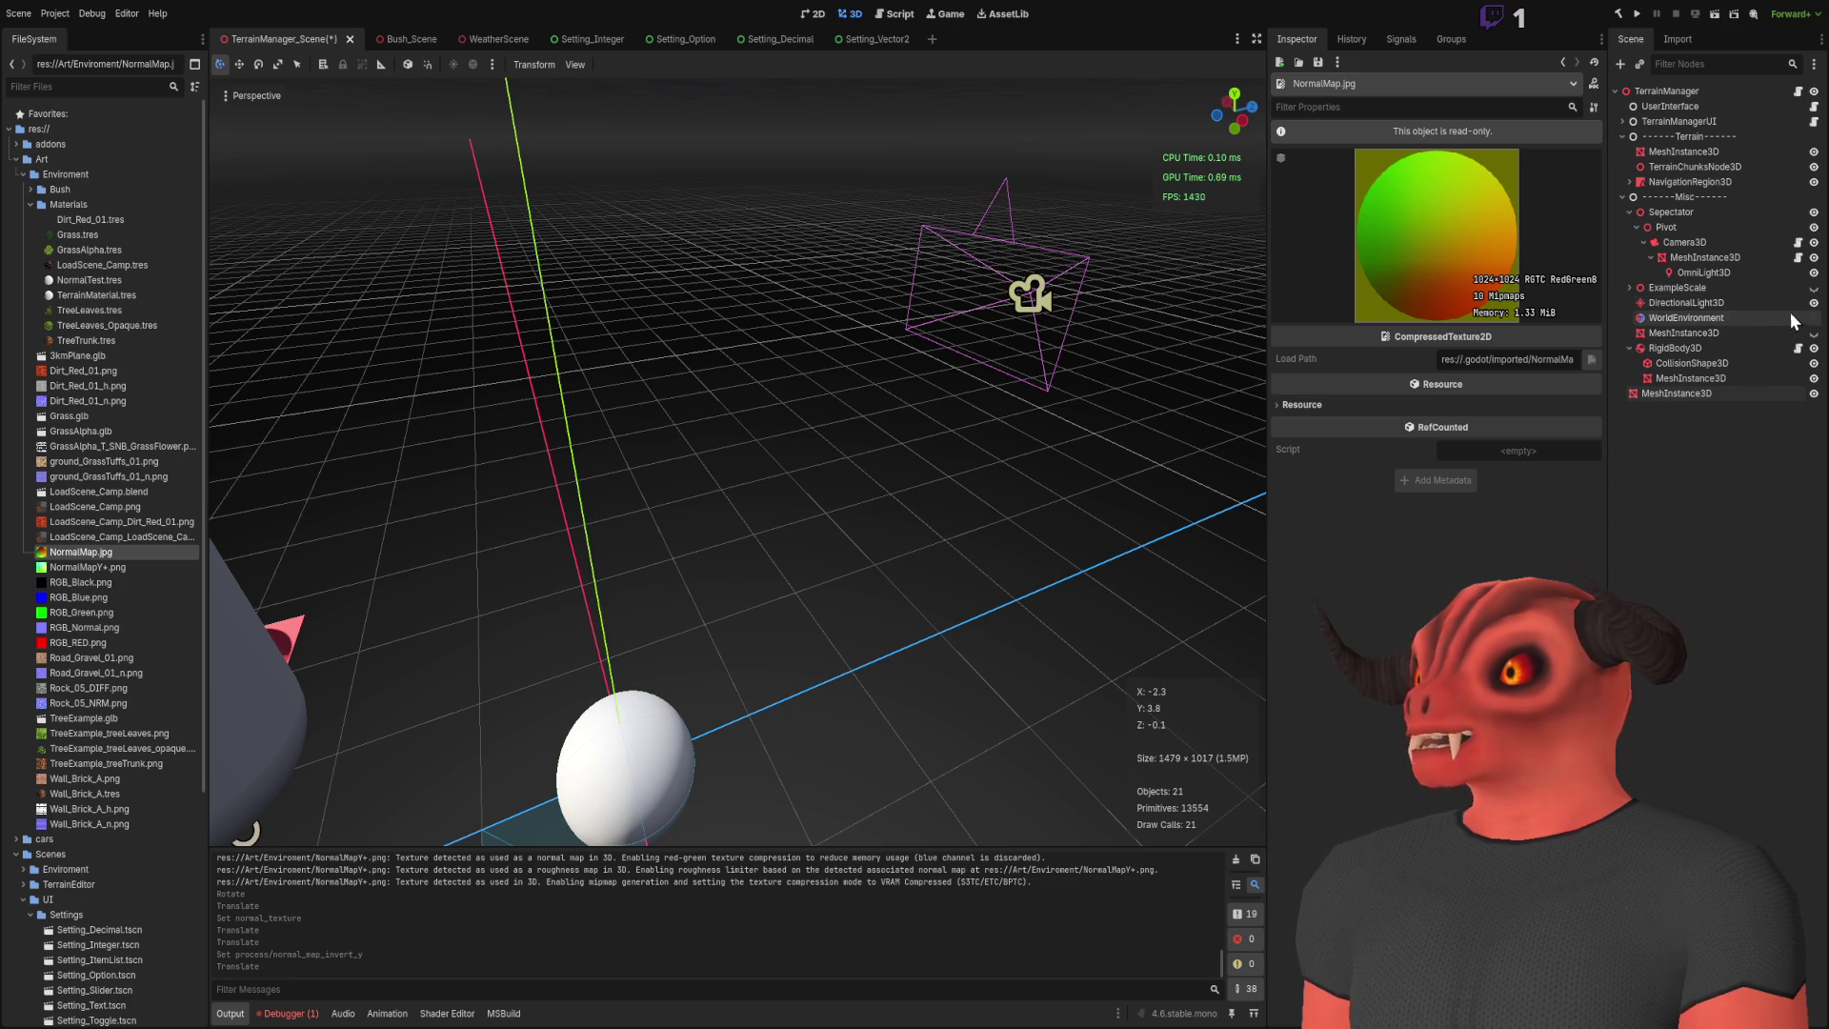
left_click(1813, 302)
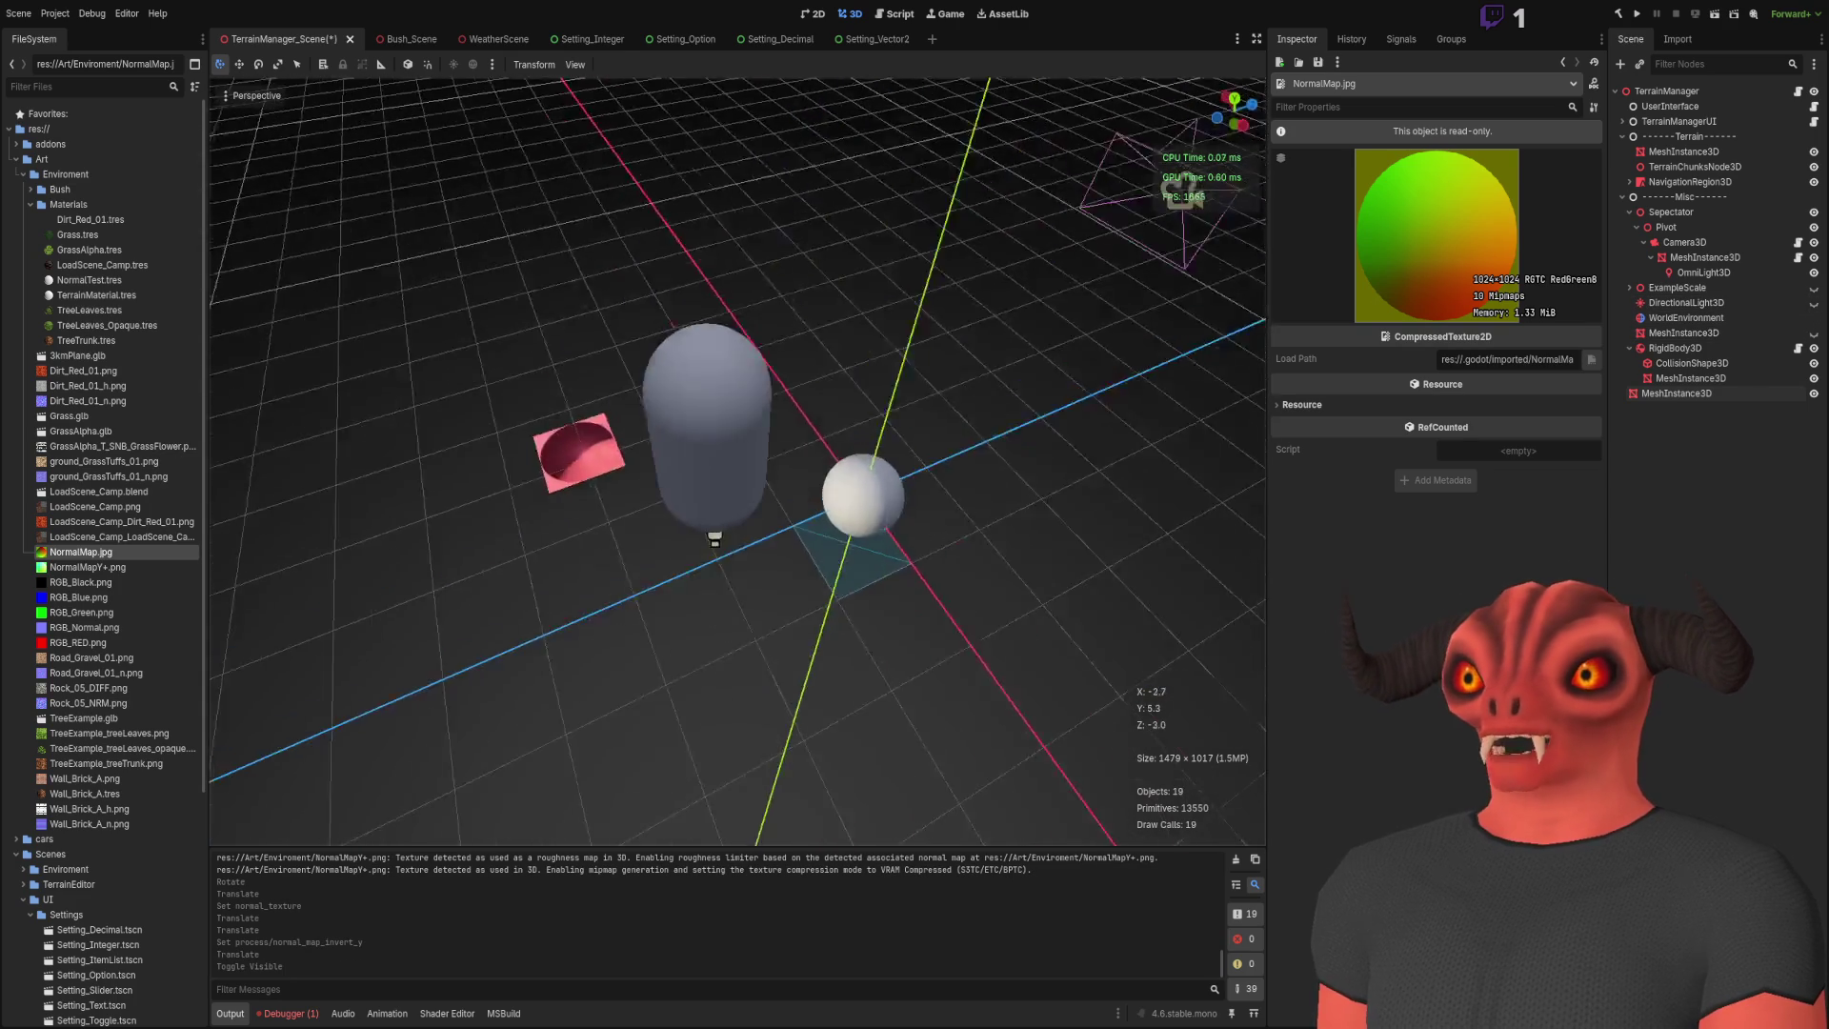
left_click(638, 386)
scroll(638, 386, "up", 3)
scroll(586, 395, "down", 3)
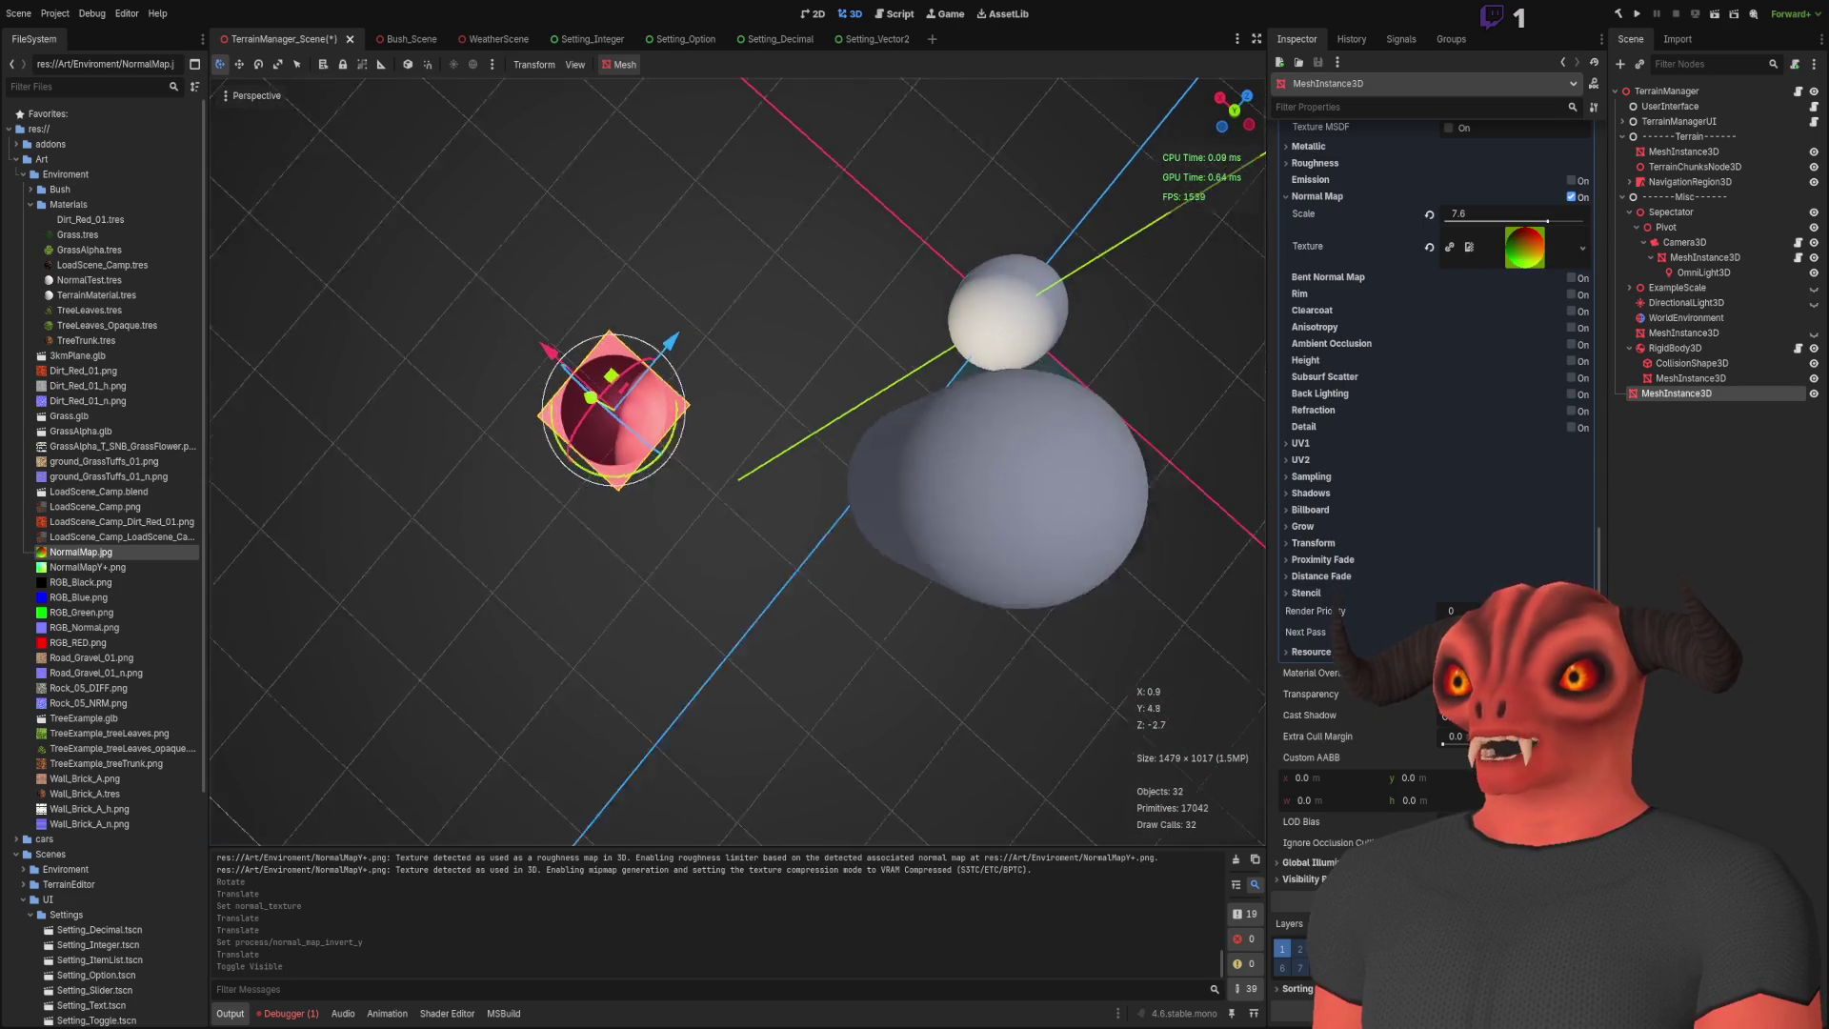
Step: Drag the pink quad across the ground until it rests just beneath the white sphere
mouse_move(596, 400)
left_mouse_down()
mouse_move(788, 272)
mouse_move(1038, 332)
mouse_move(952, 658)
mouse_move(556, 678)
mouse_move(643, 219)
mouse_move(1071, 304)
mouse_move(931, 626)
mouse_move(666, 590)
mouse_move(696, 408)
mouse_move(762, 419)
mouse_move(971, 562)
mouse_move(926, 523)
mouse_move(972, 526)
mouse_move(698, 572)
mouse_move(699, 524)
mouse_move(592, 481)
mouse_move(611, 367)
mouse_move(632, 359)
mouse_move(586, 238)
mouse_move(653, 449)
mouse_move(700, 514)
left_mouse_up()
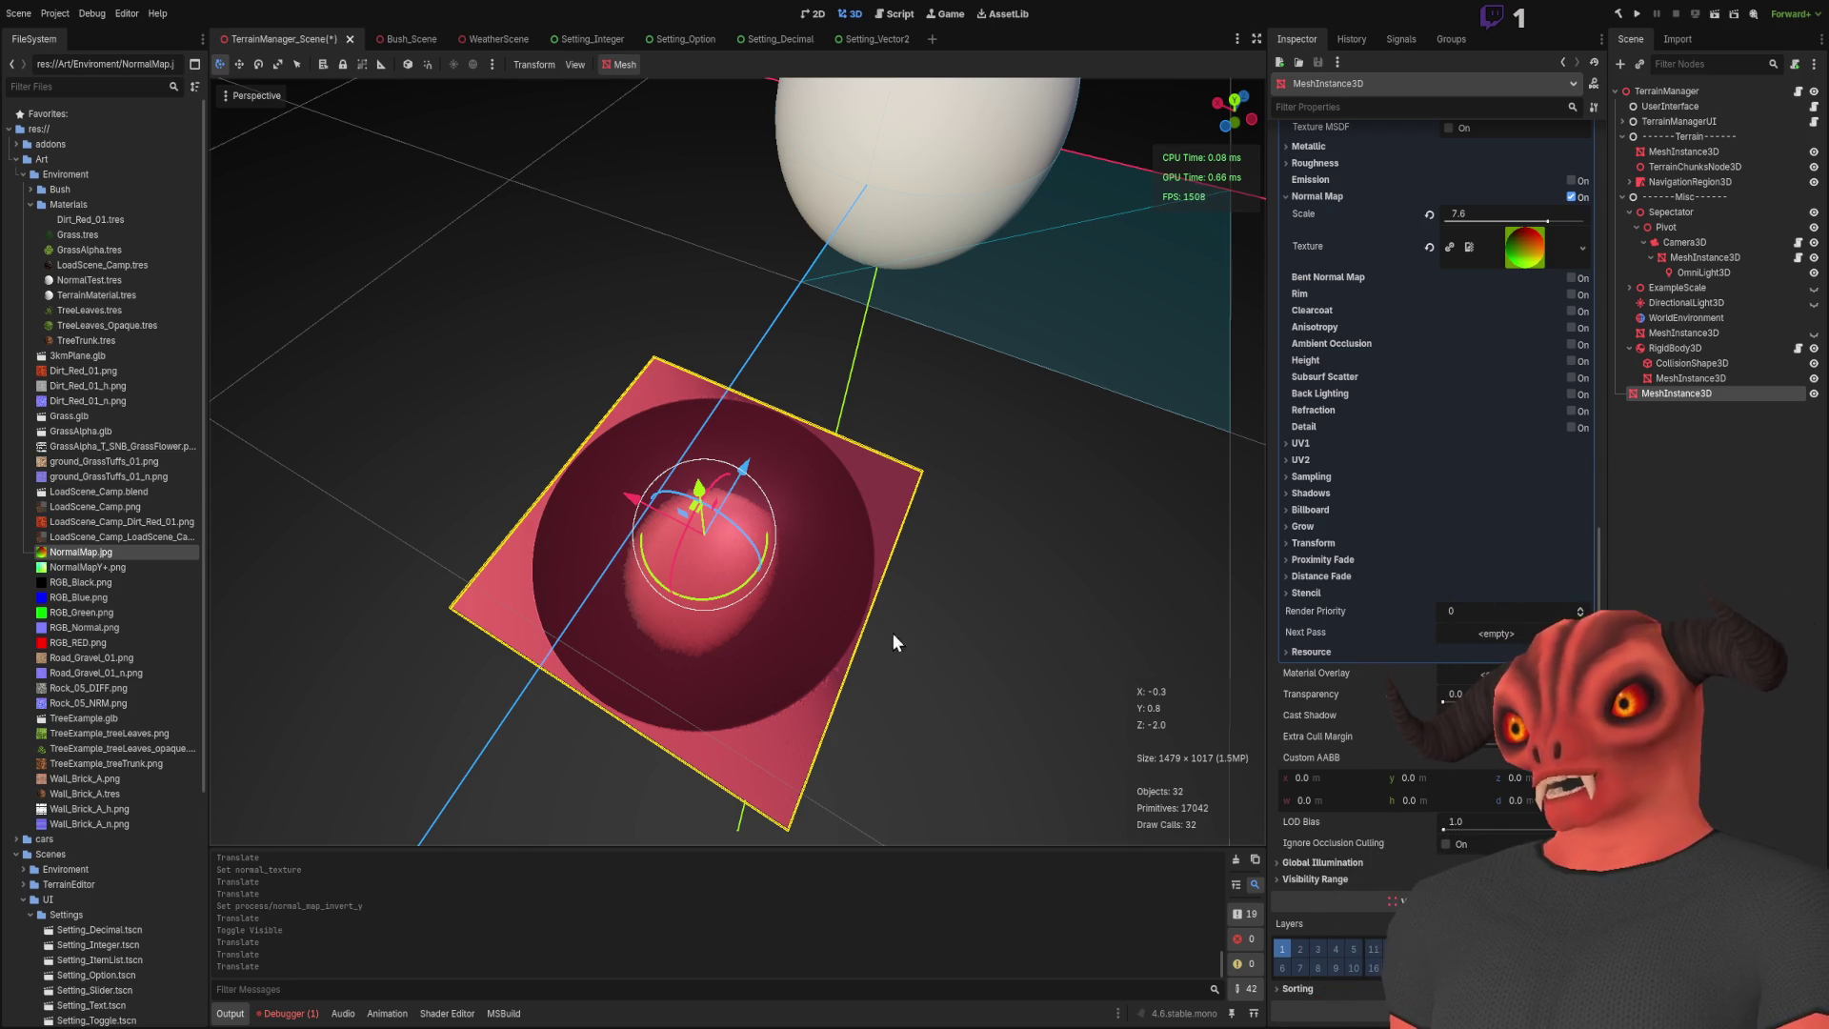
mouse_move(705, 534)
left_mouse_down()
mouse_move(795, 542)
mouse_move(810, 513)
left_mouse_up()
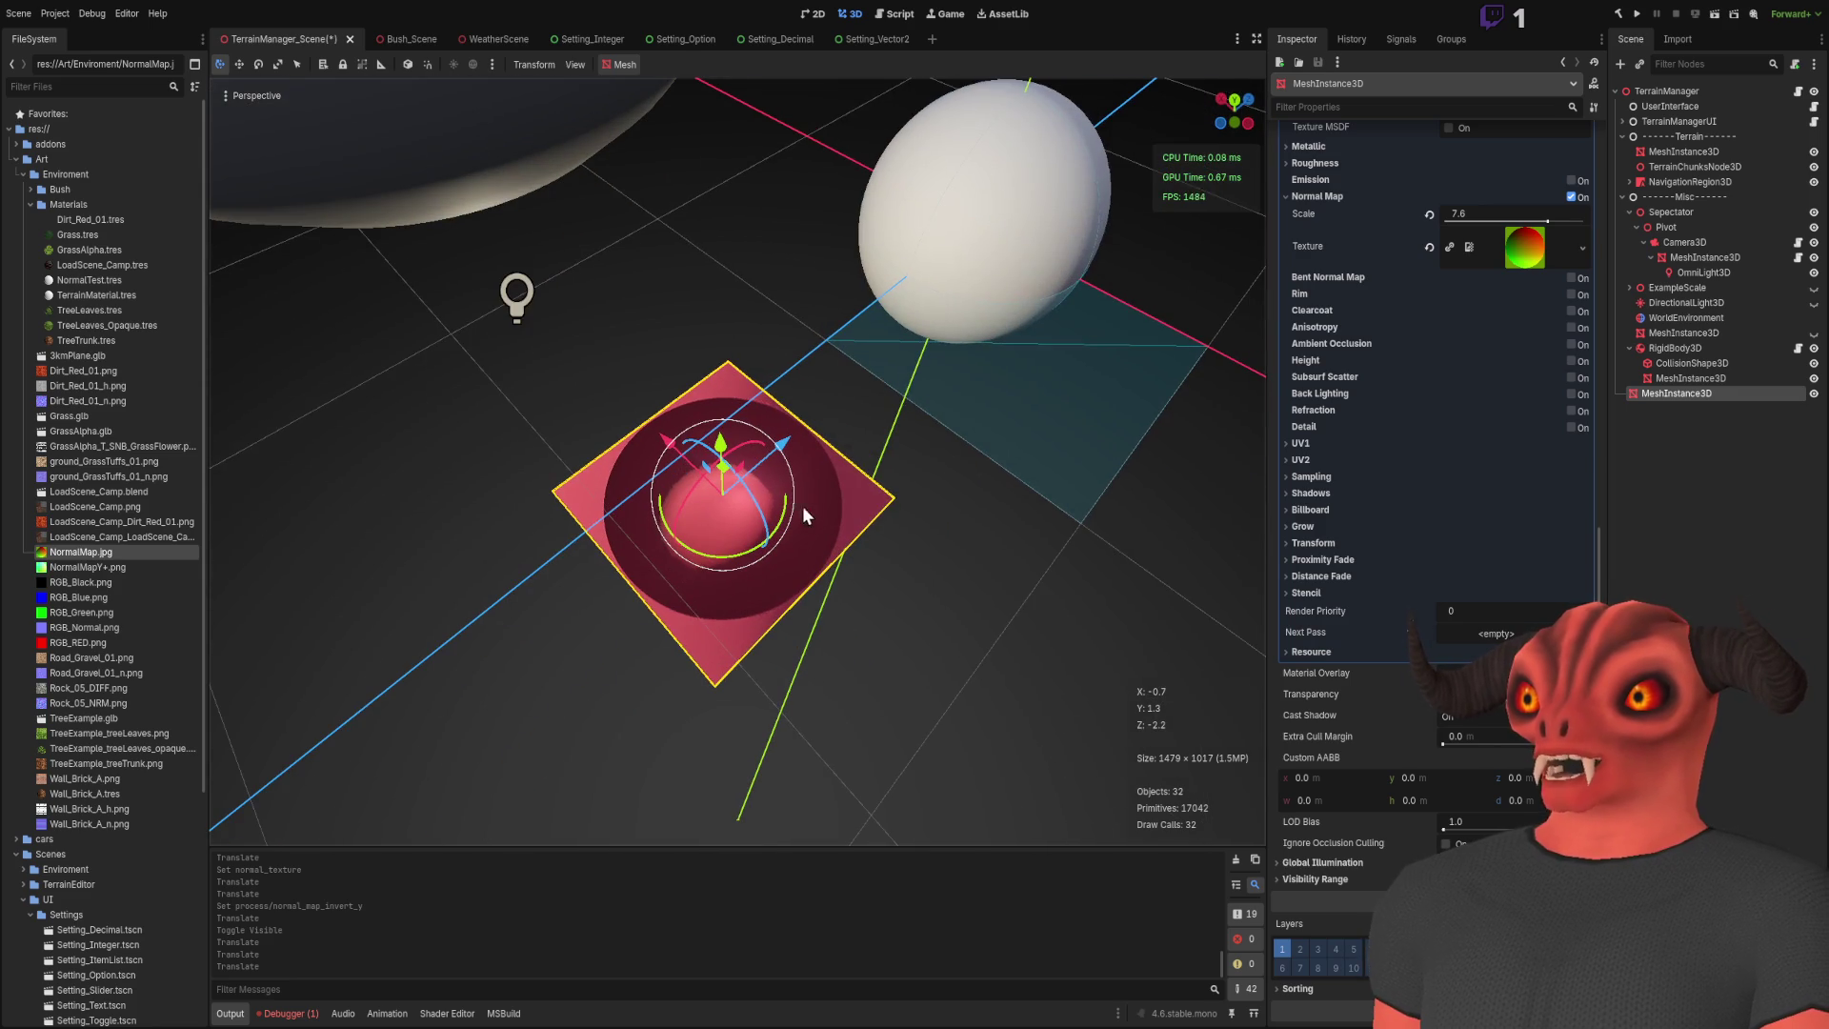
mouse_move(709, 478)
left_mouse_down()
mouse_move(947, 695)
mouse_move(743, 306)
mouse_move(396, 400)
mouse_move(560, 849)
mouse_move(952, 385)
mouse_move(461, 328)
mouse_move(402, 783)
mouse_move(945, 503)
mouse_move(361, 476)
mouse_move(800, 362)
mouse_move(473, 705)
mouse_move(848, 333)
mouse_move(327, 495)
mouse_move(809, 342)
mouse_move(347, 419)
mouse_move(722, 447)
left_mouse_up()
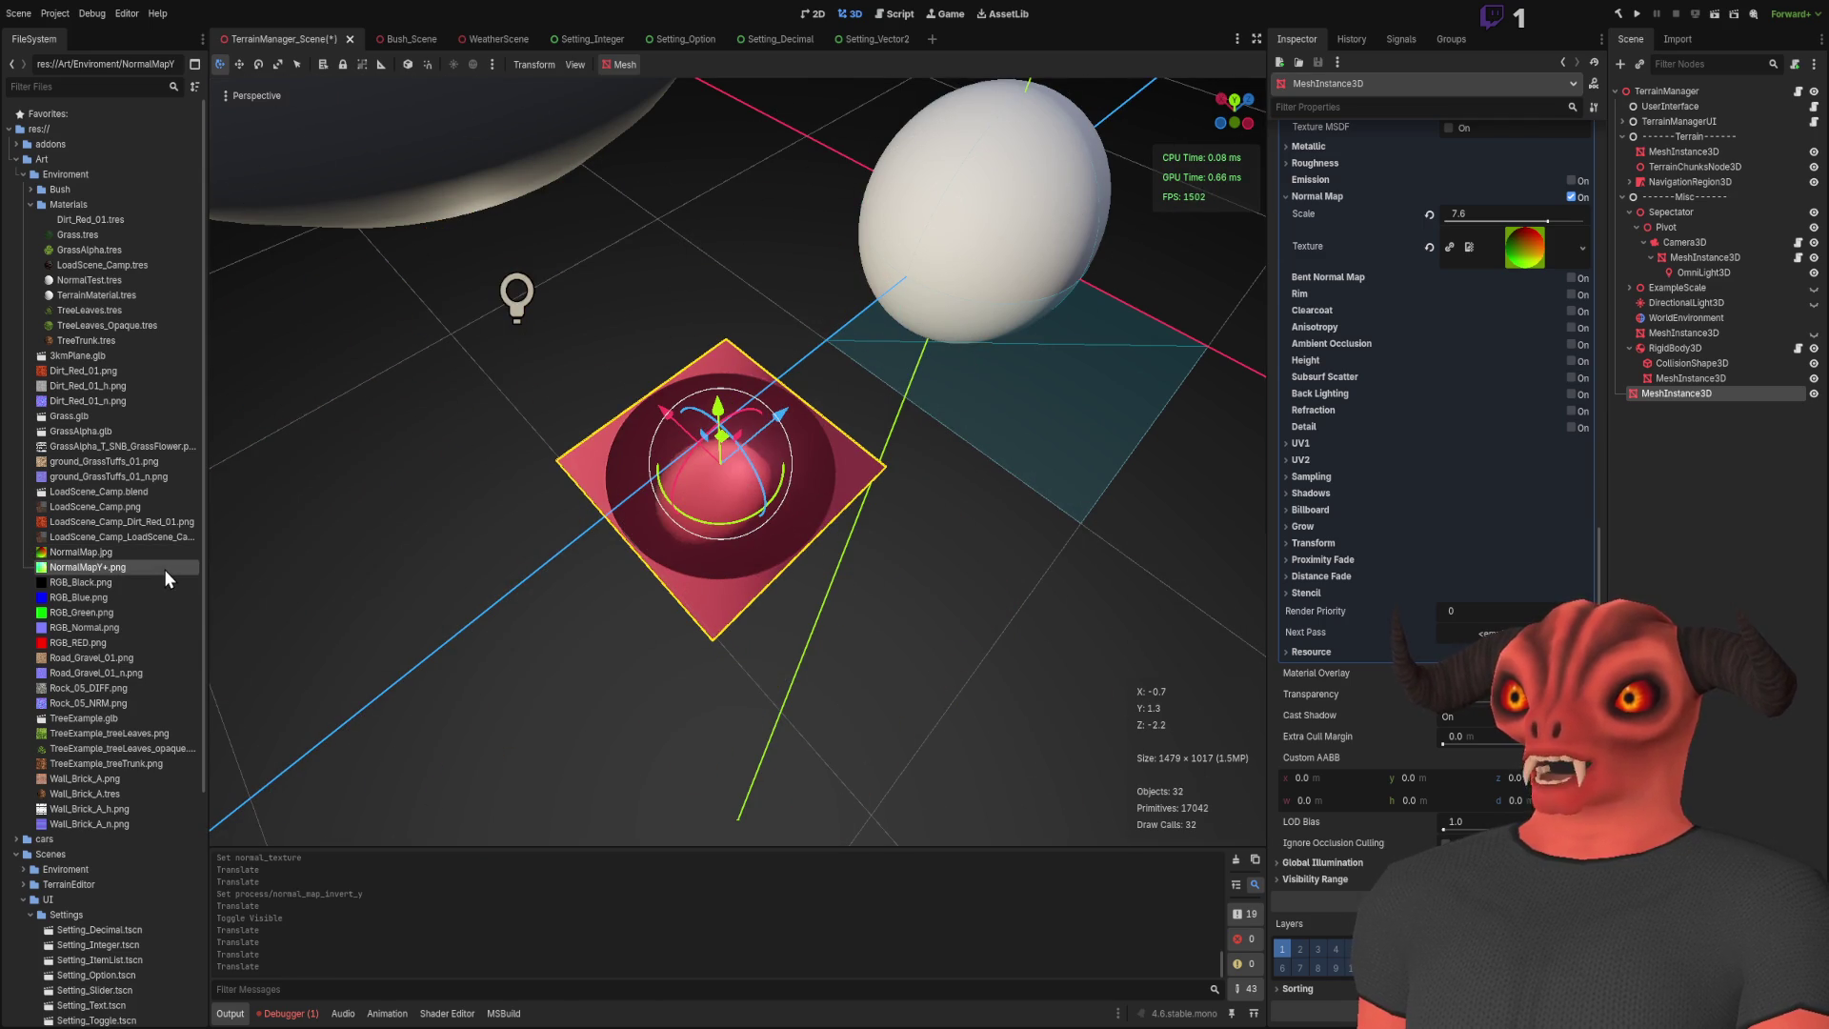
Step: Invert NormalMapY+.png's Green channel in Photoshop after a few undo trials, then select the whole canvas
key("alt+Tab")
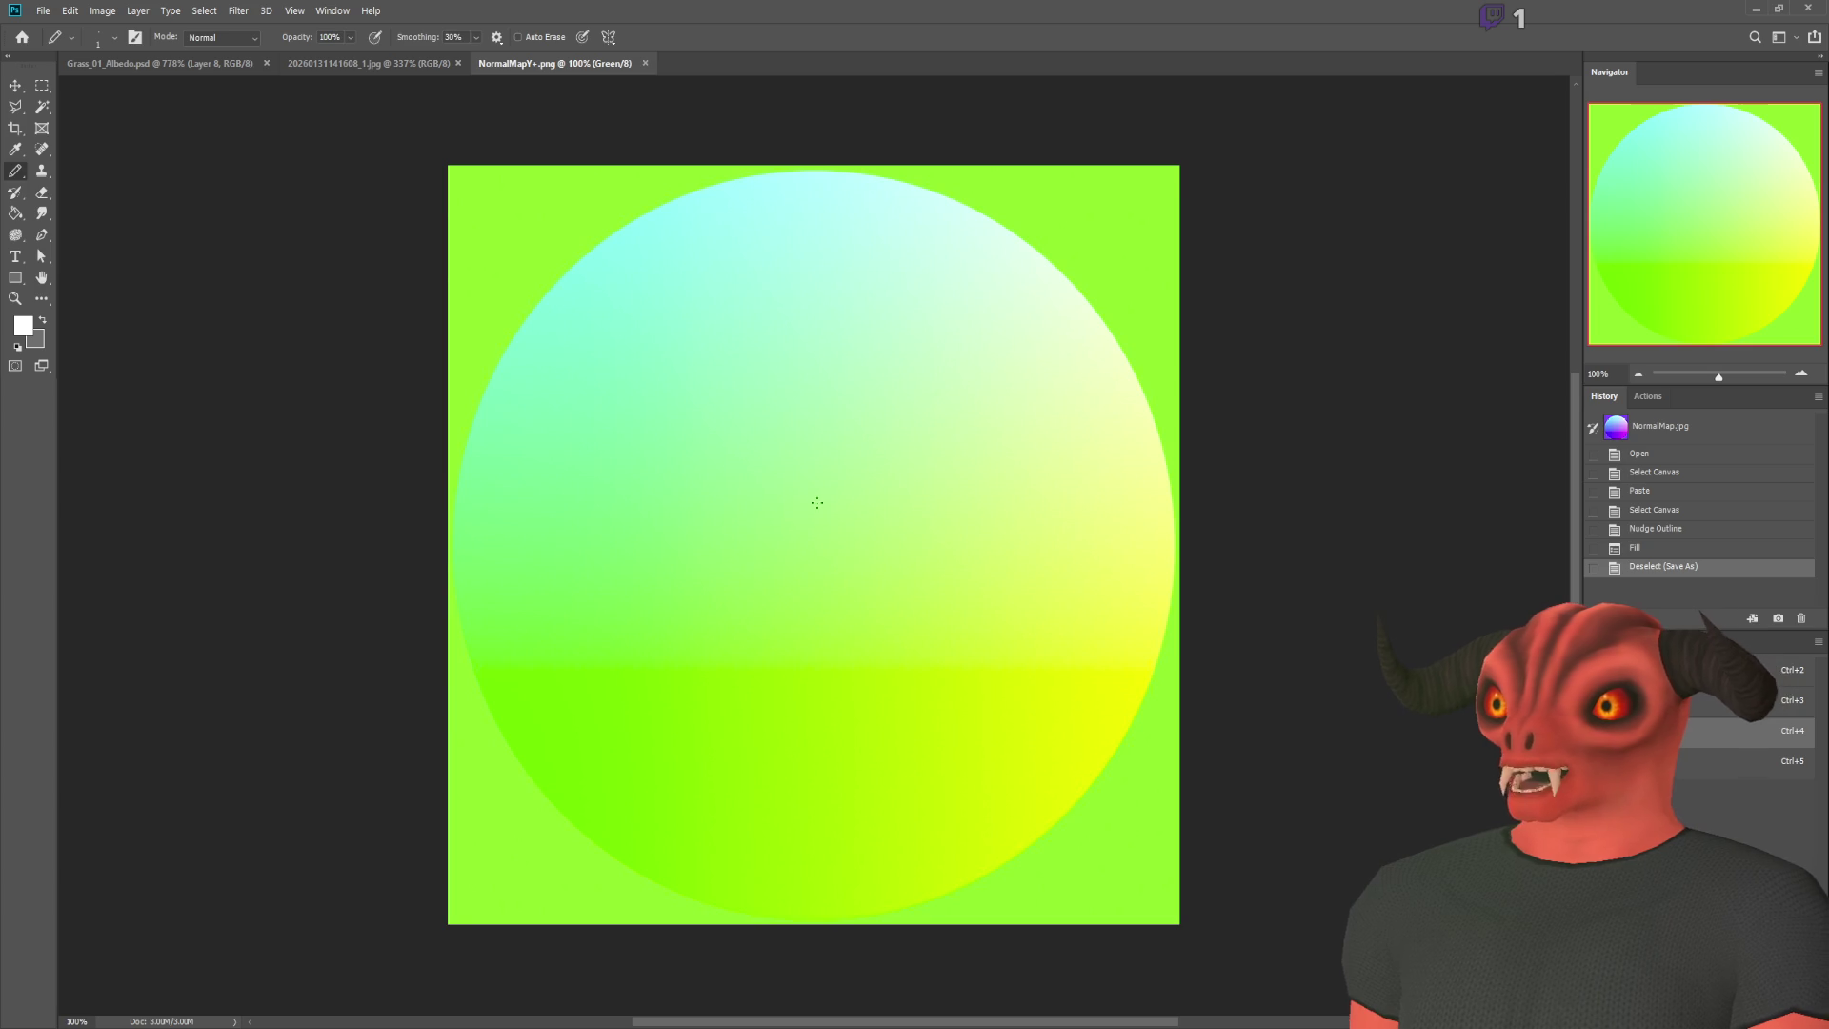
key("ctrl+i")
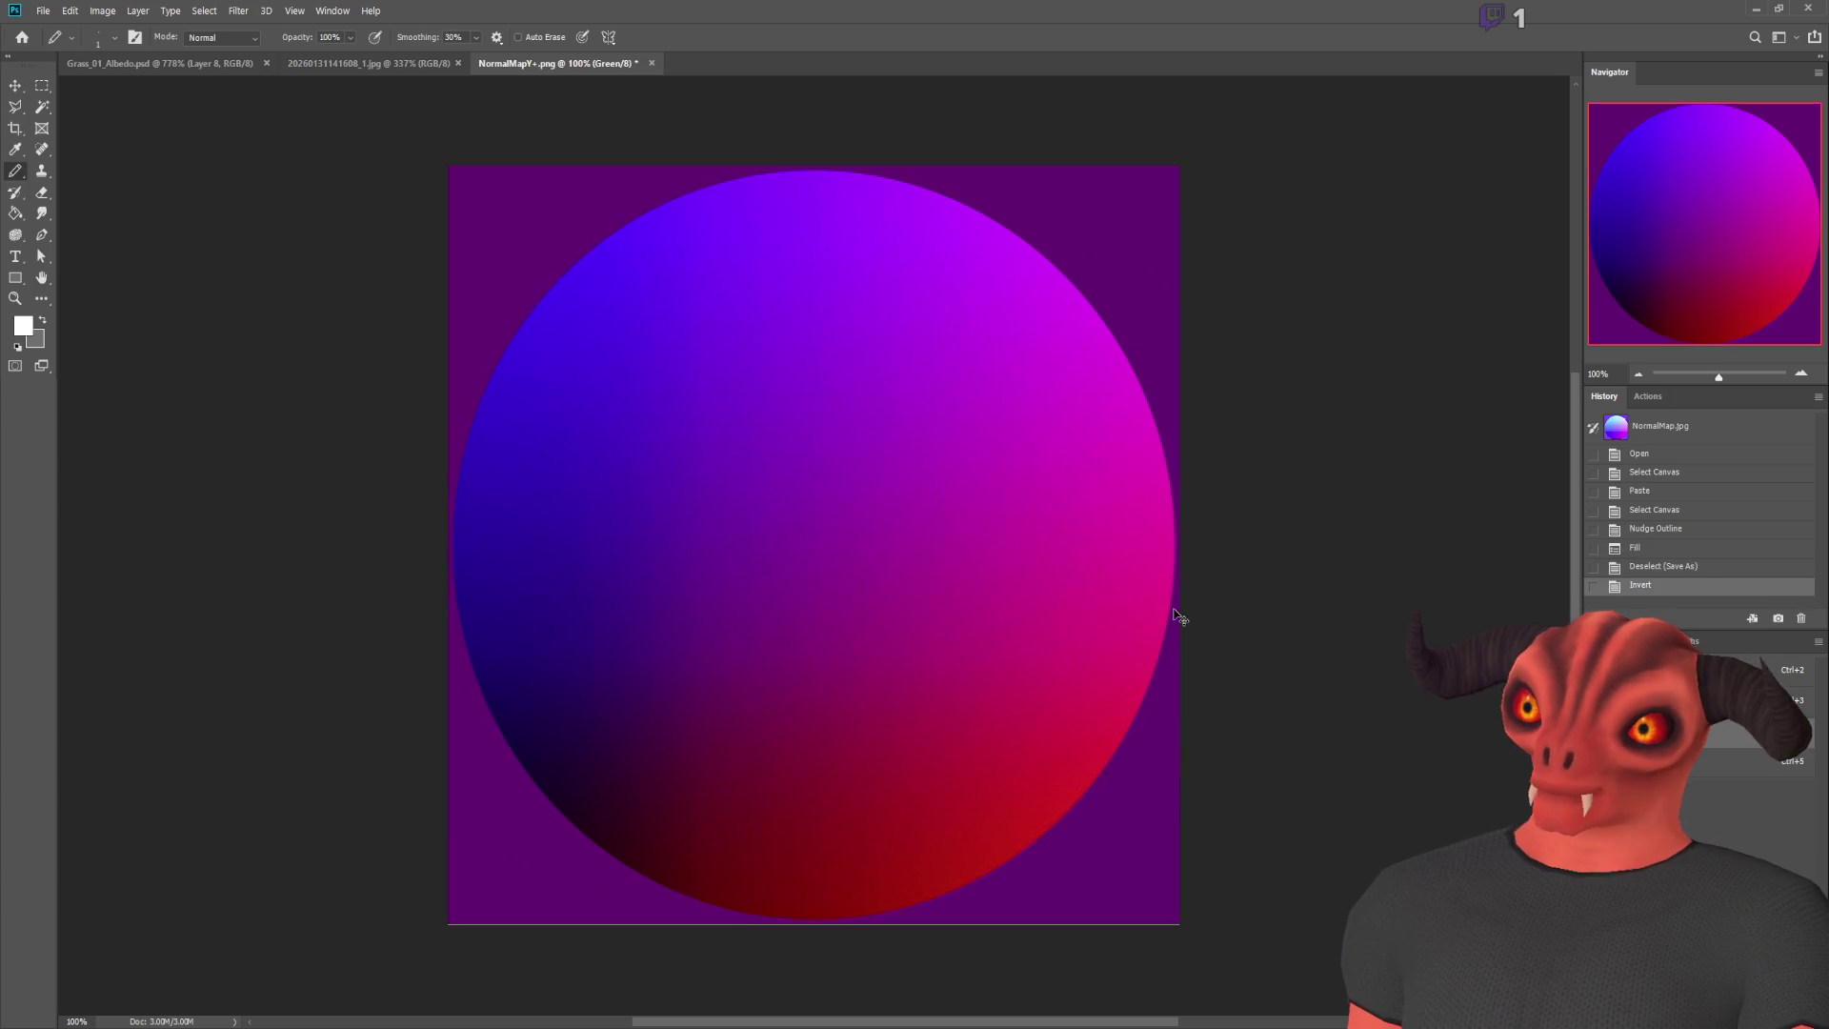
key("ctrl+z")
key("ctrl+i")
key("ctrl+z")
key("ctrl+i")
key("ctrl+z")
key("ctrl+i")
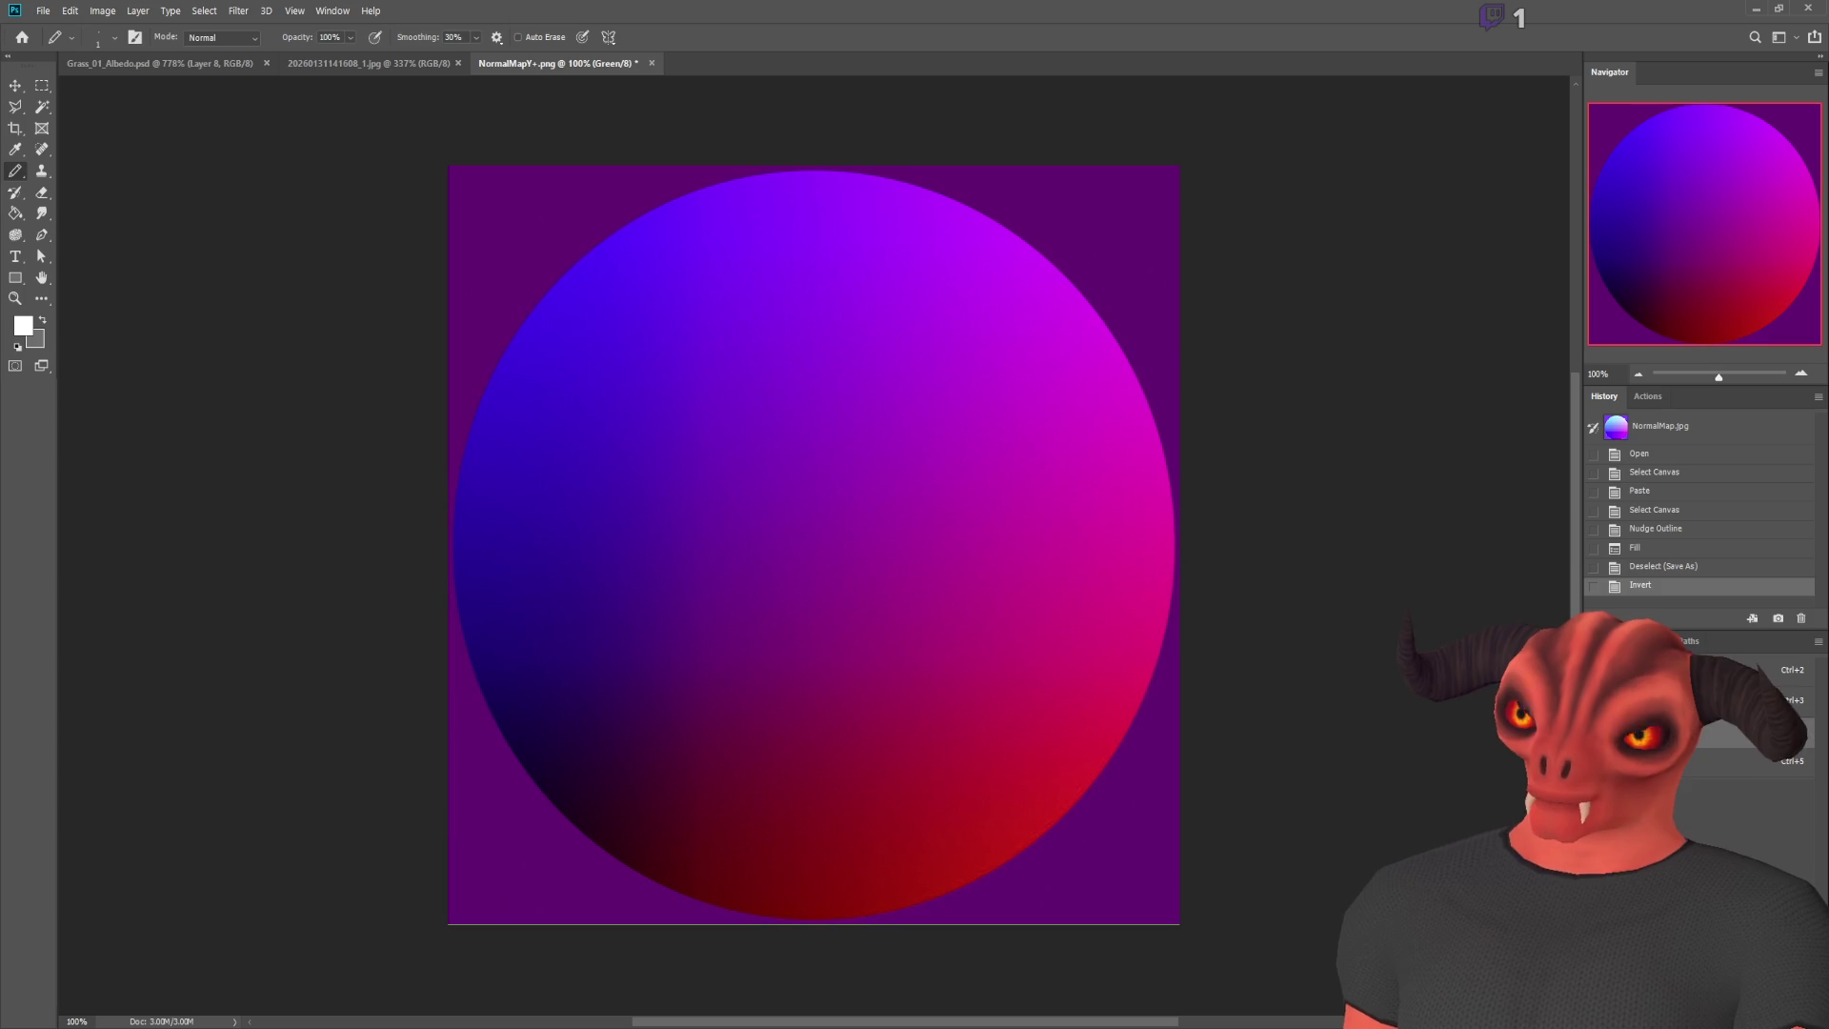
key("ctrl+a")
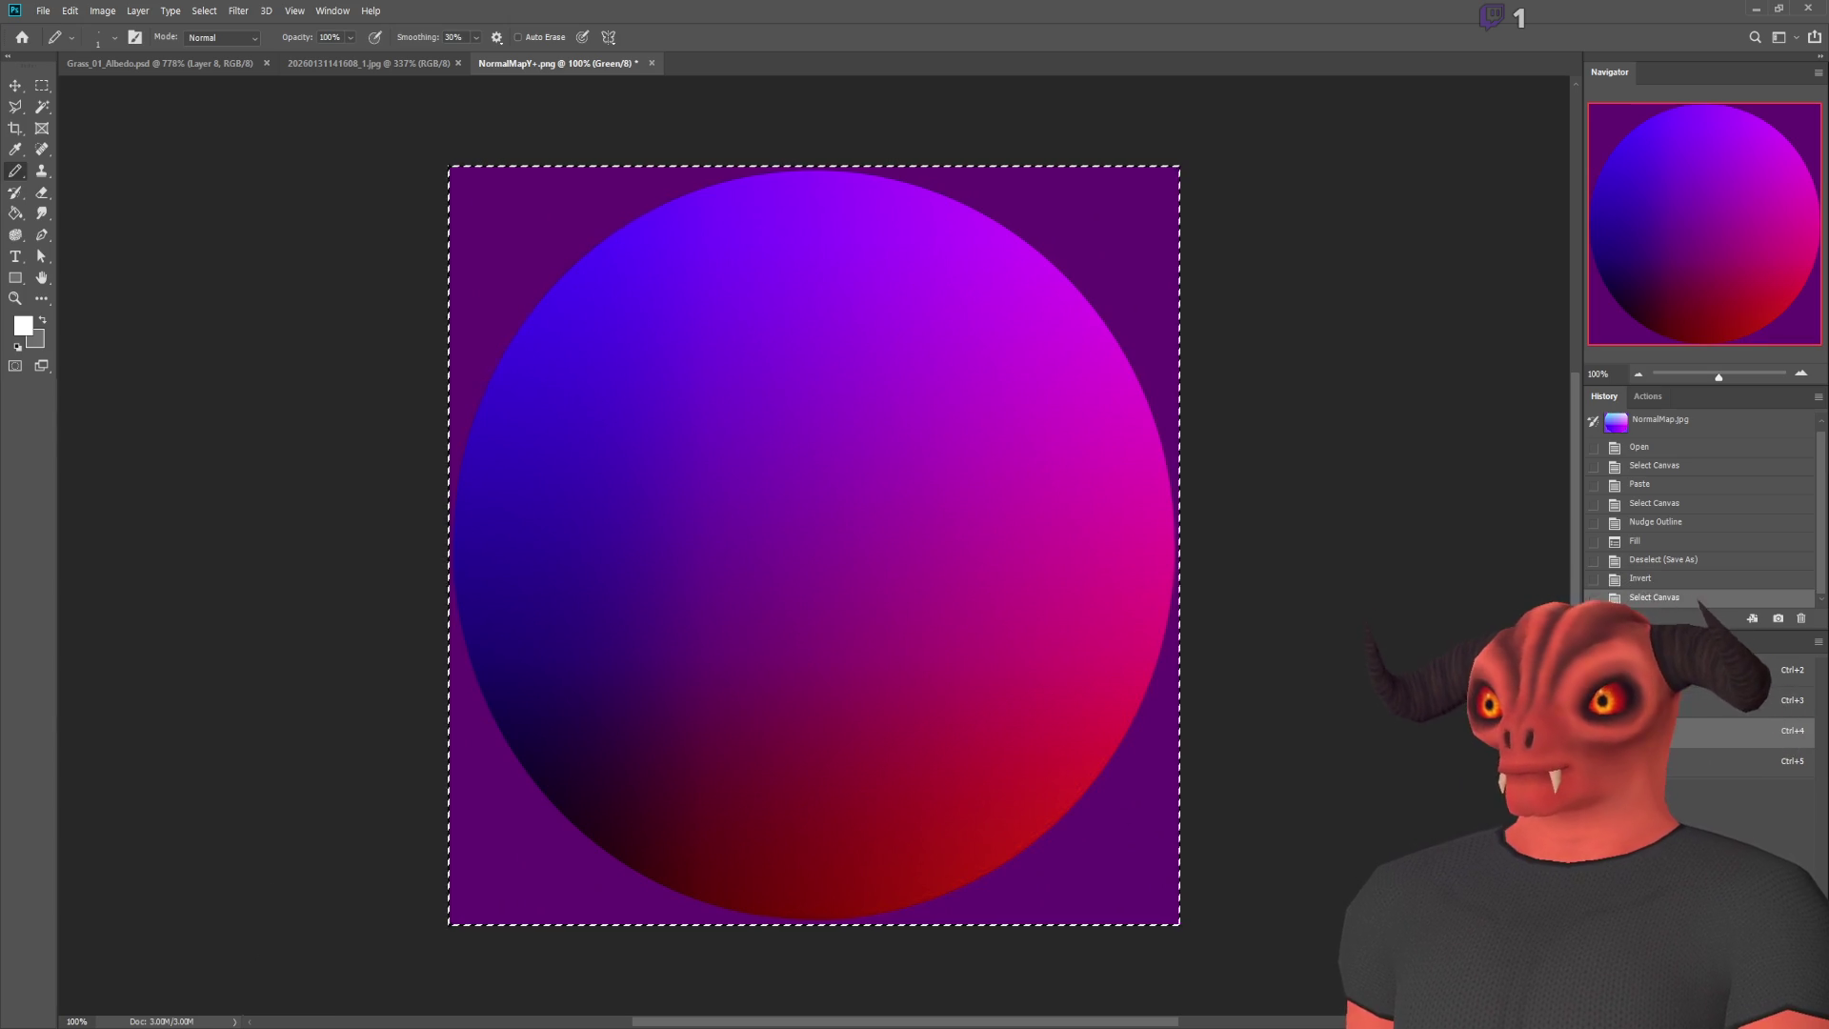
key("alt+Tab")
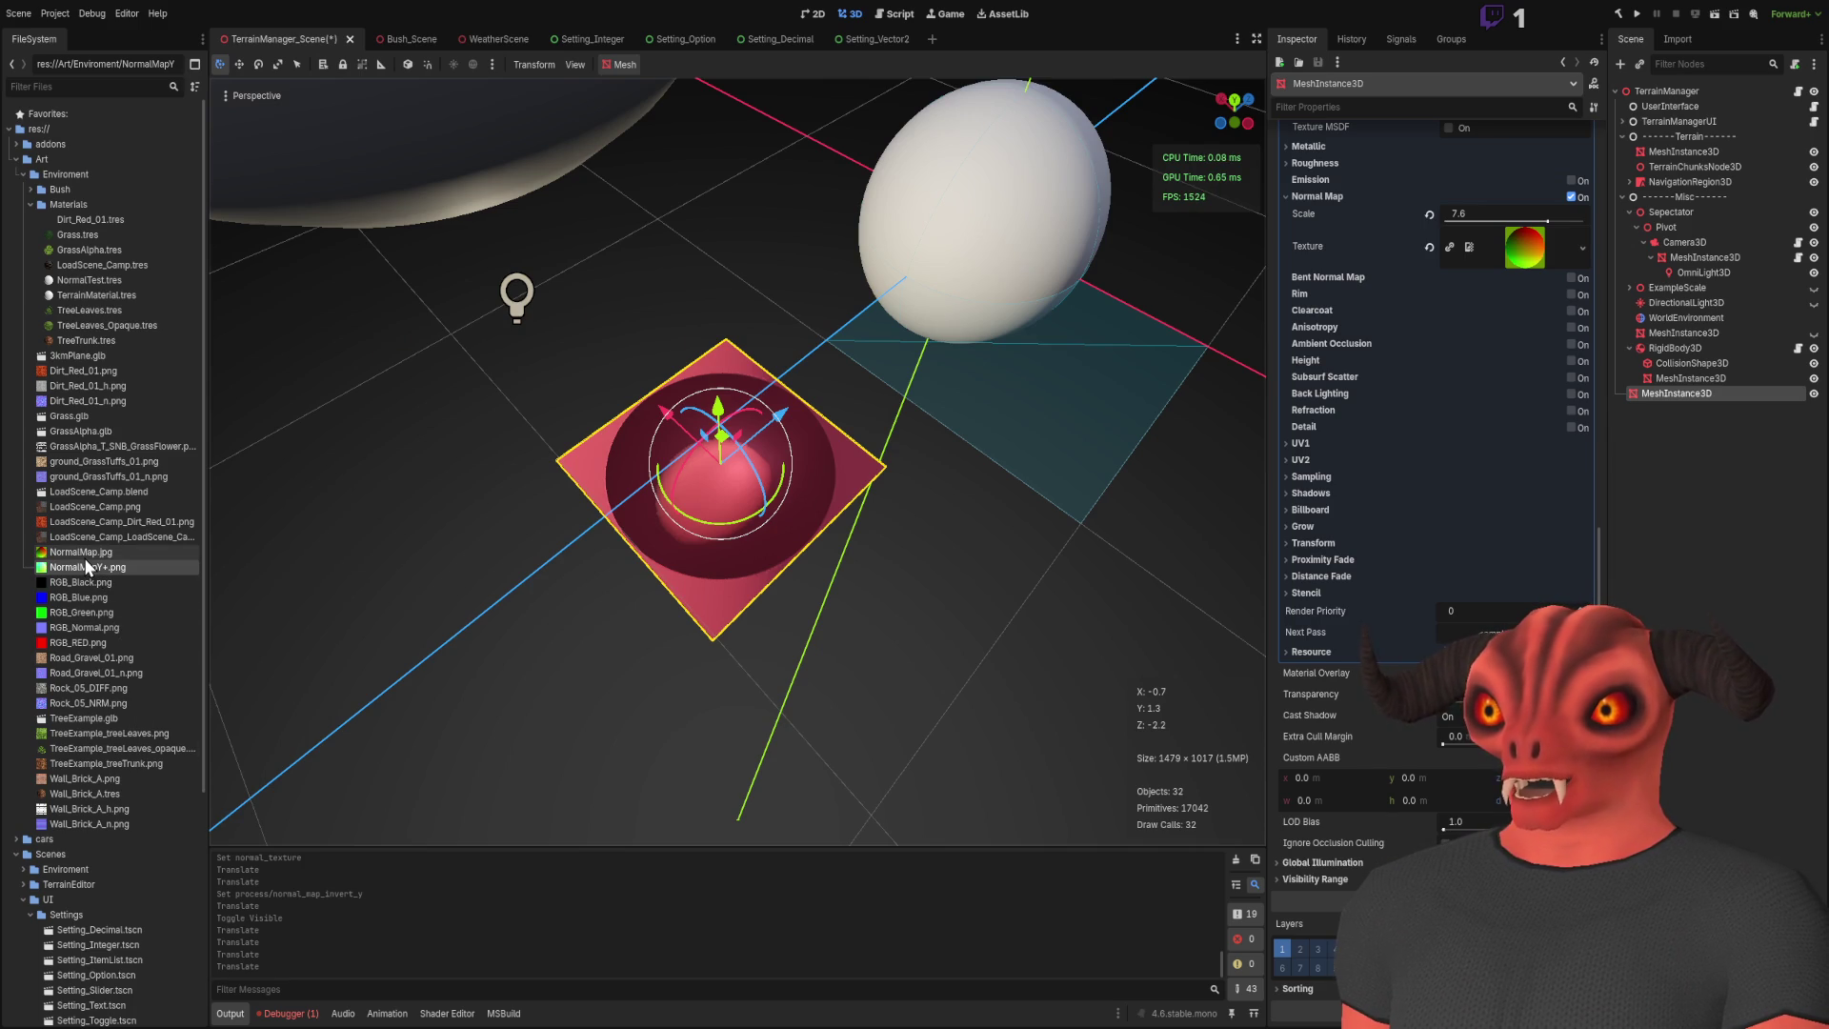
key("alt+Tab")
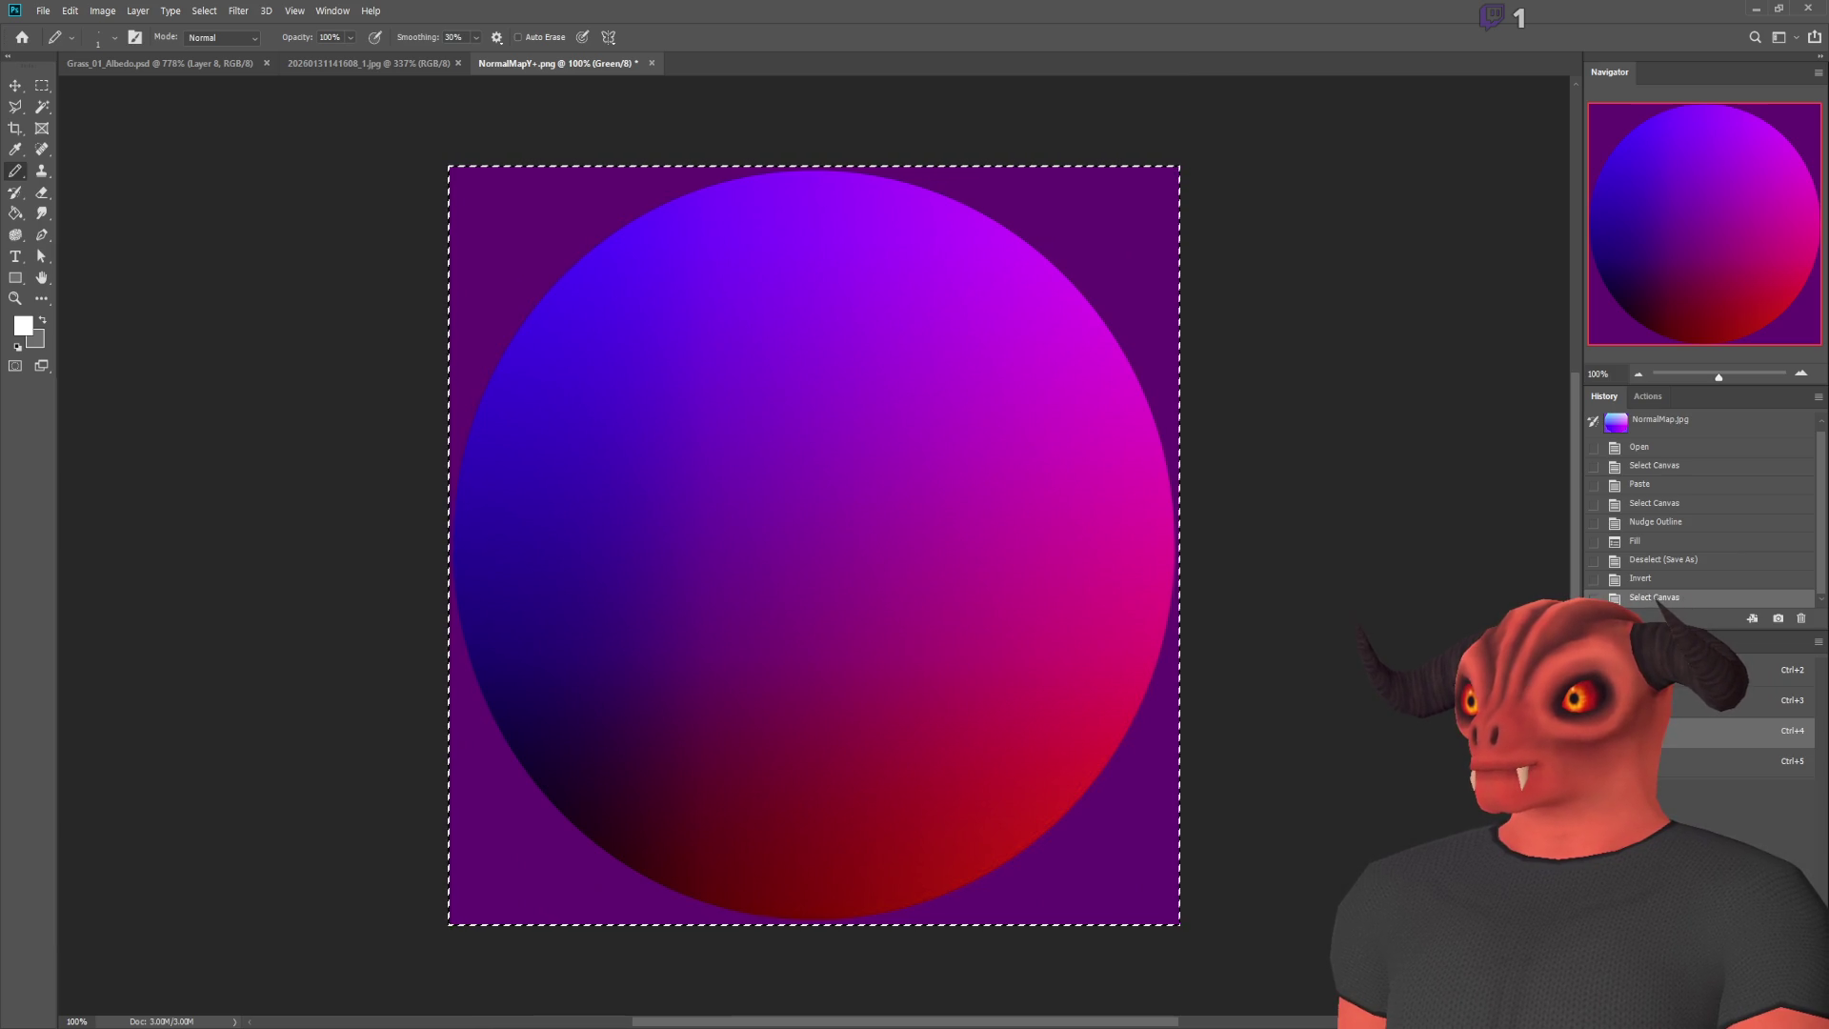
Step: Paste the cyan-red normal map, then fill the Blue channel with white and invert it
key("ctrl+a")
key("ctrl+v")
key("ctrl+d")
left_click(1659, 762)
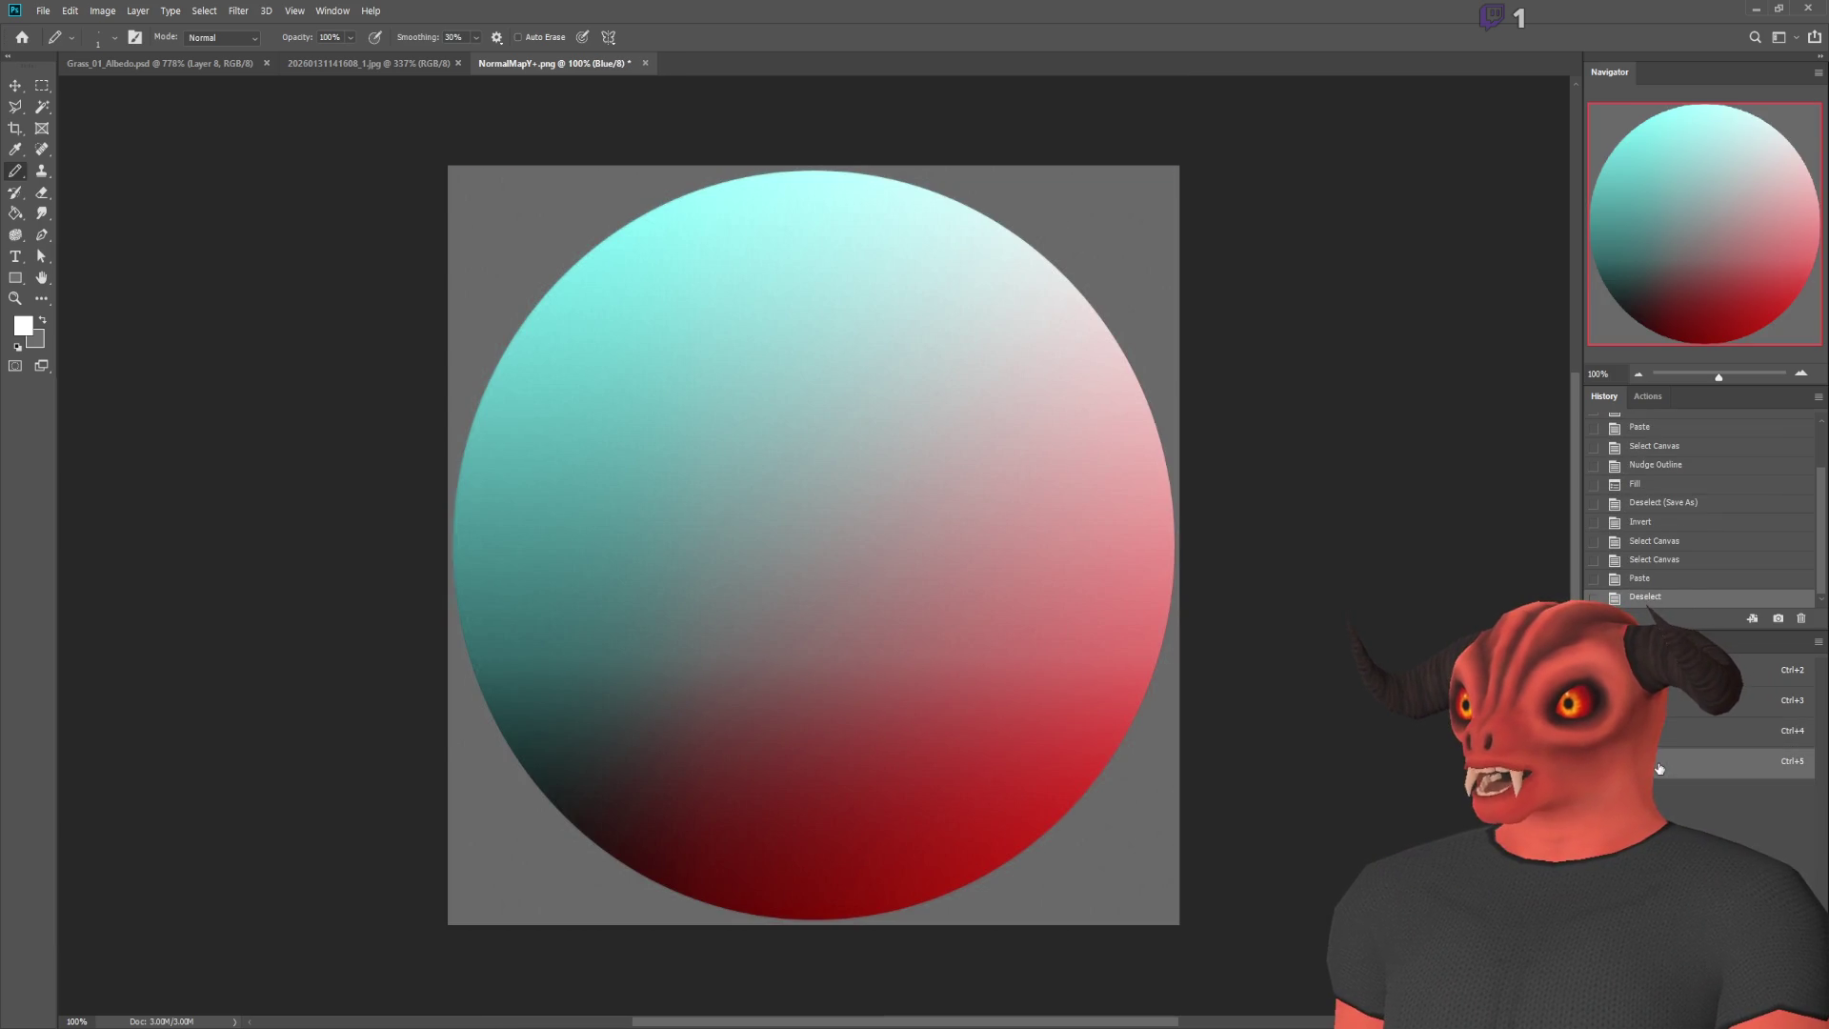
key("ctrl+a")
key("i")
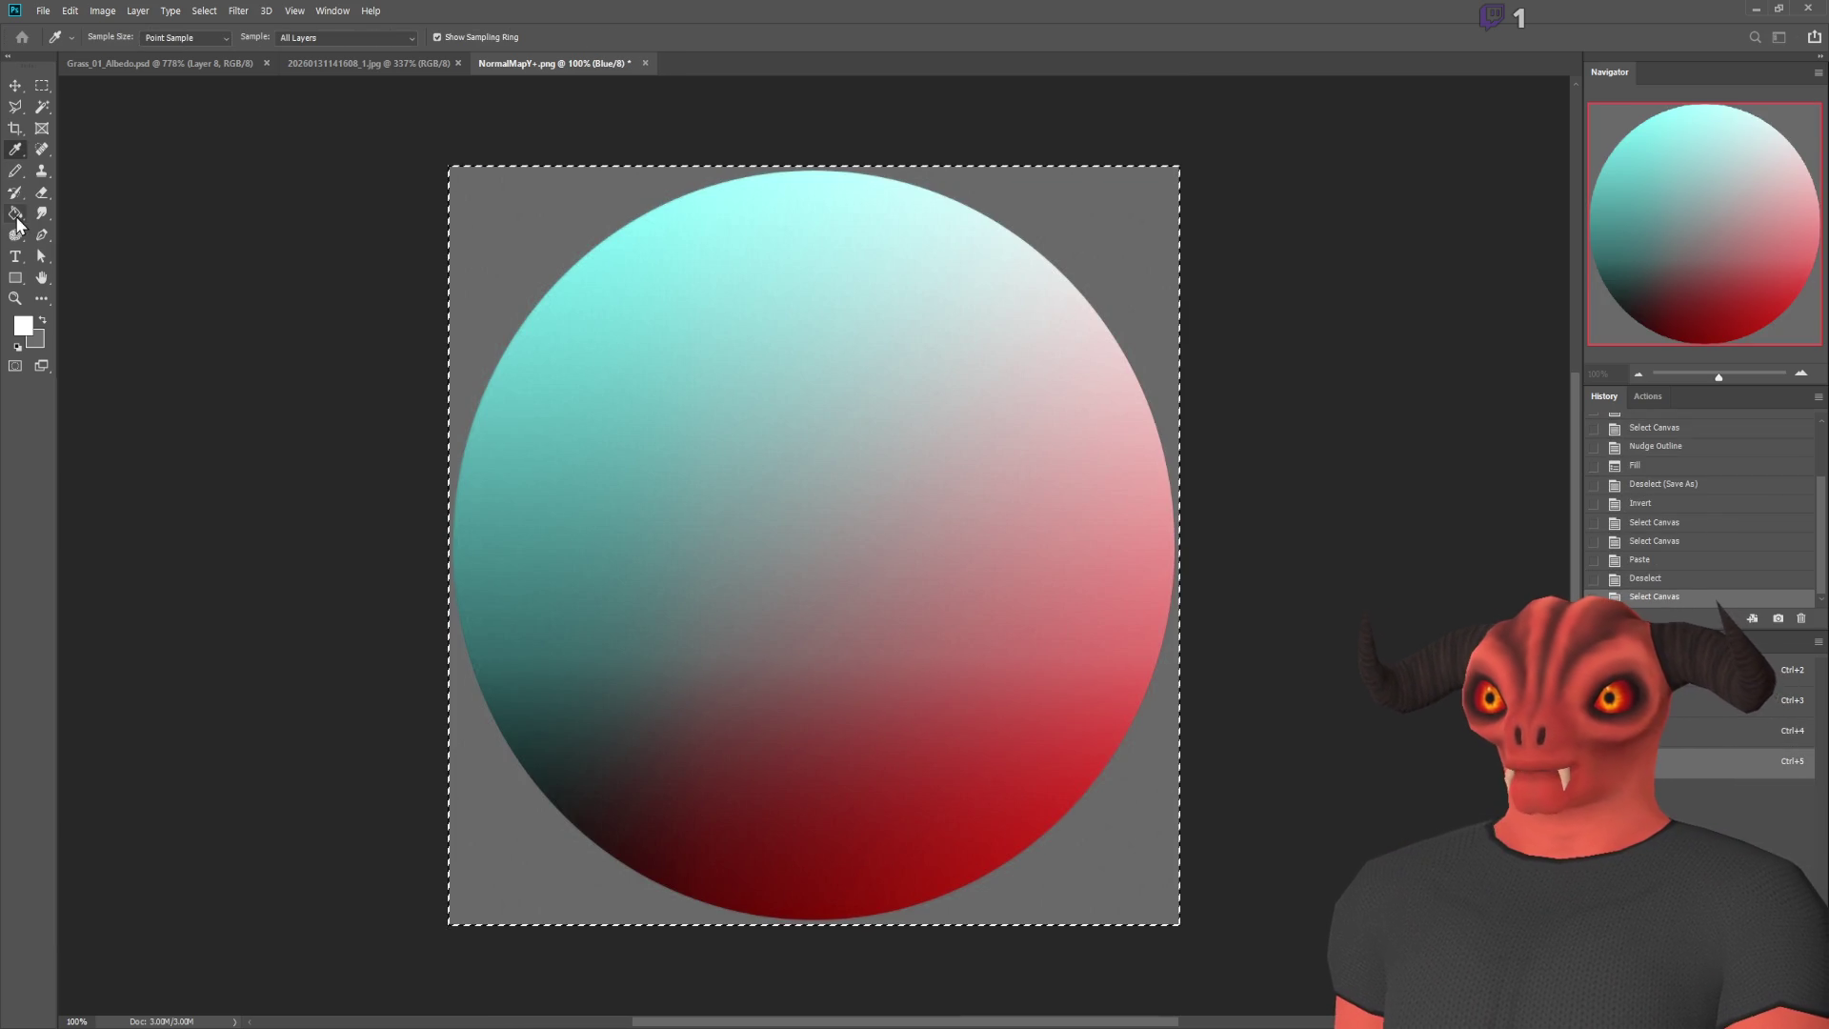
key("alt+BackSpace")
key("ctrl+d")
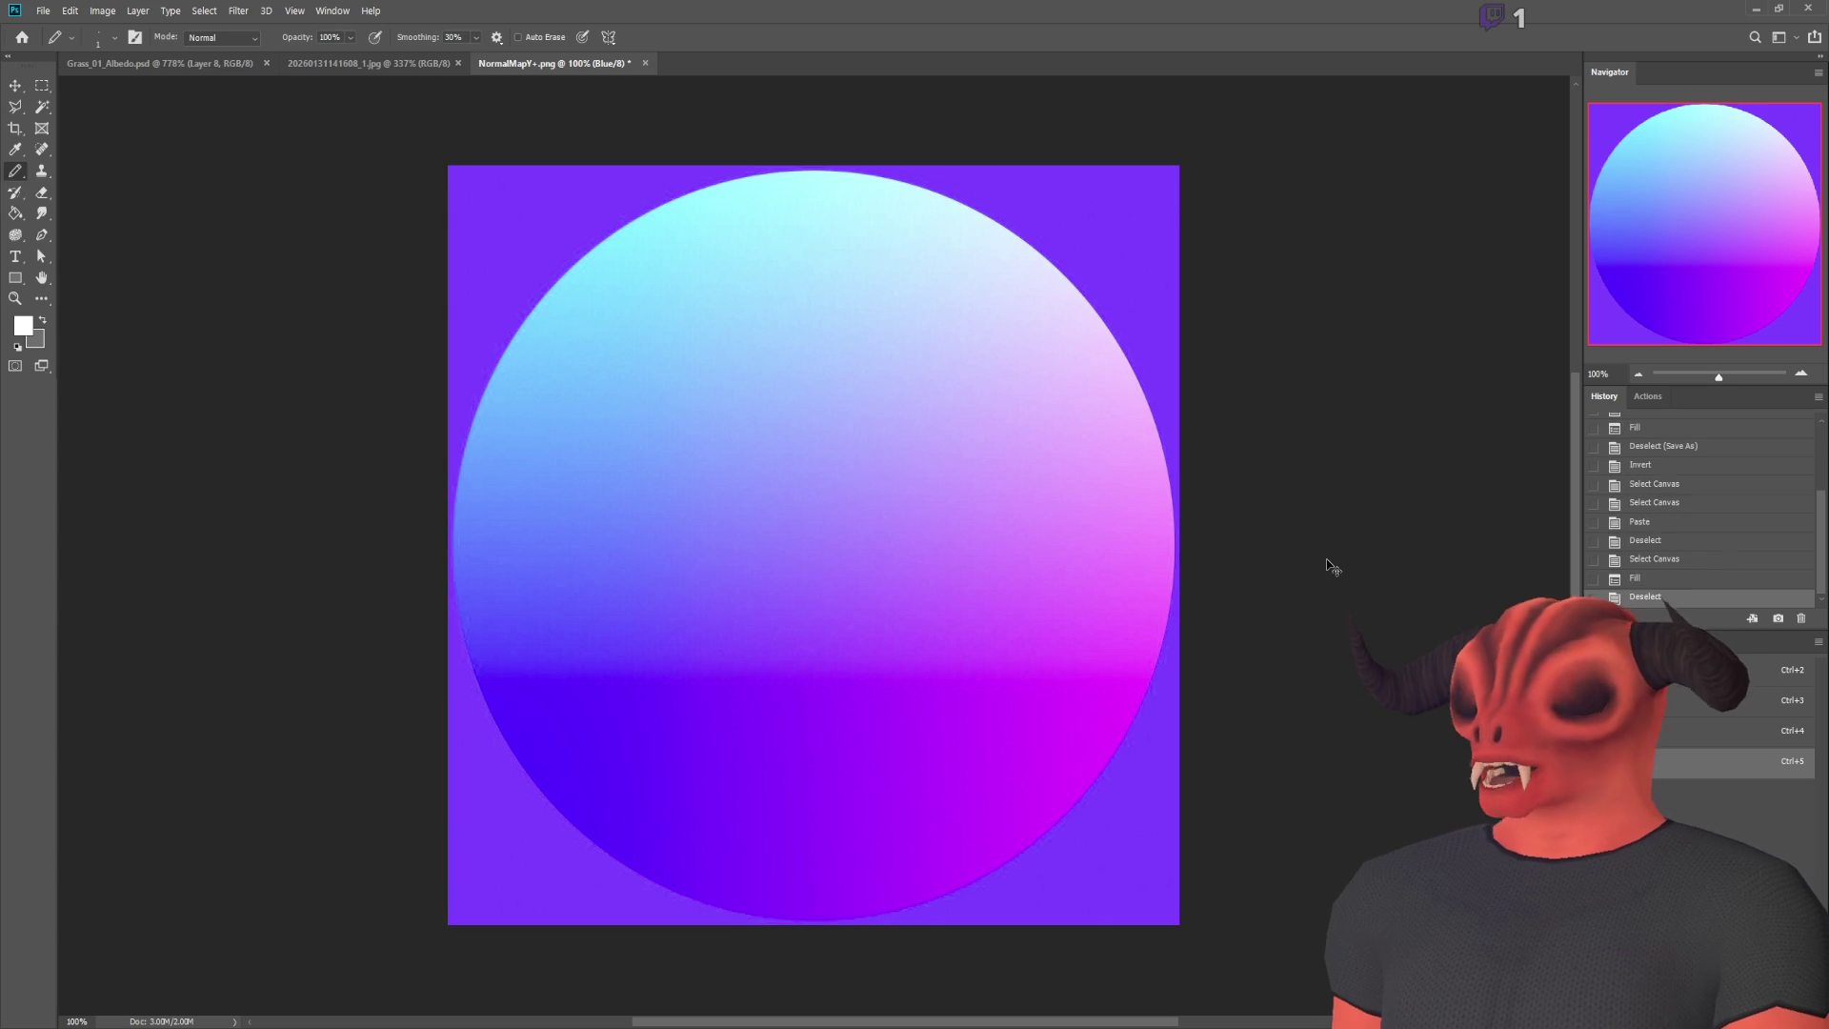
key("ctrl+i")
Step: Invert the Green channel, save NormalMapY+.png, and check its reimport settings in Godot
key("alt+Tab")
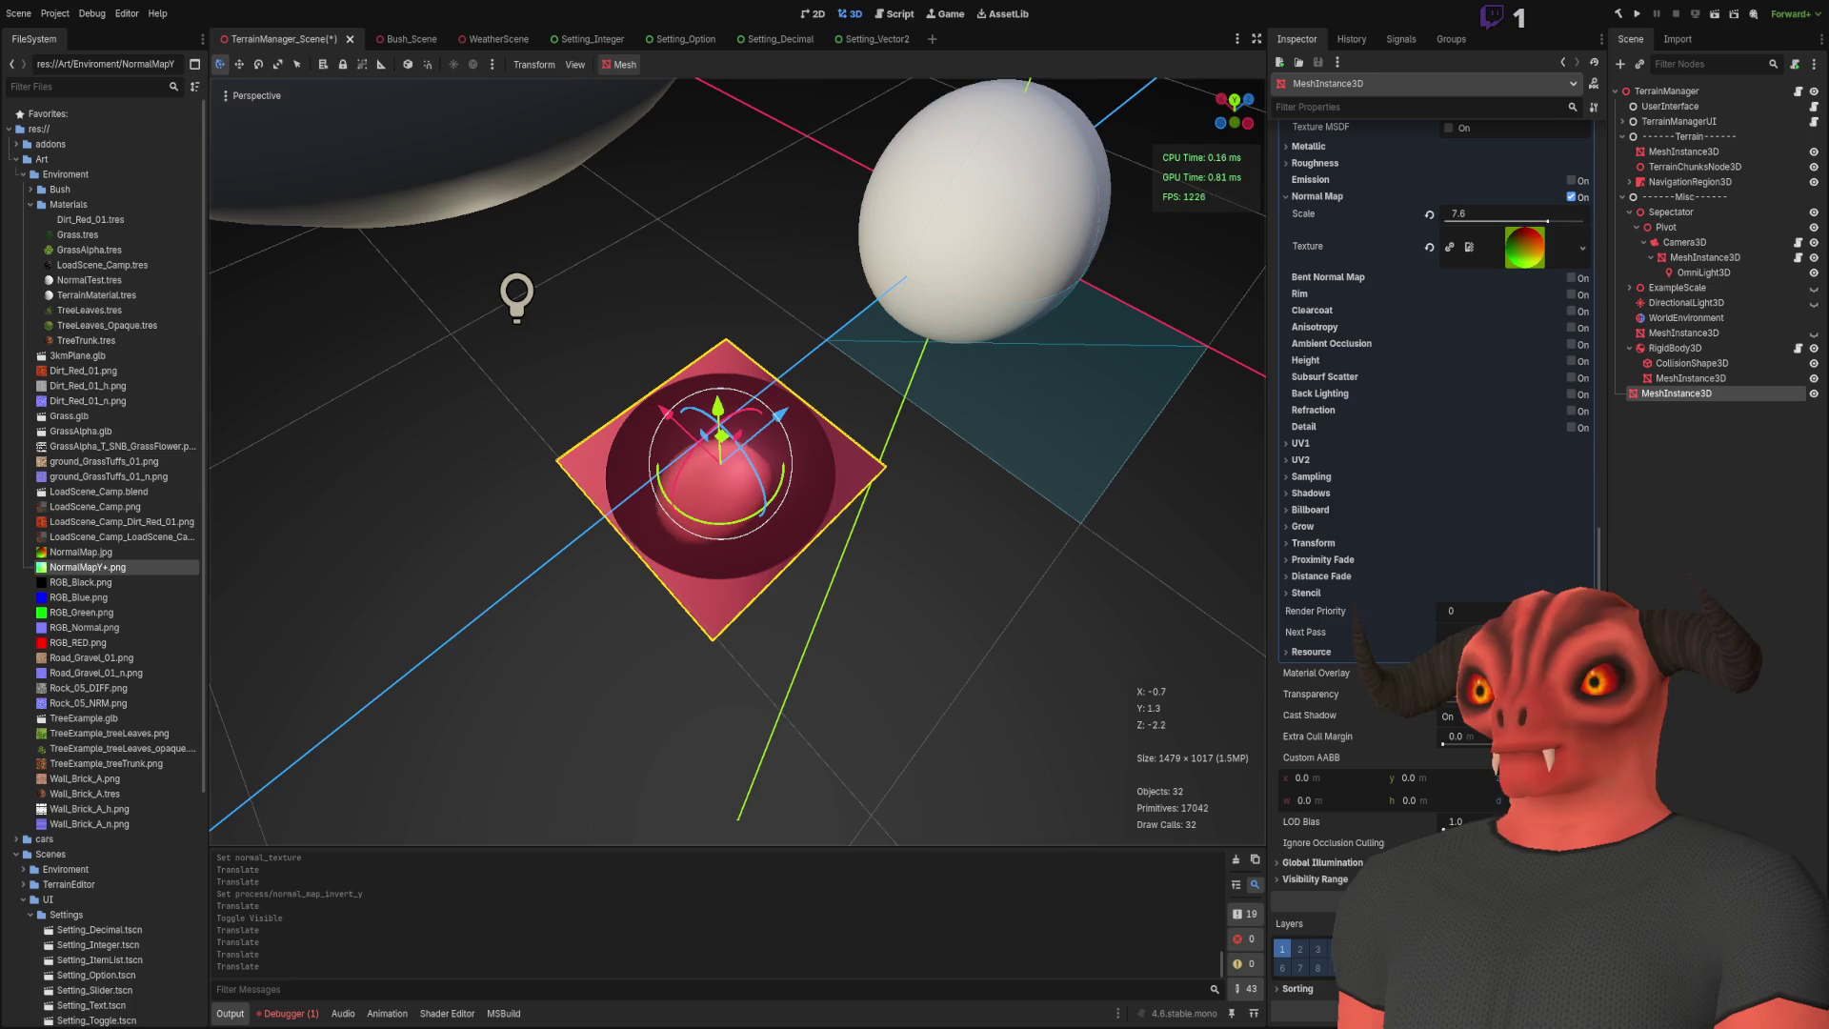
key("alt+Tab")
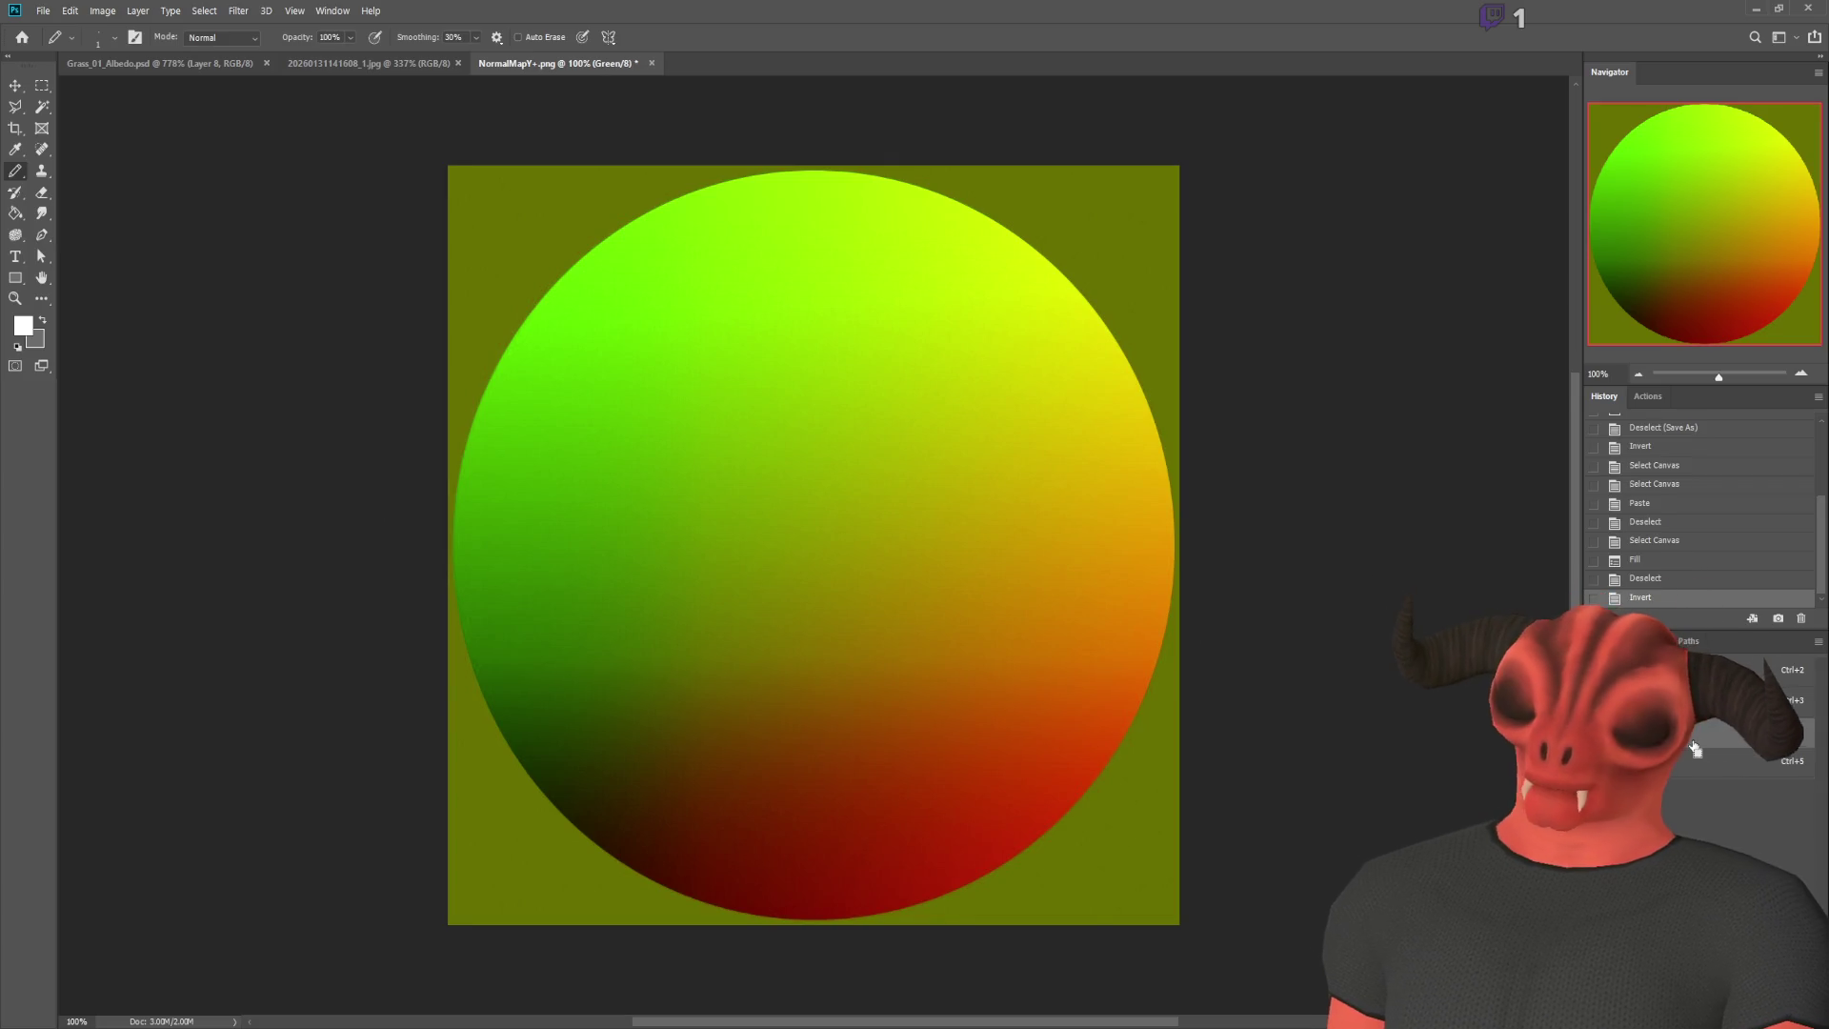
key("ctrl+i")
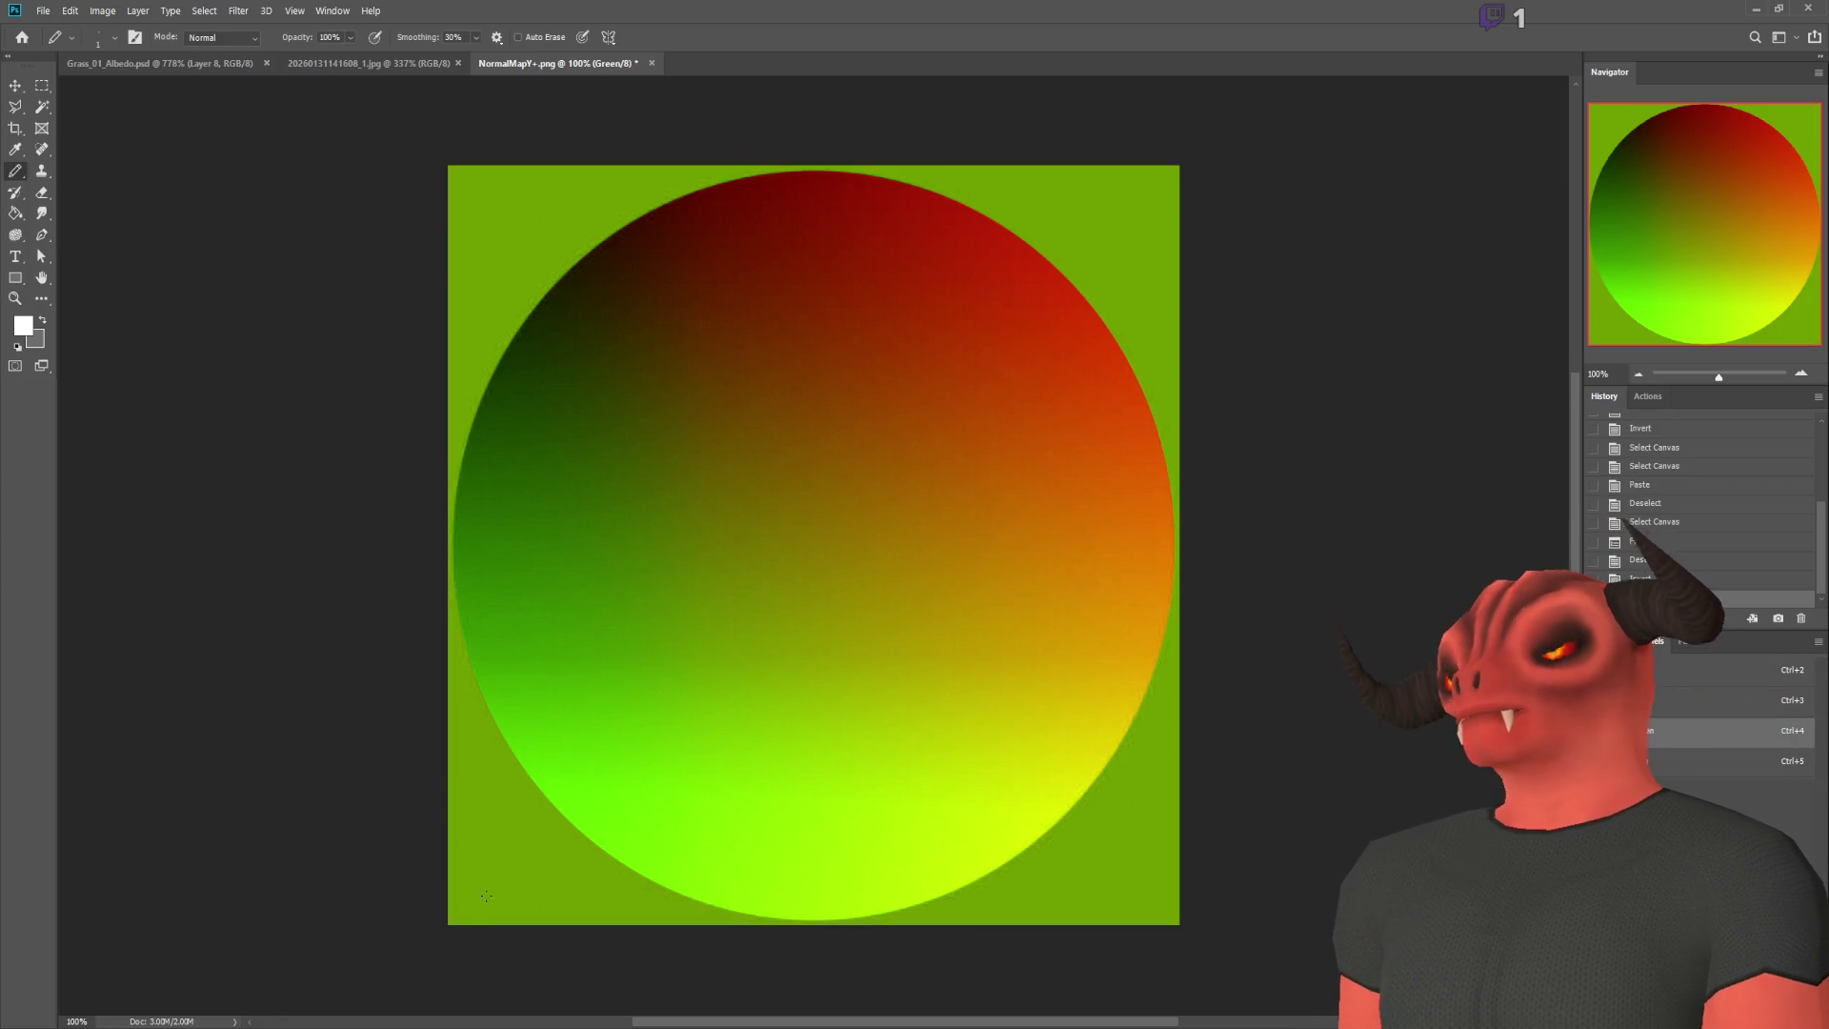
key("alt+Tab")
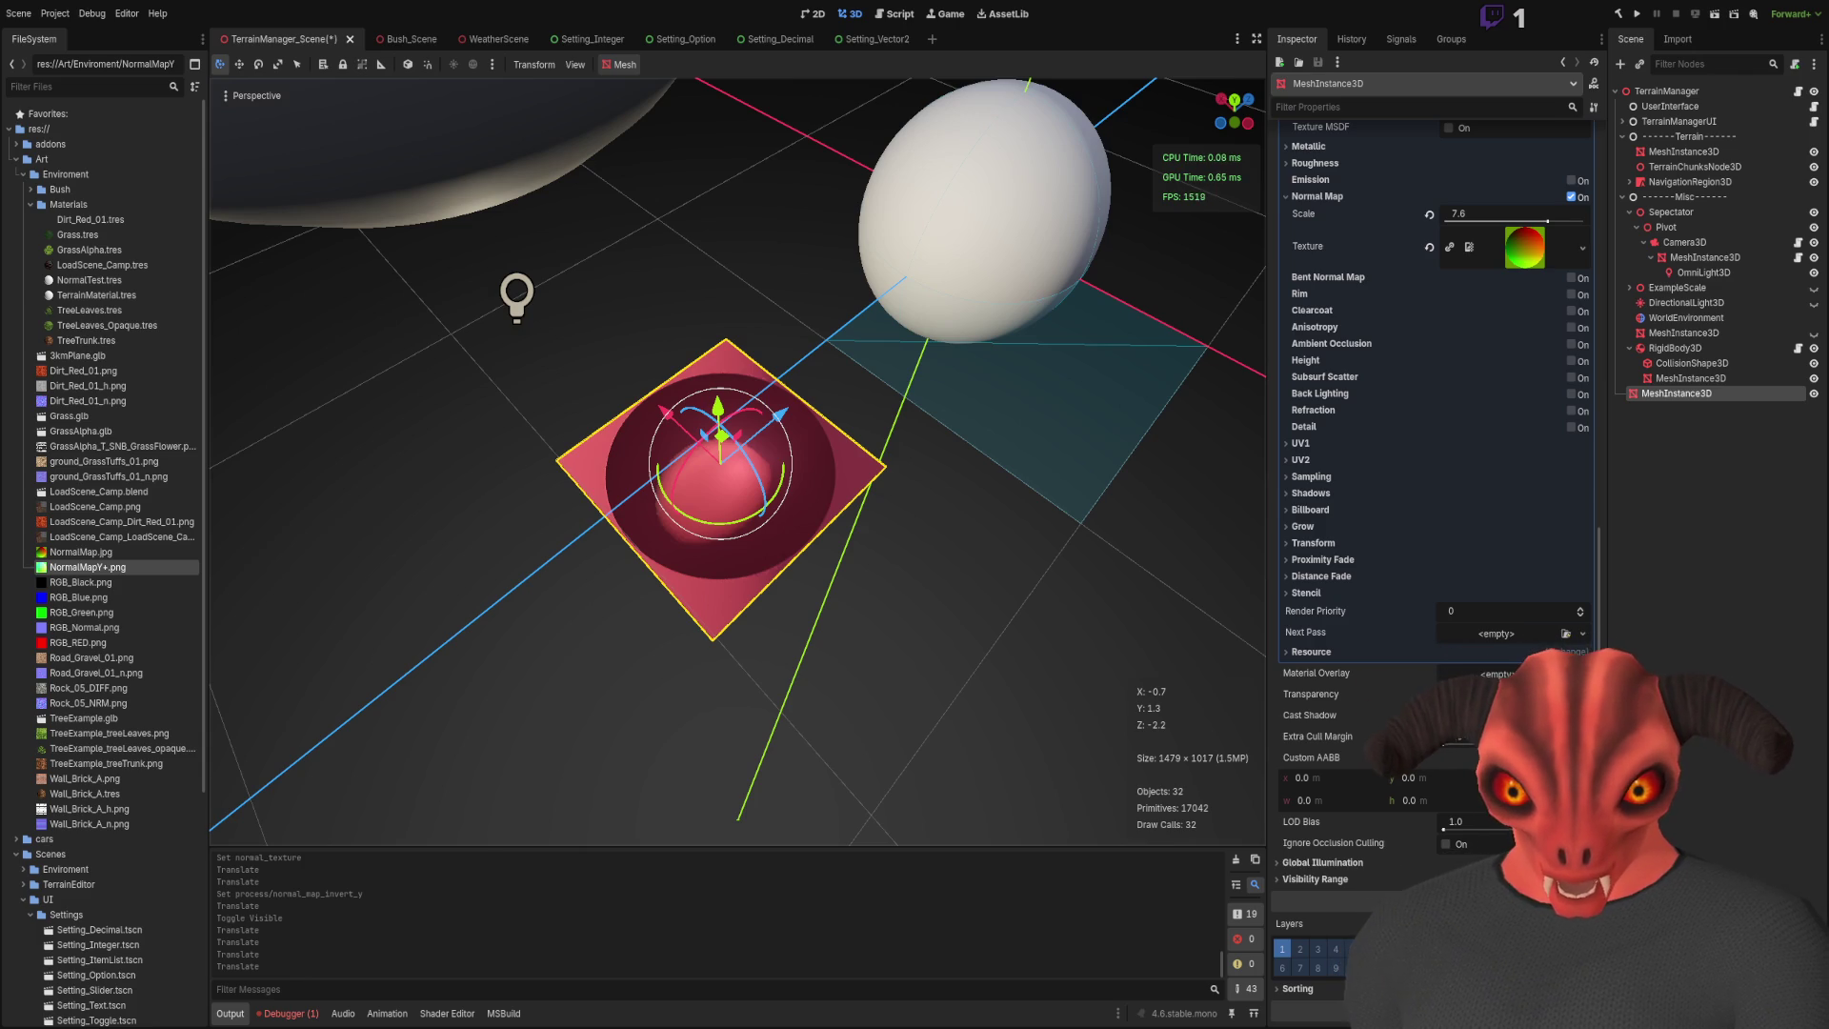
key("alt+Tab")
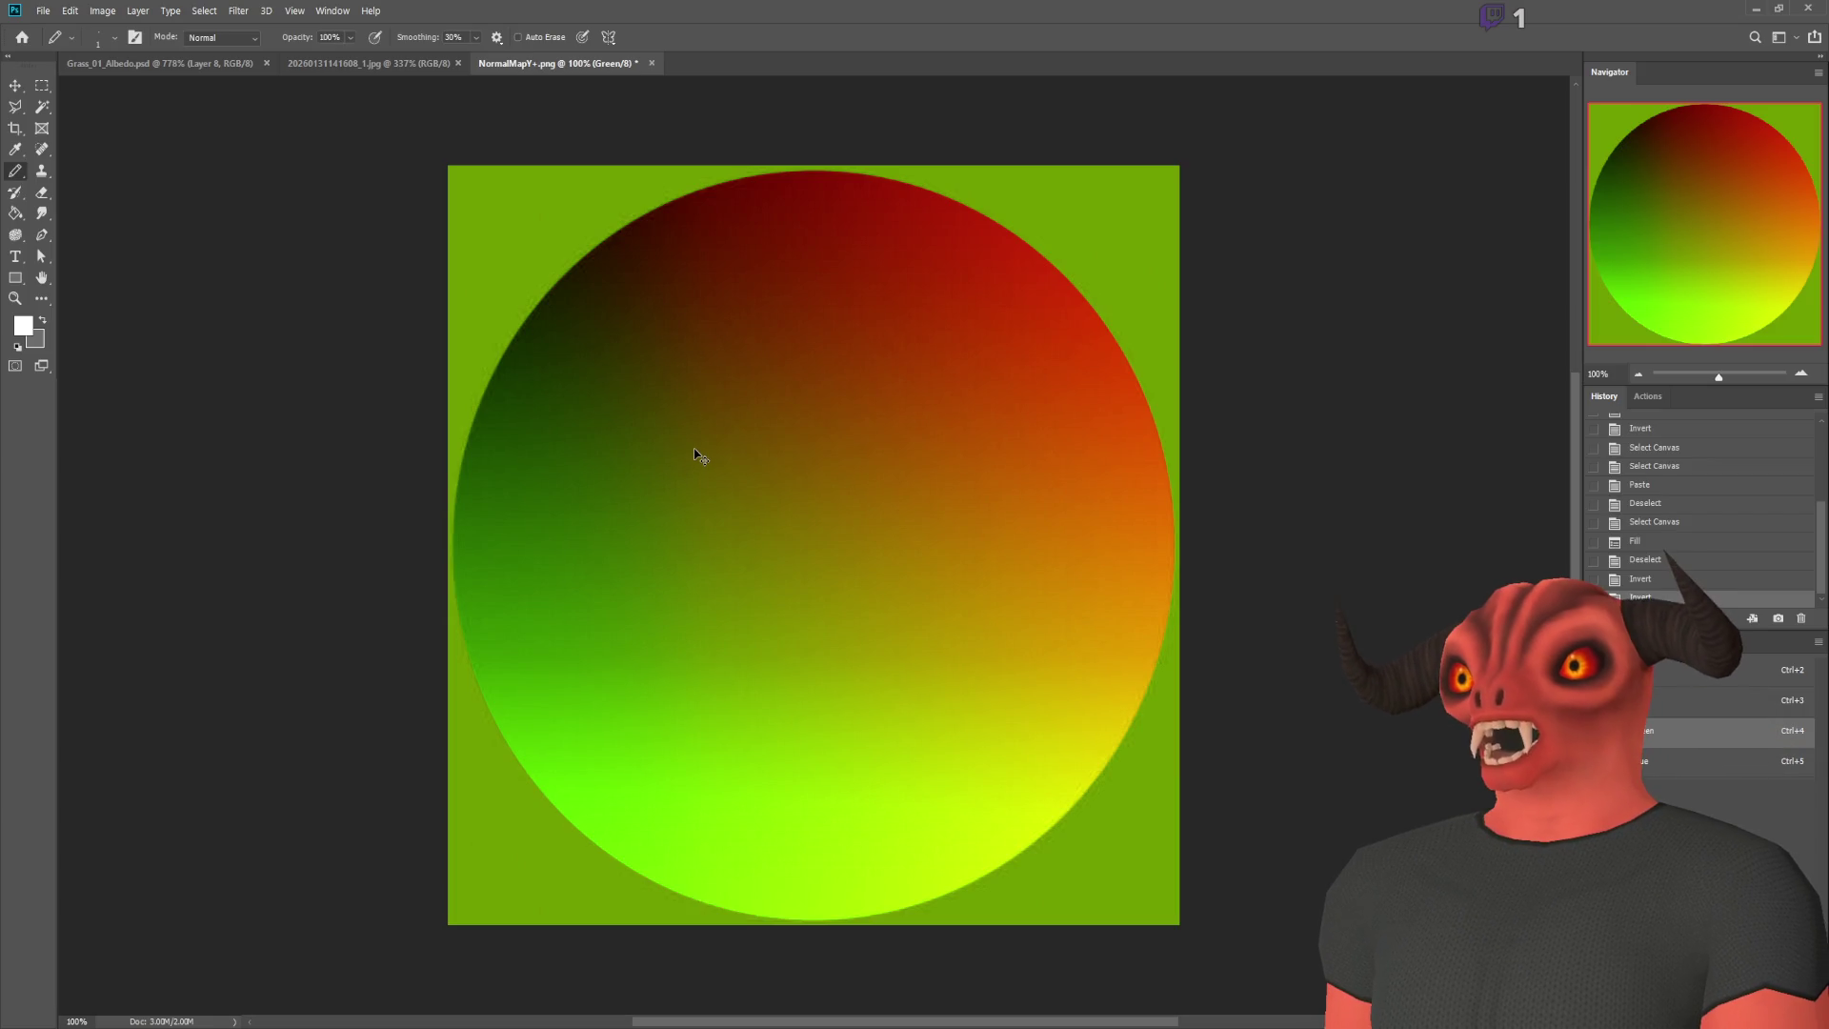
key("ctrl+s")
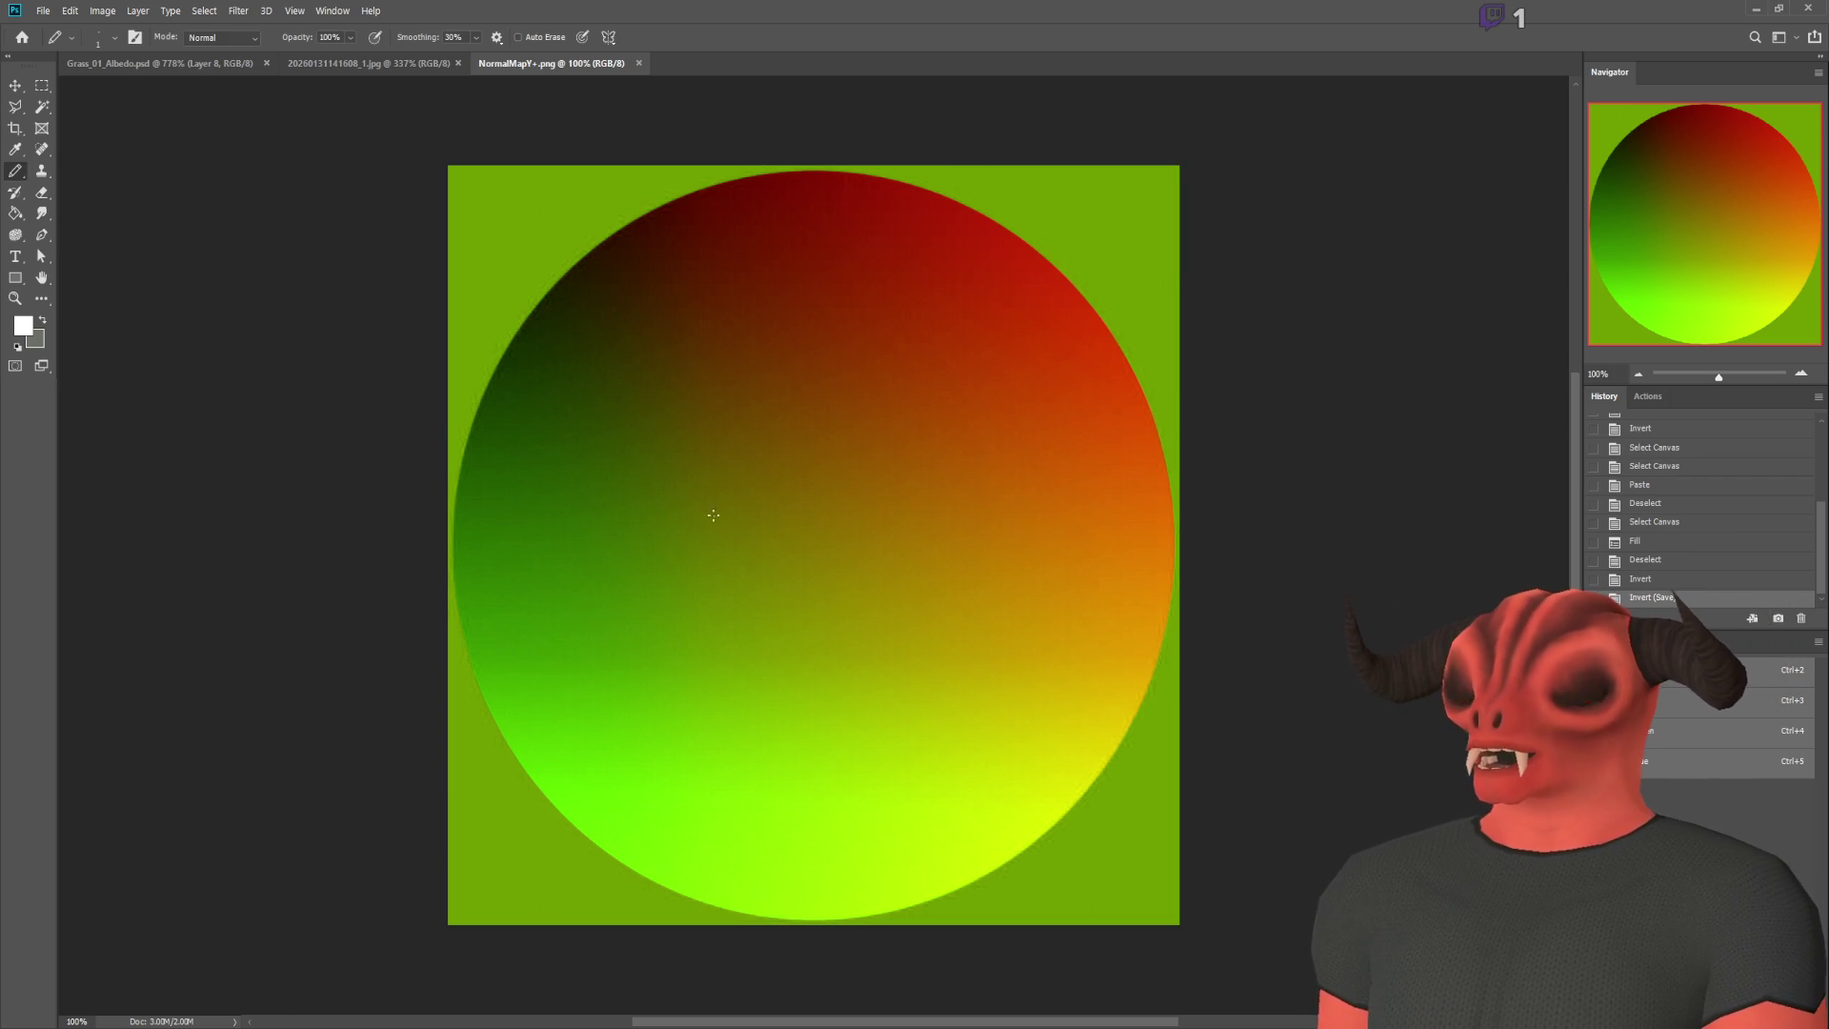
key("alt+Tab")
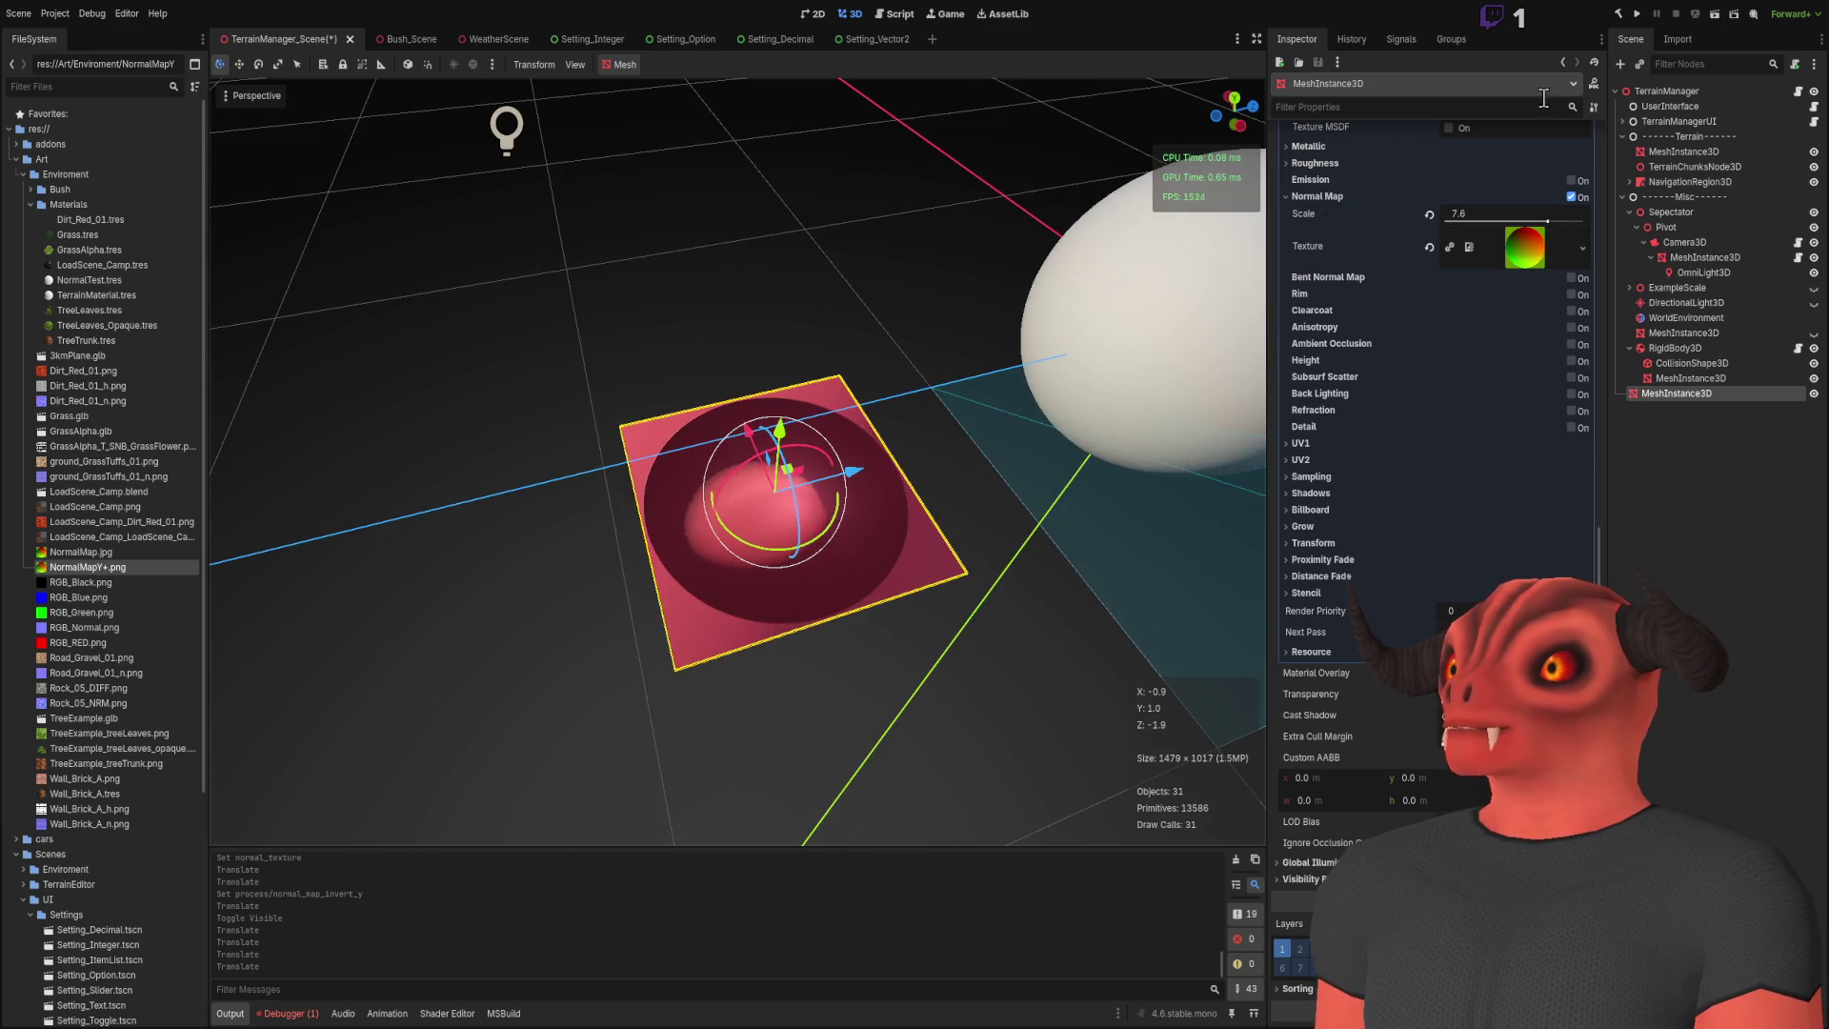
left_click(1524, 247)
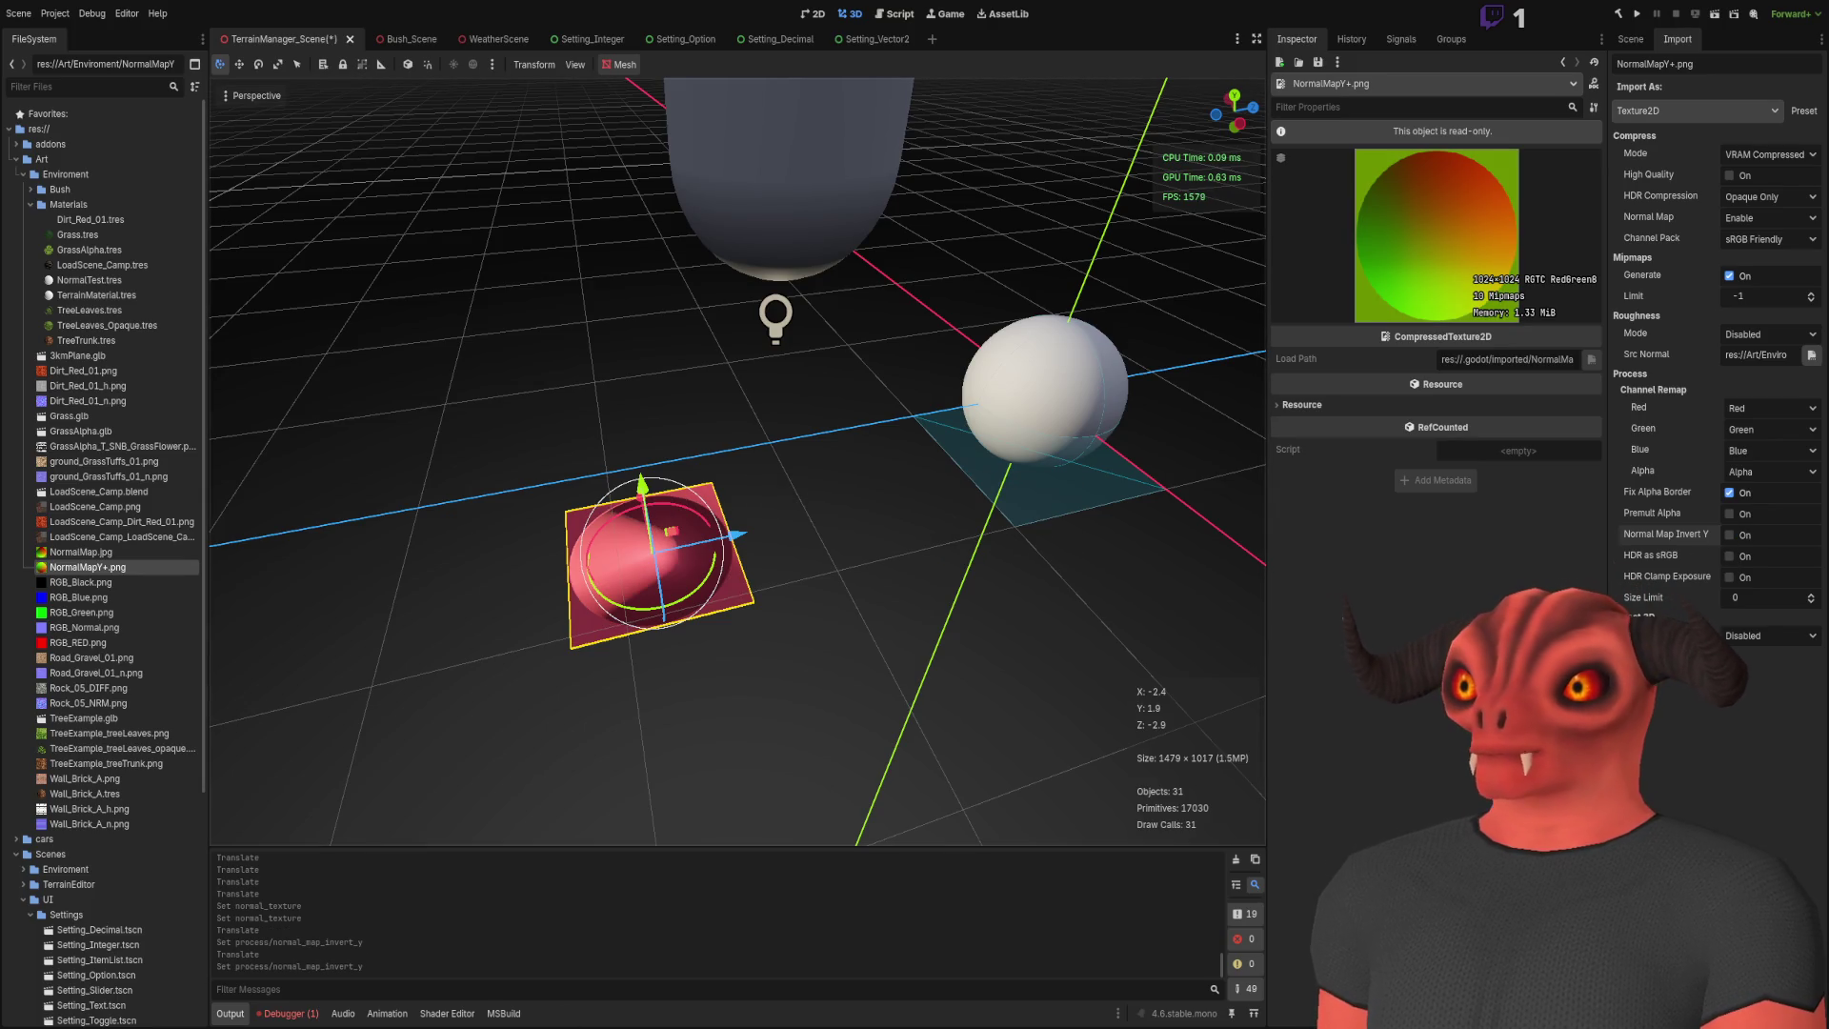
Step: Invert NormalMapY+.png's Blue channel in Photoshop and save the image
key("alt+Tab")
key("ctrl+5")
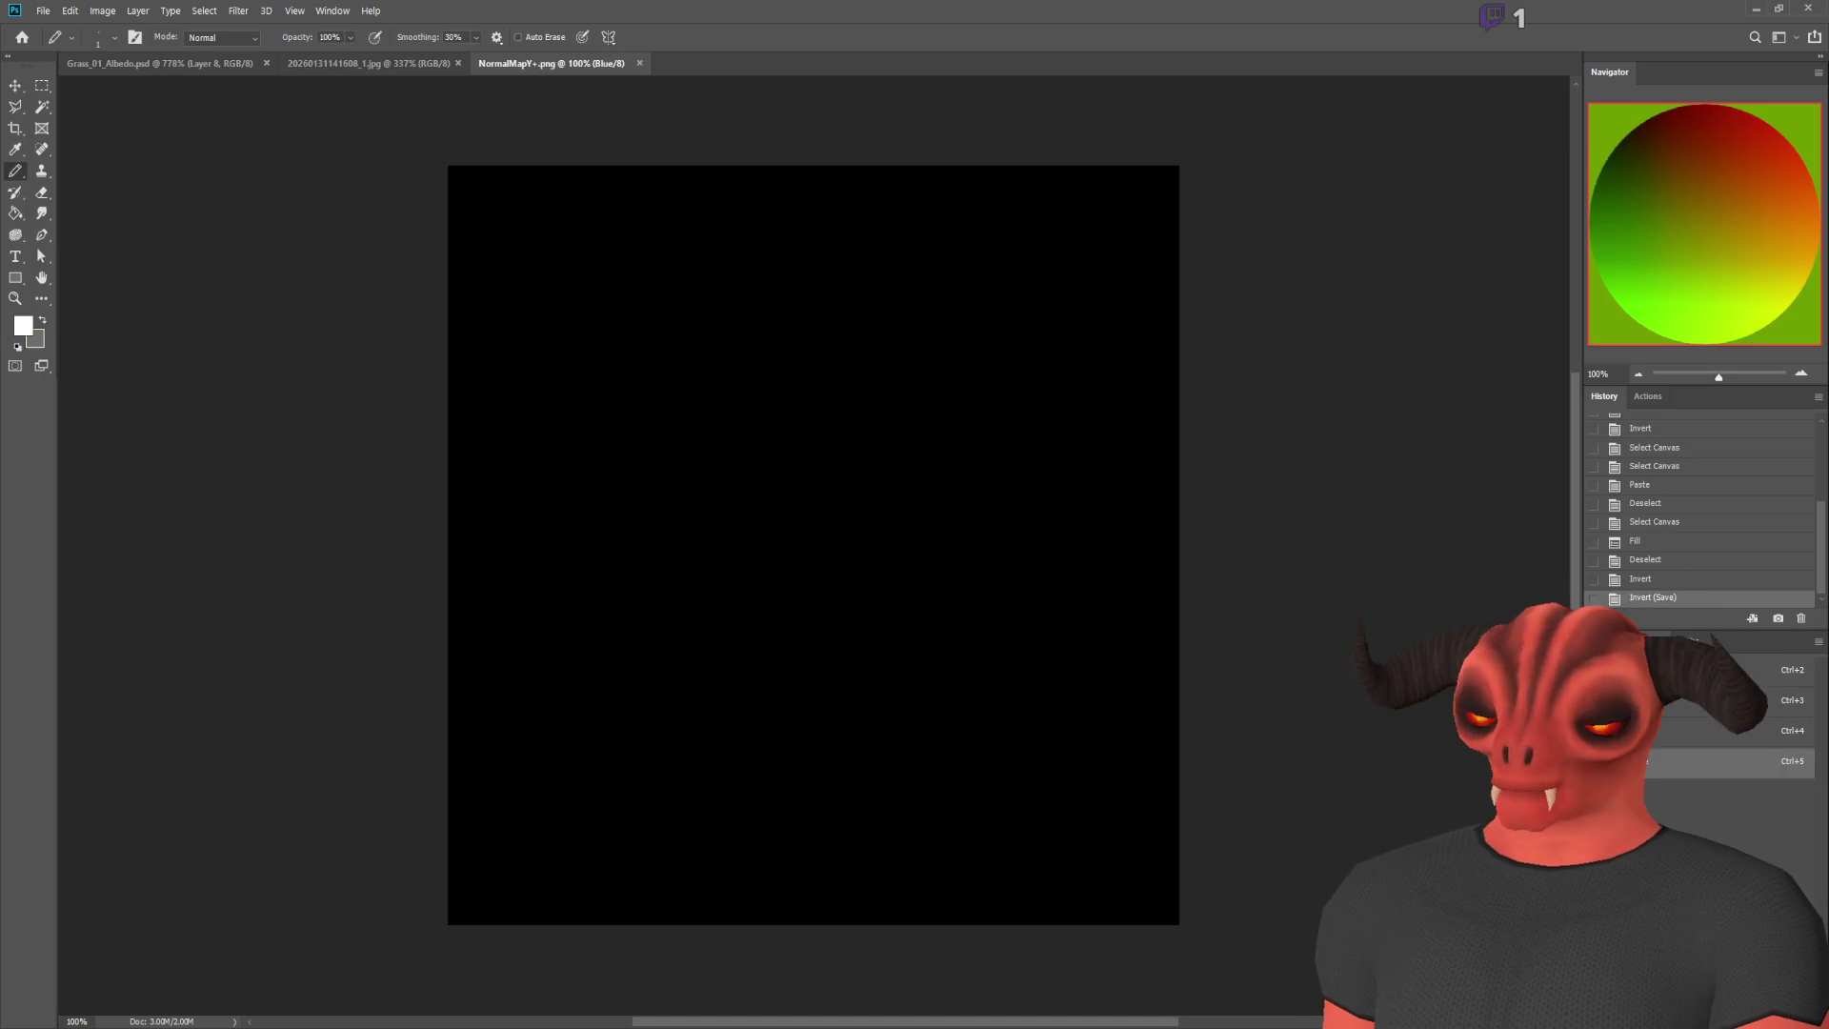
key("ctrl+i")
key("ctrl+2")
key("ctrl+s")
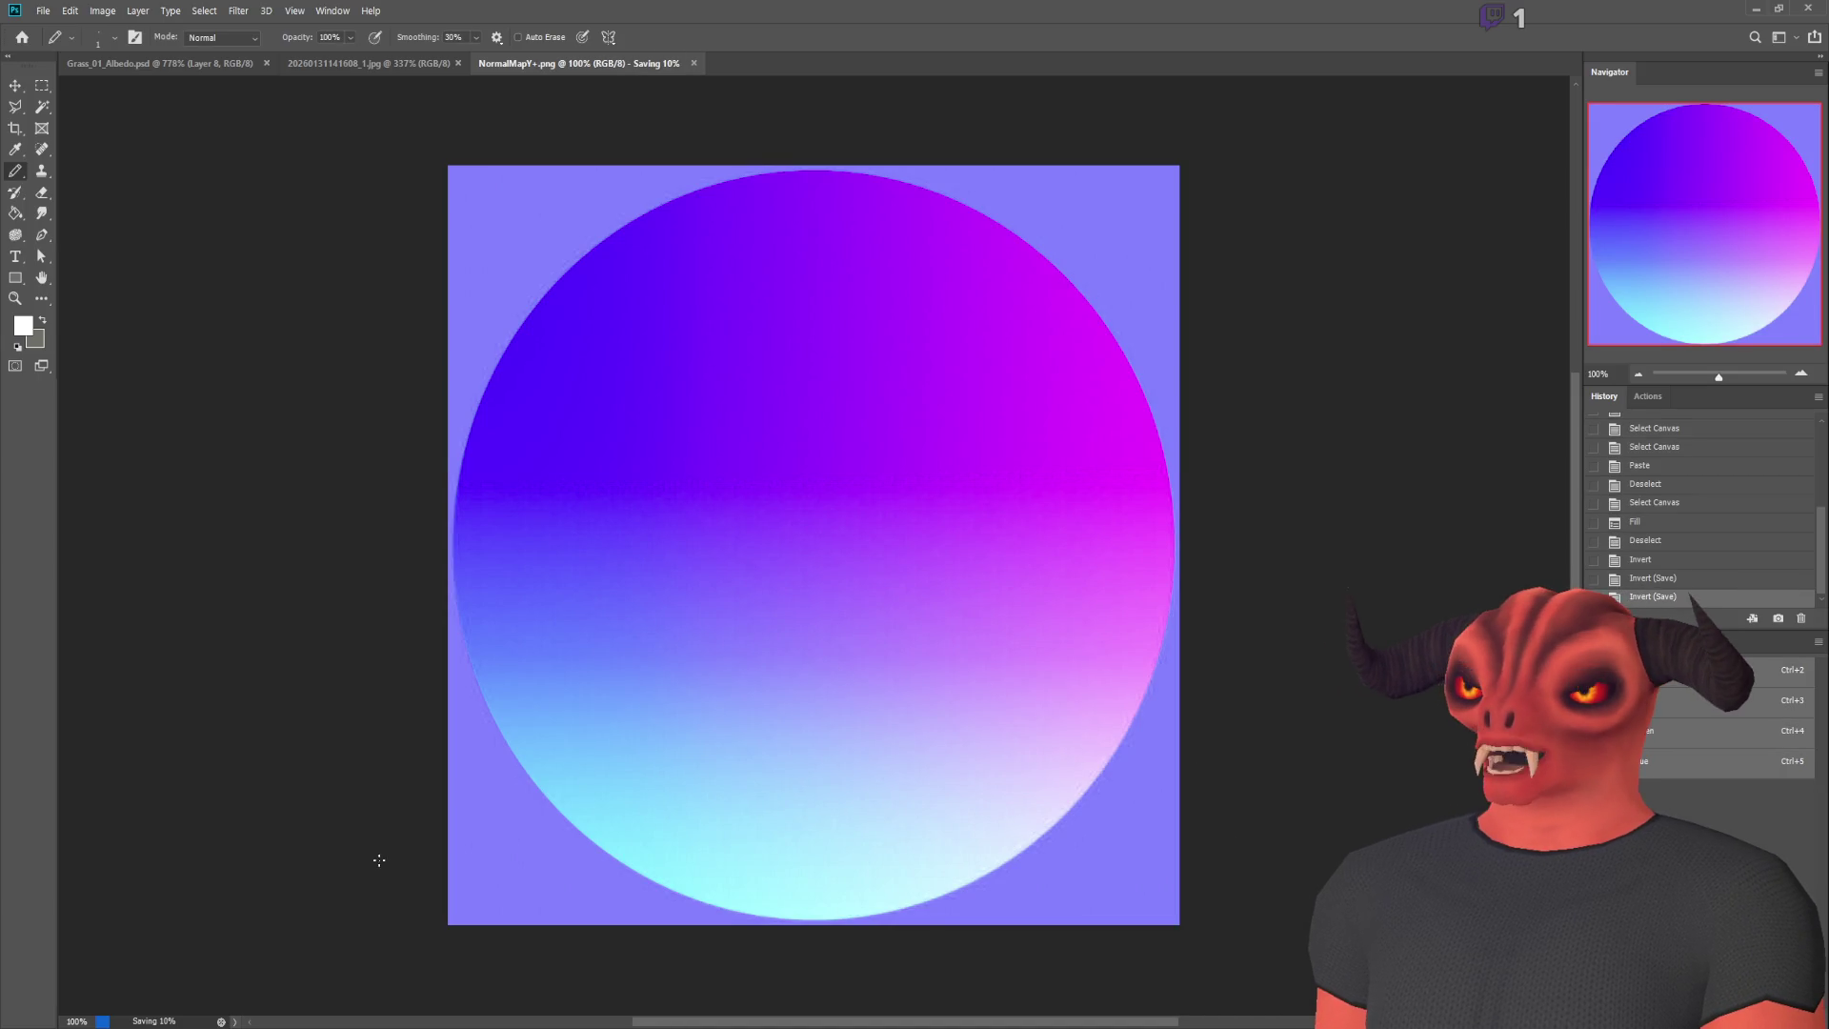
key("alt+Tab")
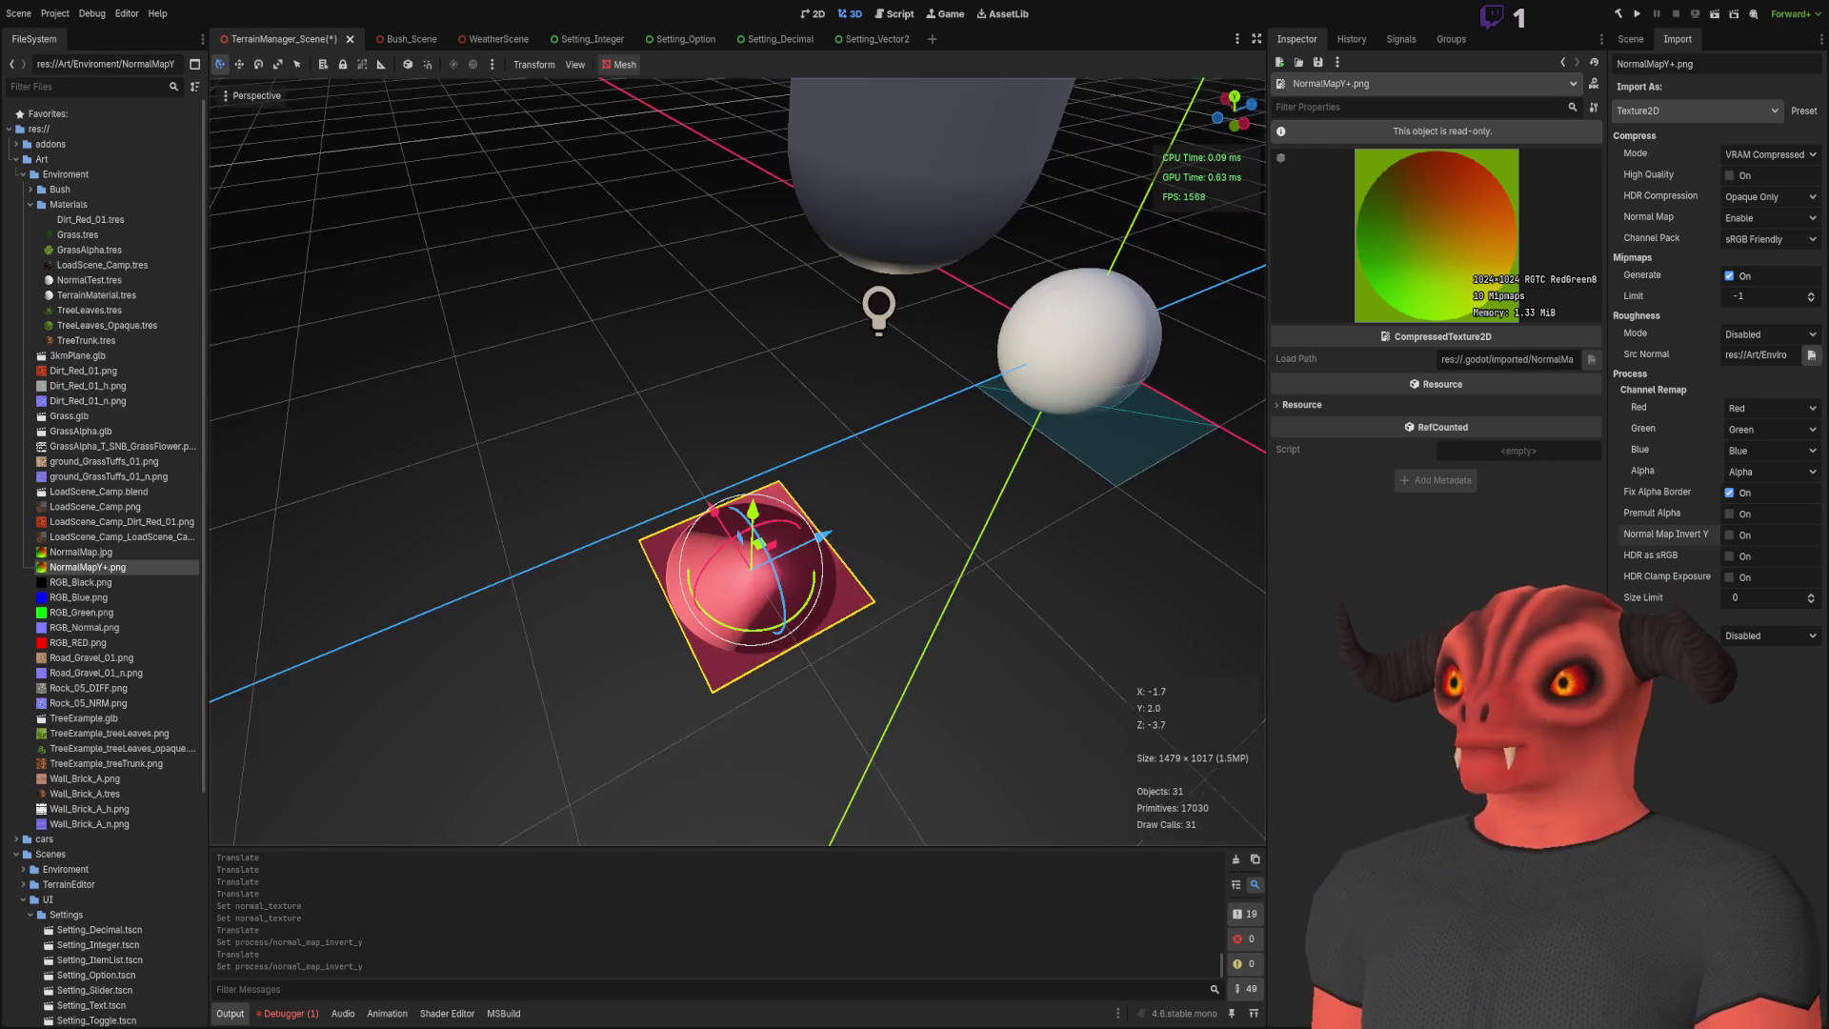
Step: Reposition the red test plane leftward across the ground, checking NormalMapY+.png's import settings along the way
mouse_move(760, 538)
left_mouse_down()
mouse_move(1012, 459)
mouse_move(805, 328)
mouse_move(863, 510)
left_mouse_up()
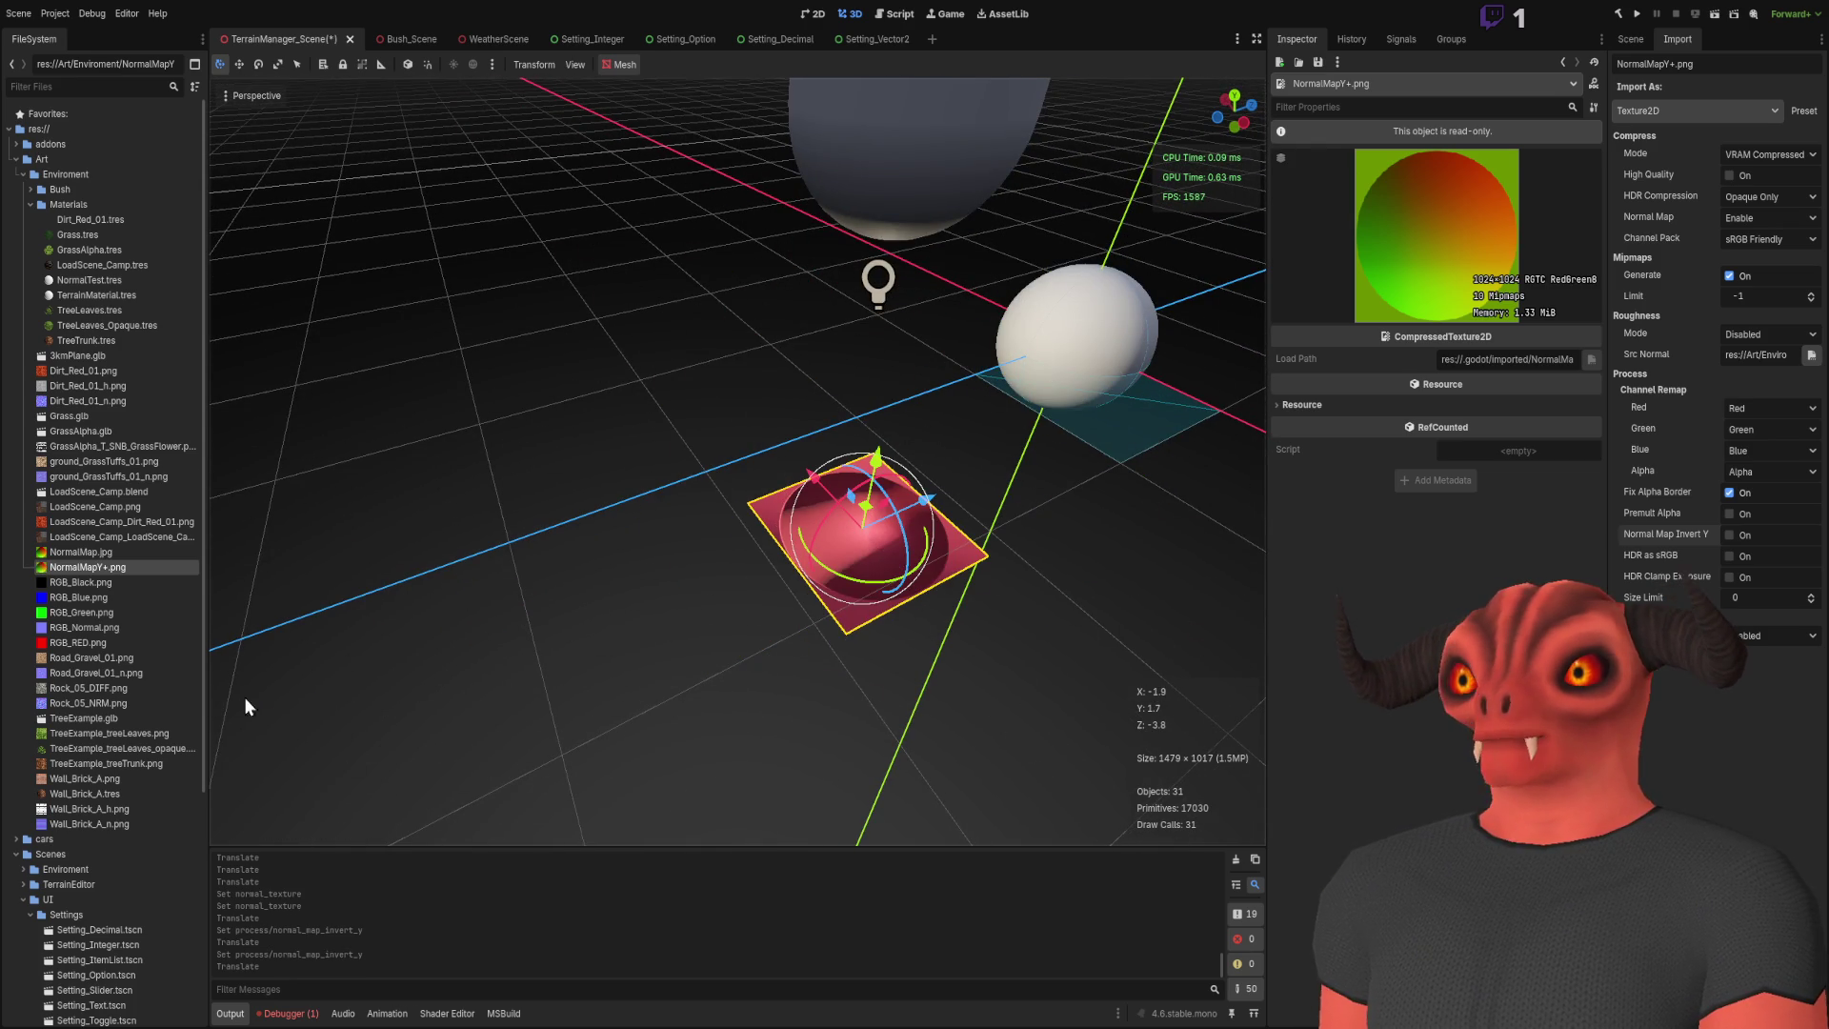
left_click(95, 568)
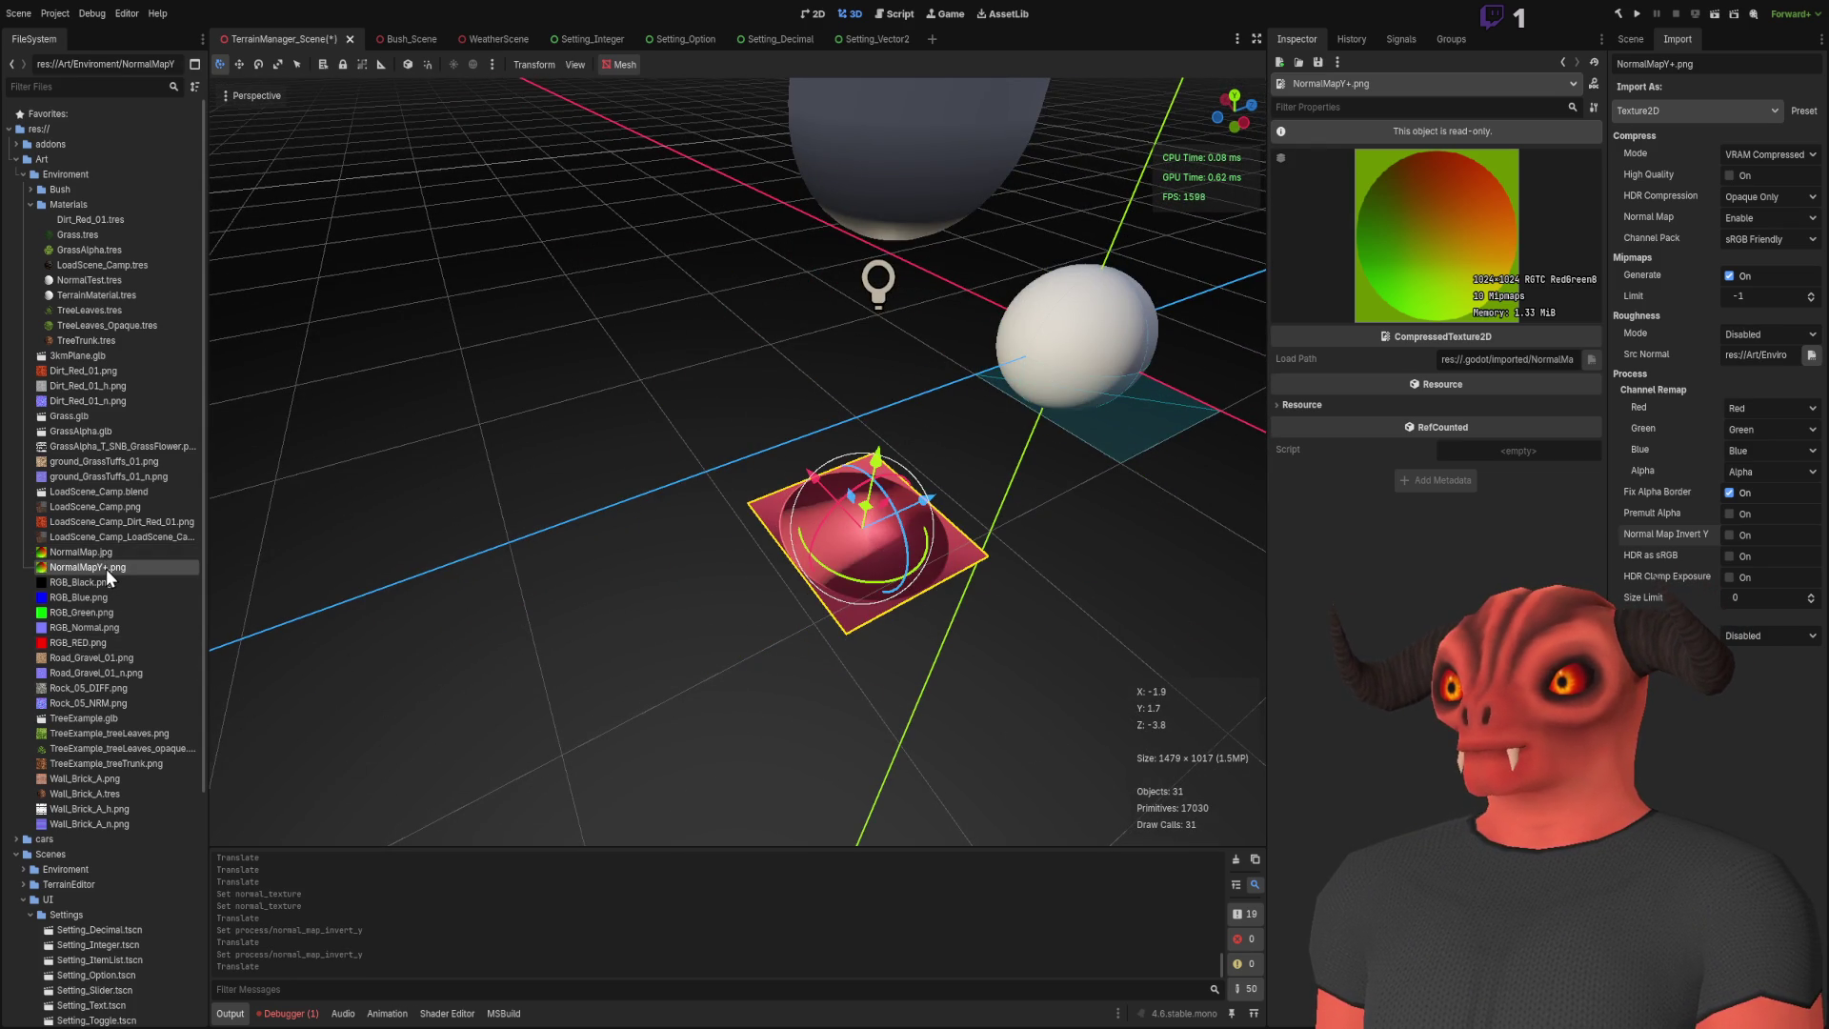
key("alt+Tab")
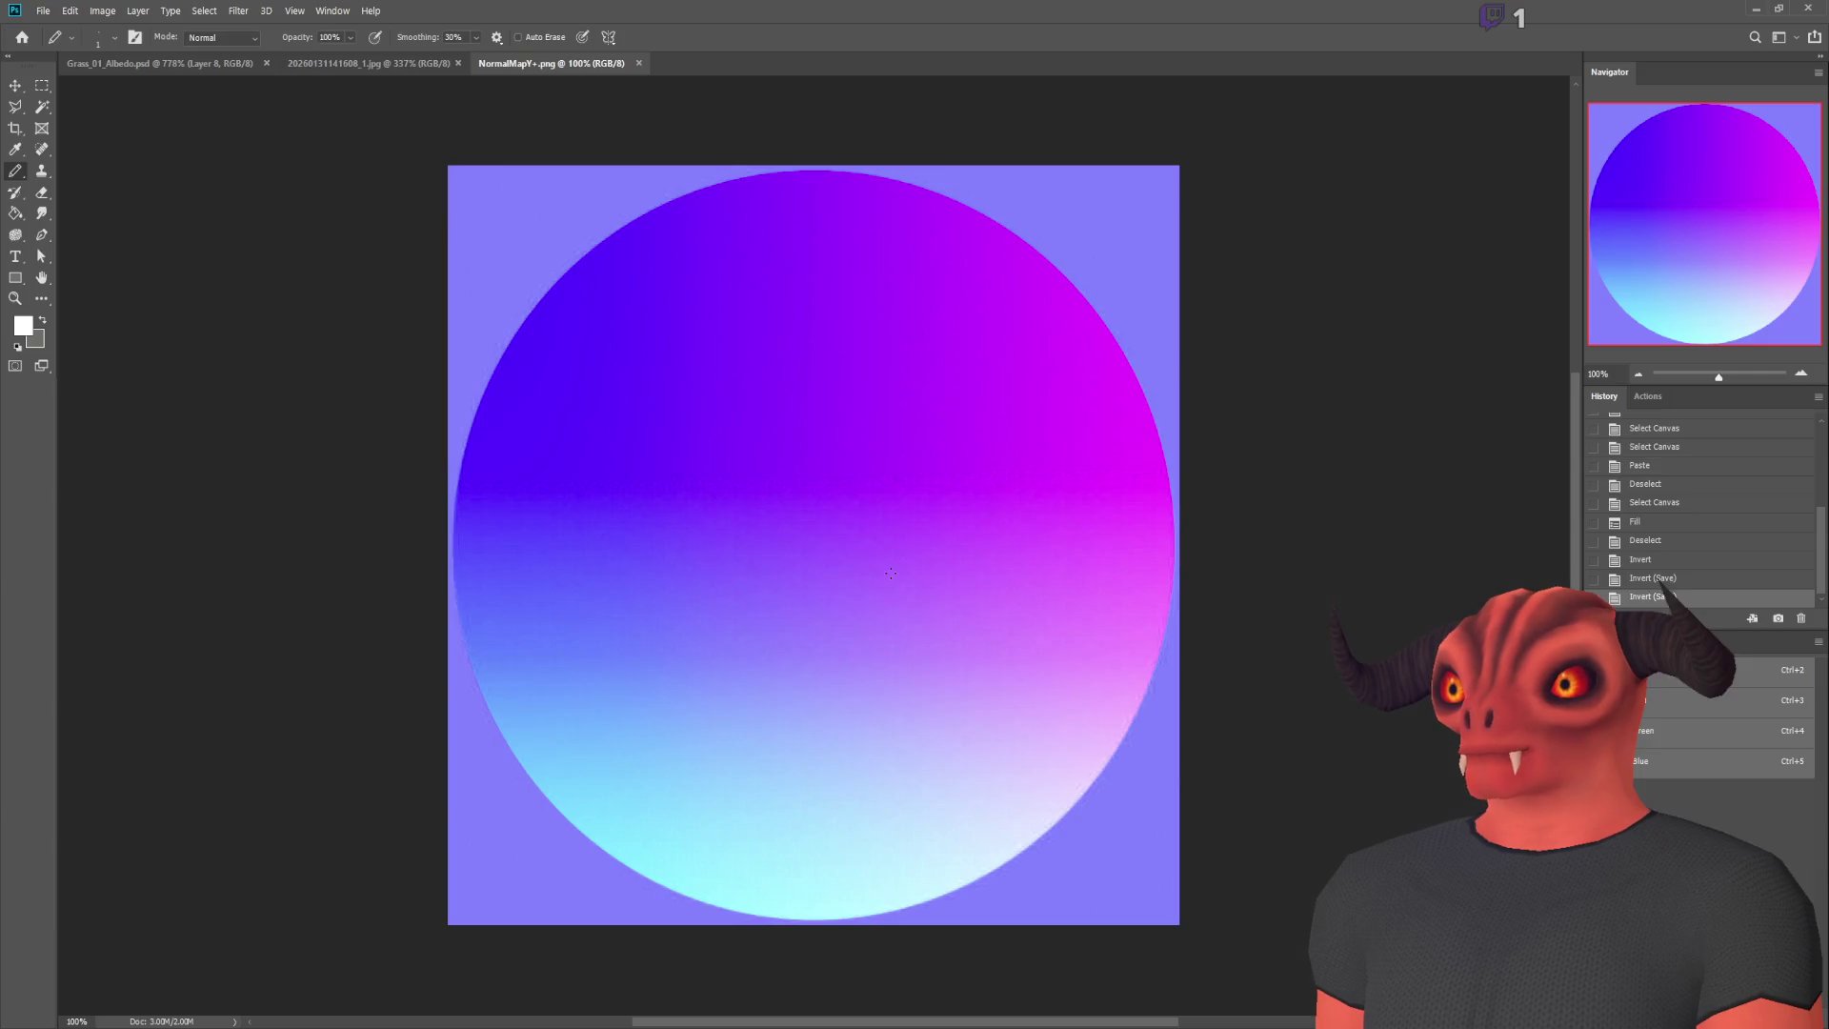
key("alt+Tab")
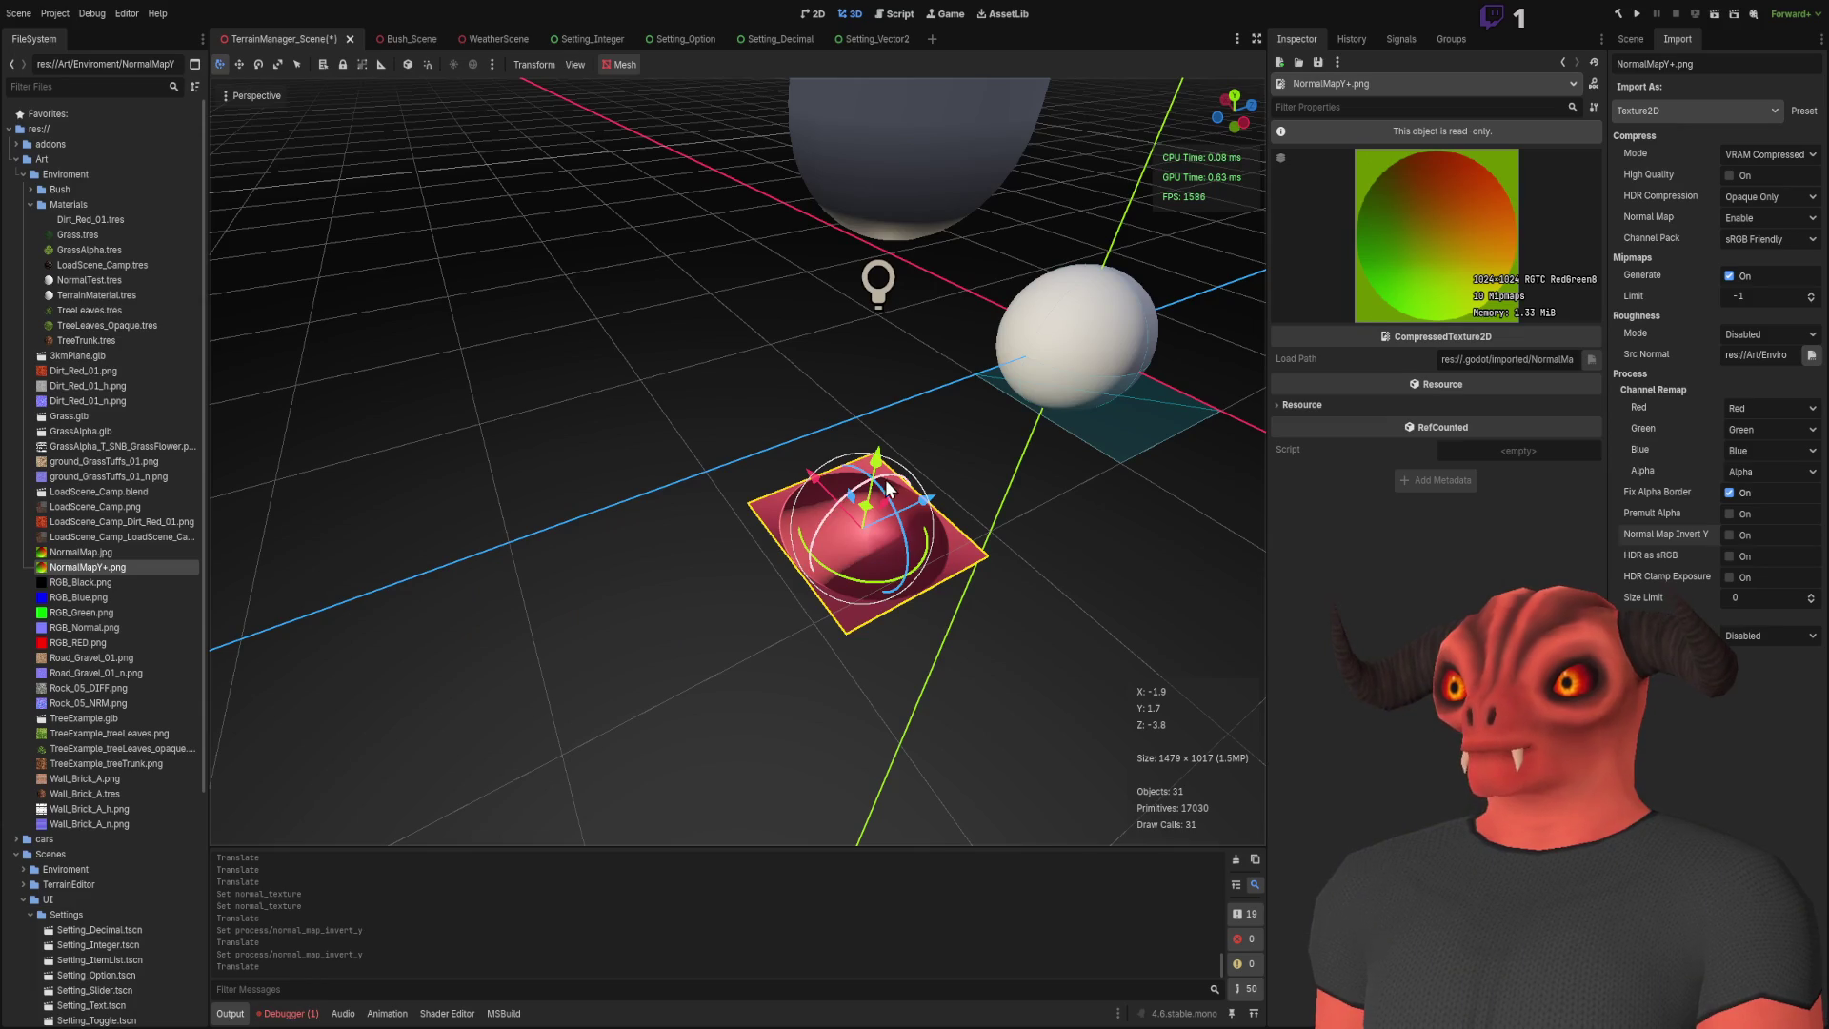
left_click(837, 330)
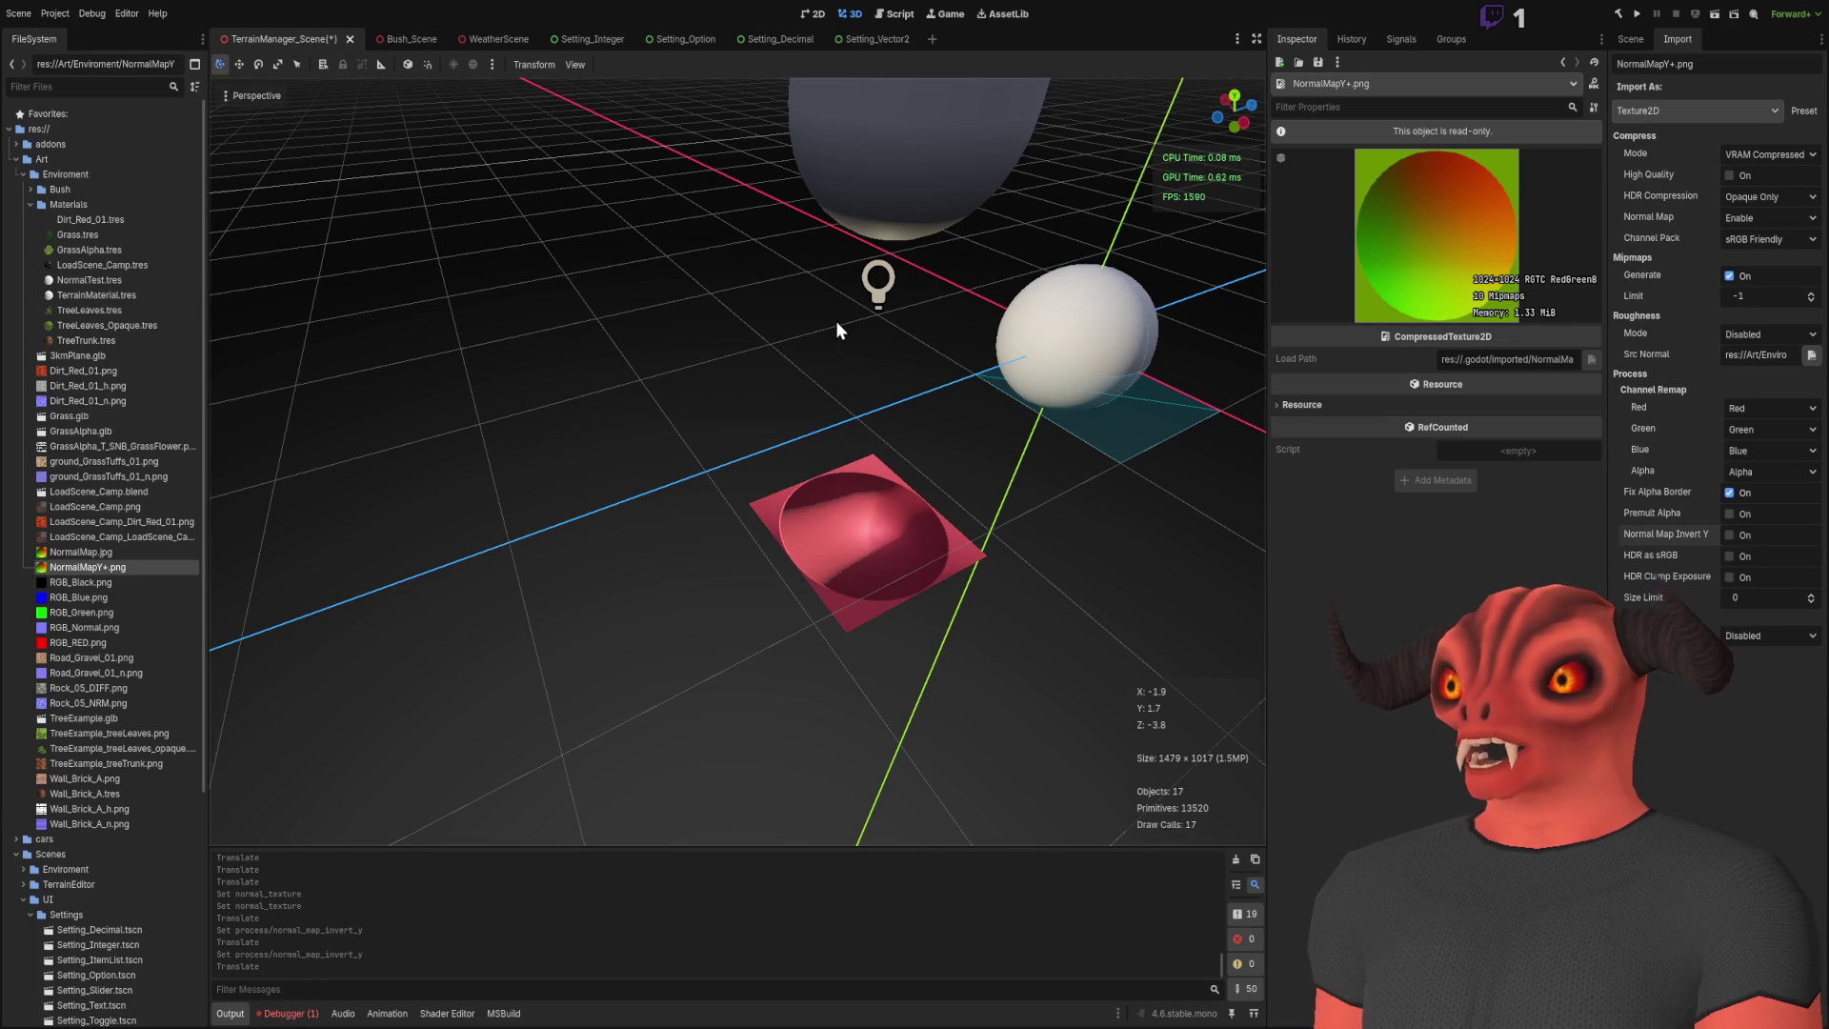
left_click(805, 506)
mouse_move(863, 515)
left_mouse_down()
mouse_move(530, 531)
mouse_move(700, 252)
mouse_move(1076, 381)
mouse_move(657, 591)
left_mouse_up()
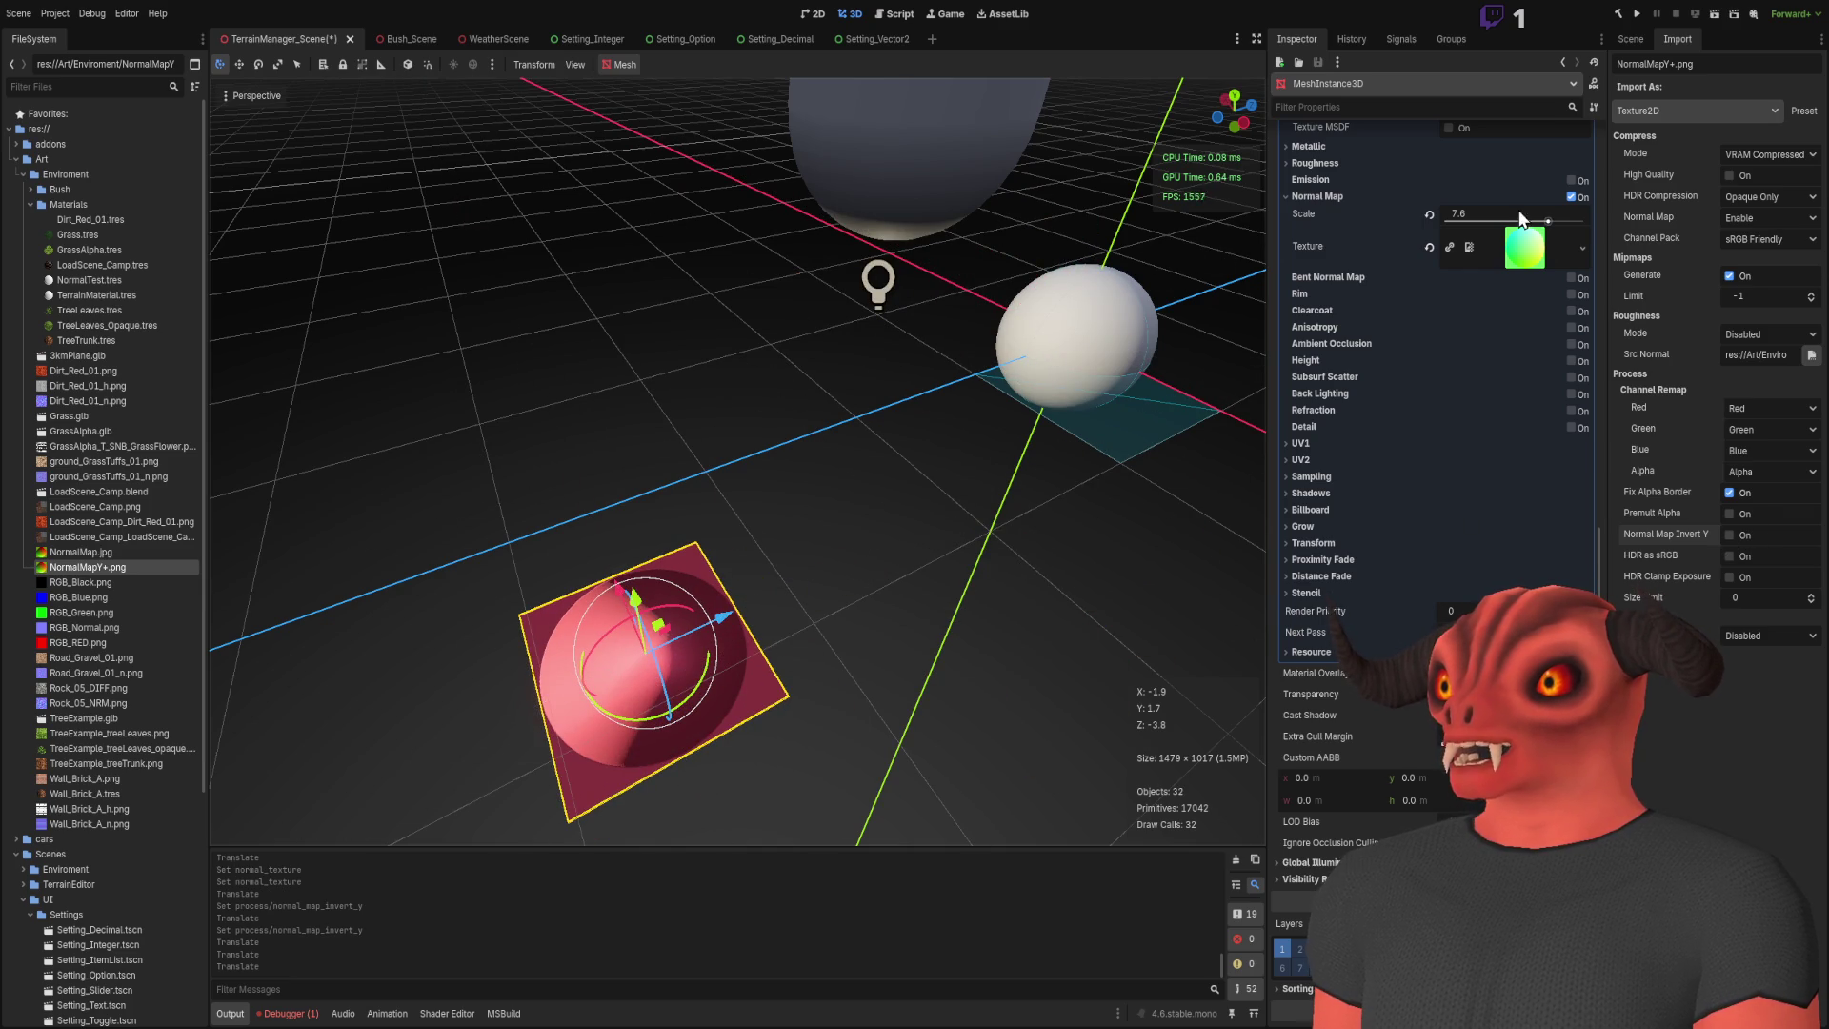
Step: Select NormalMapY+.png to turn on Normal Map Invert Y in its import settings
left_click(1524, 249)
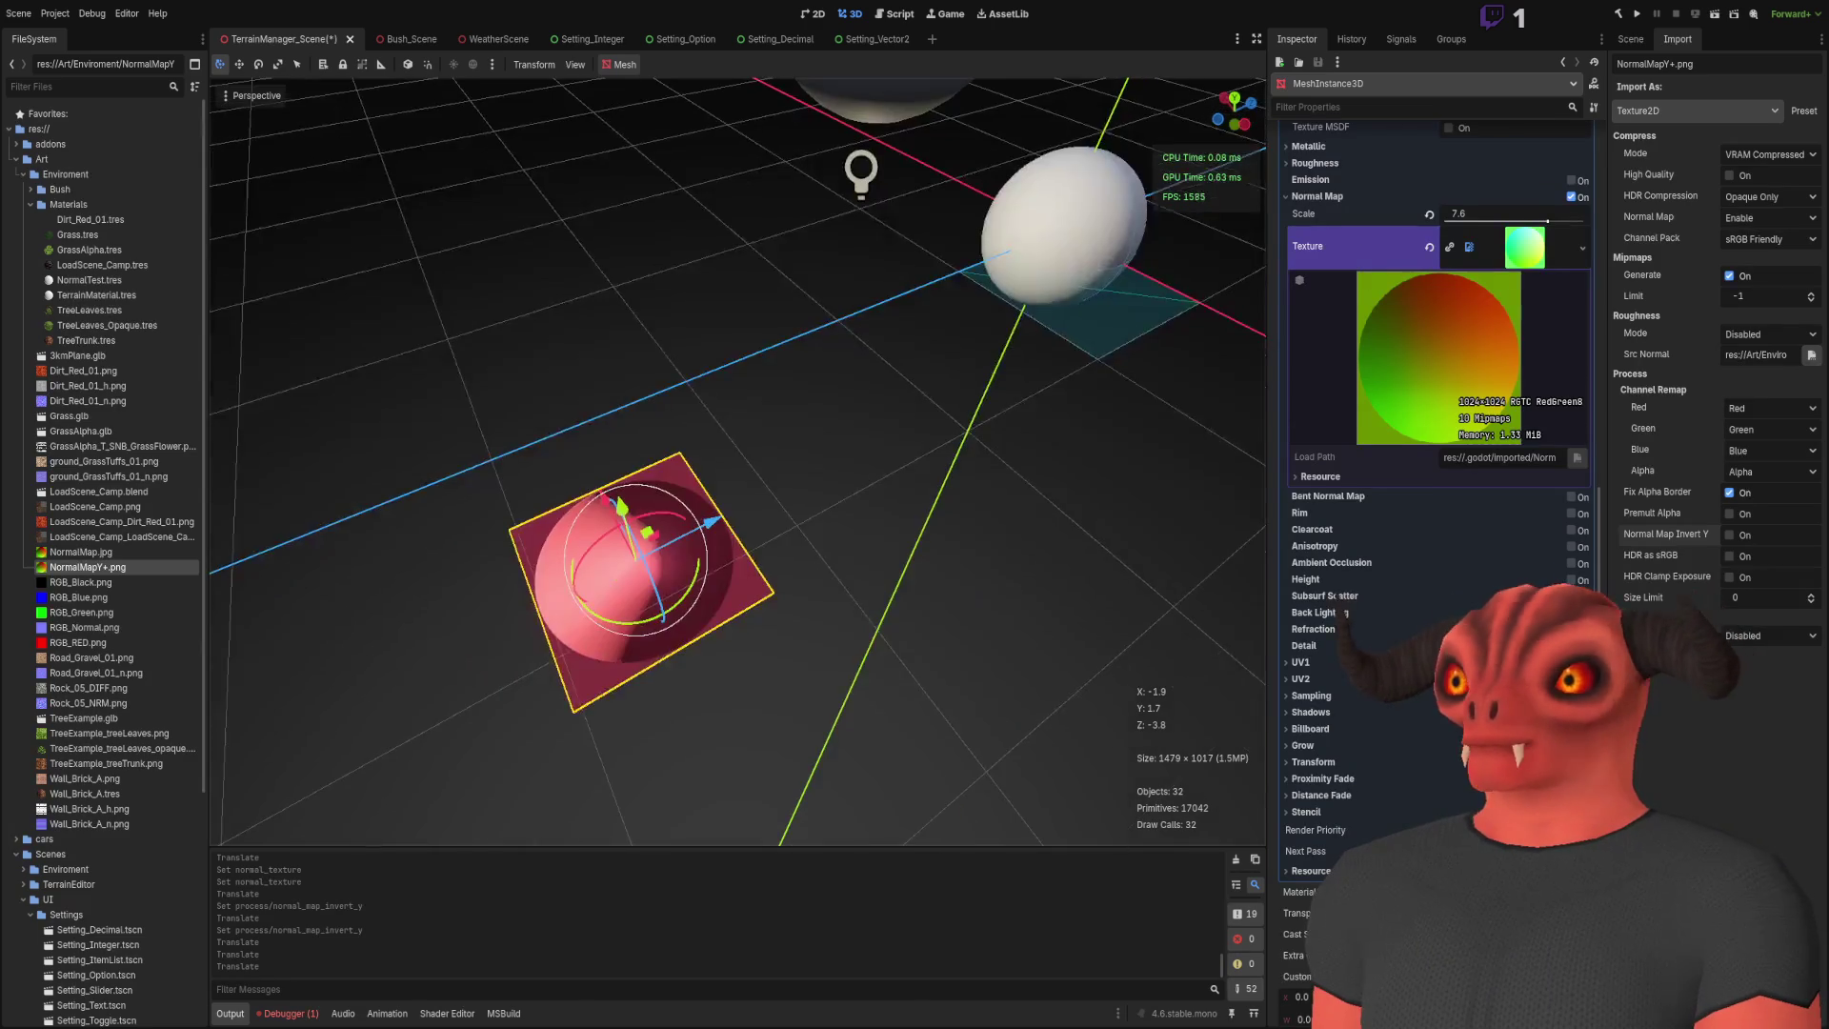
left_click(112, 536)
left_click(113, 567)
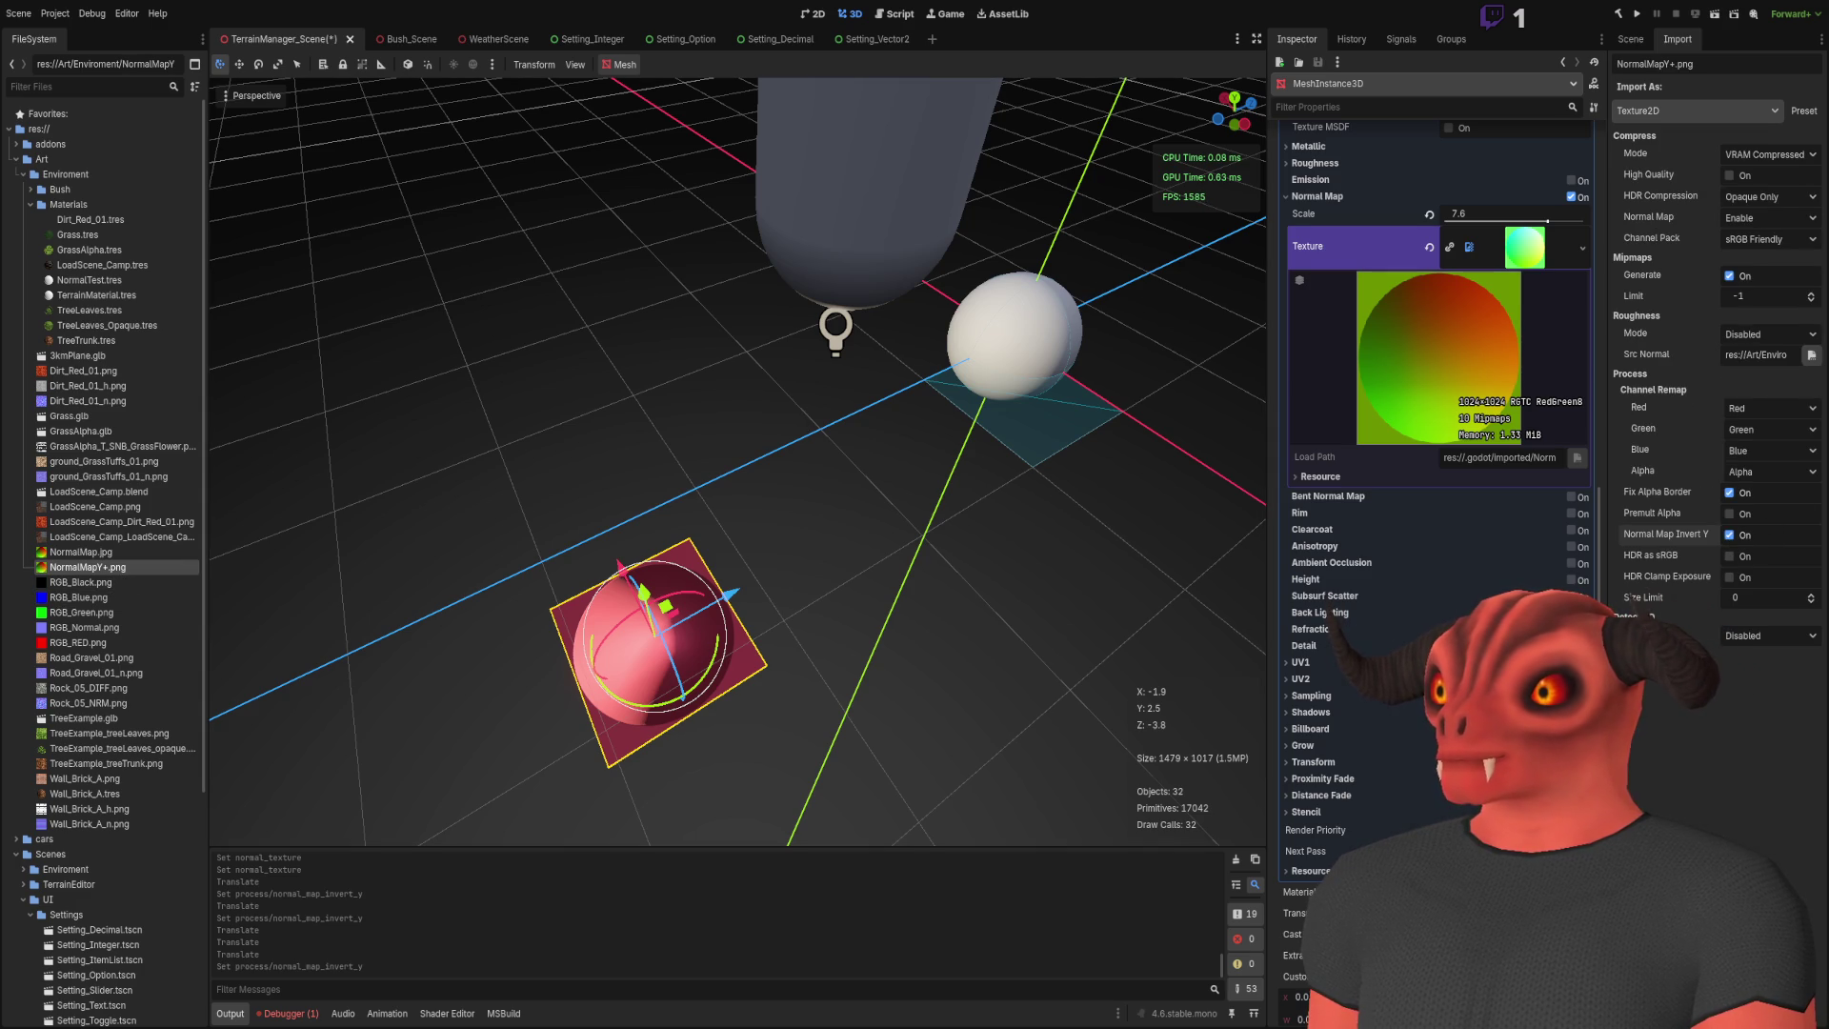
Step: Drag the pink normal-mapped plane up and left, close to the capsule
mouse_move(667, 602)
left_mouse_down()
mouse_move(819, 324)
mouse_move(724, 448)
mouse_move(682, 386)
mouse_move(859, 305)
mouse_move(1054, 385)
left_mouse_up()
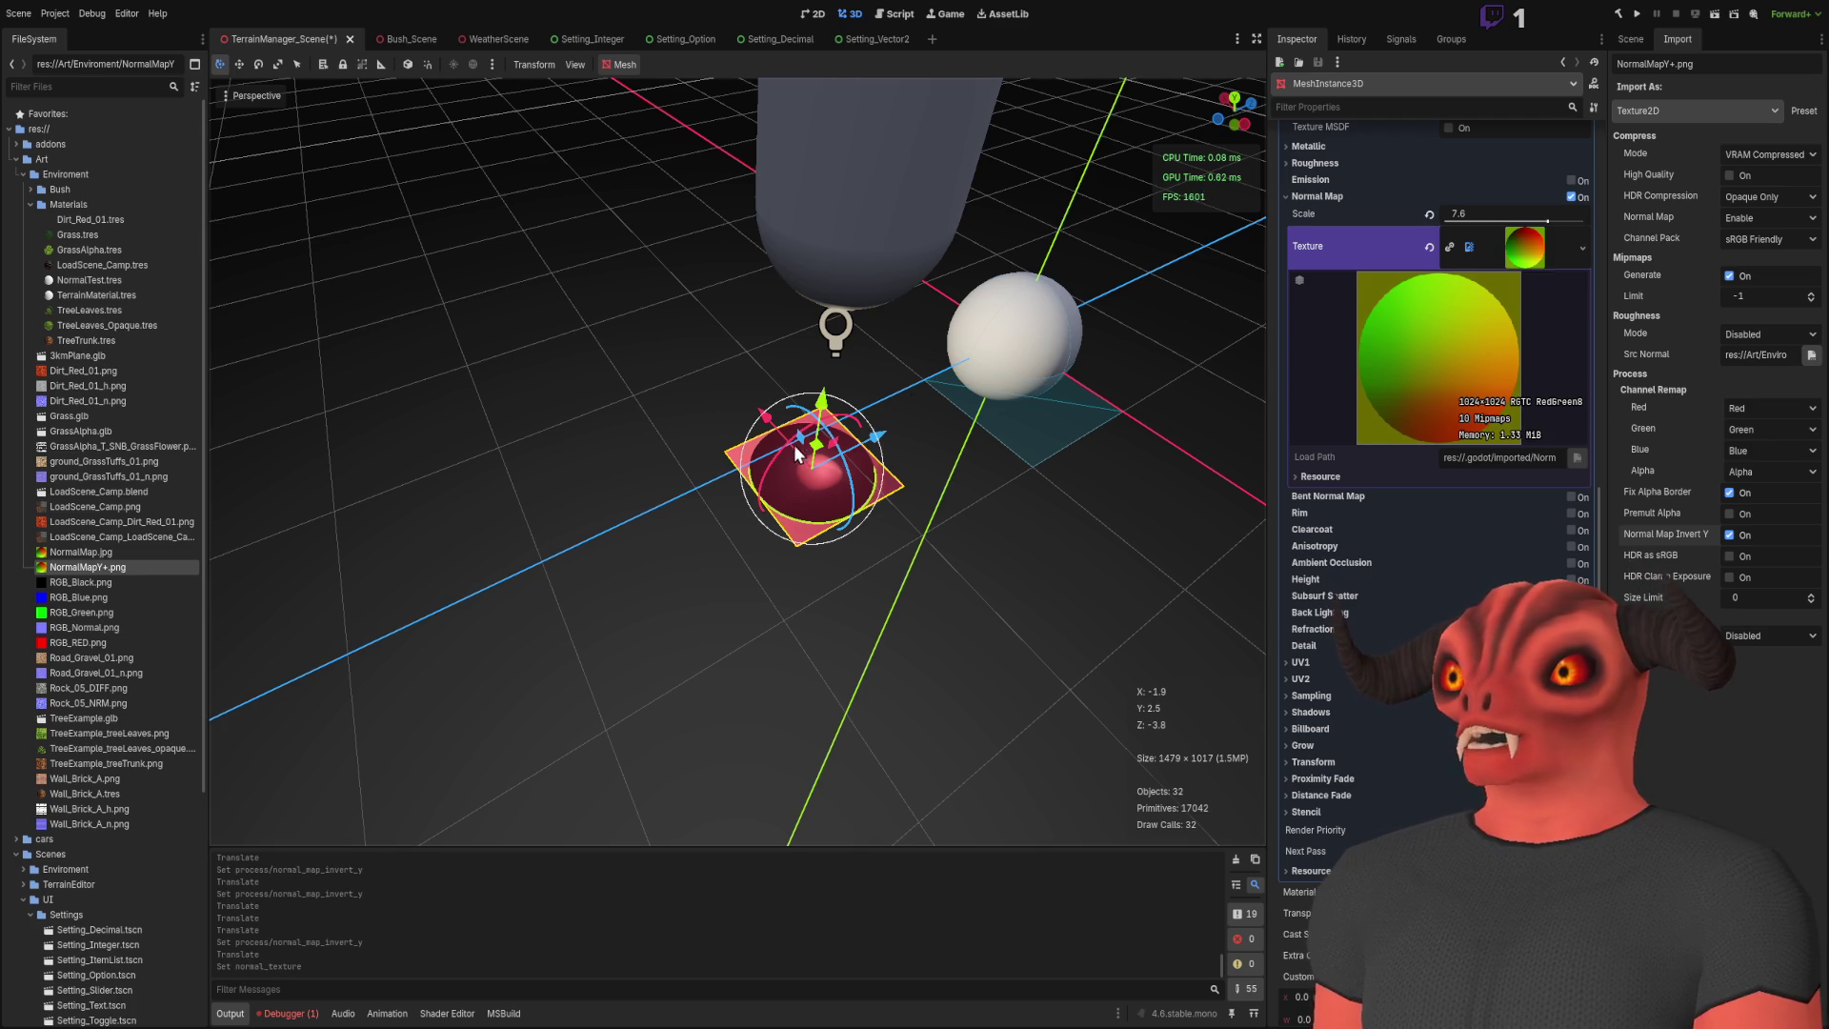
mouse_move(800, 493)
left_mouse_down()
mouse_move(565, 452)
mouse_move(962, 324)
mouse_move(819, 500)
mouse_move(363, 554)
mouse_move(832, 461)
left_mouse_up()
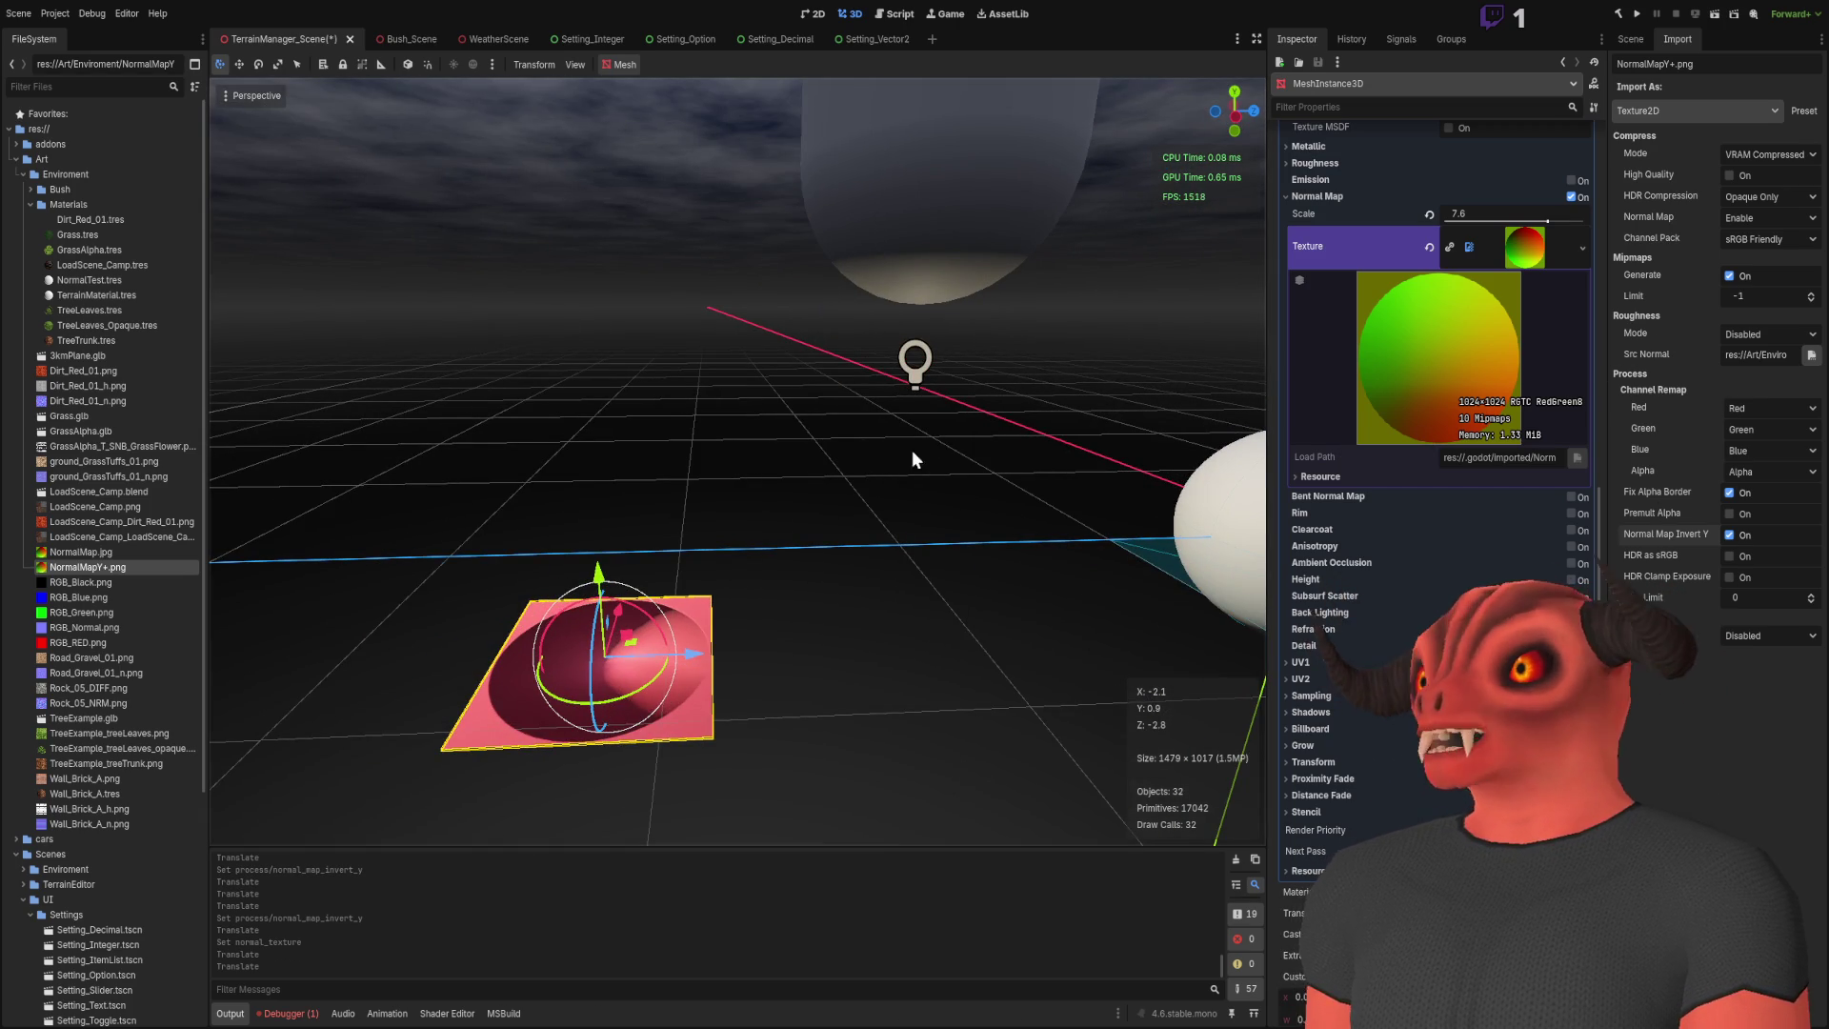
left_click(1631, 39)
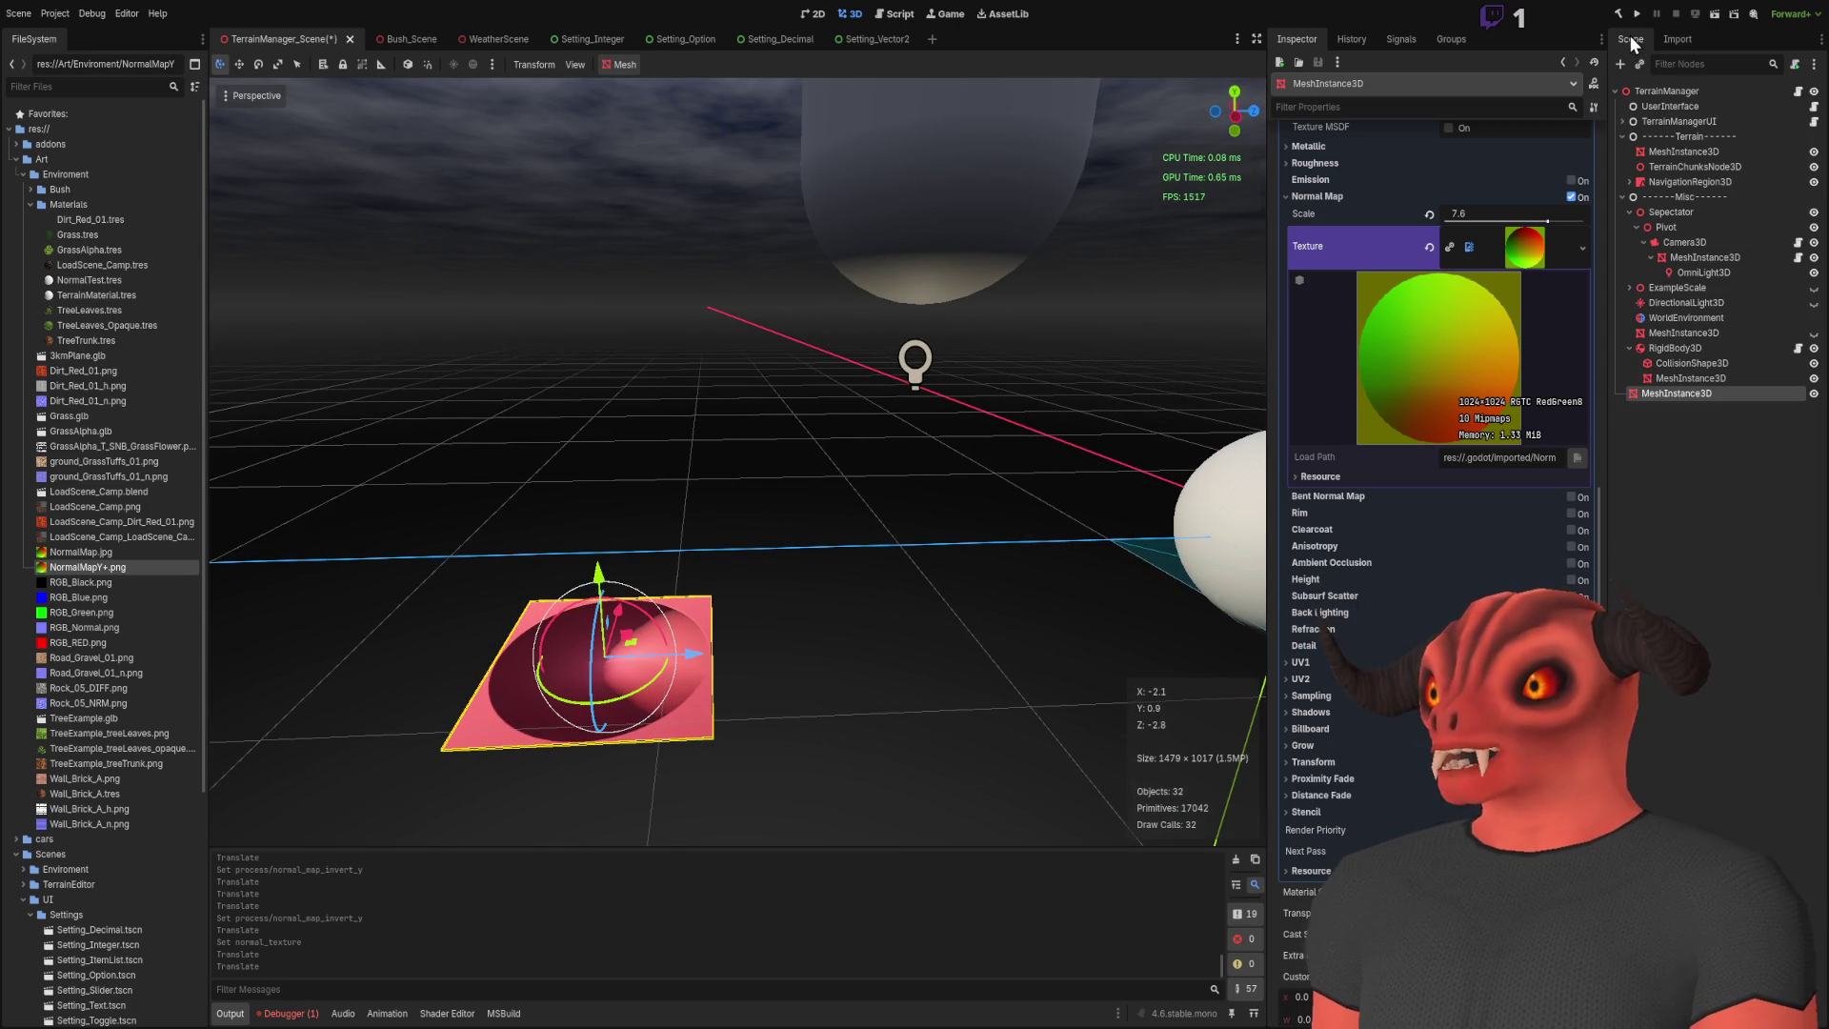
Step: Save the scene, drop NormalMap.jpg into TerrainManager's Normal Layers slots 0–2, and run the project
left_click(873, 603)
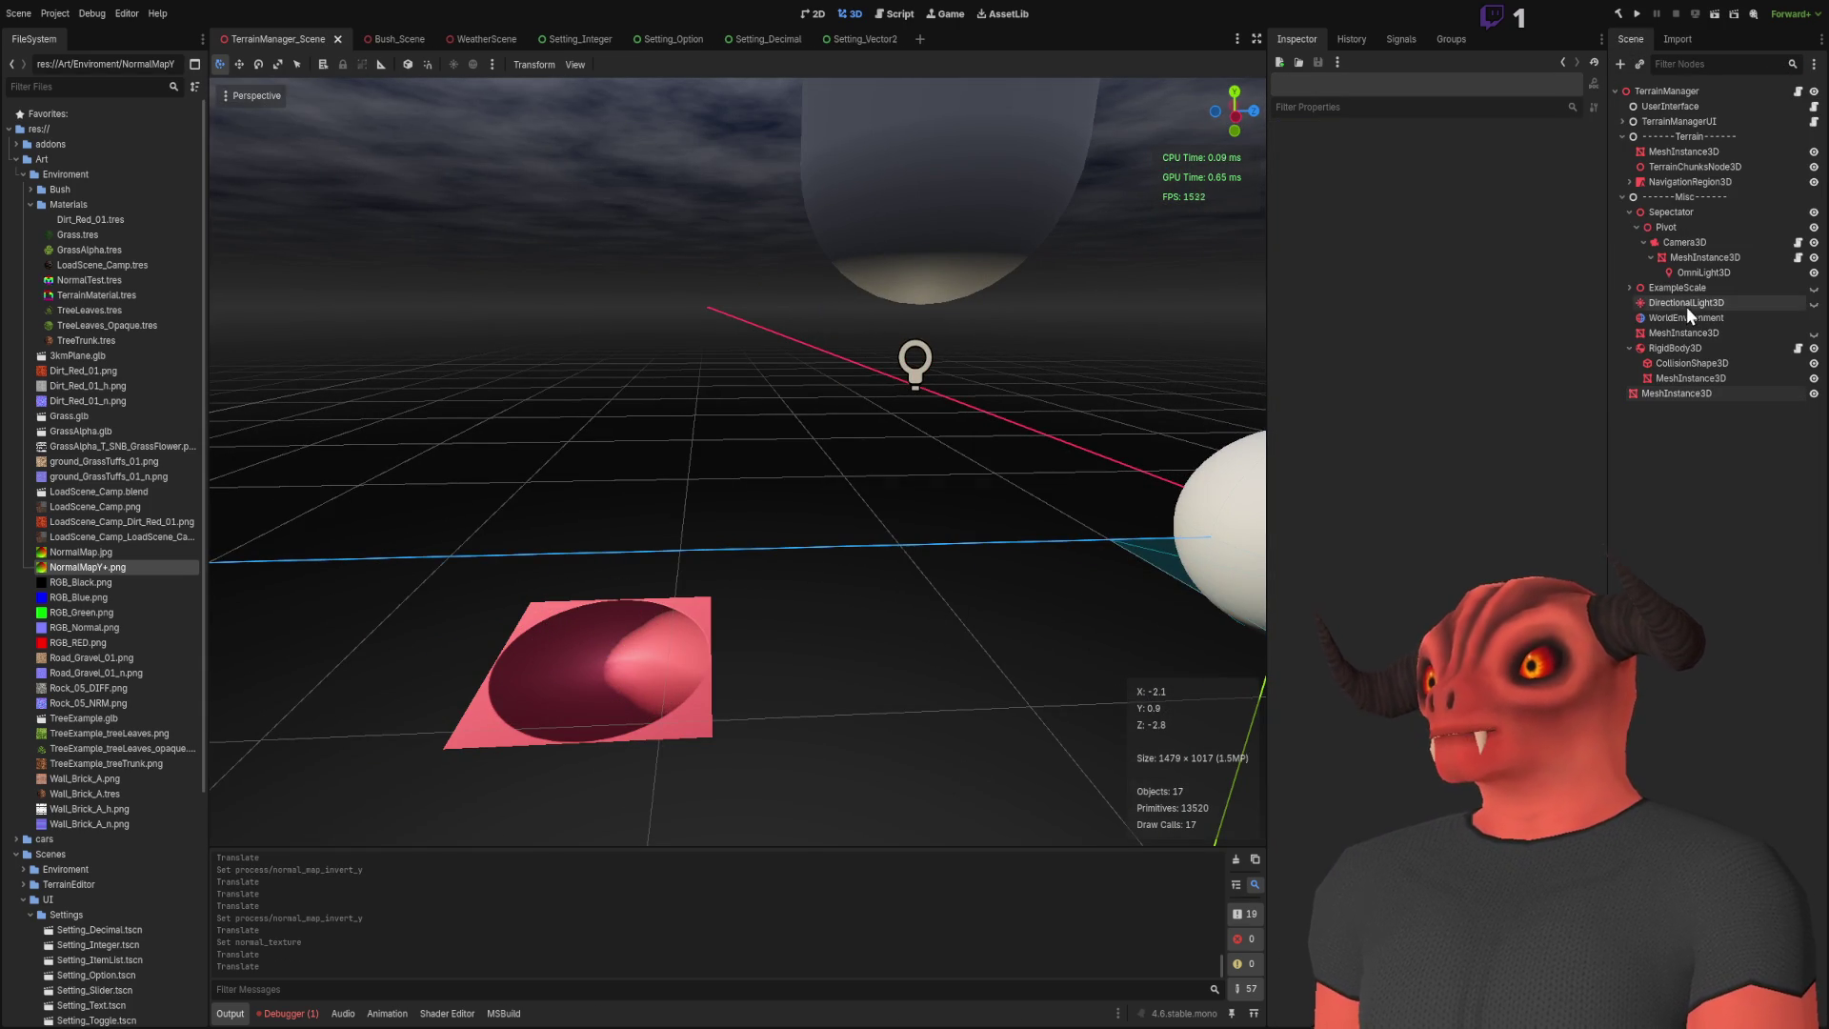
left_click(1681, 121)
key("ctrl+s")
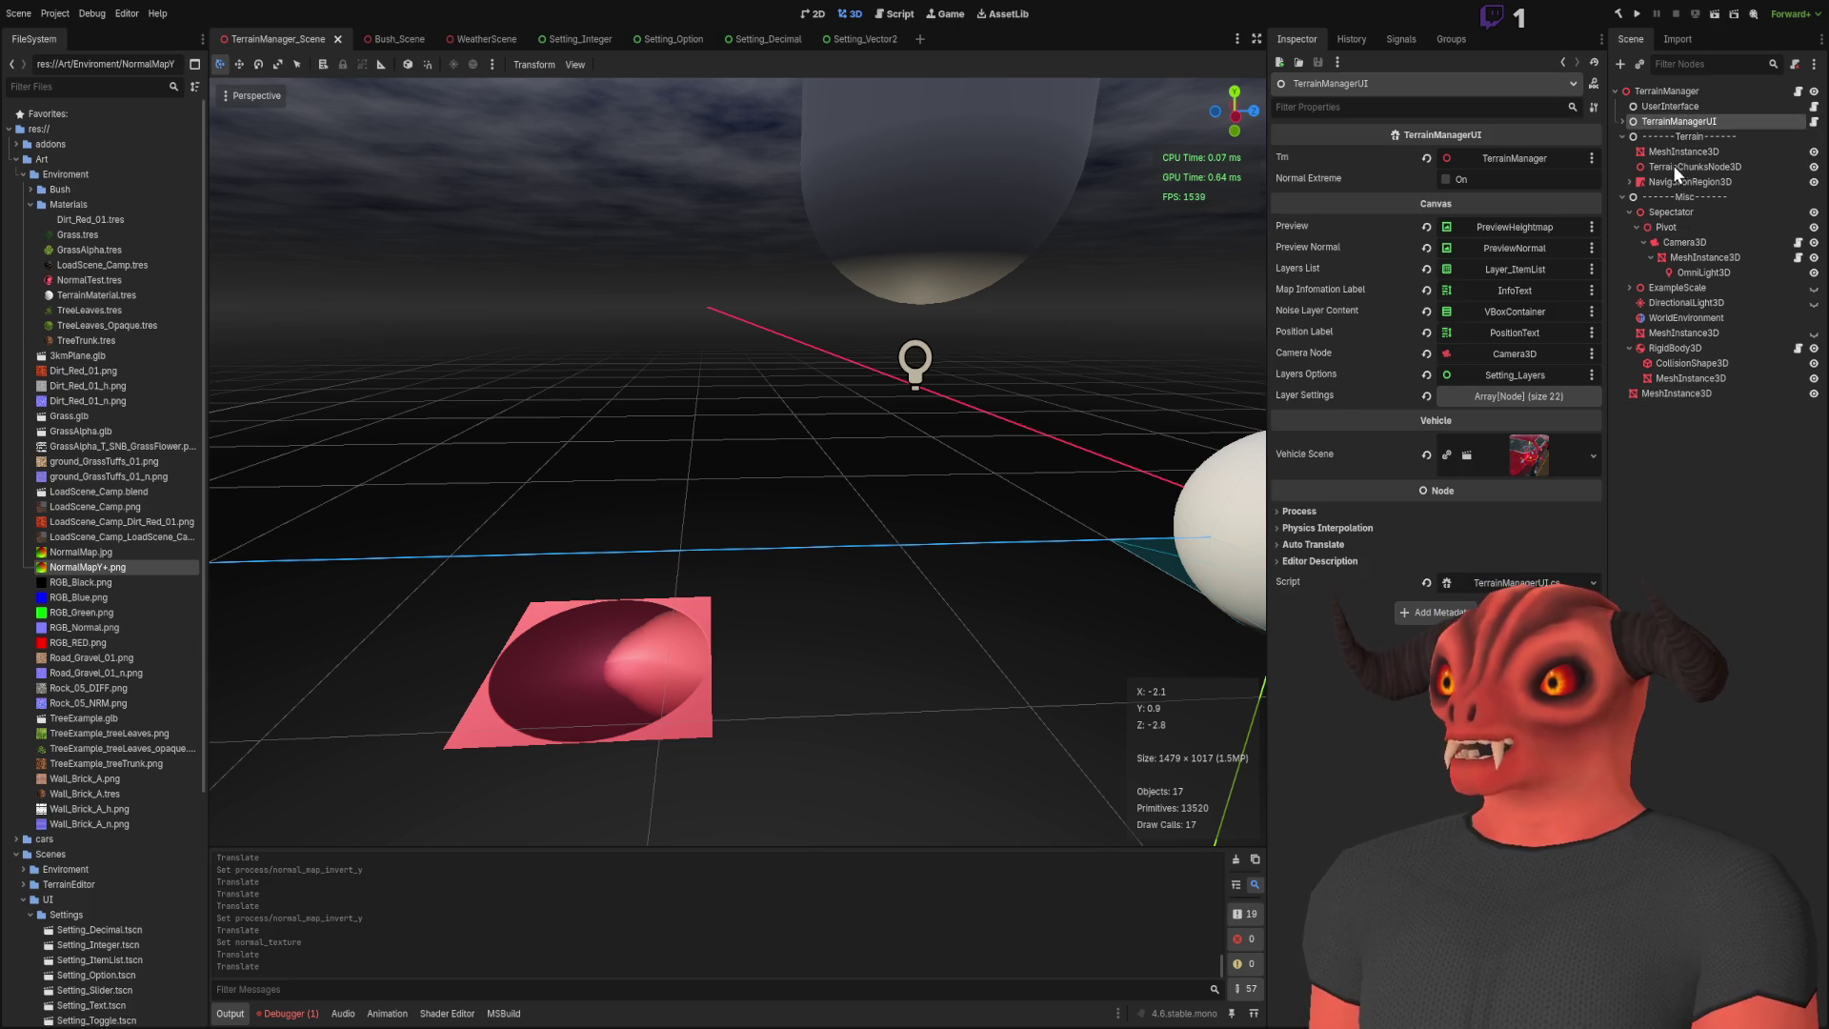
left_click(1659, 91)
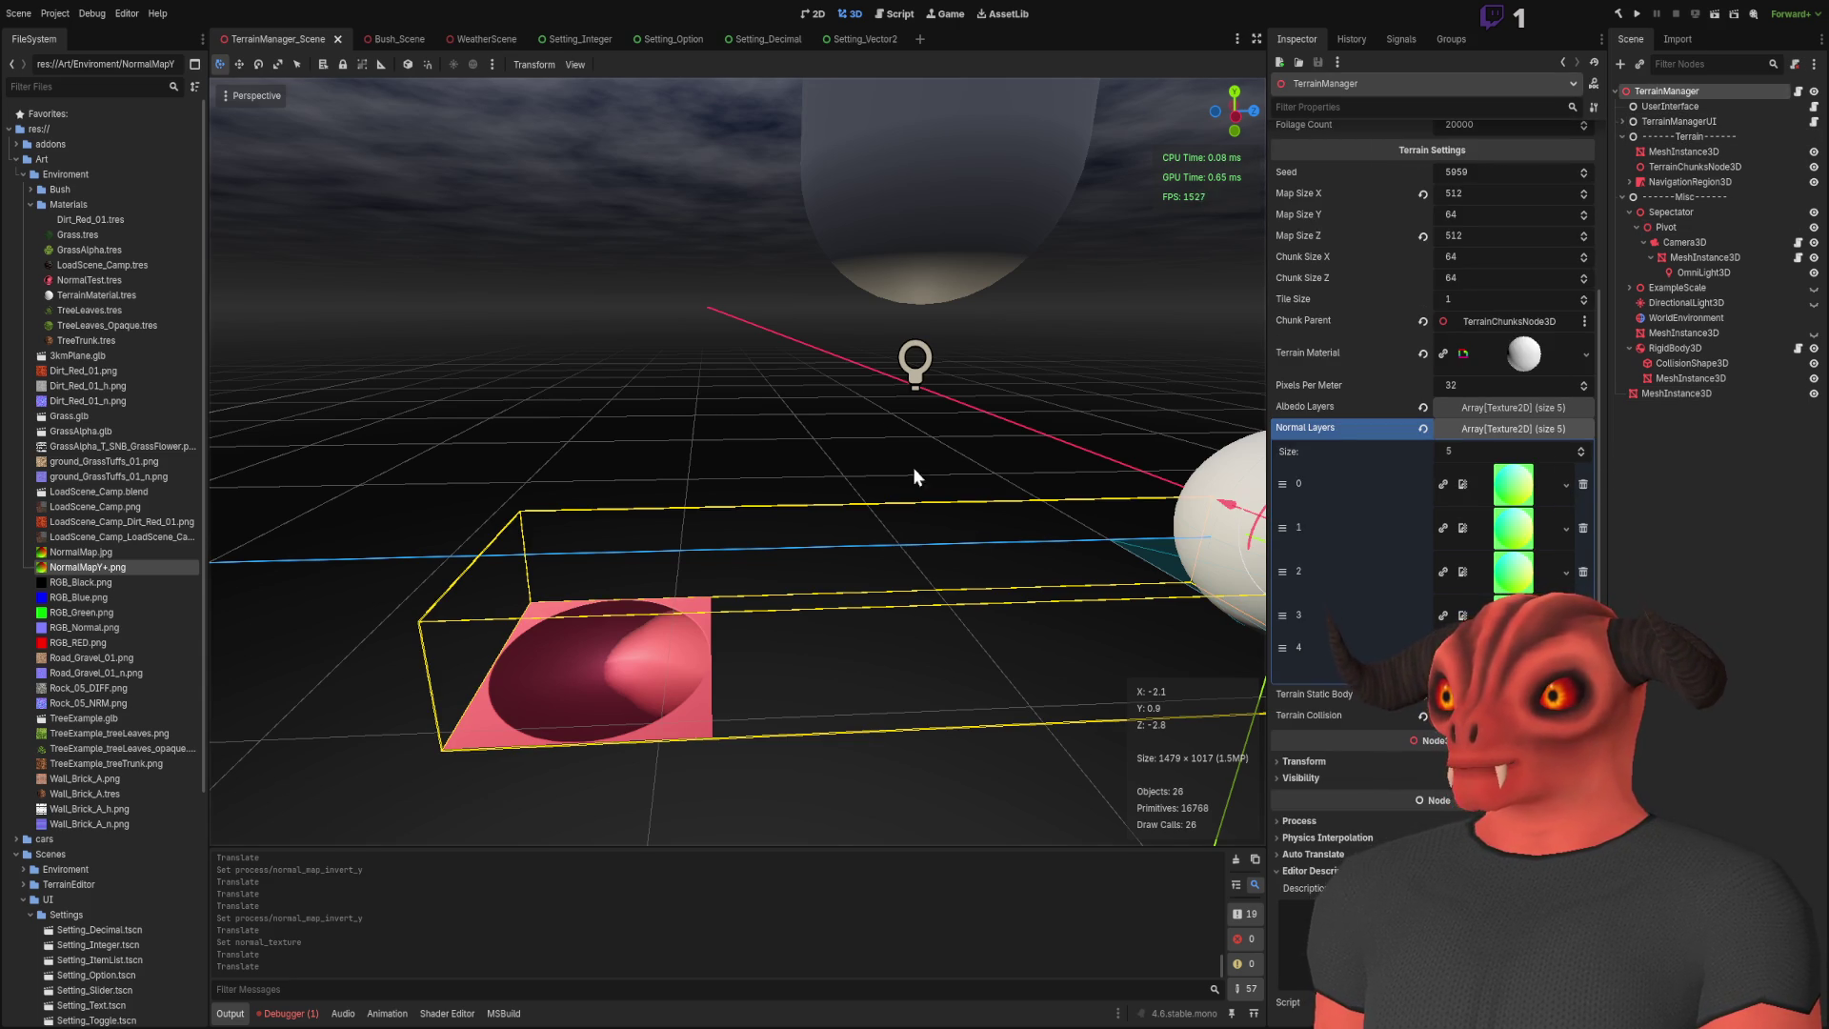
mouse_move(81, 551)
left_mouse_down()
mouse_move(1513, 484)
mouse_move(1517, 587)
mouse_move(1513, 571)
left_mouse_up()
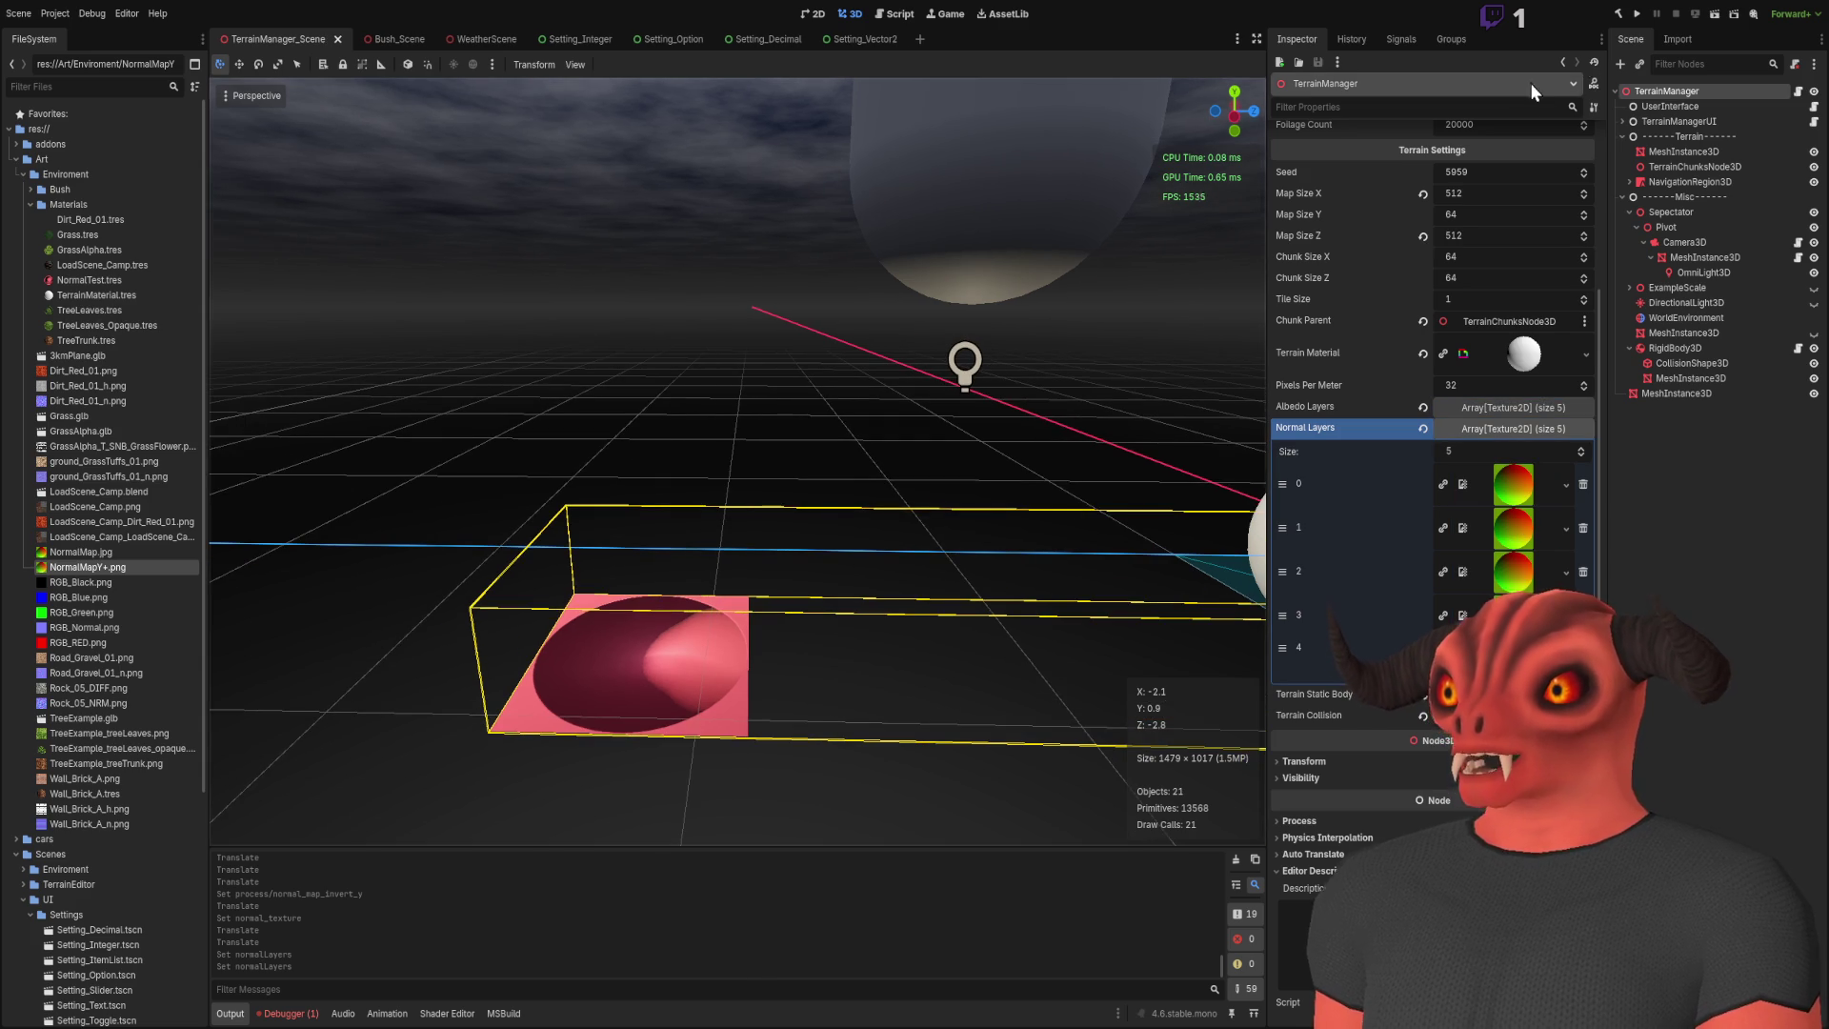
left_click(1643, 17)
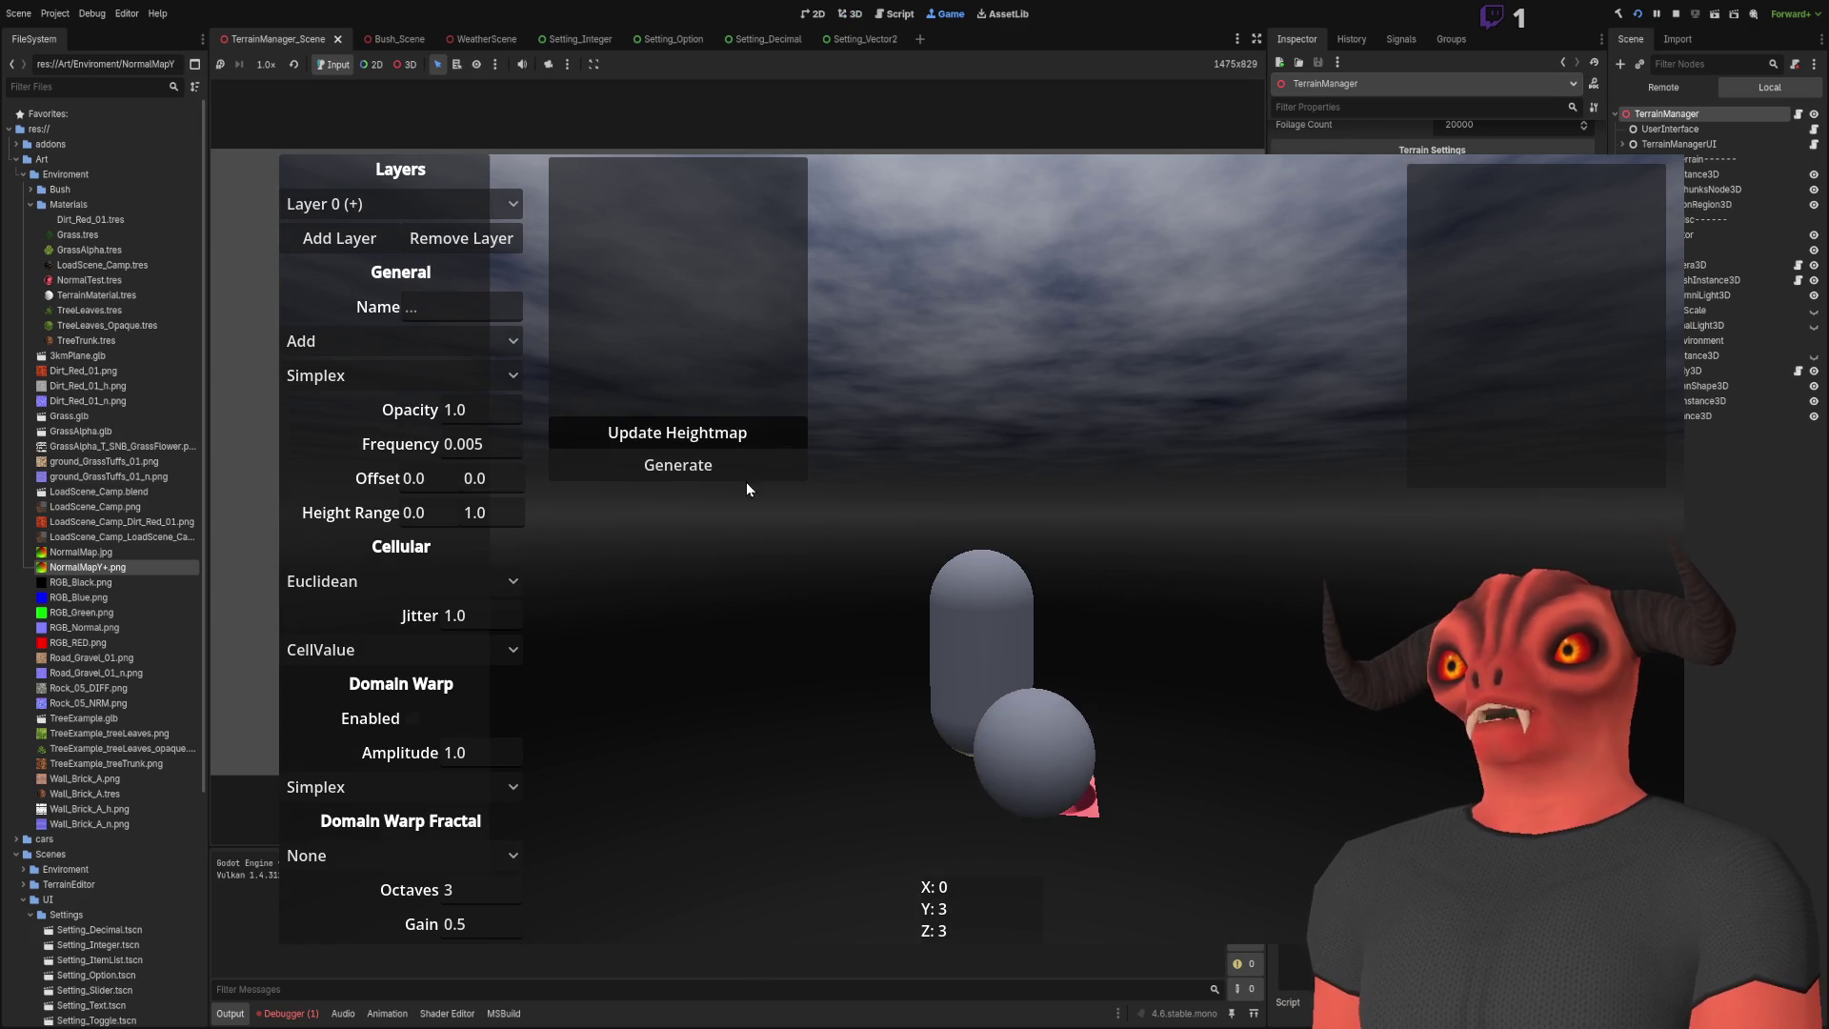
Step: Generate a terrain in the running game, check its normals, then stop the game with F8
left_click(733, 469)
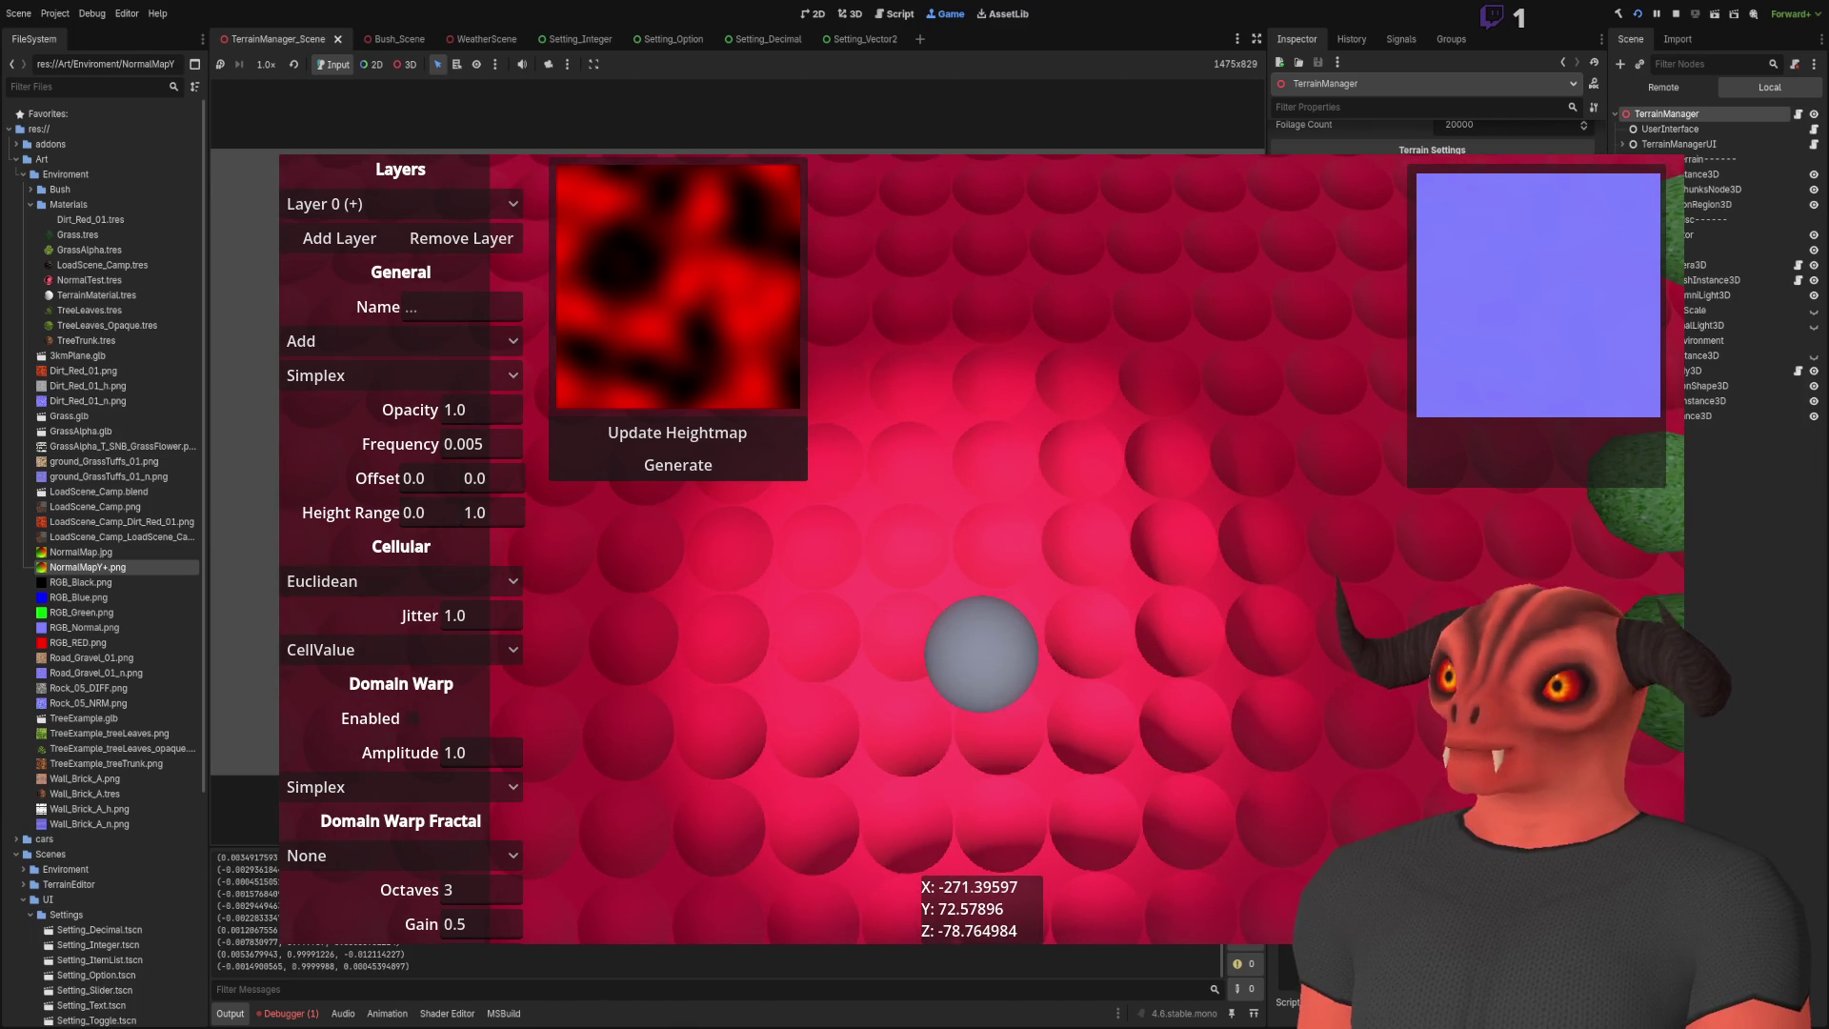
key("F8")
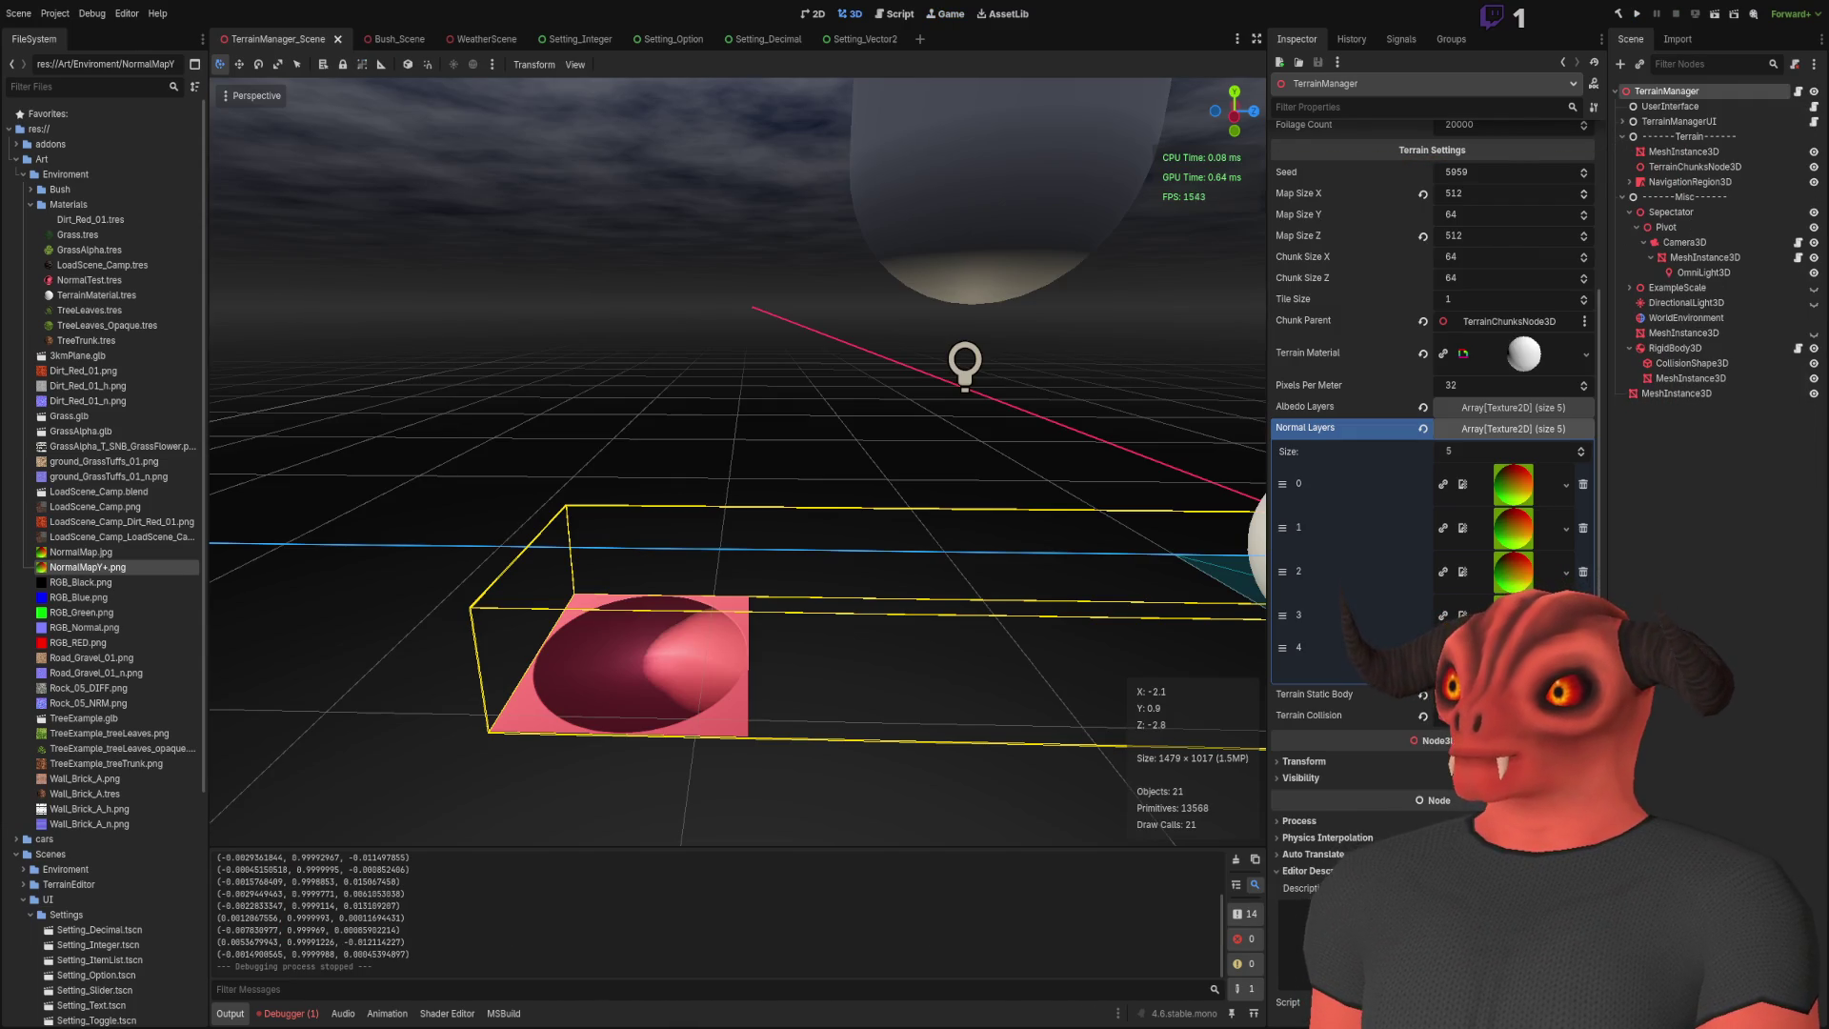
Step: Parenthesise the doubled normal Vector3 on line 262 of TerrainManager.cs and save the file
key("alt+Tab")
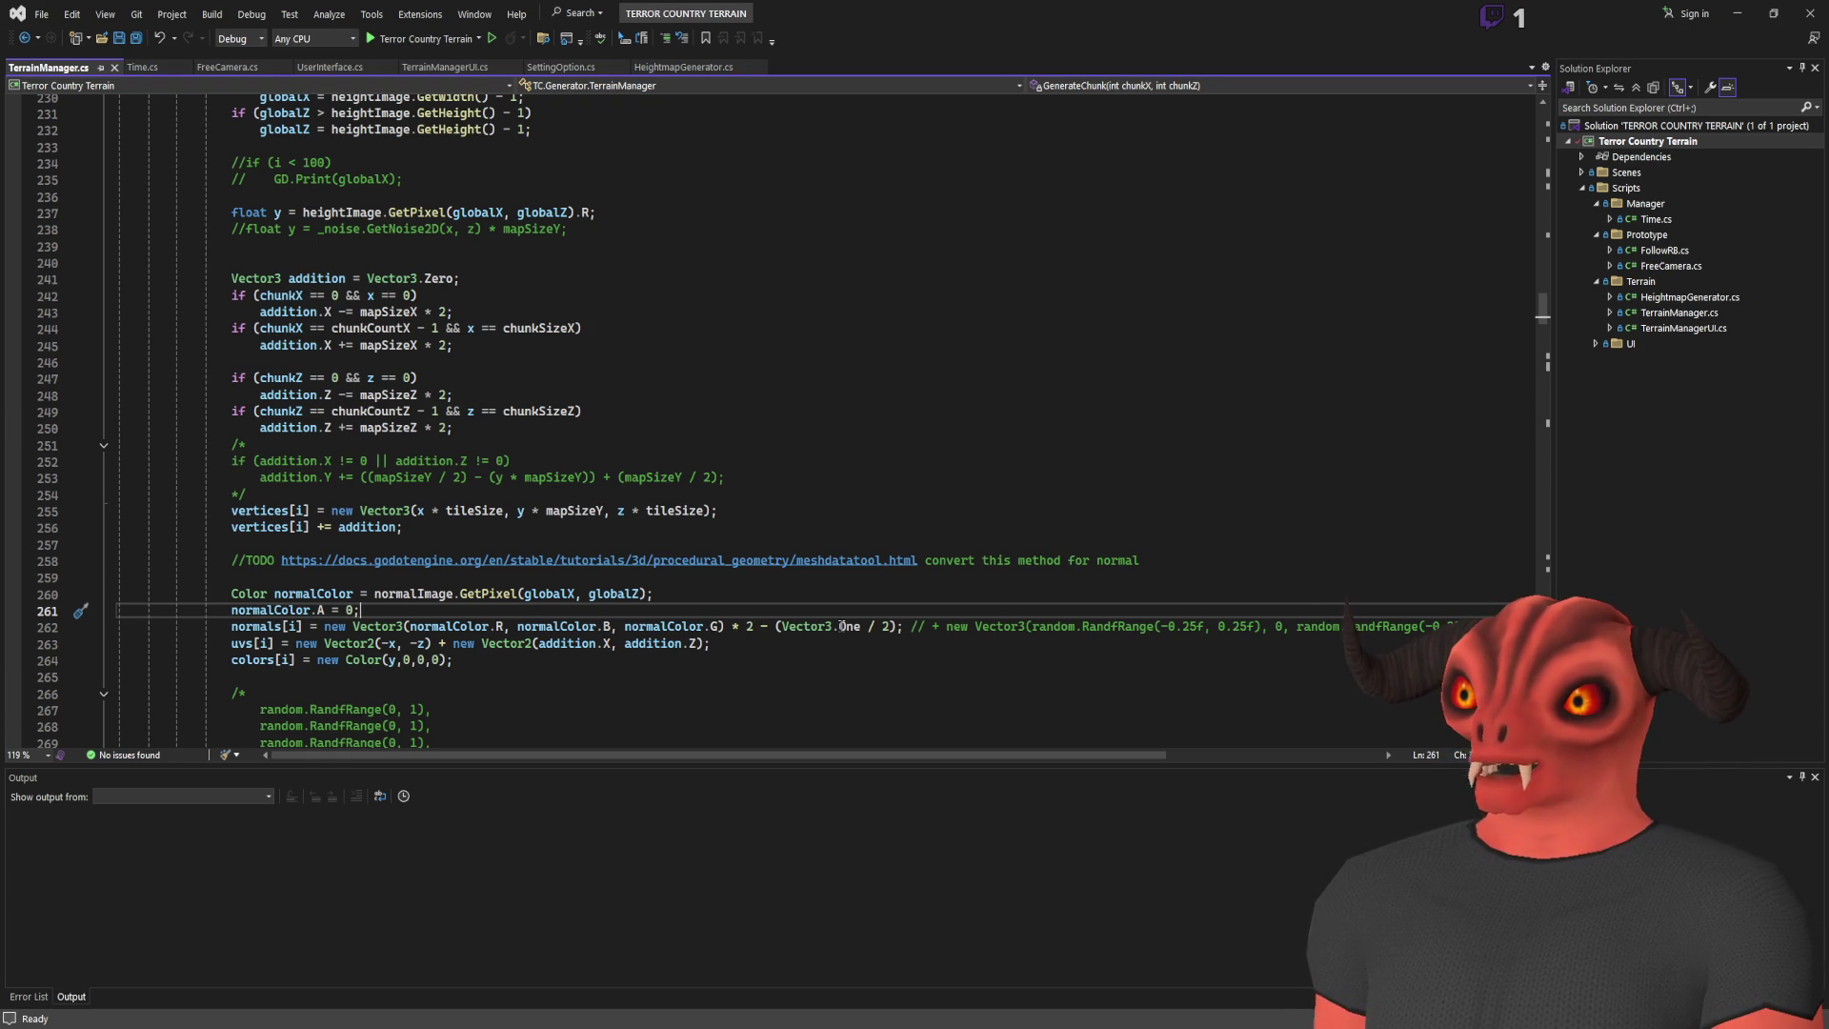
left_click(754, 626)
type(")")
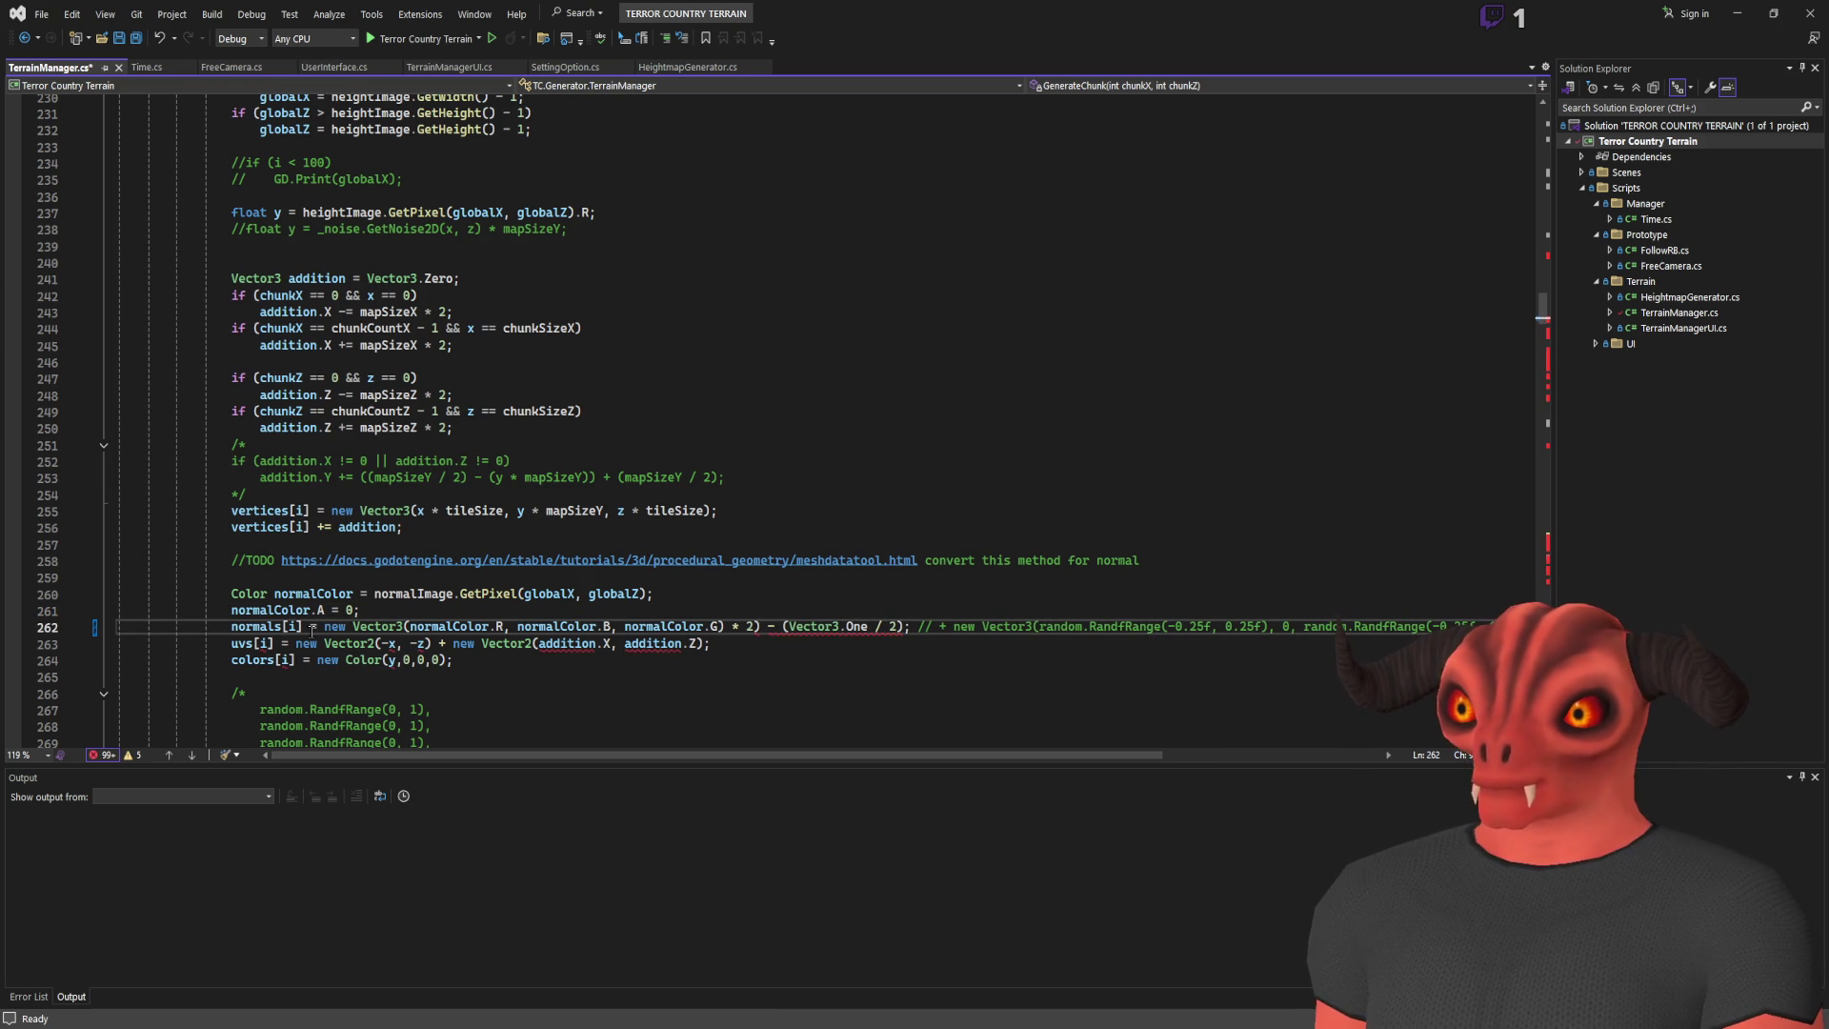
left_click(325, 625)
type("(")
key("ctrl+s")
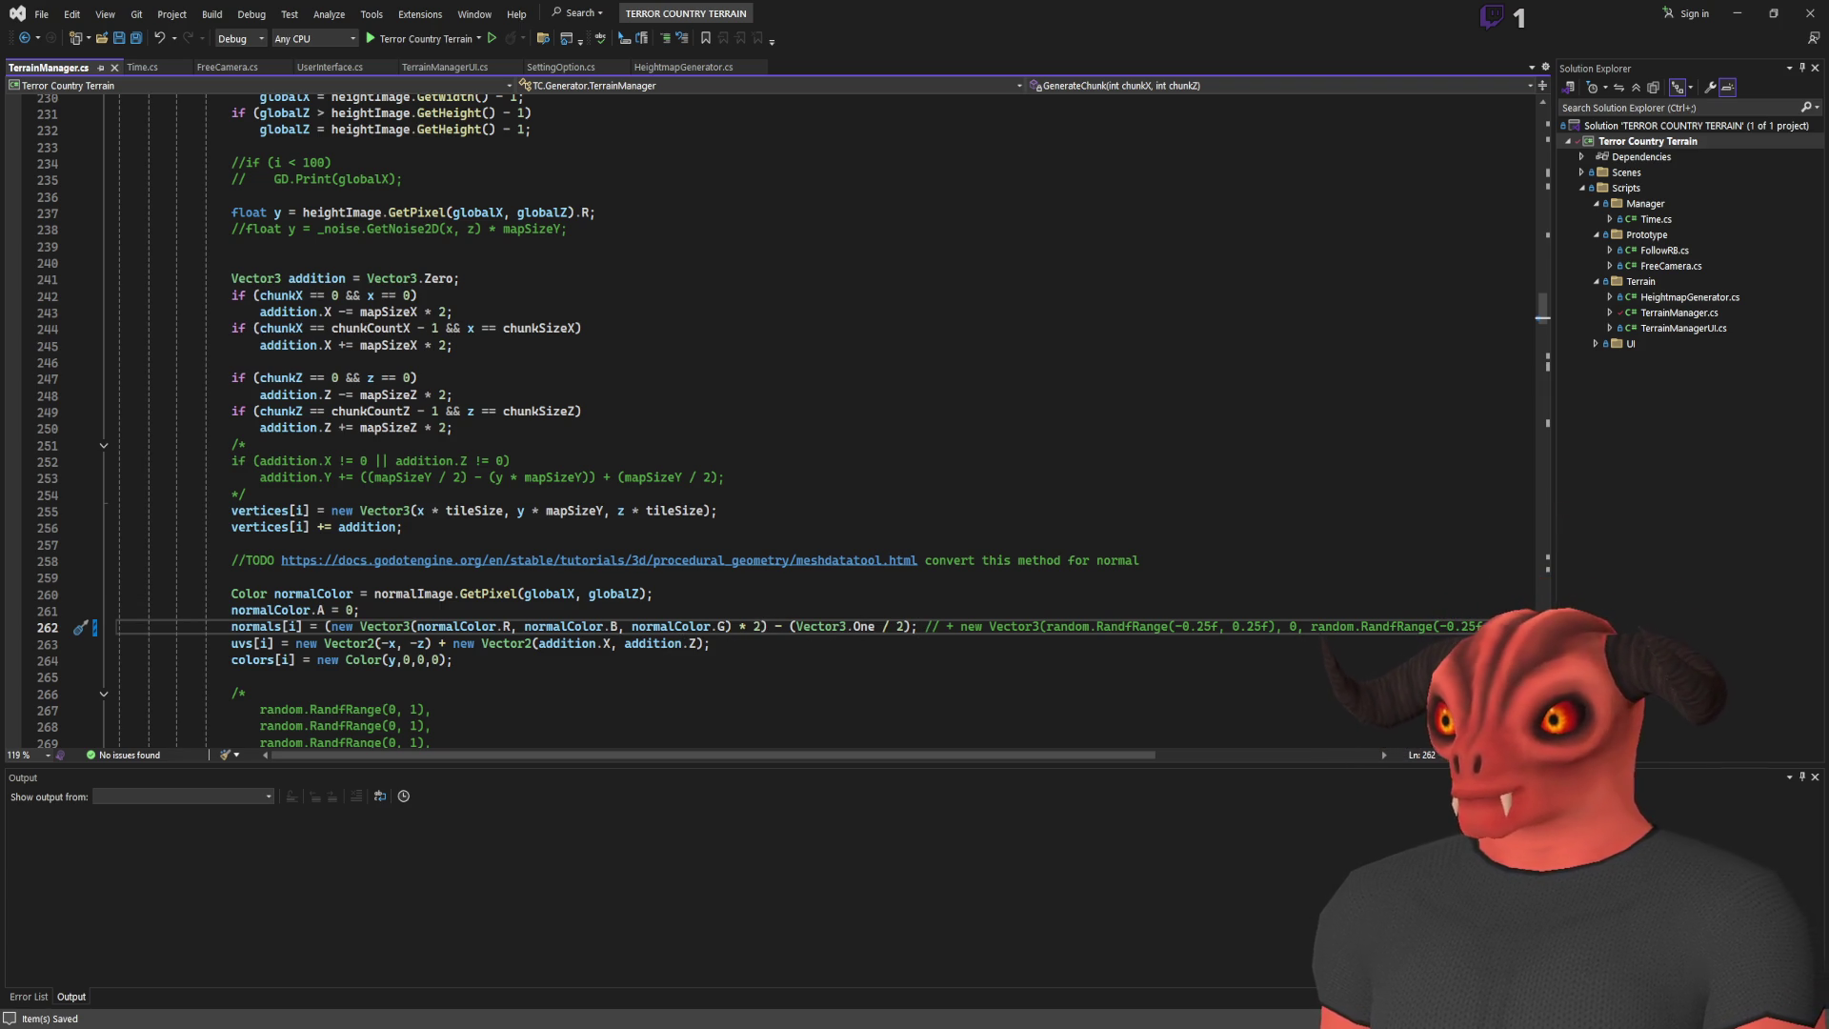
key("alt+Tab")
left_click(1636, 13)
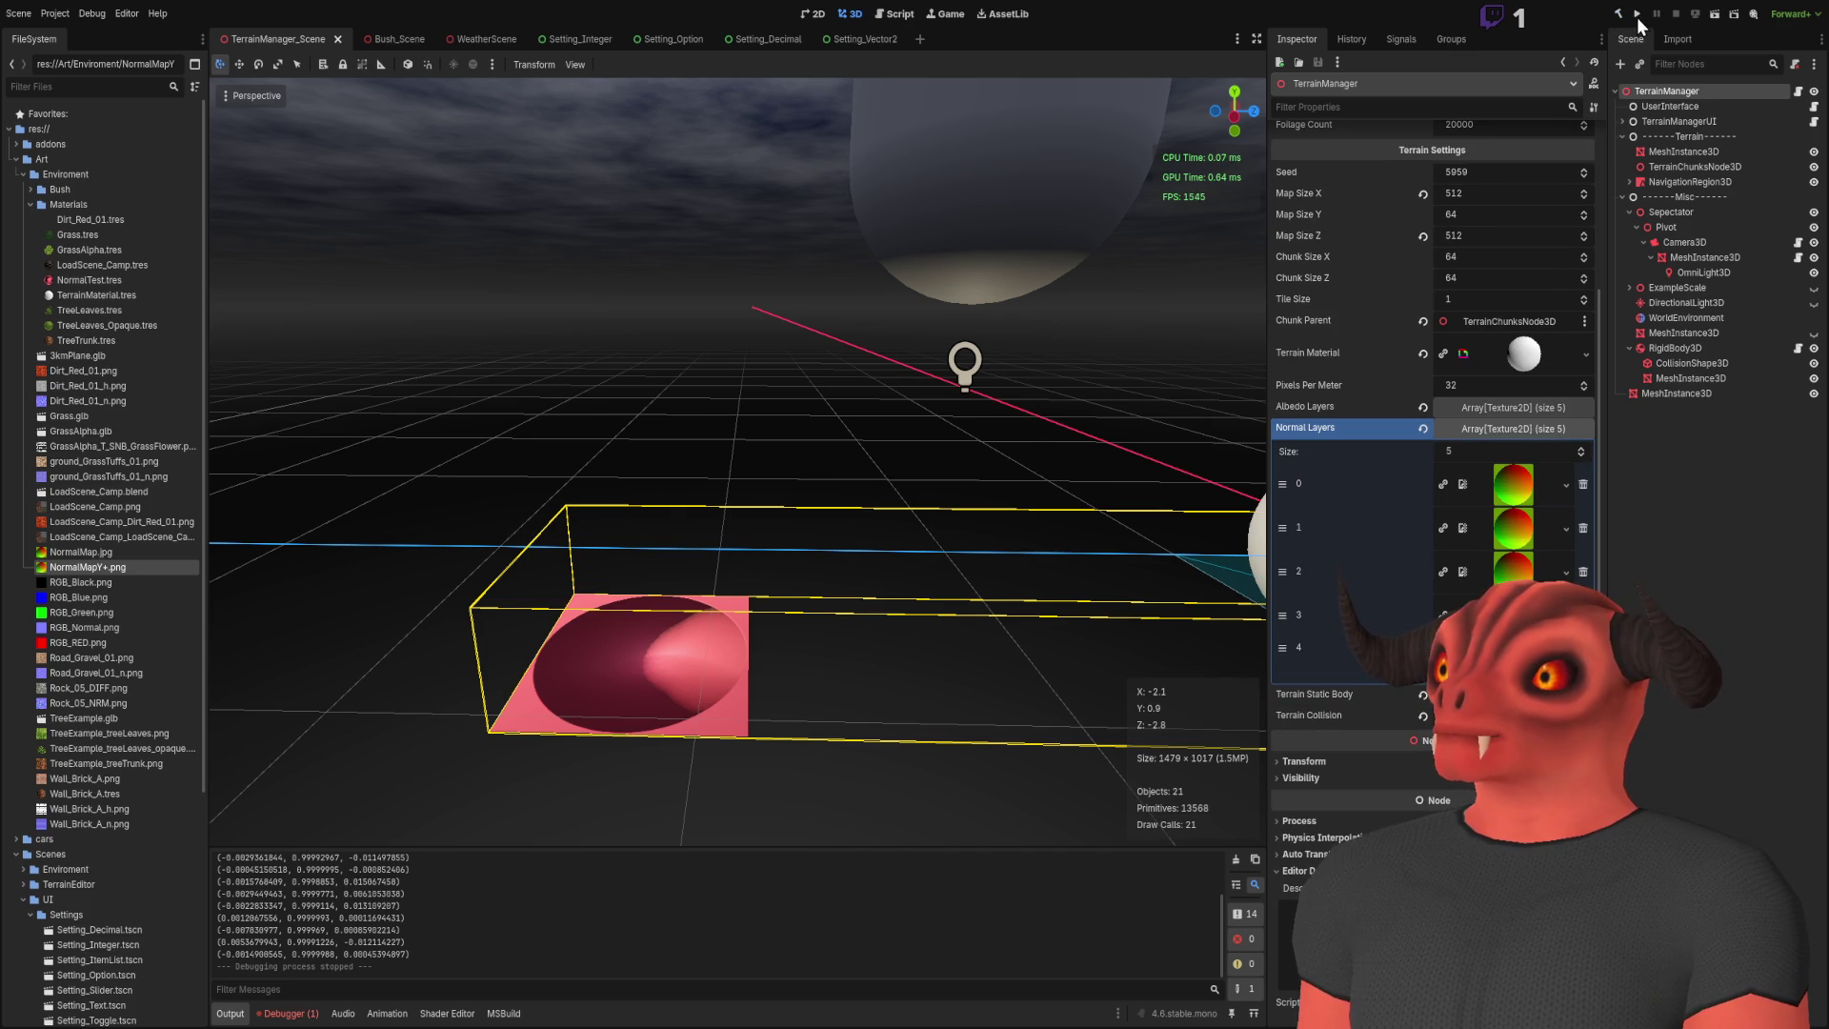
Step: Run the rebuilt game, generate the terrain, and fly the free camera over the pink terrain
left_click(1636, 14)
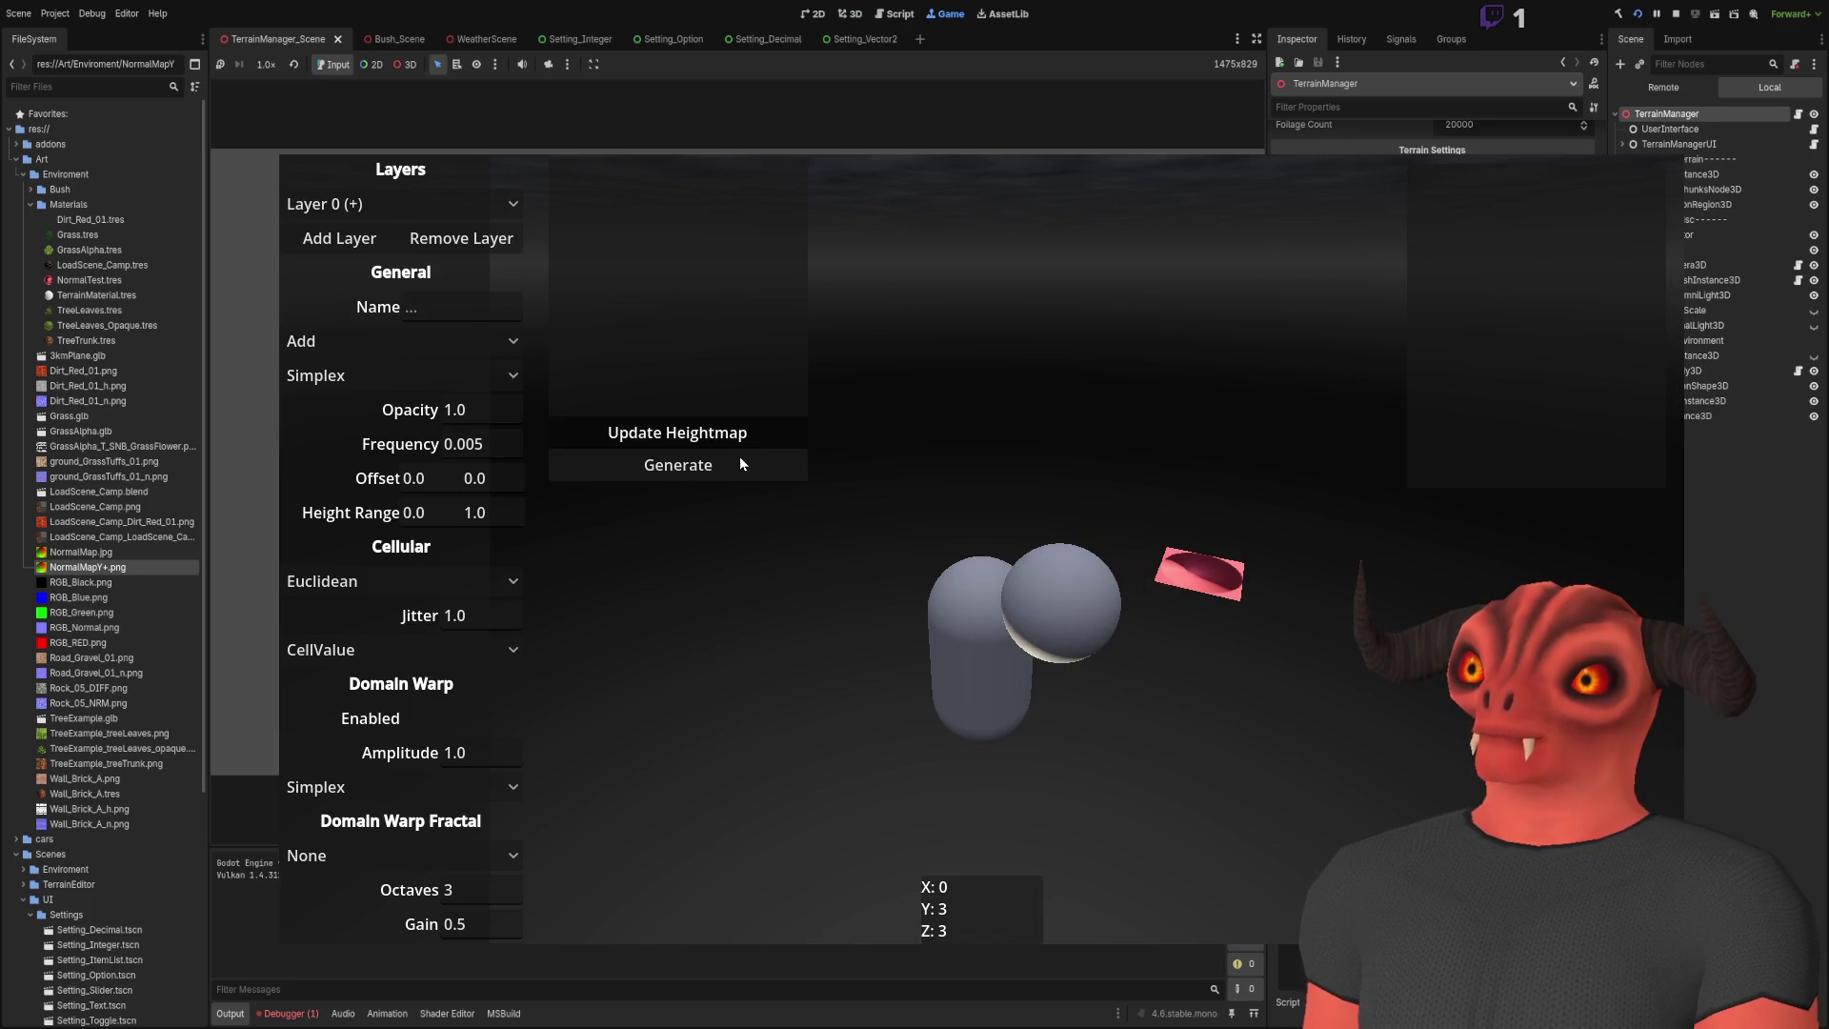
left_click(735, 453)
left_click(1141, 576)
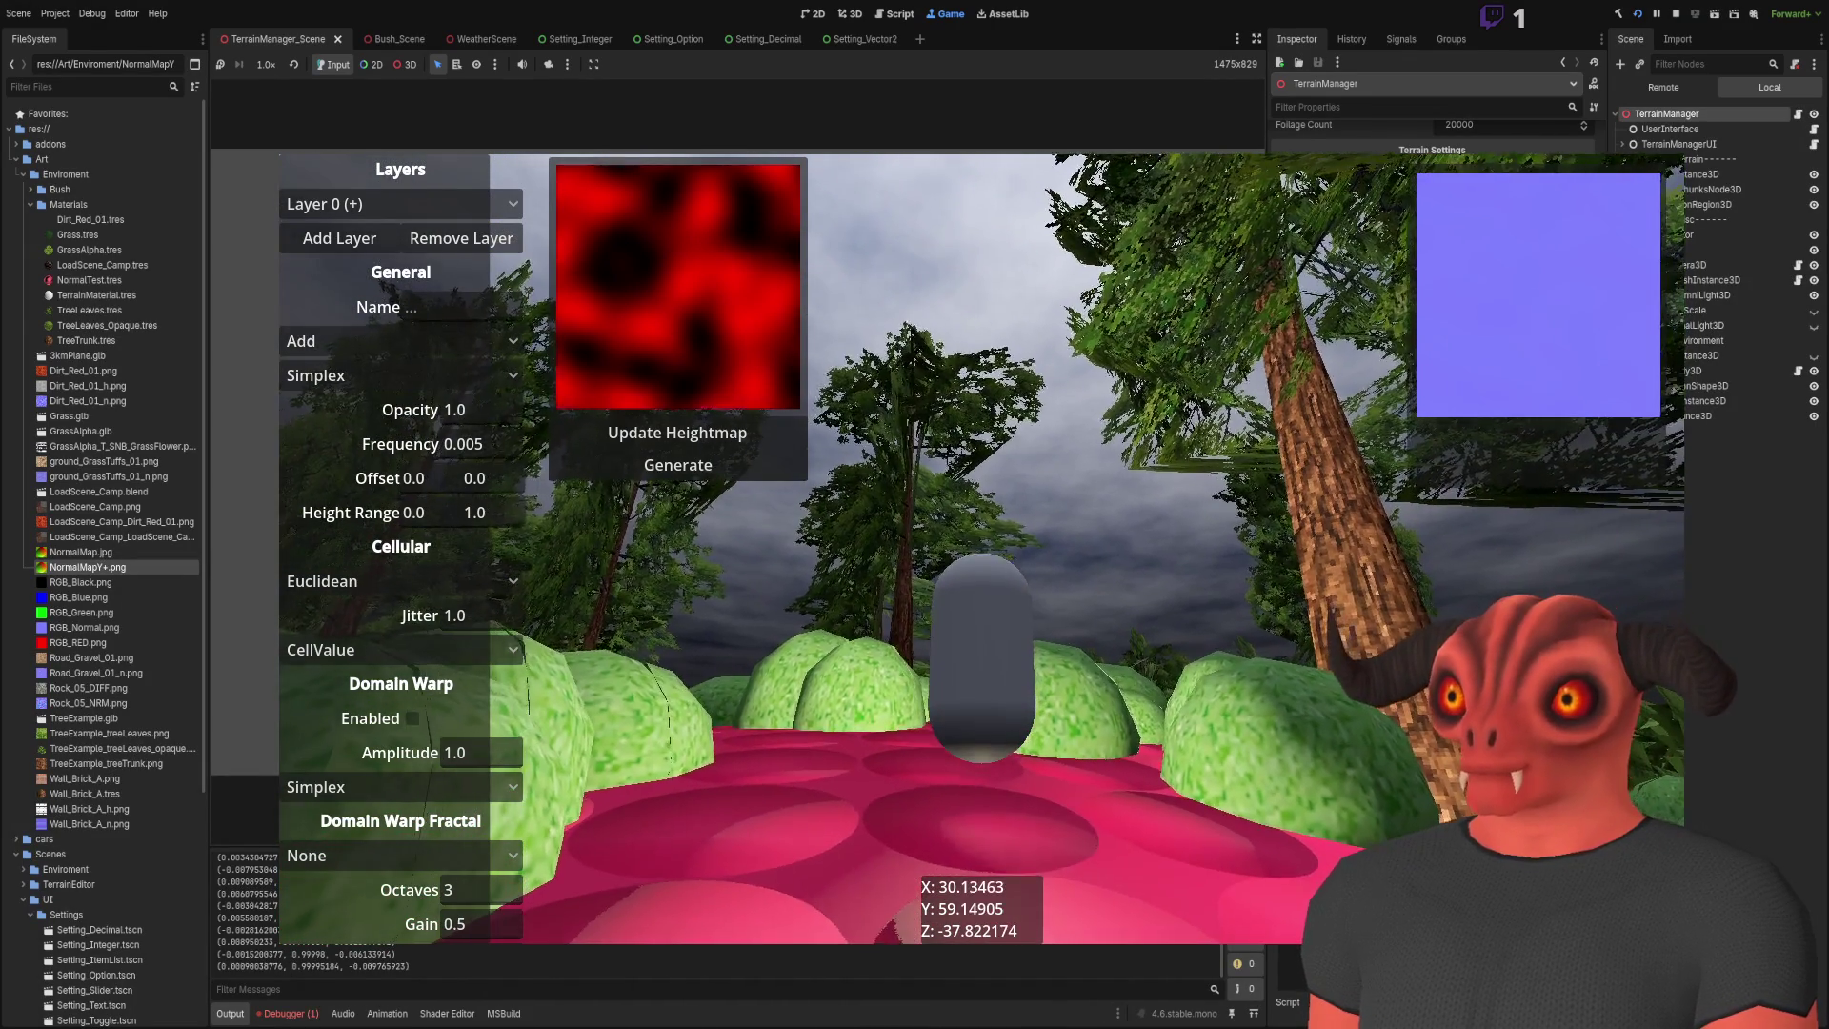
key("Escape")
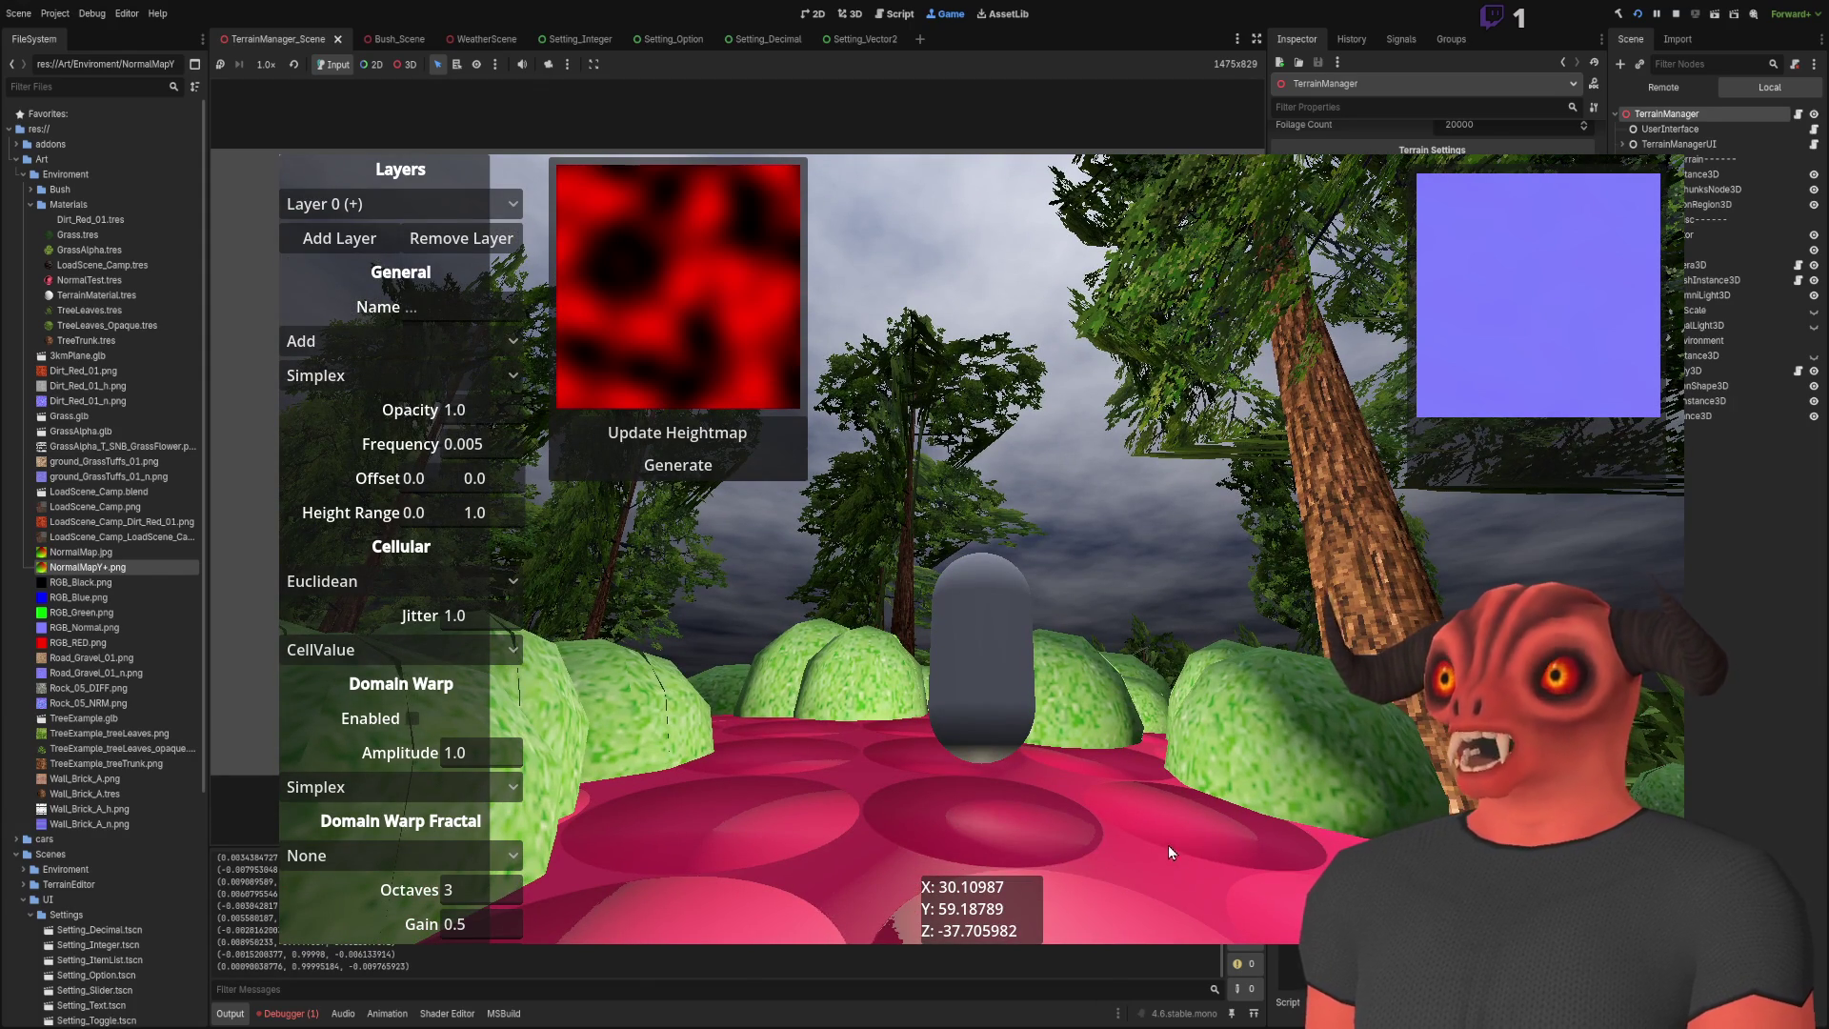
Step: Orbit around the capsule, walk the player across the terrain, then switch to TerrainManager.cs
left_click_drag(1177, 745, 988, 568)
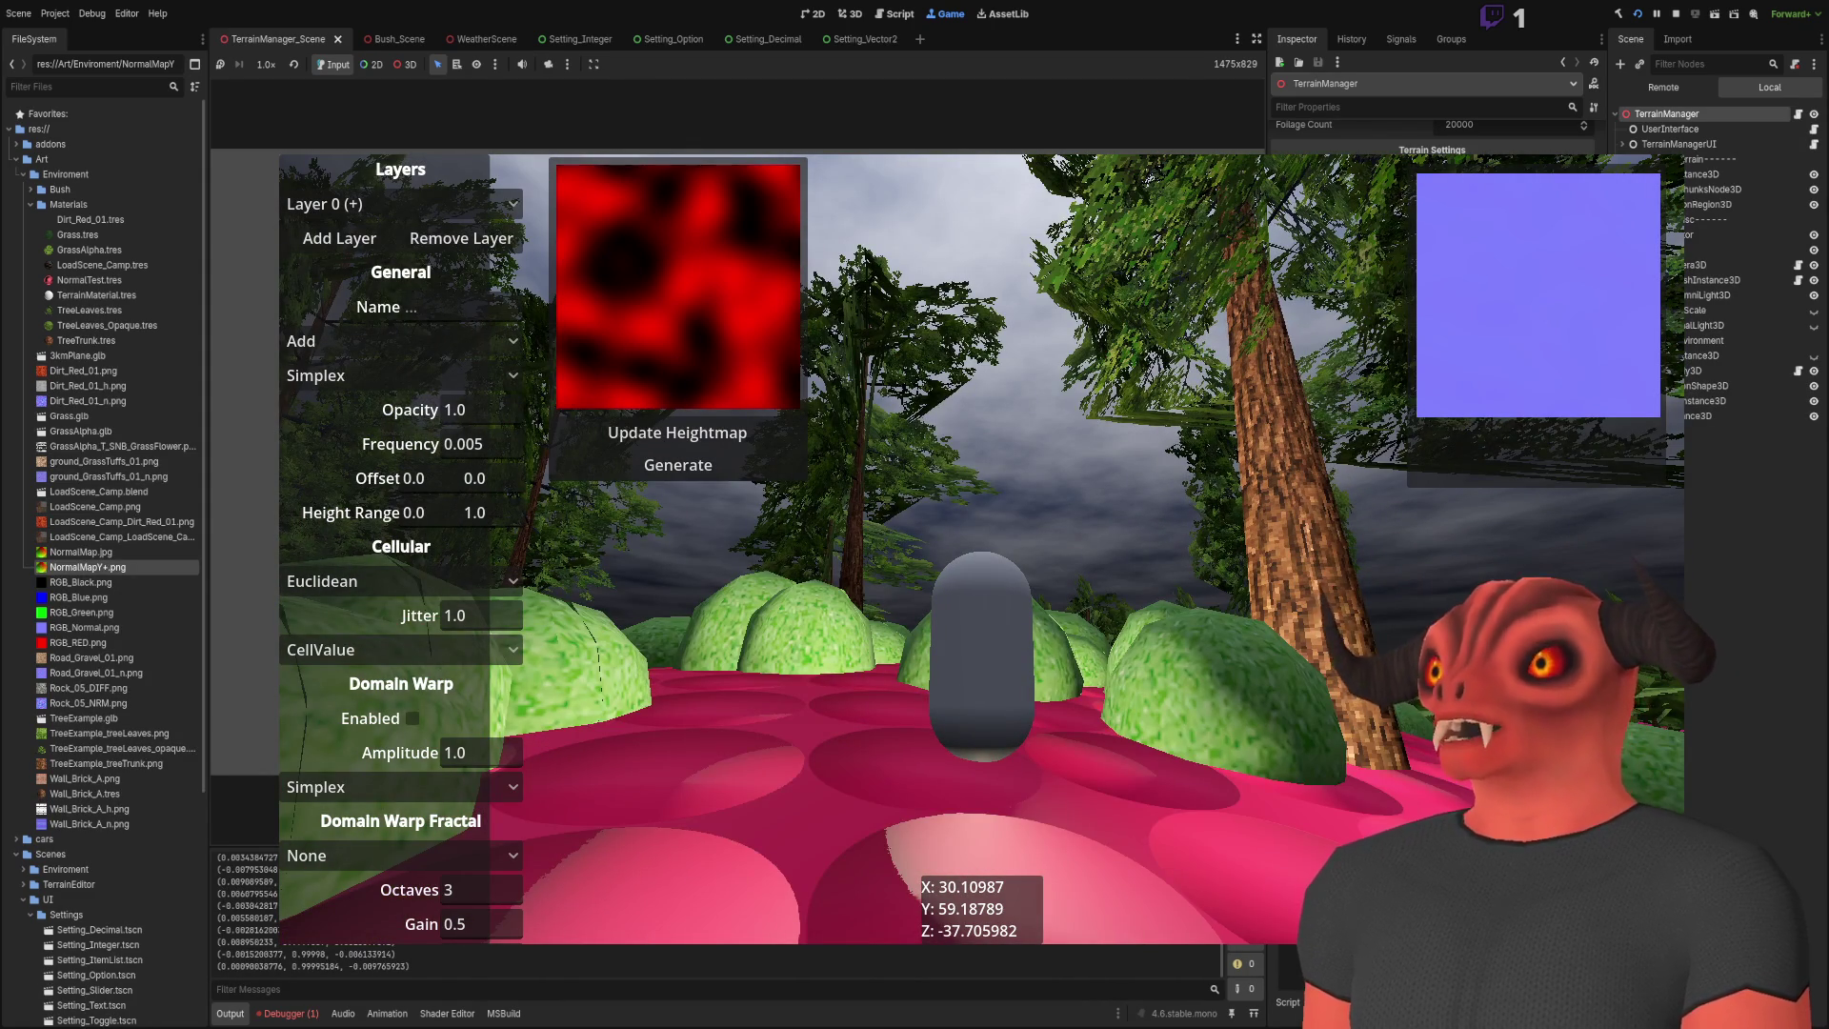
key("w")
key("w")
key("w")
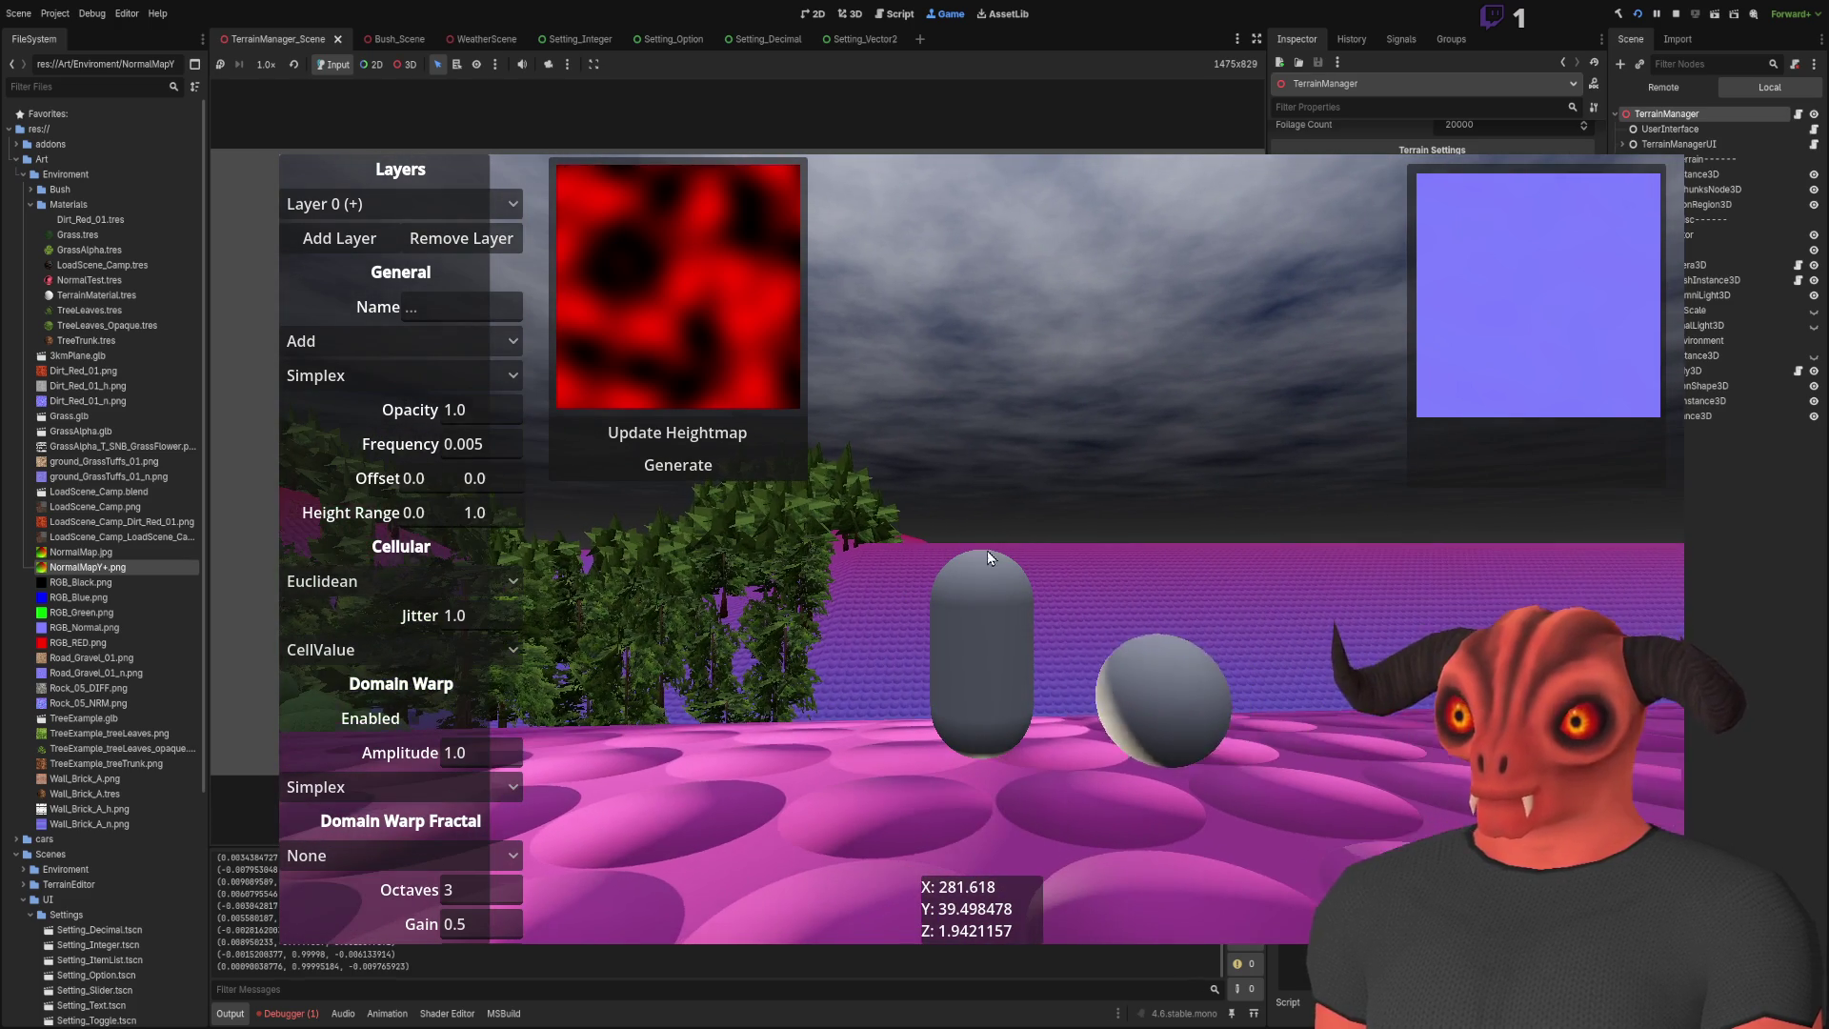
key("alt+Tab")
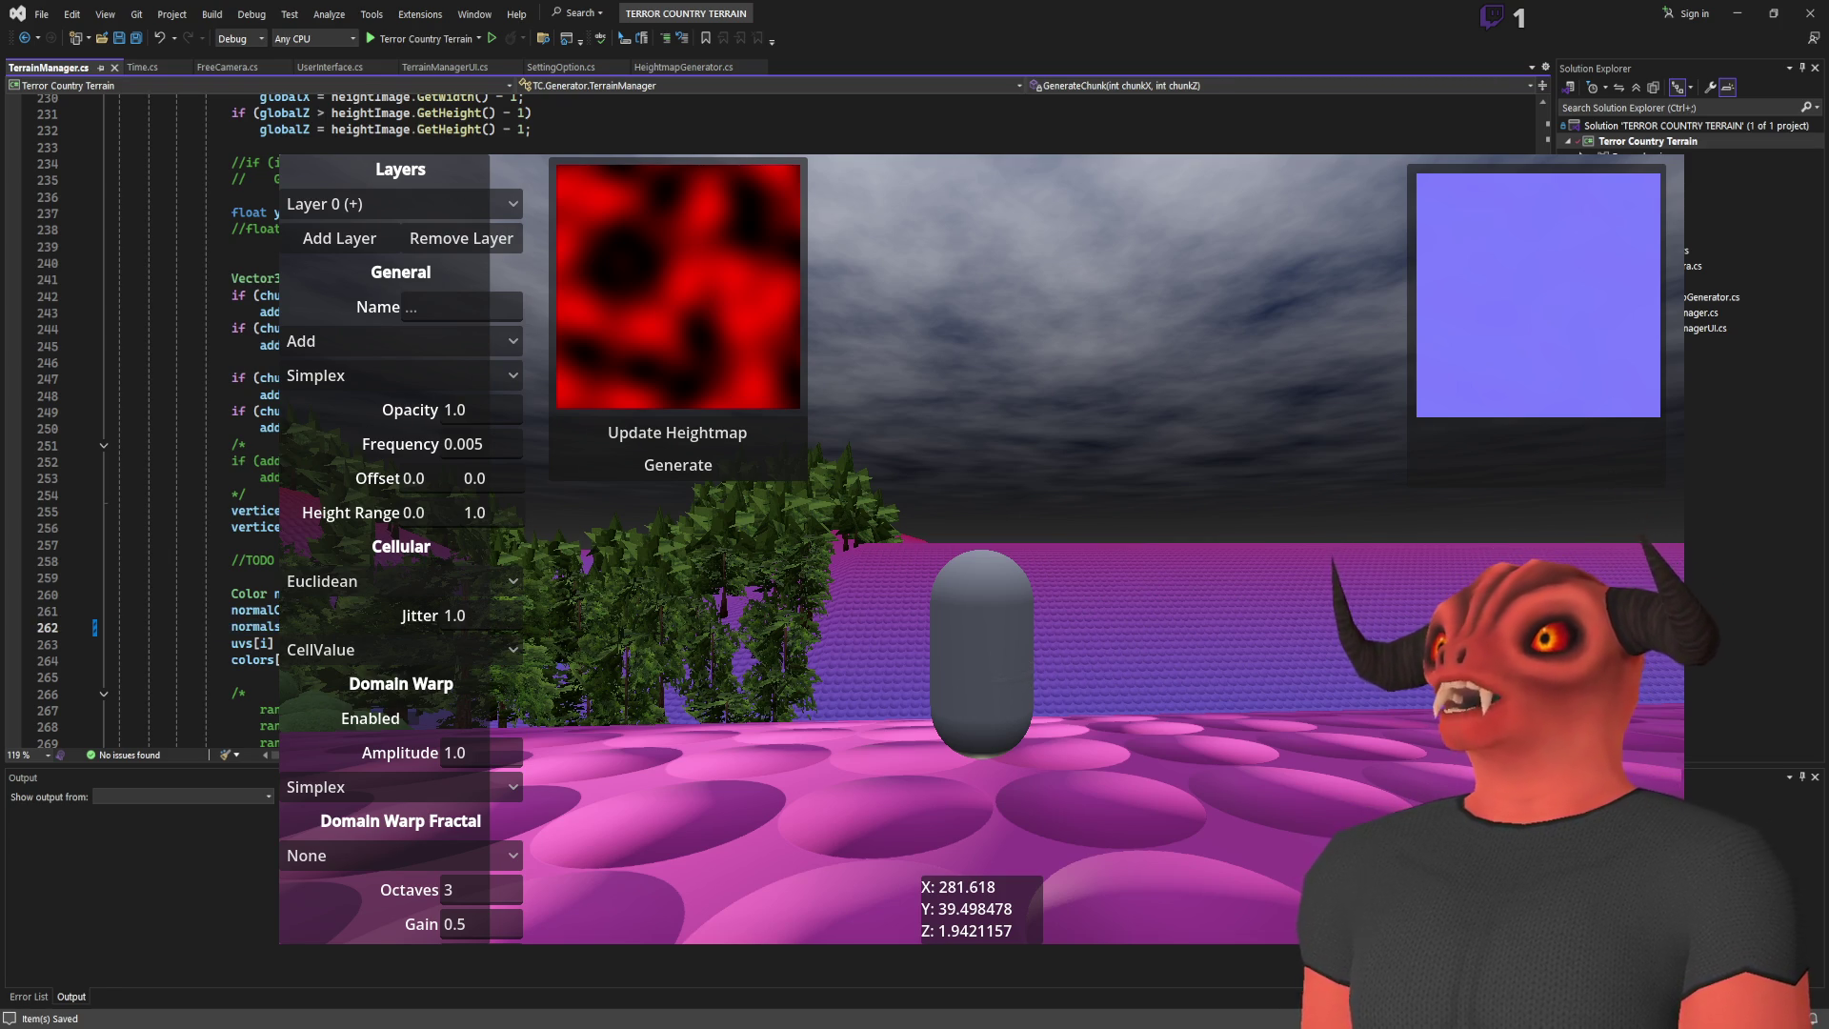
Step: Review the mesh normal code, then find all SetHeightmap references and open its TerrainManagerUI.cs call
left_click(252, 593)
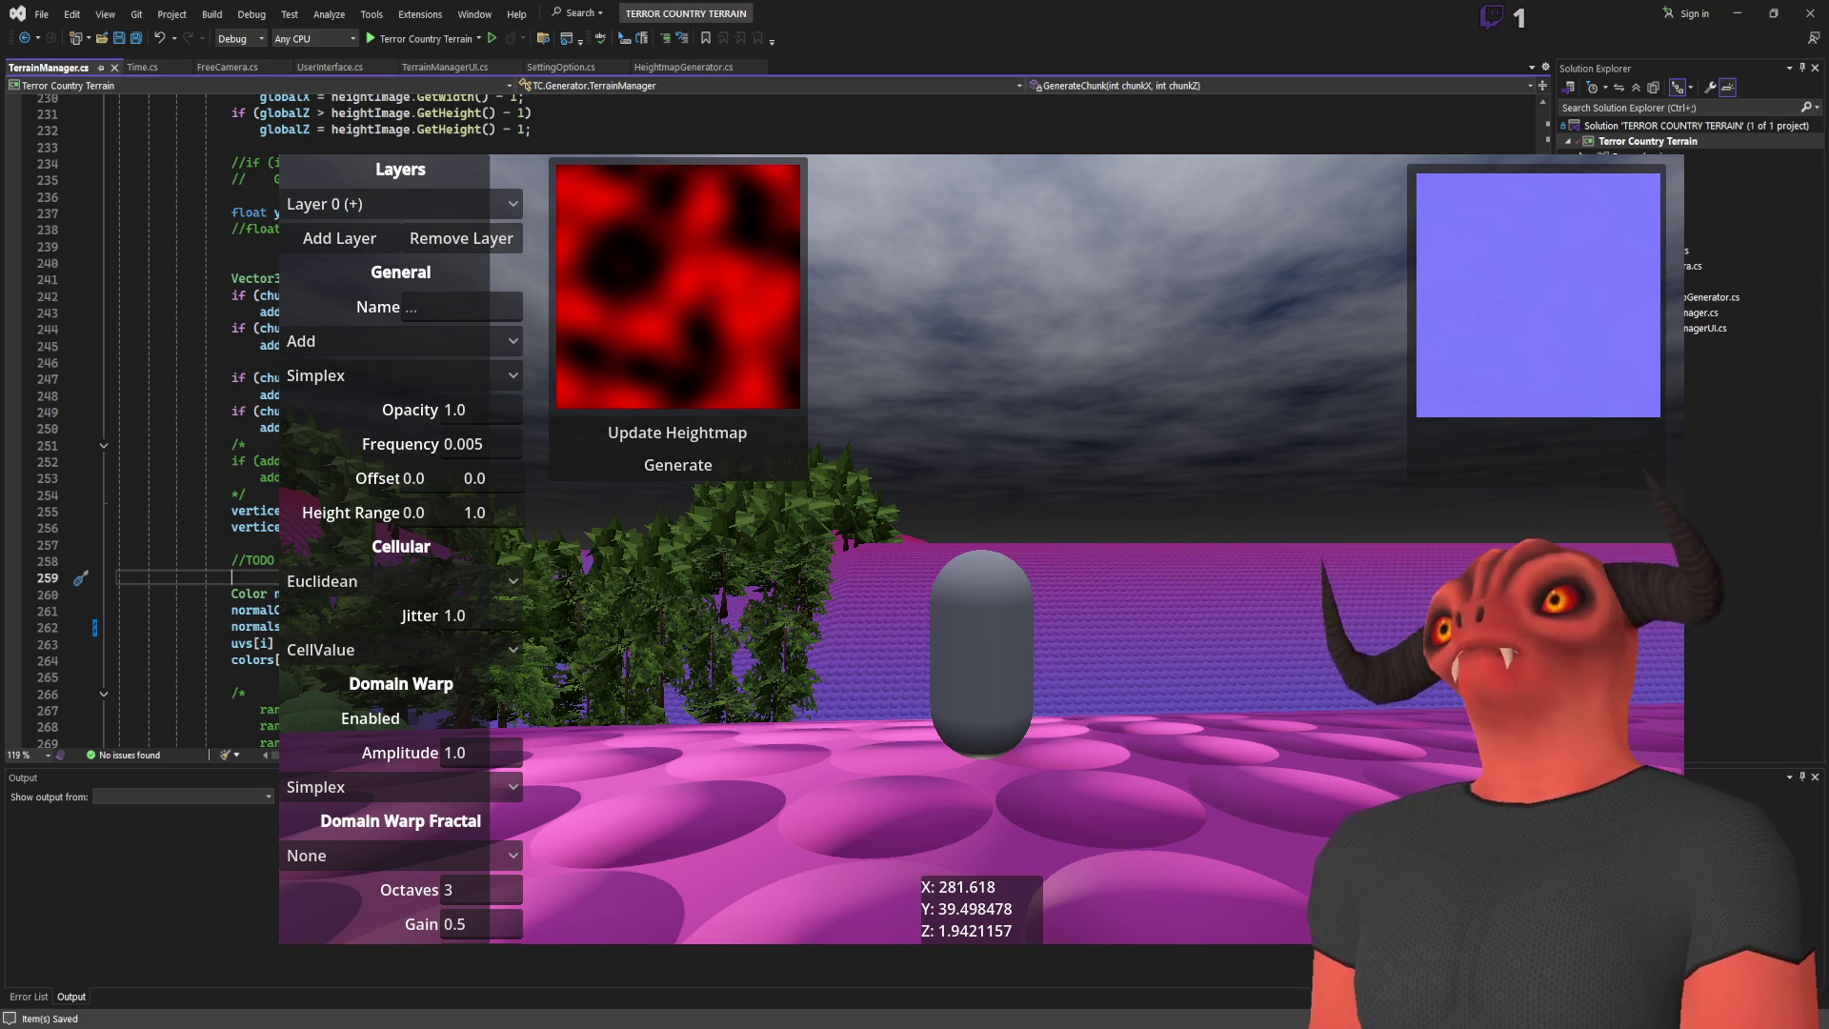
scroll(143, 419, "up", 5)
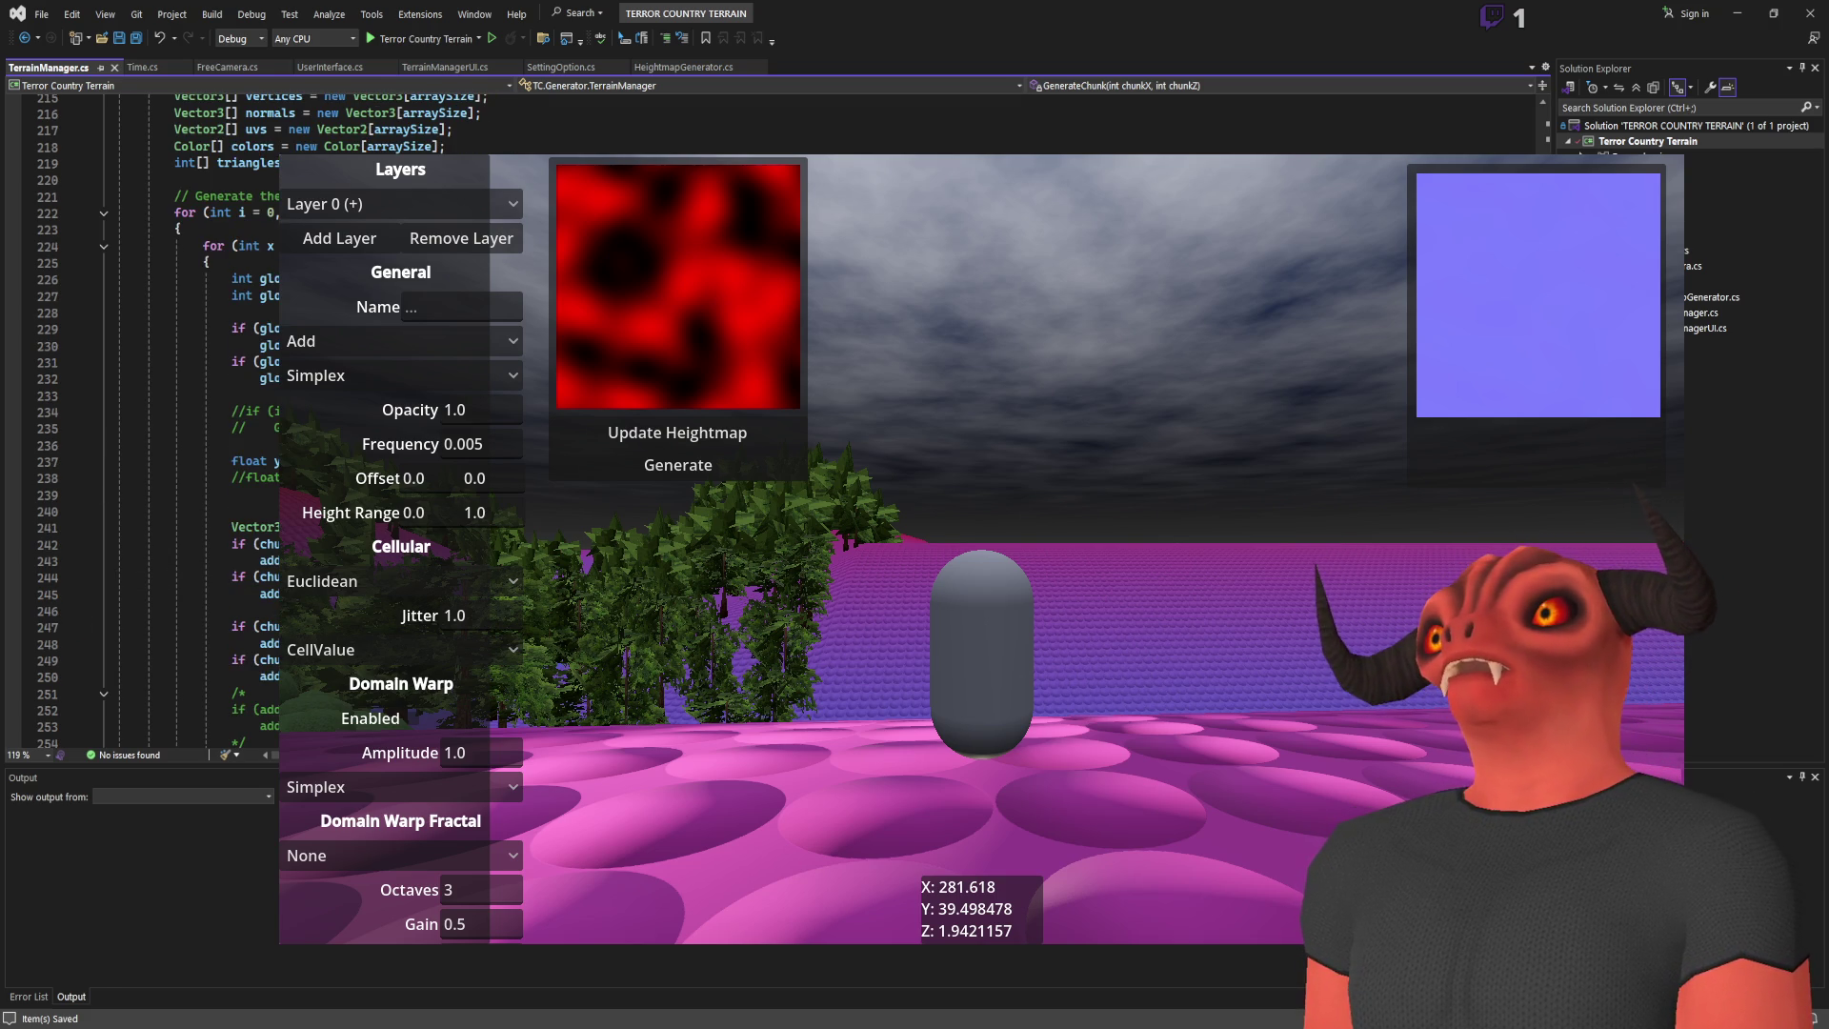
scroll(143, 419, "down", 2)
scroll(143, 419, "down", 4)
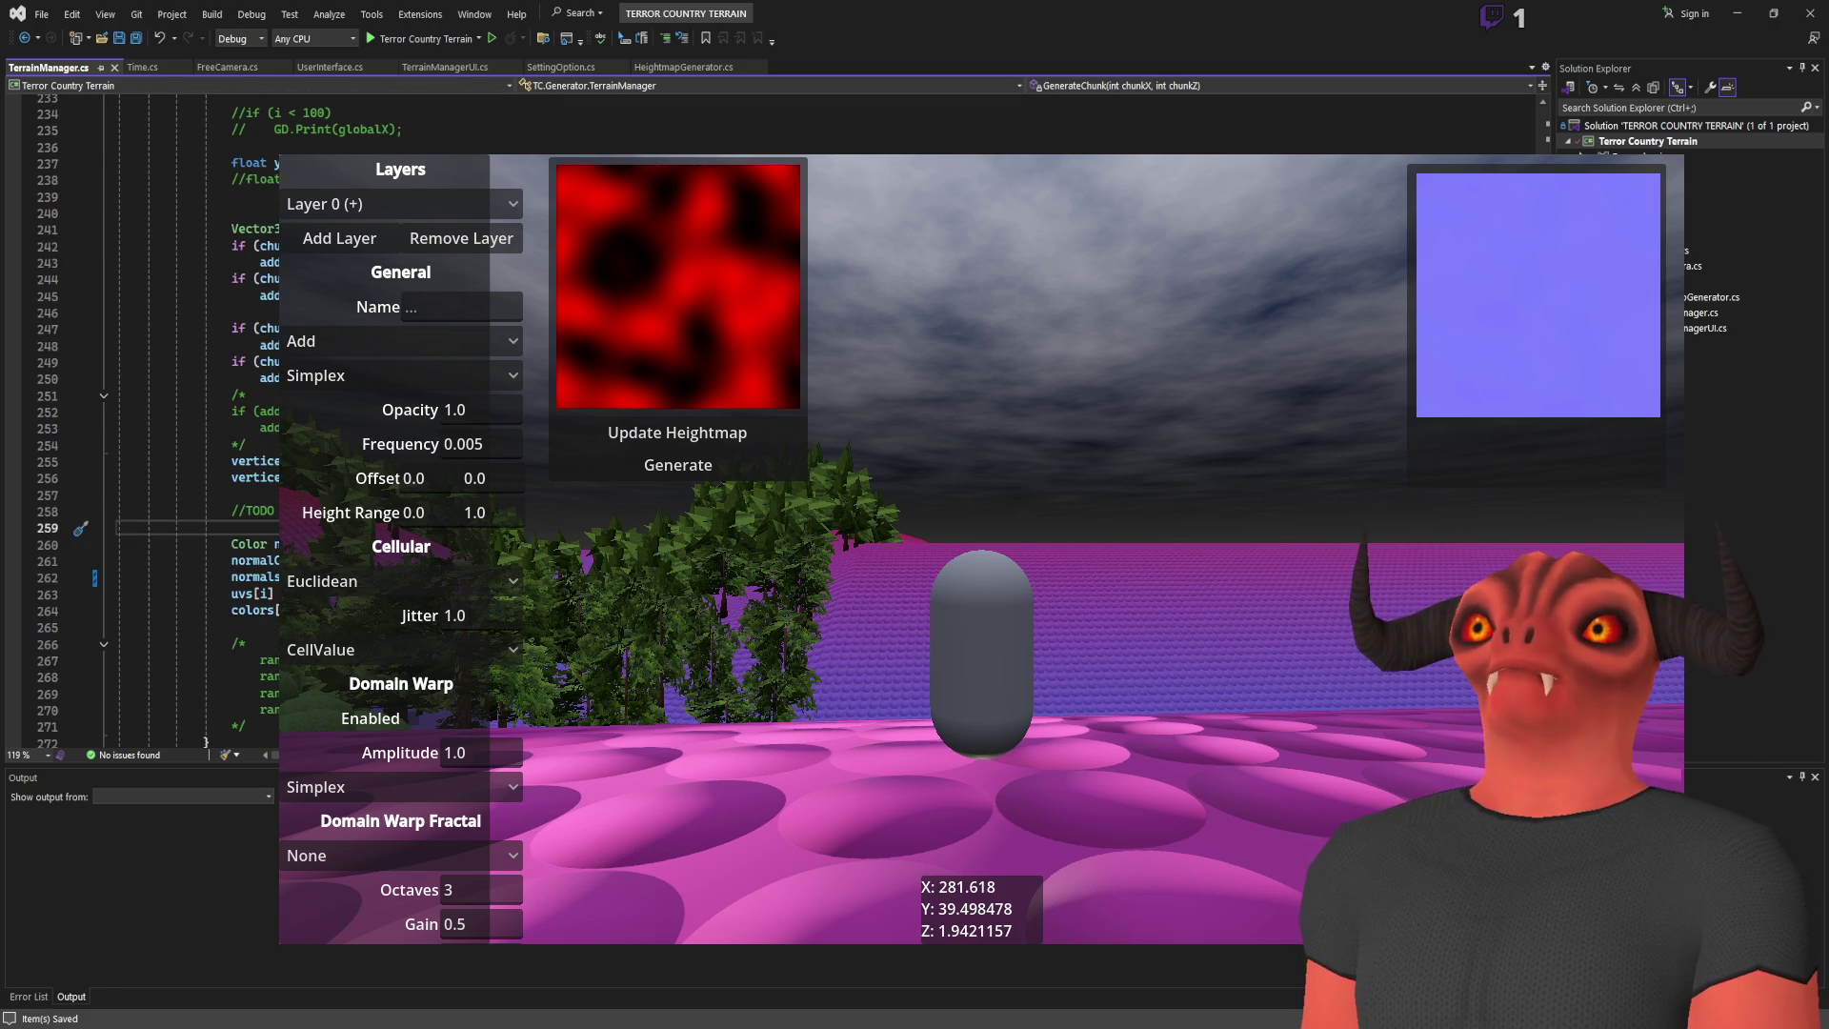
scroll(142, 419, "up", 2)
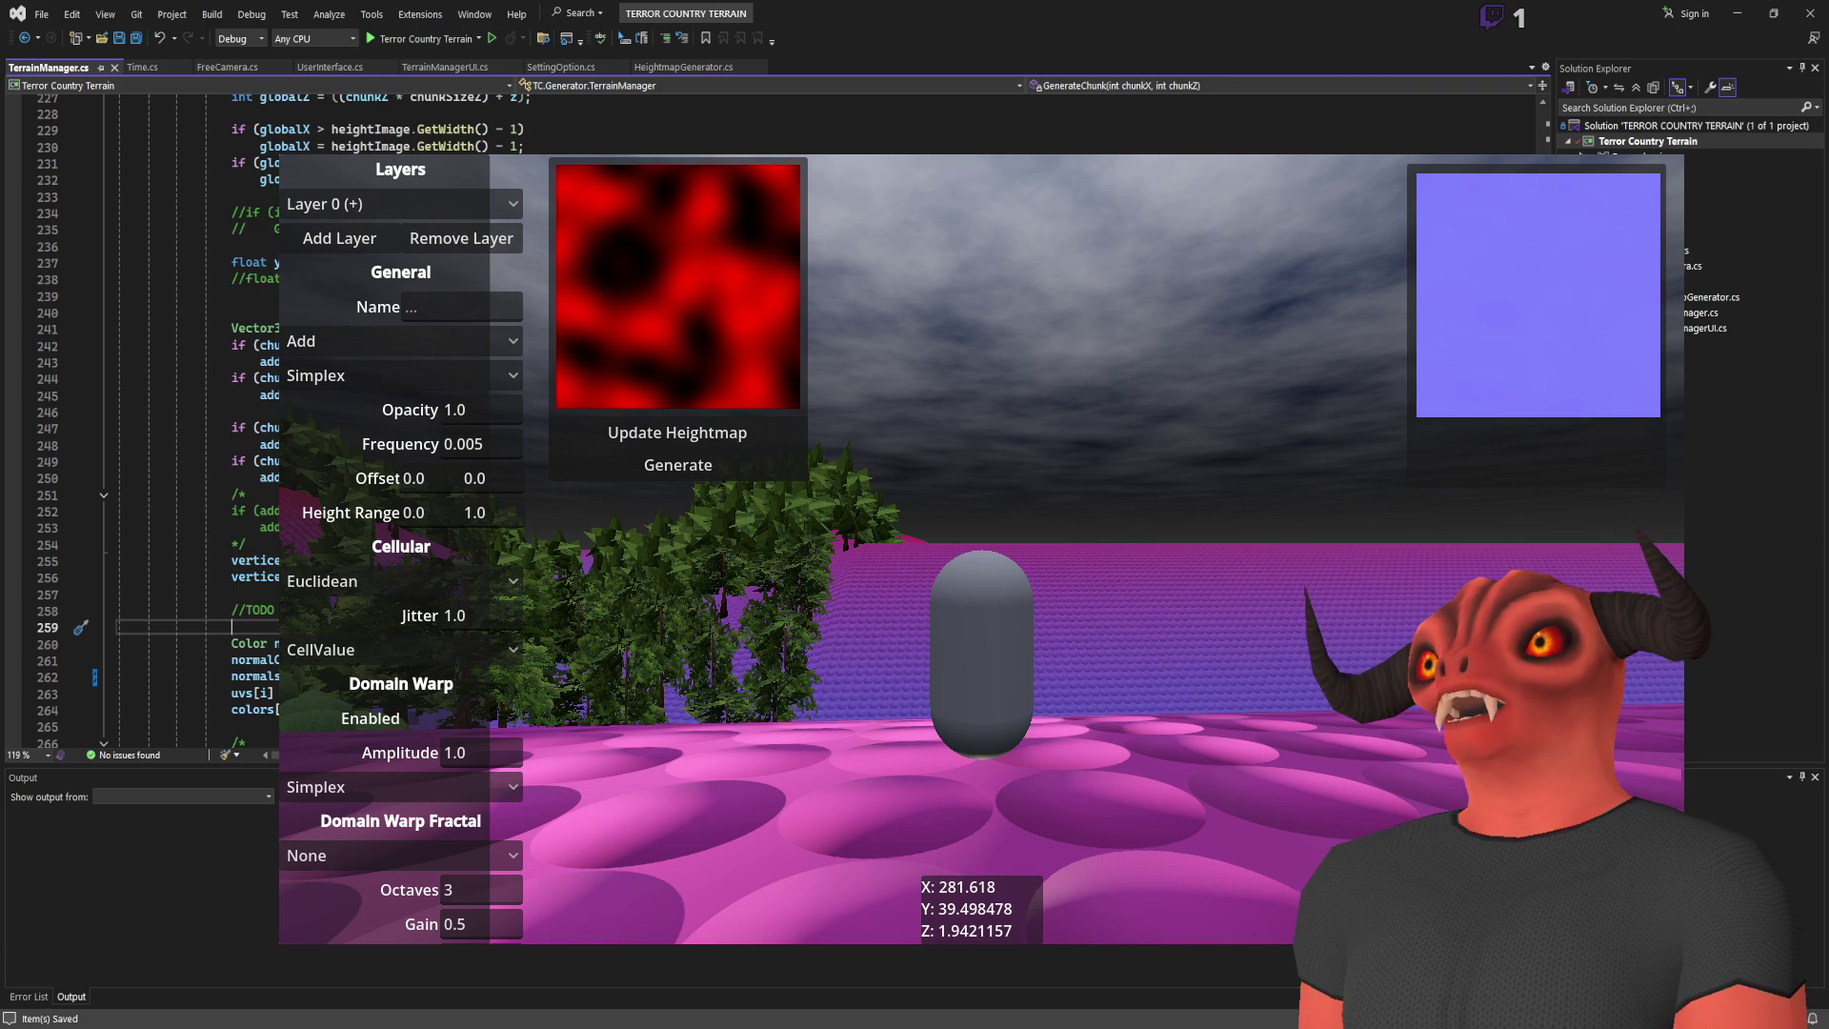
left_click(232, 263)
scroll(231, 263, "up", 8)
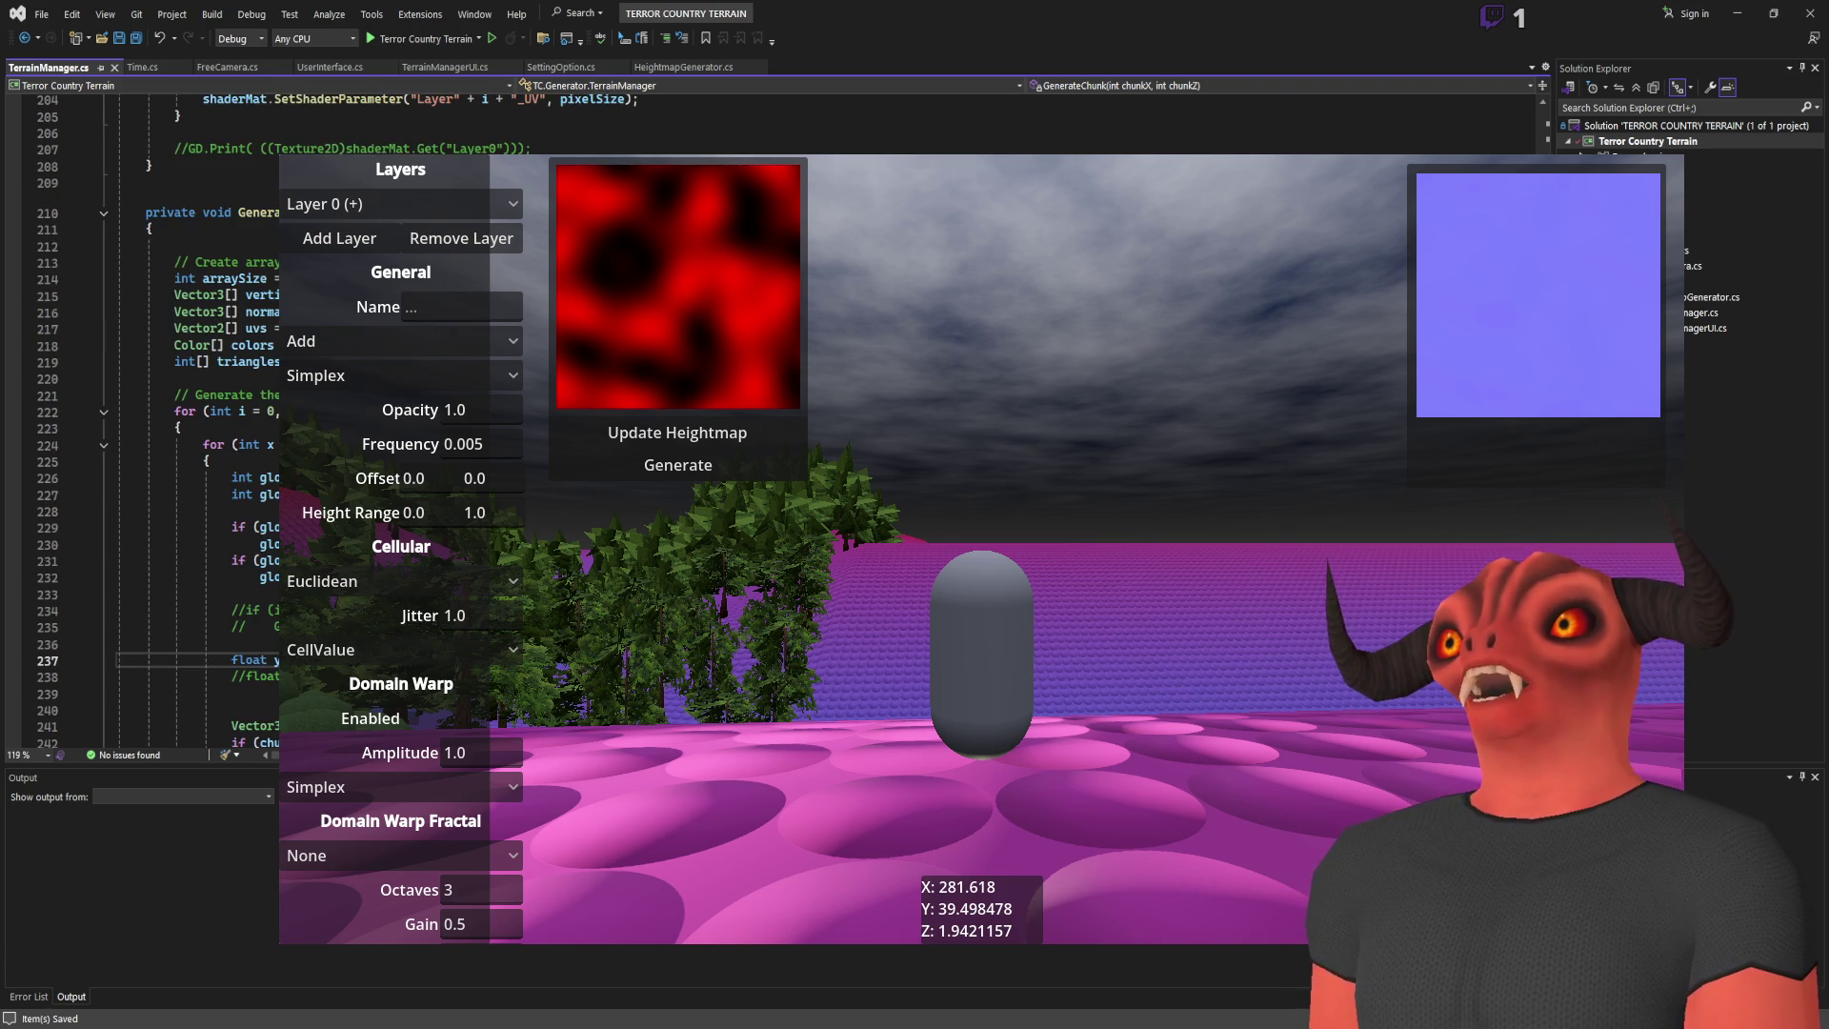
scroll(190, 419, "up", 20)
scroll(191, 419, "up", 13)
scroll(191, 419, "up", 1)
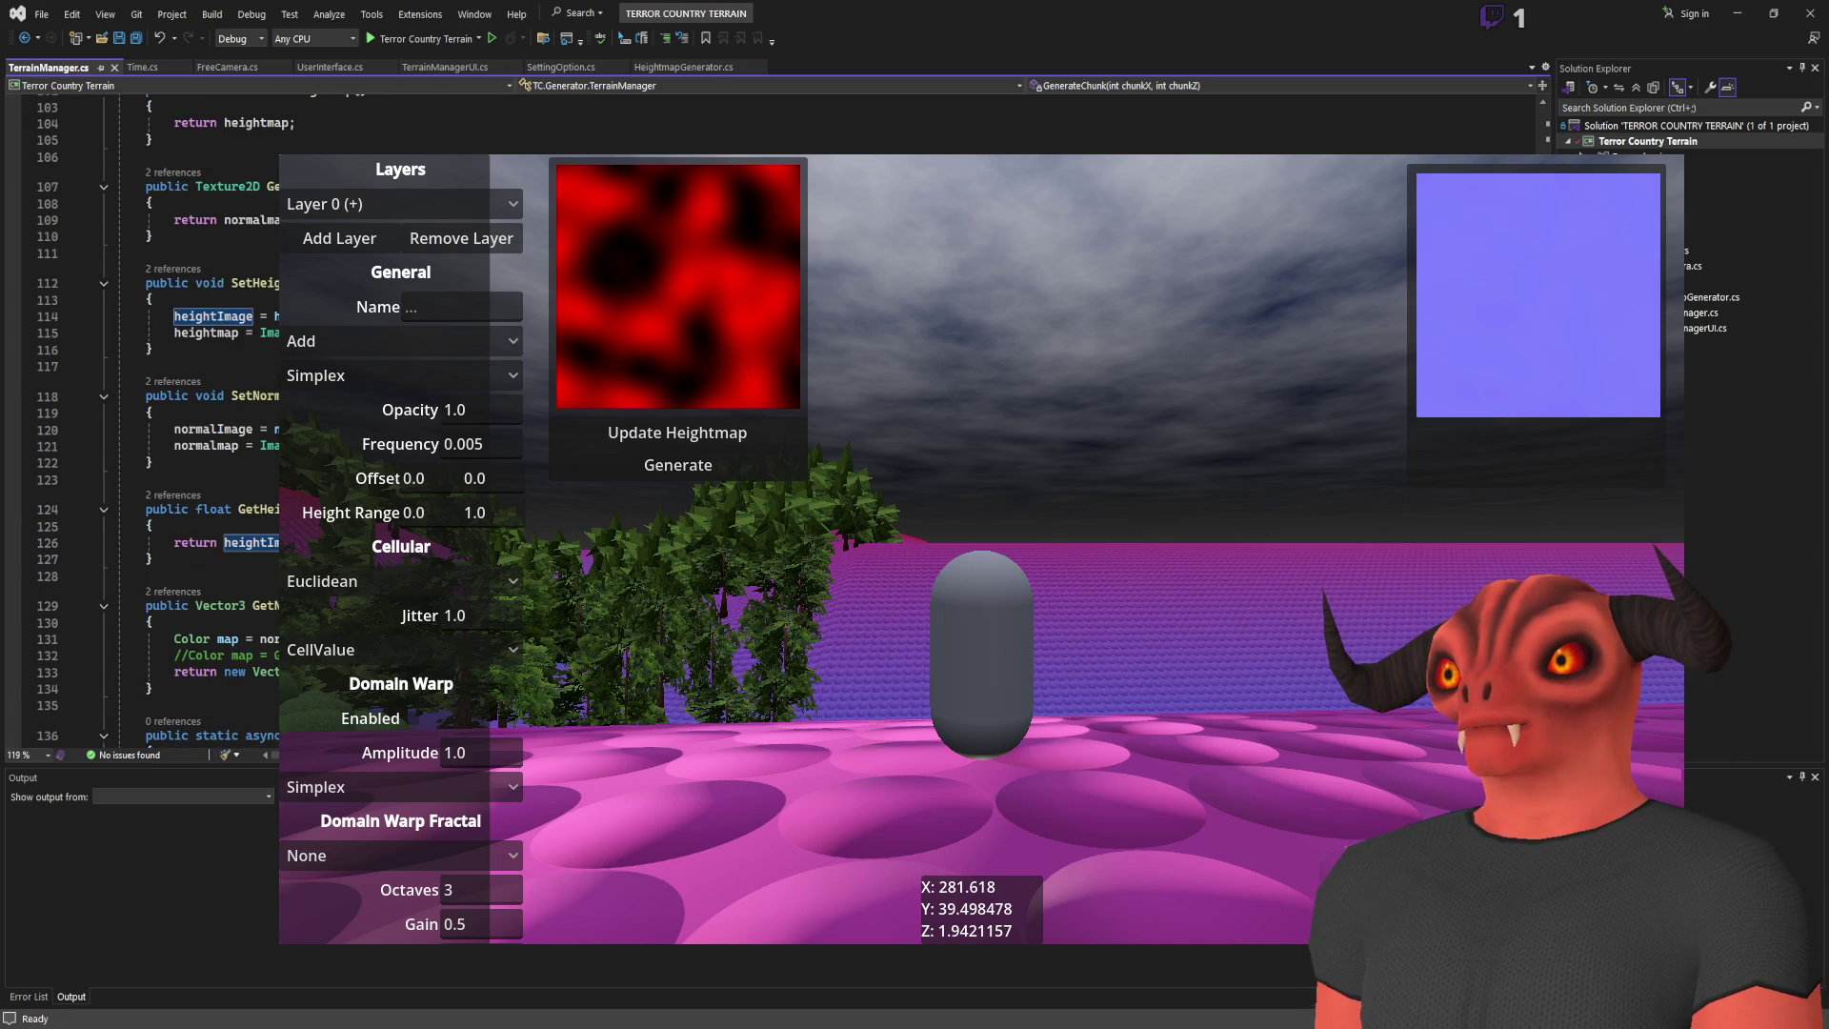
left_click(210, 283)
key("shift+F12")
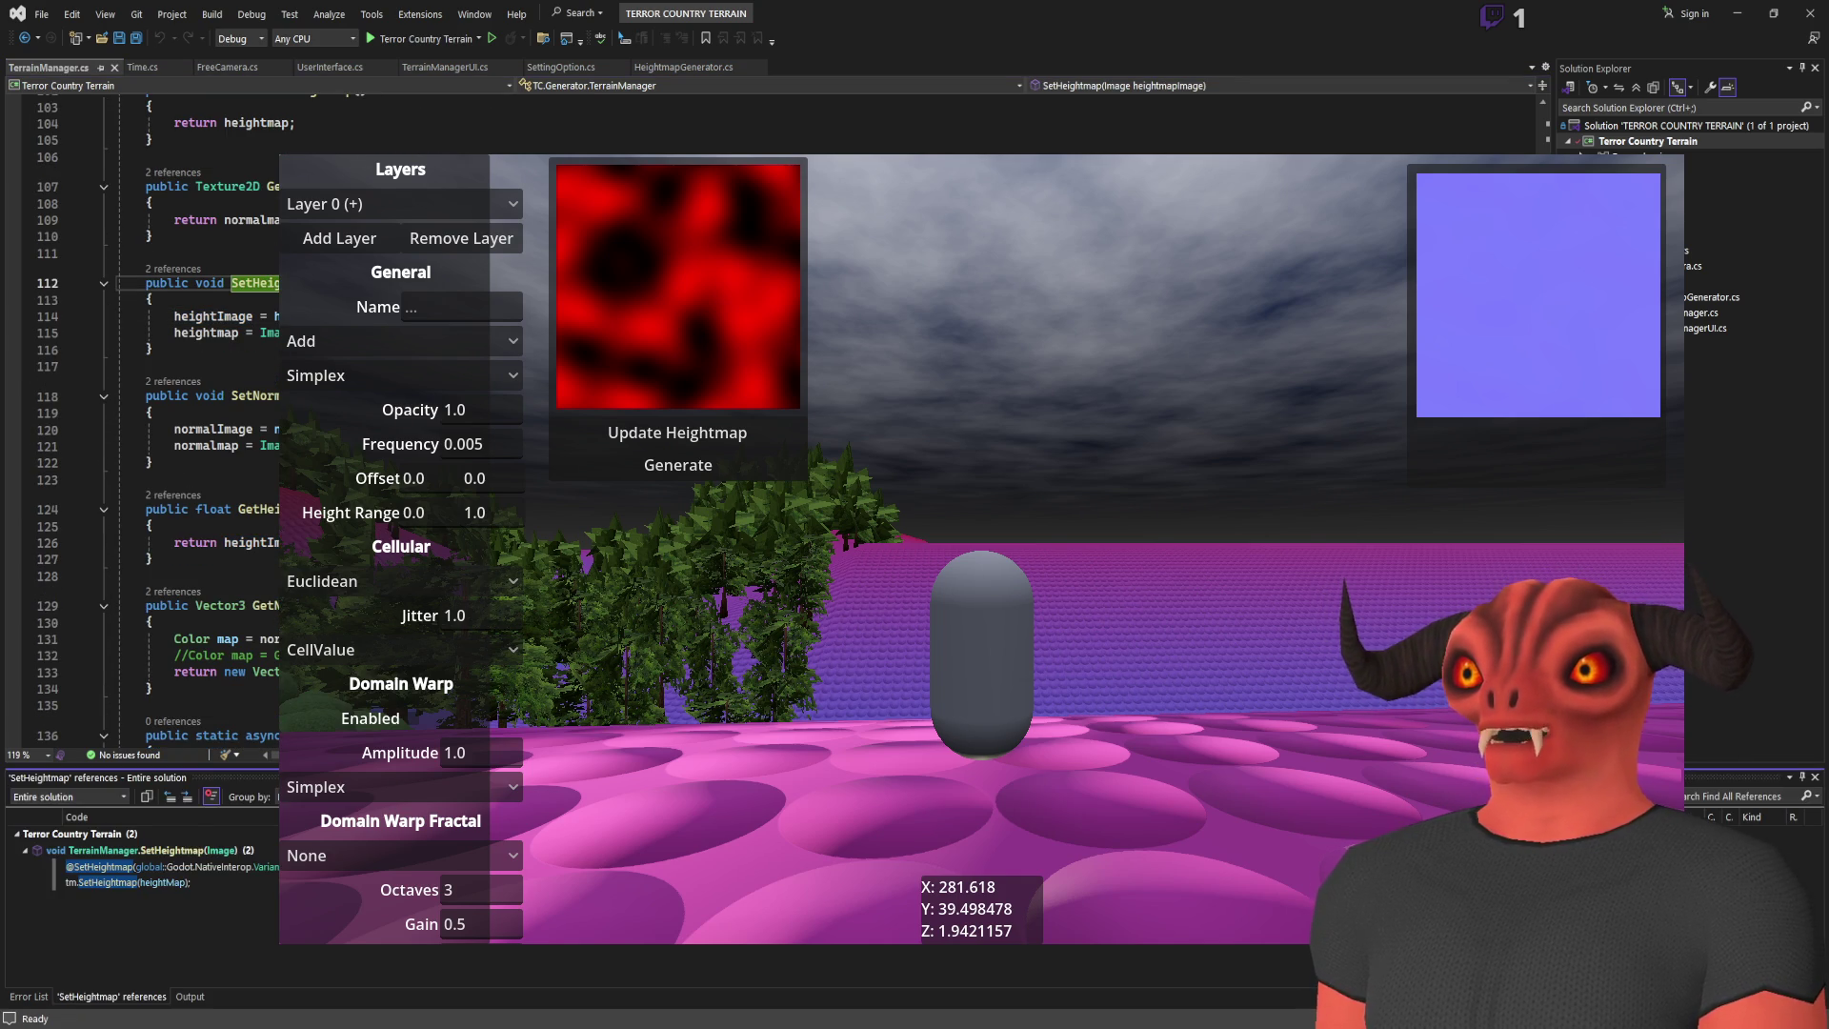
double_click(175, 883)
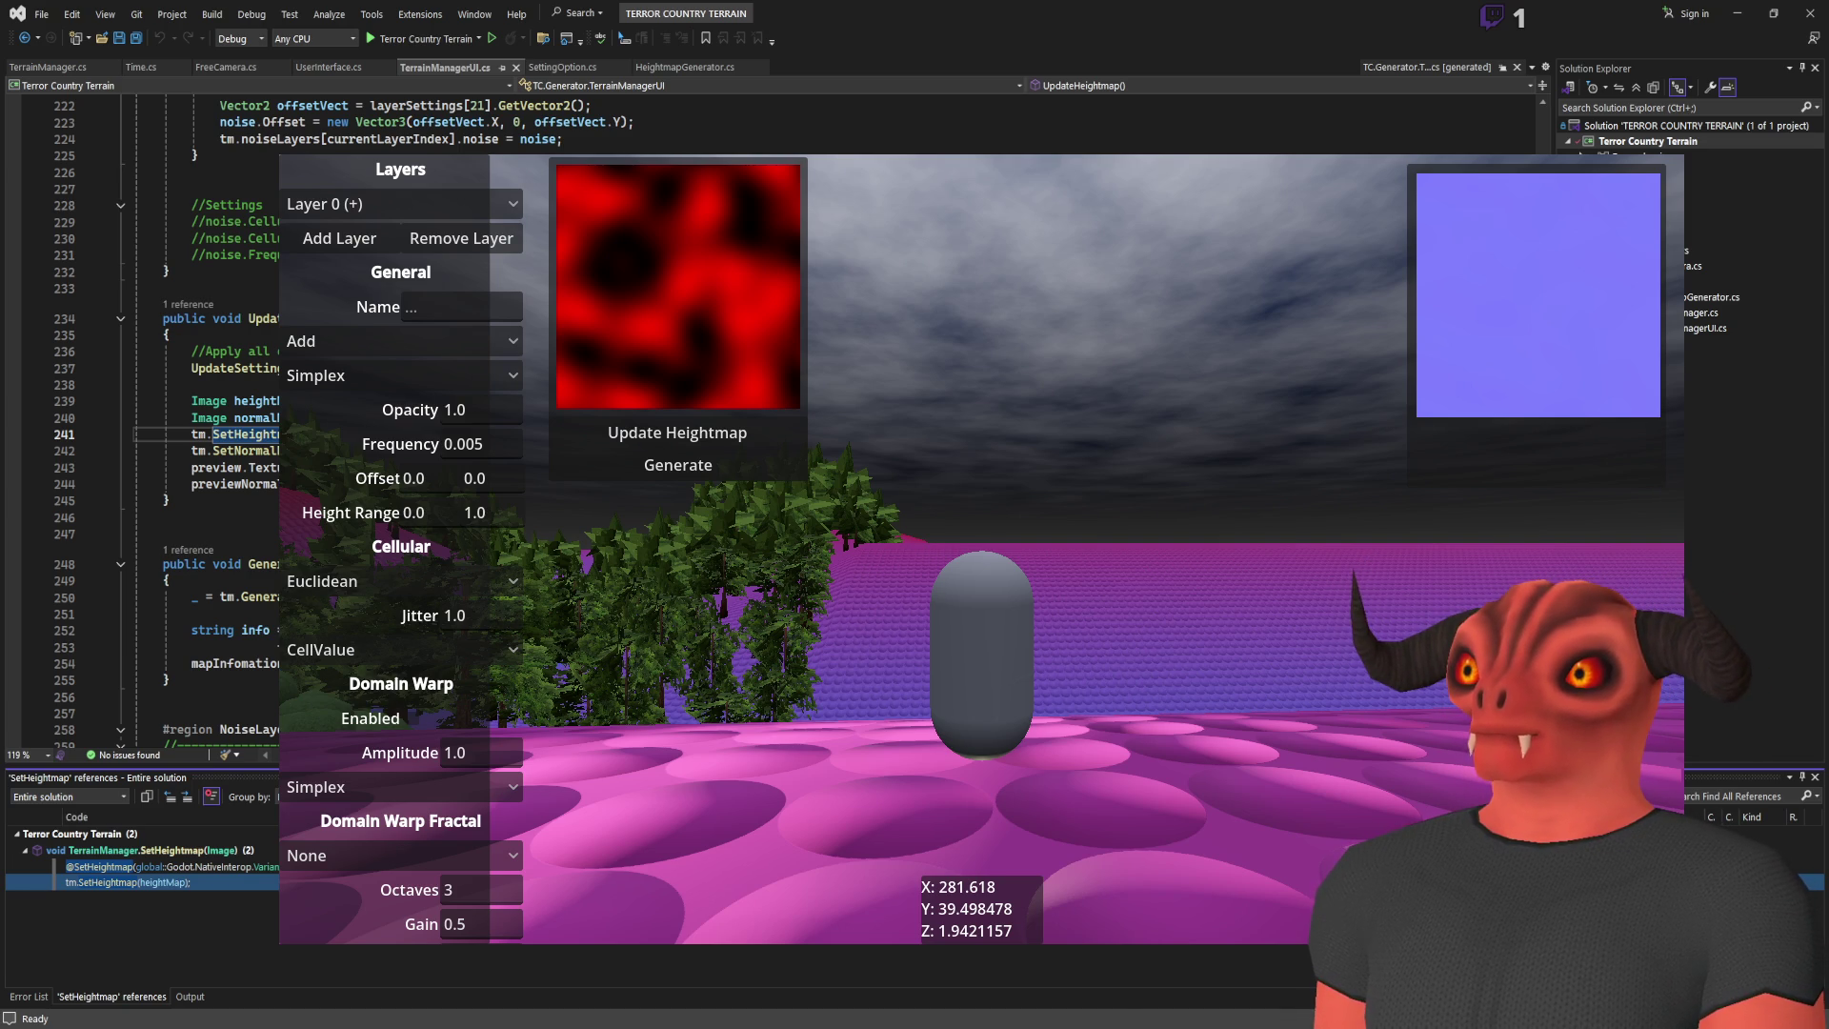
Step: Find all references to mapSizeZ and step through its declaration and chunk-generation usages
left_click(239, 401)
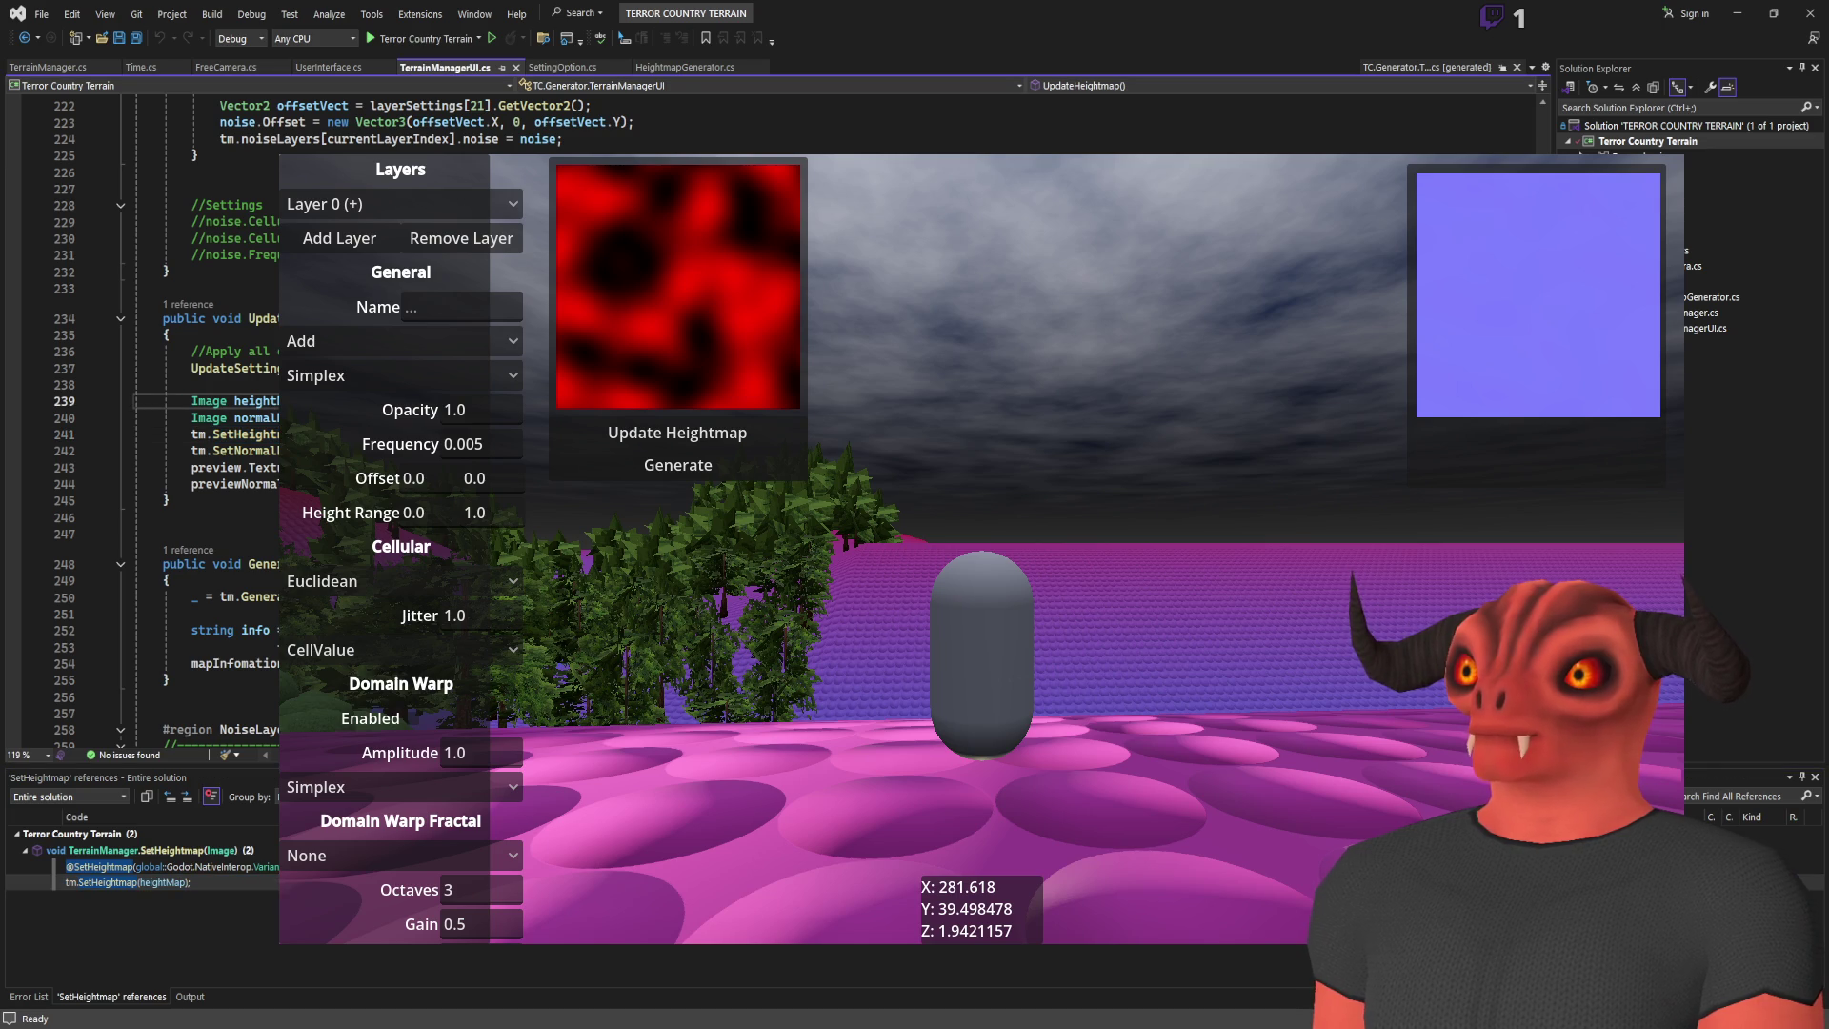
key("shift+F12")
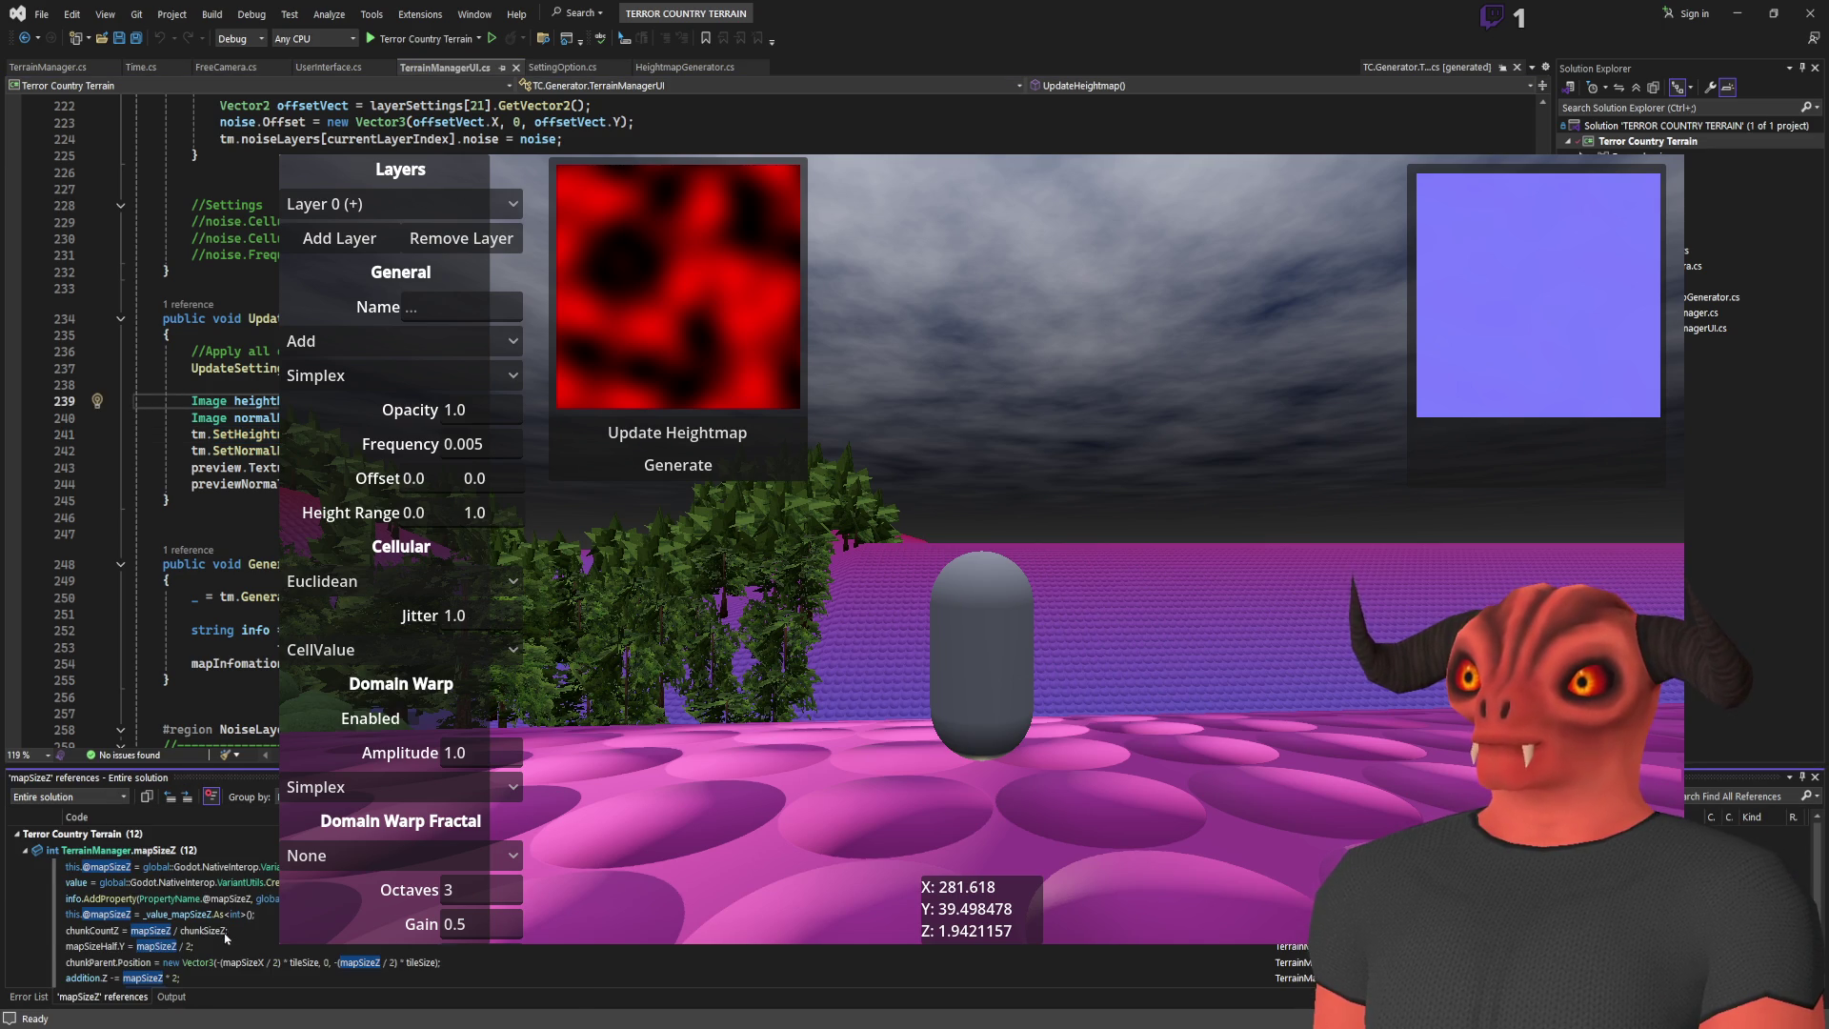
double_click(190, 850)
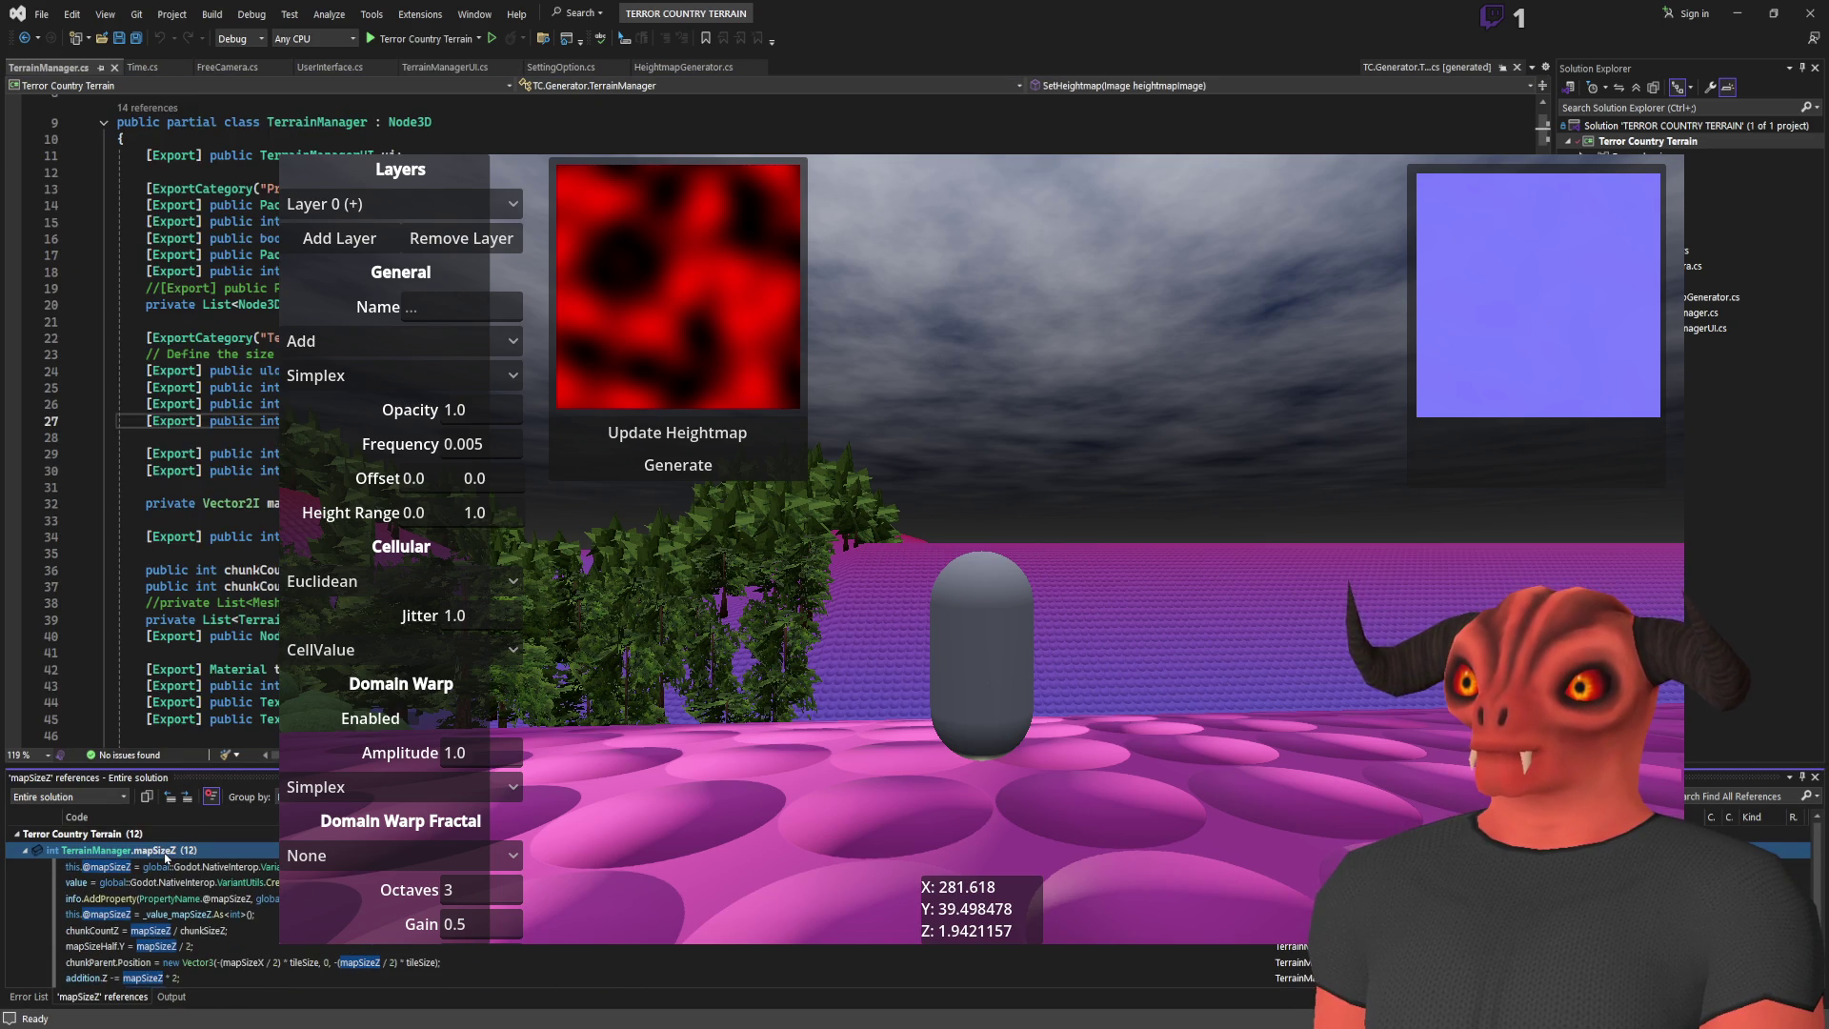
left_click(191, 930)
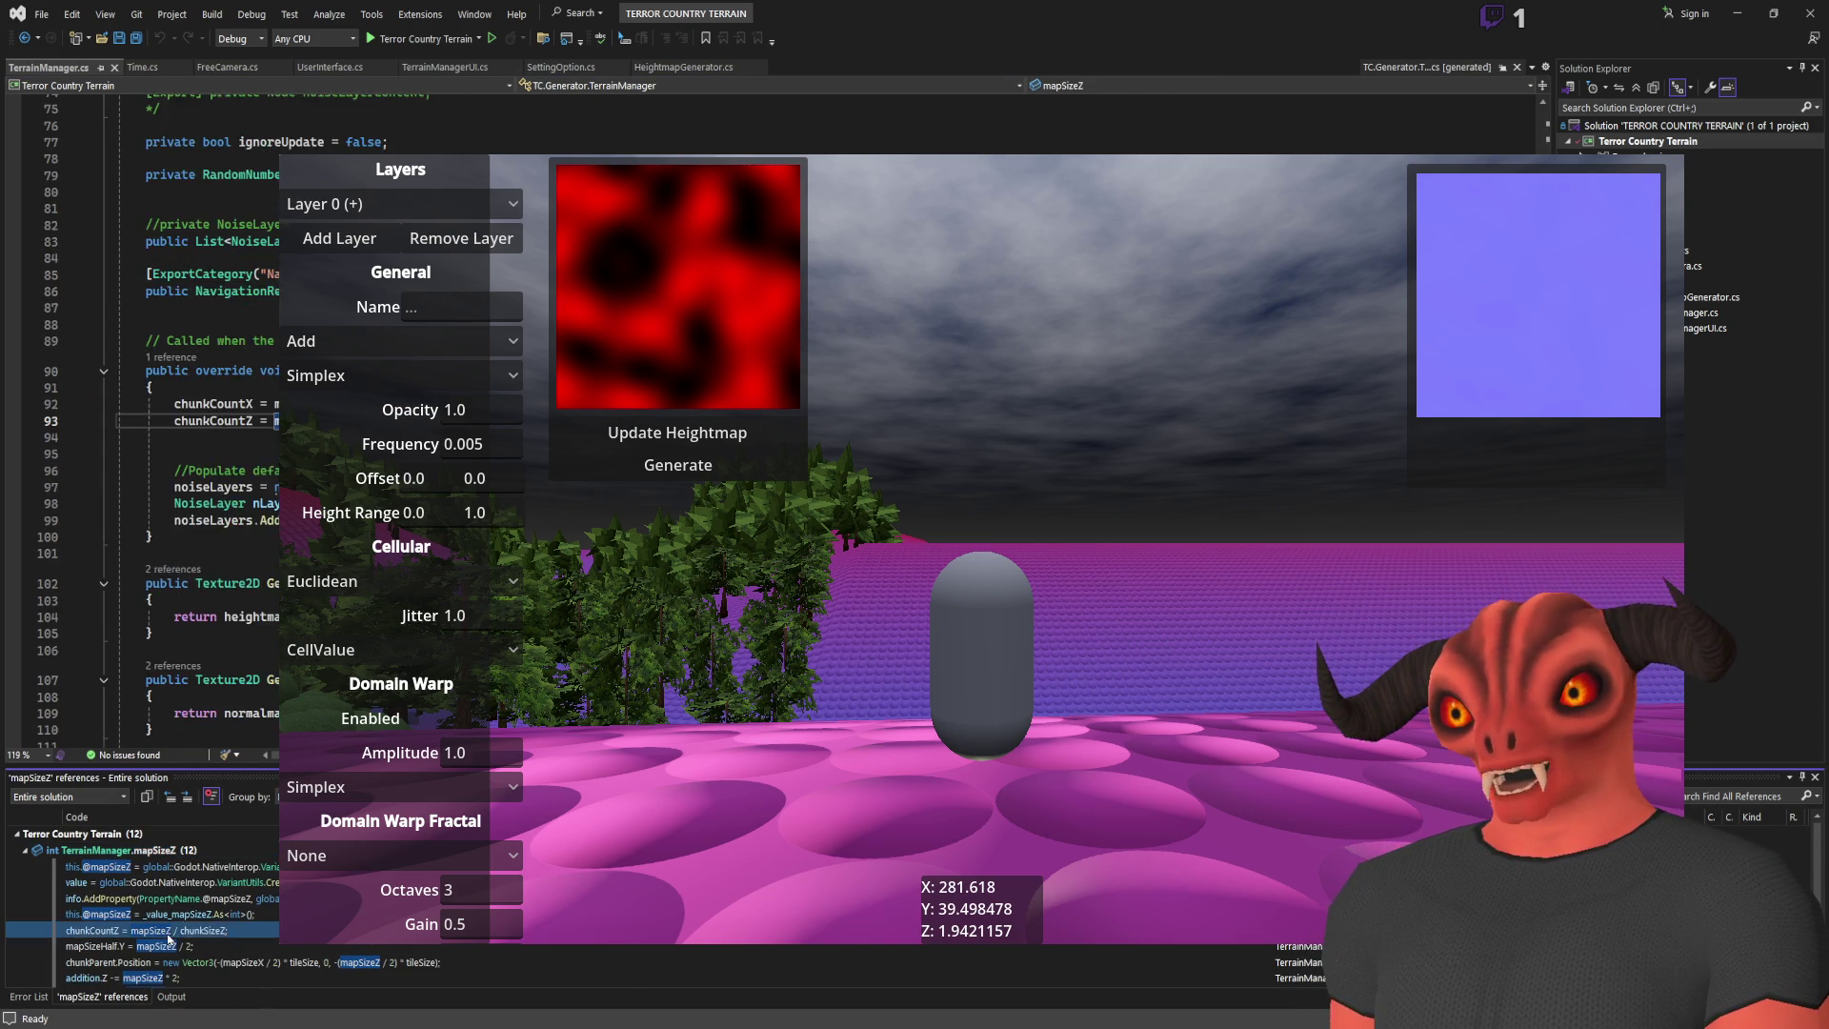
left_click(177, 946)
left_click(162, 977)
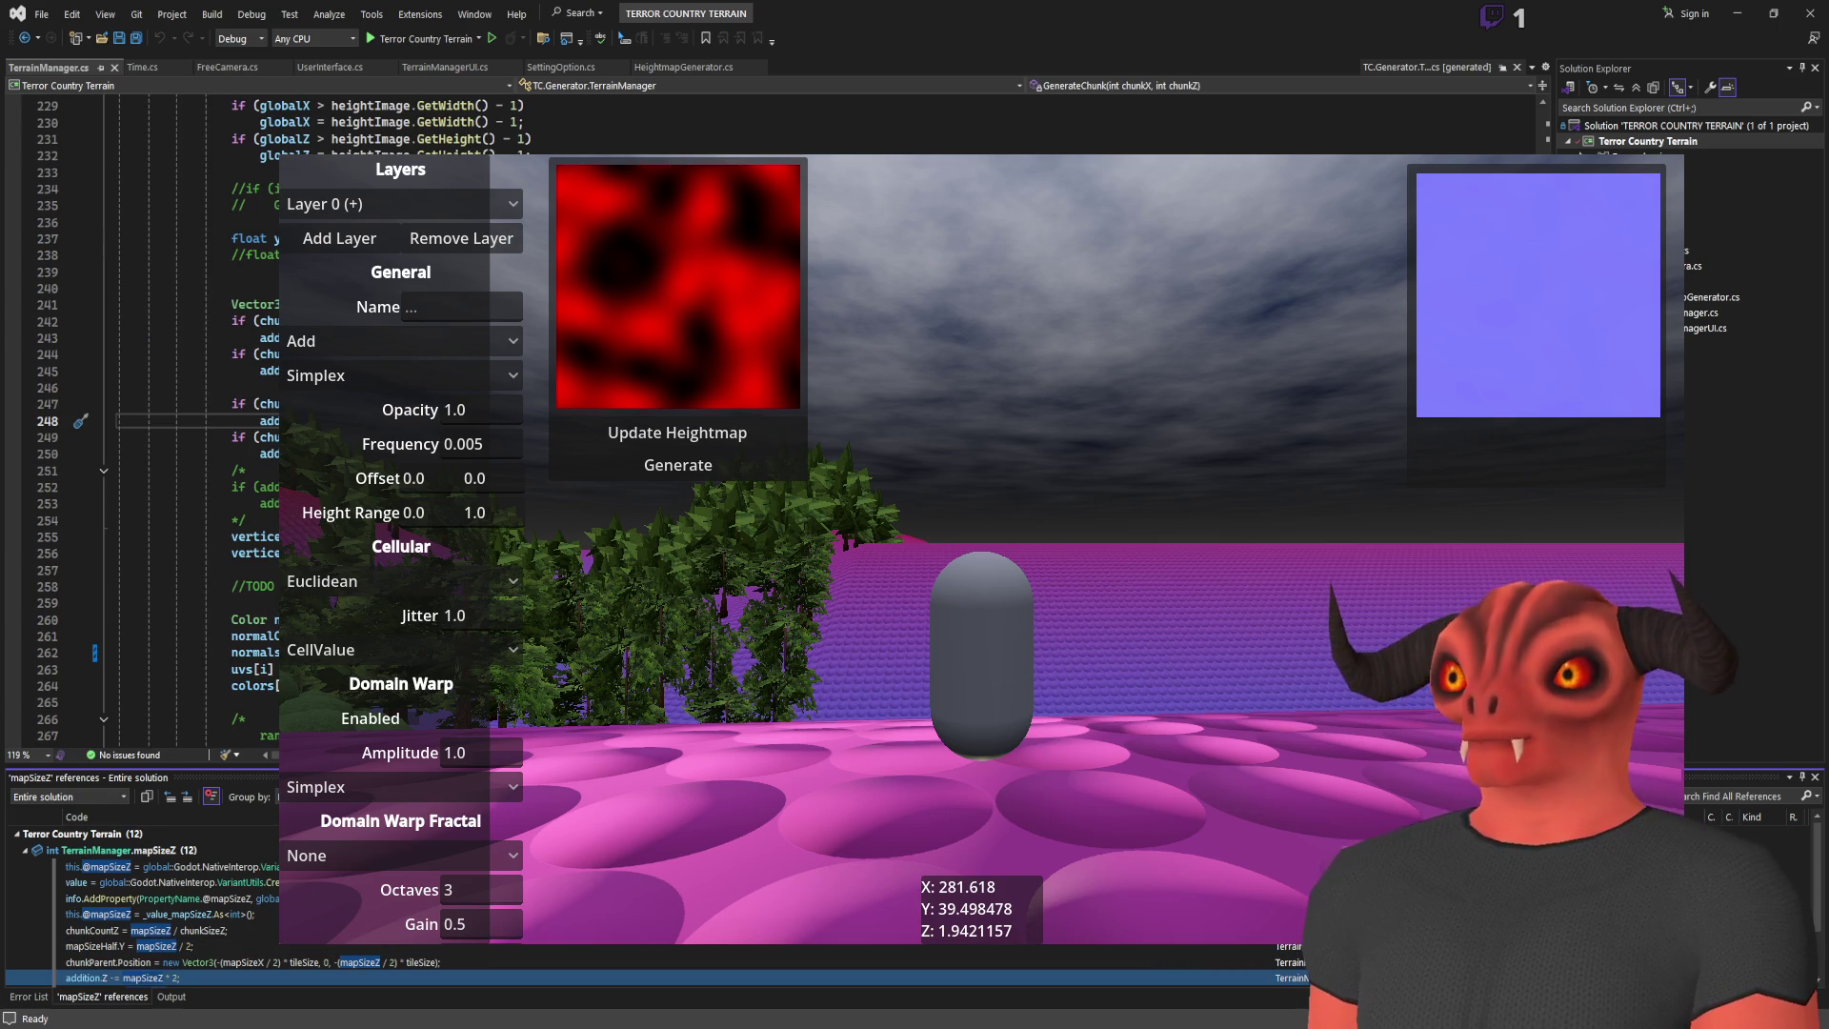
Step: Peek the heightmap generator's code from the TerrainManagerUI.cs call, then return to Godot
scroll(217, 941, "down", 2)
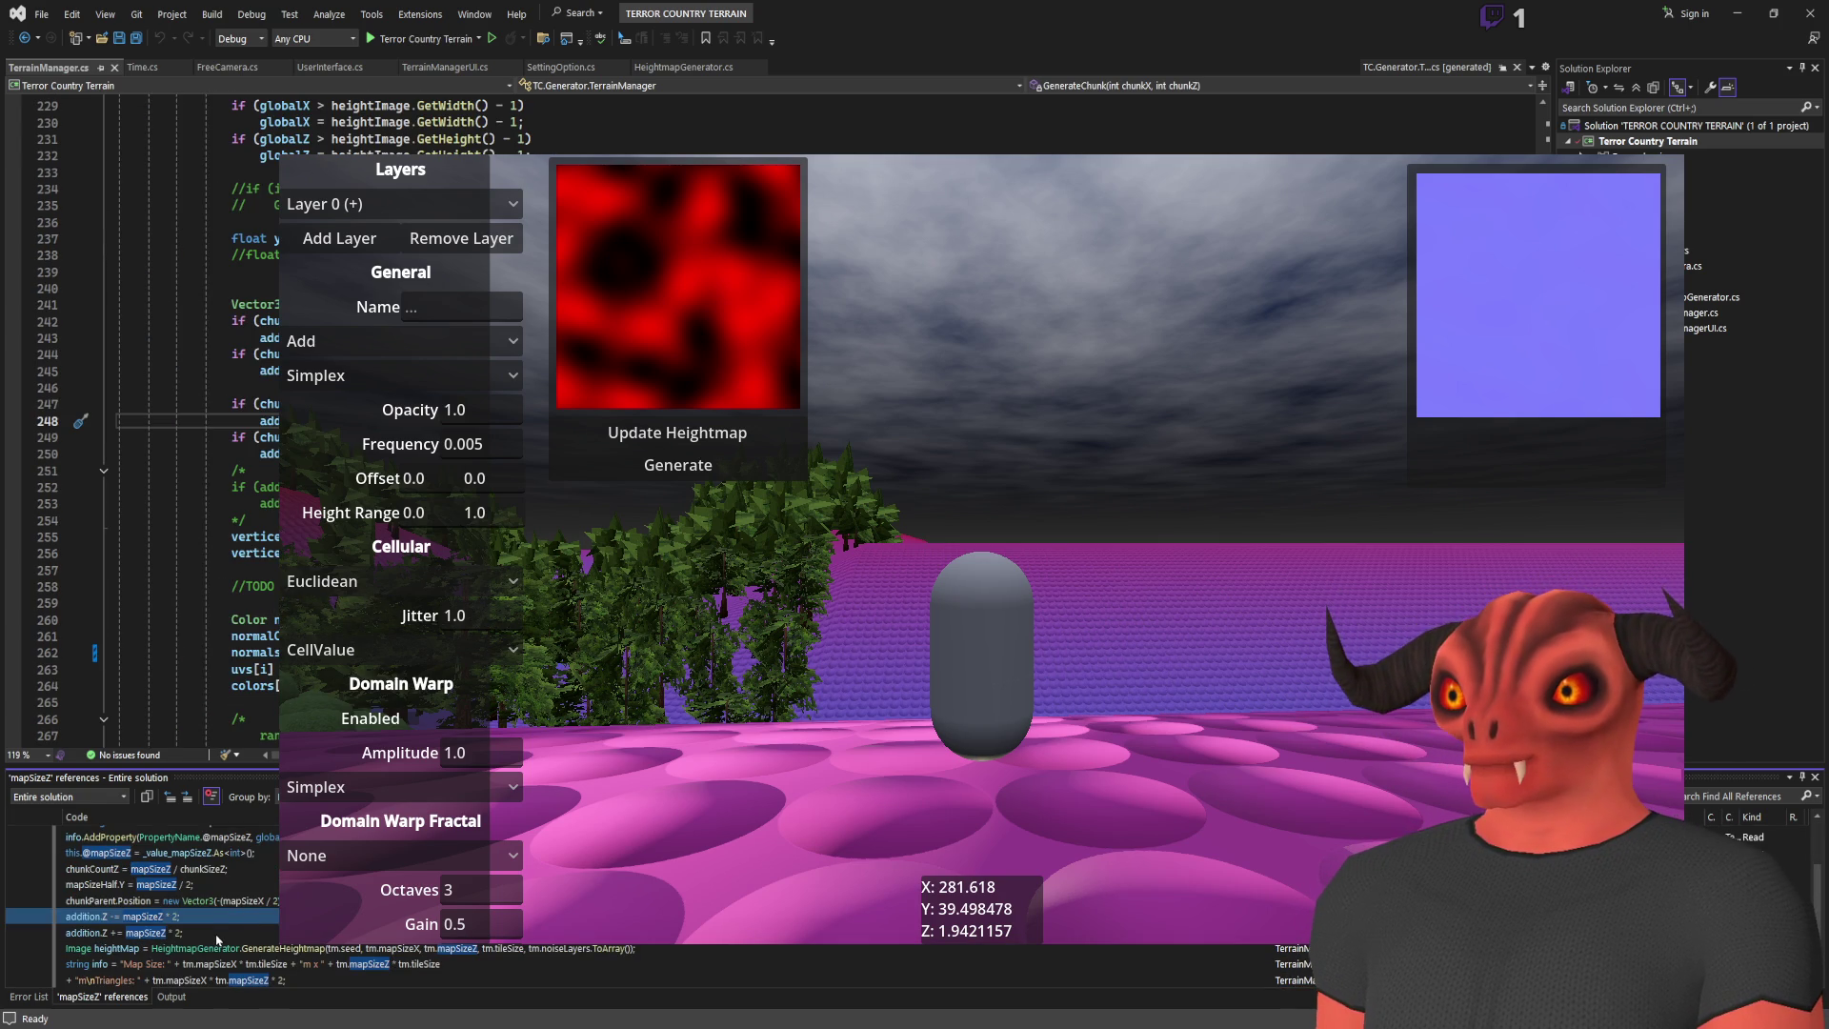
left_click(221, 950)
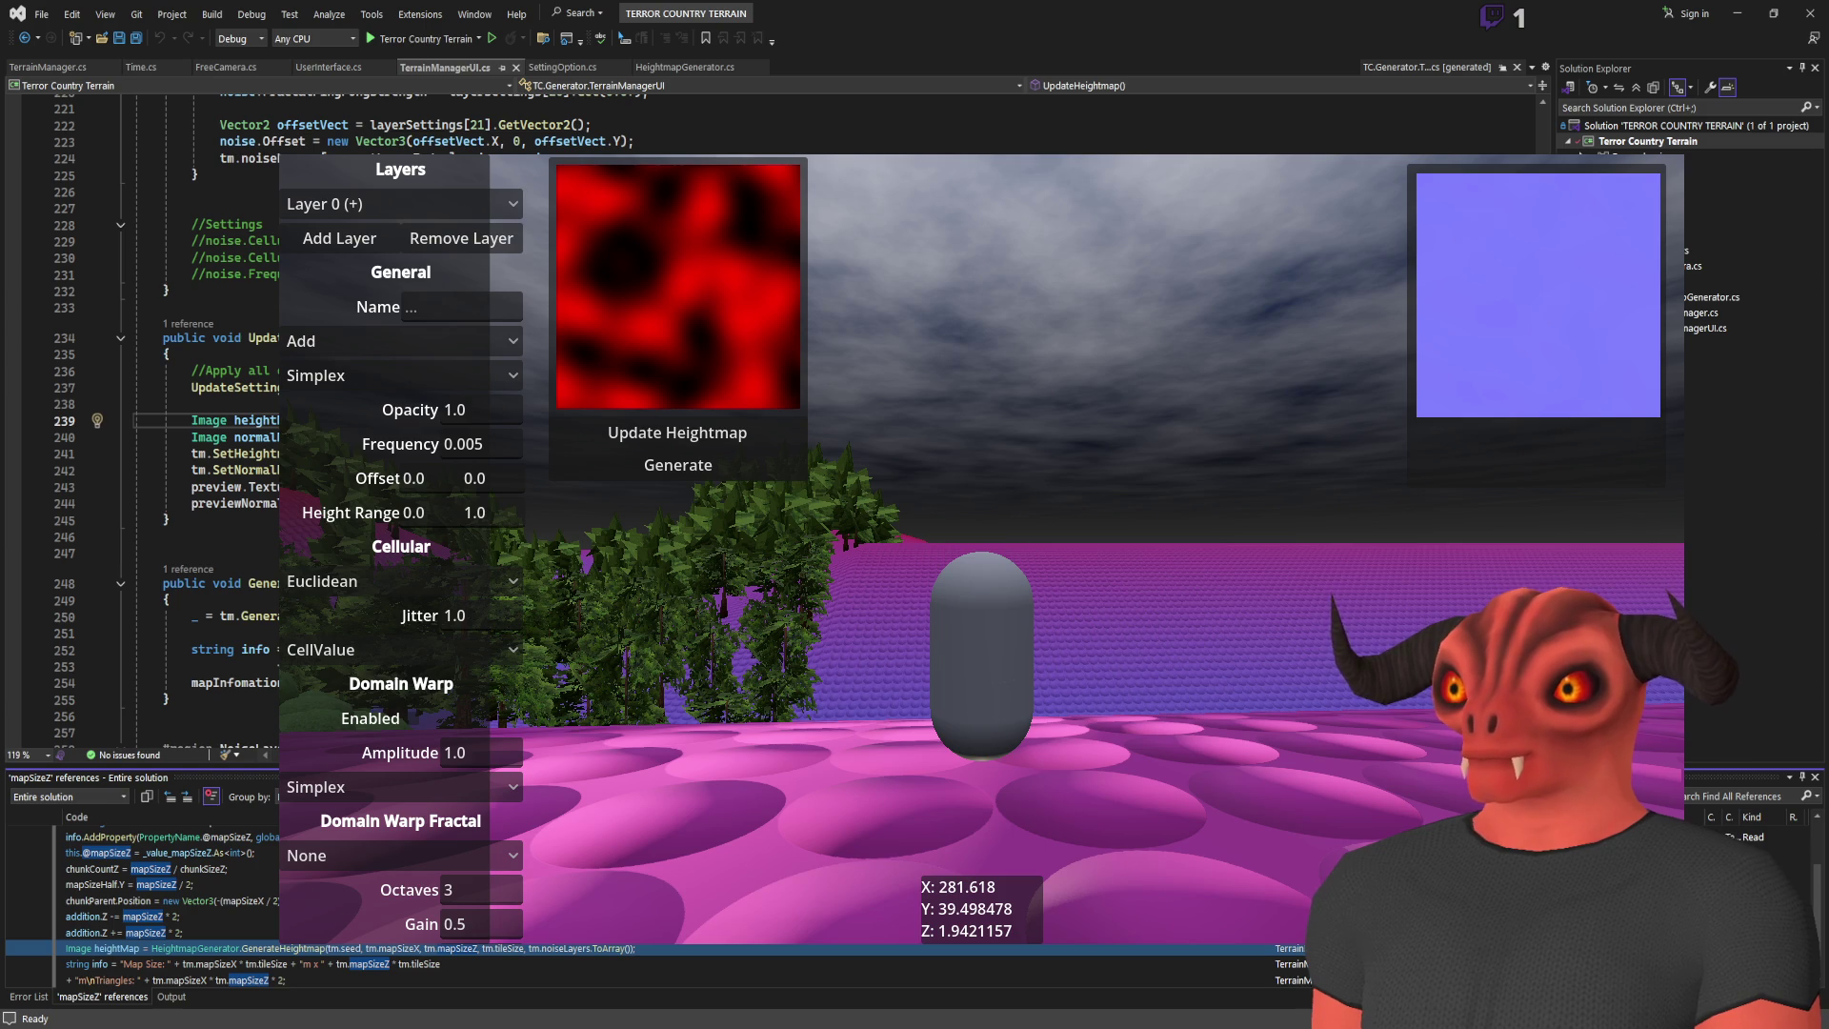
key("alt+F12")
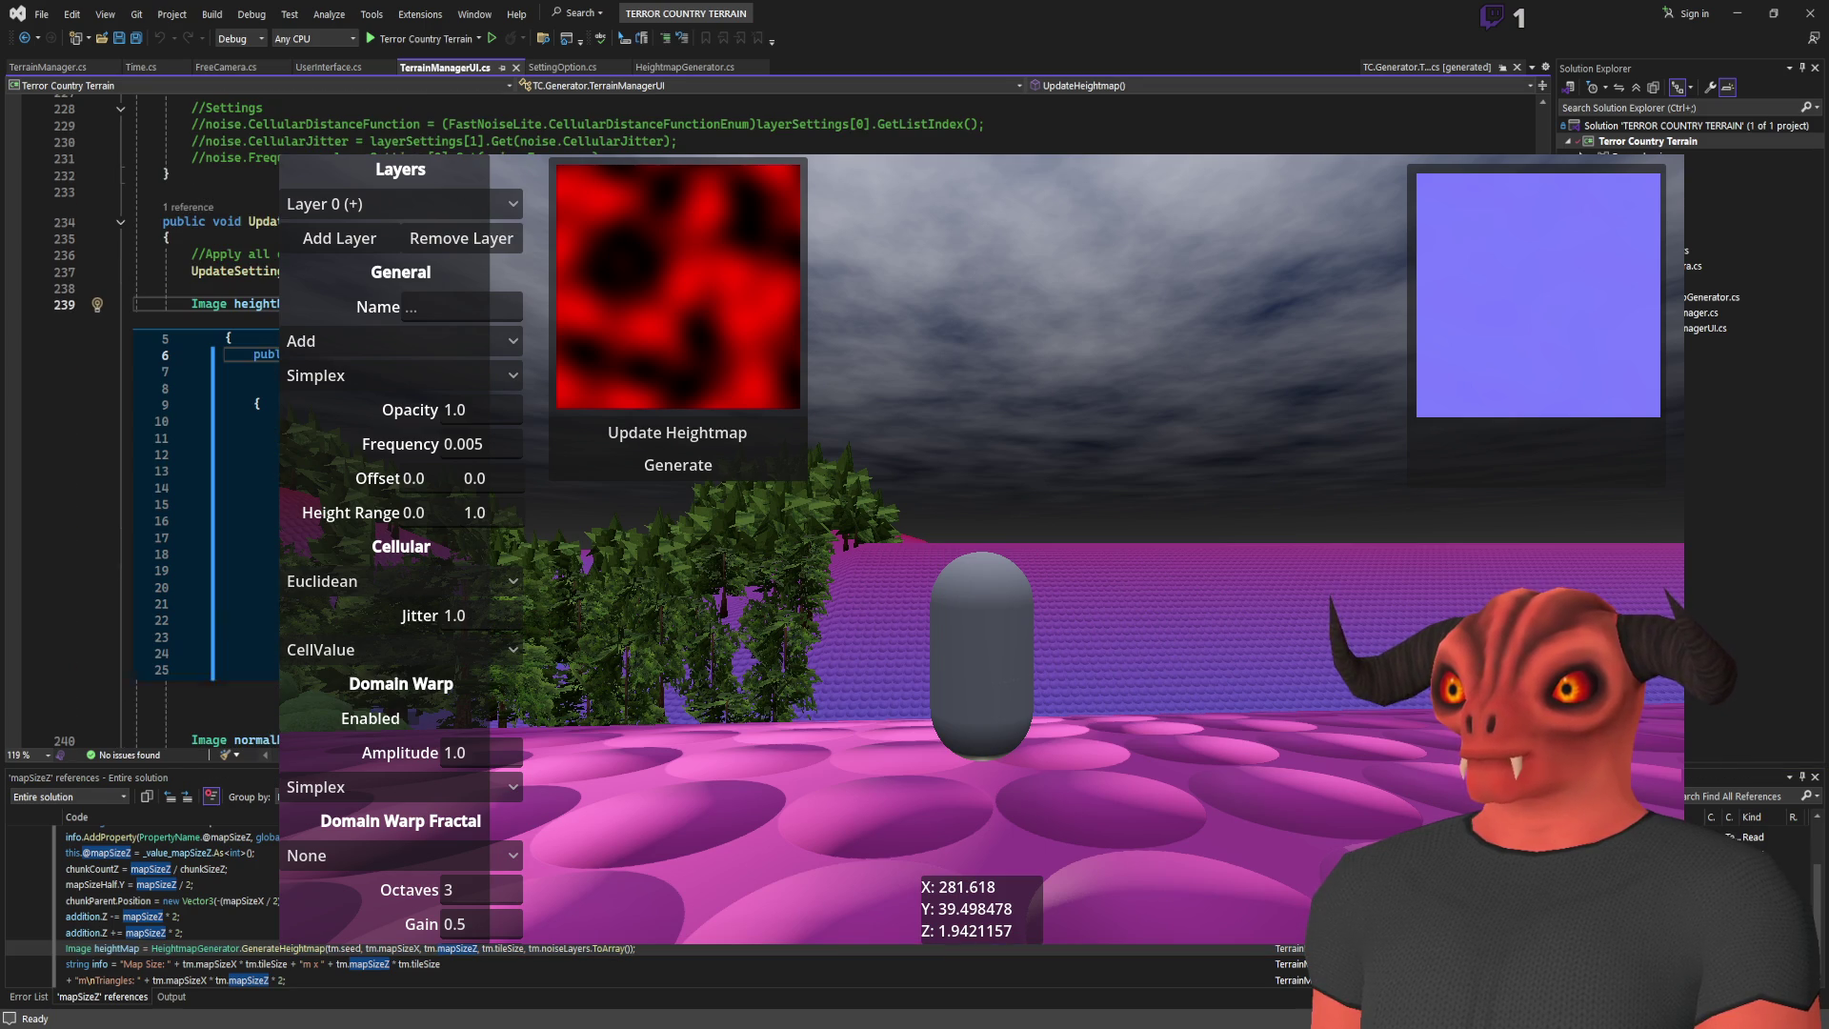
scroll(204, 524, "down", 8)
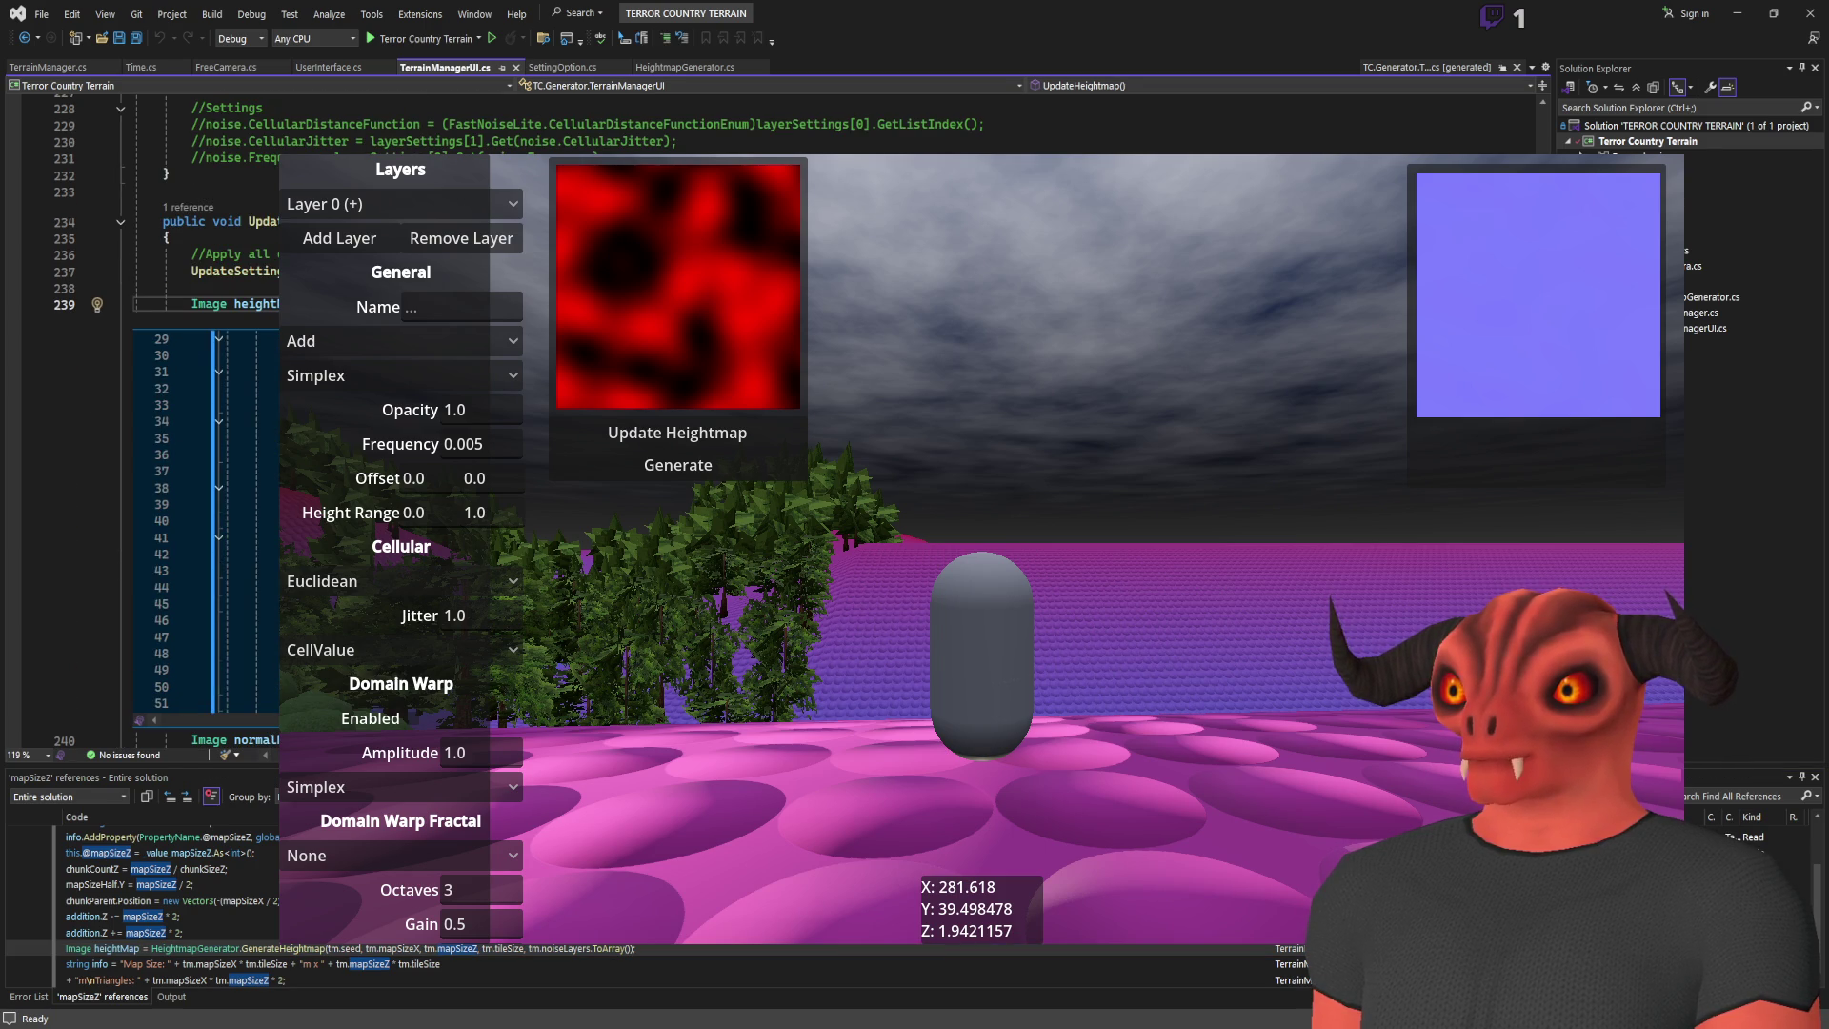
scroll(205, 523, "down", 3)
scroll(205, 524, "up", 5)
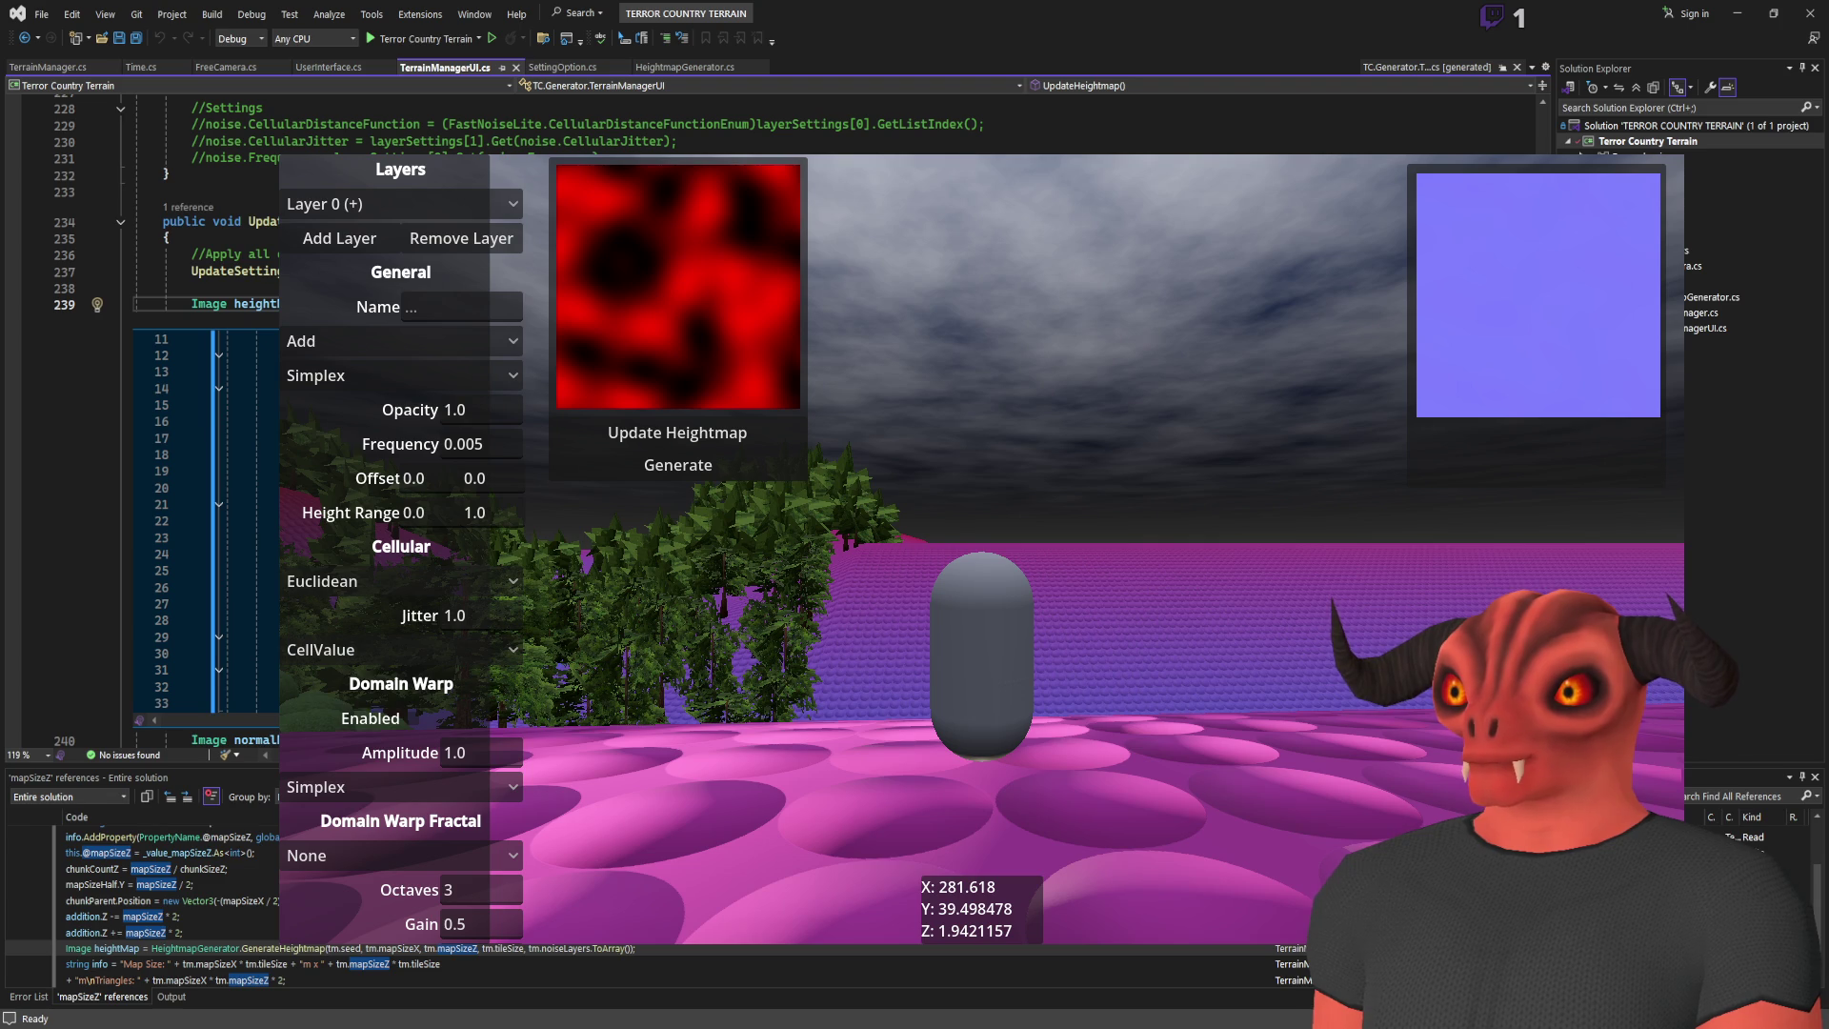
scroll(205, 524, "down", 7)
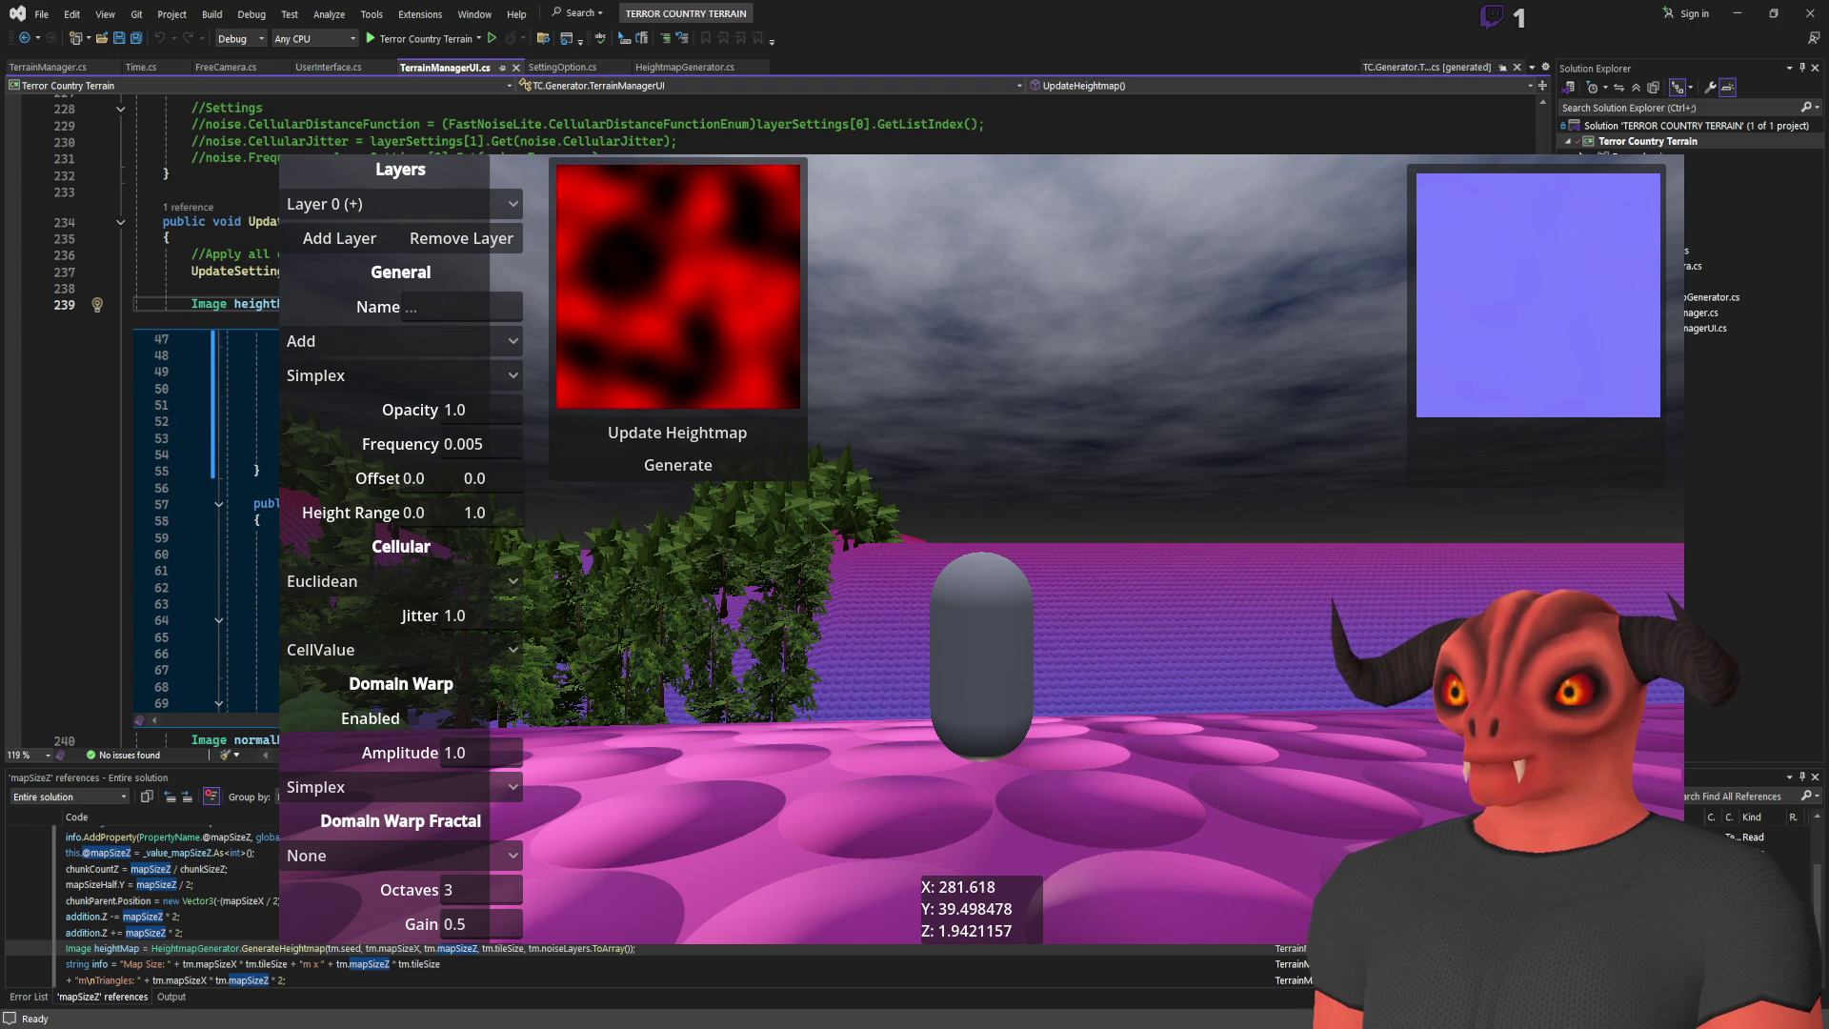
scroll(205, 523, "up", 11)
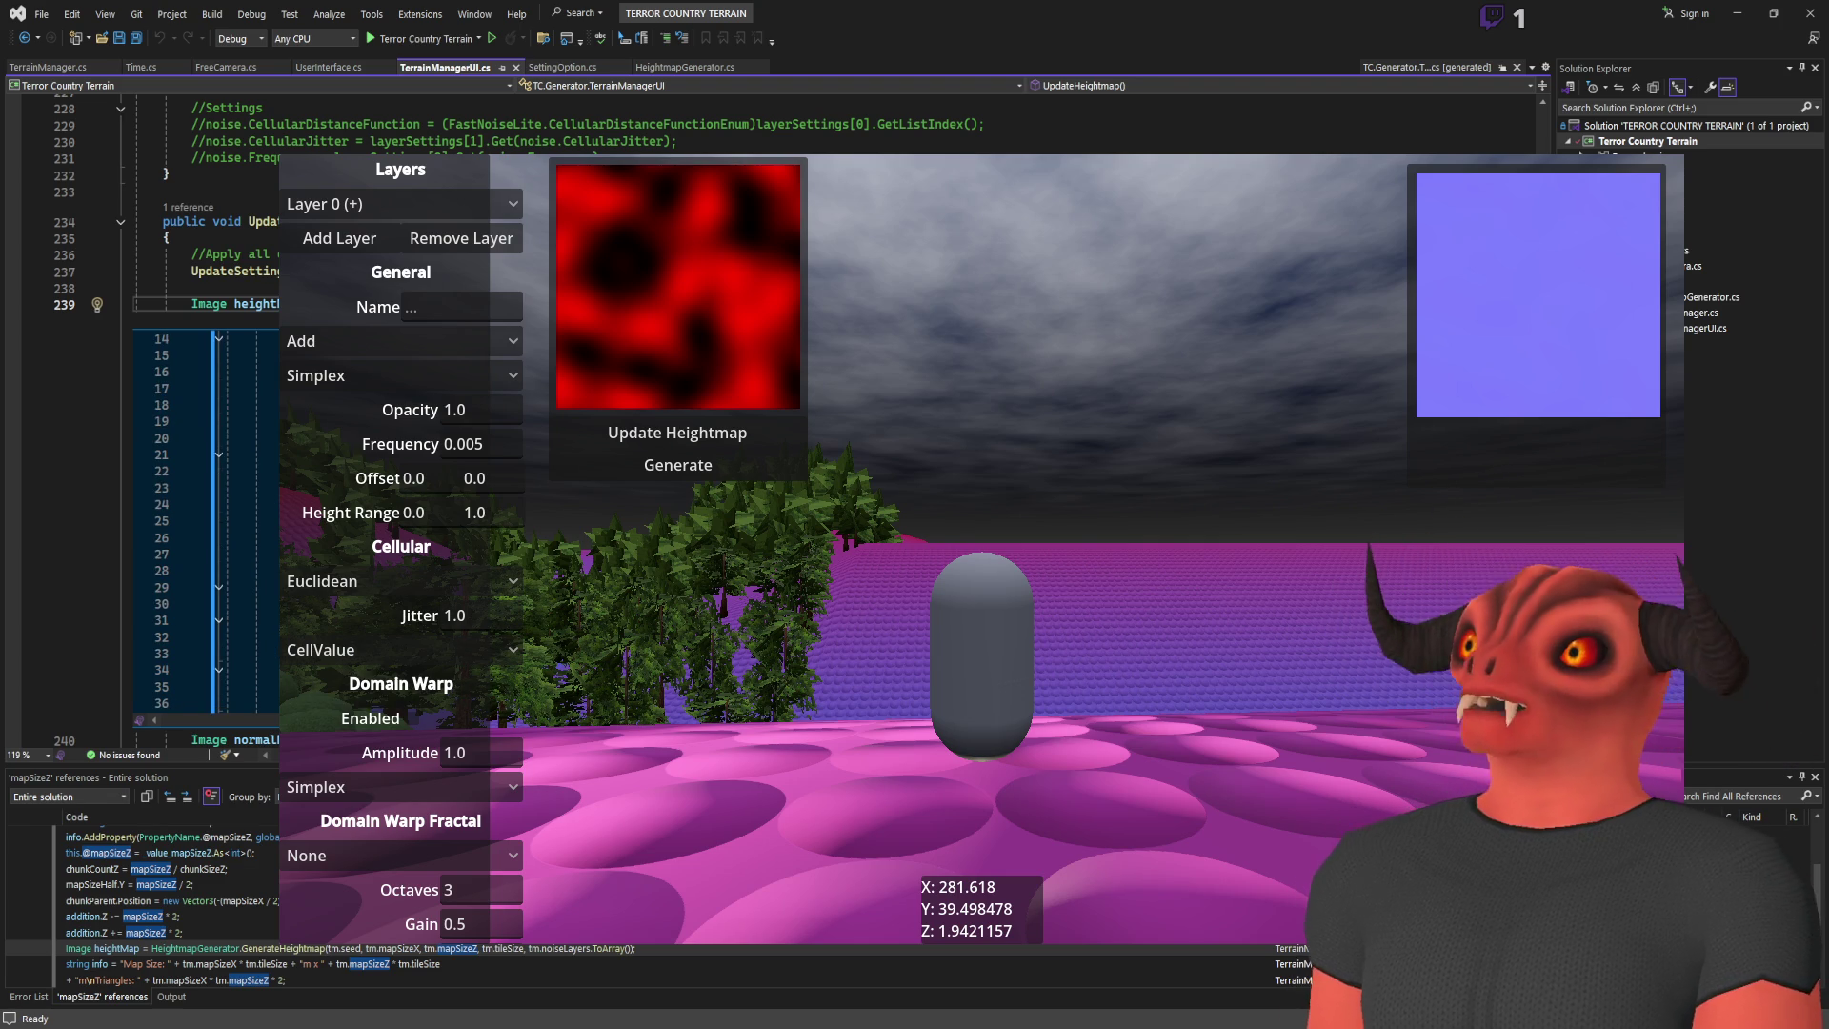
key("alt+Tab")
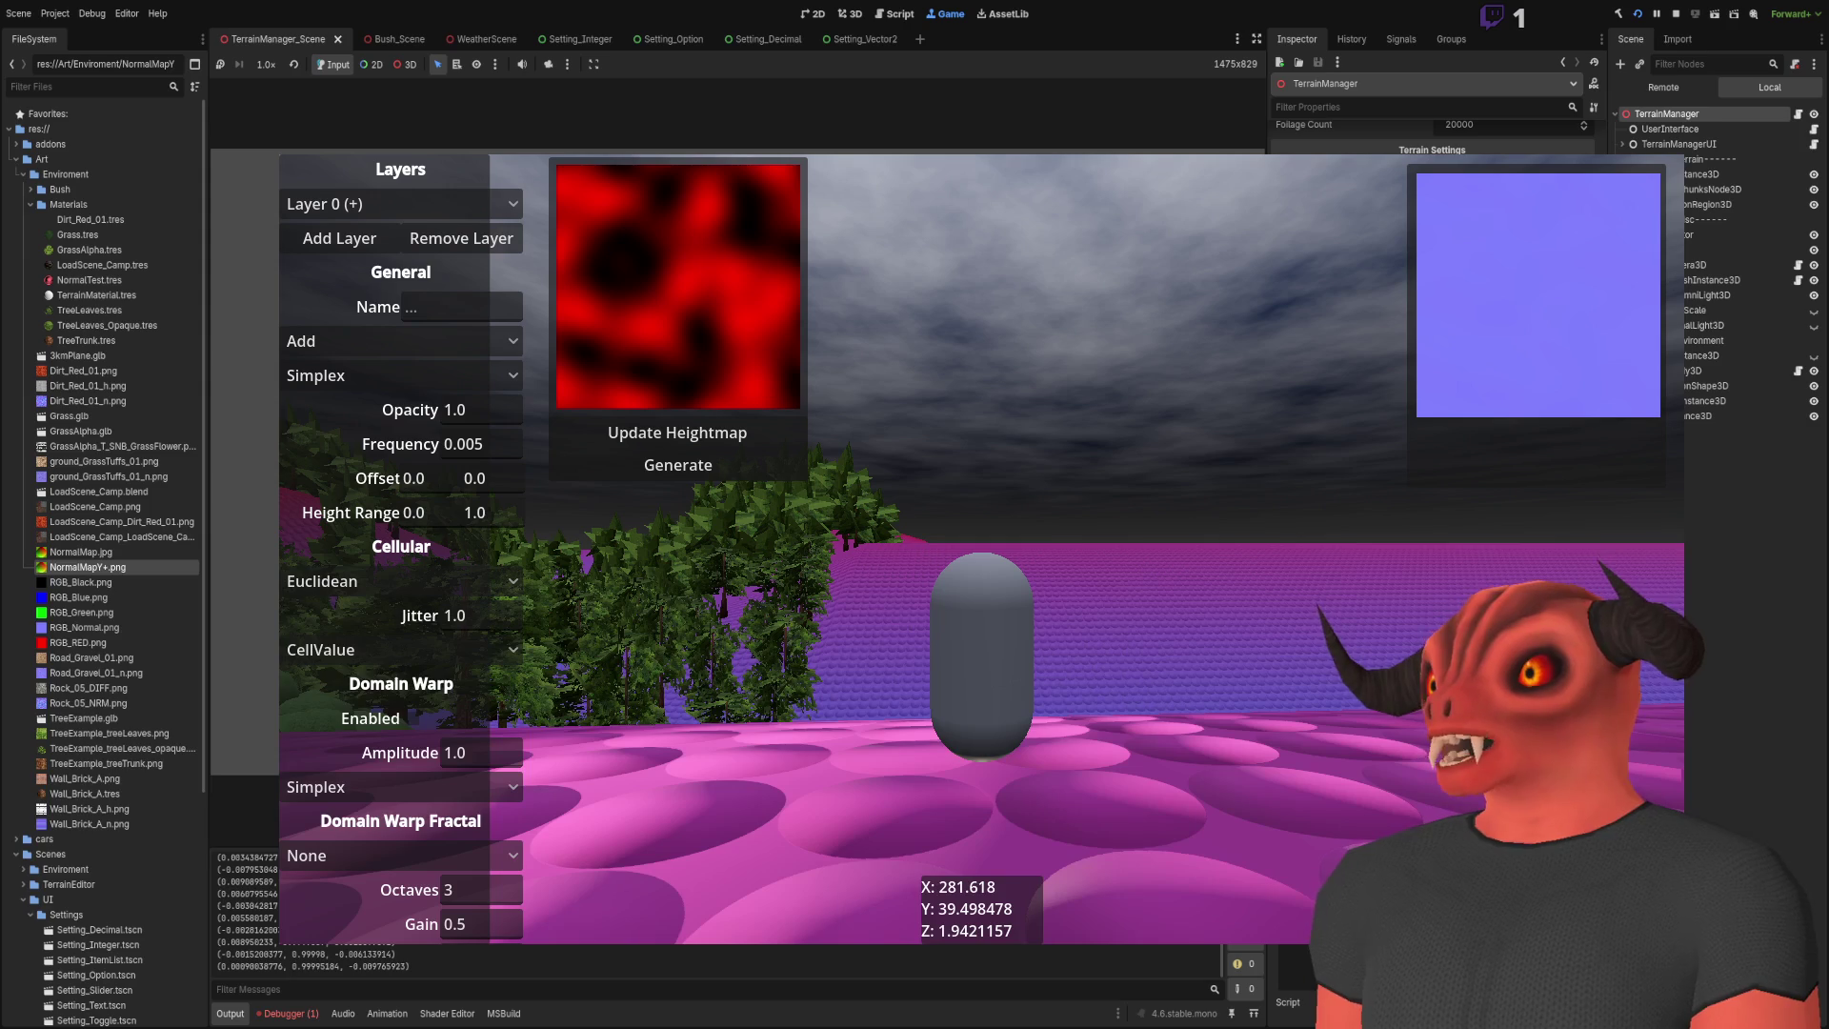
Step: Fly over the pine- and bush-covered pink terrain, rise high above it, then stop the game
key("w")
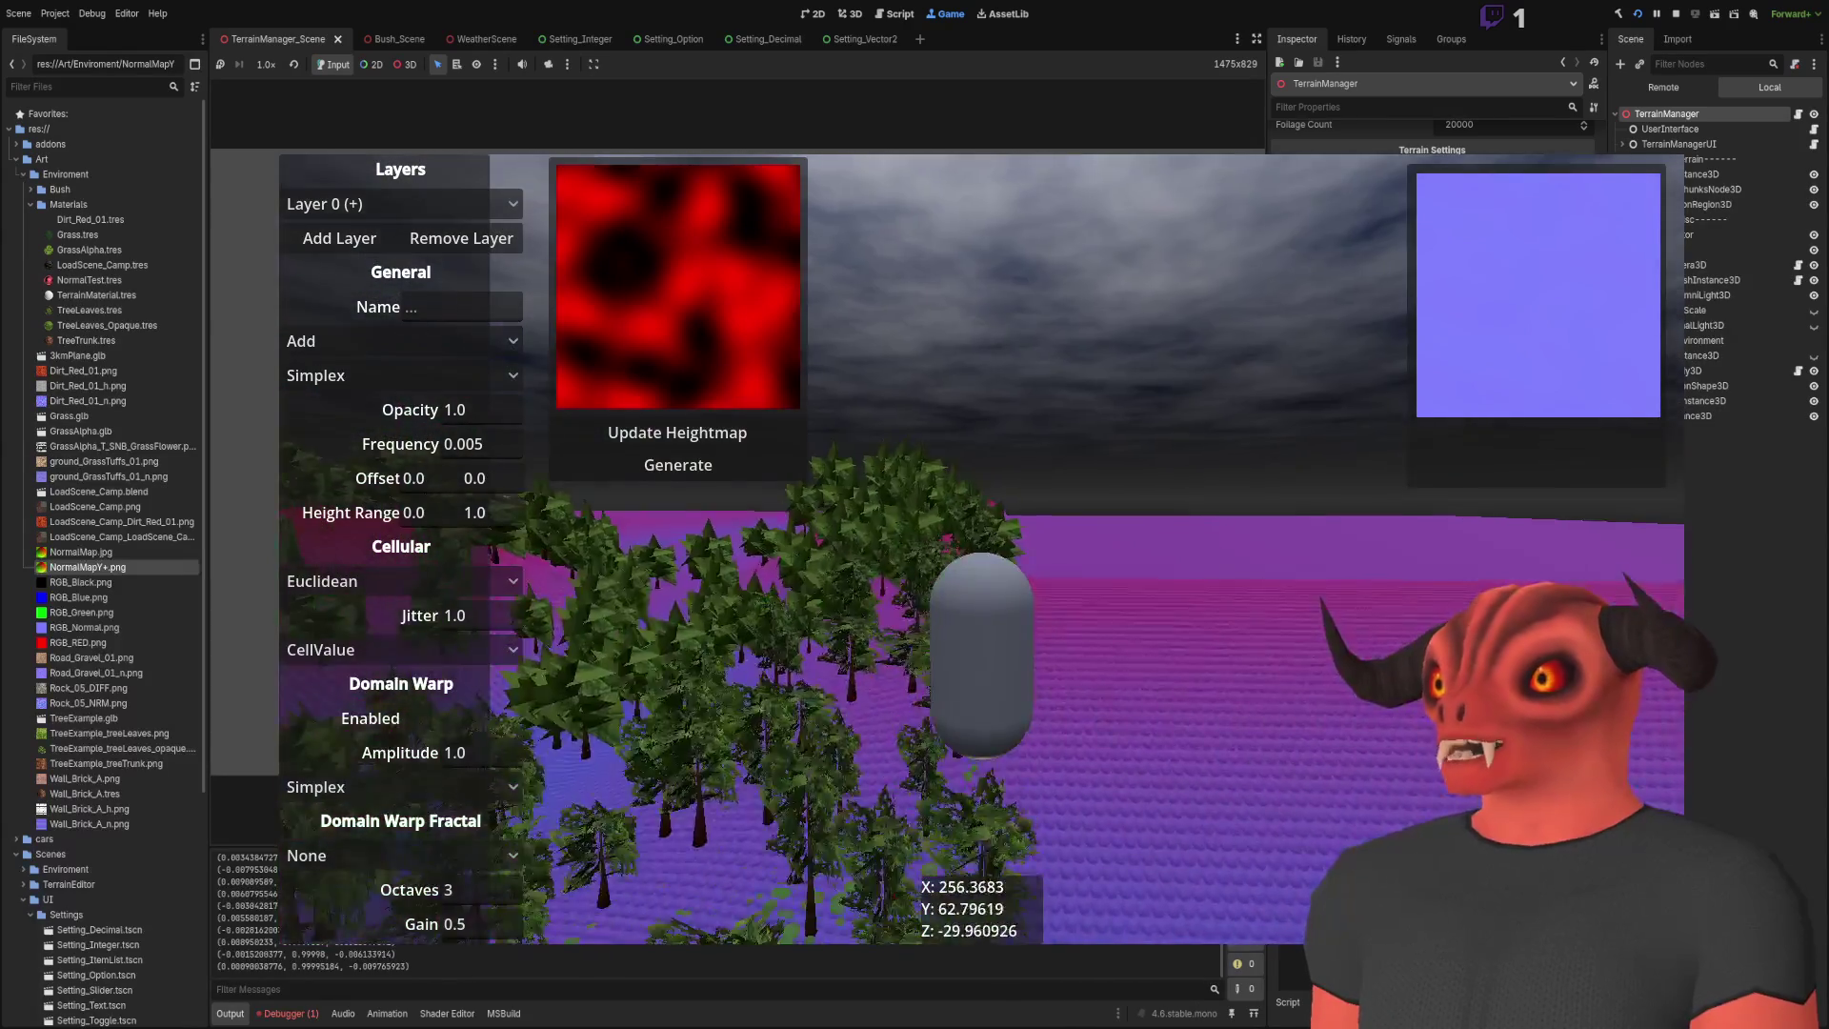
key("w")
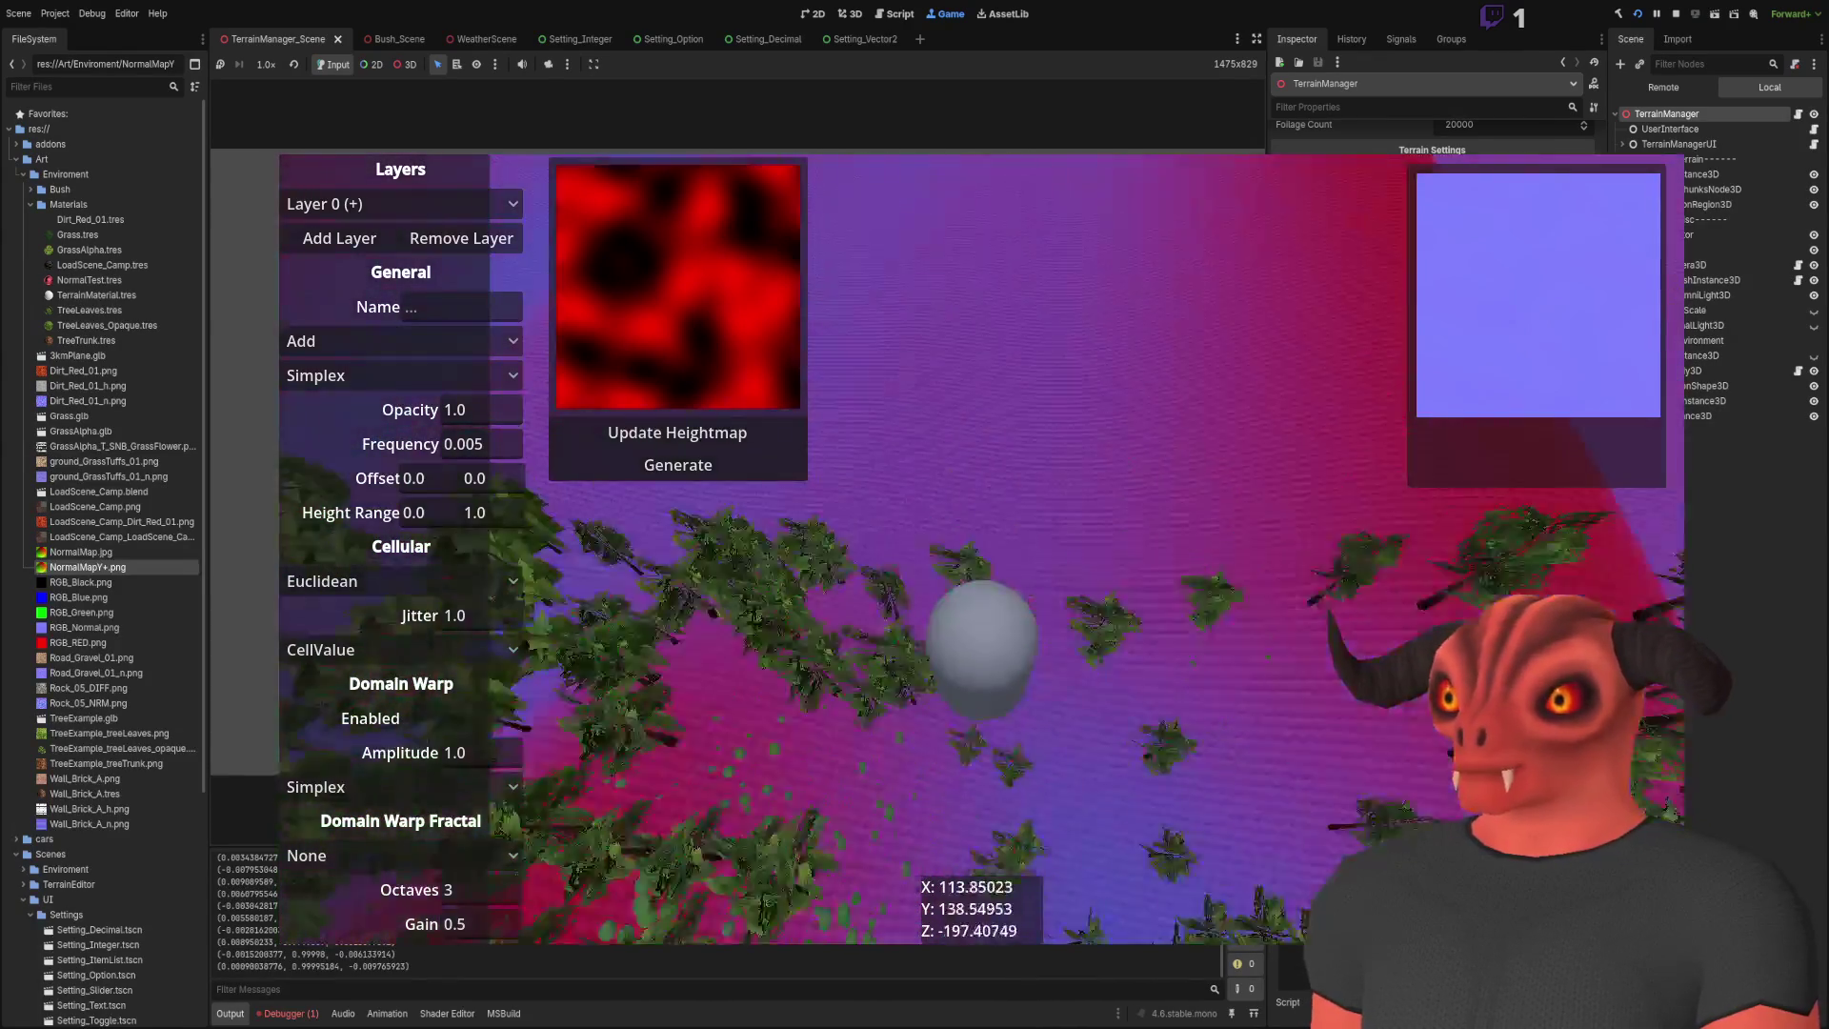
key("w")
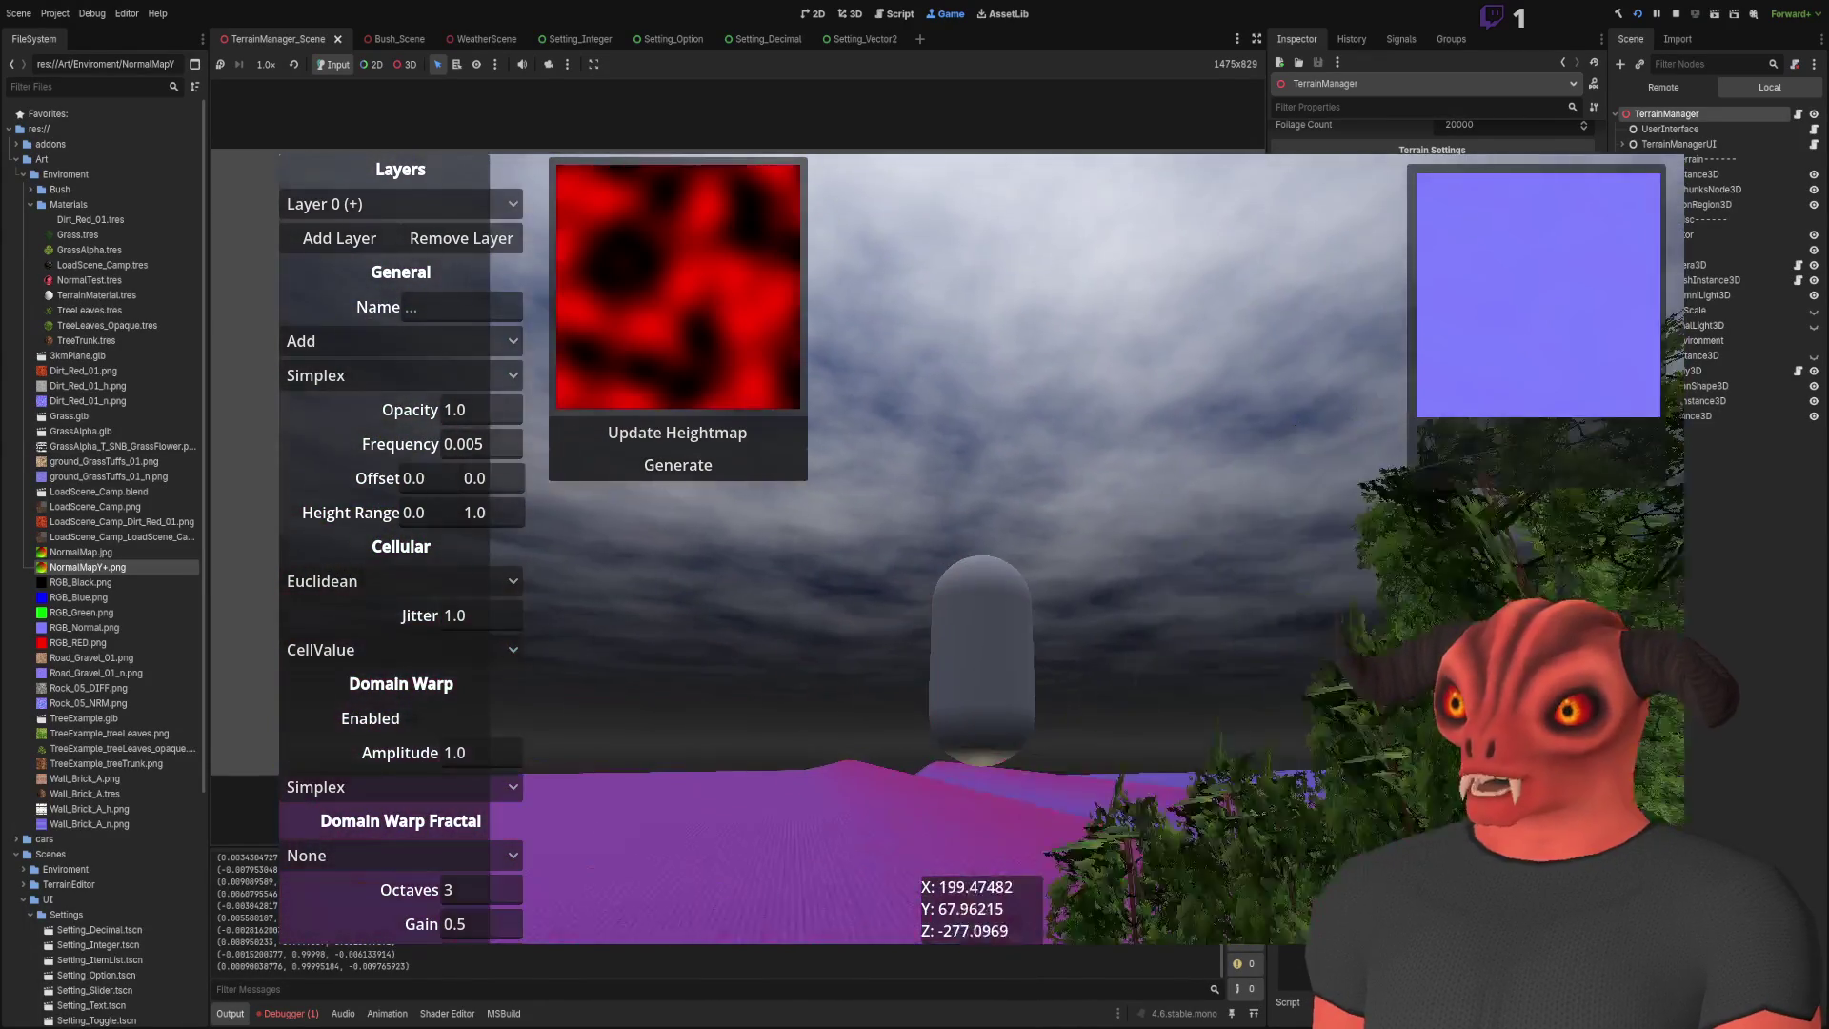
key("w")
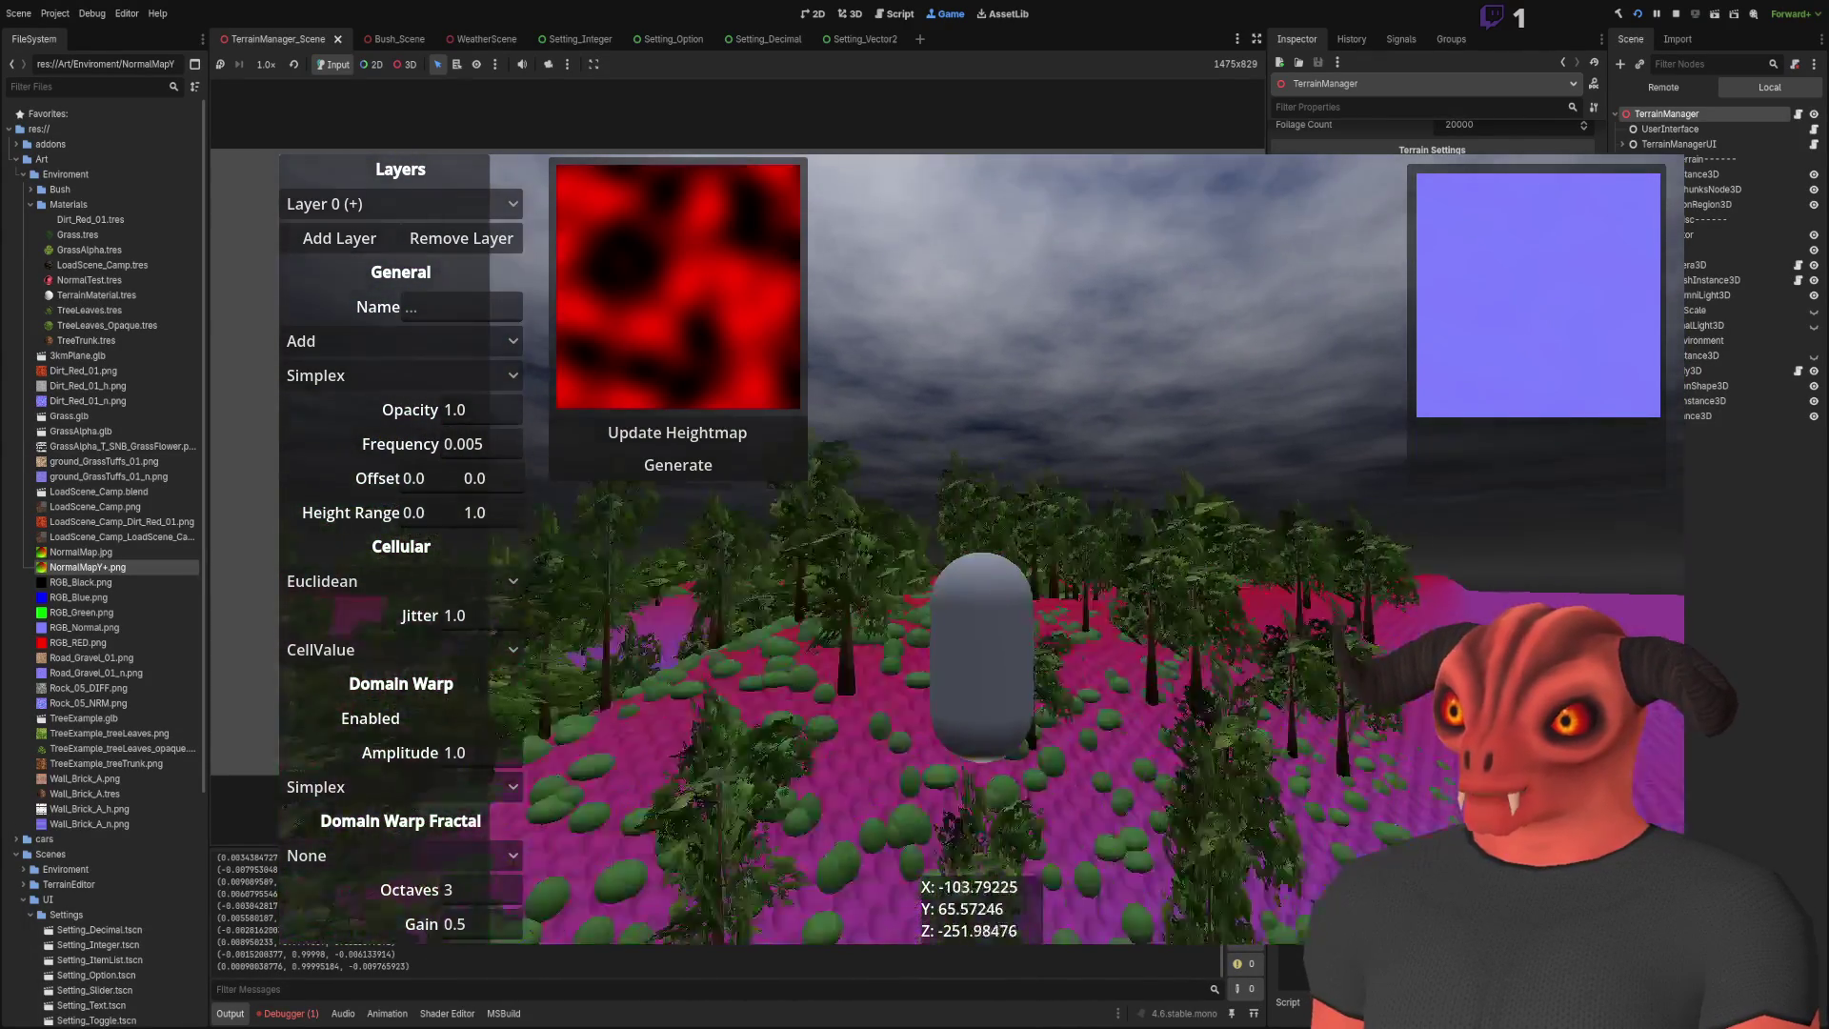
key("w")
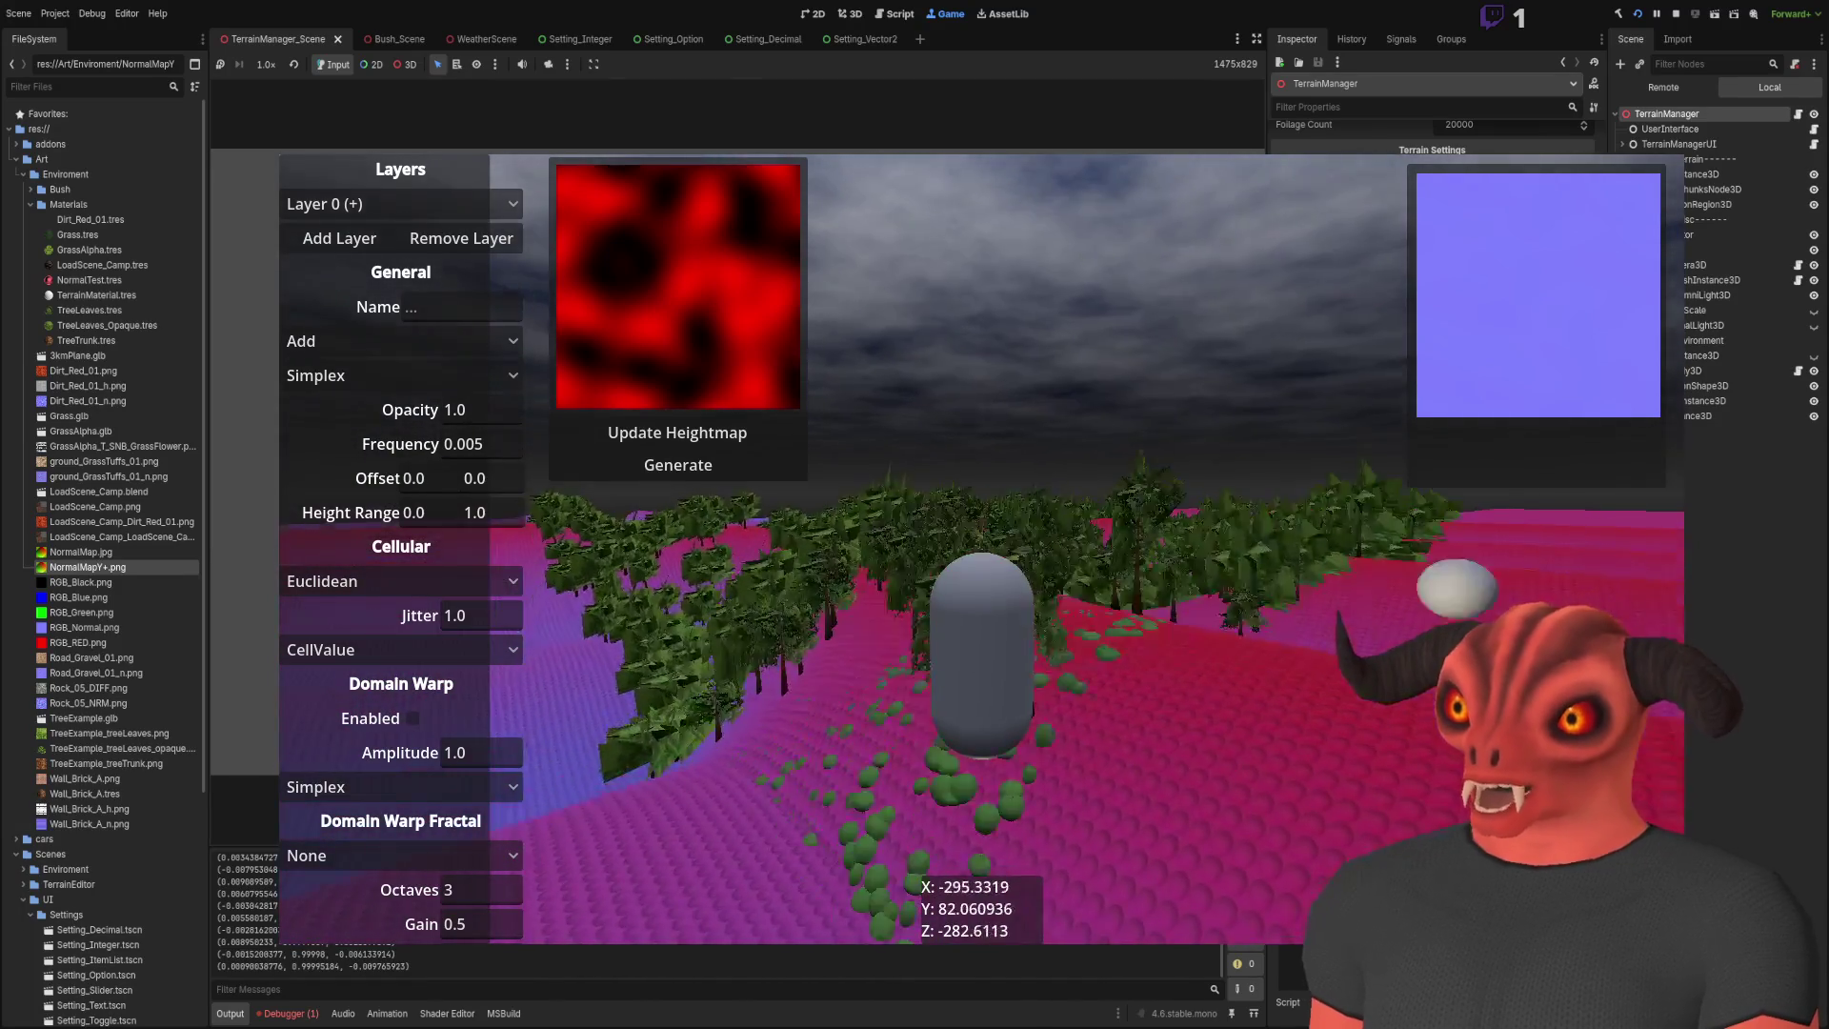
key("s")
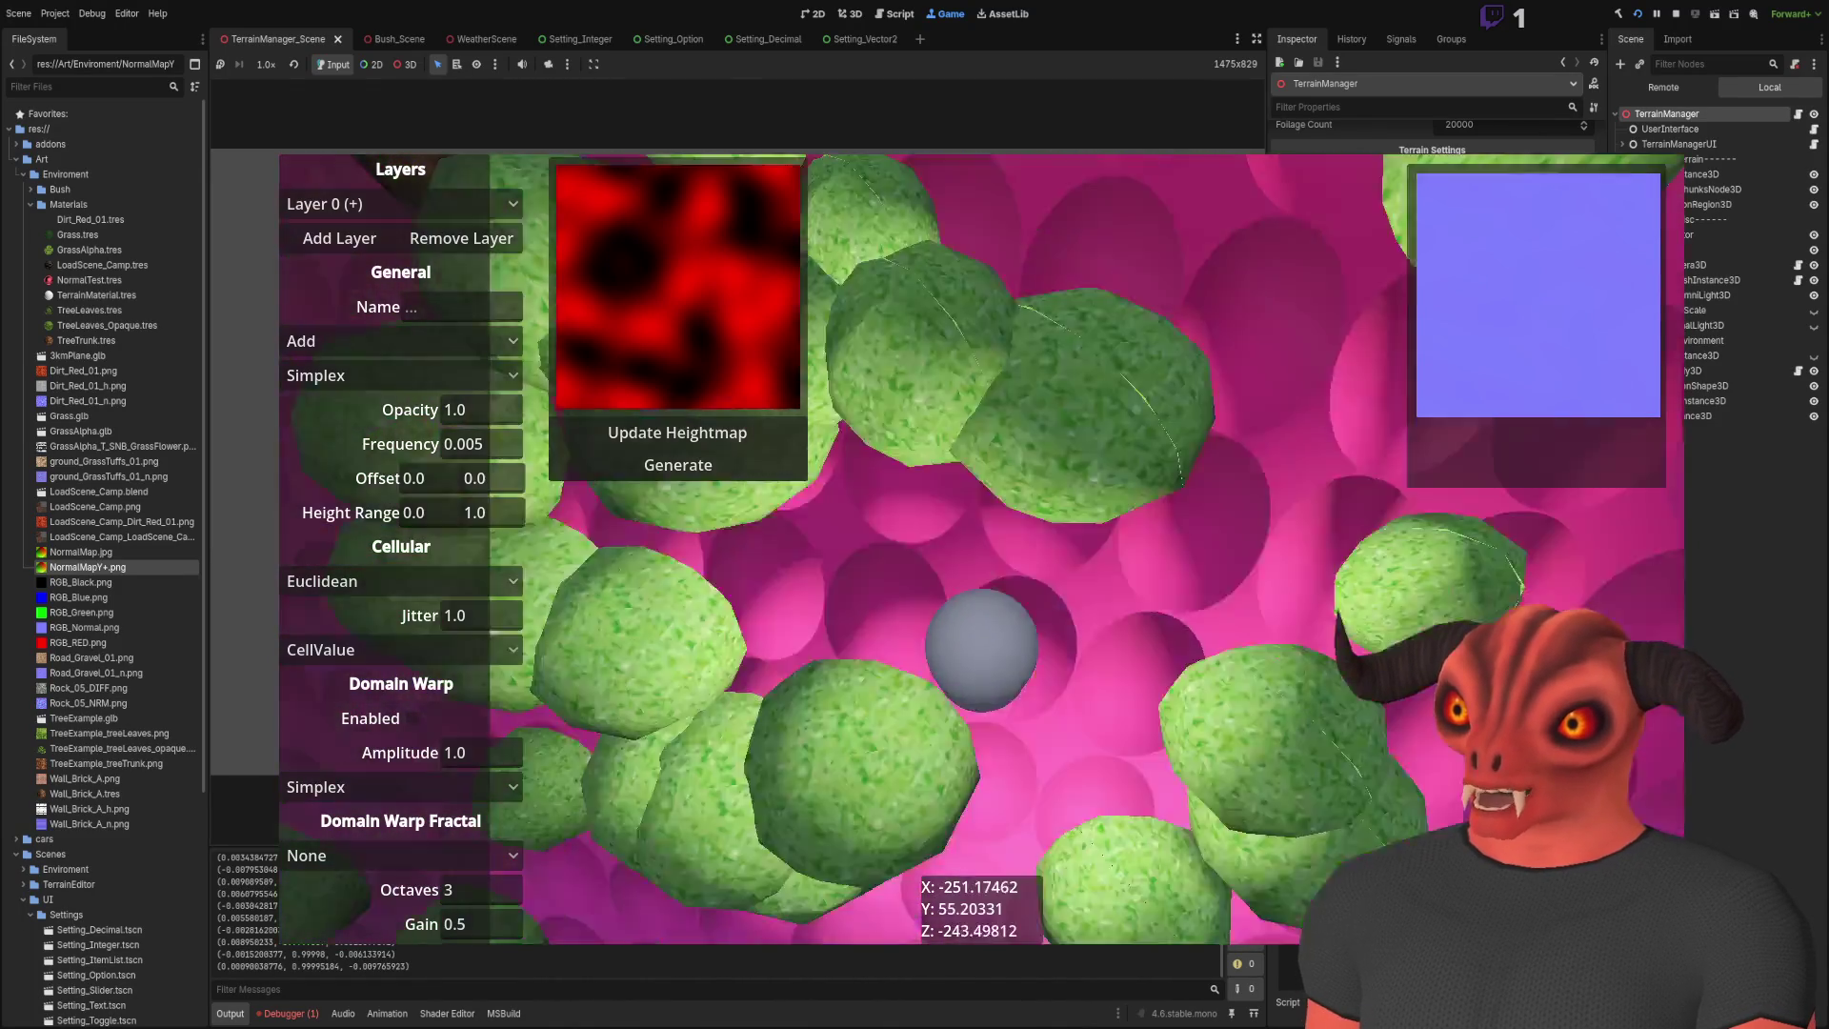
key("w")
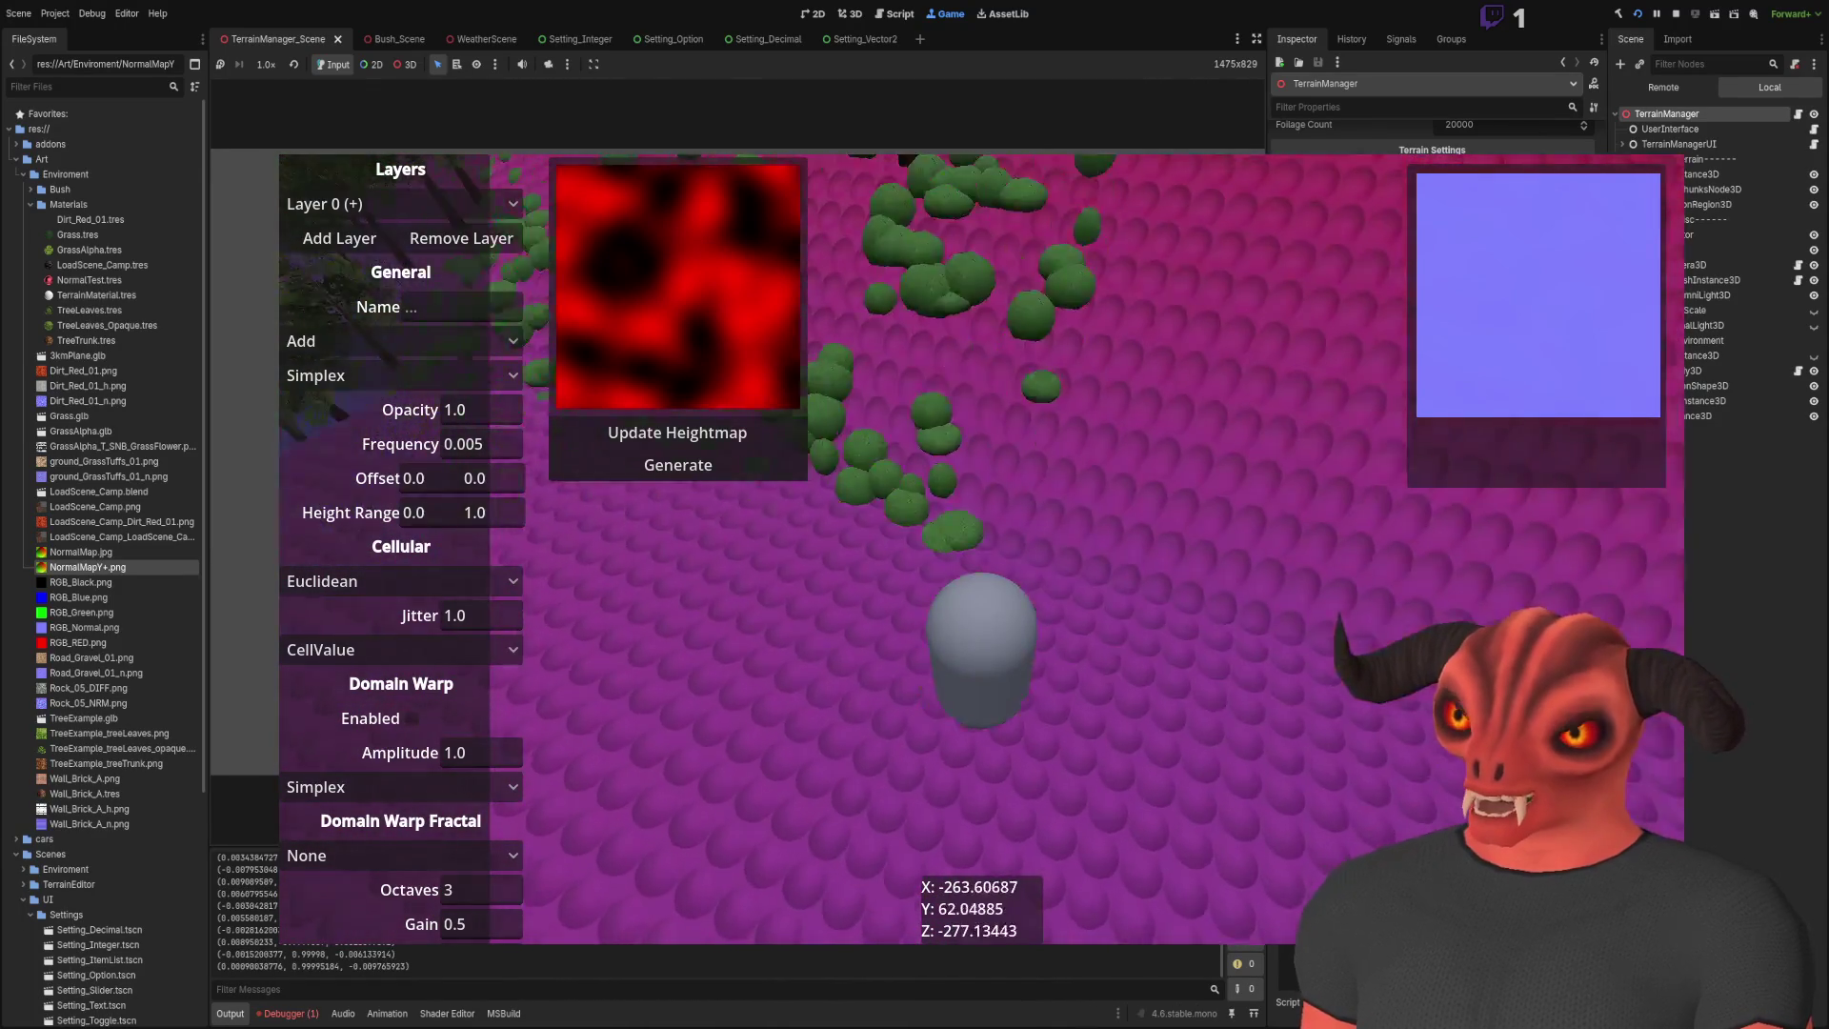
key("w")
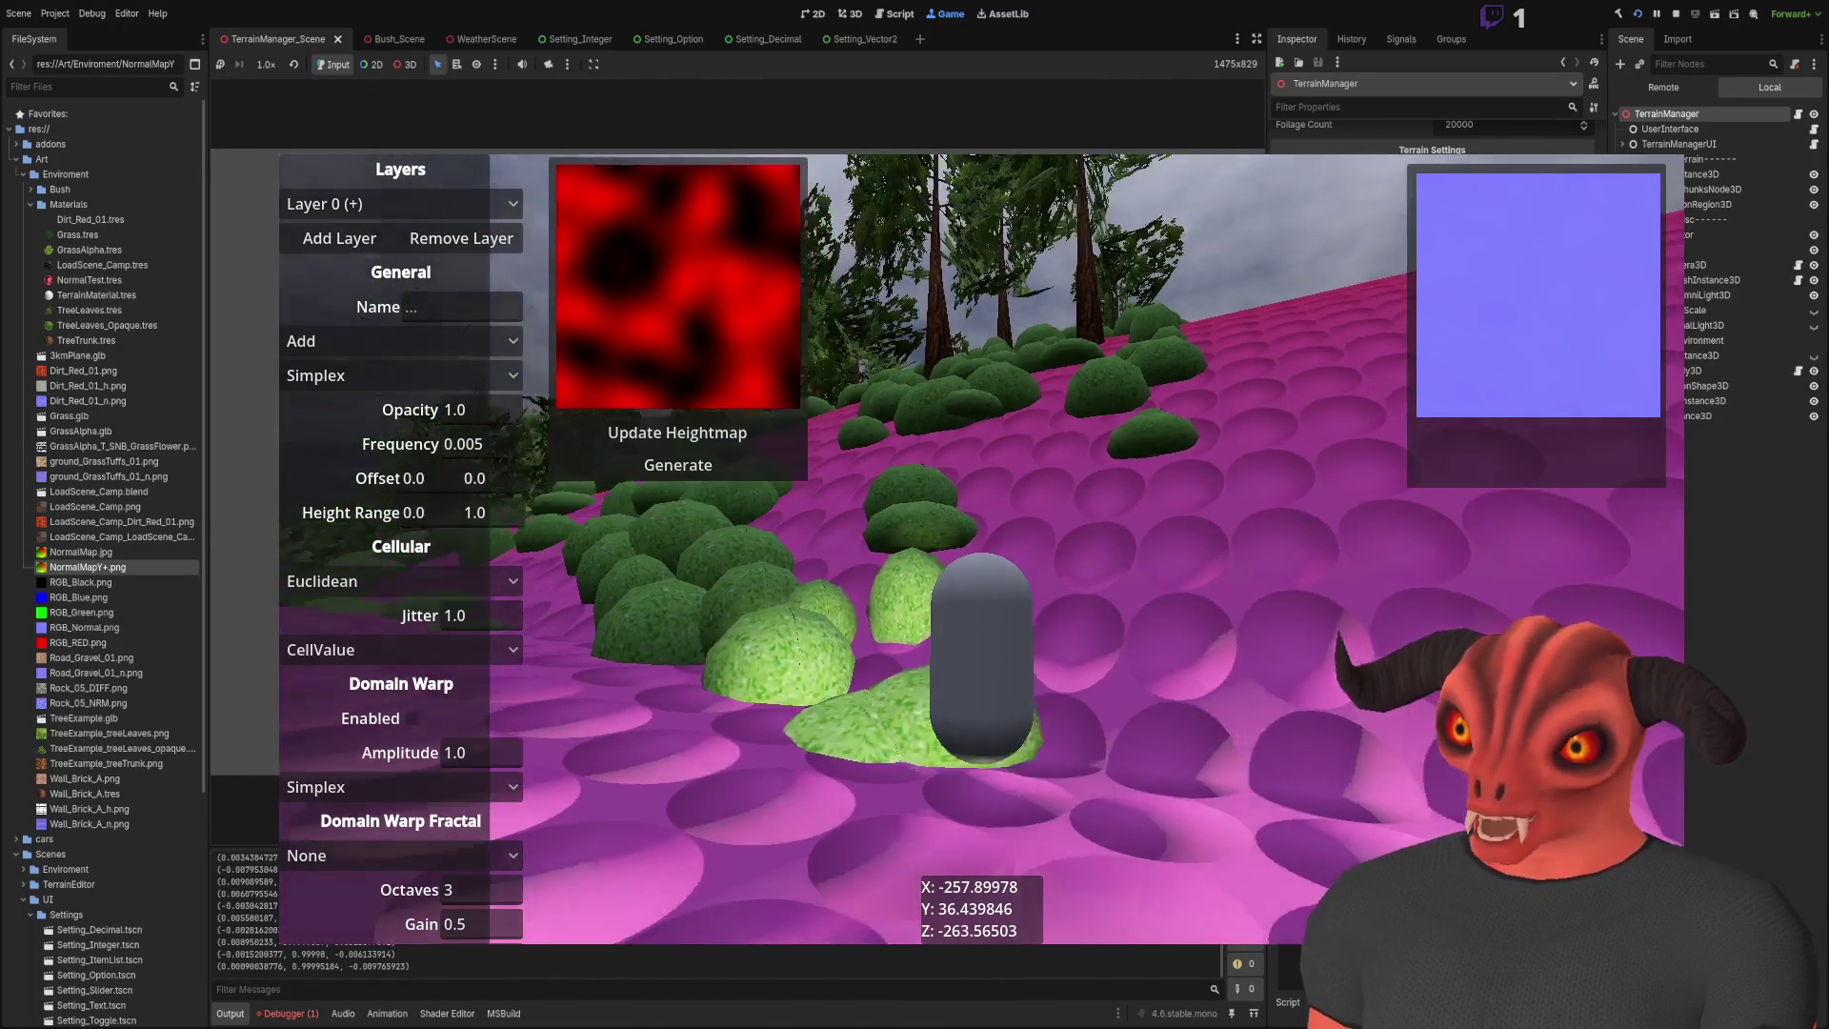
key("s")
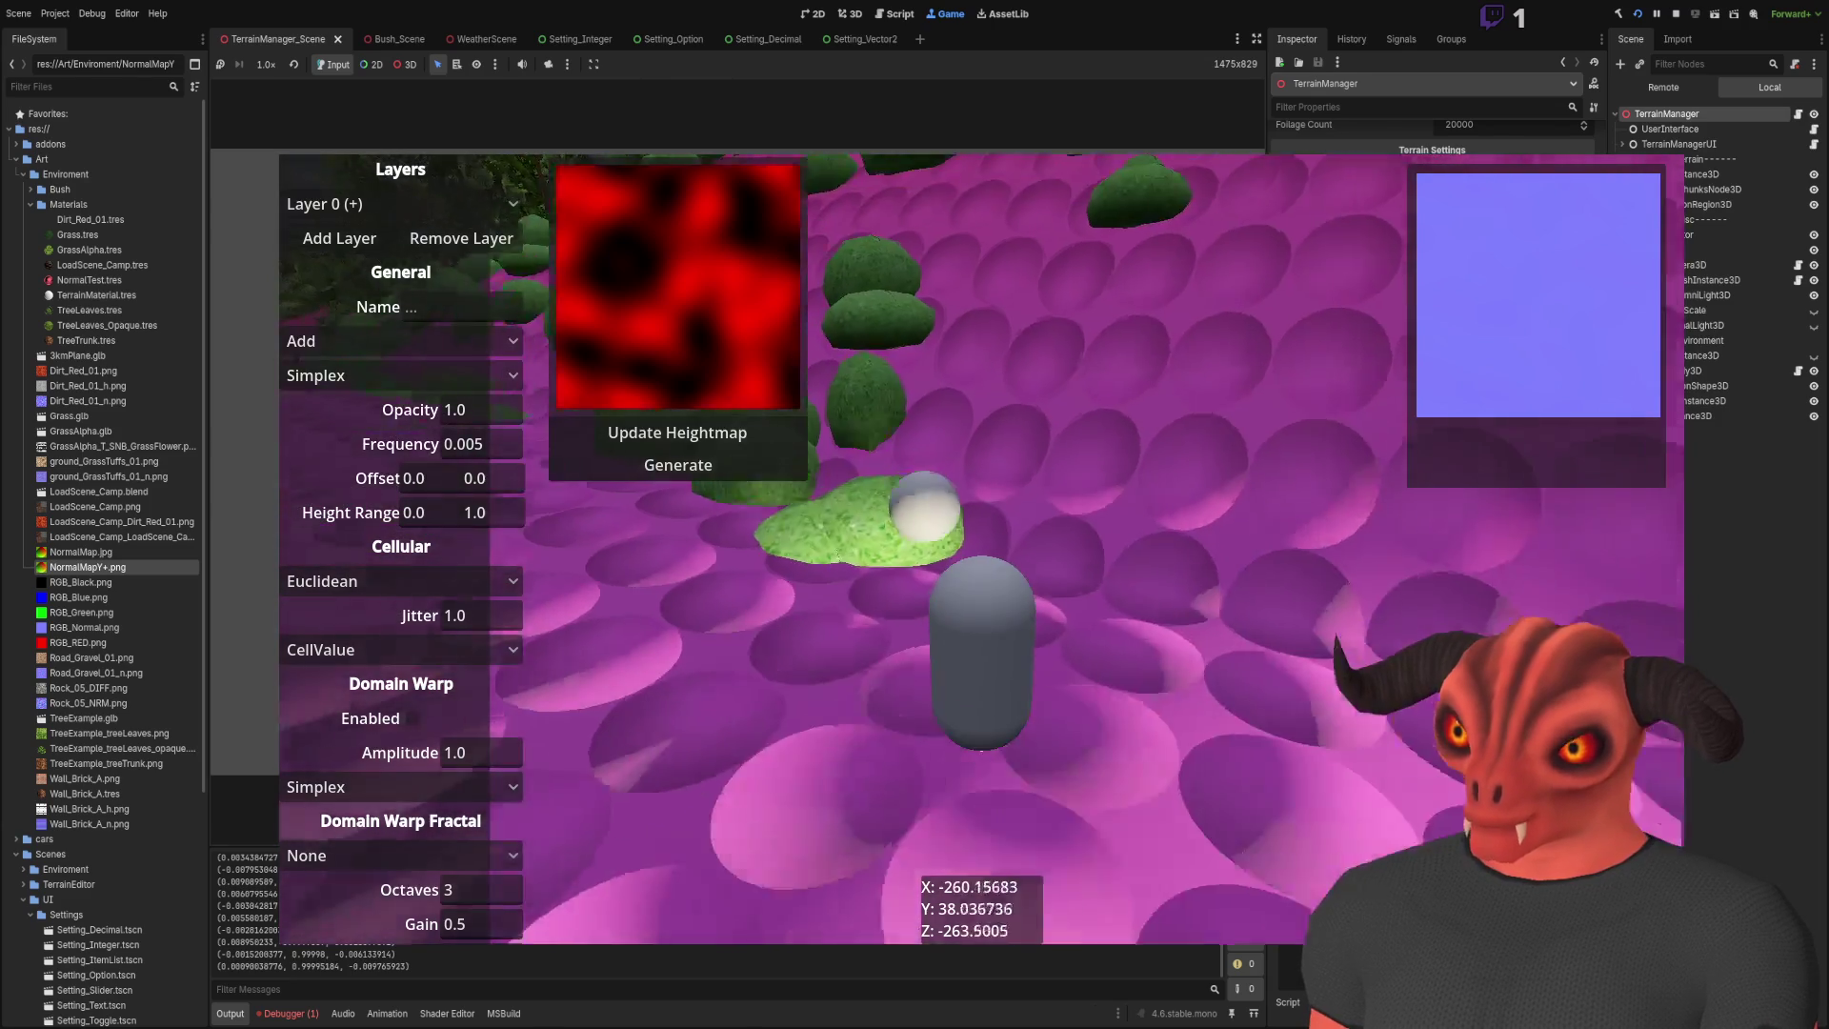
key("w")
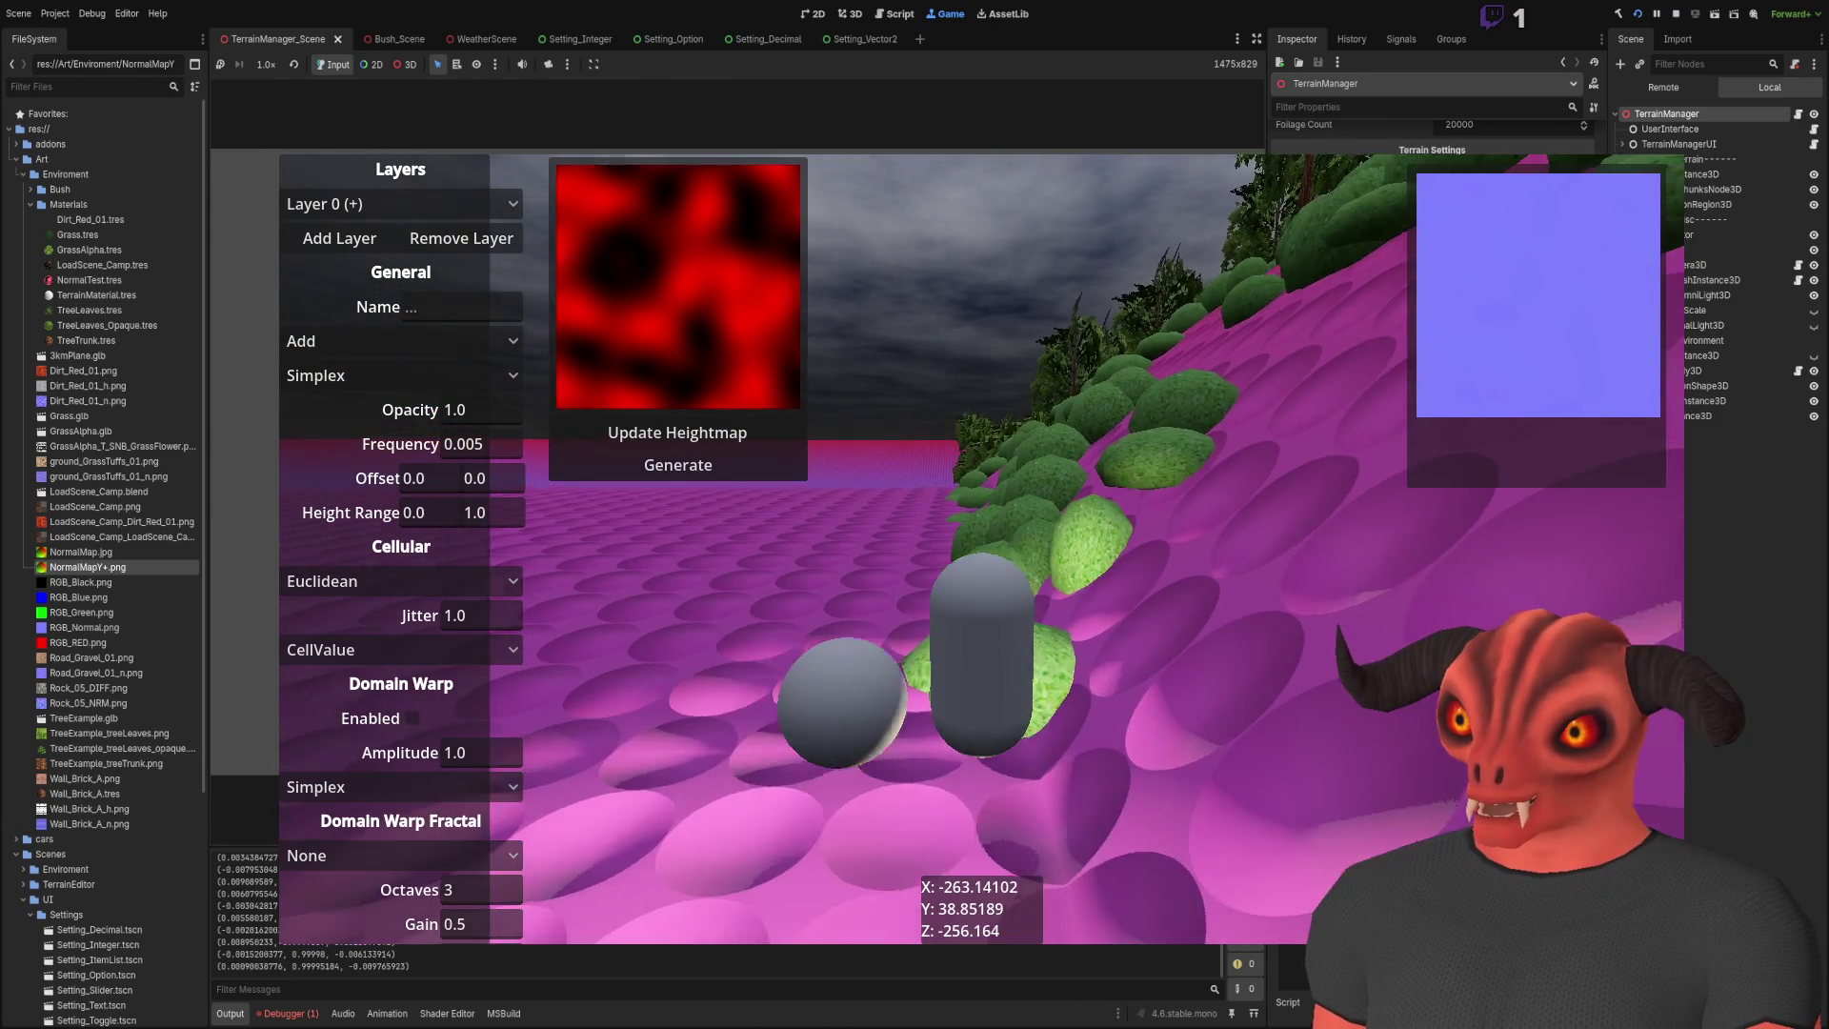
key("a")
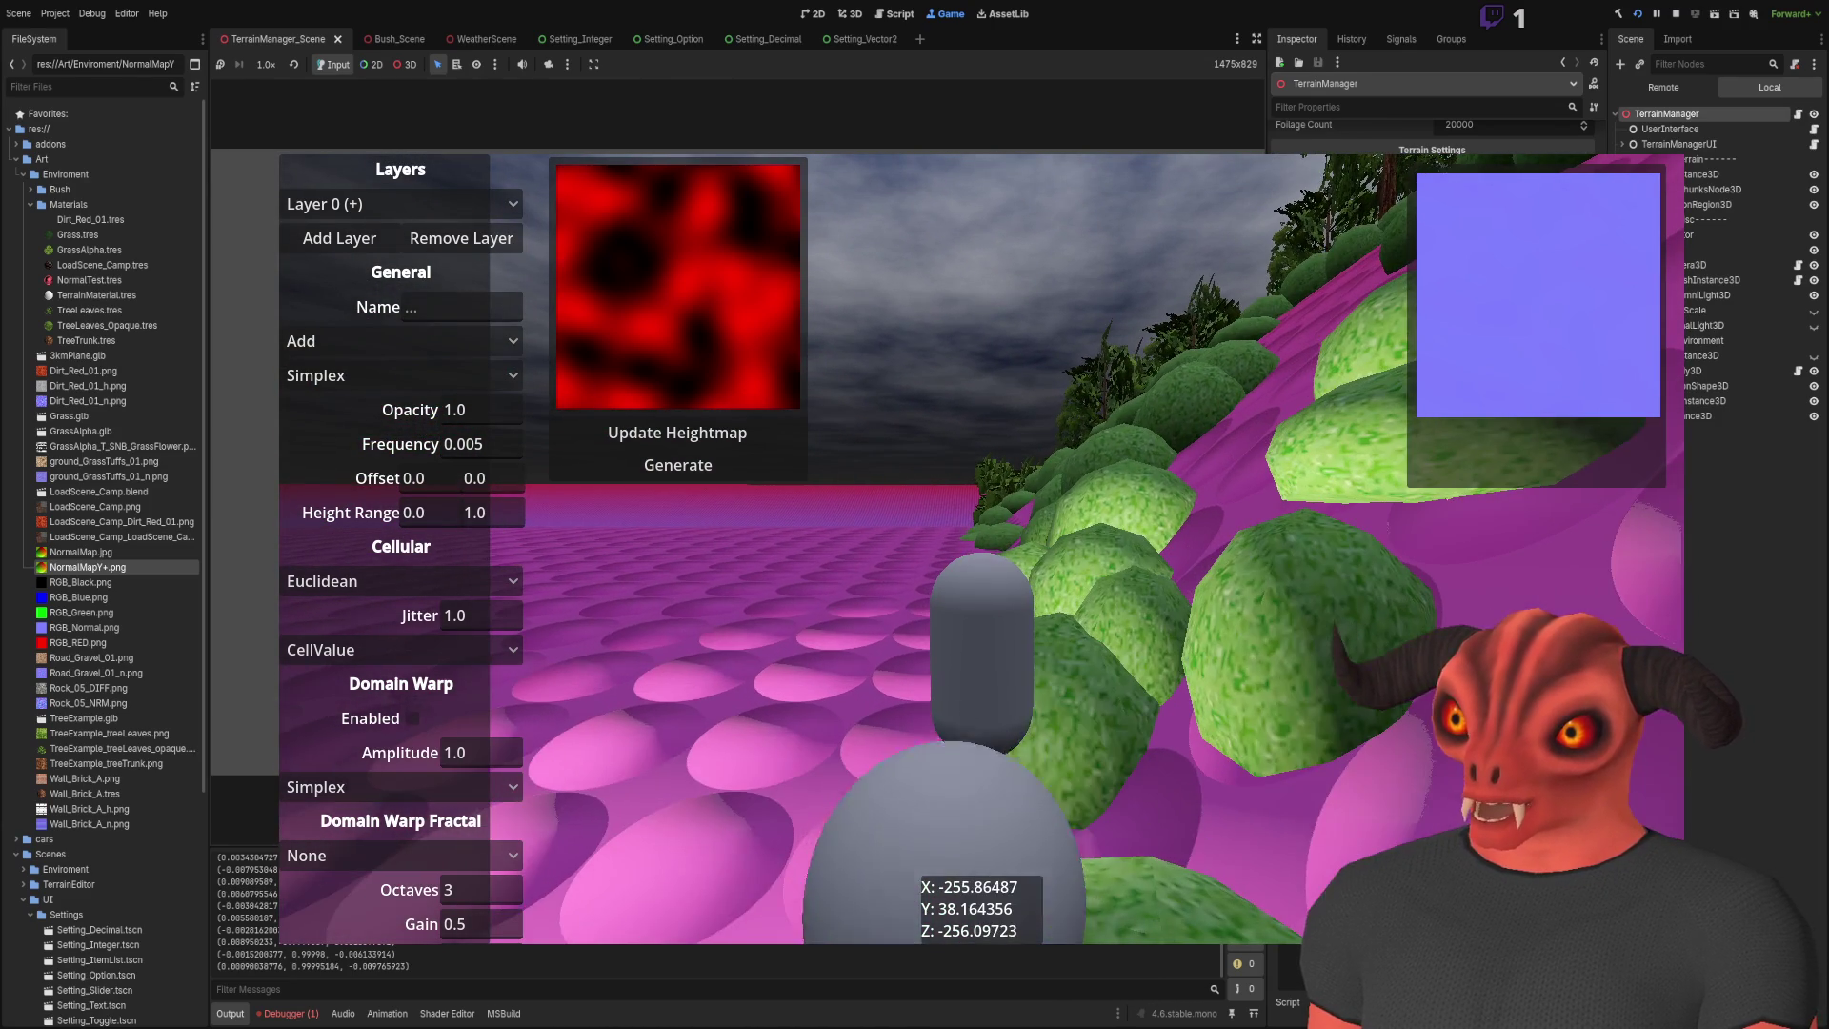
key("a")
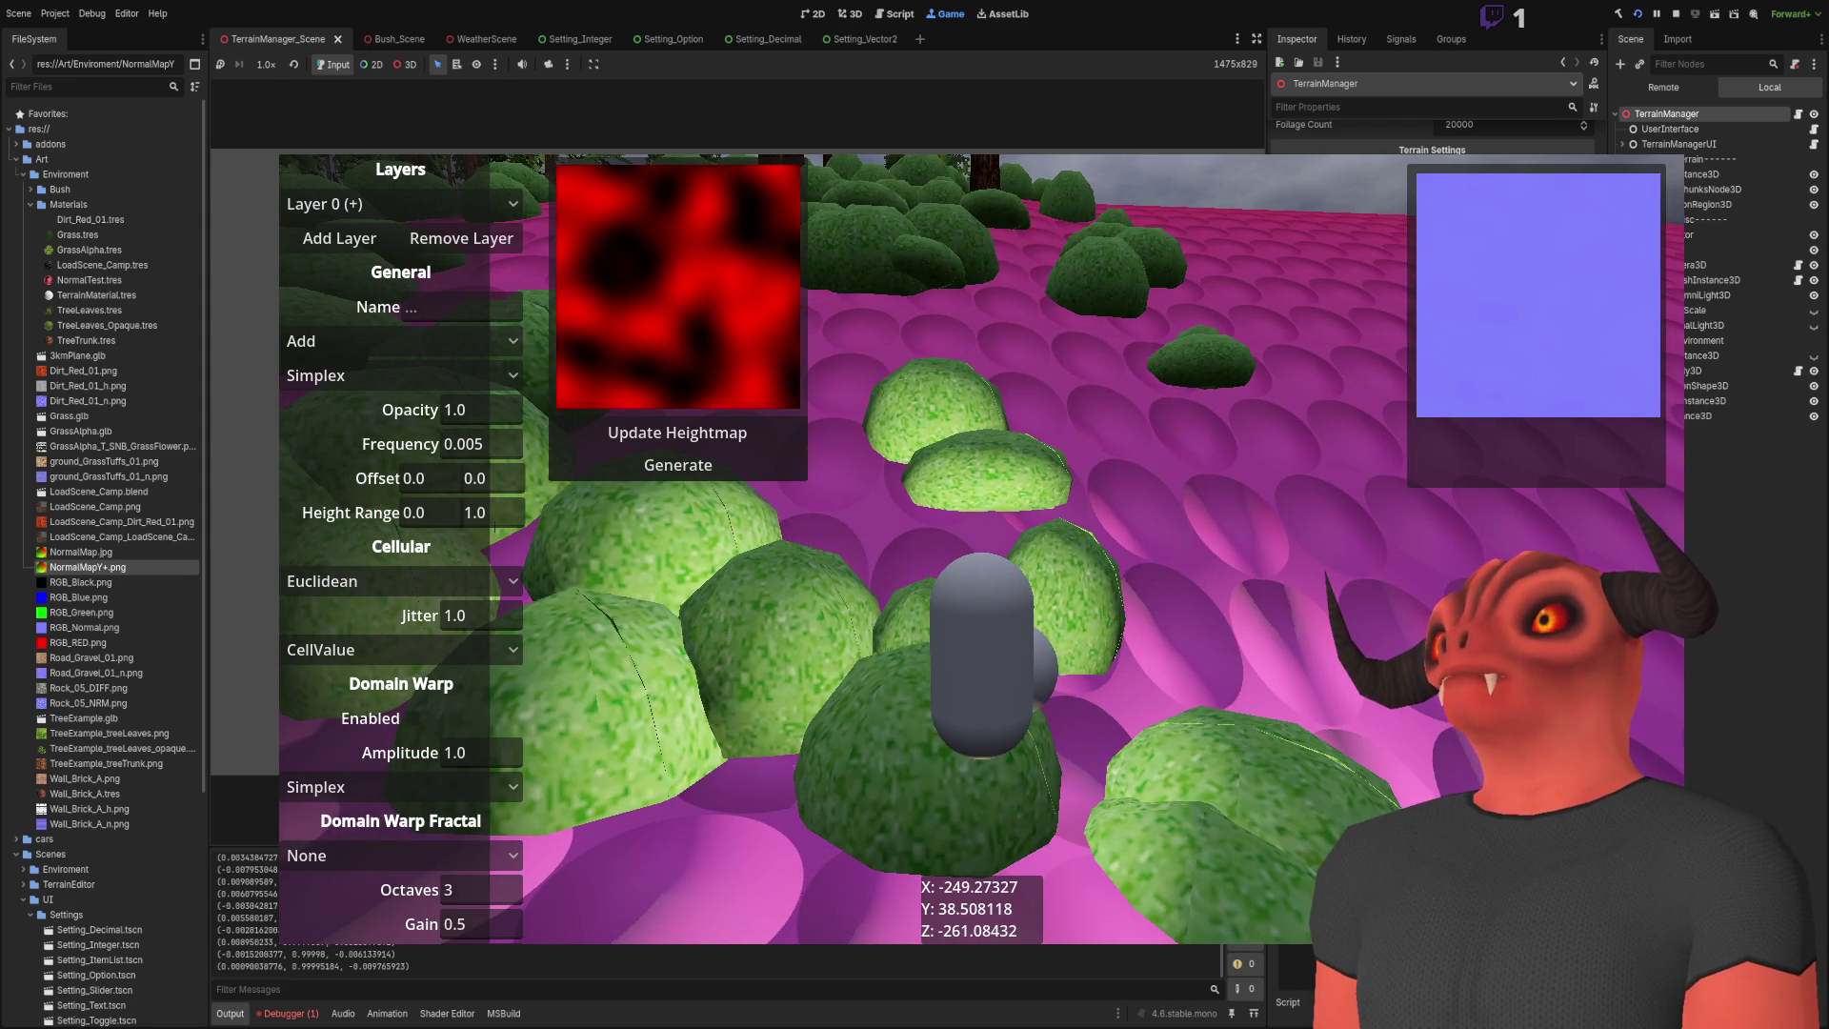
key("d")
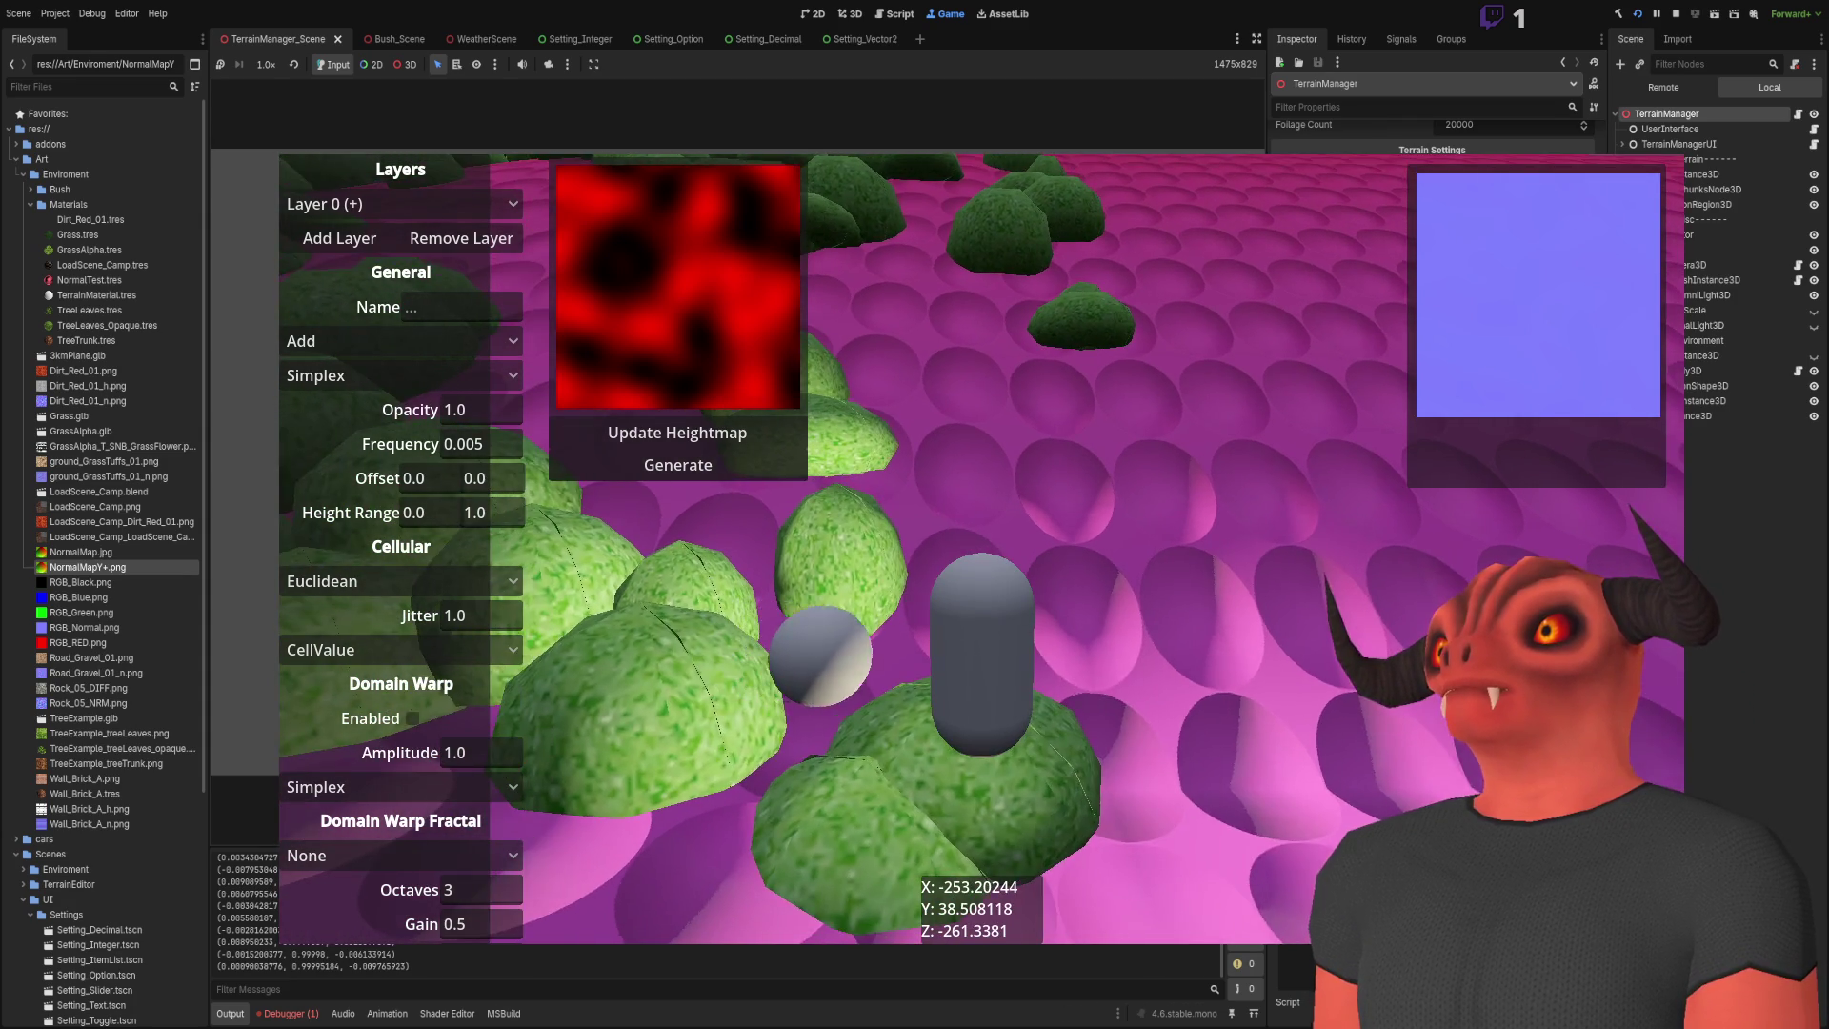
key("s")
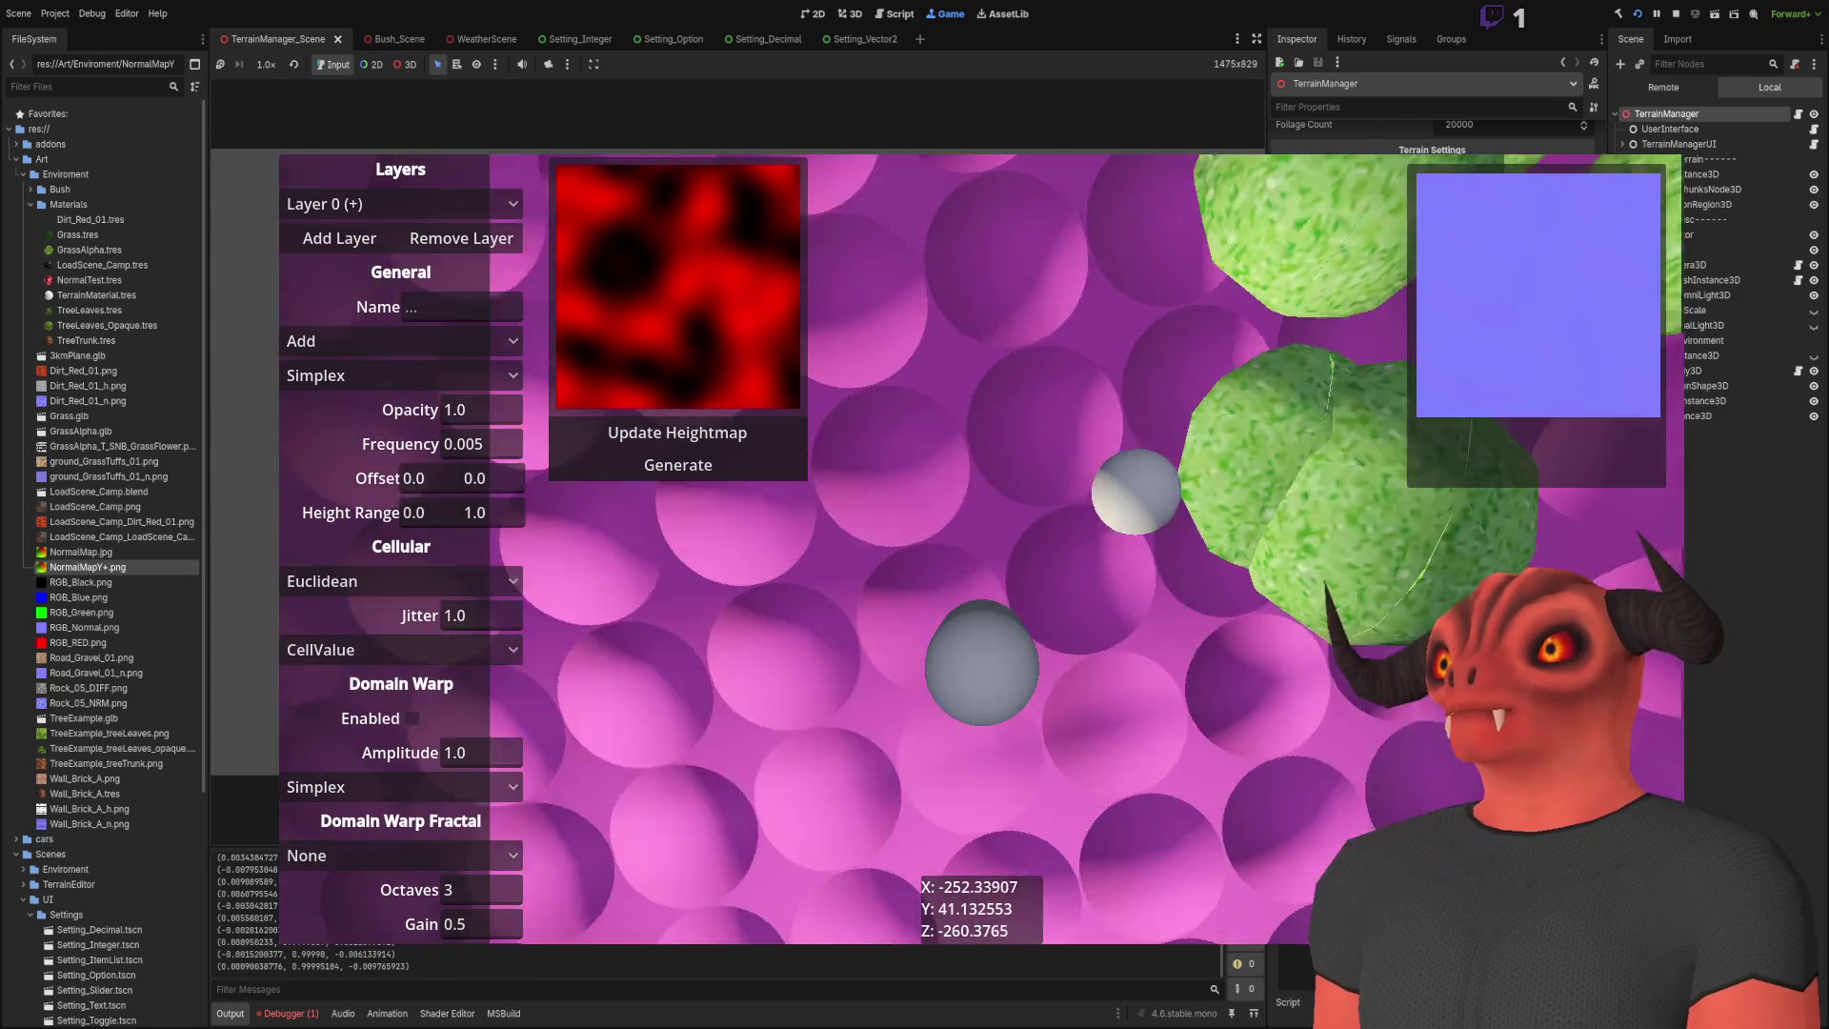
key("d")
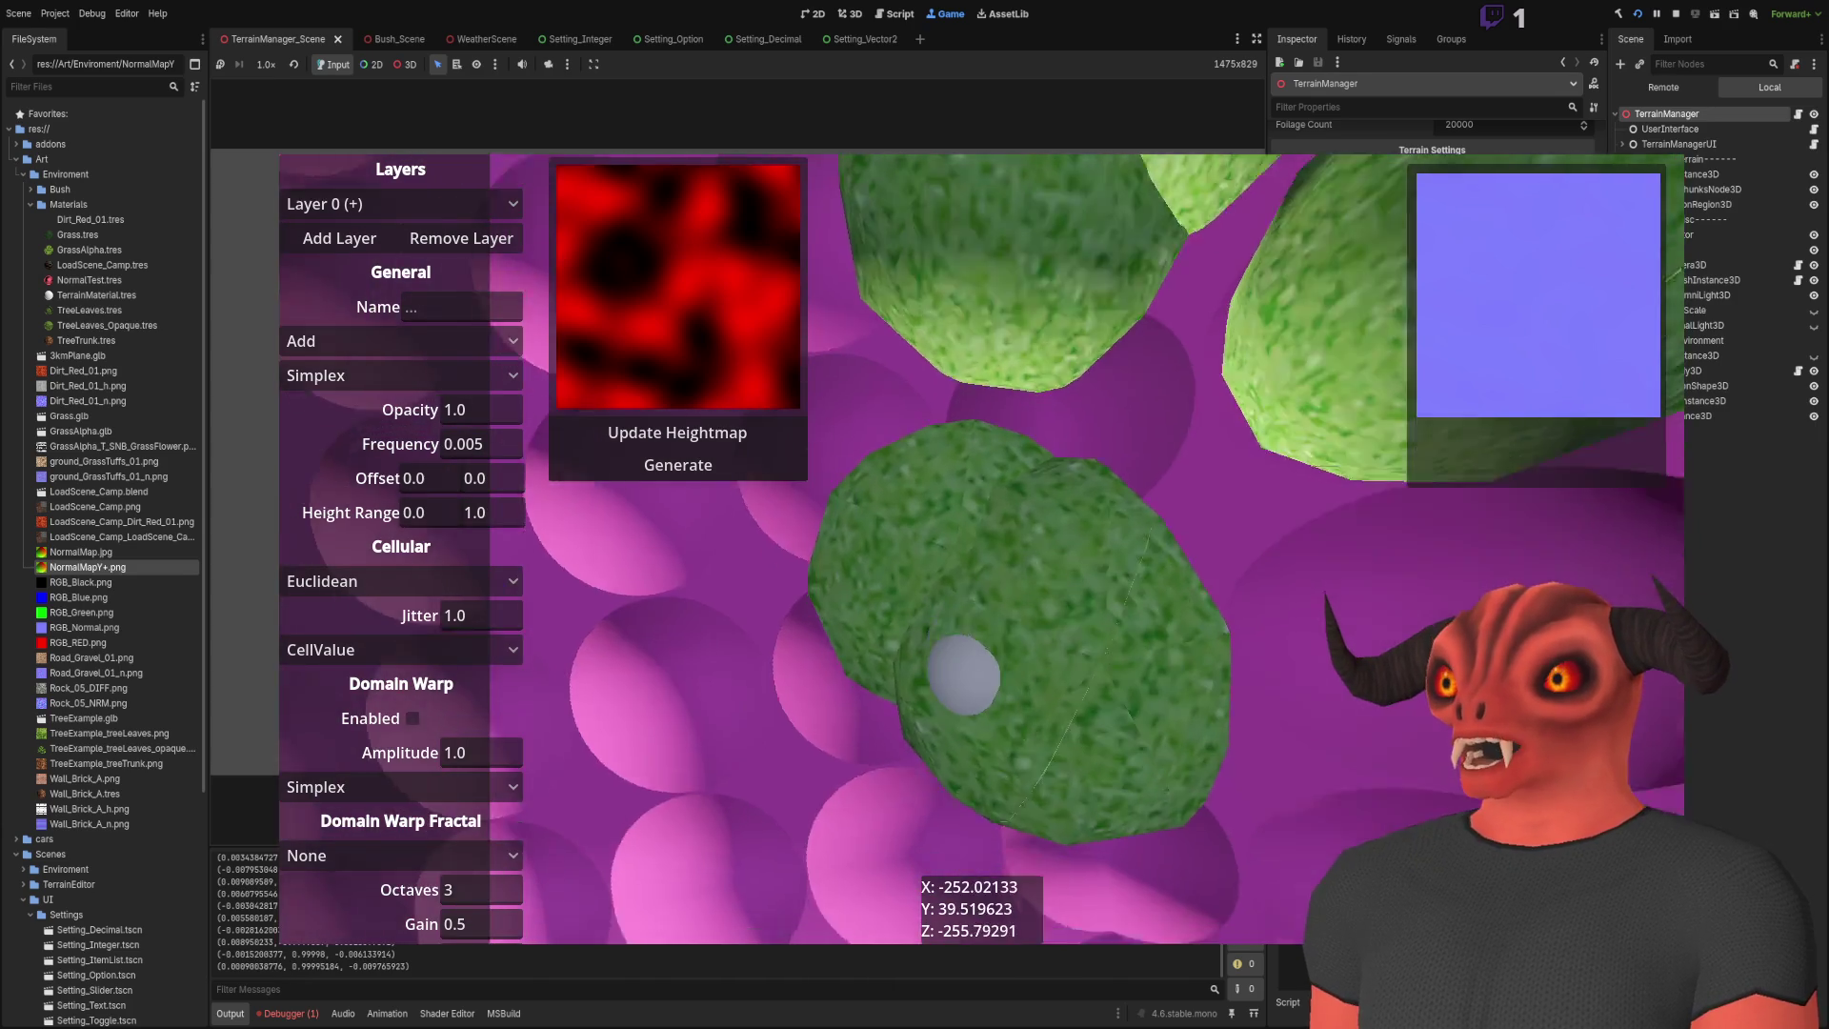
key("space")
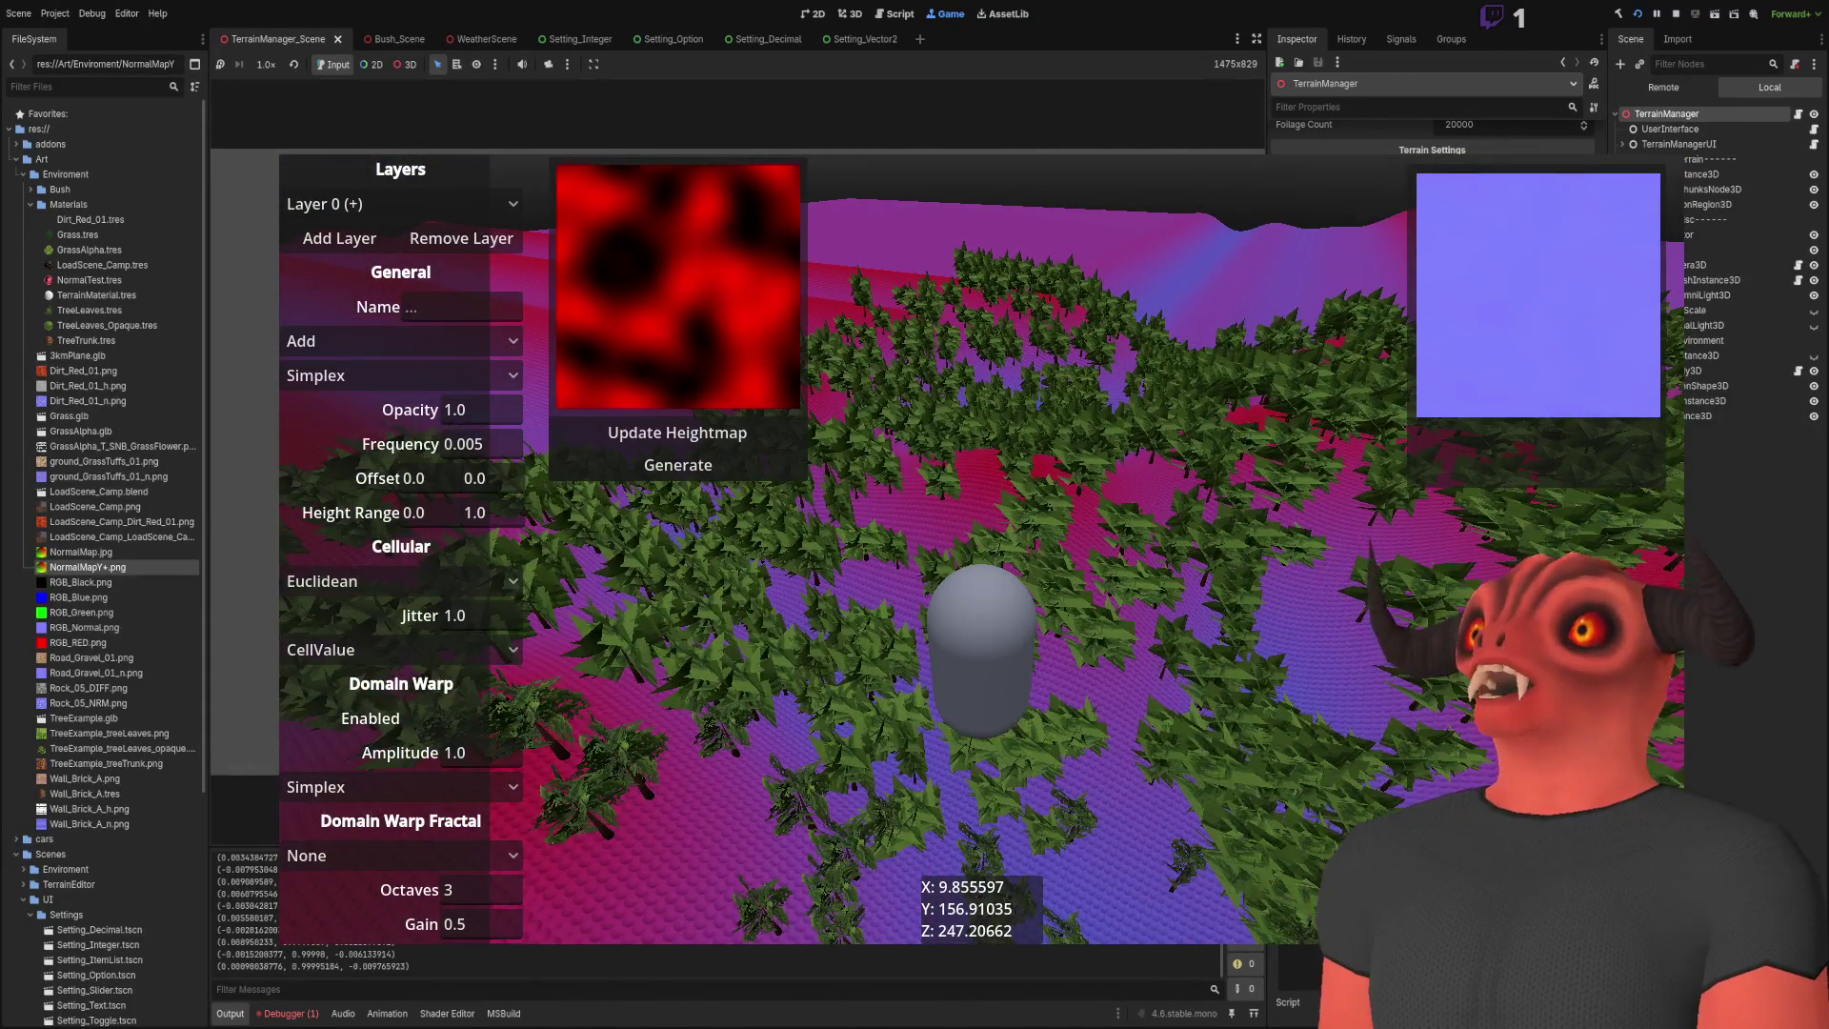
key("F8")
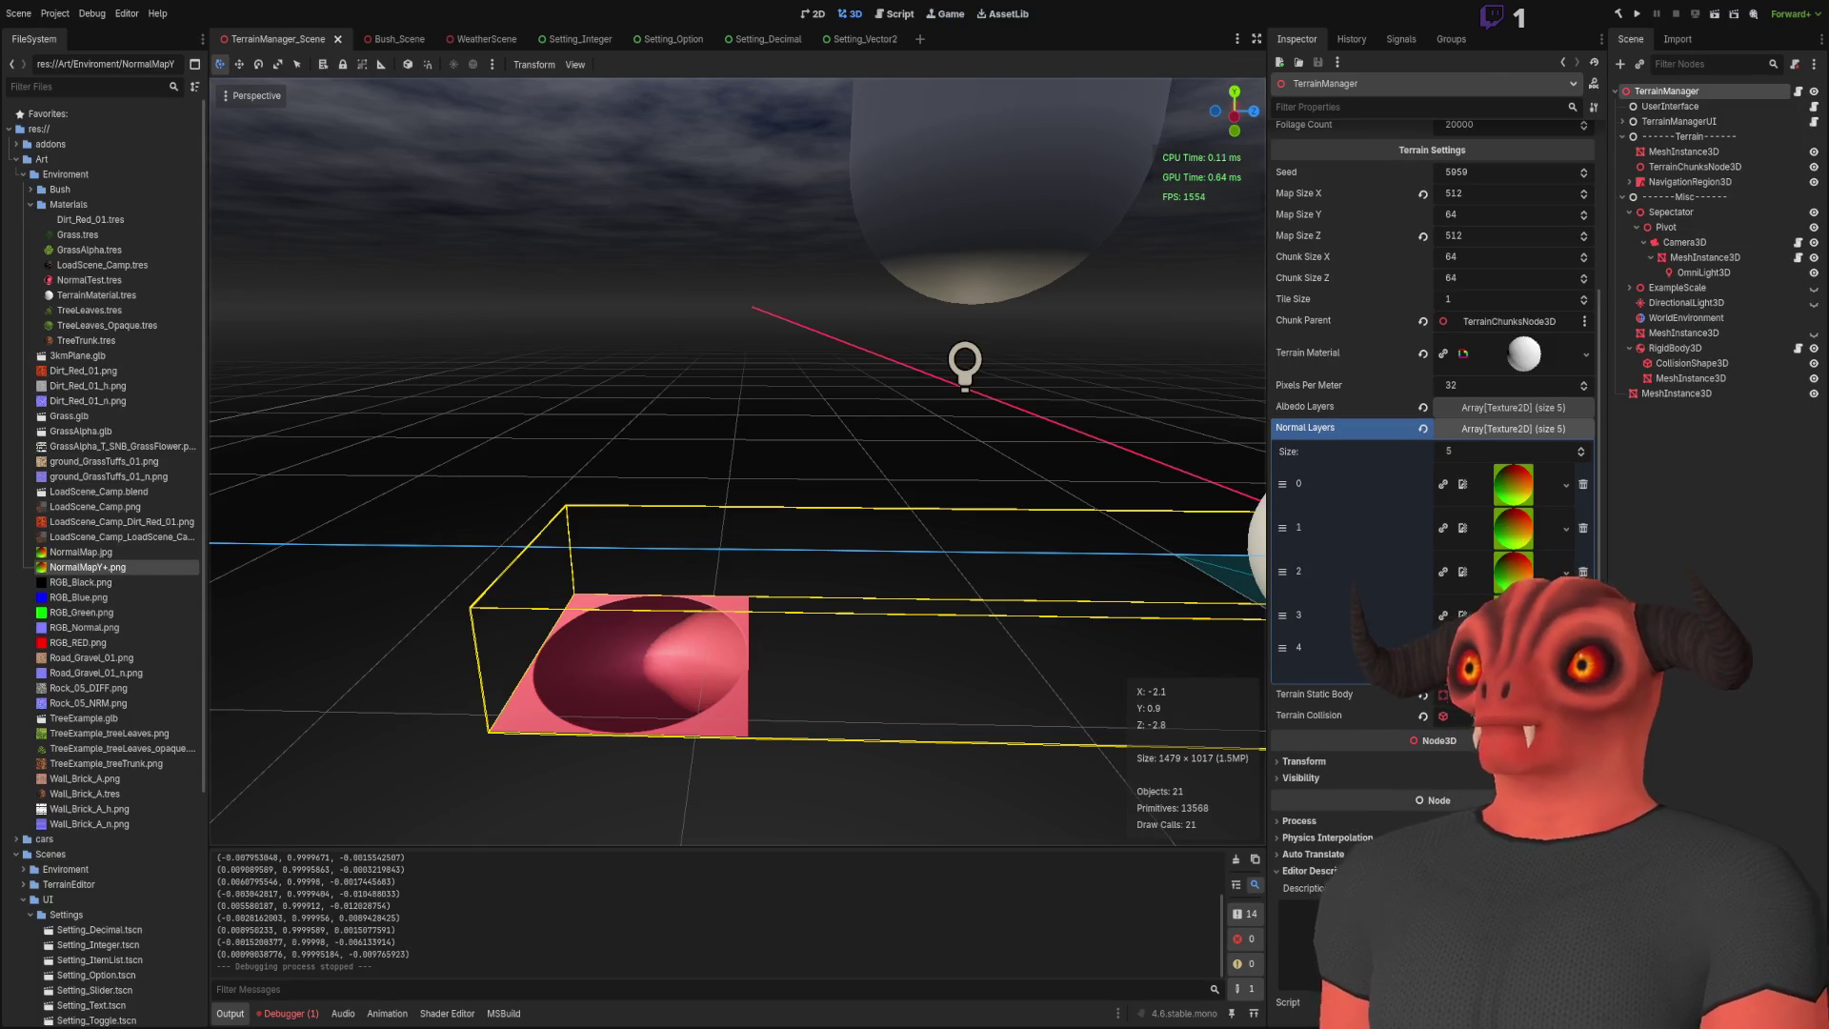
Step: Close the inline definition preview and locate the SetHeightmap and SetNormalMap calls in the code
key("alt+Tab")
key("Escape")
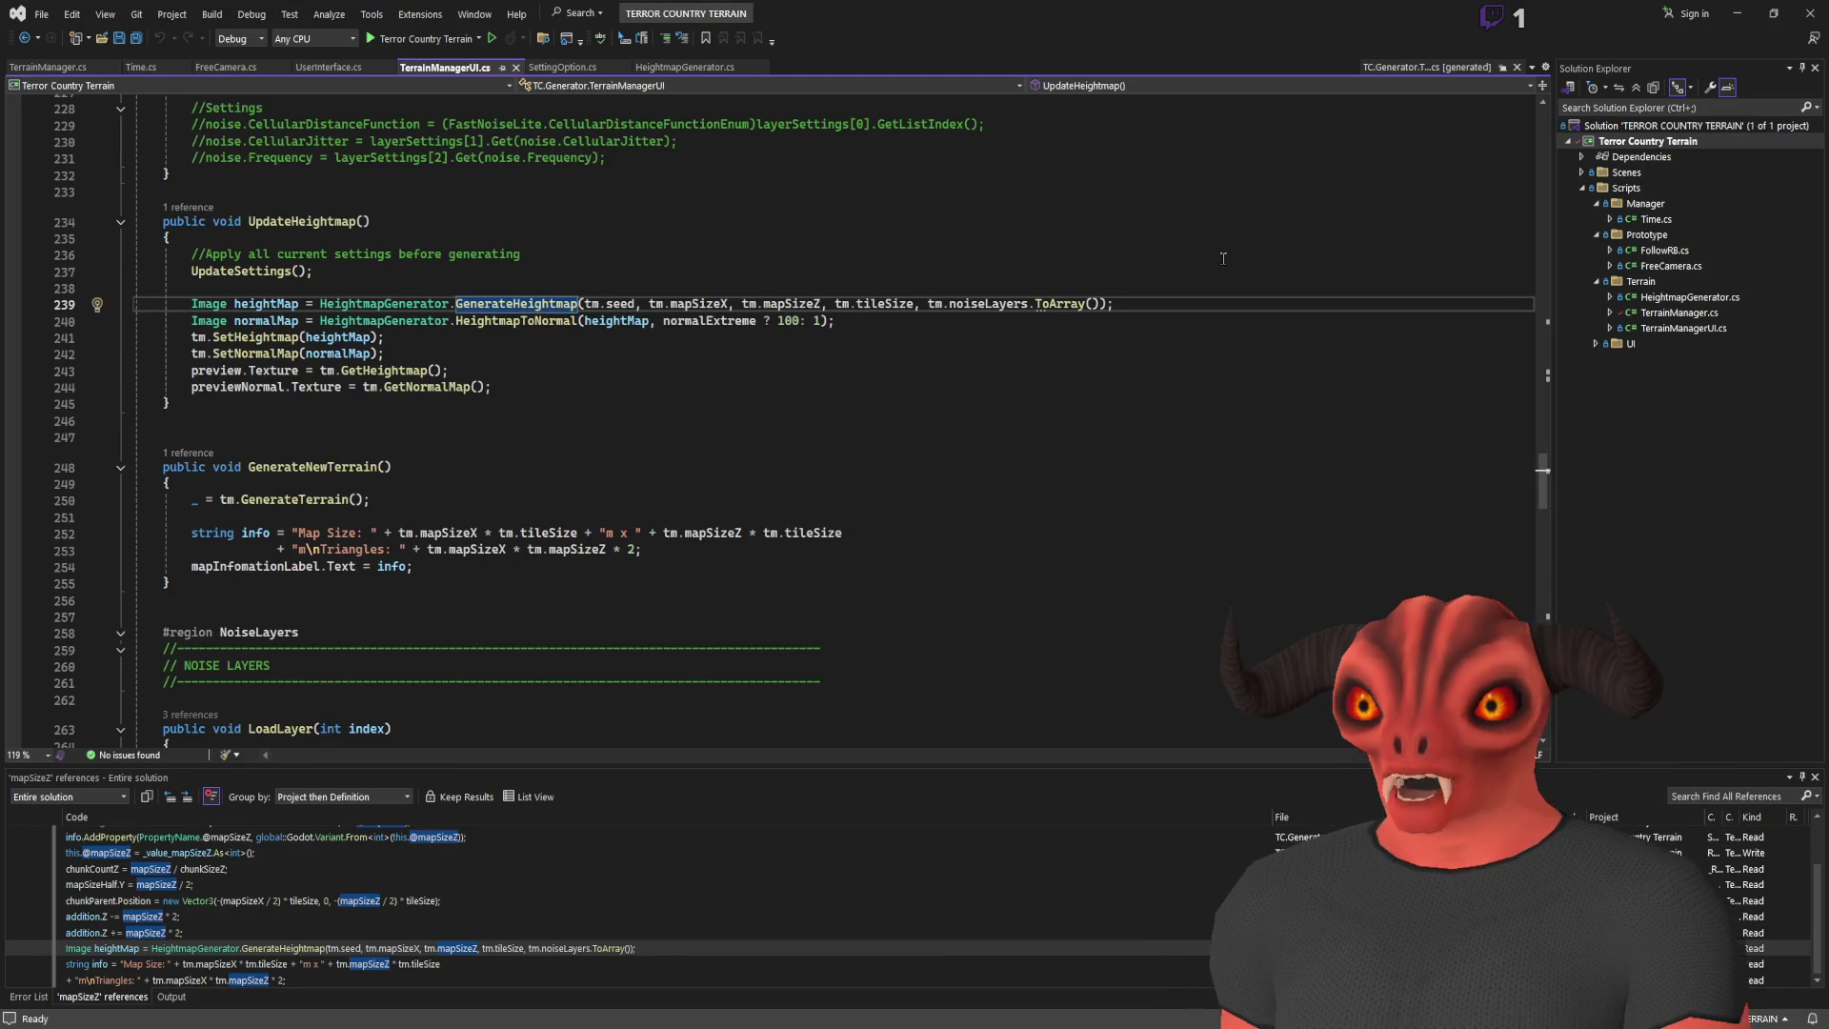
left_click(440, 346)
key("Up")
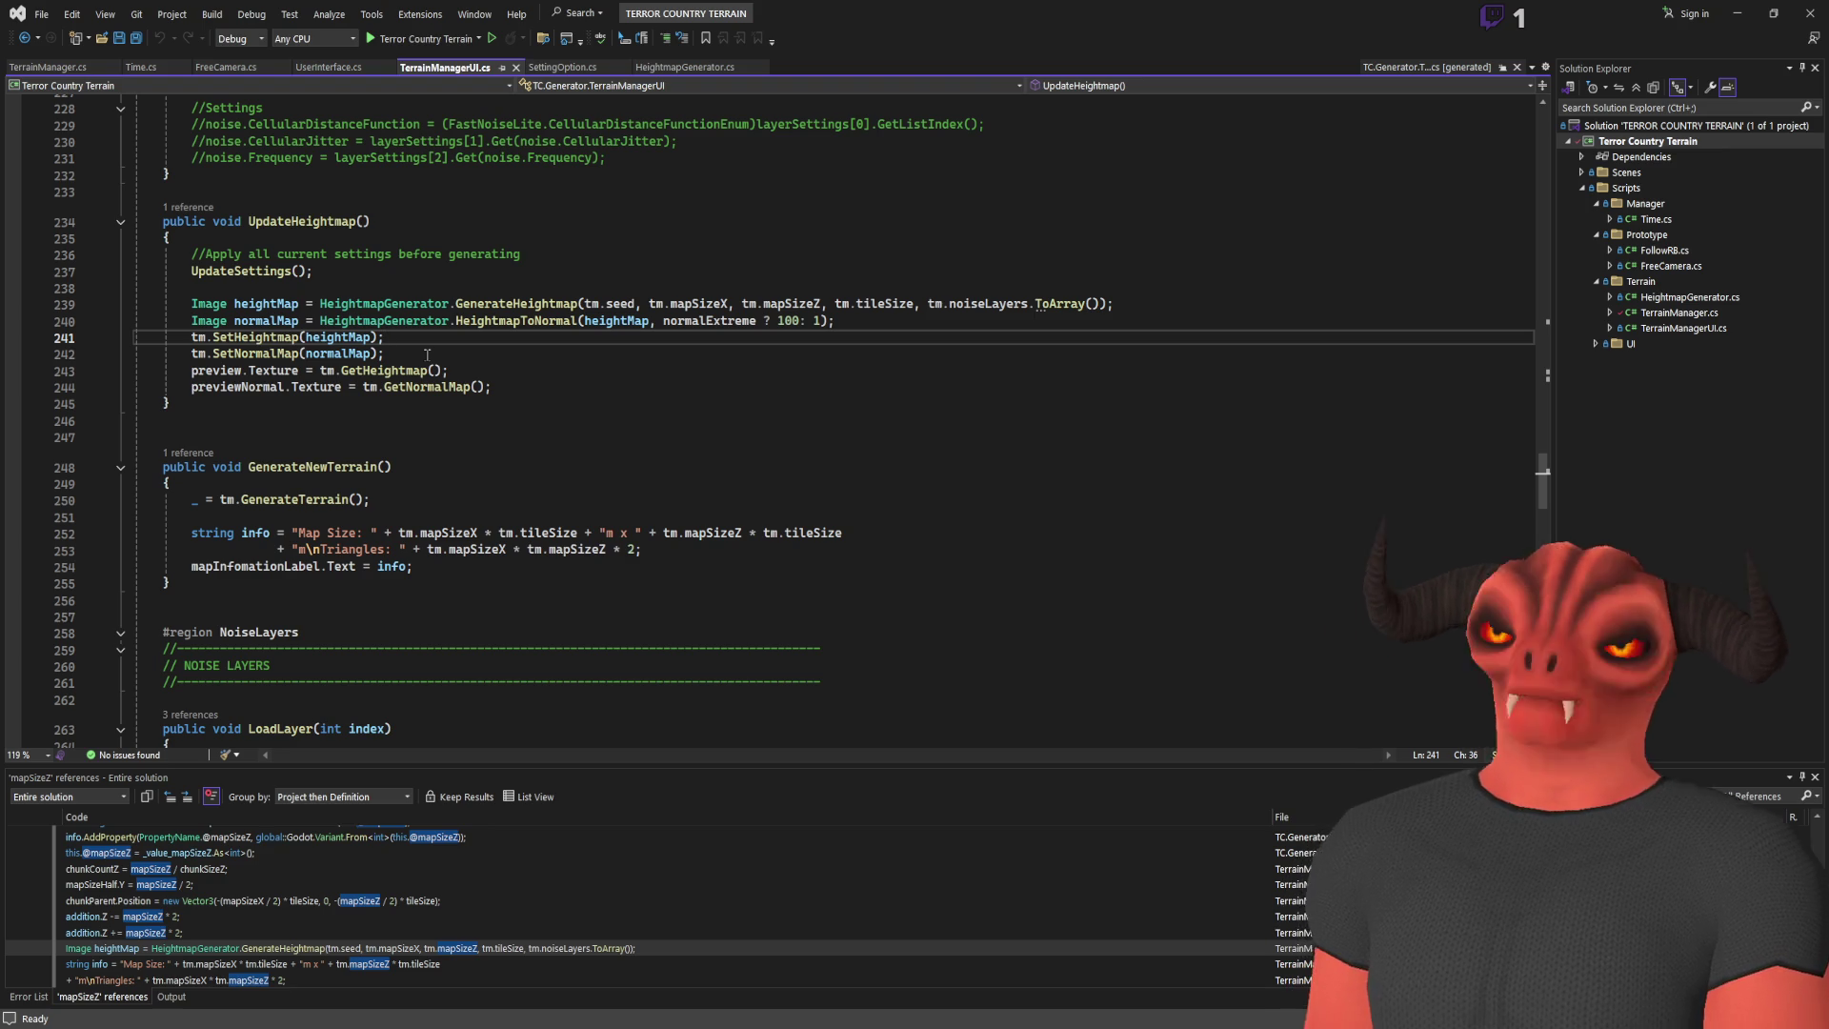
left_click(282, 352)
left_click(664, 397)
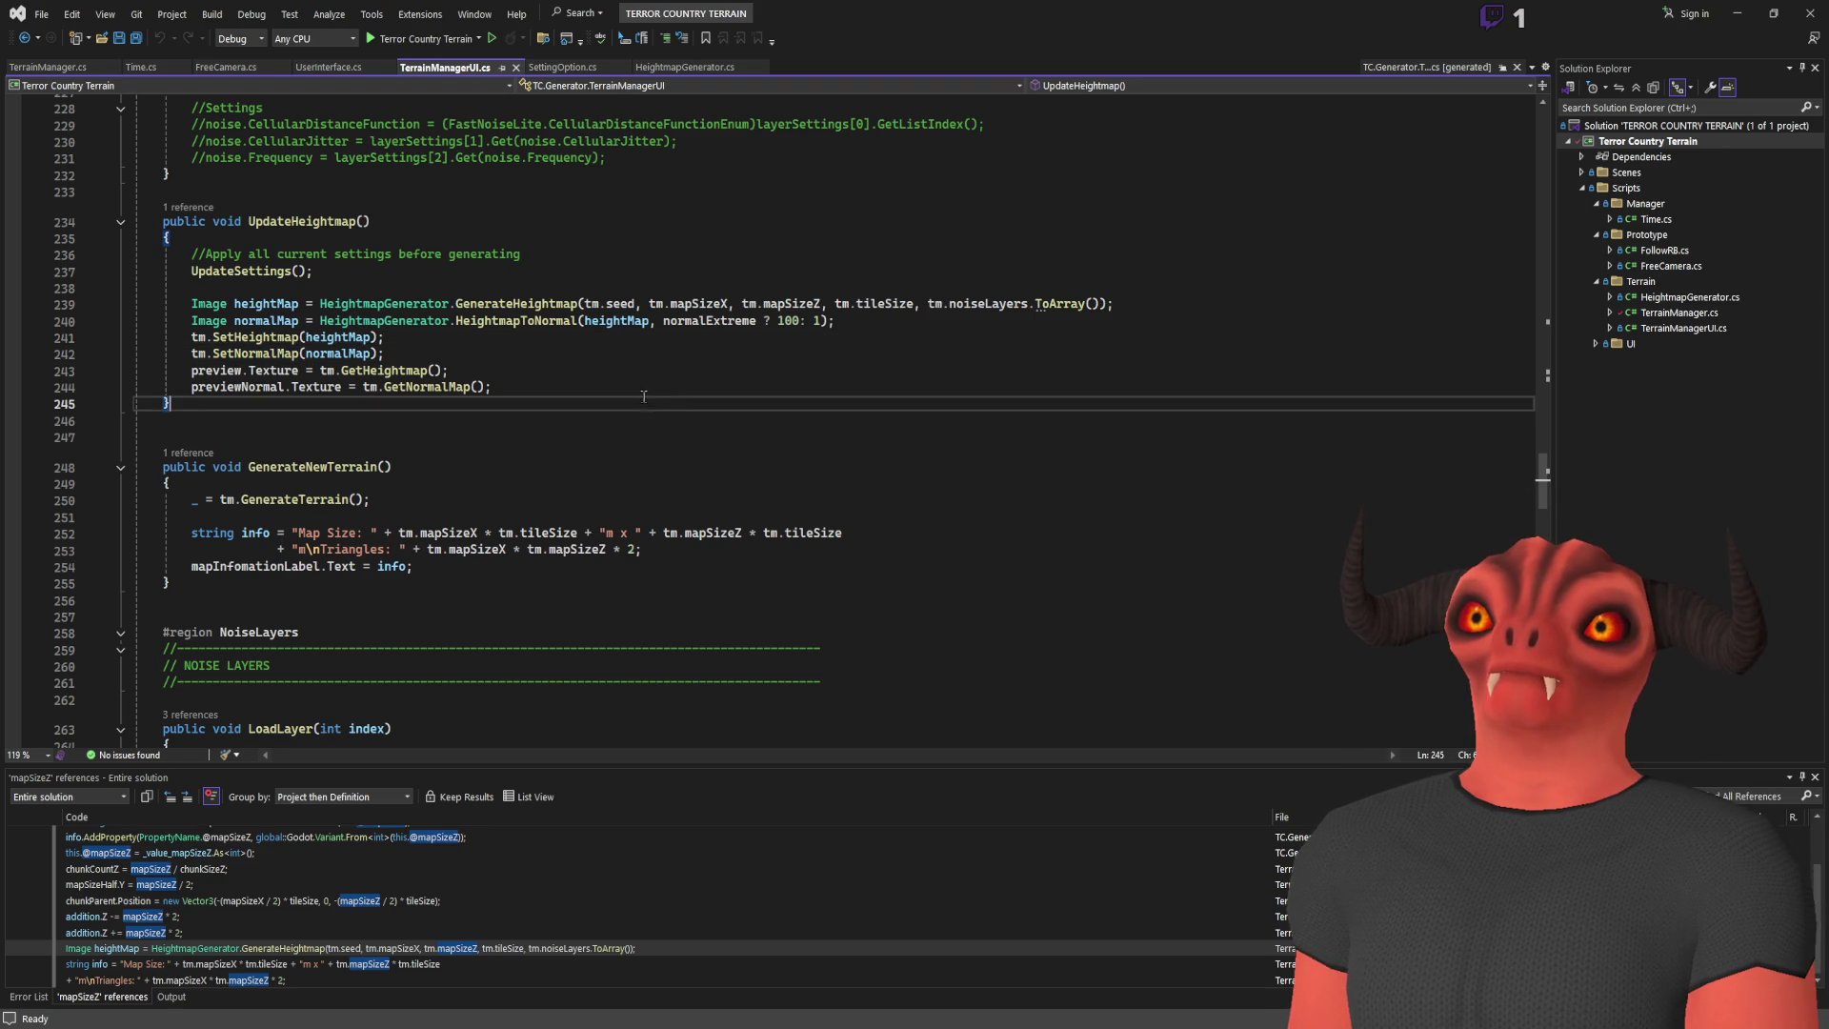
scroll(251, 303, "up", 8)
scroll(278, 375, "down", 9)
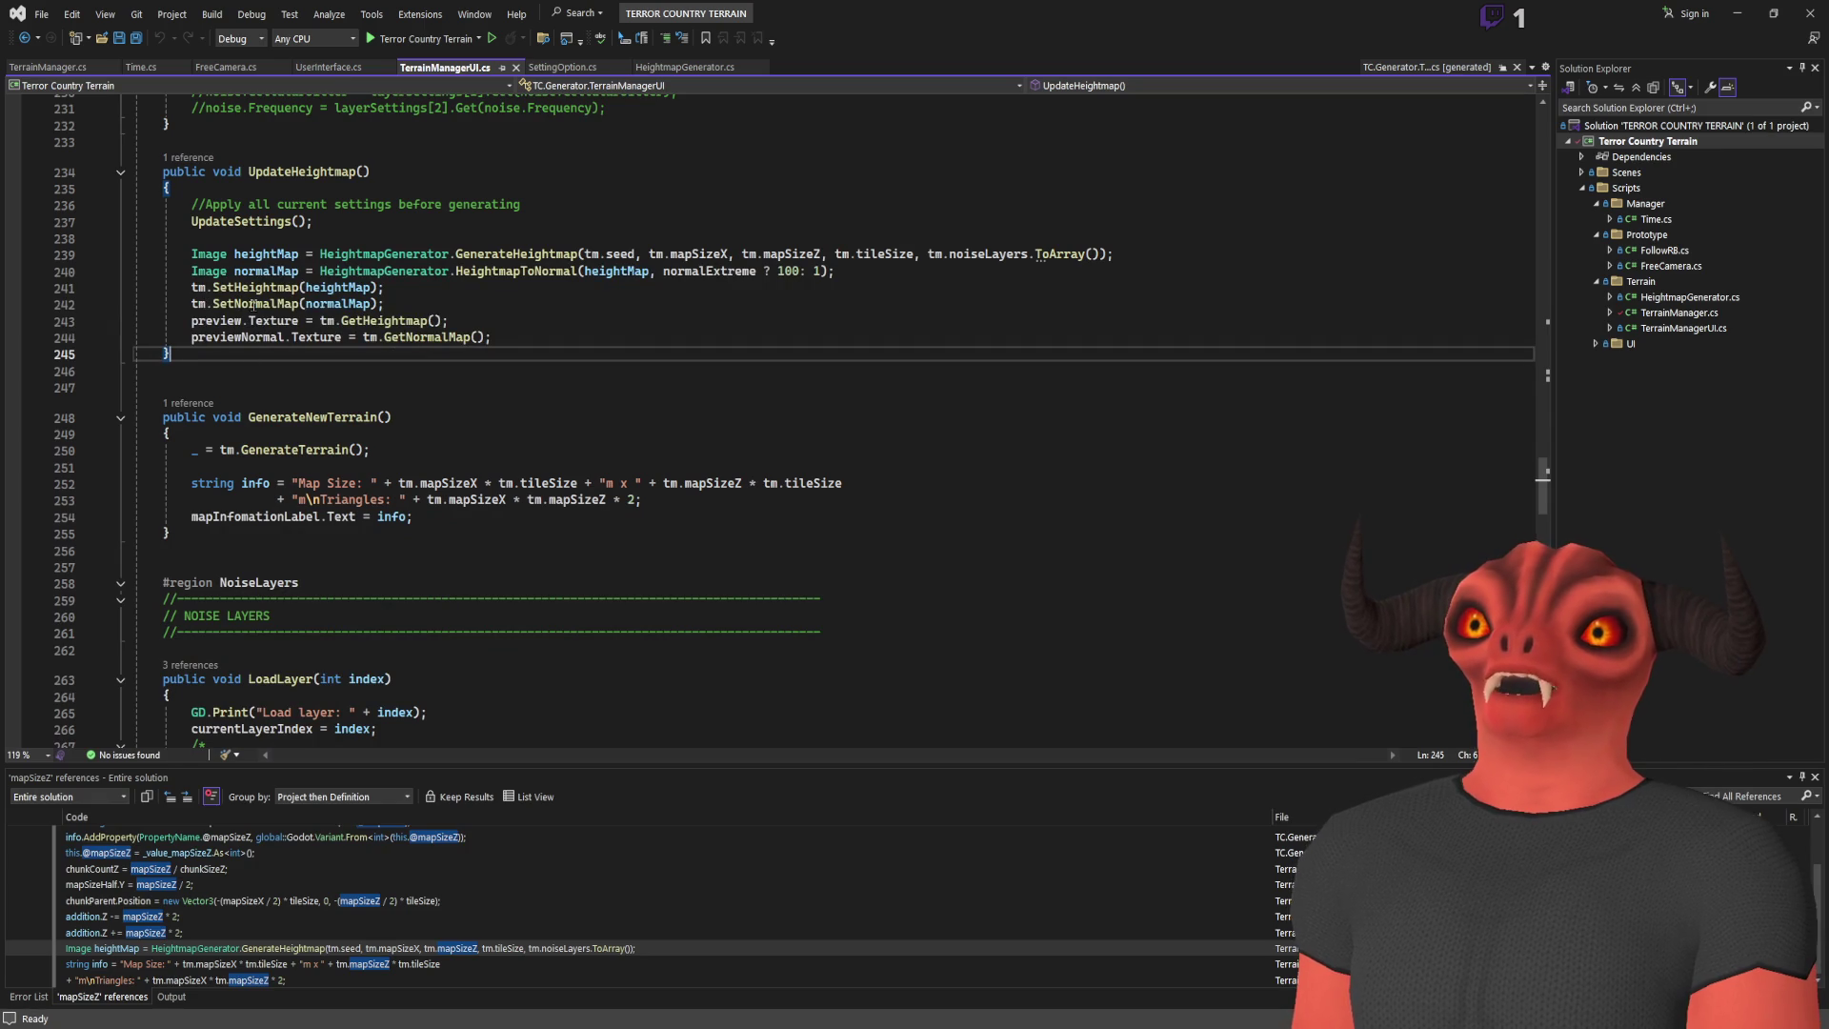
Step: Go to SetNormalMap's definition, list its references, and open the TerrainManagerUI.cs call
left_click(253, 304)
key("F12")
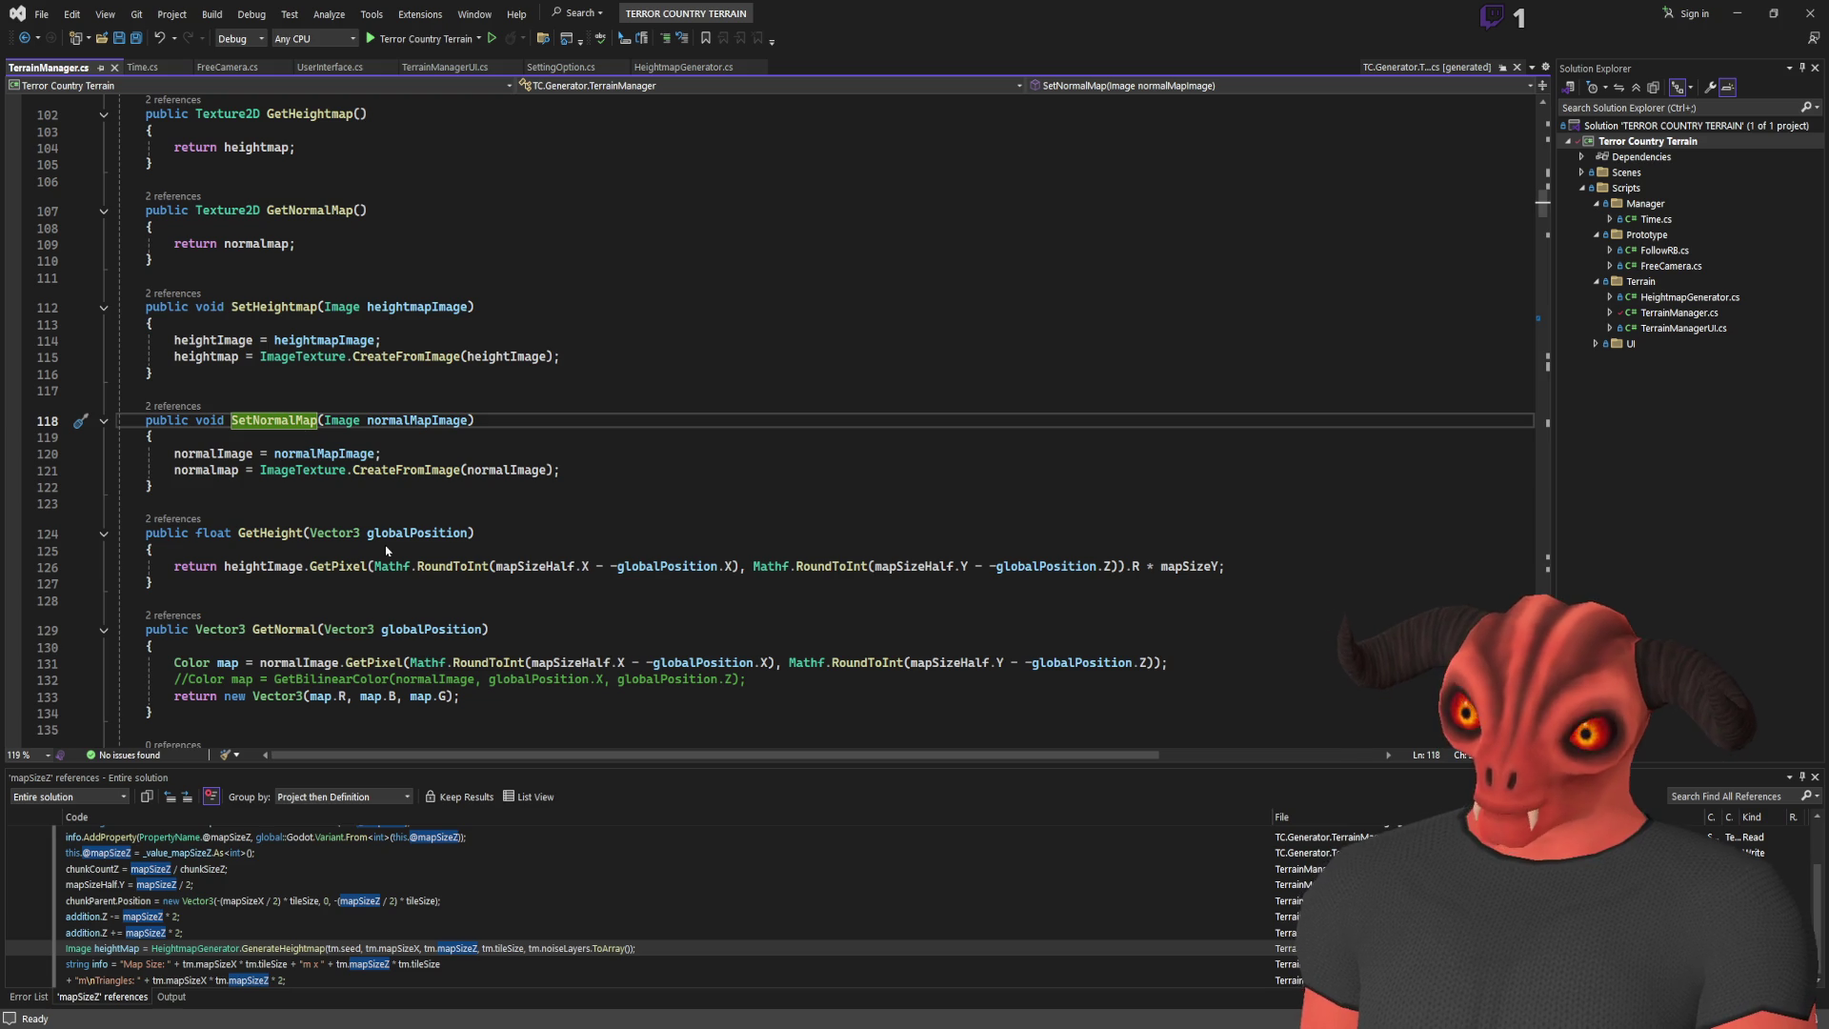
key("shift+F12")
left_click(168, 871)
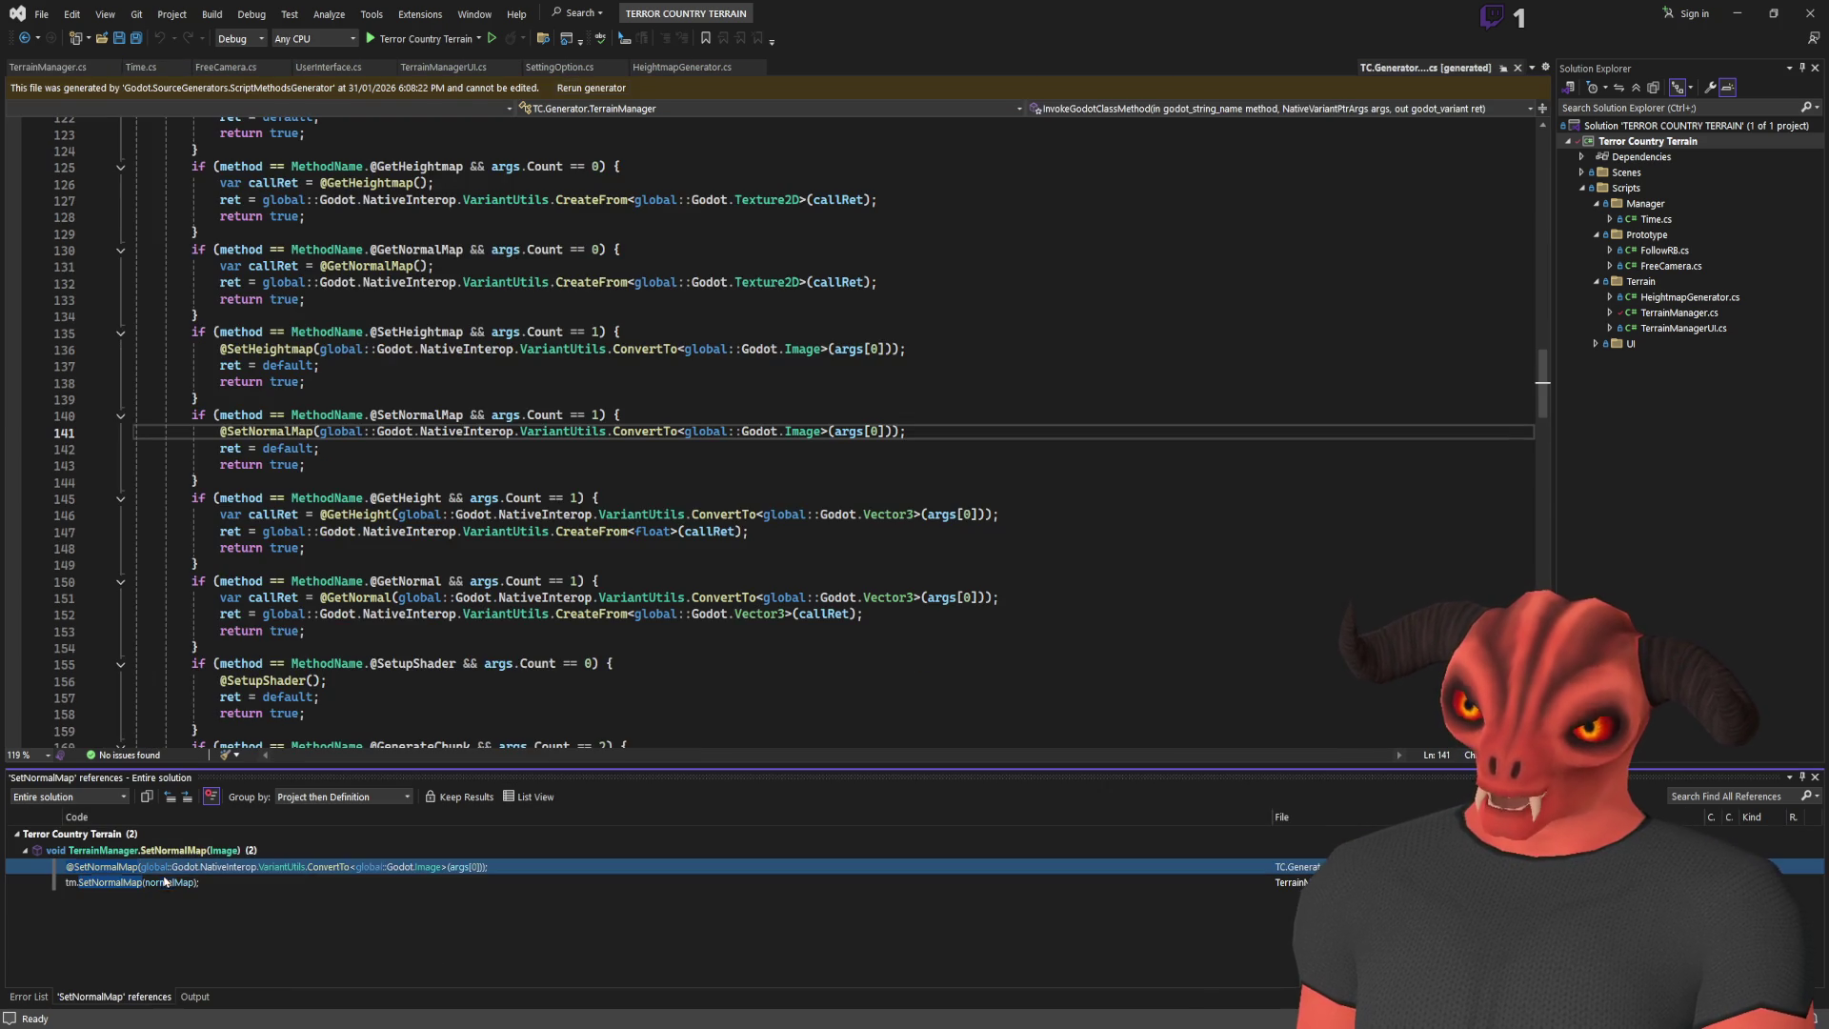
left_click(166, 882)
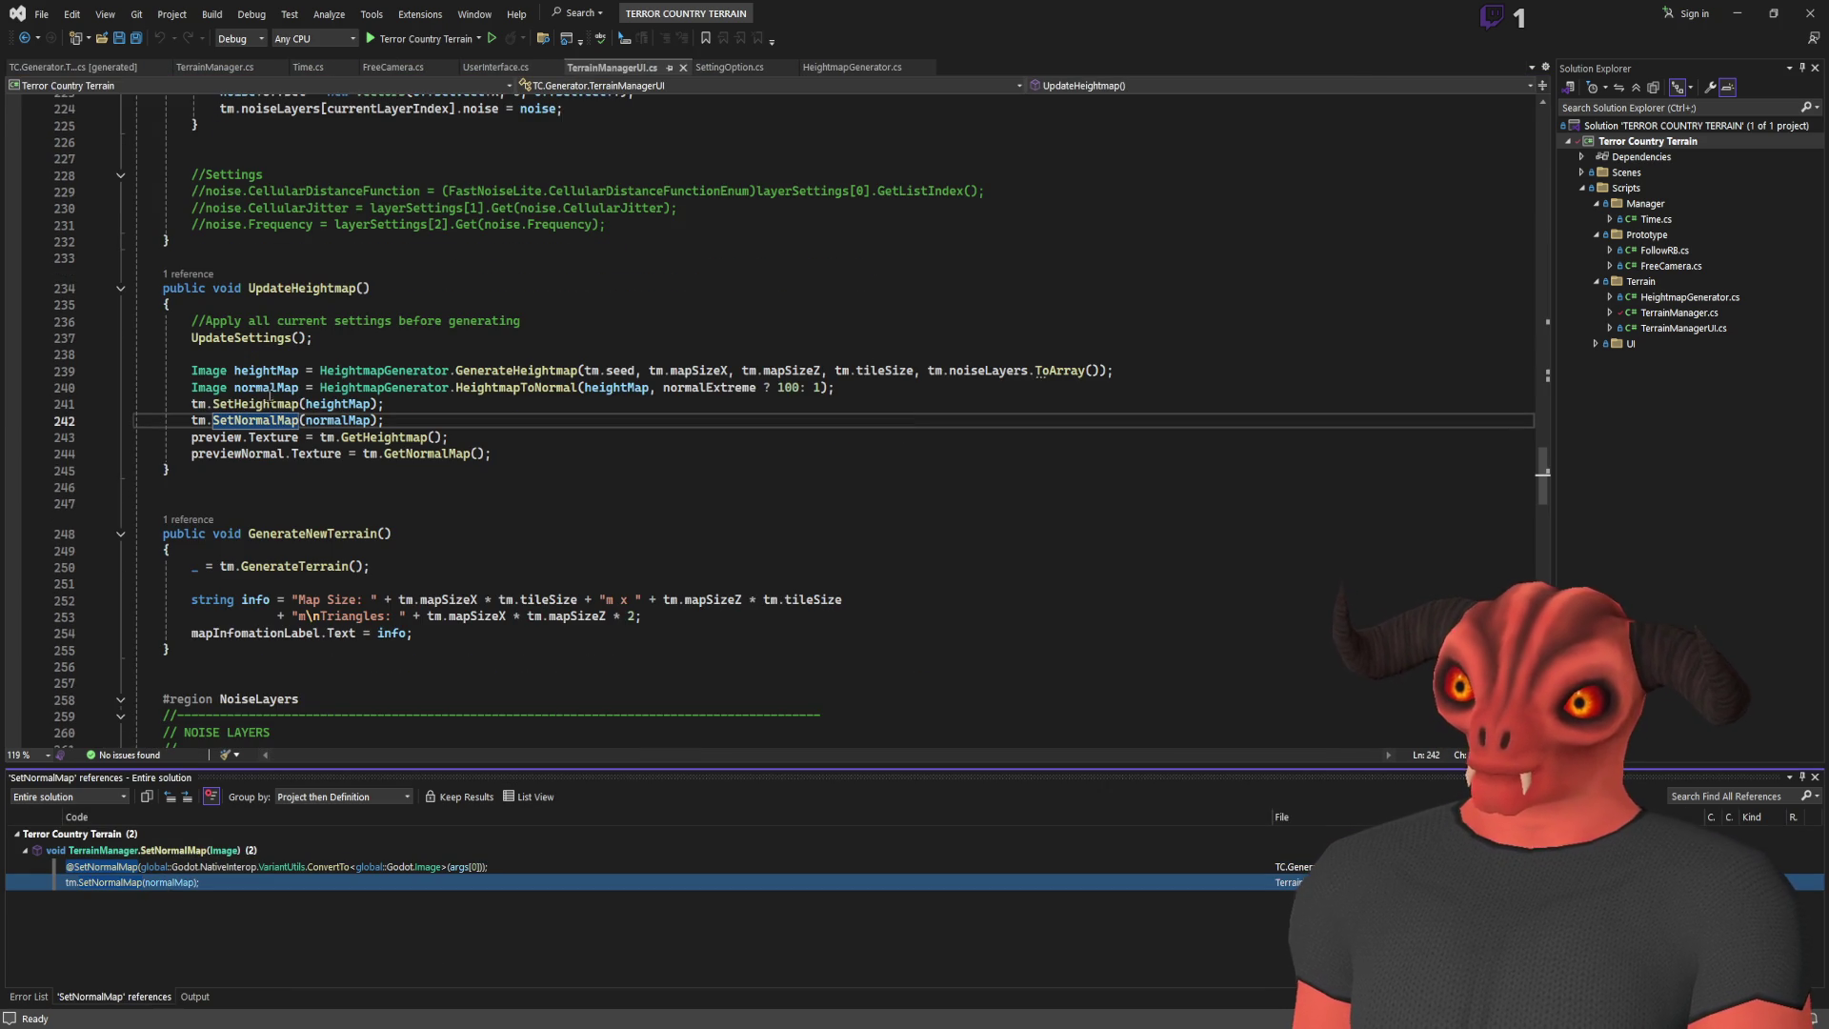
left_click(519, 386)
Step: Jump to the HeightmapToNormal definition and scroll through its code
left_click(514, 386, "ctrl")
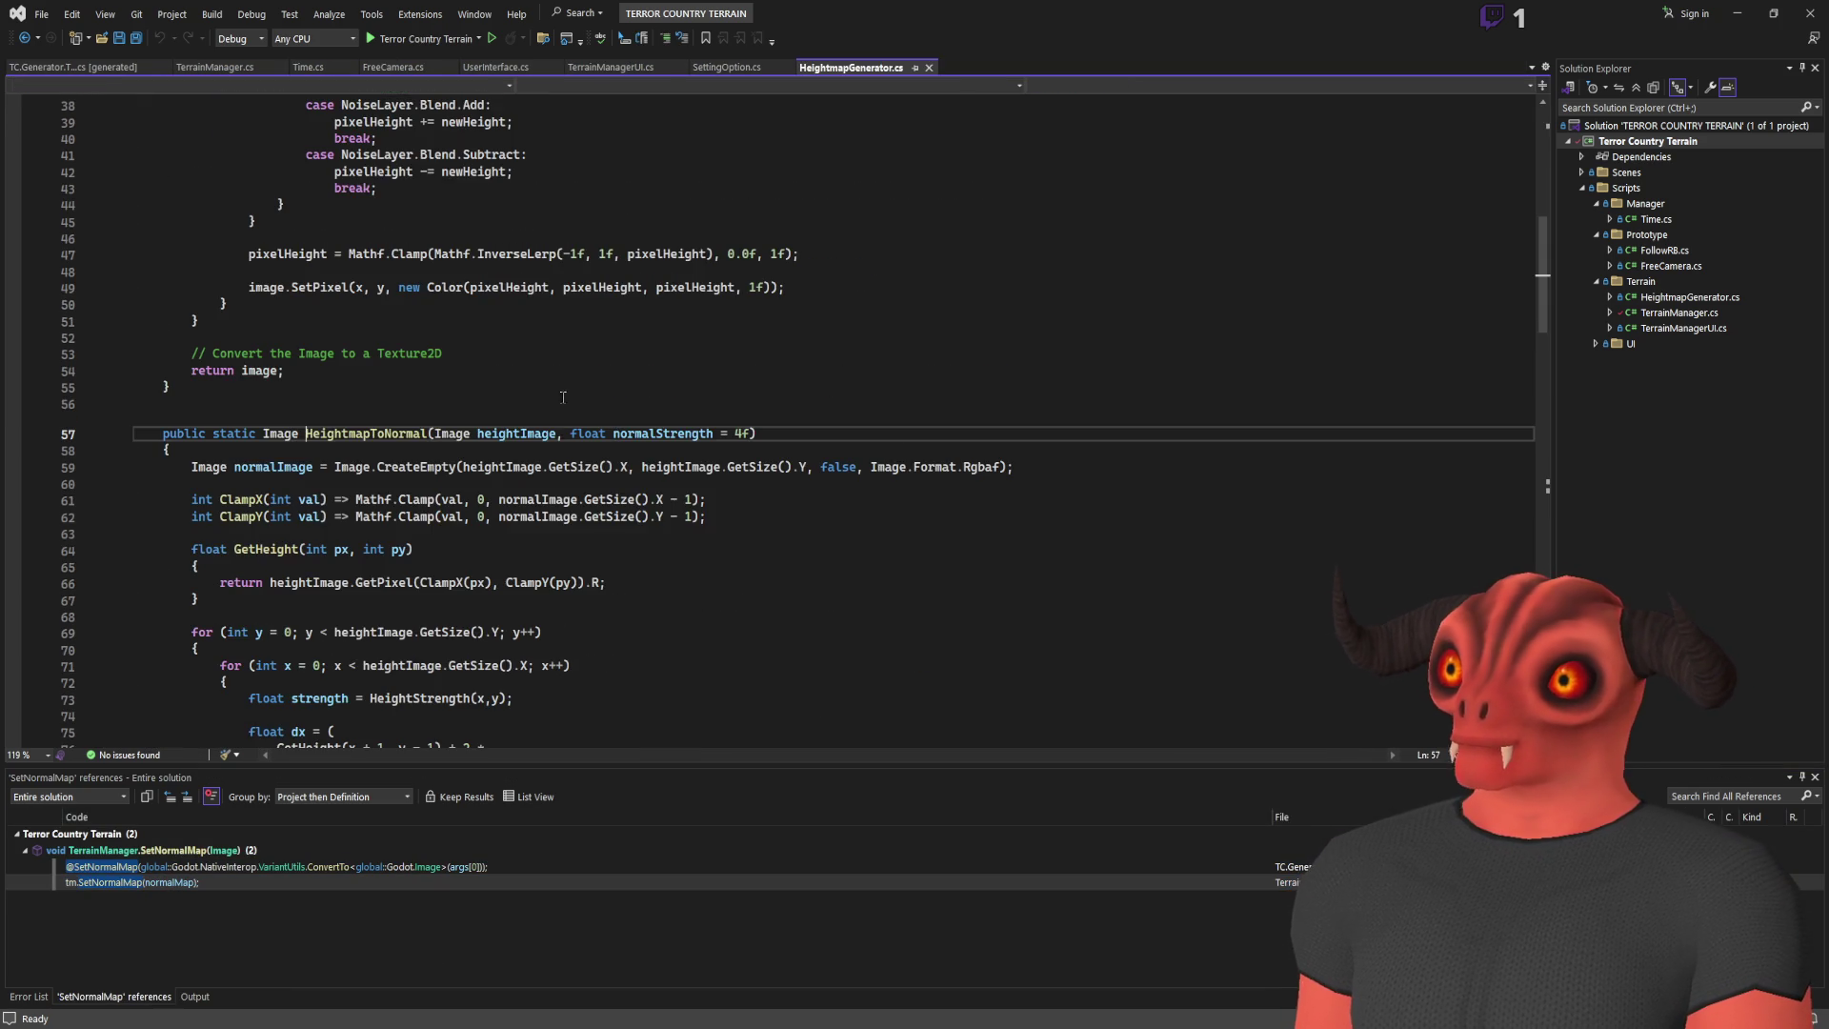
scroll(606, 325, "down", 12)
scroll(606, 325, "down", 8)
scroll(590, 324, "up", 8)
scroll(562, 322, "down", 1)
scroll(562, 322, "down", 2)
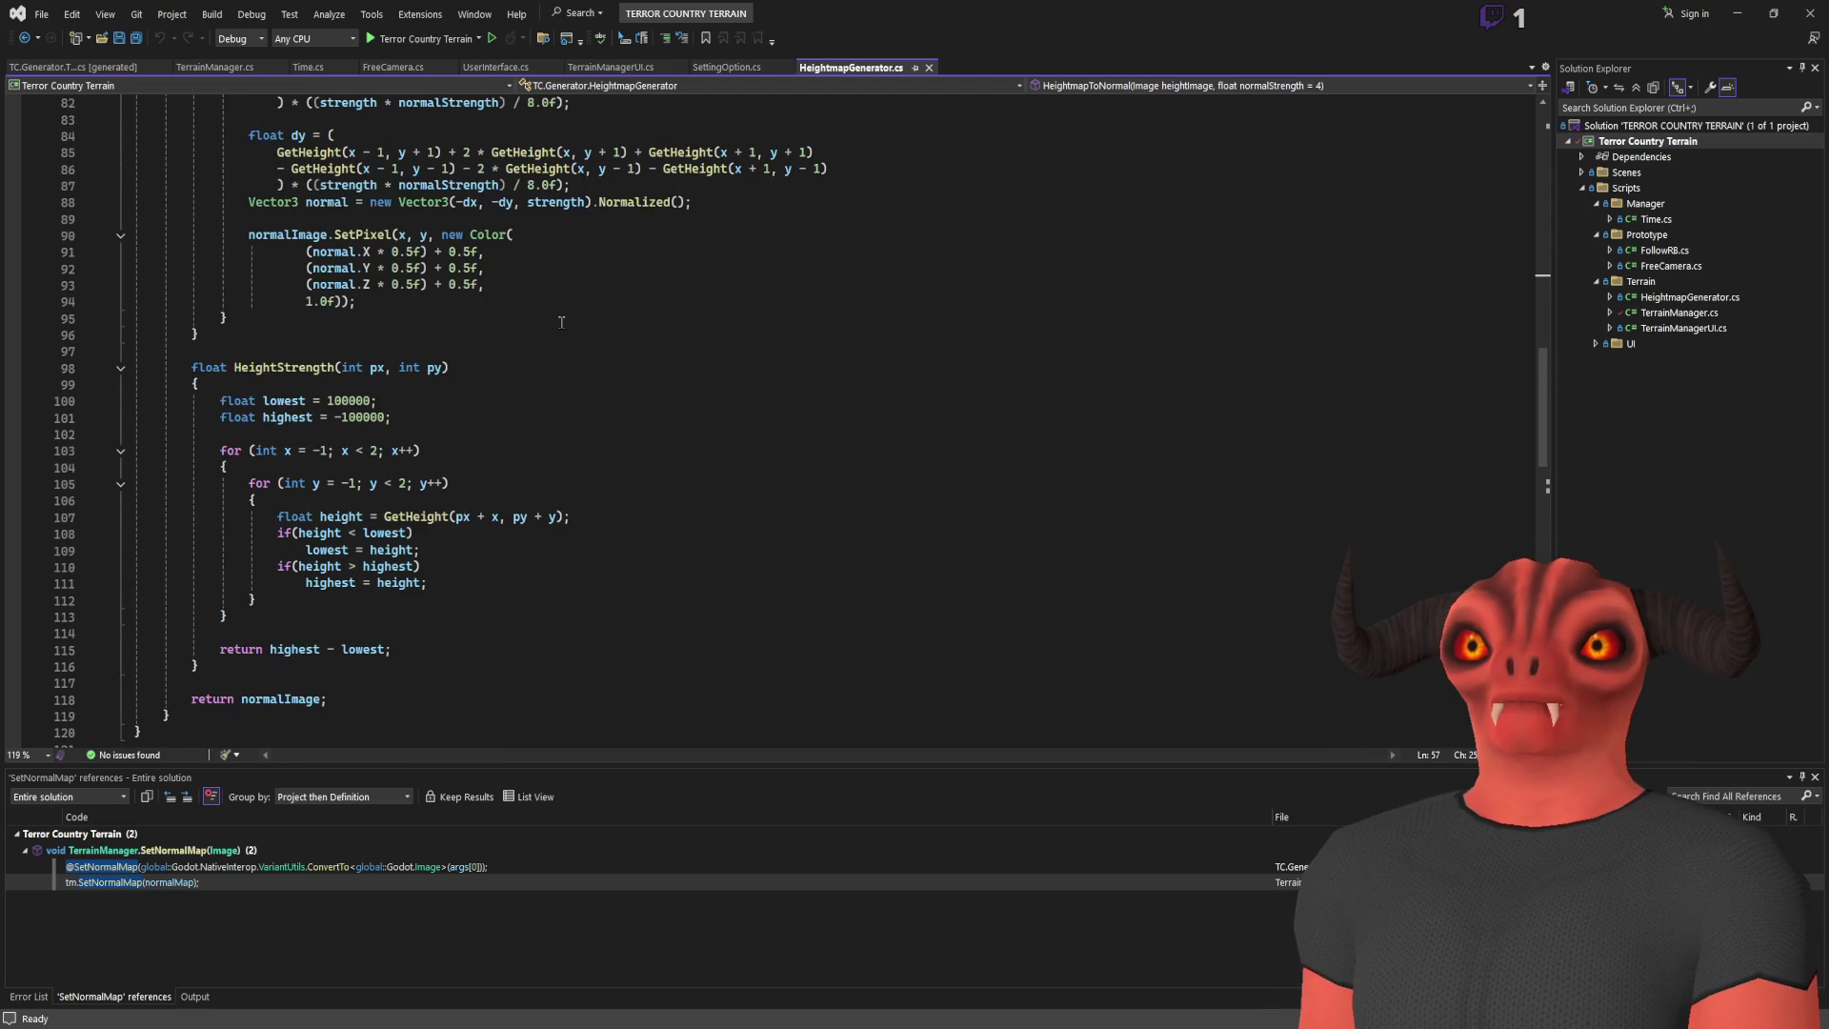
scroll(561, 322, "up", 12)
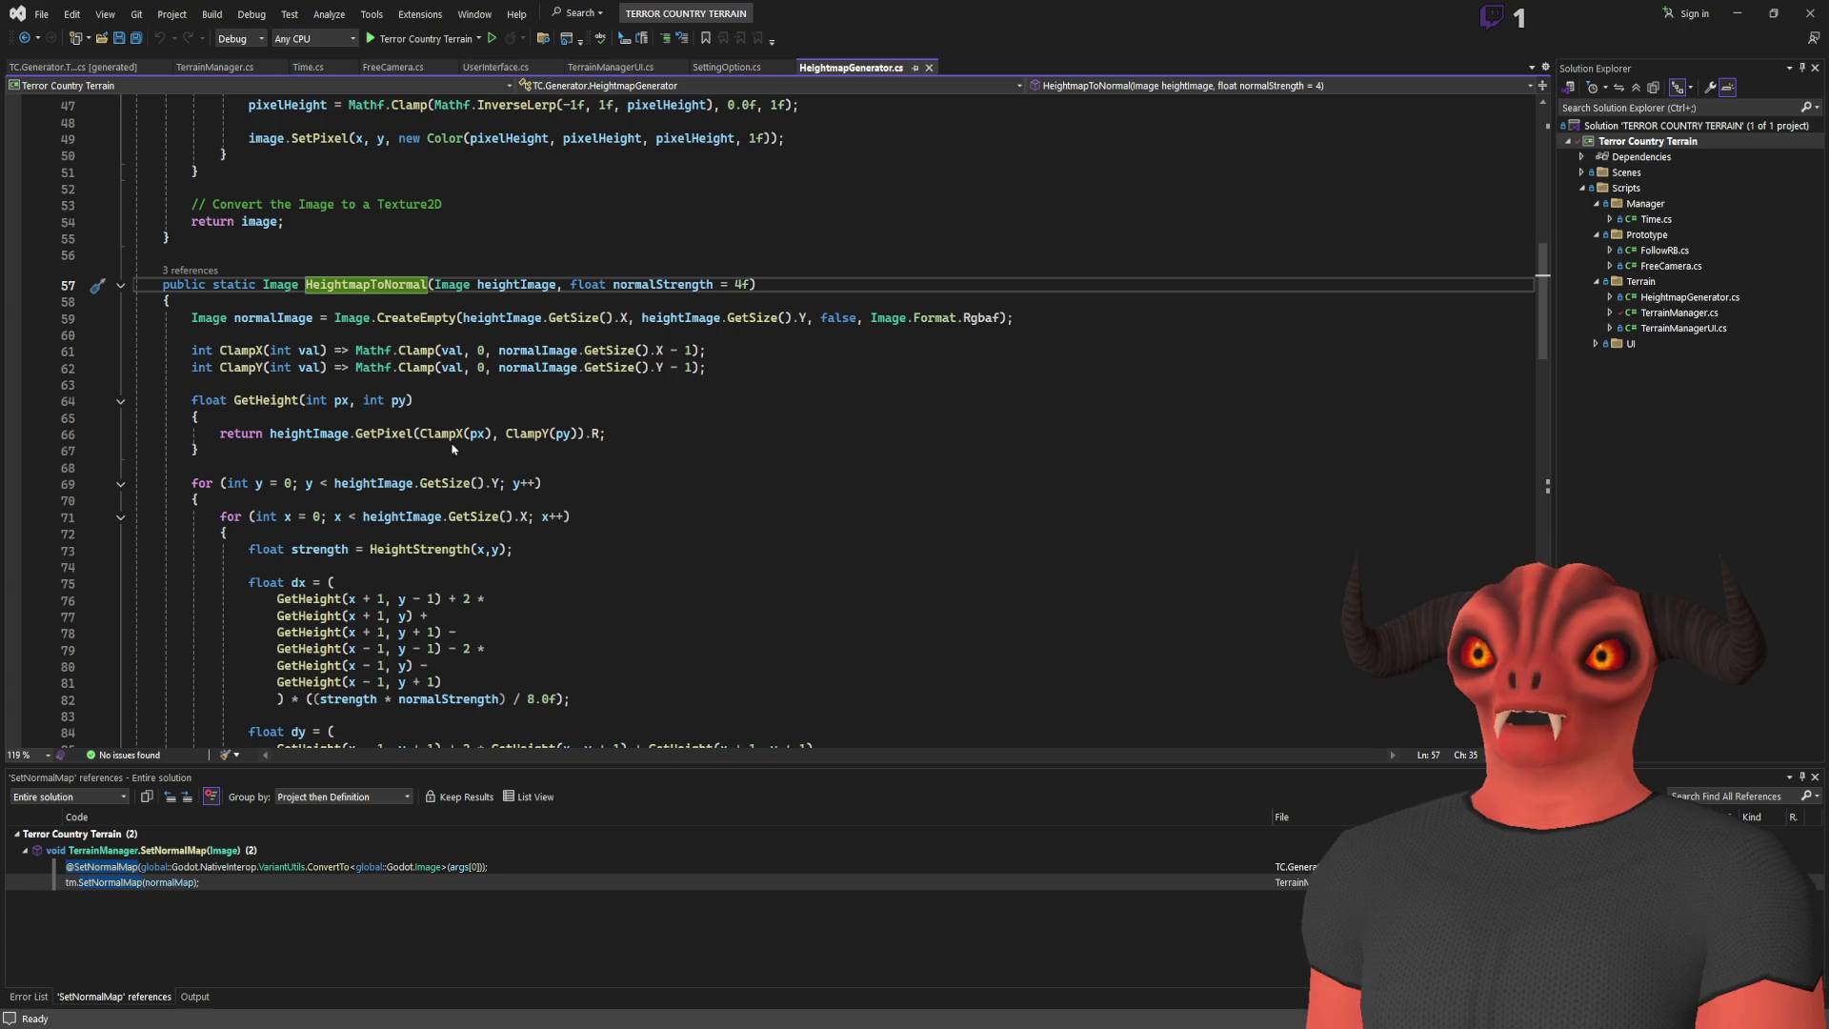
Step: List HeightmapToNormal's three references, open one, and return to Godot's 3D scene
key("shift+F12")
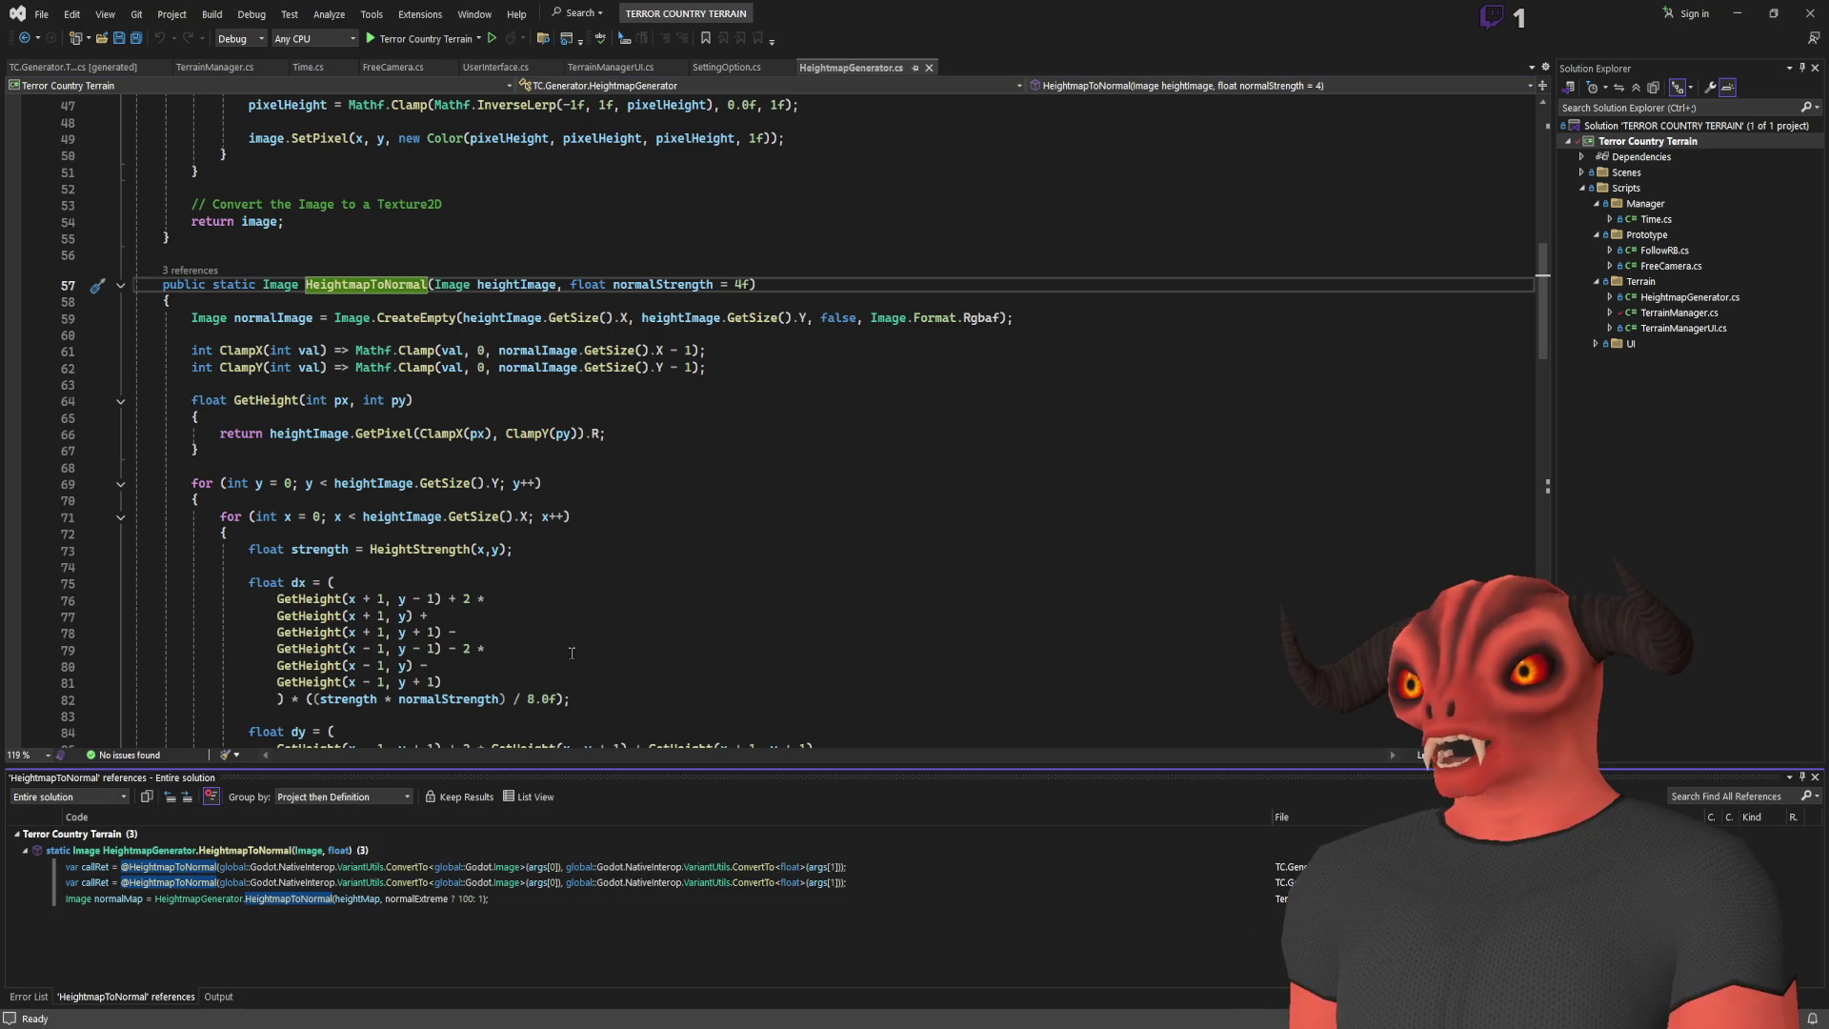
left_click(314, 886)
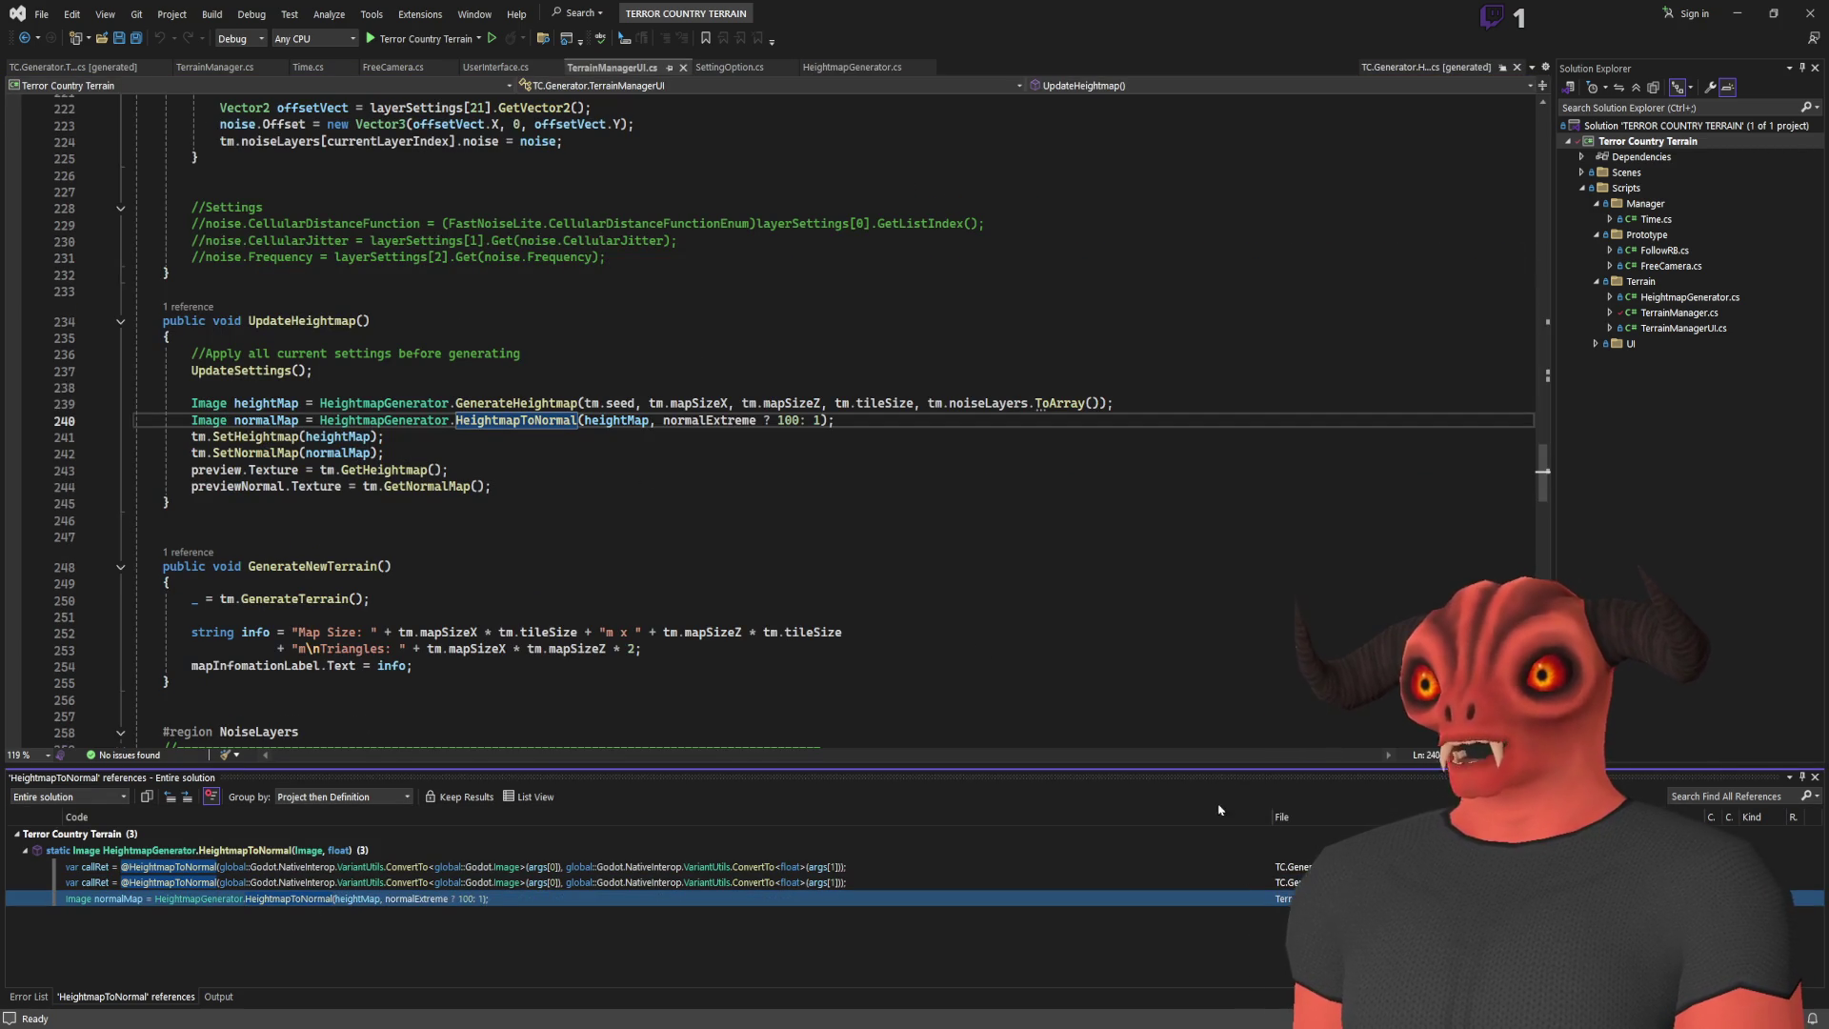
key("alt+Tab")
mouse_move(967, 311)
left_mouse_down()
mouse_move(833, 528)
mouse_move(831, 428)
mouse_move(726, 429)
left_mouse_up()
left_click(726, 429)
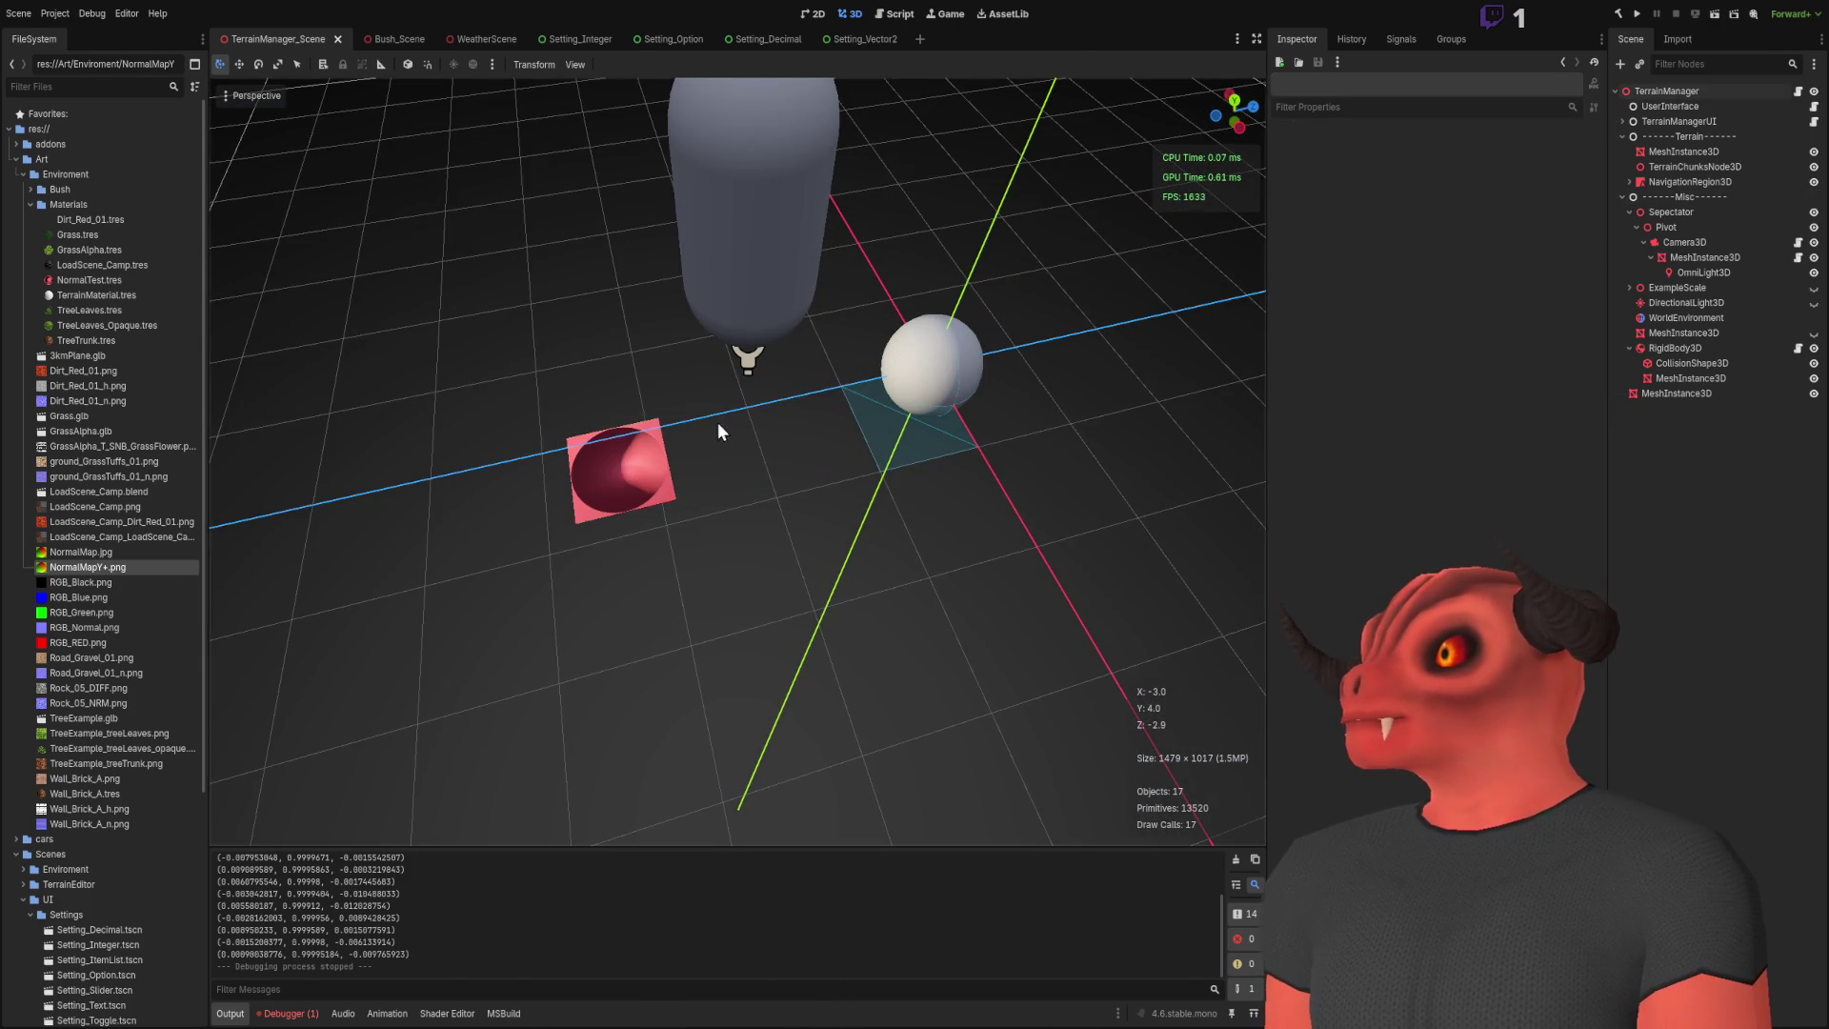
left_click(651, 520)
mouse_move(636, 444)
left_mouse_down()
mouse_move(667, 515)
mouse_move(991, 497)
left_mouse_up()
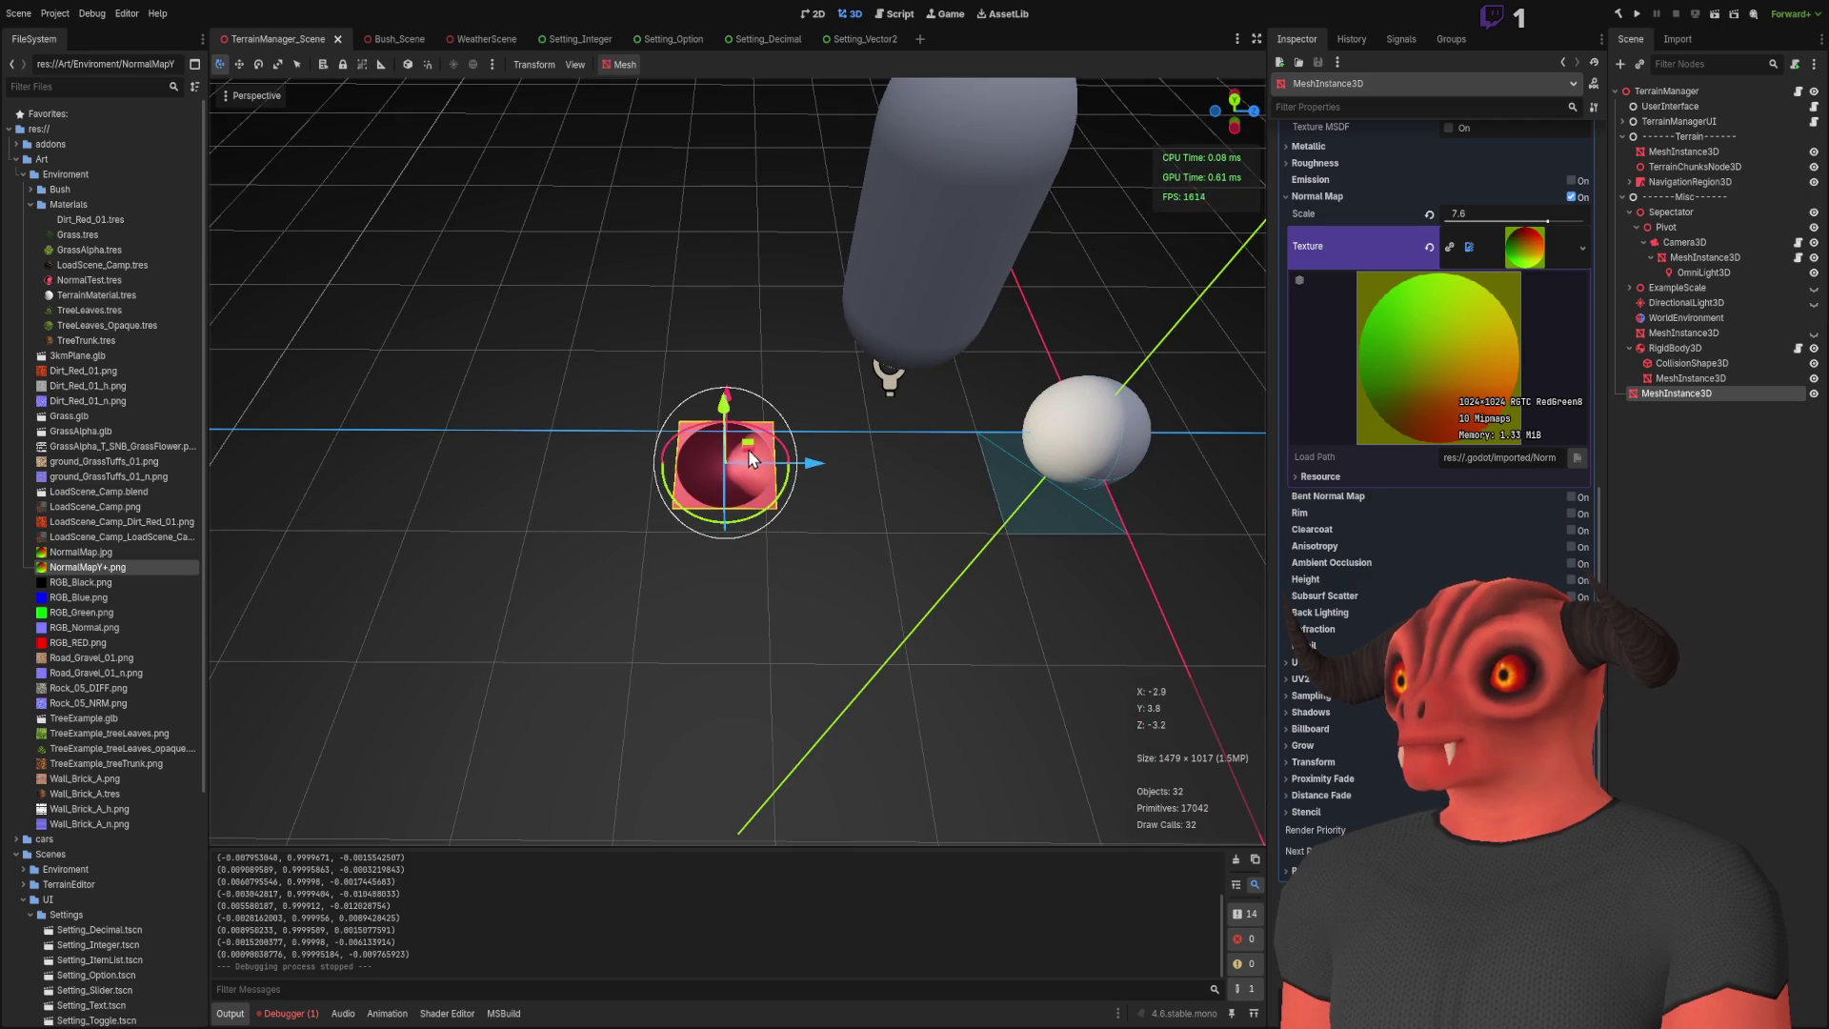
mouse_move(748, 448)
left_mouse_down()
mouse_move(593, 574)
mouse_move(691, 422)
mouse_move(990, 559)
left_mouse_up()
left_click_drag(875, 473, 903, 387)
mouse_move(779, 384)
left_mouse_down()
mouse_move(724, 214)
mouse_move(686, 381)
mouse_move(798, 489)
mouse_move(805, 394)
left_mouse_up()
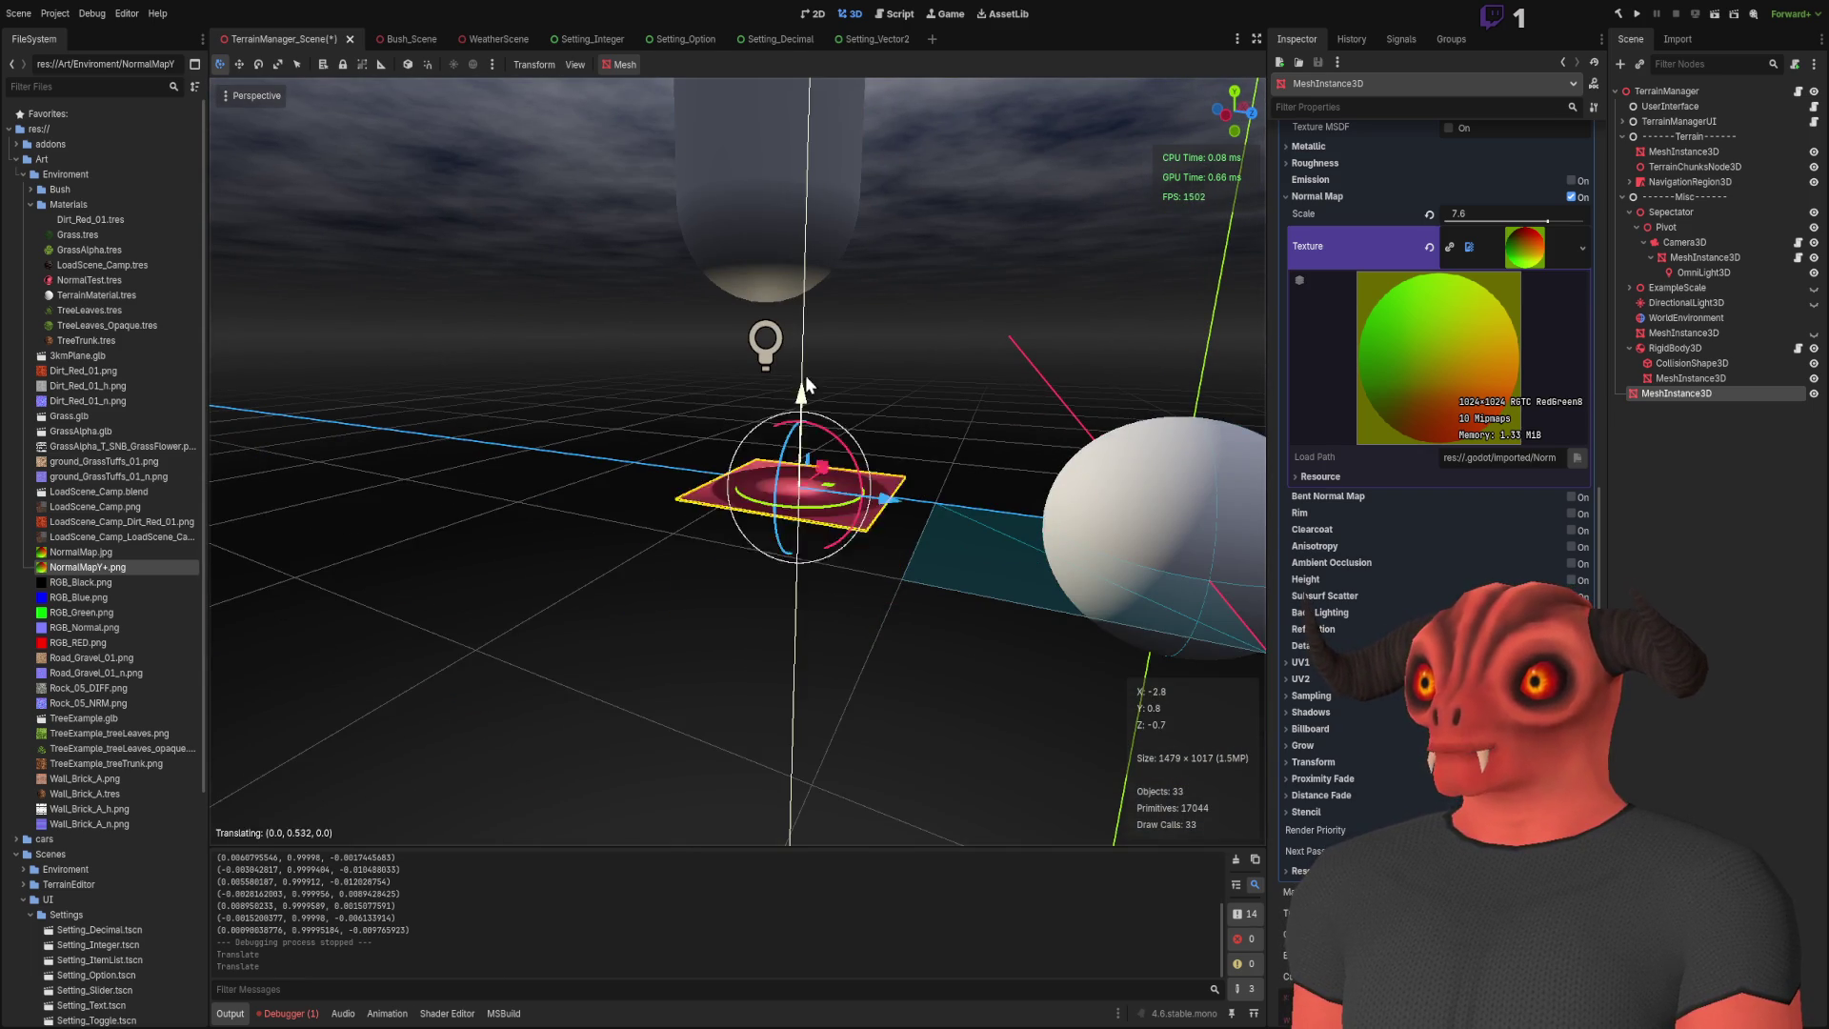
left_click_drag(814, 330, 716, 316)
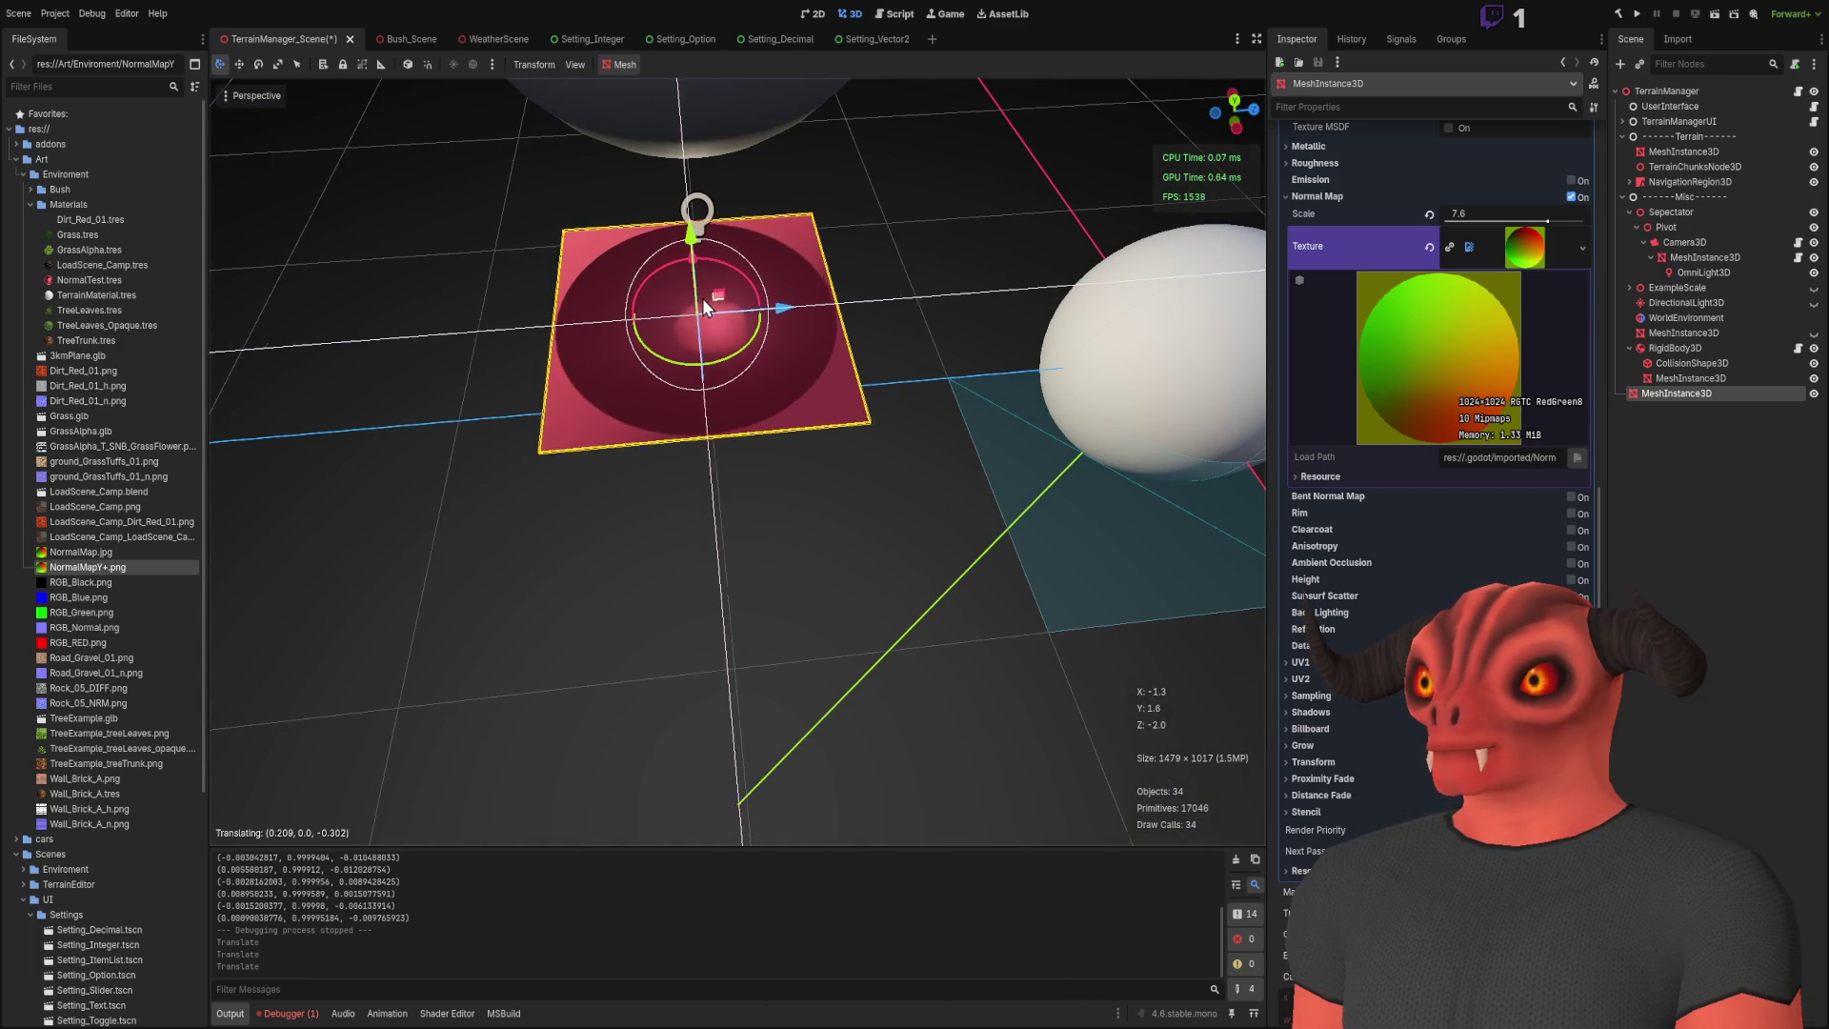
mouse_move(738, 462)
left_mouse_down()
mouse_move(742, 398)
mouse_move(743, 476)
left_mouse_up()
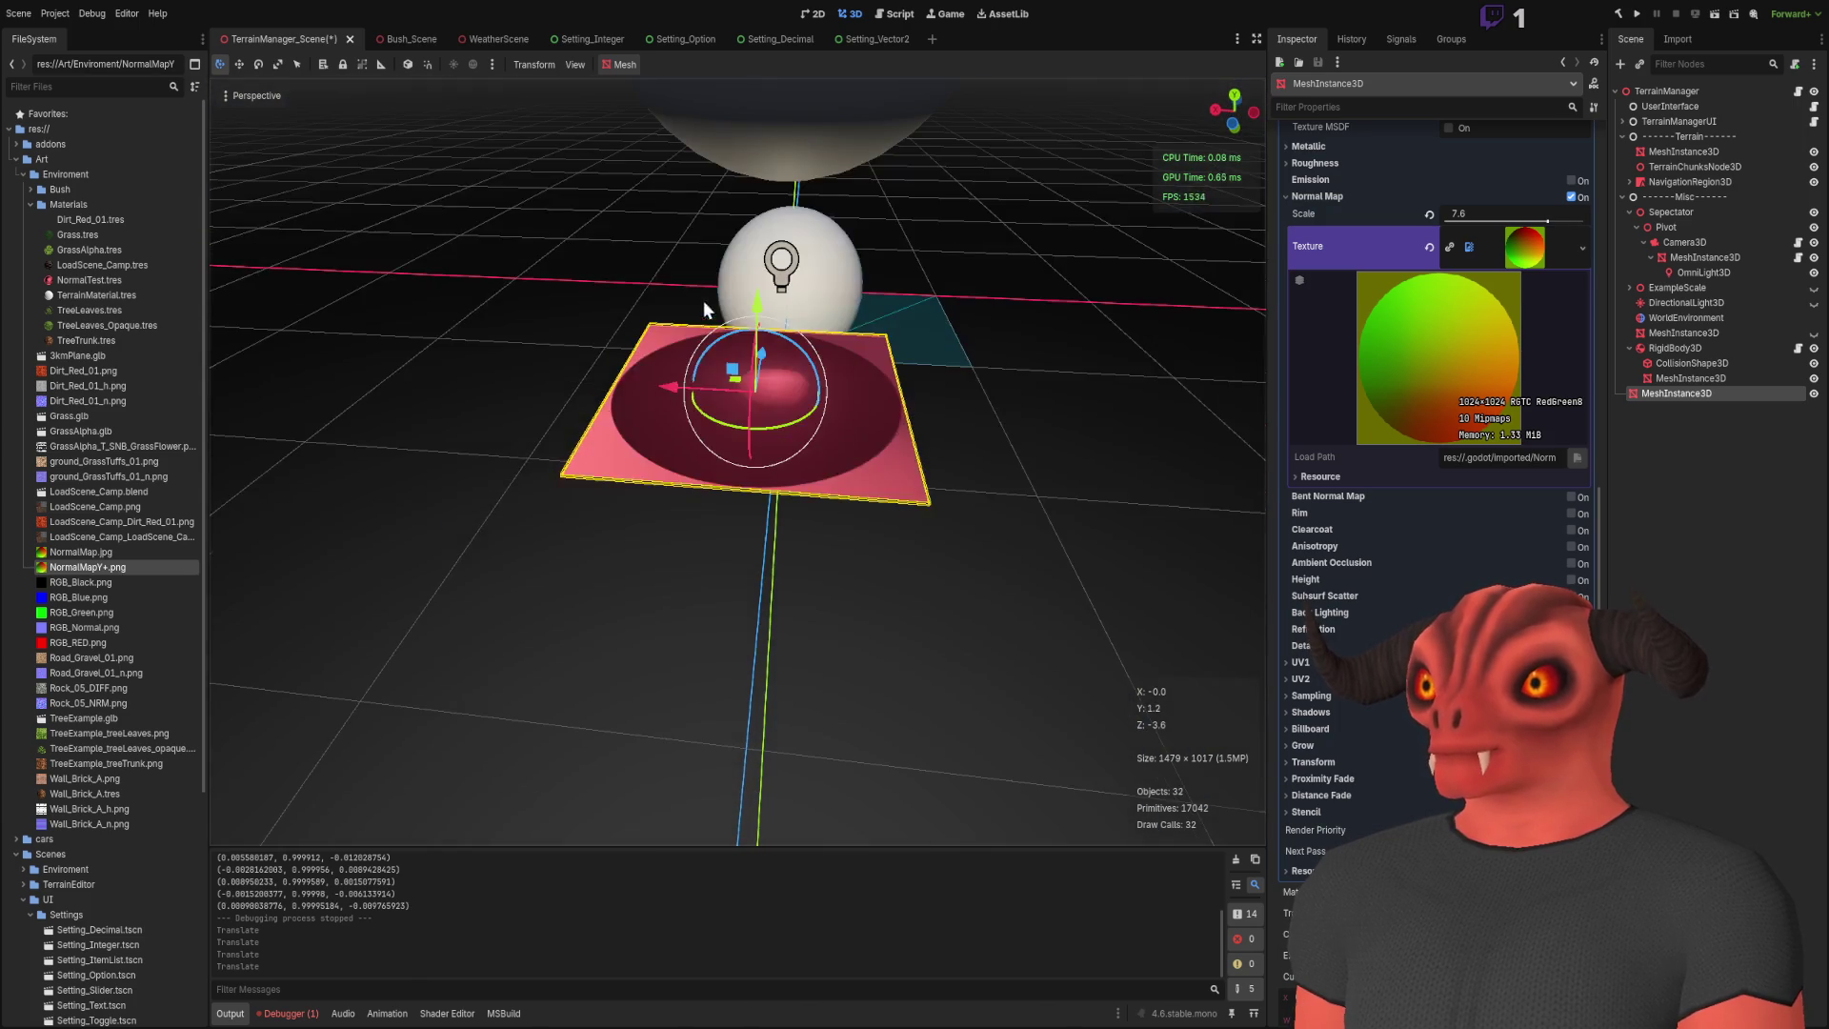
left_click_drag(673, 398, 762, 395)
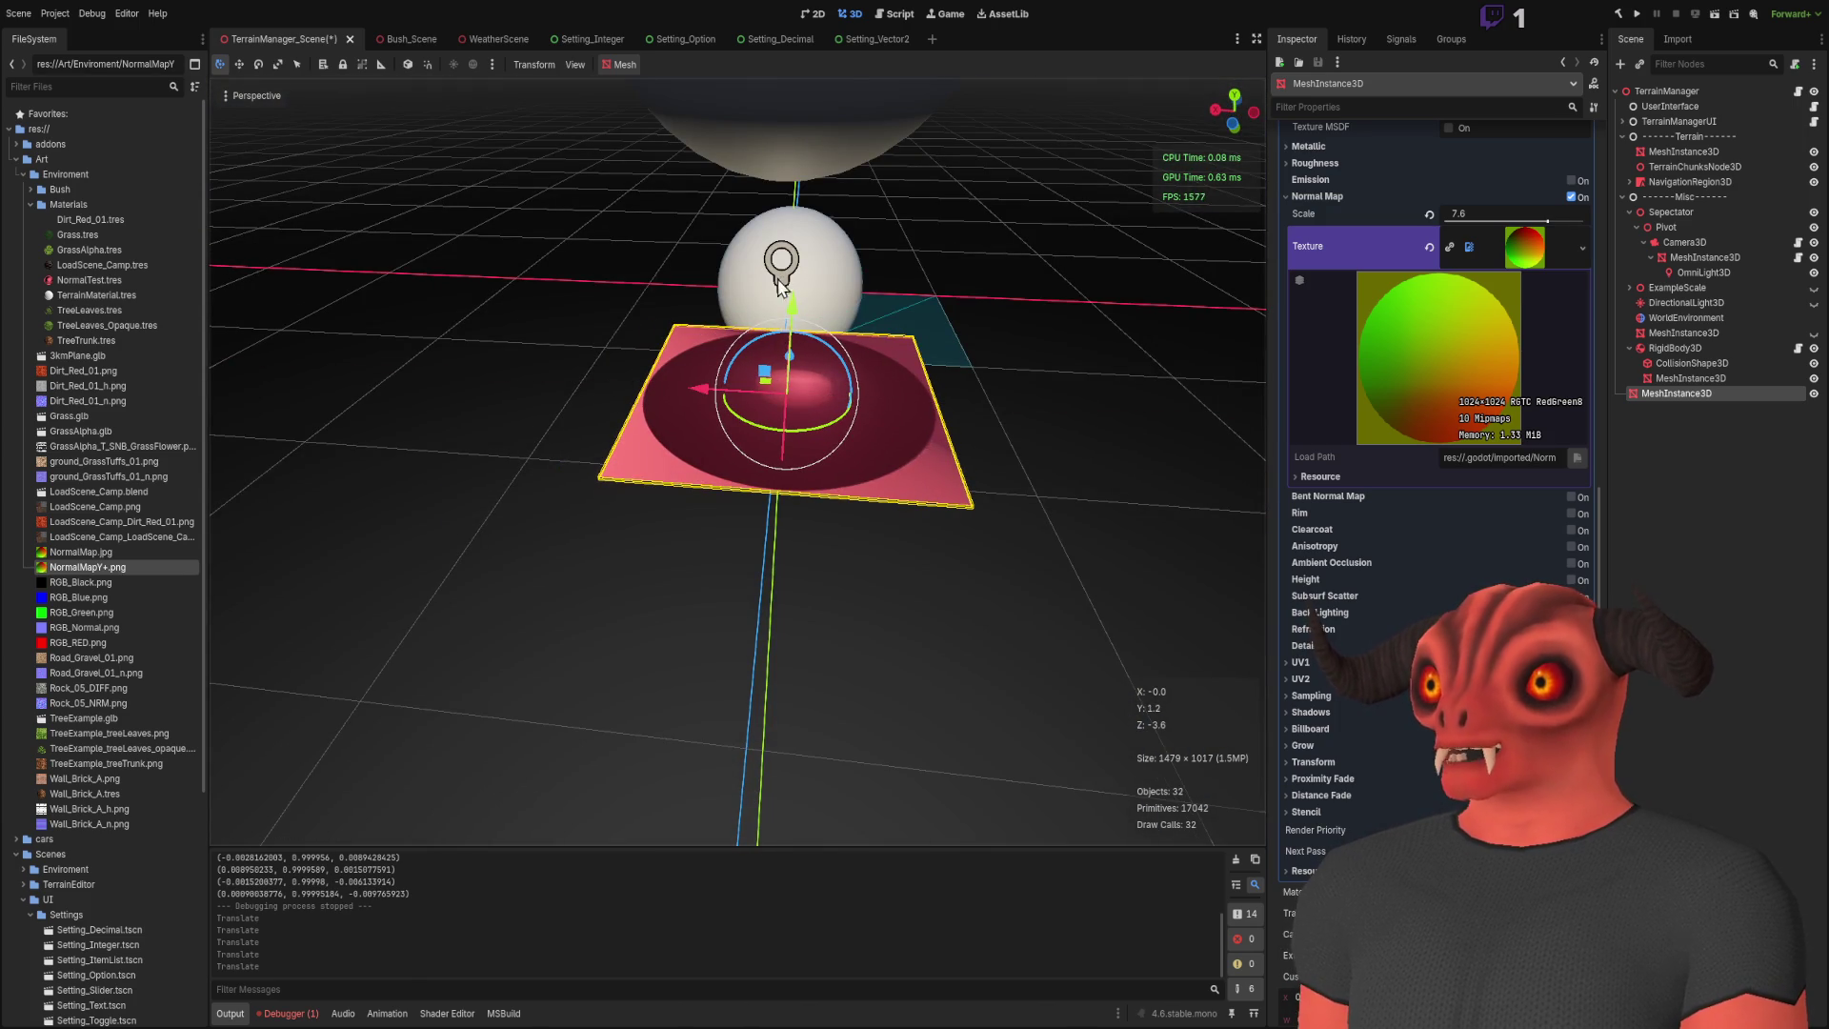
scroll(793, 381, "up", 5)
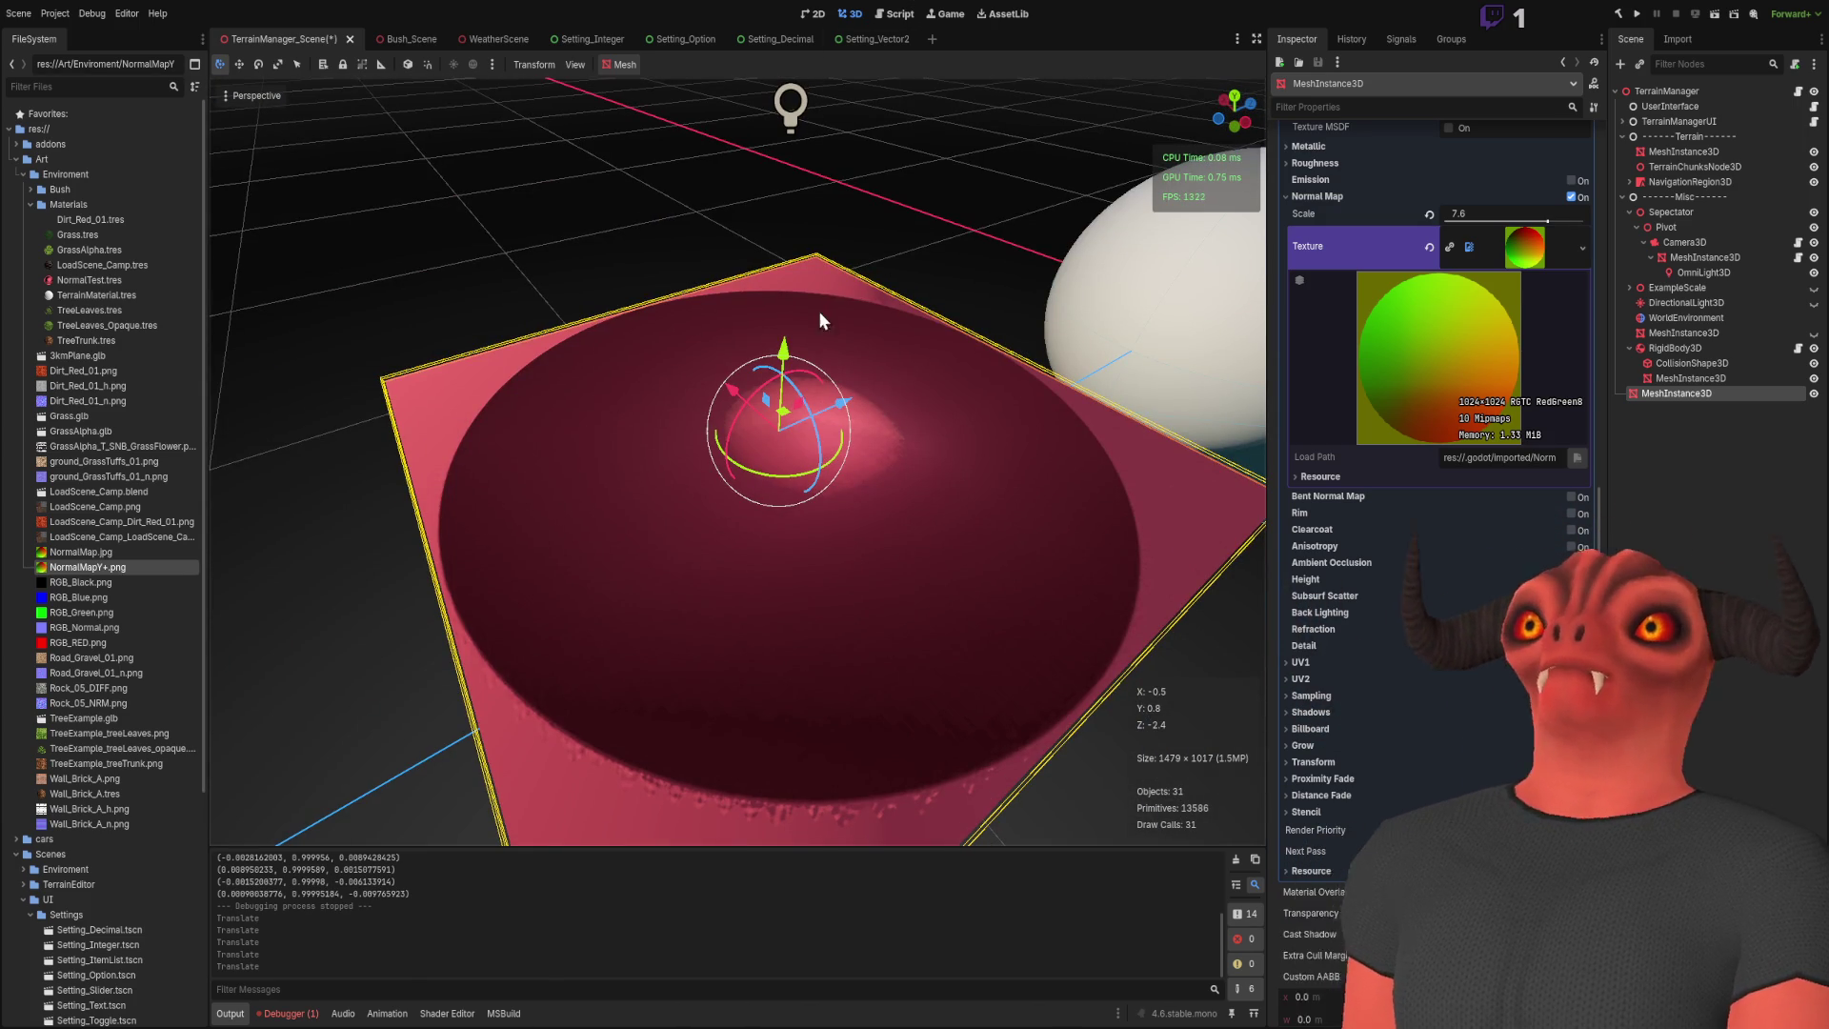
left_click_drag(783, 351, 748, 991)
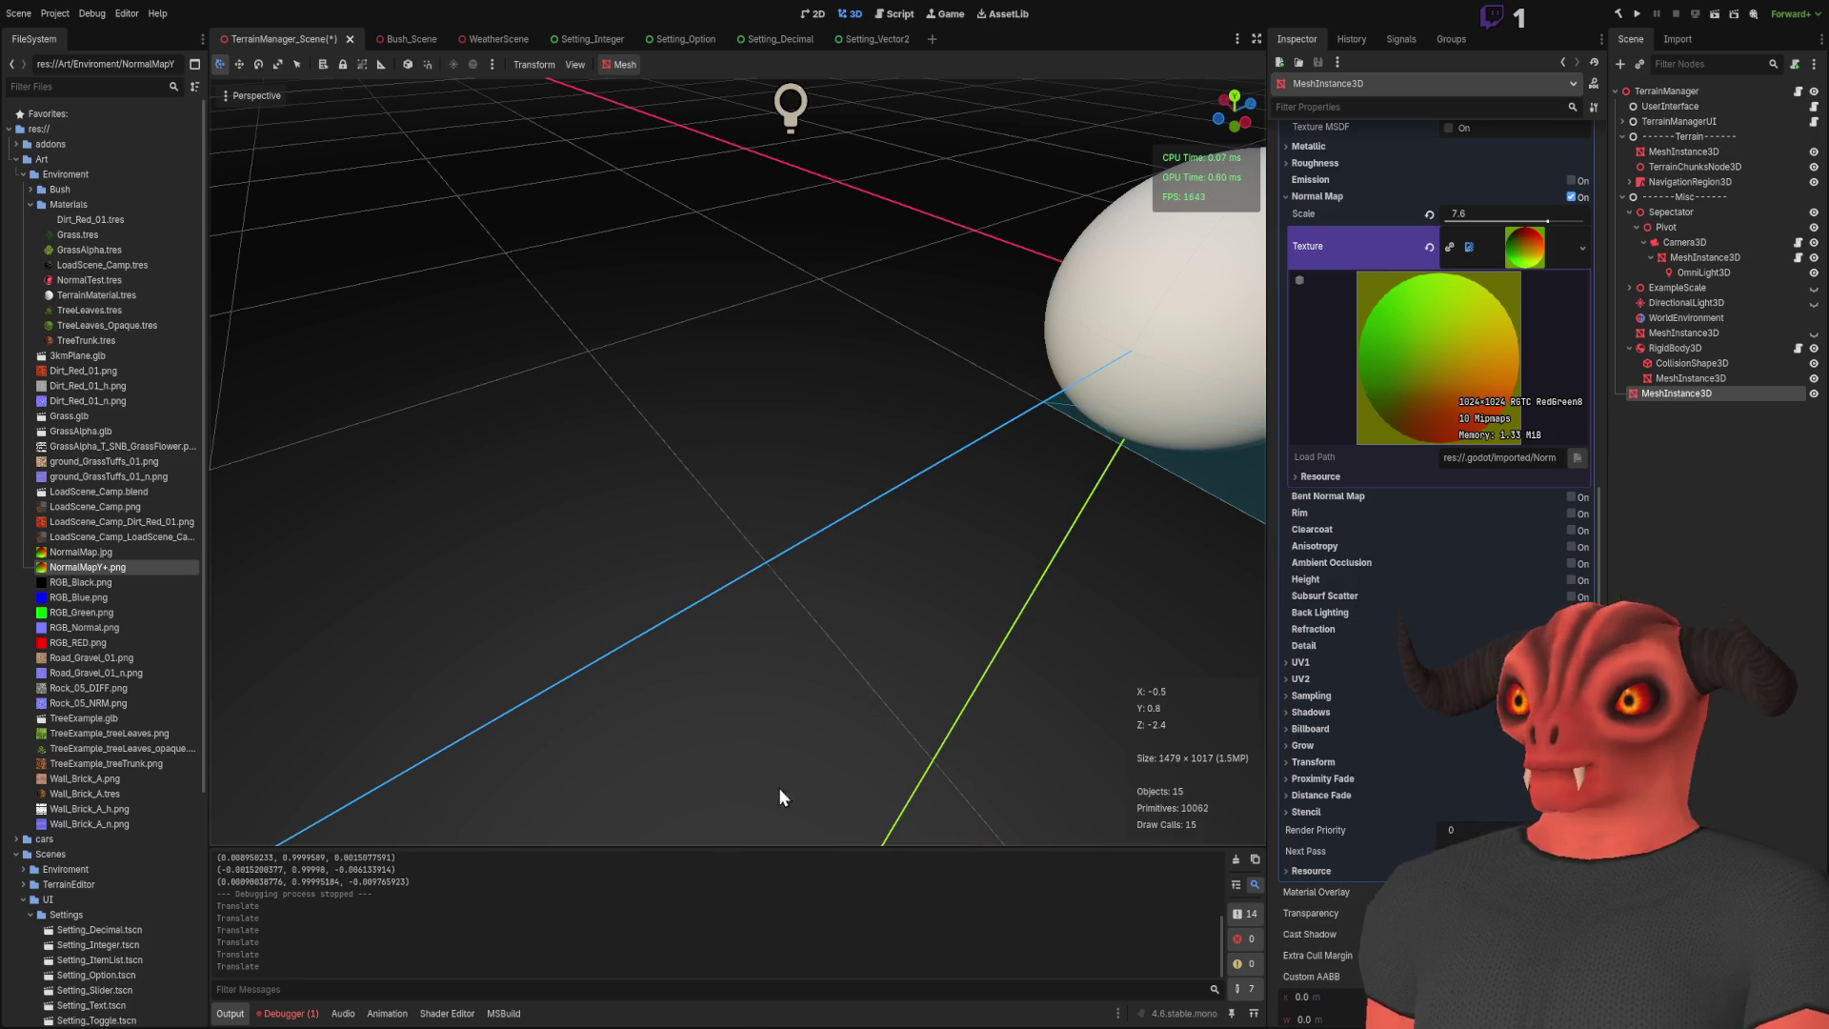
key("f")
key("ctrl+z")
key("f")
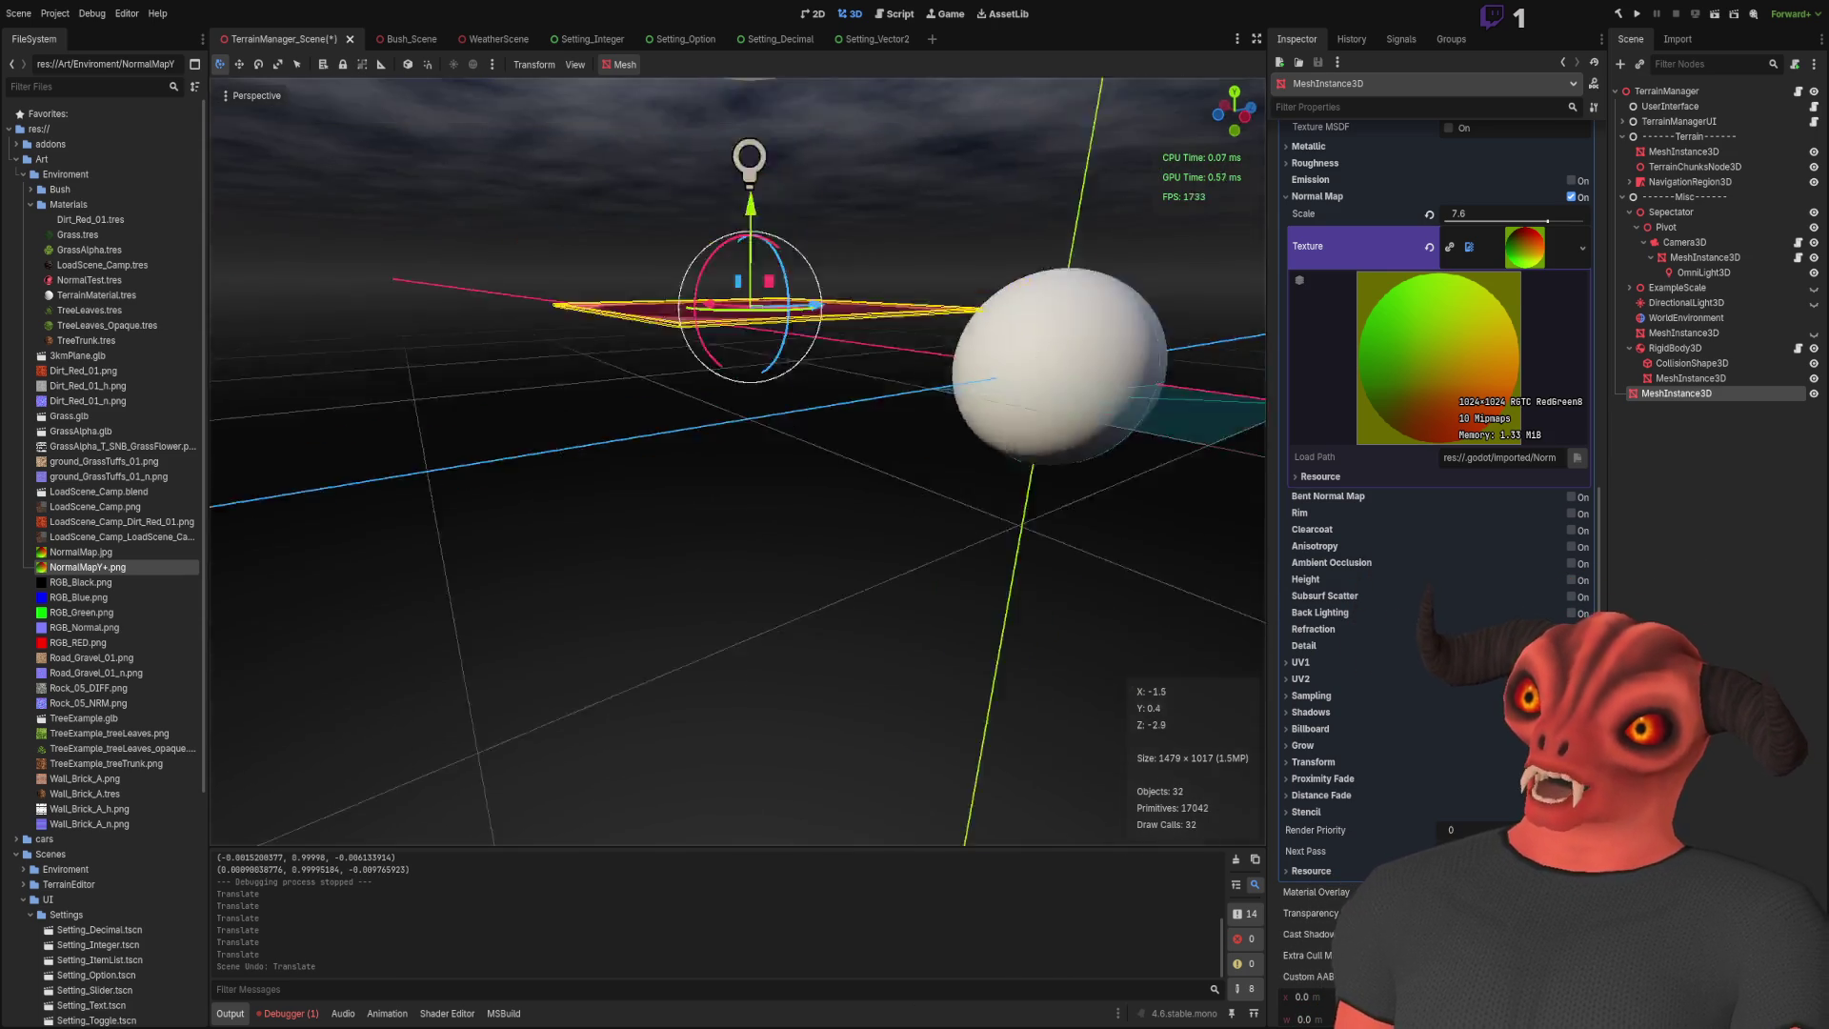
mouse_move(833, 381)
left_mouse_down()
mouse_move(793, 743)
mouse_move(817, 528)
mouse_move(828, 817)
mouse_move(836, 531)
mouse_move(816, 509)
left_mouse_up()
mouse_move(705, 496)
left_mouse_down()
mouse_move(746, 538)
mouse_move(739, 520)
left_mouse_up()
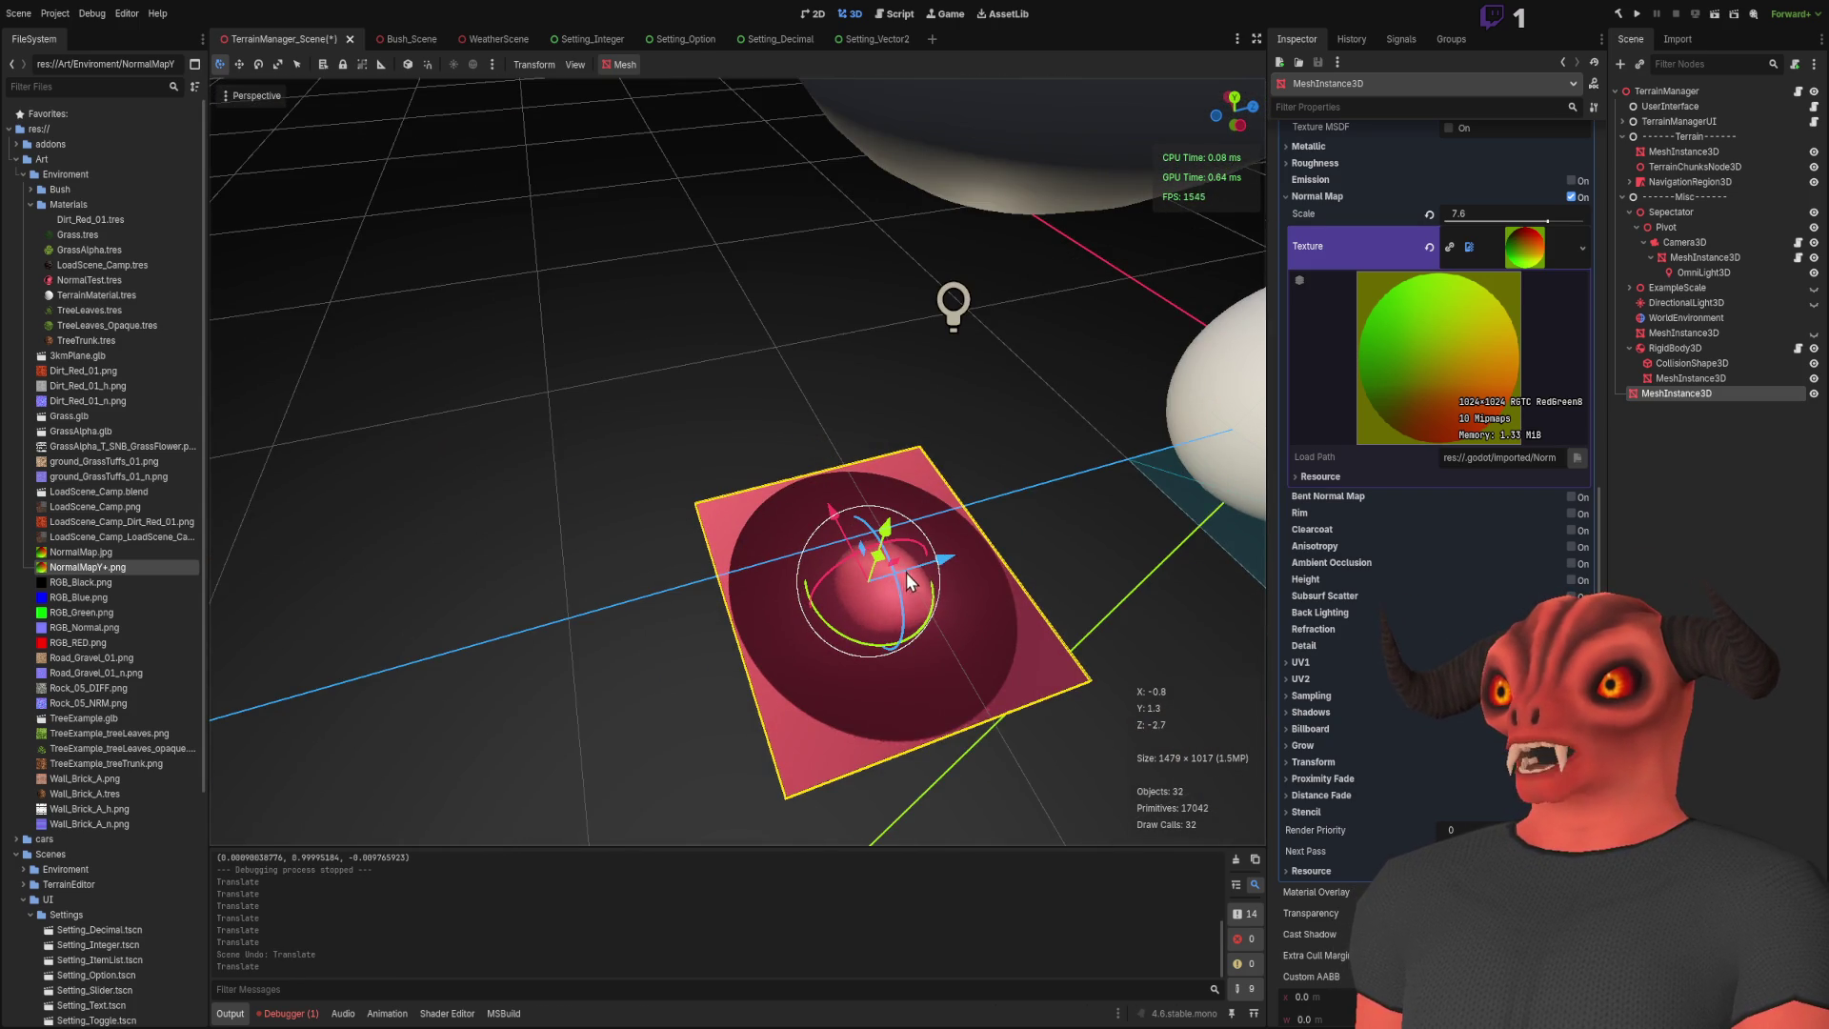
mouse_move(943, 571)
left_mouse_down()
mouse_move(644, 656)
mouse_move(1143, 514)
mouse_move(598, 529)
mouse_move(981, 424)
left_mouse_up()
key("ctrl+z")
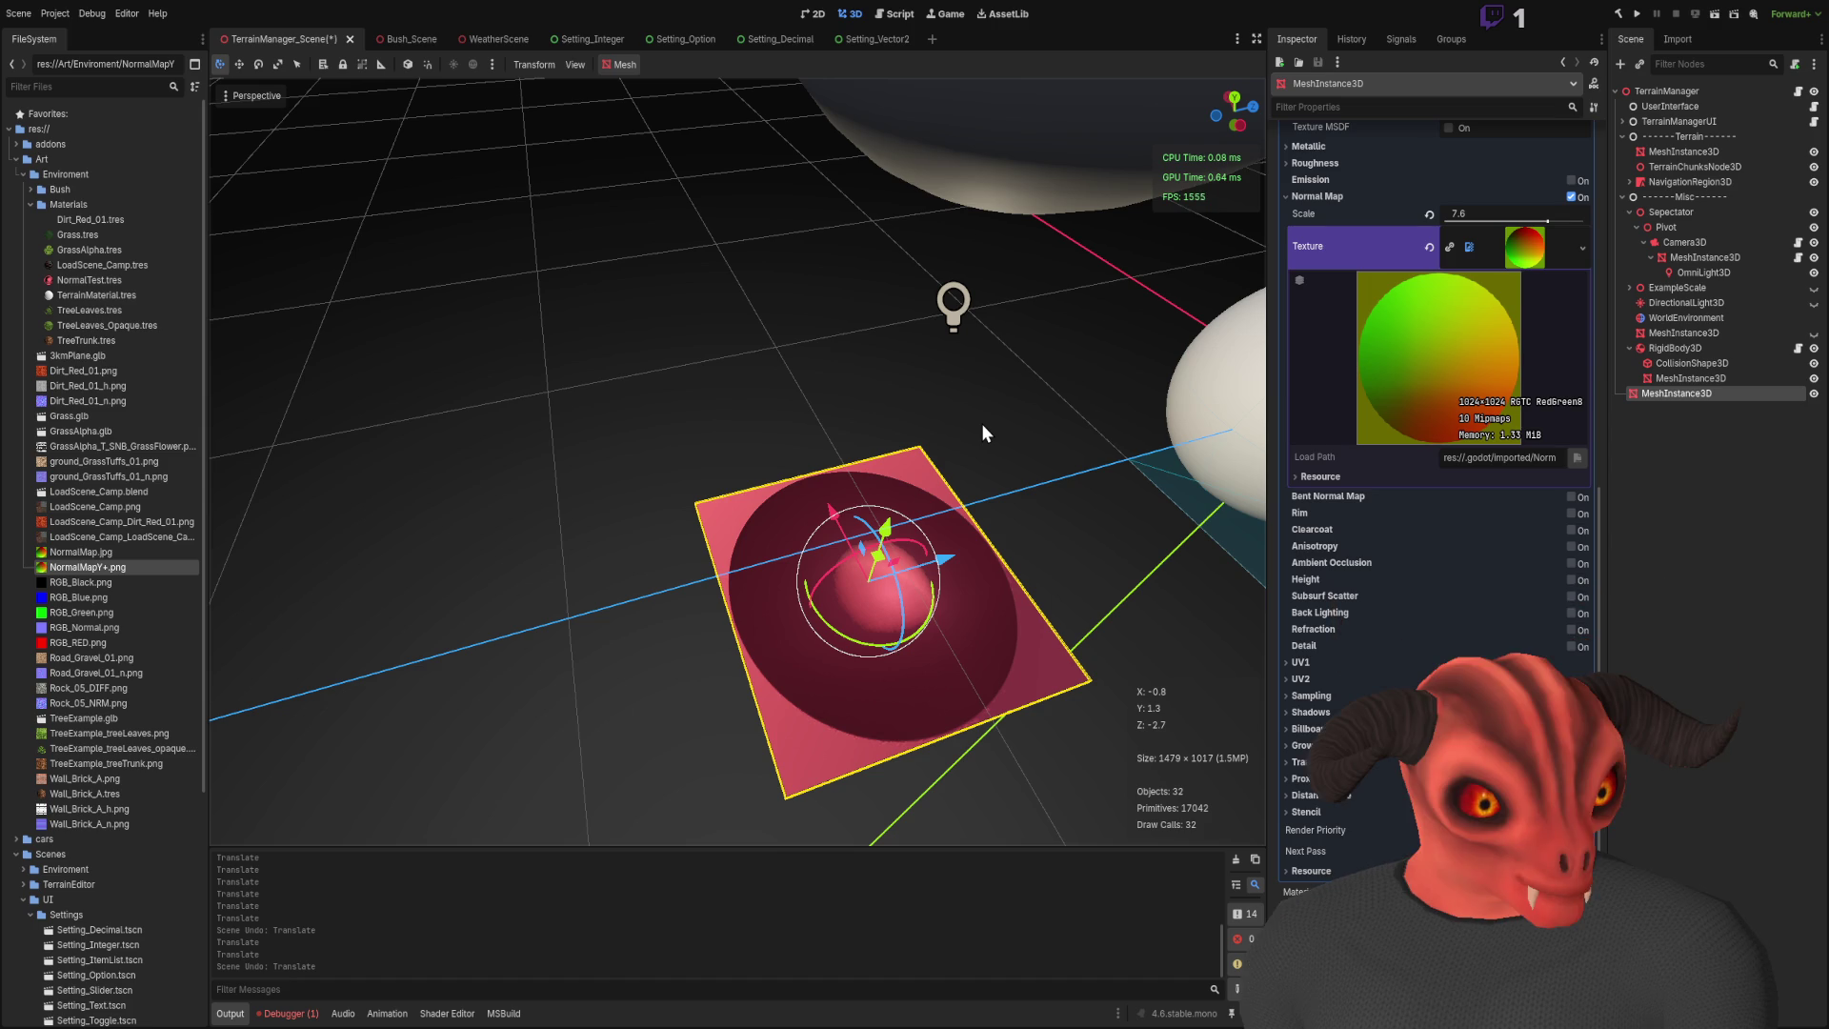
scroll(109, 581, "down", 5)
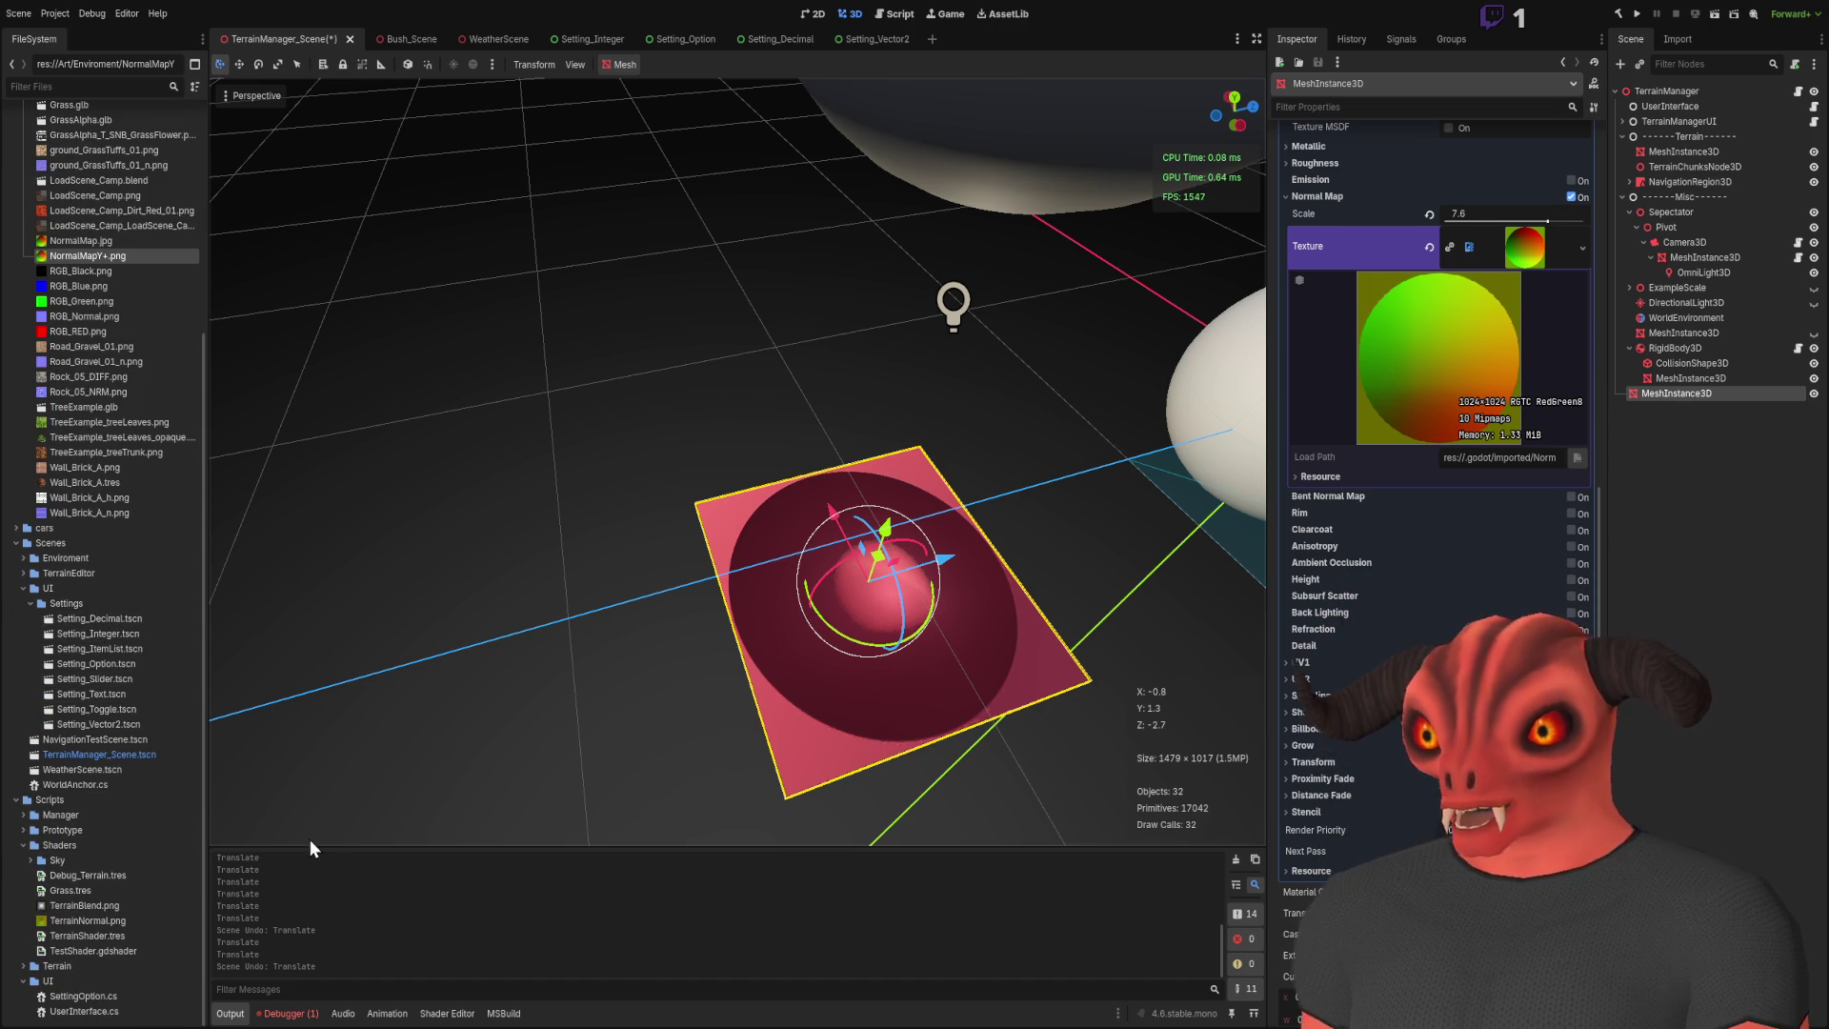
double_click(120, 938)
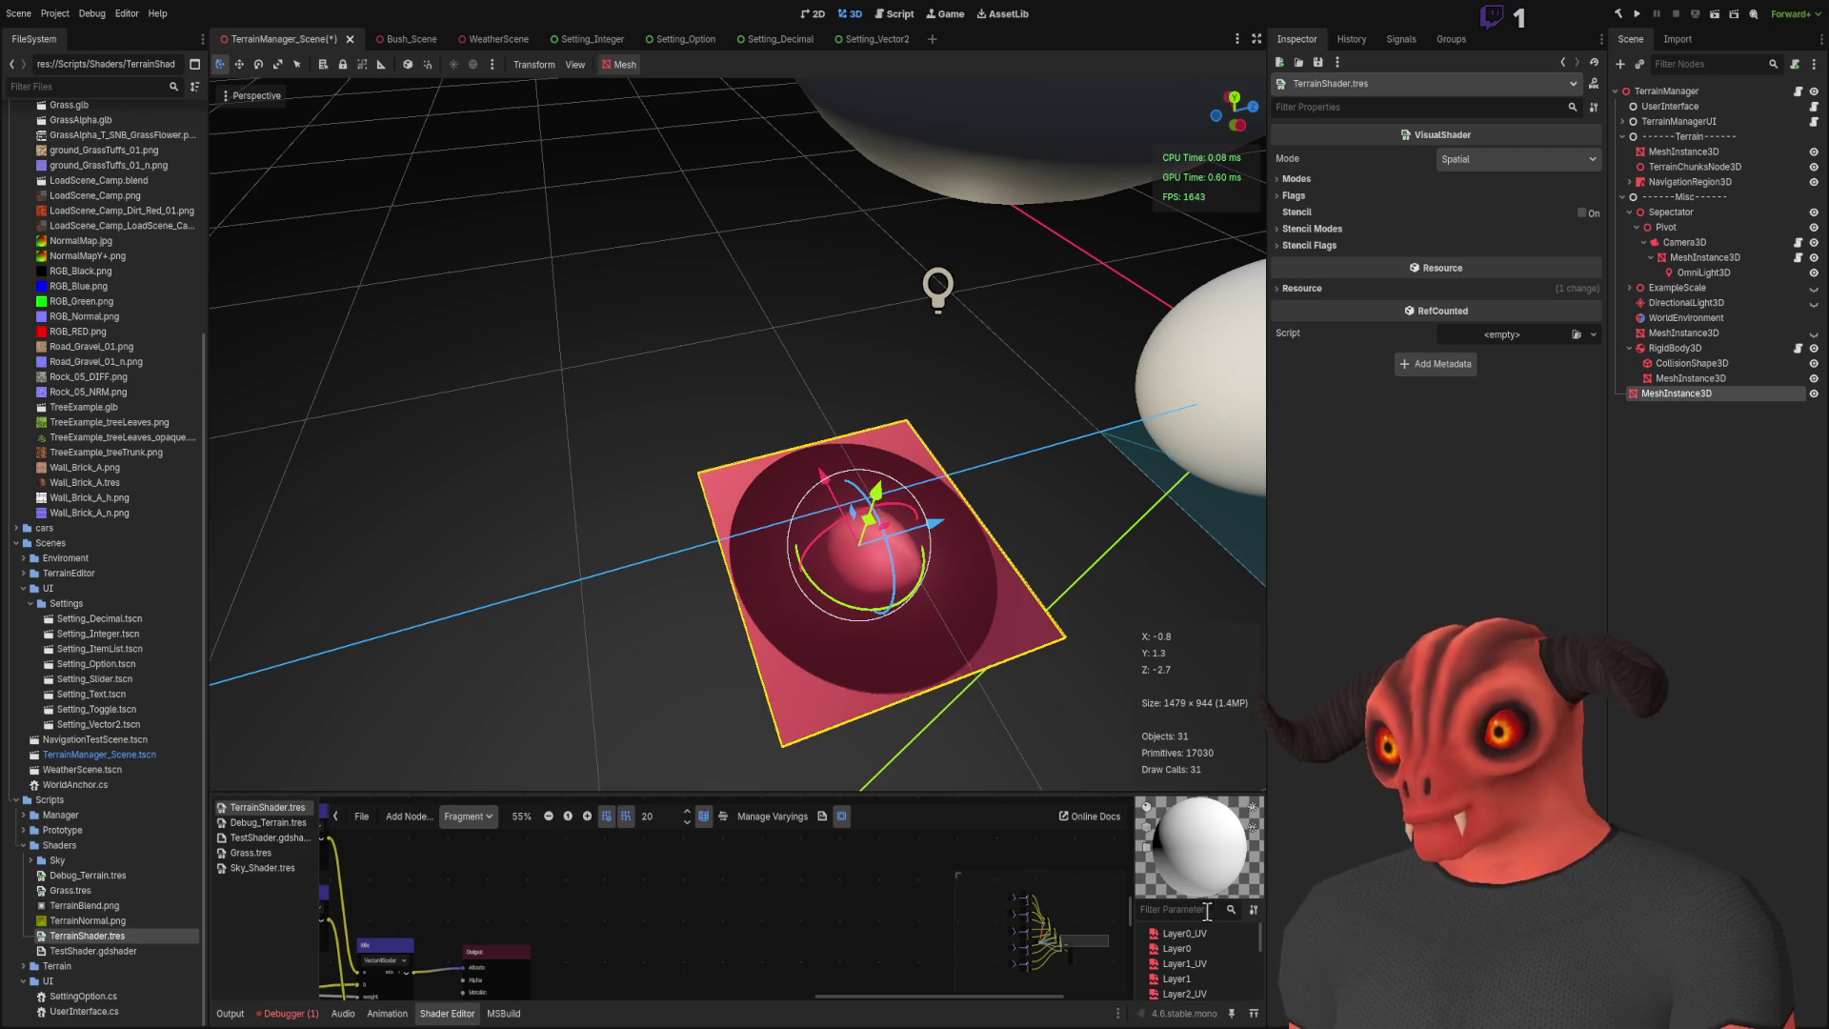
Step: Glance at the C# code in Visual Studio, then return to TerrainShader.tres in Godot
key("alt+Tab")
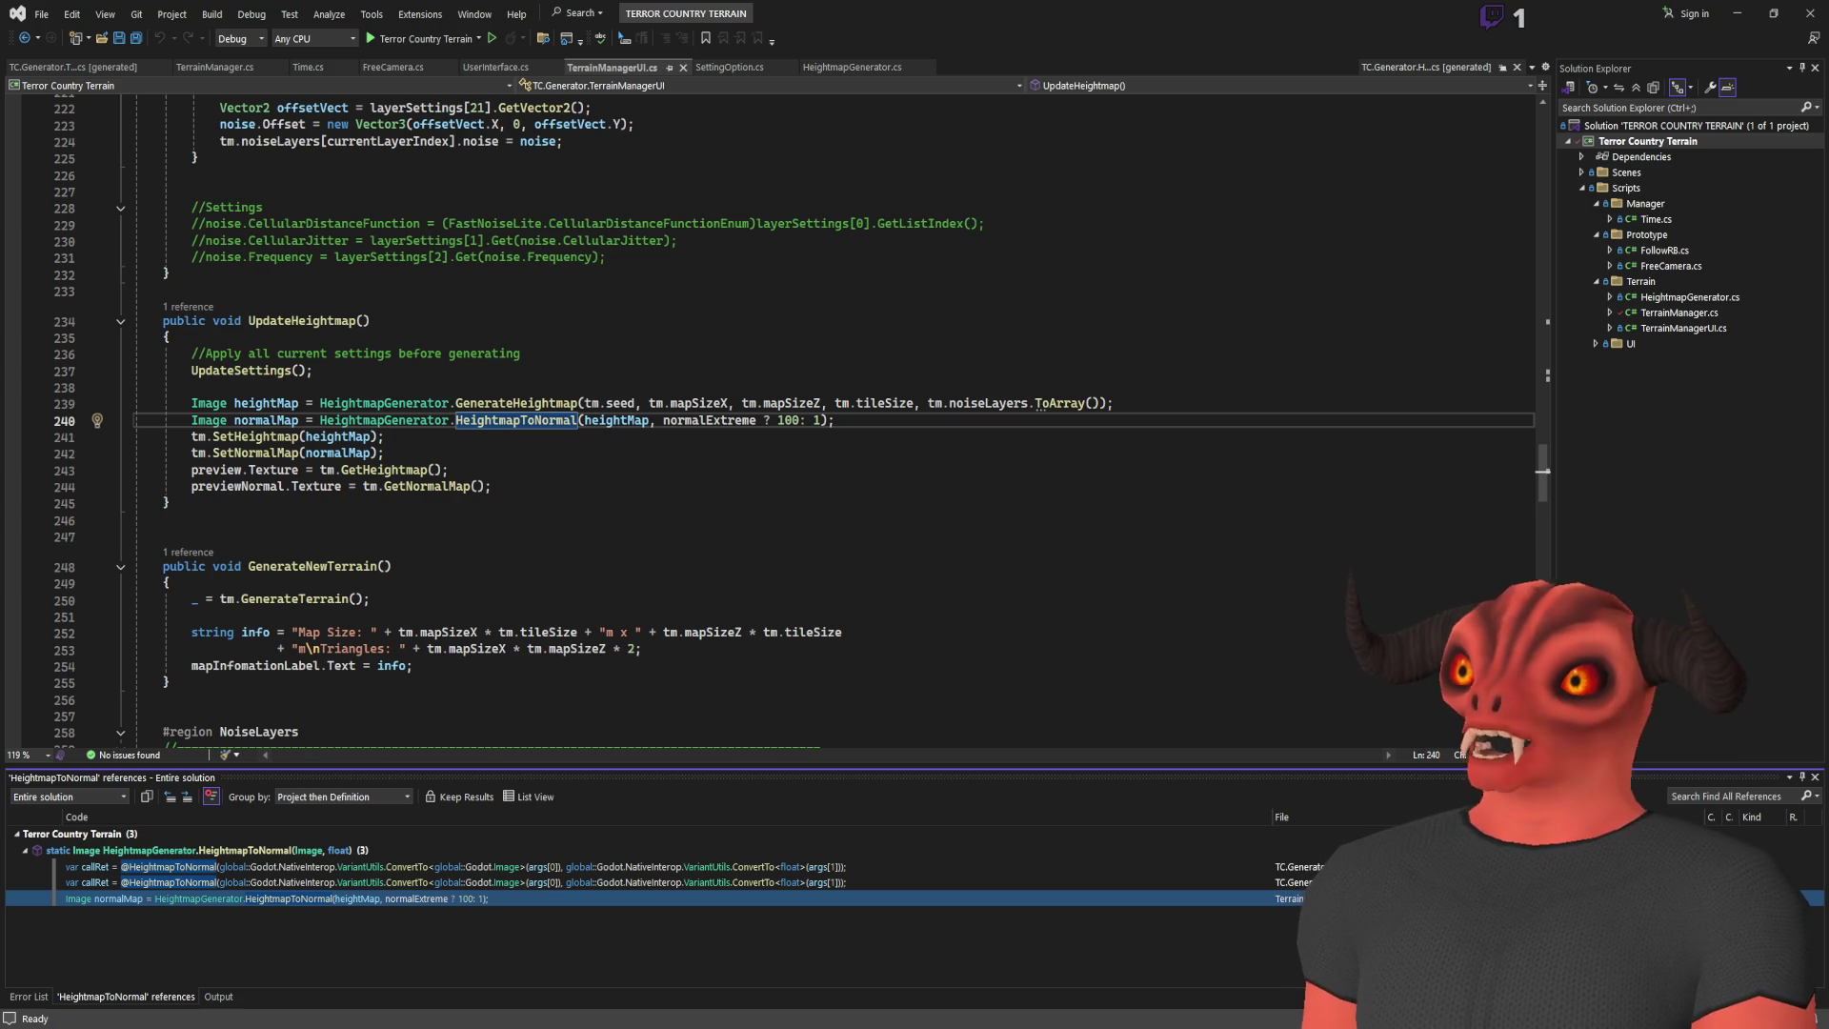
key("alt+Tab")
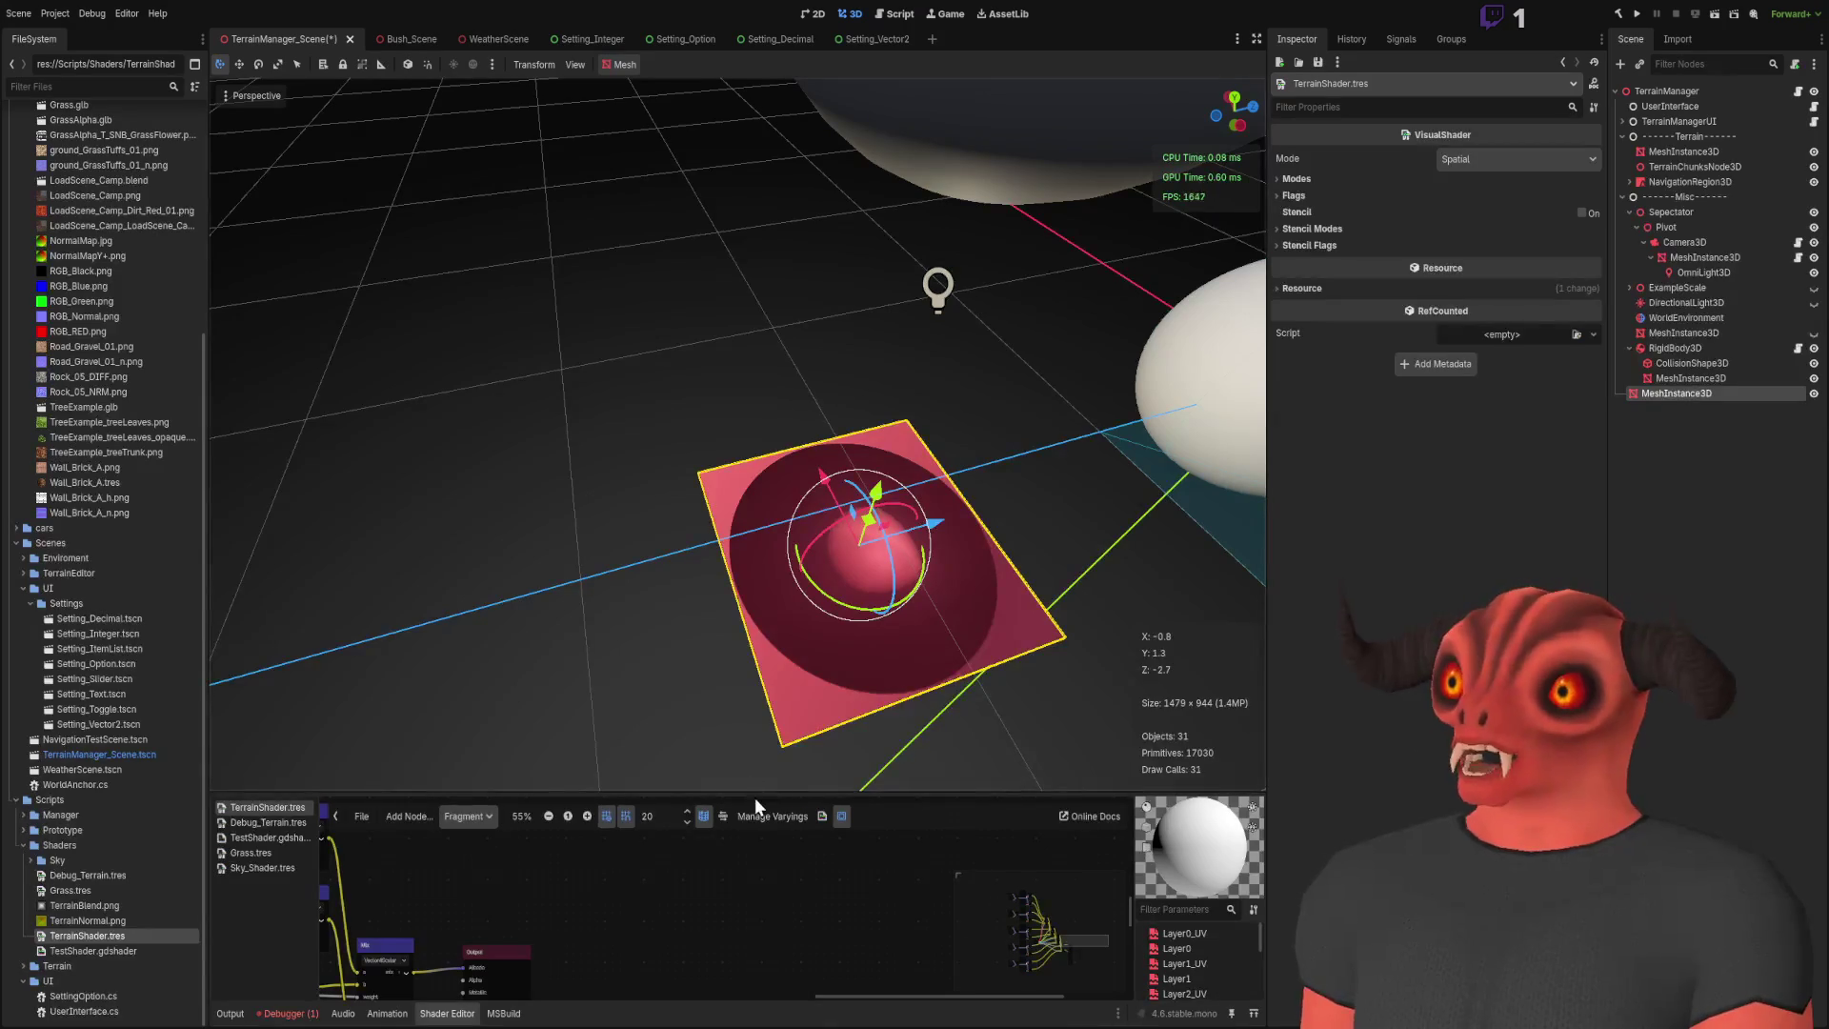
Step: Enlarge the Shader Editor panel upward and zoom the node graph to fit
left_click_drag(756, 772, 755, 317)
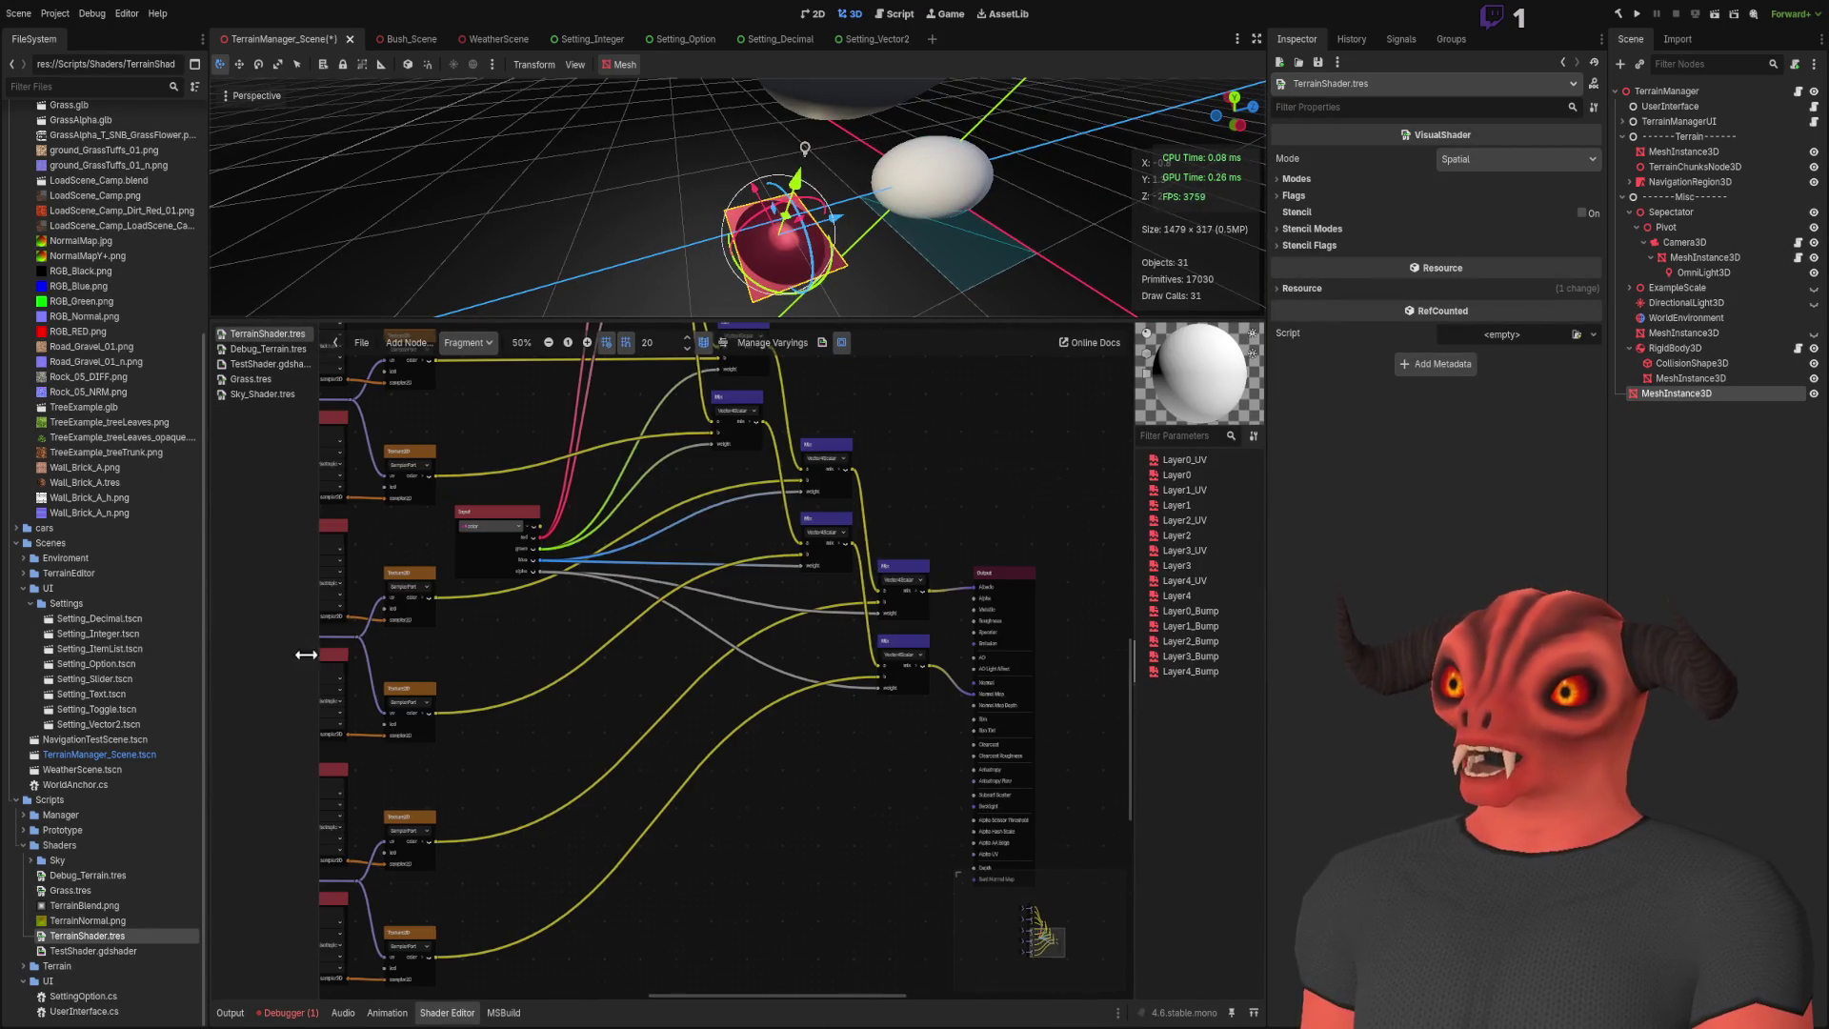
scroll(814, 750, "up", 2)
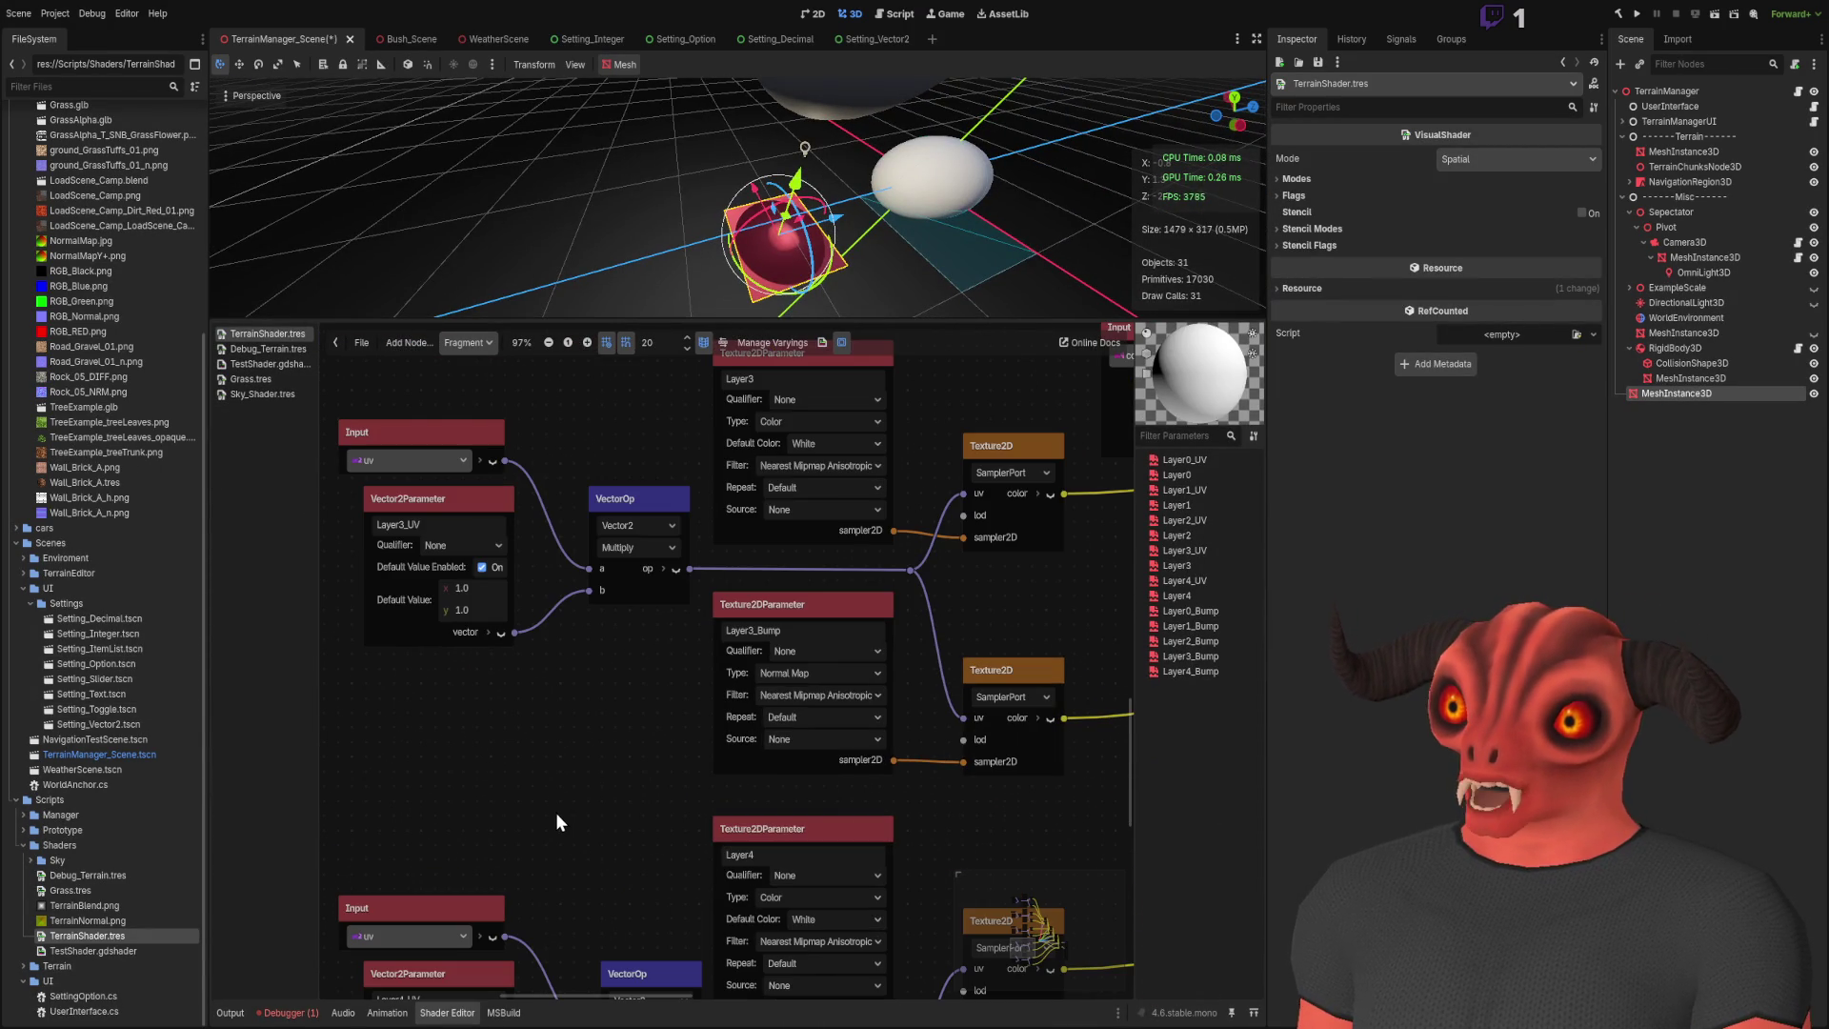
scroll(556, 813, "down", 1)
scroll(592, 489, "up", 3)
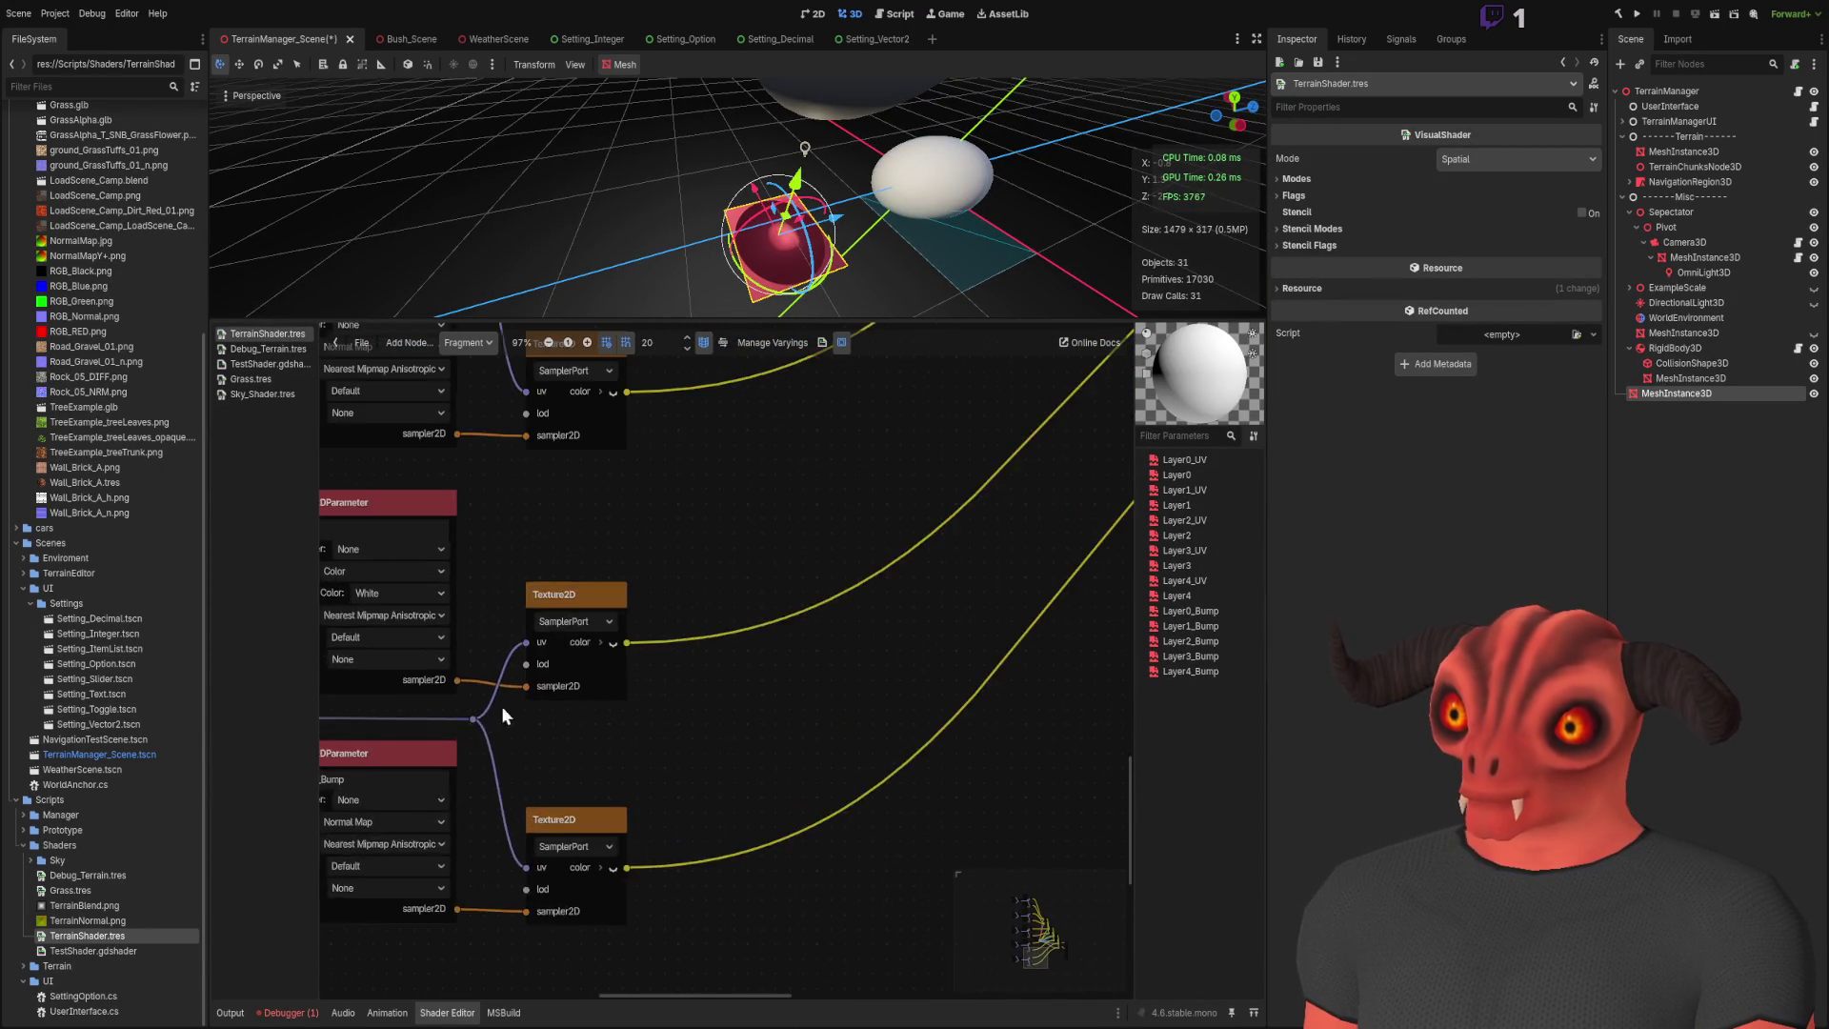
scroll(741, 651, "up", 2)
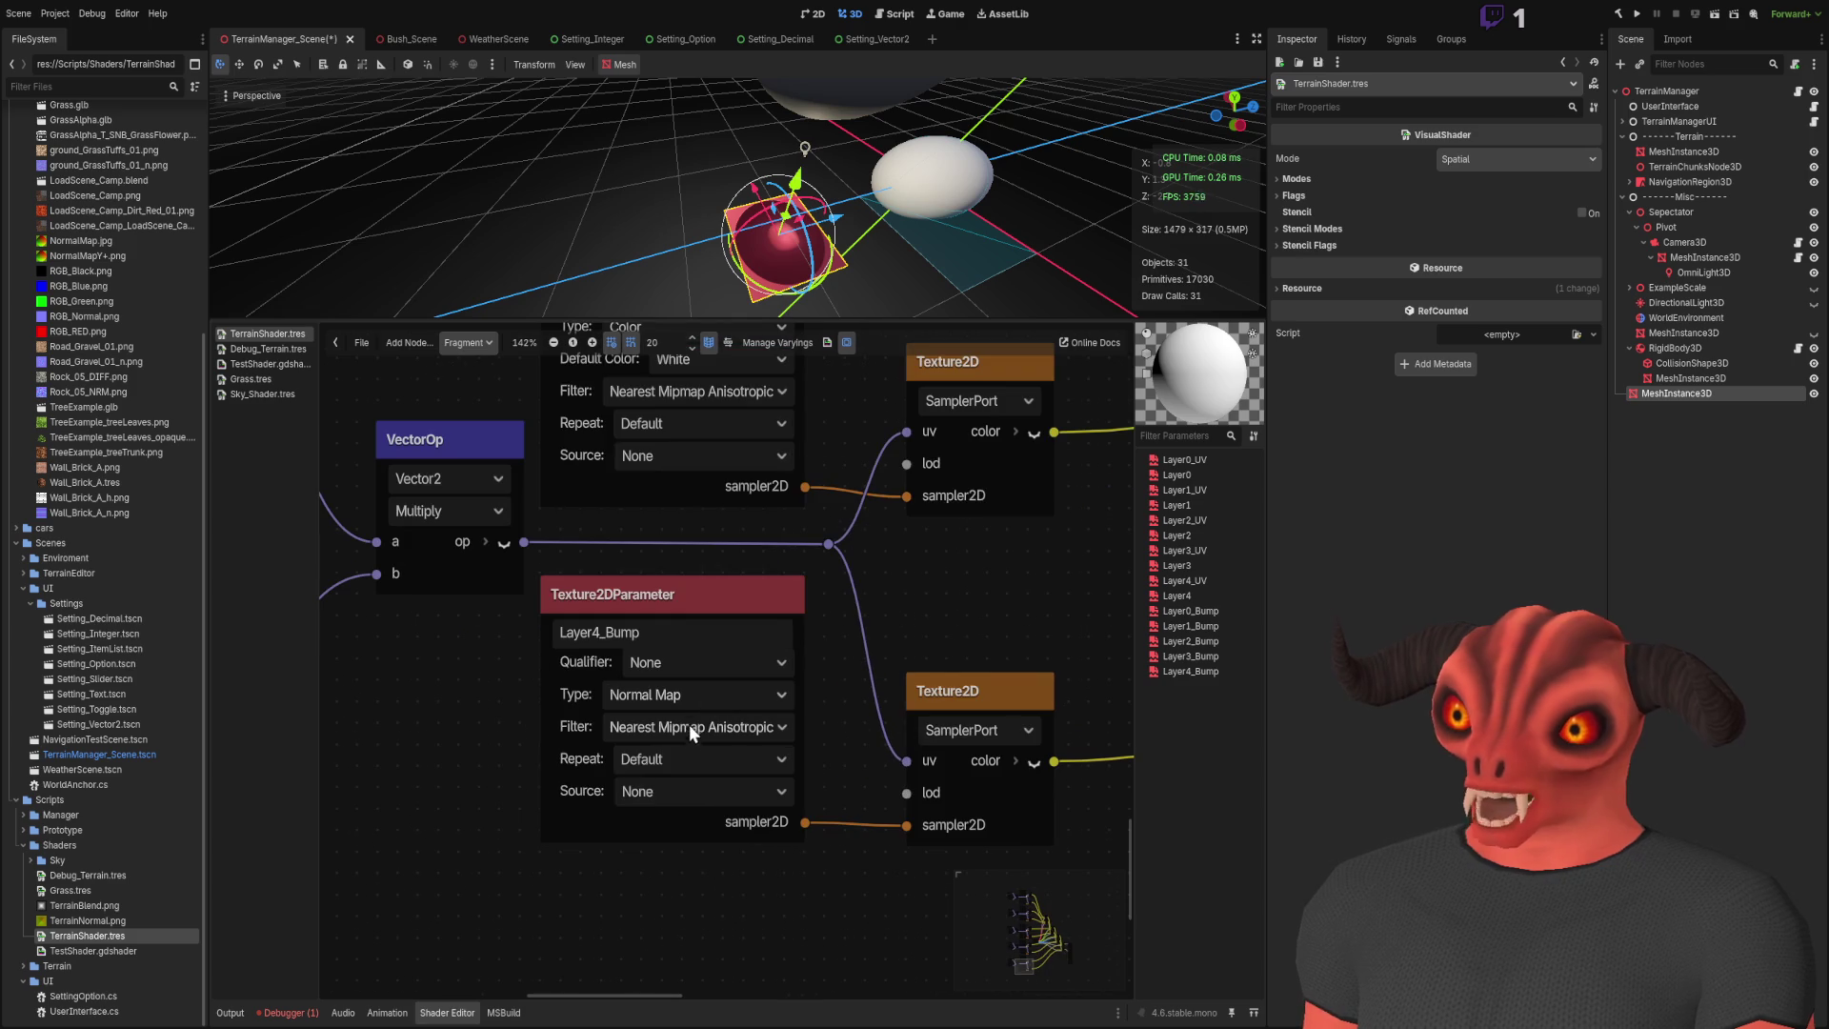
scroll(874, 649, "down", 1)
scroll(524, 815, "down", 2)
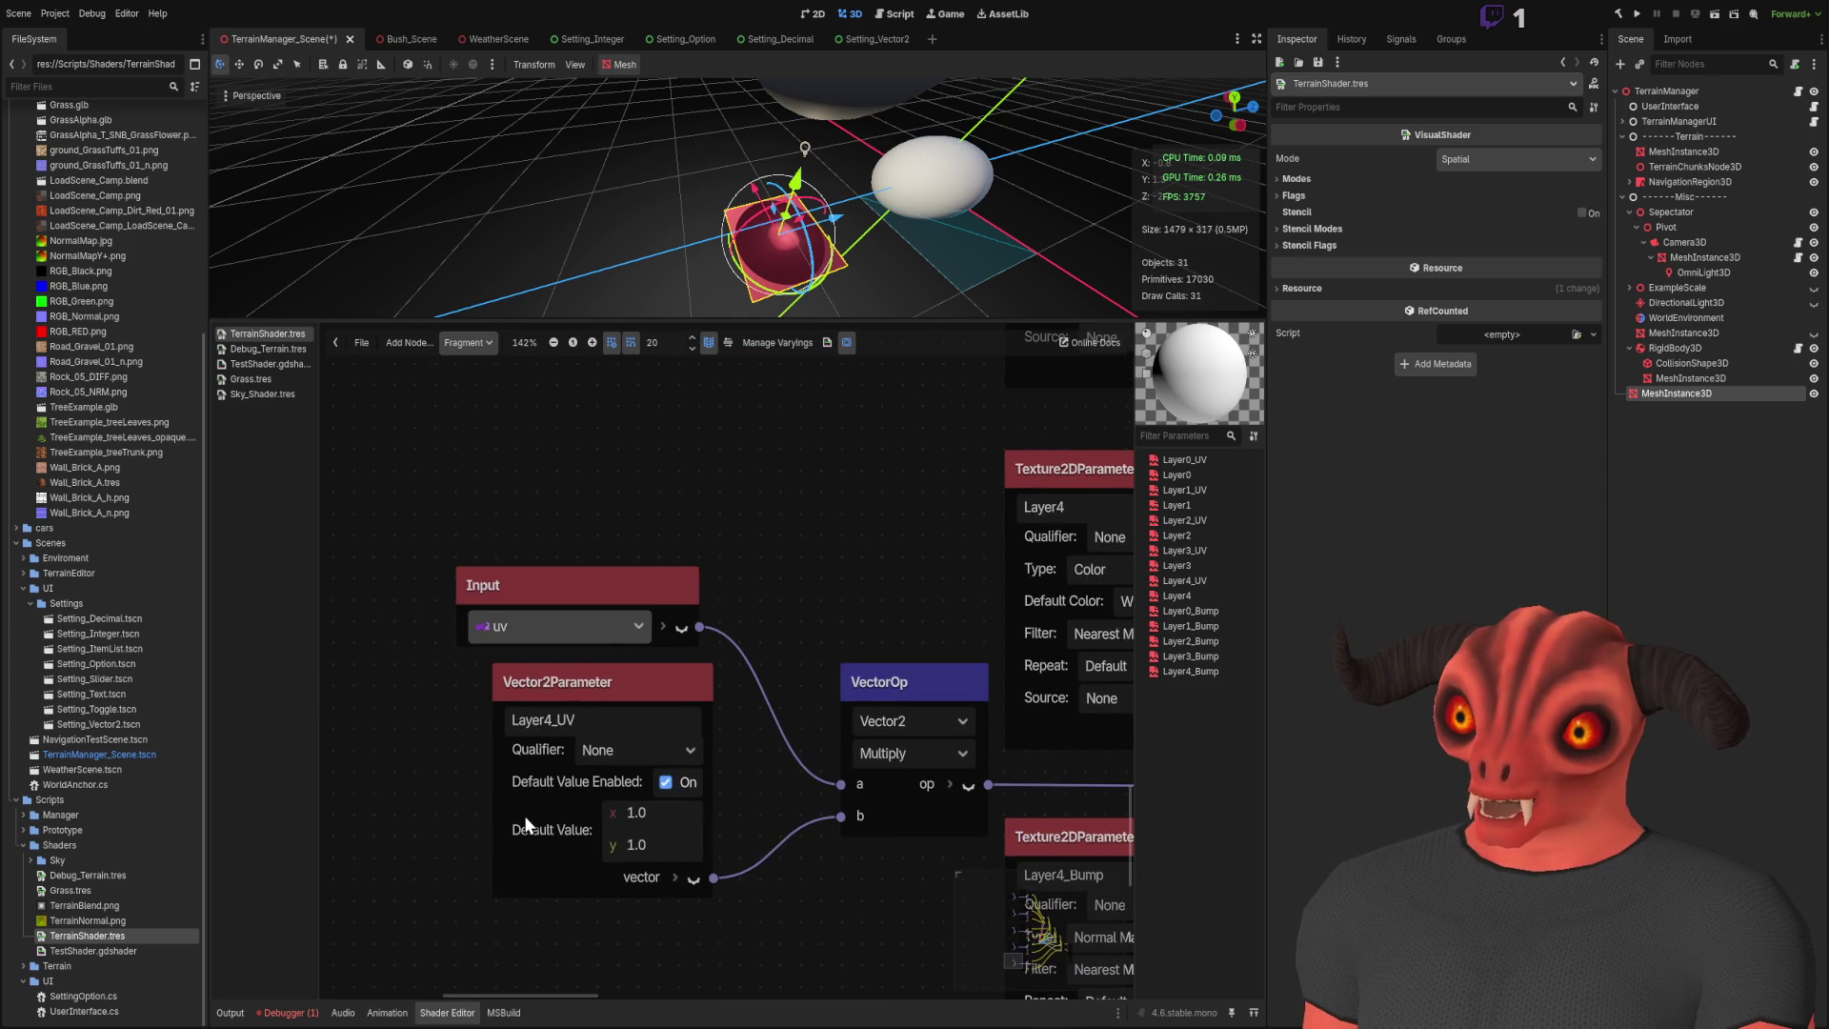
scroll(812, 570, "down", 1)
scroll(640, 825, "up", 5)
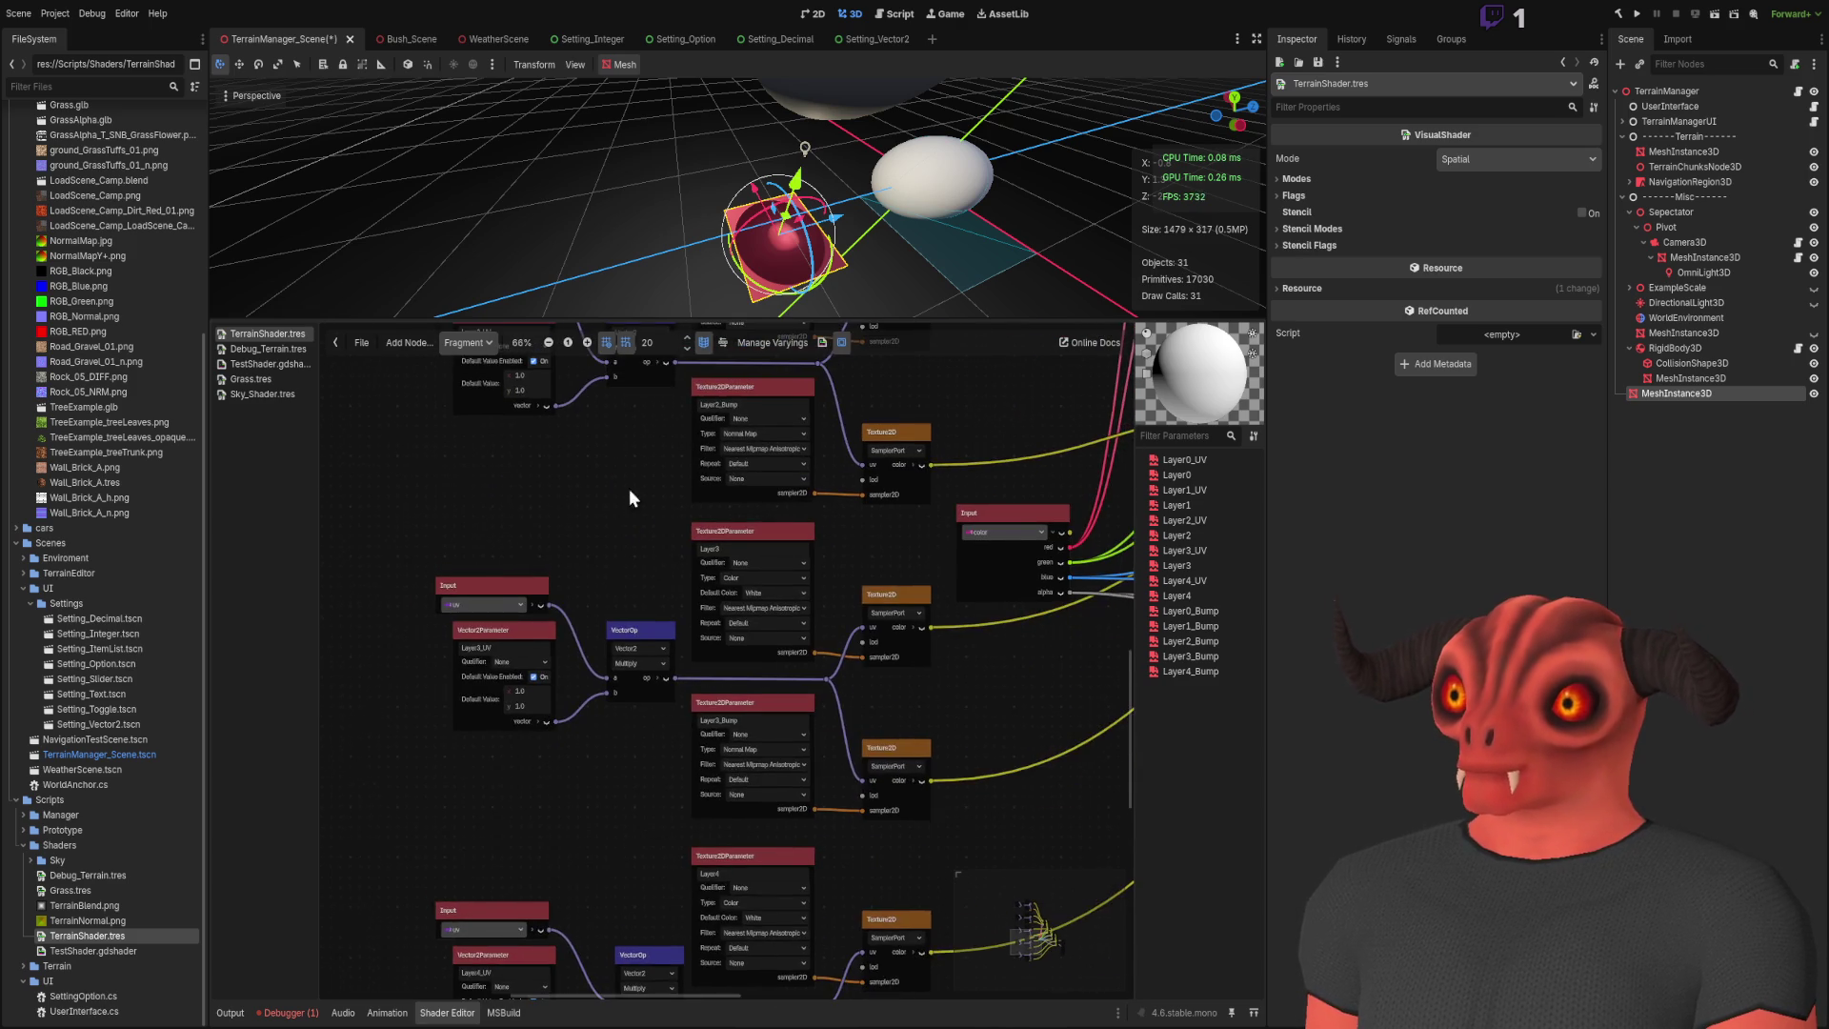
Step: Inspect the Layer0–Layer4 texture, UV and normal-map nodes feeding the Mix chain
left_click_drag(819, 613, 707, 871)
scroll(894, 830, "up", 3)
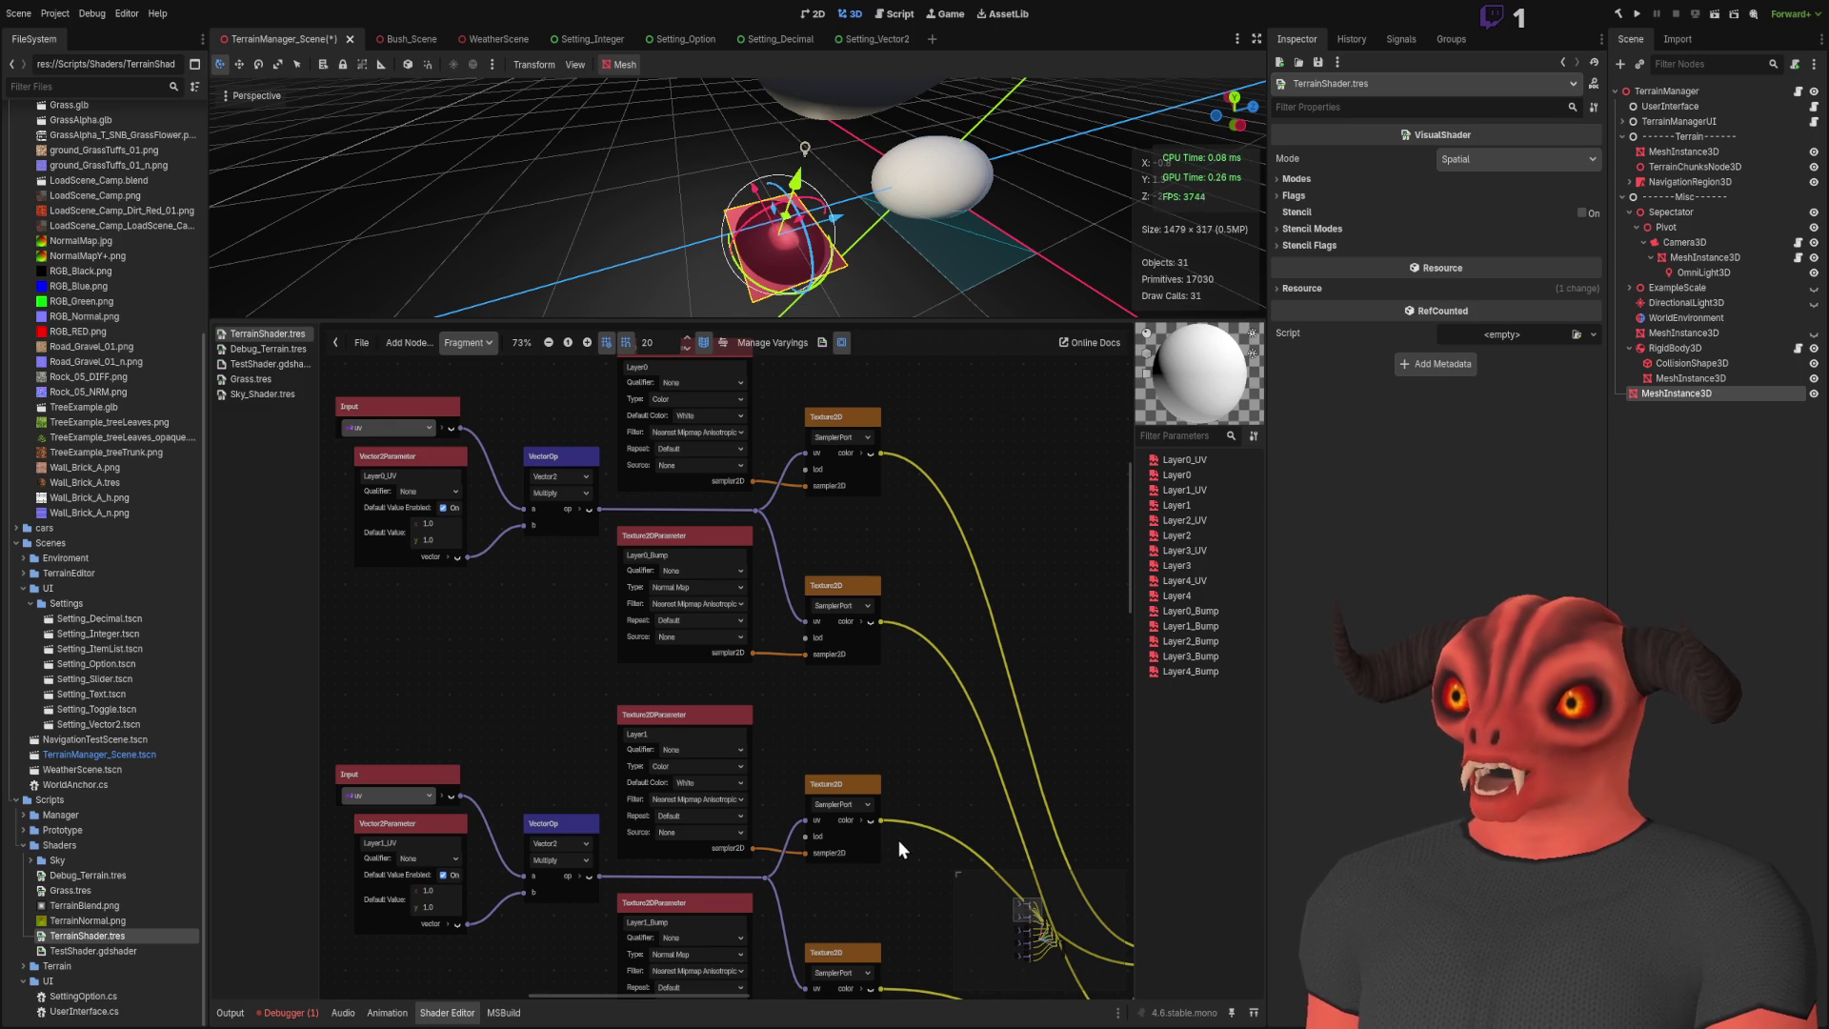
scroll(895, 838, "up", 2)
scroll(768, 598, "up", 3)
scroll(645, 821, "up", 1)
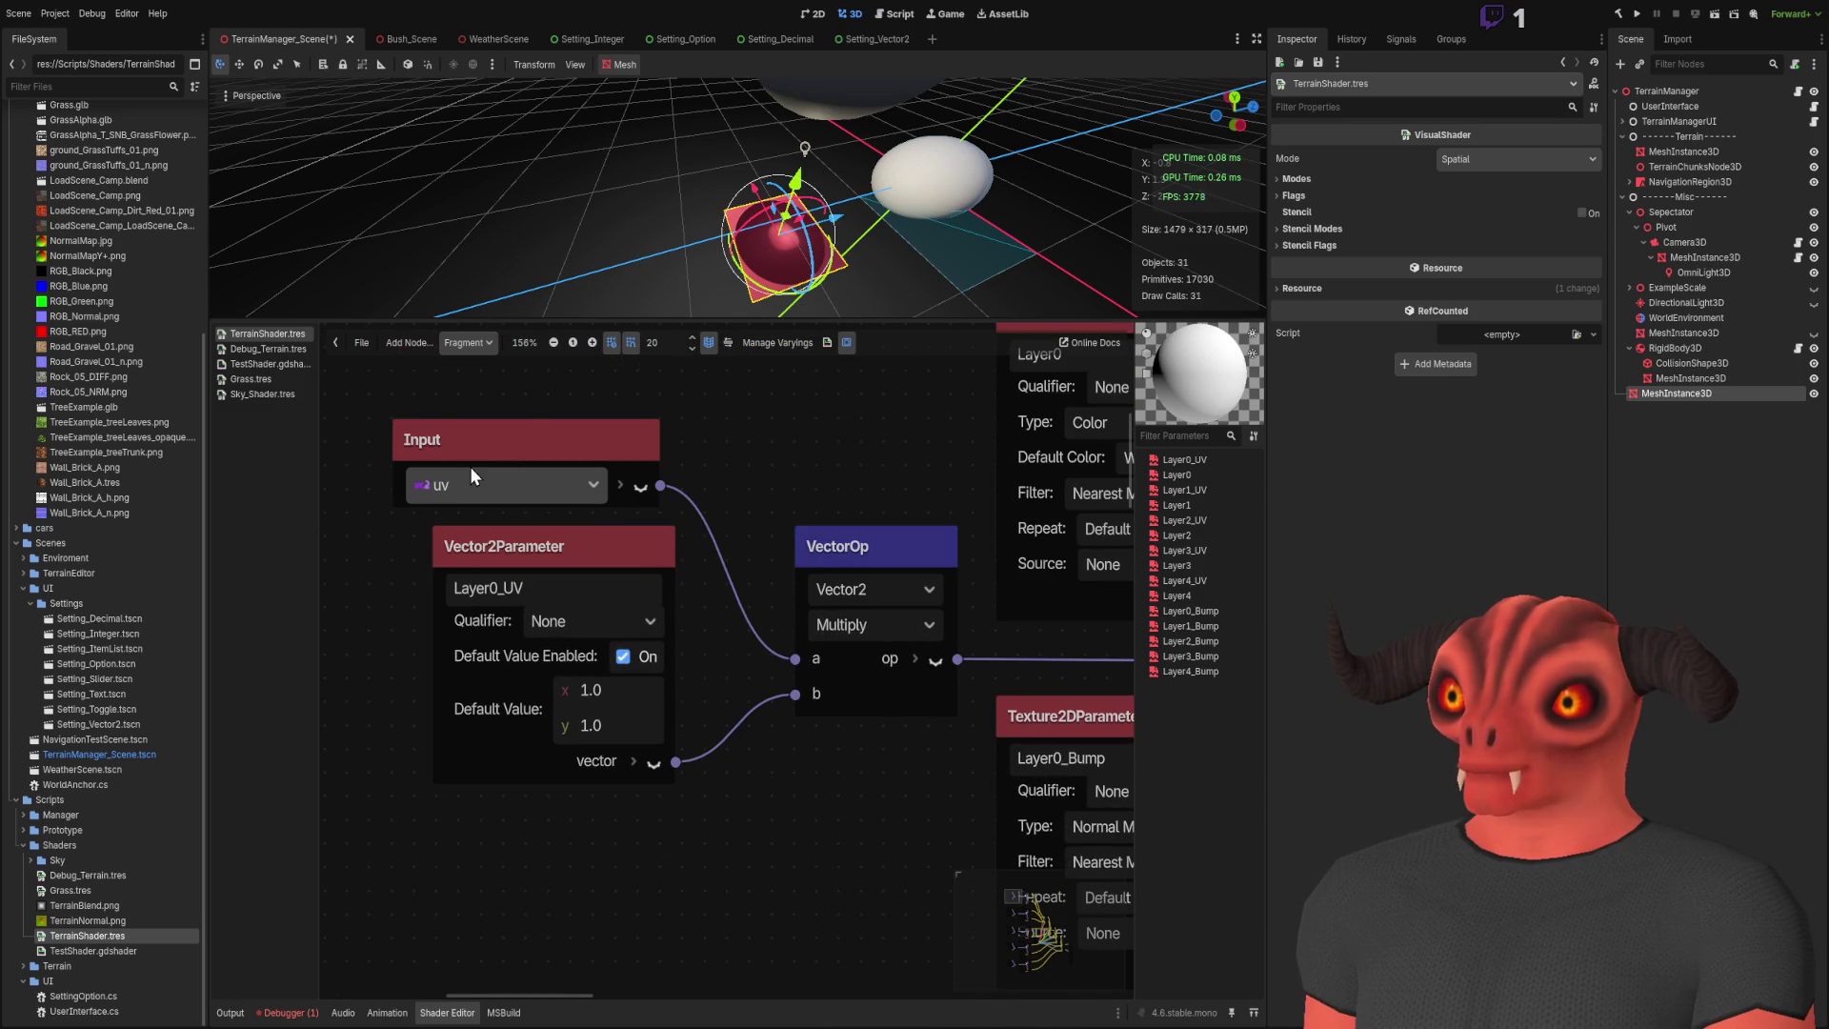
scroll(831, 453, "down", 5)
scroll(795, 426, "down", 4)
scroll(751, 632, "down", 5)
scroll(676, 688, "up", 5)
scroll(620, 459, "down", 2)
scroll(620, 459, "down", 1)
scroll(693, 443, "right", 5)
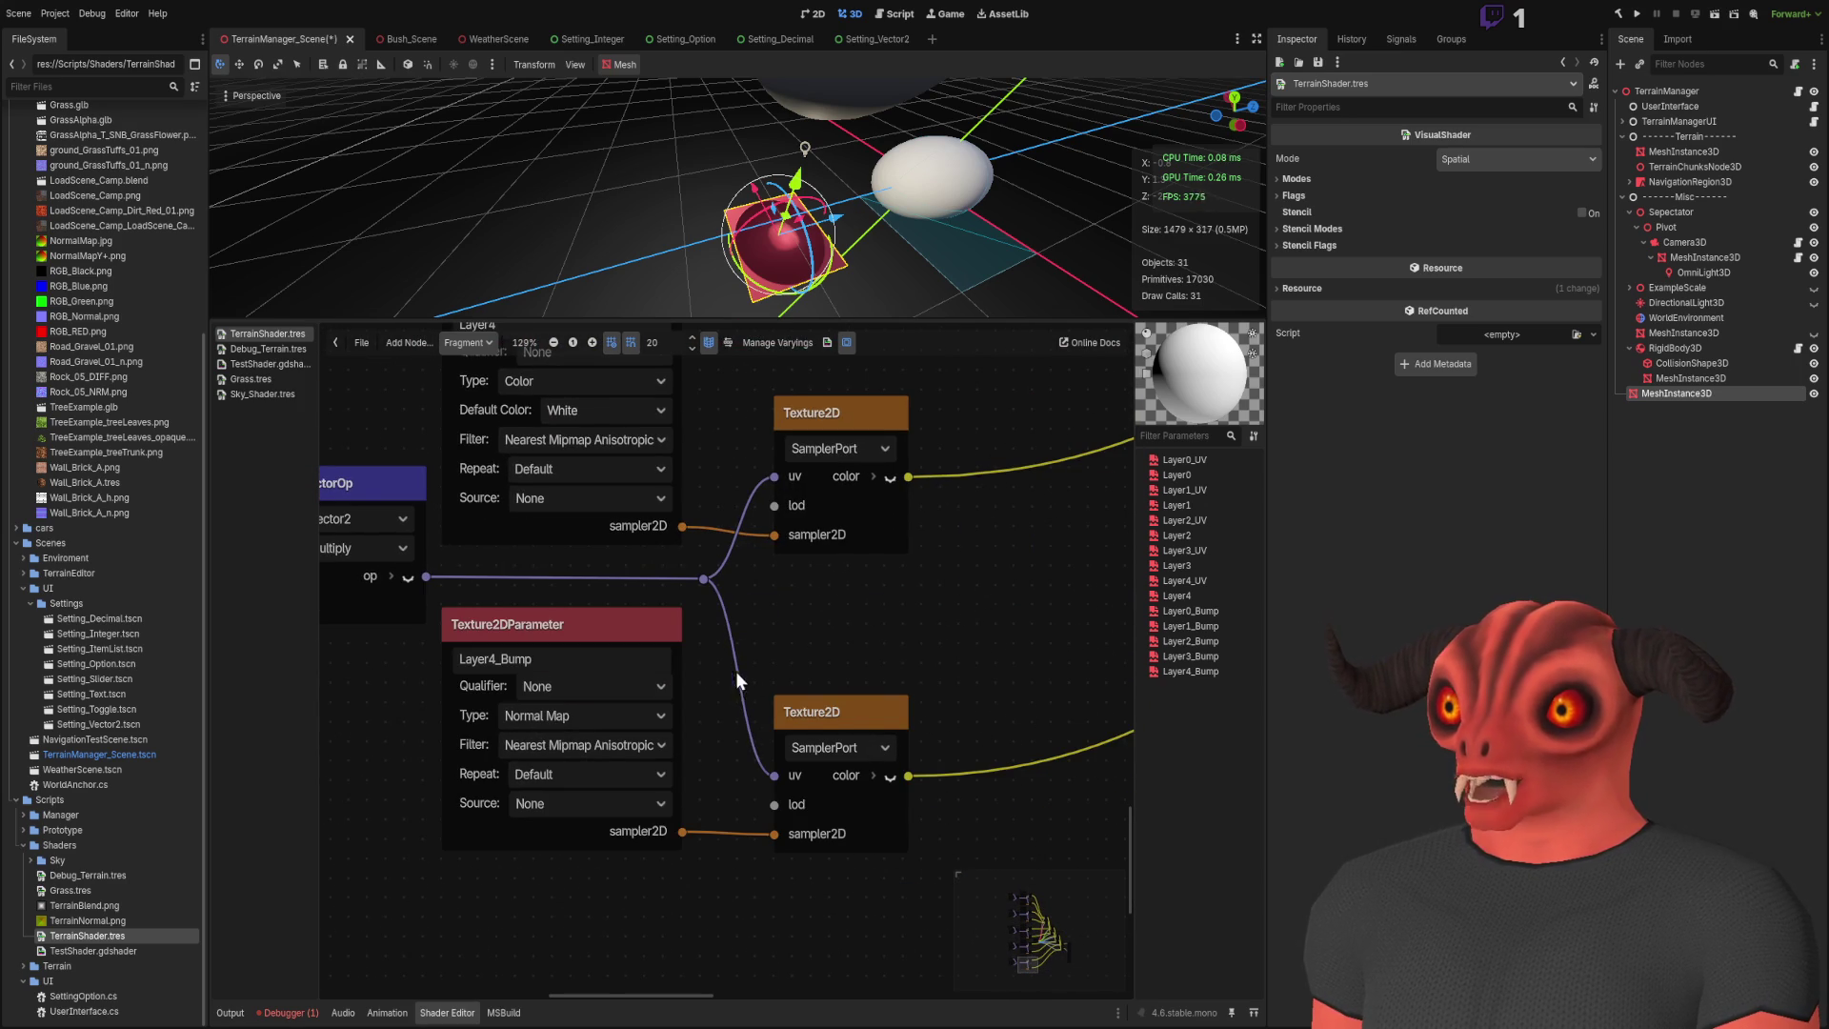
left_click_drag(737, 609, 756, 742)
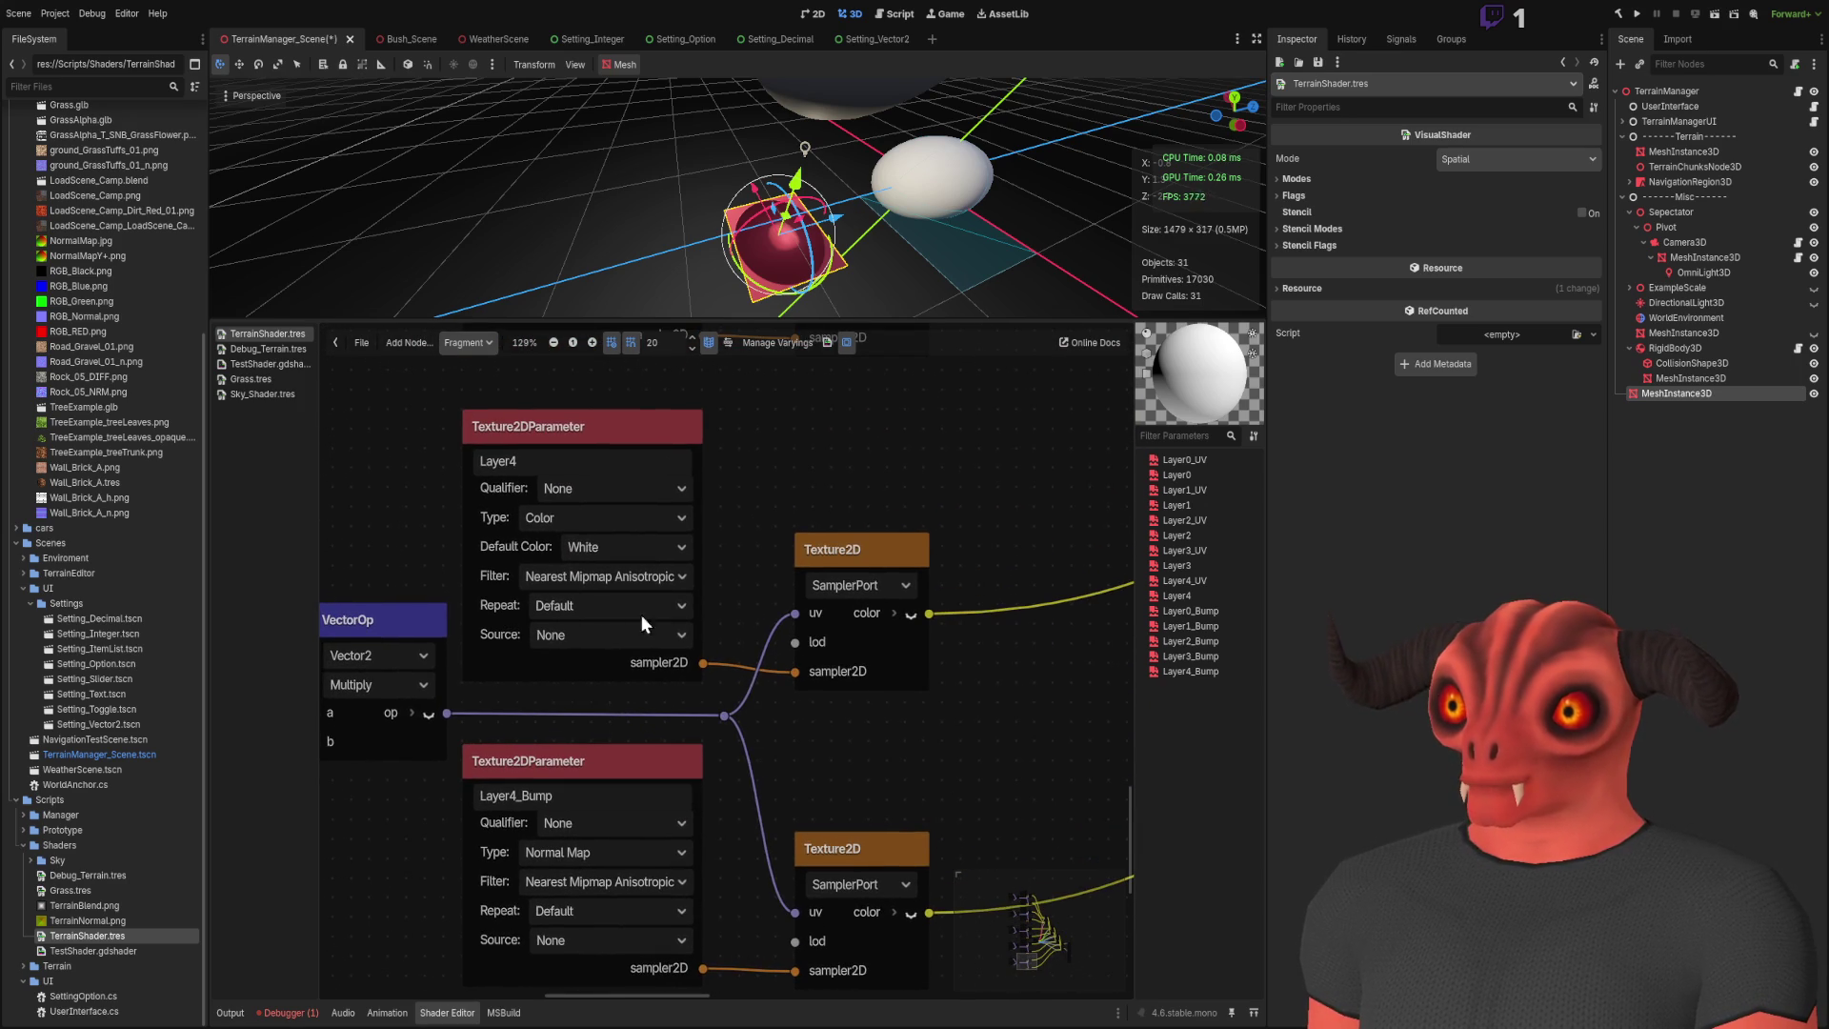
scroll(666, 619, "down", 3)
scroll(710, 518, "up", 2)
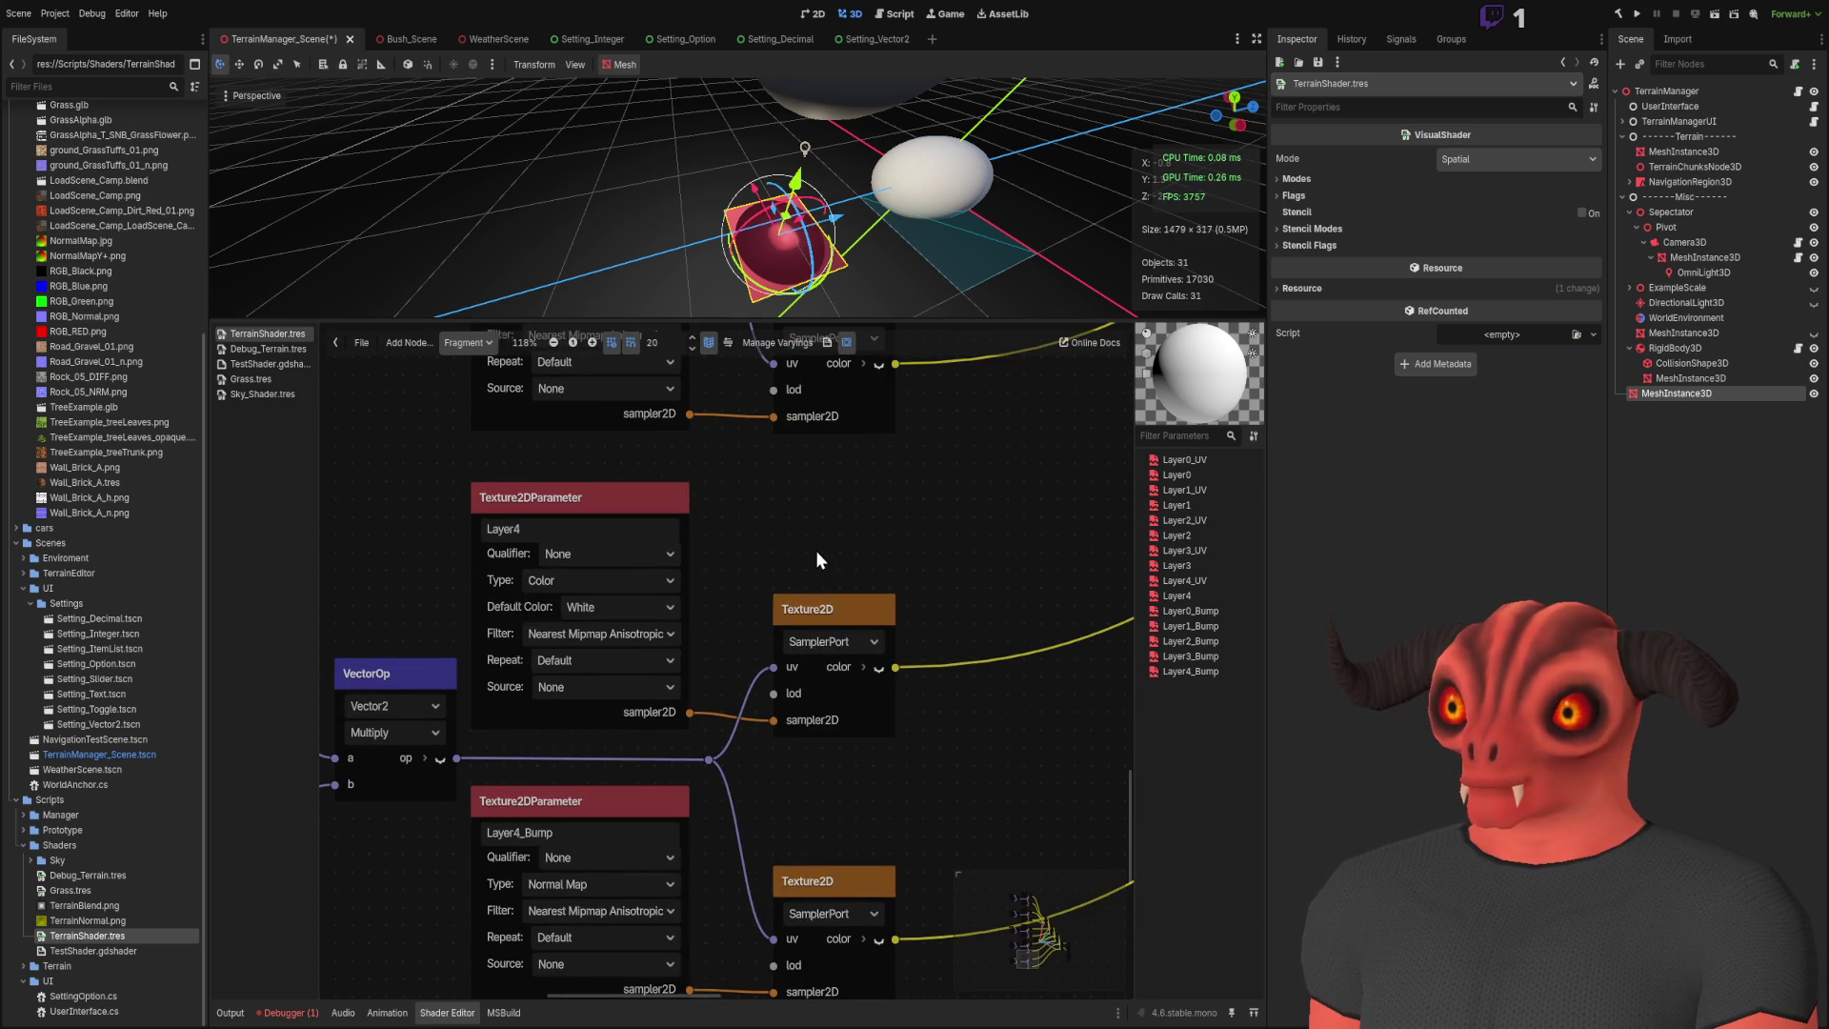
scroll(734, 848, "down", 5)
scroll(733, 849, "up", 4)
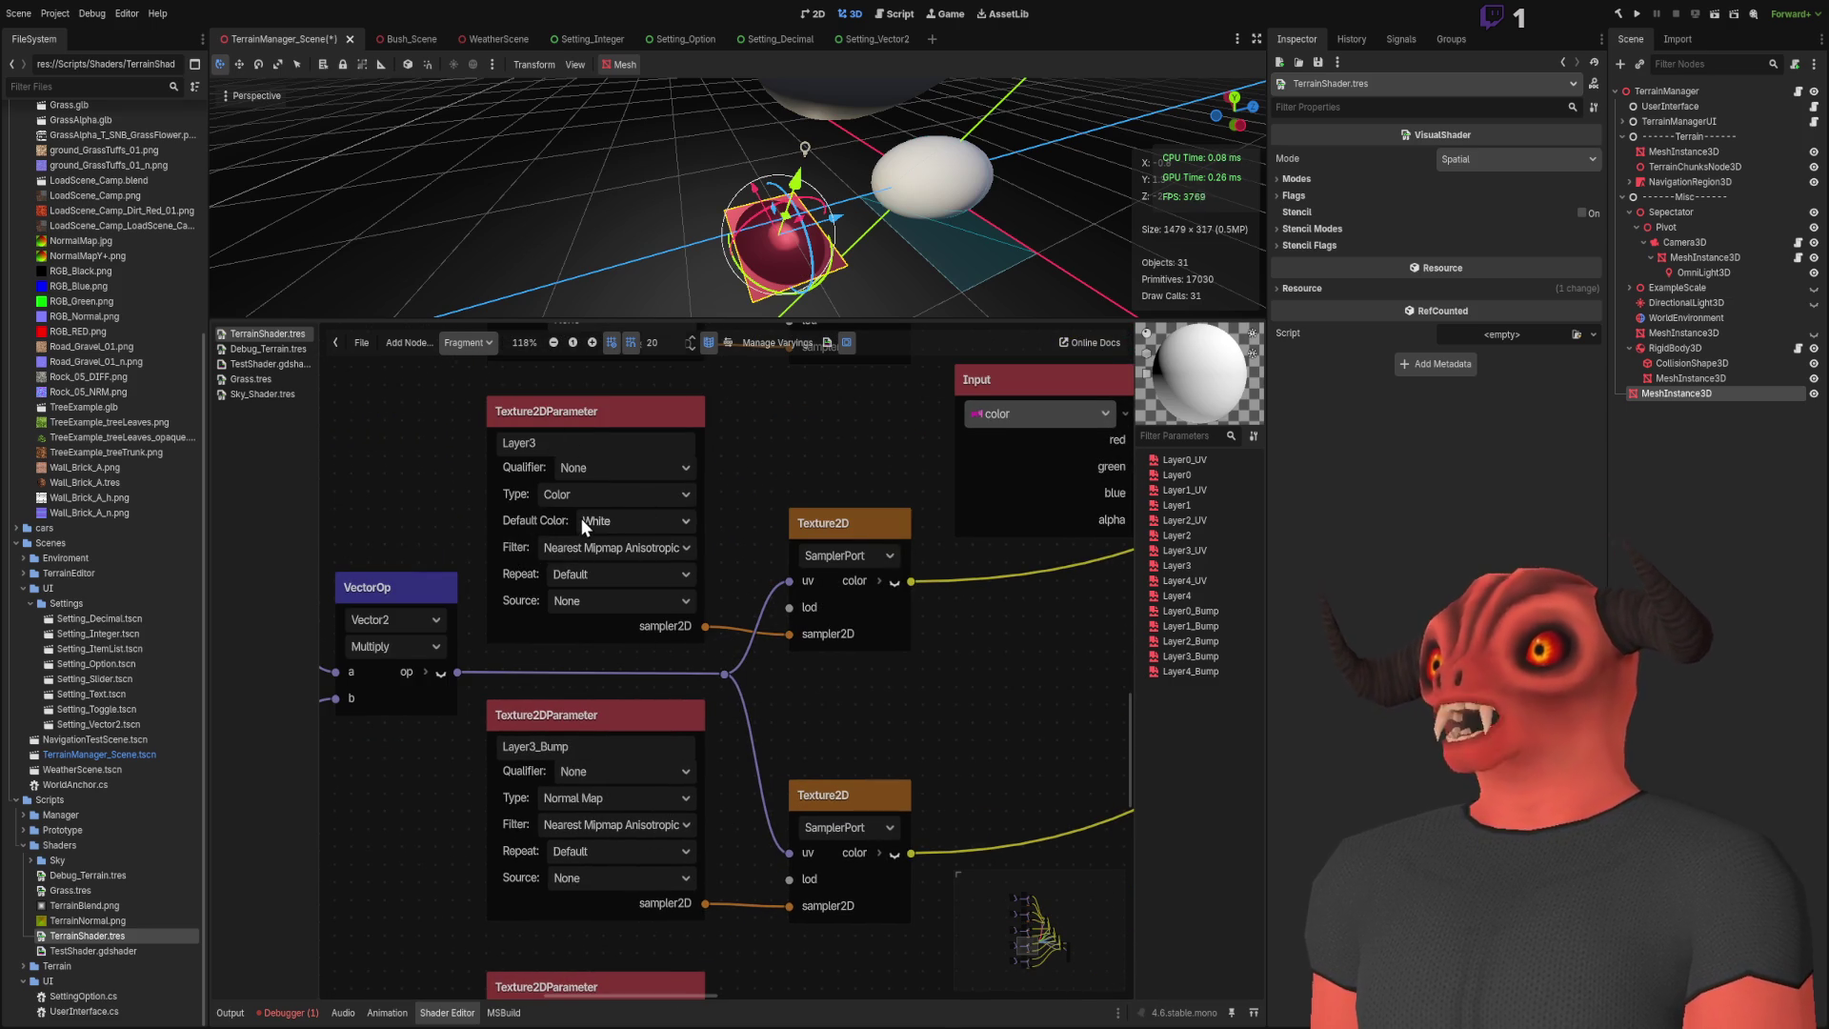
scroll(742, 640, "down", 6)
scroll(800, 459, "up", 9)
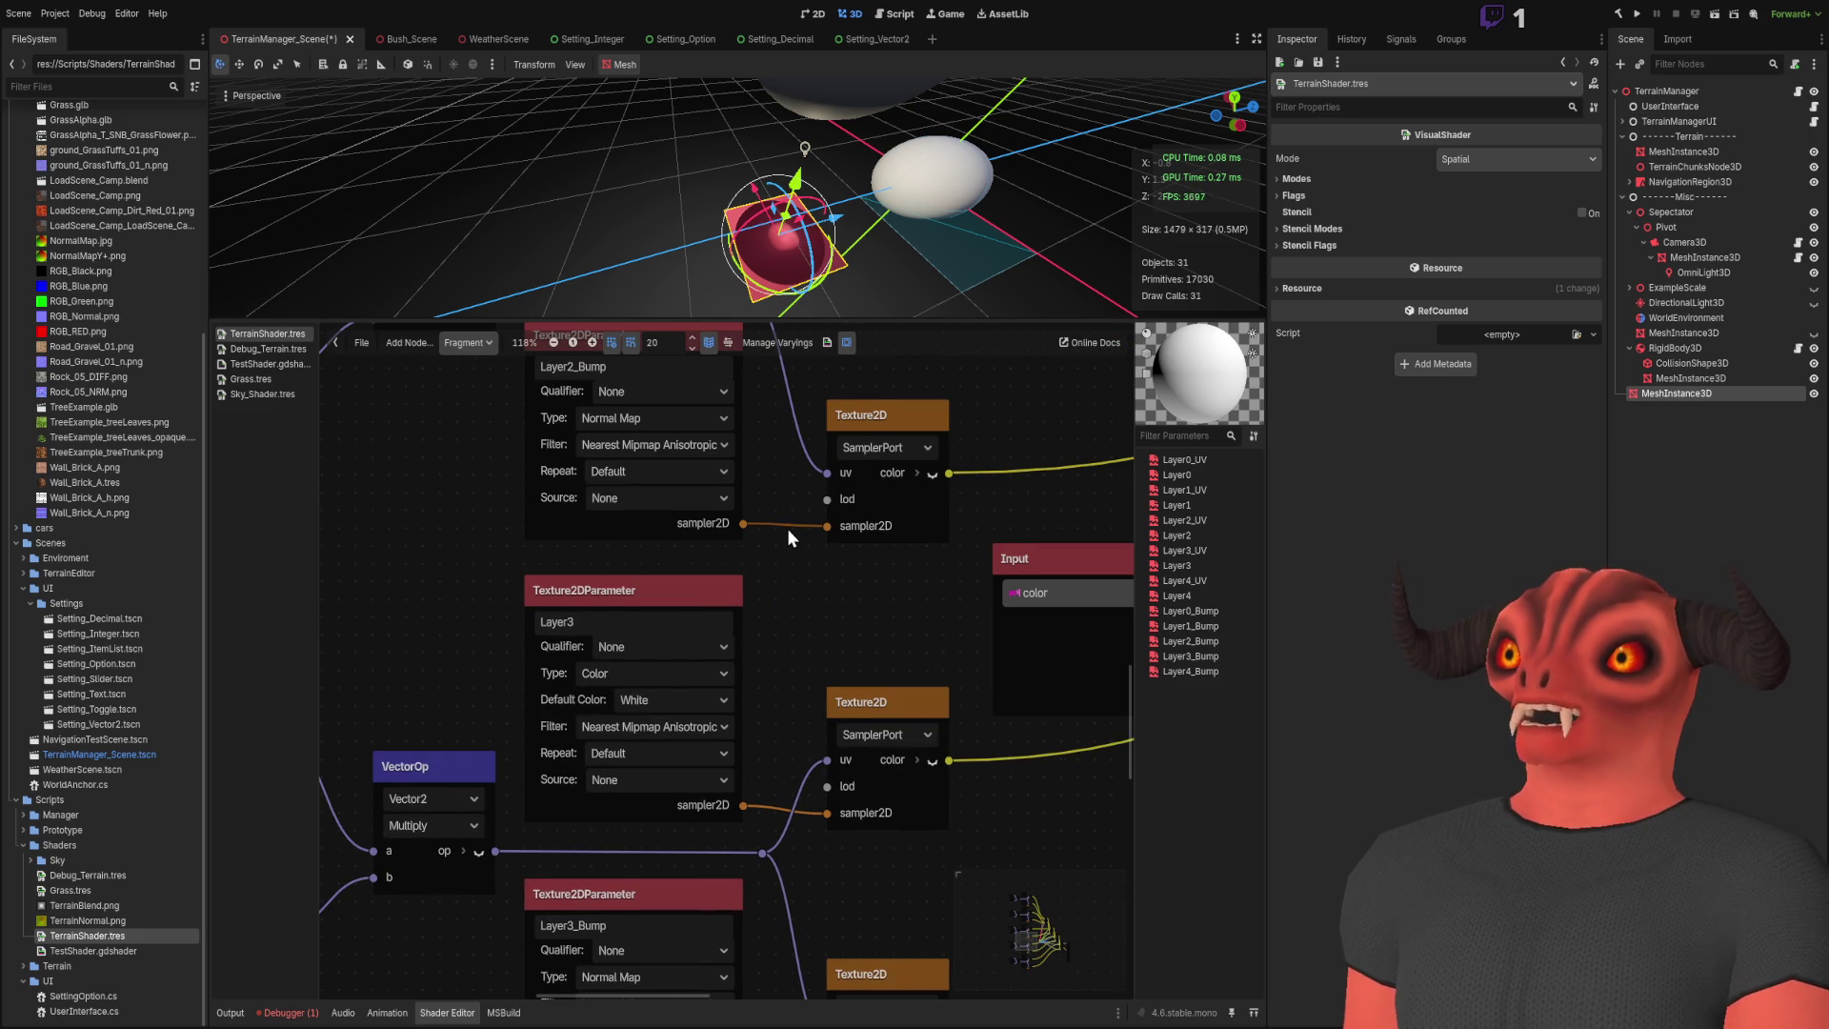
scroll(787, 533, "up", 6)
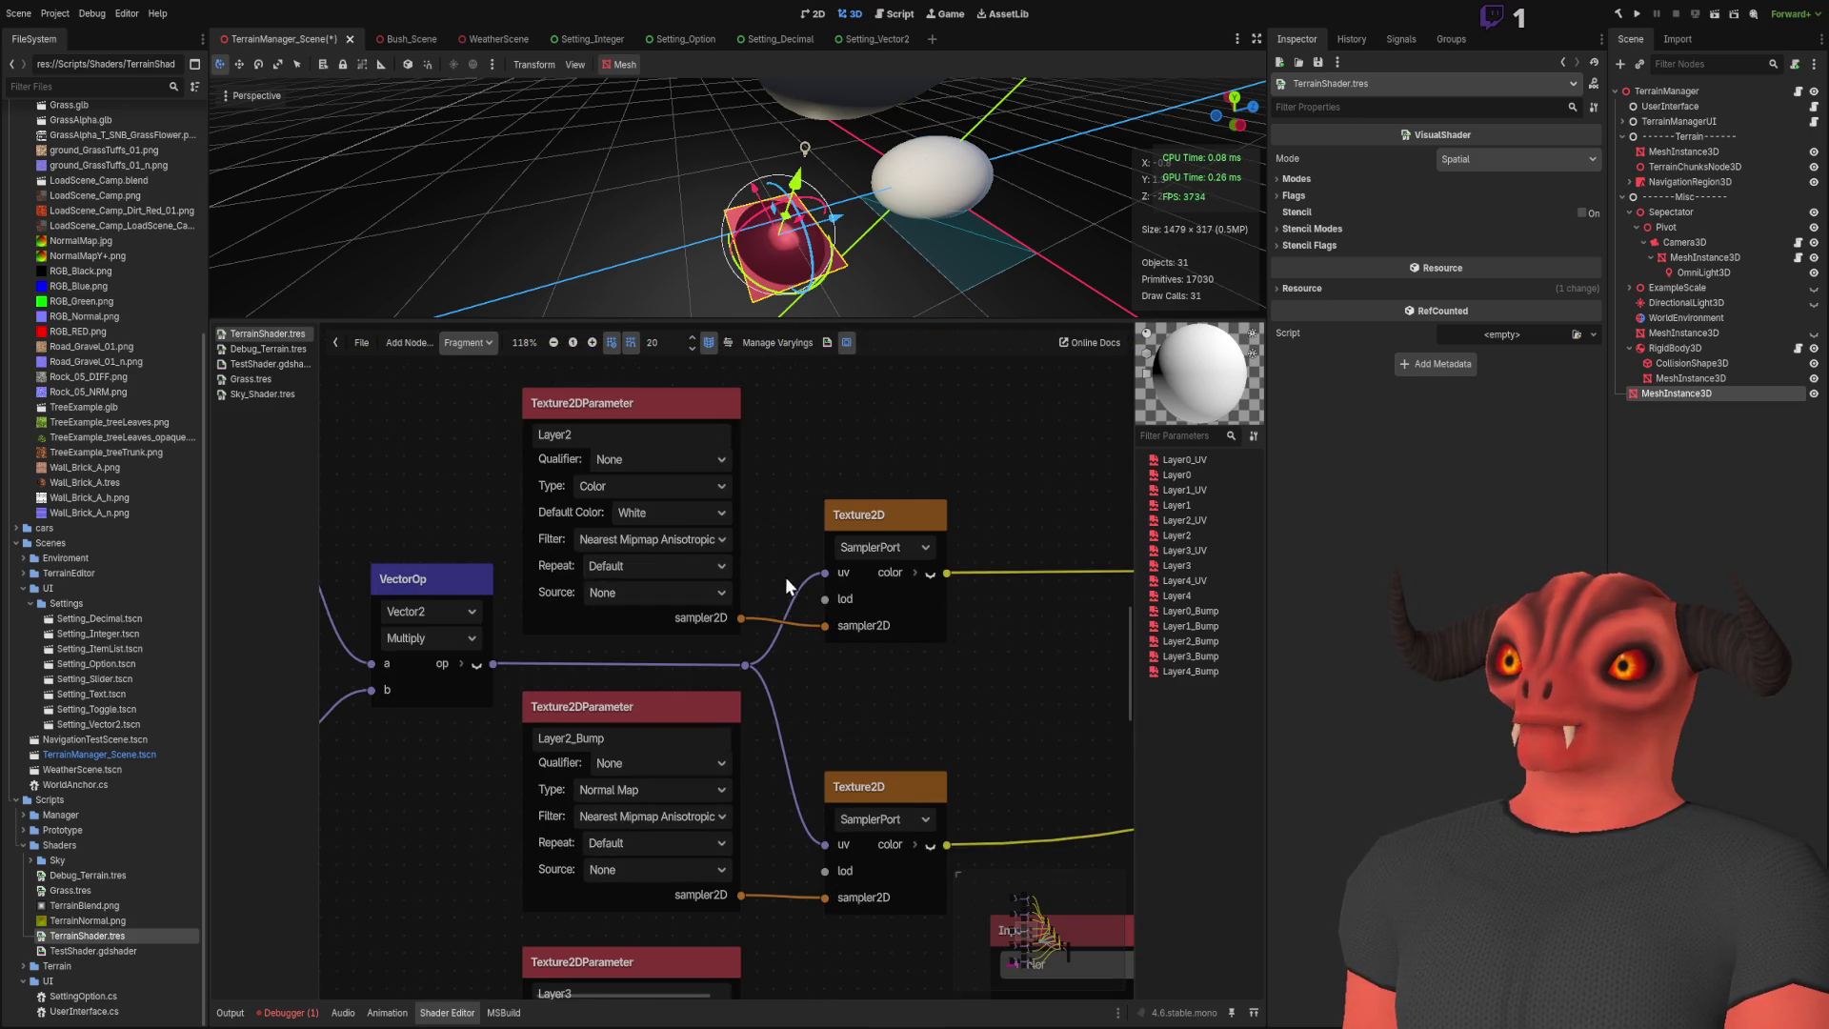
scroll(786, 572, "up", 7)
mouse_move(779, 652)
left_mouse_down()
mouse_move(776, 928)
mouse_move(573, 607)
left_mouse_up()
scroll(780, 686, "down", 3)
left_click_drag(683, 712, 801, 482)
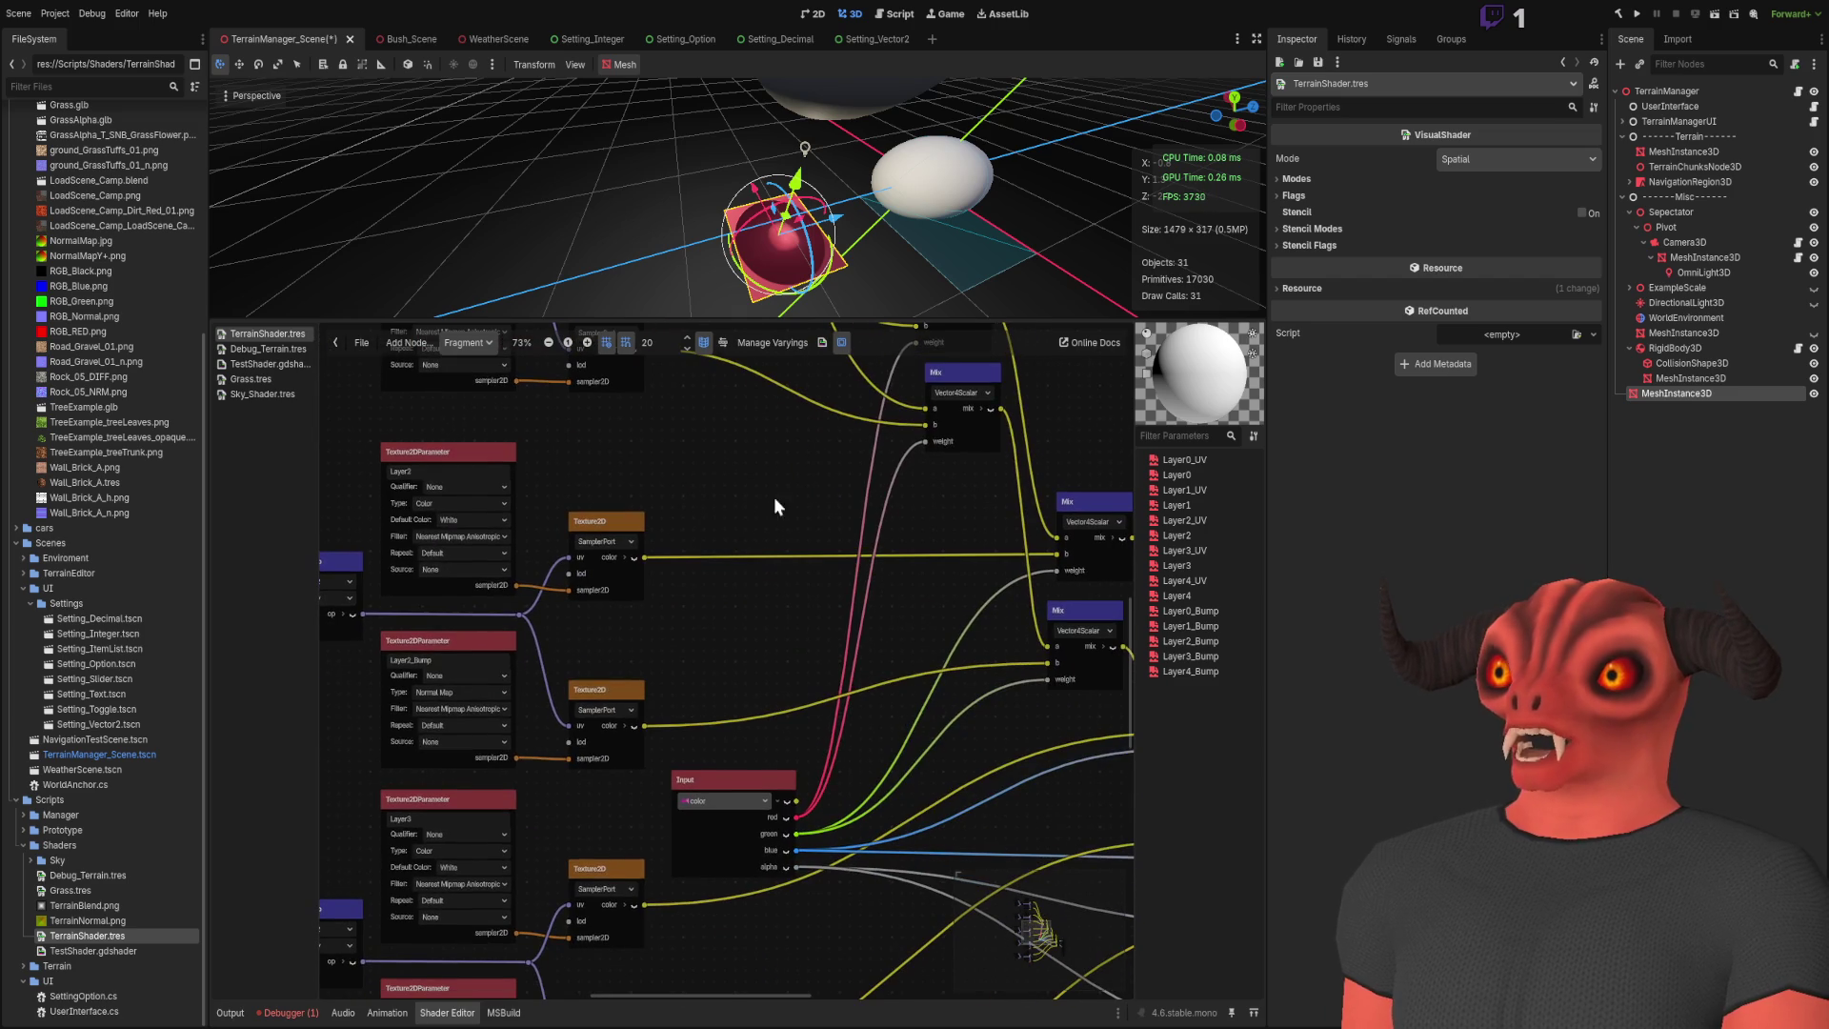
Step: Review the color Input node and the Mix chain leading to the Output node
scroll(638, 762, "up", 3)
left_click_drag(659, 746, 850, 713)
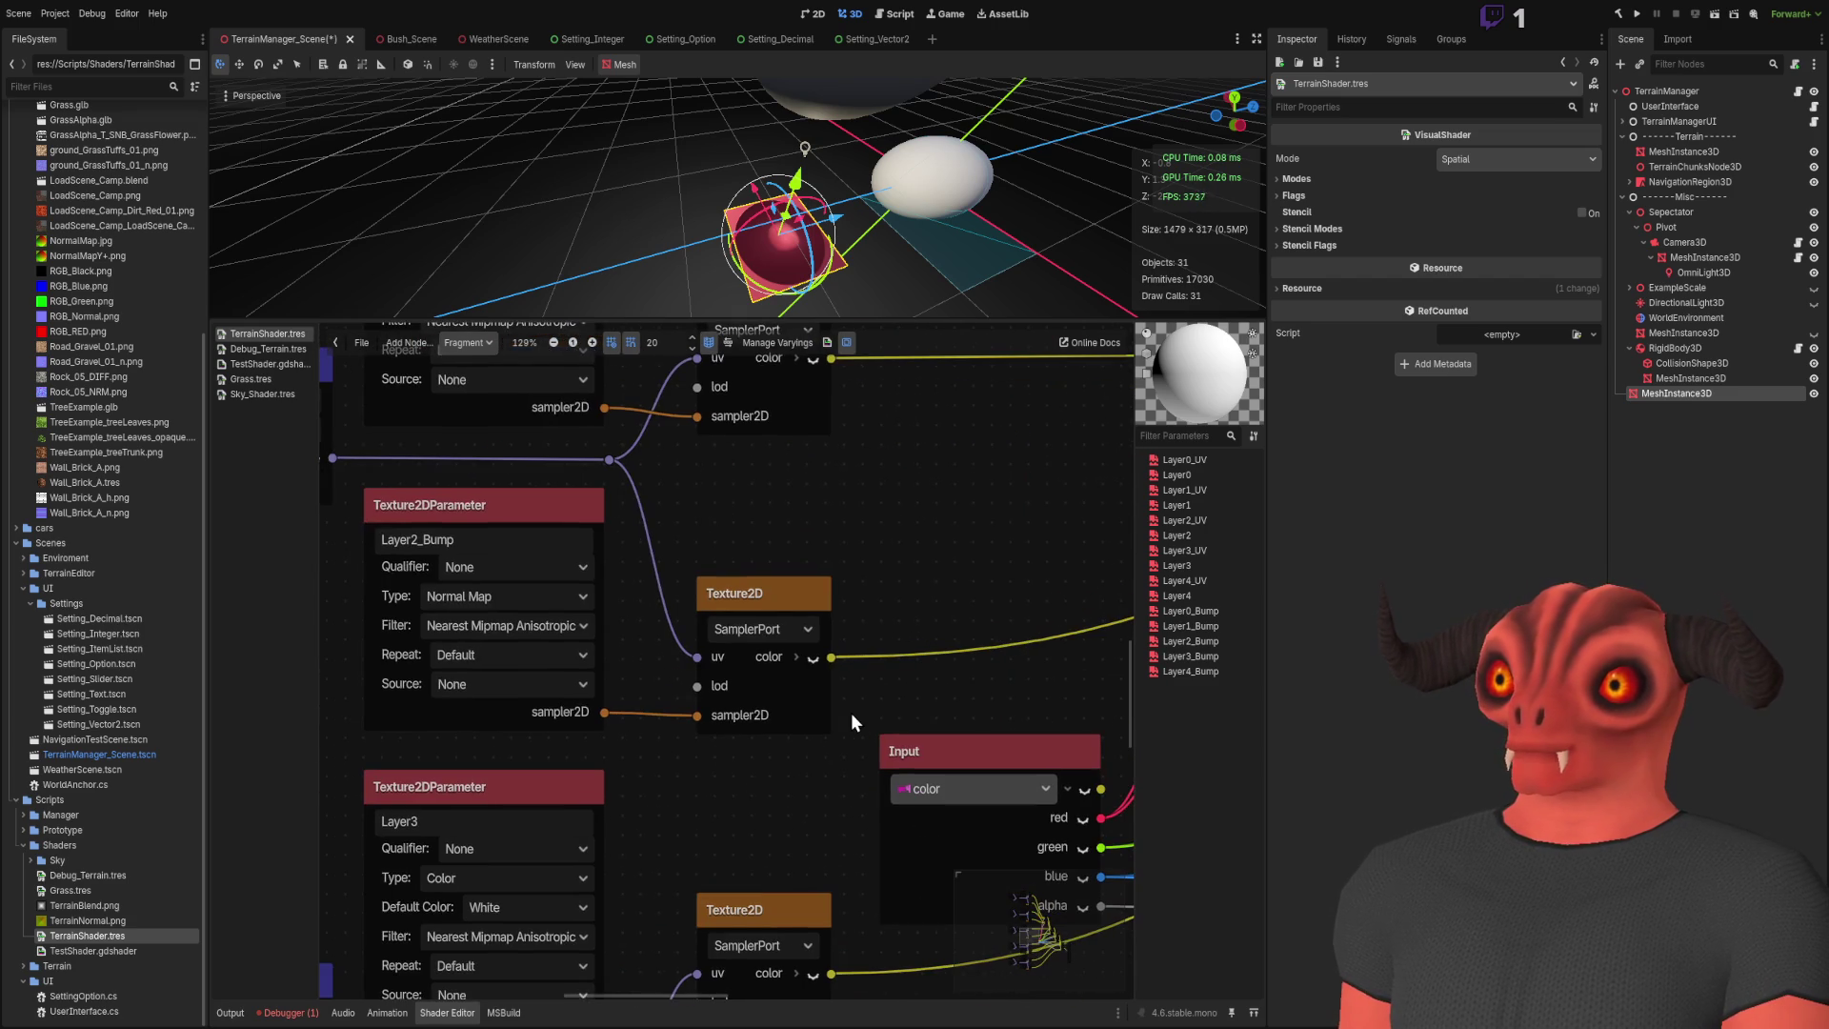
scroll(694, 614, "down", 5)
scroll(698, 589, "up", 1)
scroll(913, 769, "down", 4)
scroll(855, 757, "up", 3)
scroll(507, 820, "down", 5)
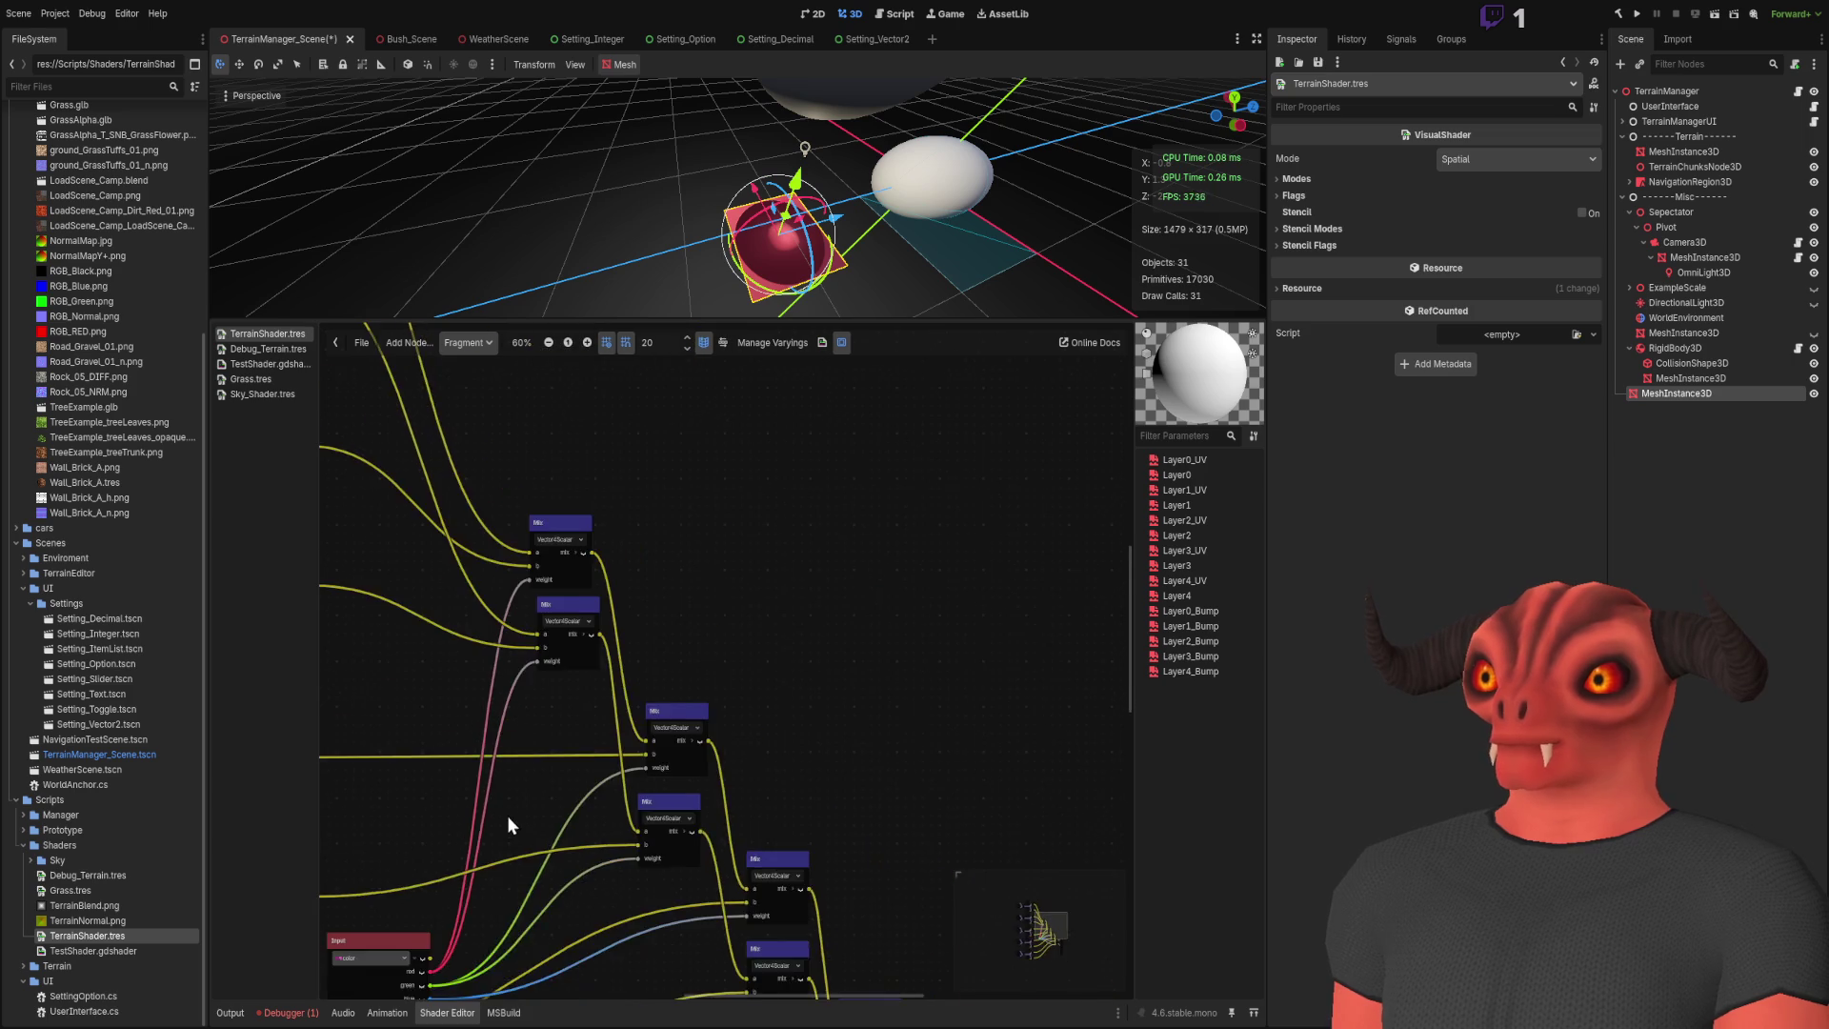
scroll(941, 562, "up", 1)
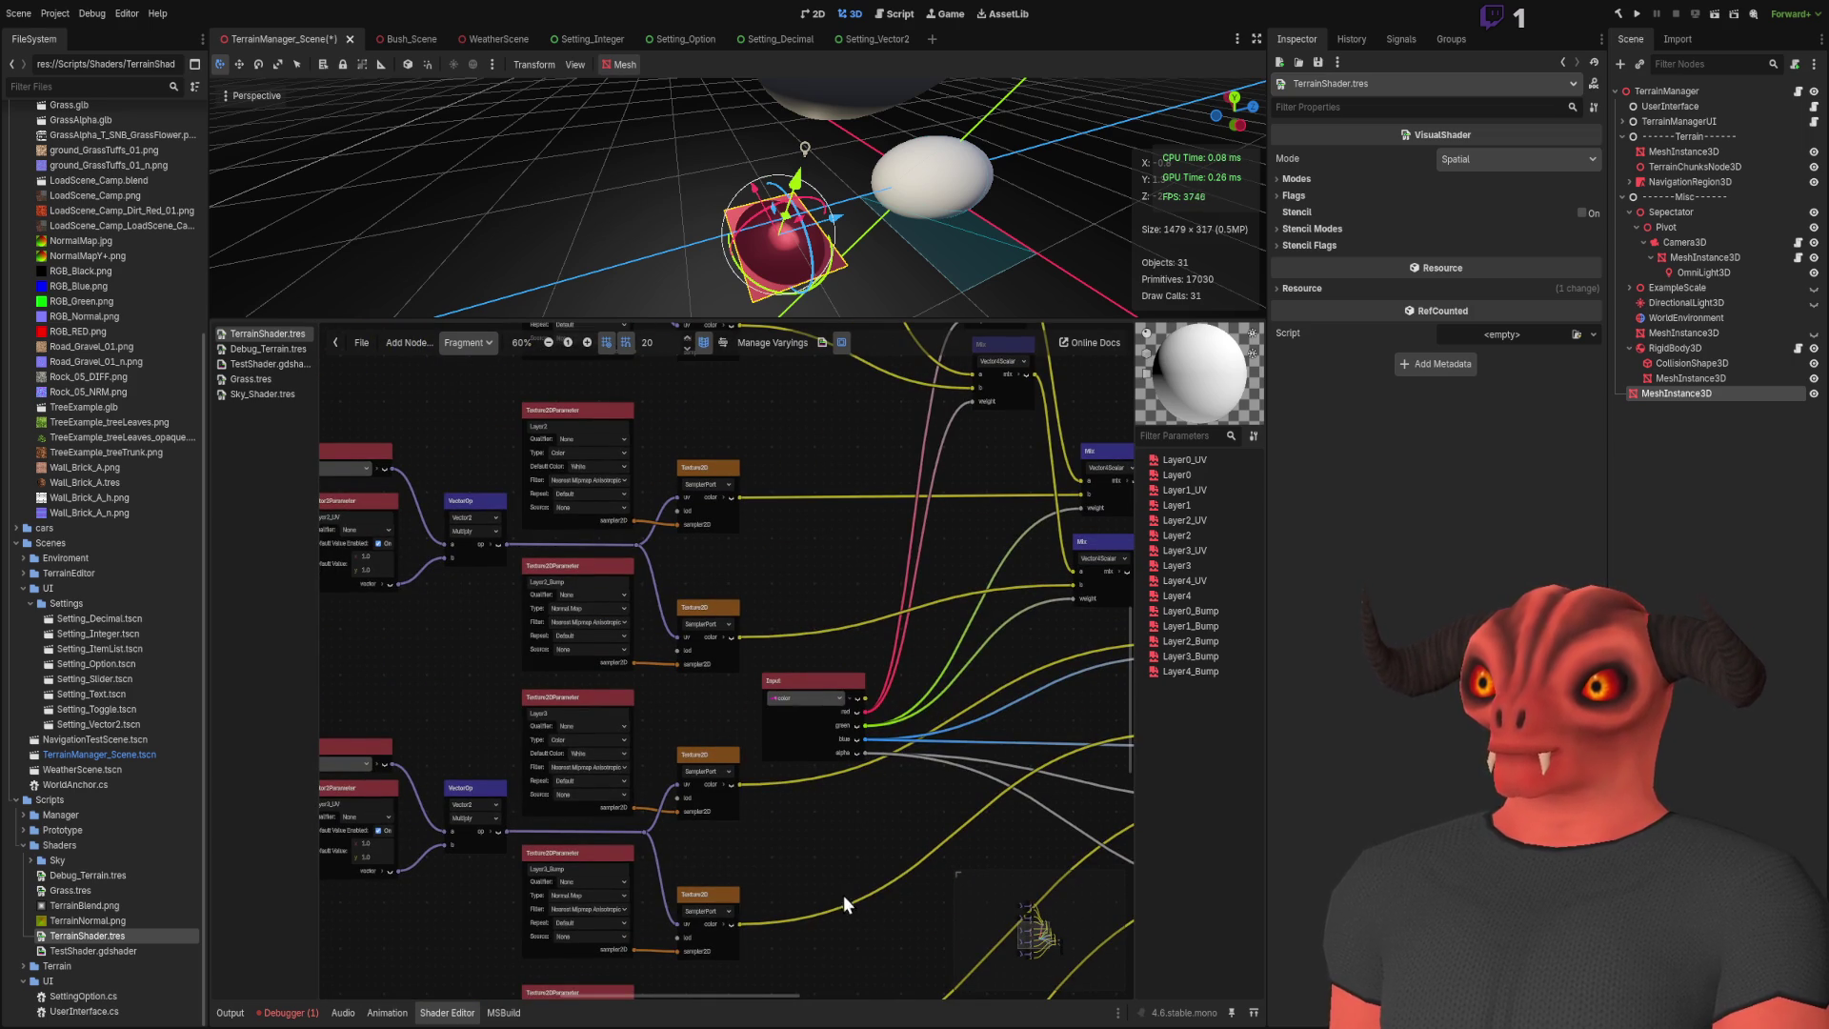
scroll(603, 809, "up", 2)
scroll(759, 762, "up", 4)
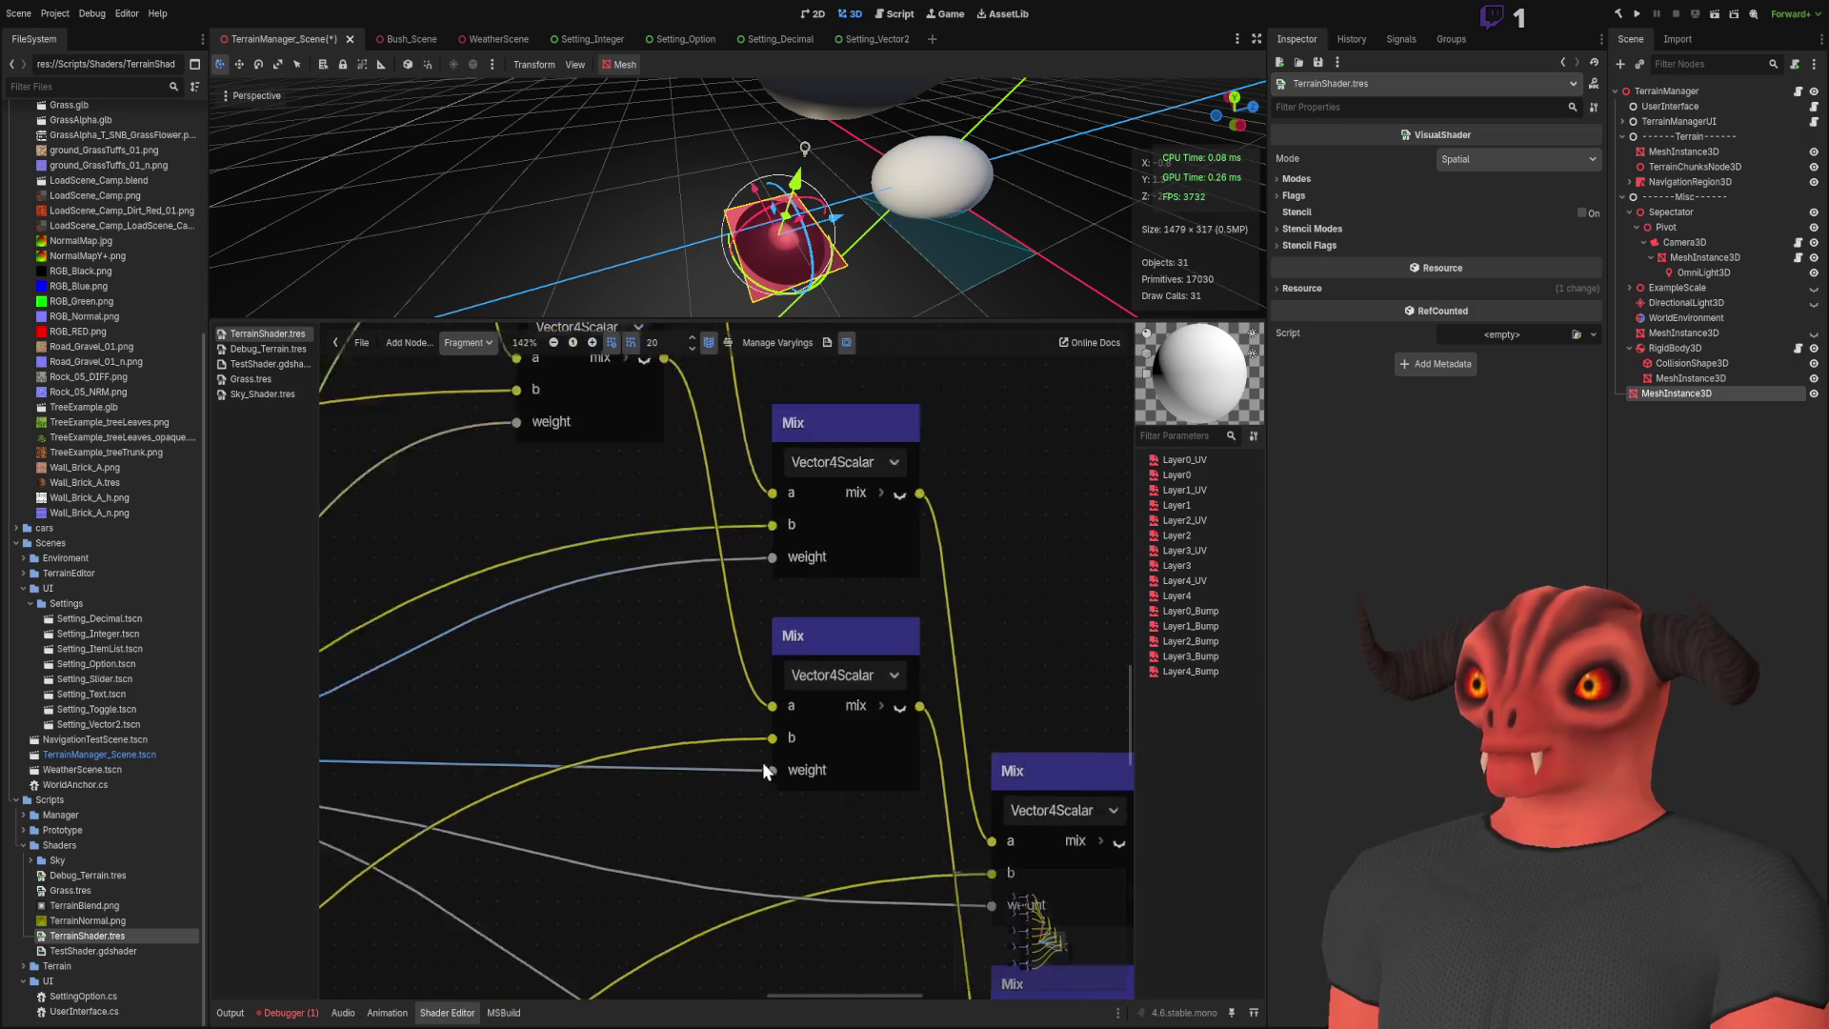
scroll(820, 642, "down", 1)
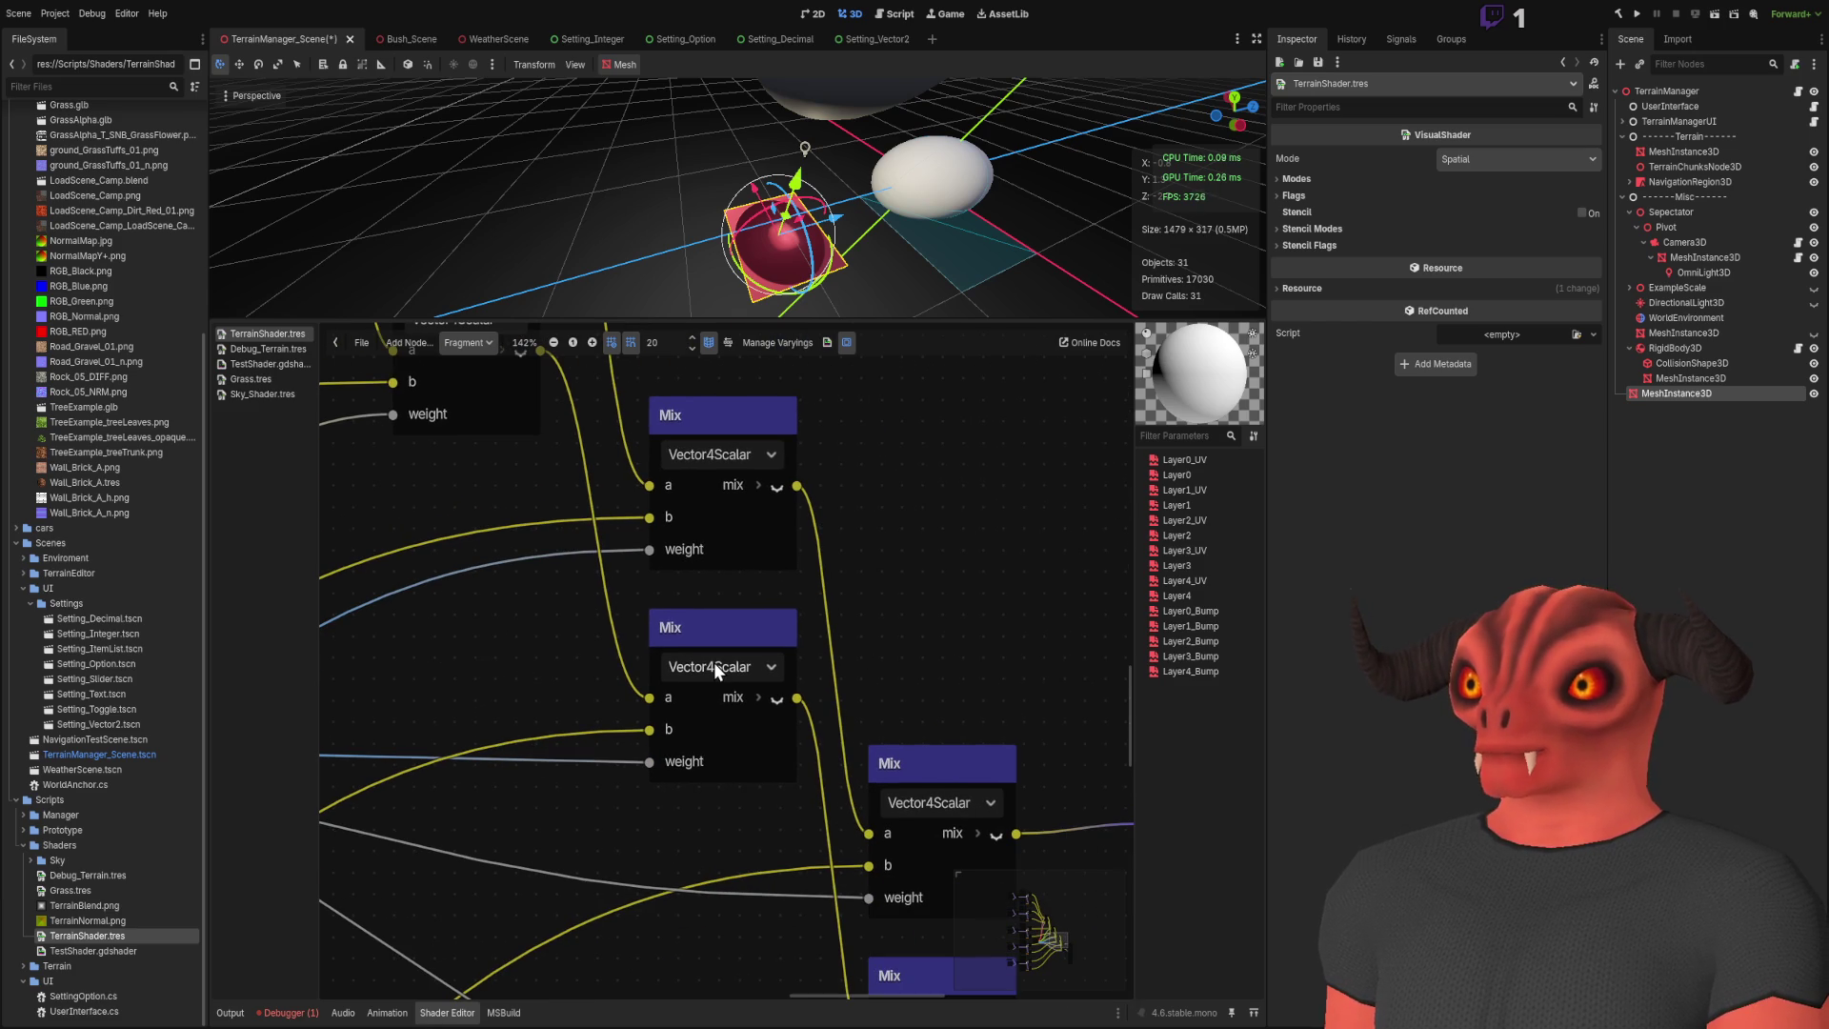
scroll(830, 787, "down", 5)
scroll(687, 642, "up", 6)
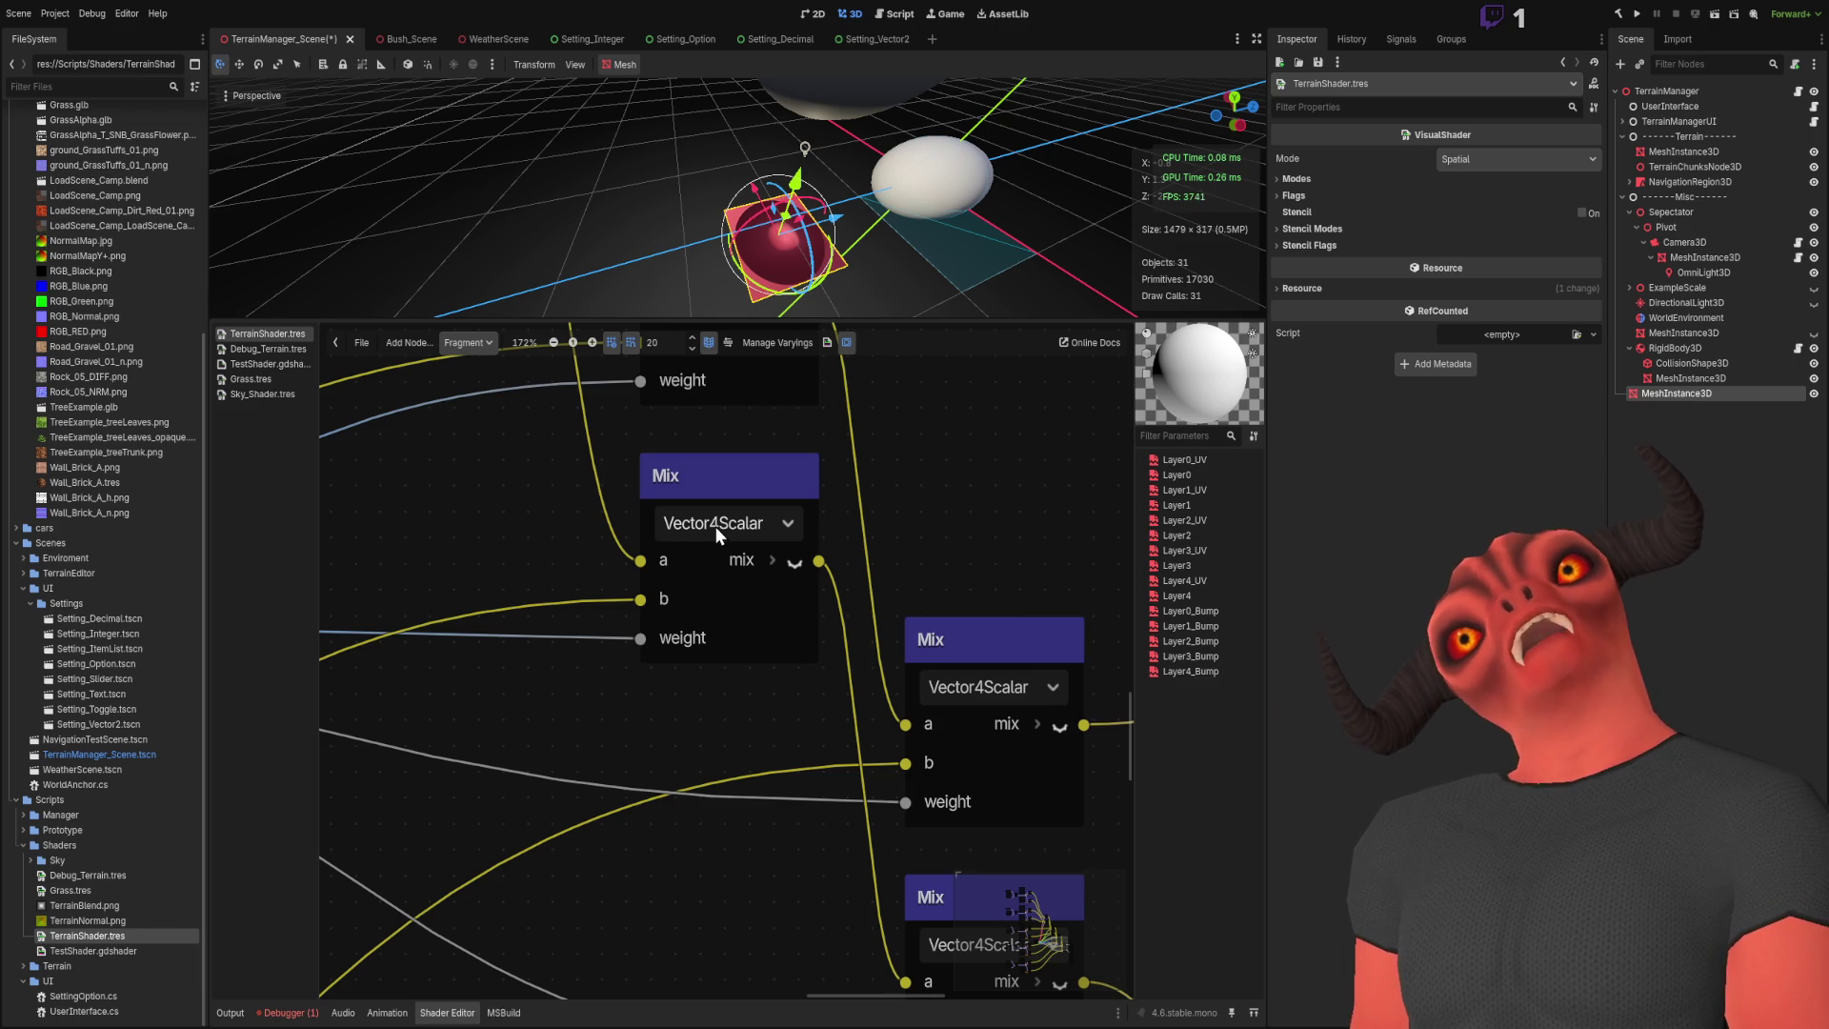
scroll(714, 526, "down", 5)
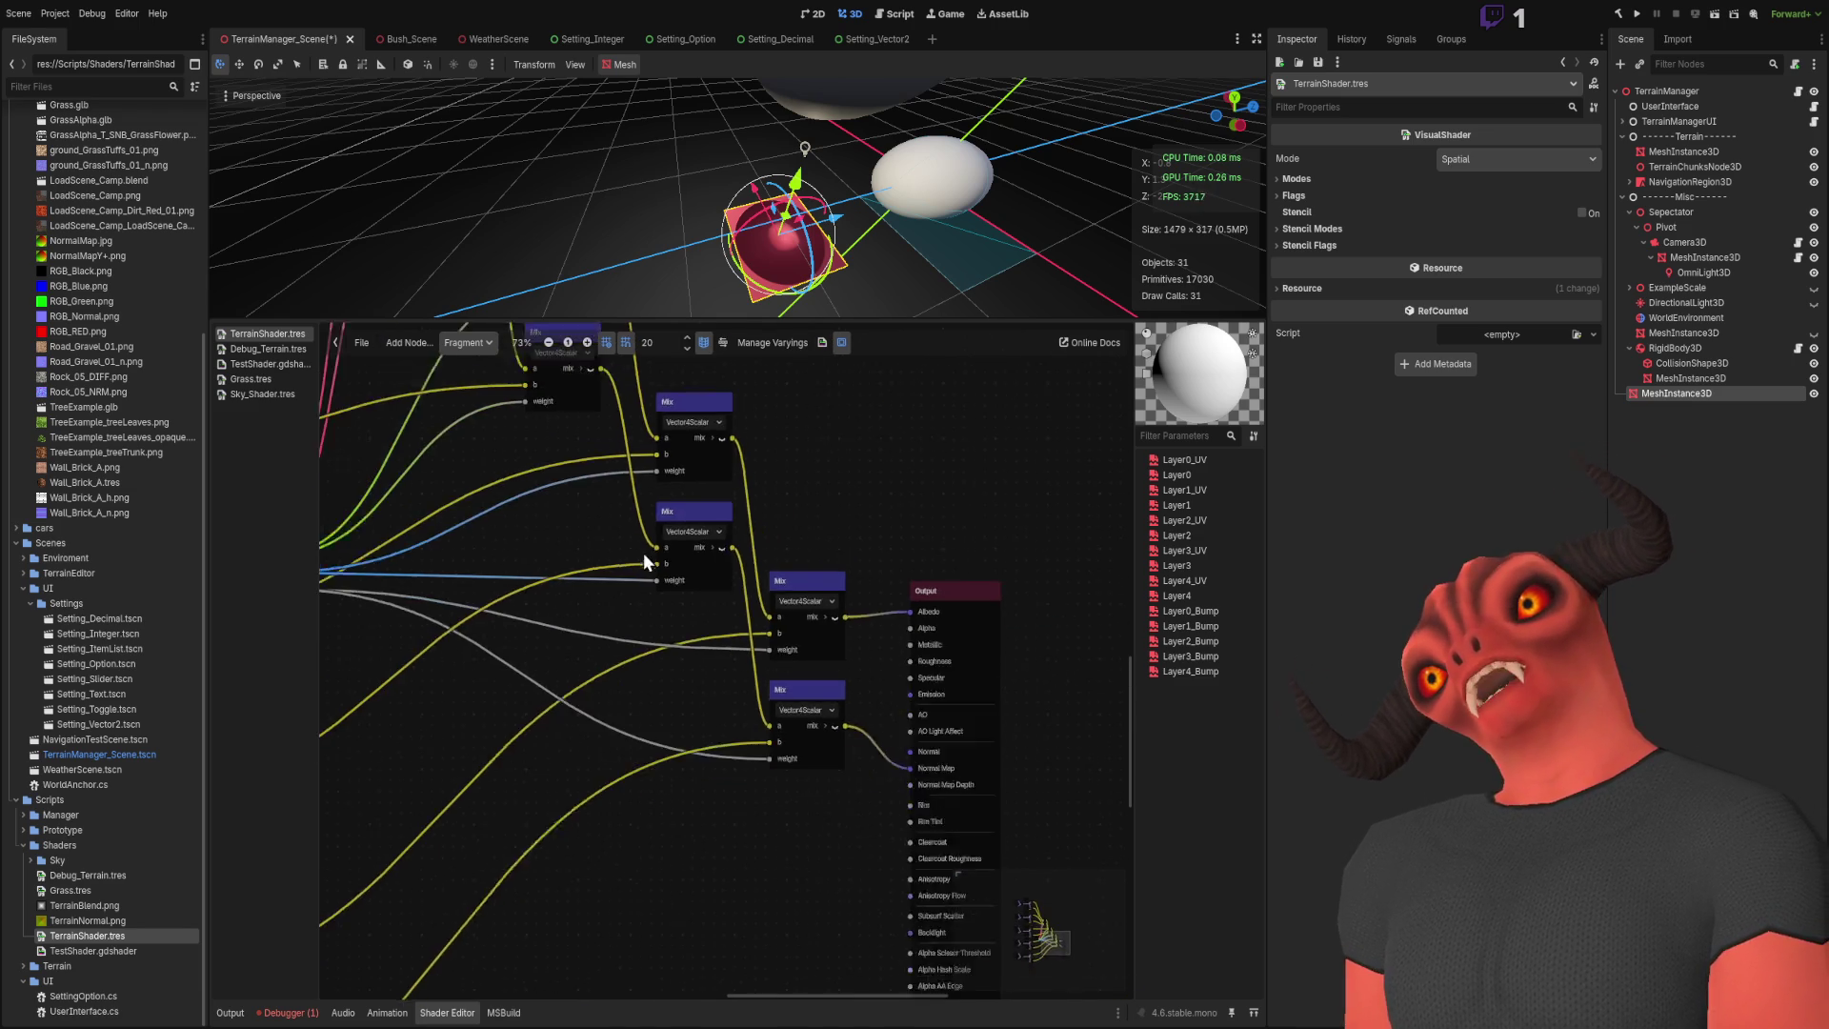
scroll(644, 745, "up", 5)
scroll(638, 733, "down", 5)
scroll(826, 676, "up", 1)
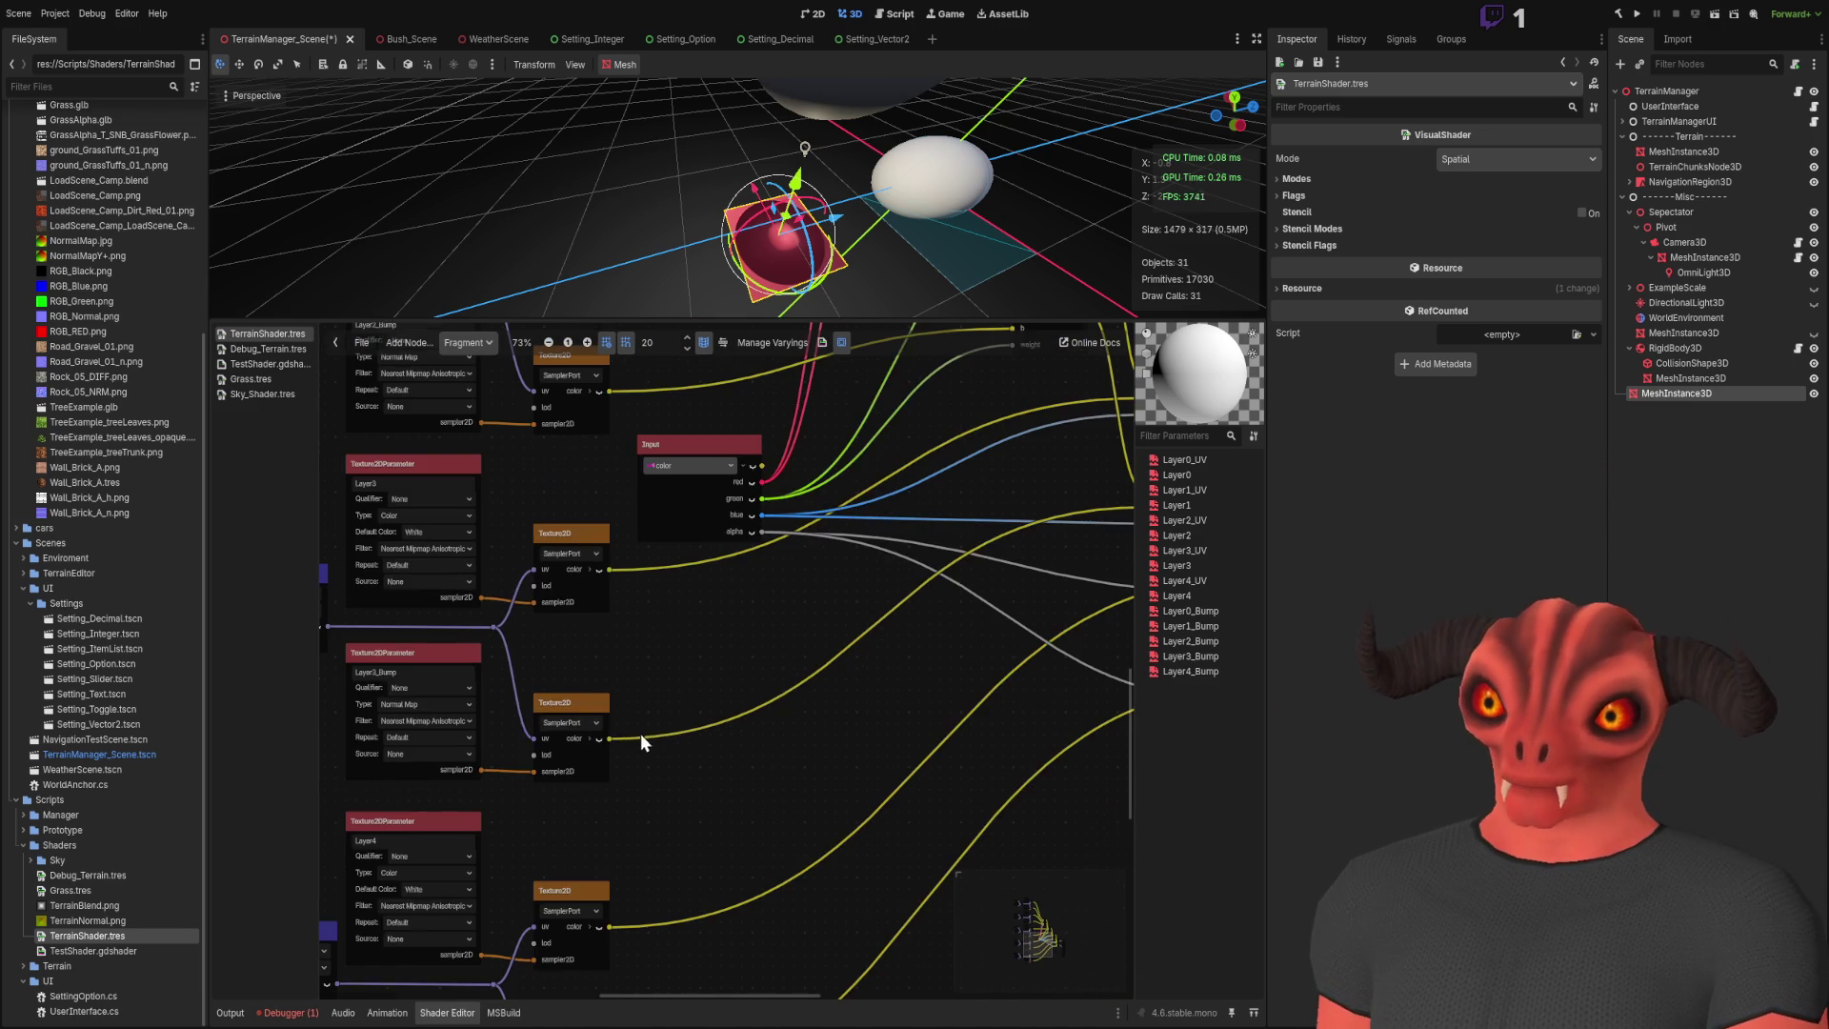
left_click_drag(994, 607, 453, 727)
scroll(562, 683, "up", 3)
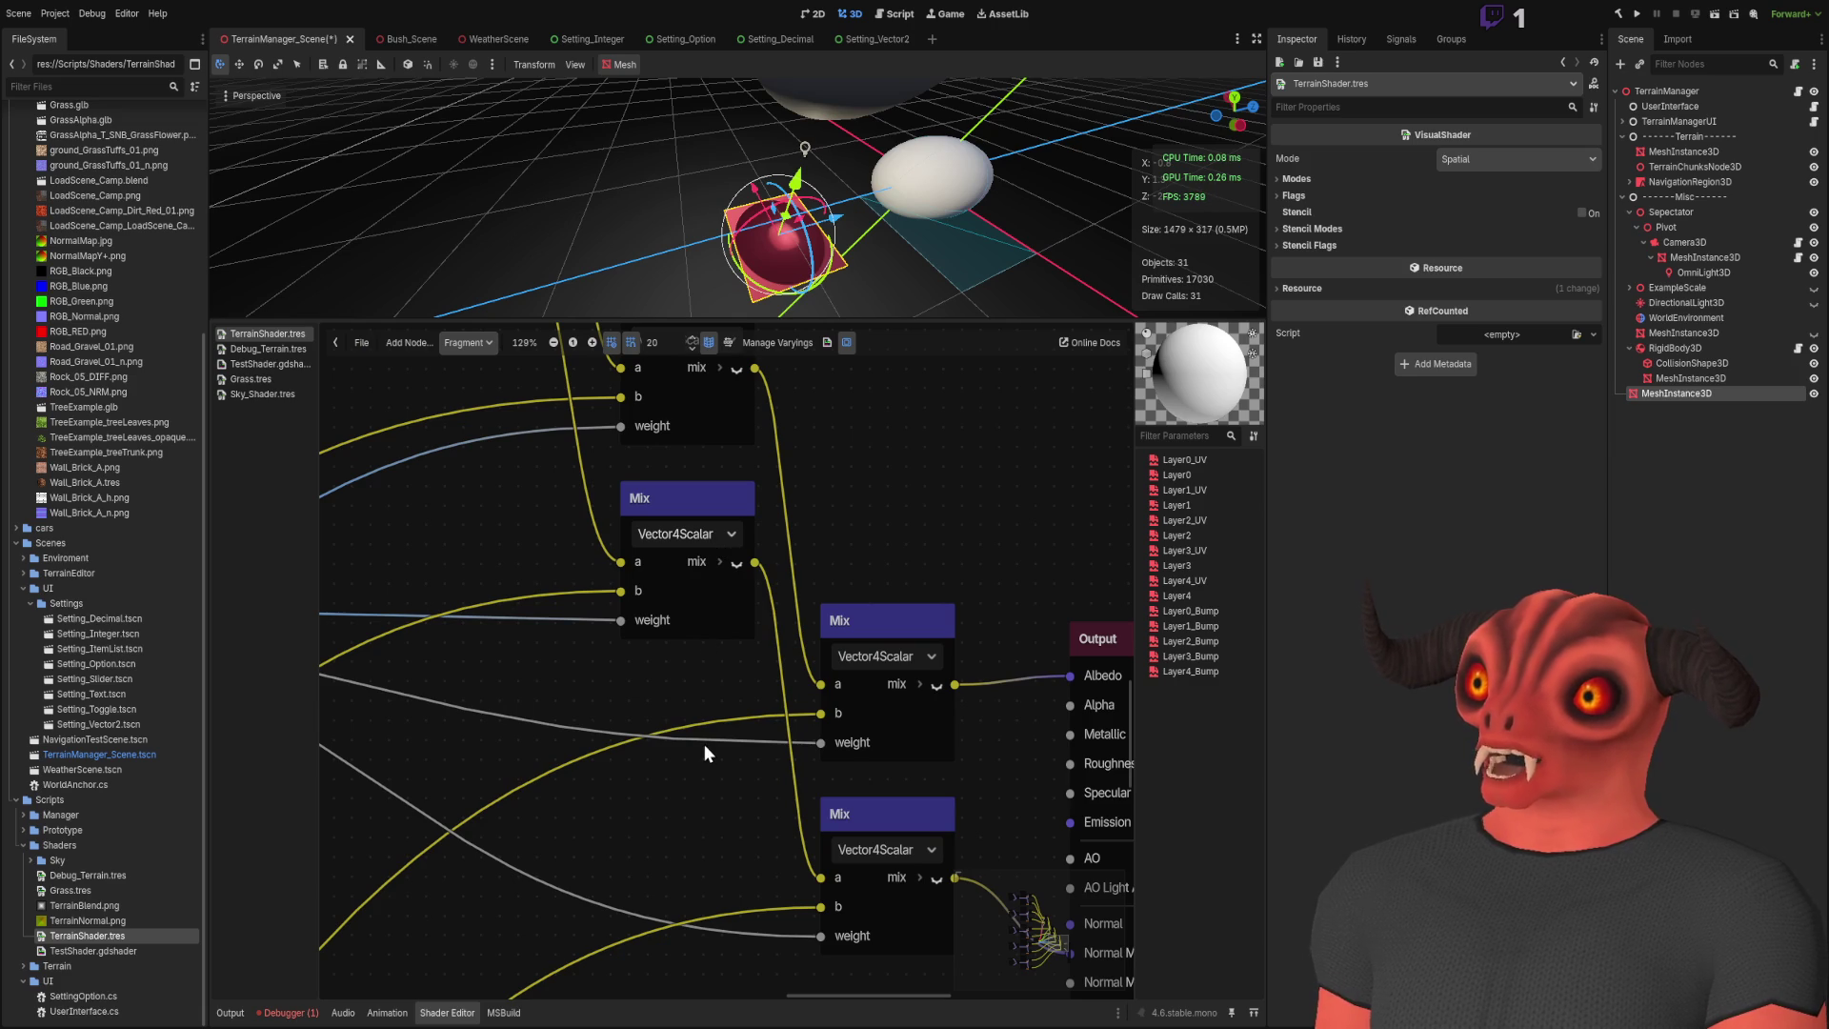
scroll(703, 745, "down", 2)
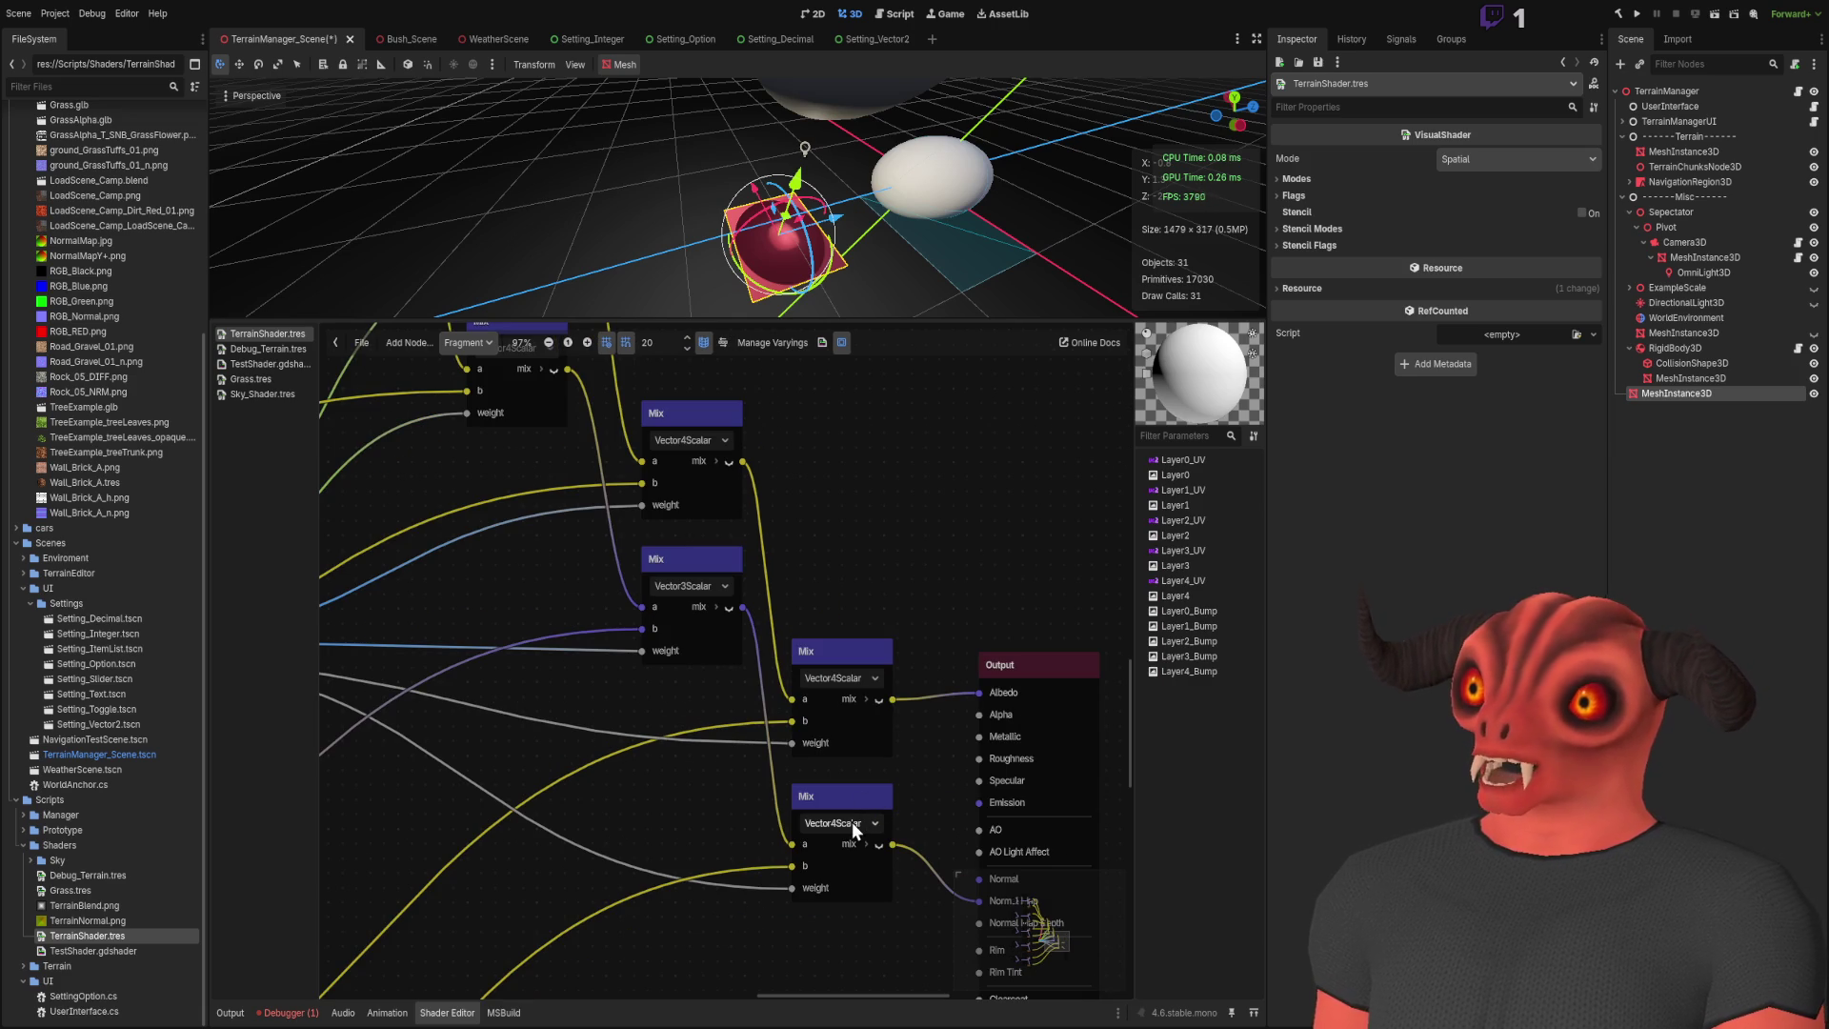
Step: Set the normal-map Mix nodes to Vector3Scalar and check their output ports
left_click_drag(651, 484, 956, 861)
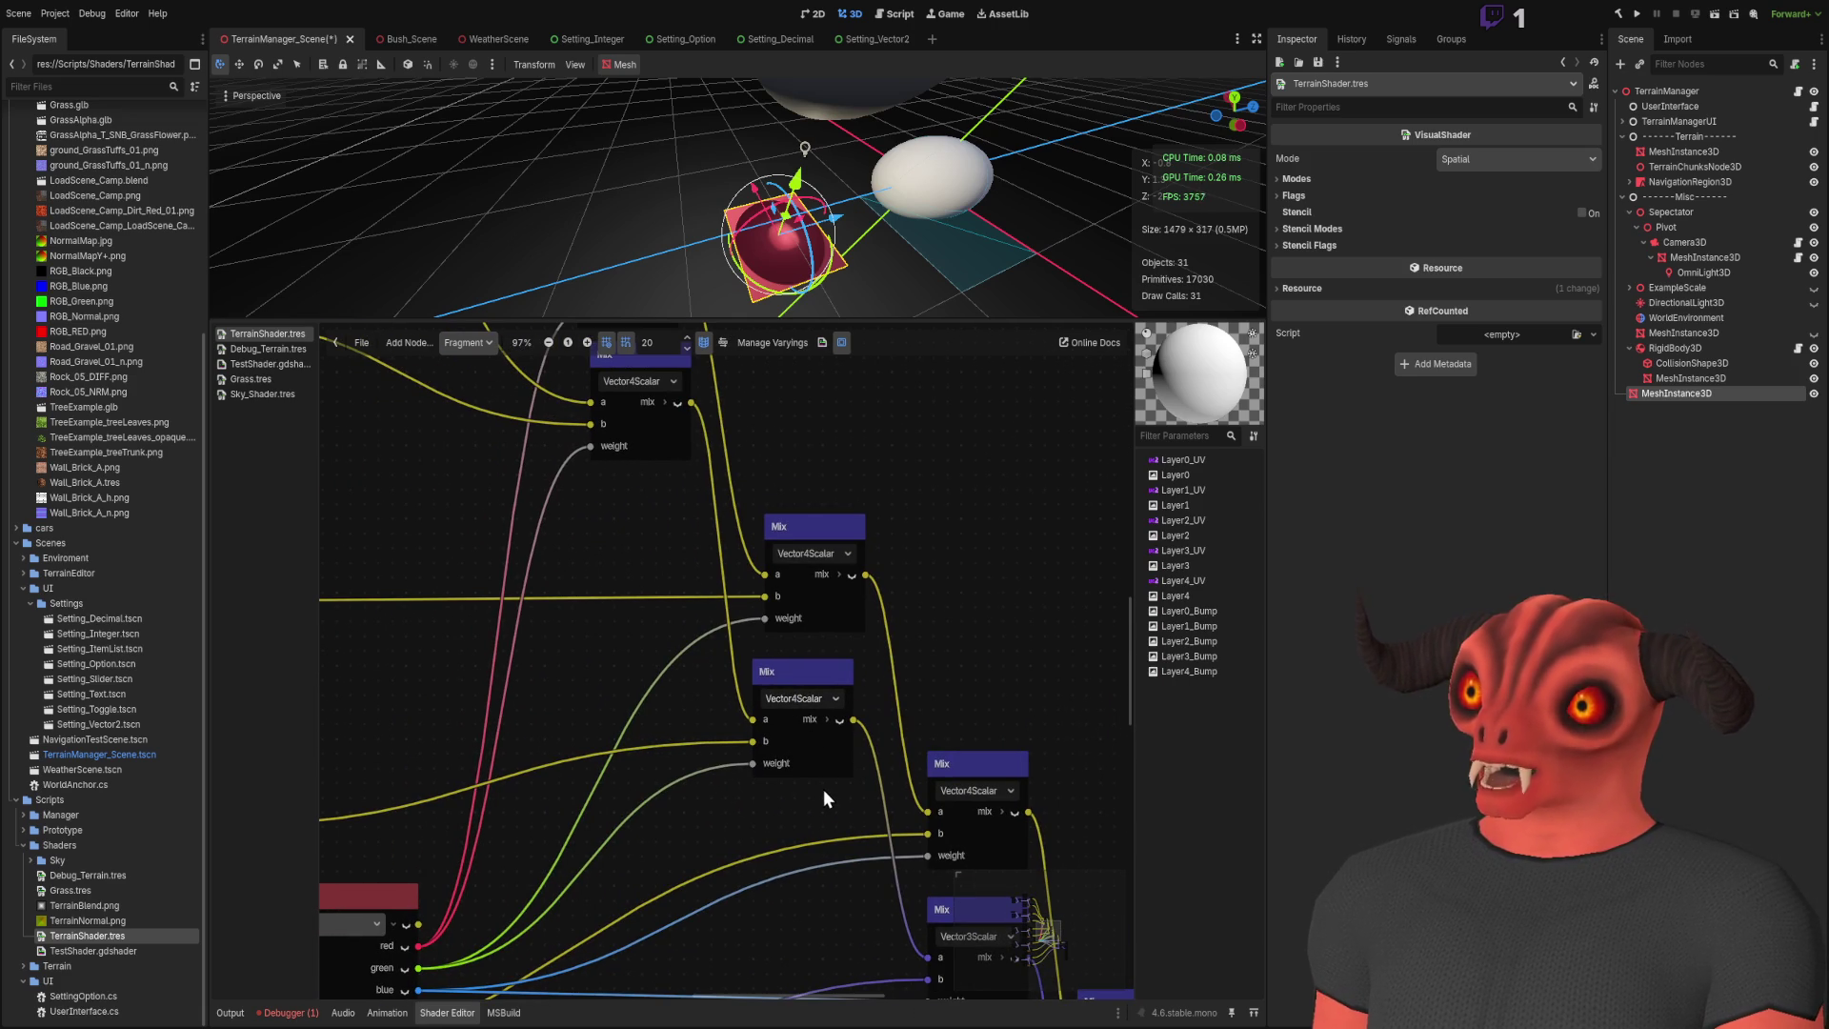
left_click_drag(590, 461, 720, 720)
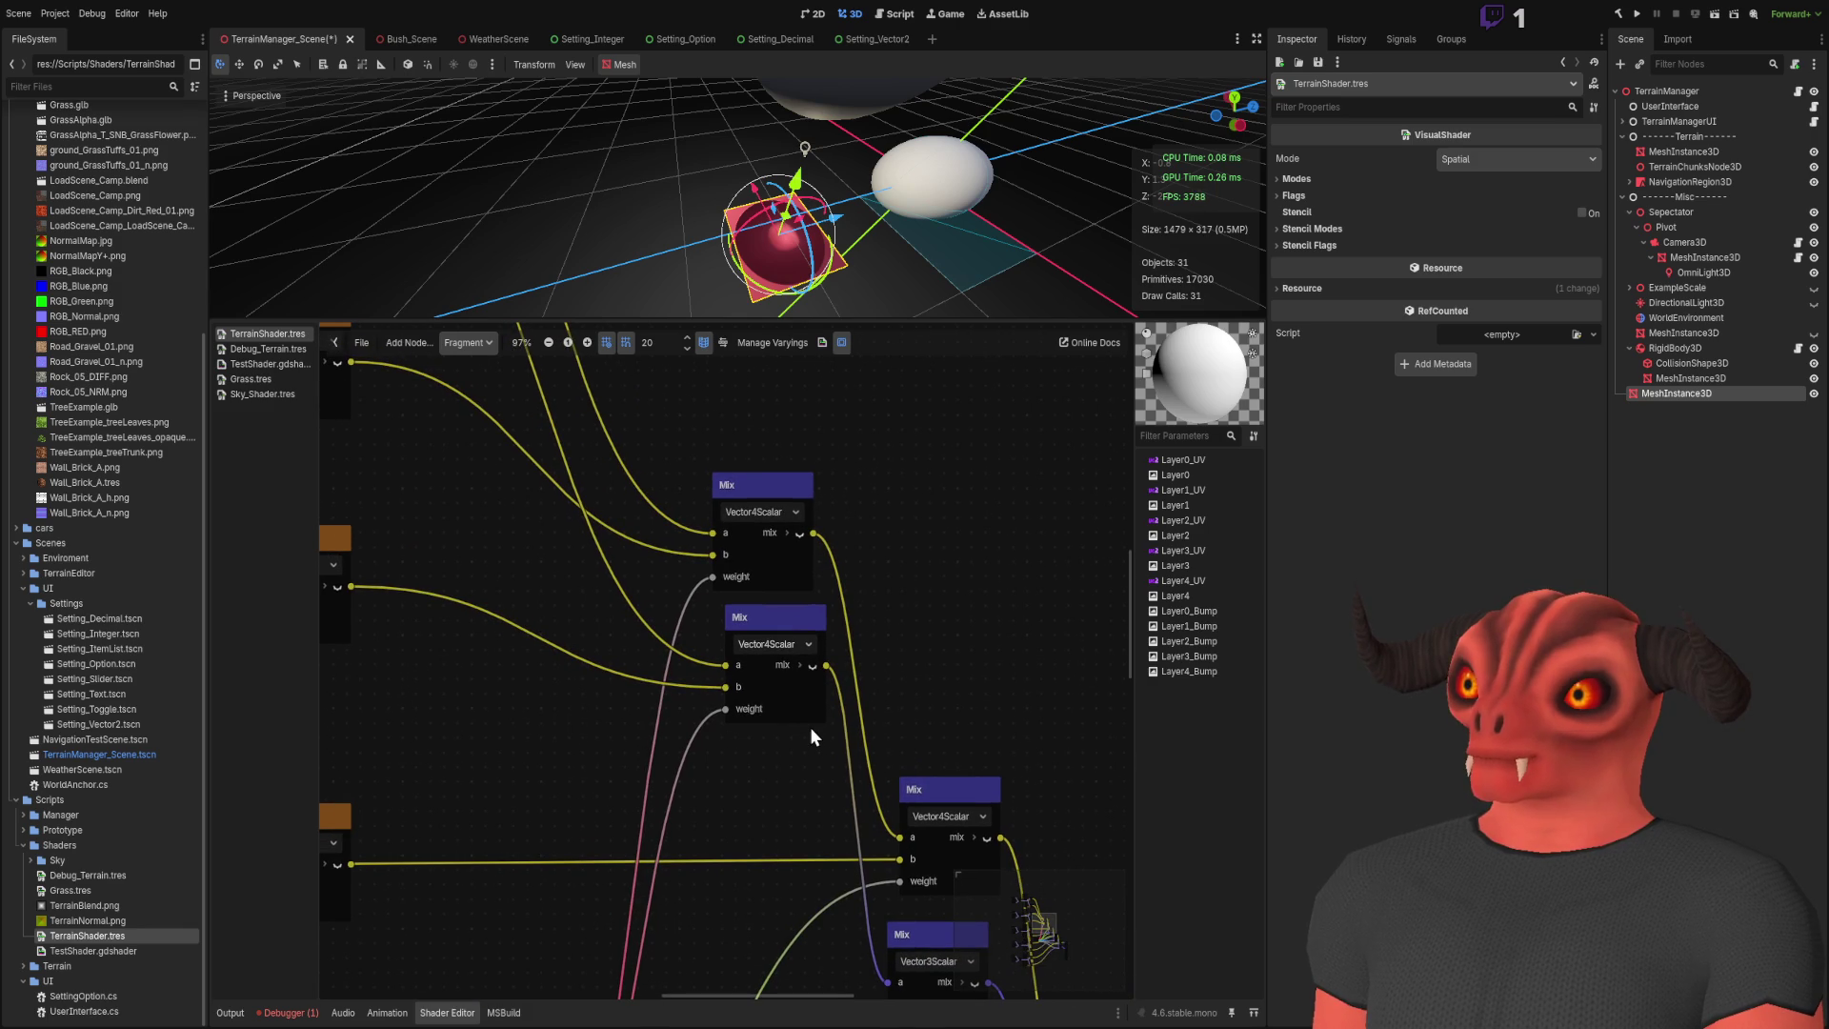
key("ctrl+z")
mouse_move(686, 781)
left_mouse_down()
mouse_move(905, 819)
mouse_move(659, 574)
left_mouse_up()
mouse_move(837, 684)
left_mouse_down()
mouse_move(636, 447)
mouse_move(814, 443)
mouse_move(813, 464)
left_mouse_up()
scroll(629, 455, "up", 3)
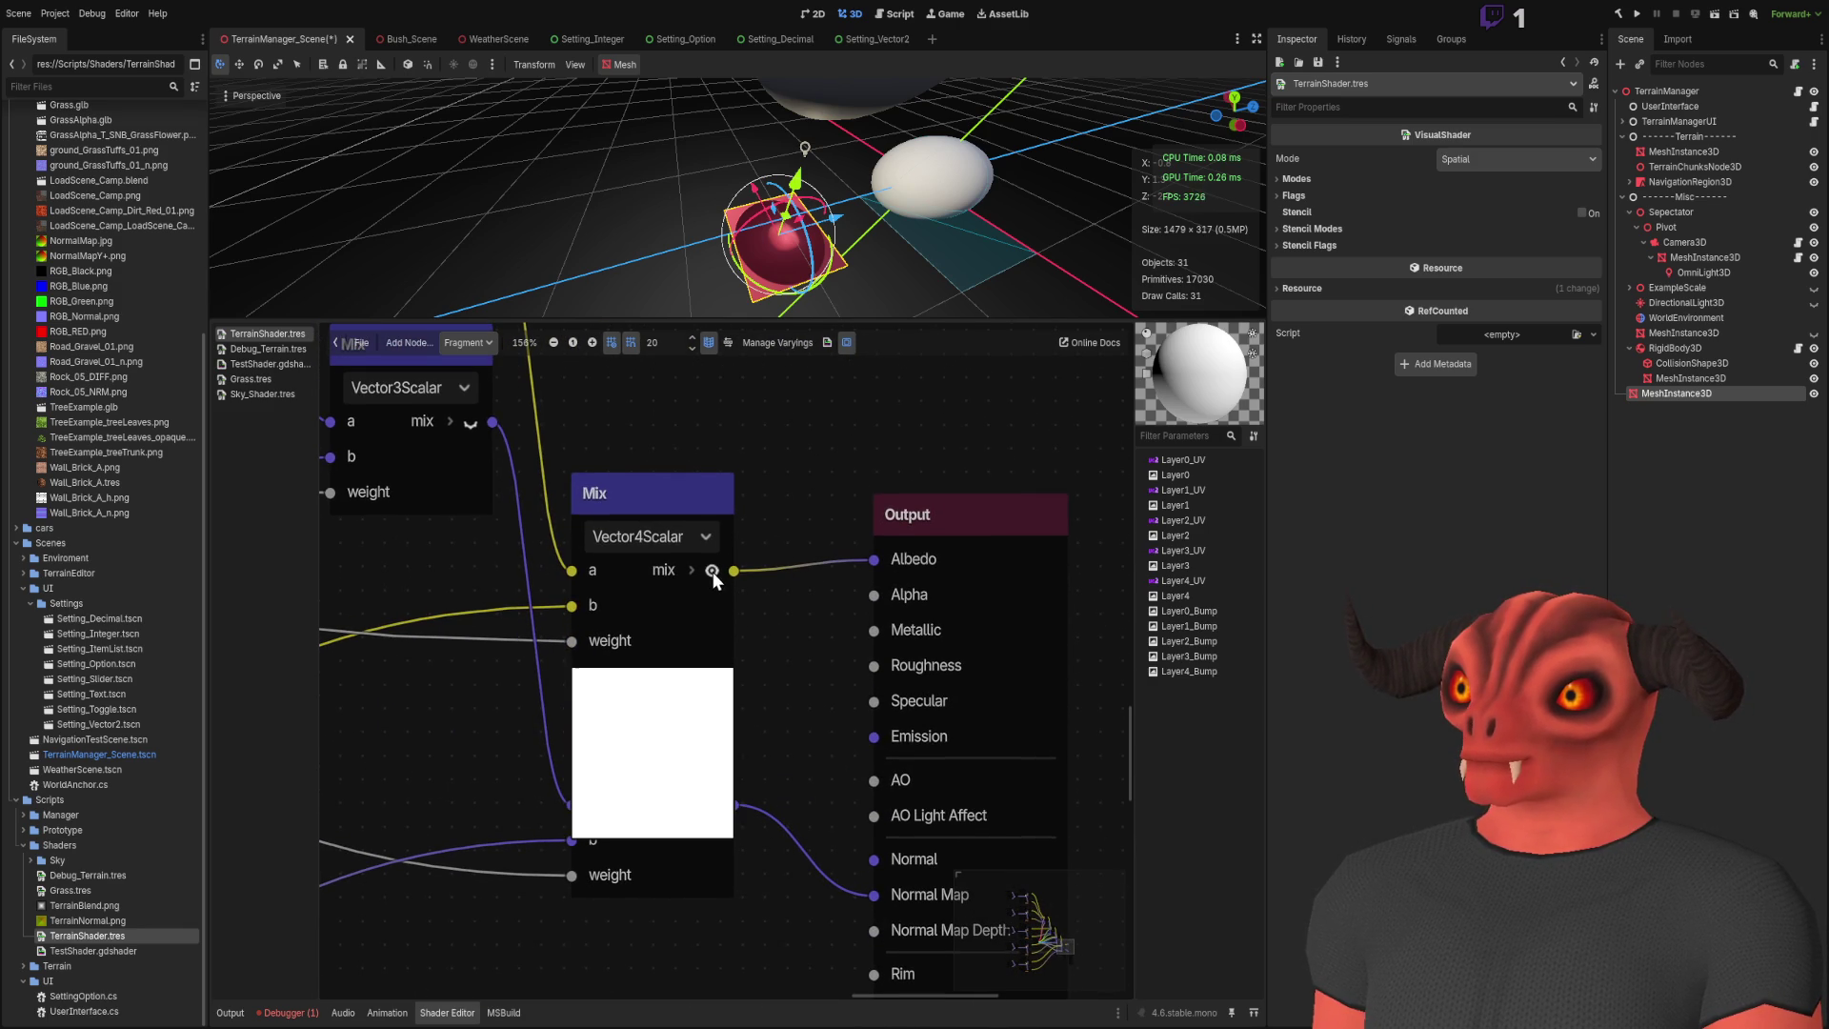
left_click(711, 570)
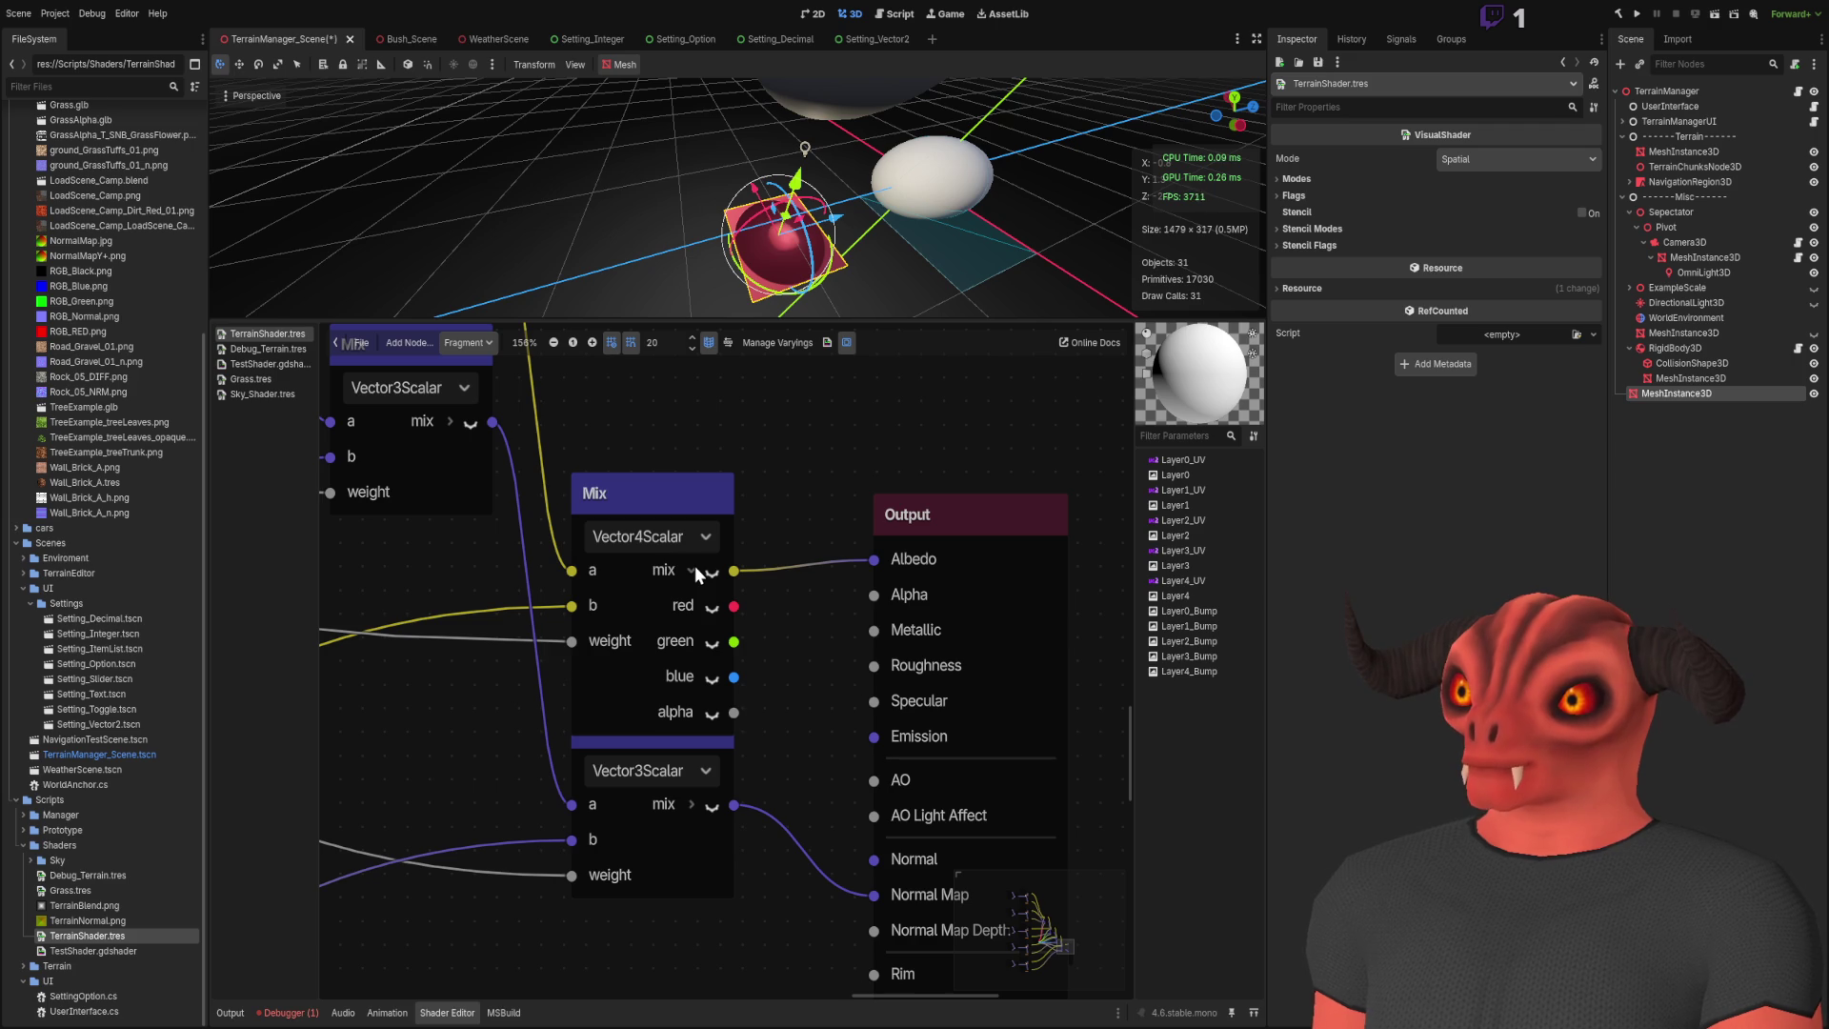
left_click(693, 569)
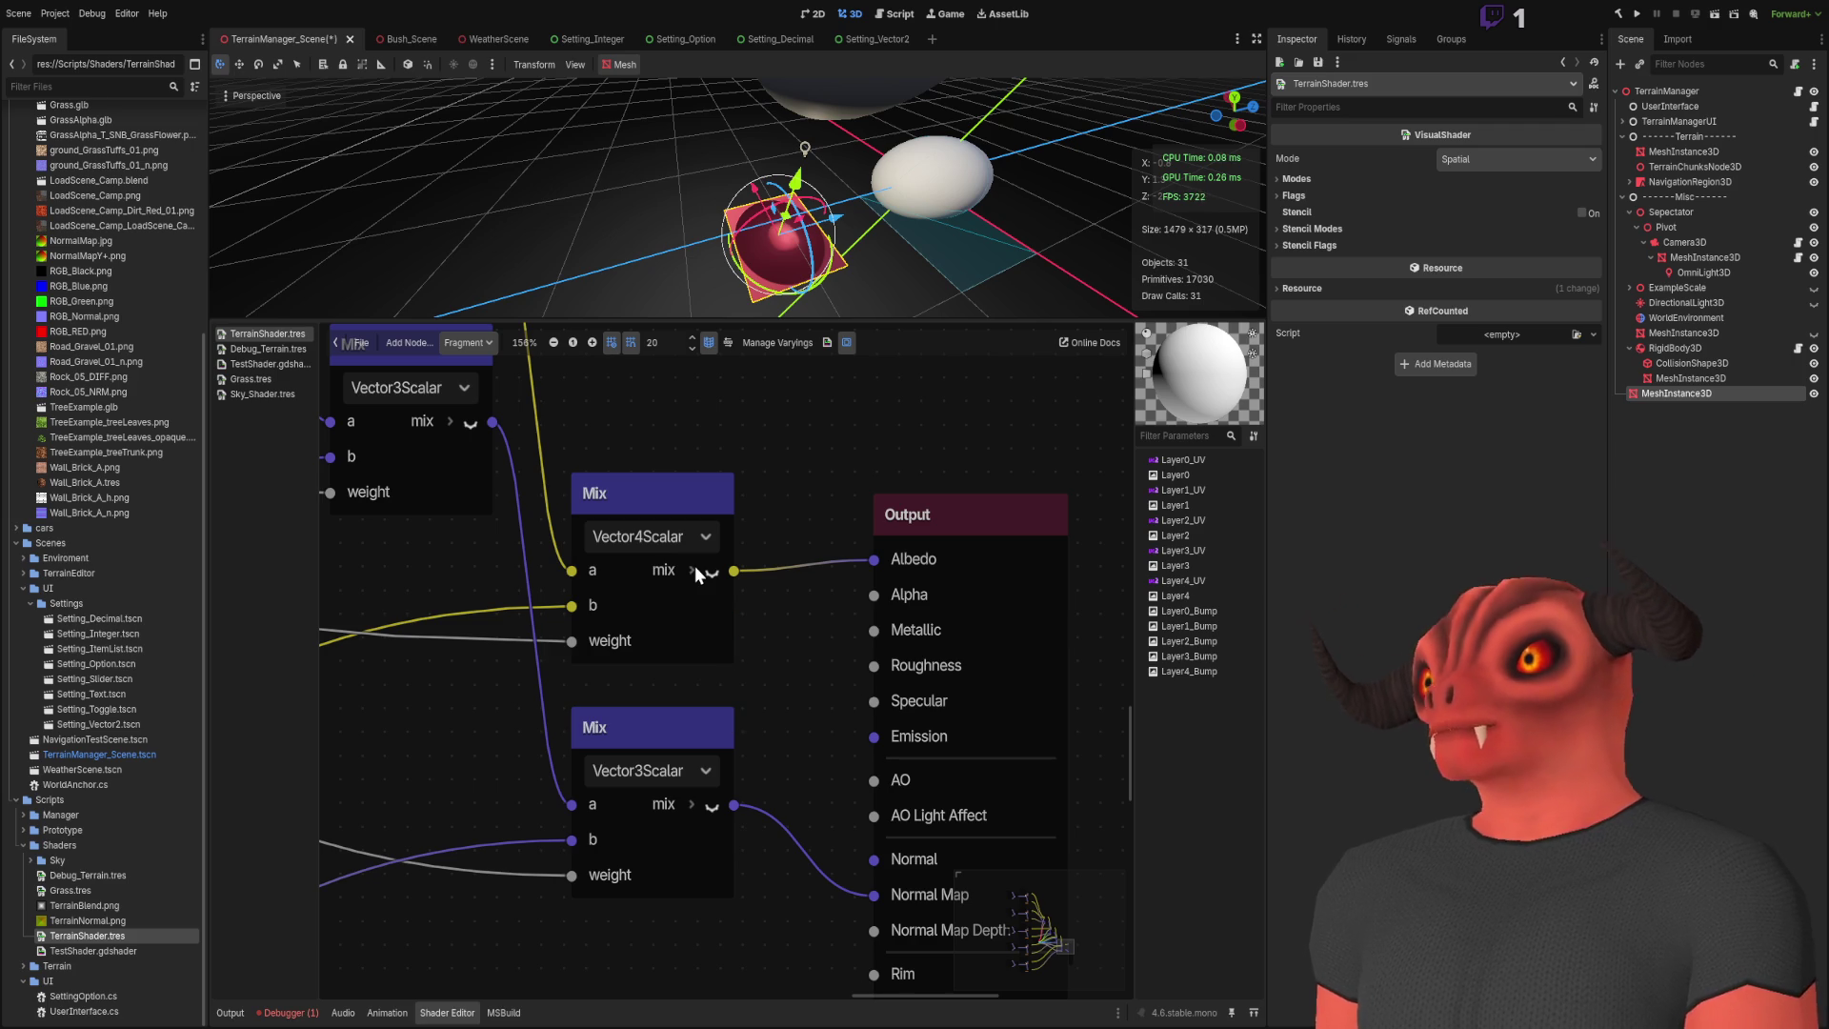
scroll(694, 566, "down", 3)
scroll(811, 549, "up", 2)
Step: Try wiring the Mix alpha channel to Metallic, revert it, and save the scene
left_click(749, 688)
mouse_move(781, 795)
left_mouse_down()
mouse_move(933, 716)
mouse_move(883, 706)
mouse_move(846, 727)
left_mouse_up()
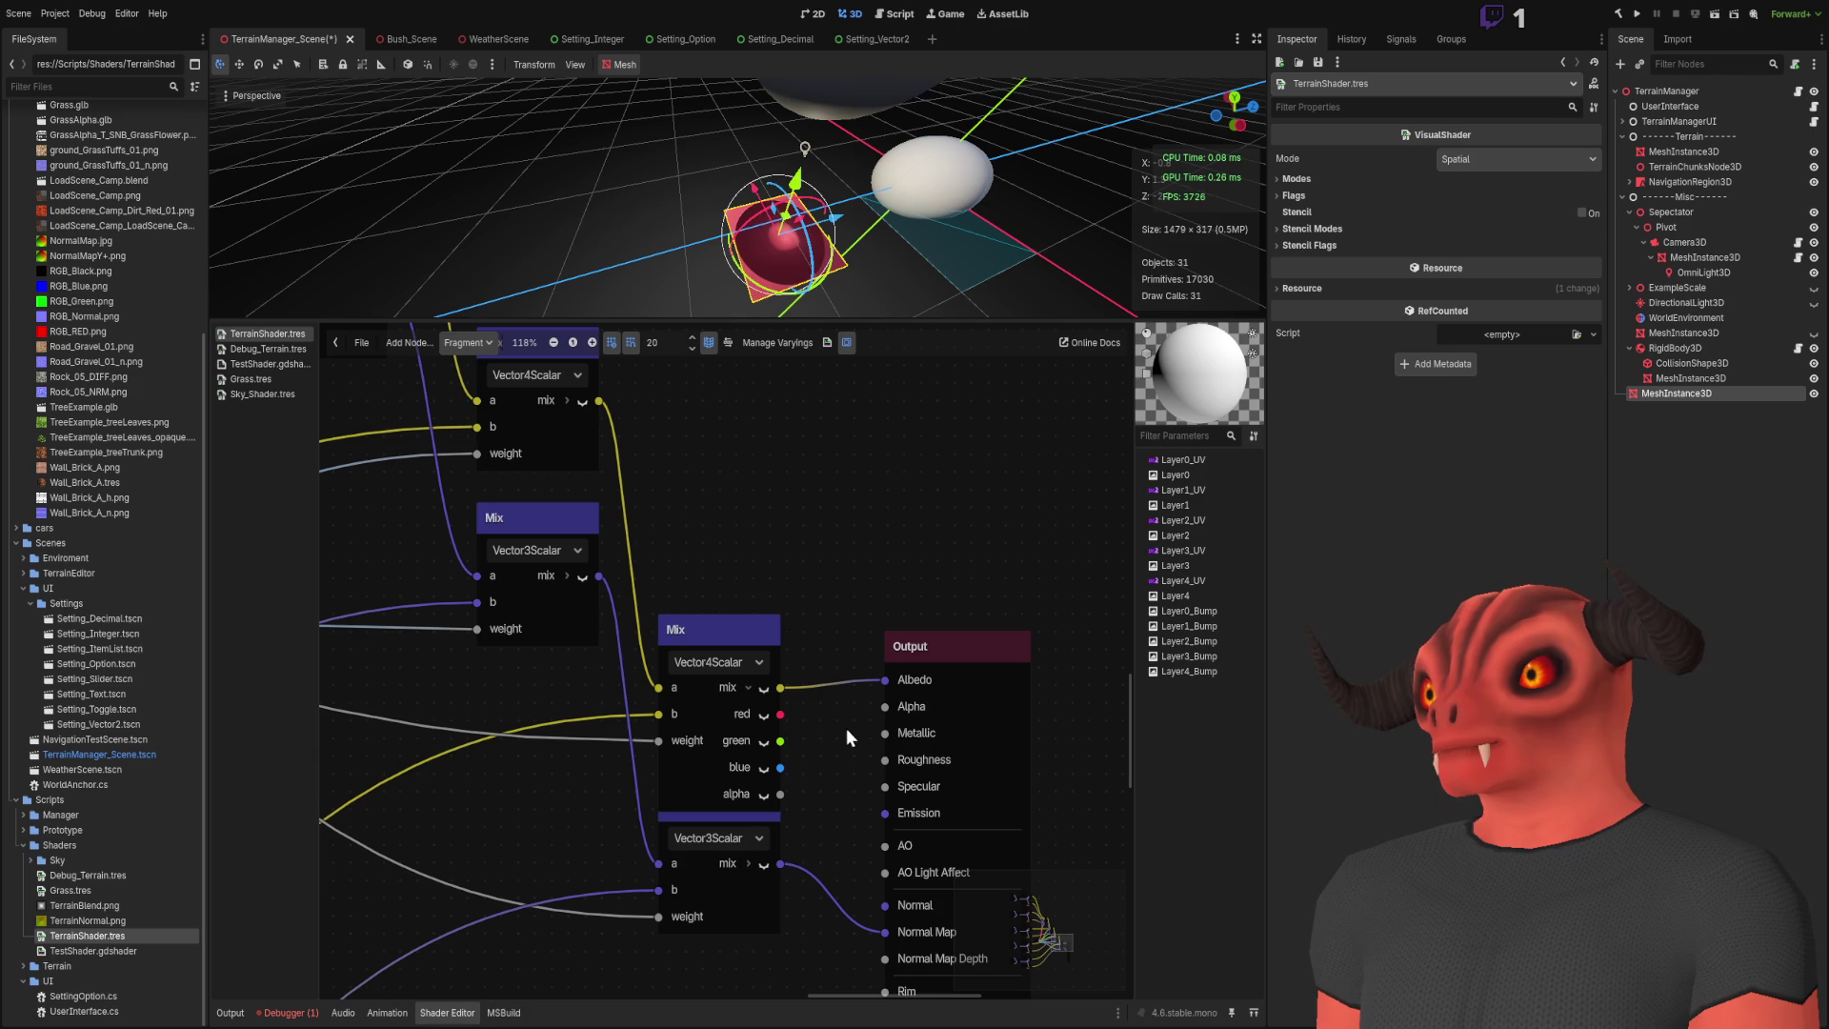
left_click(761, 687)
scroll(670, 642, "down", 4)
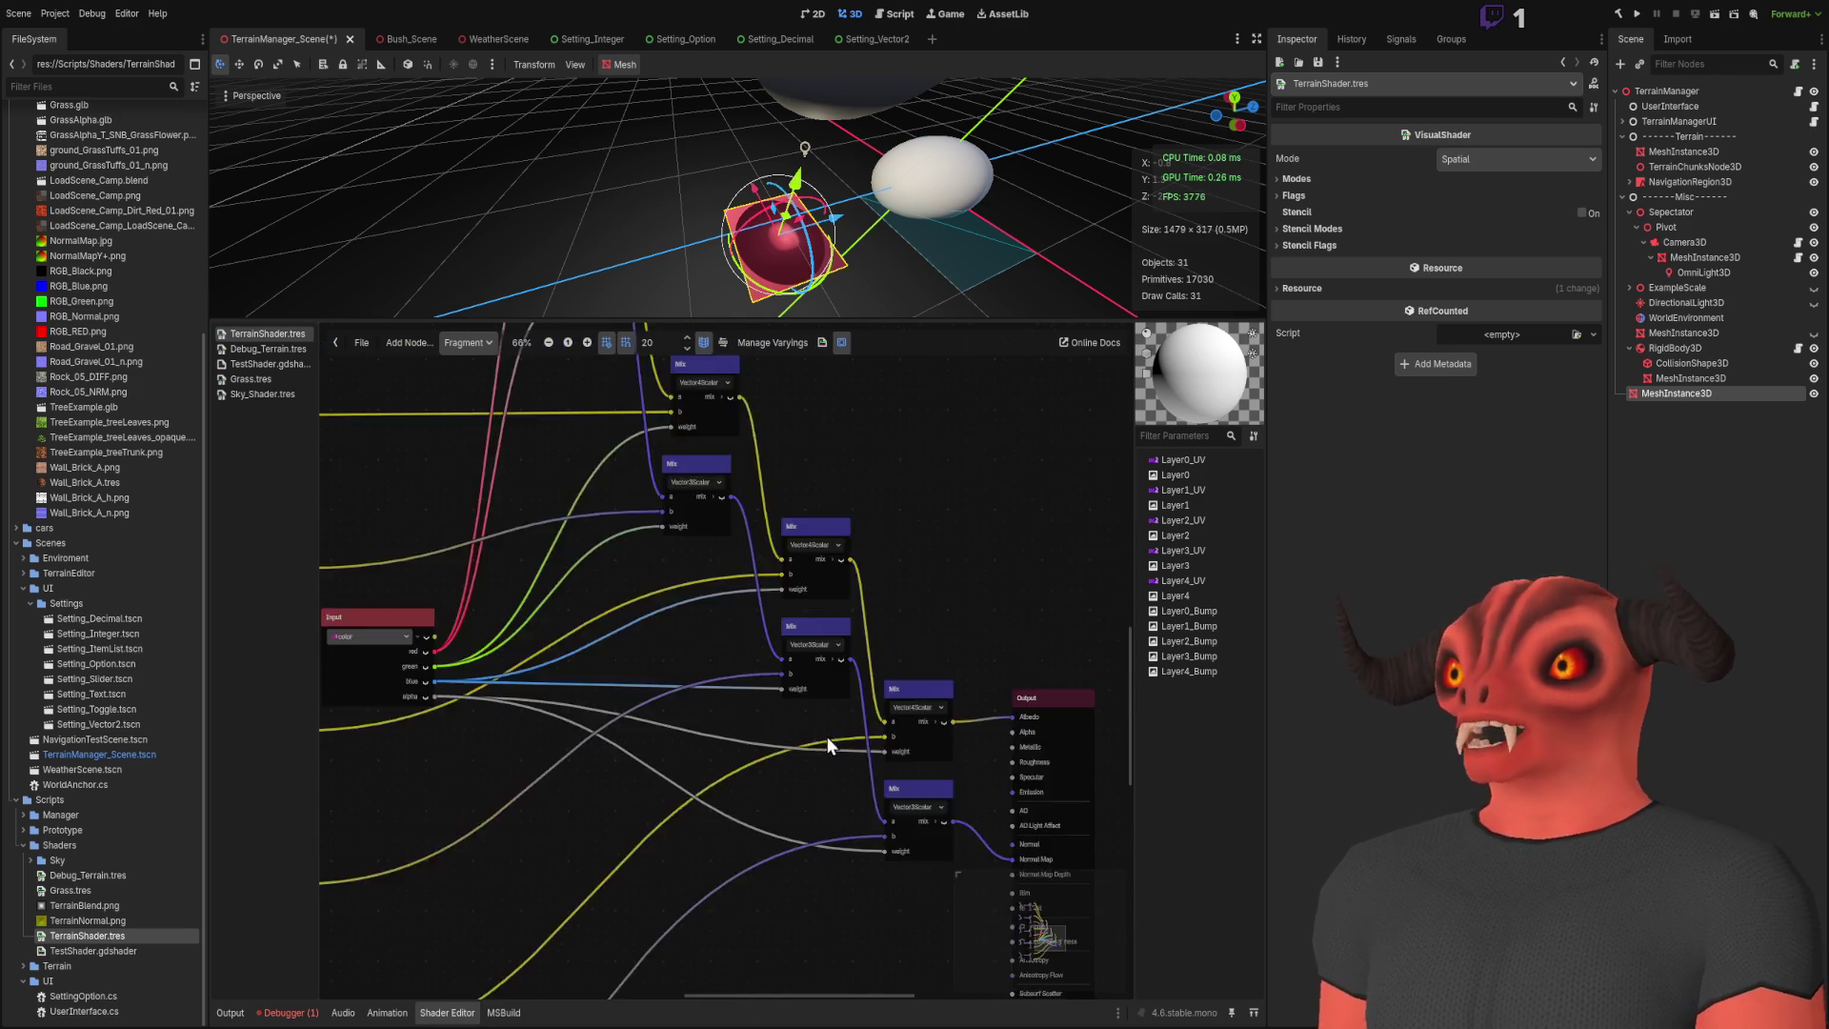
scroll(825, 735, "up", 6)
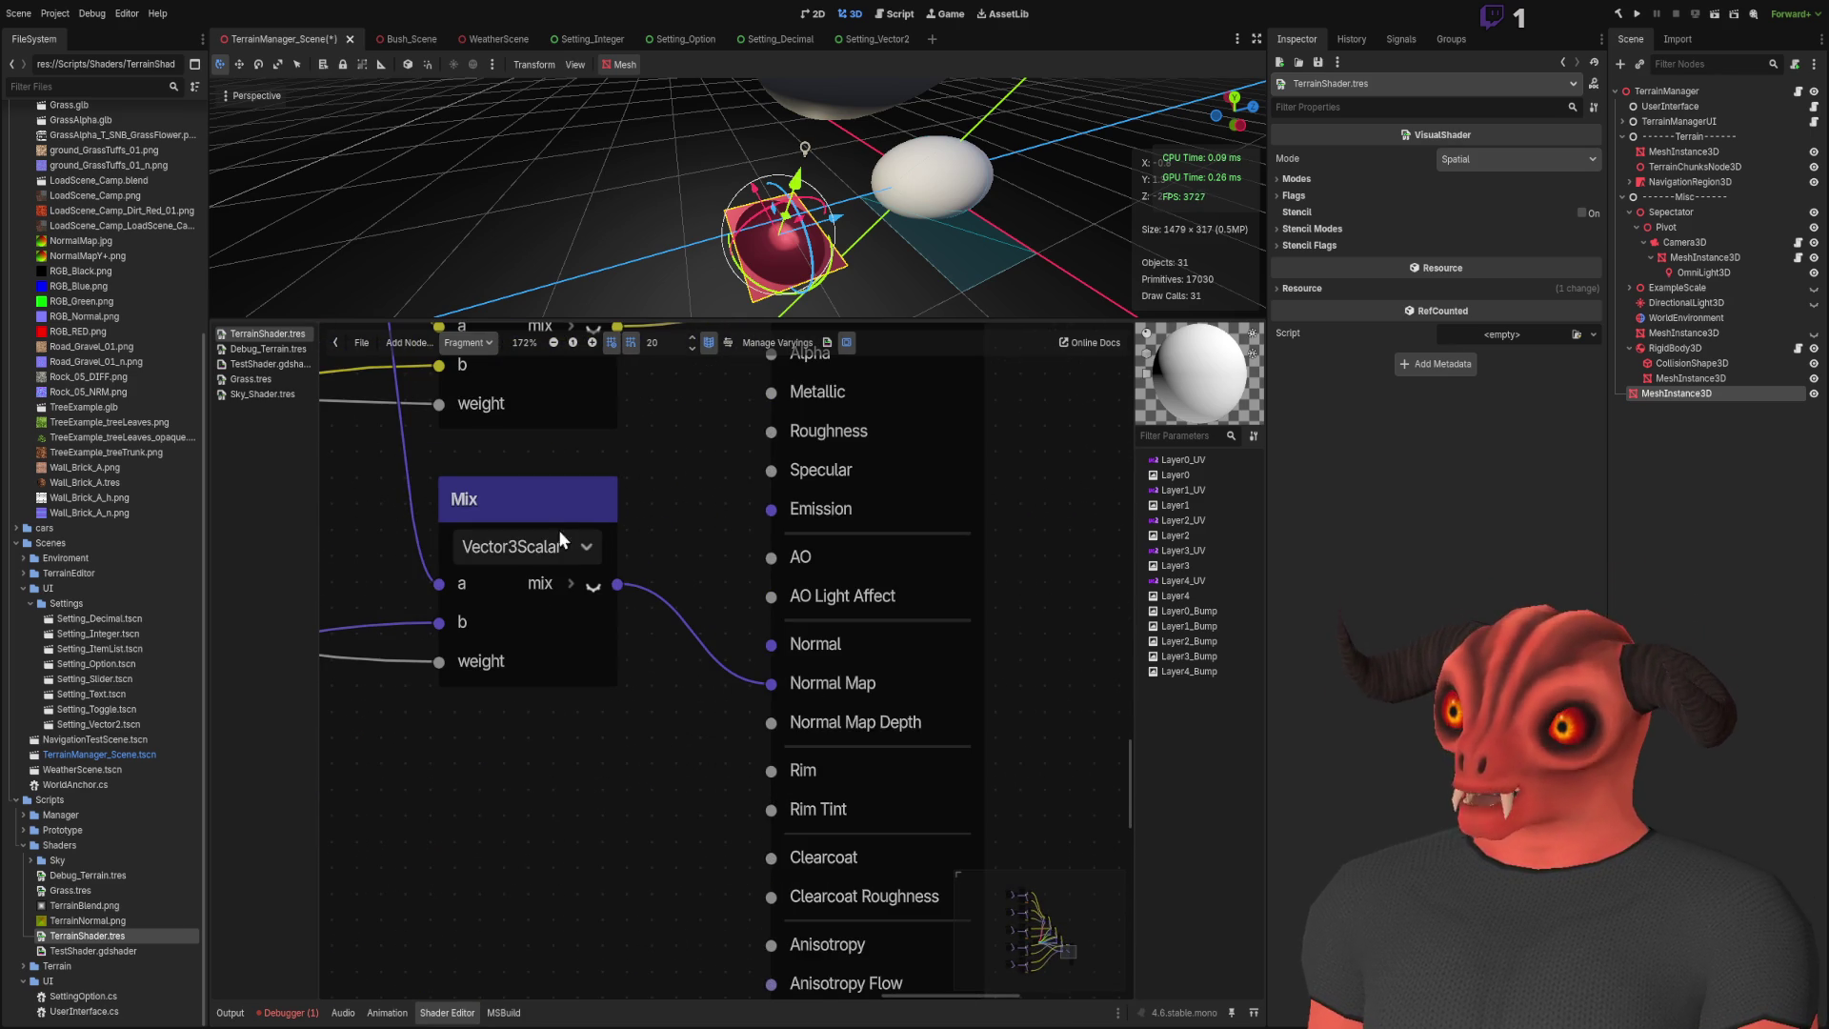
scroll(647, 556, "down", 2)
scroll(651, 558, "up", 3)
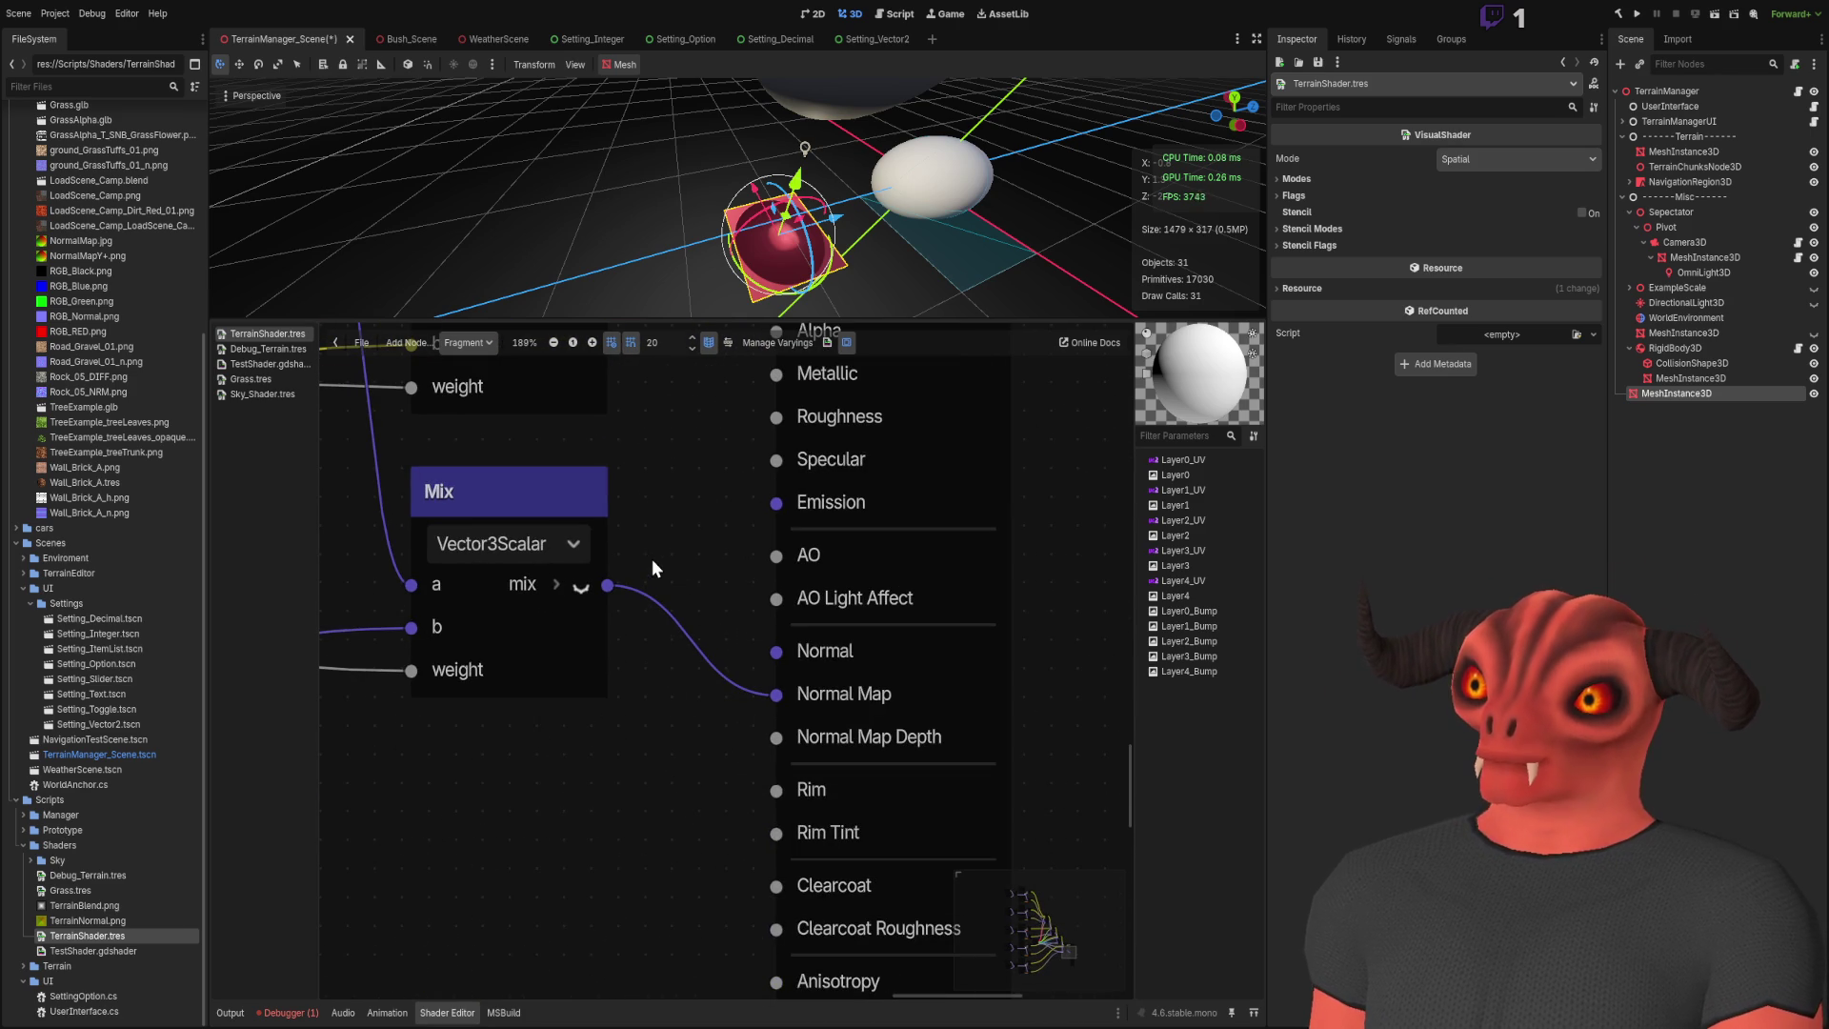
scroll(652, 558, "down", 3)
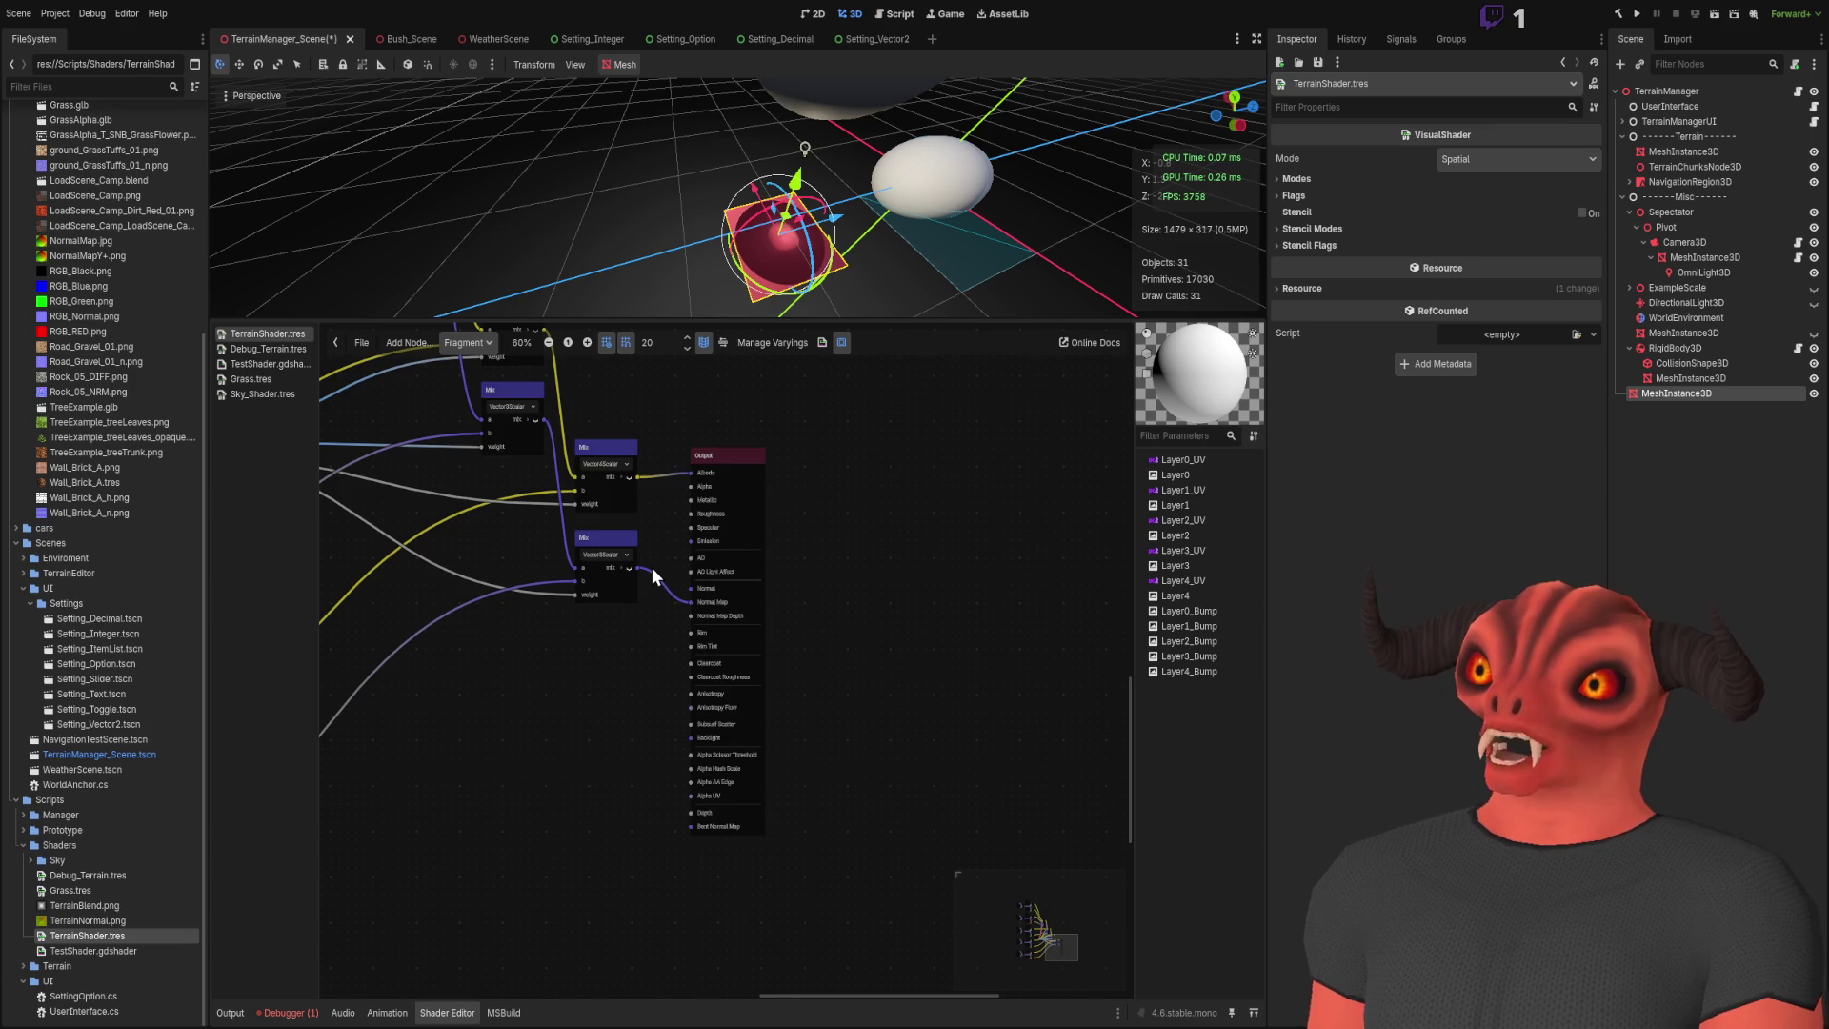
scroll(505, 581, "down", 5)
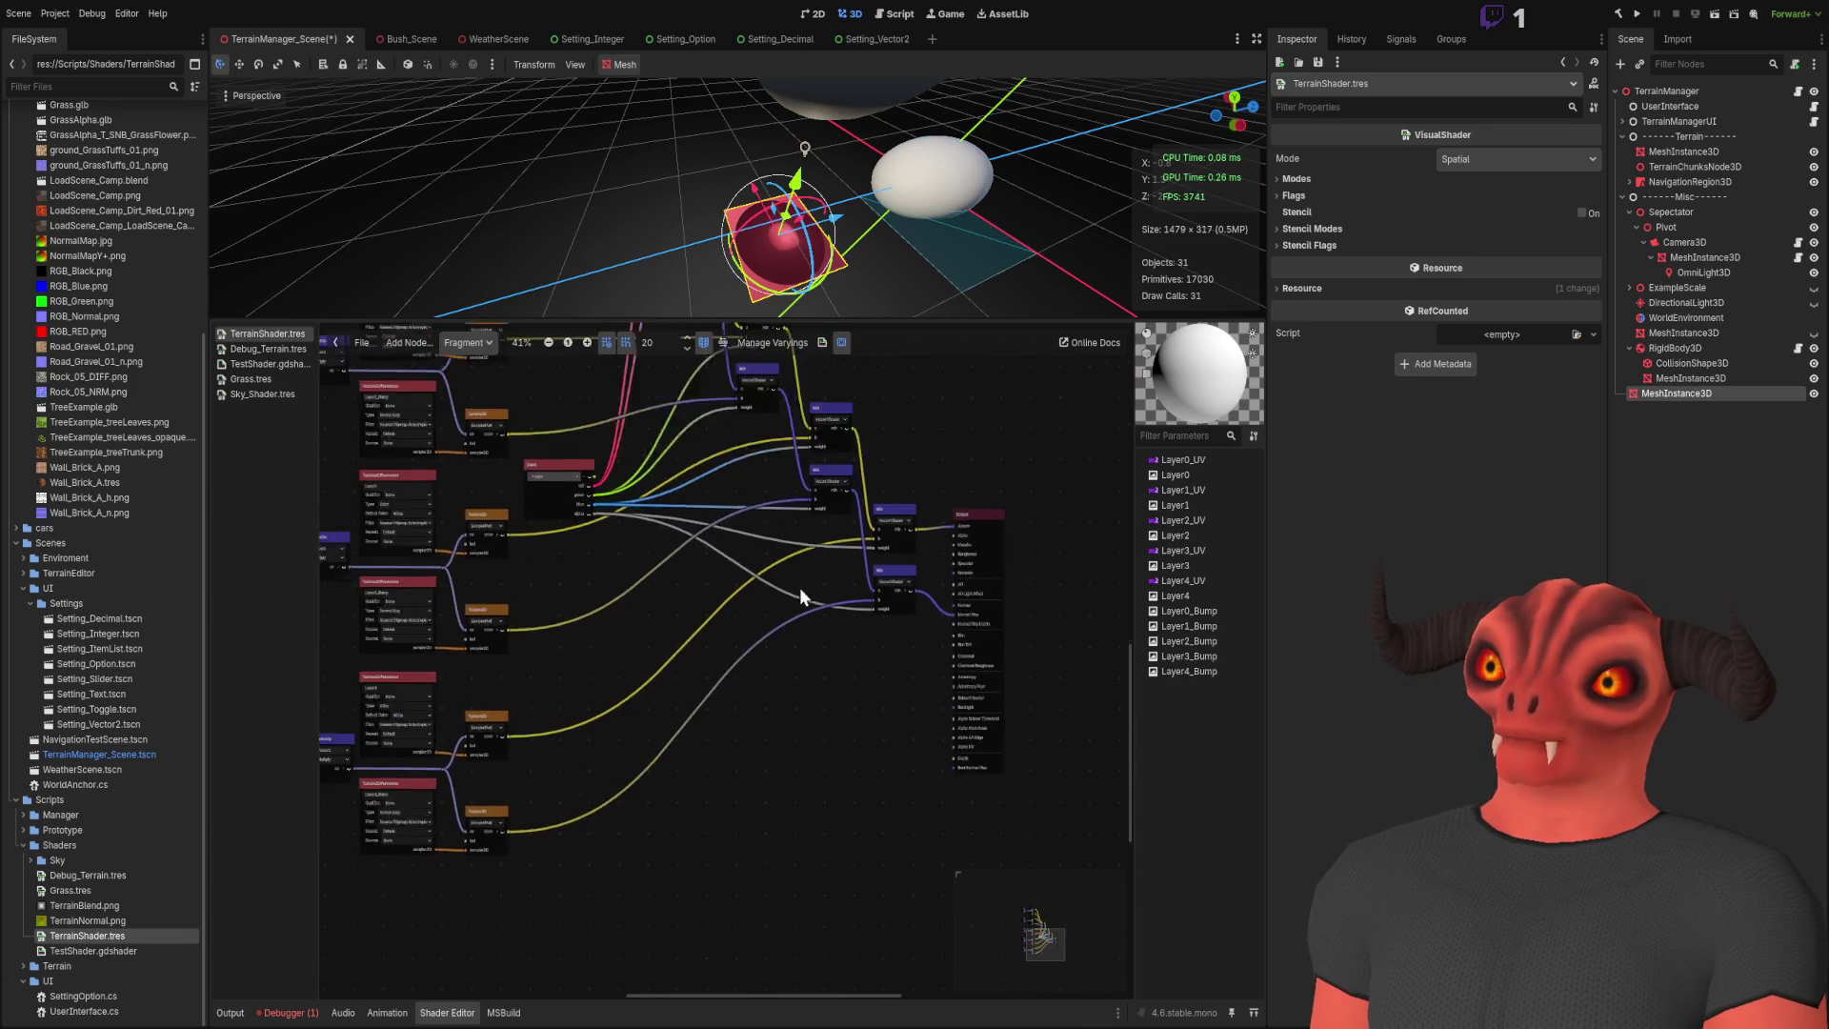
mouse_move(853, 581)
left_mouse_down()
mouse_move(525, 581)
mouse_move(492, 688)
mouse_move(564, 493)
mouse_move(493, 518)
left_mouse_up()
scroll(494, 517, "up", 4)
key("ctrl+s")
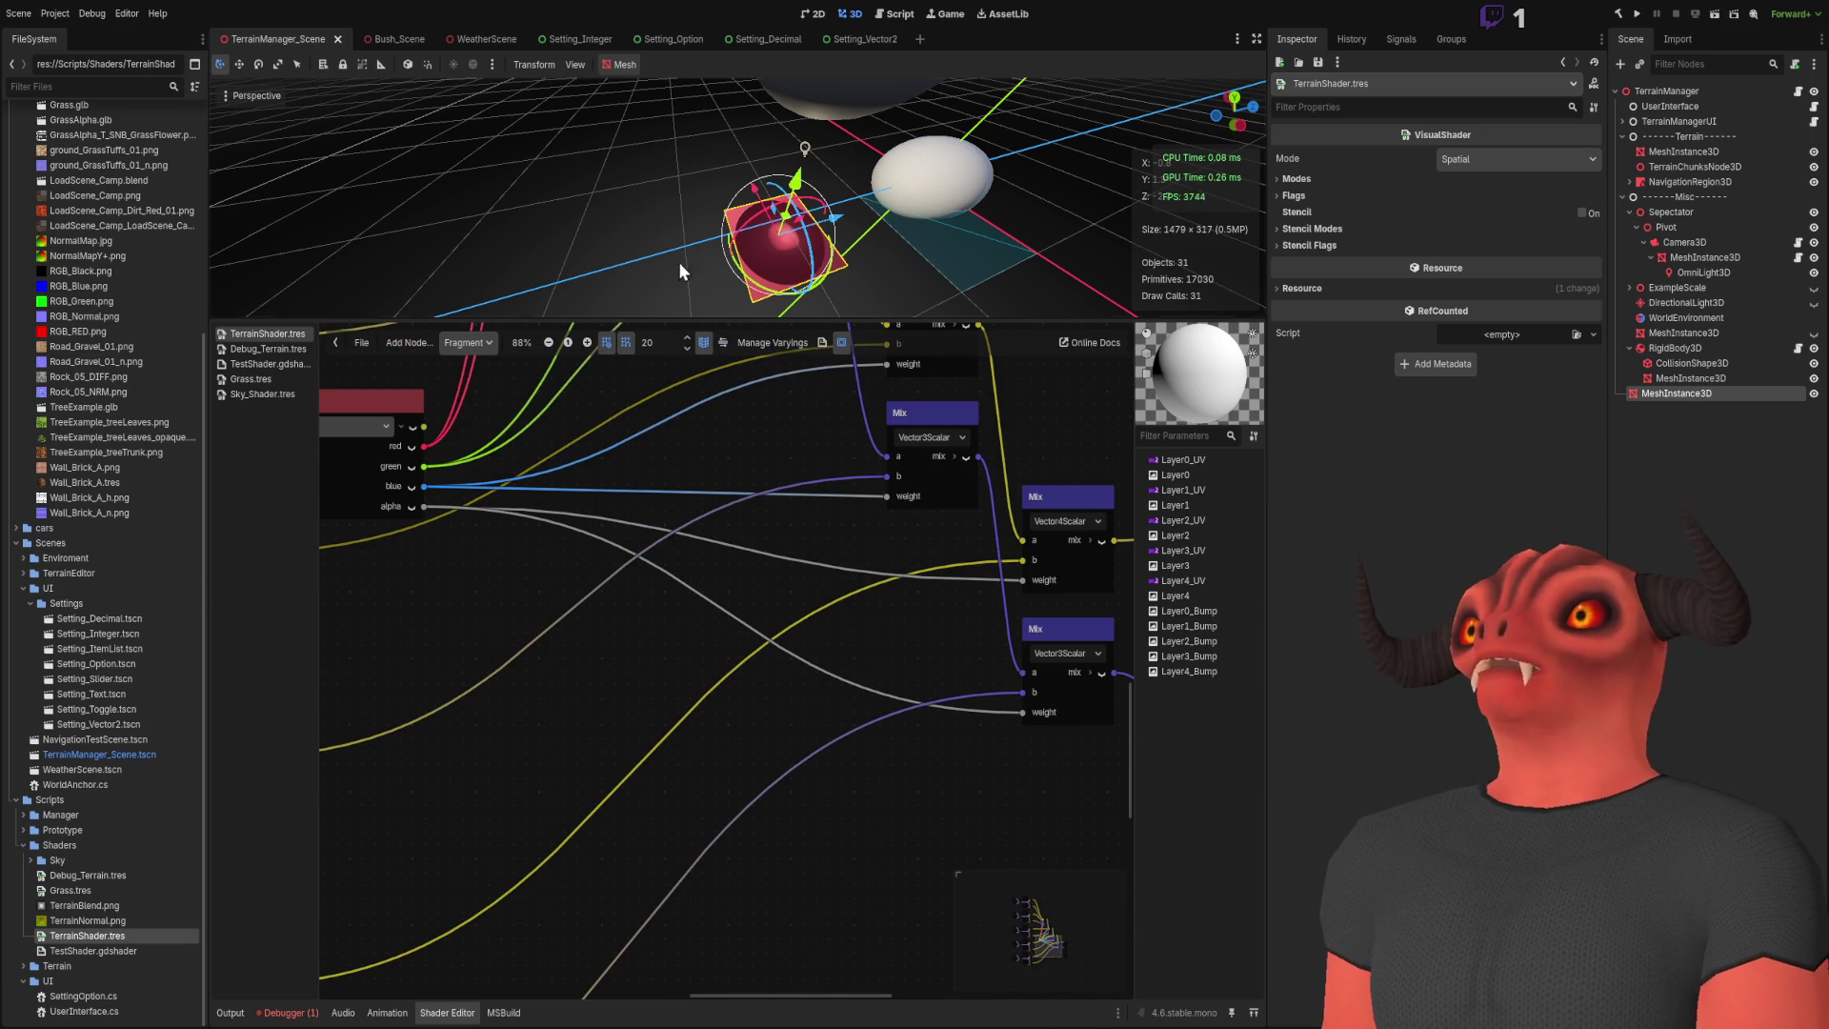
Step: Shrink the shader panel, check the Layer4 texture parameter, and show the Output log
left_click_drag(726, 318, 726, 535)
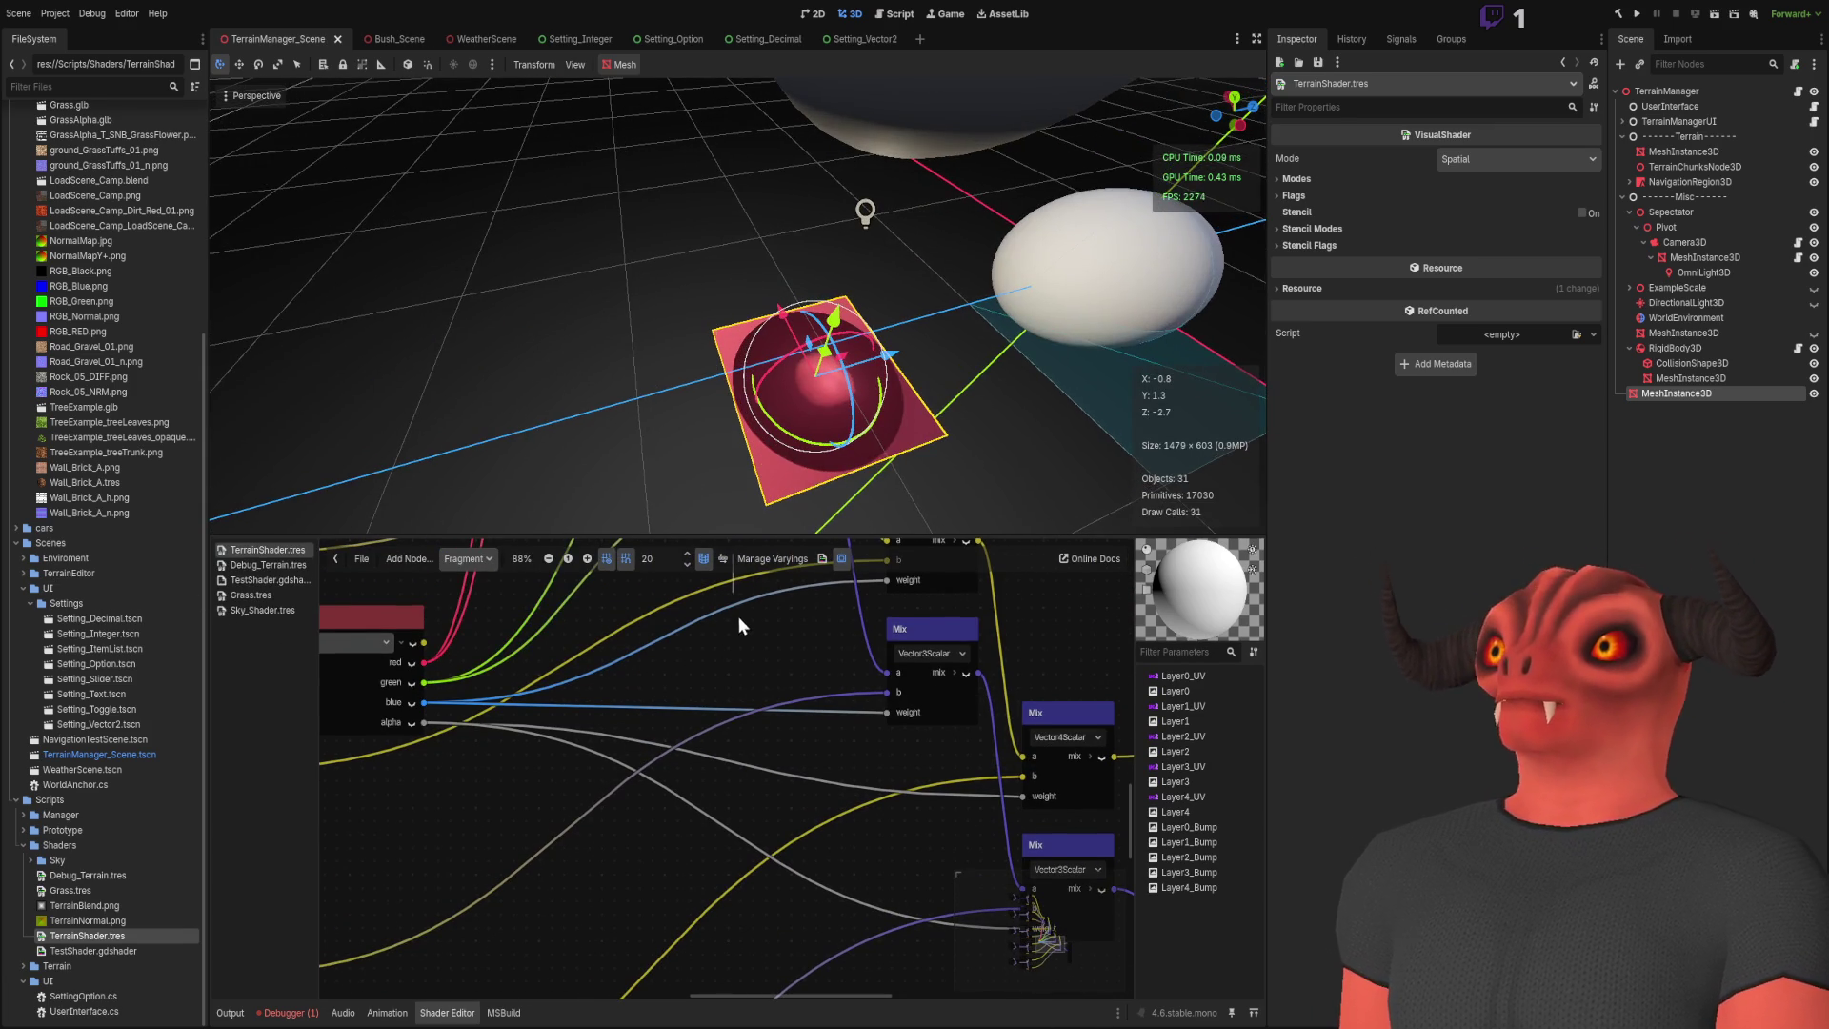
scroll(740, 608, "down", 3)
left_click_drag(707, 648, 874, 869)
scroll(591, 779, "down", 1)
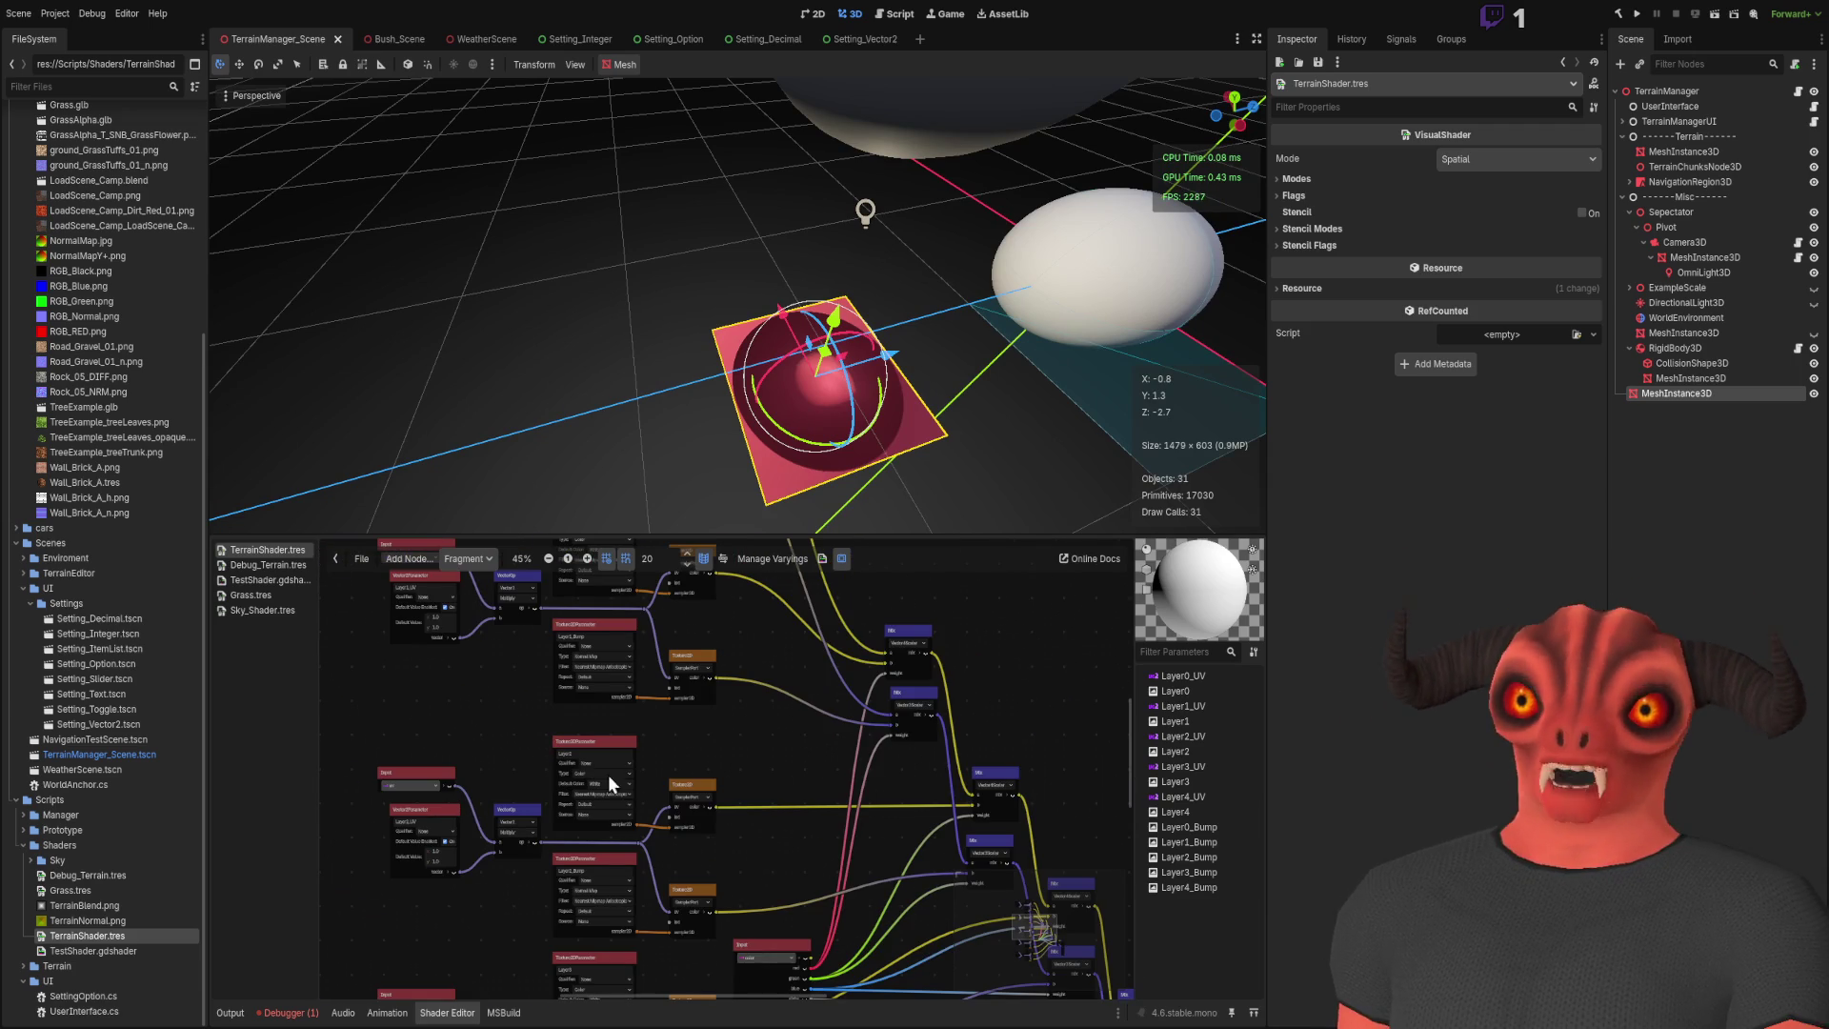
scroll(956, 843, "up", 4)
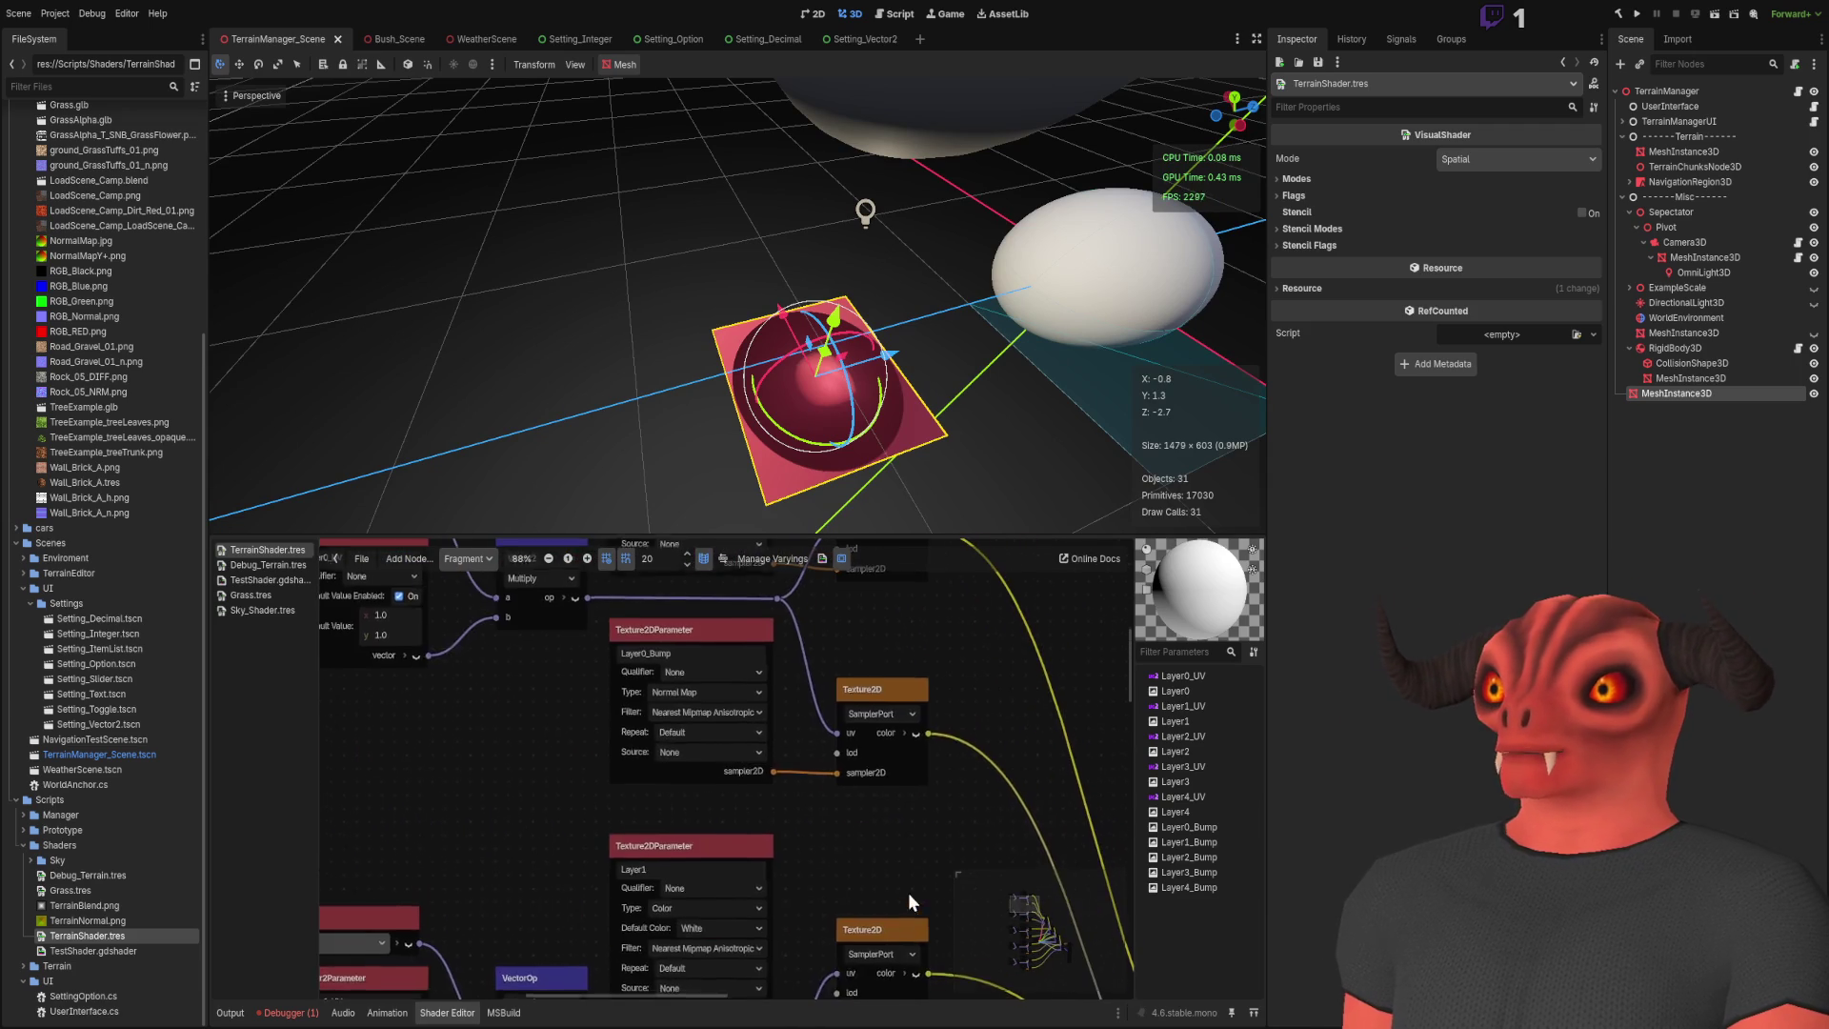
mouse_move(803, 761)
left_mouse_down()
mouse_move(776, 743)
mouse_move(681, 831)
mouse_move(891, 786)
left_mouse_up()
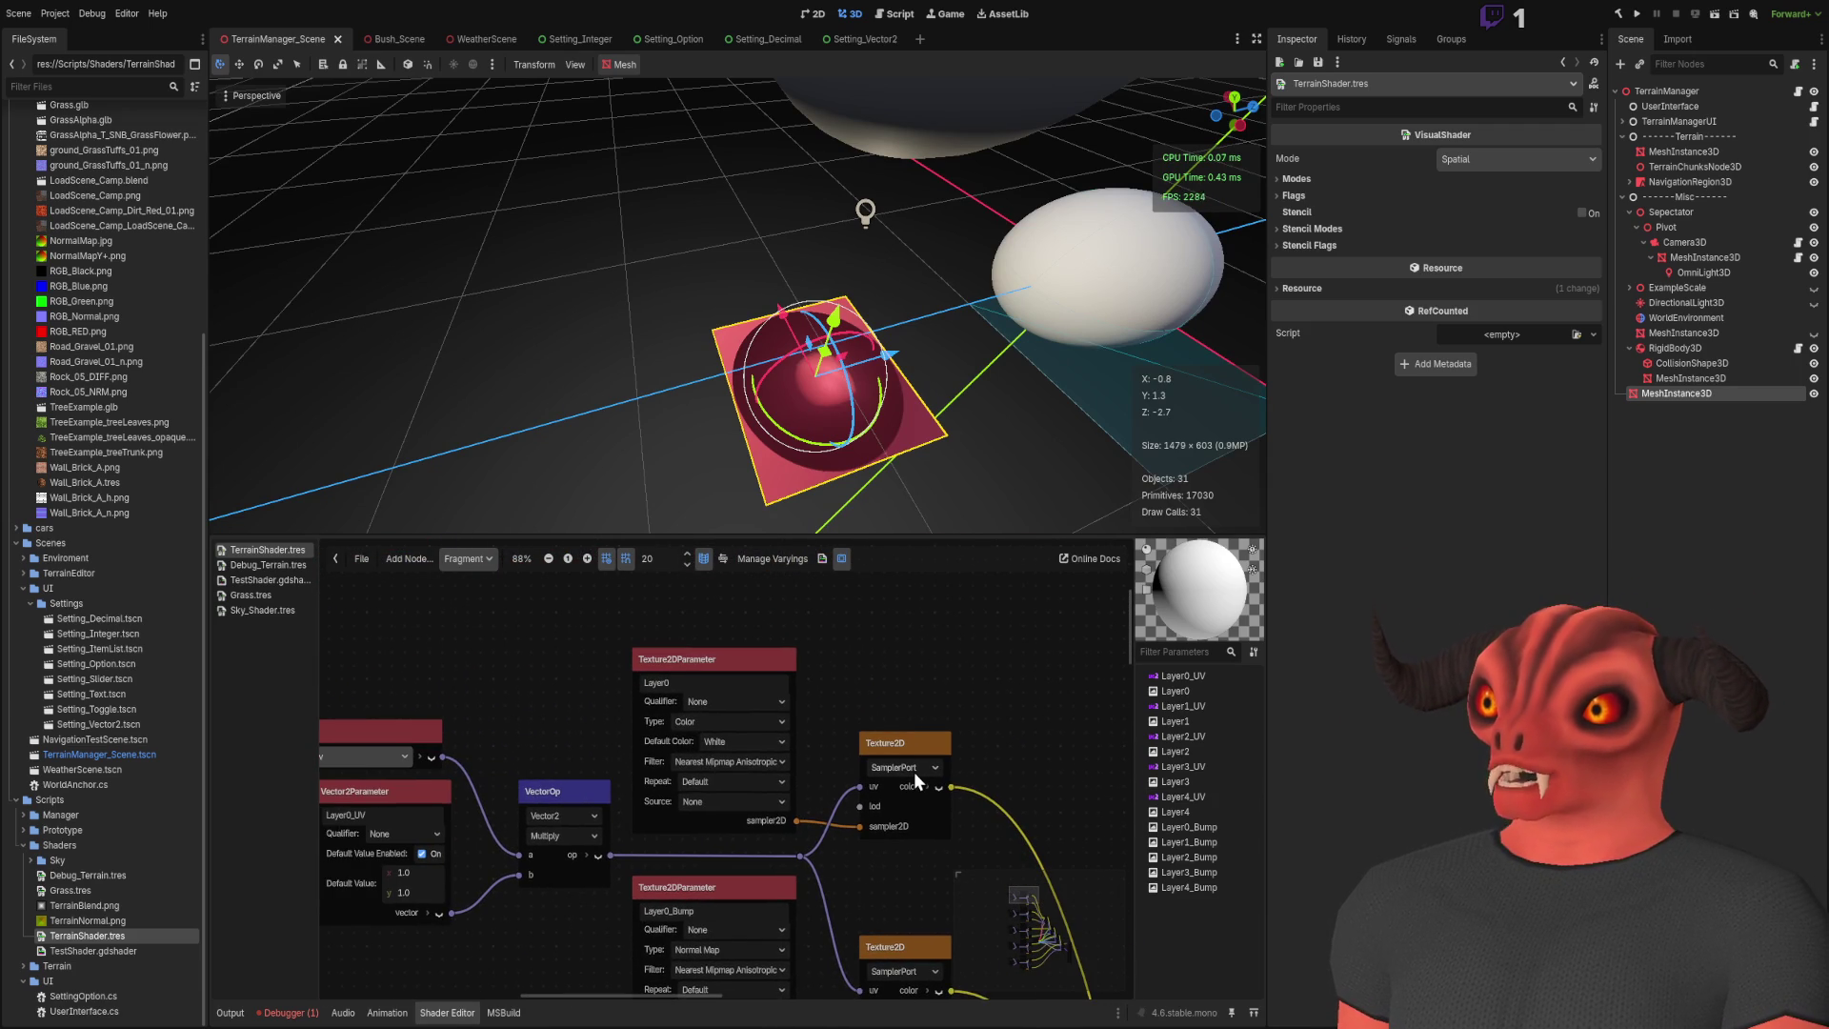
scroll(913, 771, "down", 3)
left_click_drag(929, 700, 767, 624)
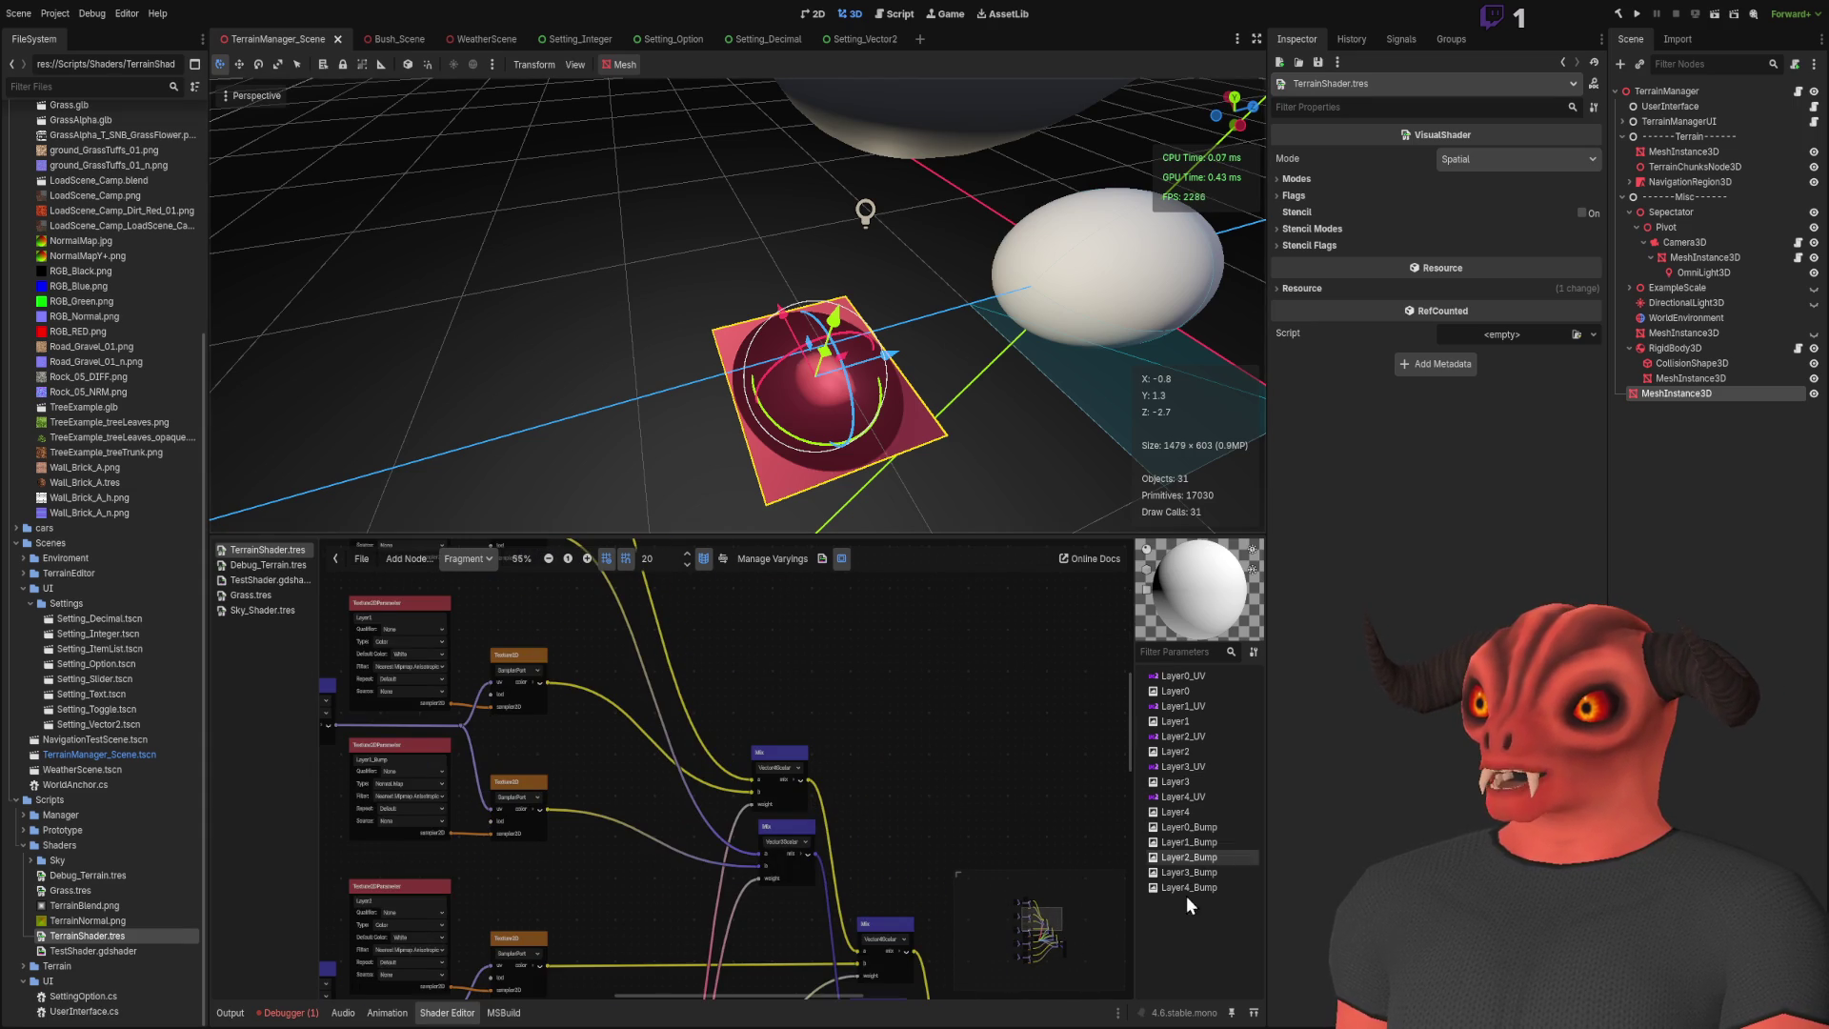
left_click(1189, 816)
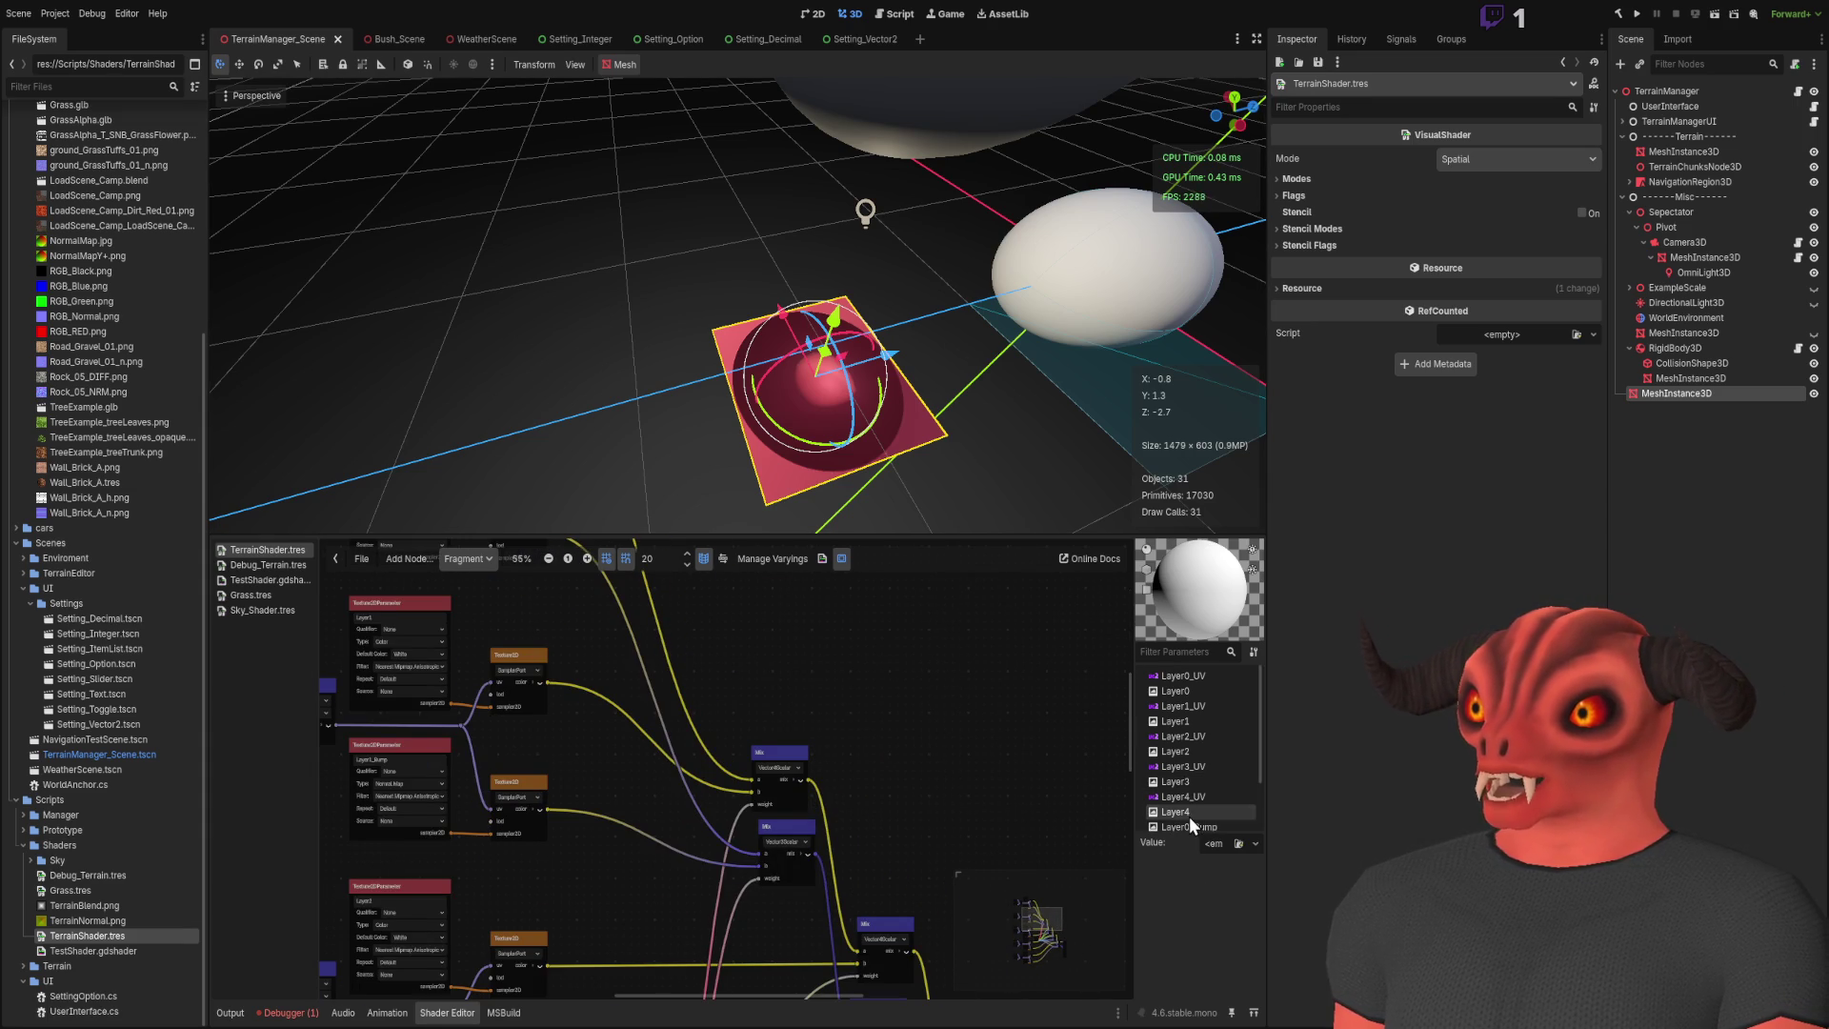
left_click_drag(939, 734, 902, 526)
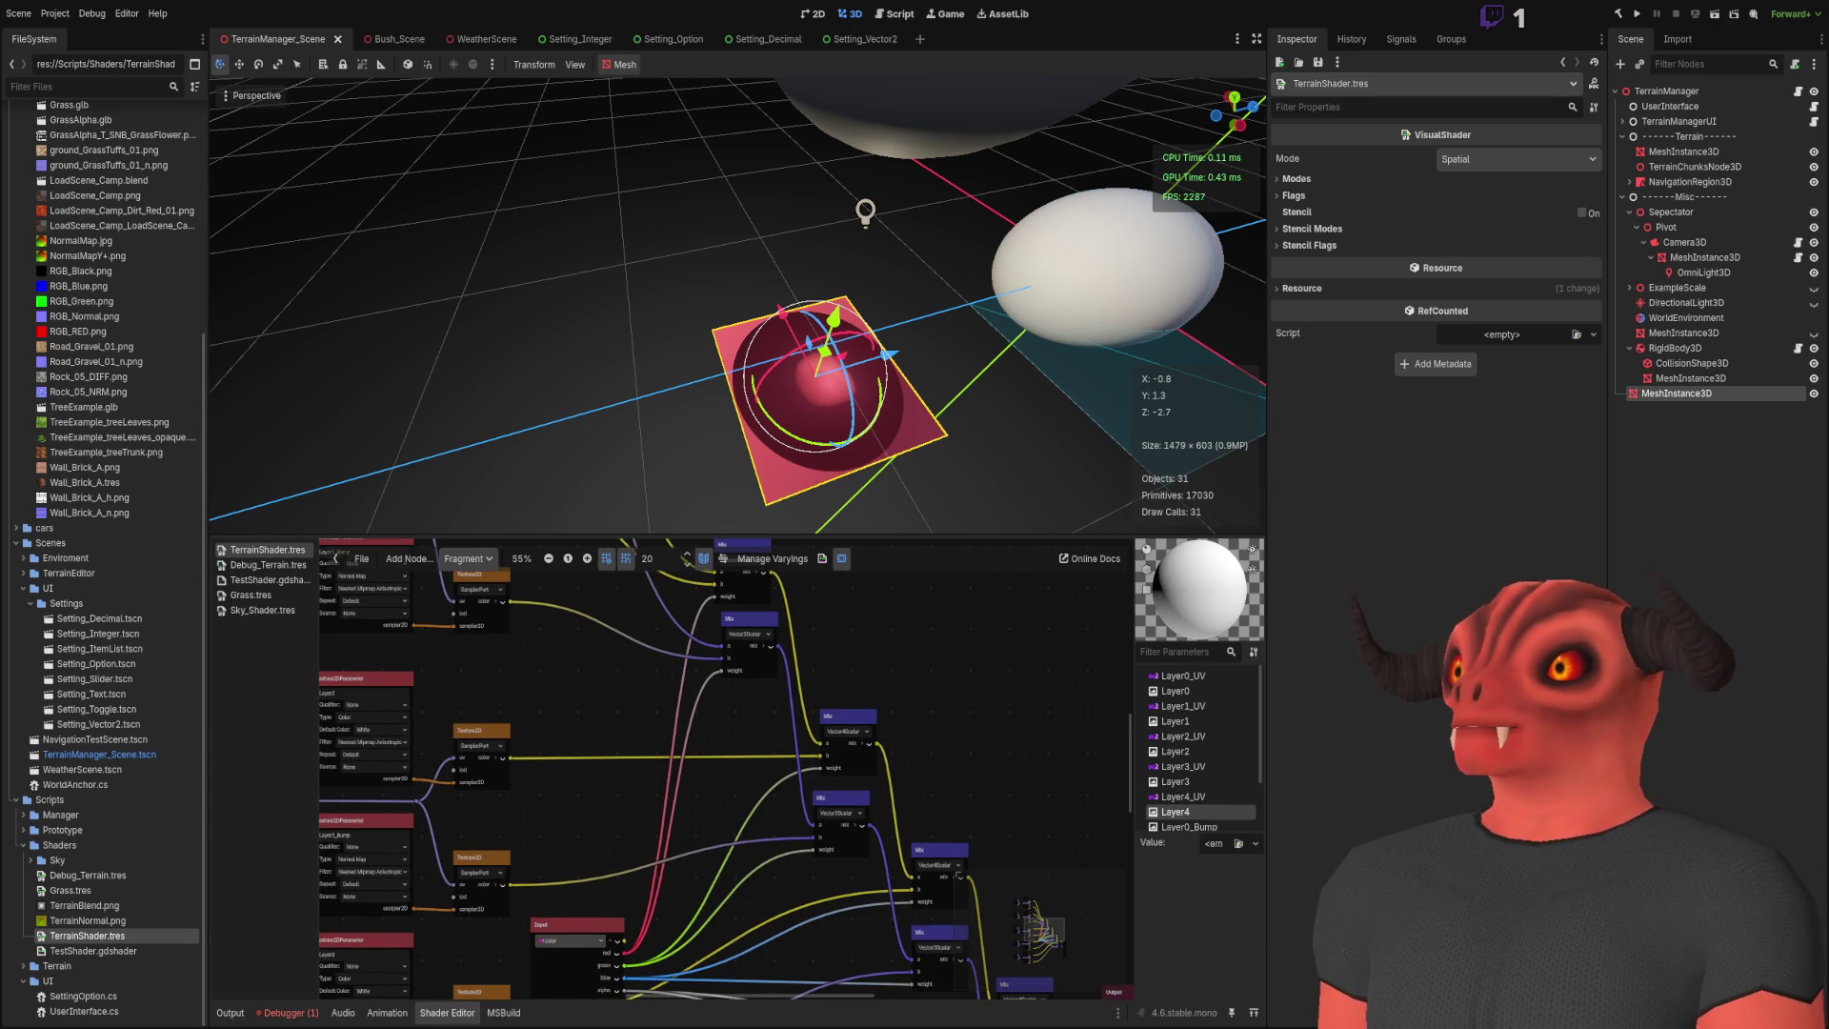
left_click(882, 80)
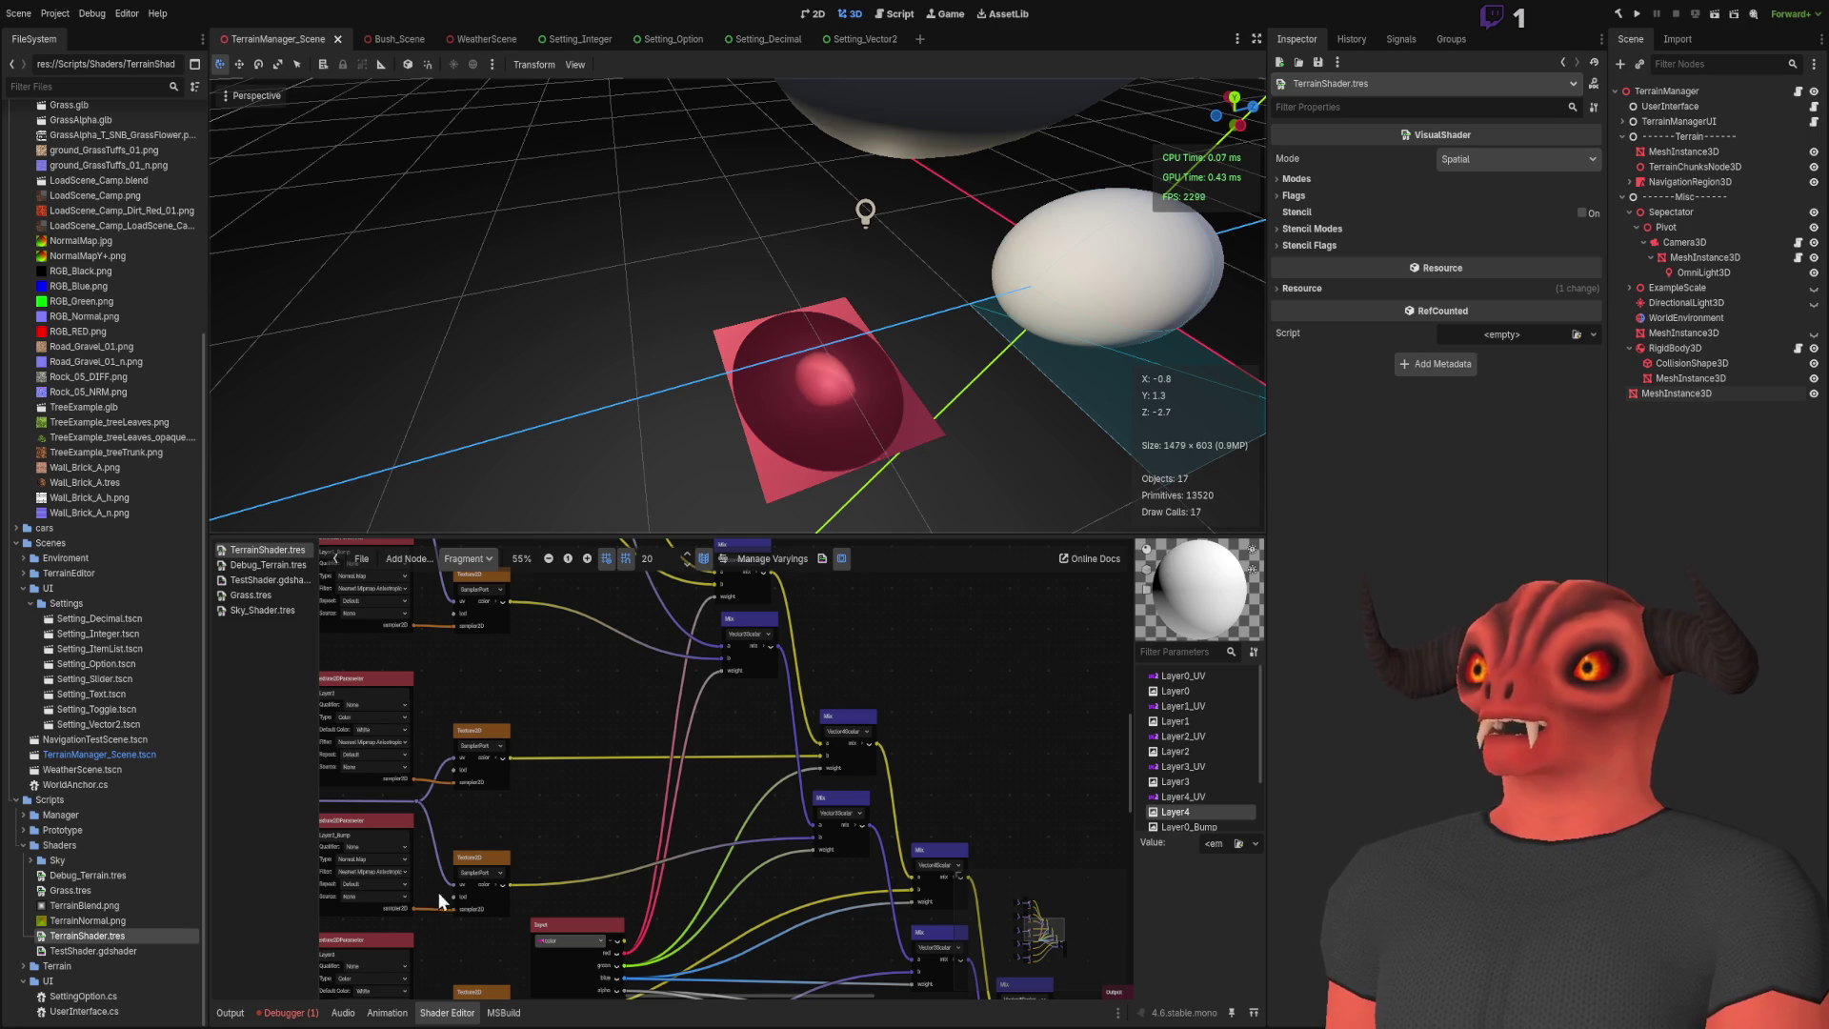
left_click(226, 1013)
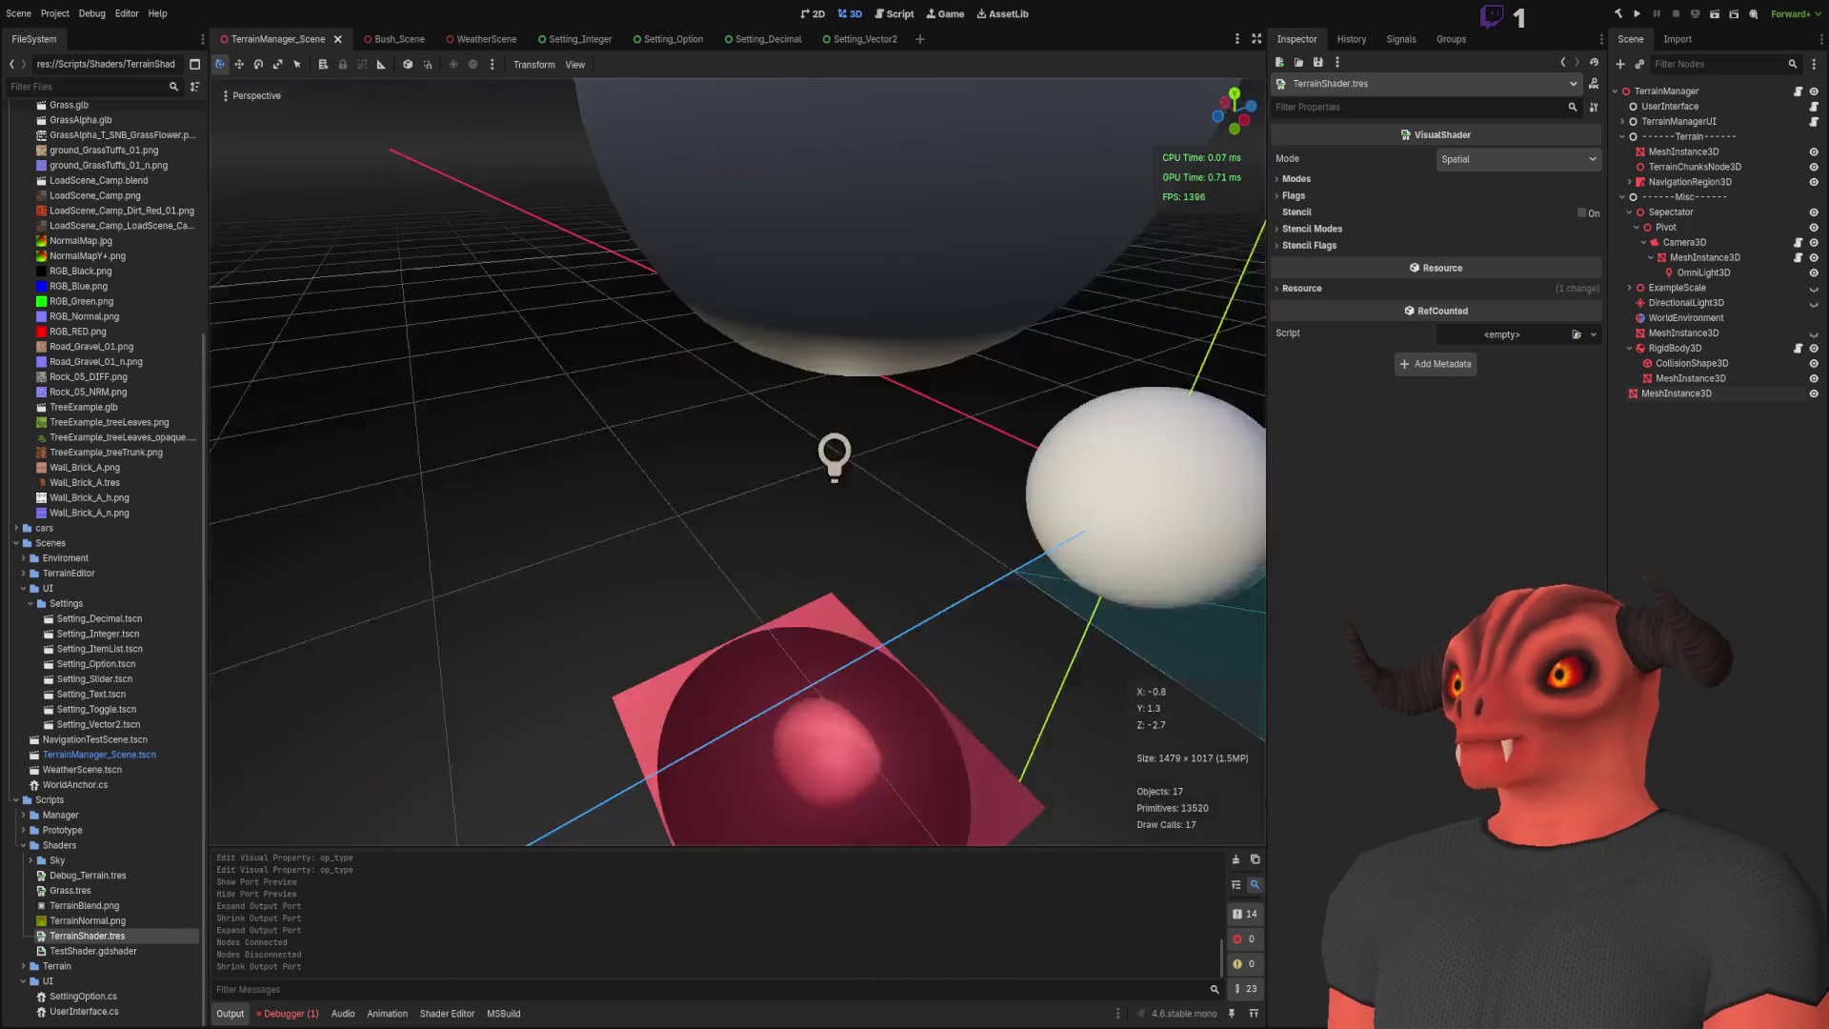
Step: Run the game, generate the red-noise heightmap terrain, walk around it, then stop with F8
left_click(1637, 14)
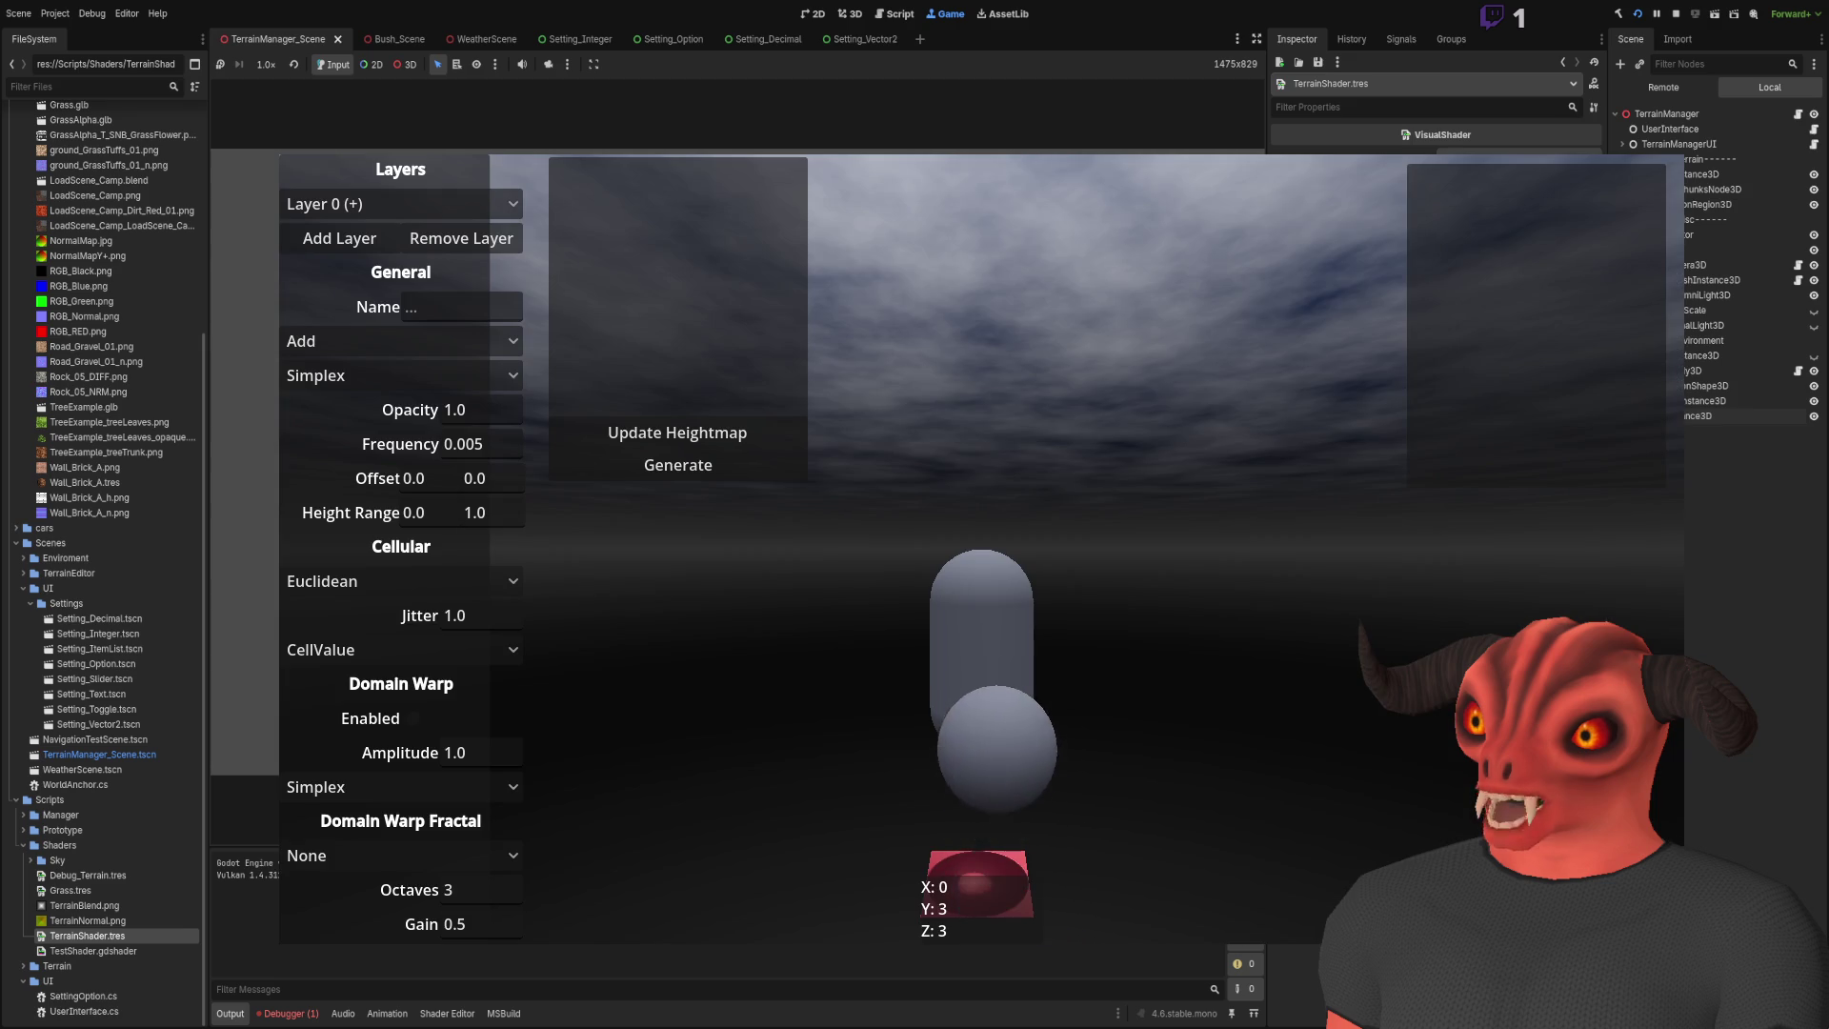
left_click(660, 466)
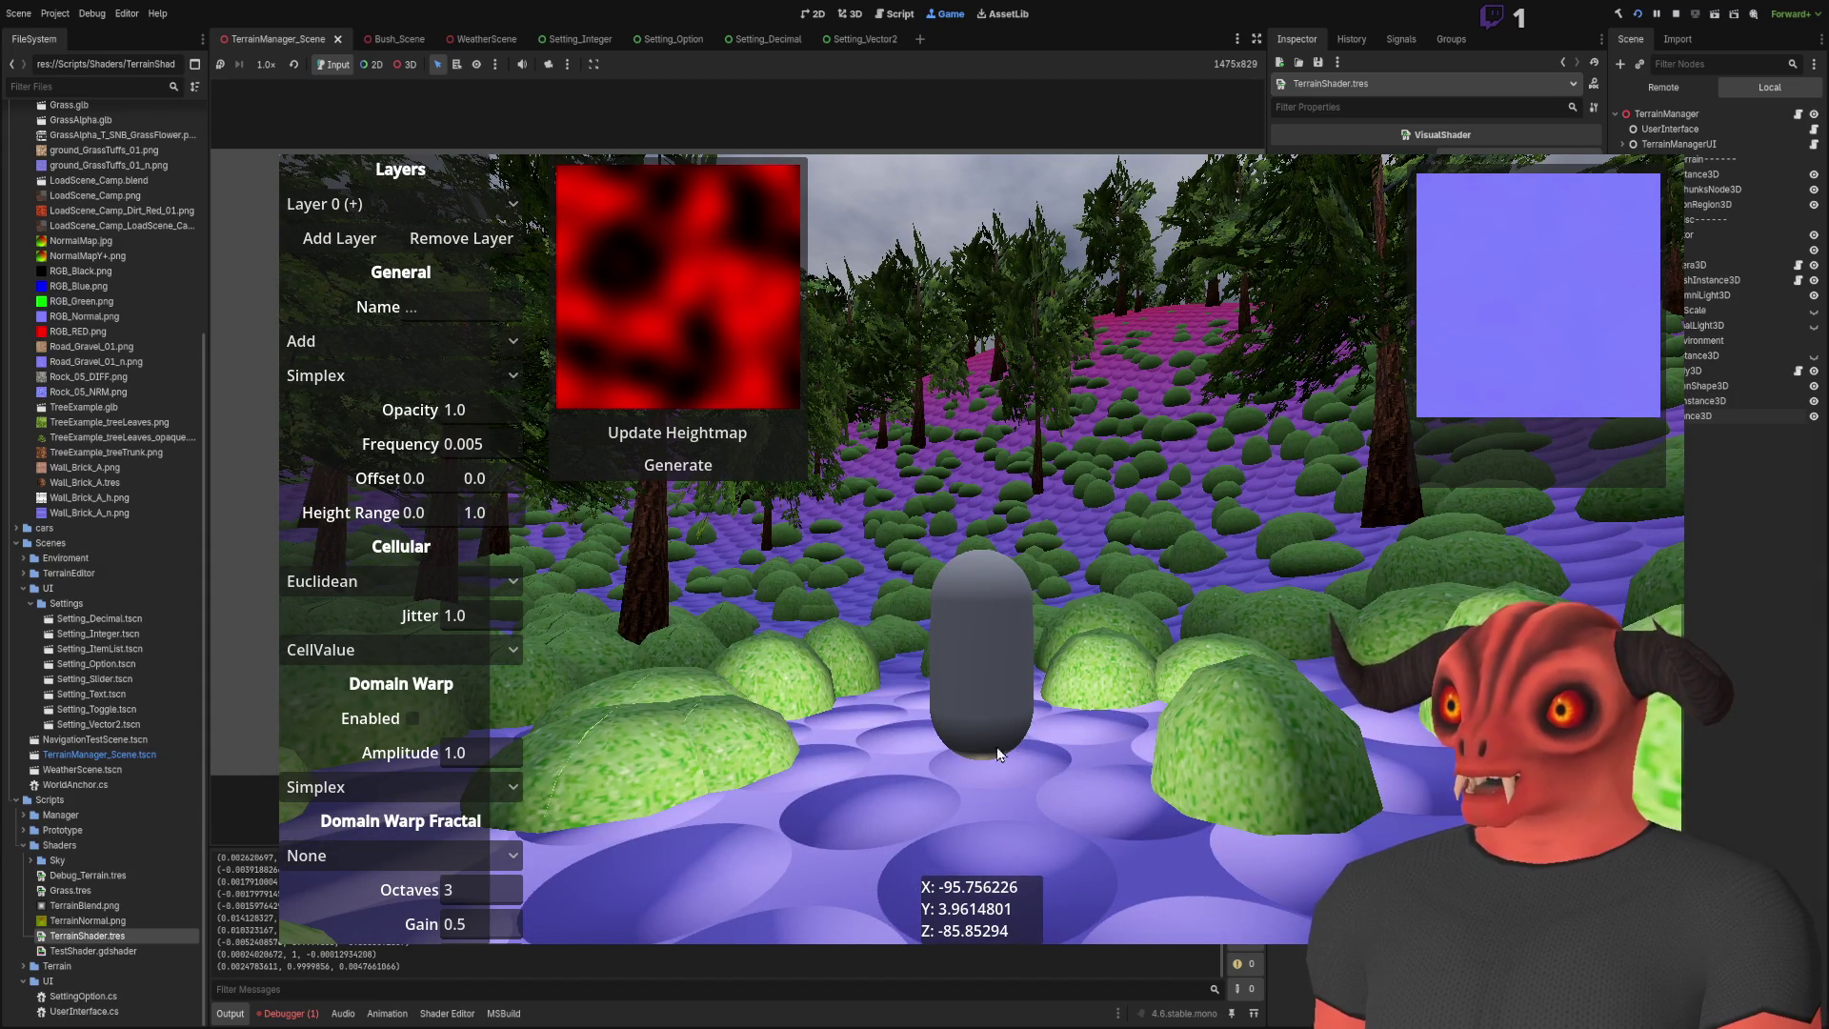
key("w")
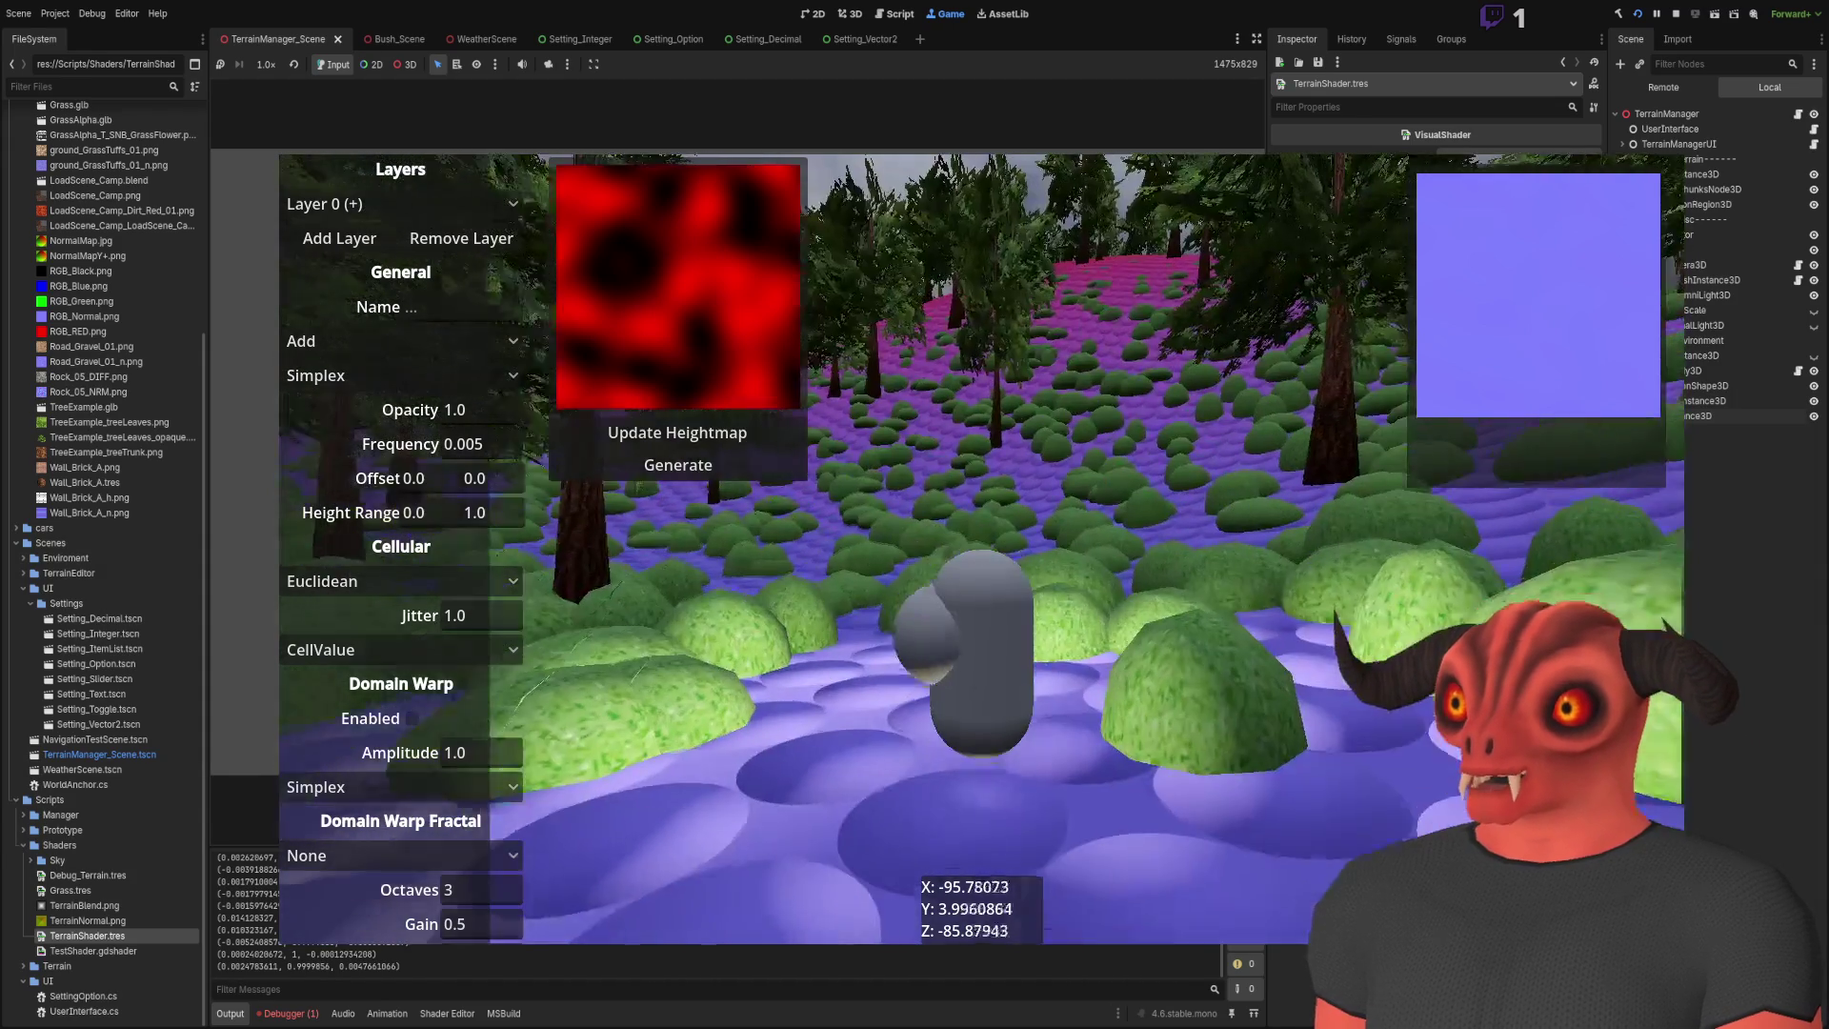
key("w")
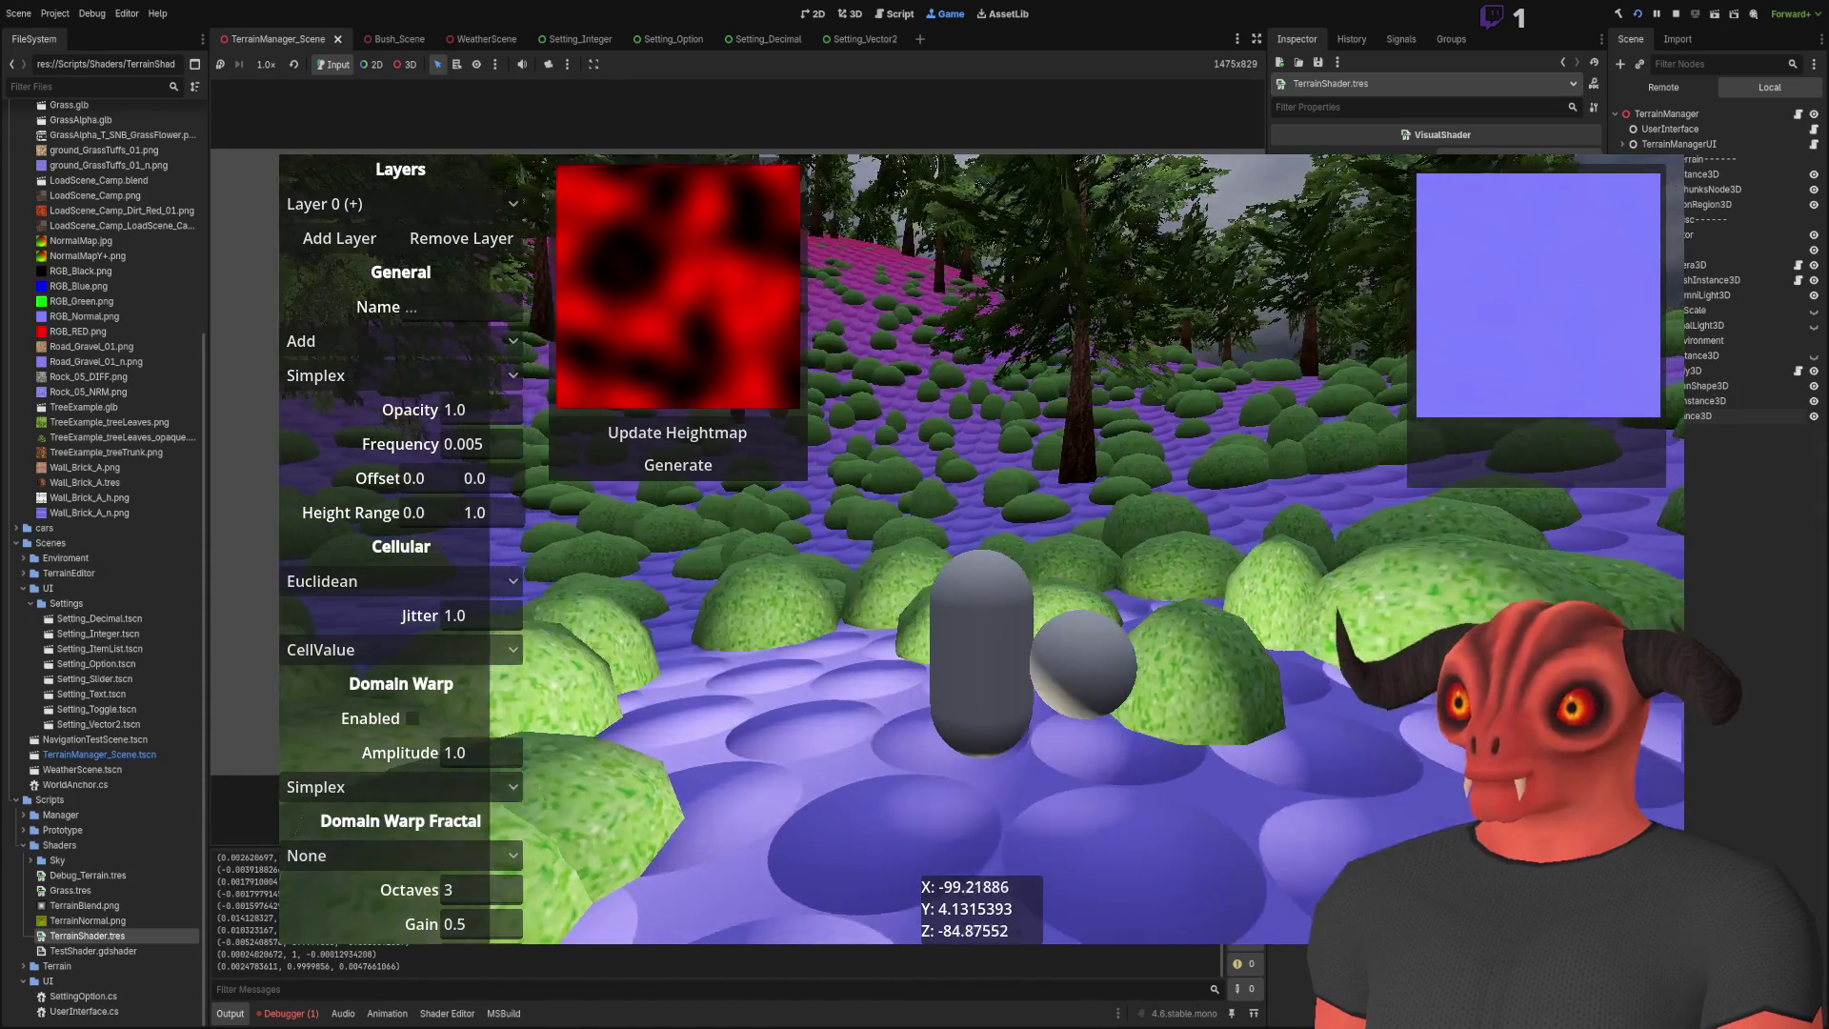
key("w")
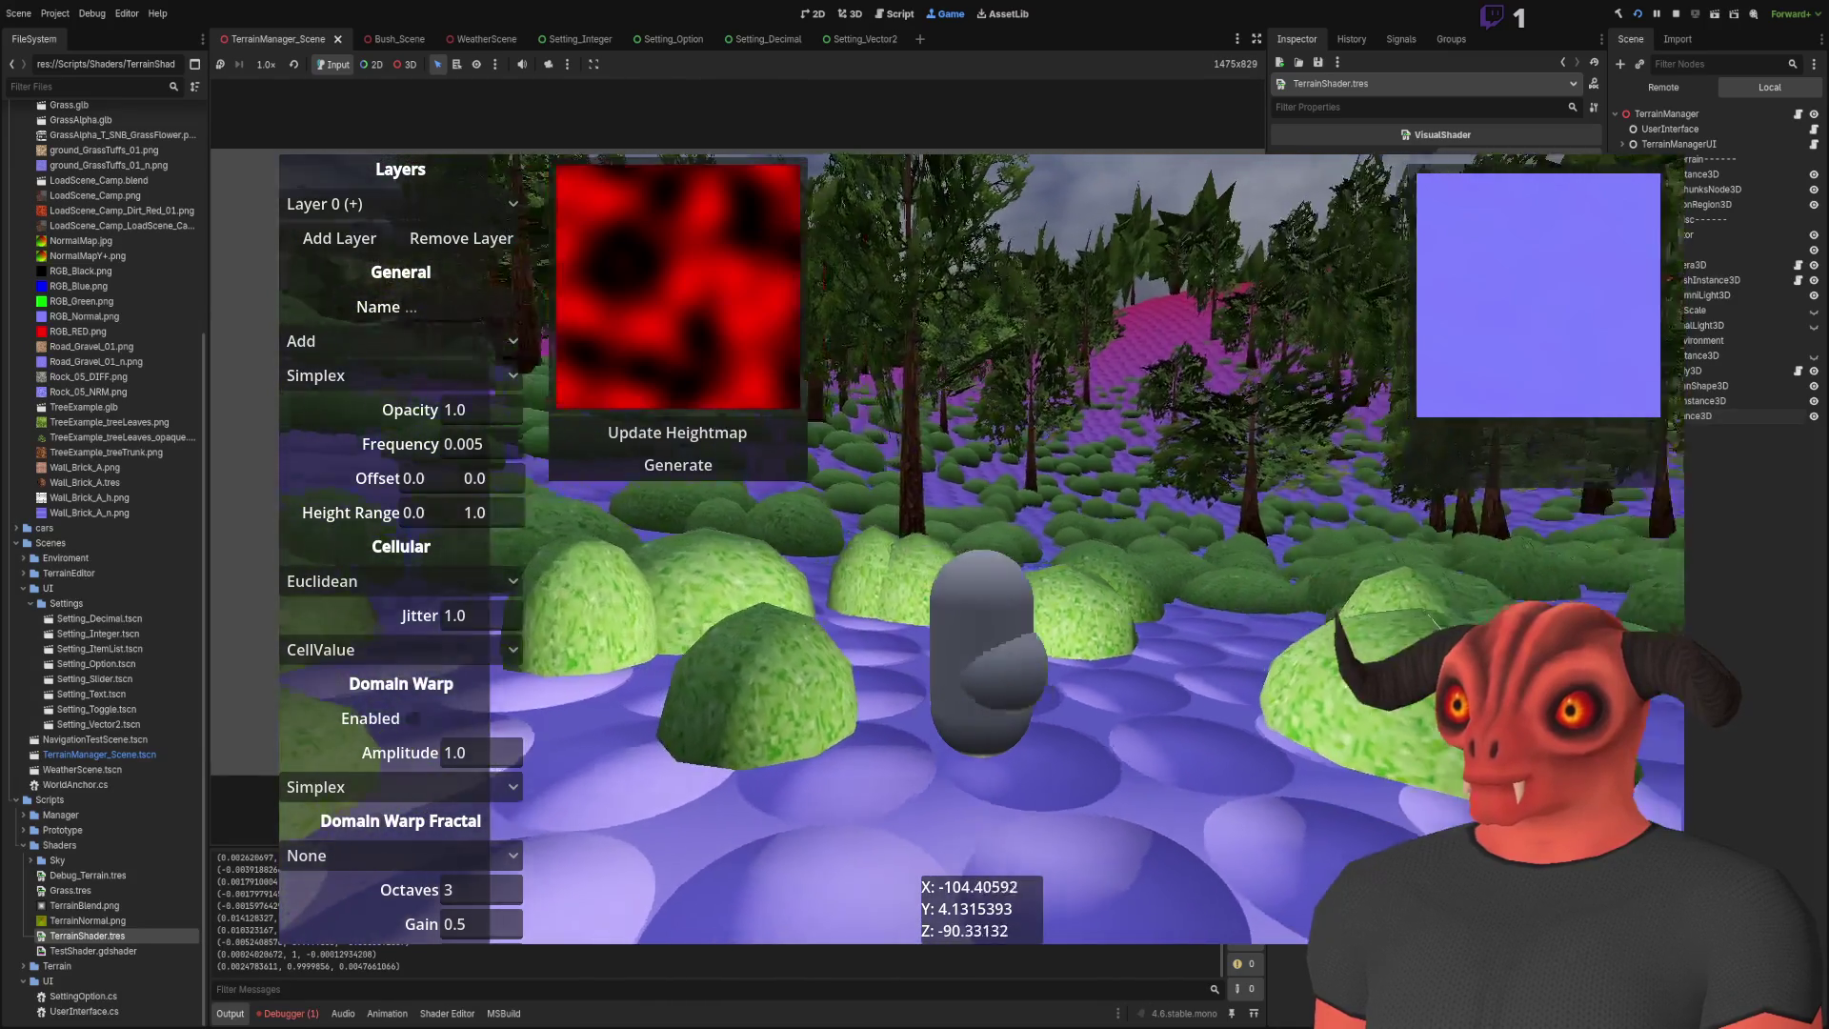
key("w")
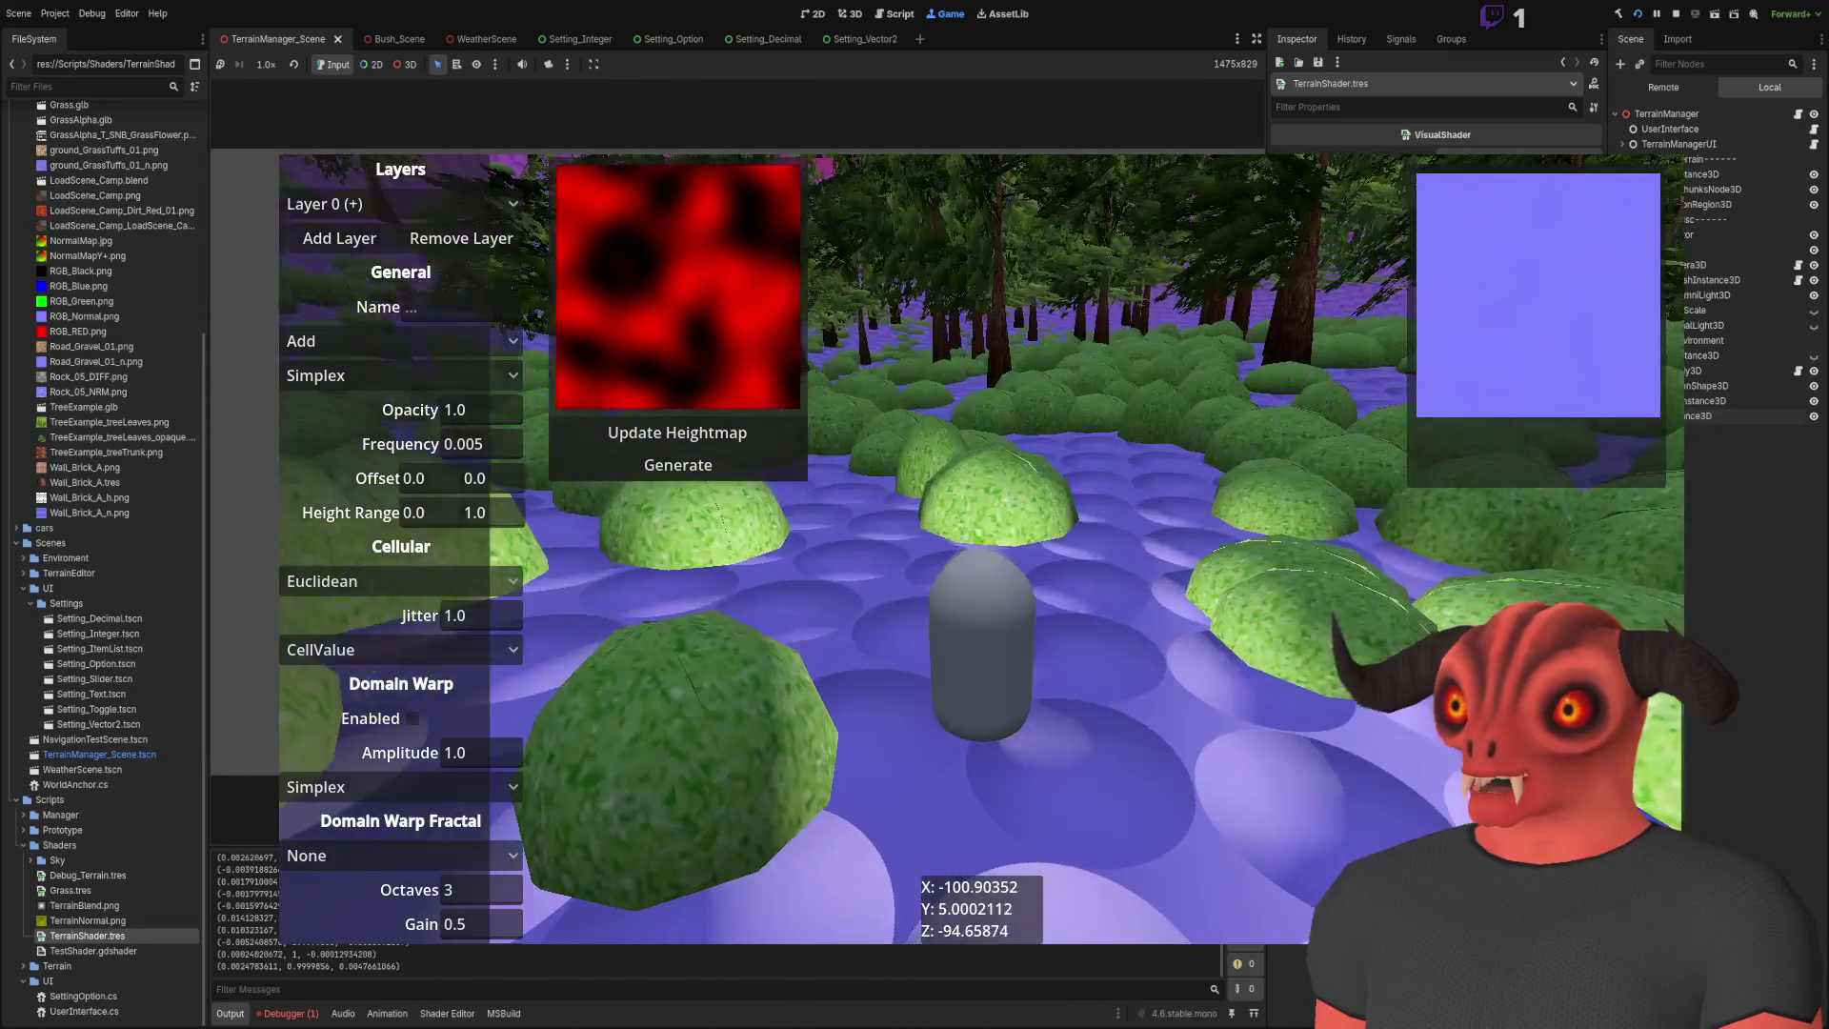
key("w")
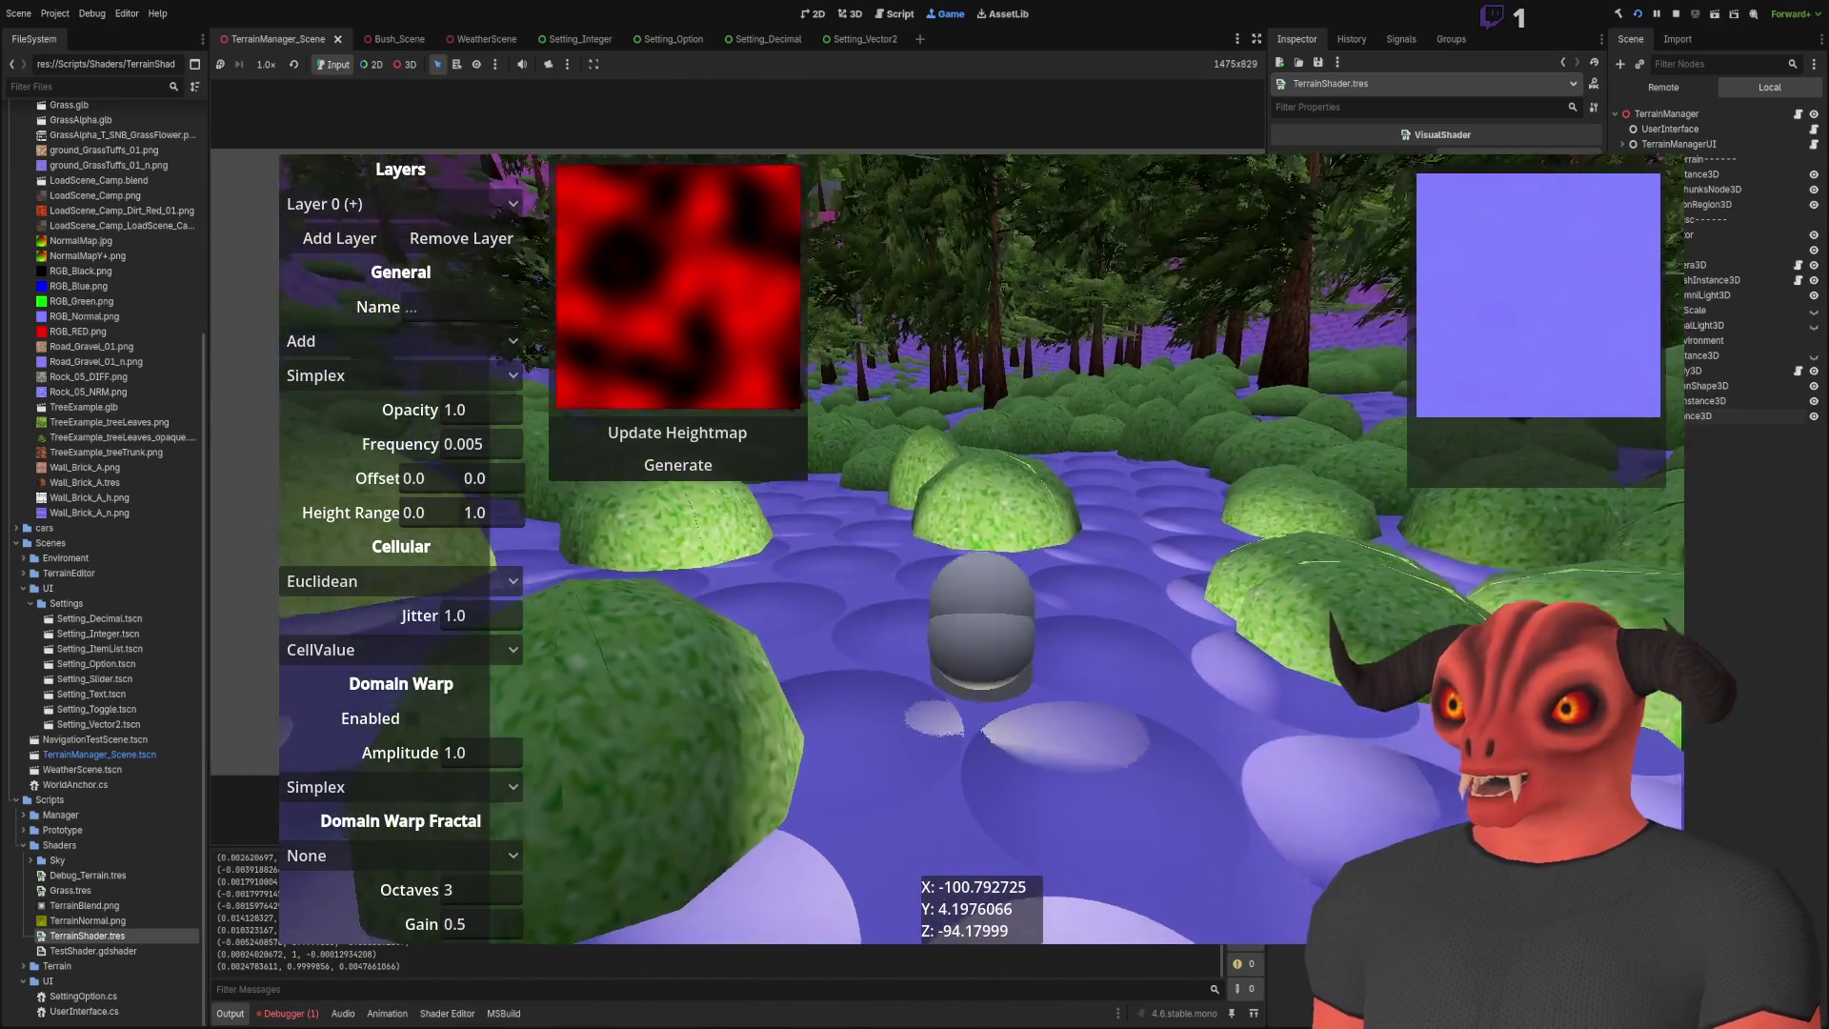
key("w")
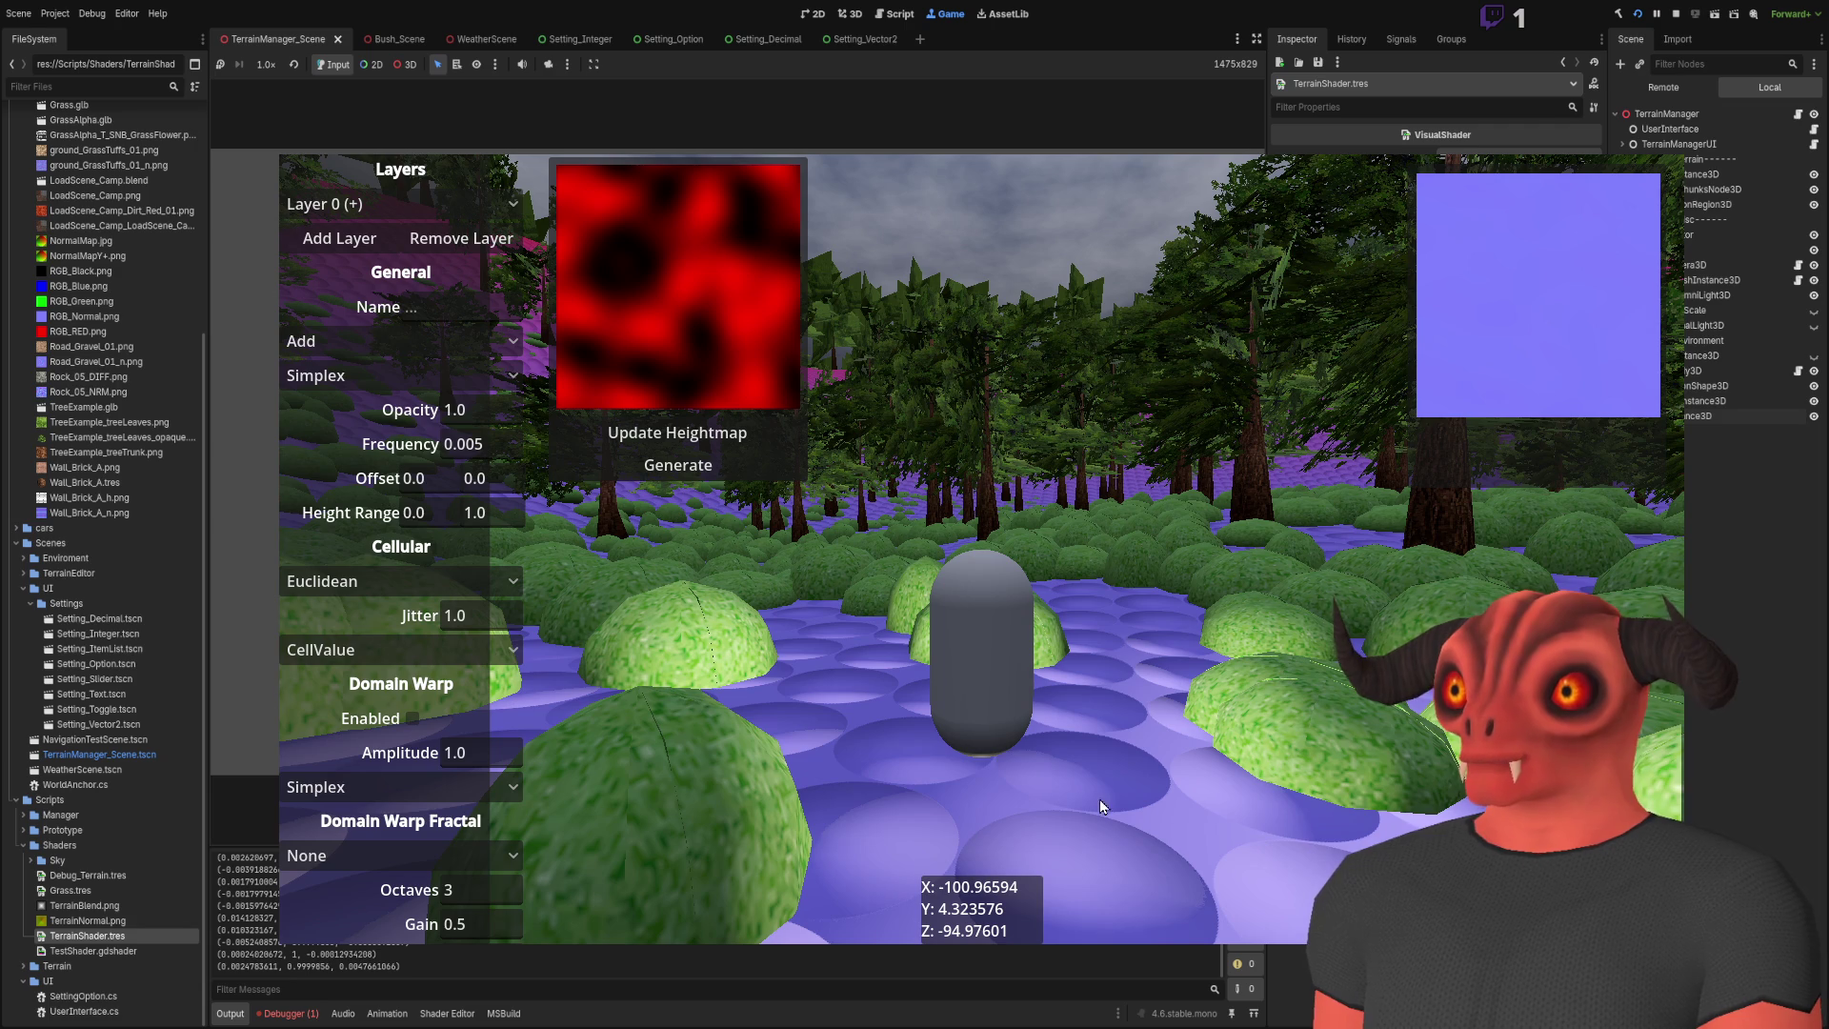
key("space")
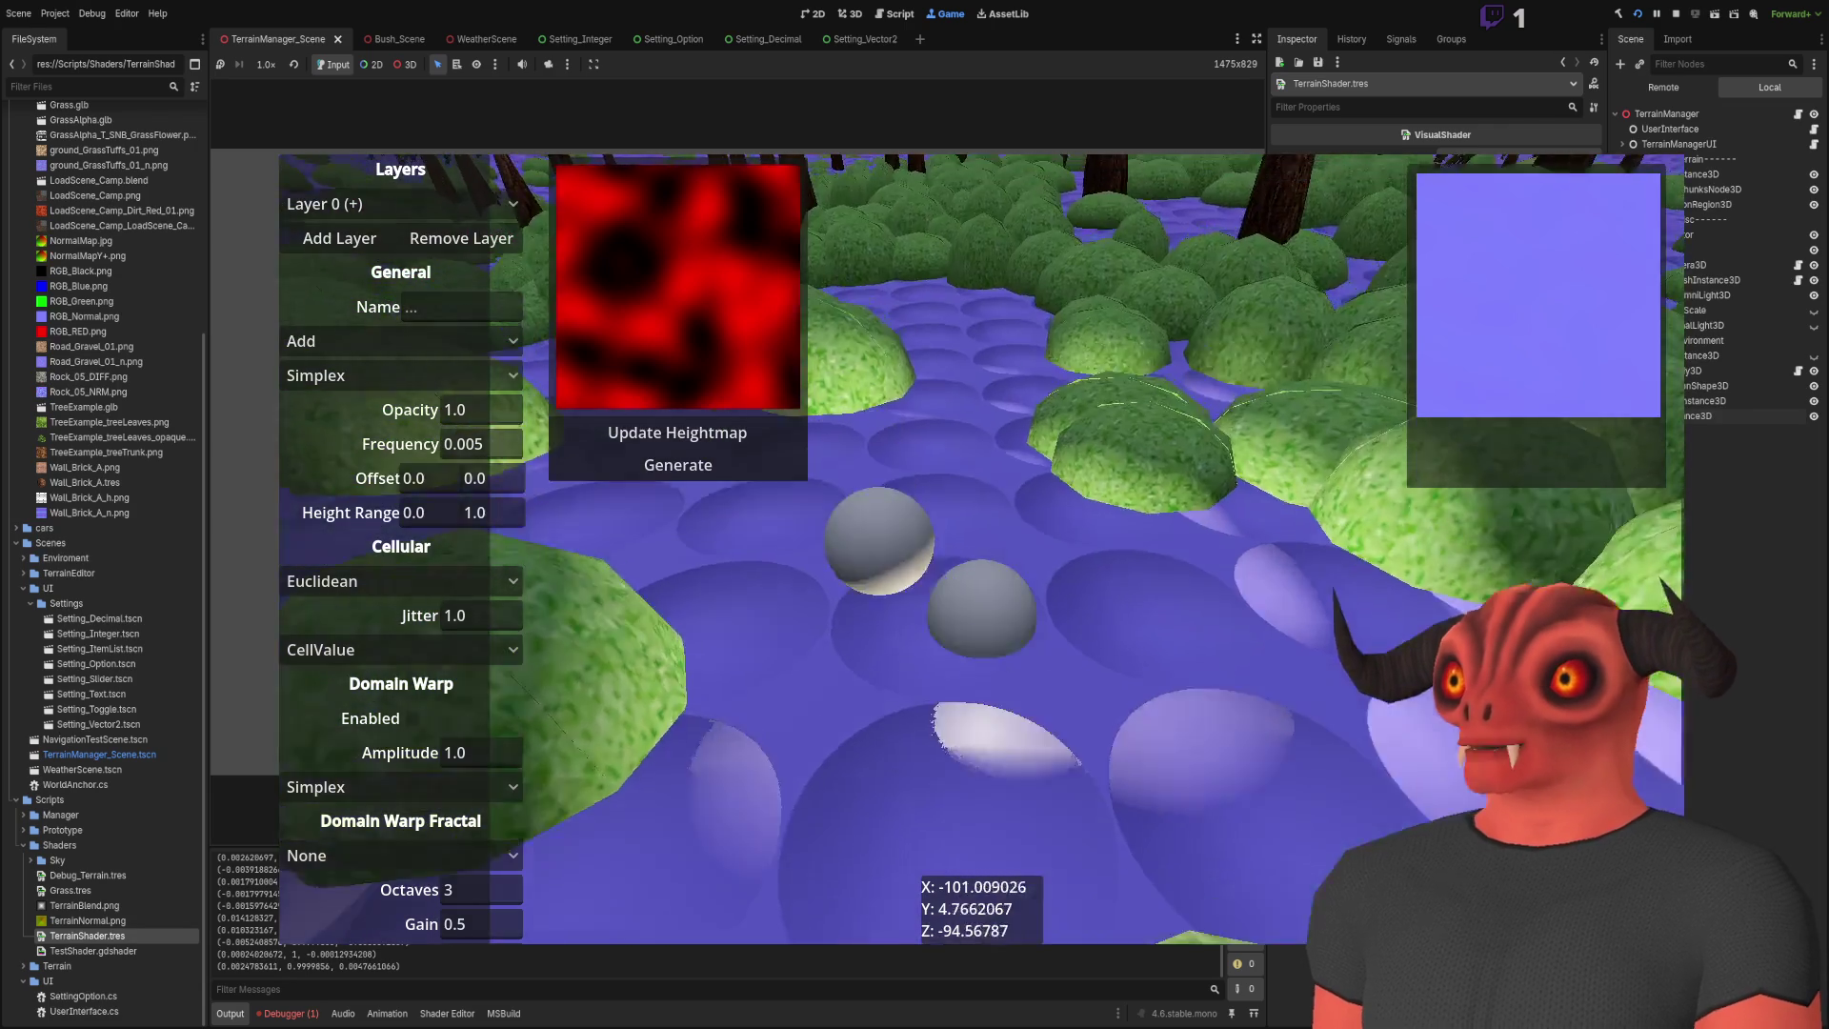
key("F8")
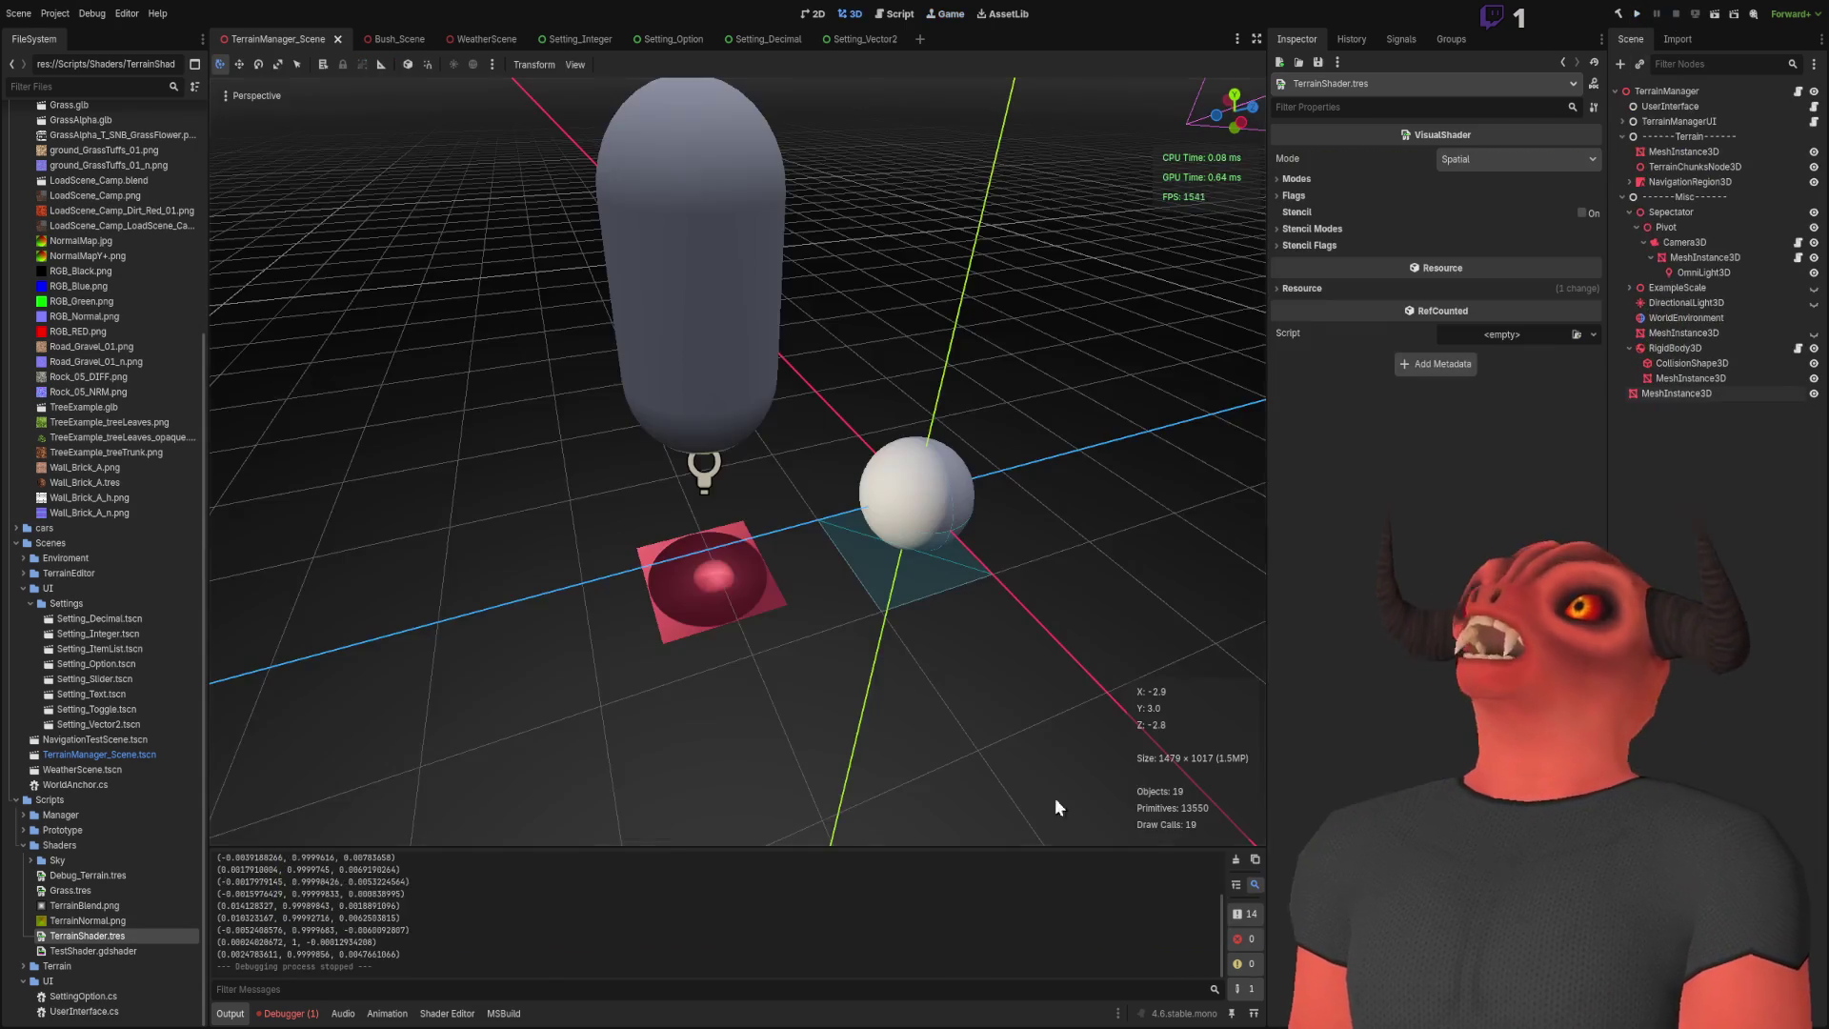
Step: In Visual Studio, open TerrainManager.cs at the vertex and normal code in GenerateChunk
key("alt+Tab")
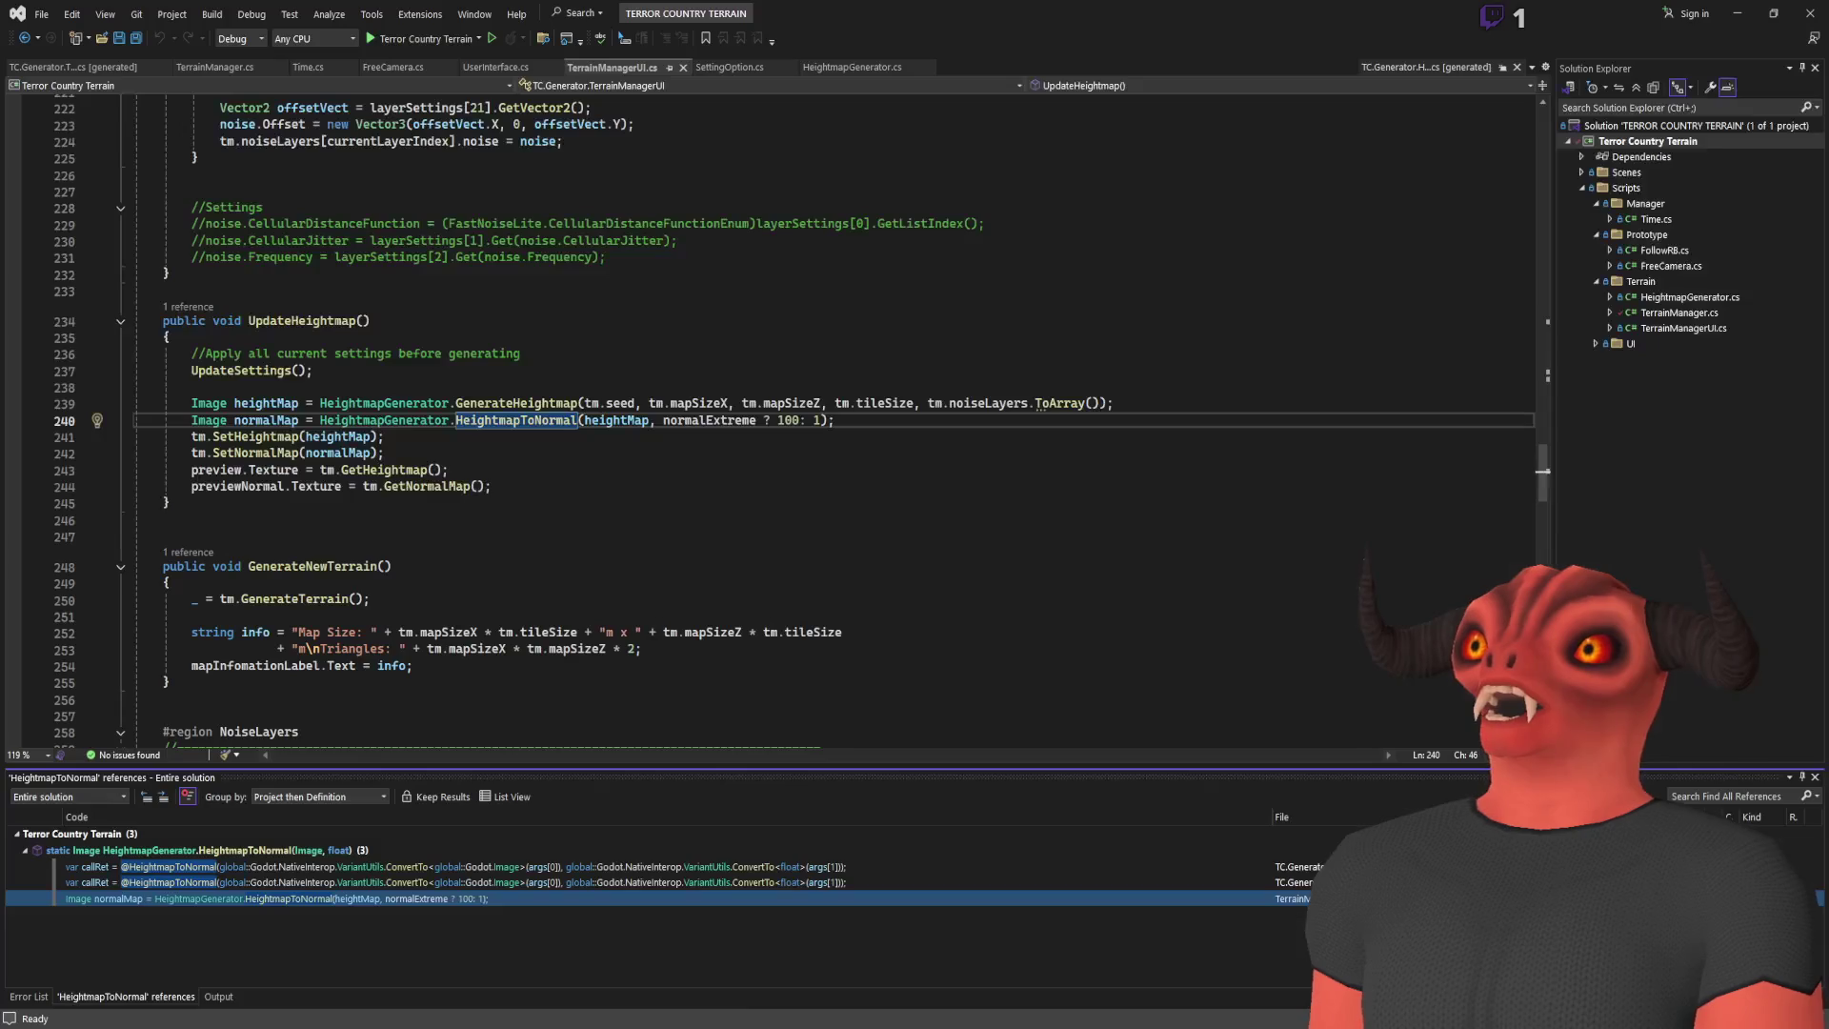
scroll(680, 494, "up", 10)
scroll(572, 419, "down", 20)
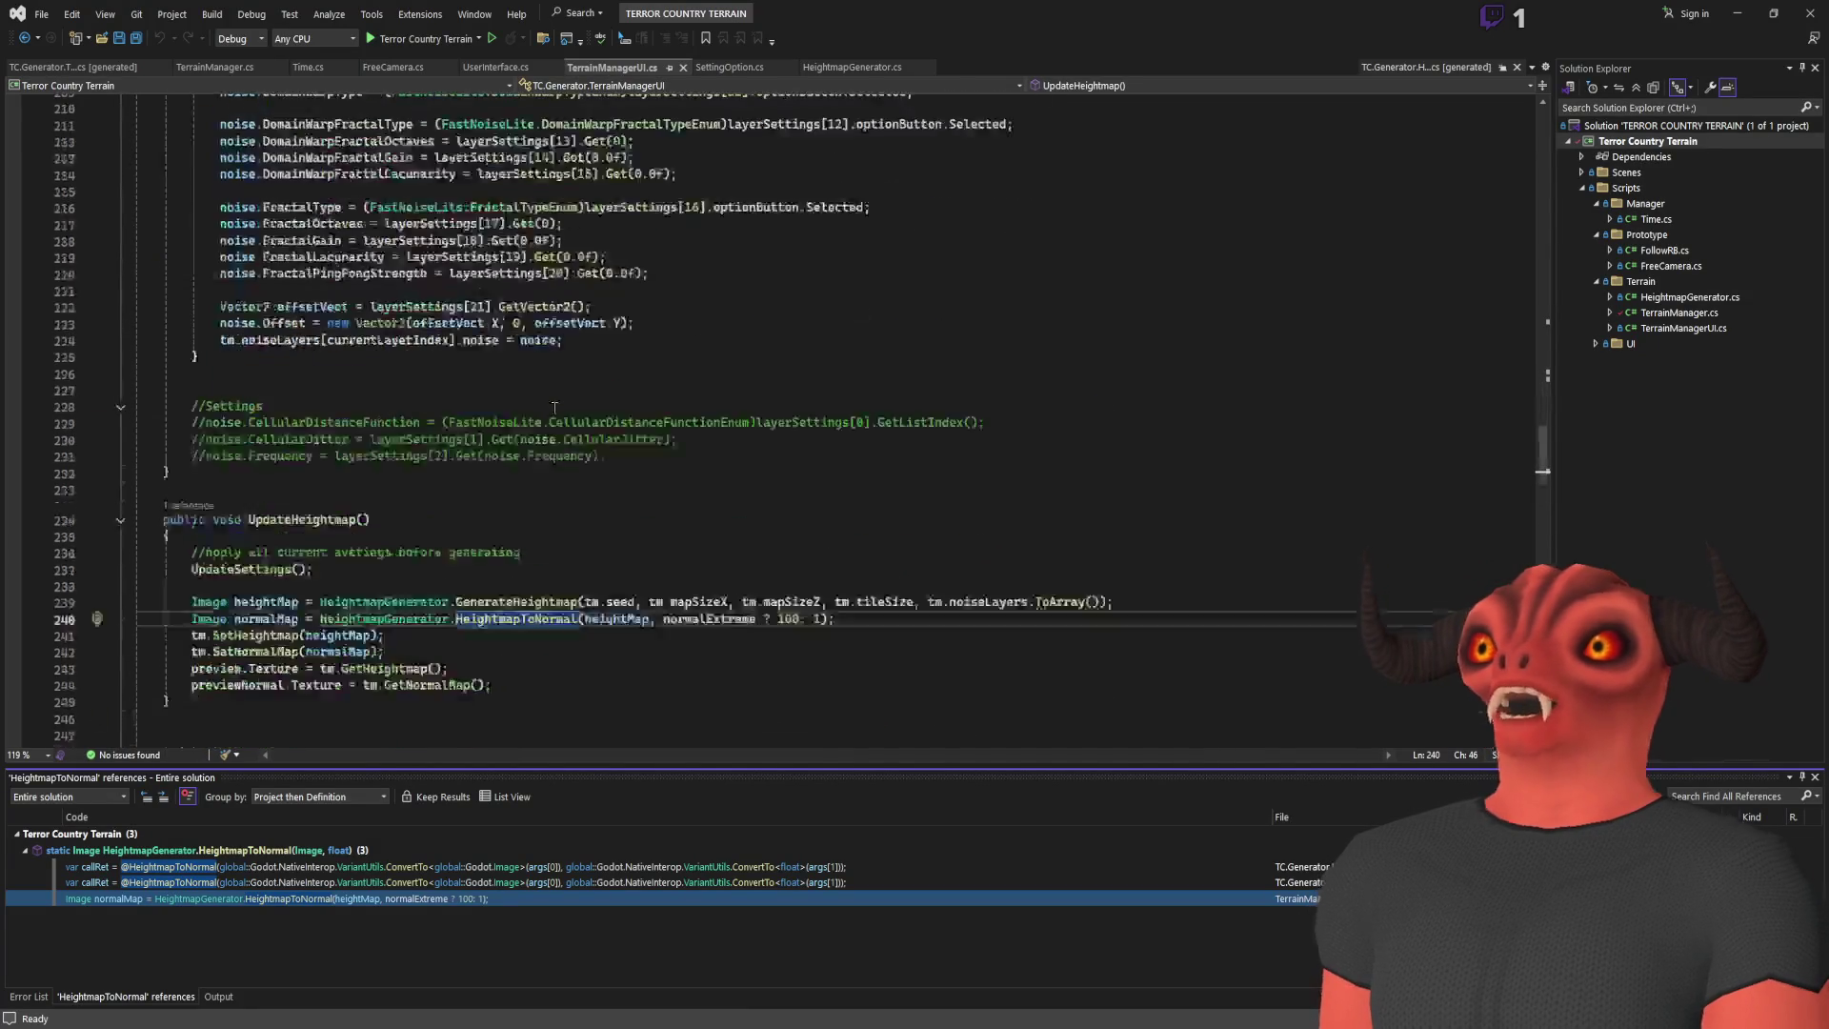
scroll(562, 404, "down", 2)
scroll(557, 414, "up", 11)
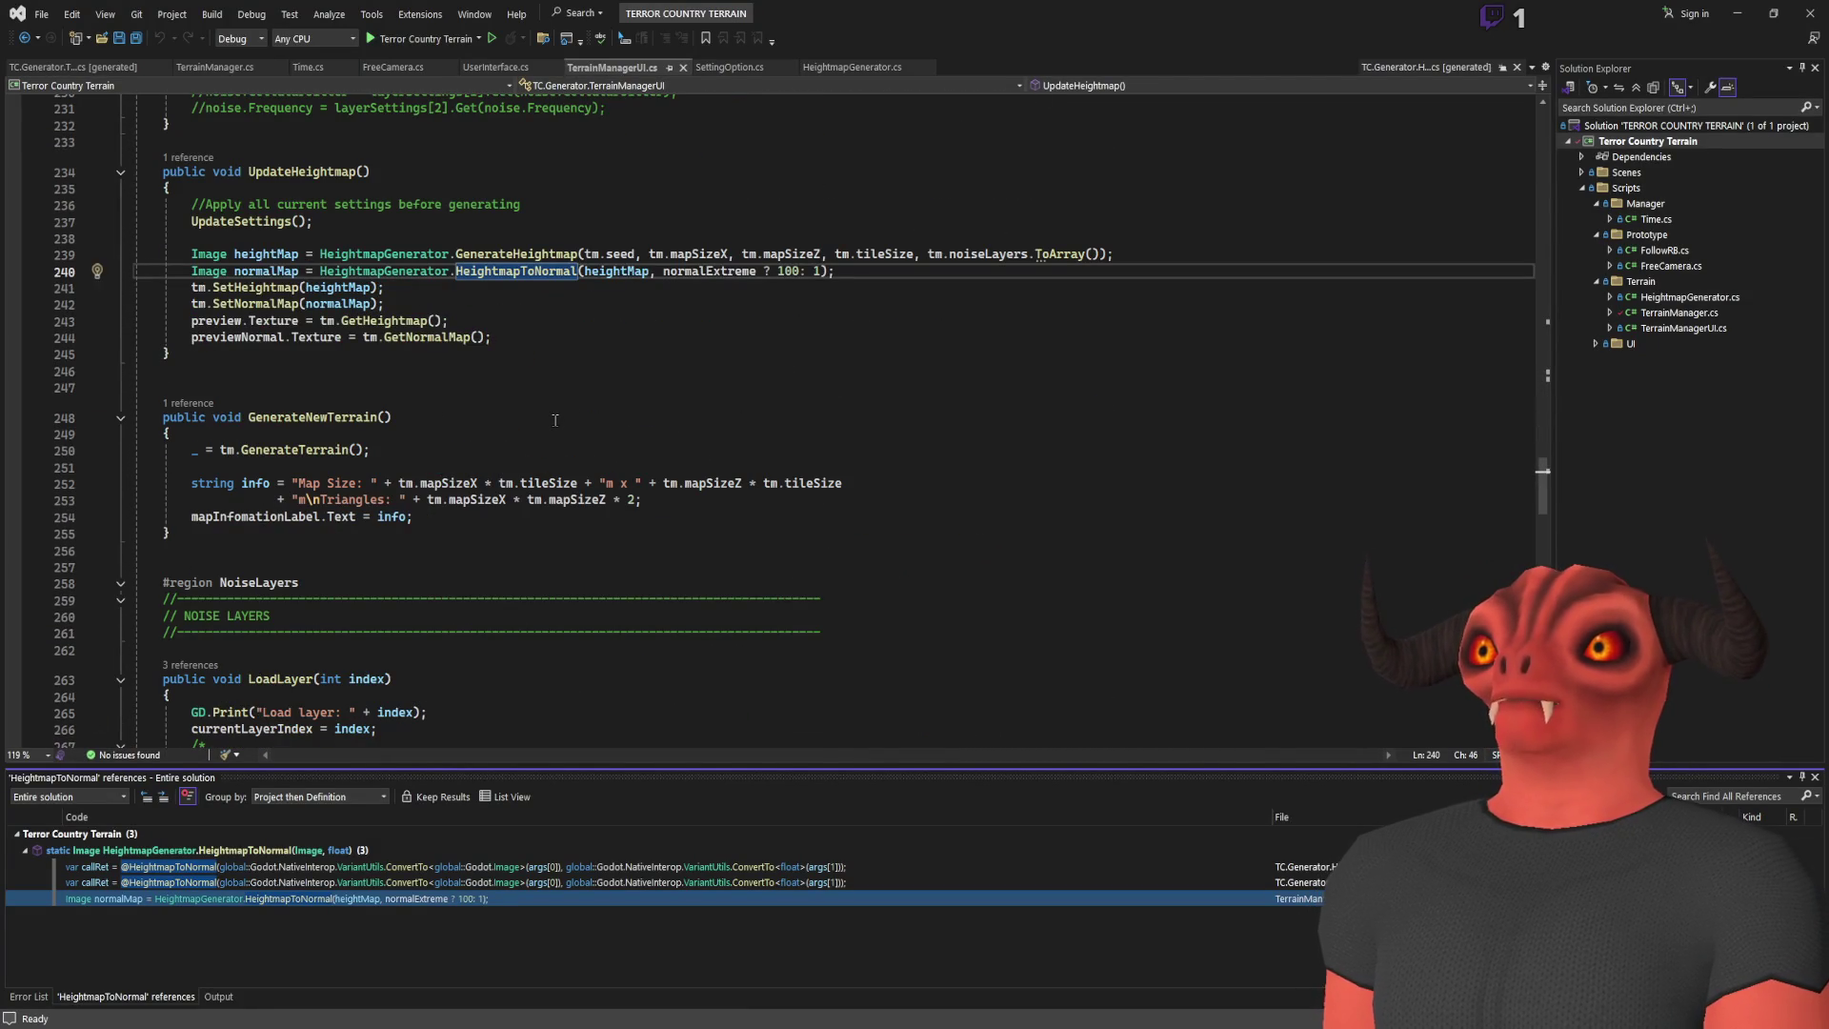
scroll(533, 428, "up", 20)
scroll(497, 438, "up", 6)
left_click(583, 67)
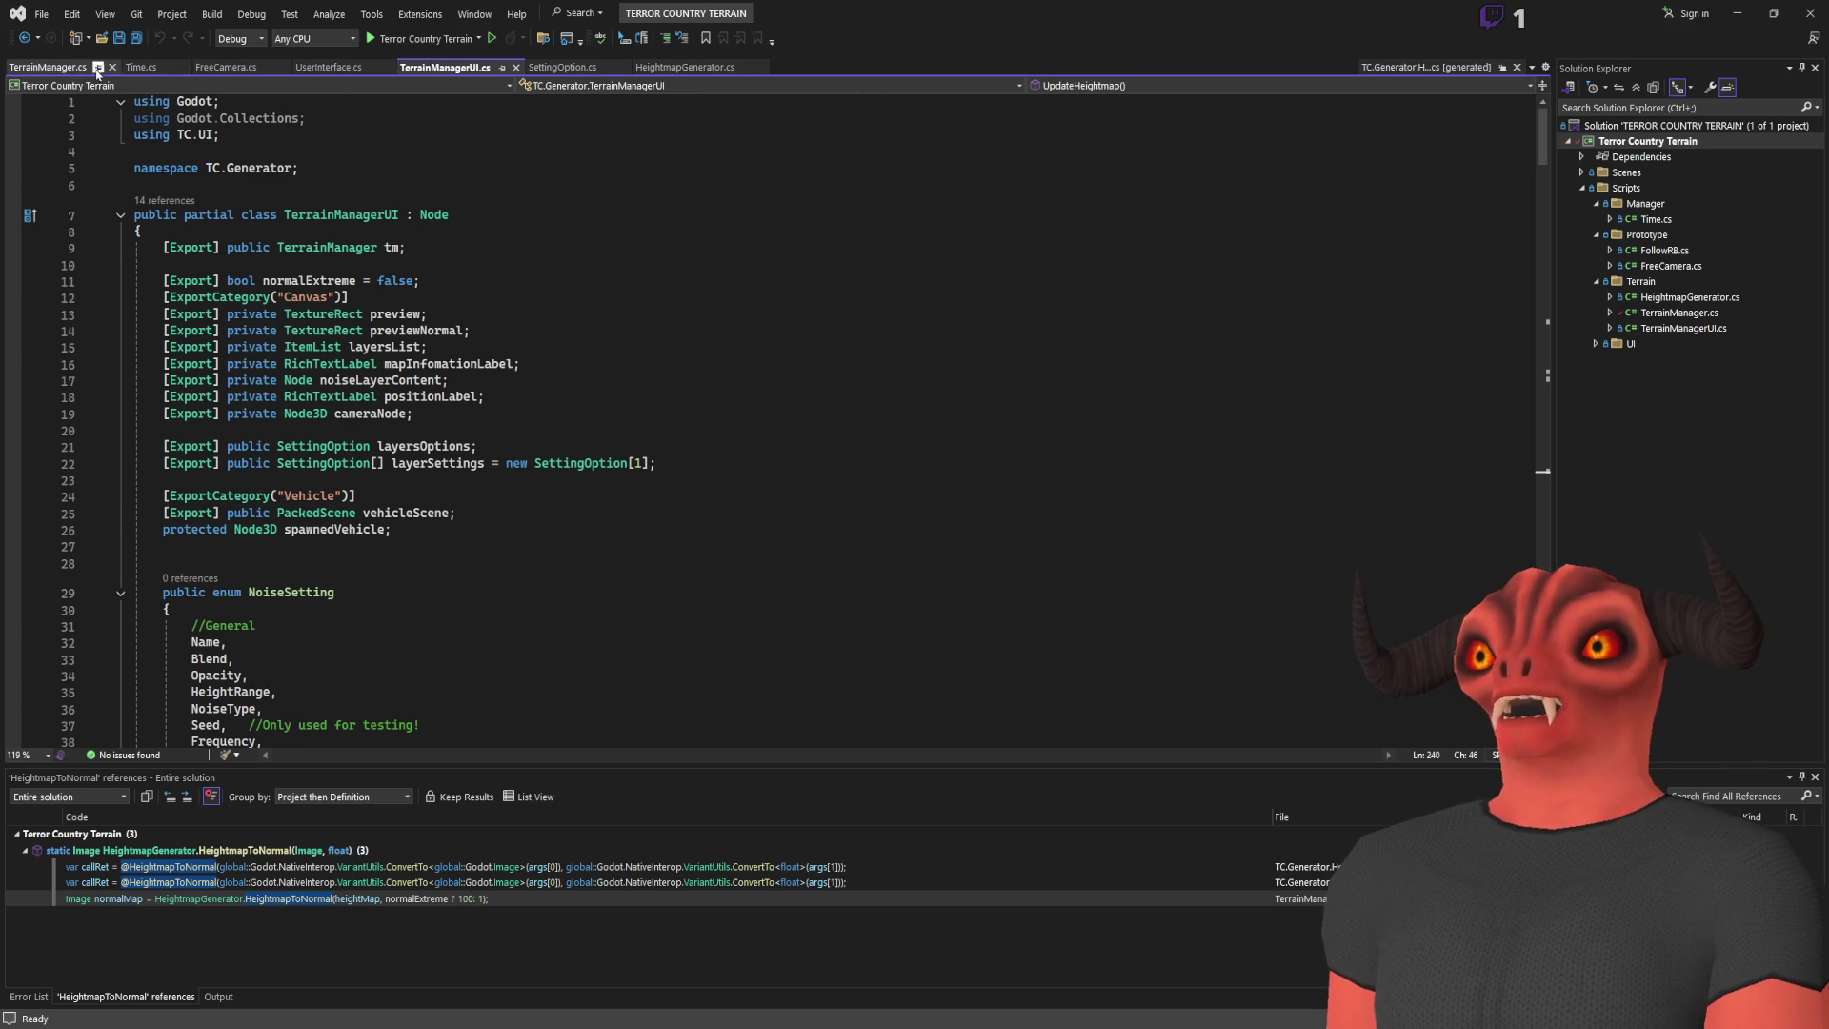
left_click(107, 71)
scroll(171, 165, "down", 20)
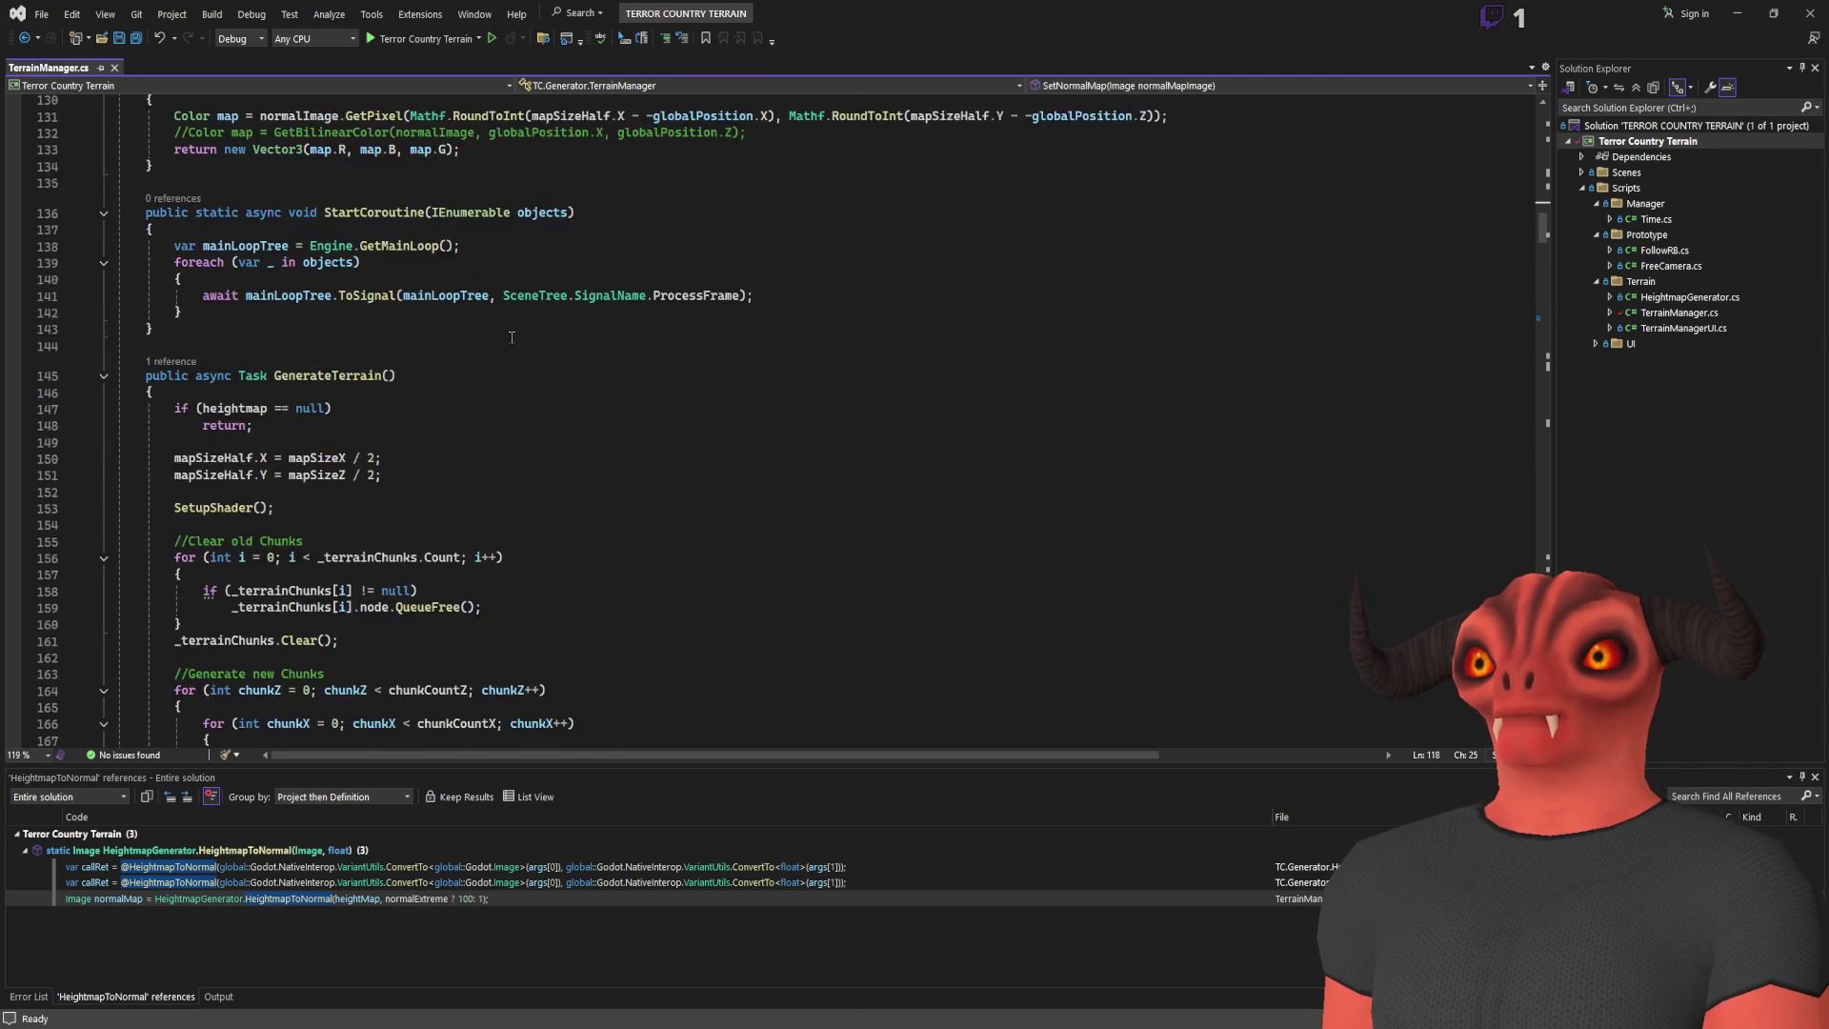
scroll(507, 343, "up", 10)
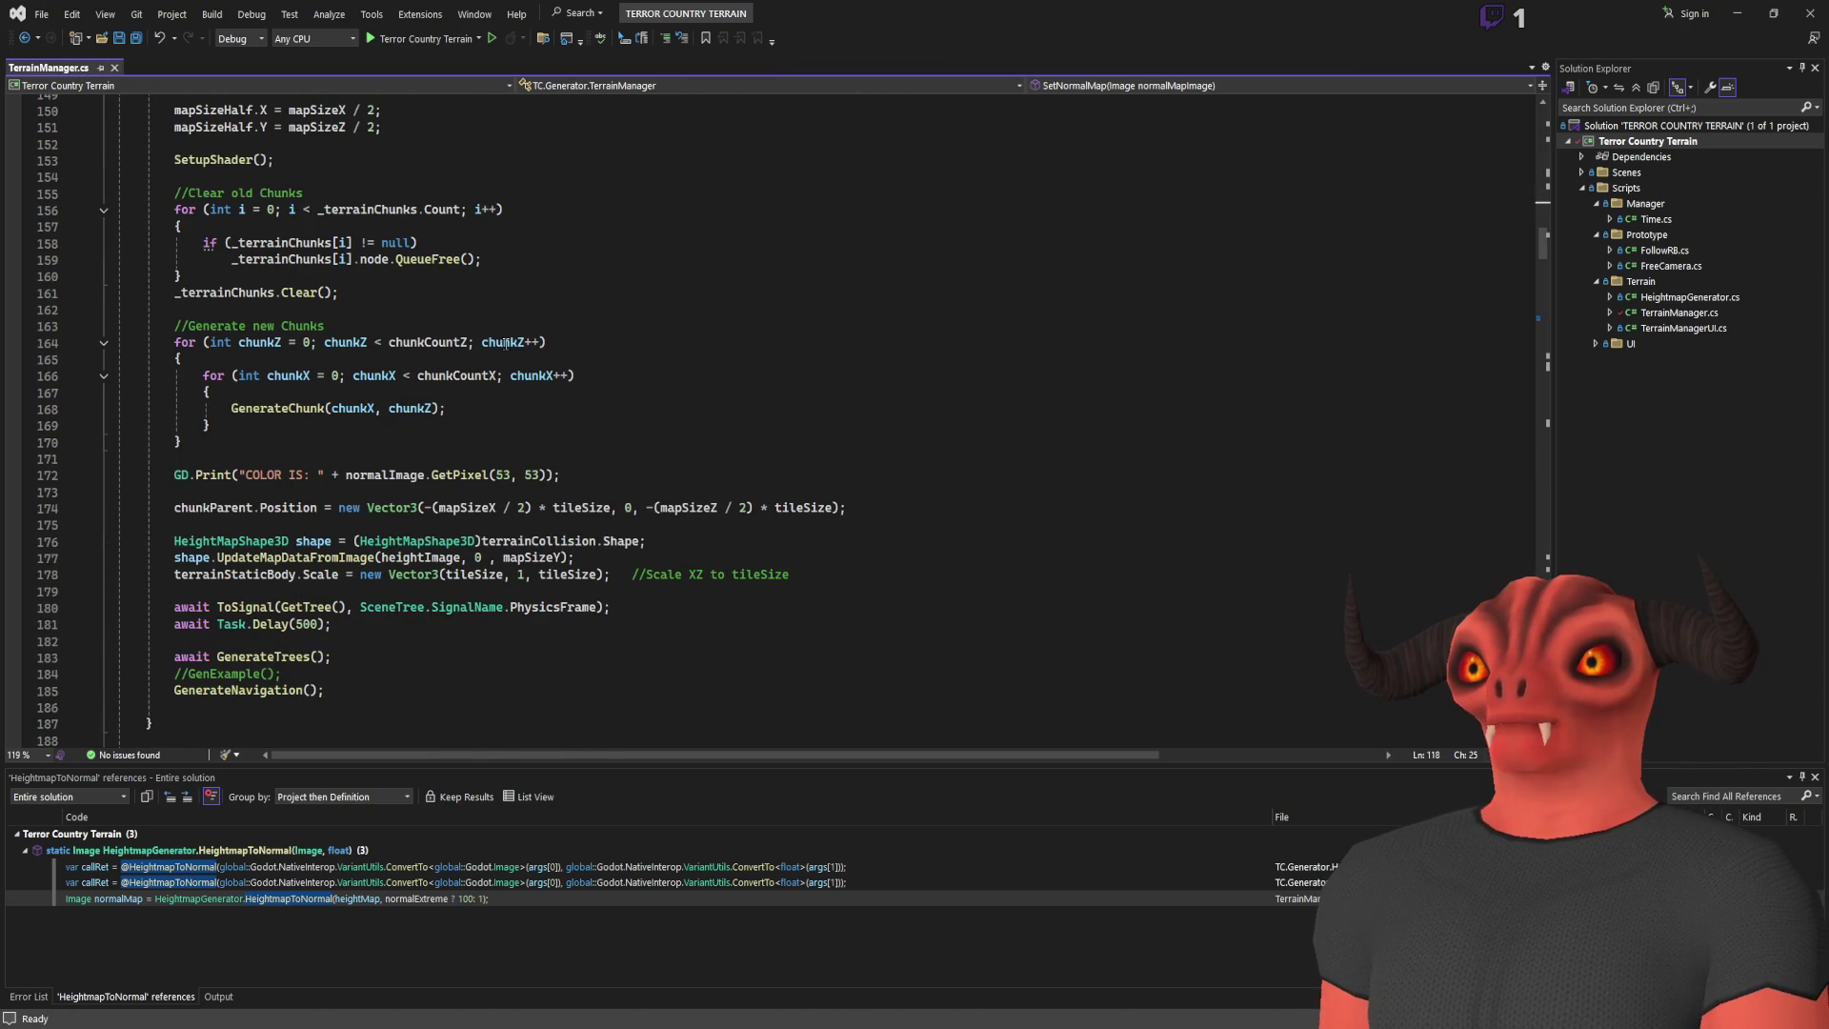
scroll(508, 343, "down", 20)
left_click(647, 292)
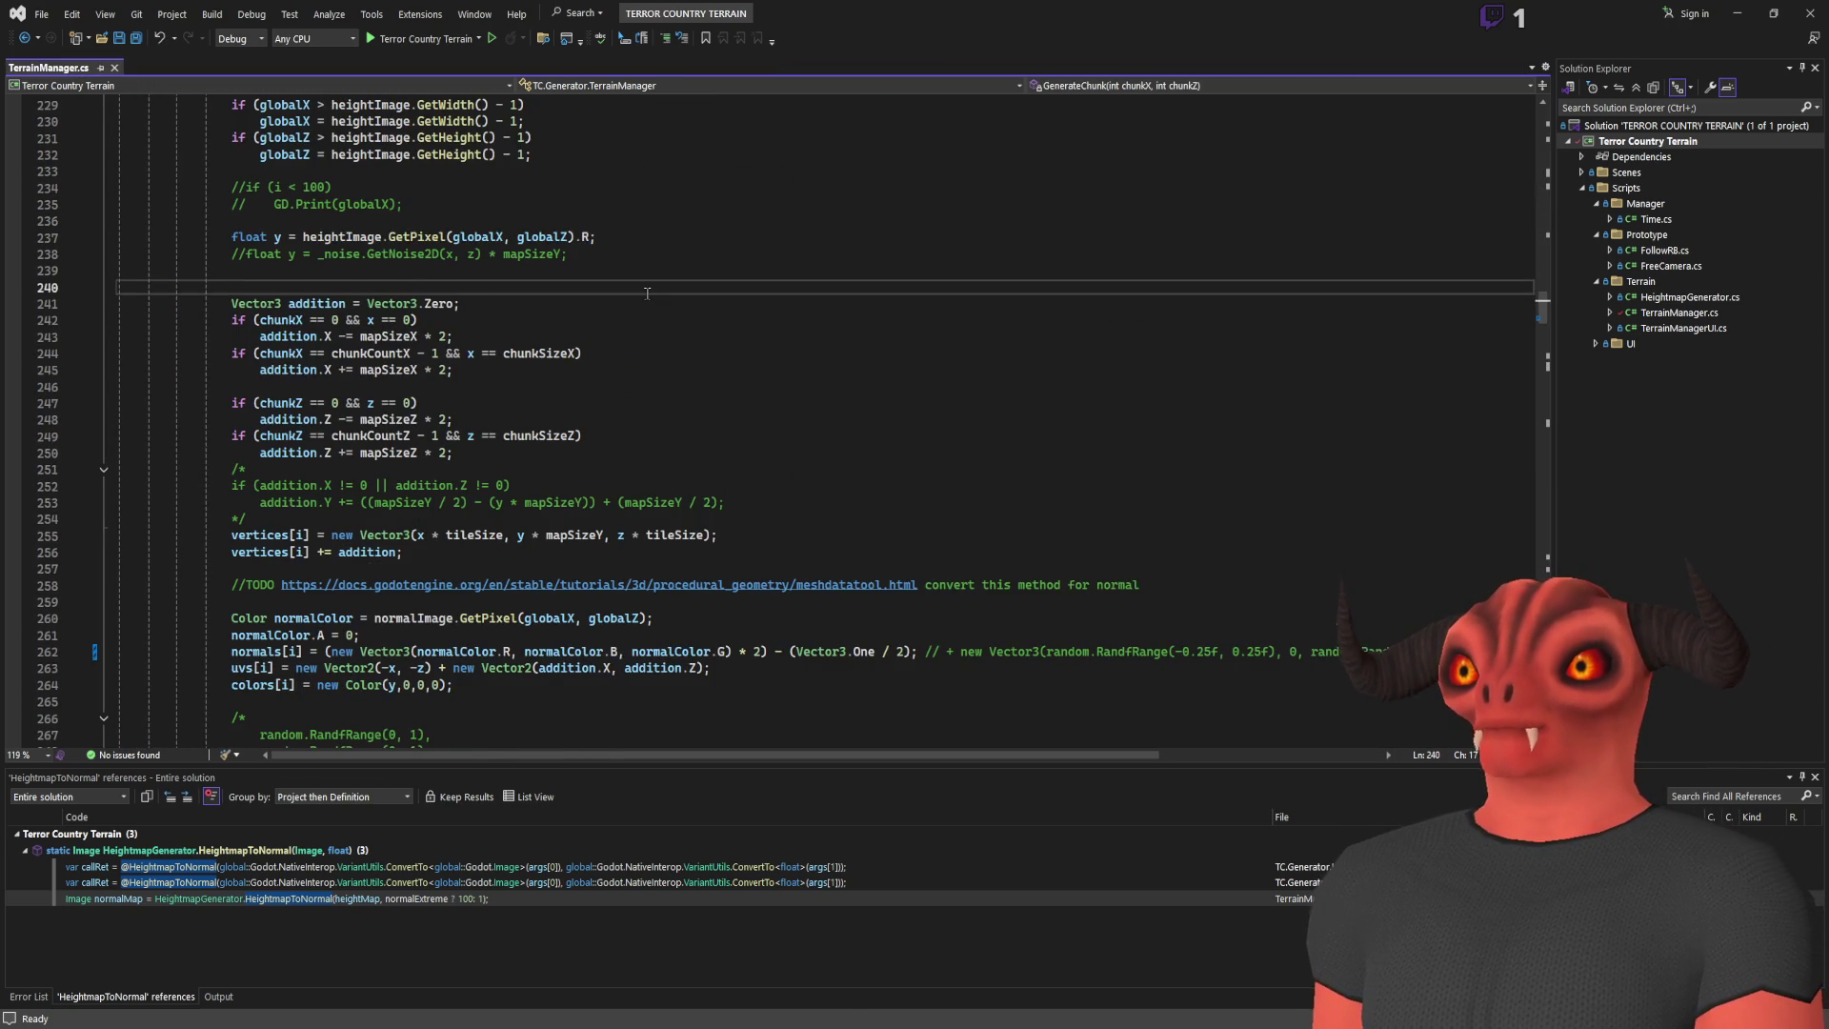
scroll(602, 312, "down", 3)
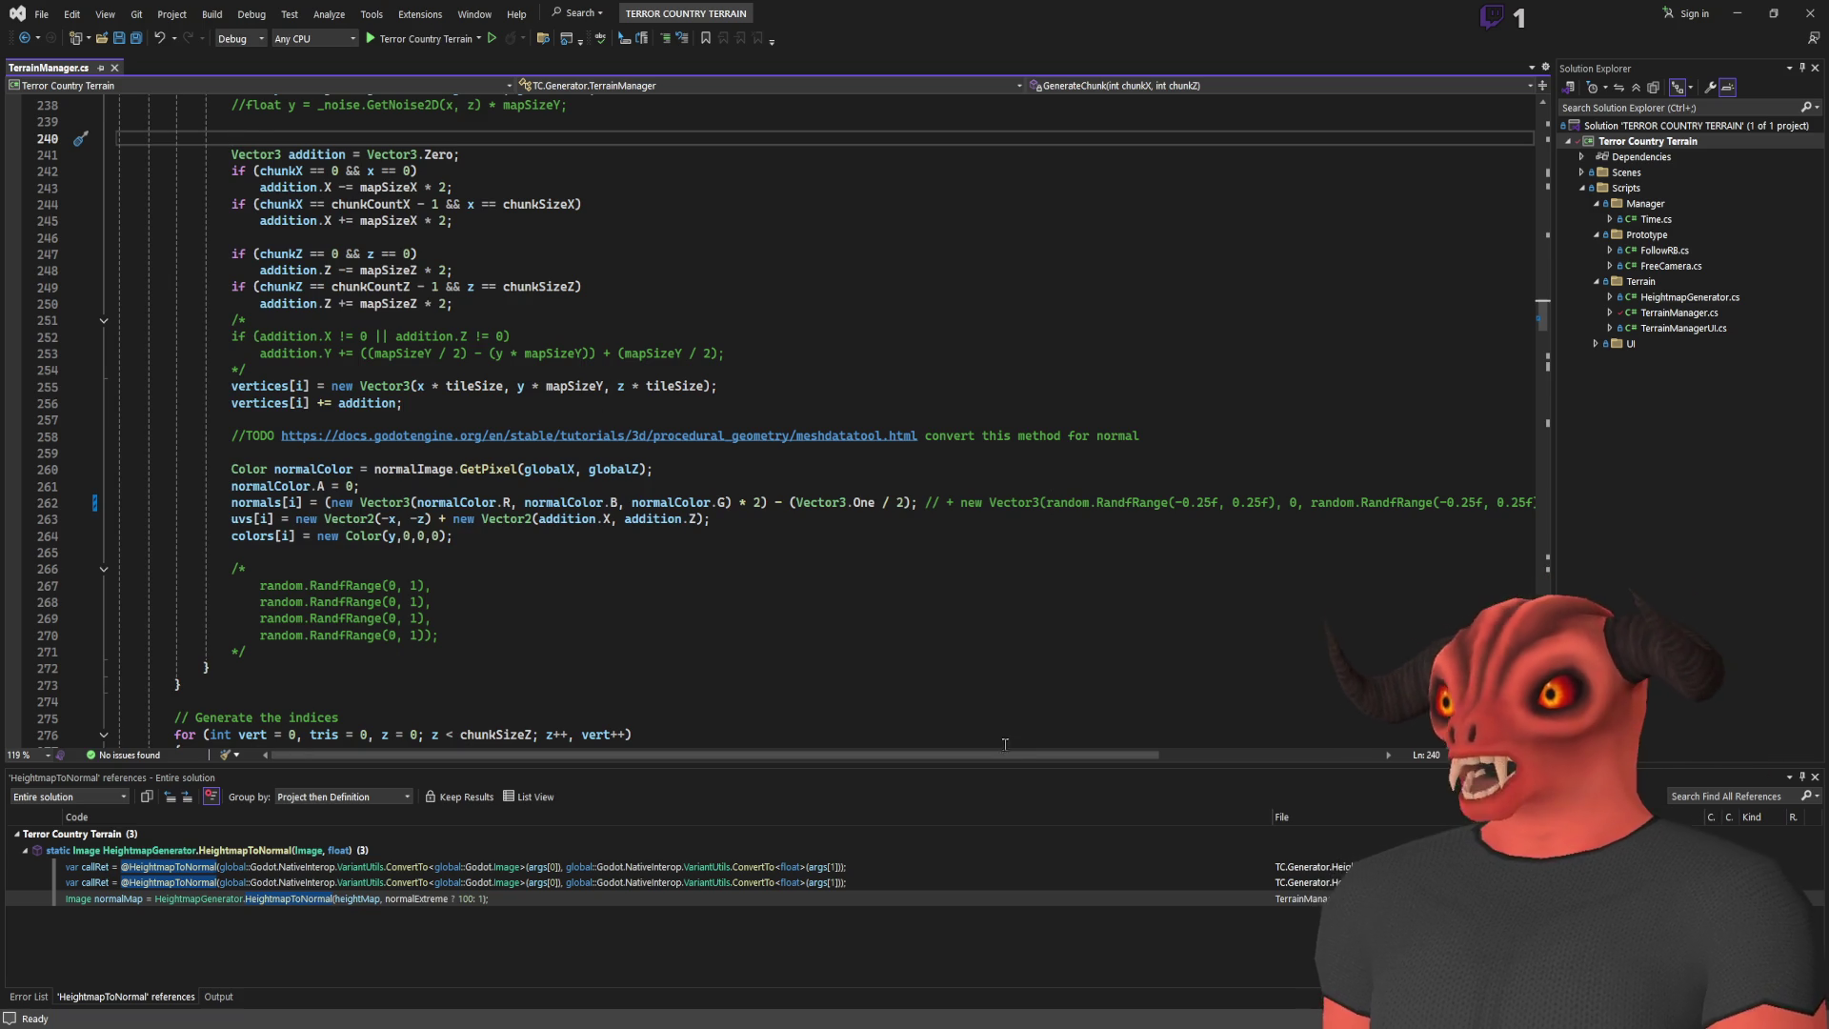
scroll(1005, 740, "right", 3)
Step: Select and examine the normals calculation line in GenerateChunk
left_click_drag(1467, 502, 1216, 496)
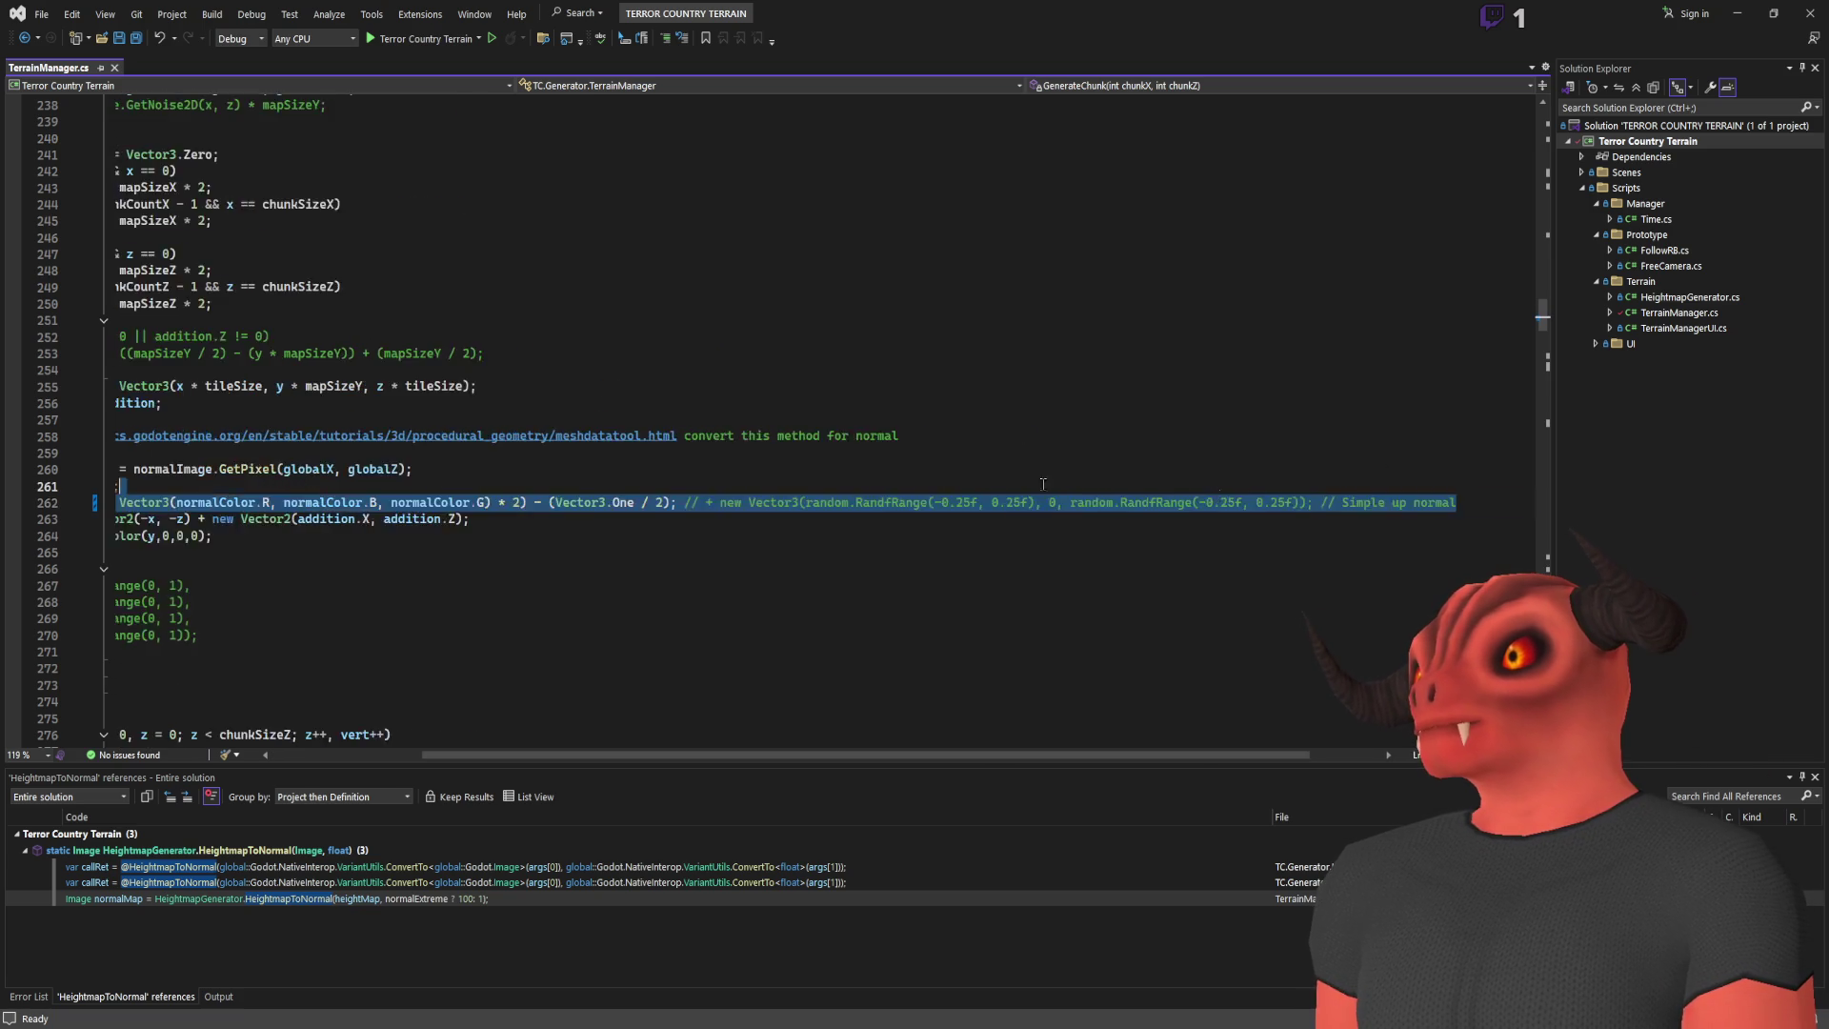
scroll(922, 479, "left", 3)
left_click(940, 501)
mouse_move(924, 502)
left_mouse_down()
mouse_move(1528, 502)
mouse_move(1383, 502)
left_mouse_up()
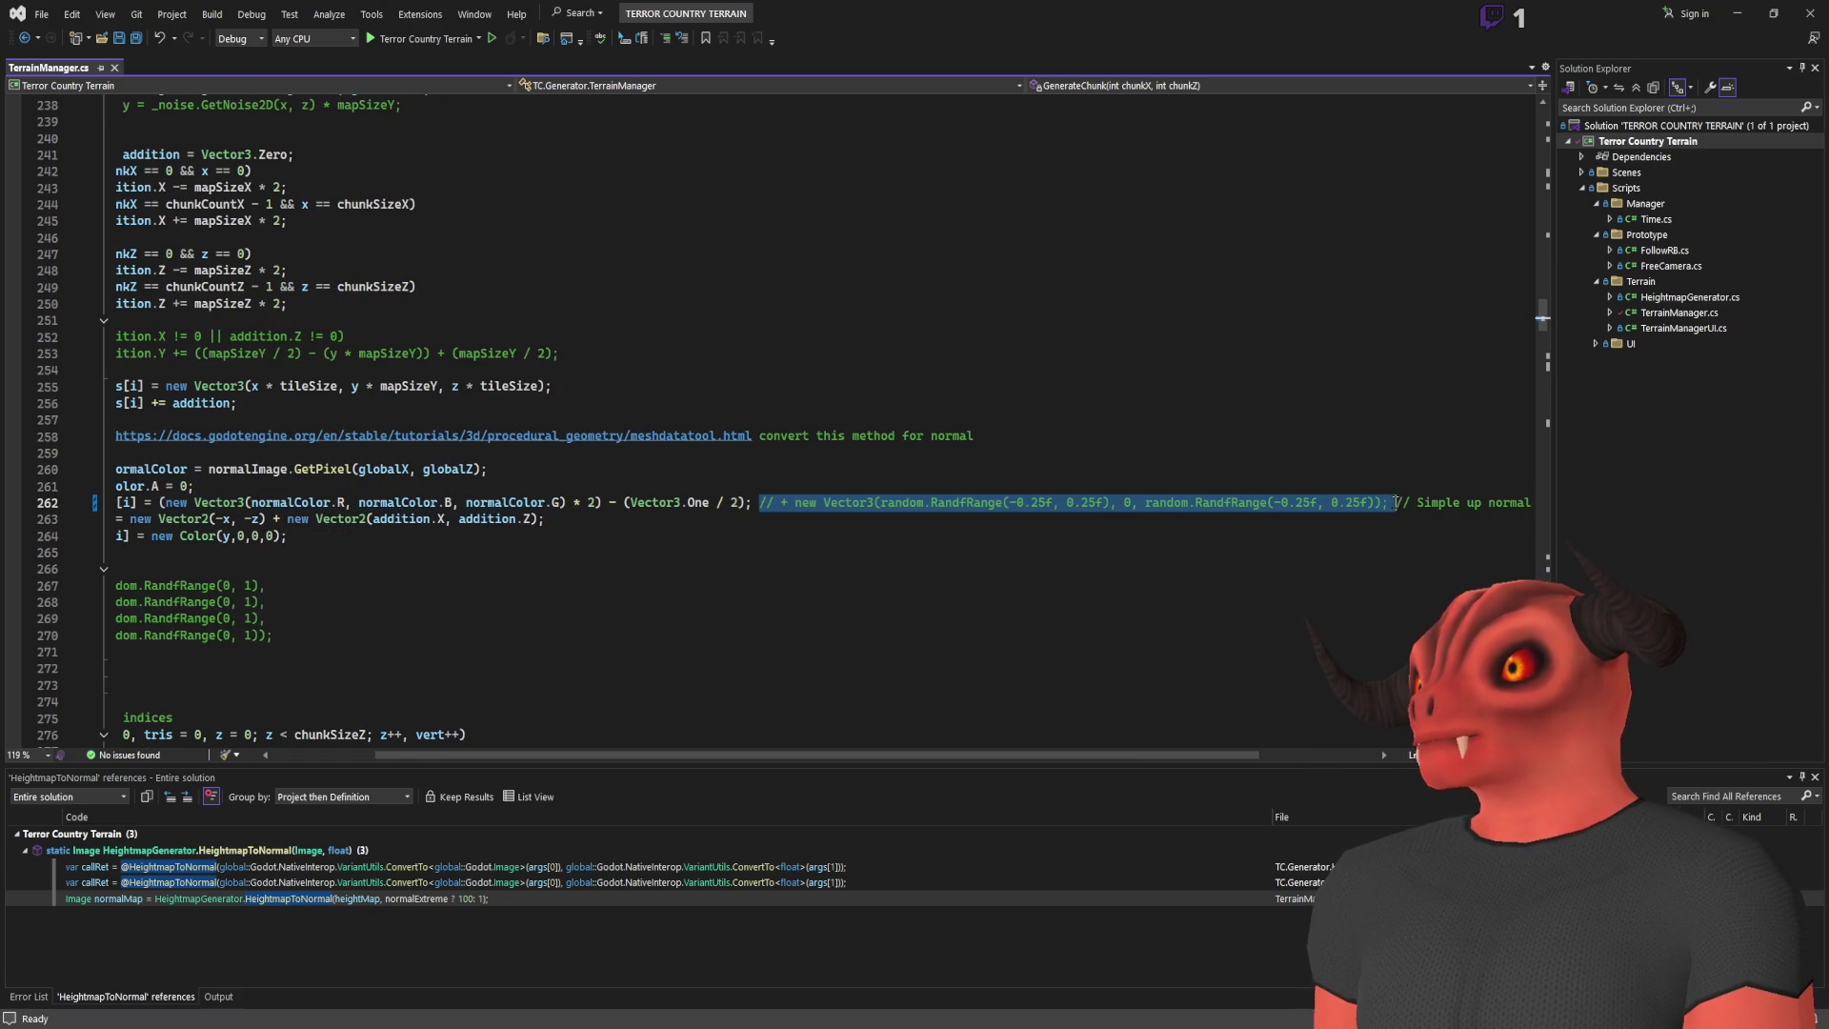
left_click(1102, 505)
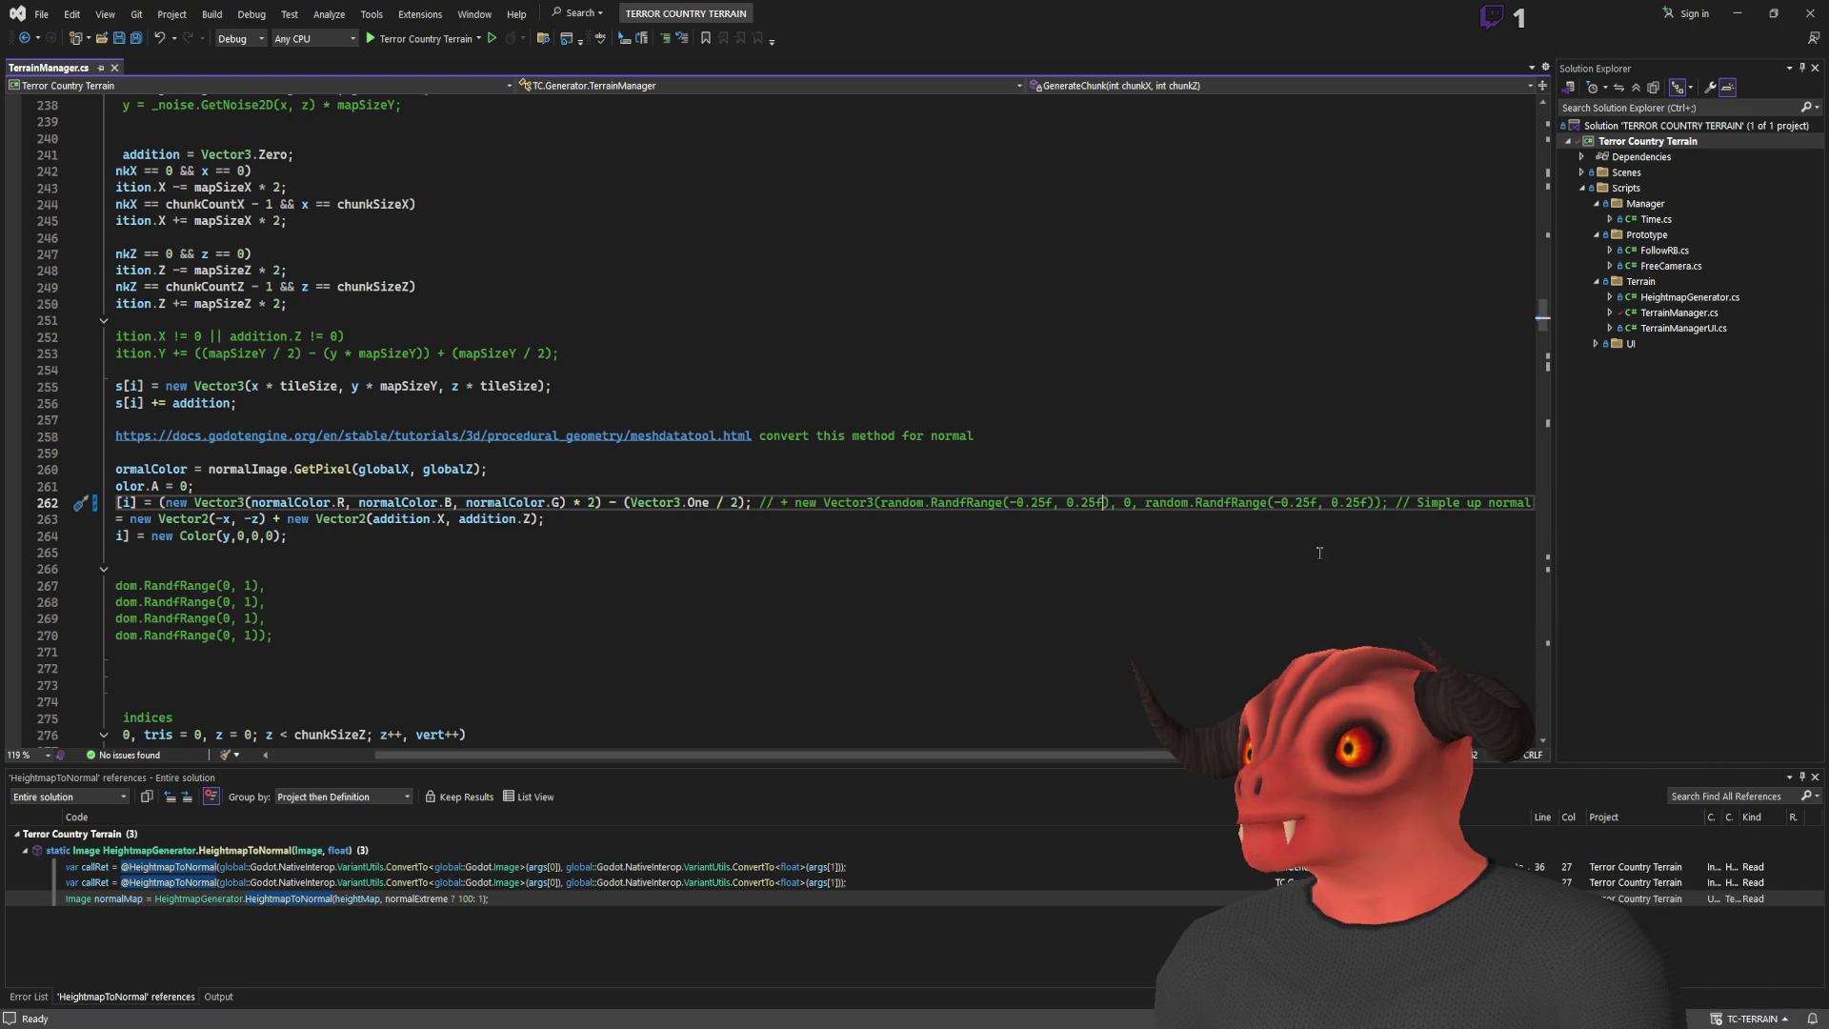
left_click_drag(450, 755, 345, 753)
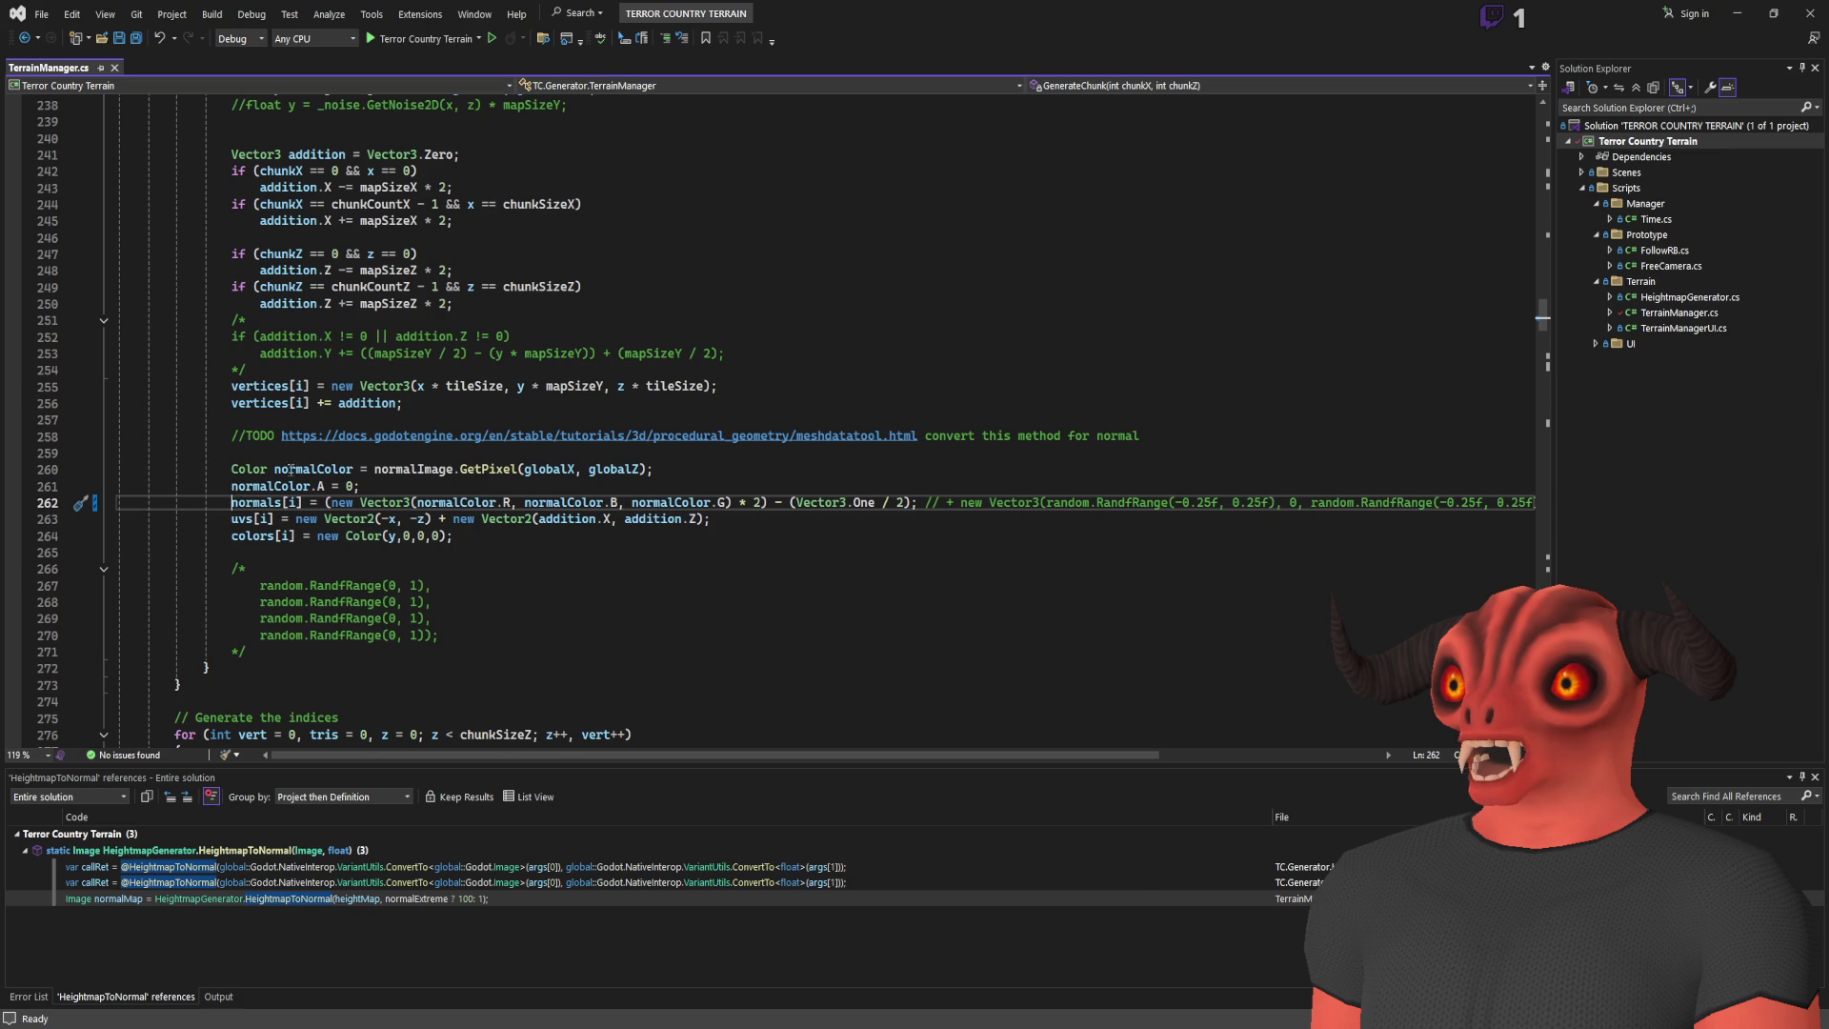
Step: Duplicate the normals line, comment out the original, set the copy to Vector3.Up, and rerun the game
key("ctrl+d")
key("Up")
type("//")
mouse_move(324, 519)
left_mouse_down()
mouse_move(753, 536)
mouse_move(1522, 514)
left_mouse_up()
key("BackSpace")
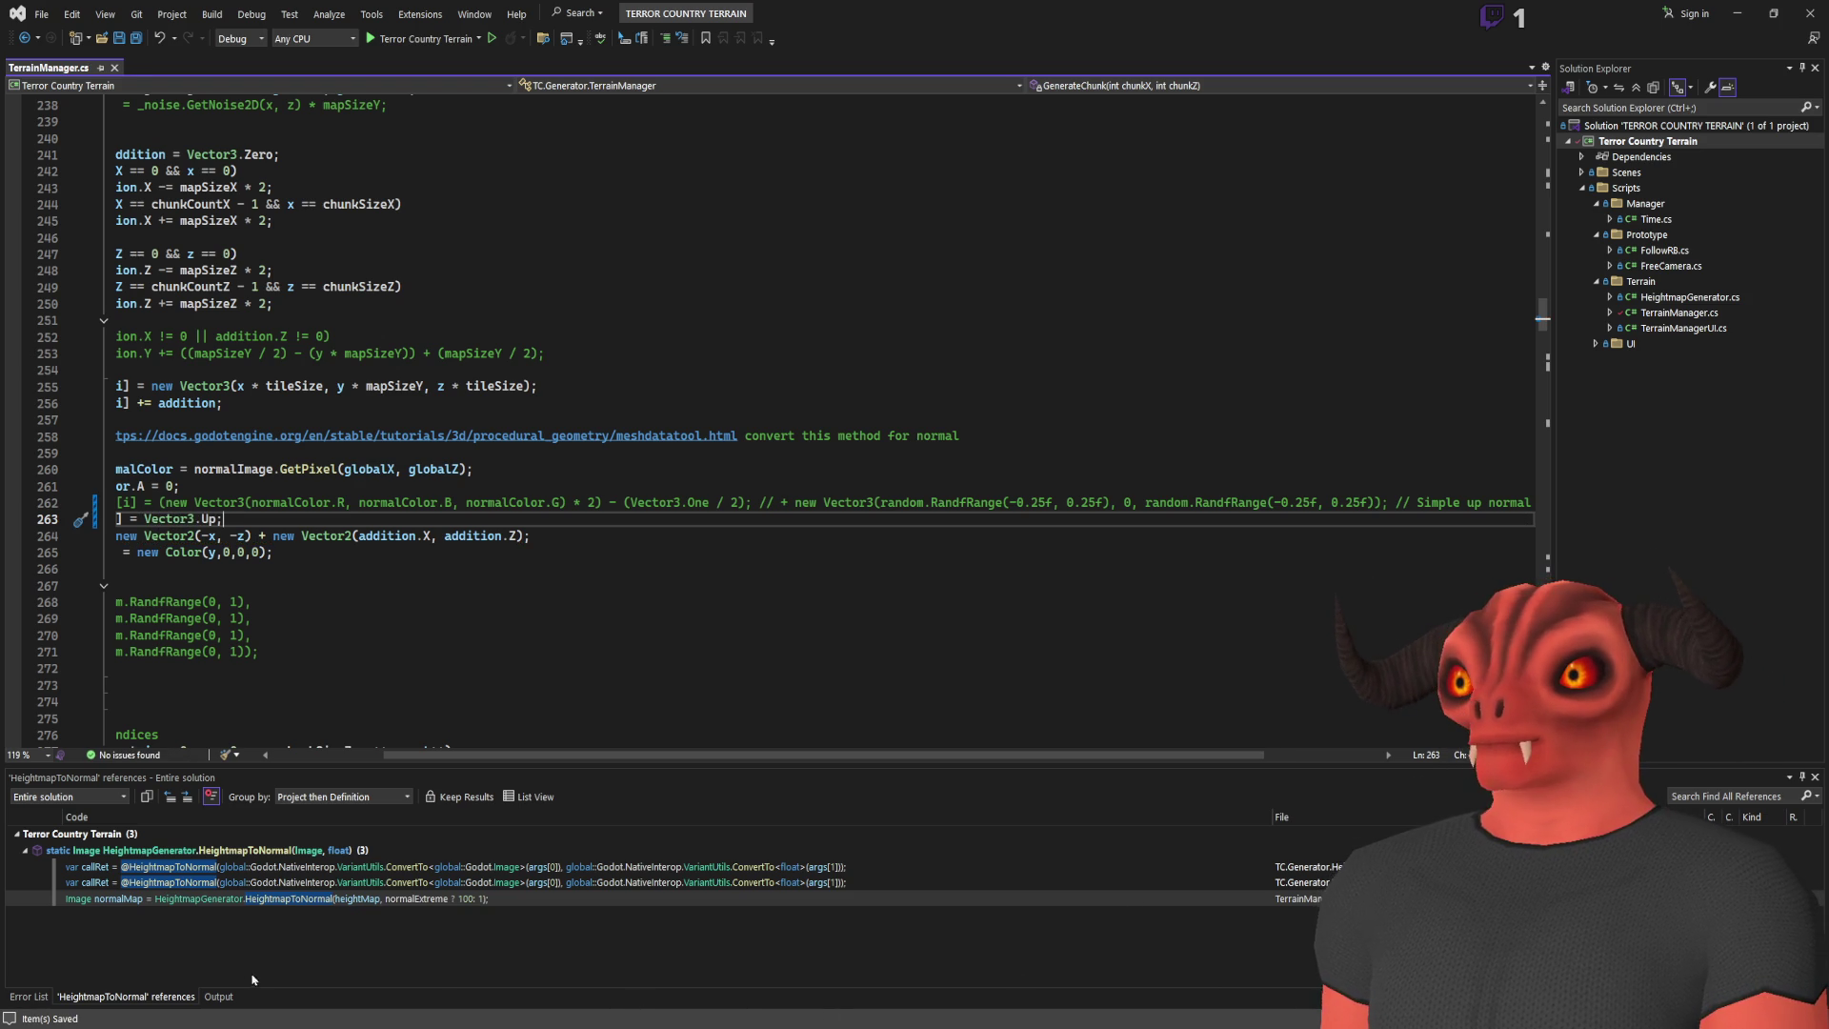
scroll(332, 760, "left", 3)
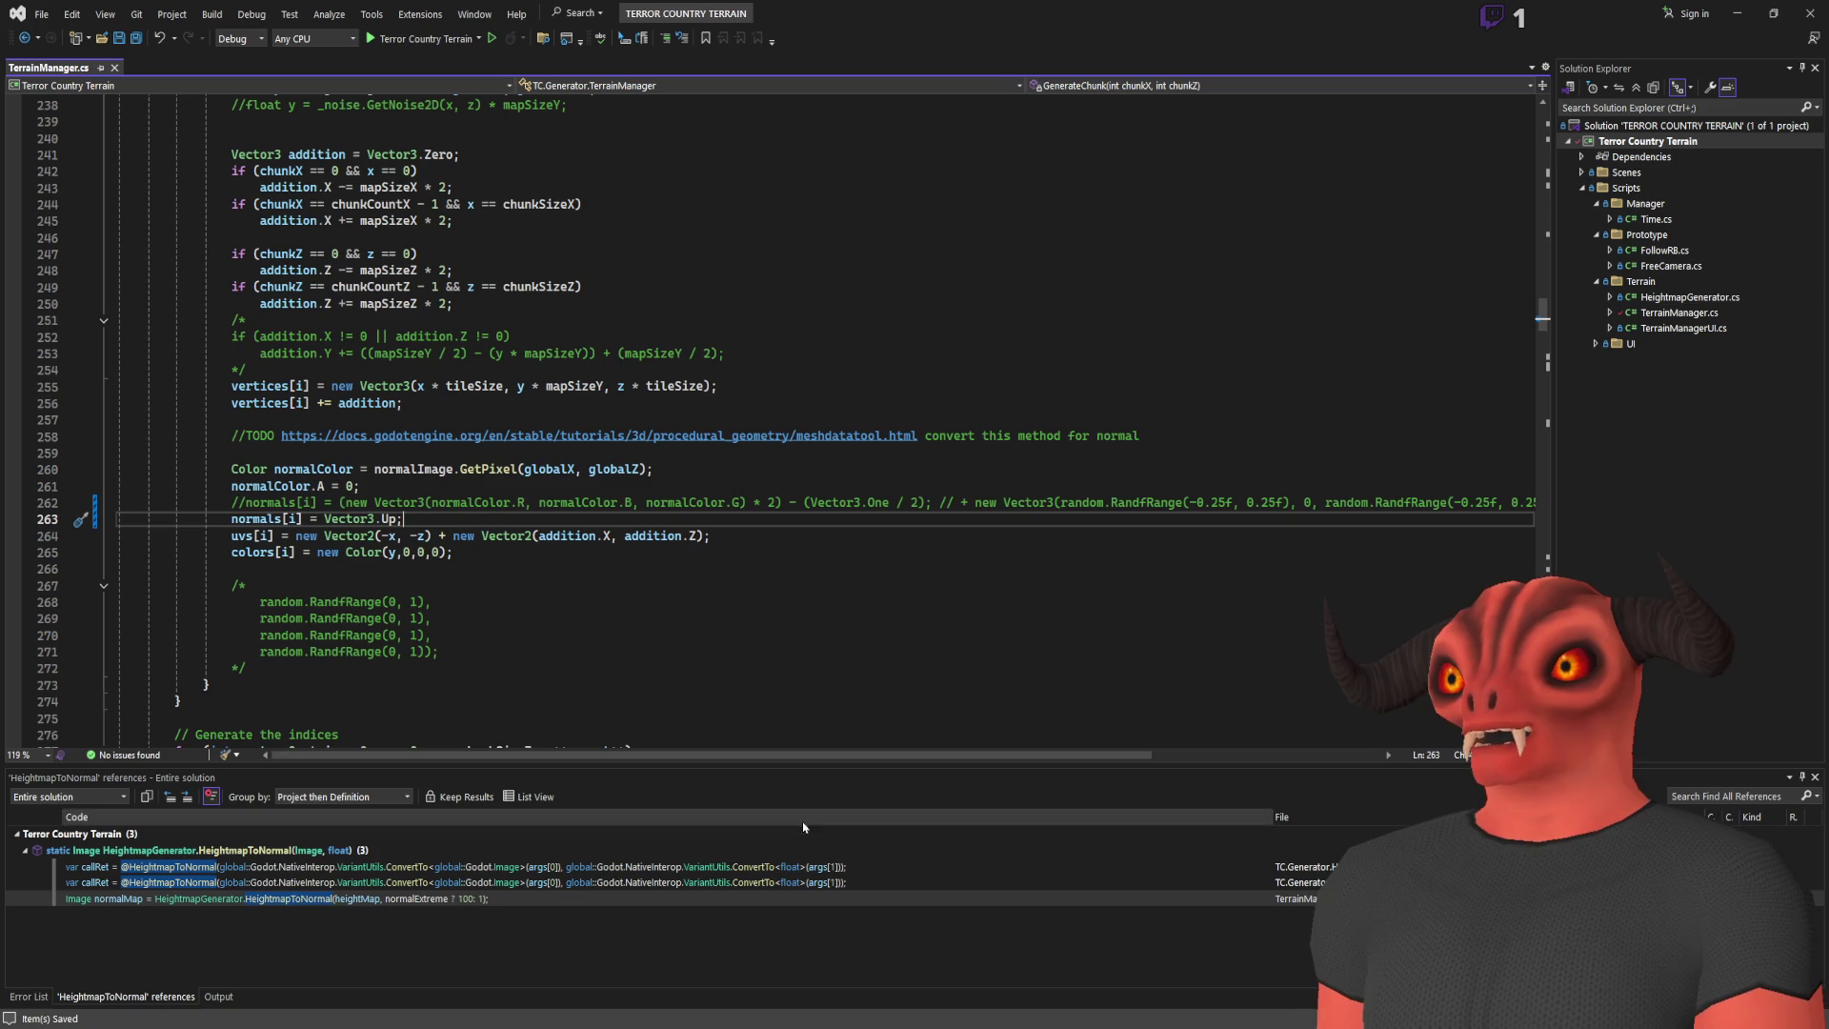
key("alt+Tab")
left_click(1635, 17)
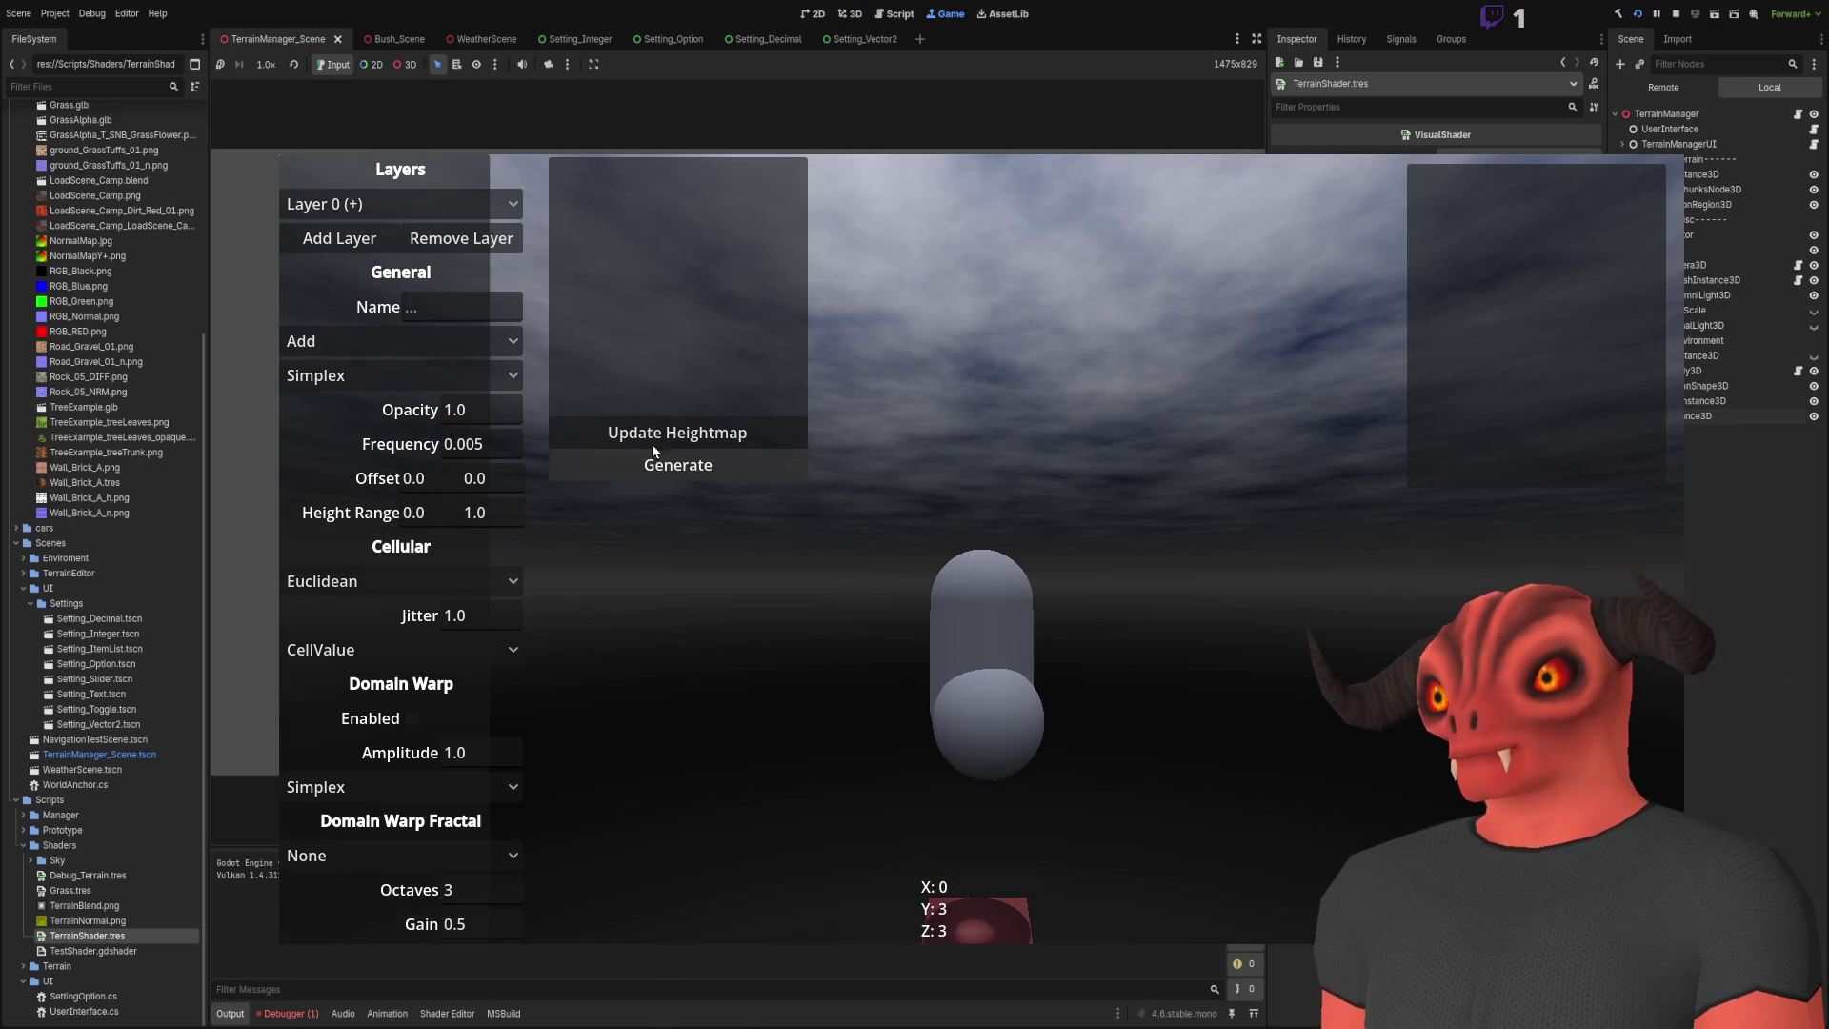
Step: Generate the terrain and walk through the trees to inspect the flat-lit purple ground
left_click(716, 466)
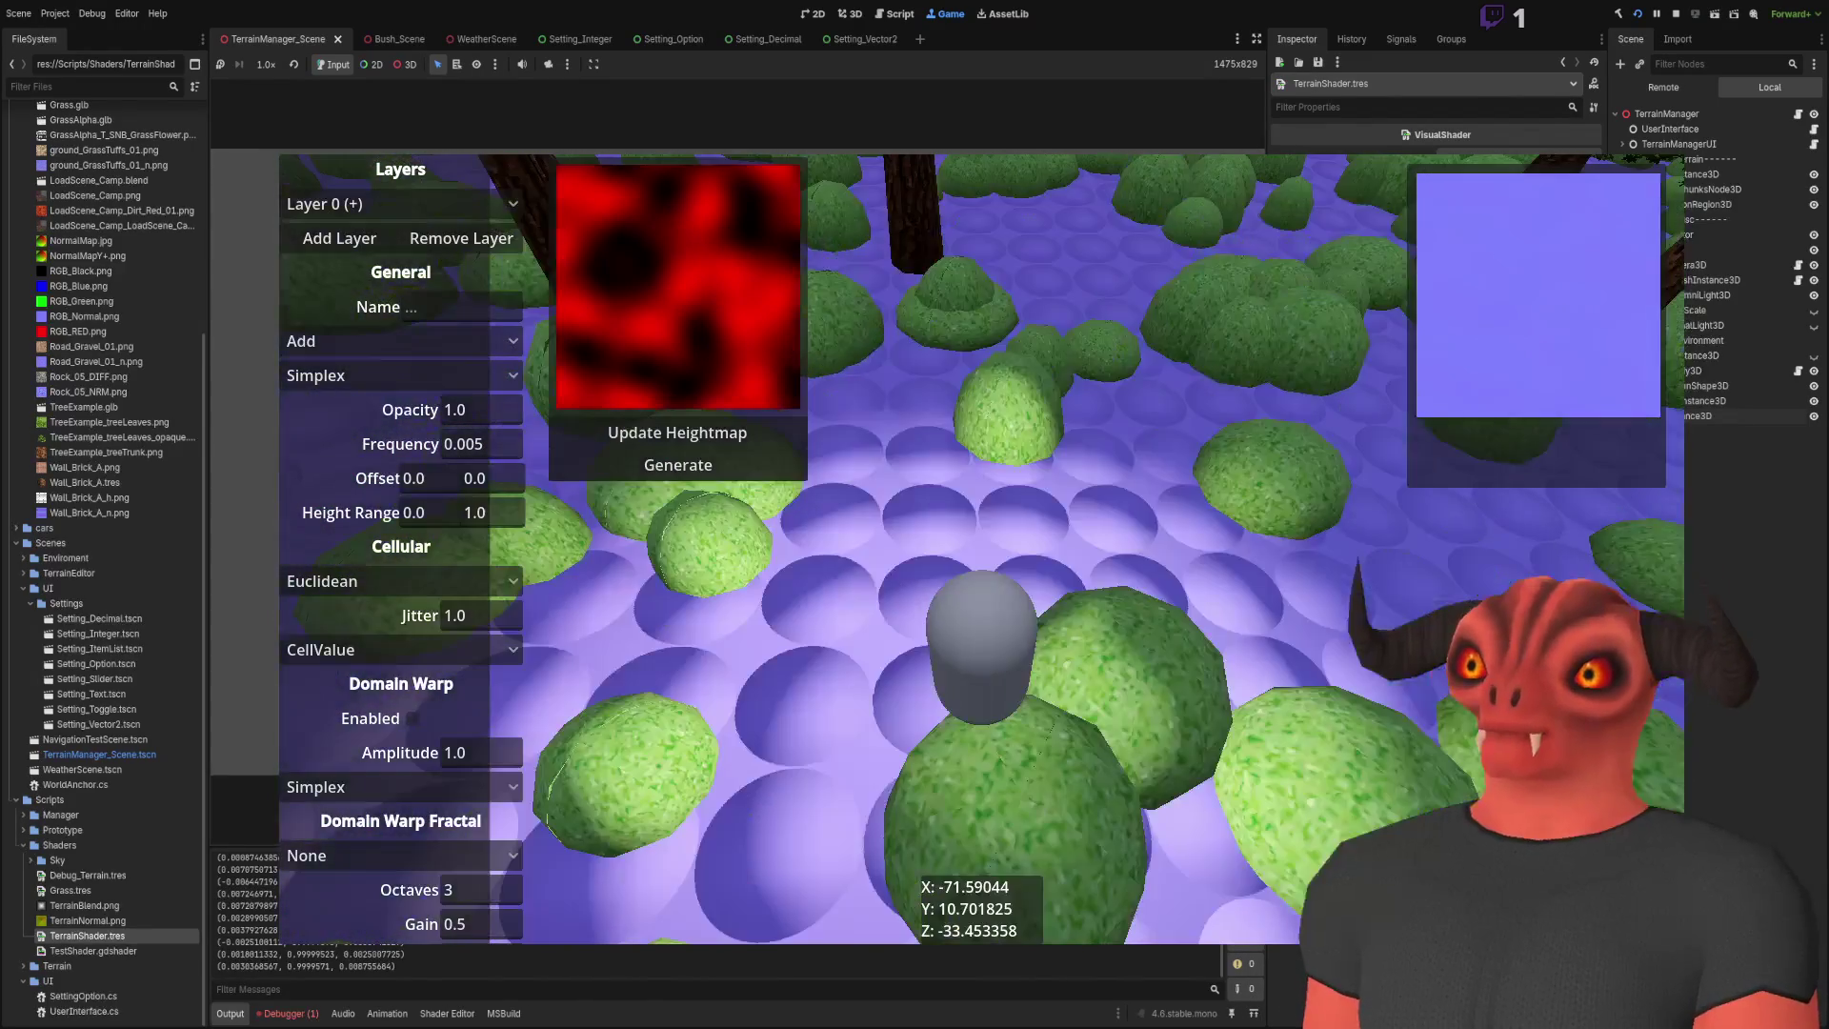
key("w")
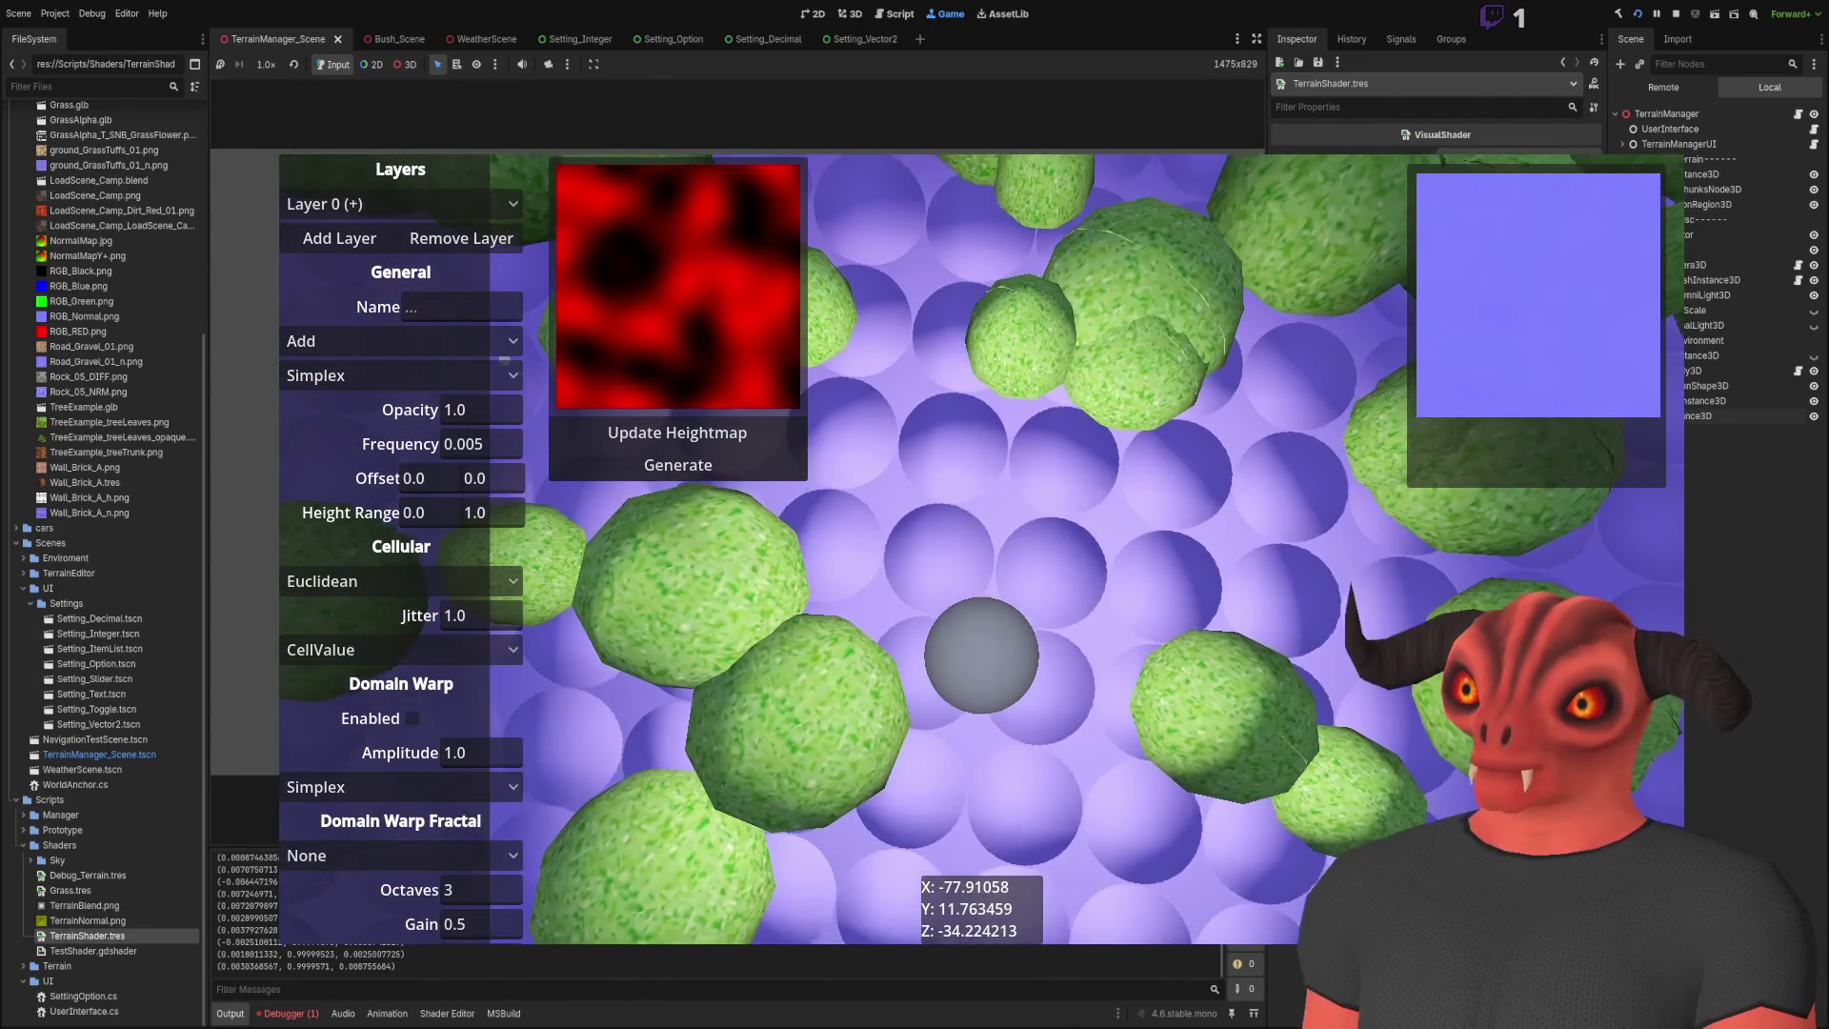
key("w")
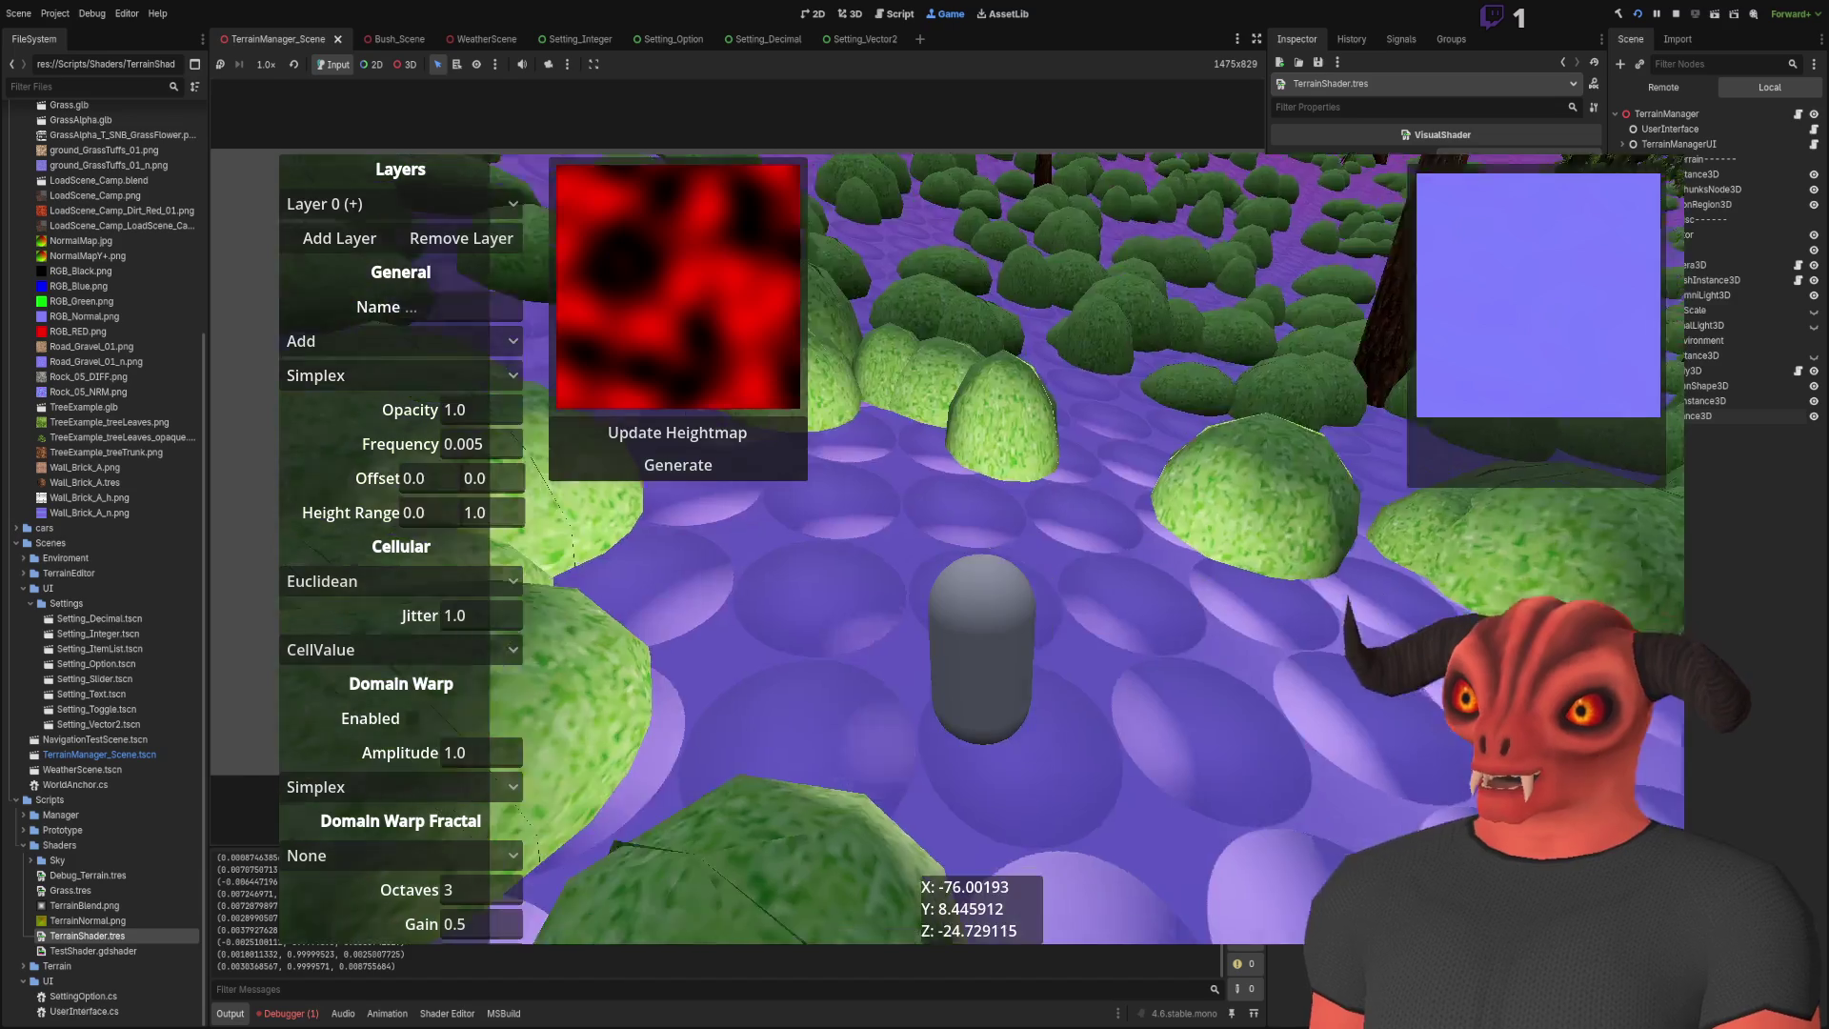
key("w")
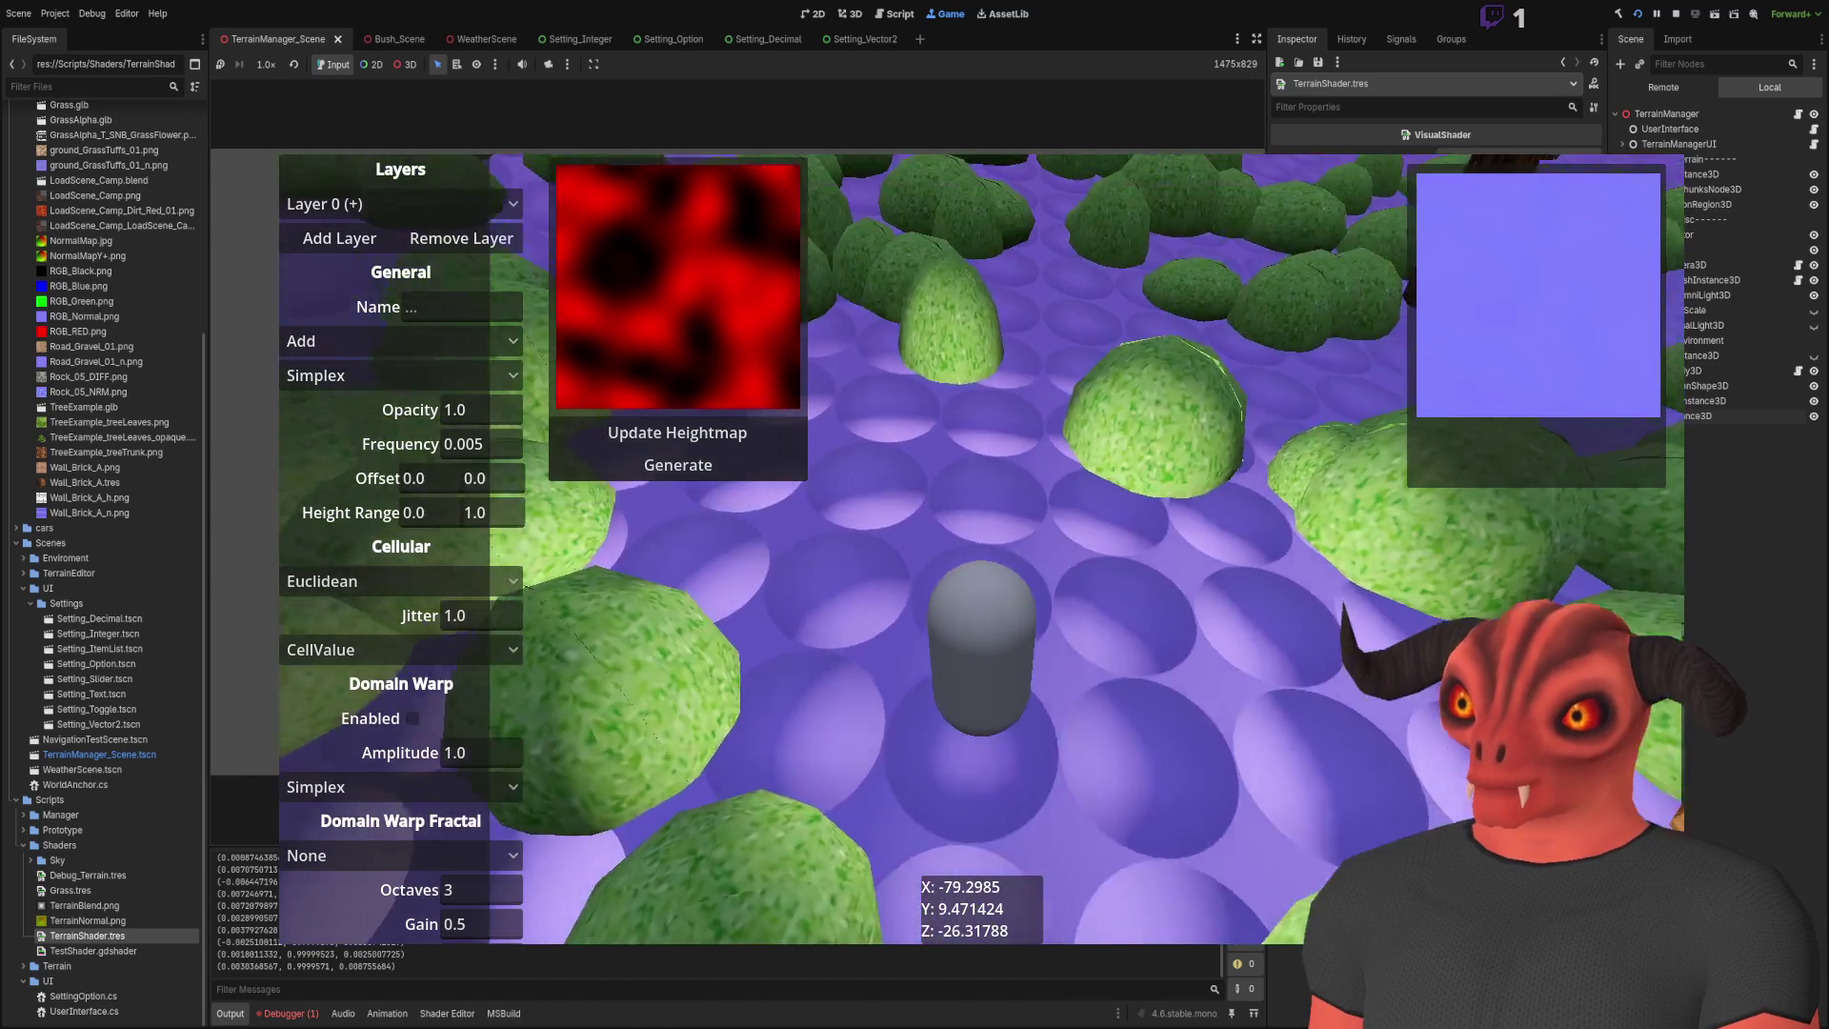
key("w")
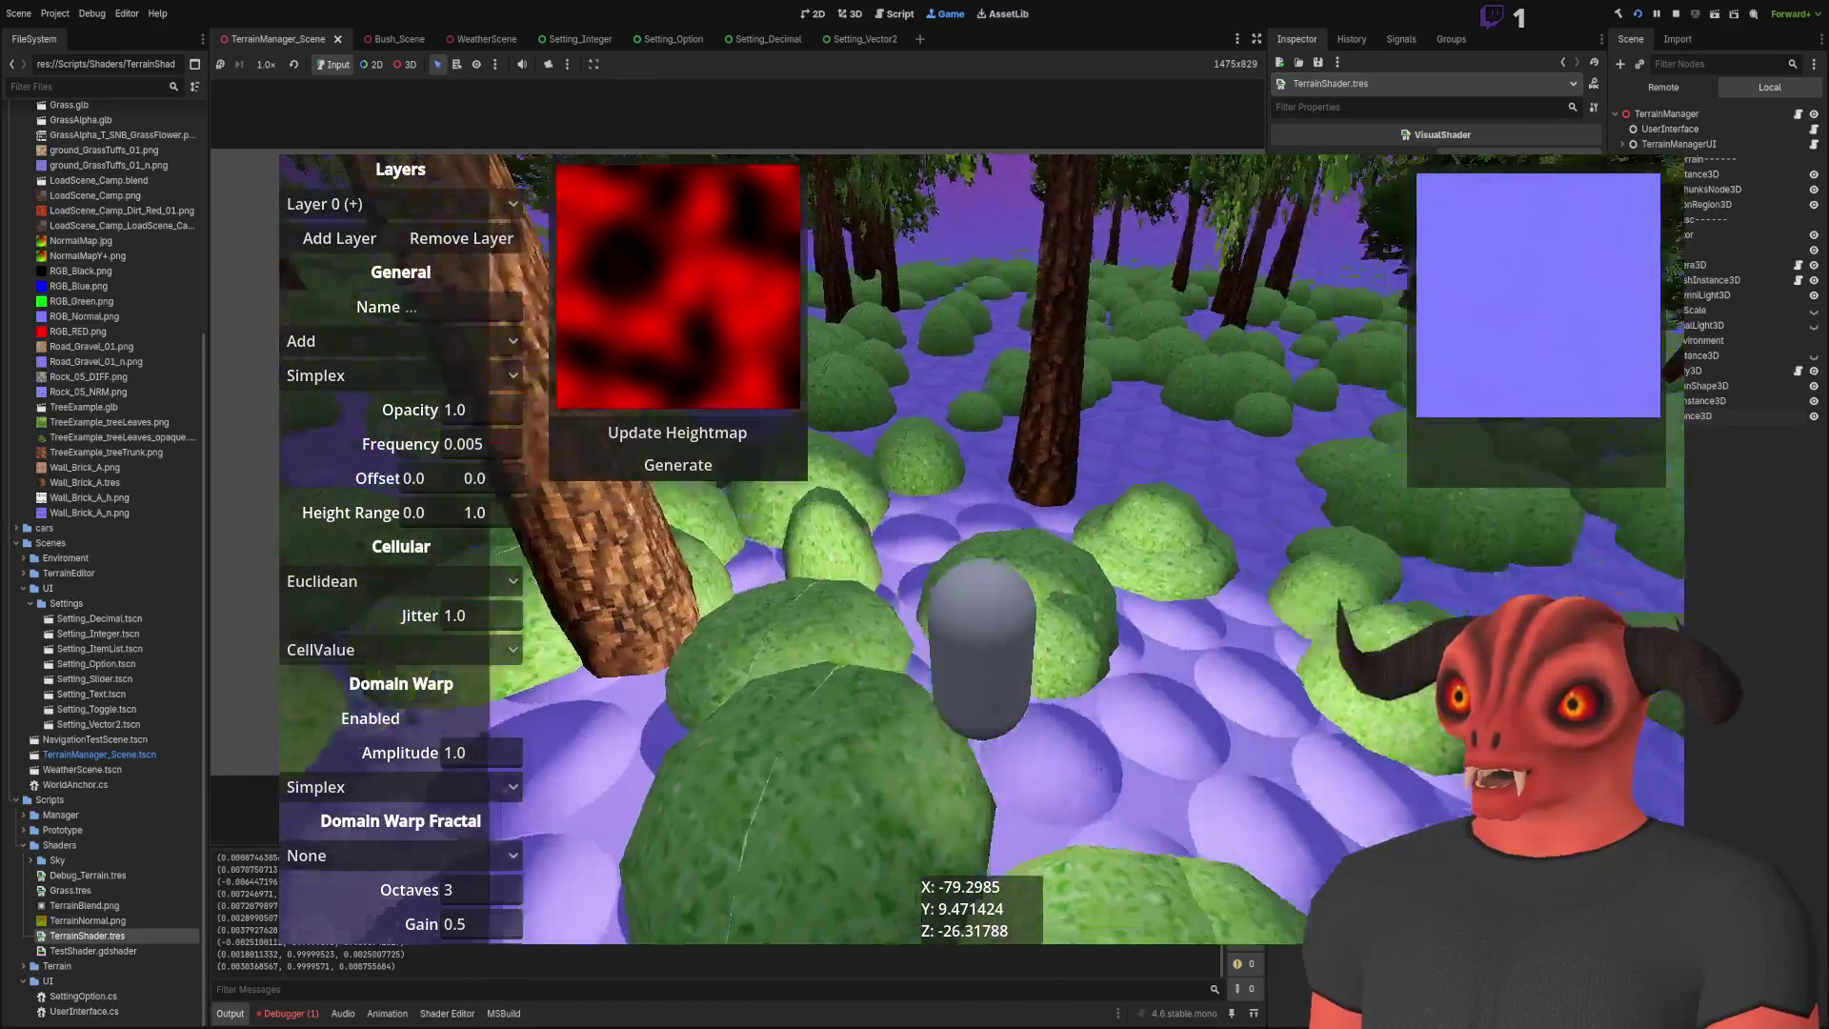
key("w")
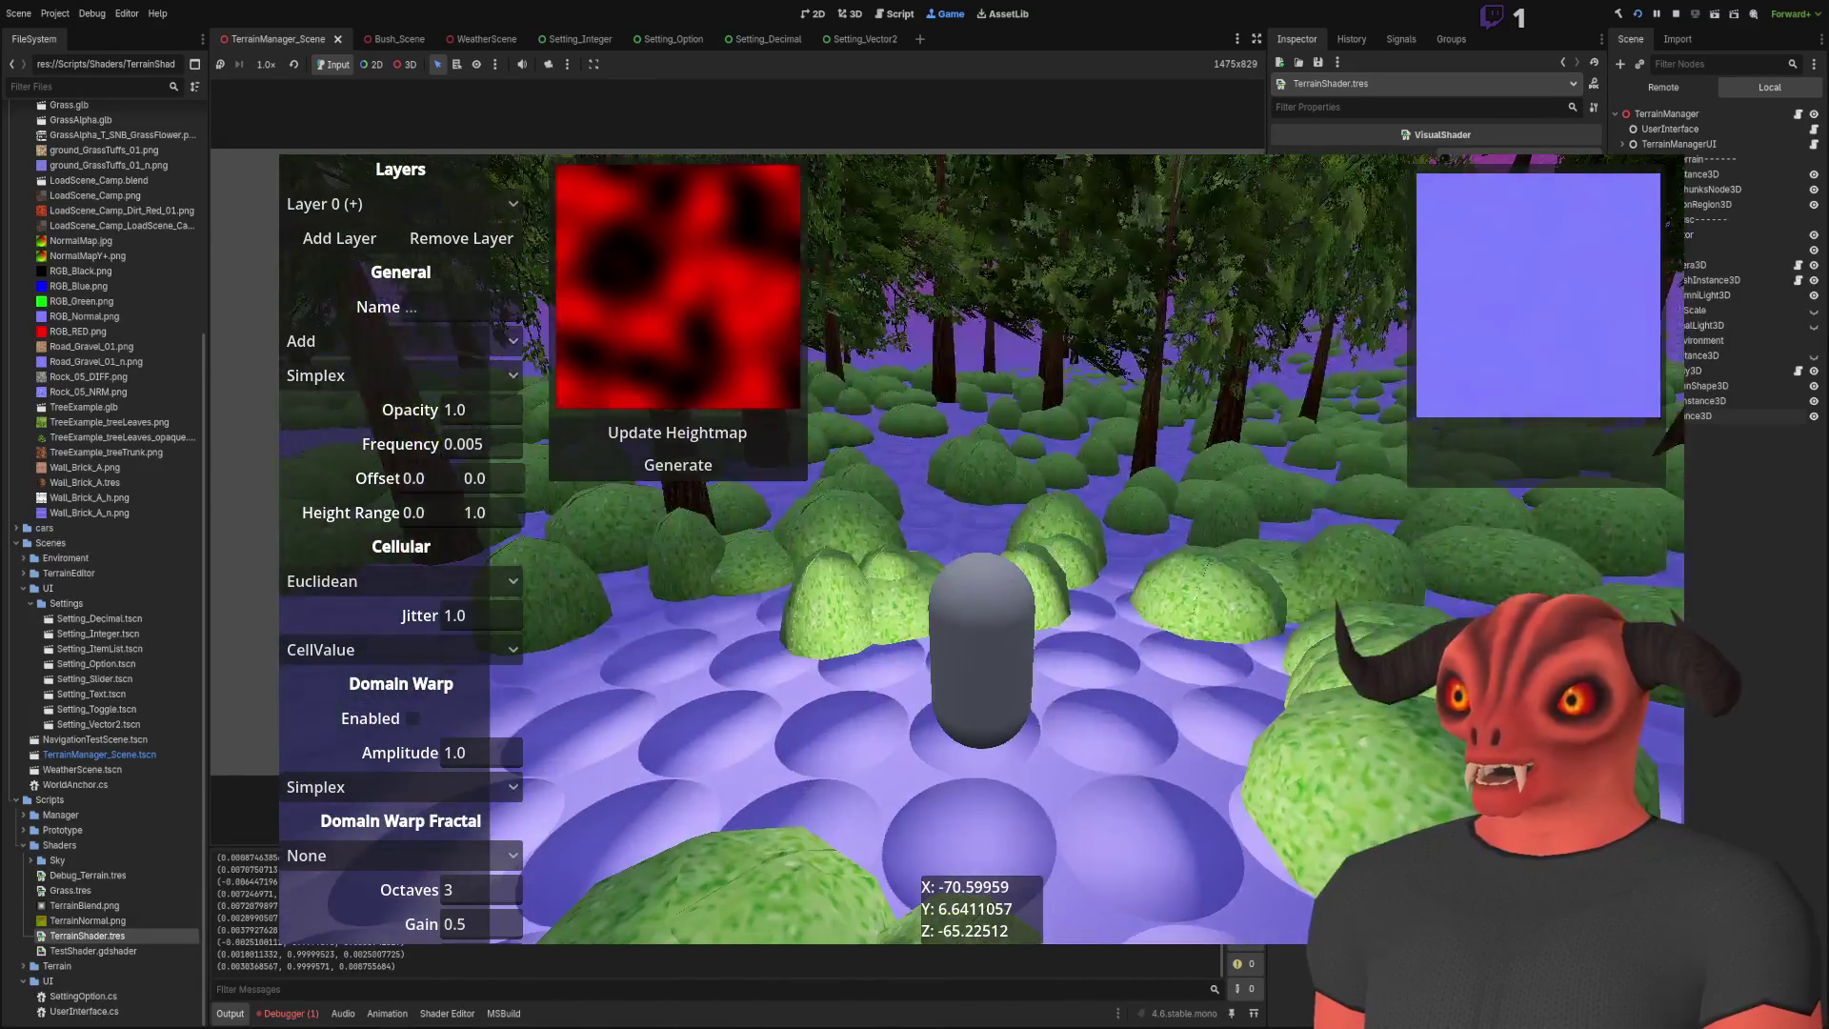